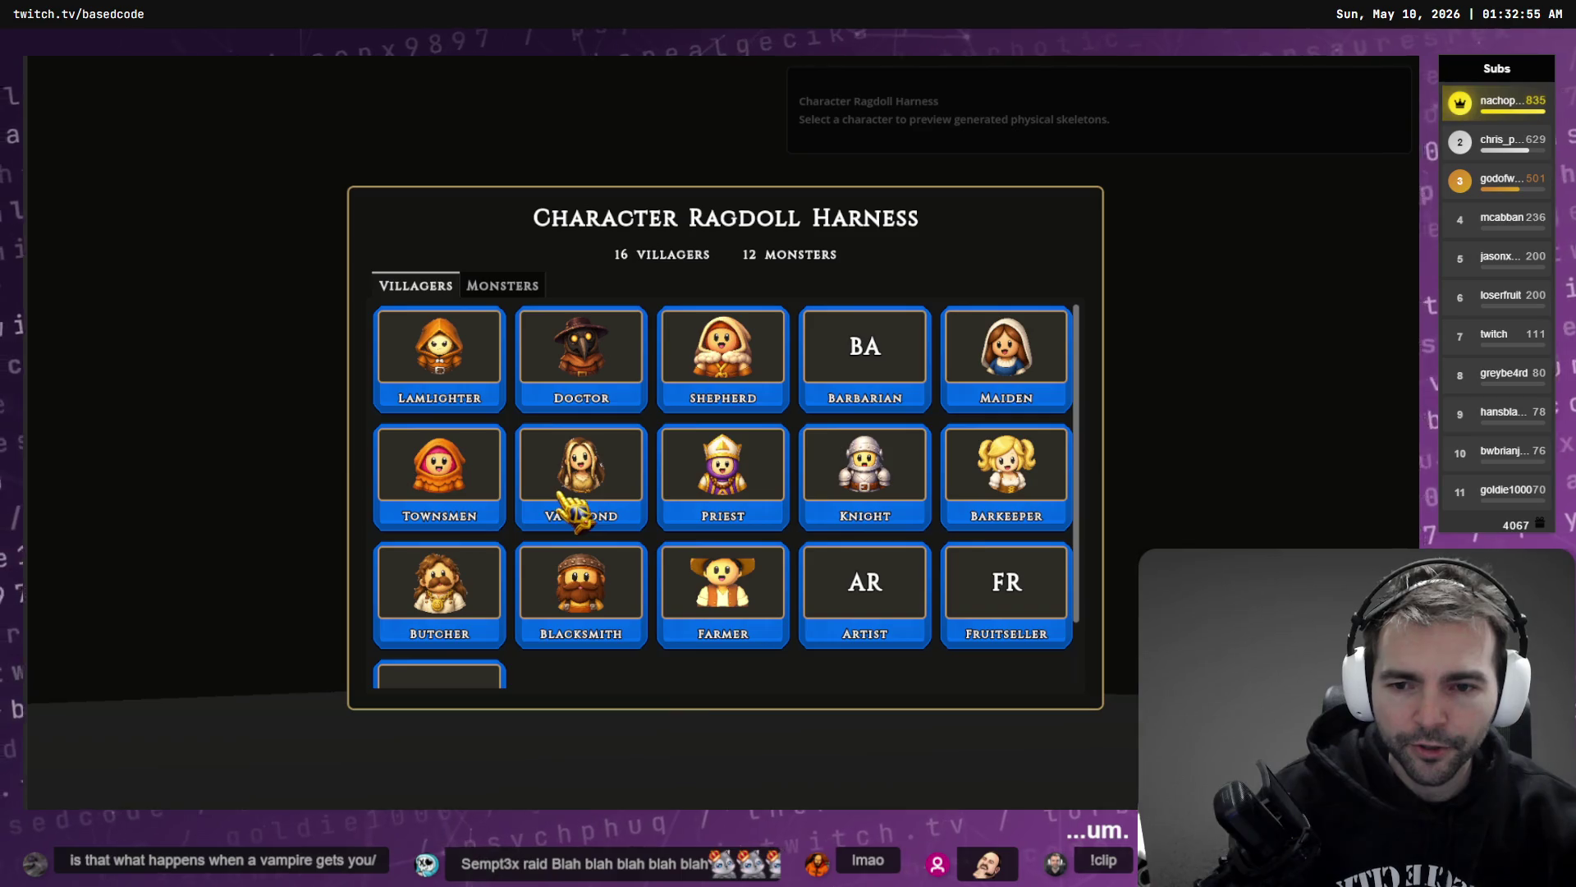
- Load the Vagabond villager, trigger its ragdoll, and screenshot the collapsed body
{"action": "left_click", "coordinate": [604, 485]}
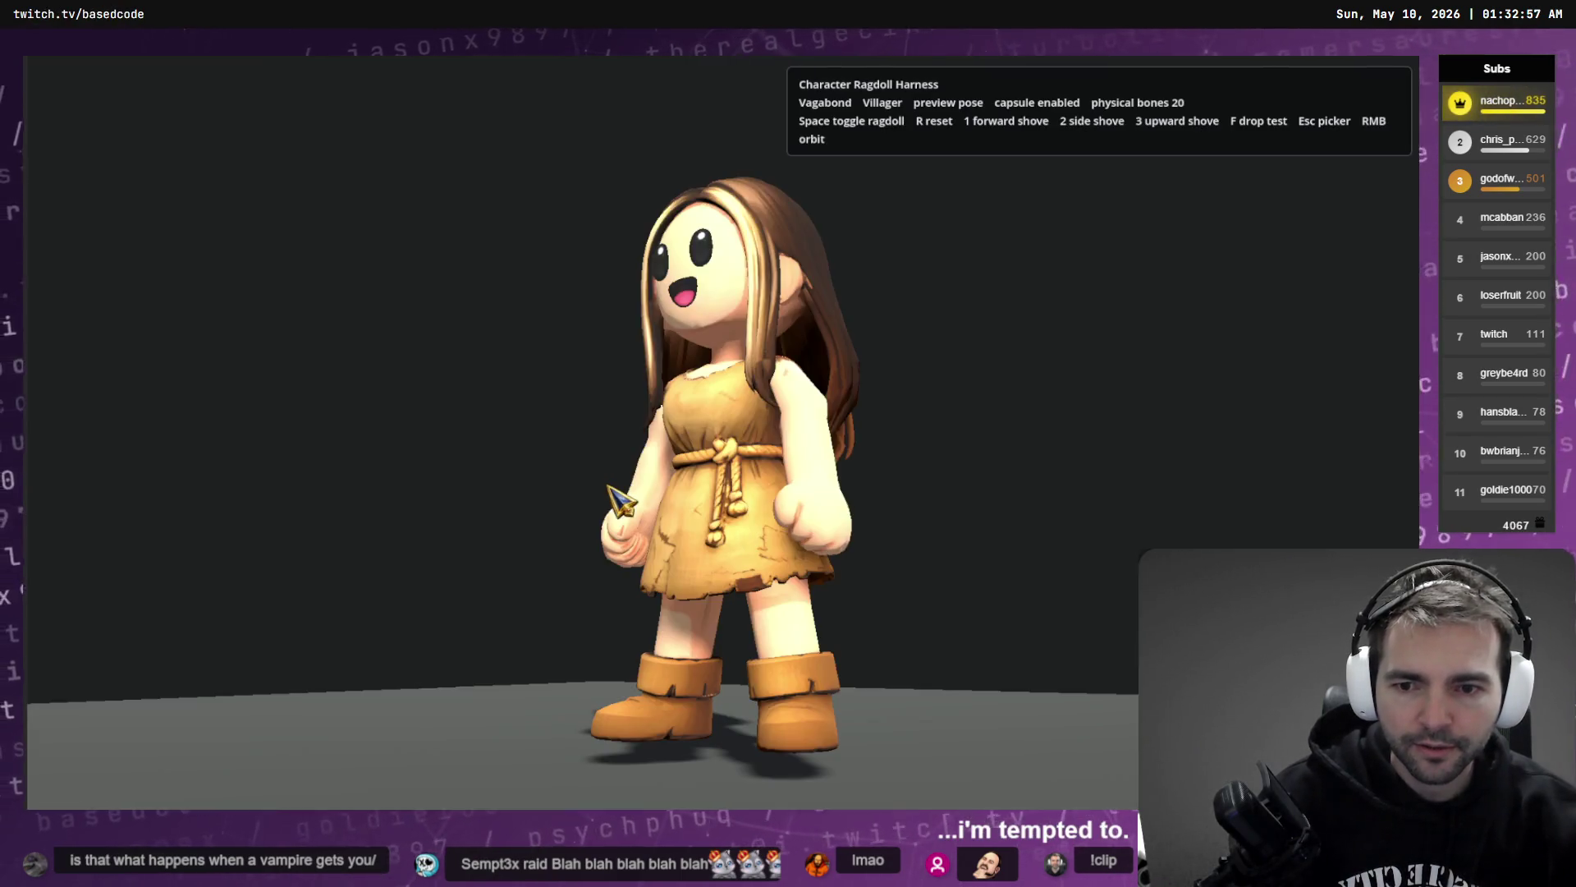
{"action": "key", "text": "space"}
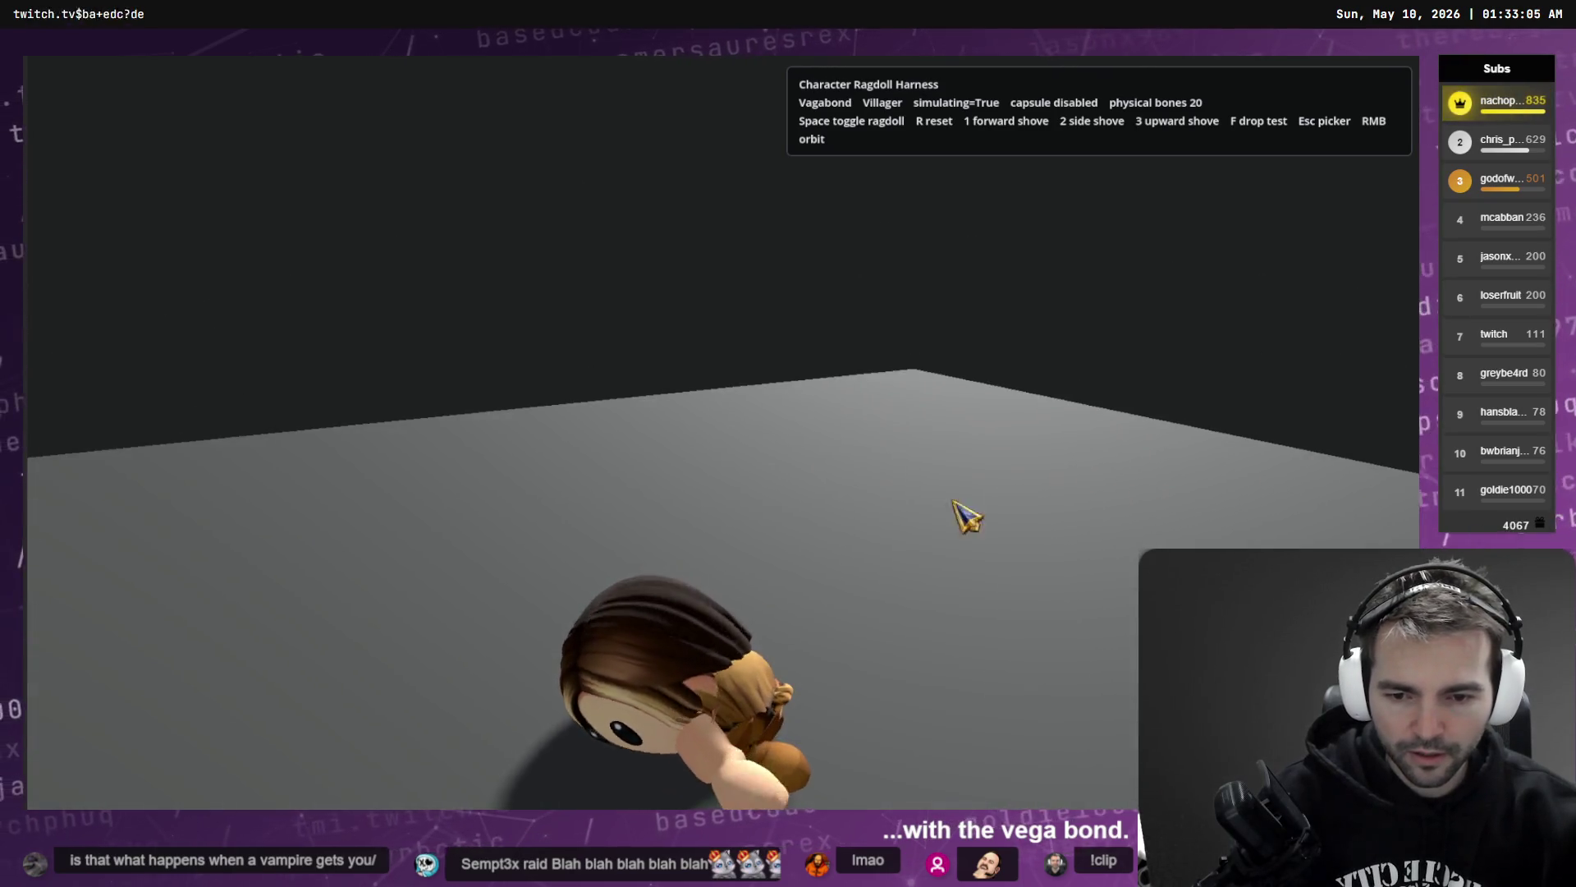
{"action": "key", "text": "Print"}
{"action": "mouse_move", "coordinate": [876, 535]}
{"action": "left_mouse_down"}
{"action": "mouse_move", "coordinate": [645, 750]}
{"action": "mouse_move", "coordinate": [535, 749]}
{"action": "left_mouse_up"}
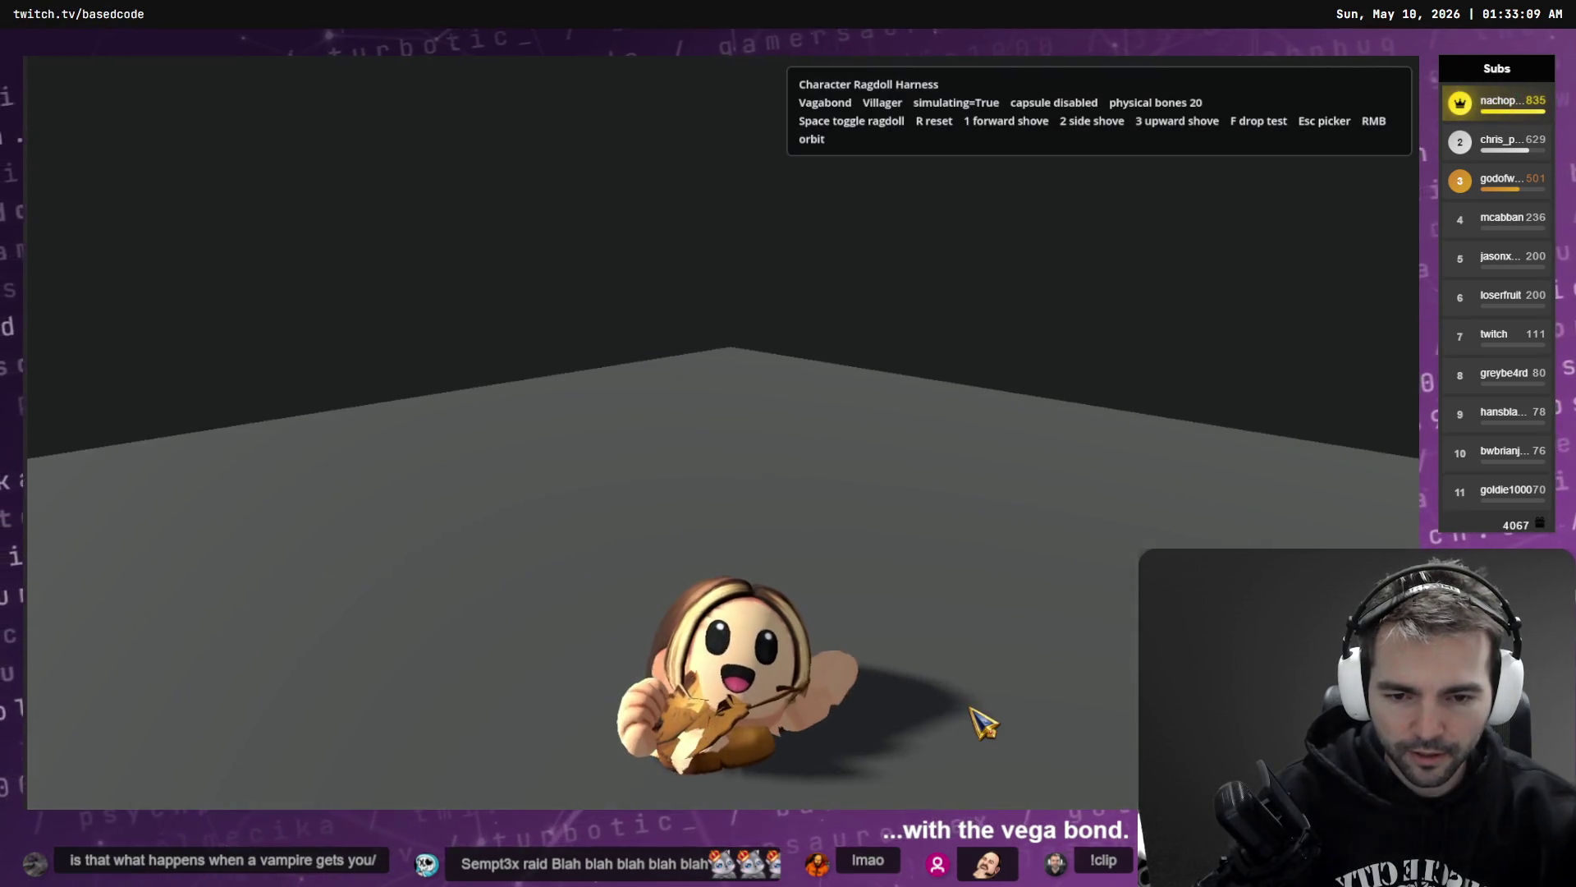
- Retake the region screenshot of the heap, orbit to look down on it, then go to Codex
{"action": "key", "text": "Print"}
{"action": "left_click_drag", "start_coordinate": [887, 525], "coordinate": [551, 808]}
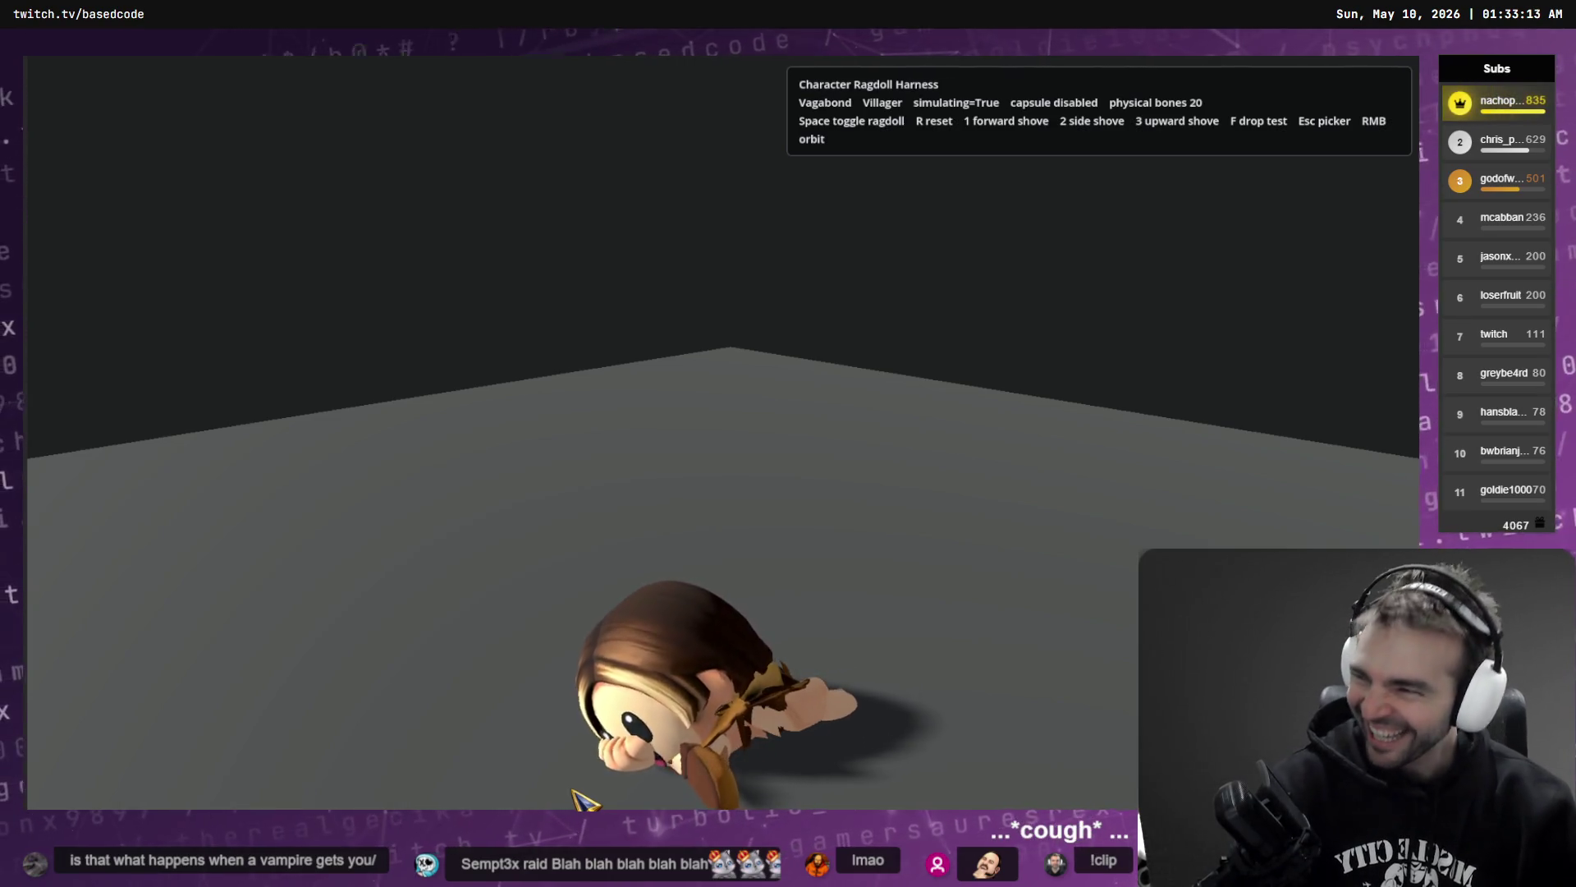
{"action": "mouse_move", "coordinate": [893, 711]}
{"action": "left_mouse_down"}
{"action": "mouse_move", "coordinate": [944, 645]}
{"action": "mouse_move", "coordinate": [912, 739]}
{"action": "mouse_move", "coordinate": [917, 640]}
{"action": "left_mouse_up"}
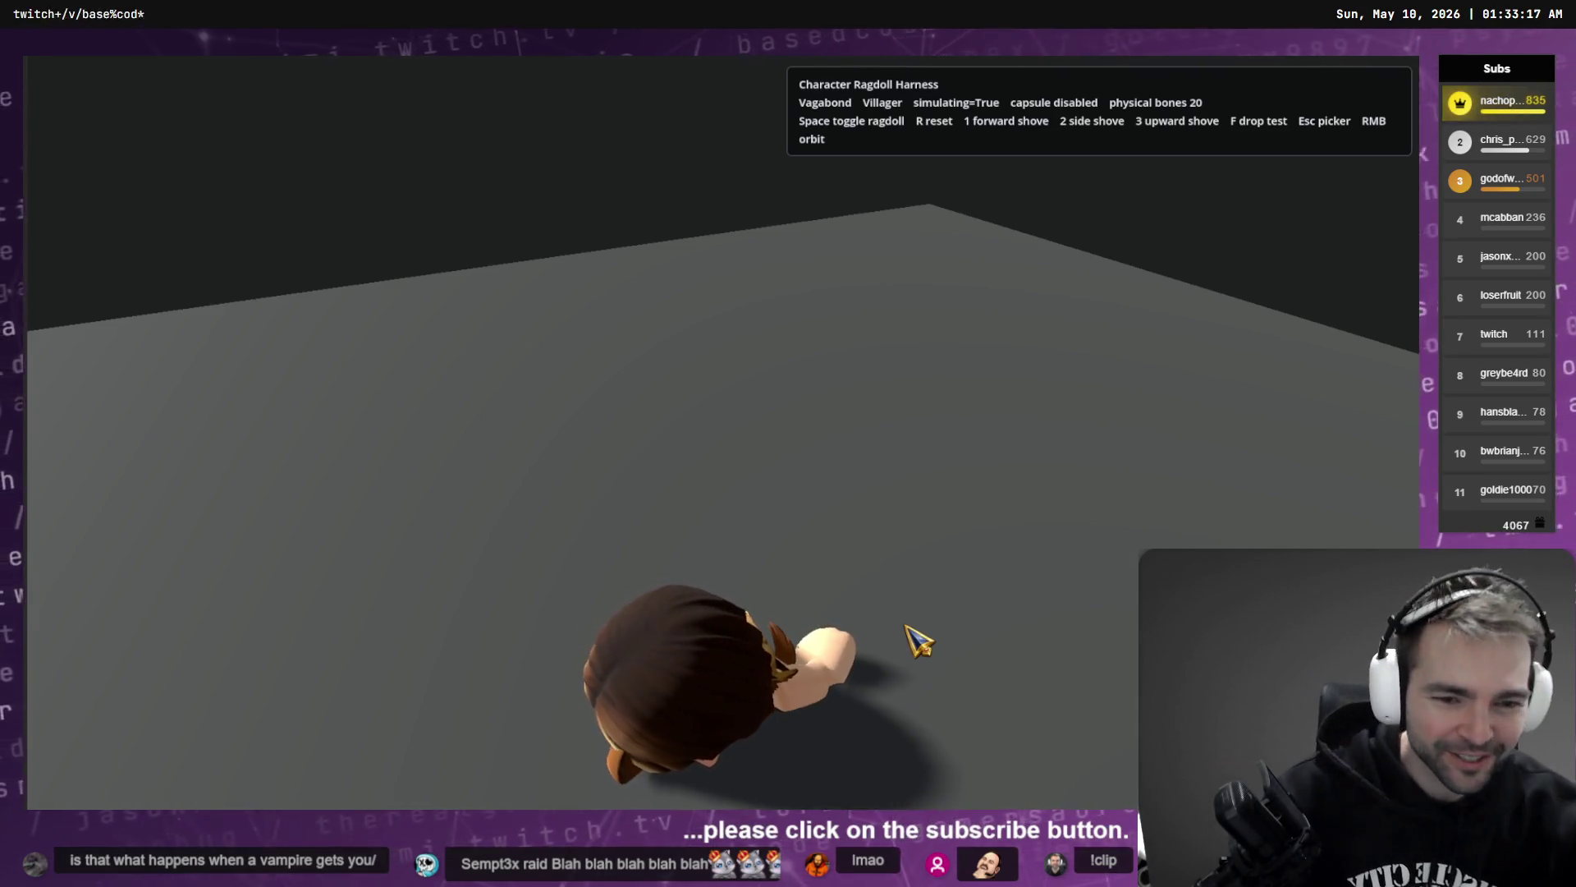
{"action": "key", "text": "alt+Tab"}
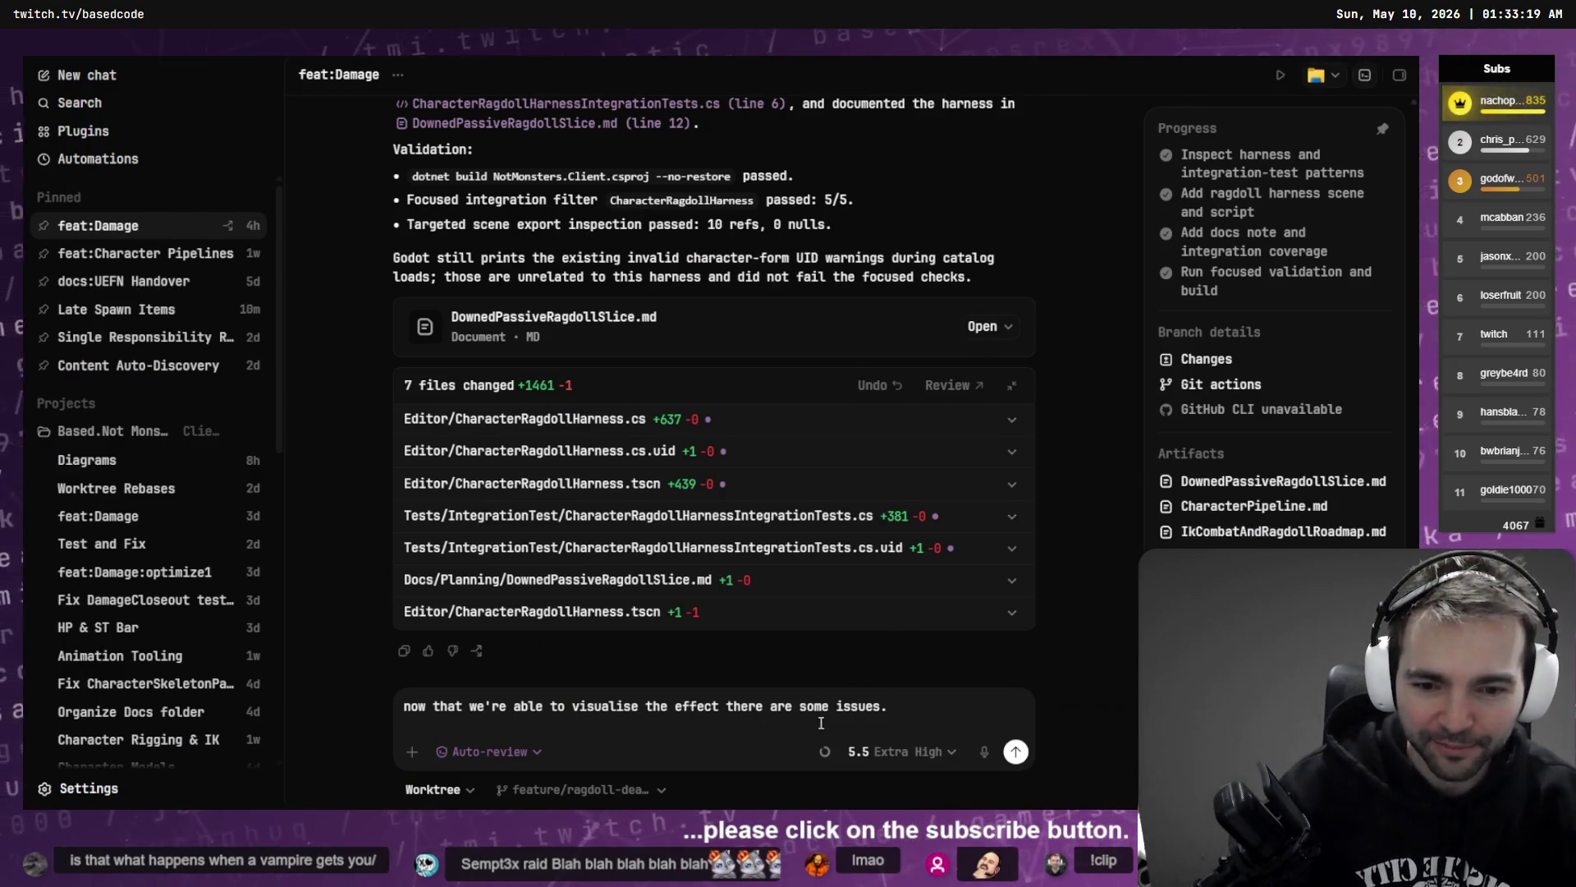
- Attach the ragdoll screenshot and dictate that the bones collapse into a heap, without collision or rigidity
{"action": "key", "text": "ctrl+v"}
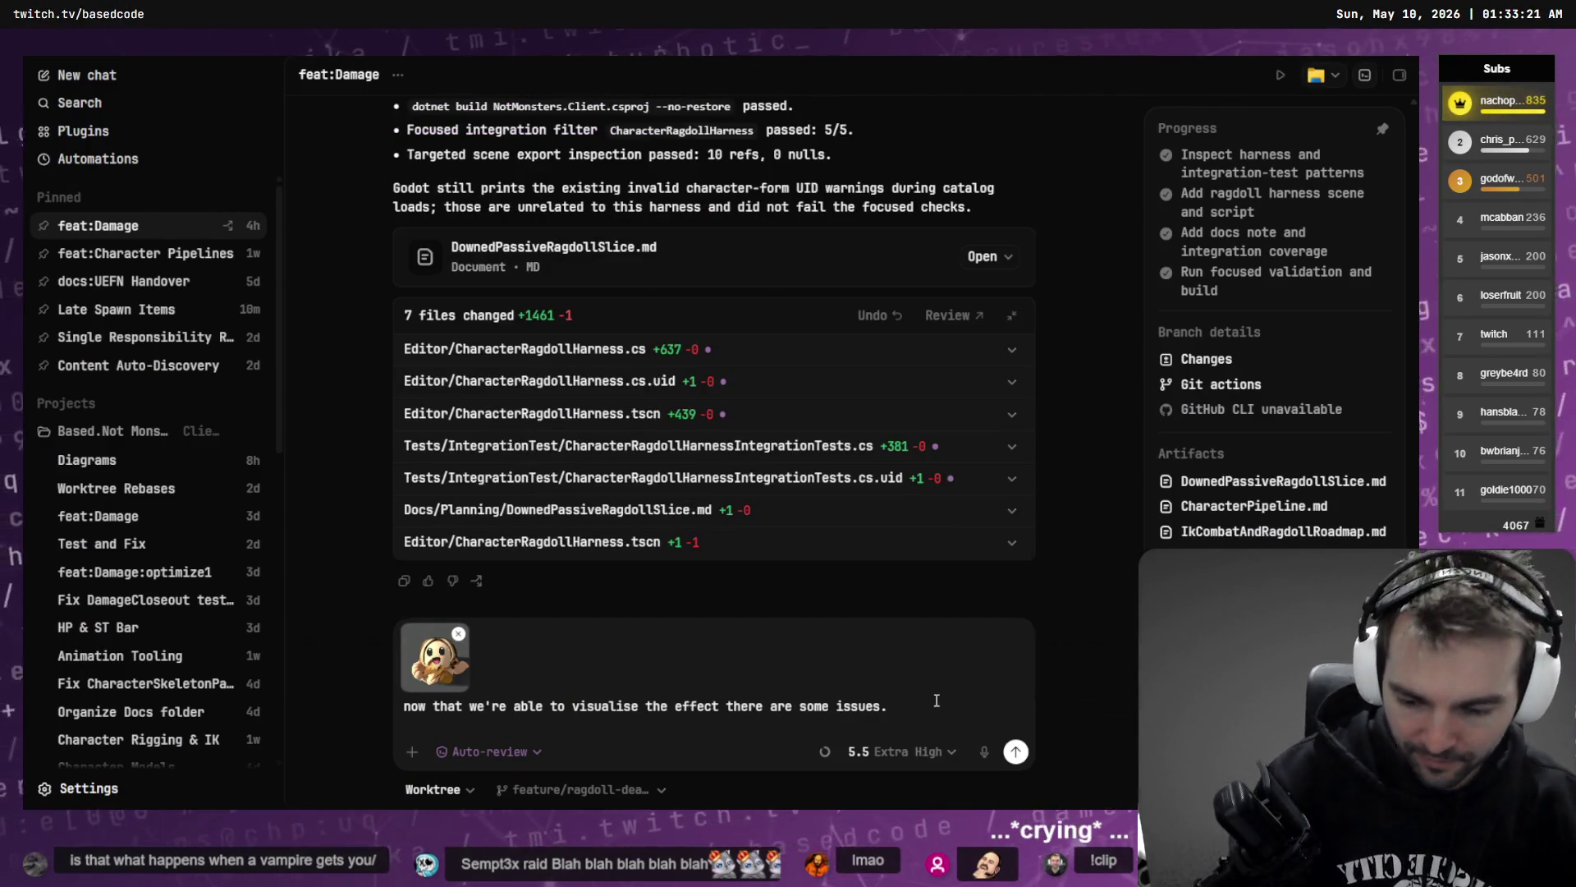
{"action": "key", "text": "ctrl+super"}
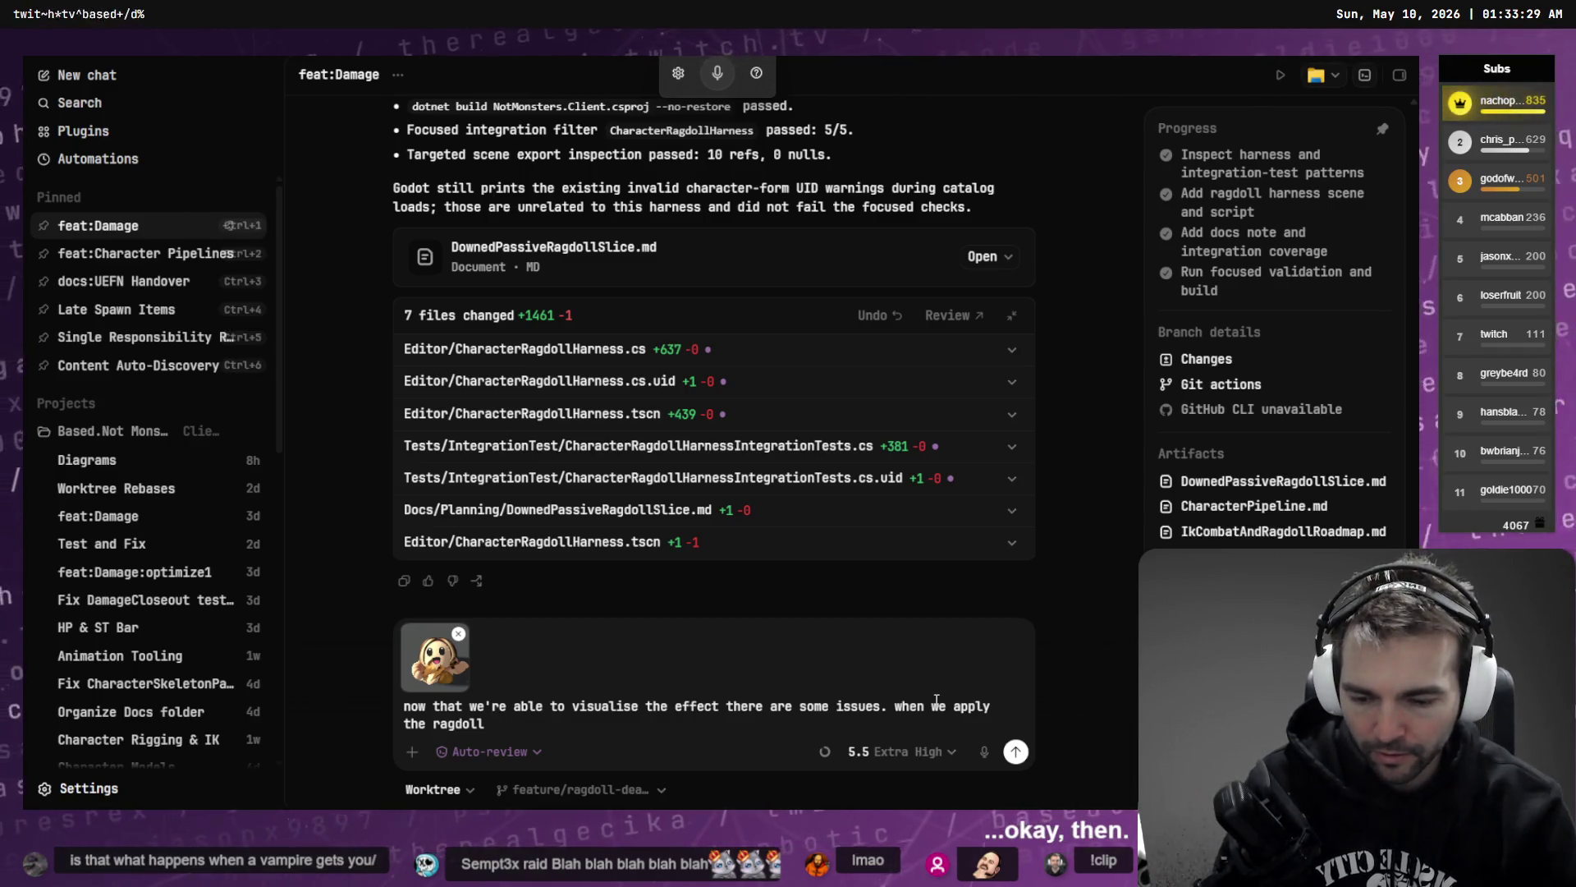
{"action": "key", "text": "ctrl+super"}
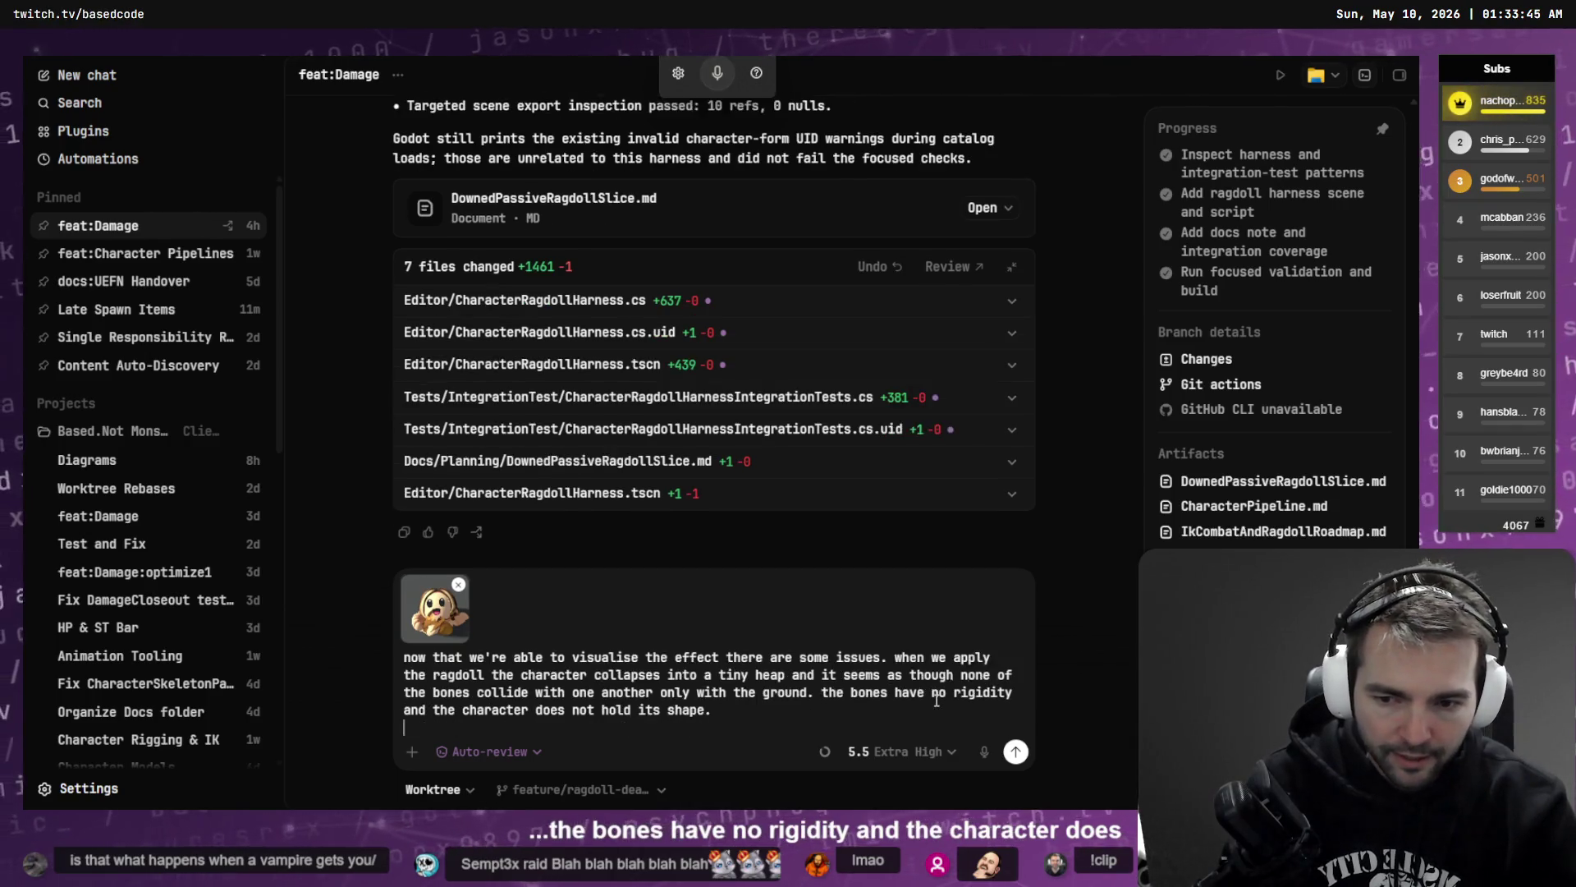
{"action": "key", "text": "alt+Tab"}
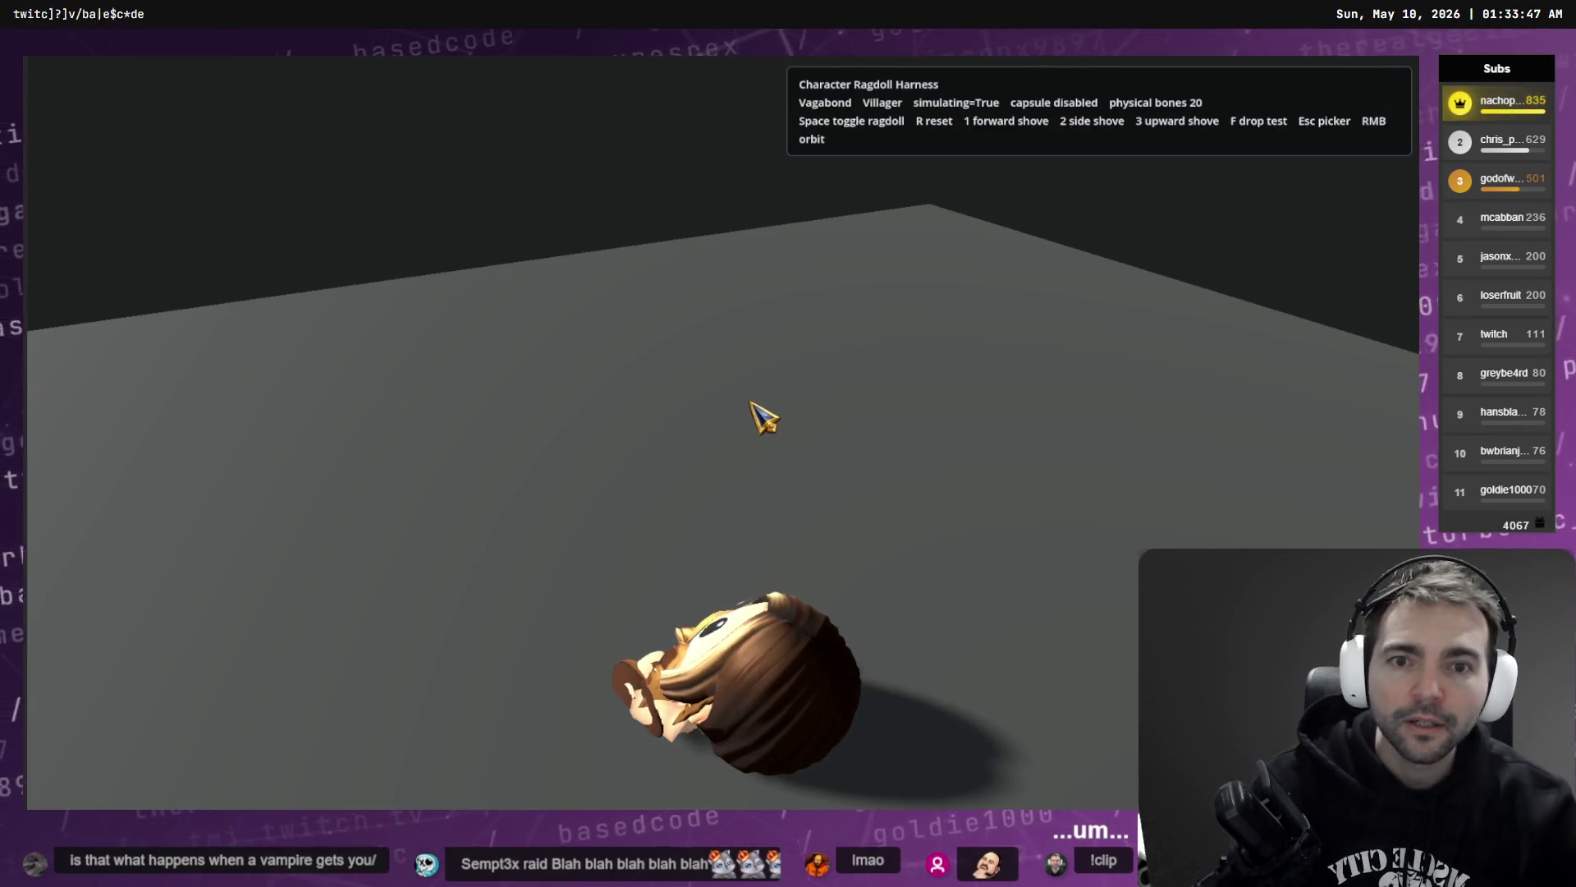
- Filter the FileSystem for 'Vagabond' and open VagabondCharacter.tscn
{"action": "key", "text": "alt+Tab"}
{"action": "key", "text": "alt+Tab"}
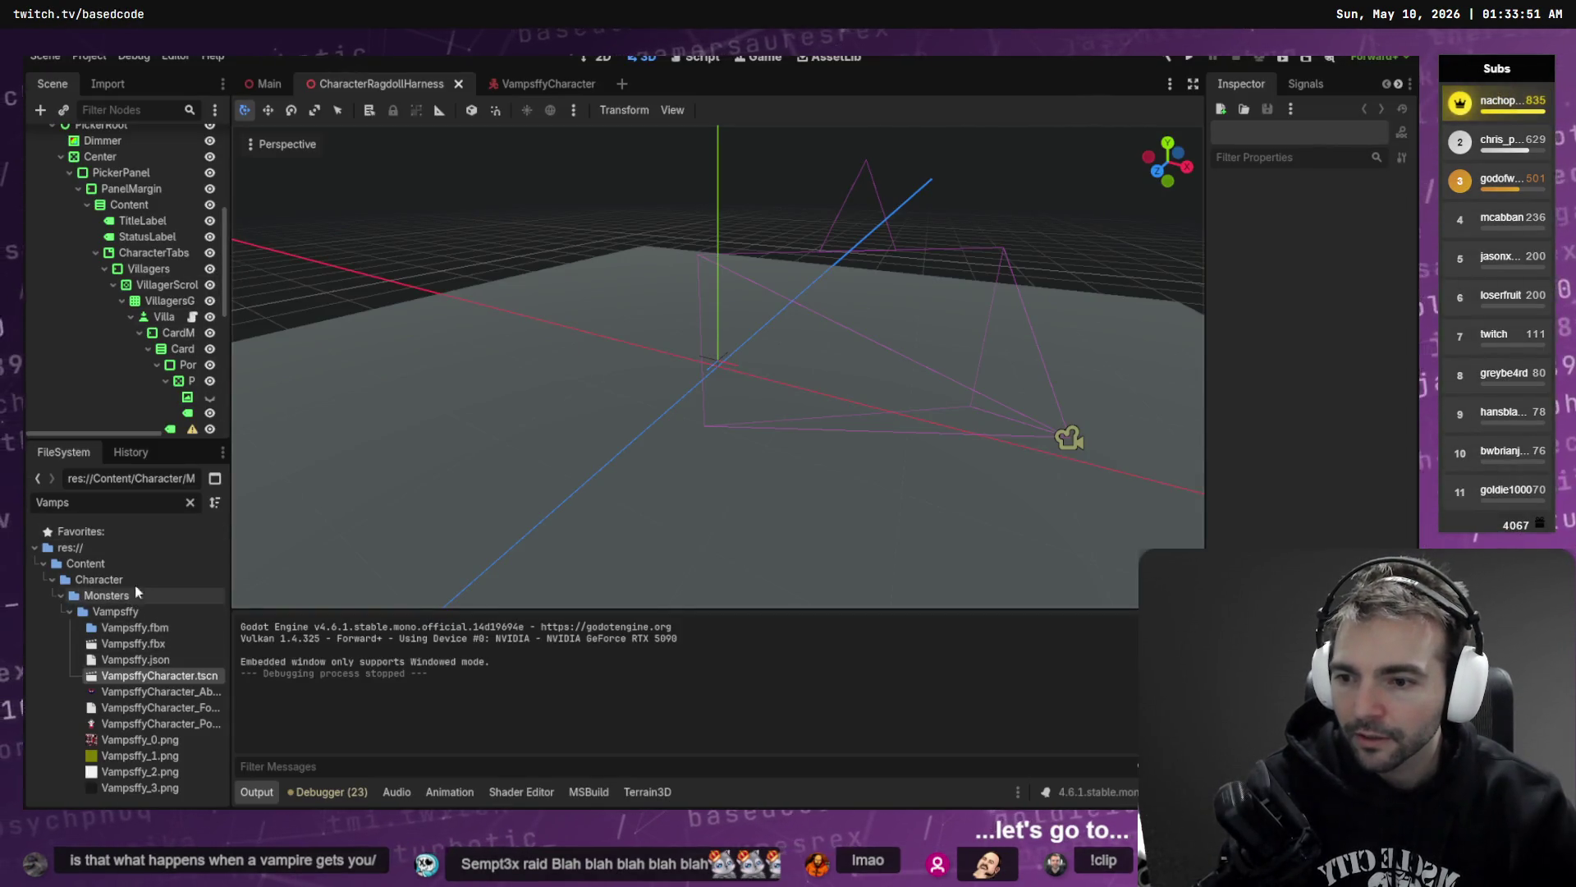
{"action": "type", "text": "Vagabond"}
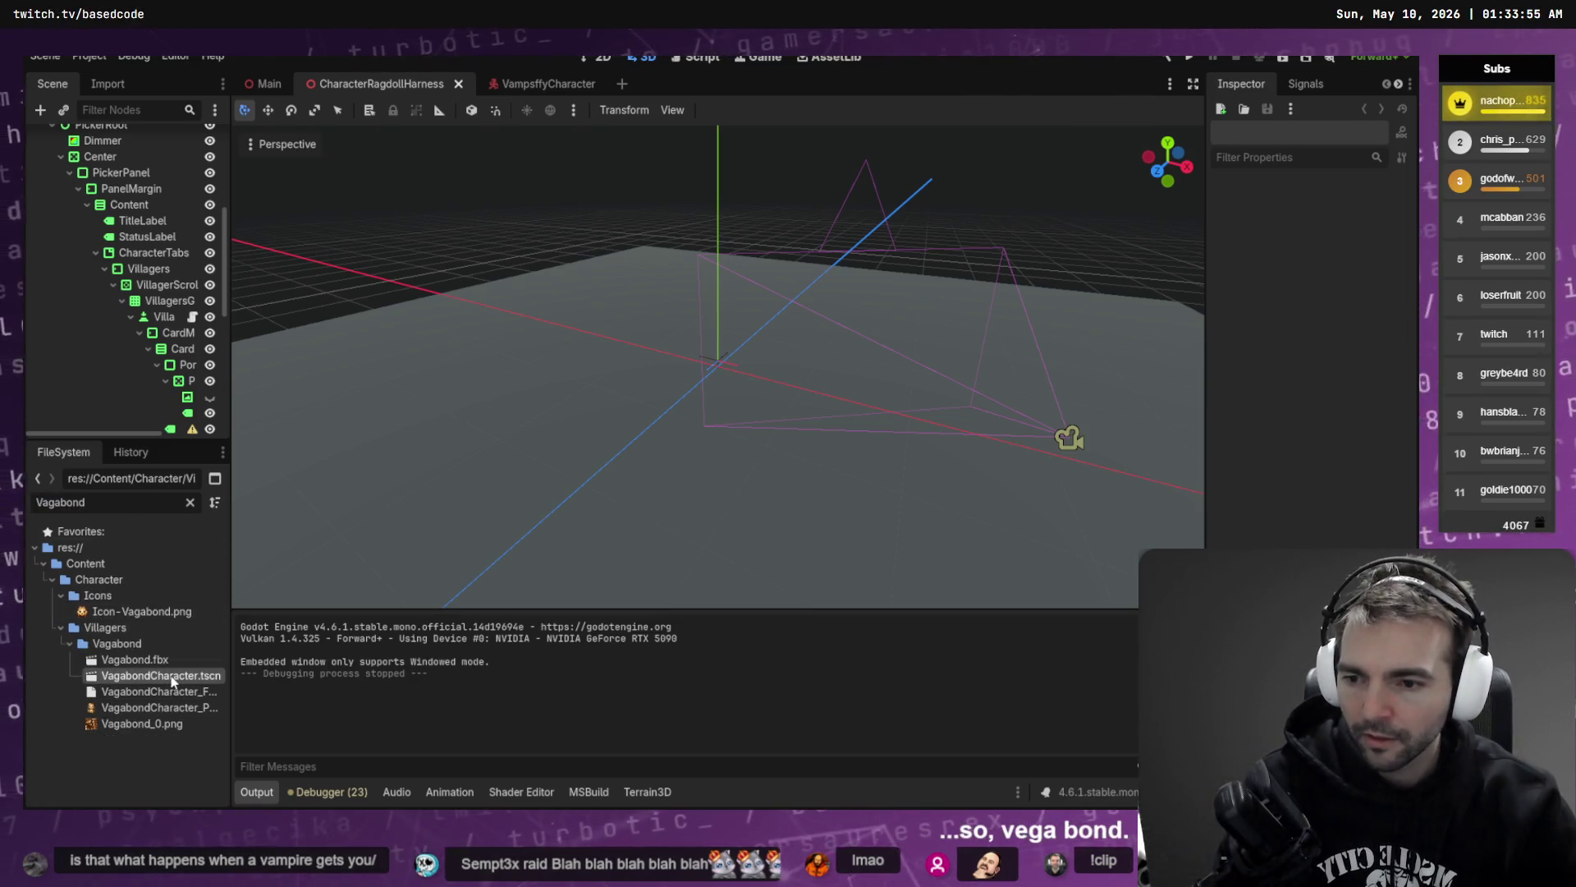
{"action": "double_click", "coordinate": [161, 676]}
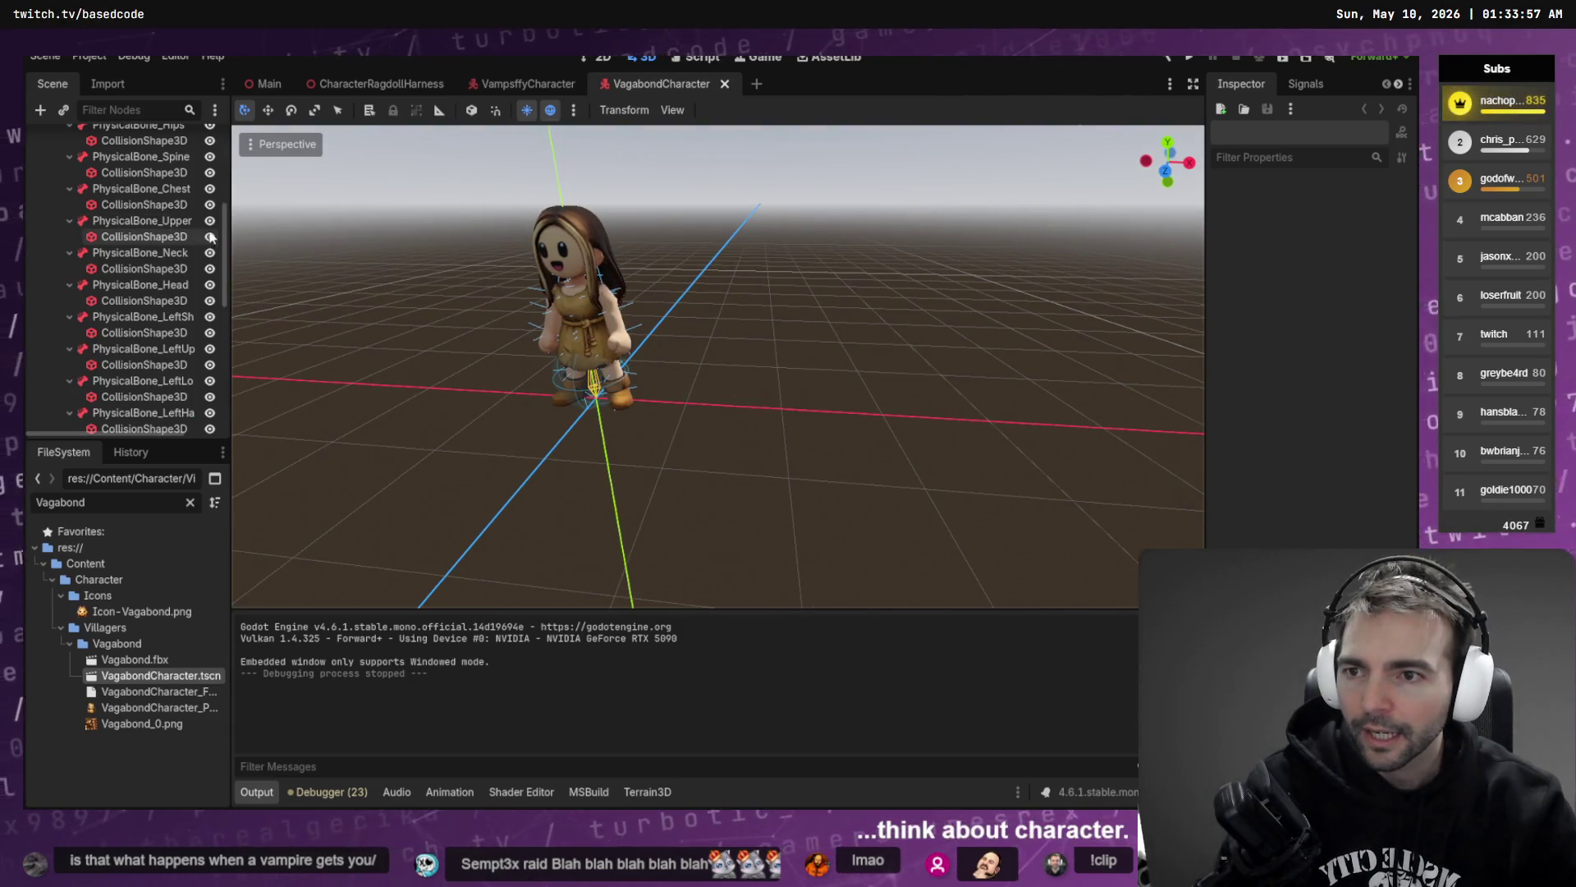
- Collapse the Face, hand attachment and simulator branches, then delete RagdollPhysicalBoneSimulator
{"action": "scroll", "coordinate": [140, 279], "scroll_direction": "up", "scroll_amount": 5}
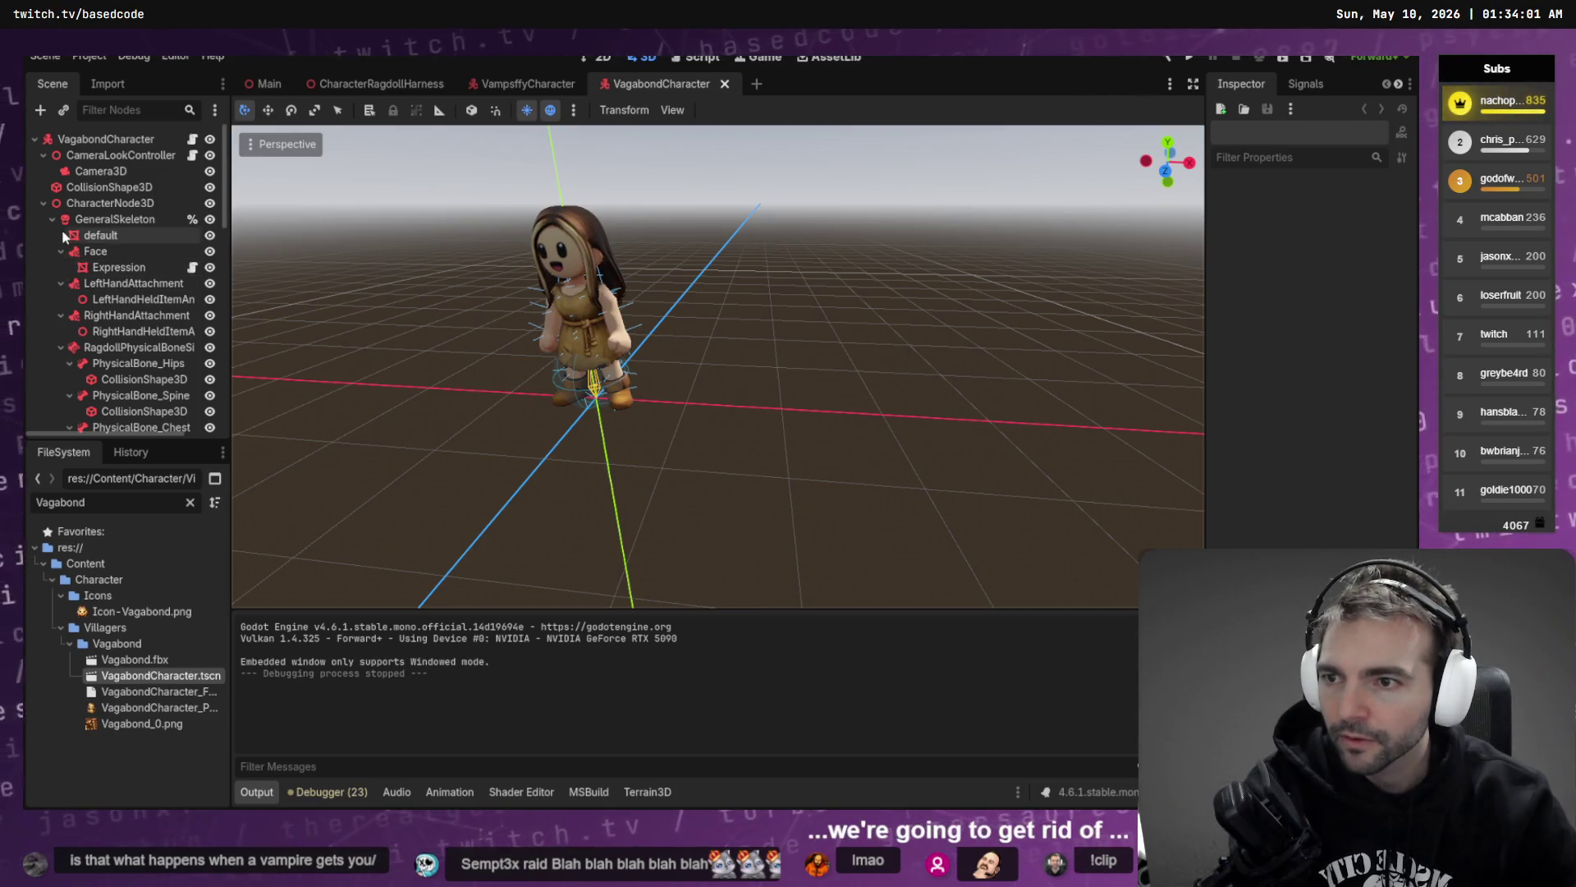
{"action": "left_click", "coordinate": [60, 250]}
{"action": "left_click", "coordinate": [60, 267]}
{"action": "left_click", "coordinate": [107, 282]}
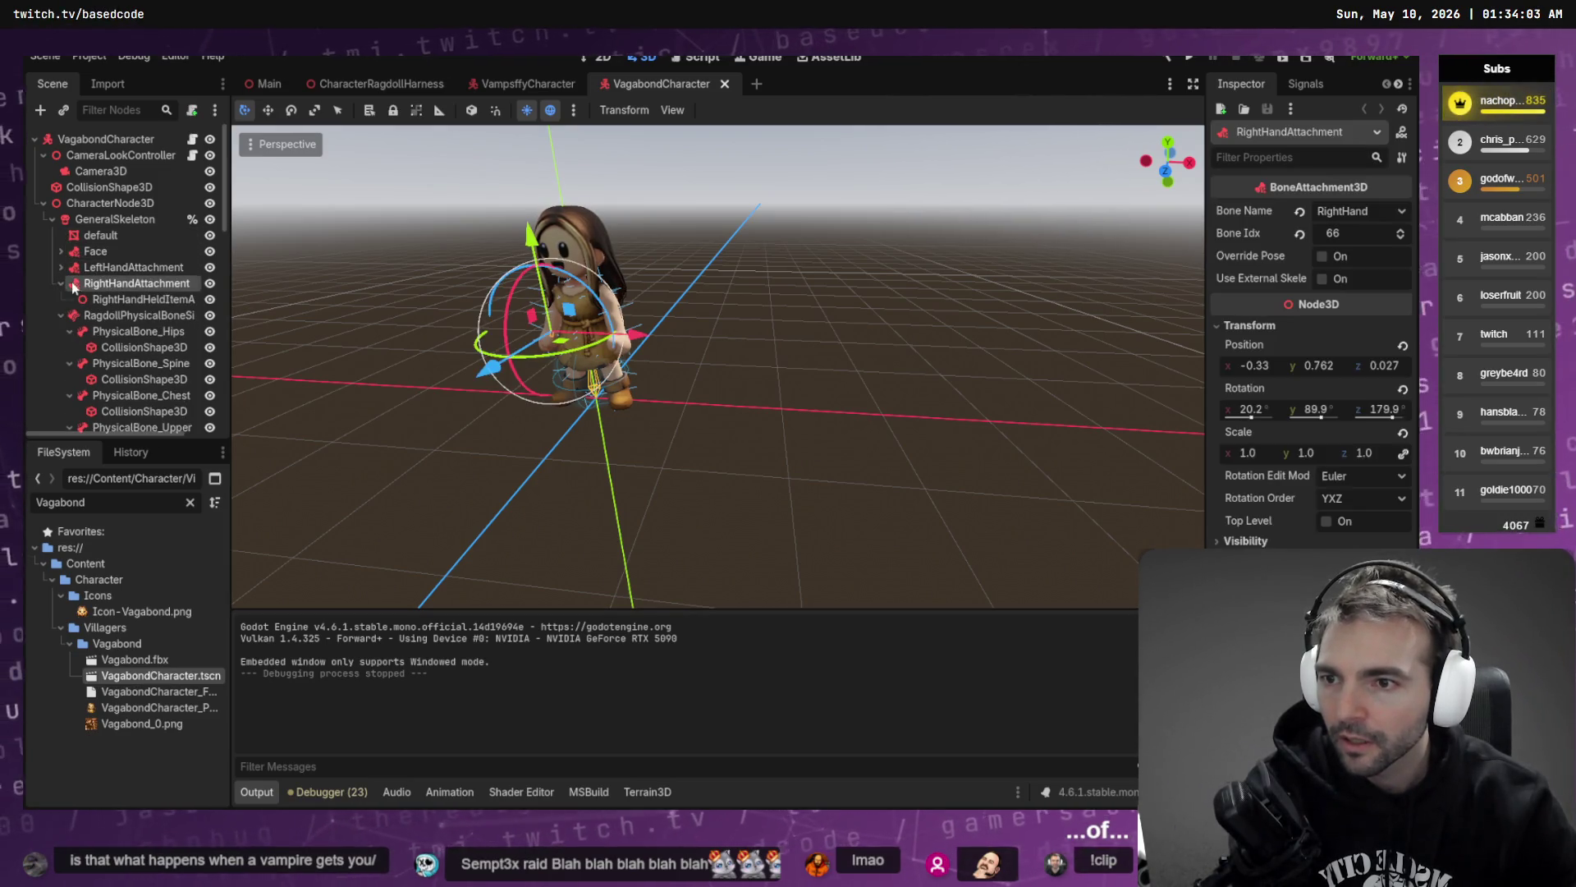
{"action": "left_click", "coordinate": [61, 283]}
{"action": "left_click", "coordinate": [61, 301]}
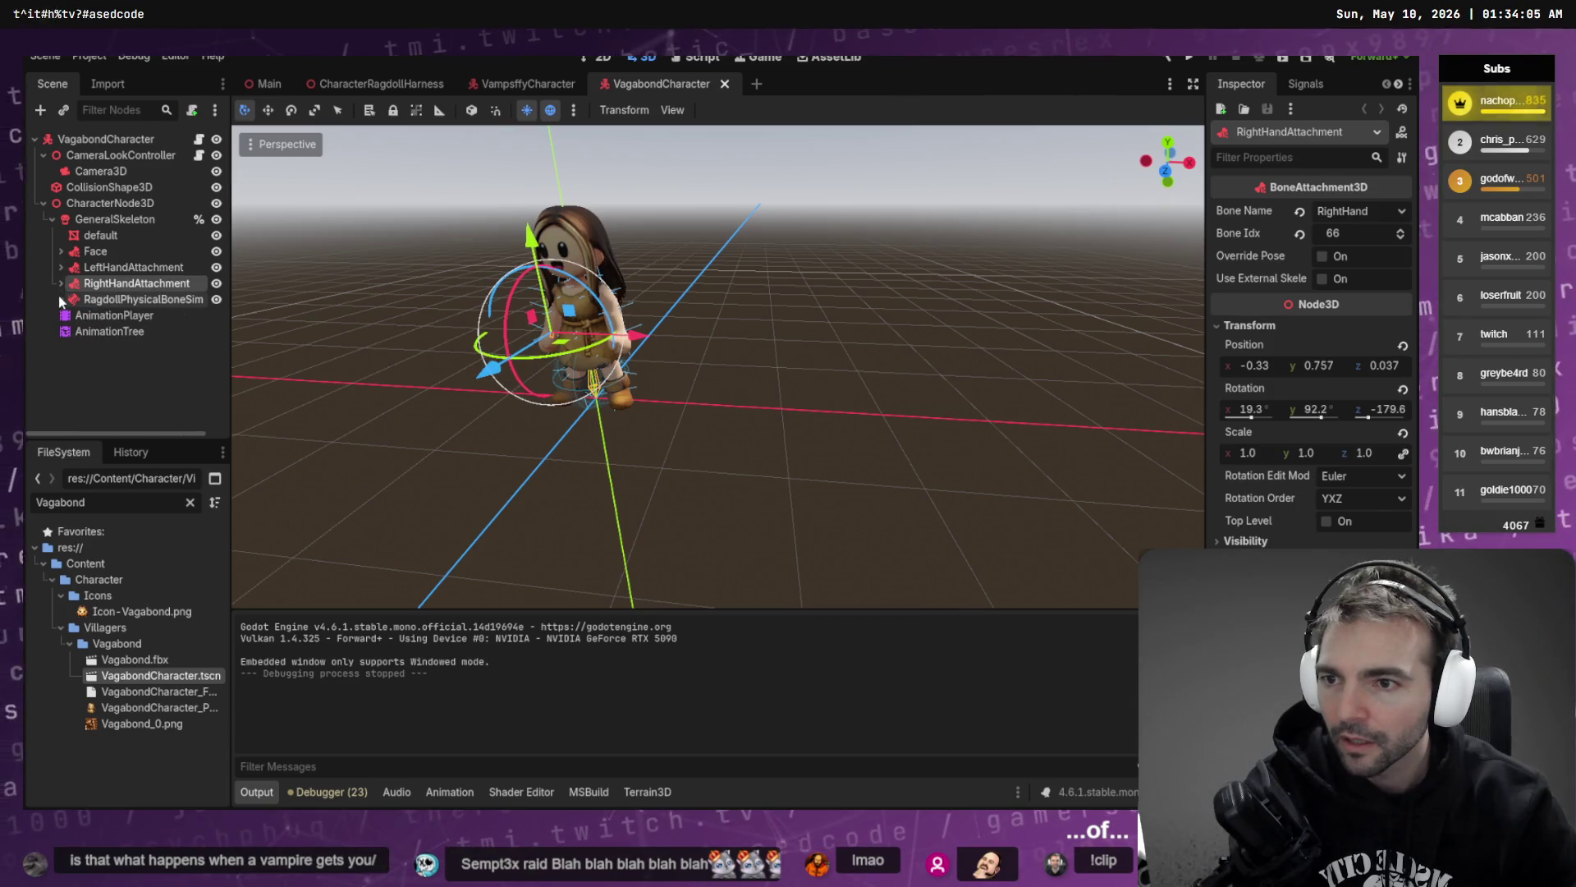
{"action": "left_click", "coordinate": [115, 300]}
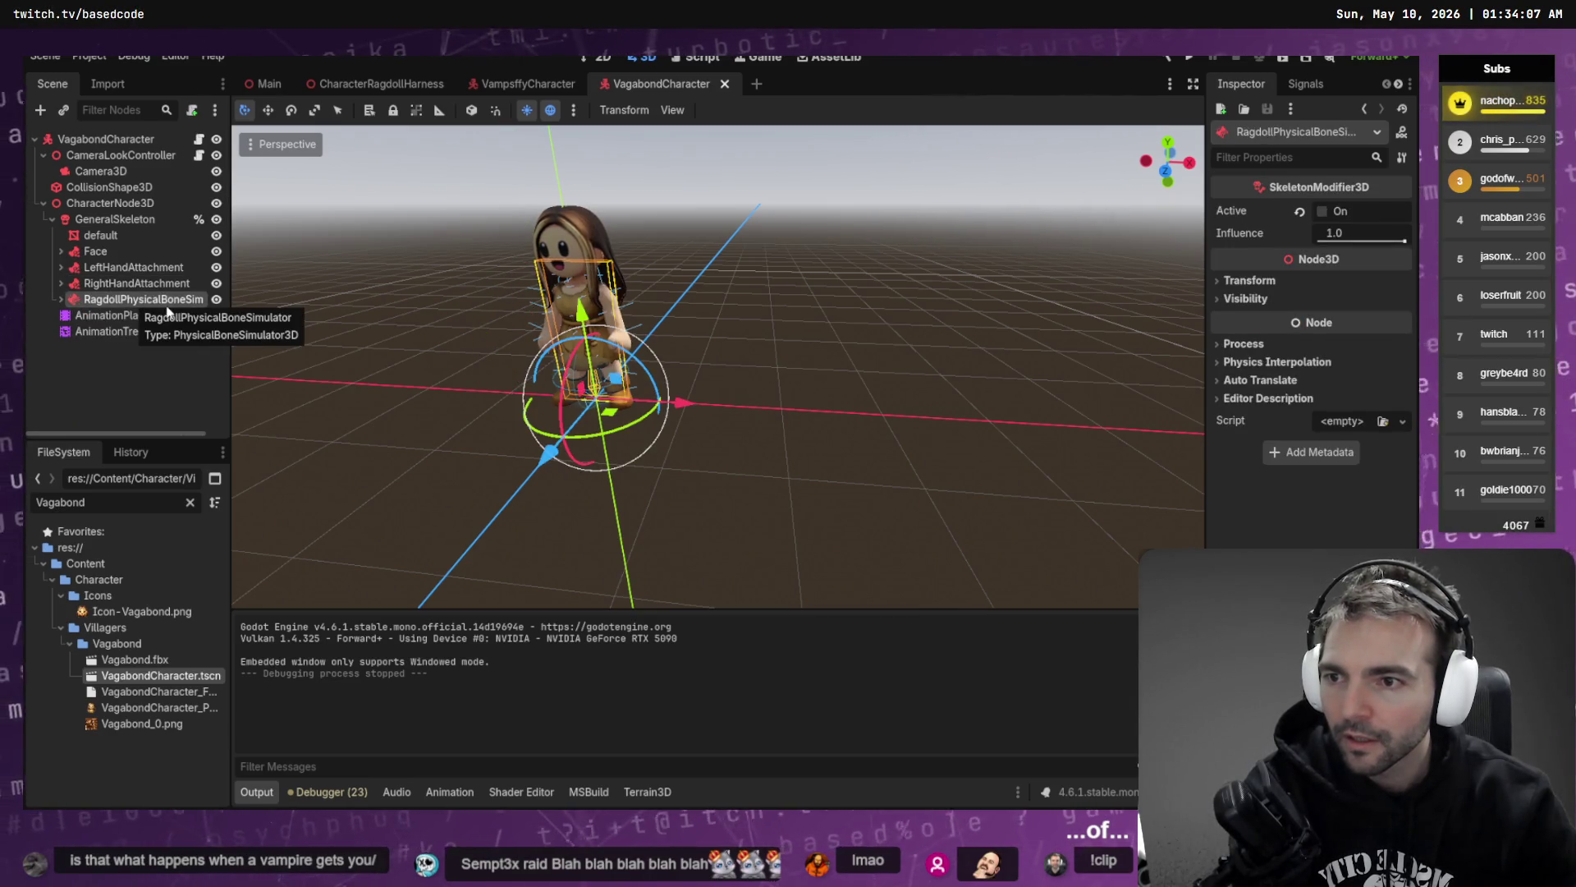
{"action": "key", "text": "Delete"}
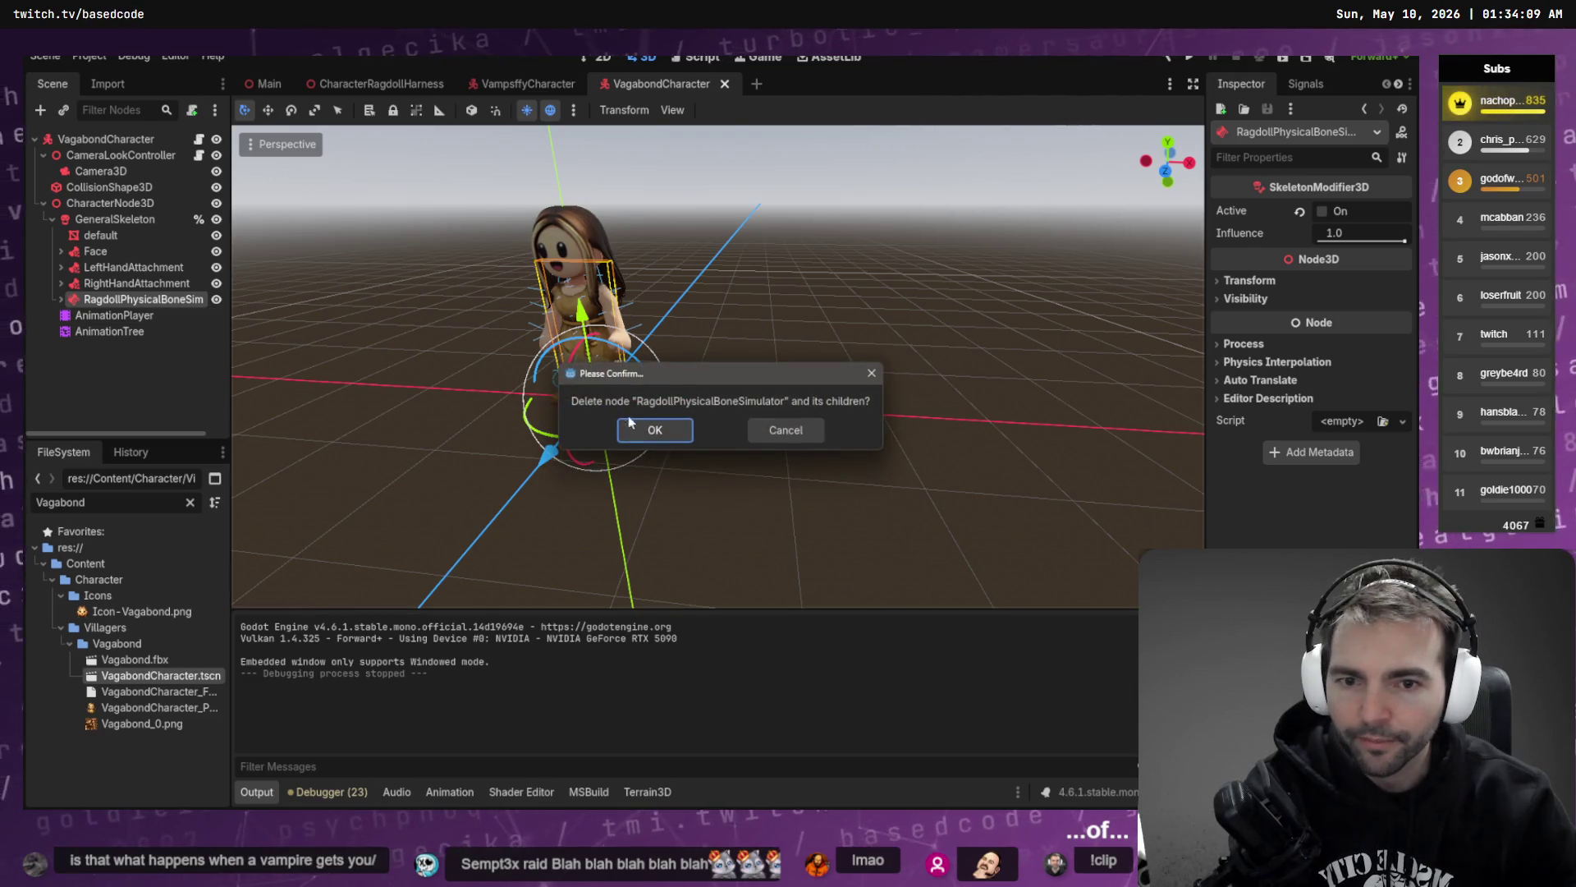
- Confirm deleting the simulator and its children, then show GeneralSkeleton's bone joints in Edit Mode
{"action": "left_click", "coordinate": [630, 422]}
{"action": "left_click", "coordinate": [136, 220]}
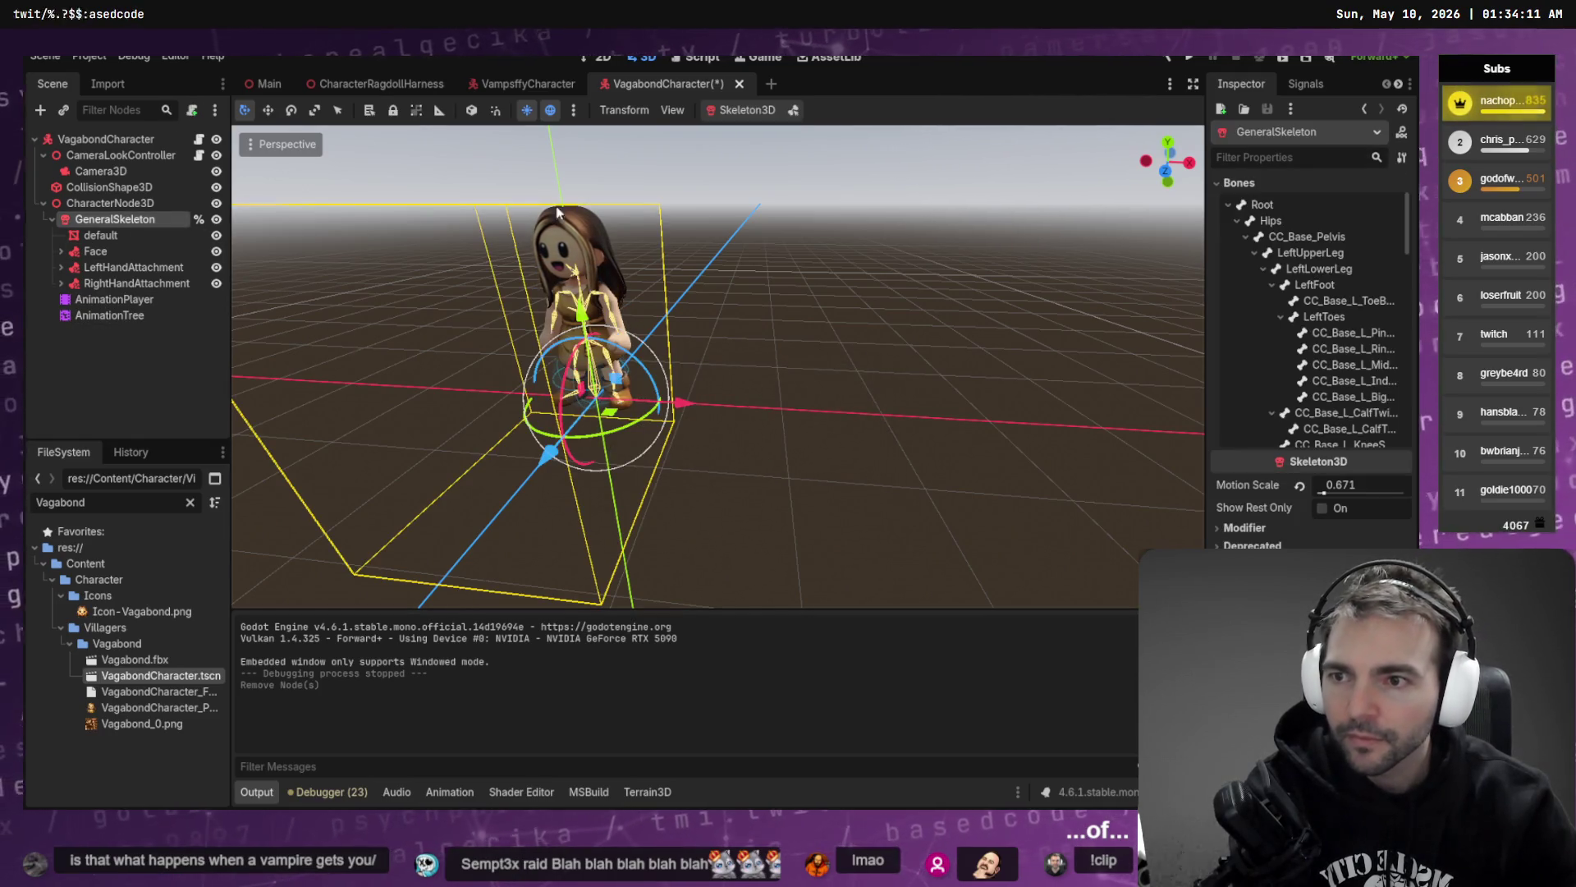
{"action": "left_click", "coordinate": [792, 112]}
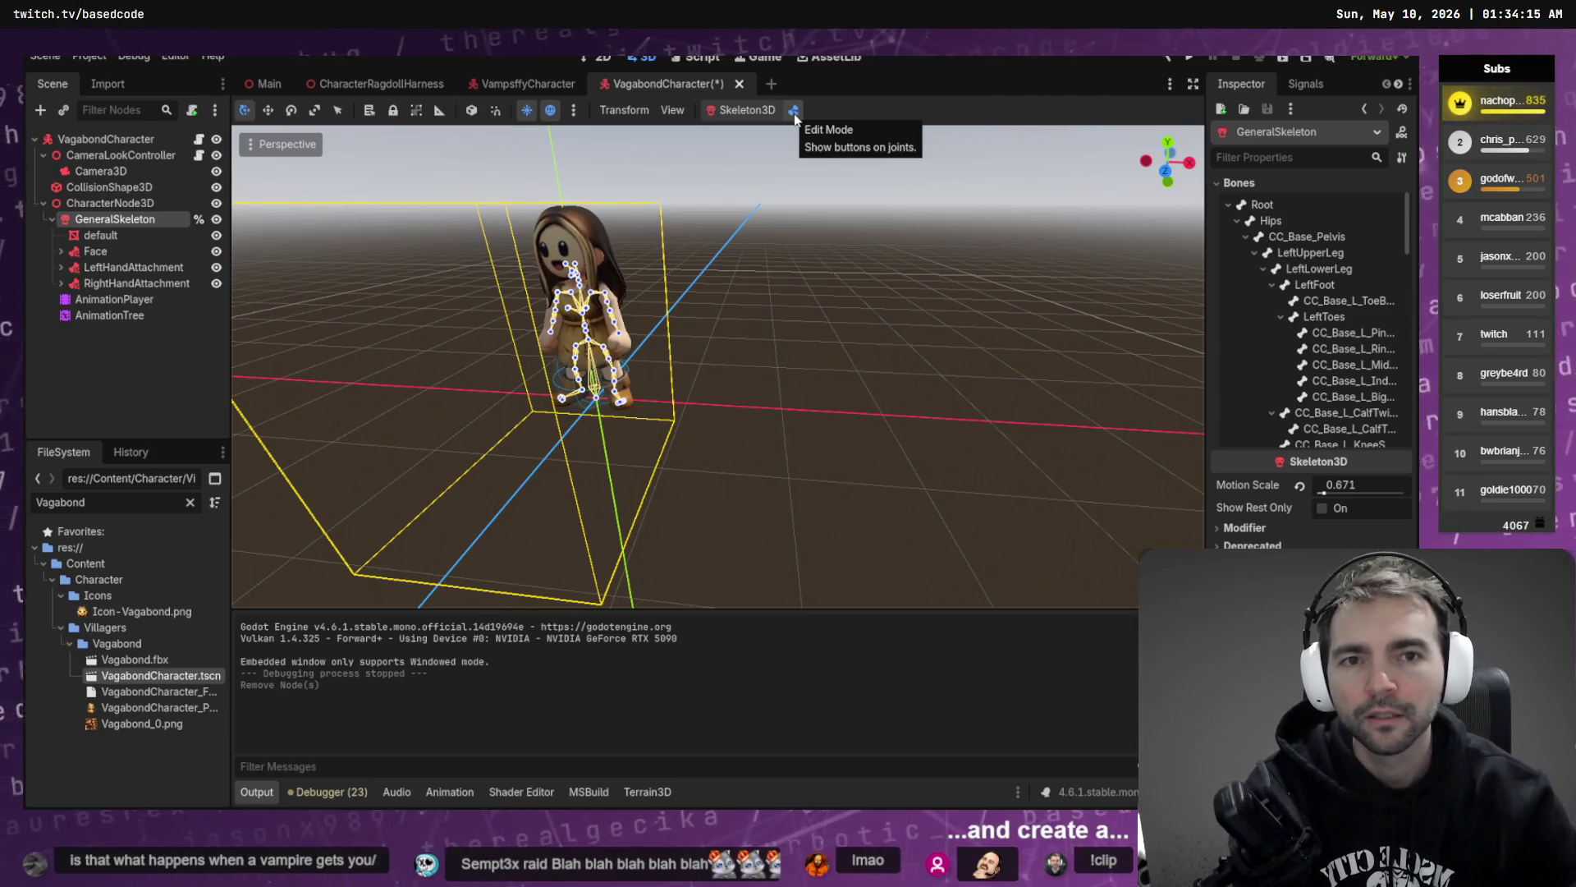
- Zoom and orbit to a front view of the skeleton, then open the Skeleton3D menu
{"action": "scroll", "coordinate": [628, 278], "scroll_direction": "up", "scroll_amount": 5}
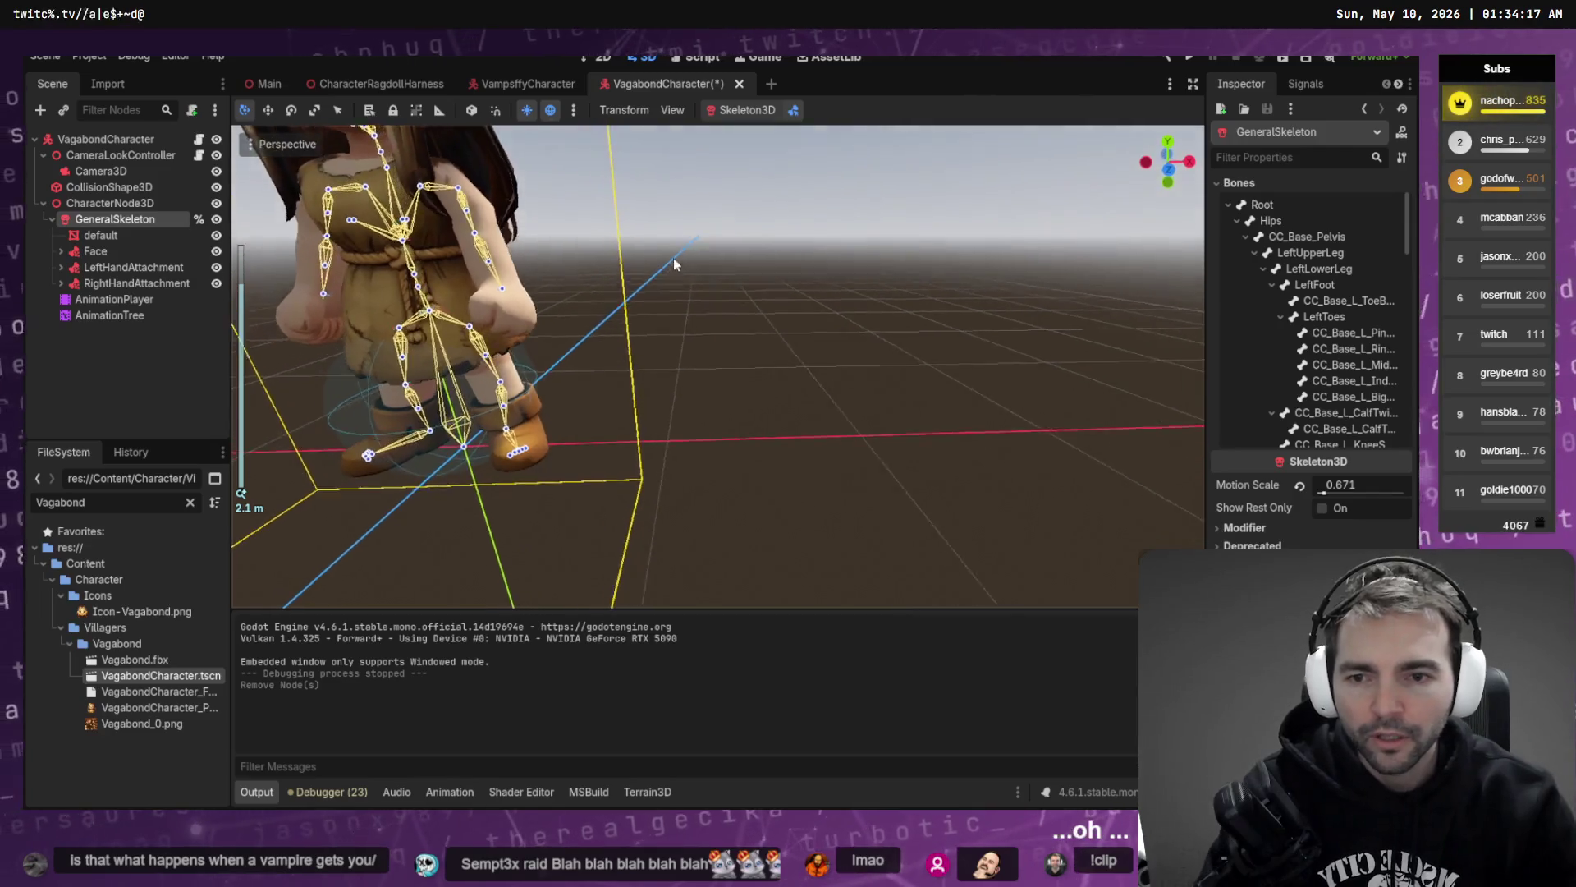
{"action": "mouse_move", "coordinate": [673, 258]}
{"action": "left_mouse_down"}
{"action": "mouse_move", "coordinate": [637, 230]}
{"action": "mouse_move", "coordinate": [820, 302]}
{"action": "mouse_move", "coordinate": [818, 322]}
{"action": "left_mouse_up"}
{"action": "scroll", "coordinate": [818, 322], "scroll_direction": "up", "scroll_amount": 2}
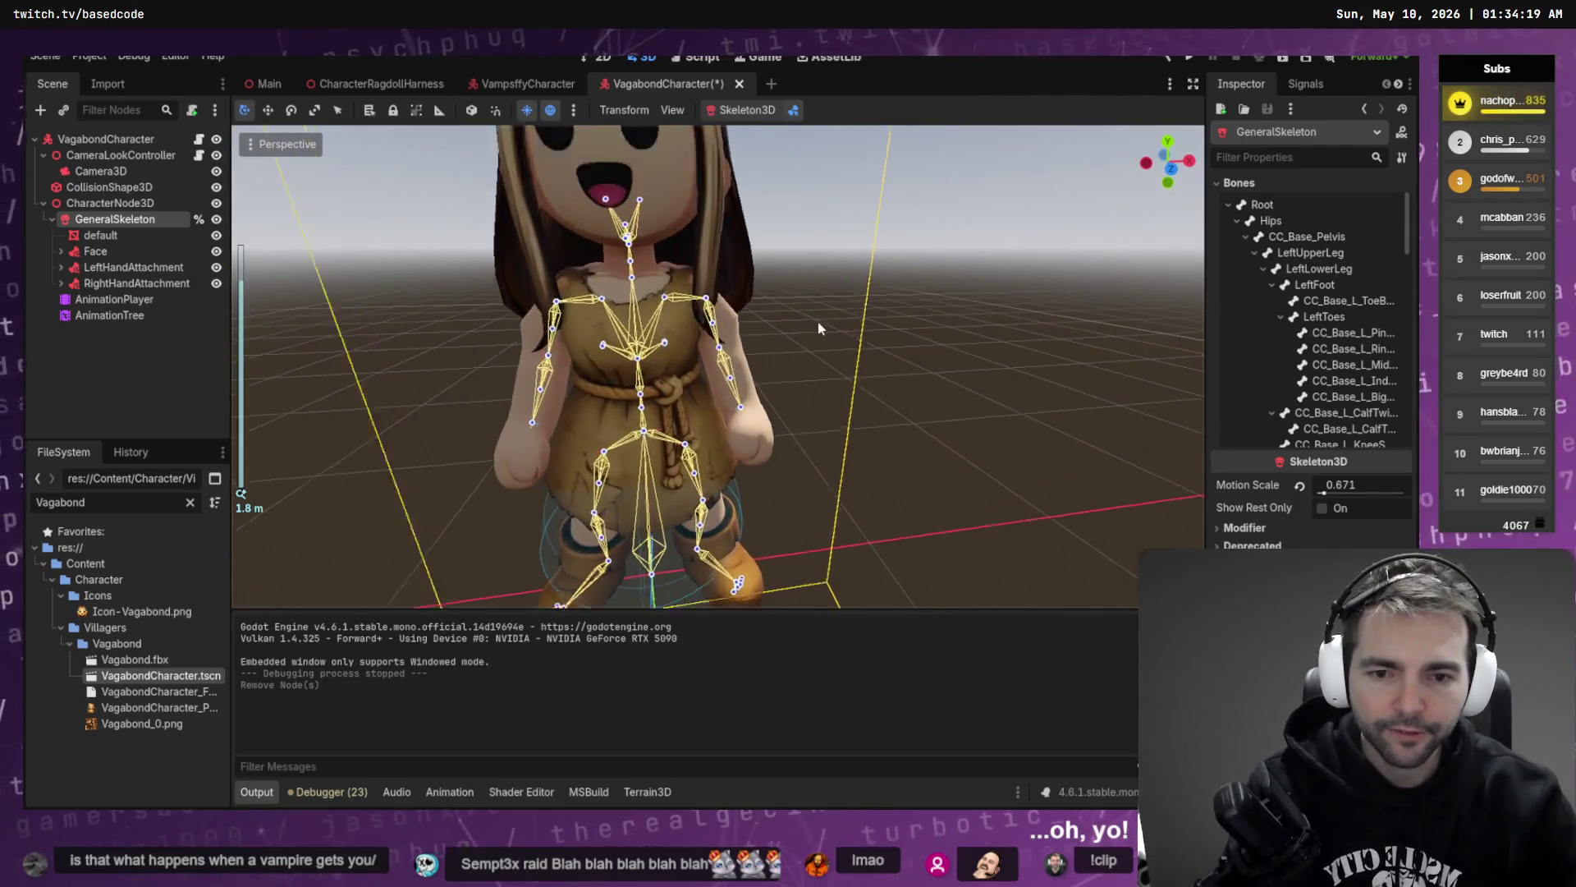
{"action": "scroll", "coordinate": [817, 322], "scroll_direction": "up", "scroll_amount": 2}
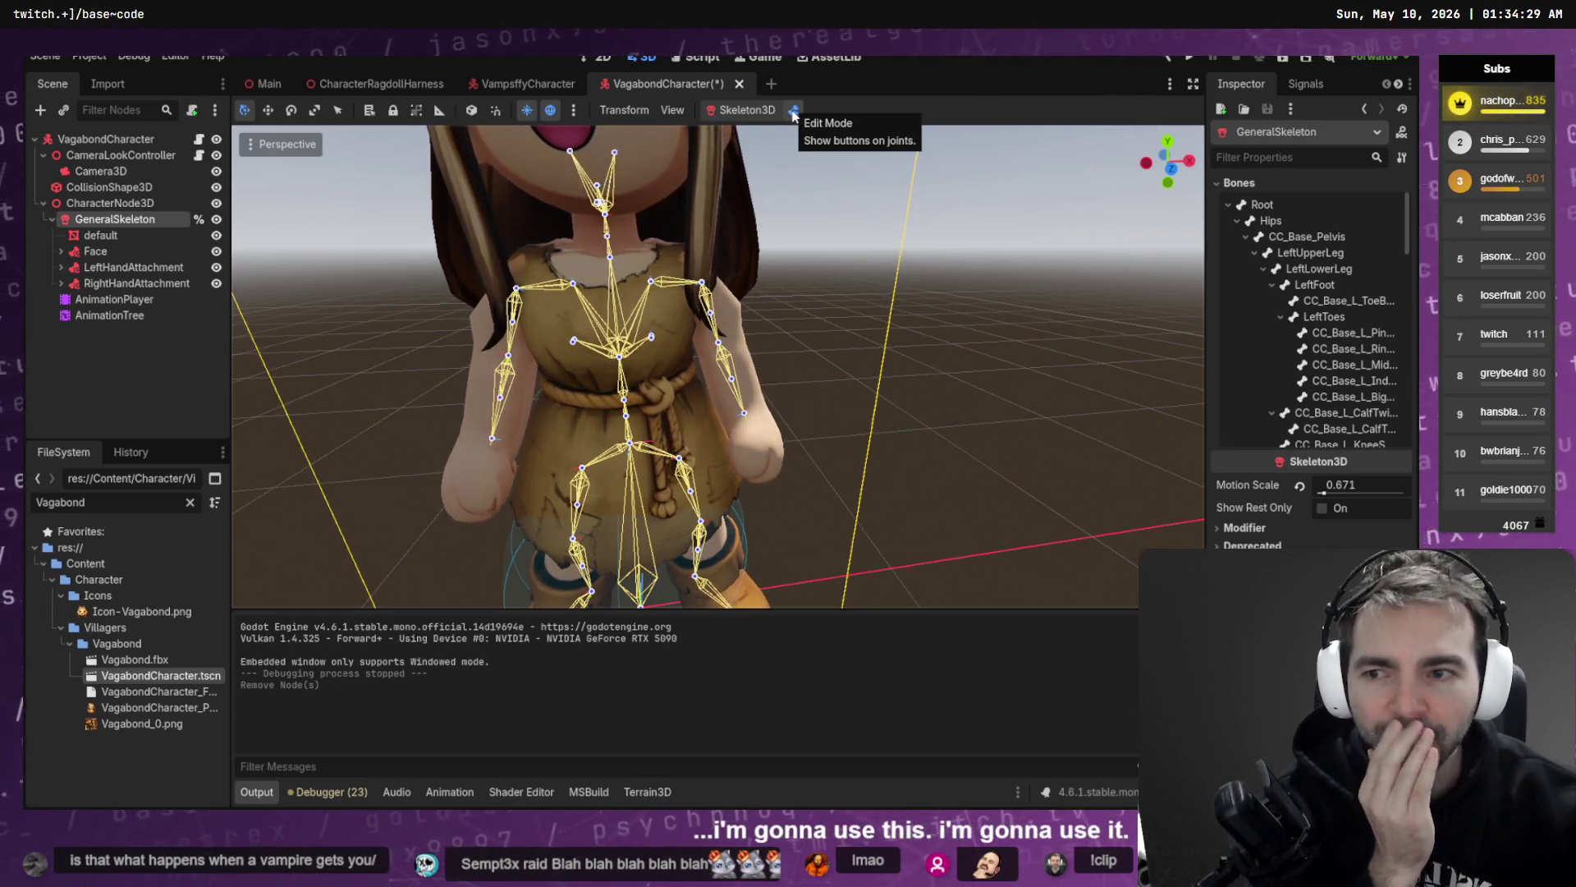
{"action": "left_click", "coordinate": [751, 111]}
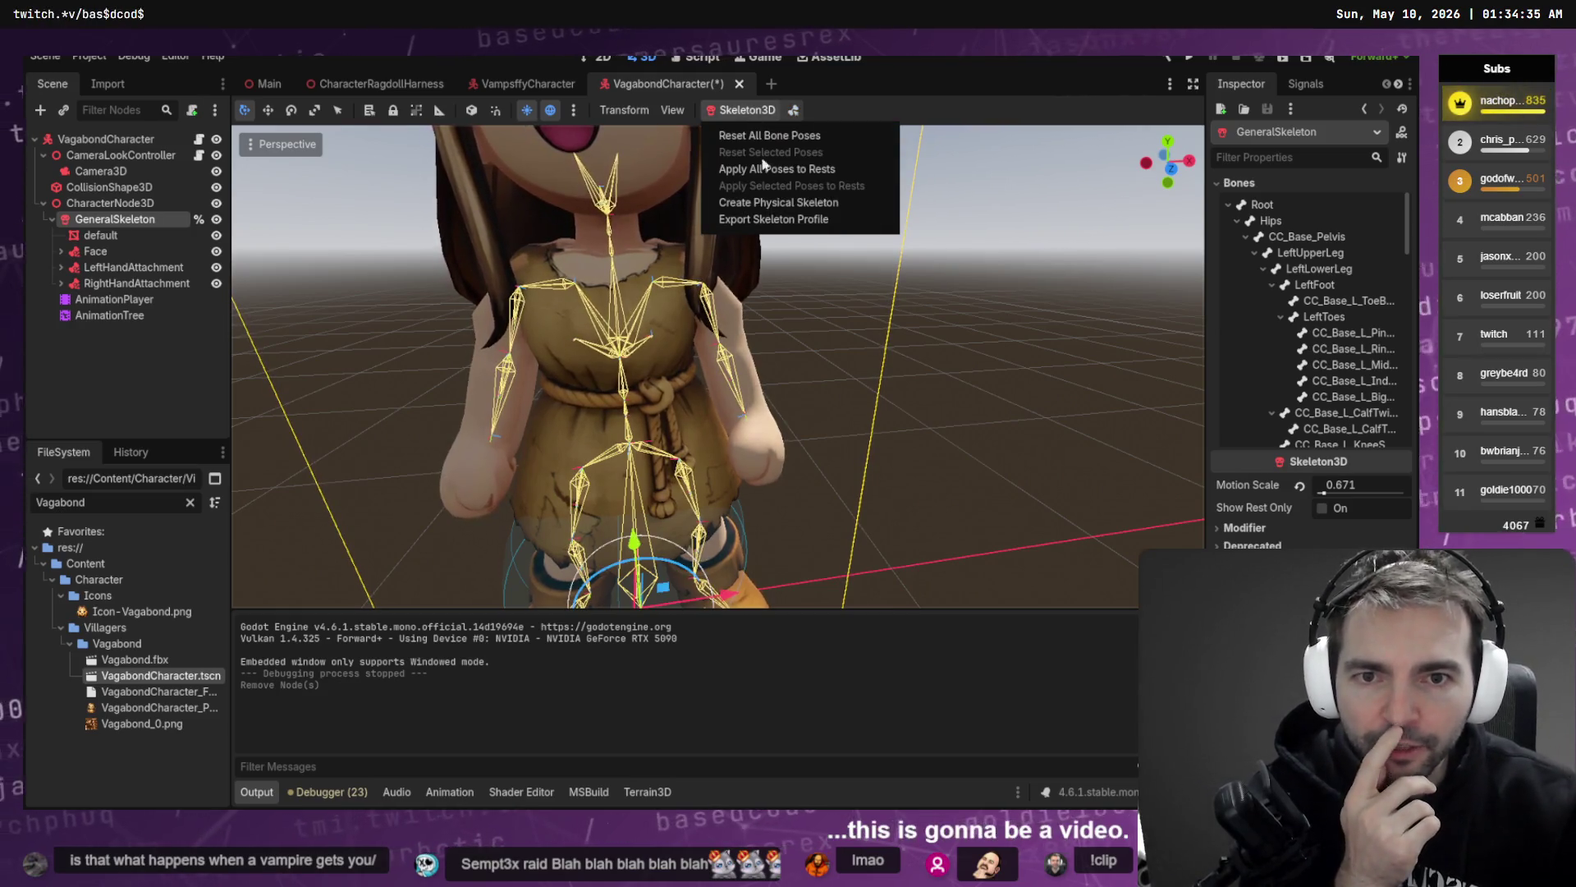
- Generate the Vagabond's physical skeleton, inspect the Physical Bone Root, and save VagabondCharacter
{"action": "left_click", "coordinate": [775, 202]}
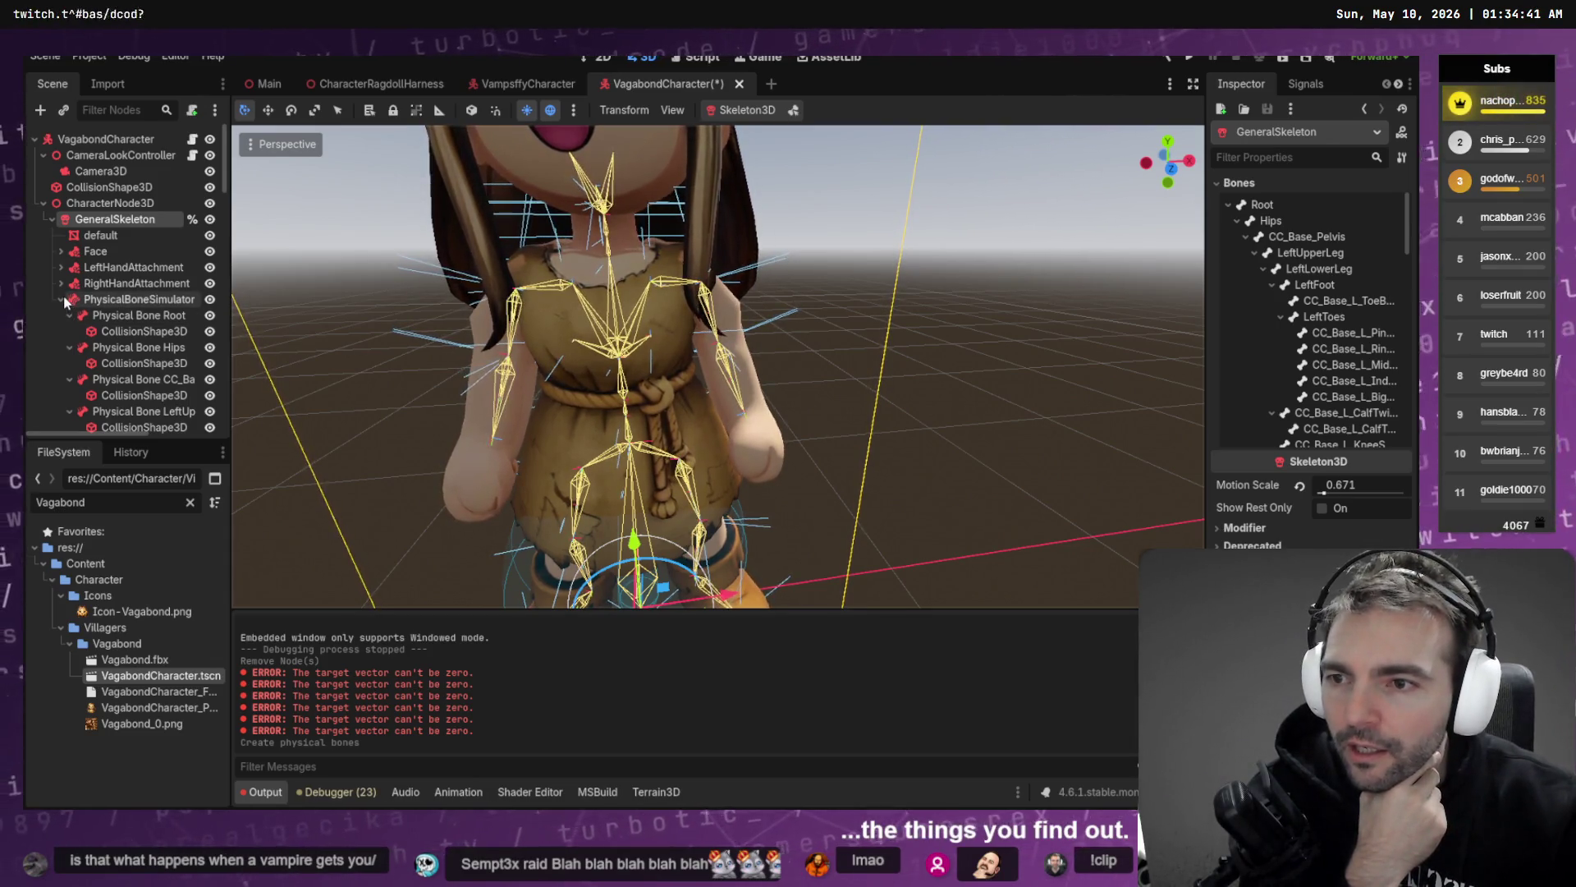
{"action": "scroll", "coordinate": [146, 339], "scroll_direction": "down", "scroll_amount": 2}
{"action": "scroll", "coordinate": [335, 363], "scroll_direction": "down", "scroll_amount": 5}
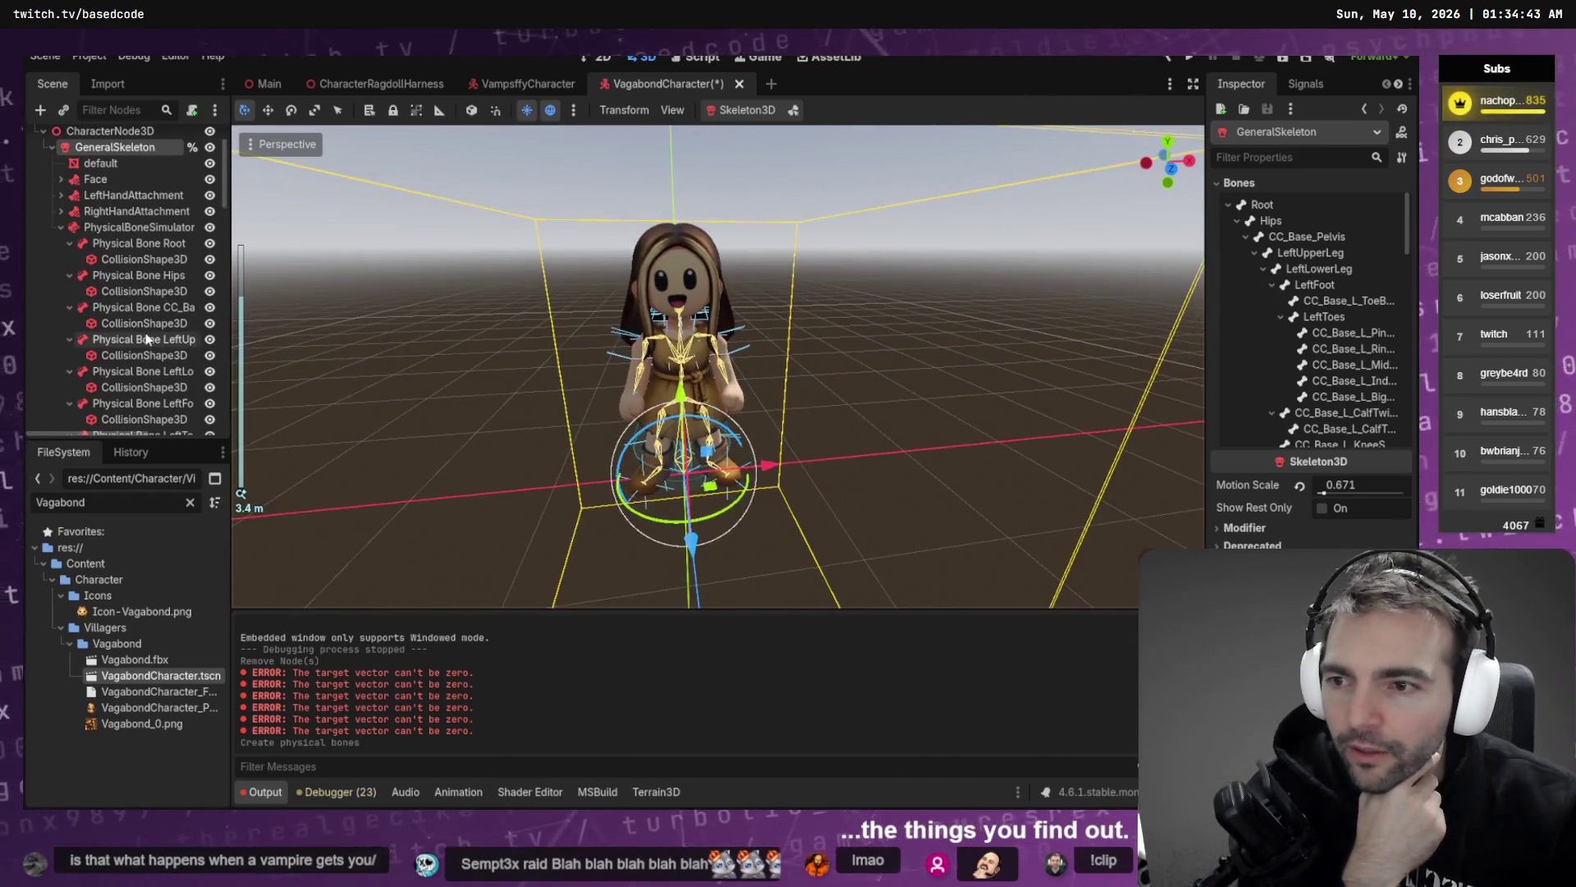
{"action": "scroll", "coordinate": [146, 339], "scroll_direction": "down", "scroll_amount": 10}
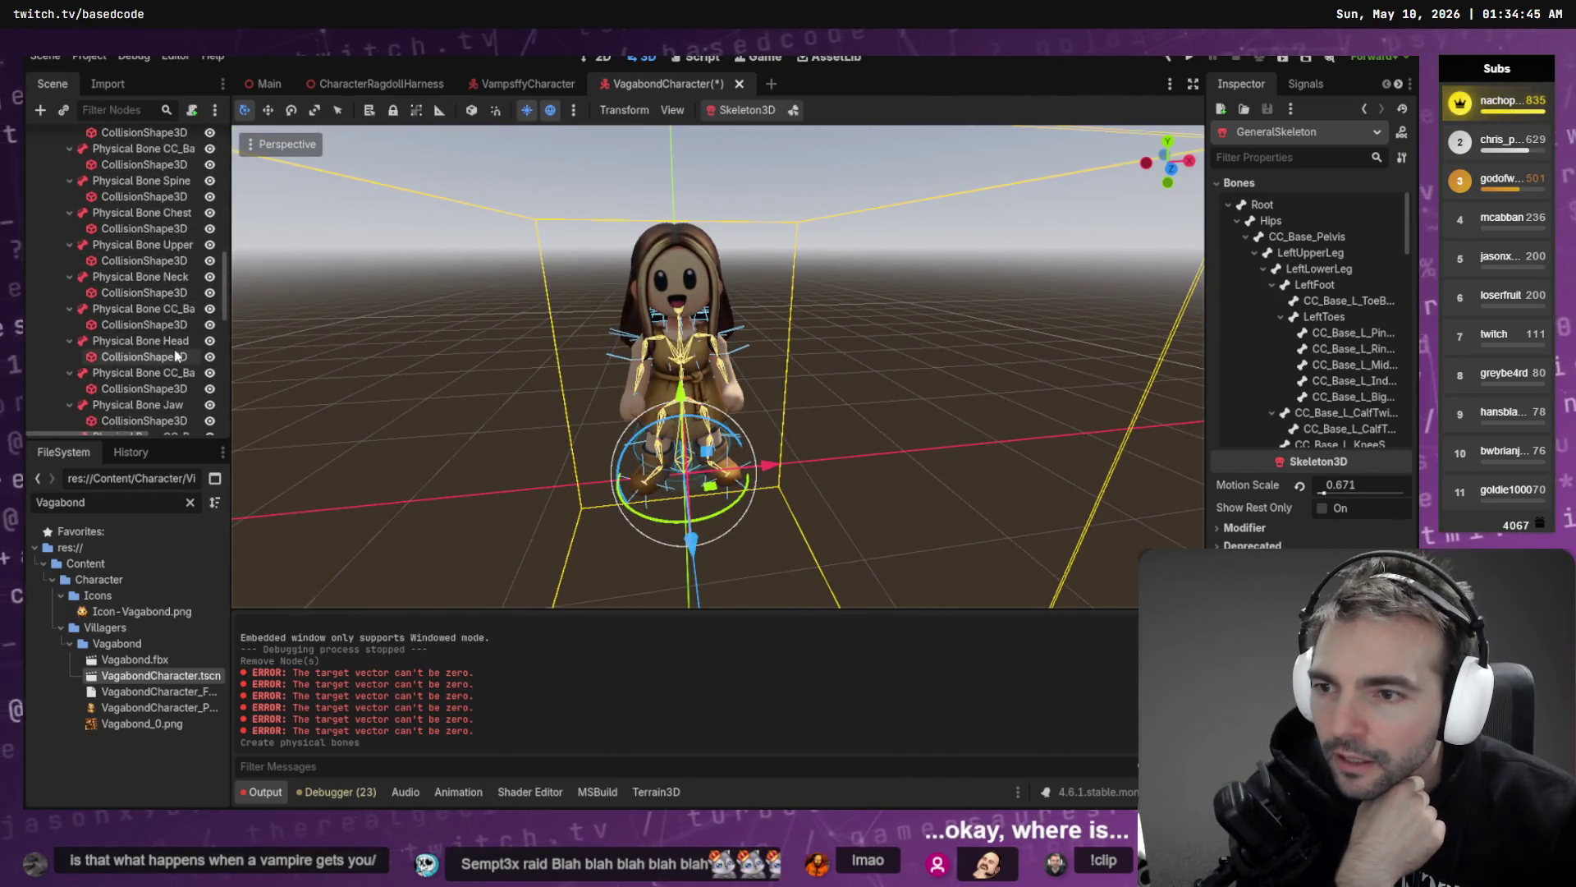
{"action": "left_click_drag", "start_coordinate": [223, 298], "coordinate": [223, 204]}
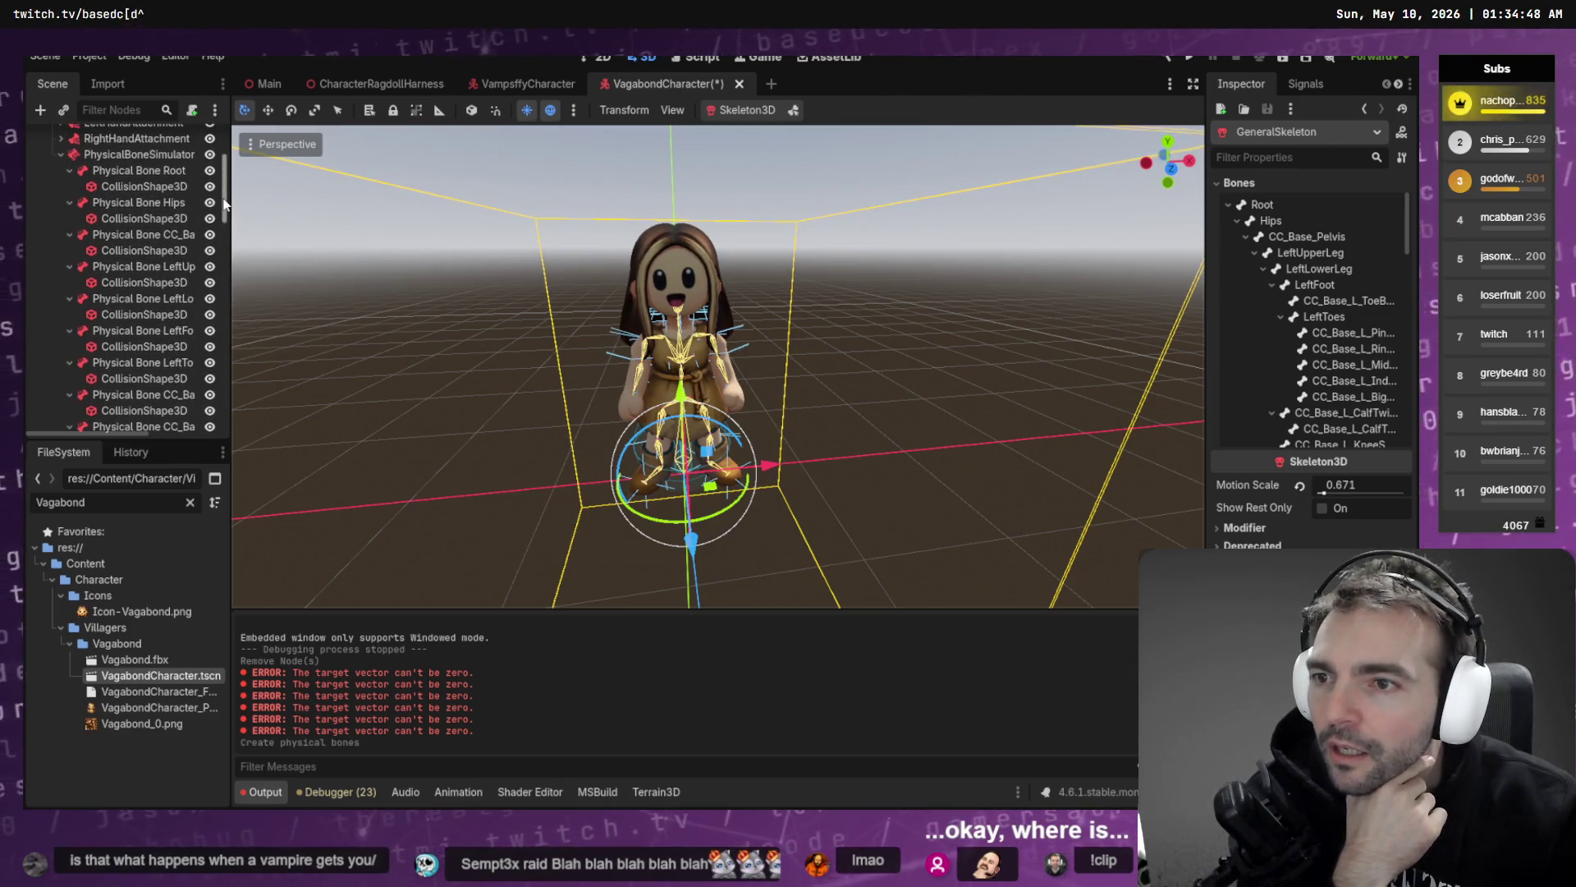
{"action": "left_click", "coordinate": [151, 174]}
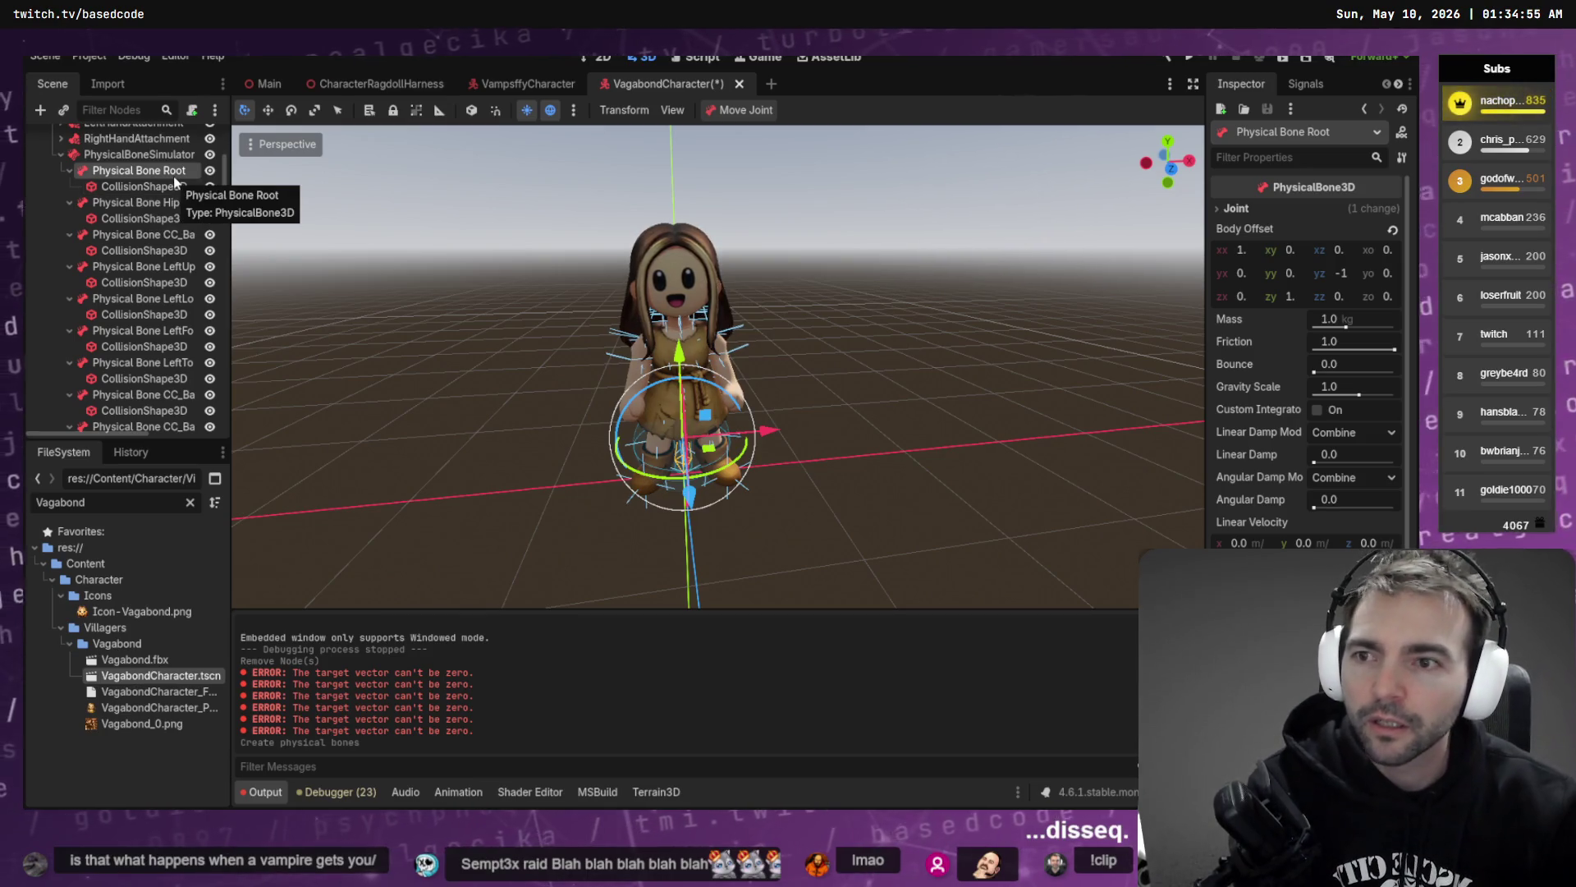
{"action": "key", "text": "ctrl+s"}
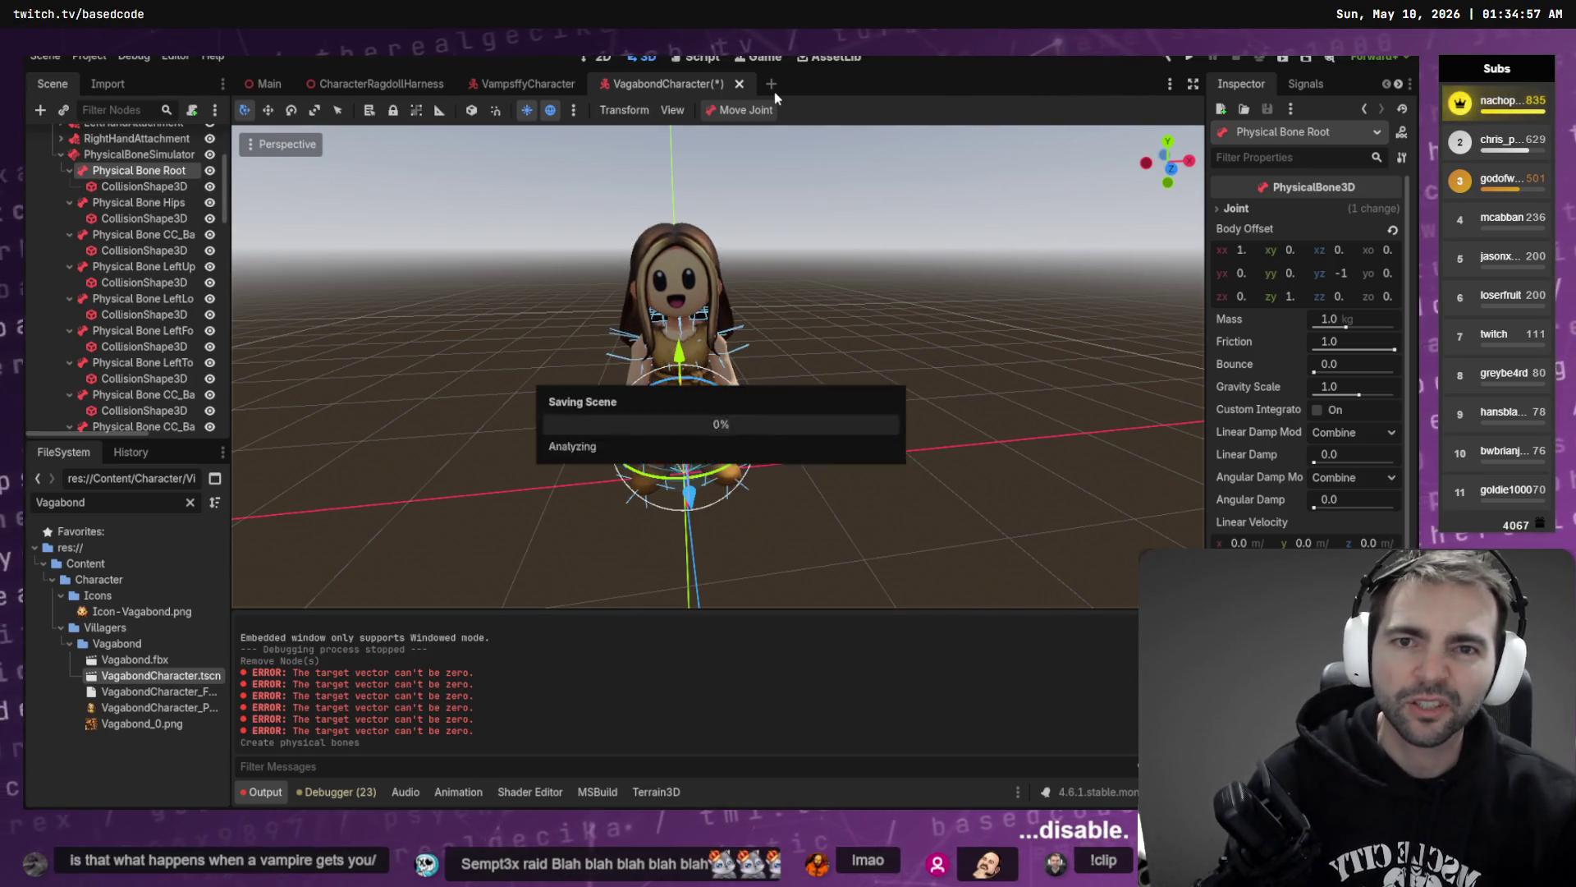
{"action": "left_click", "coordinate": [416, 87]}
- Run the ragdoll harness with F6 and preview the Vagabond
{"action": "key", "text": "F6"}
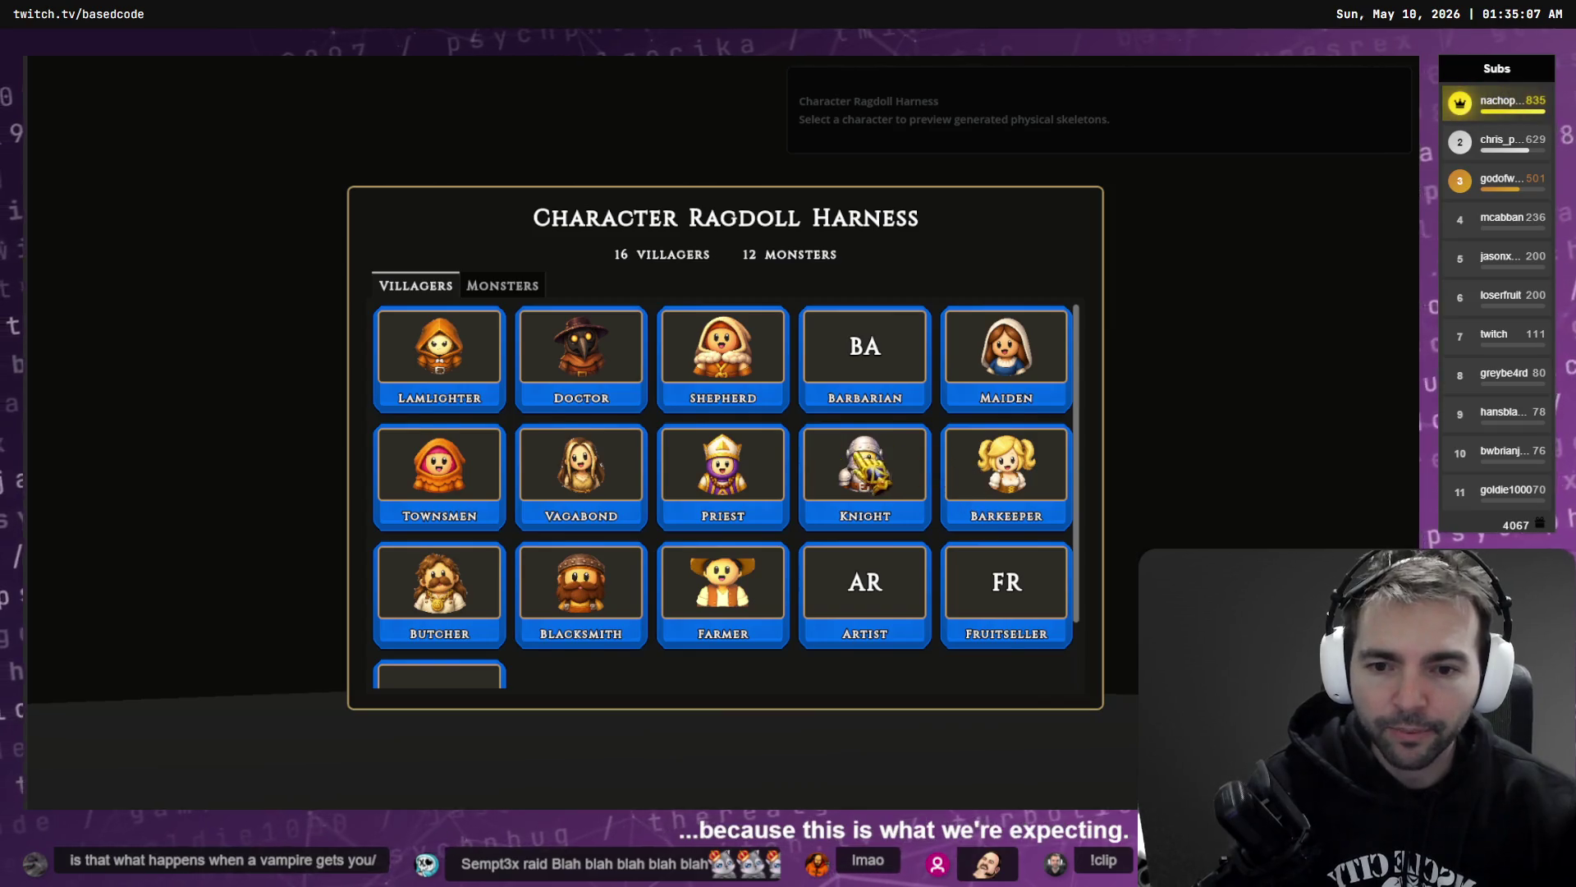
{"action": "scroll", "coordinate": [821, 464], "scroll_direction": "down", "scroll_amount": 1}
{"action": "left_click", "coordinate": [615, 417]}
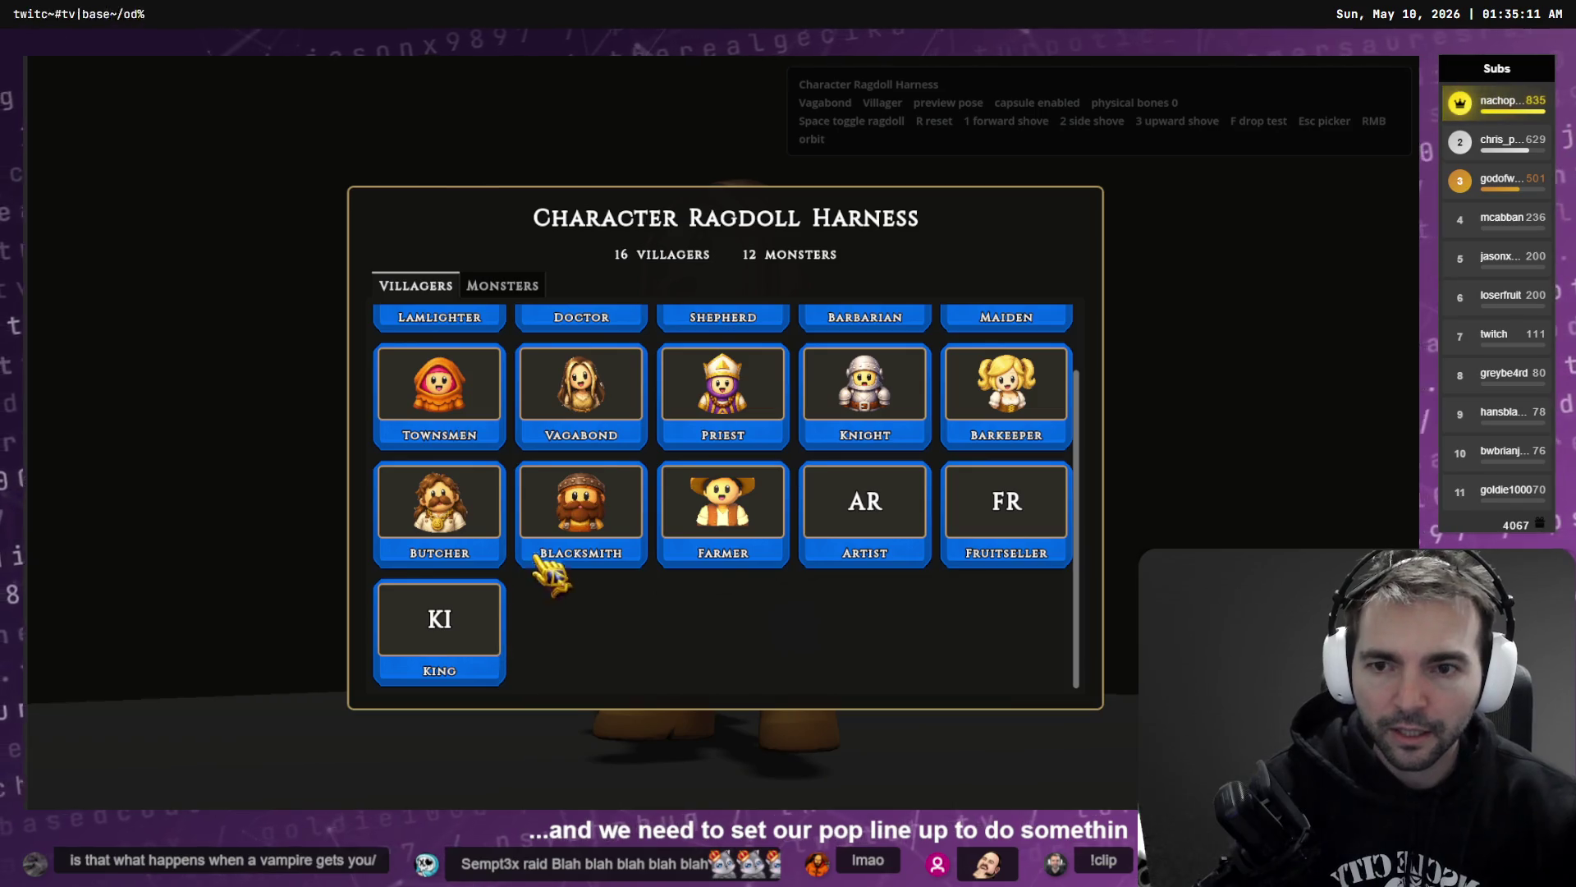
- Load the Mummy from the monsters list and trigger its ragdoll
{"action": "left_click", "coordinate": [507, 289]}
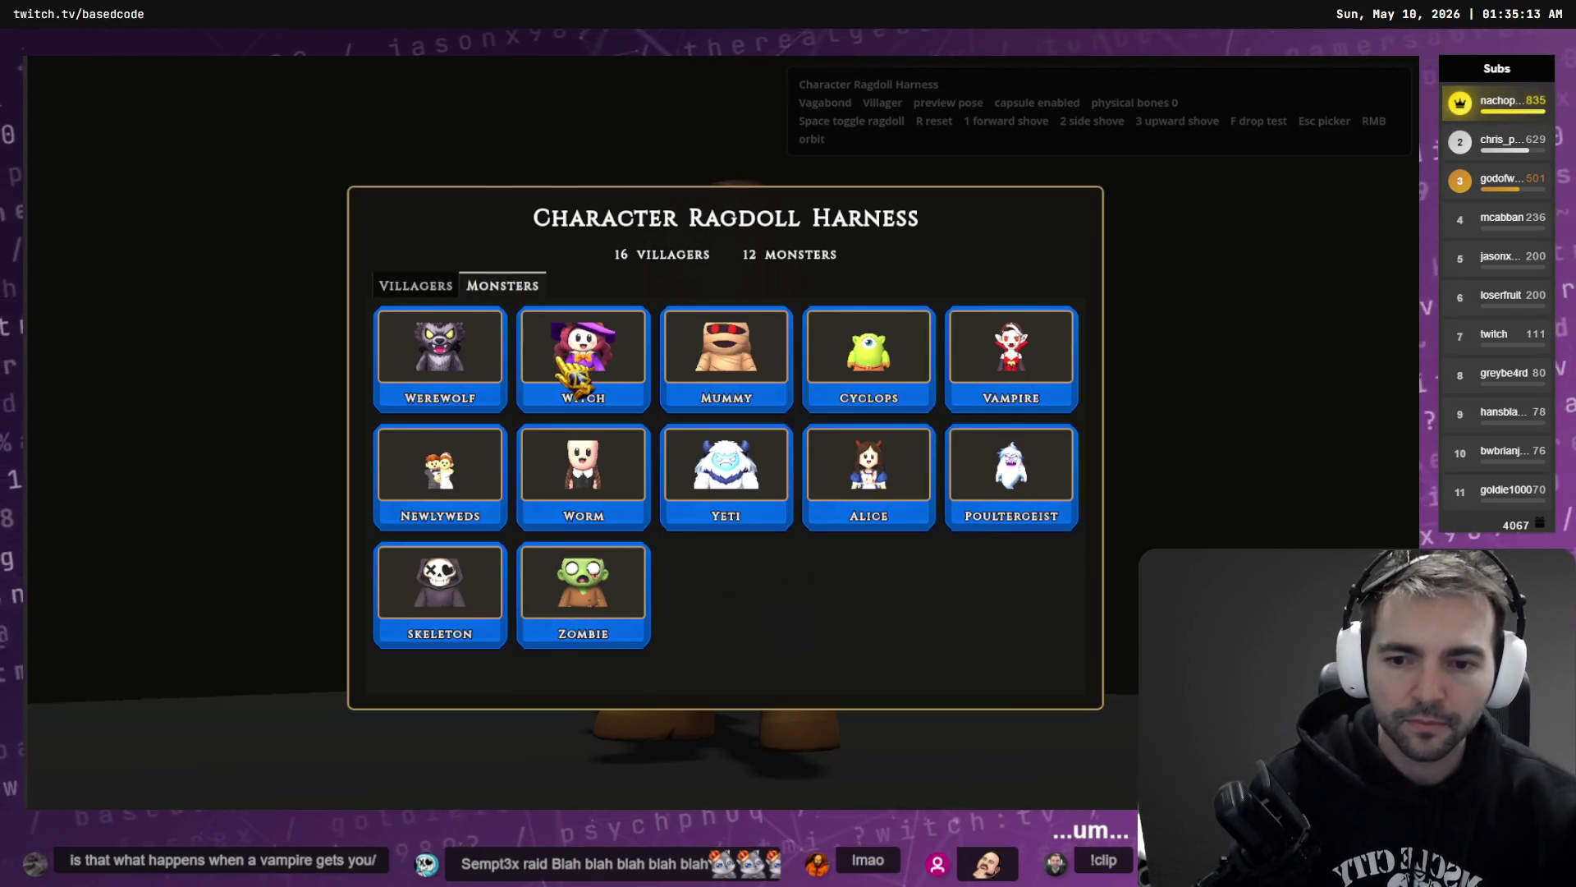
{"action": "left_click", "coordinate": [764, 374]}
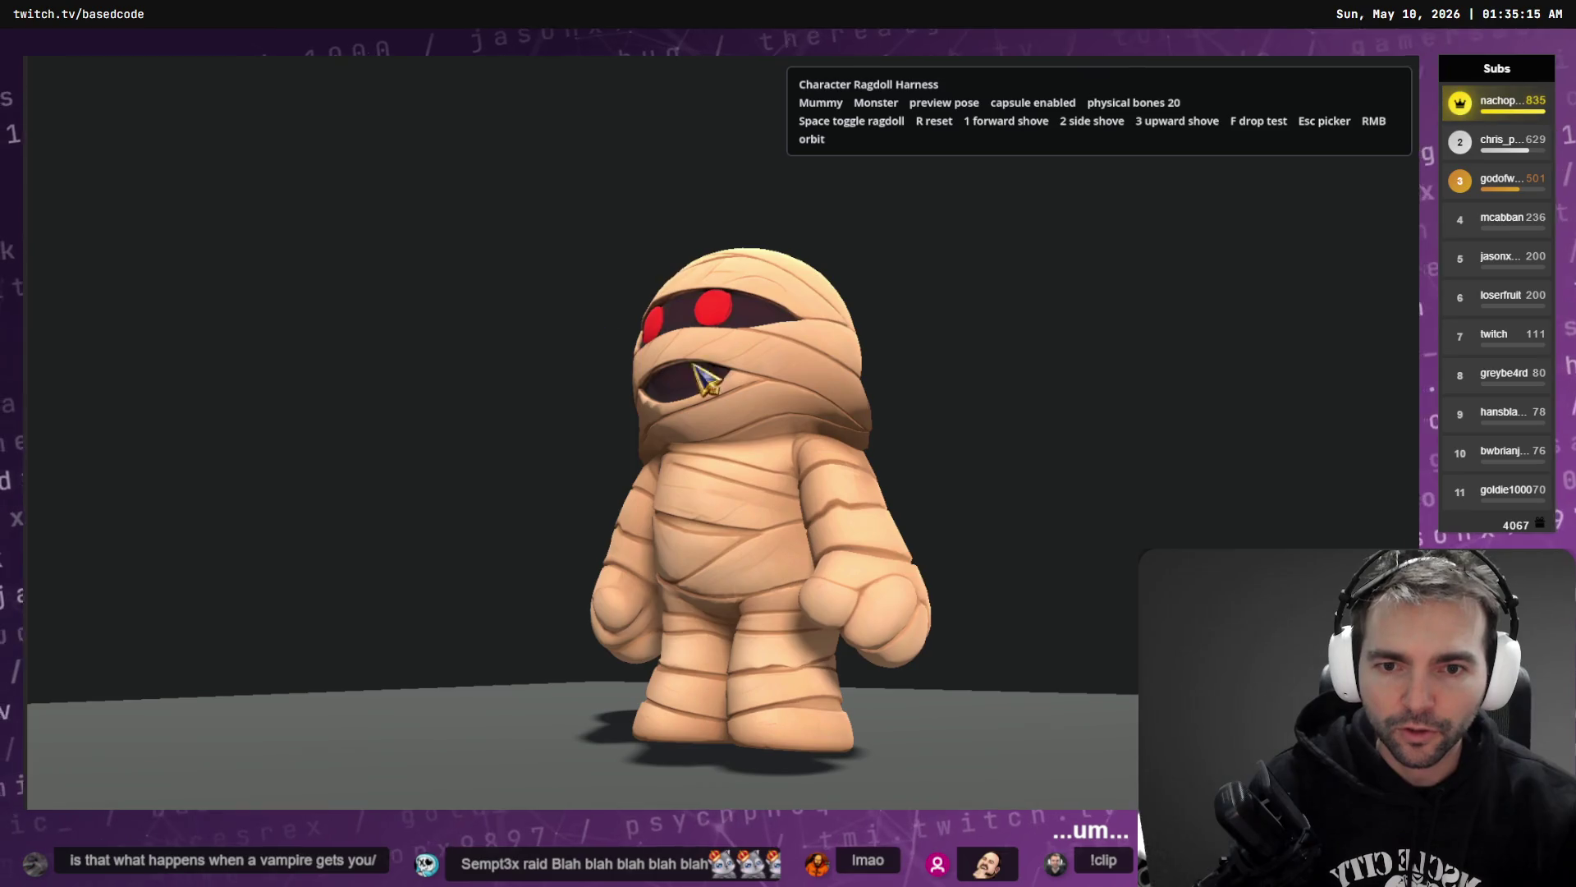
{"action": "key", "text": "space"}
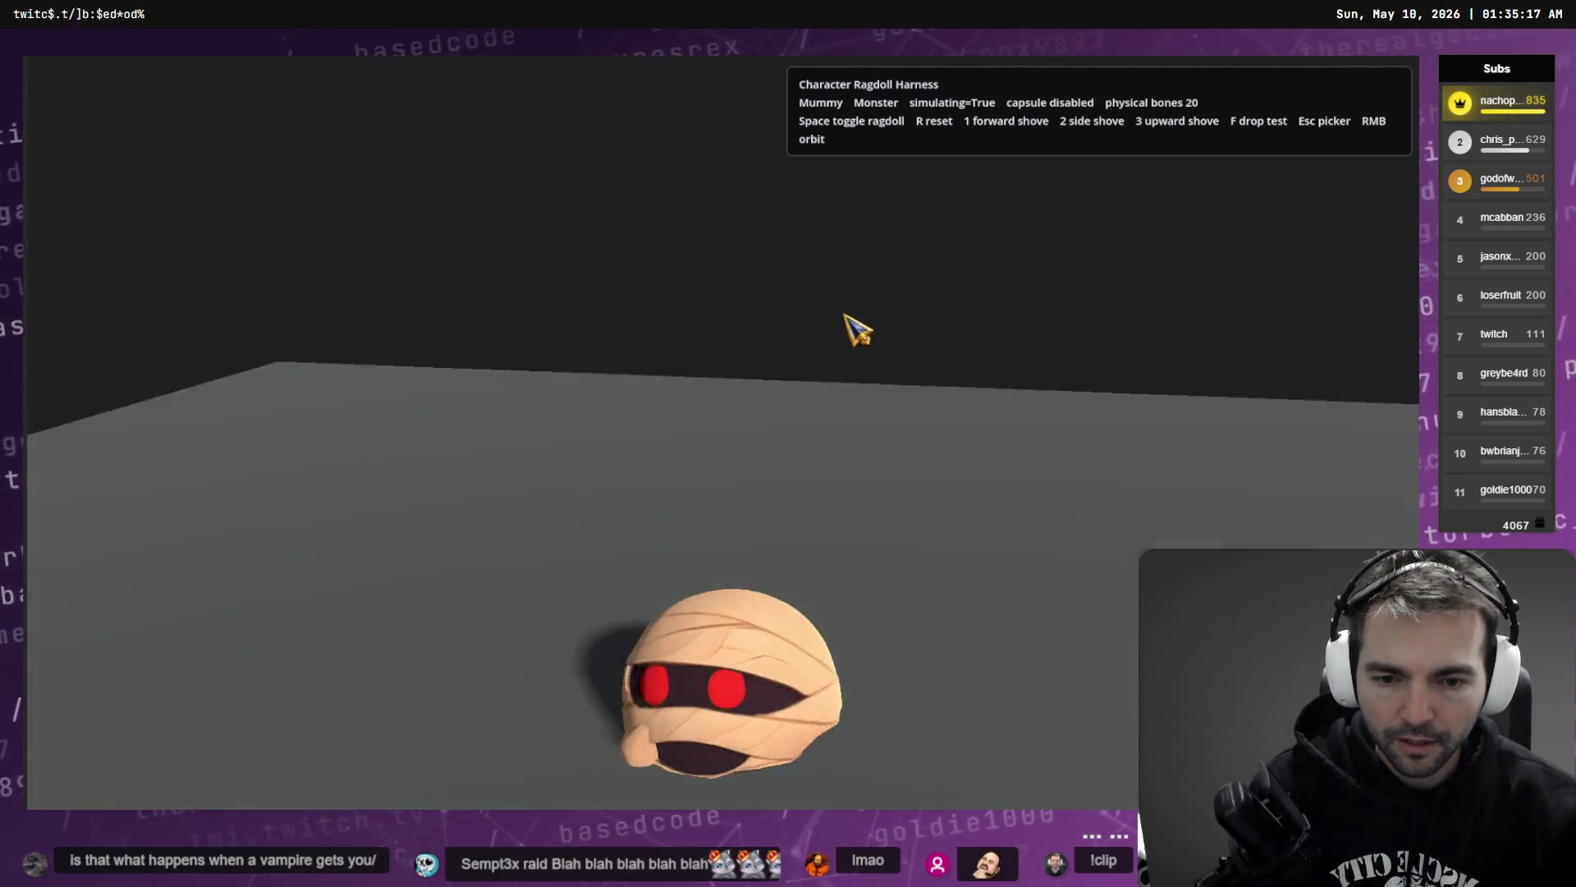
{"action": "key", "text": "Escape"}
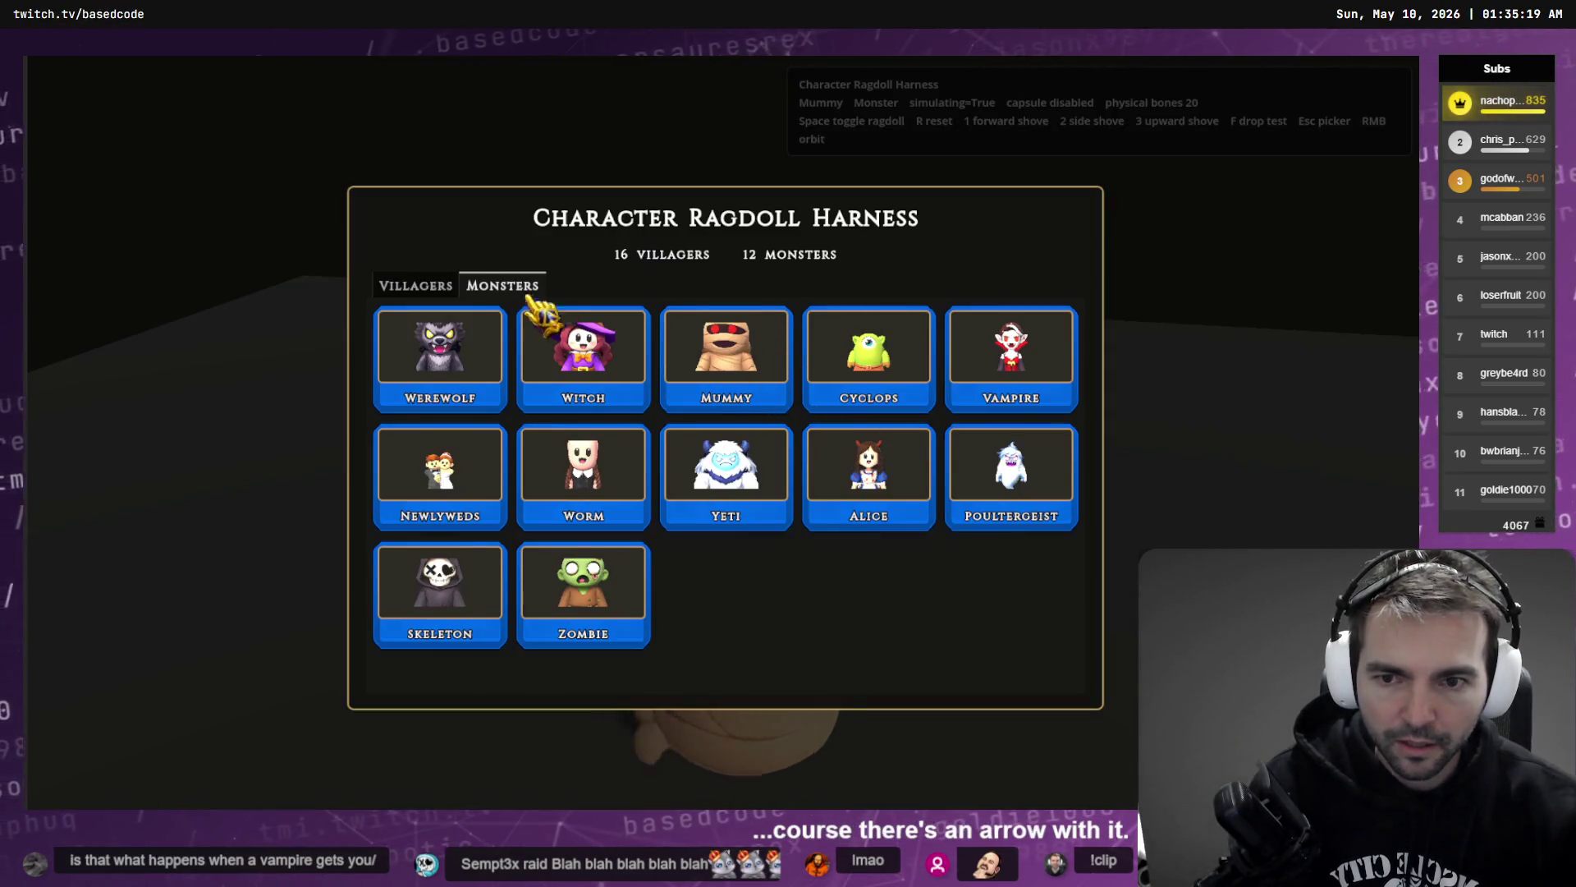
- Compare the Vagabond and Townsmen villagers, then reload the Vagabond to check its physical bones
{"action": "left_click", "coordinate": [450, 284]}
{"action": "left_click", "coordinate": [631, 411]}
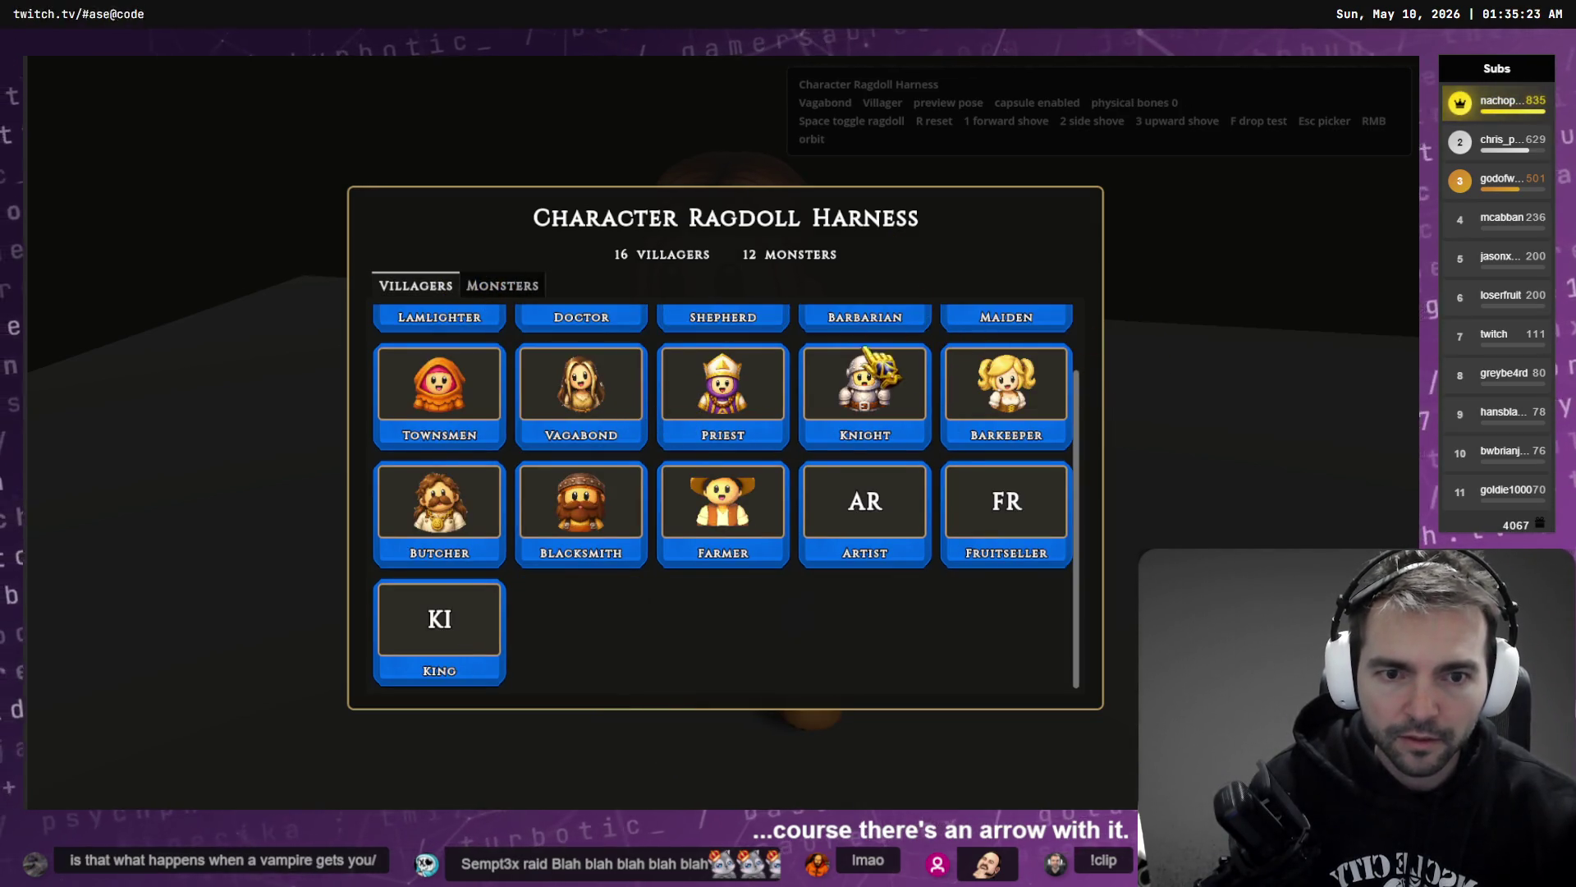
{"action": "left_click", "coordinate": [496, 414]}
{"action": "key", "text": "Escape"}
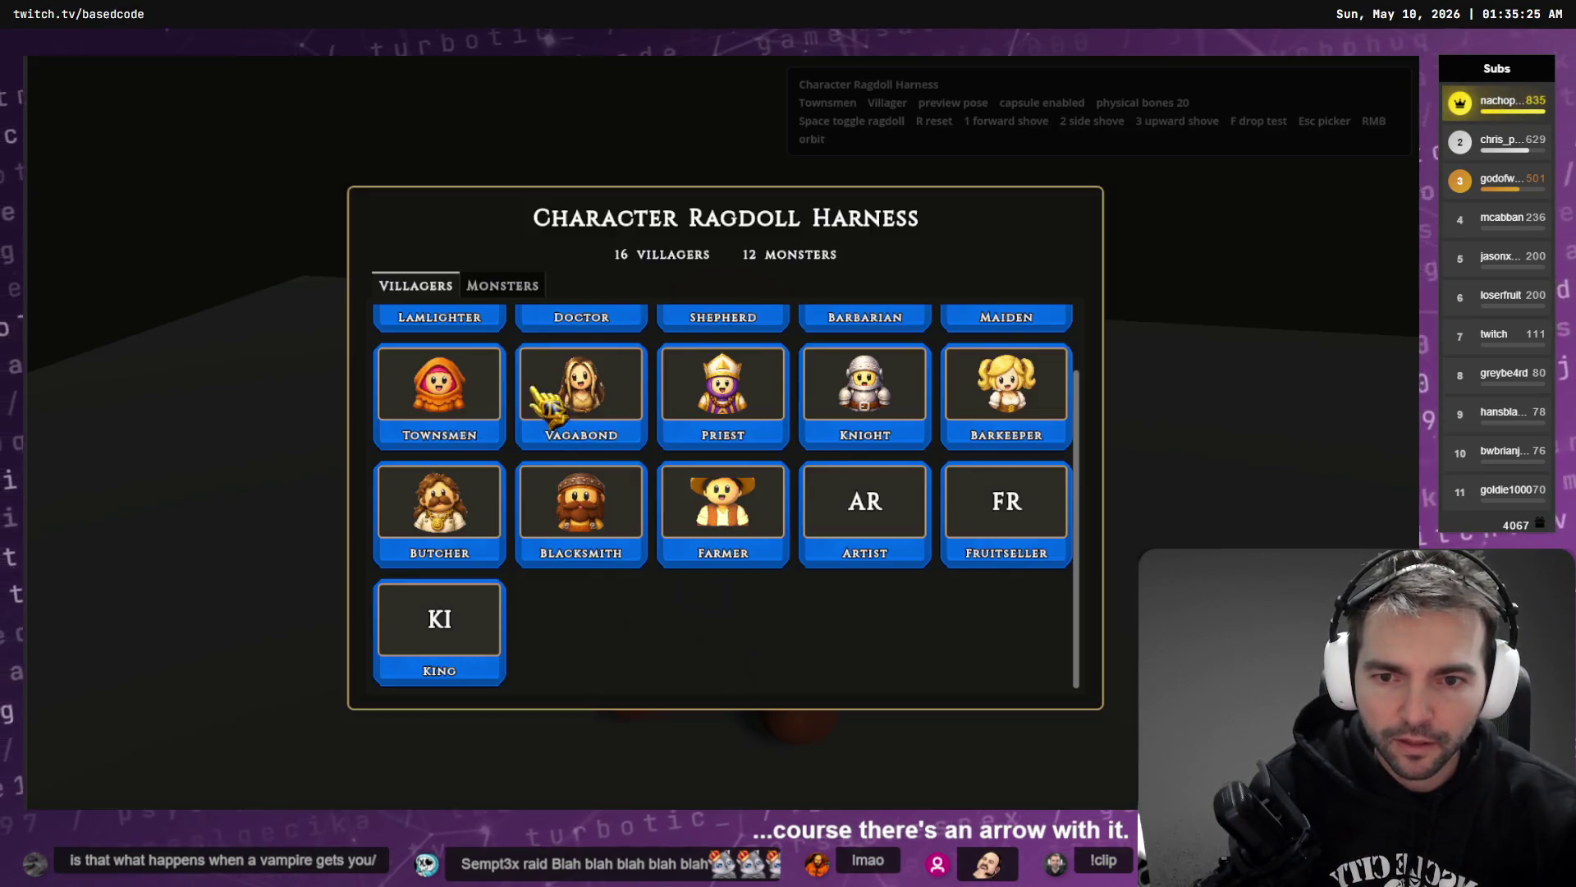
{"action": "left_click", "coordinate": [585, 396]}
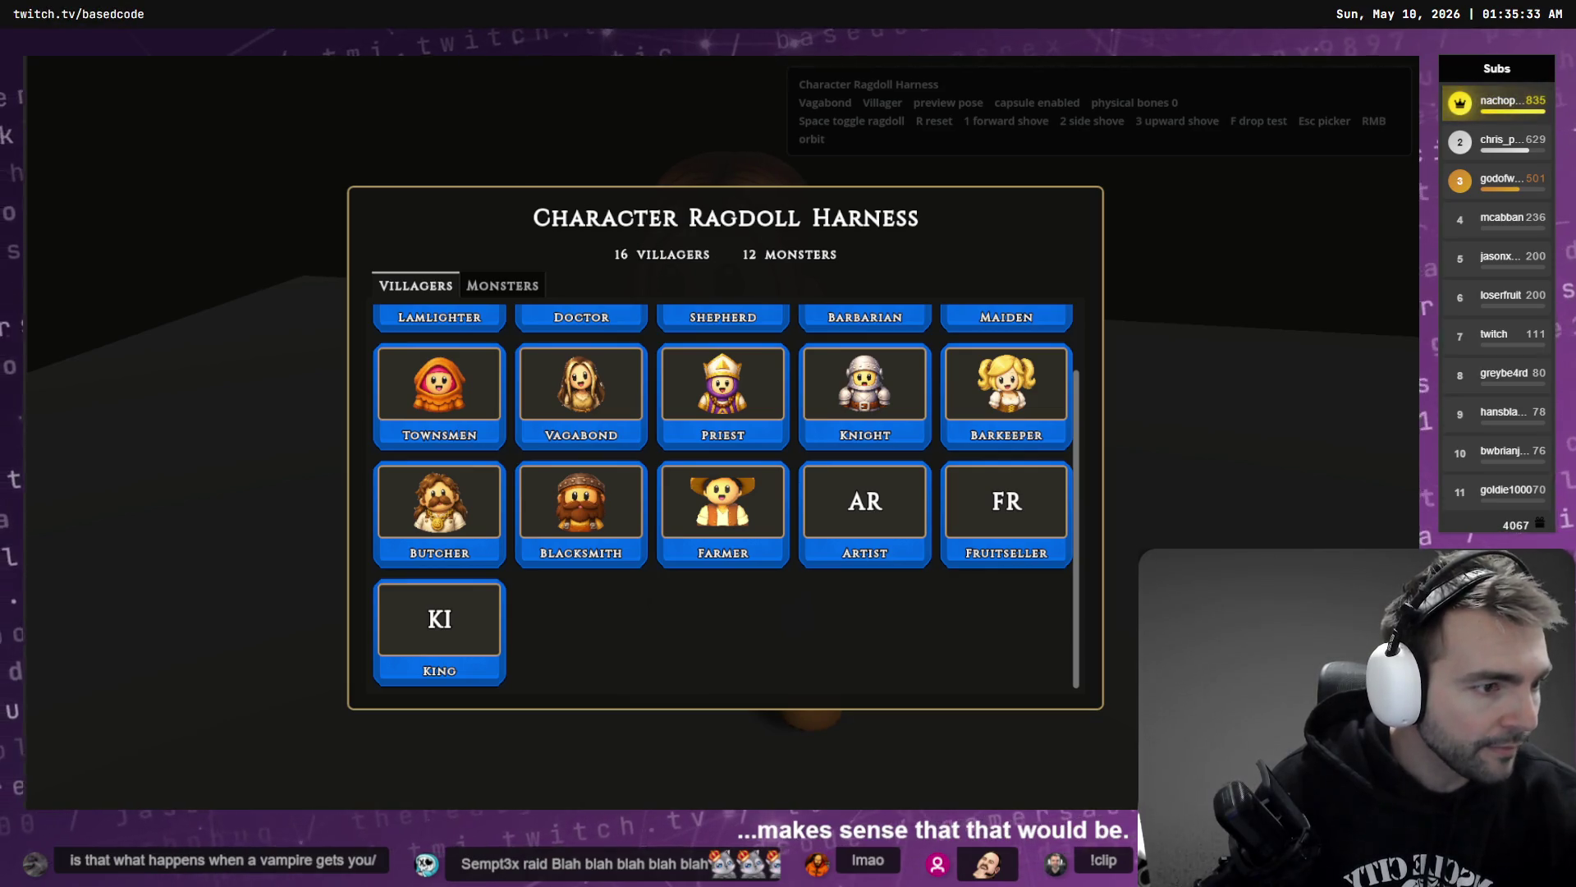
- Stop the game, clear debugger errors, rerun the harness to reproduce the Vagabond error, and open its source
{"action": "key", "text": "F8"}
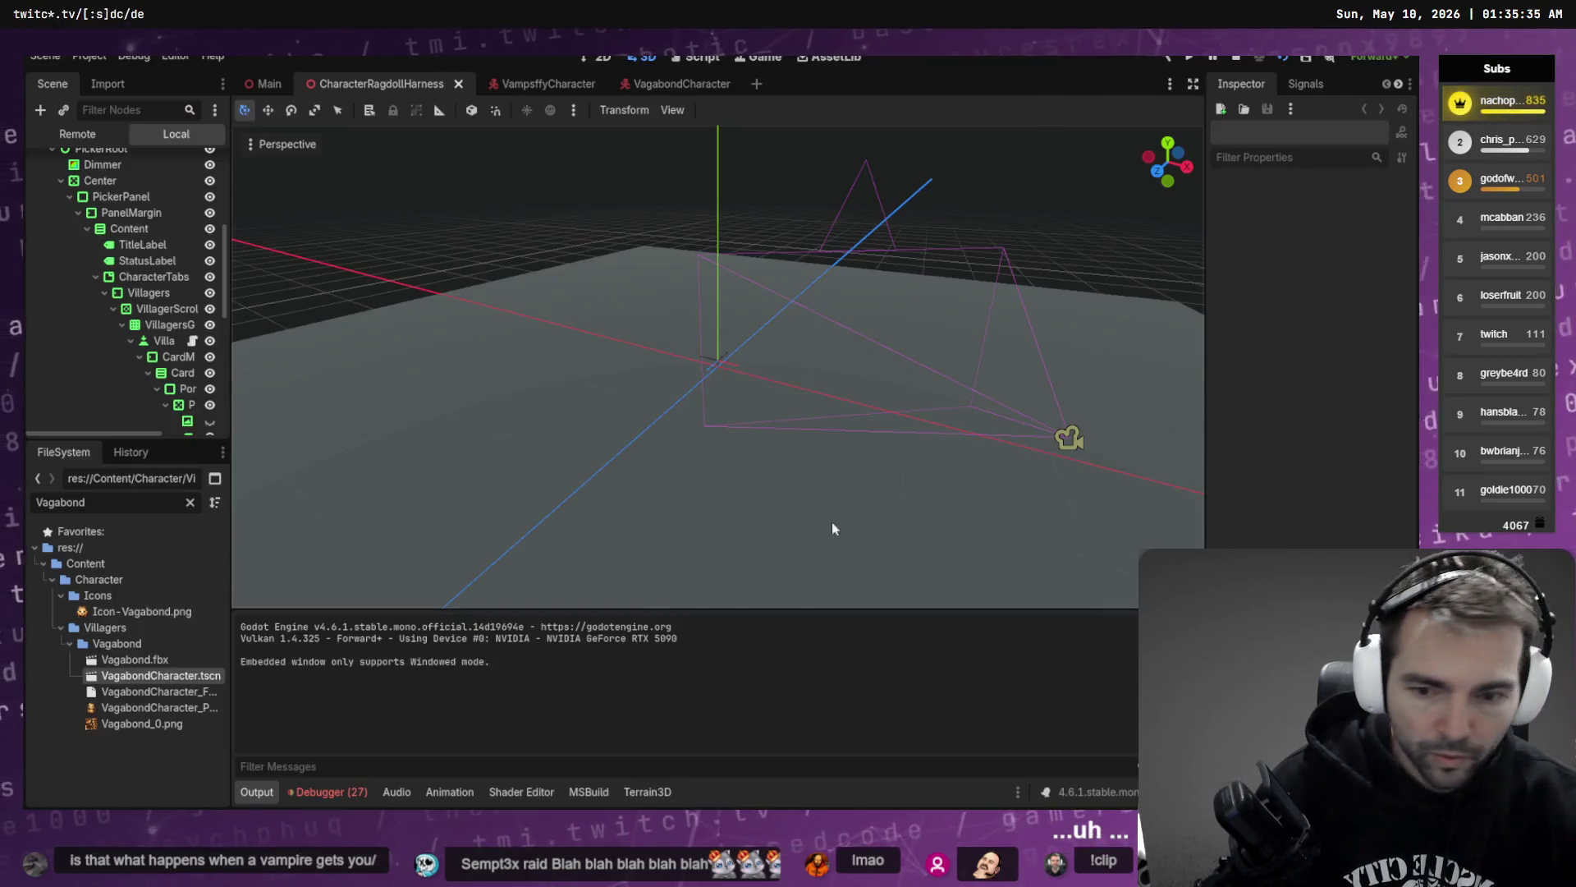
{"action": "left_click", "coordinate": [361, 791]}
{"action": "left_click", "coordinate": [351, 612]}
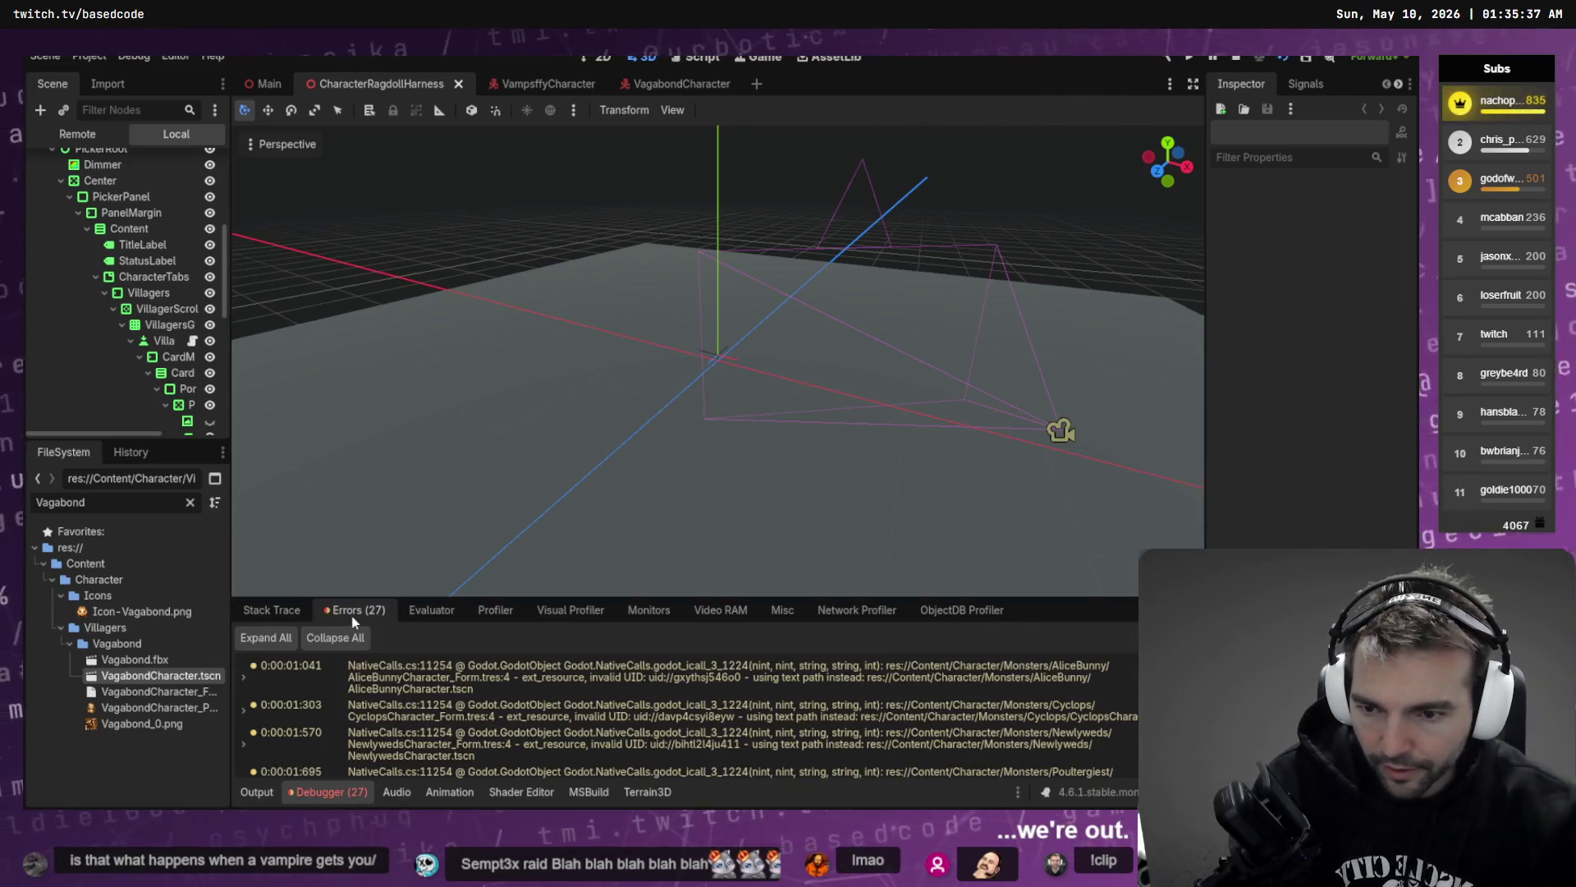
{"action": "key", "text": "F6"}
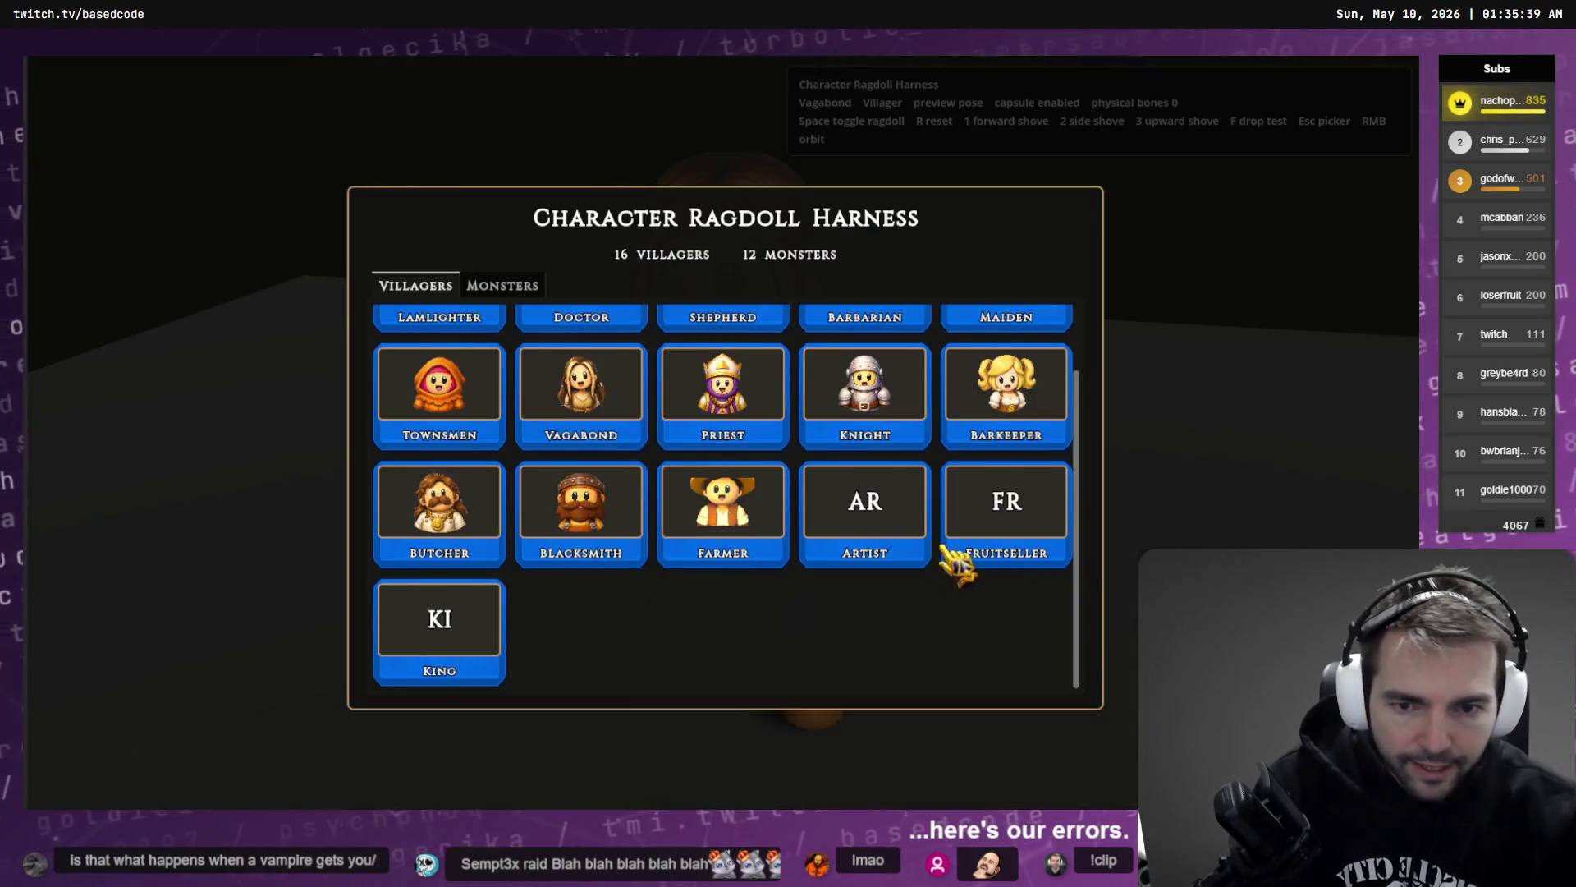
{"action": "left_click", "coordinate": [599, 427]}
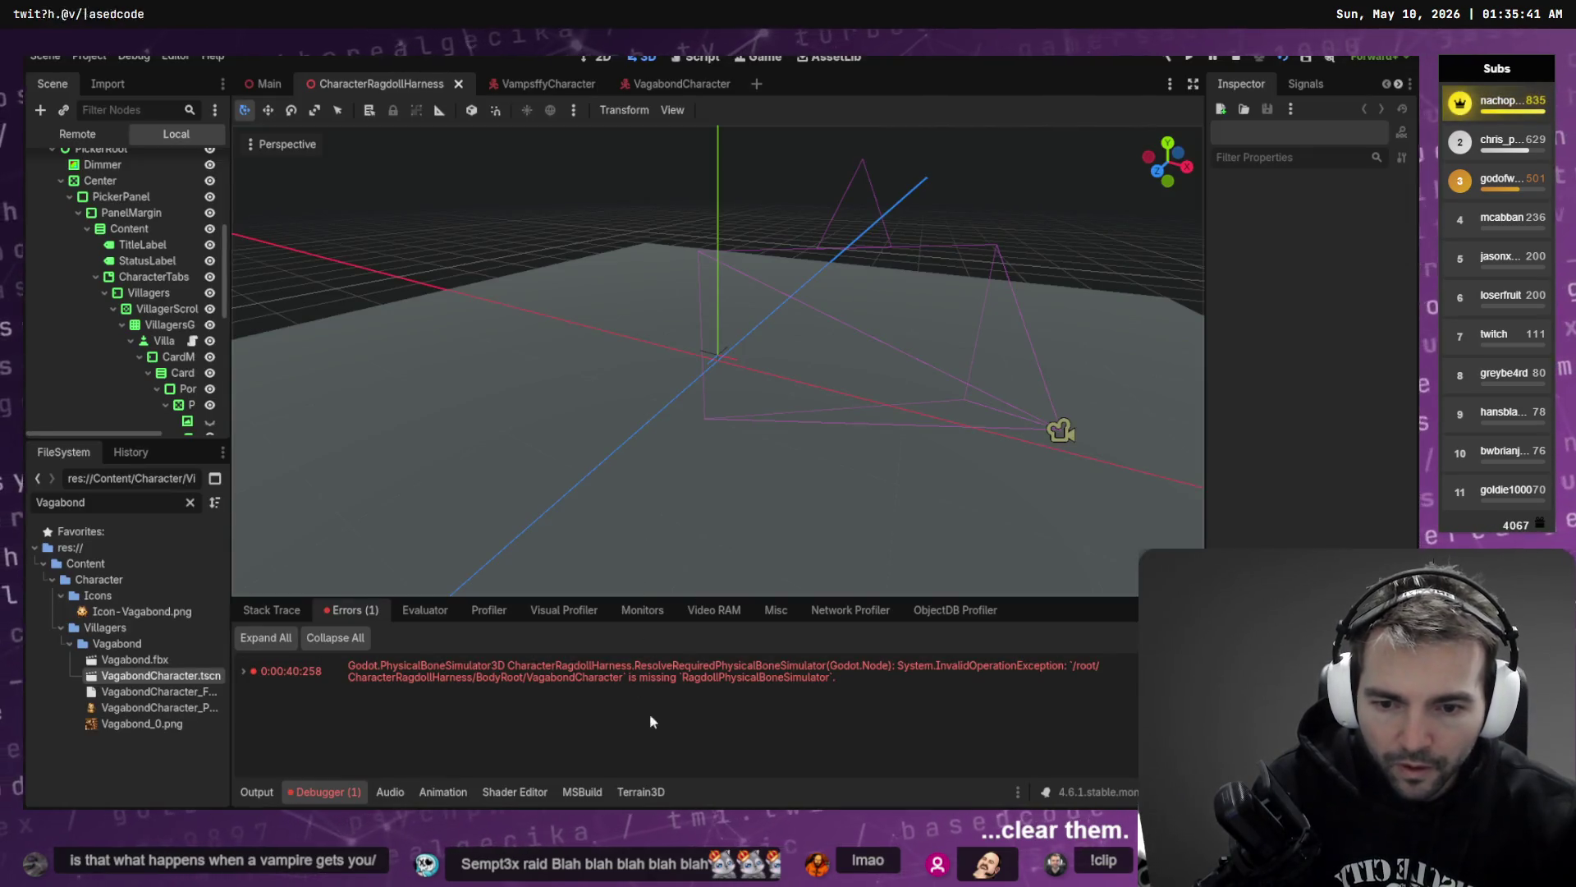
{"action": "double_click", "coordinate": [648, 674]}
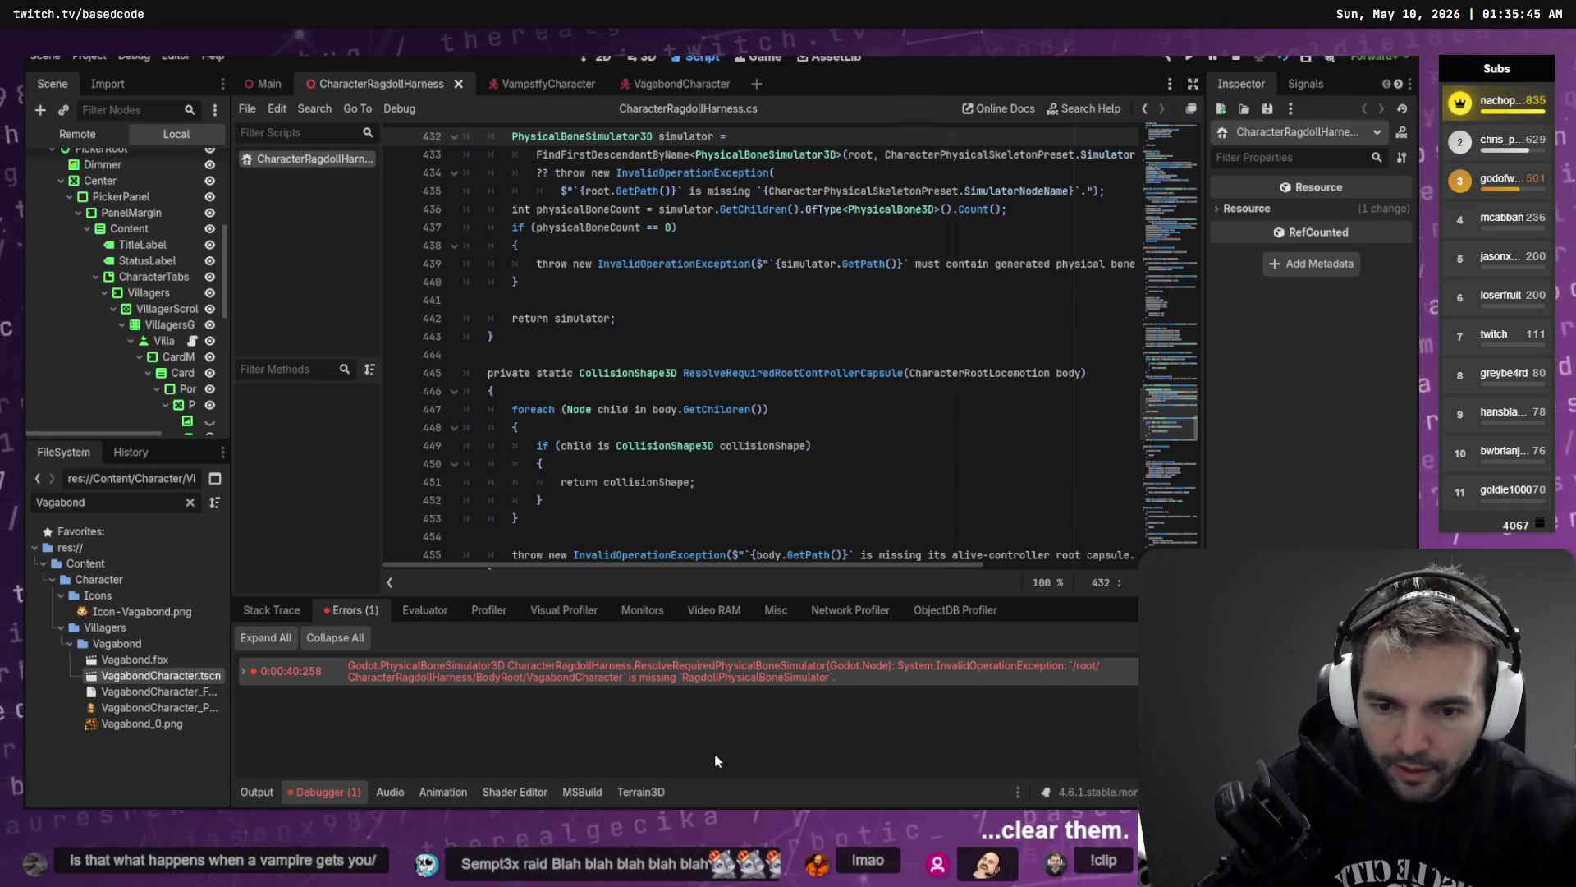
- Inspect the error's stack trace, scroll the harness script, and select GeneralSkeleton on line 15
{"action": "left_click", "coordinate": [762, 675]}
{"action": "left_click", "coordinate": [762, 675]}
{"action": "scroll", "coordinate": [874, 400], "scroll_direction": "up", "scroll_amount": 10}
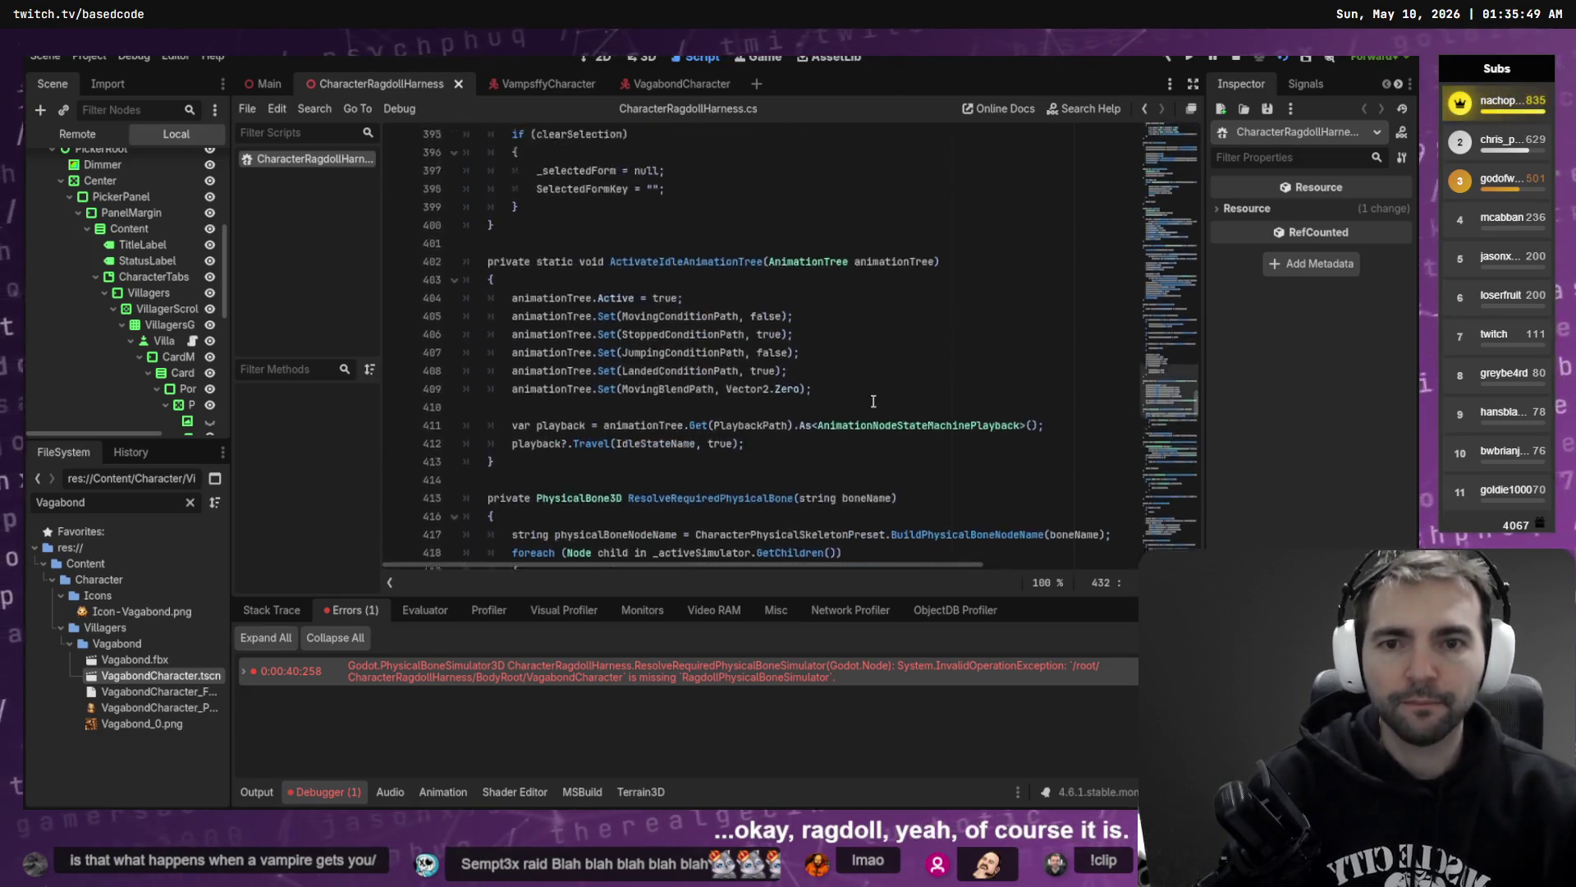
{"action": "scroll", "coordinate": [873, 401], "scroll_direction": "up", "scroll_amount": 20}
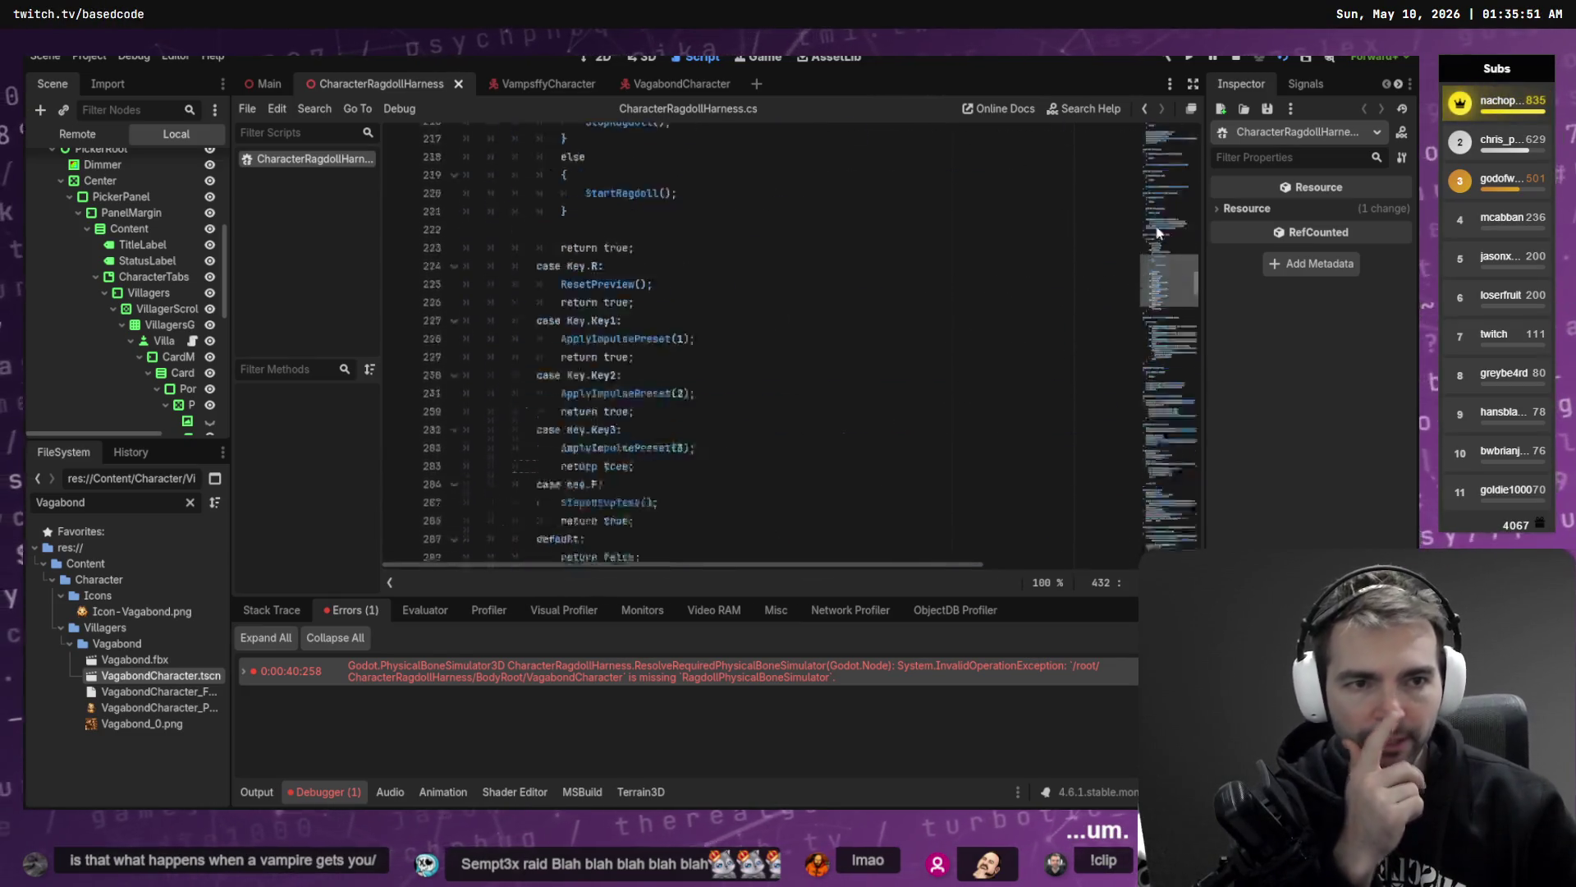
{"action": "left_click_drag", "start_coordinate": [1157, 233], "coordinate": [1150, 125]}
{"action": "scroll", "coordinate": [1042, 274], "scroll_direction": "down", "scroll_amount": 2}
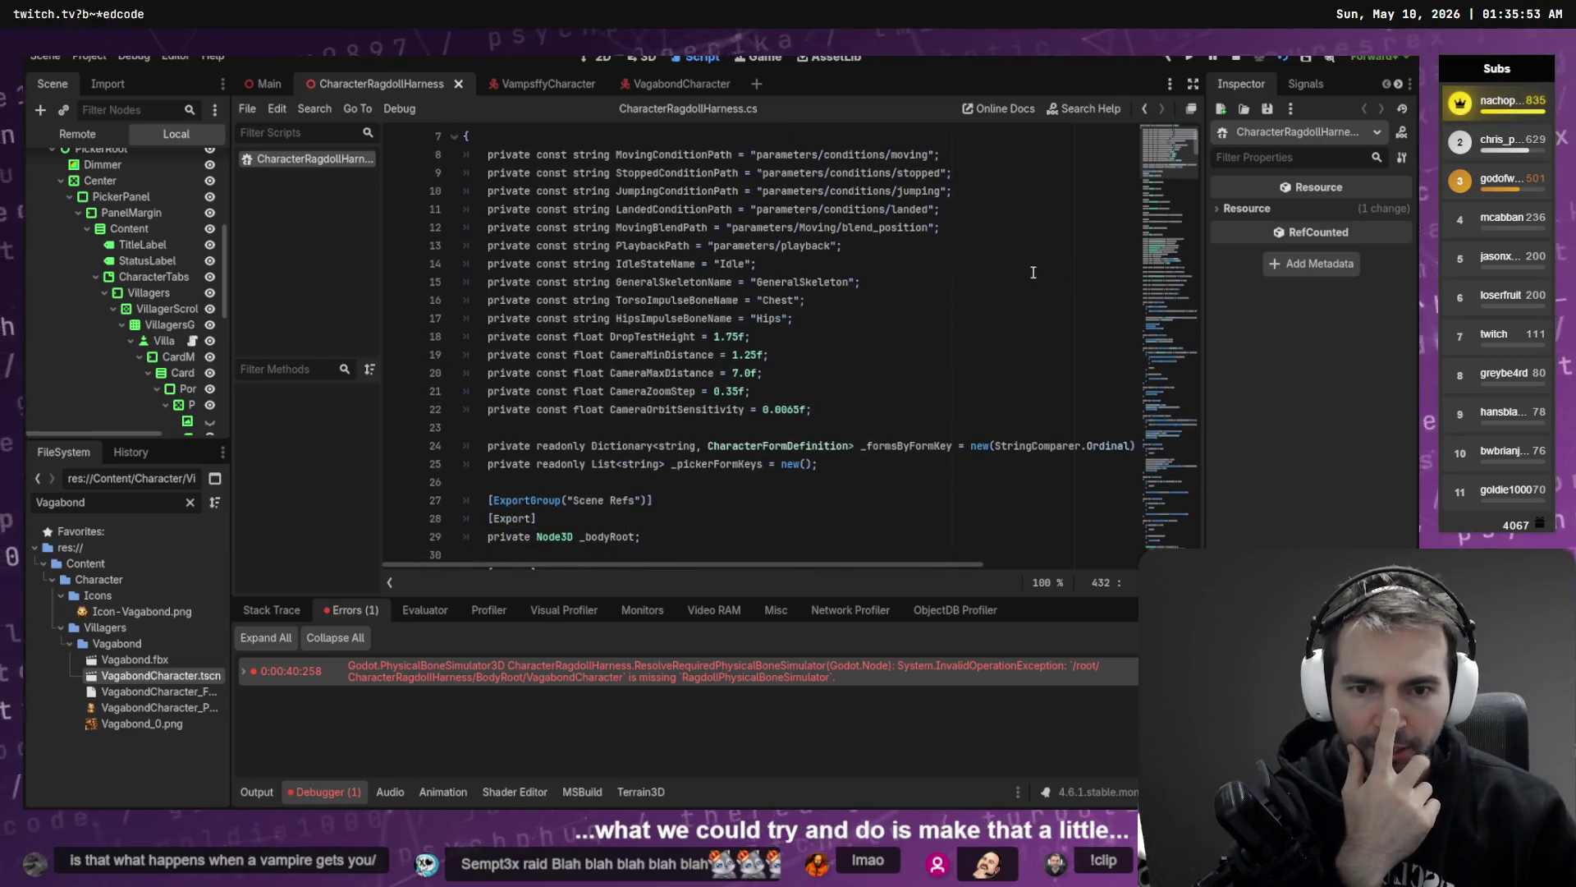
{"action": "double_click", "coordinate": [798, 283]}
{"action": "scroll", "coordinate": [817, 319], "scroll_direction": "up", "scroll_amount": 2}
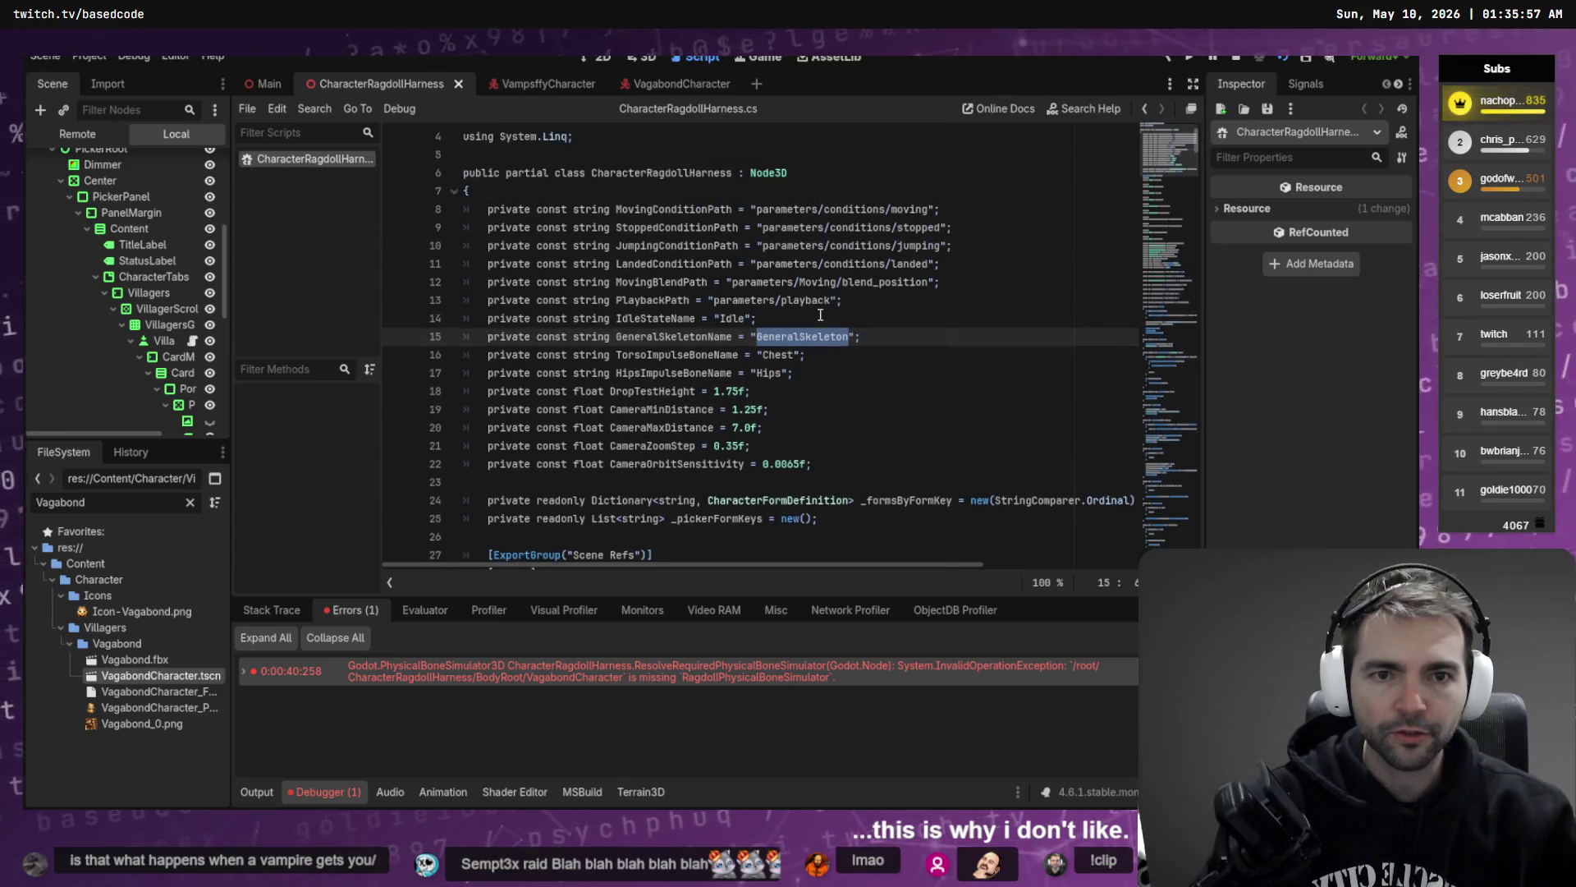
{"action": "key", "text": "alt+Tab"}
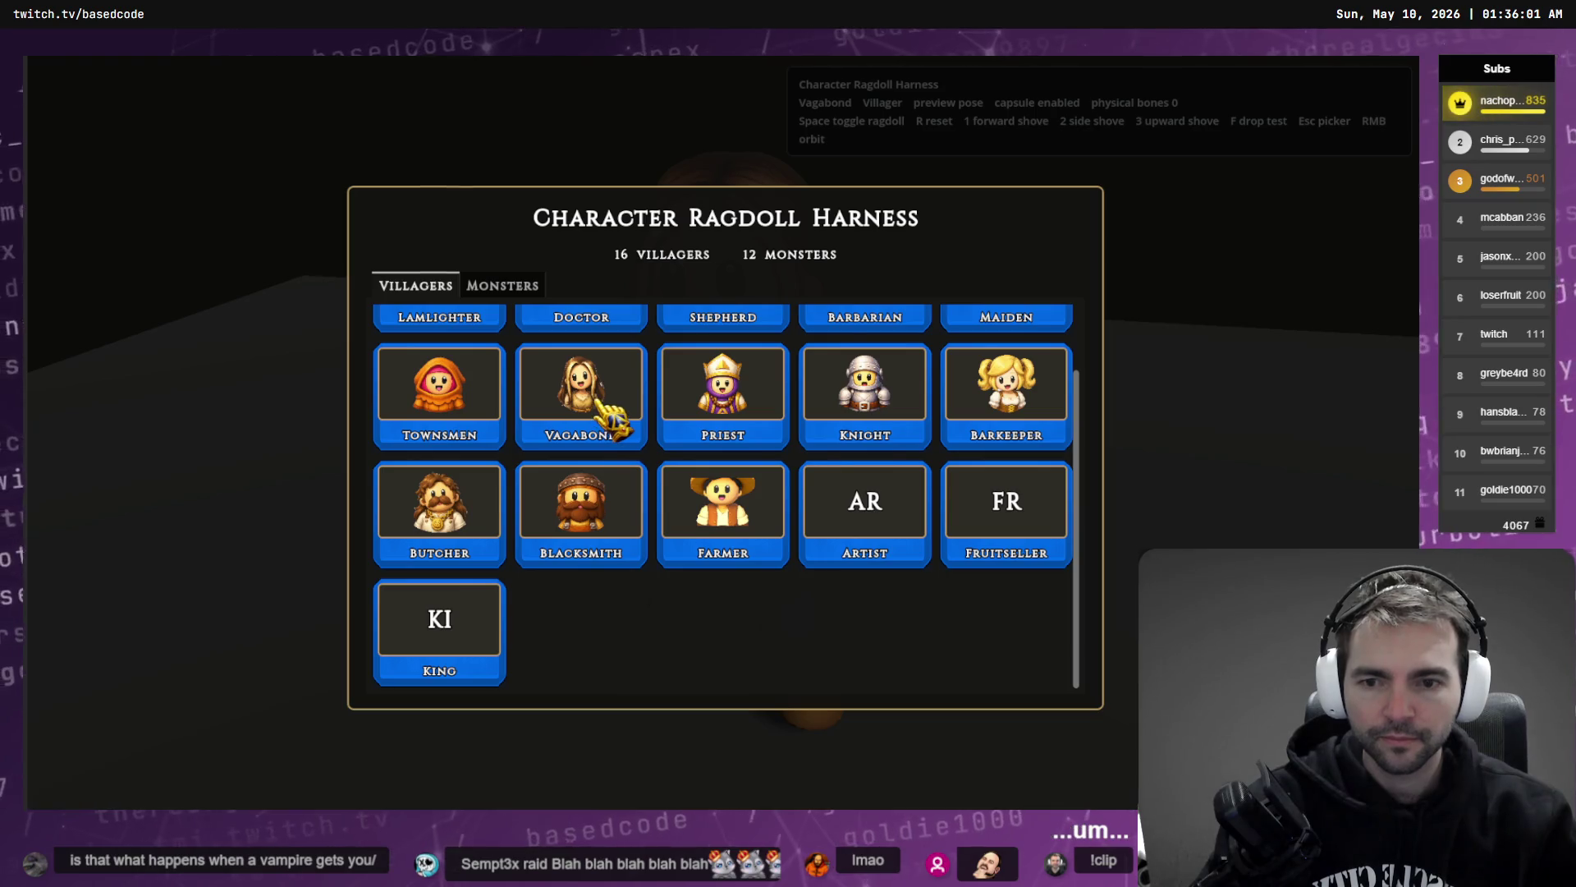
- Load the Priest, ragdoll and reset it, then cycle windows back to the harness script
{"action": "key", "text": "alt+Tab"}
{"action": "key", "text": "alt+Tab"}
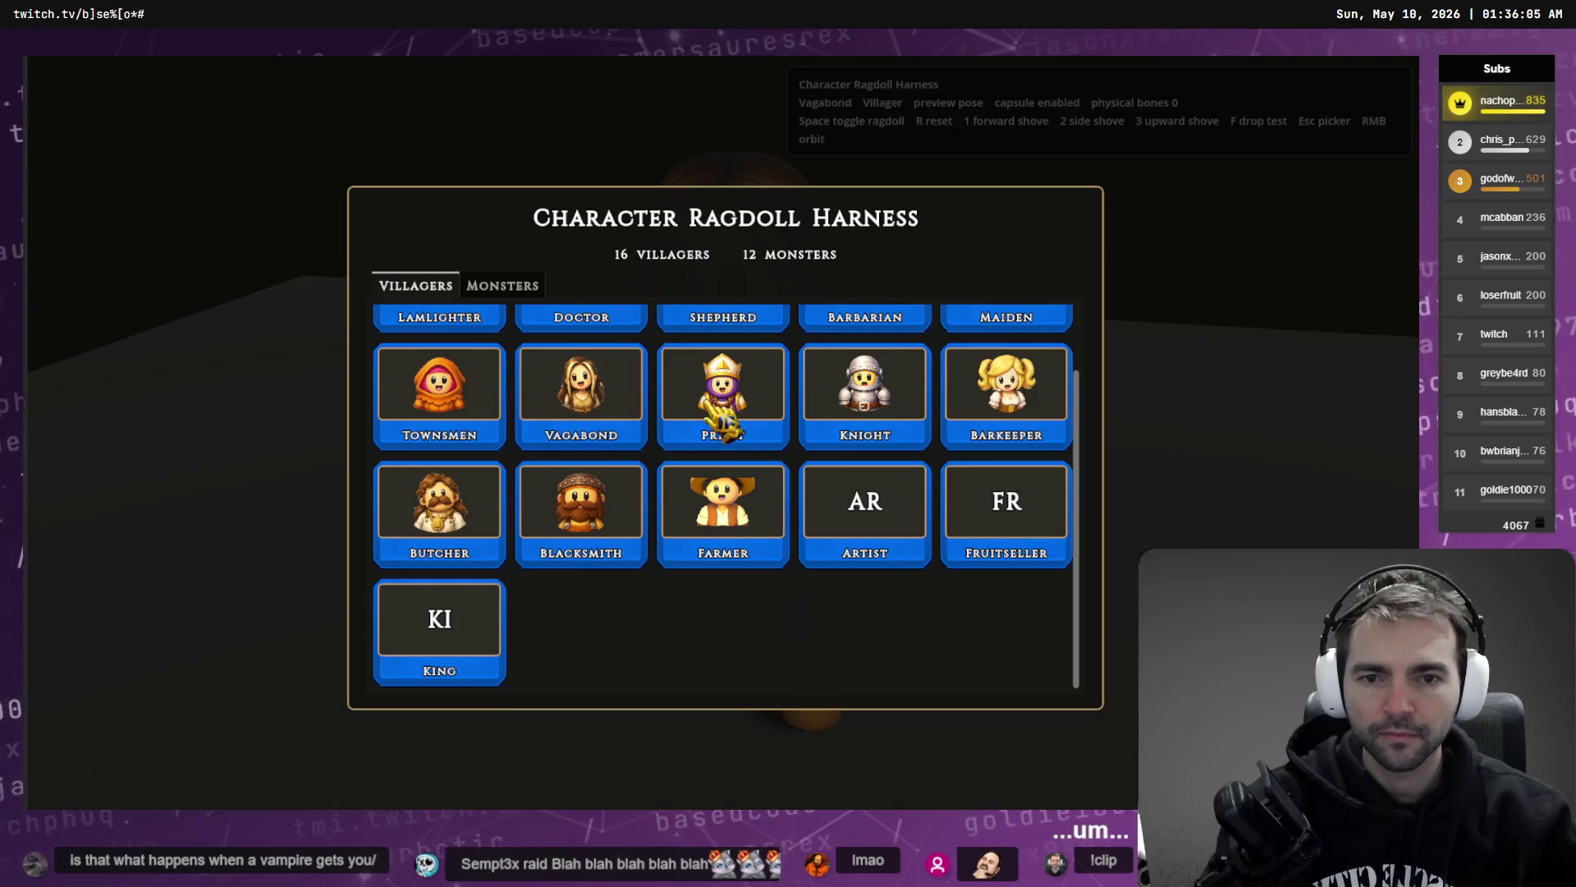
{"action": "left_click", "coordinate": [742, 397]}
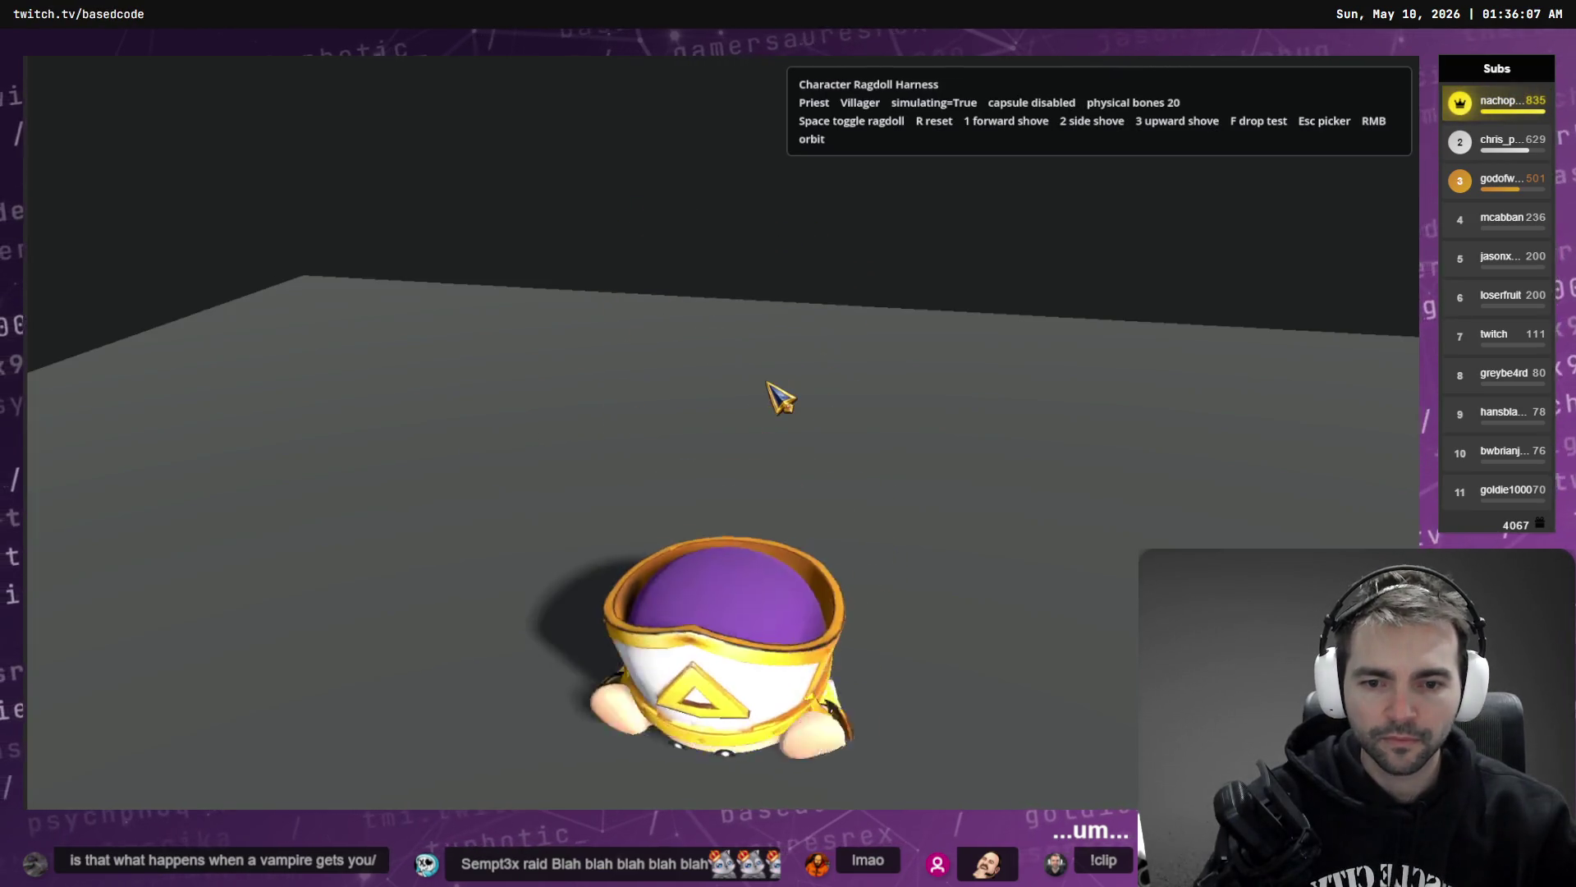
{"action": "key", "text": "r"}
{"action": "key", "text": "F8"}
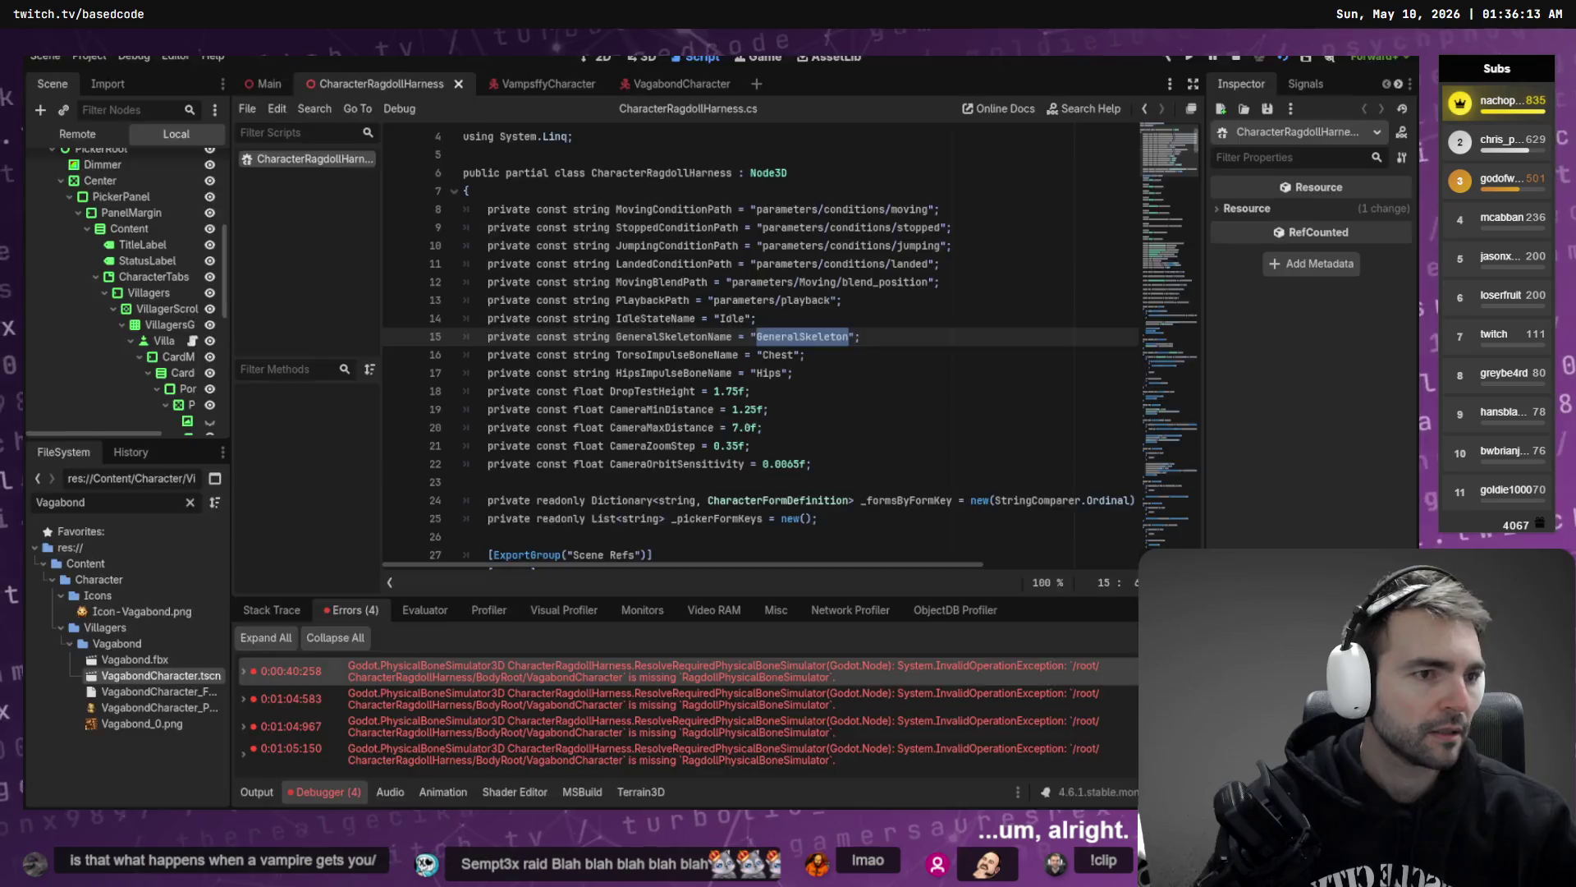
{"action": "key", "text": "alt+Tab"}
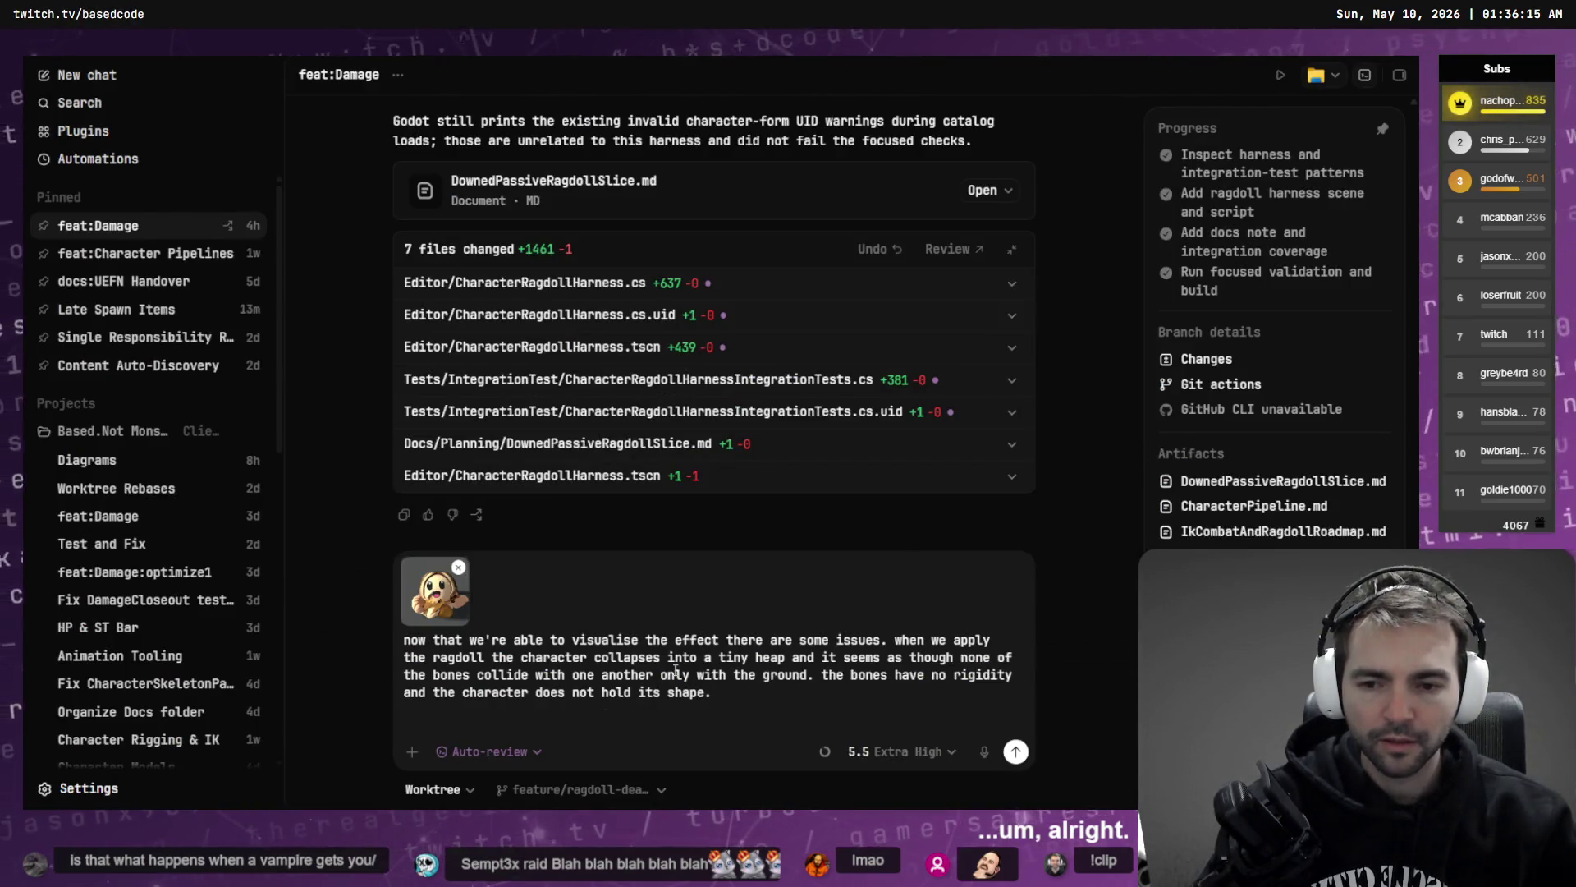
{"action": "key", "text": "alt+Tab"}
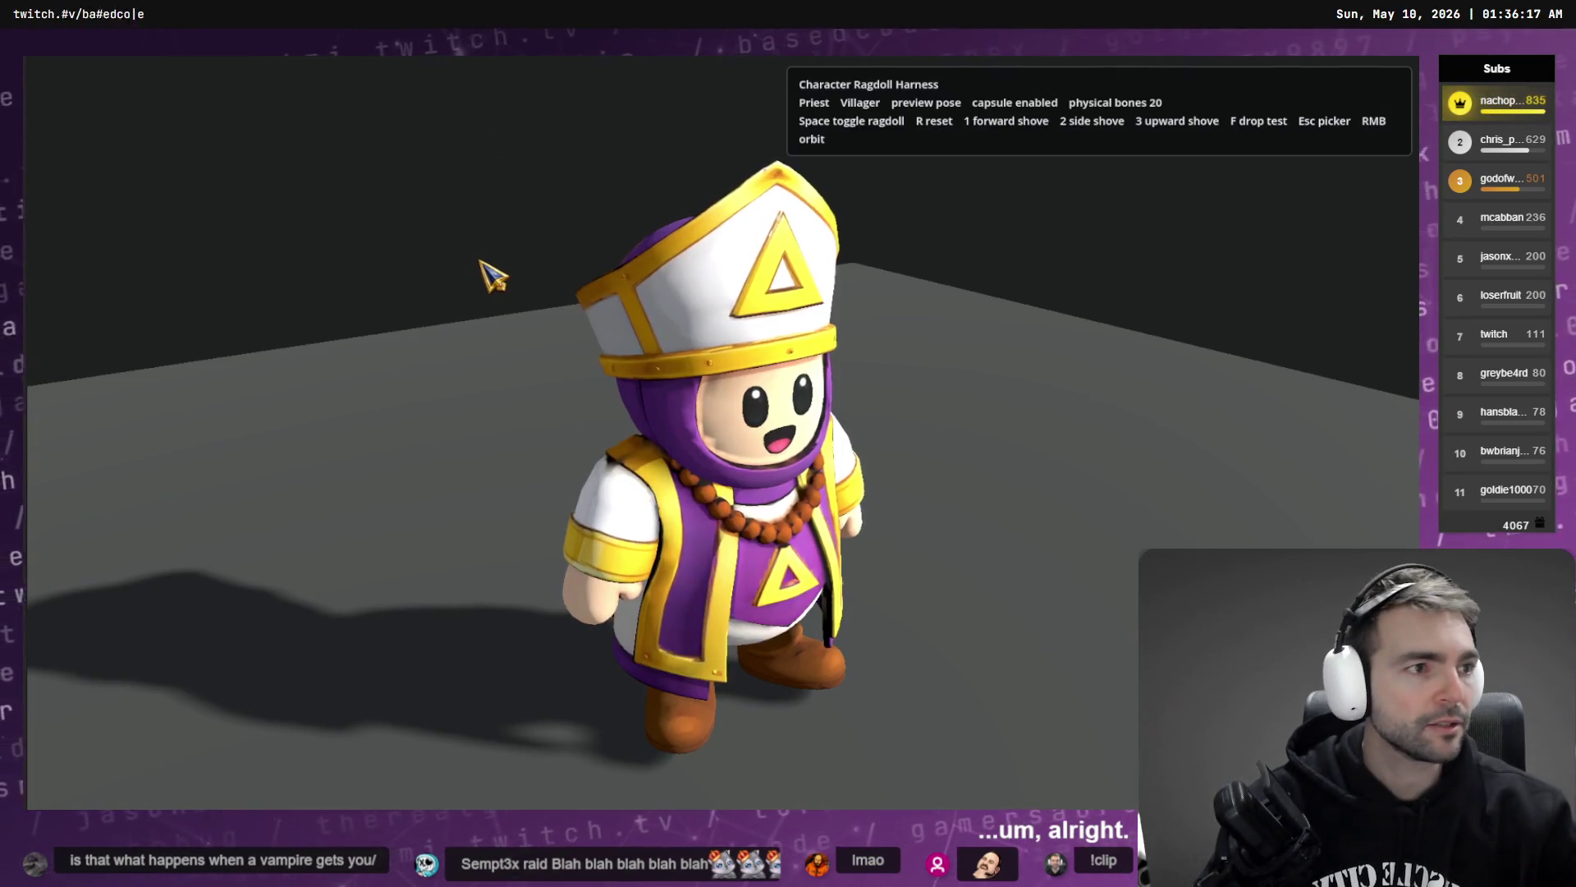
{"action": "key", "text": "alt+Tab"}
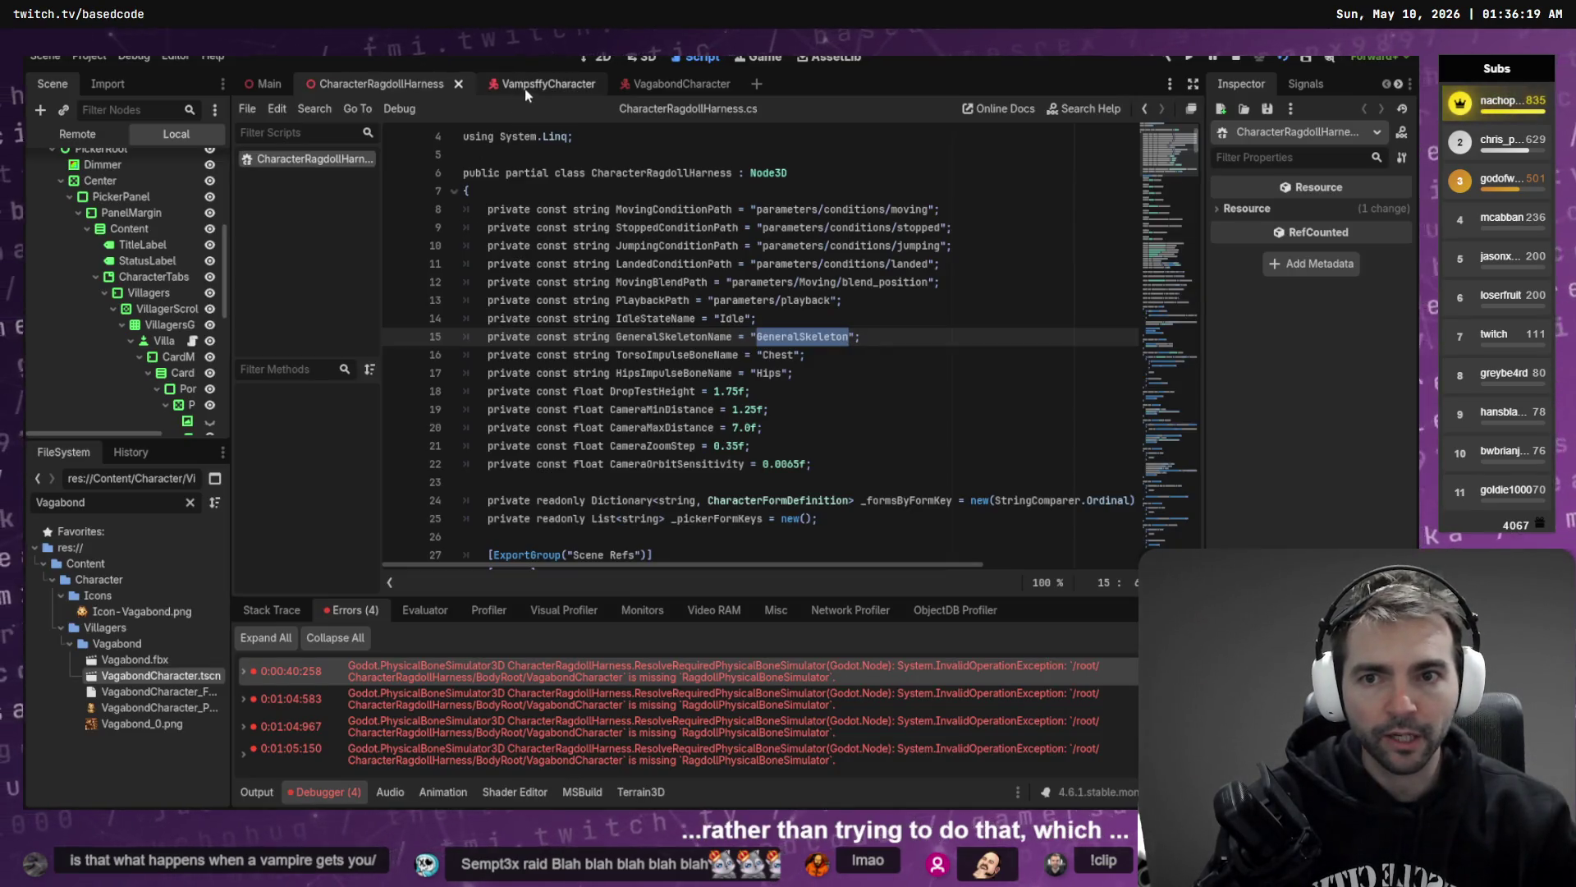
- Deselect the script text, open the VagabondCharacter scene tab, and switch to Fork
{"action": "left_click", "coordinate": [848, 329]}
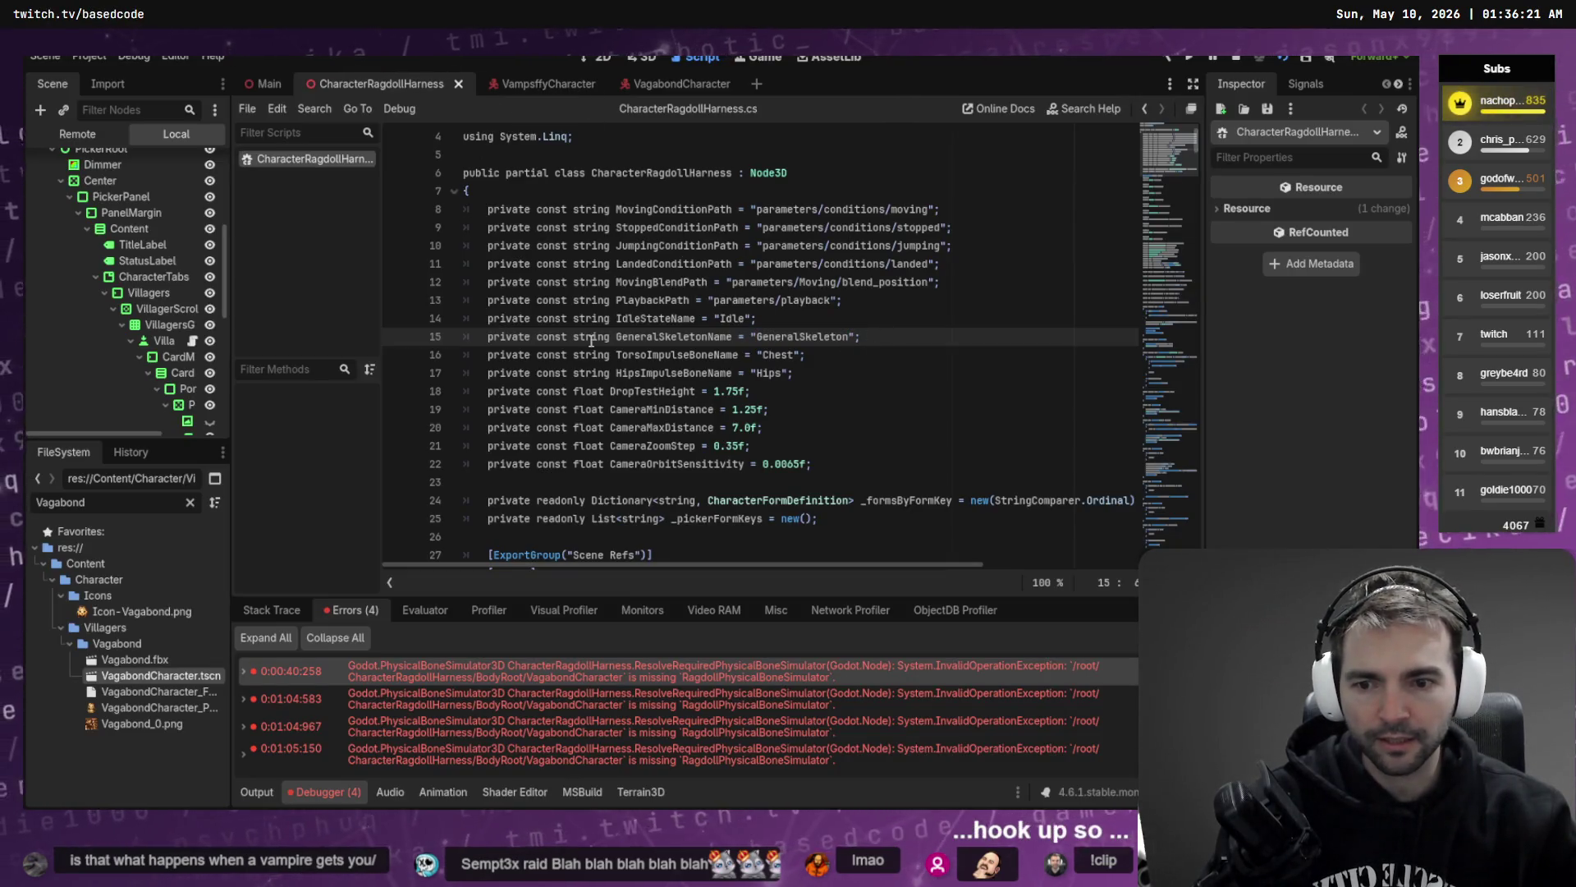
{"action": "left_click", "coordinate": [659, 87]}
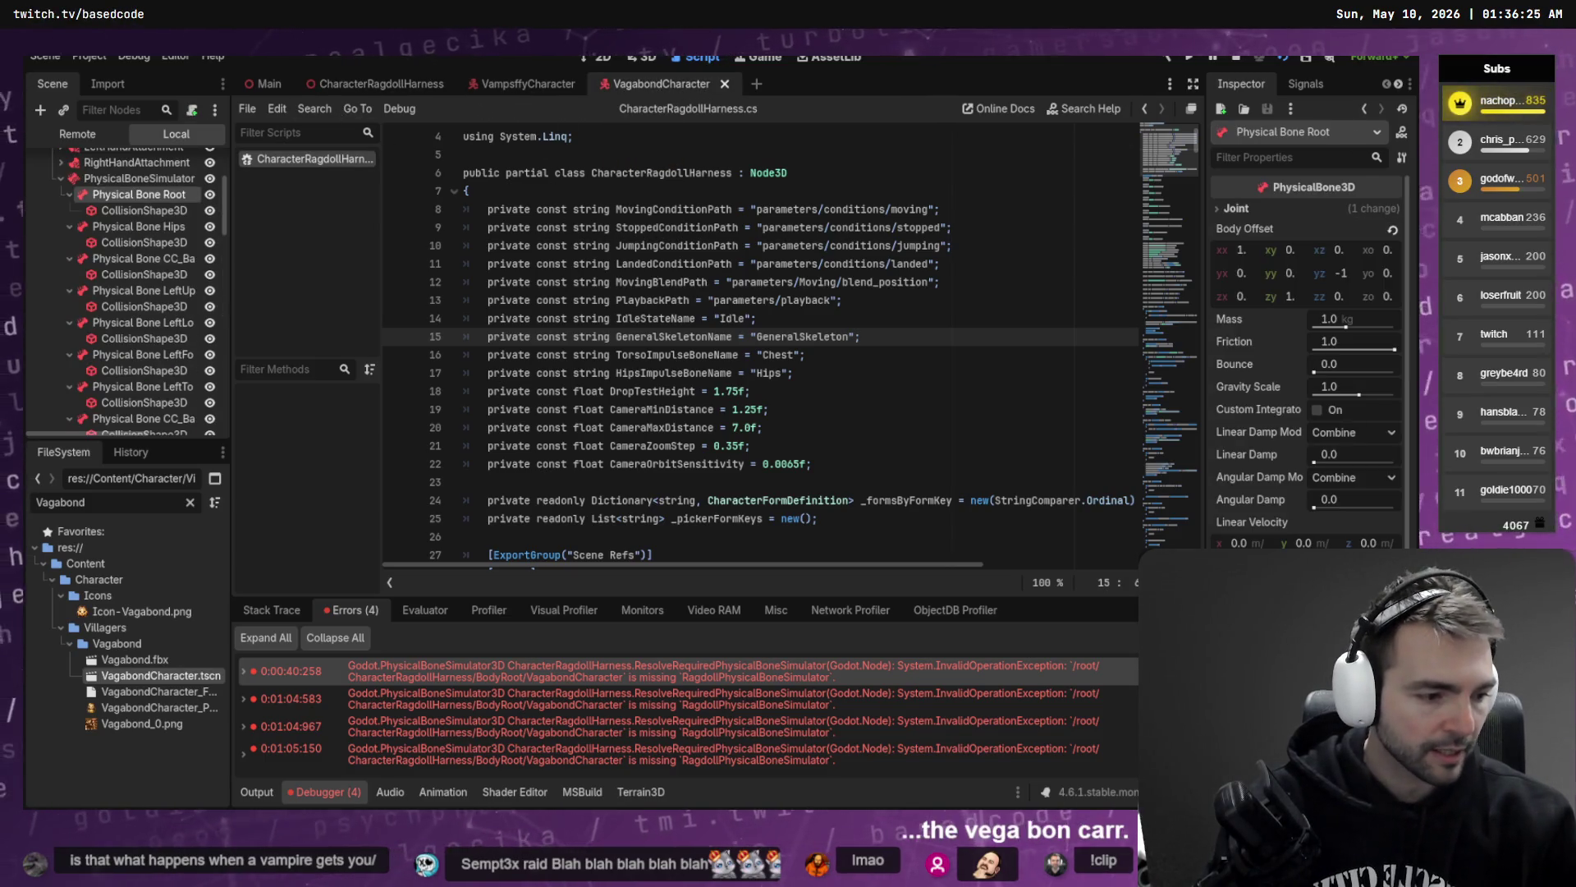
{"action": "key", "text": "alt+Tab"}
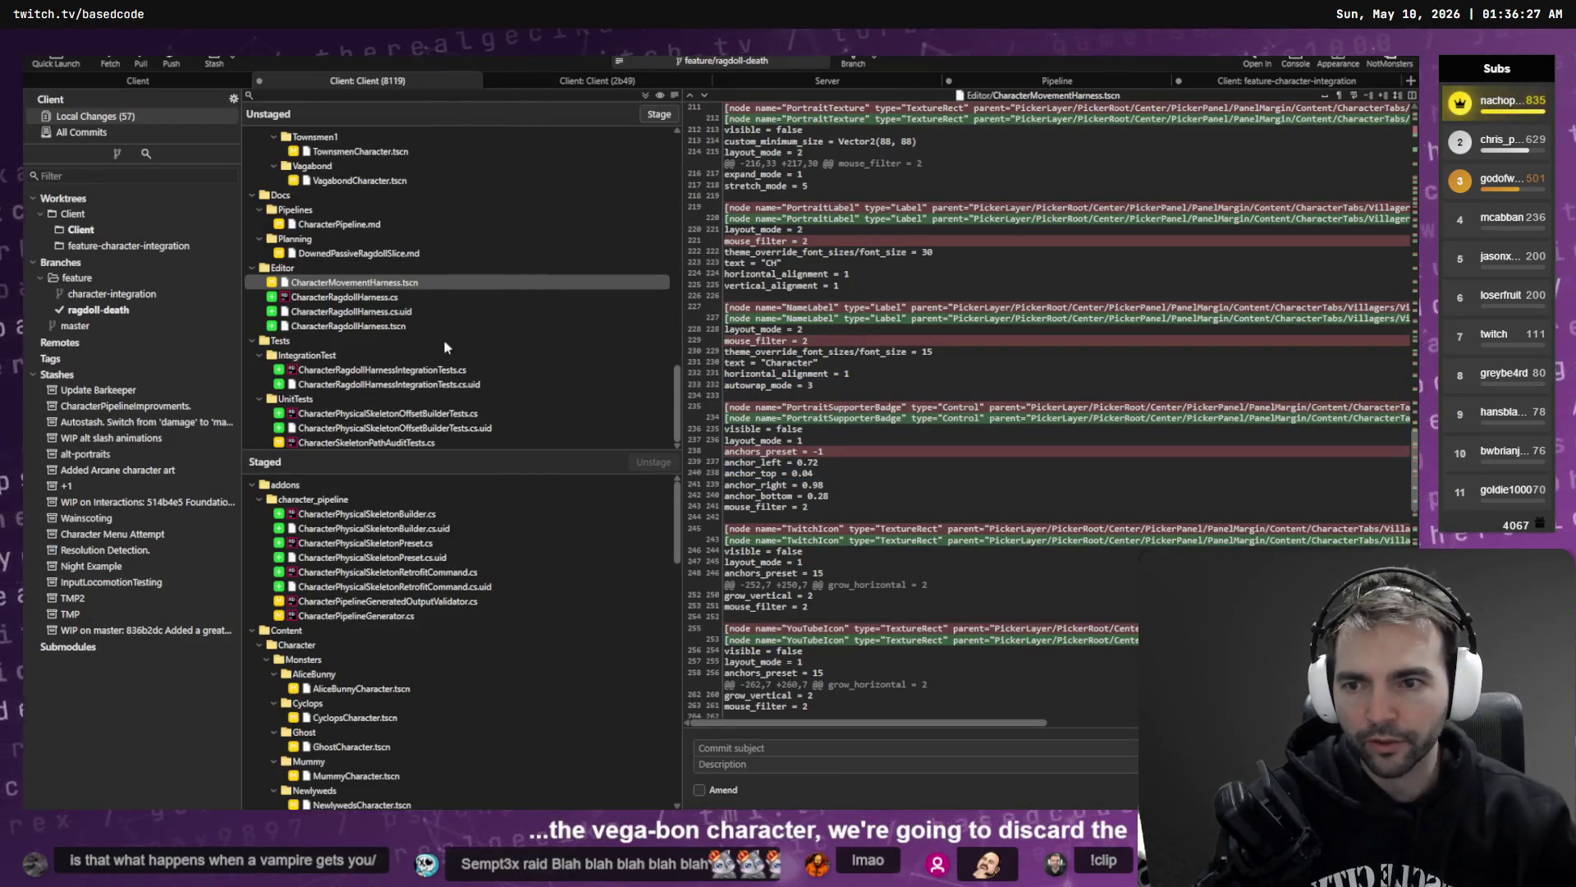
- Review the VagabondCharacter.tscn changes in Fork, then return to the Godot editor
{"action": "scroll", "coordinate": [470, 352], "scroll_direction": "up", "scroll_amount": 3}
{"action": "left_click", "coordinate": [380, 312]}
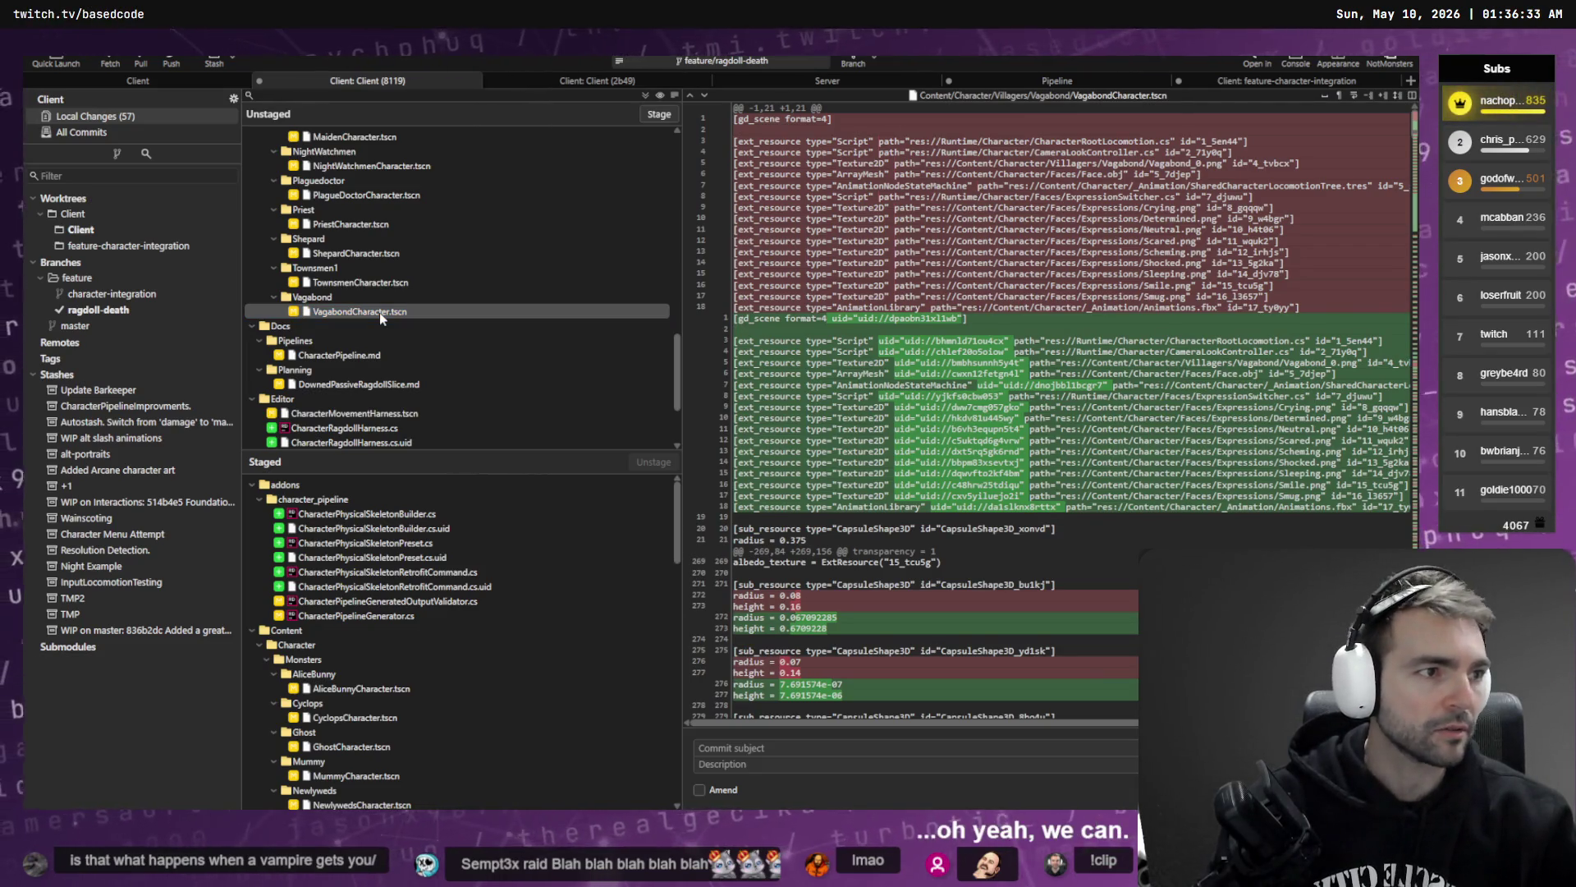
{"action": "key", "text": "alt+Tab"}
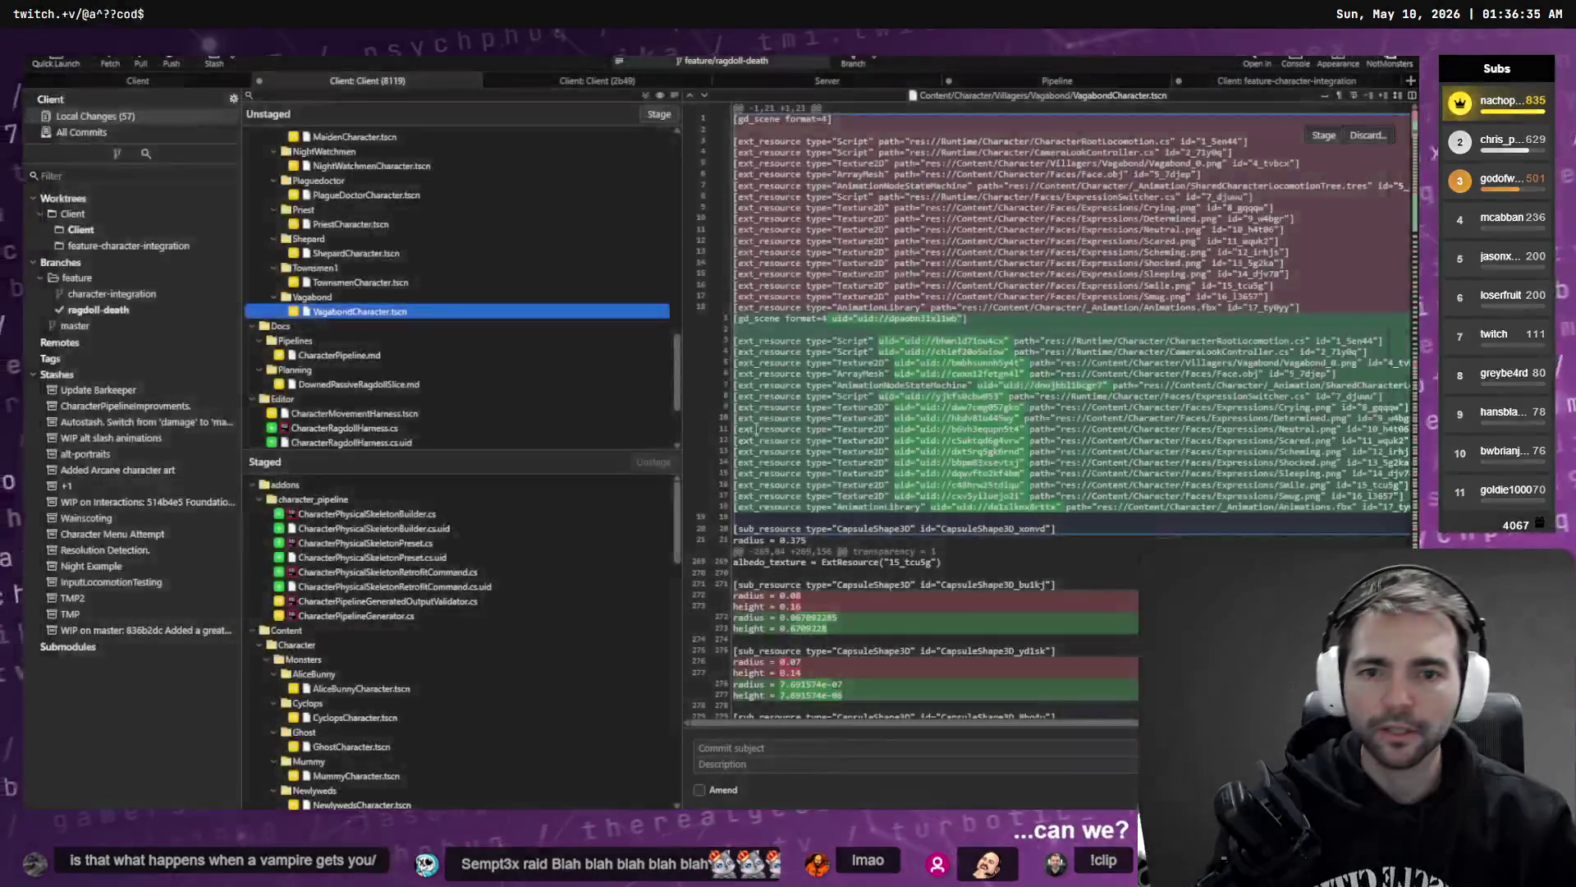
{"action": "key", "text": "alt+Tab"}
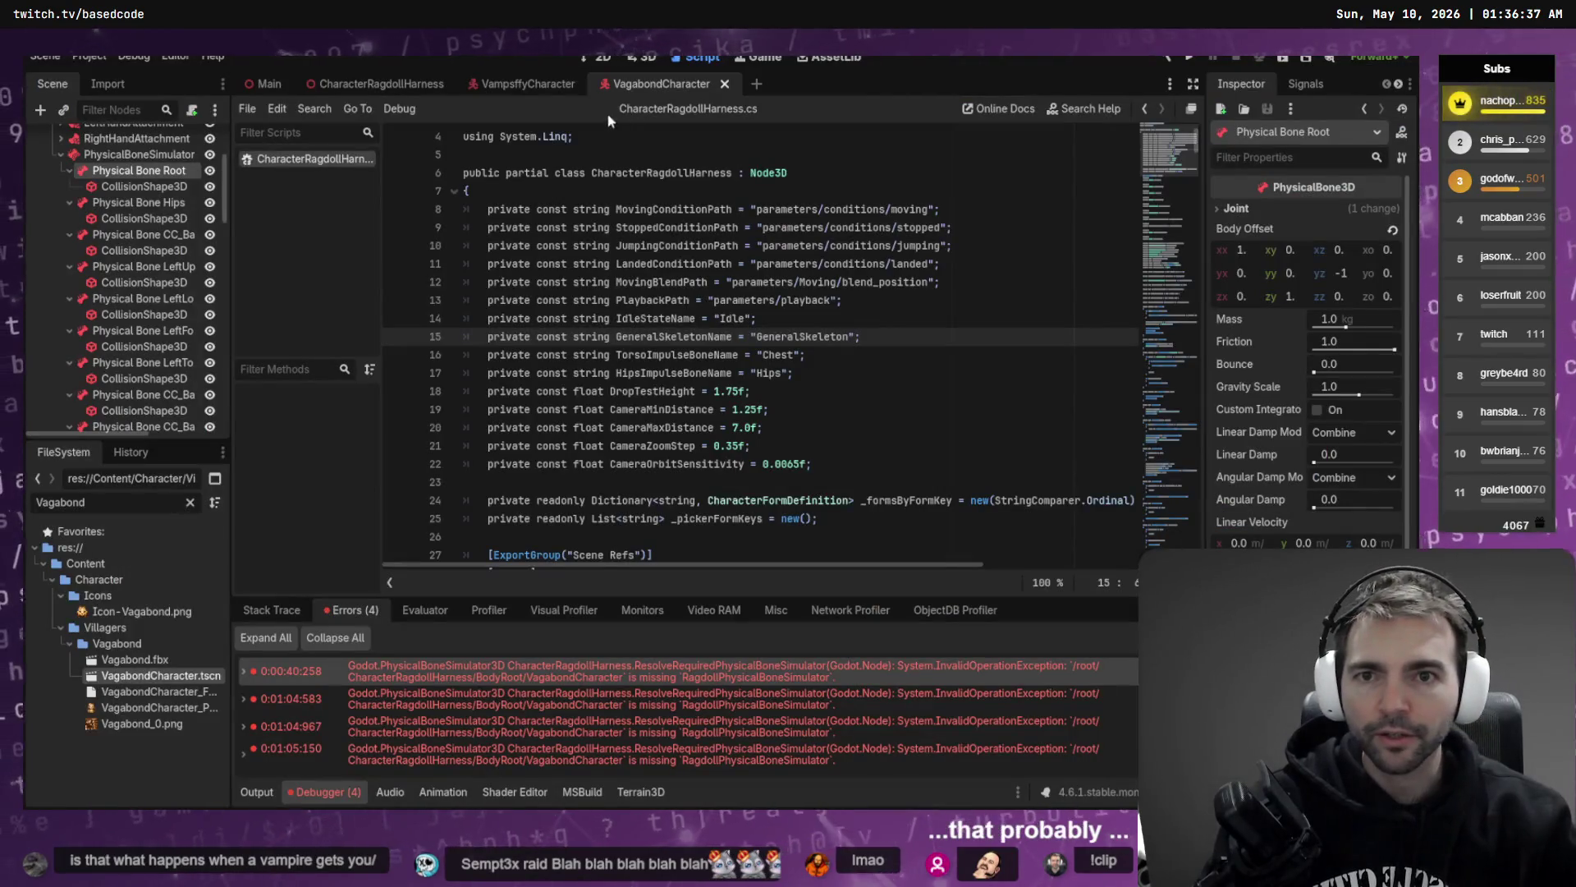
- View the Vagabond in 3D with the bone list collapsed and RagdollPhysicalBoneSim selected
{"action": "left_click", "coordinate": [643, 58]}
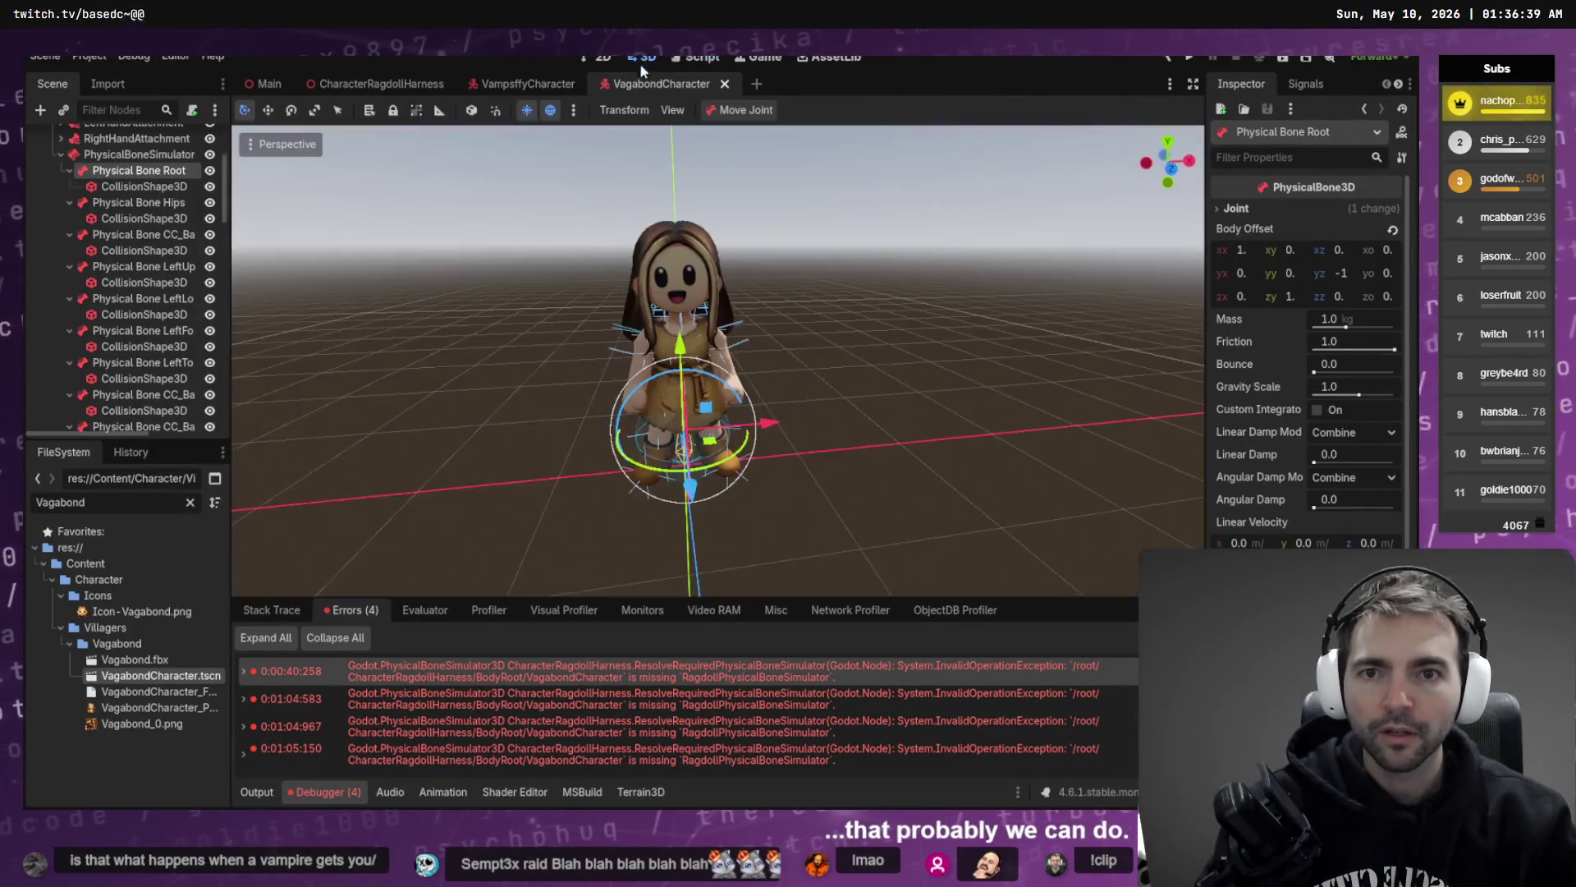
{"action": "left_click", "coordinate": [850, 308]}
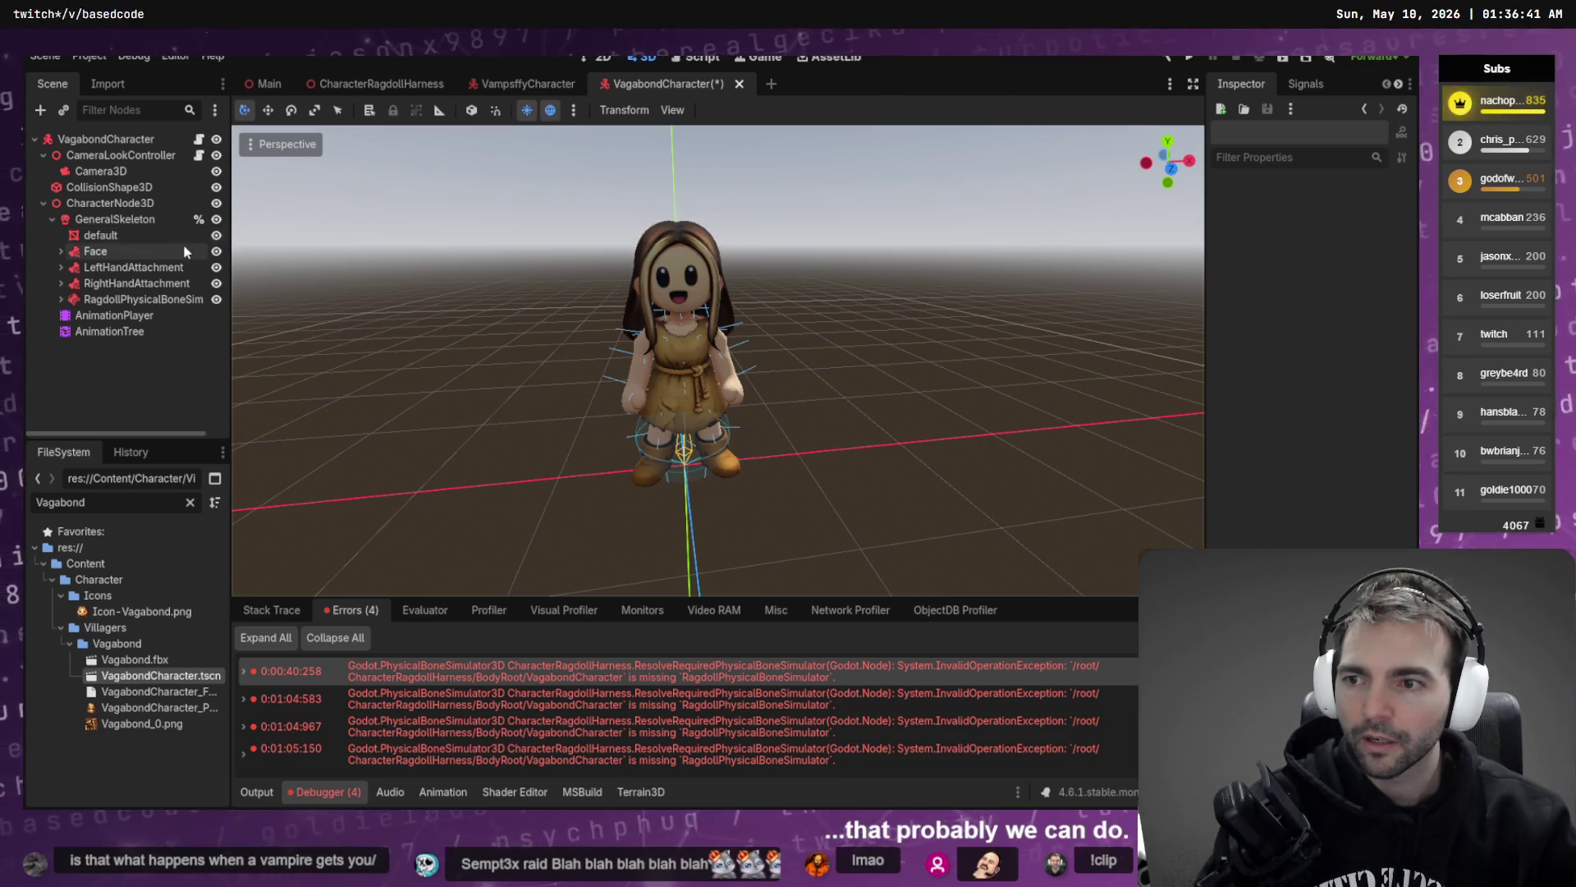
{"action": "left_click", "coordinate": [180, 300]}
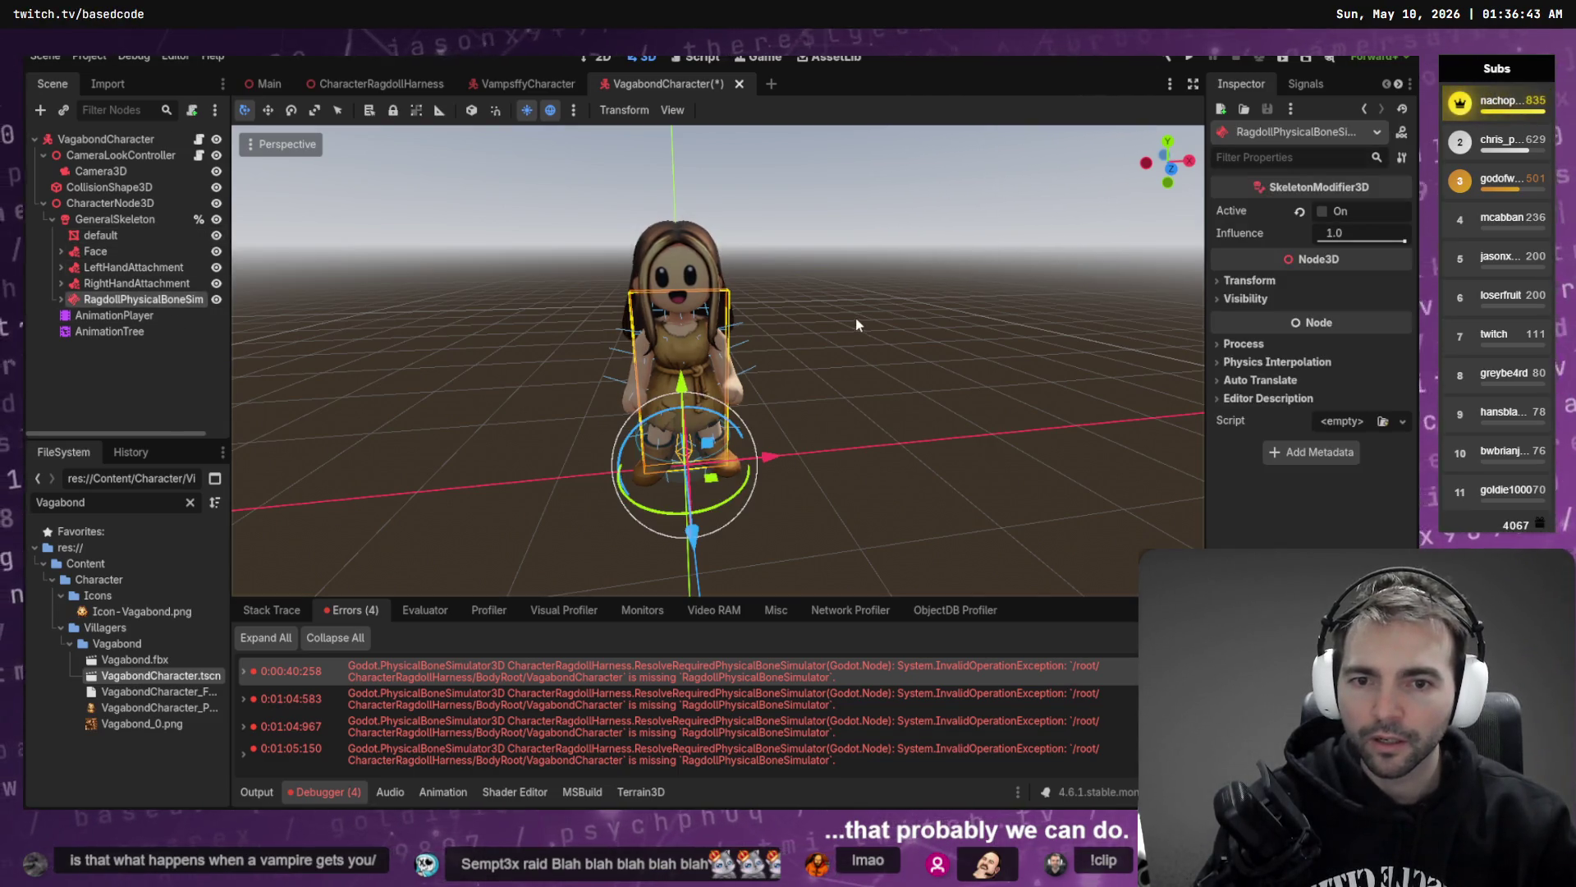
- Return to the Codex draft about the collapsing ragdoll and continue on a new line
{"action": "key", "text": "alt+Tab"}
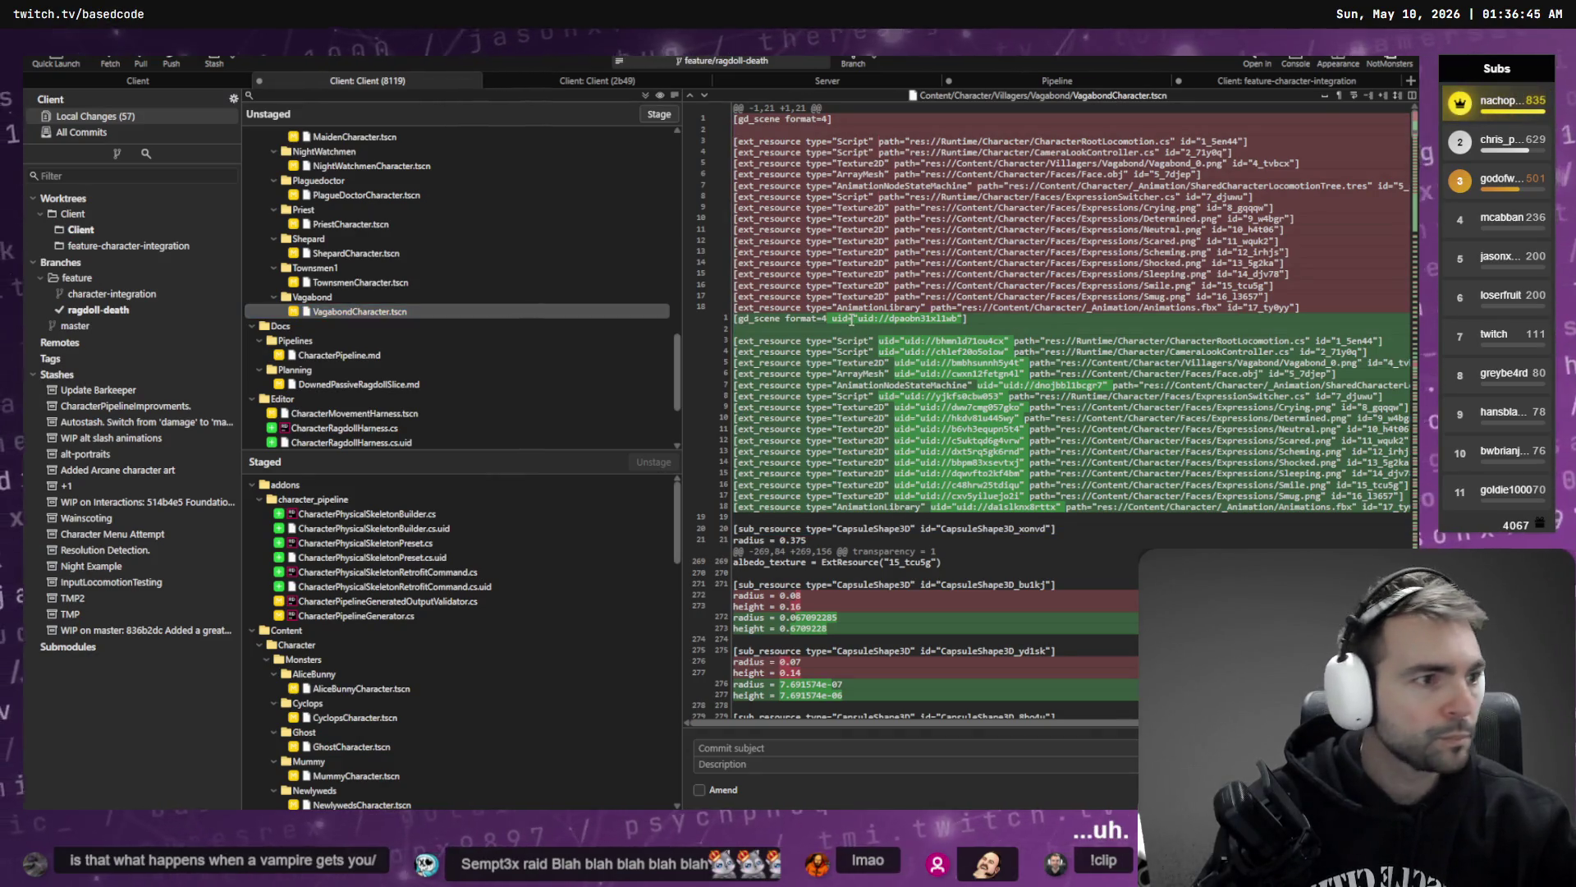
{"action": "key", "text": "alt+Tab"}
{"action": "left_click", "coordinate": [684, 704]}
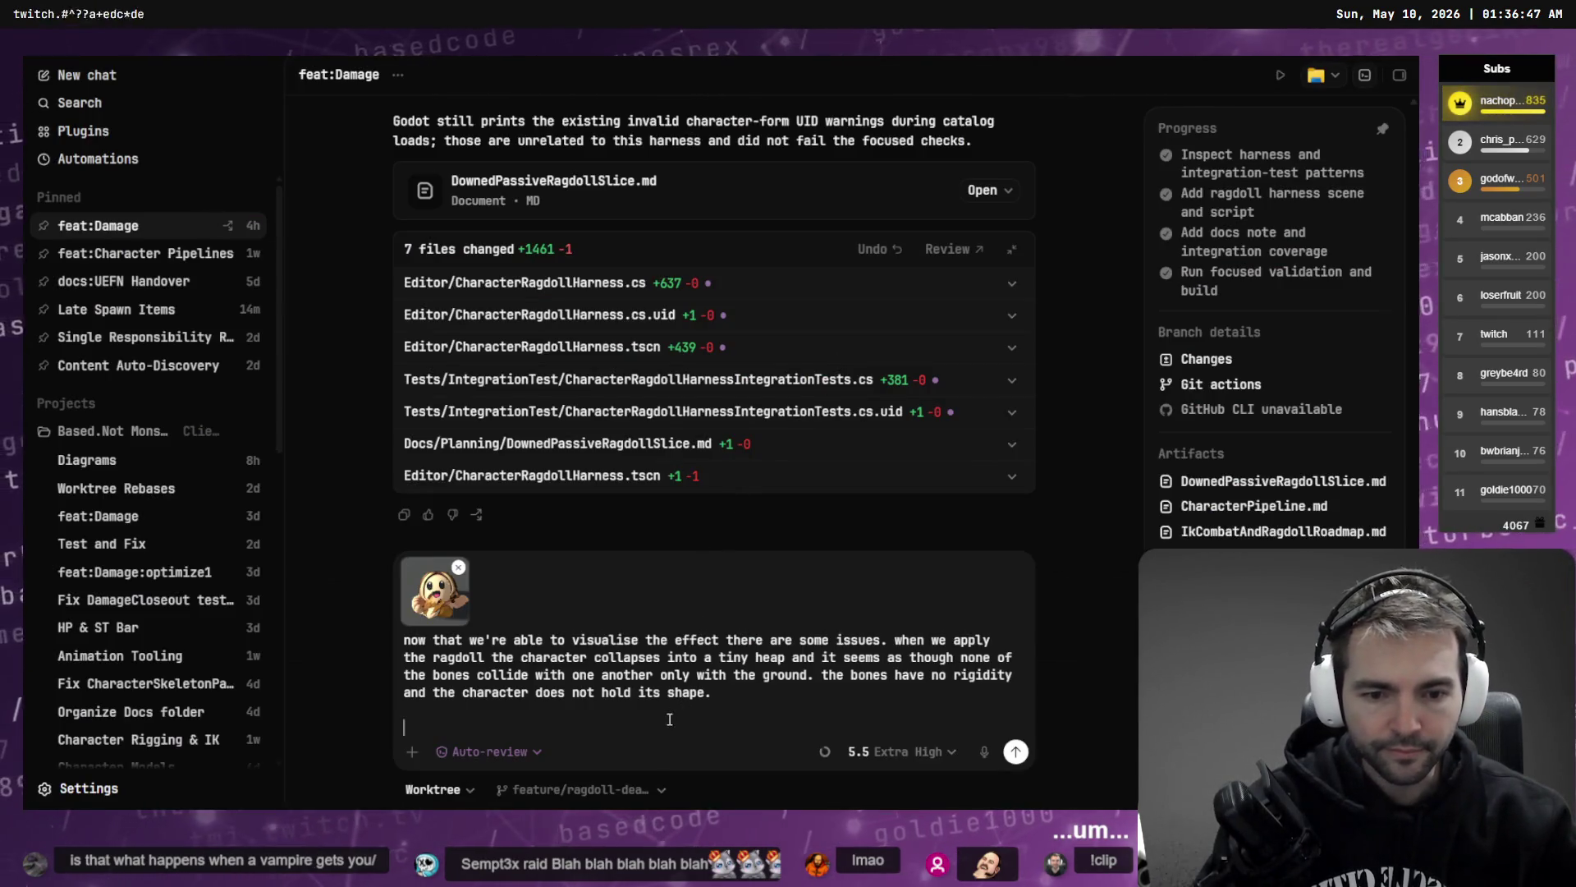
- Dictate a follow-up asking why this differs from adding the ragdoll via the UI button
{"action": "key", "text": "super+h"}
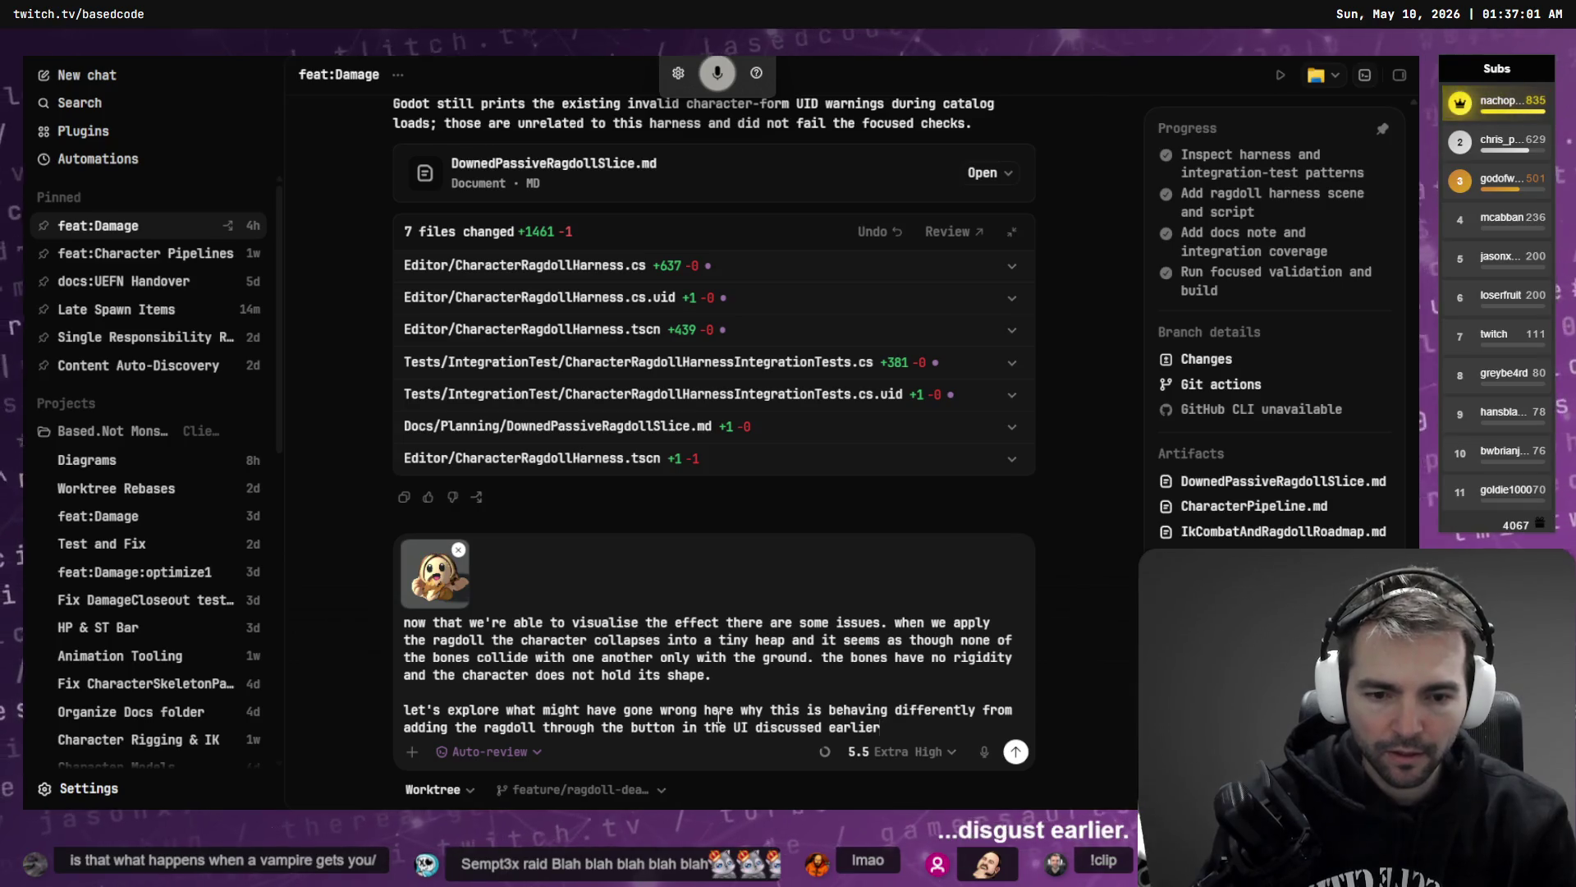
{"action": "key", "text": "alt+Tab"}
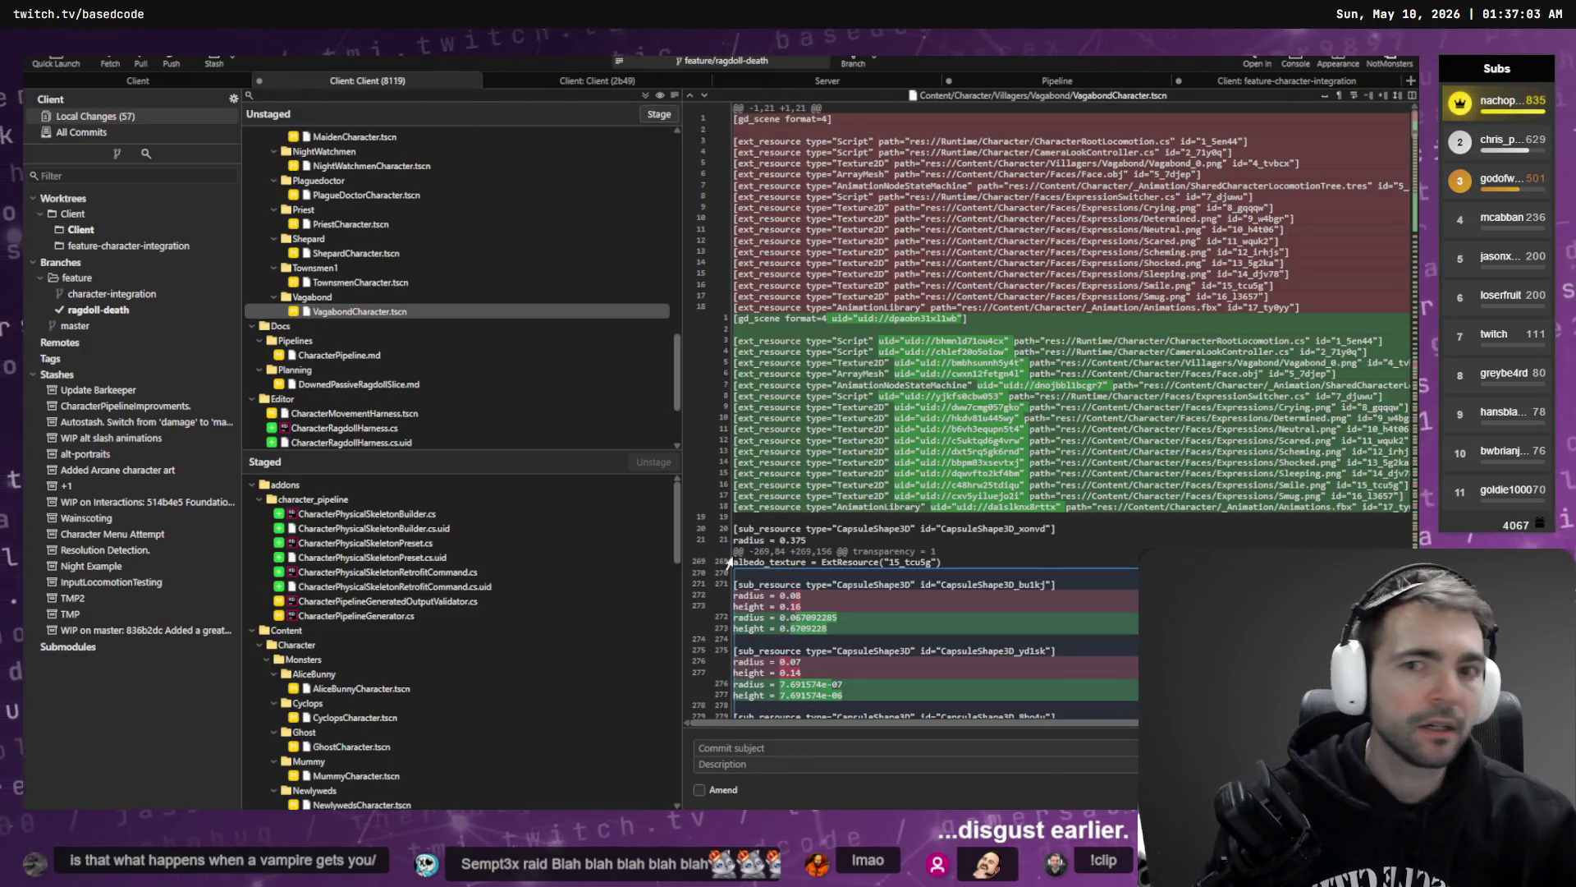
{"action": "key", "text": "alt+Tab"}
- Screenshot GeneralSkeleton's Skeleton3D menu showing the Create Physical Skeleton option
{"action": "left_click", "coordinate": [109, 222]}
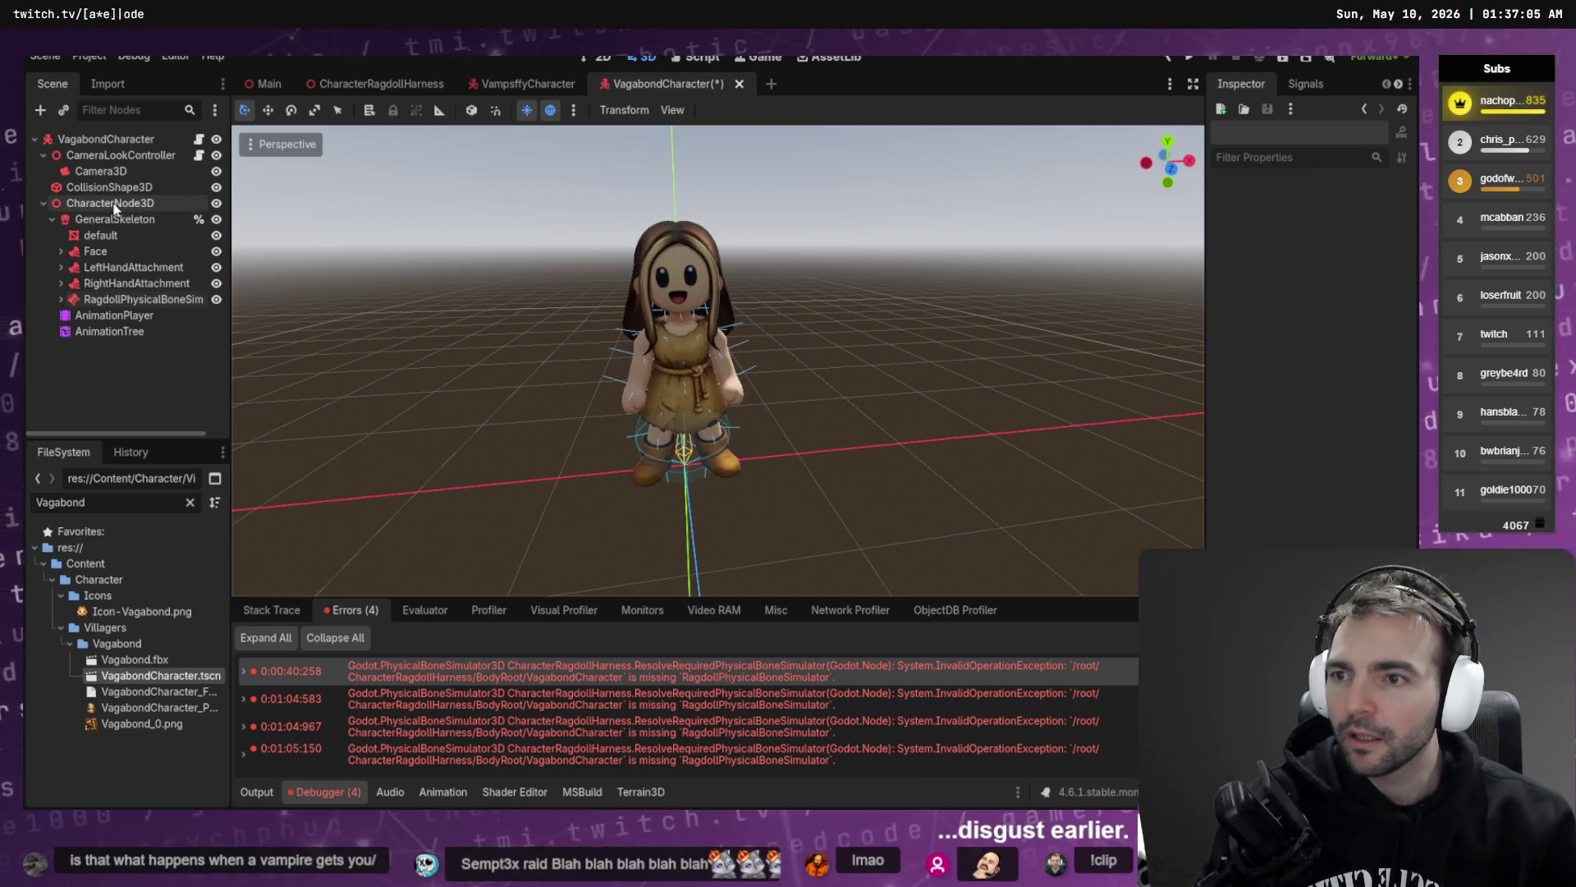
{"action": "left_click", "coordinate": [743, 110]}
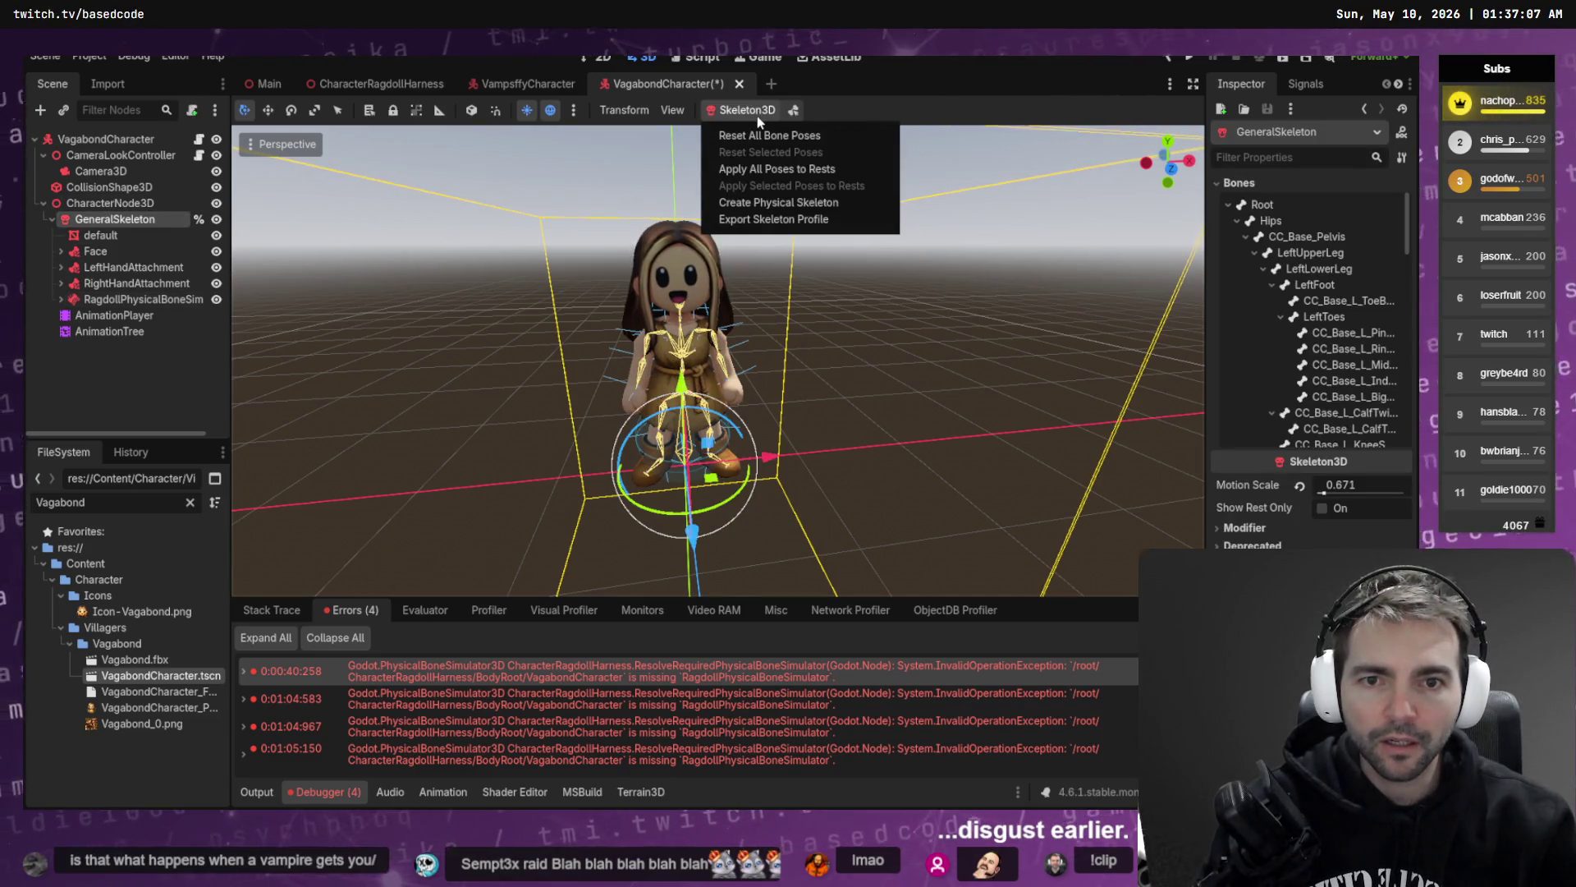
{"action": "key", "text": "super+shift+s"}
{"action": "mouse_move", "coordinate": [620, 79]}
{"action": "left_mouse_down"}
{"action": "mouse_move", "coordinate": [918, 344]}
{"action": "mouse_move", "coordinate": [903, 332]}
{"action": "left_mouse_up"}
{"action": "key", "text": "alt+Tab"}
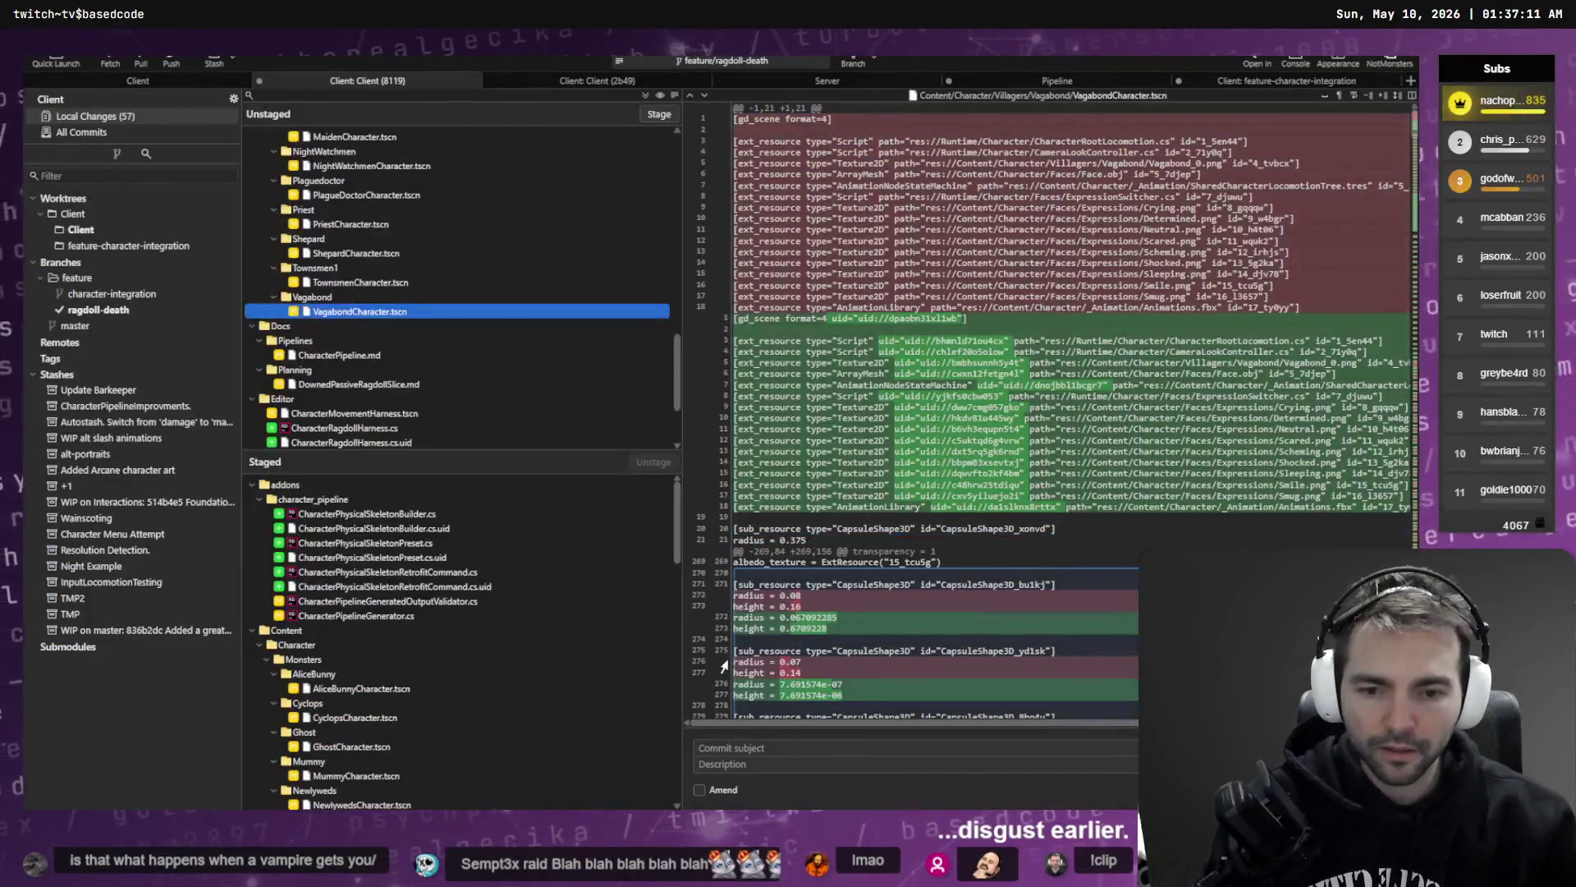
- Paste the screenshot, reword the text to the "create physical ragdoll" button, and send
{"action": "key", "text": "alt+Tab"}
{"action": "key", "text": "ctrl+v"}
{"action": "key", "text": "ctrl+v"}
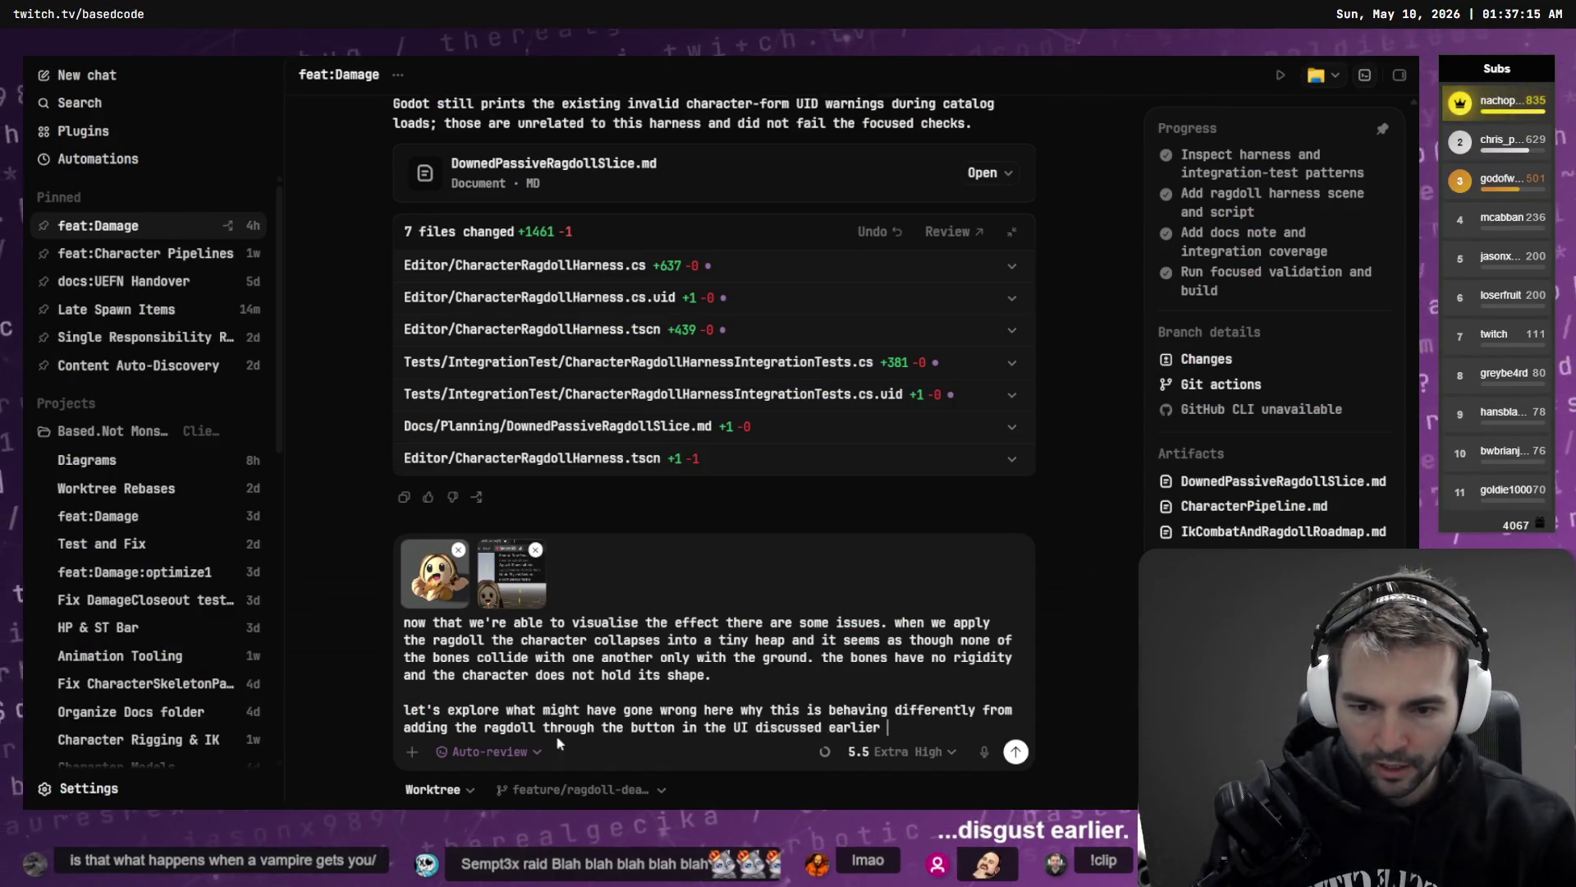
{"action": "double_click", "coordinate": [663, 727]}
{"action": "type", "text": "\""}
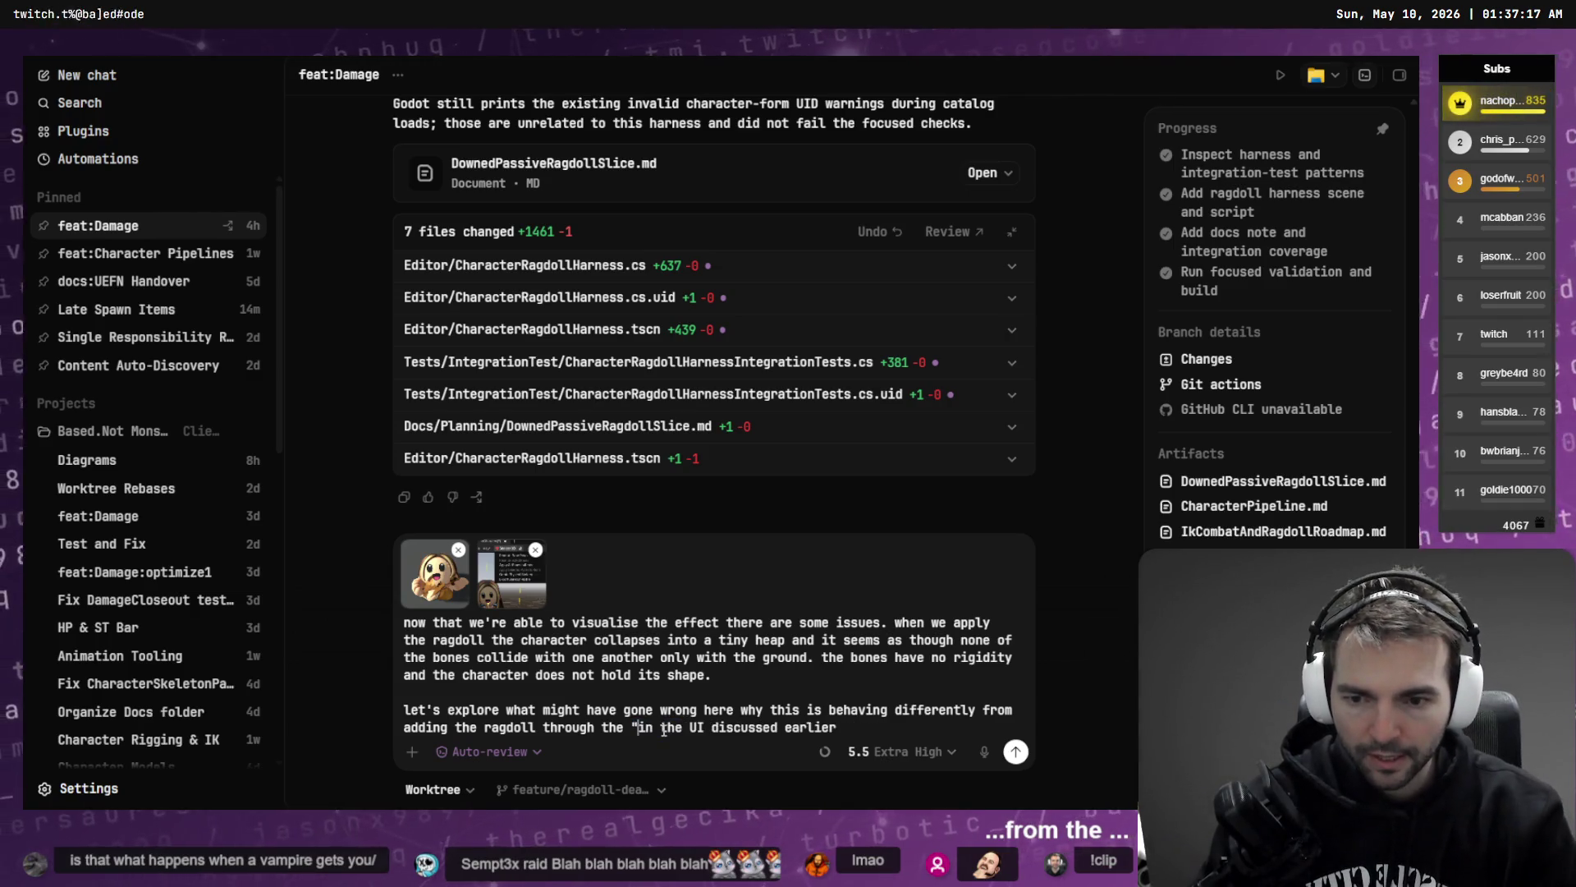
{"action": "key", "text": "ctrl+super"}
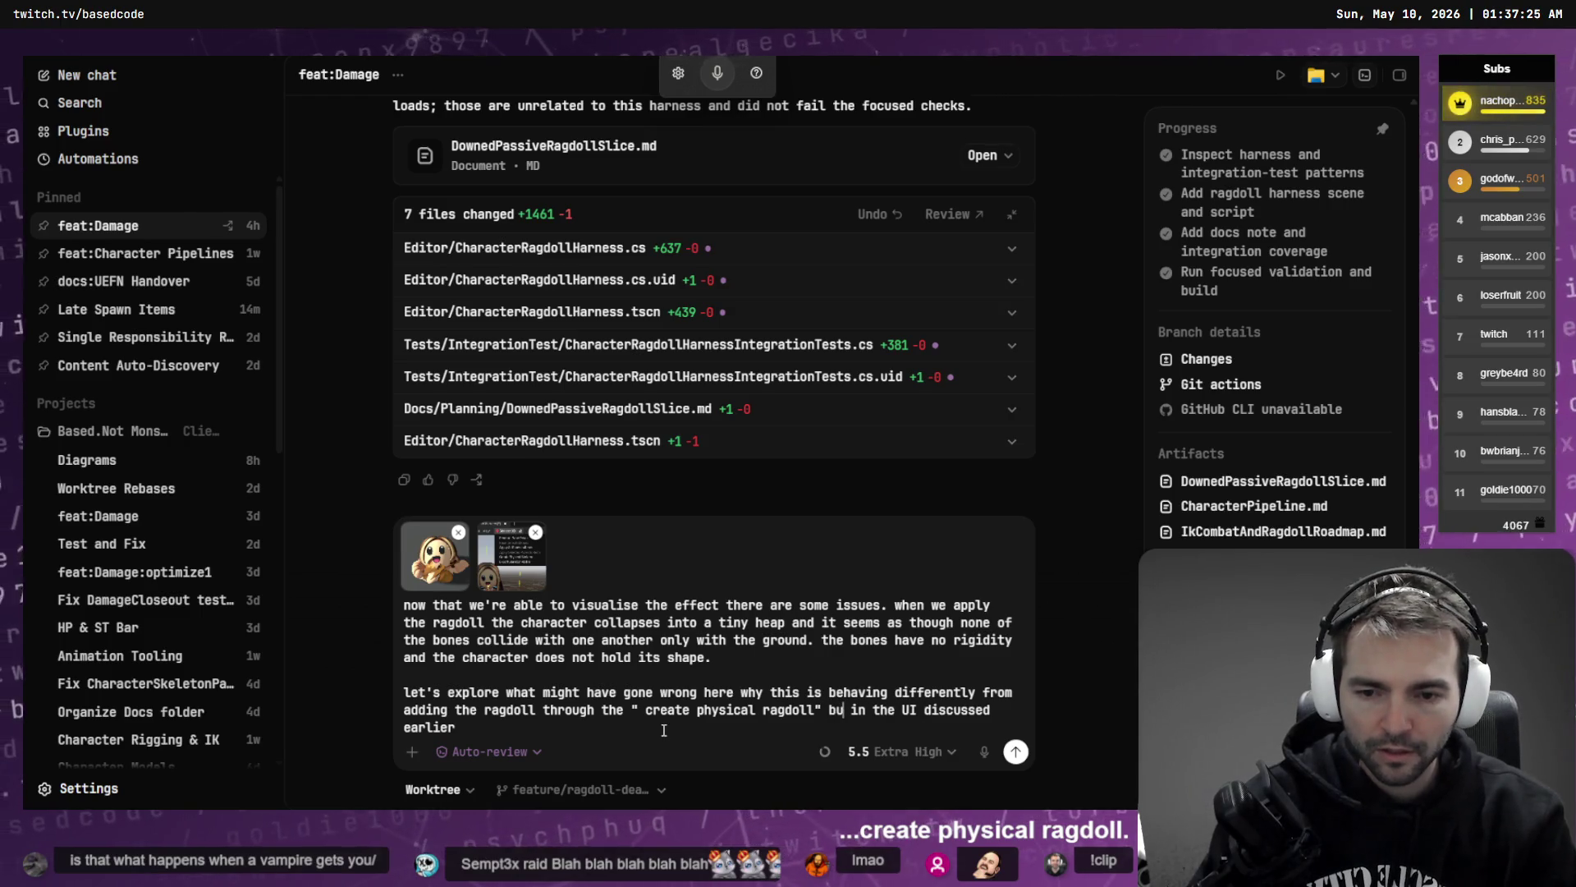
{"action": "type", "text": "tton"}
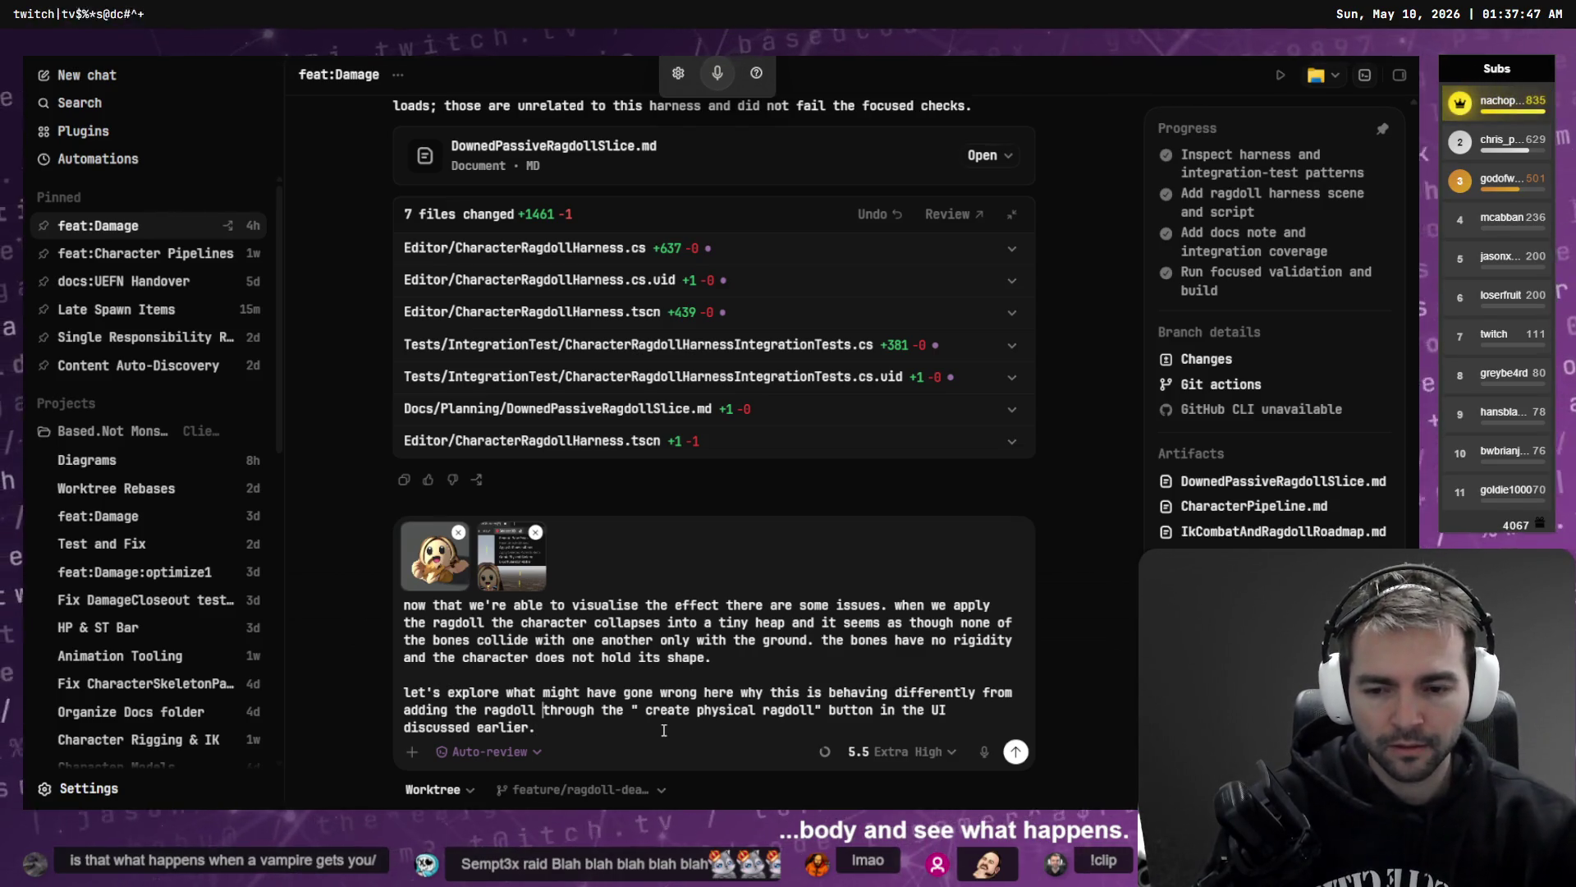
{"action": "key", "text": "BackSpace"}
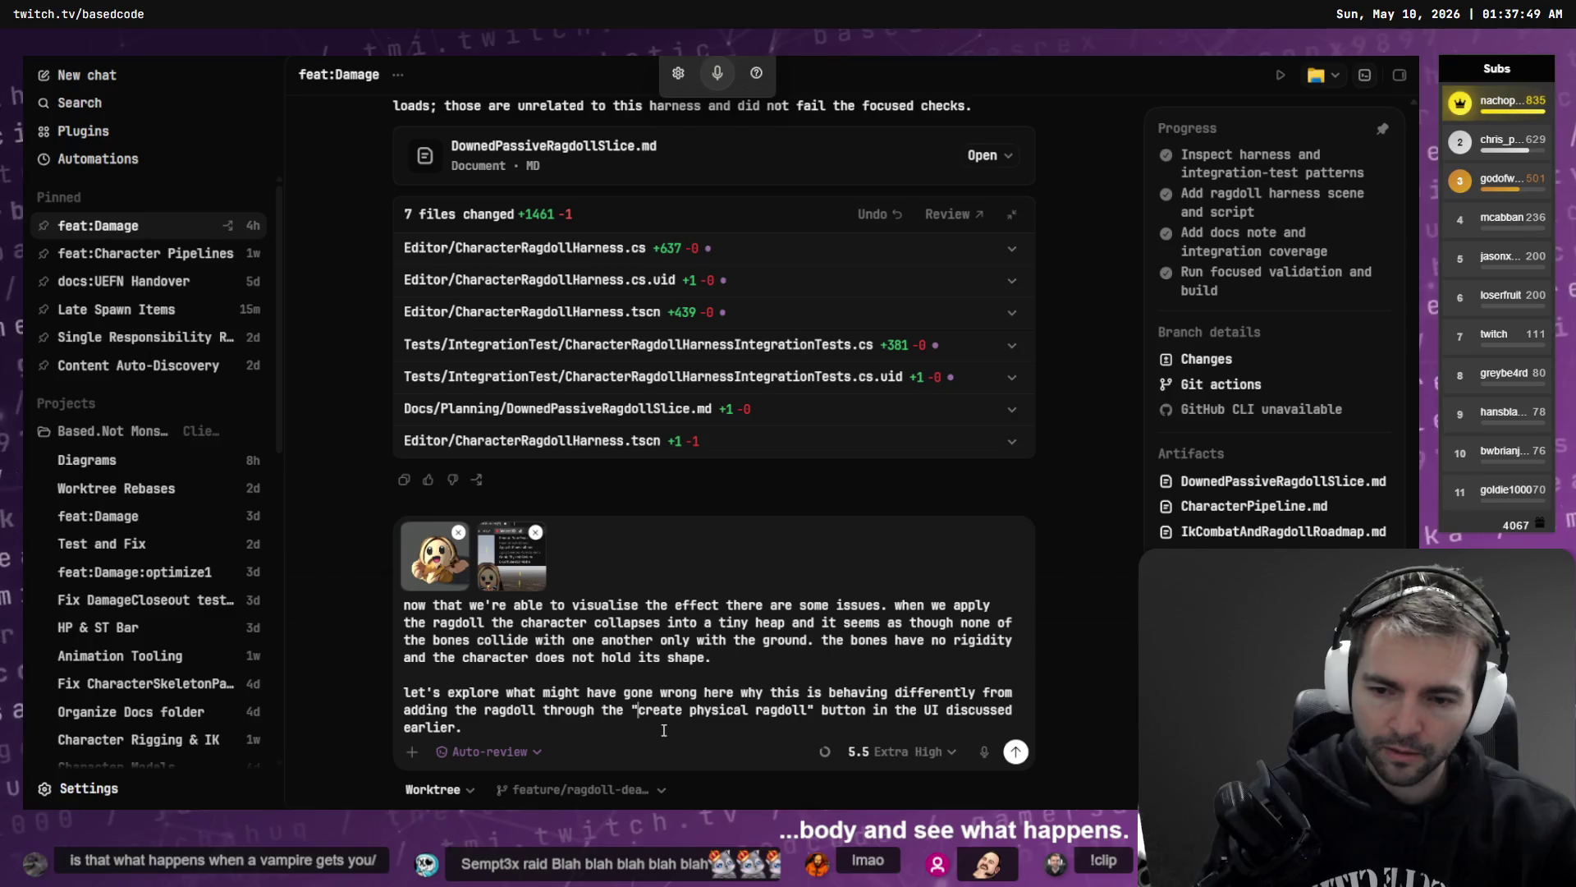
{"action": "key", "text": "Return"}
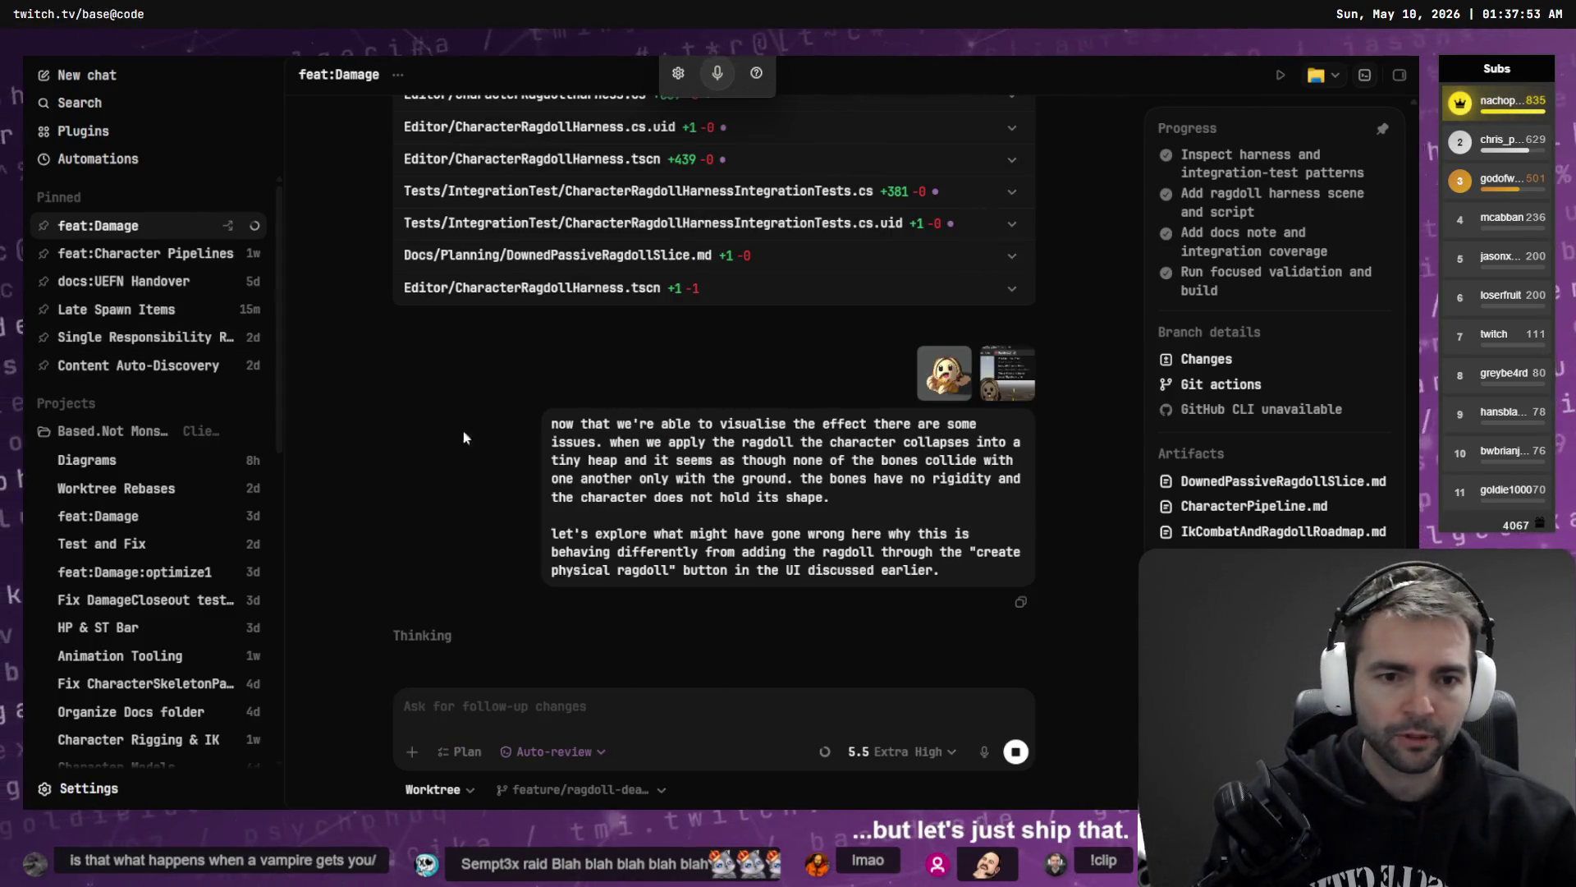
- View the Late Spawn Items chat's rebase result and unpin that chat
{"action": "left_click", "coordinate": [166, 317]}
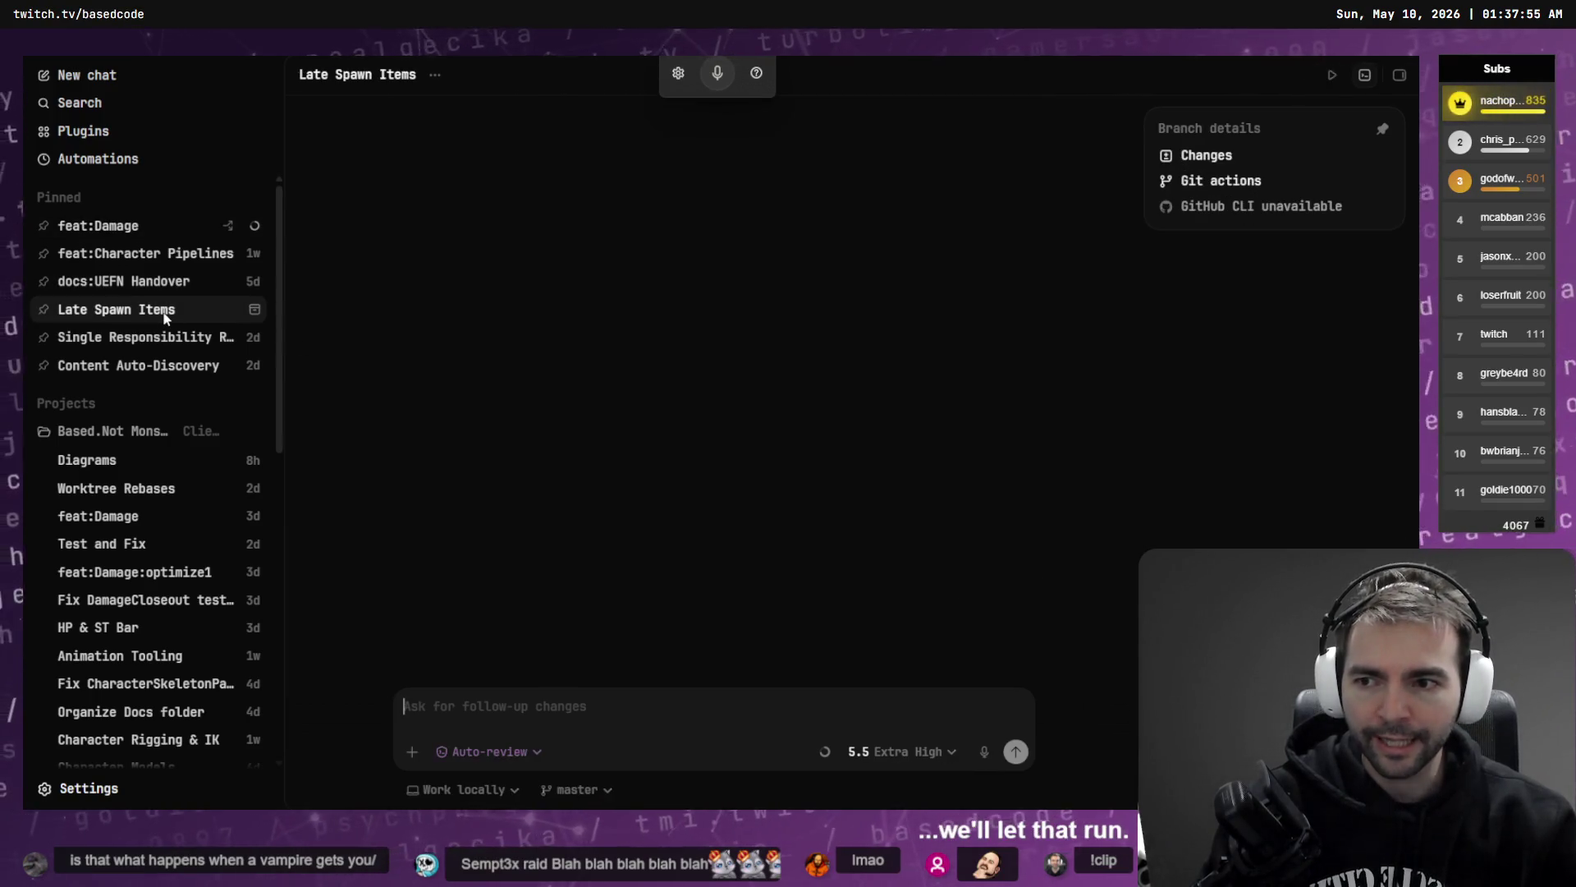
{"action": "left_click", "coordinate": [45, 310]}
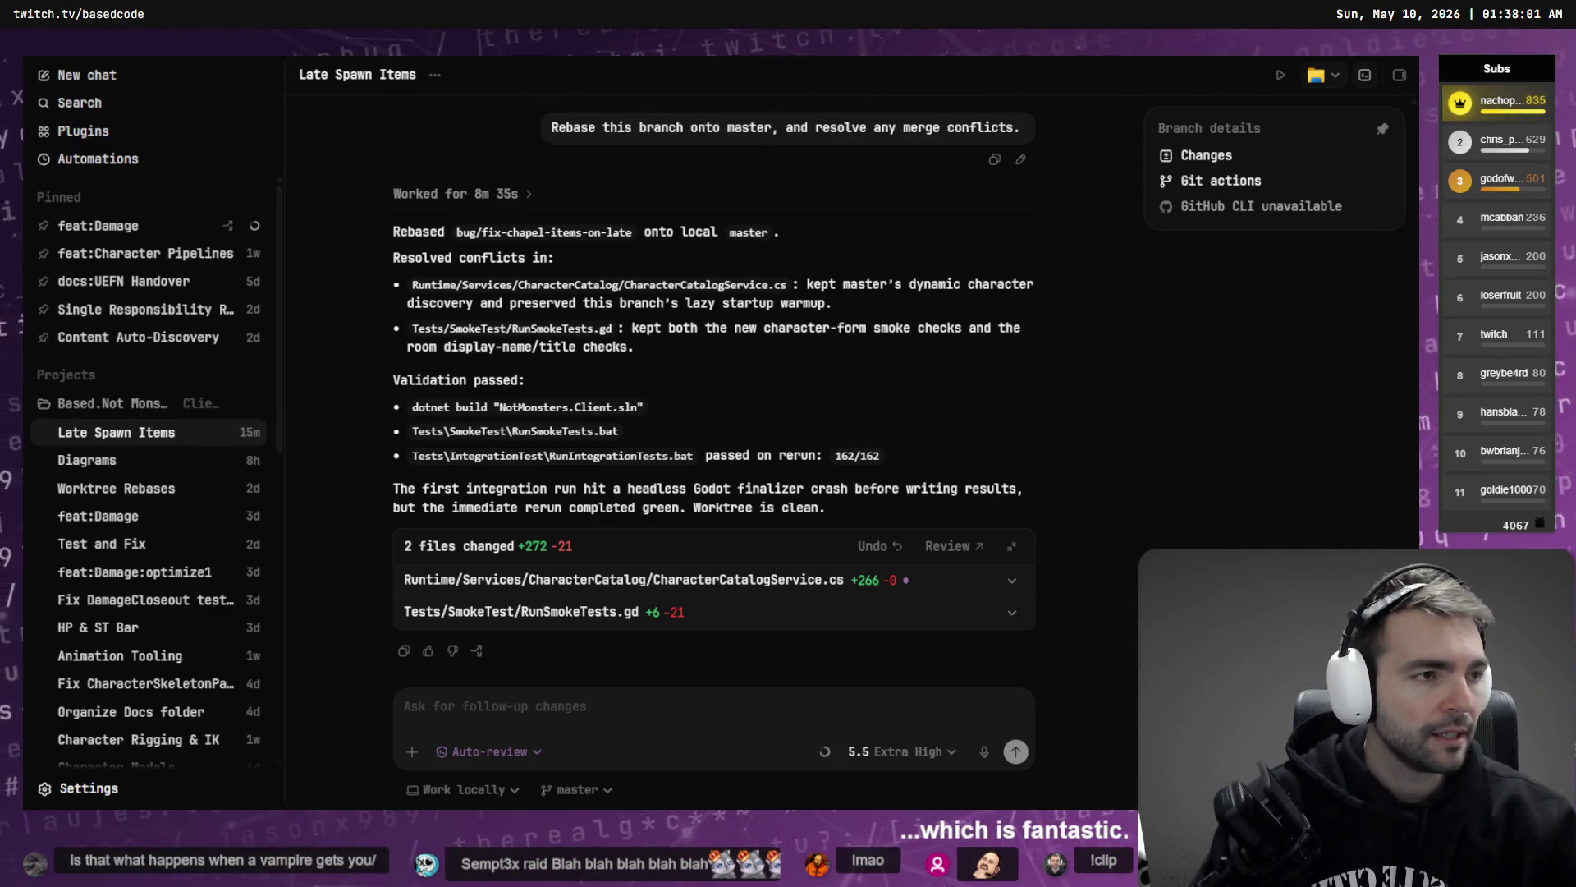
- Clear the Errors panel, save VagabondCharacter, and switch to the CharacterRagdollHarness scene
{"action": "key", "text": "alt+Tab"}
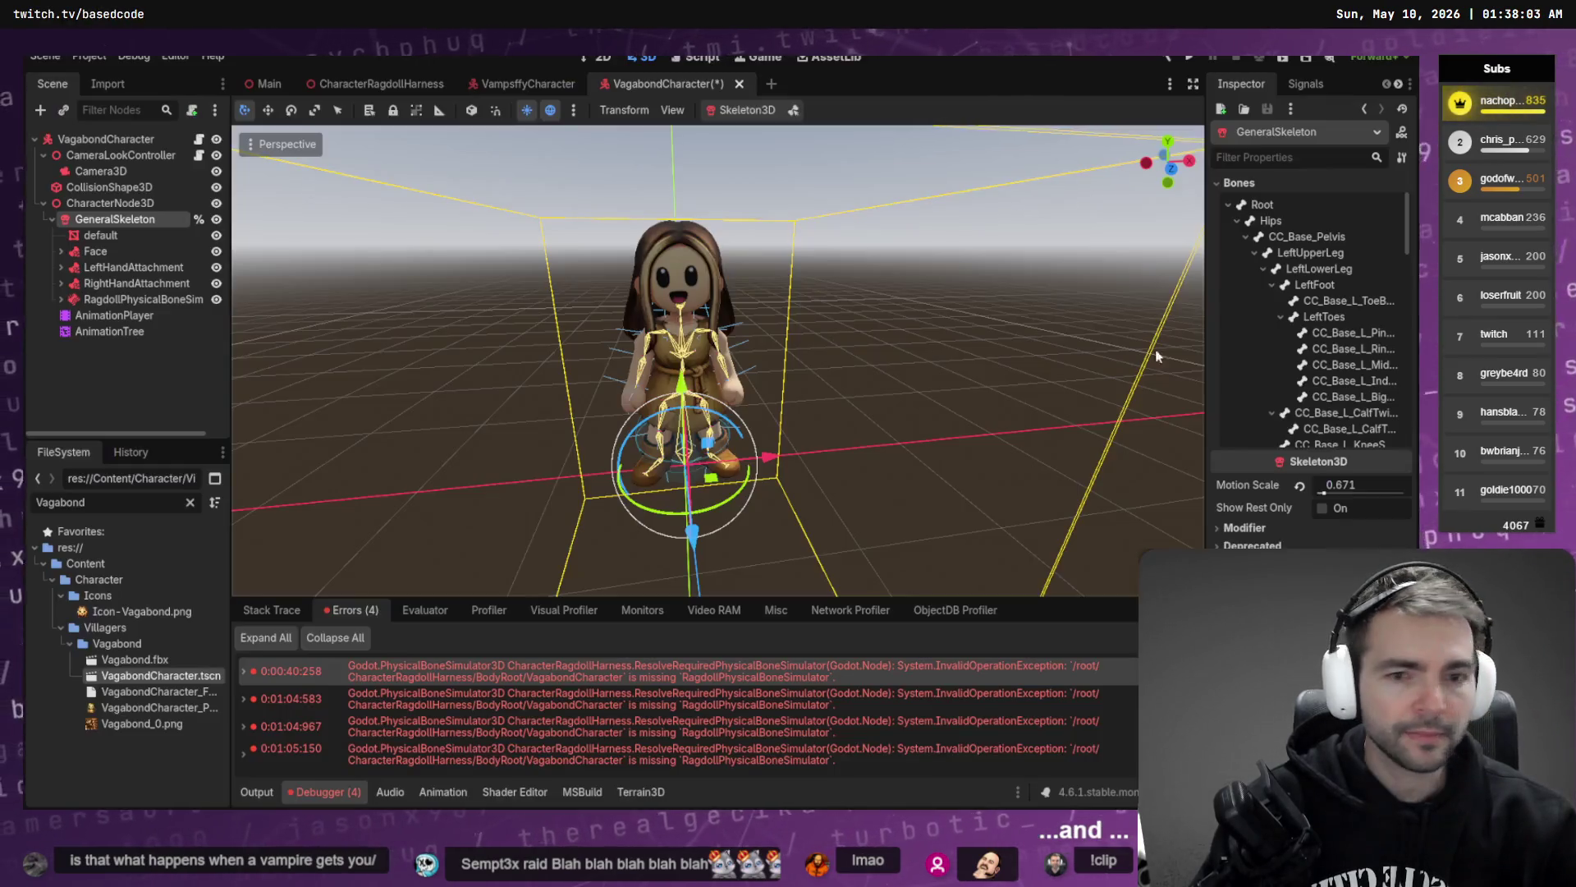
{"action": "left_click", "coordinate": [1077, 637]}
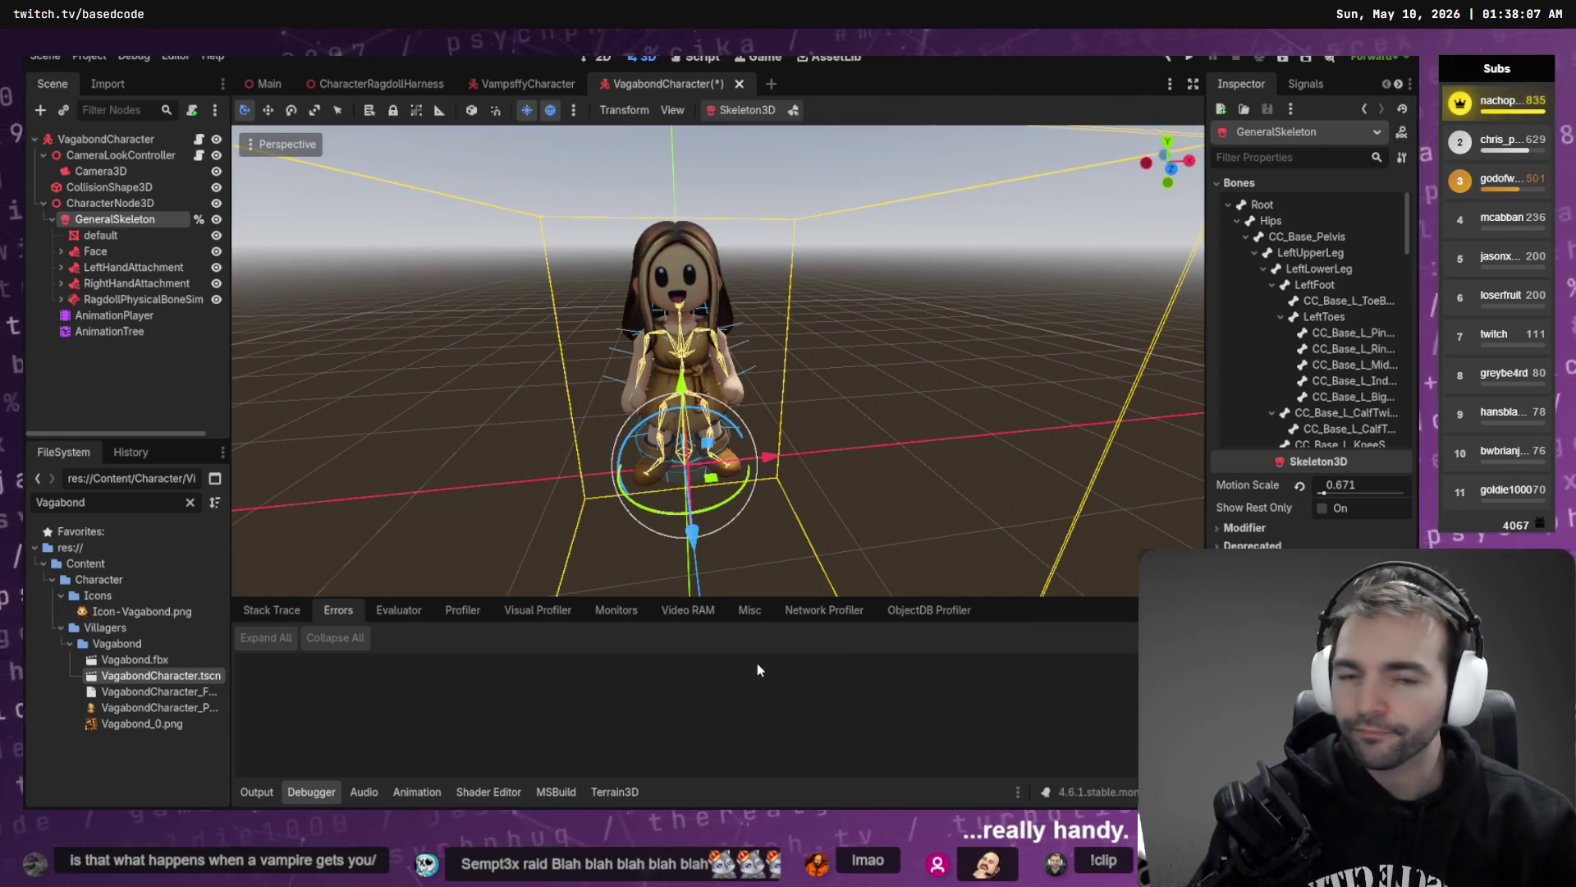
{"action": "key", "text": "alt+Tab"}
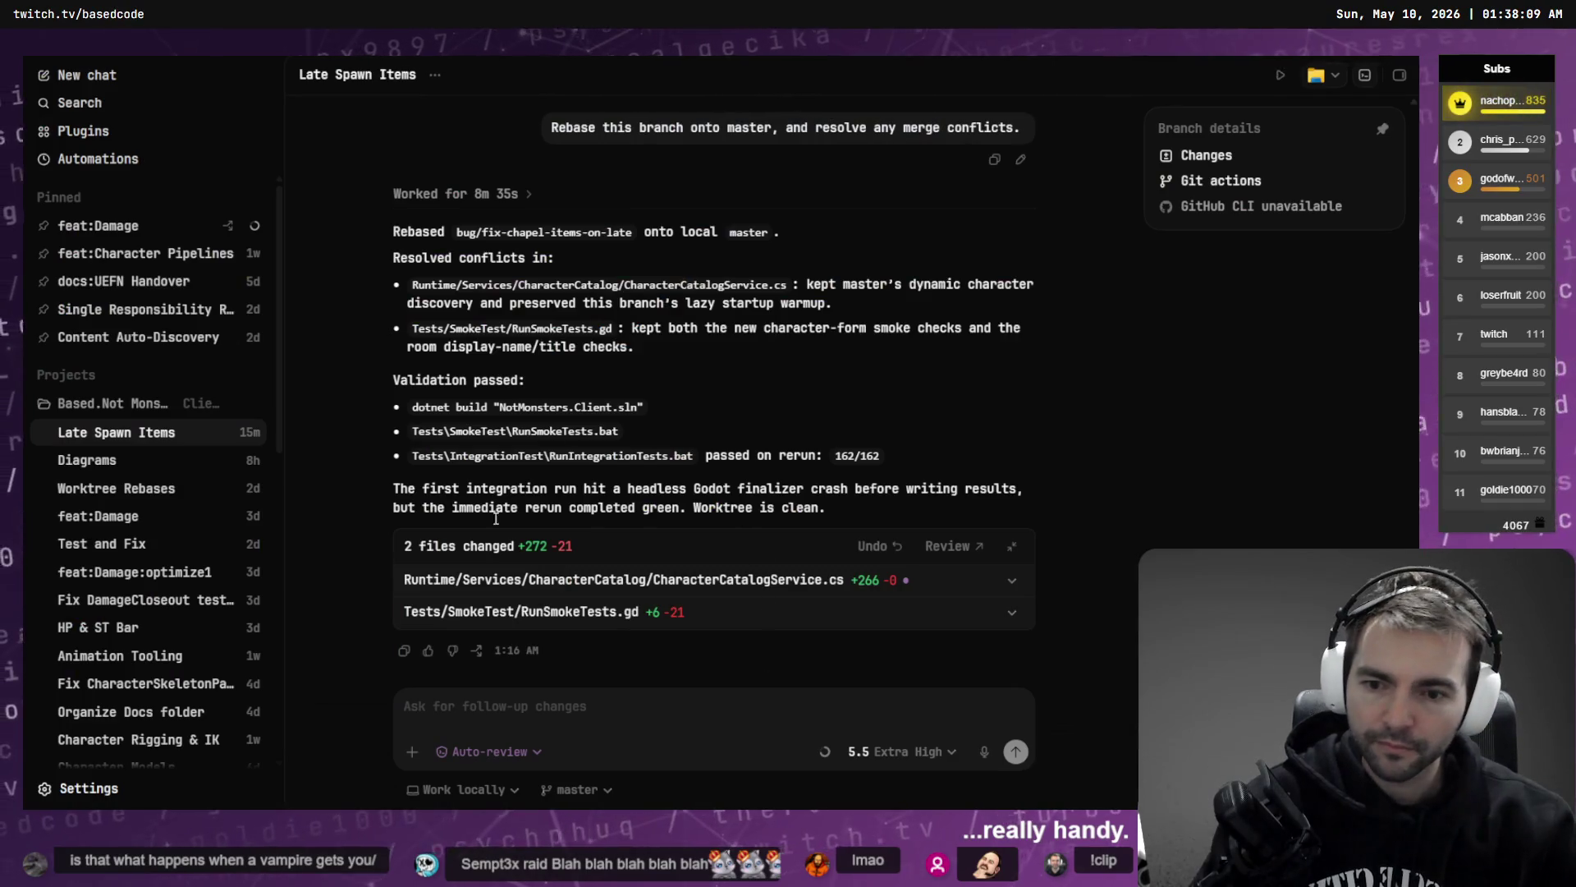
{"action": "key", "text": "alt+Tab"}
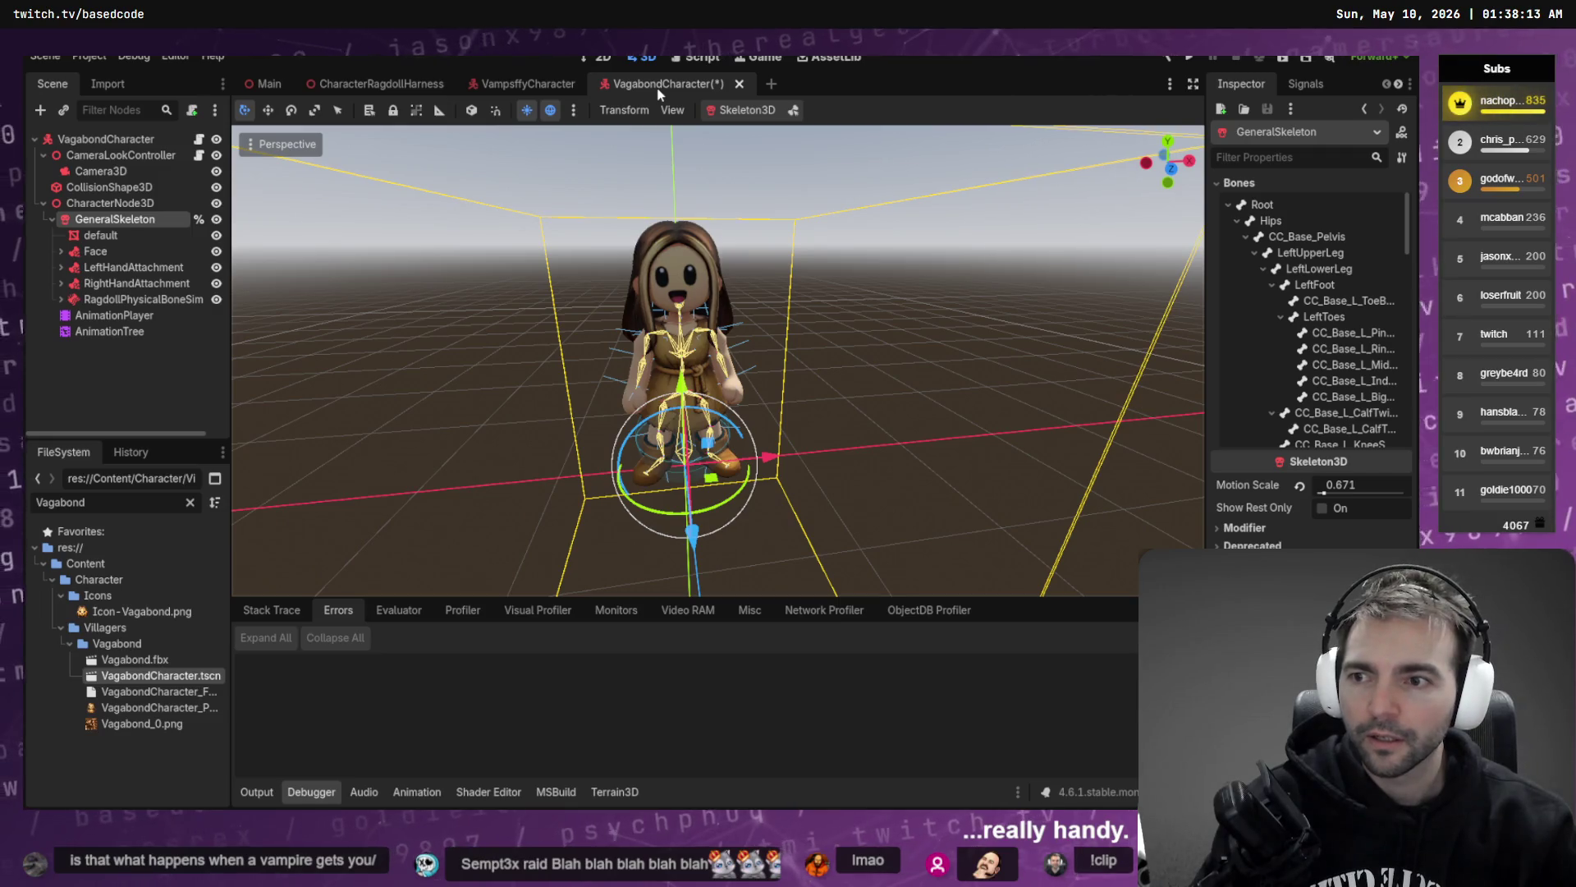
{"action": "key", "text": "ctrl+s"}
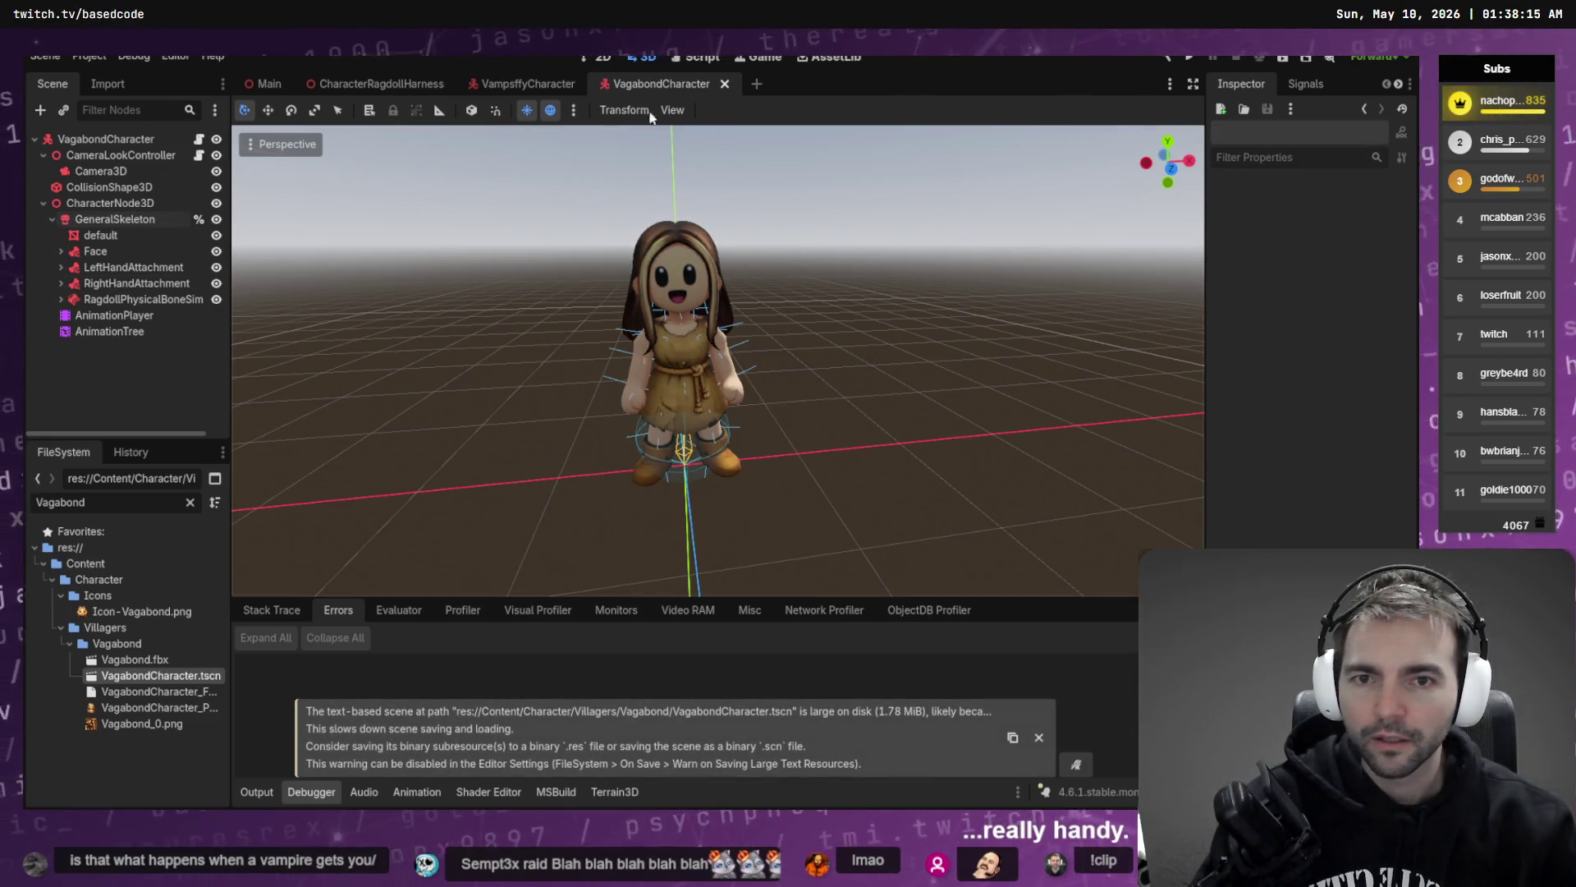
{"action": "left_click", "coordinate": [387, 84]}
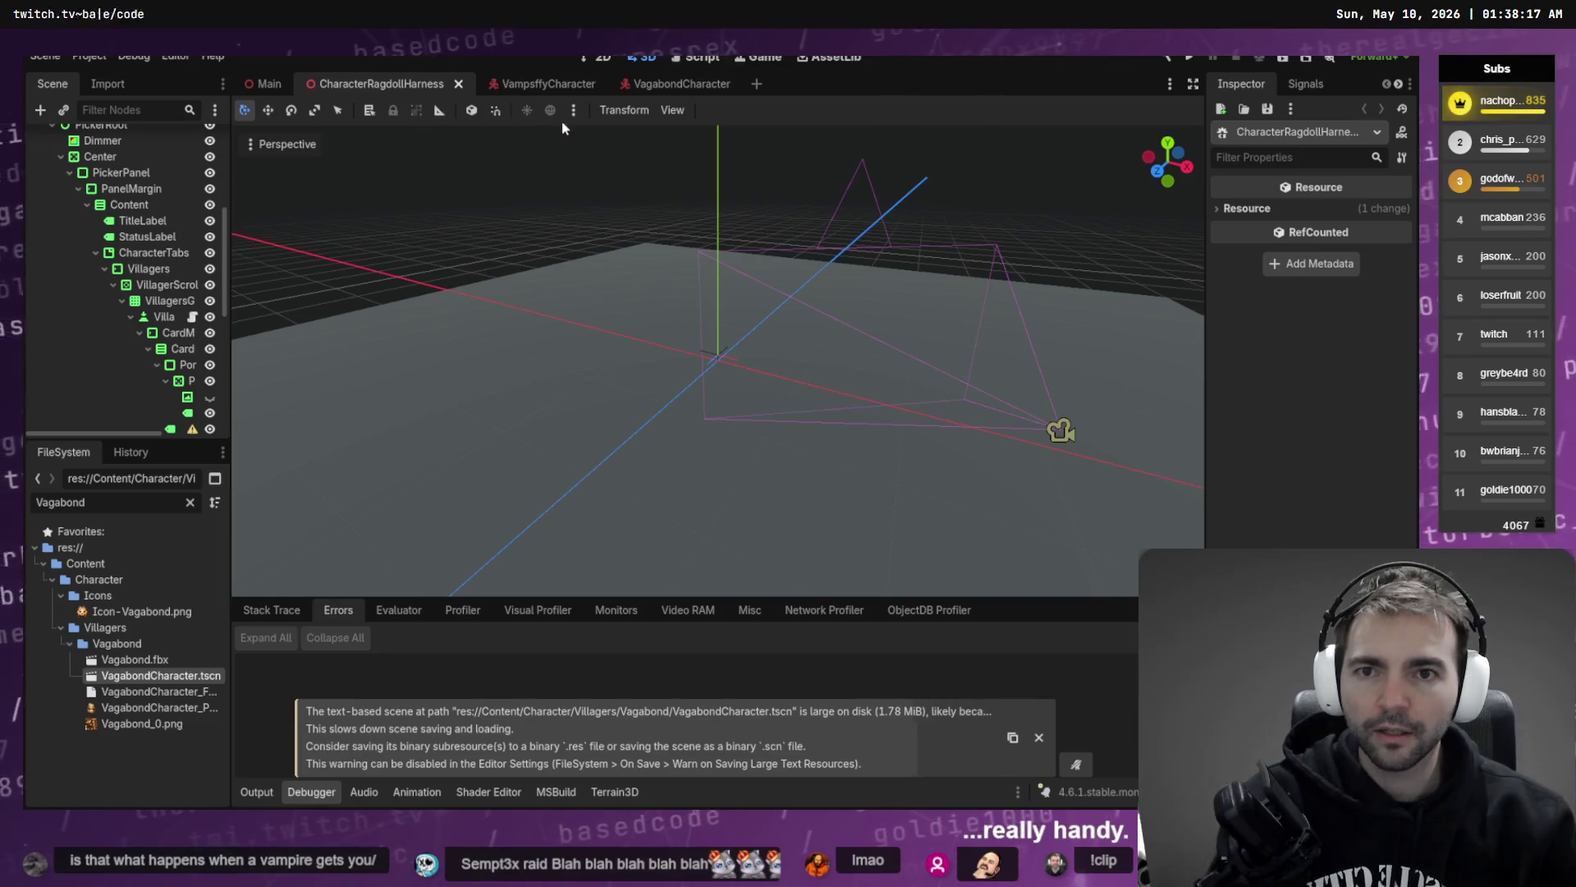
- Run the harness with F6, ragdoll the Artist villager, watch it collapse flat, then stop
{"action": "key", "text": "F6"}
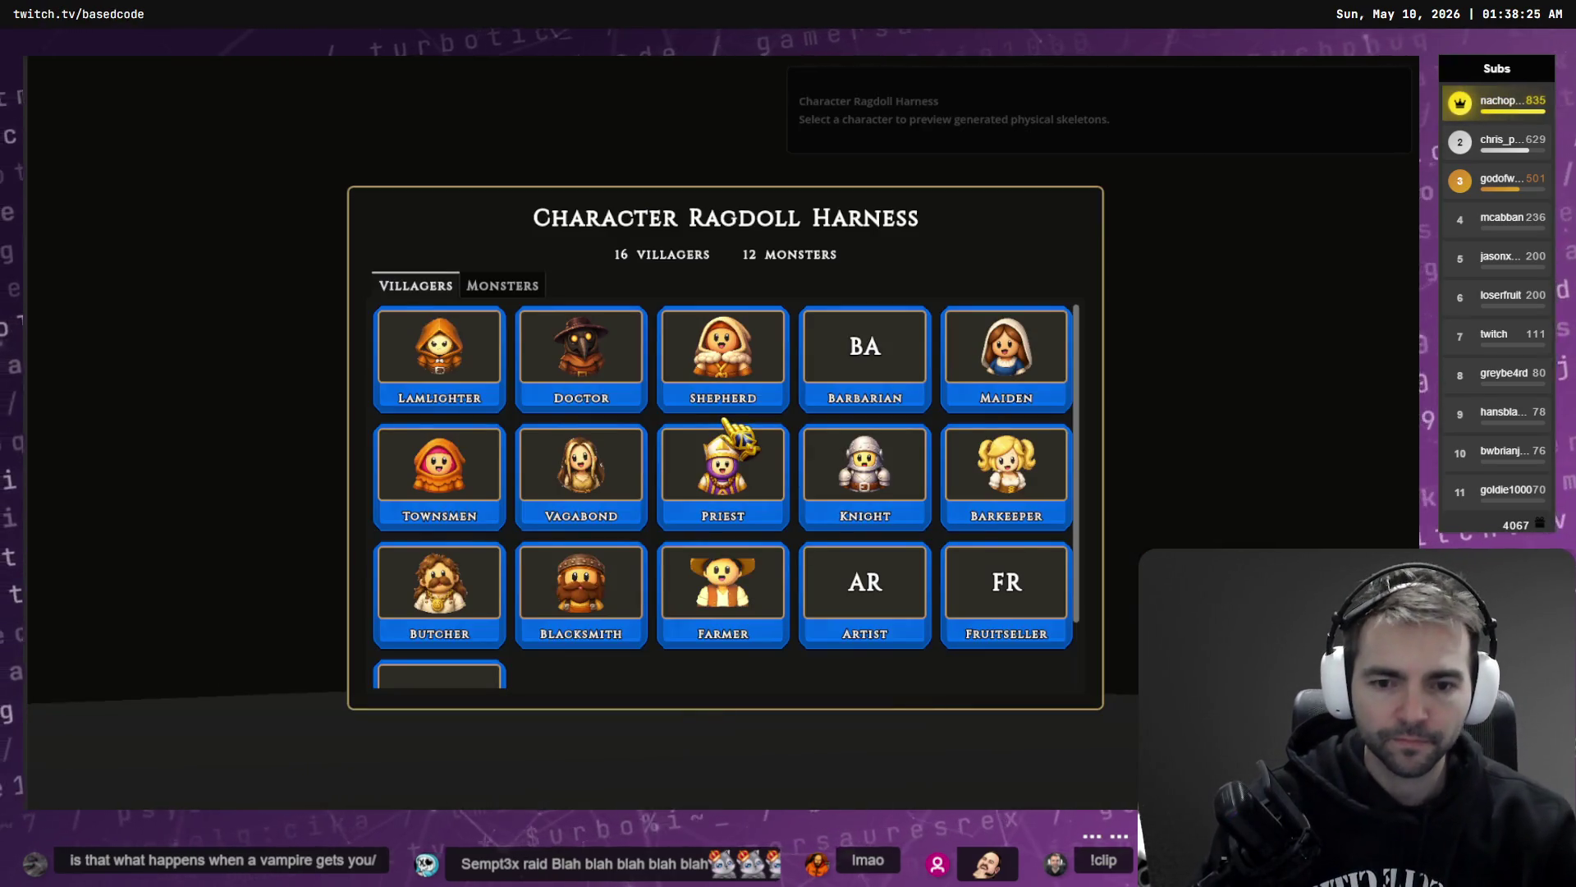
{"action": "scroll", "coordinate": [739, 460], "scroll_direction": "down", "scroll_amount": 2}
{"action": "left_click", "coordinate": [854, 530]}
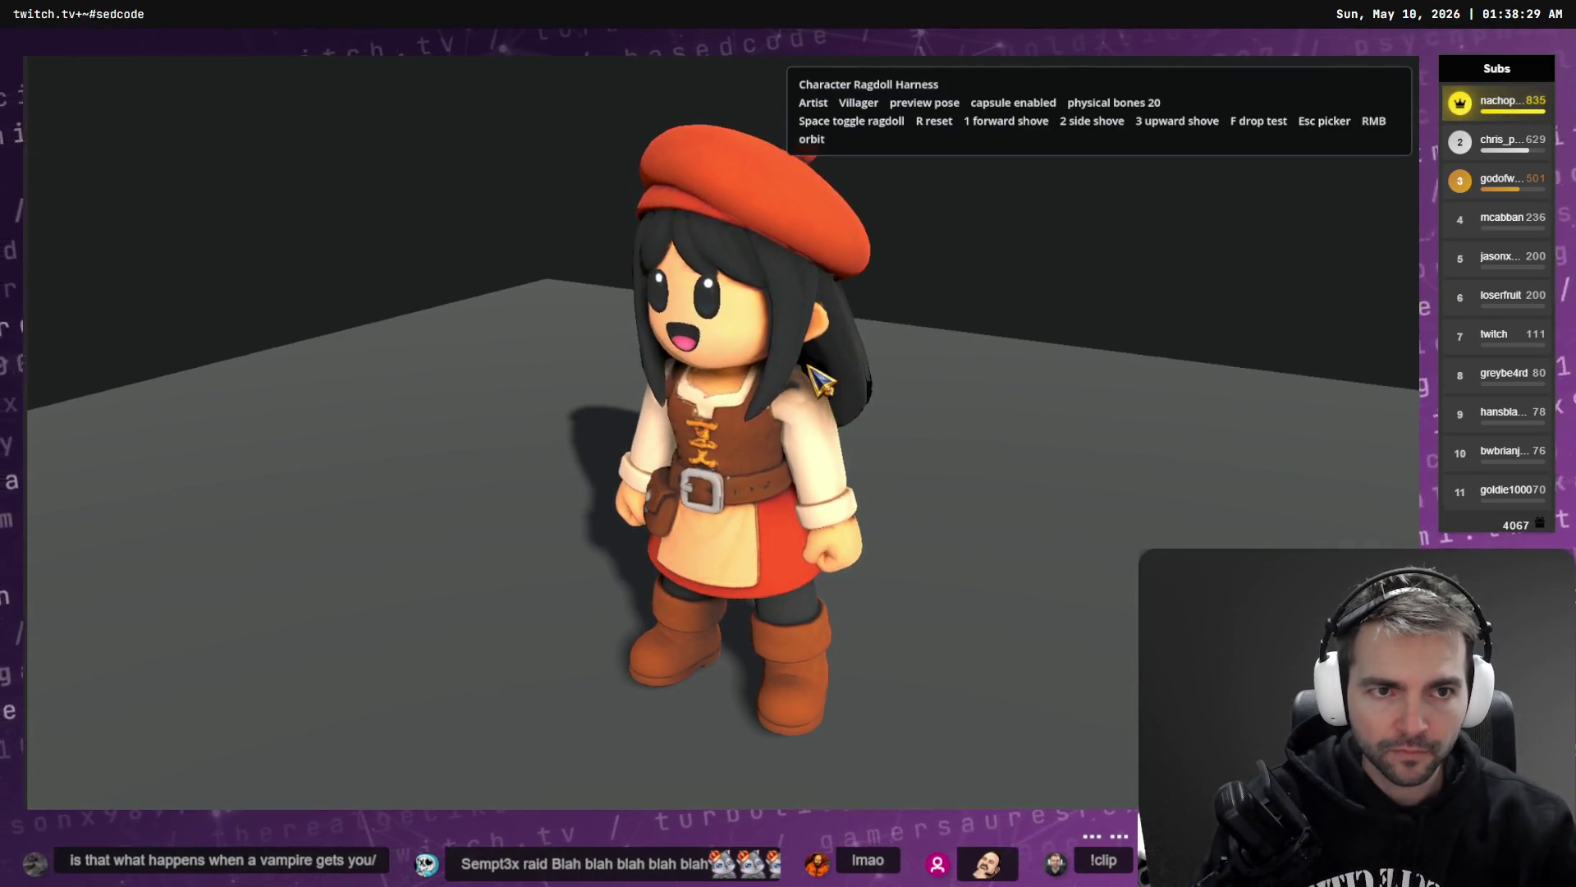
{"action": "key", "text": "space"}
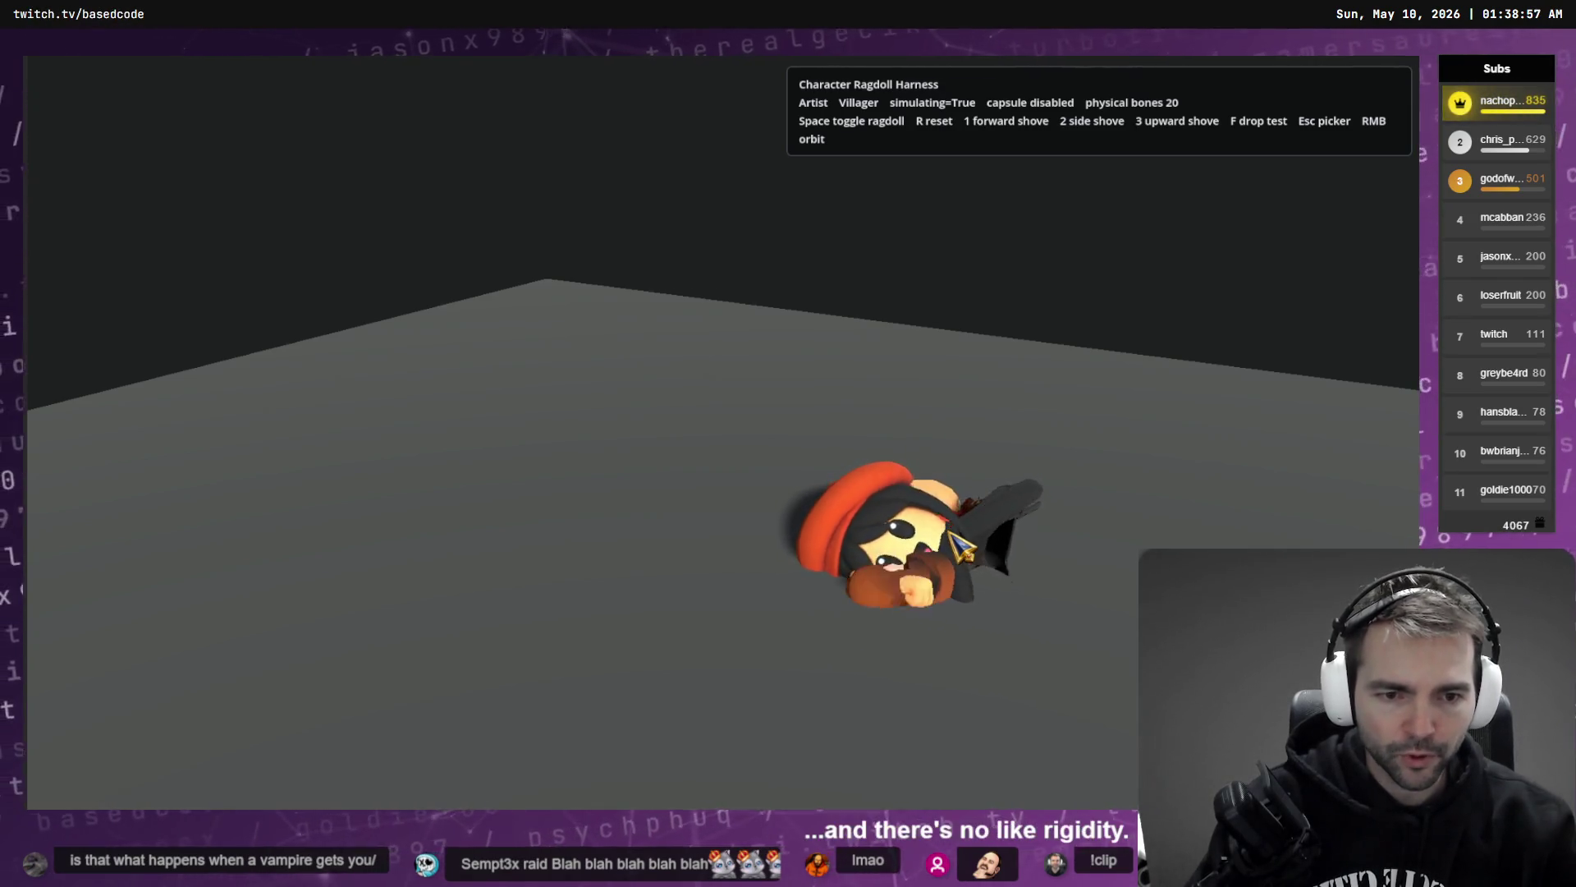
{"action": "key", "text": "F8"}
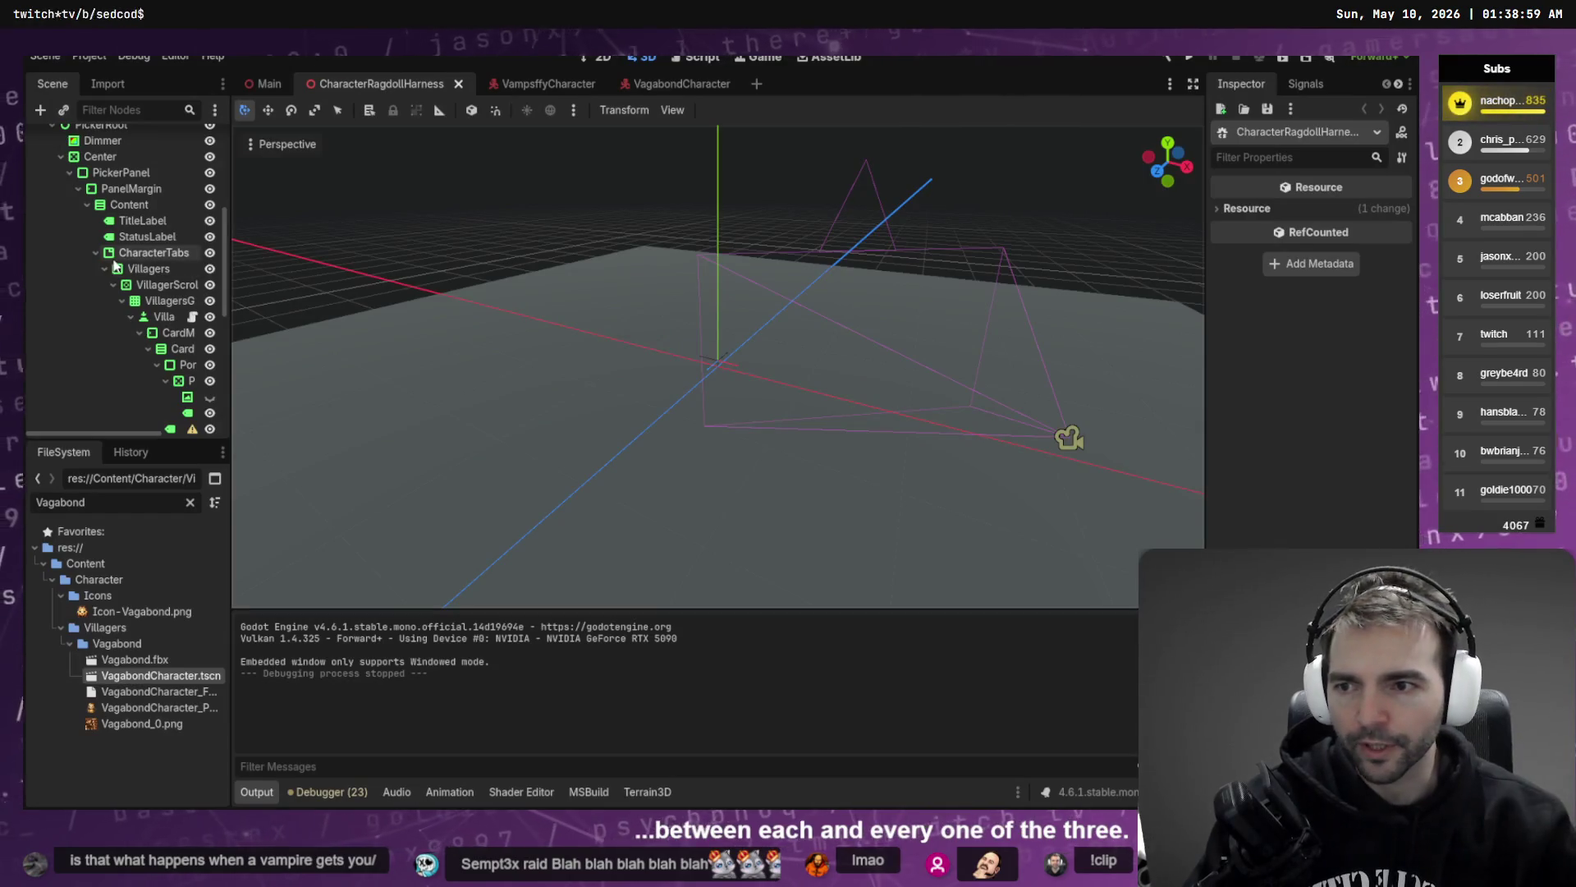
- Inspect the hips physical bone's joint types in the Vagabond scene without changing them
{"action": "left_click", "coordinate": [693, 86]}
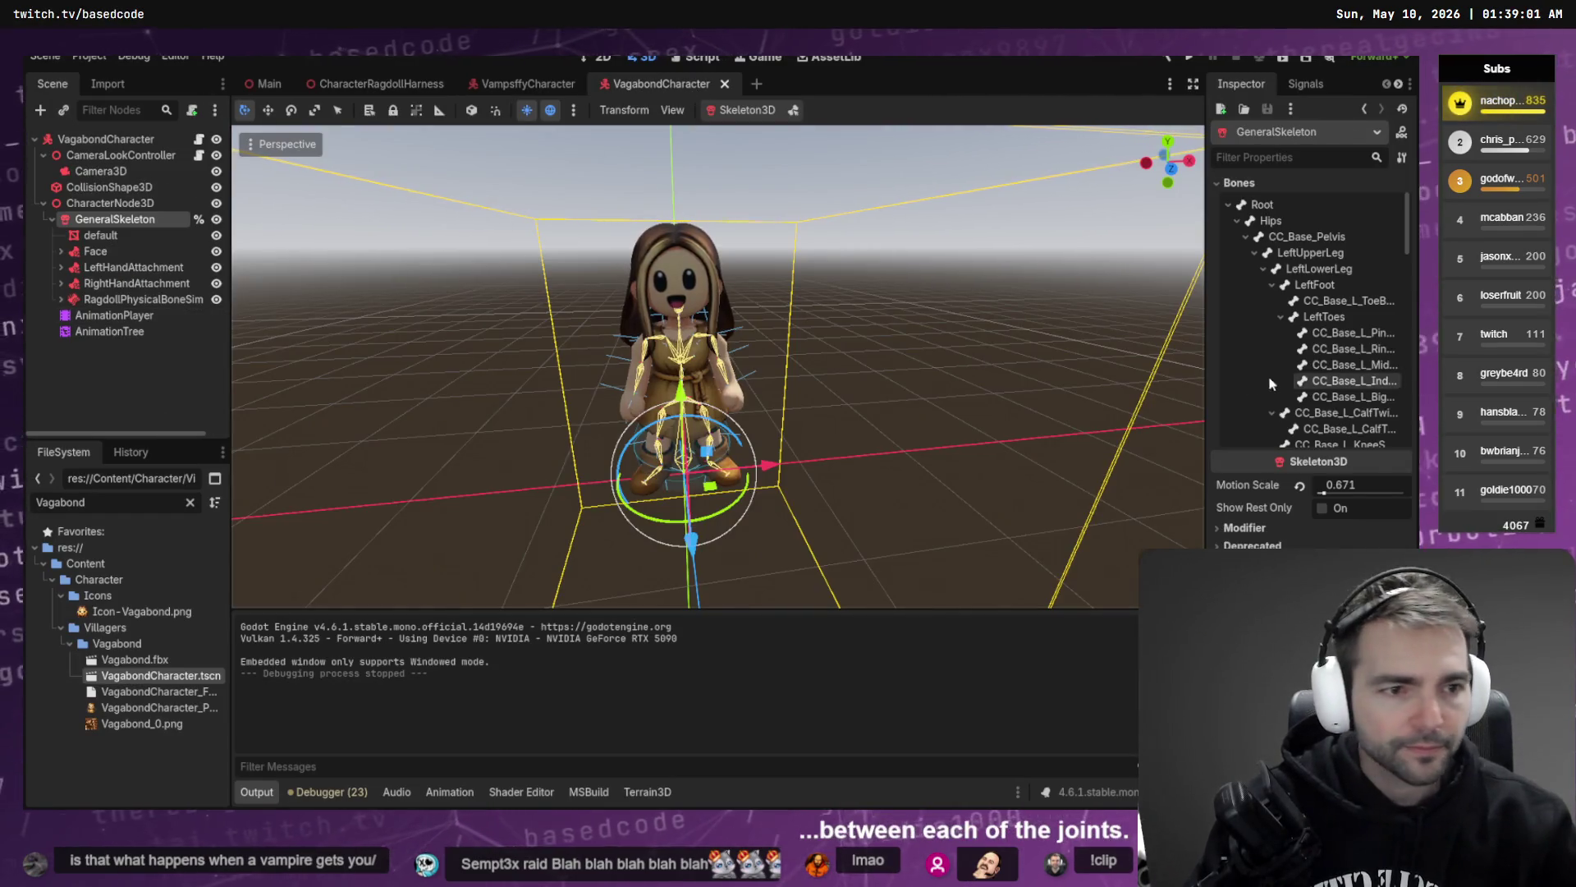
{"action": "left_click", "coordinate": [61, 299]}
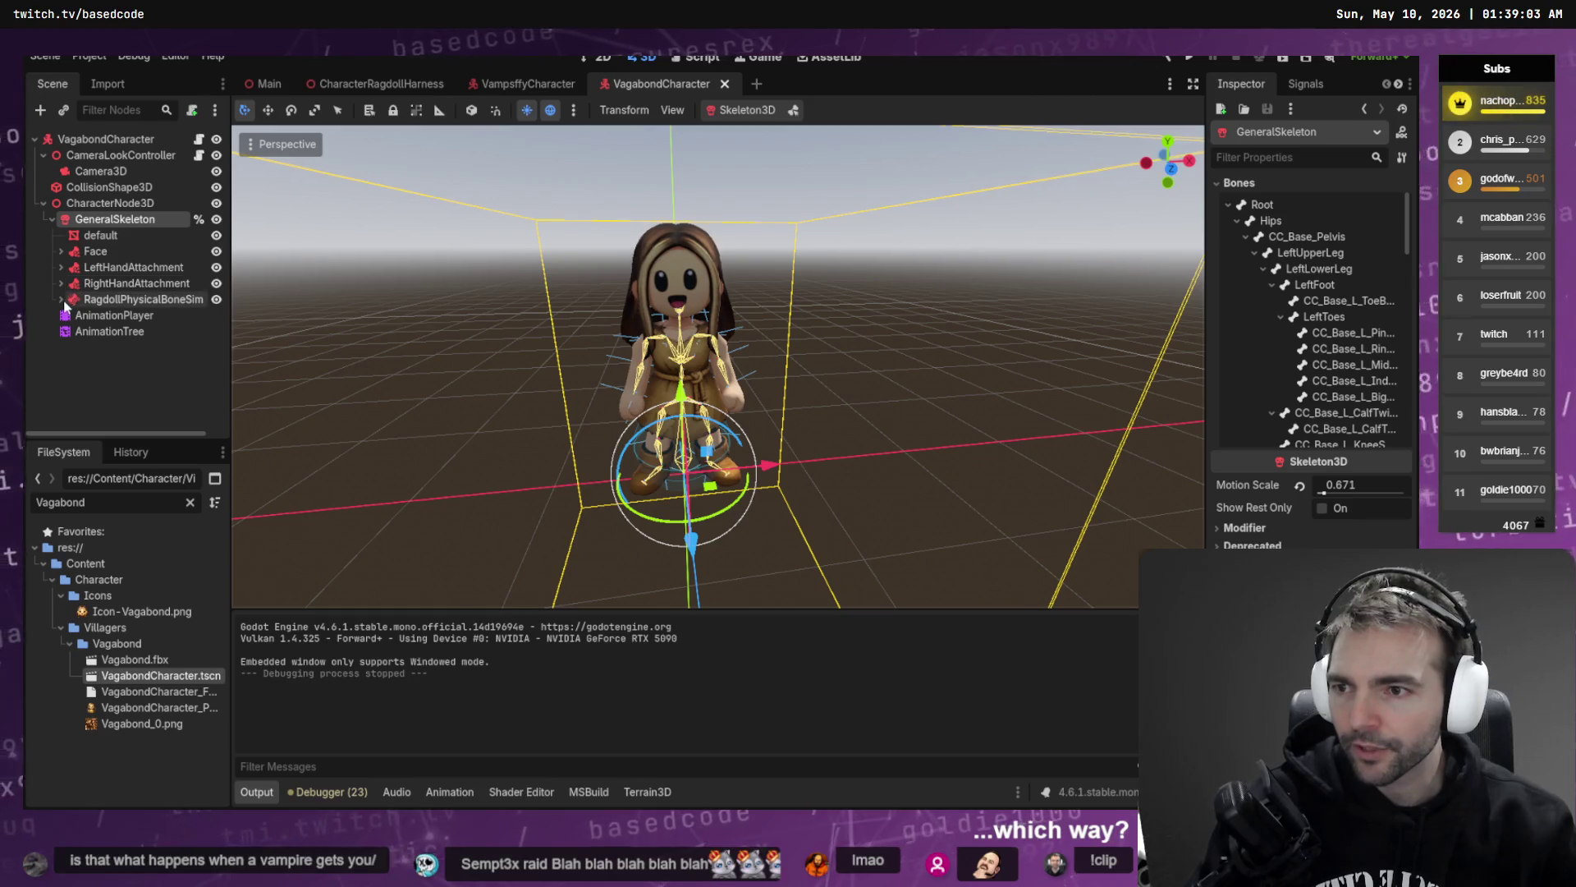
{"action": "left_click", "coordinate": [138, 315]}
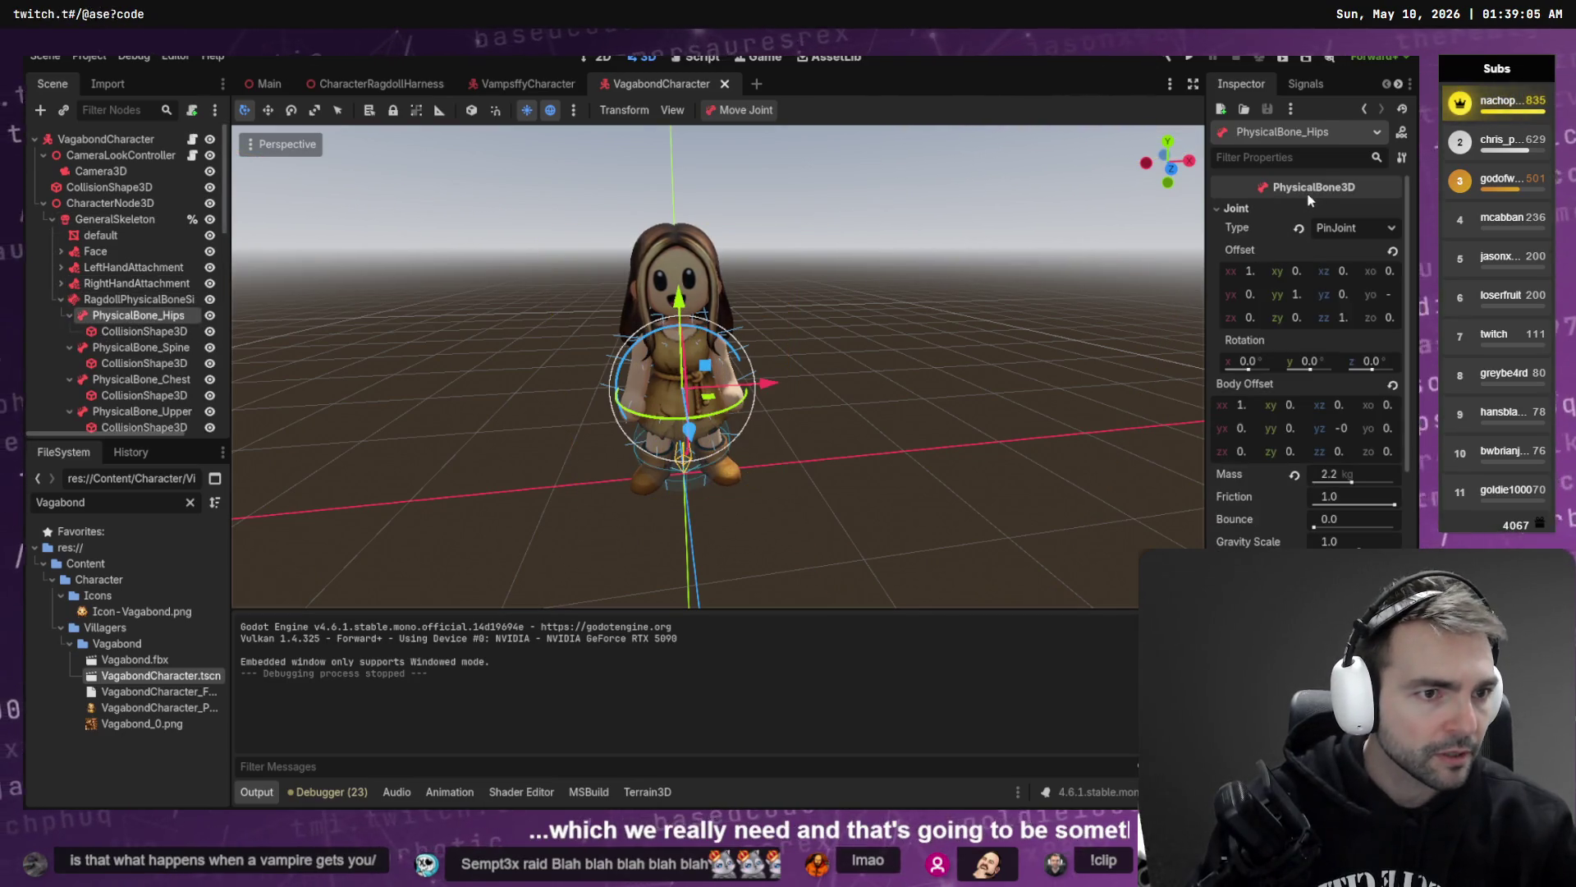
{"action": "left_click", "coordinate": [1393, 233]}
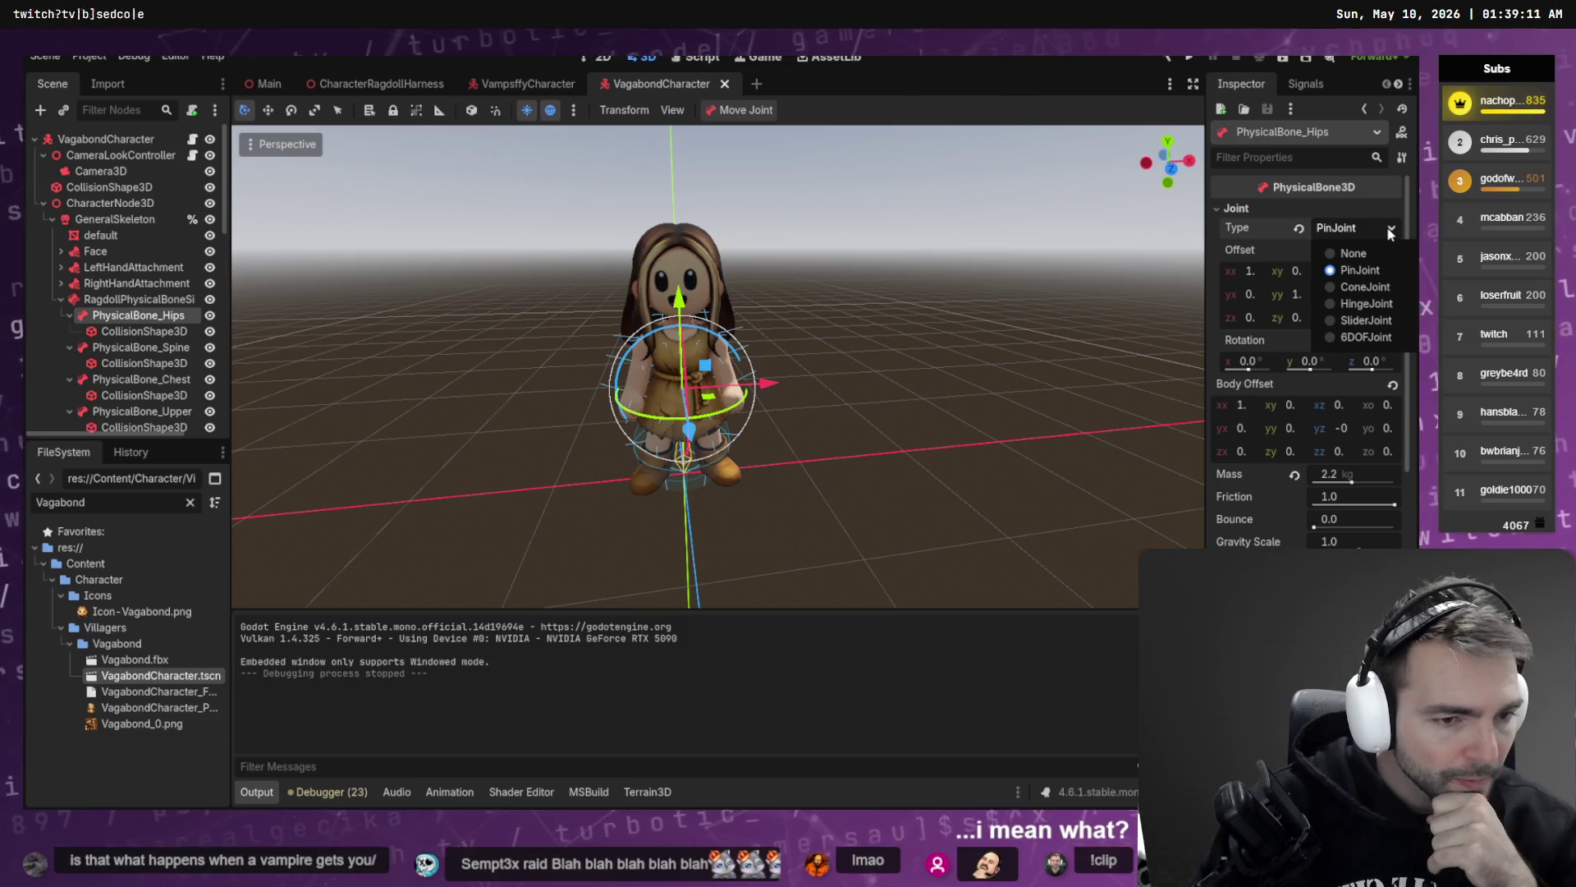
{"action": "left_click", "coordinate": [59, 299]}
{"action": "left_click", "coordinate": [59, 299]}
- Hide the old RagdollPhysicalBoneSim and create a new physical skeleton on GeneralSkeleton
{"action": "left_click", "coordinate": [143, 299]}
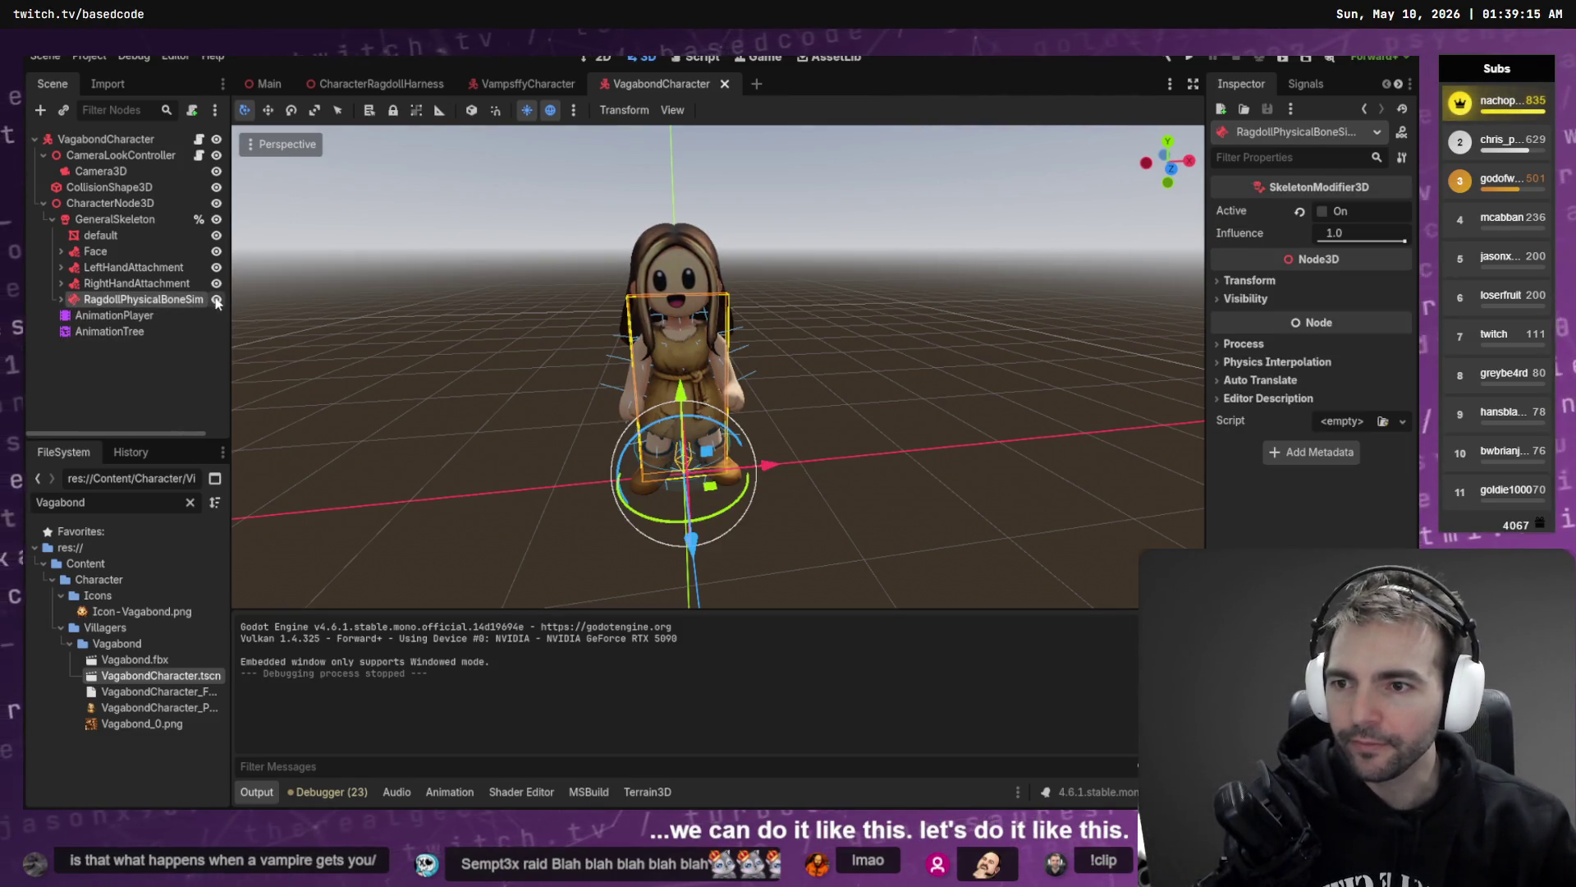
{"action": "left_click", "coordinate": [216, 300]}
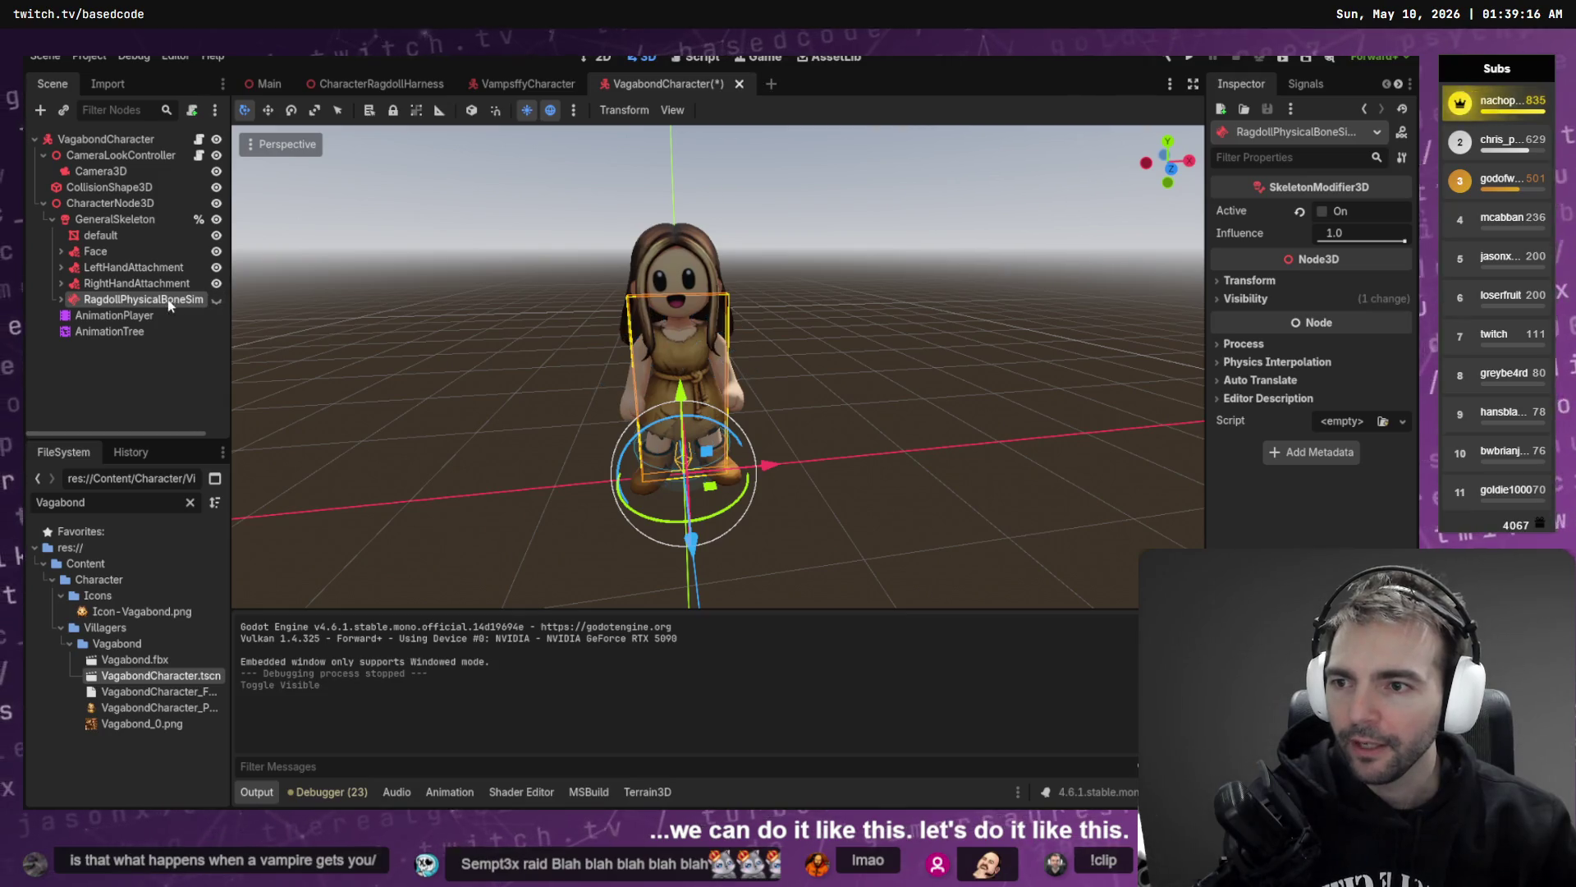
{"action": "left_click", "coordinate": [134, 220]}
{"action": "left_click", "coordinate": [743, 110]}
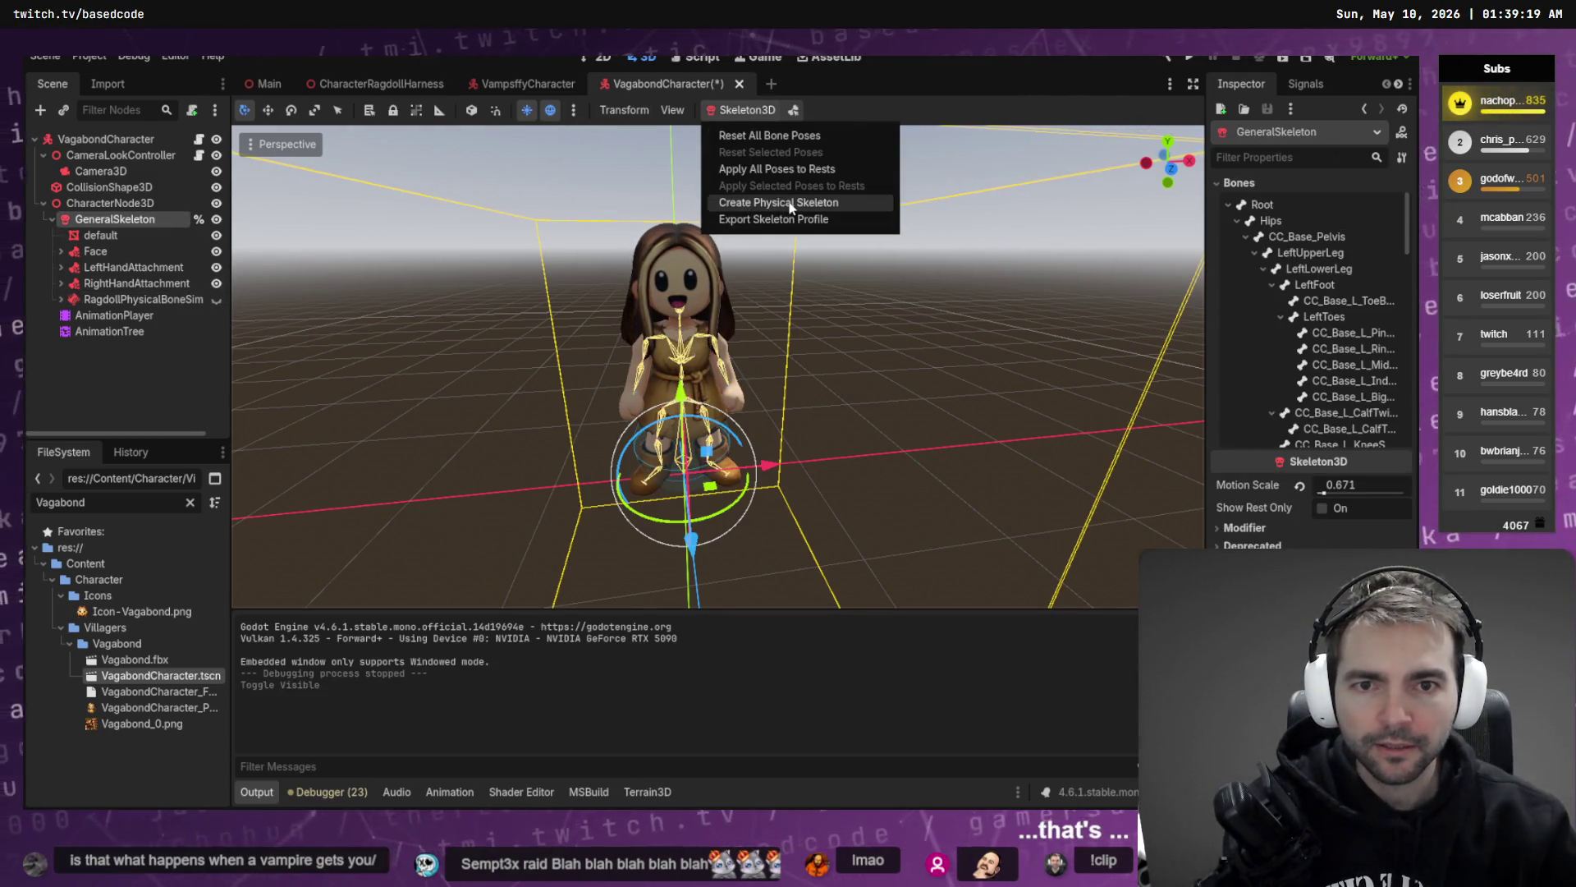
{"action": "left_click", "coordinate": [790, 204]}
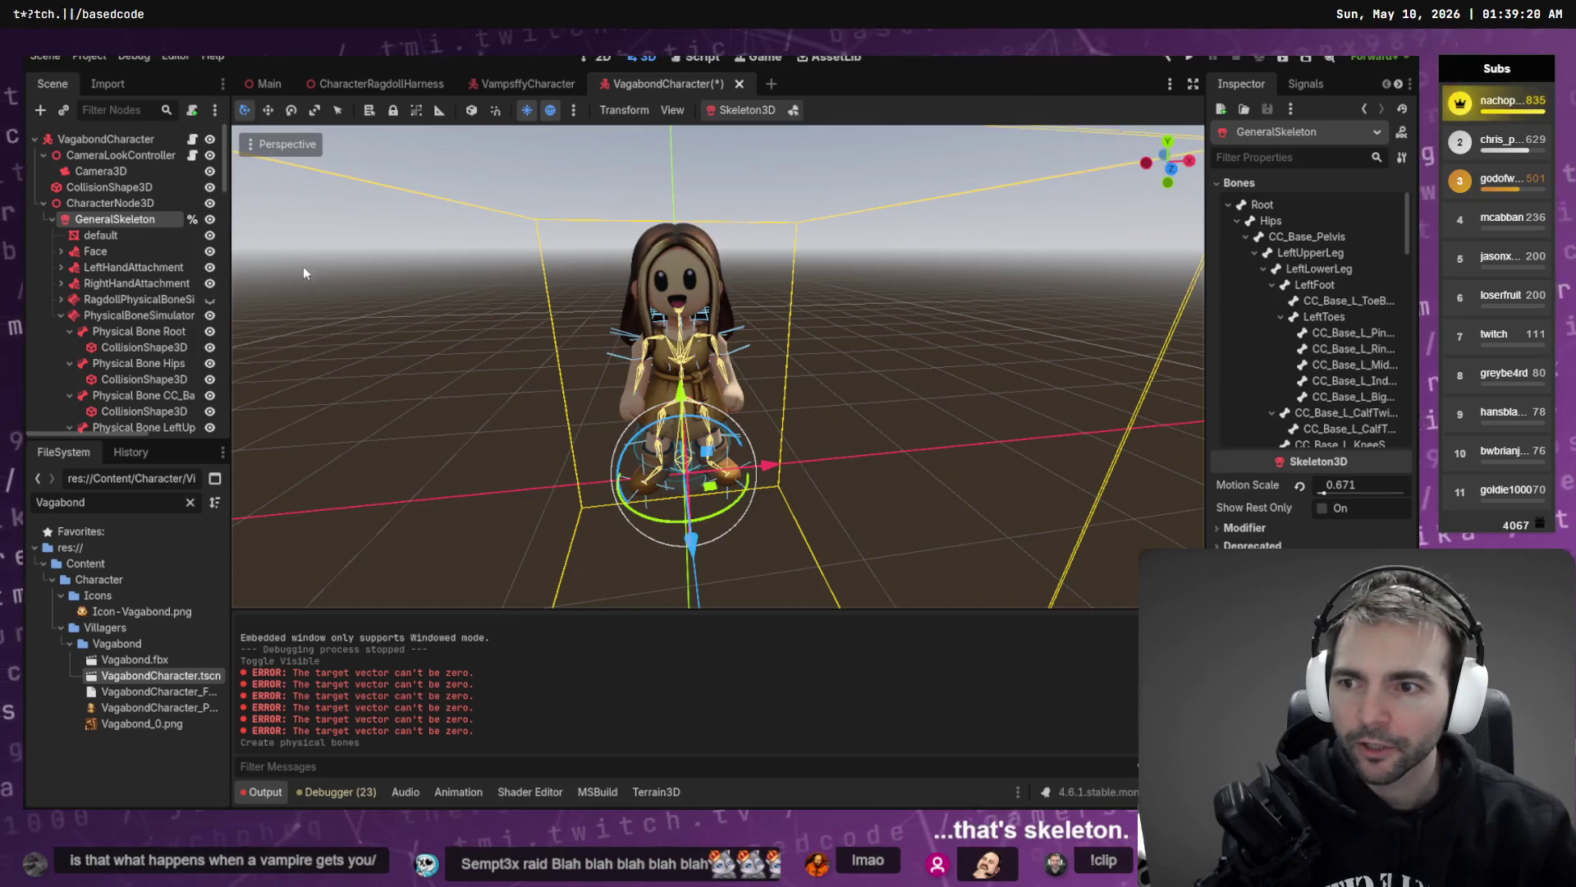
- Rename the old simulator aside, name the new one RagdollPhysicalBoneSimulator, and save
{"action": "left_click", "coordinate": [142, 301]}
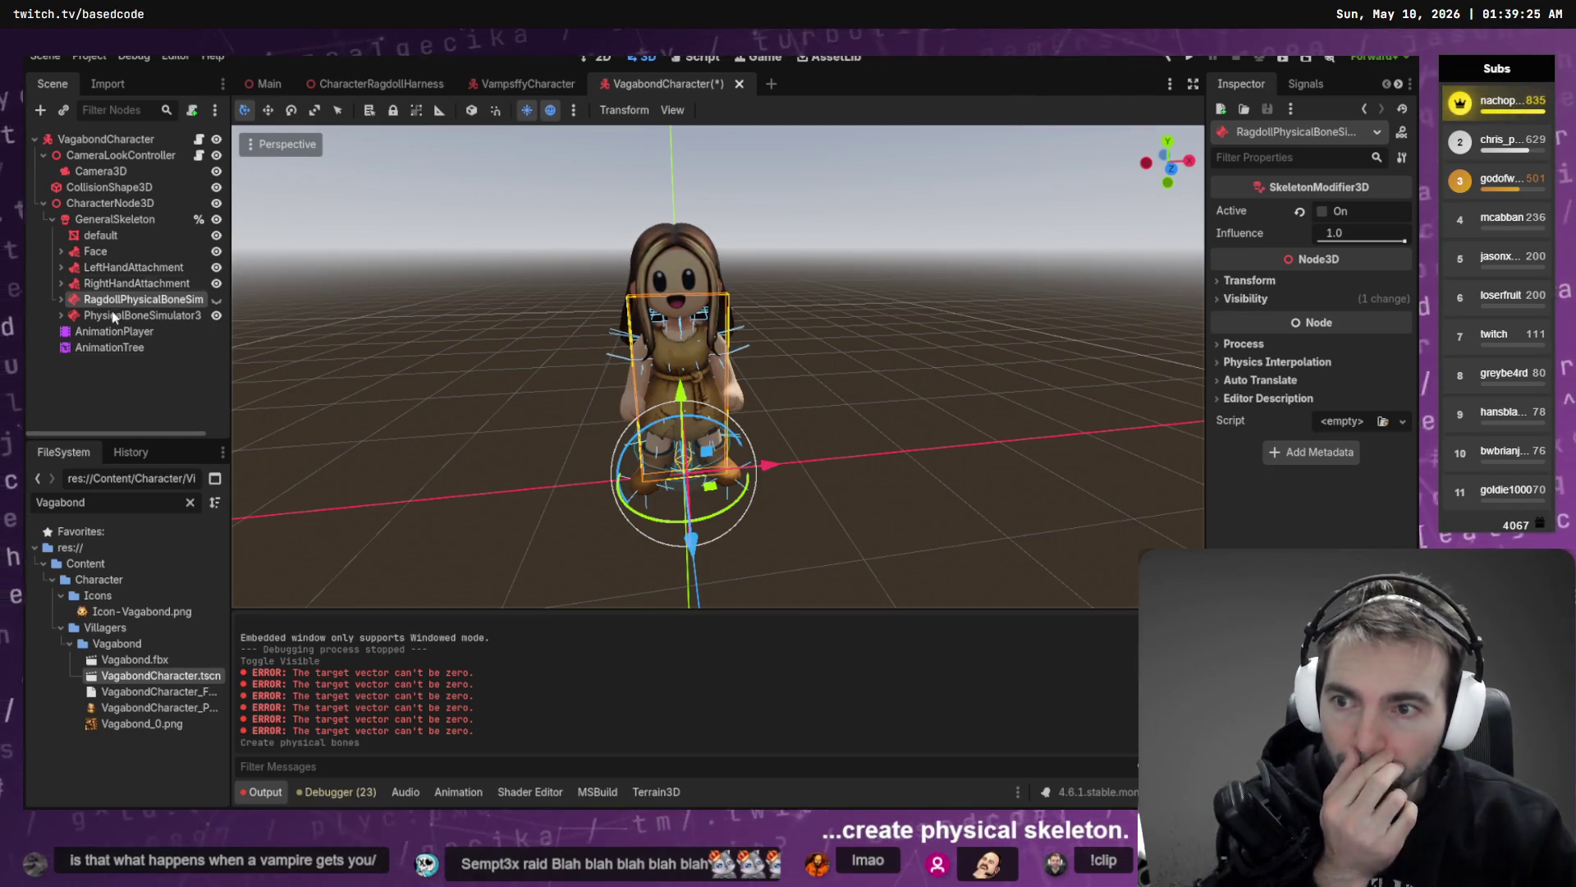
{"action": "left_click", "coordinate": [132, 317]}
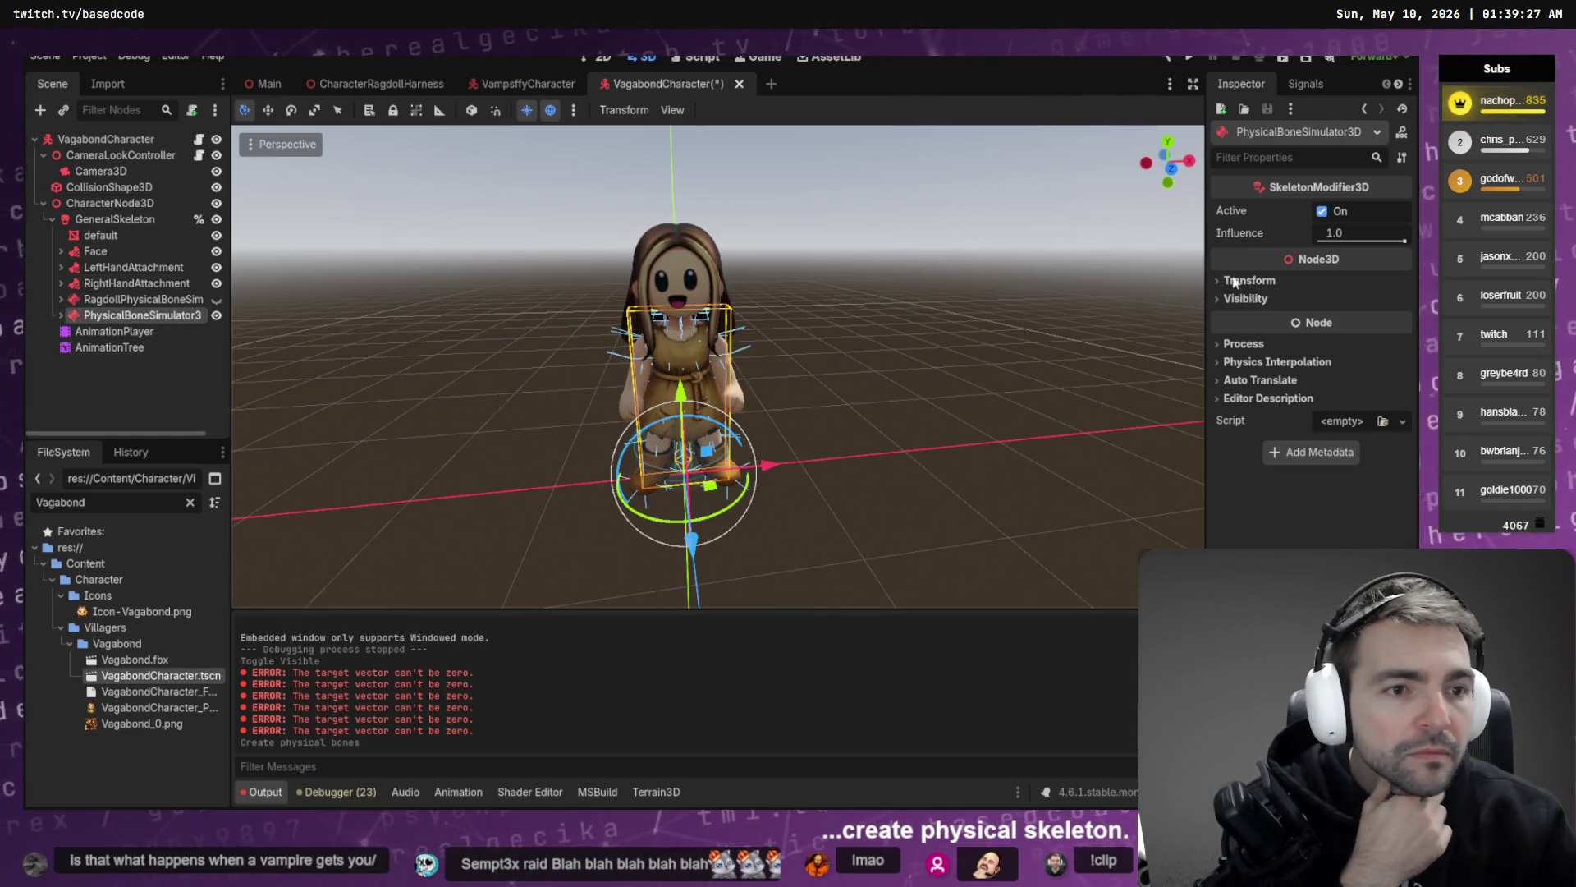
{"action": "double_click", "coordinate": [145, 319]}
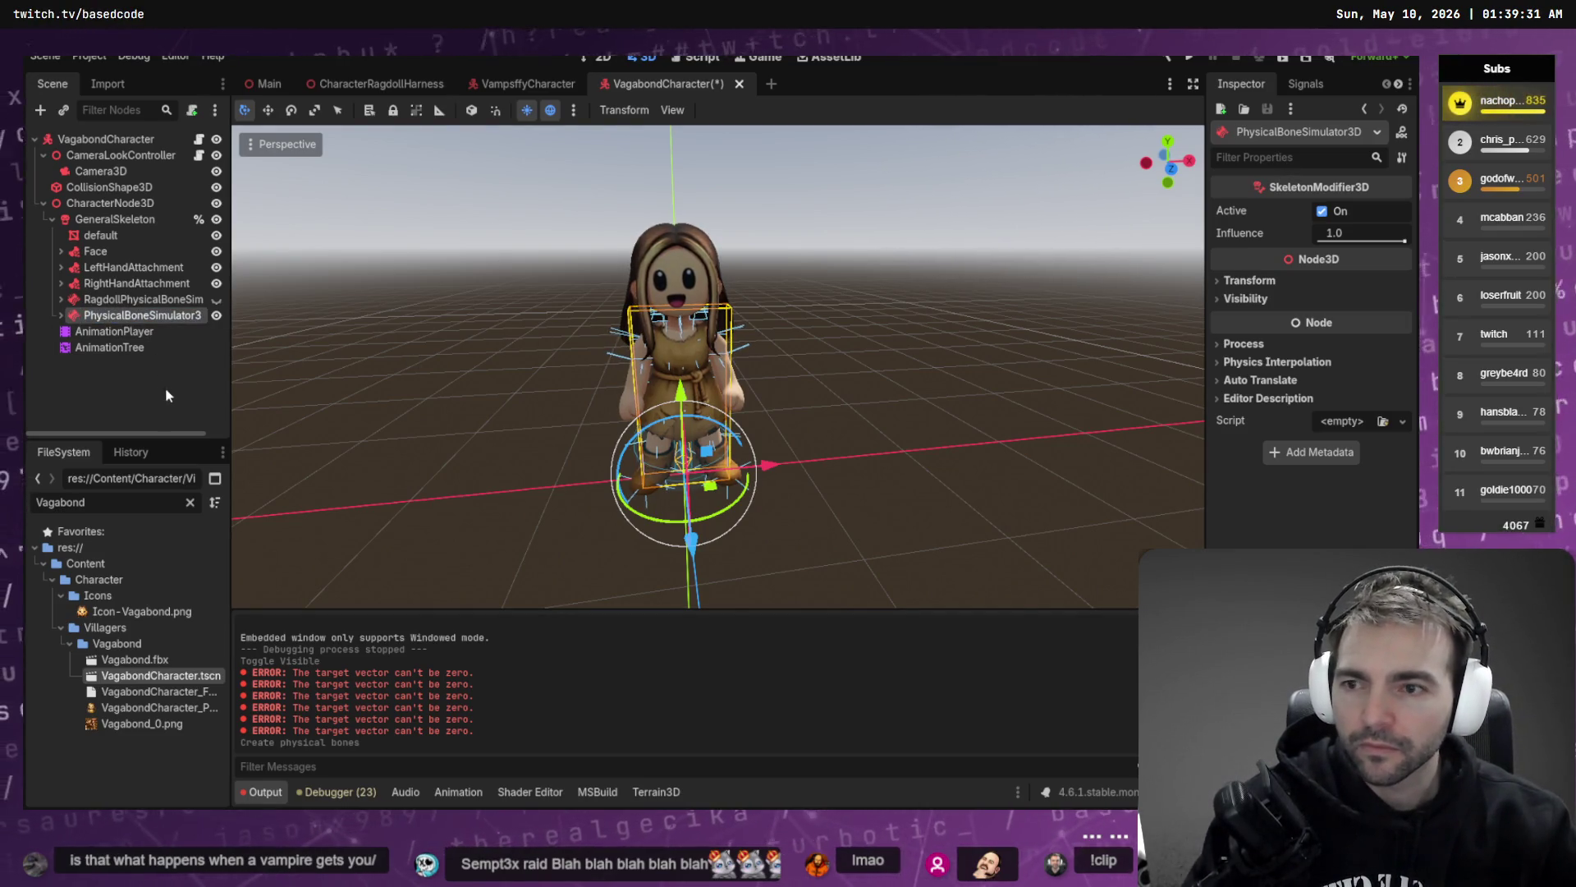
{"action": "double_click", "coordinate": [130, 302]}
{"action": "key", "text": "ctrl+c"}
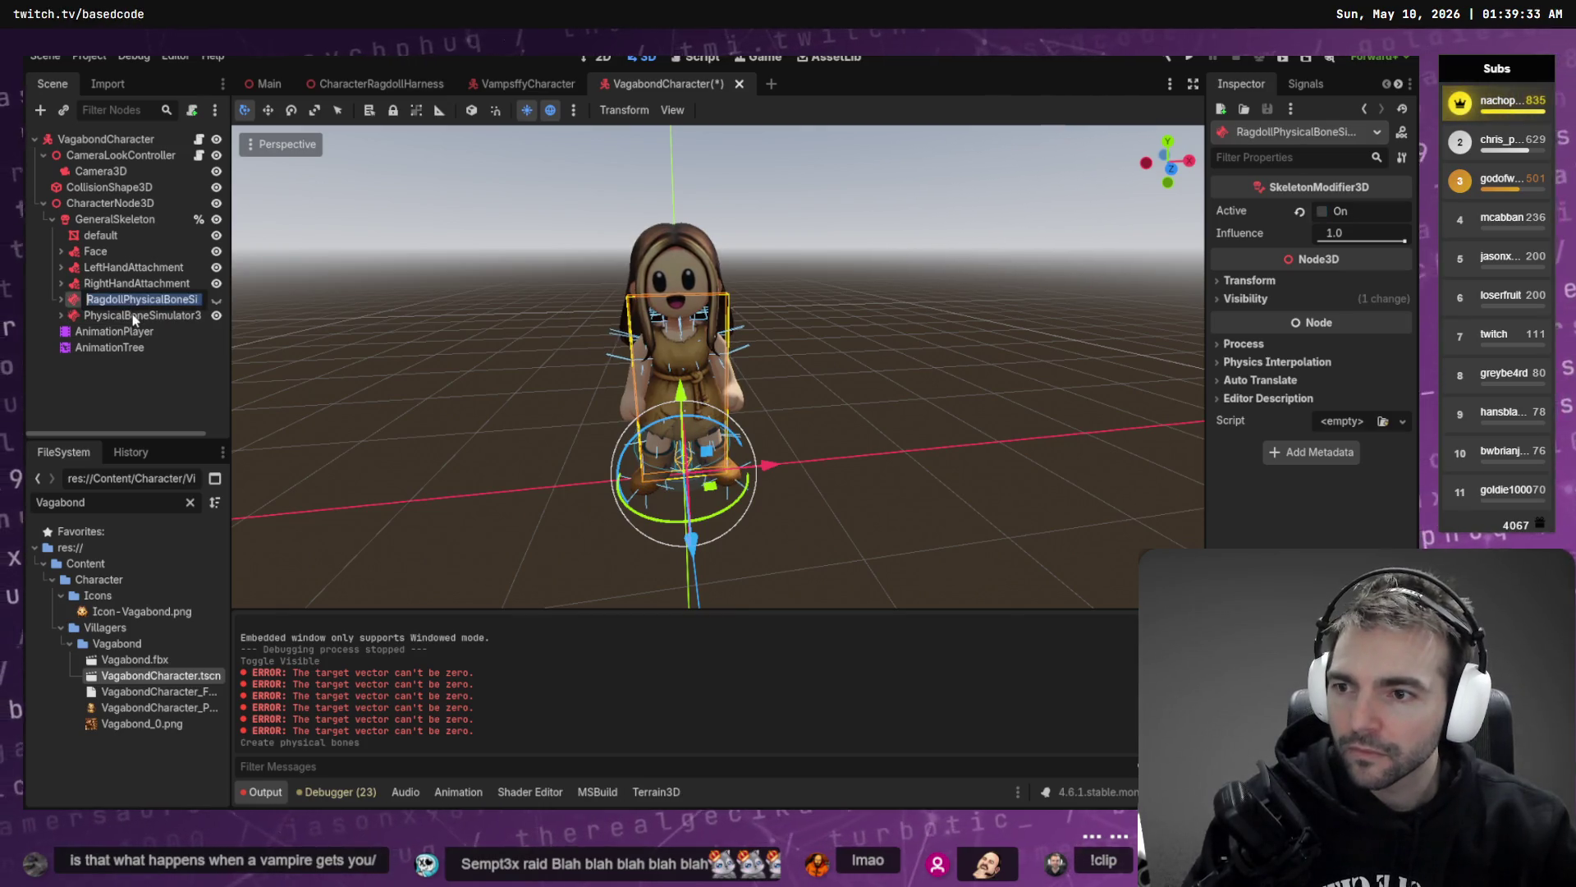
{"action": "double_click", "coordinate": [161, 302]}
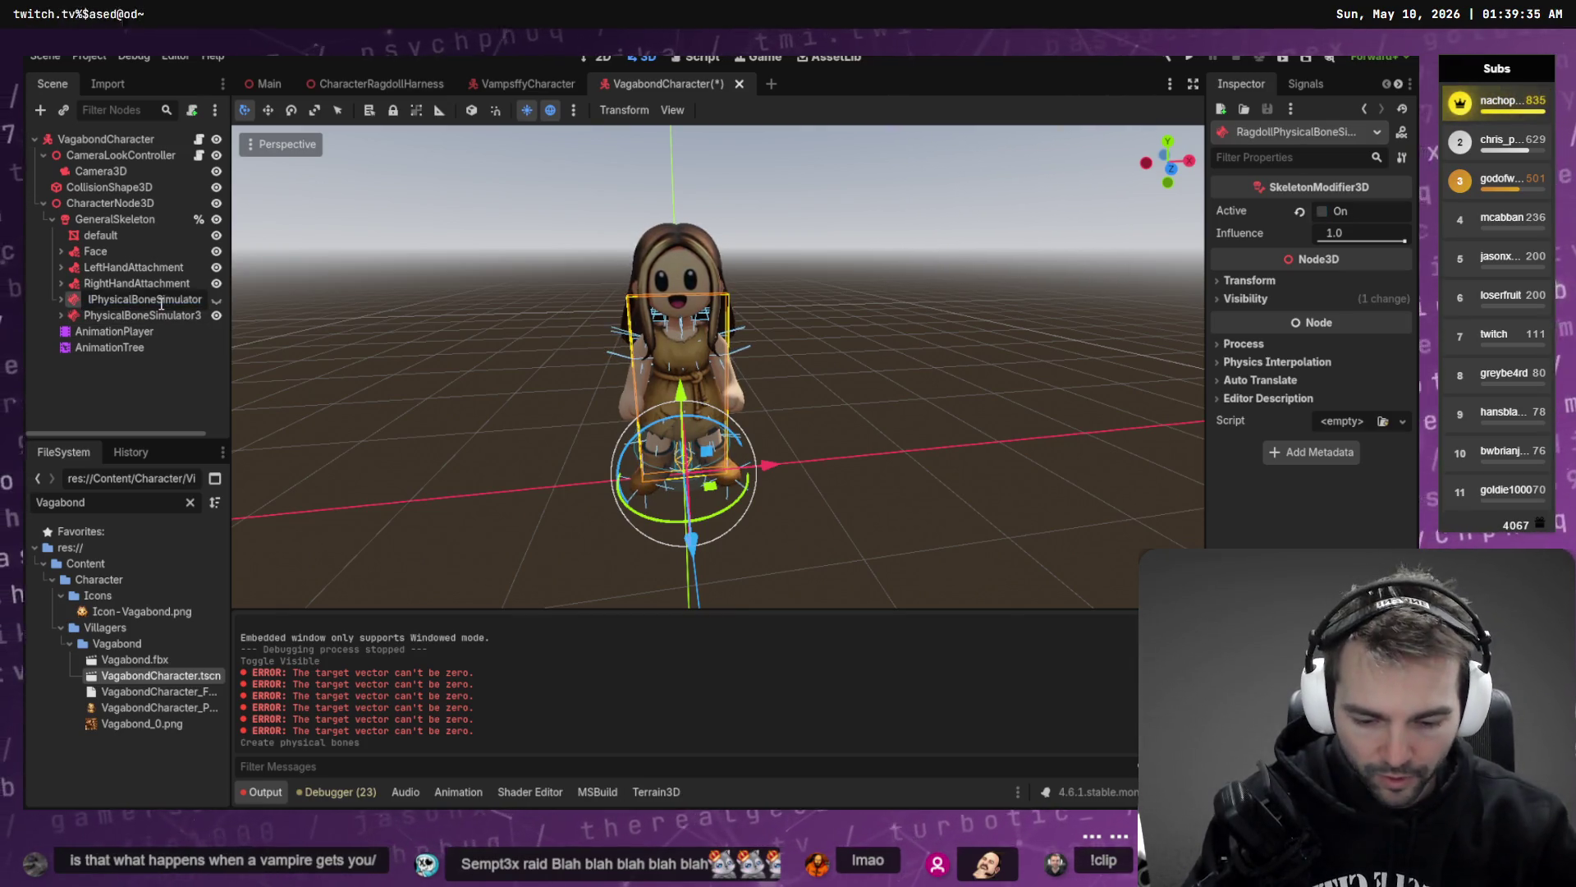
{"action": "key", "text": "Return"}
{"action": "double_click", "coordinate": [144, 316]}
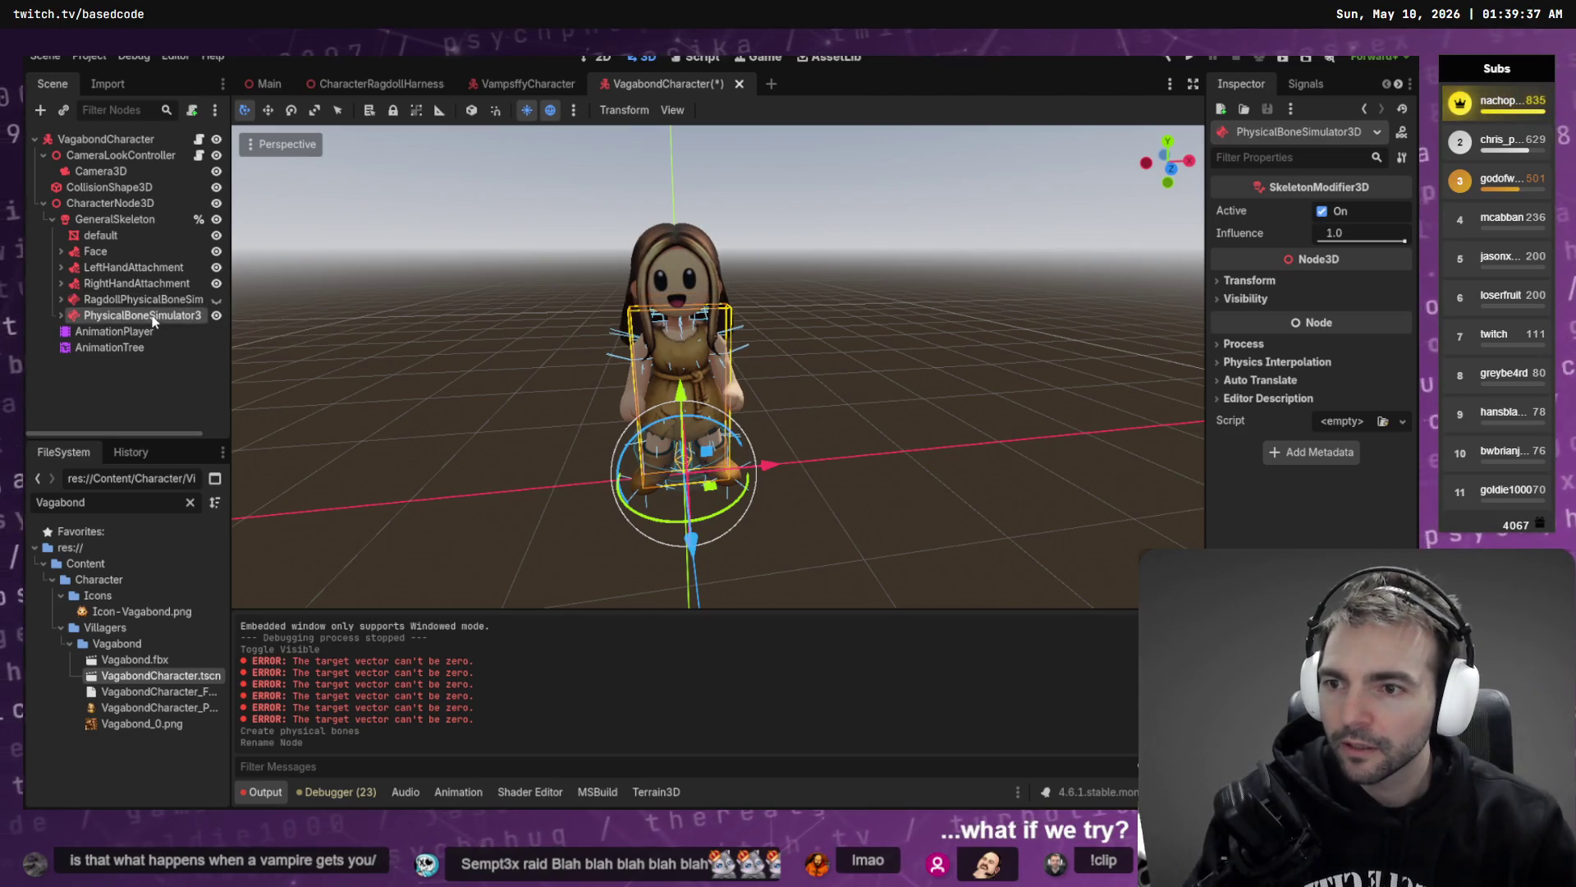
{"action": "key", "text": "ctrl+v"}
{"action": "key", "text": "Return"}
{"action": "key", "text": "ctrl+s"}
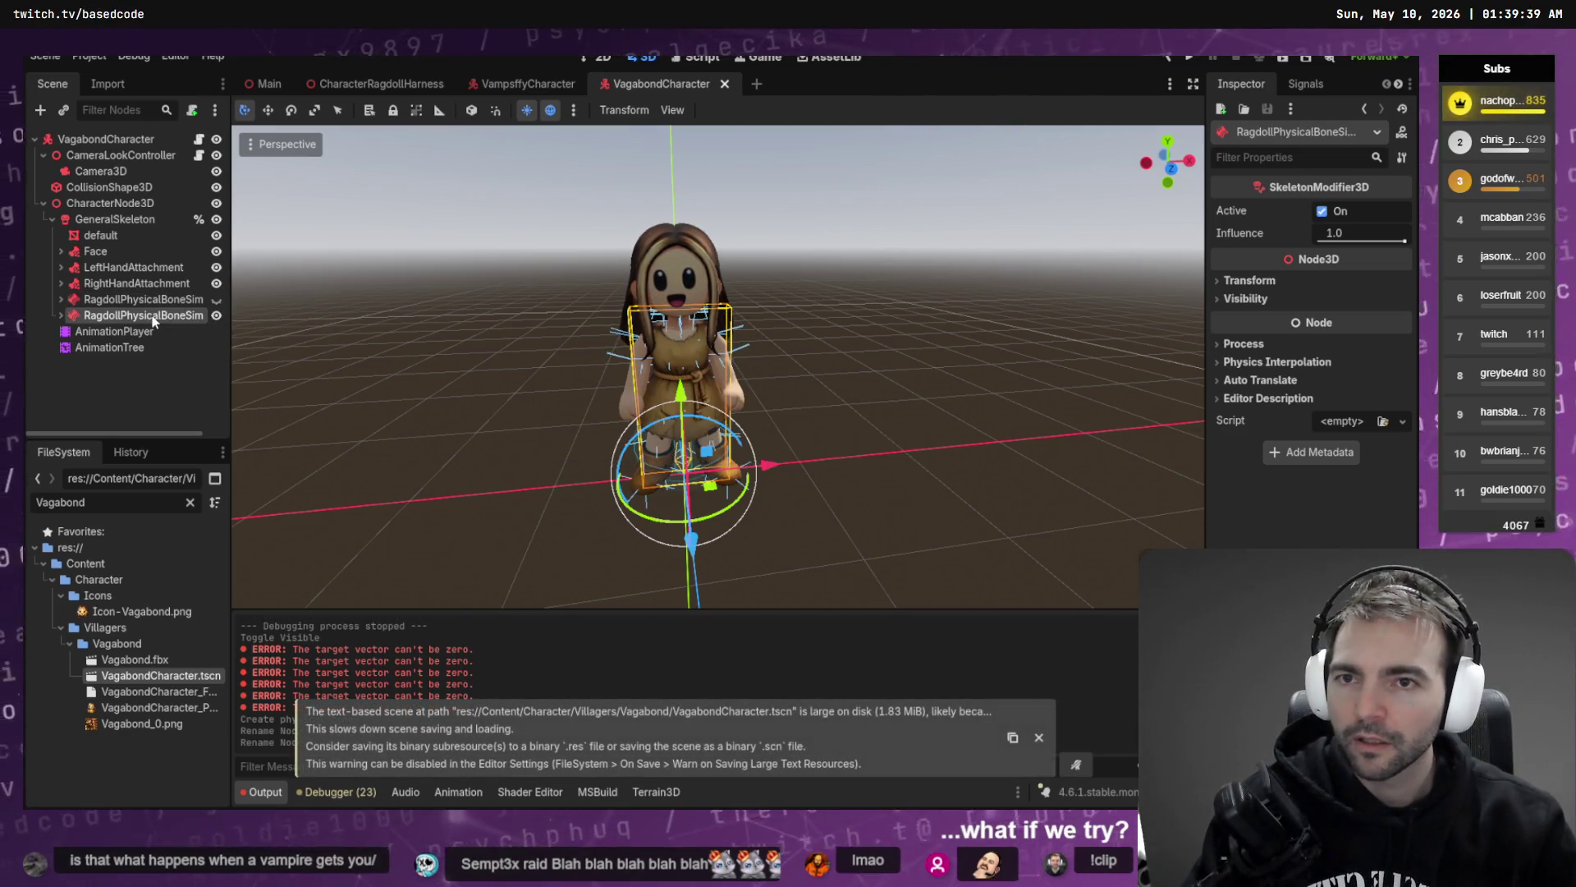
{"action": "left_click", "coordinate": [358, 85]}
{"action": "key", "text": "F6"}
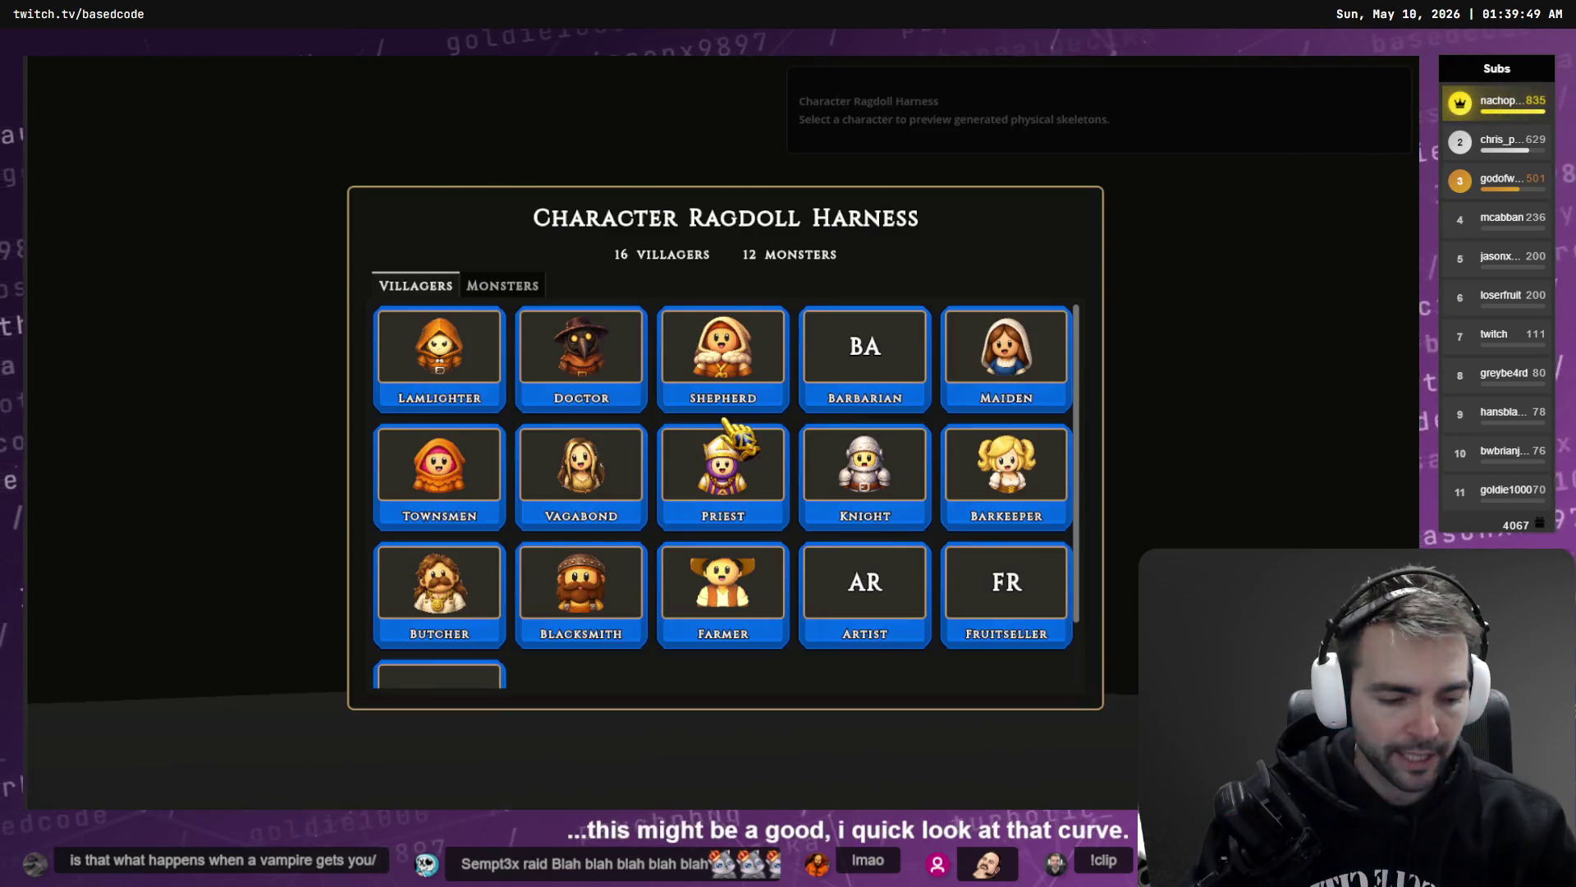
{"action": "left_click", "coordinate": [499, 284]}
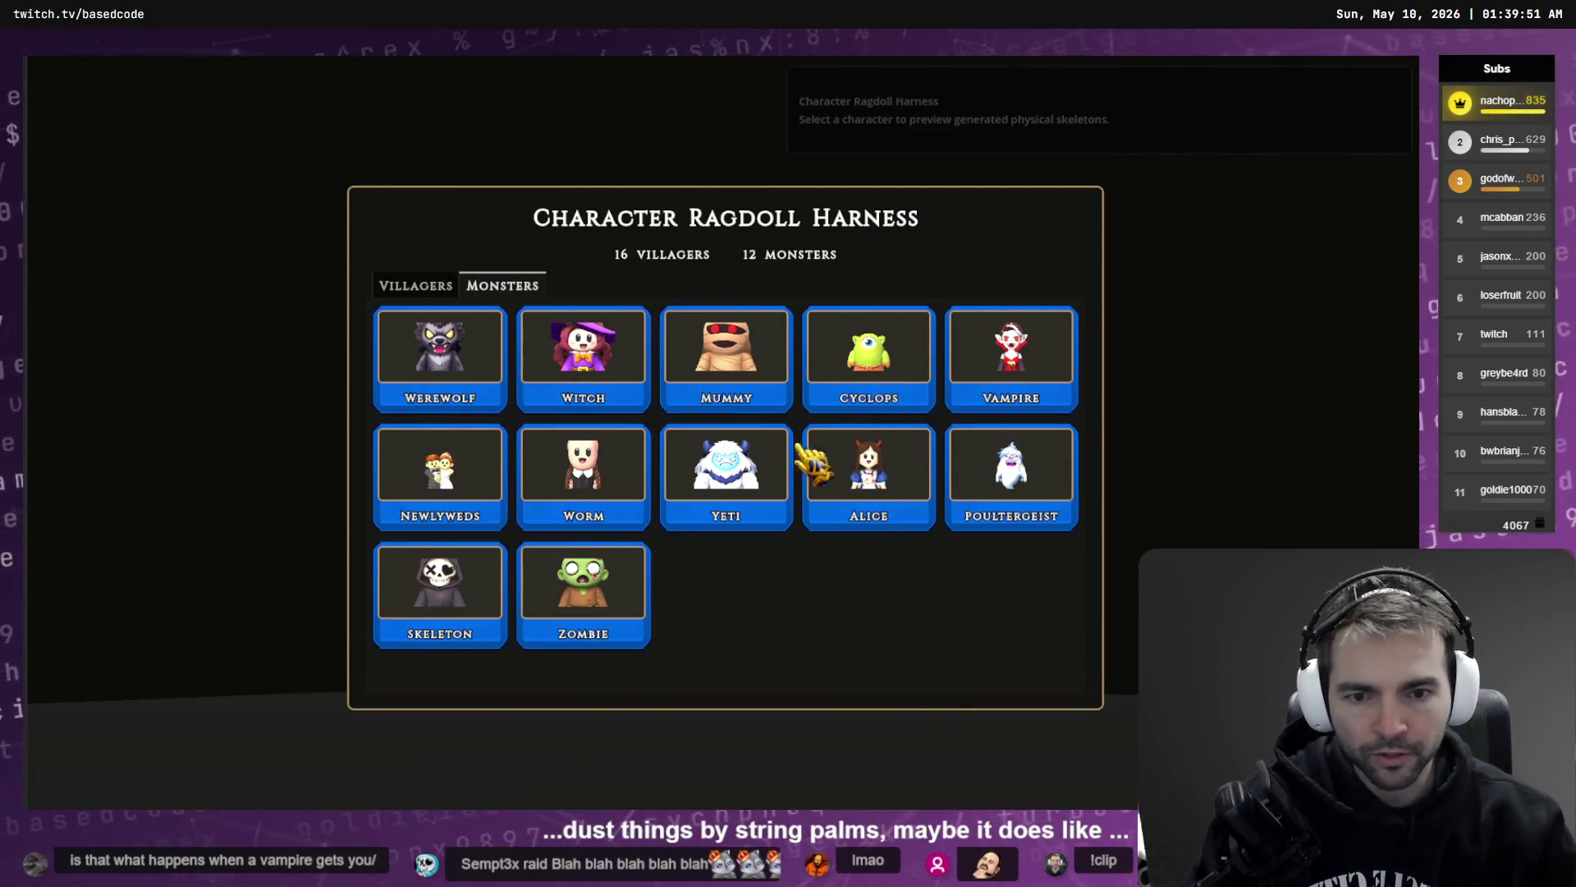
{"action": "left_click", "coordinate": [413, 285]}
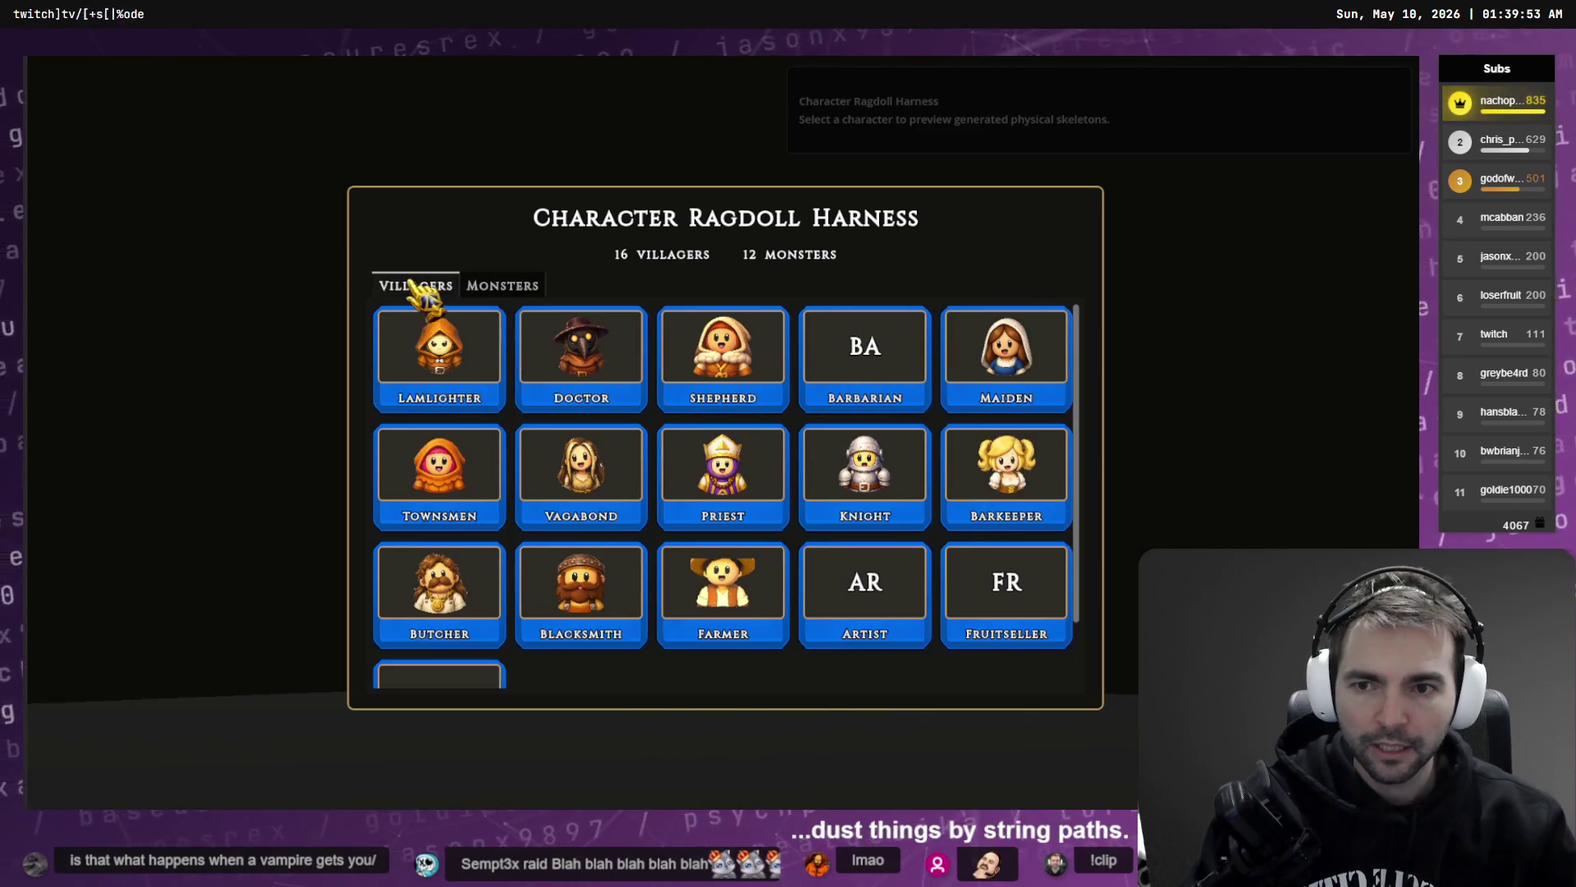
{"action": "left_click", "coordinate": [591, 484]}
{"action": "key", "text": "space"}
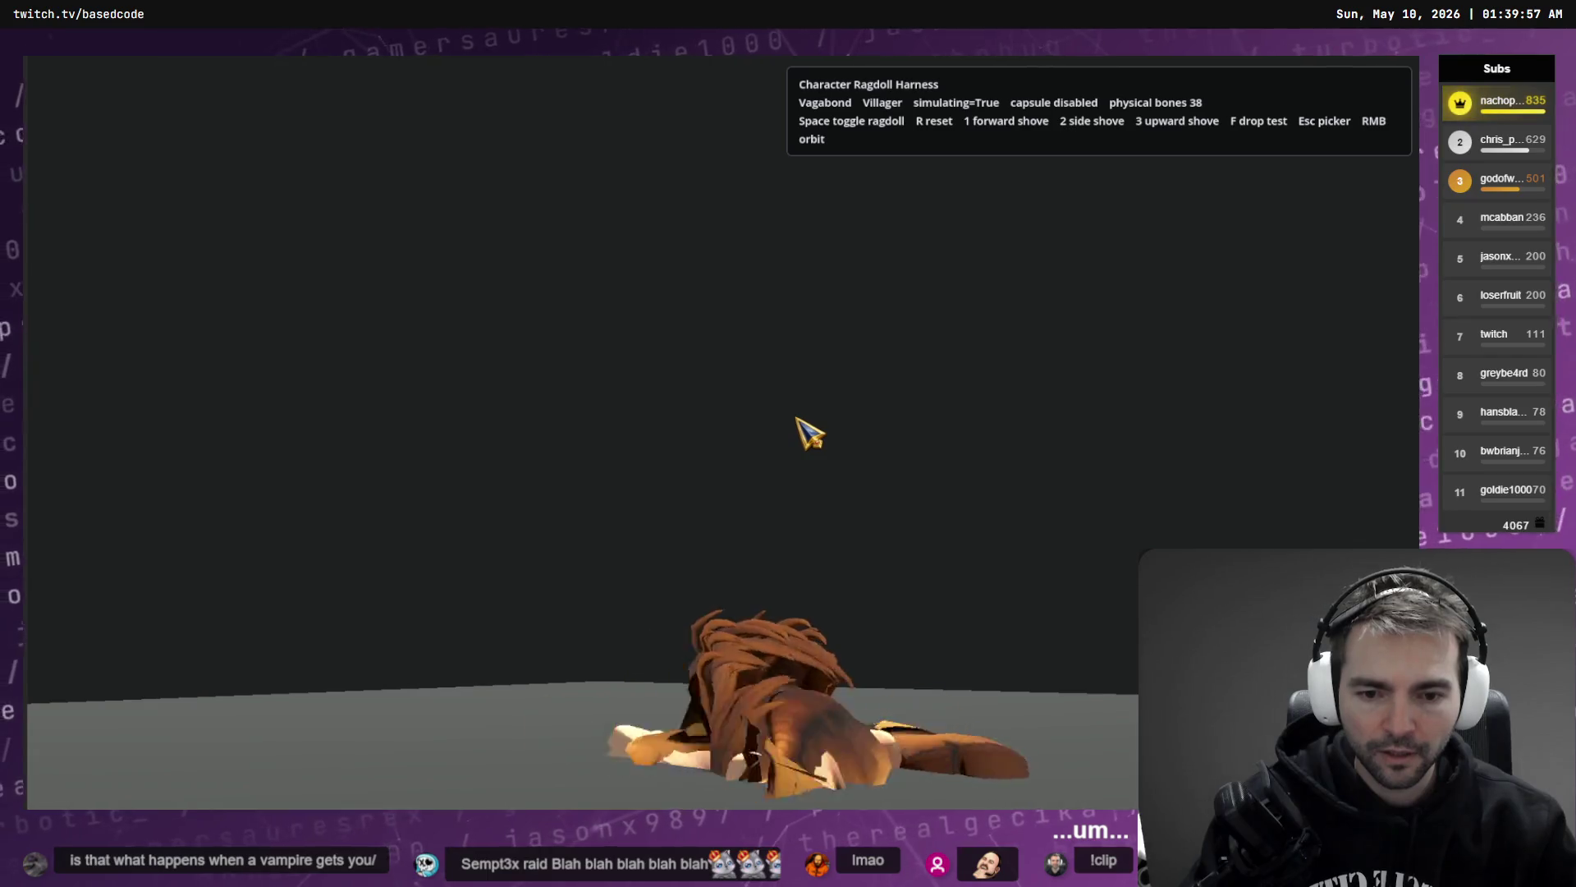
{"action": "left_click_drag", "start_coordinate": [802, 461], "coordinate": [809, 337]}
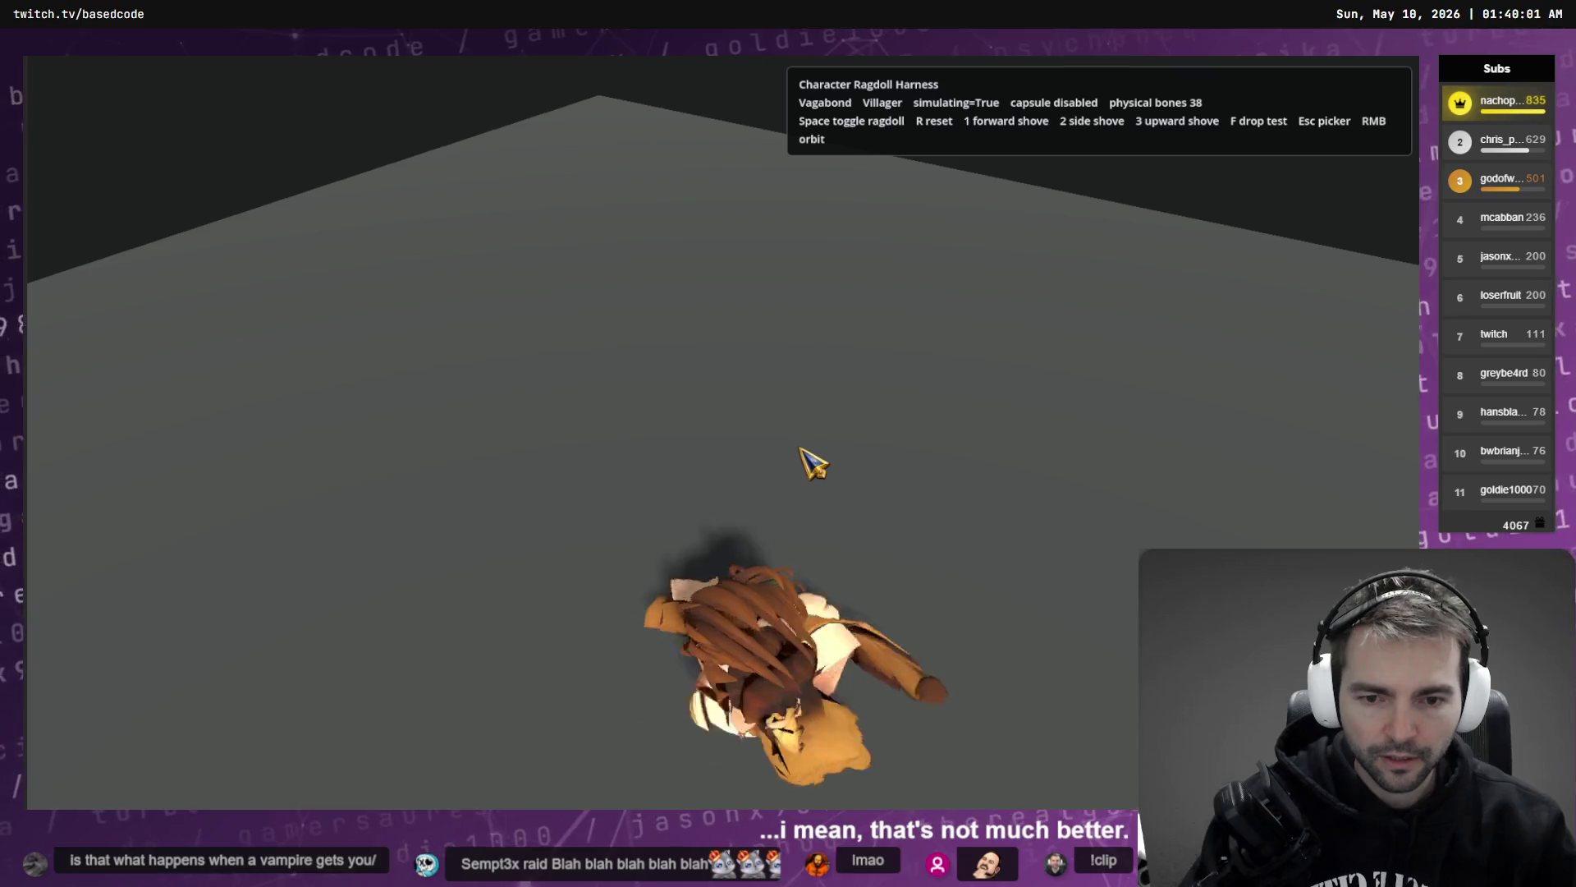
{"action": "key", "text": "space"}
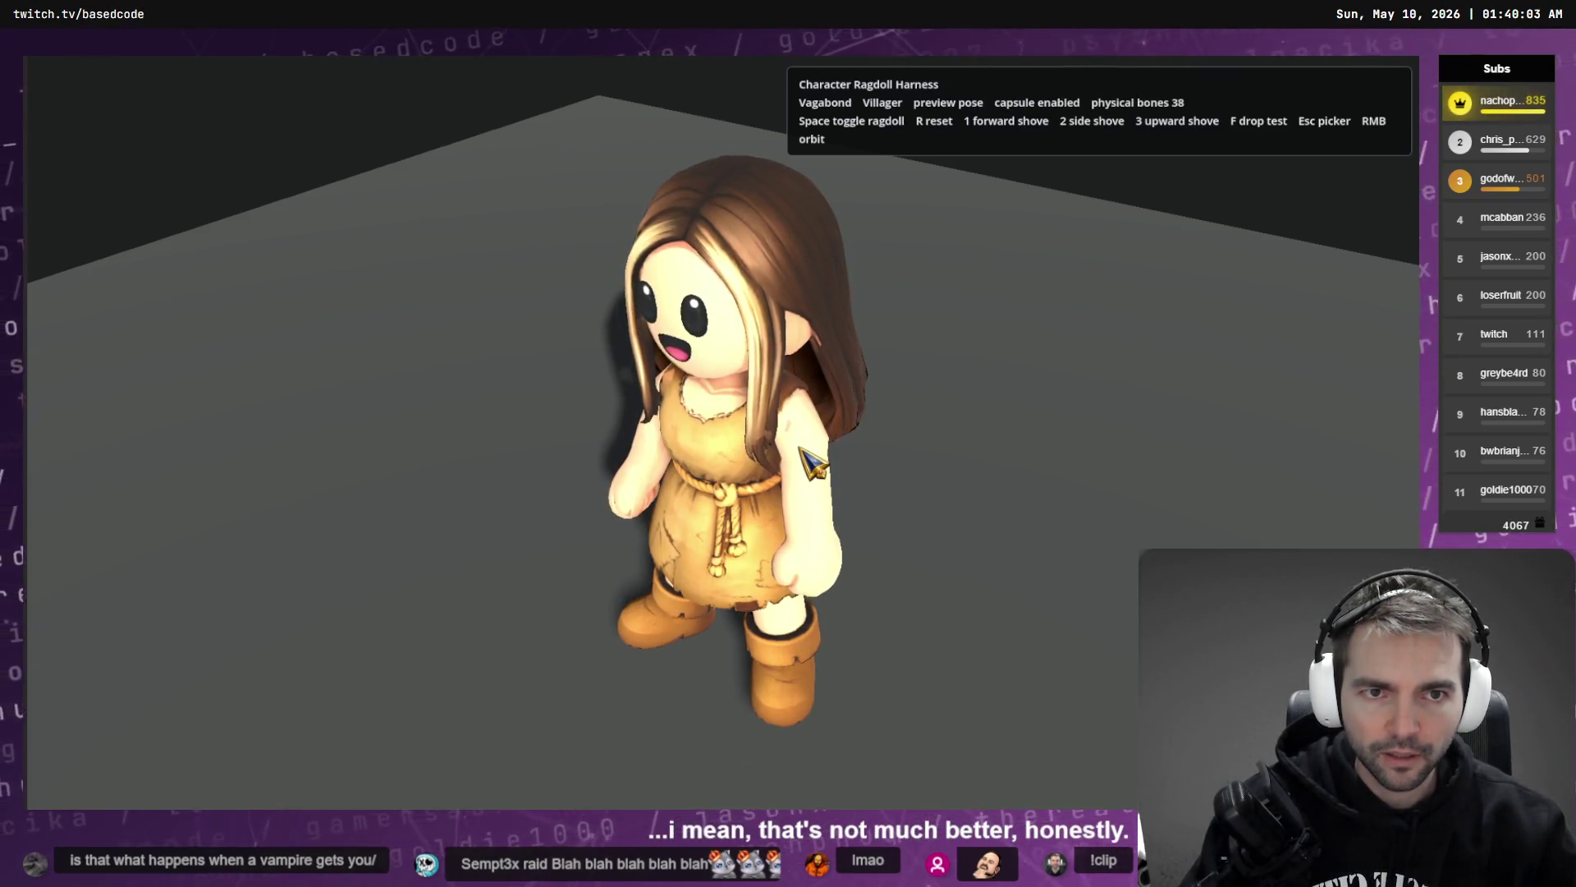
{"action": "key", "text": "space"}
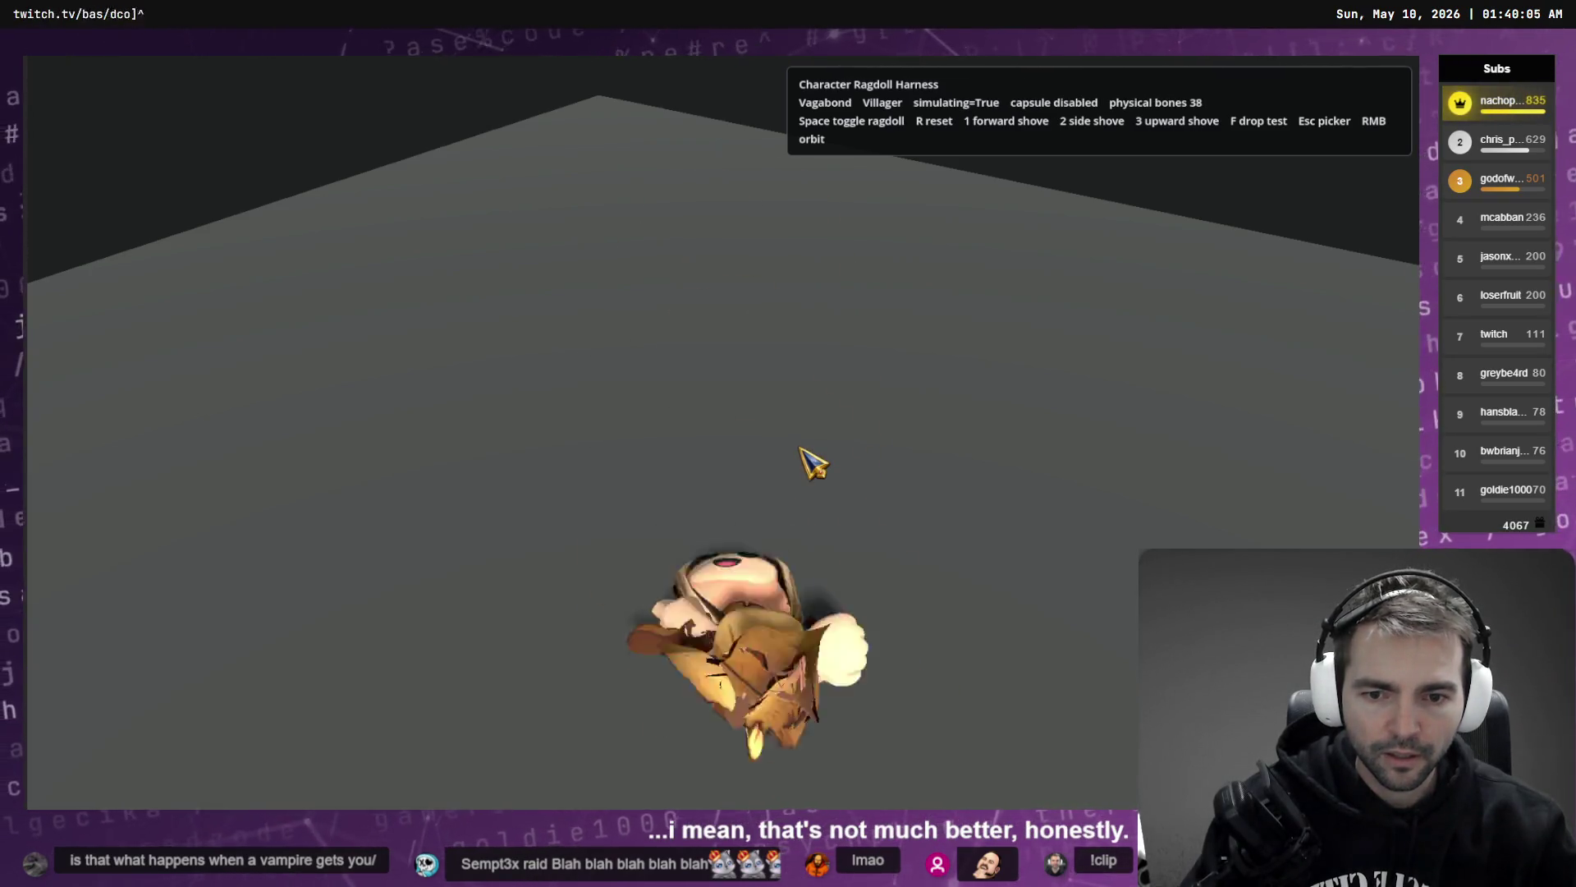
{"action": "key", "text": "space"}
{"action": "key", "text": "F8"}
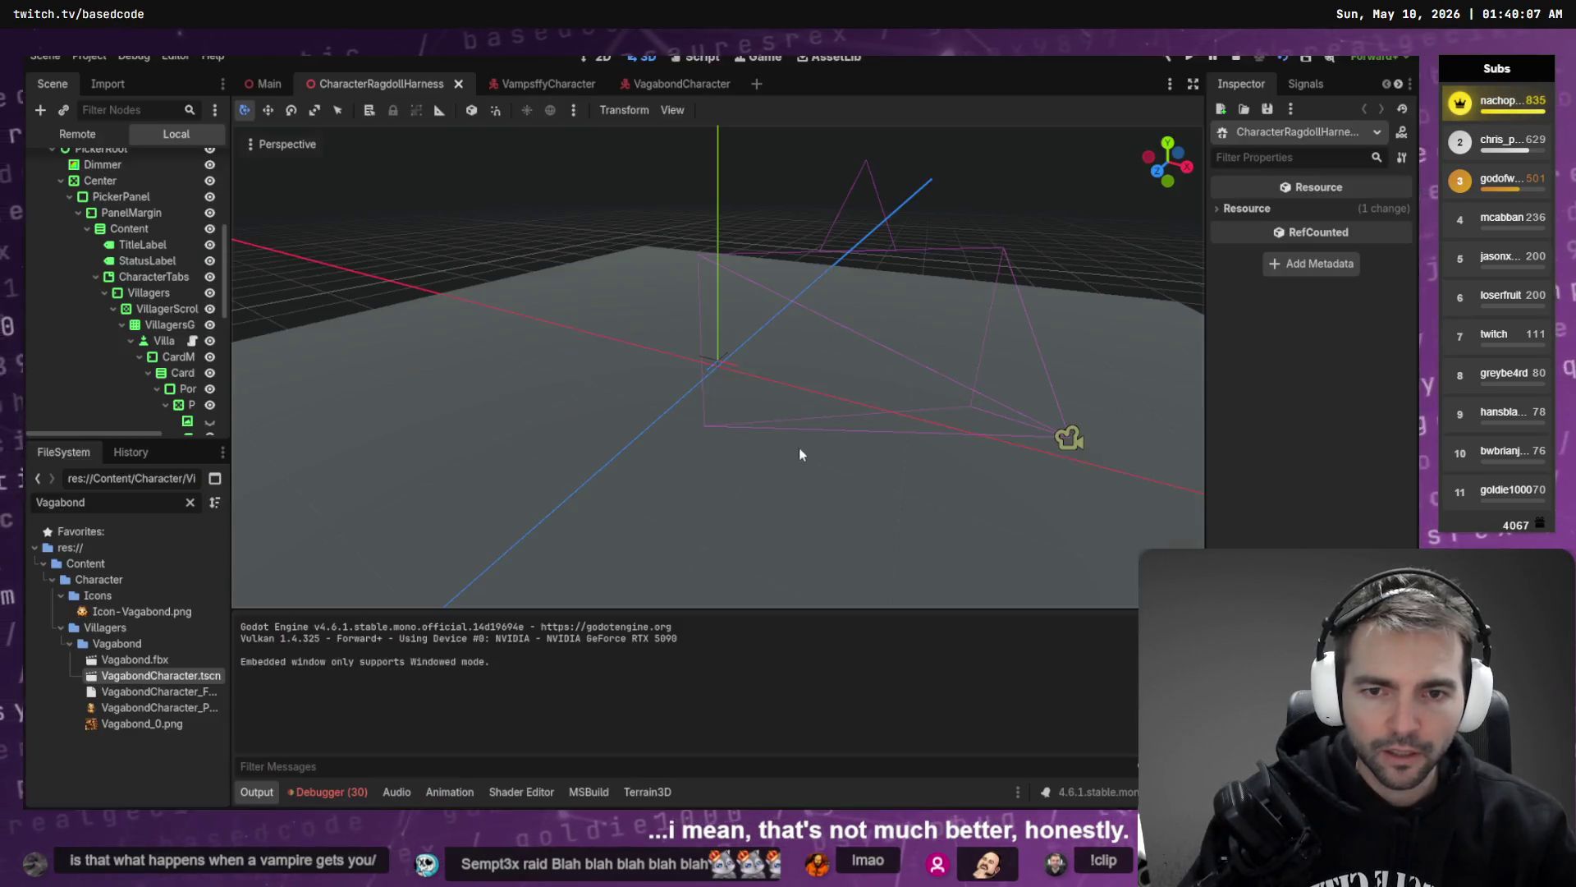
- Delete the old RagdollPhysicalBoneSimulator_ node from the Vagabond scene and save it
{"action": "left_click", "coordinate": [653, 84]}
{"action": "left_click", "coordinate": [152, 325]}
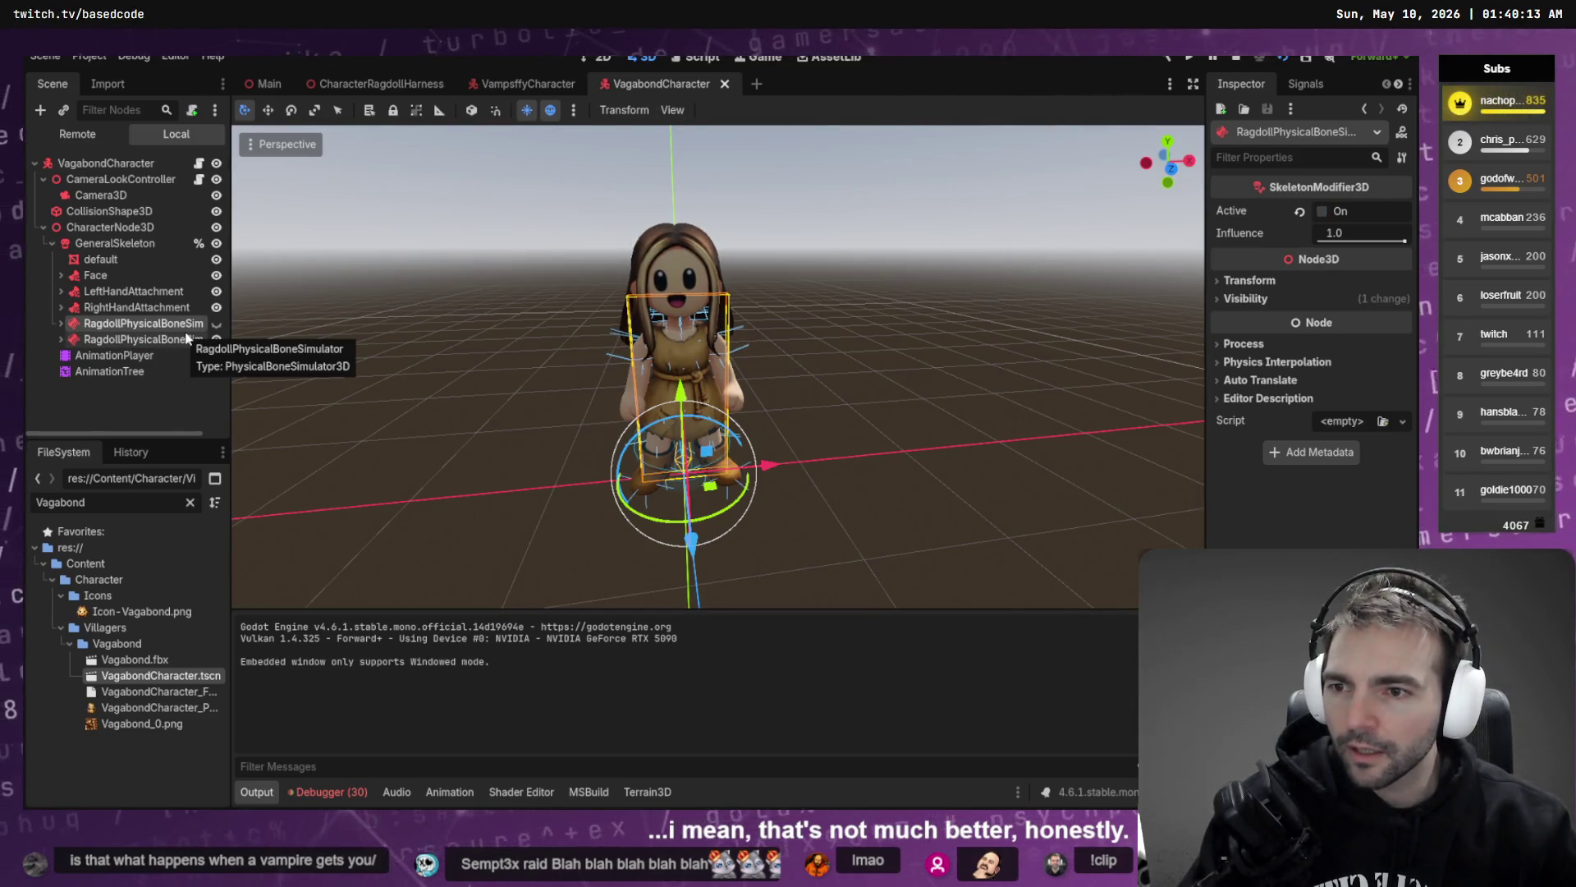
{"action": "left_click", "coordinate": [187, 337]}
{"action": "key", "text": "Delete"}
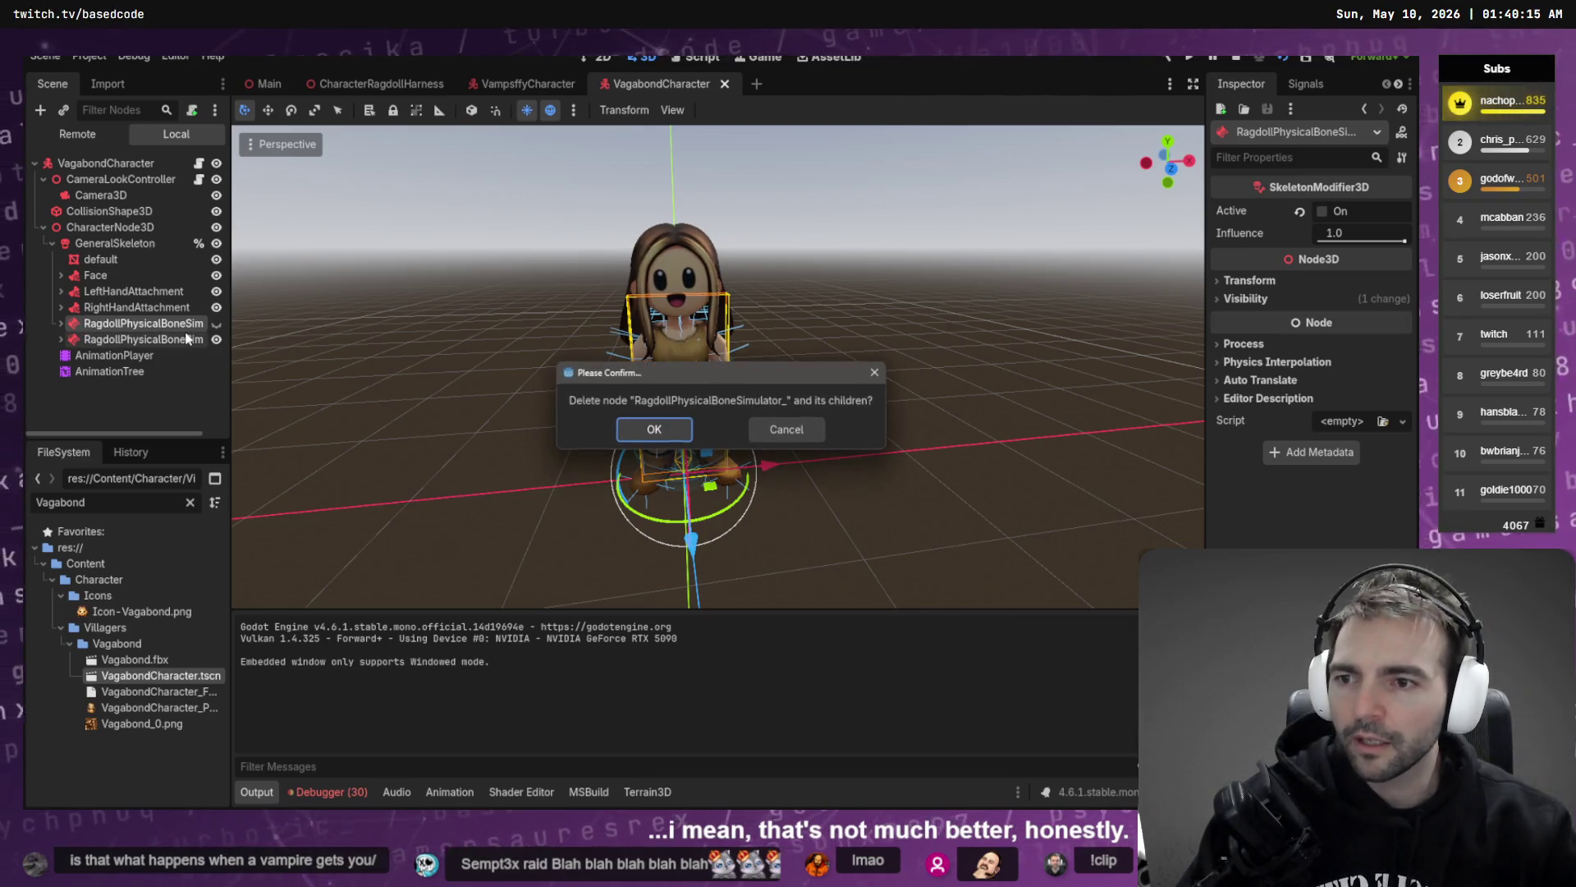
{"action": "key", "text": "Return"}
{"action": "key", "text": "ctrl+s"}
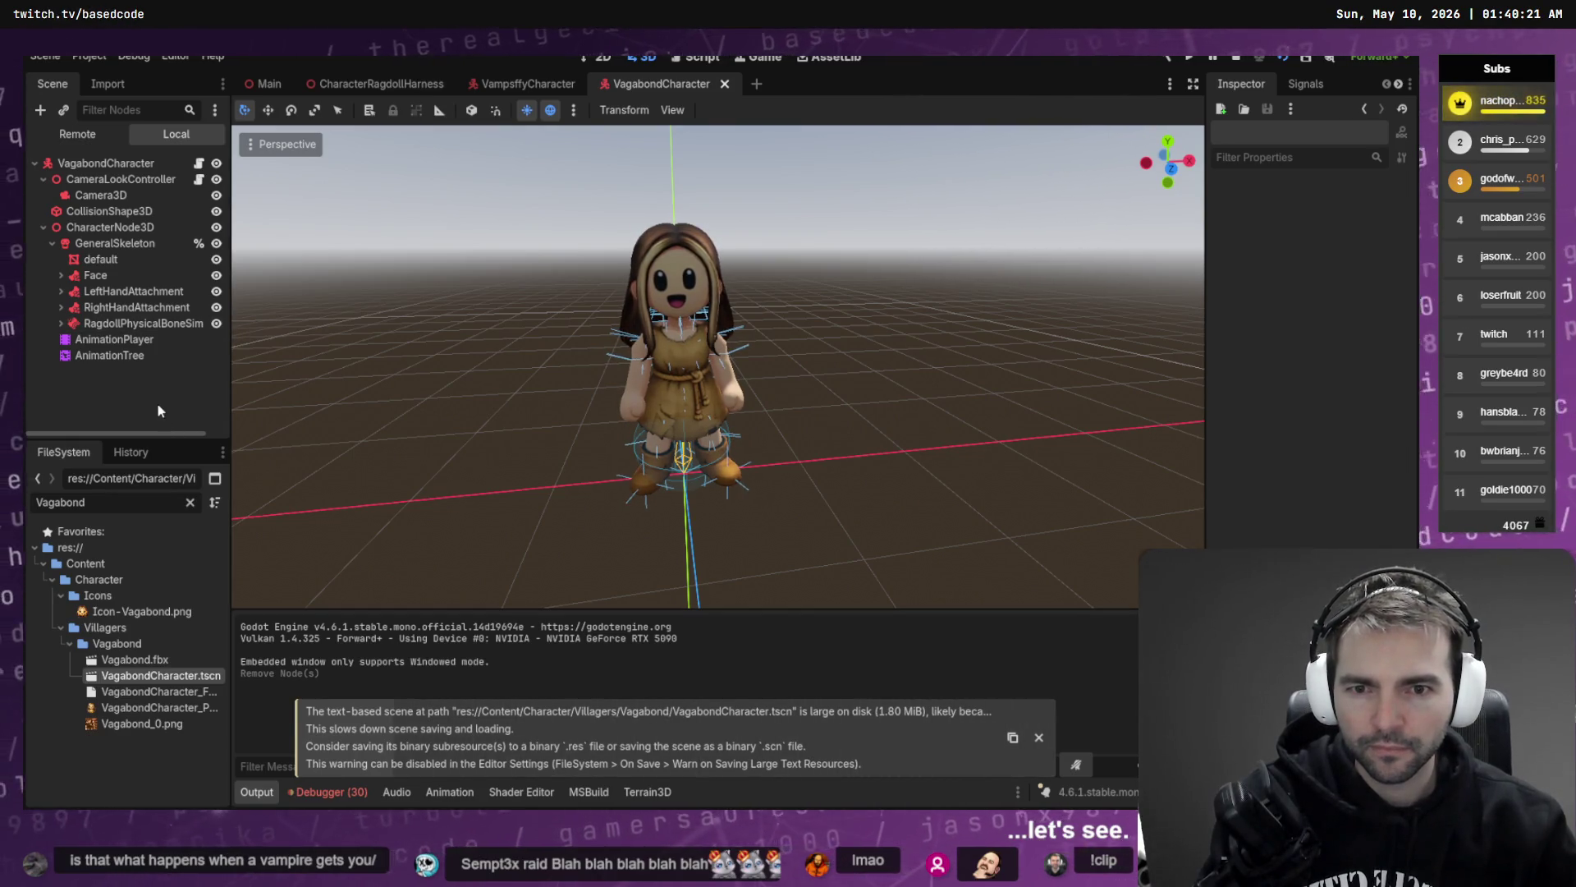
- Test-run the game briefly with F5, stop it, and return to the harness scene
{"action": "key", "text": "F5"}
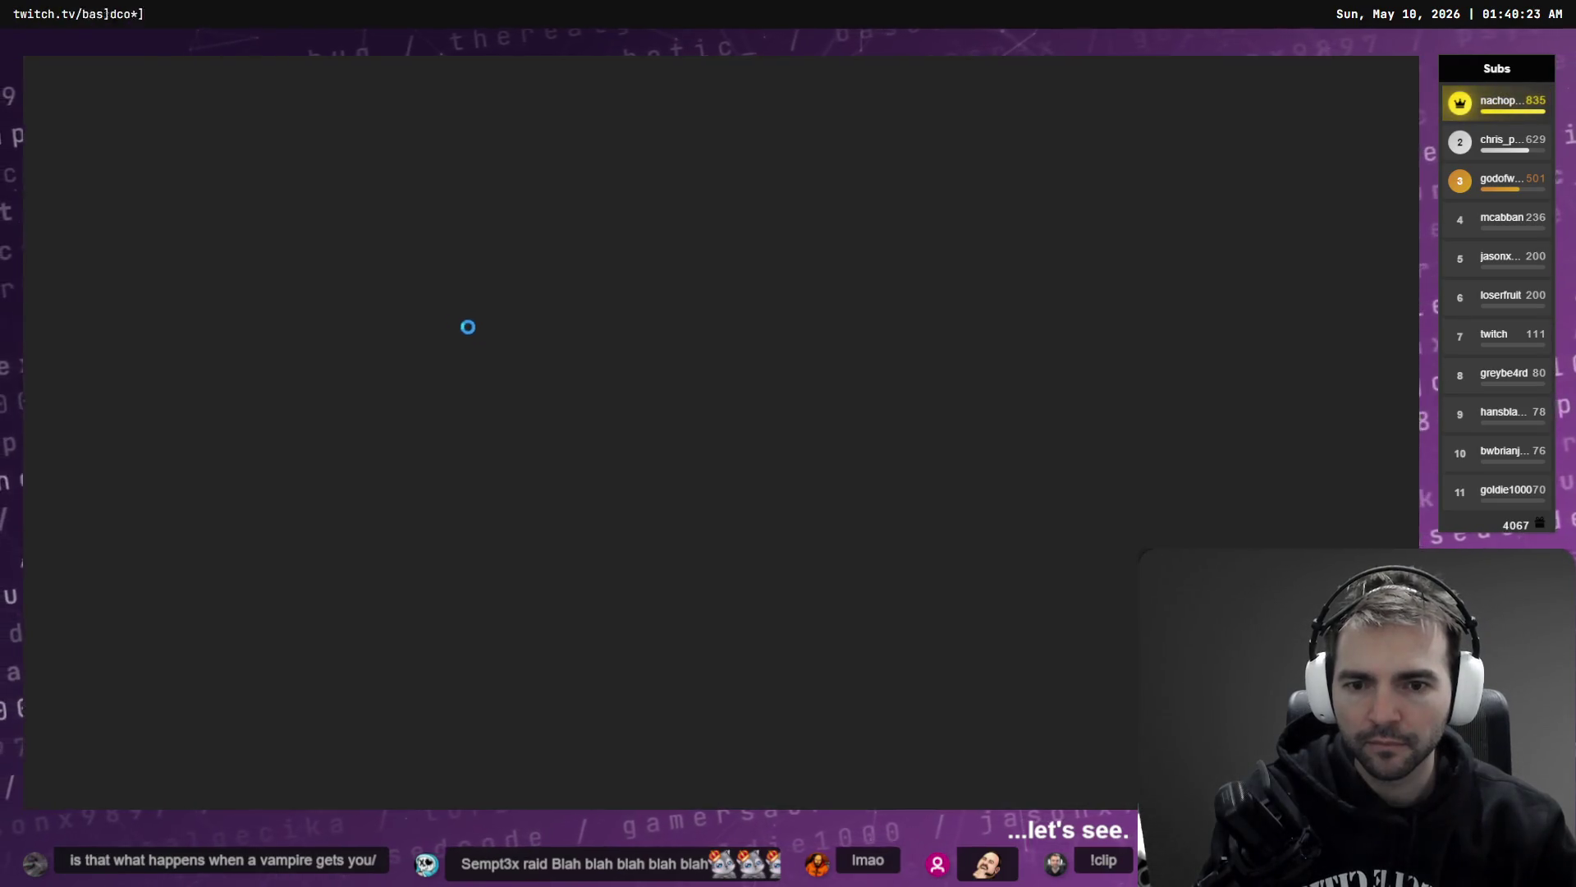
{"action": "key", "text": "F8"}
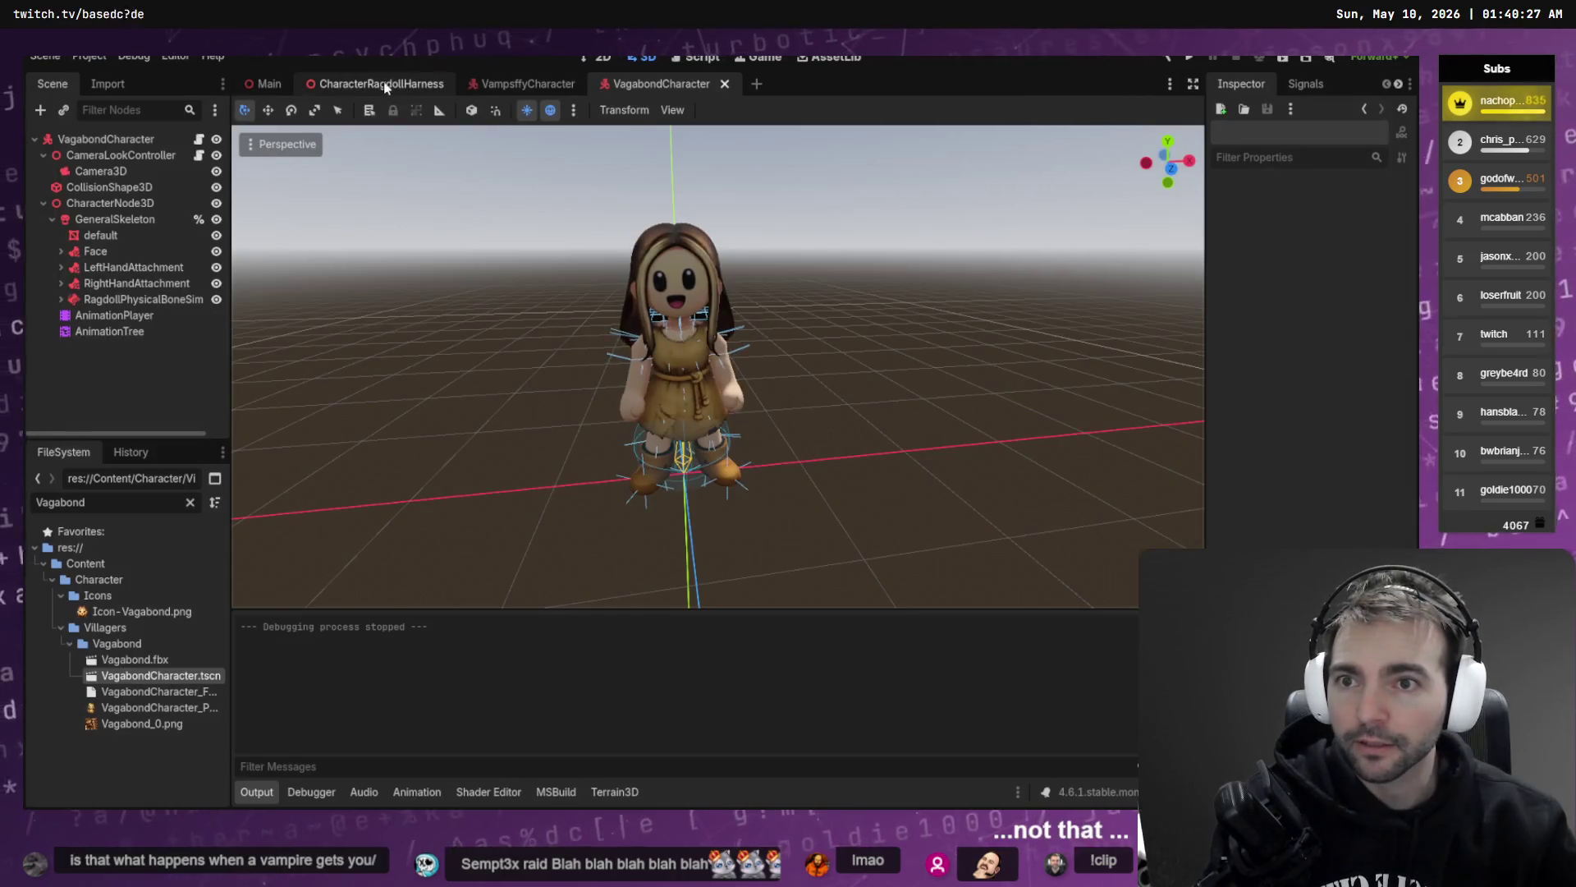
{"action": "left_click", "coordinate": [385, 85]}
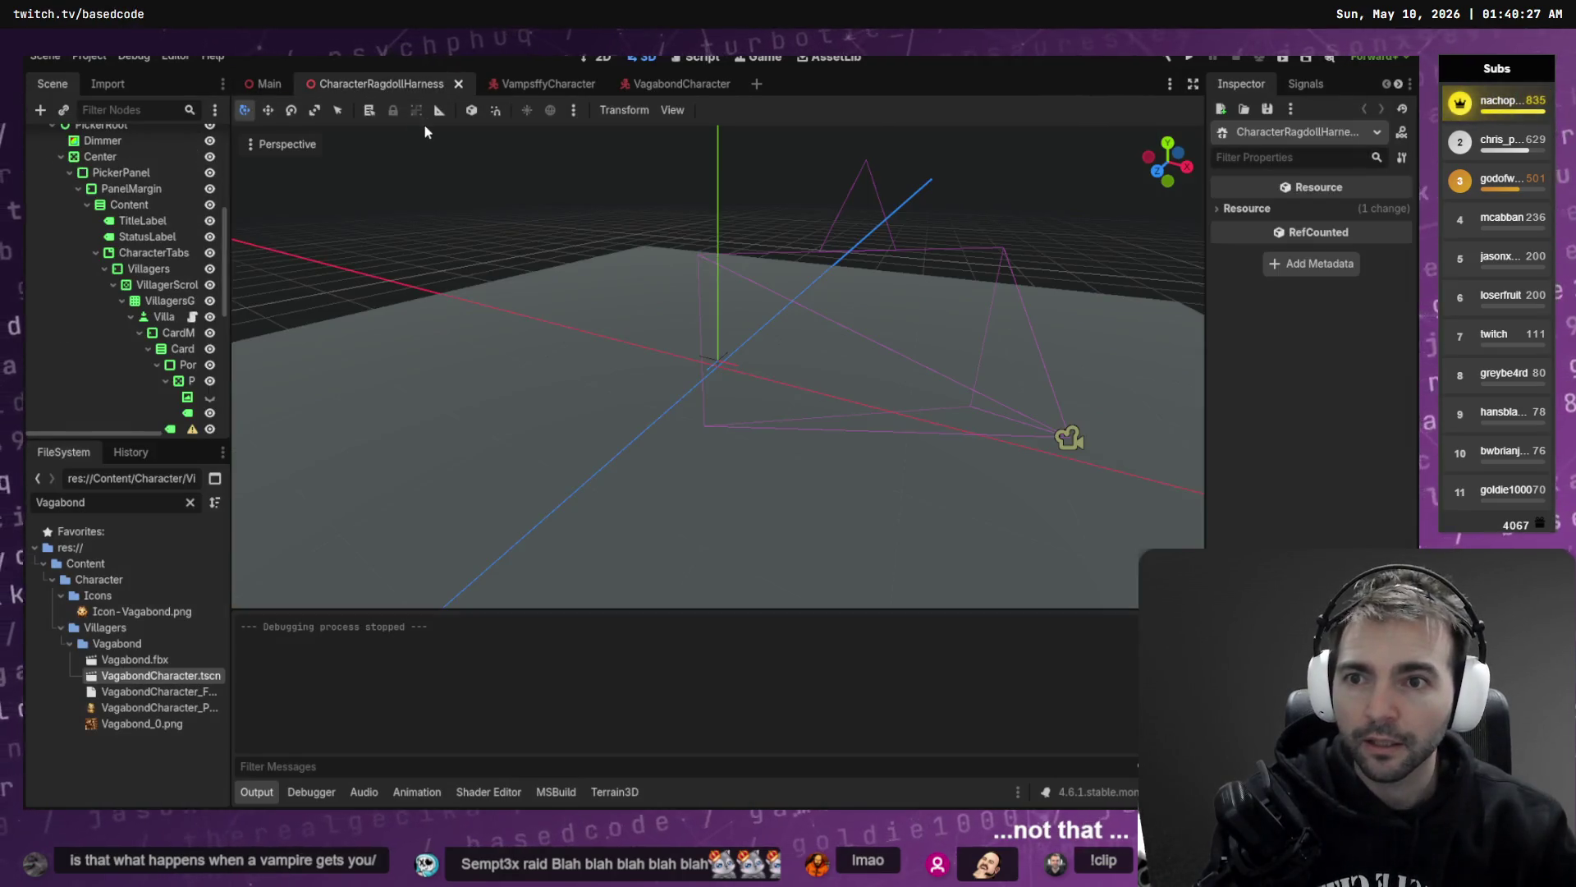
- Run the game, ragdoll the Vagabond (38 physical bones), see it still collapse, then stop
{"action": "key", "text": "F5"}
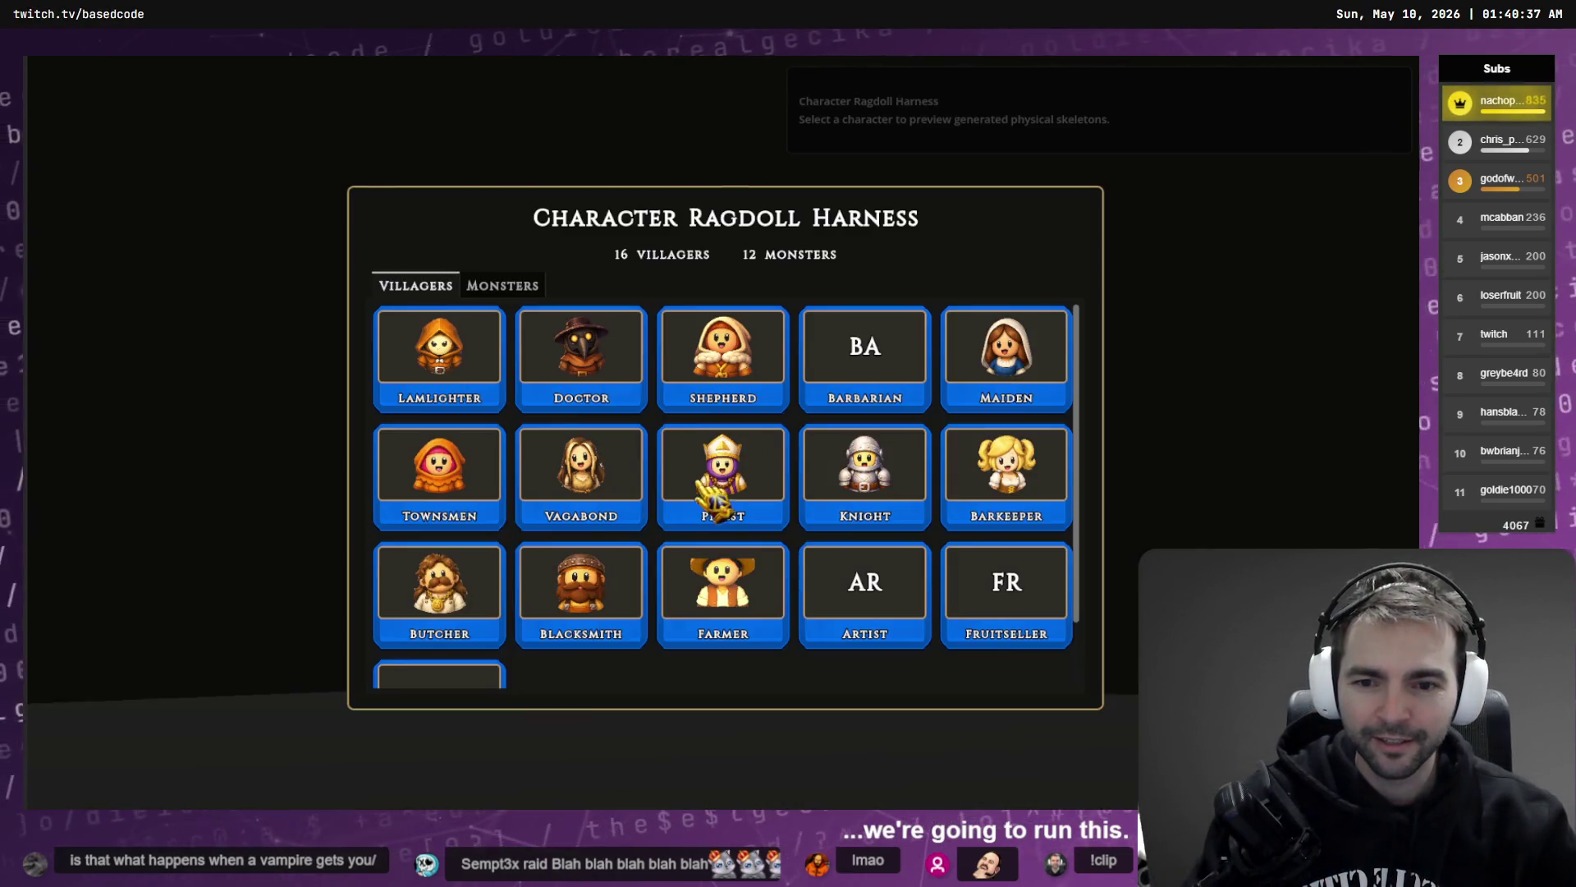
{"action": "left_click", "coordinate": [585, 481]}
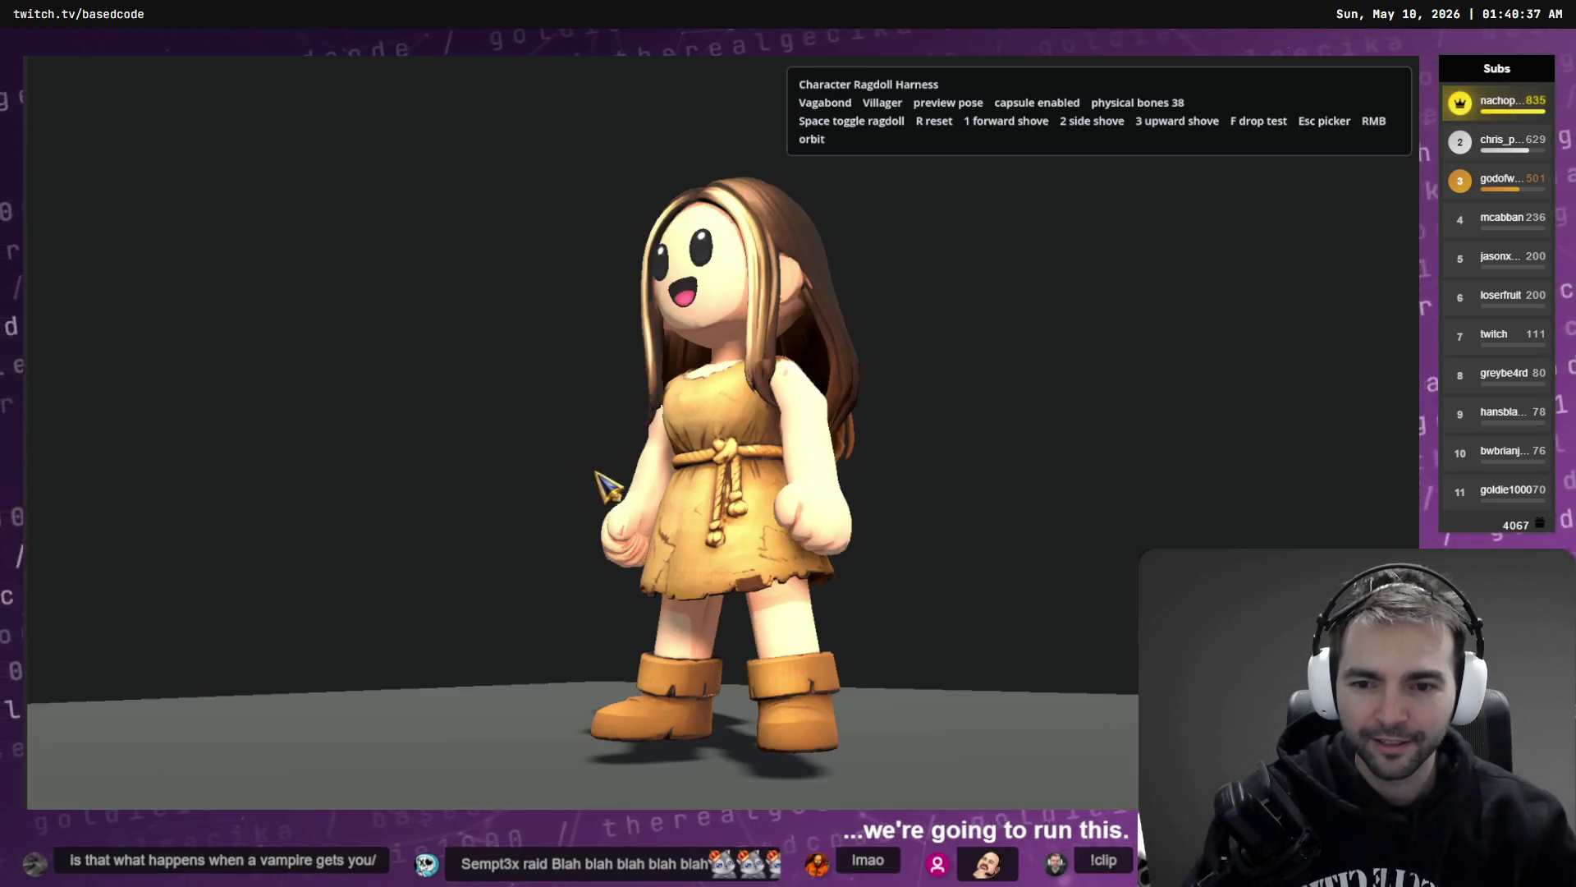
{"action": "key", "text": "space"}
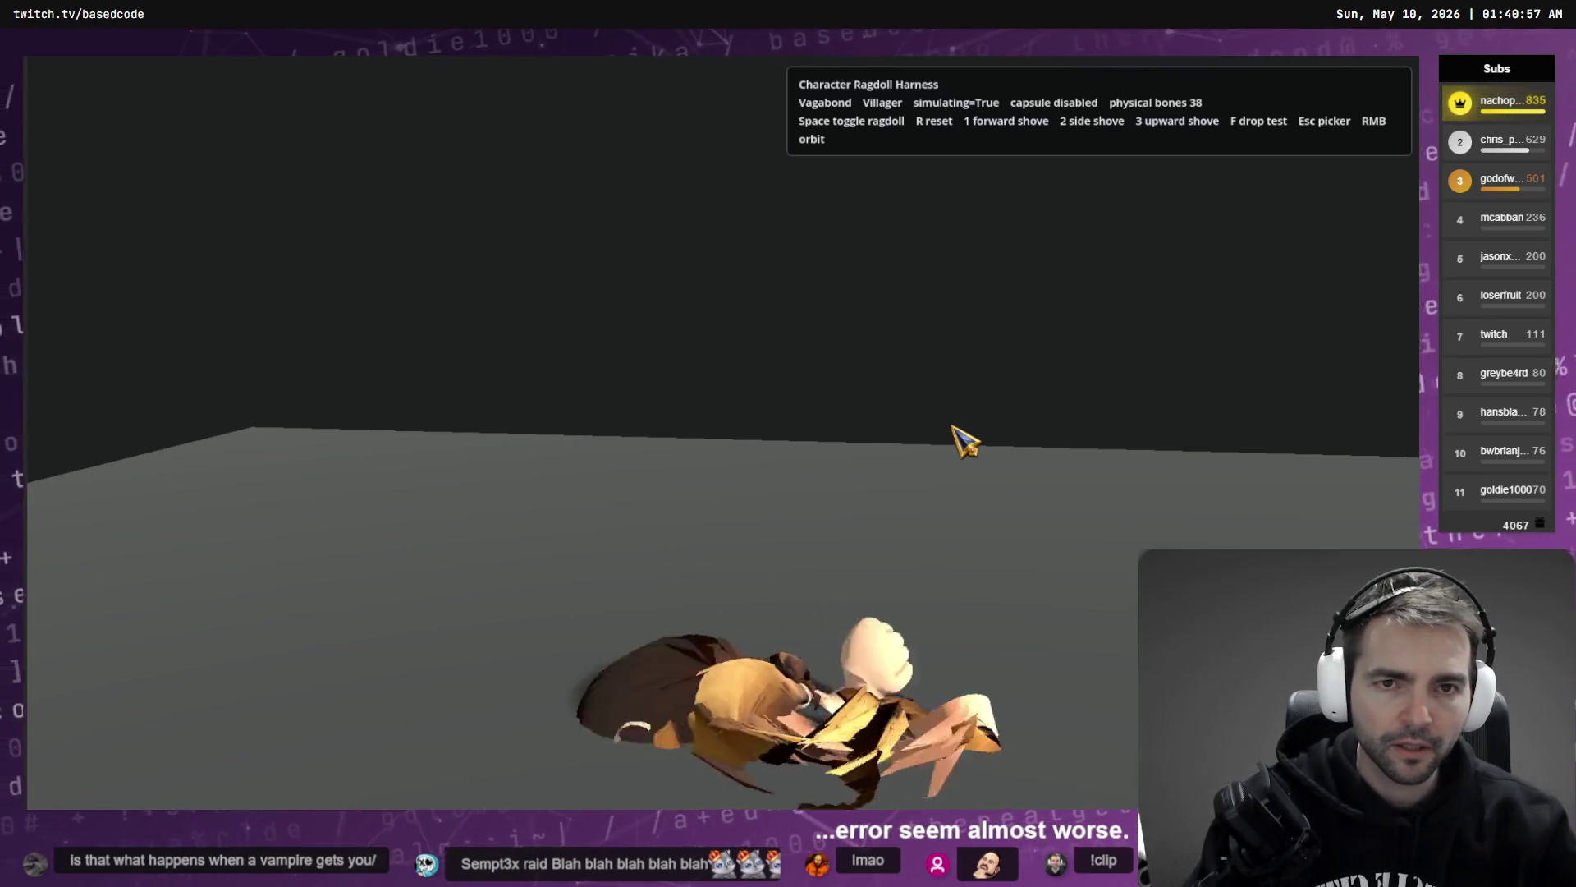
{"action": "key", "text": "F8"}
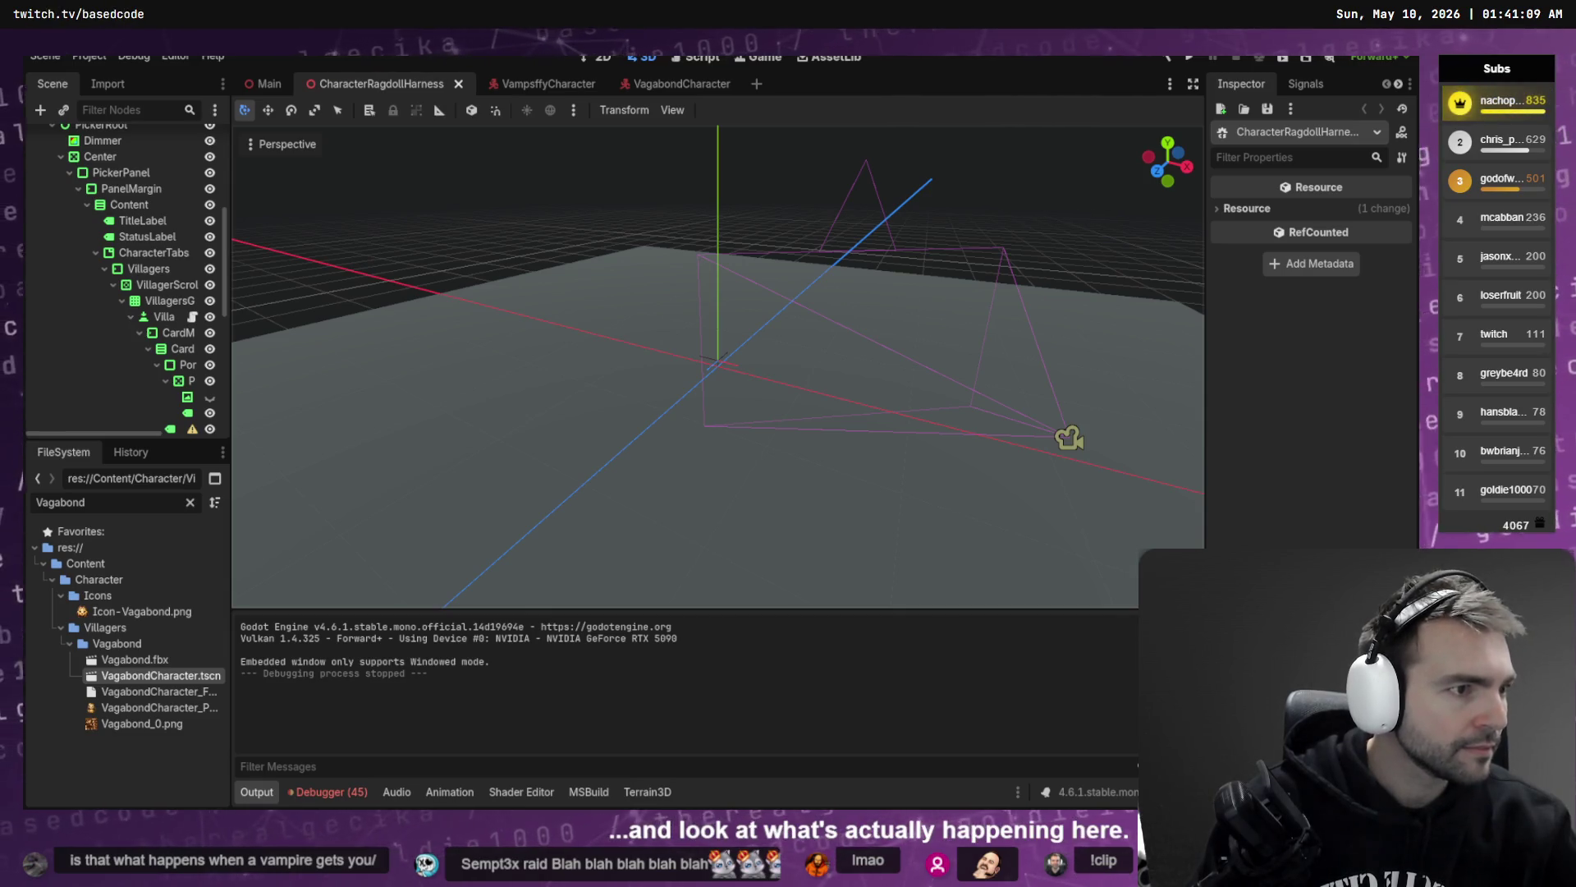
- Open youtube.com in a new Chrome tab and search for 'godot ragdoll'
{"action": "key", "text": "alt+Tab"}
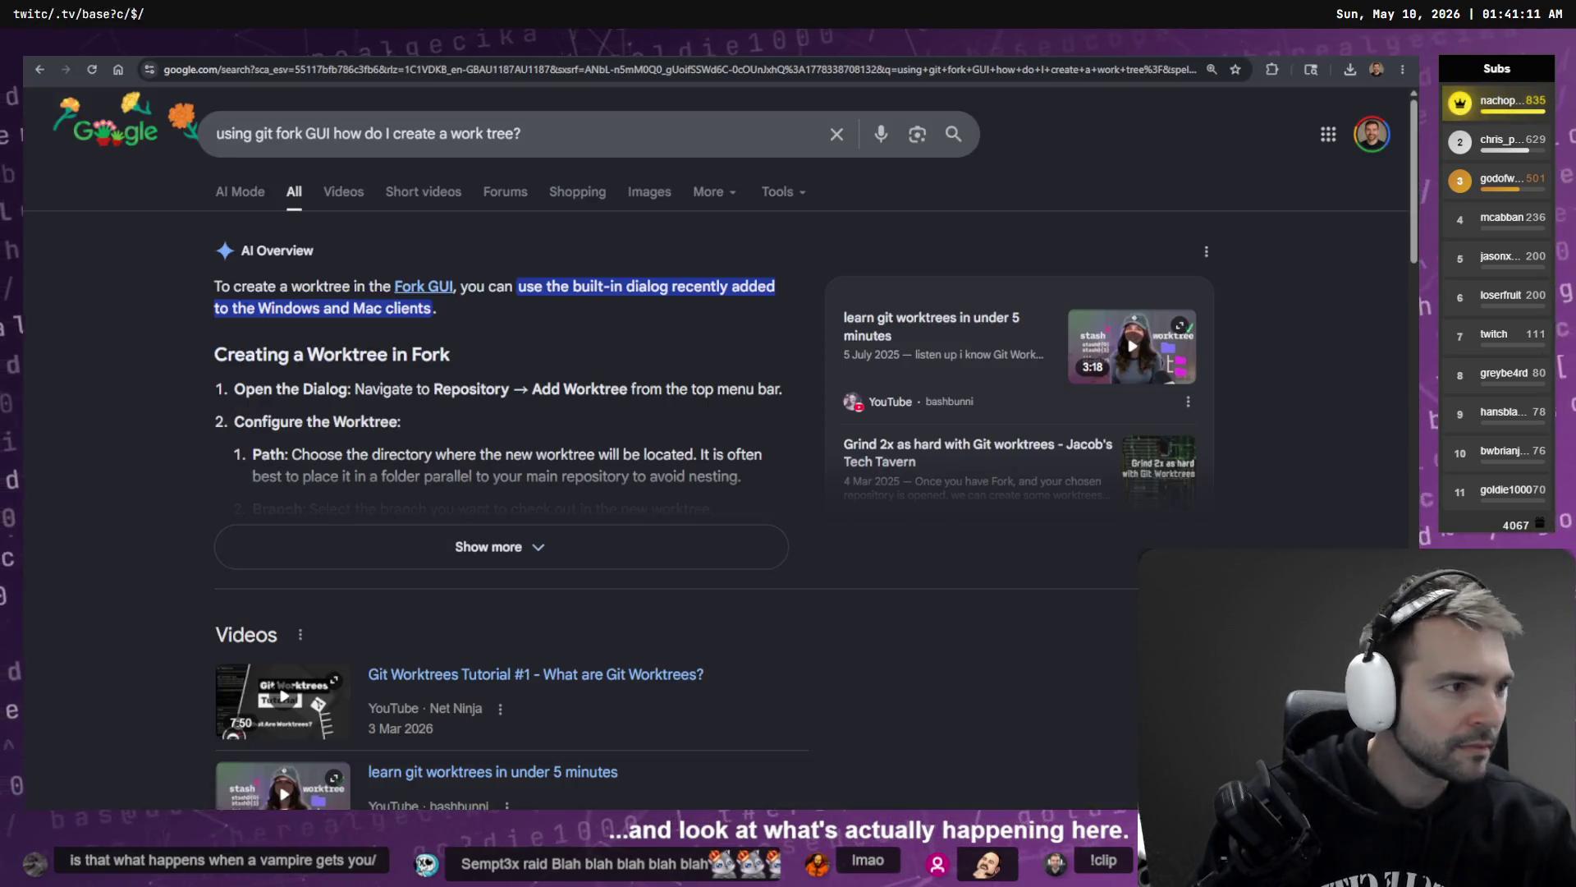
{"action": "key", "text": "ctrl+t"}
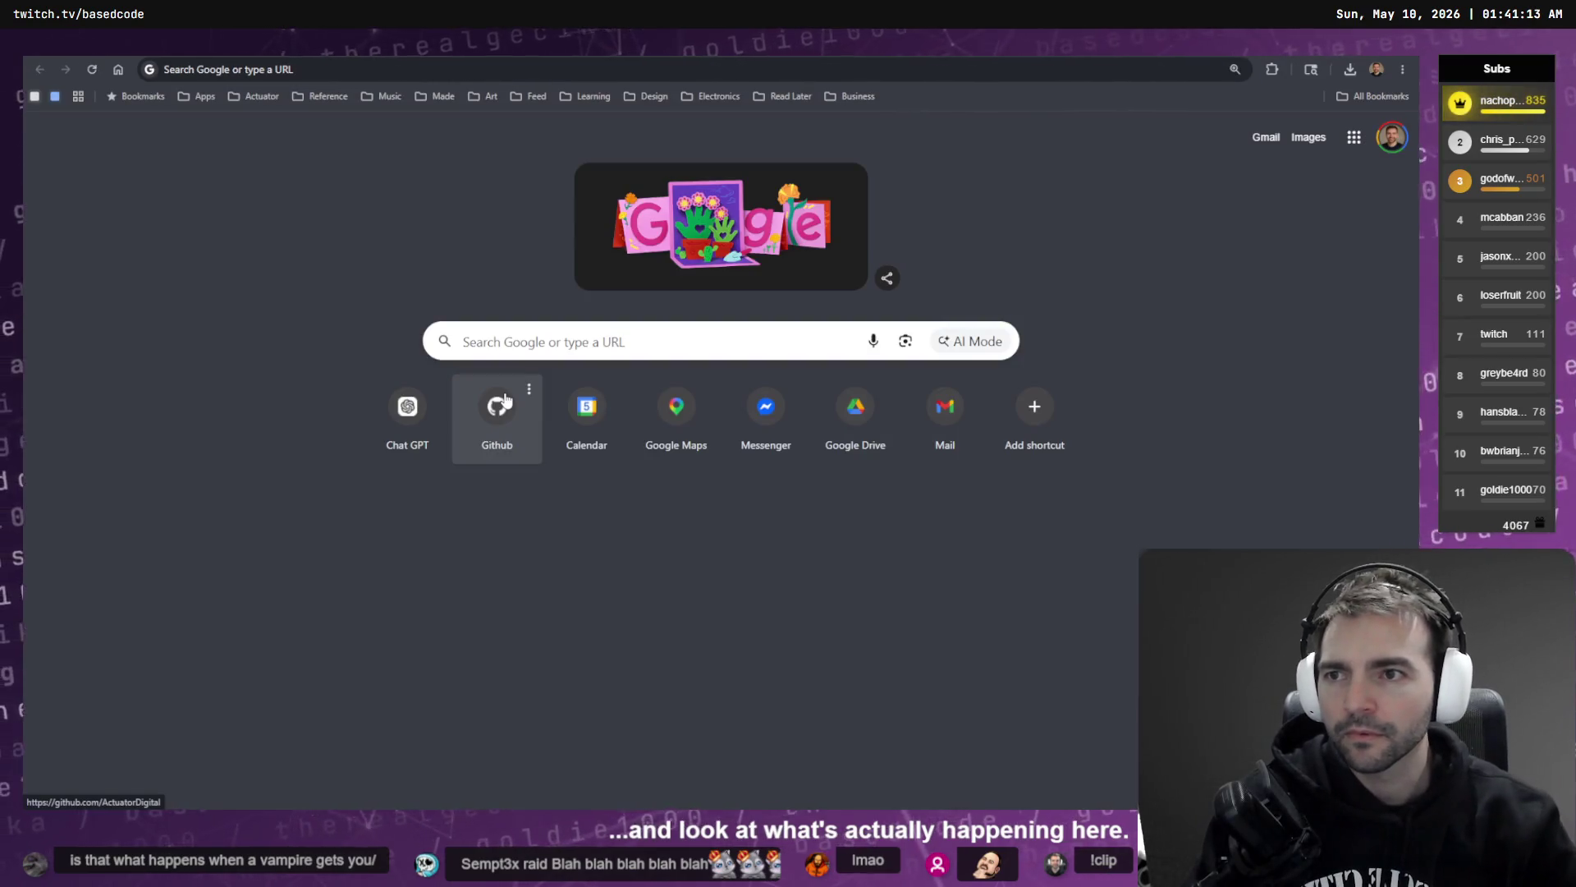
{"action": "type", "text": "u"}
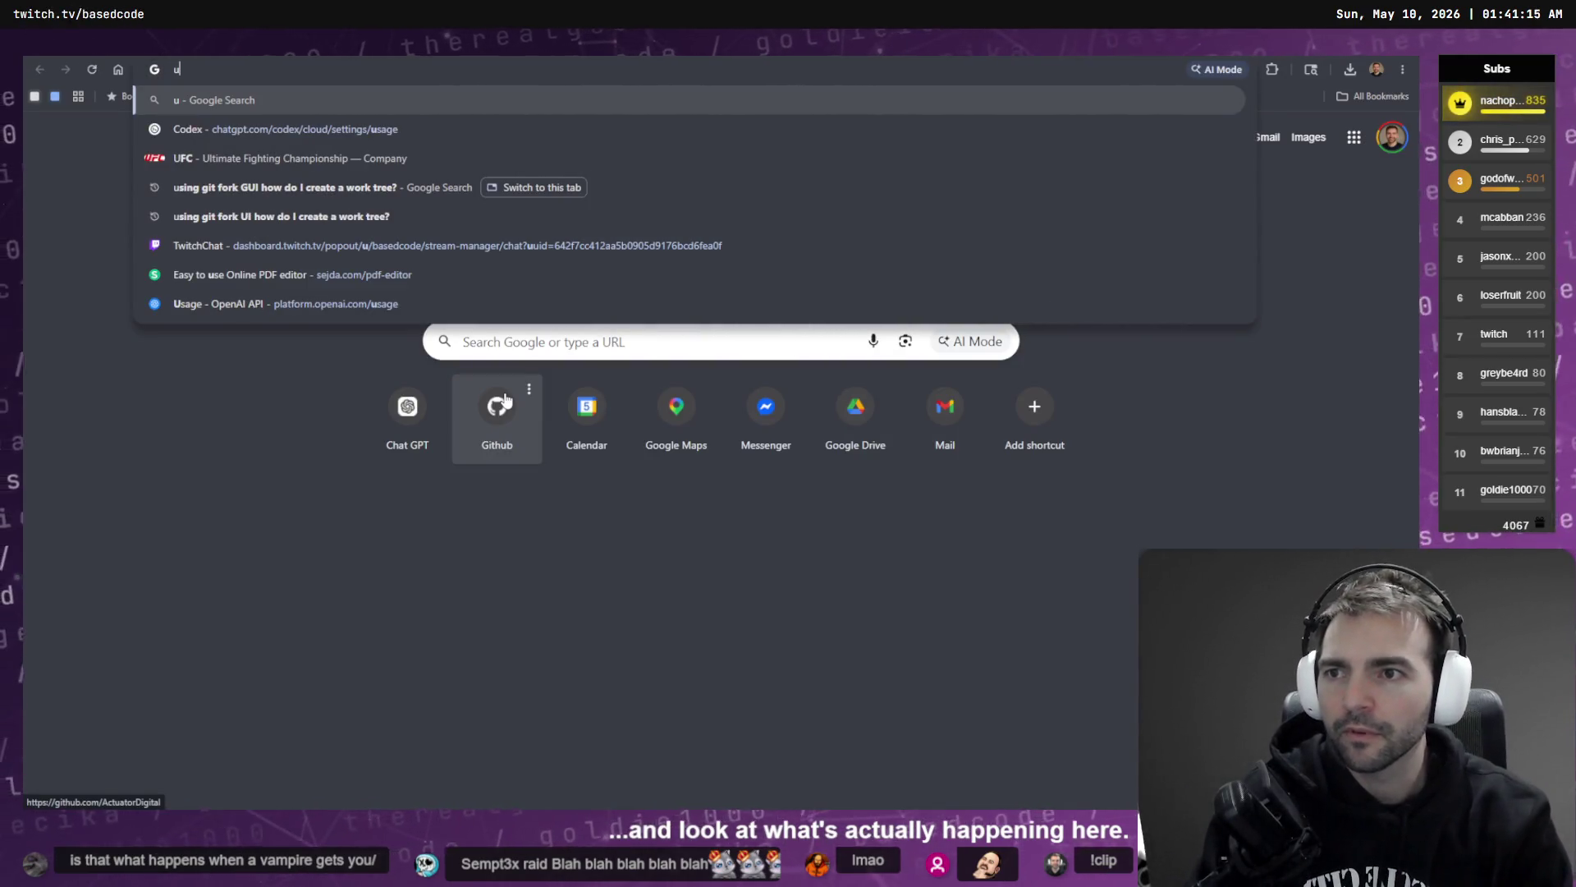
{"action": "type", "text": "youtube.com"}
{"action": "key", "text": "Return"}
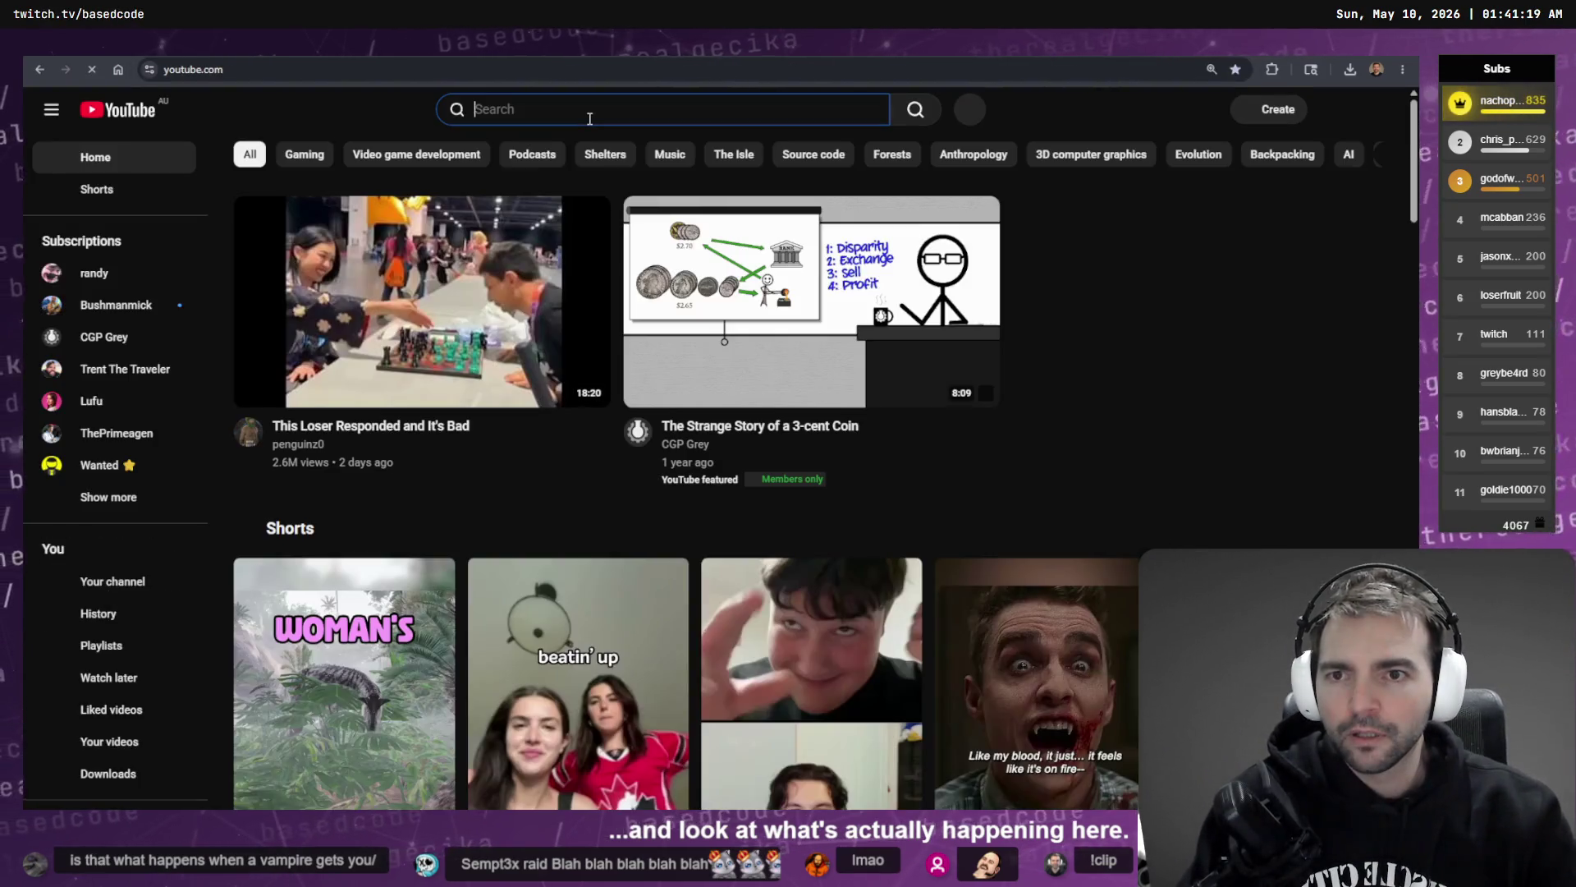
{"action": "left_click", "coordinate": [589, 115]}
{"action": "type", "text": "godot rag"}
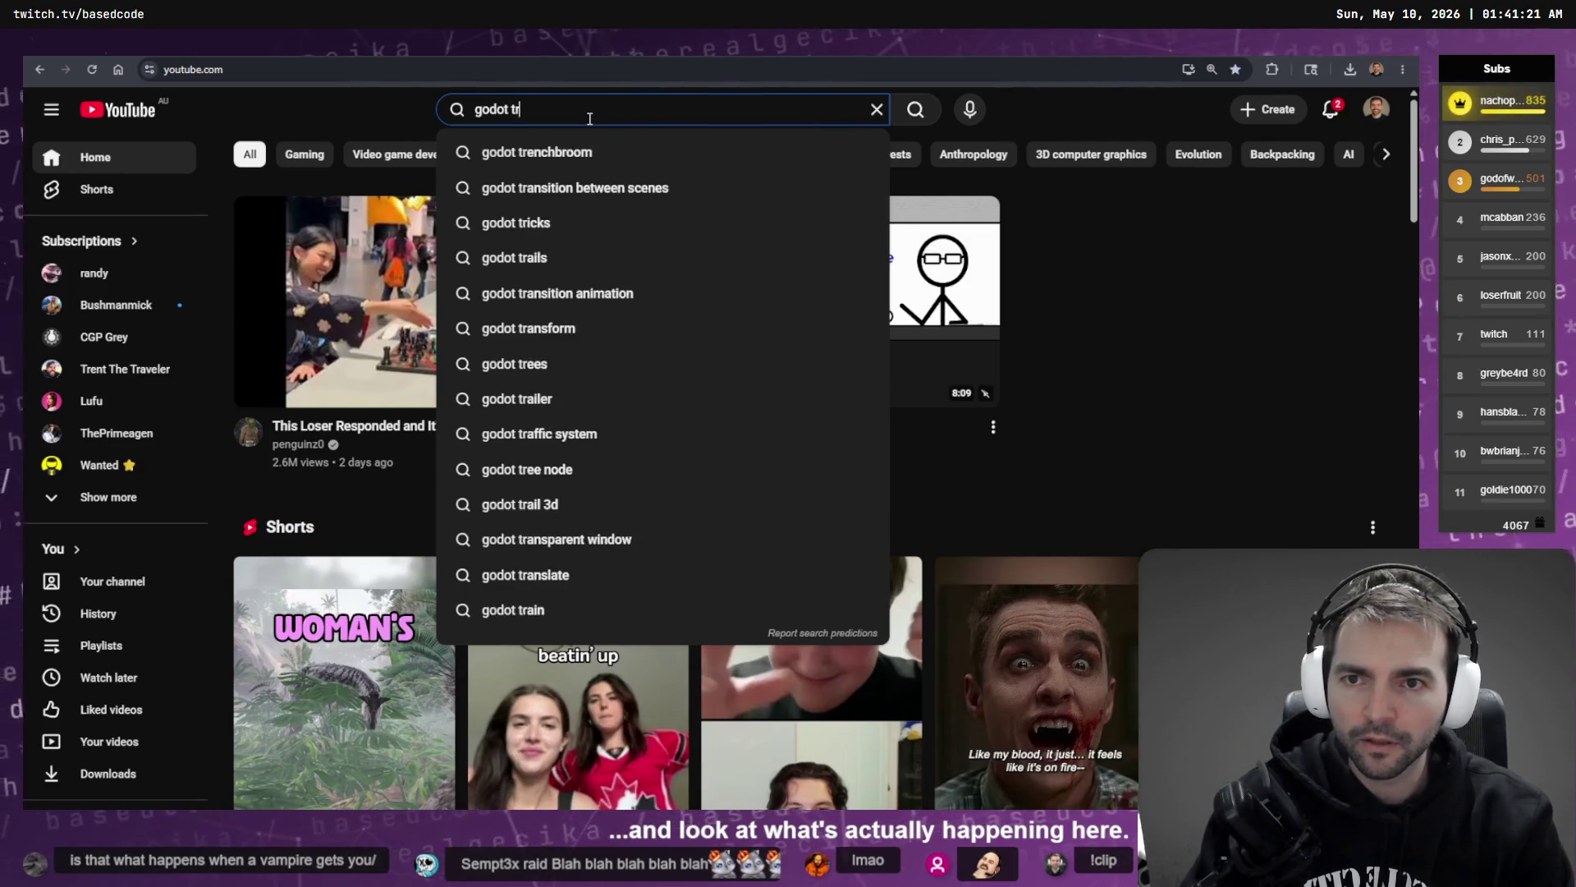
{"action": "type", "text": "doll"}
{"action": "key", "text": "Return"}
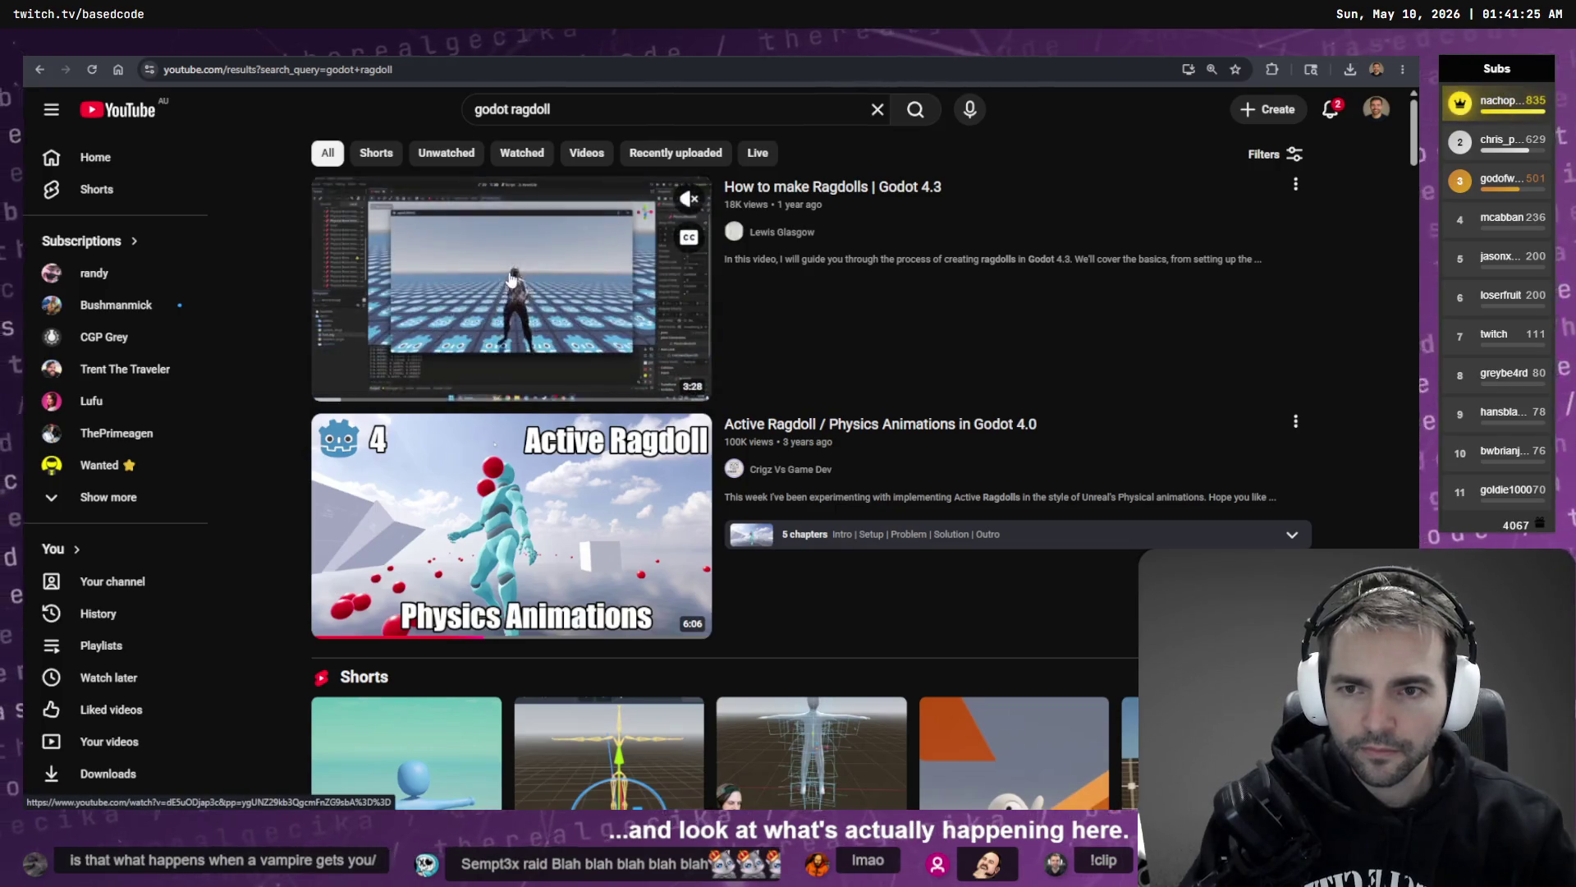
- Scroll the results and open the 'How to Make Ragdolls in Godot 4' tutorial
{"action": "scroll", "coordinate": [492, 411], "scroll_direction": "down", "scroll_amount": 4}
{"action": "scroll", "coordinate": [473, 503], "scroll_direction": "down", "scroll_amount": 7}
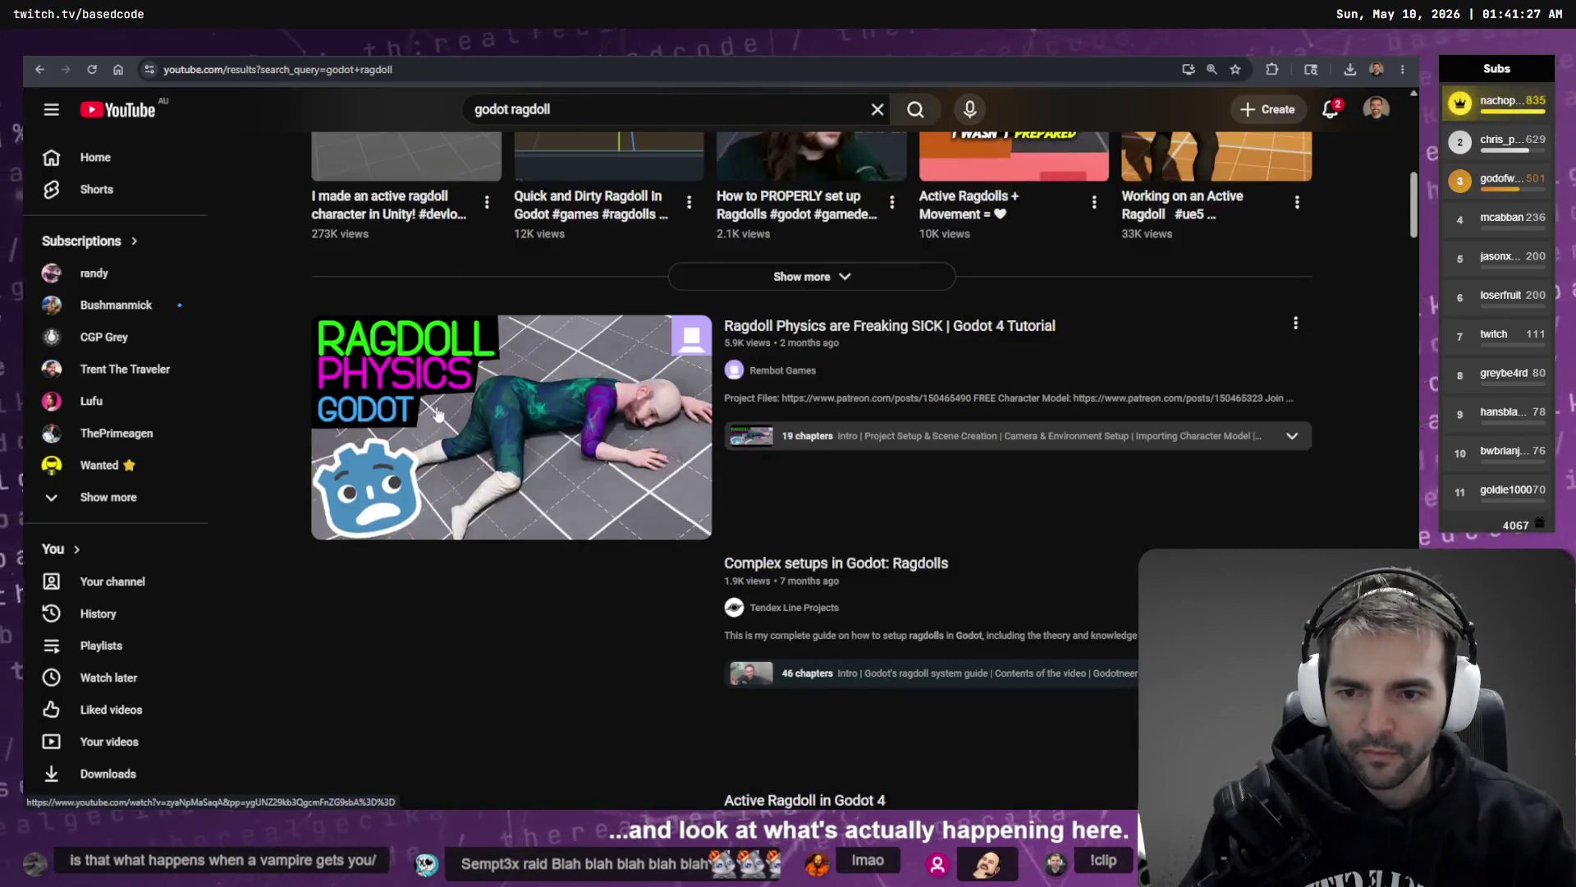
{"action": "scroll", "coordinate": [530, 267], "scroll_direction": "down", "scroll_amount": 3}
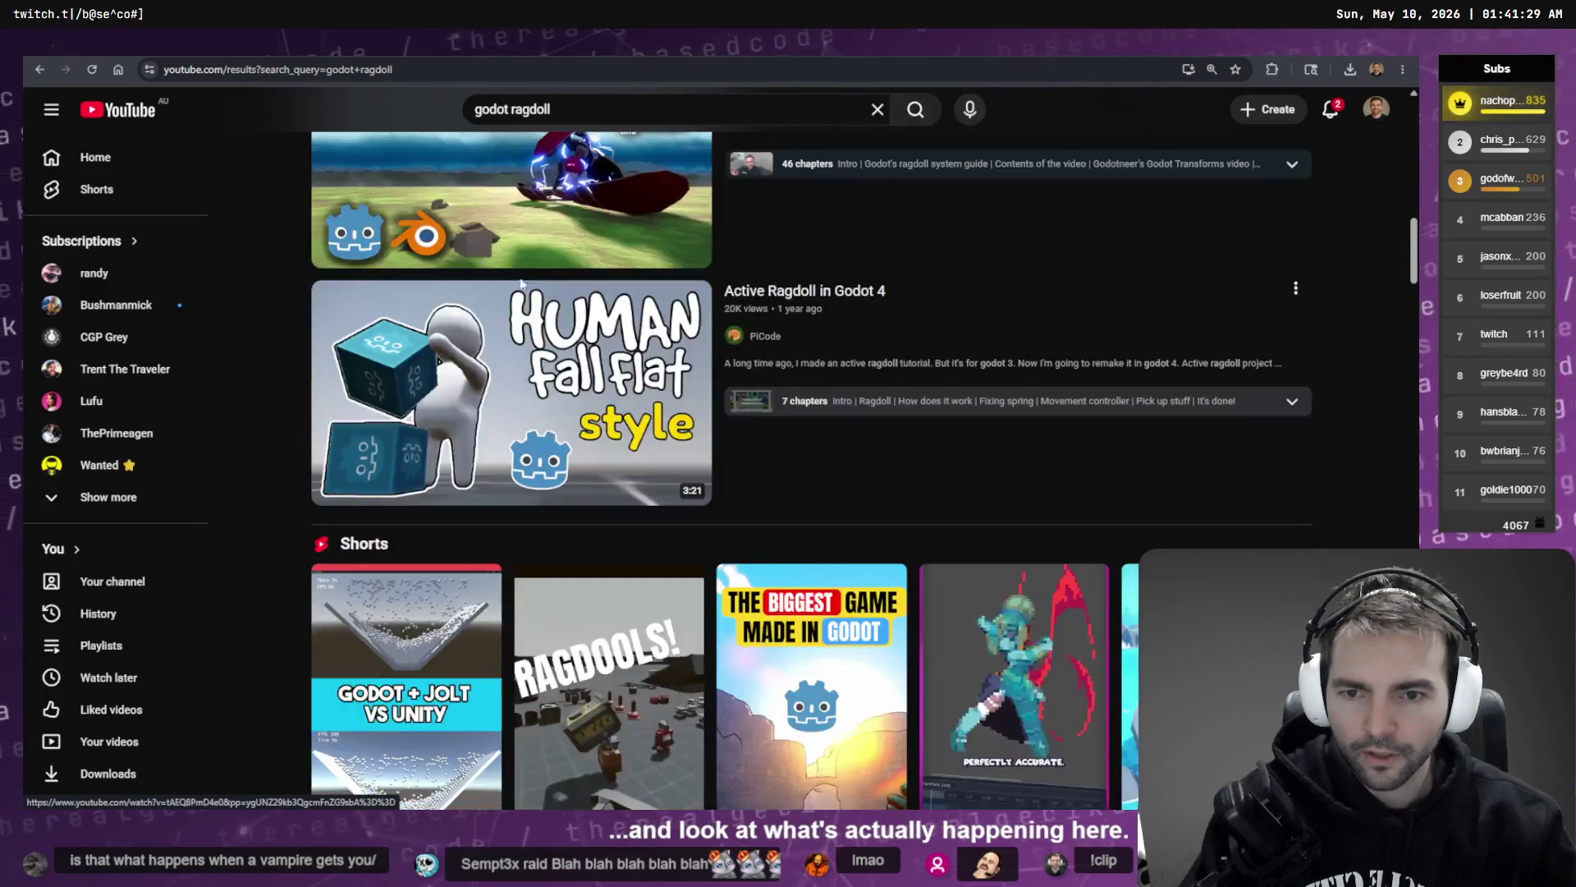
{"action": "scroll", "coordinate": [538, 345], "scroll_direction": "down", "scroll_amount": 8}
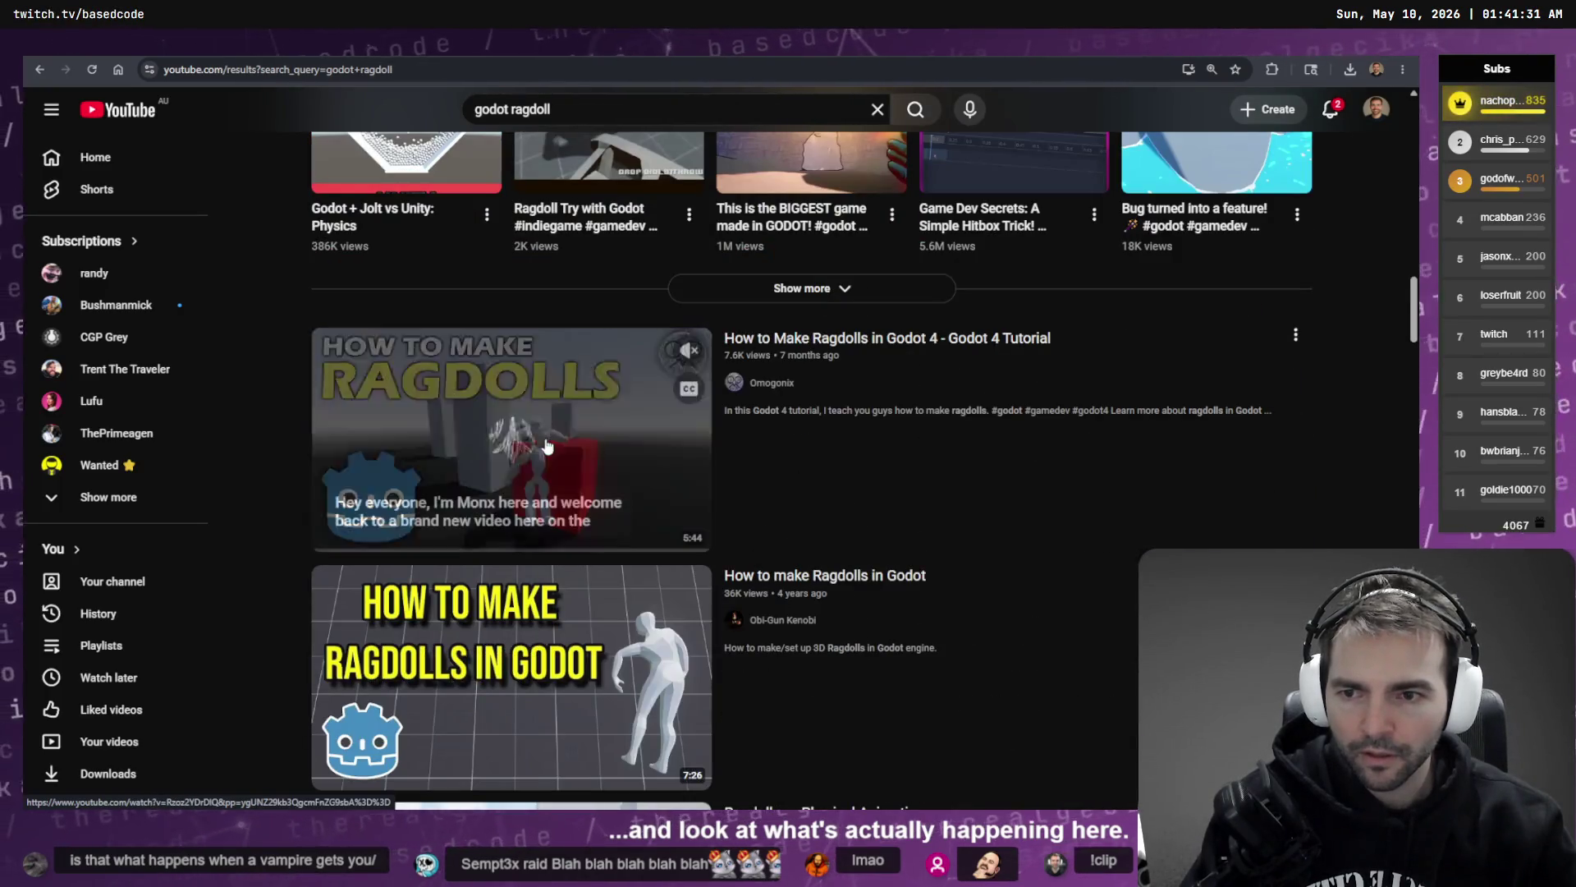
{"action": "left_click", "coordinate": [573, 378]}
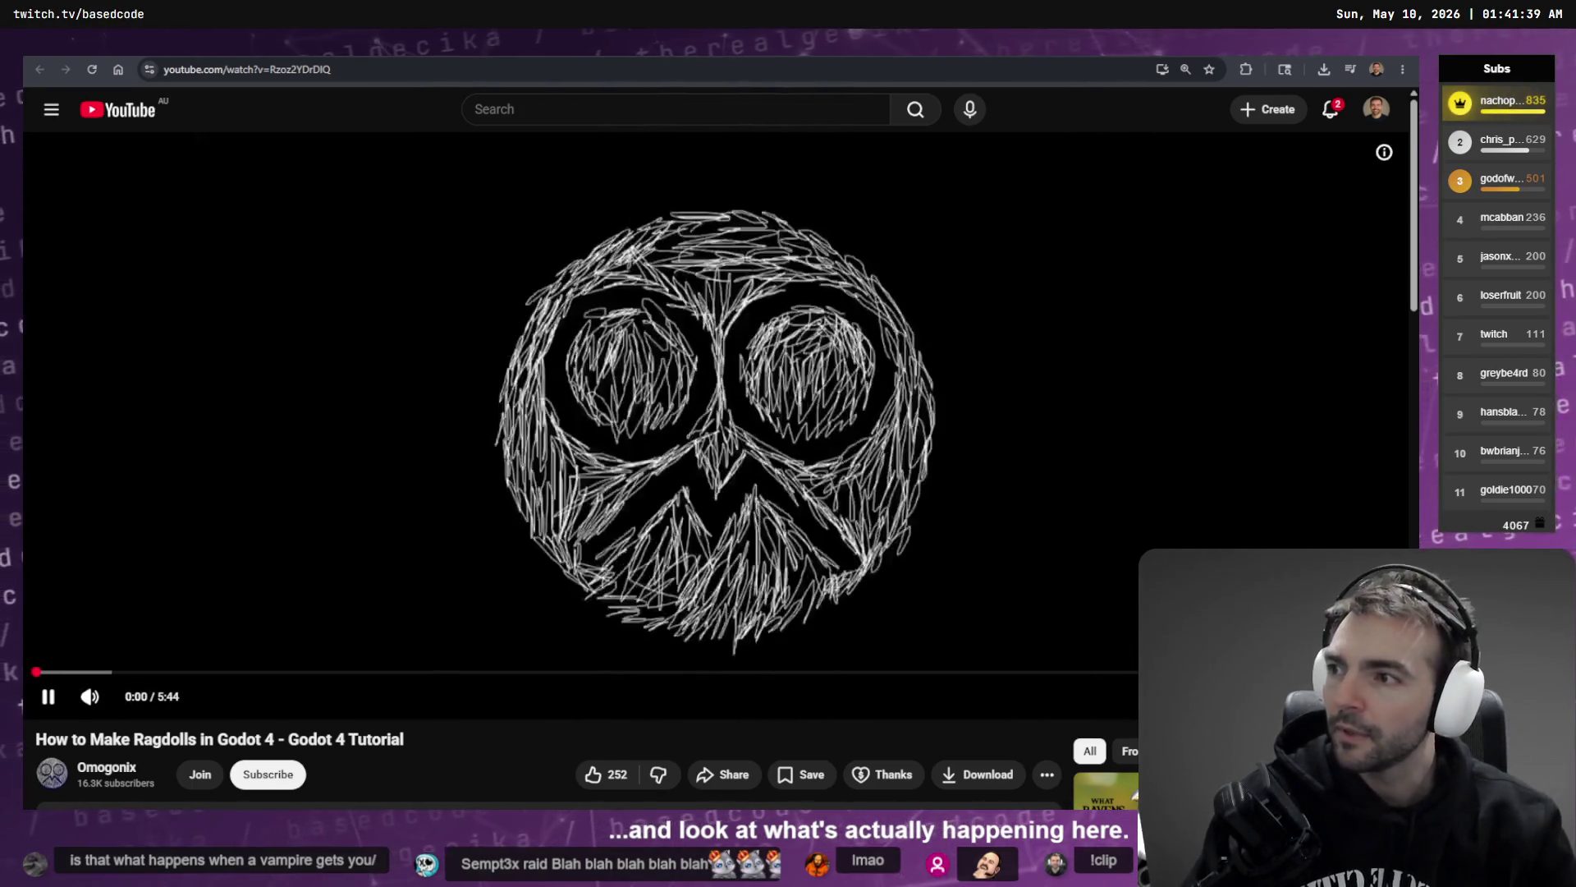
- Skip the tutorial ahead in five-second jumps past its intro and setup
{"action": "key", "text": "Right"}
{"action": "key", "text": "Right"}
{"action": "key", "text": "Right"}
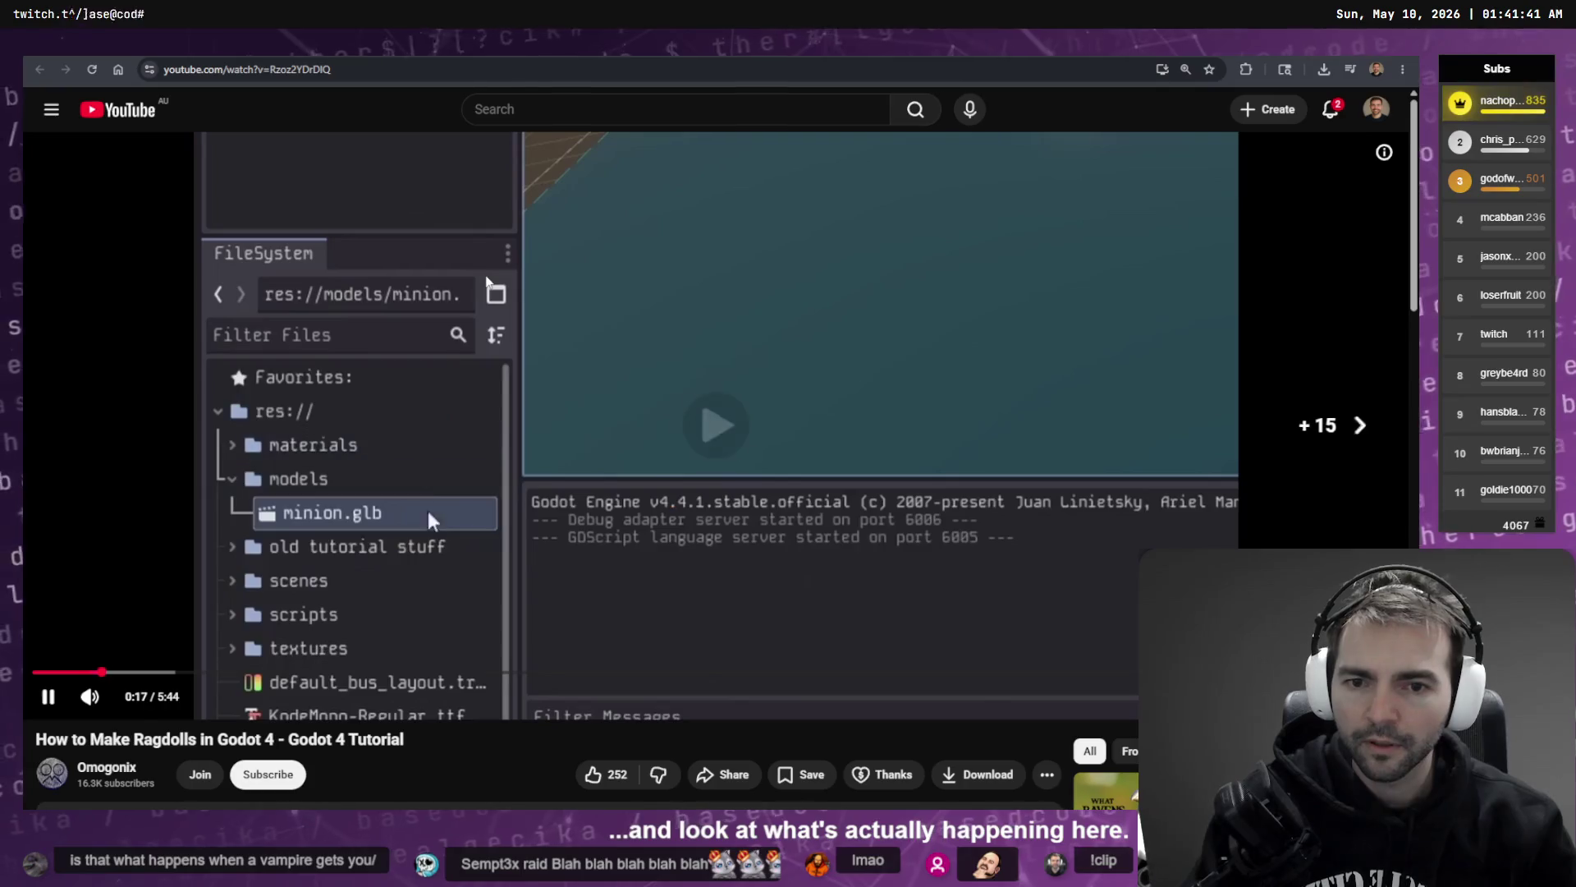
{"action": "key", "text": "Right"}
{"action": "key", "text": "Right"}
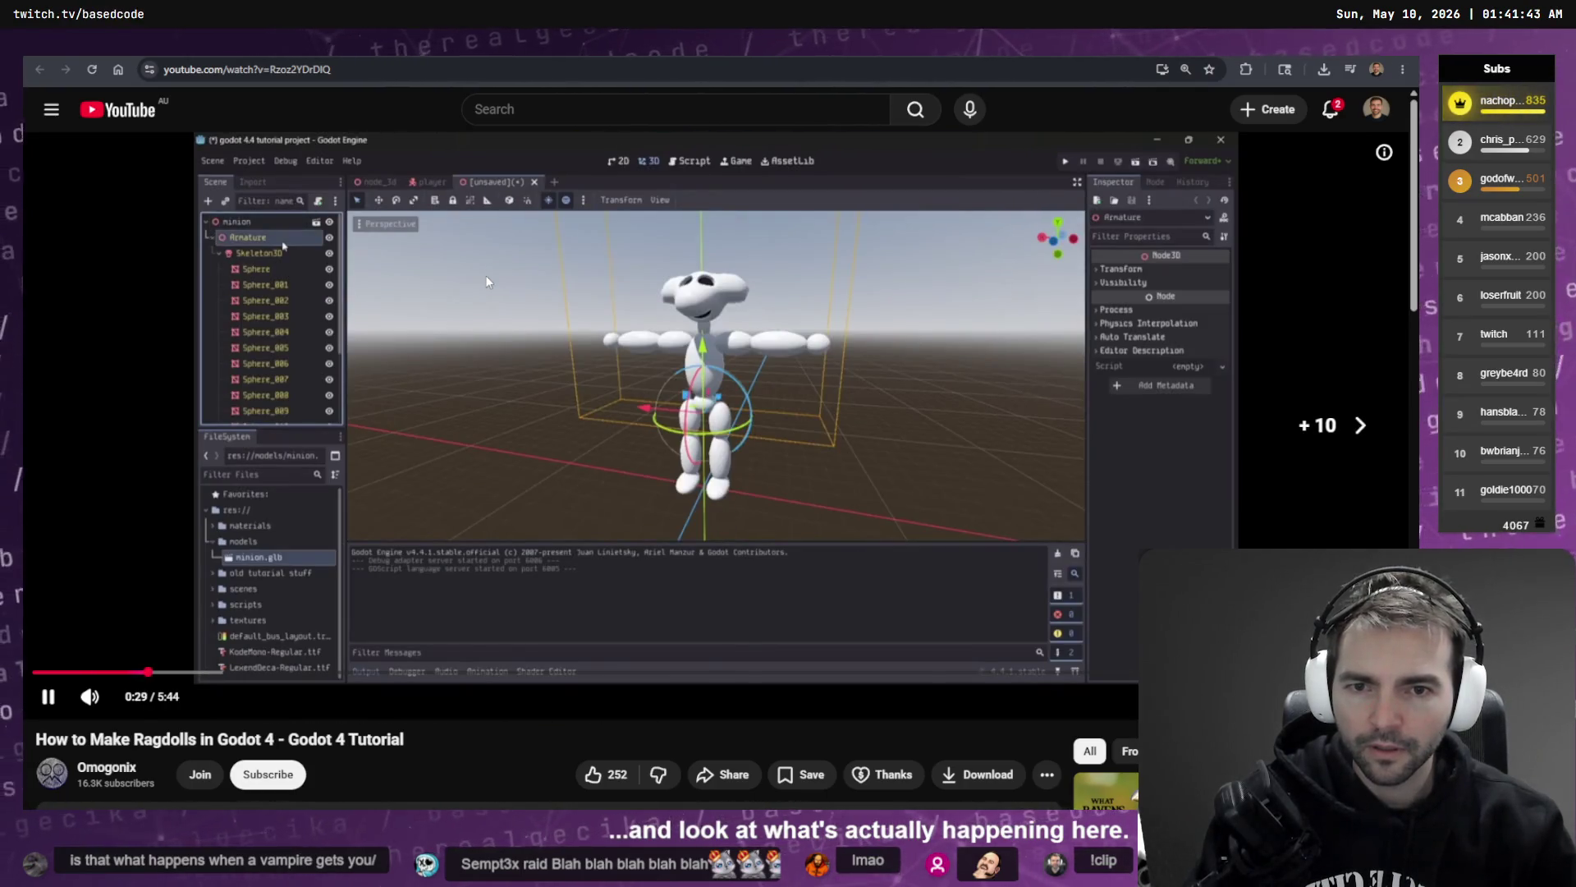
{"action": "key", "text": "Right"}
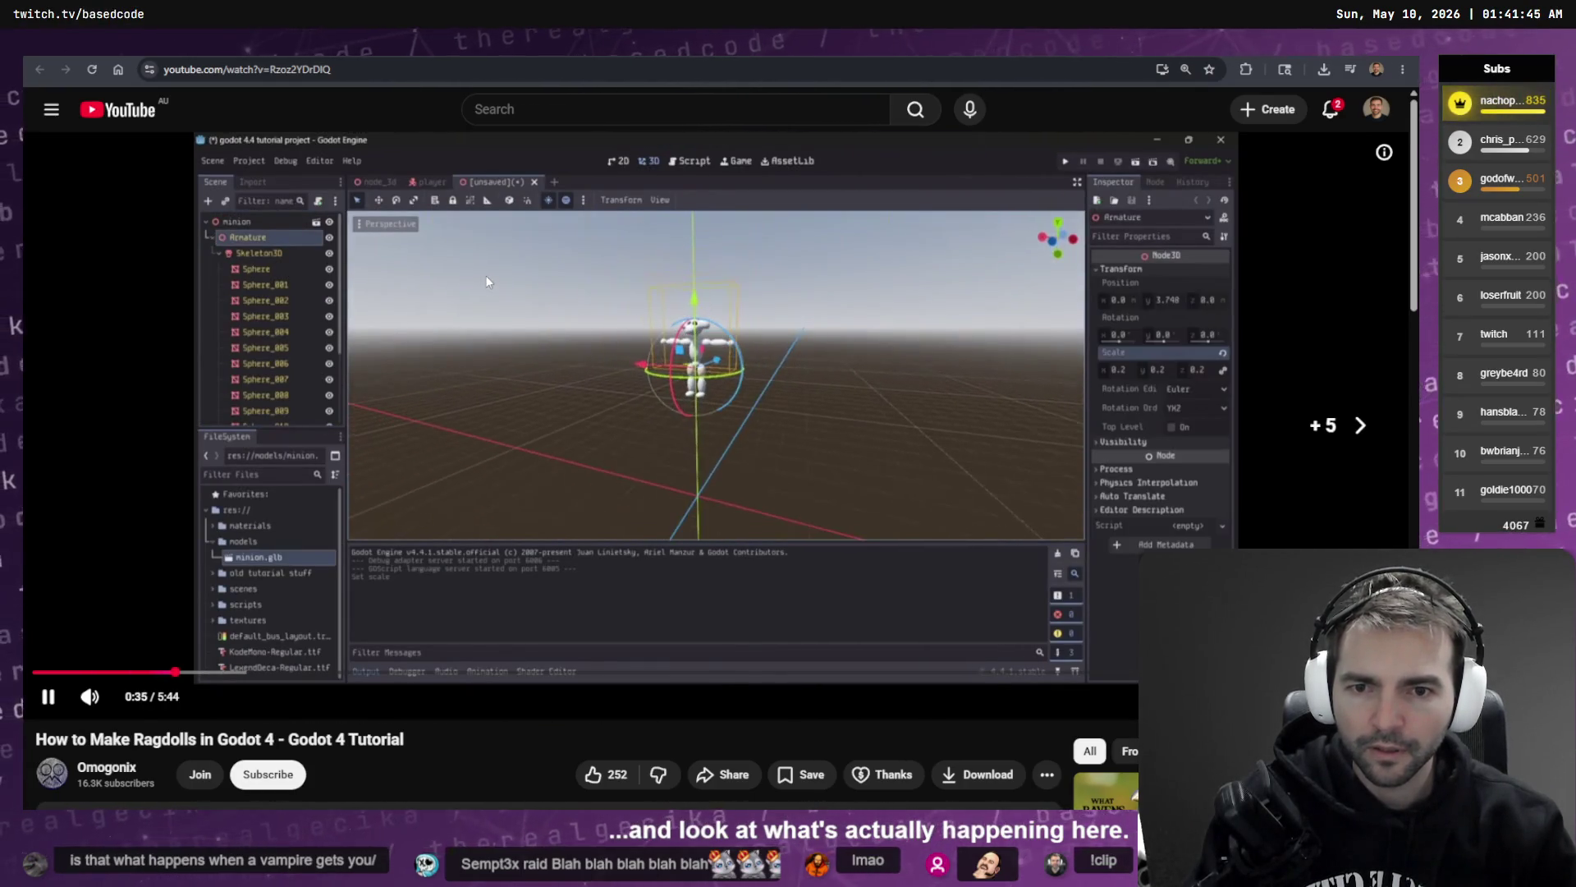
{"action": "key", "text": "Right"}
{"action": "key", "text": "Right"}
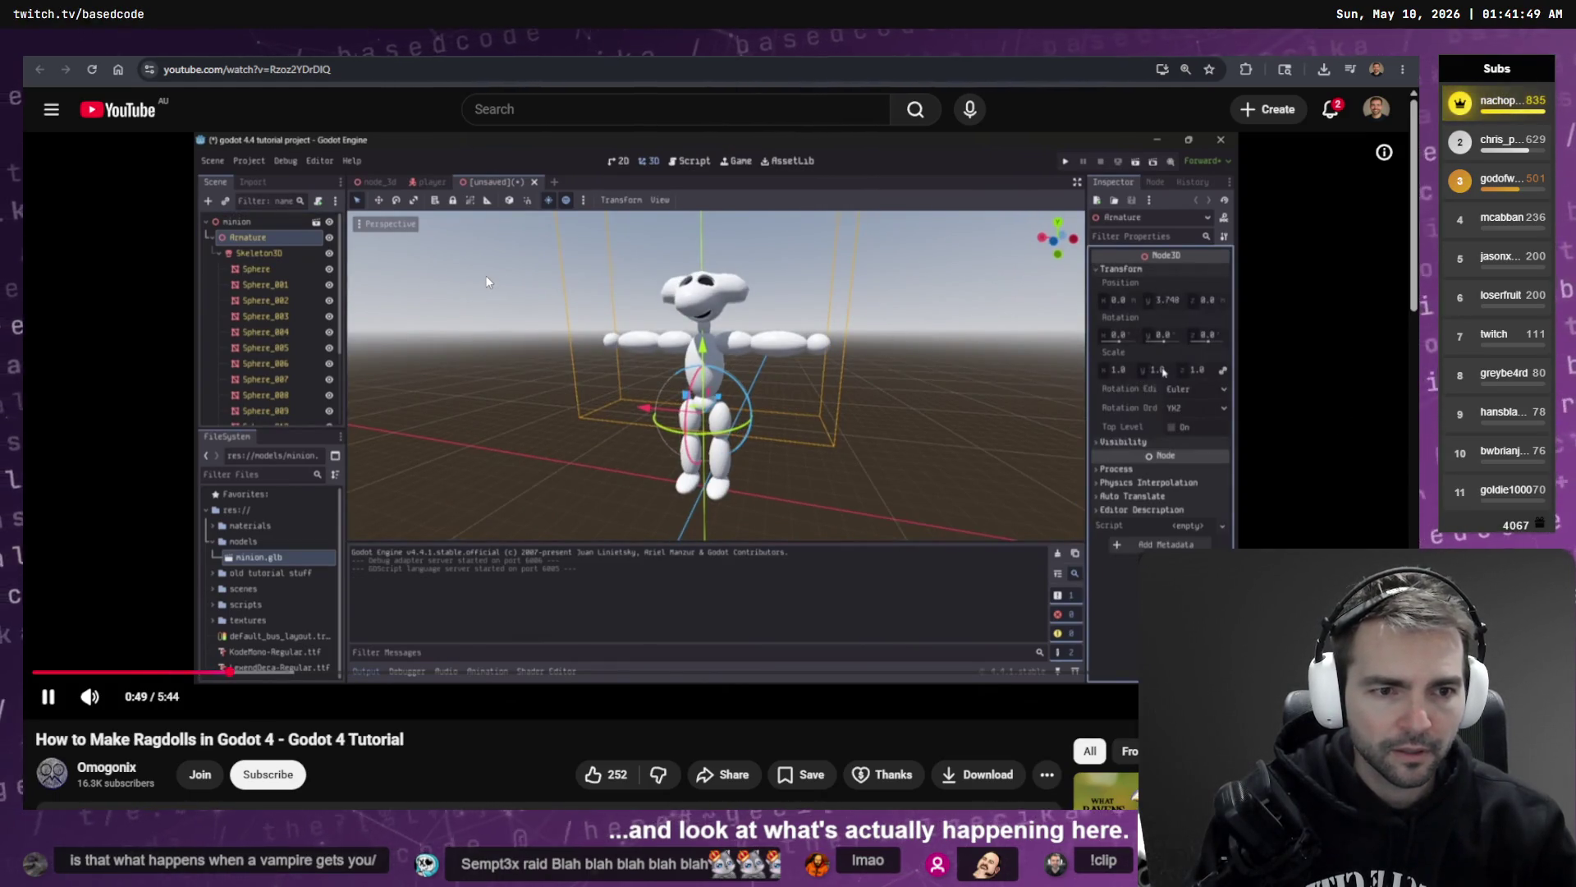
{"action": "key", "text": "Right"}
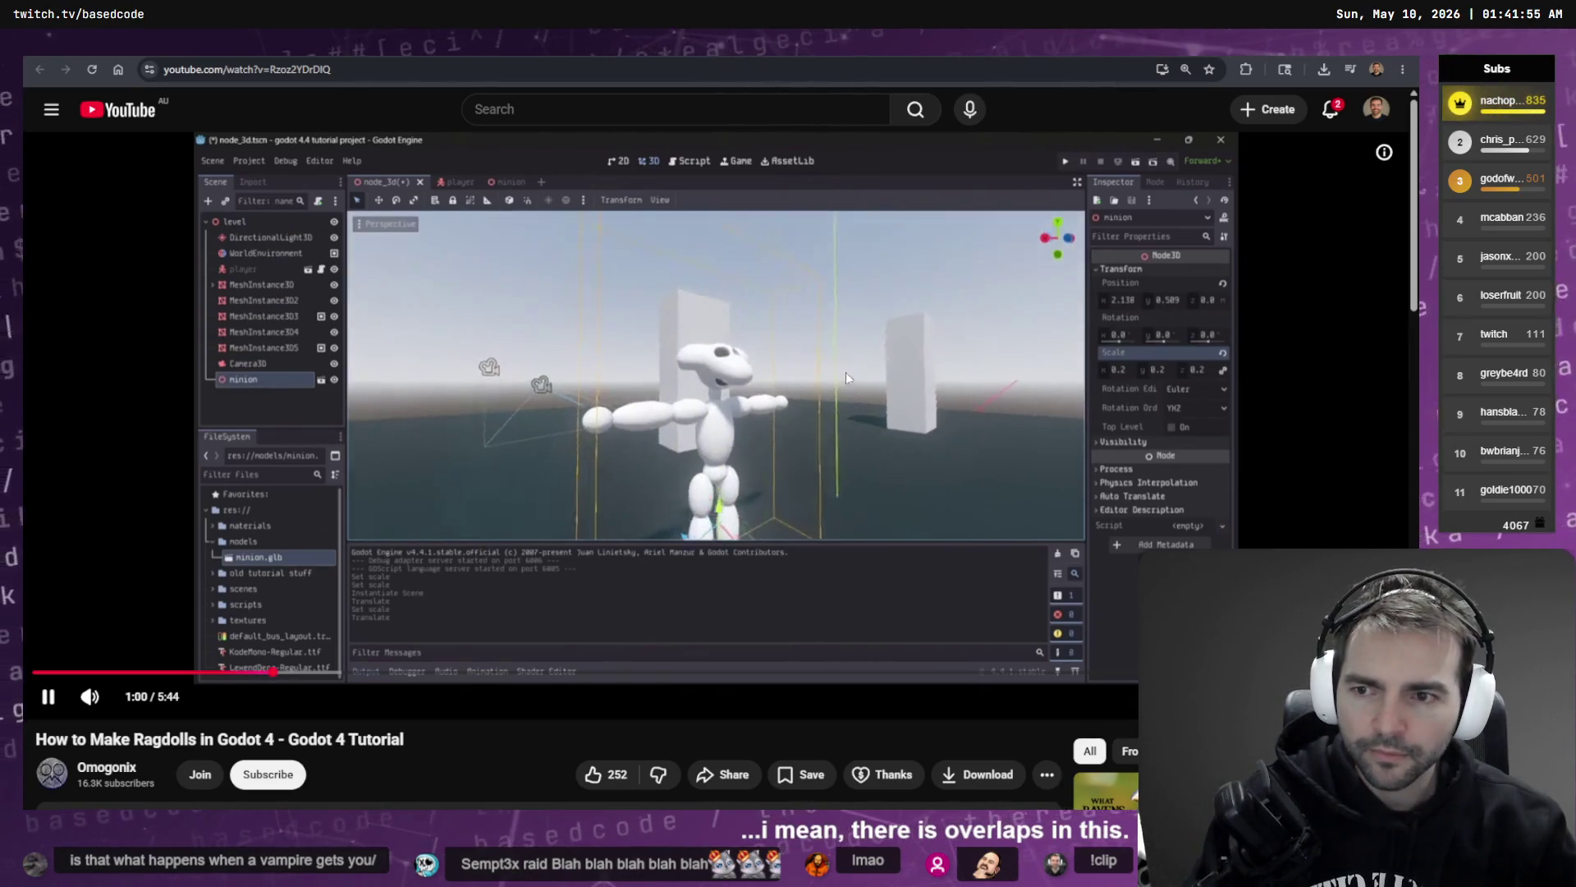
{"action": "key", "text": "Right"}
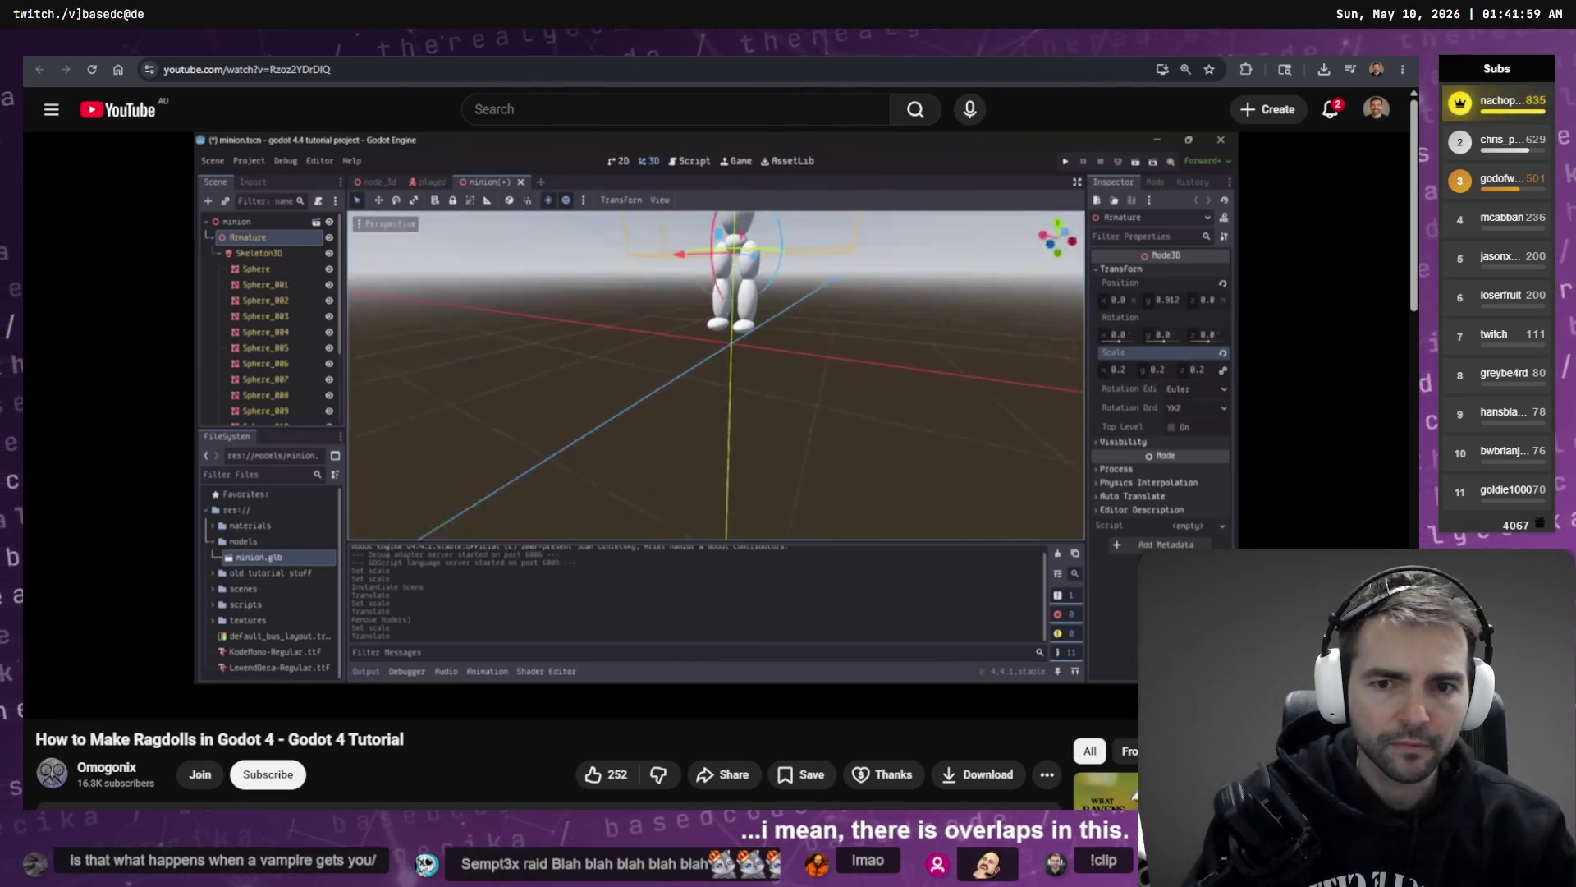
{"action": "key", "text": "Right"}
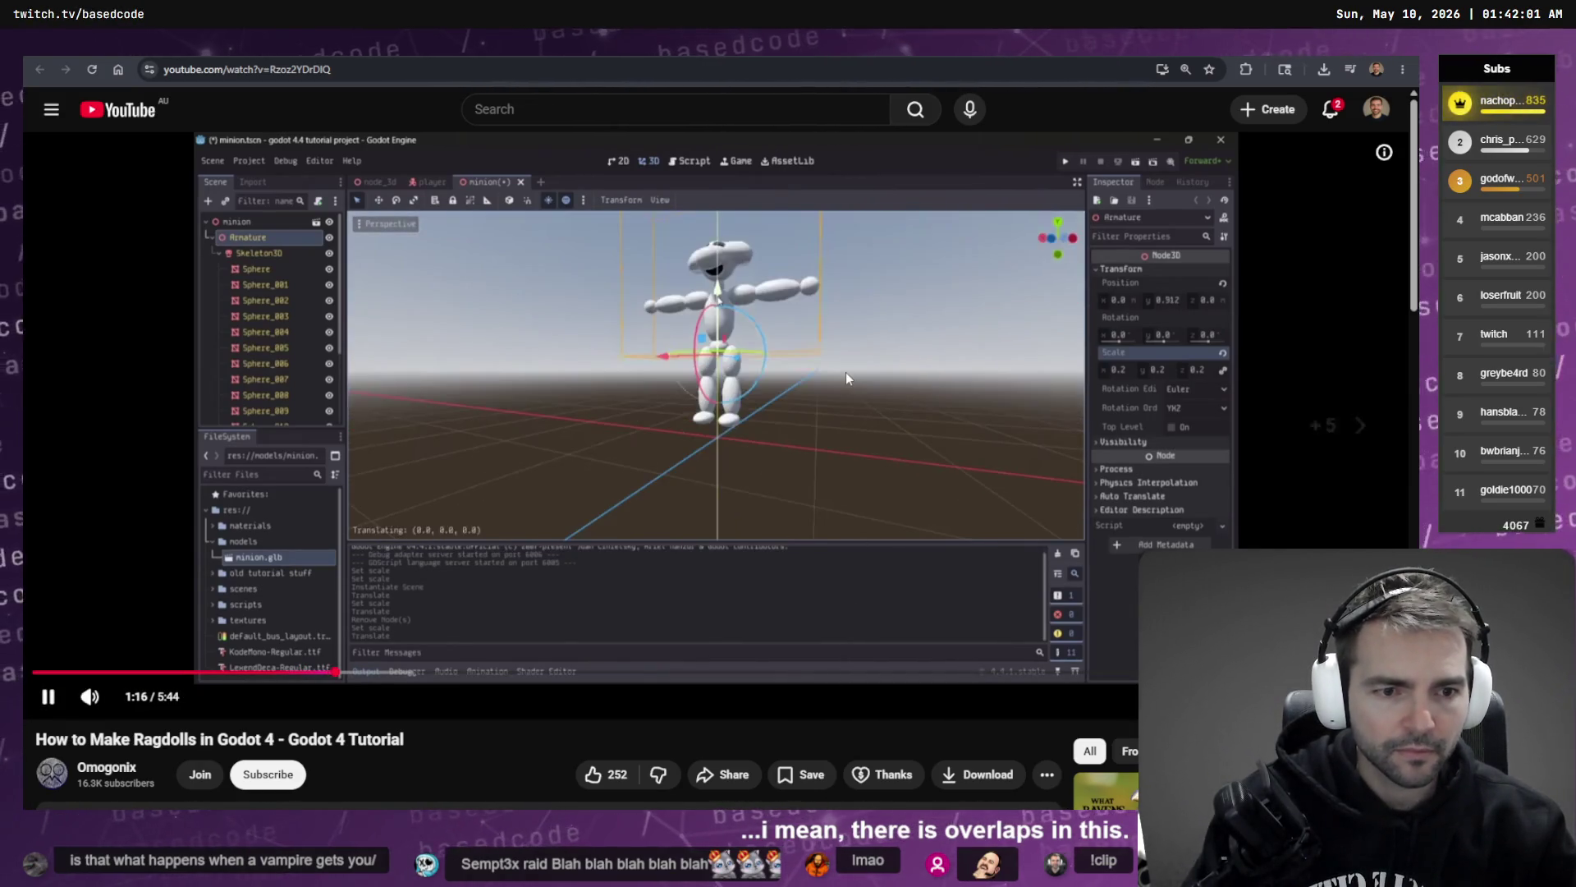
{"action": "key", "text": "Right"}
{"action": "key", "text": "Right"}
{"action": "key", "text": "Right"}
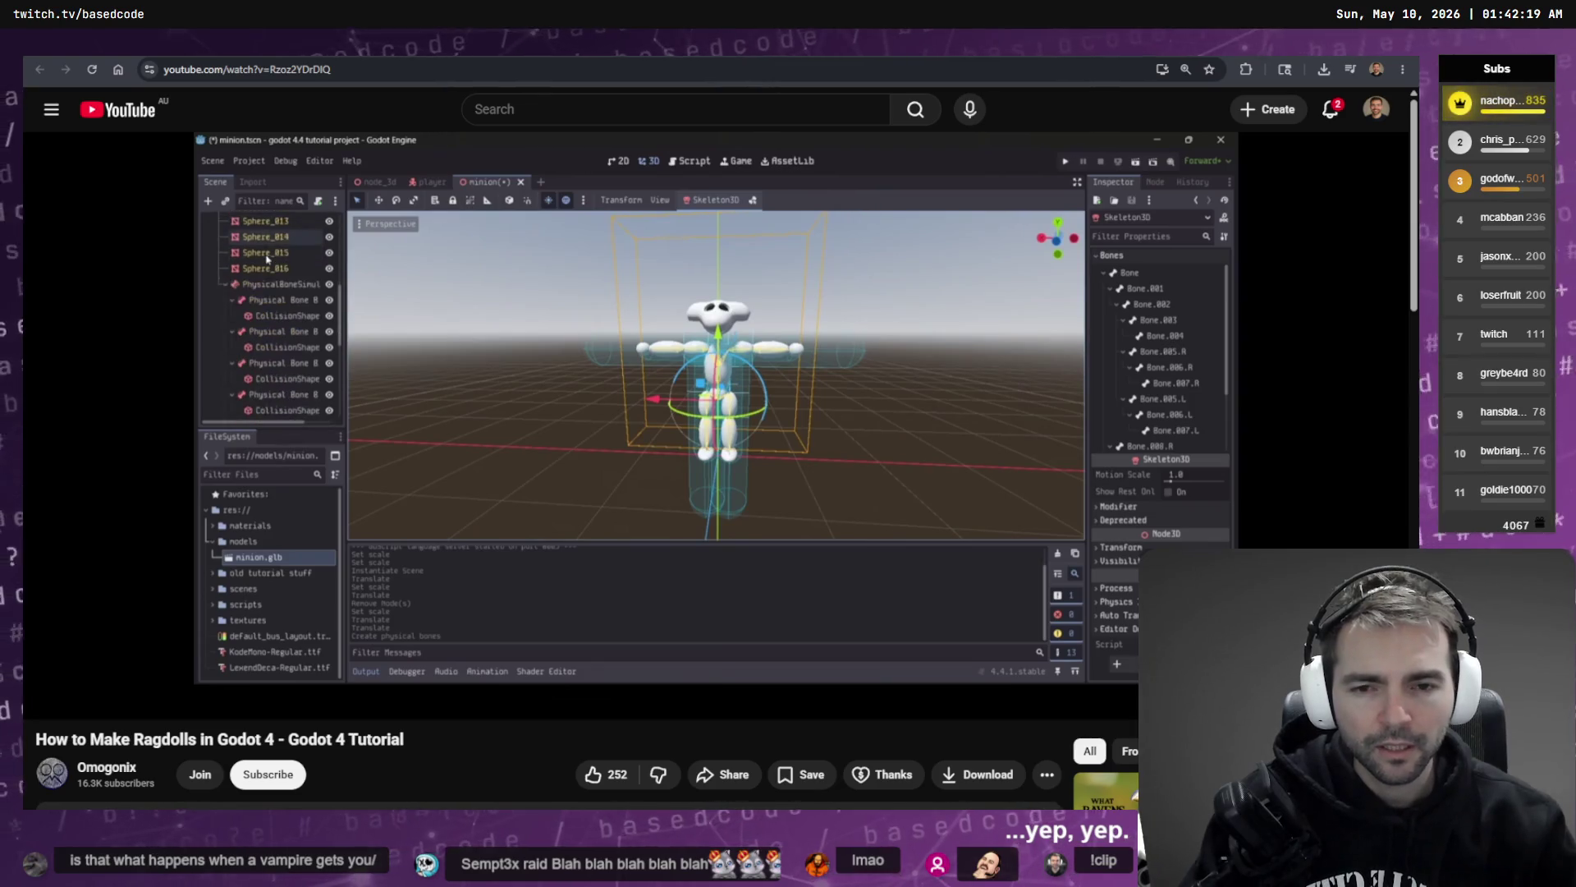
- Play the tutorial fullscreen and skip ahead to the joint-type setup around 3:45
{"action": "mouse_move", "coordinate": [1056, 496]}
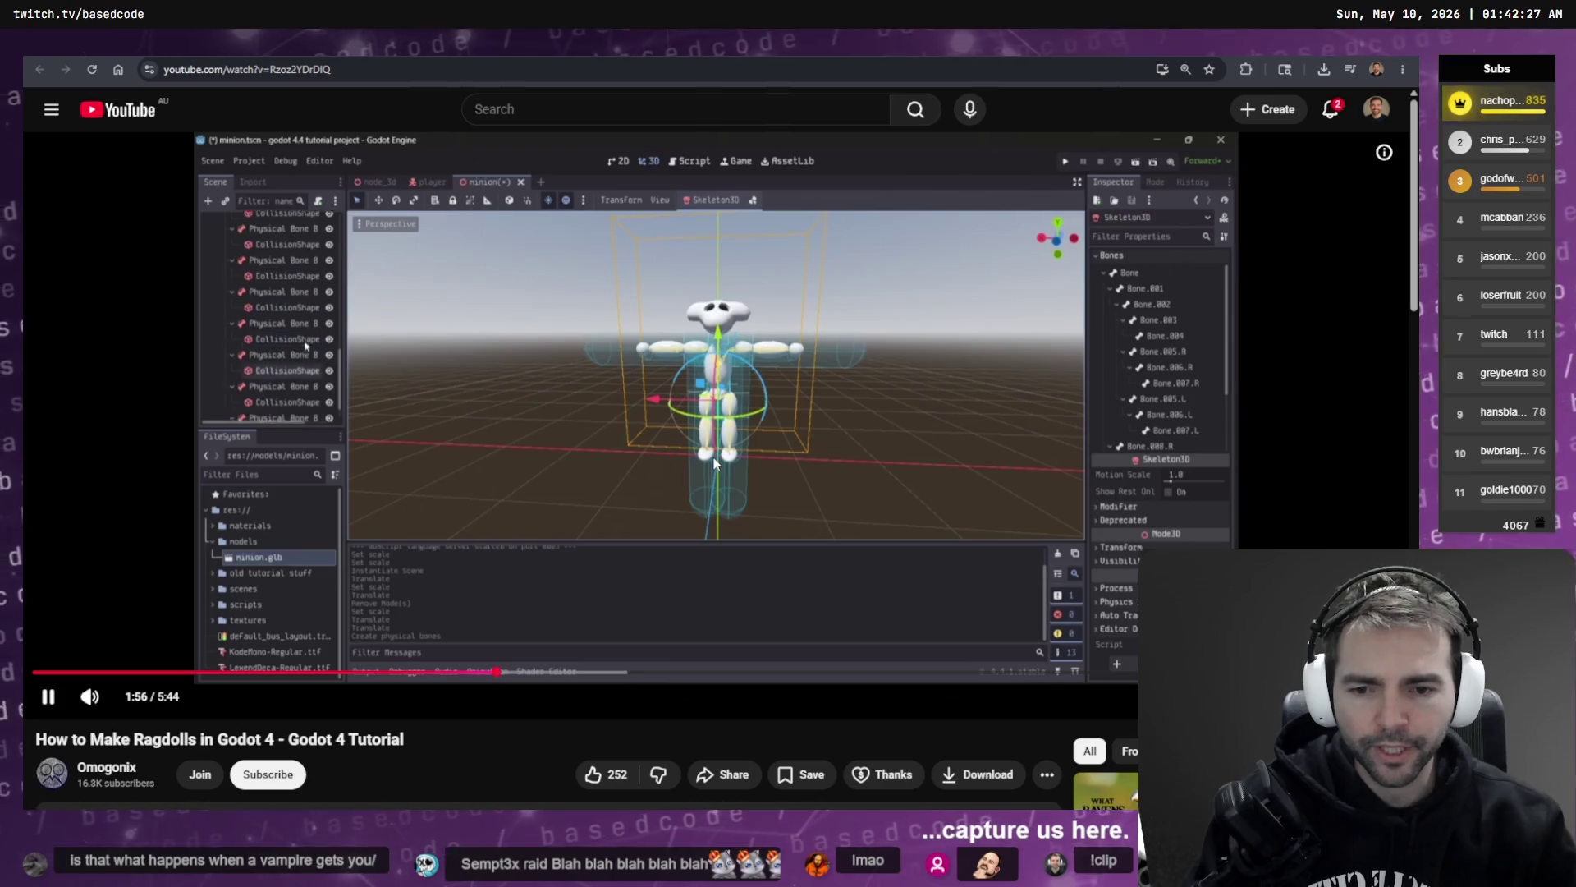
{"action": "key", "text": "Right"}
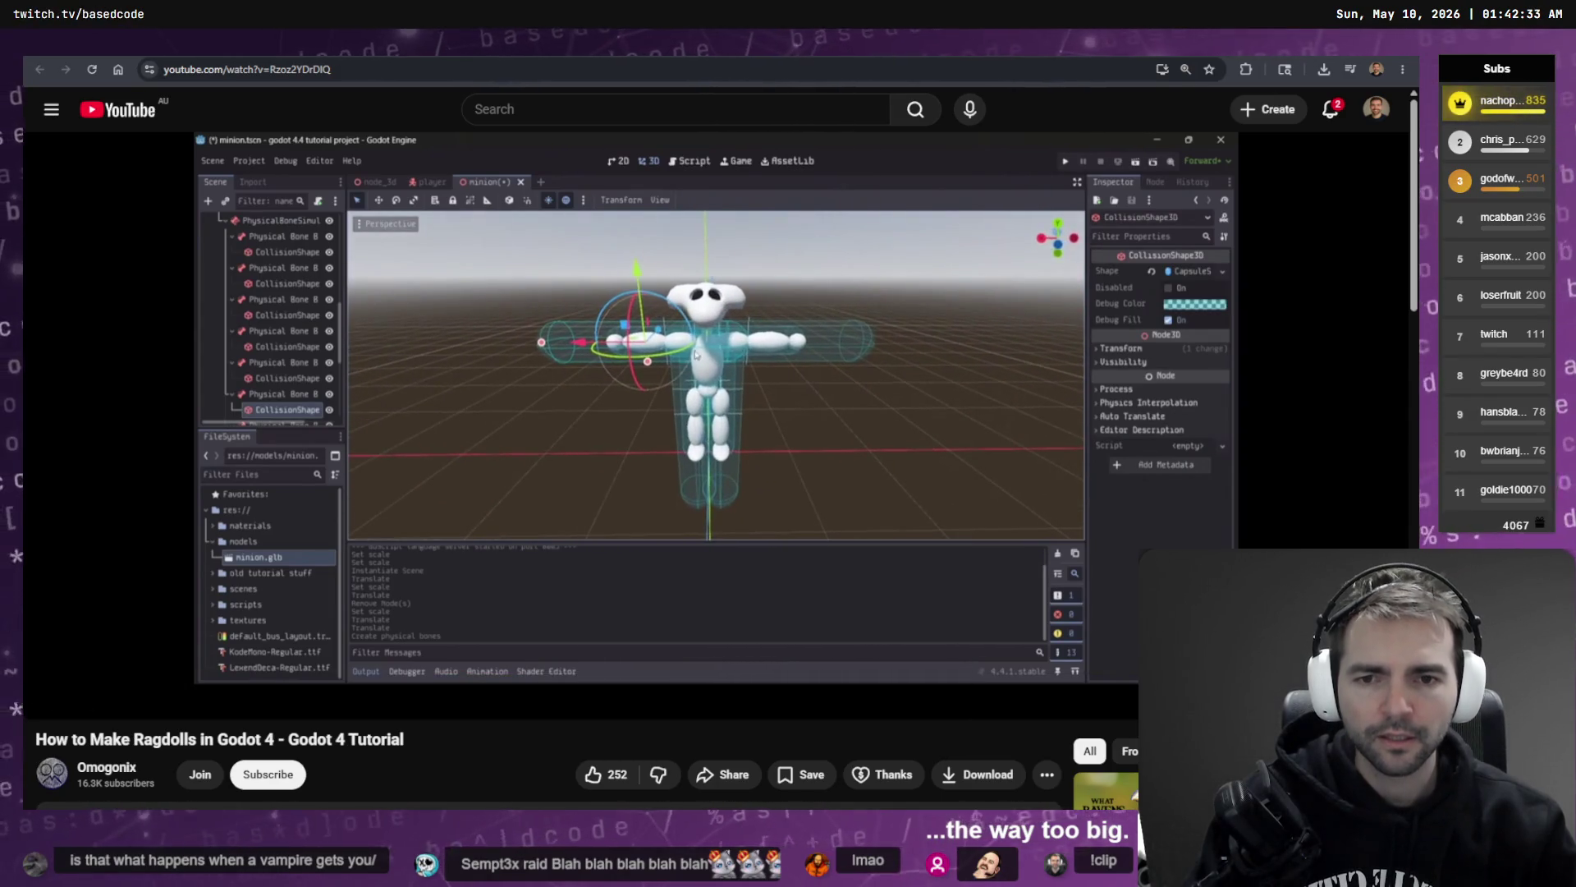
{"action": "key", "text": "f"}
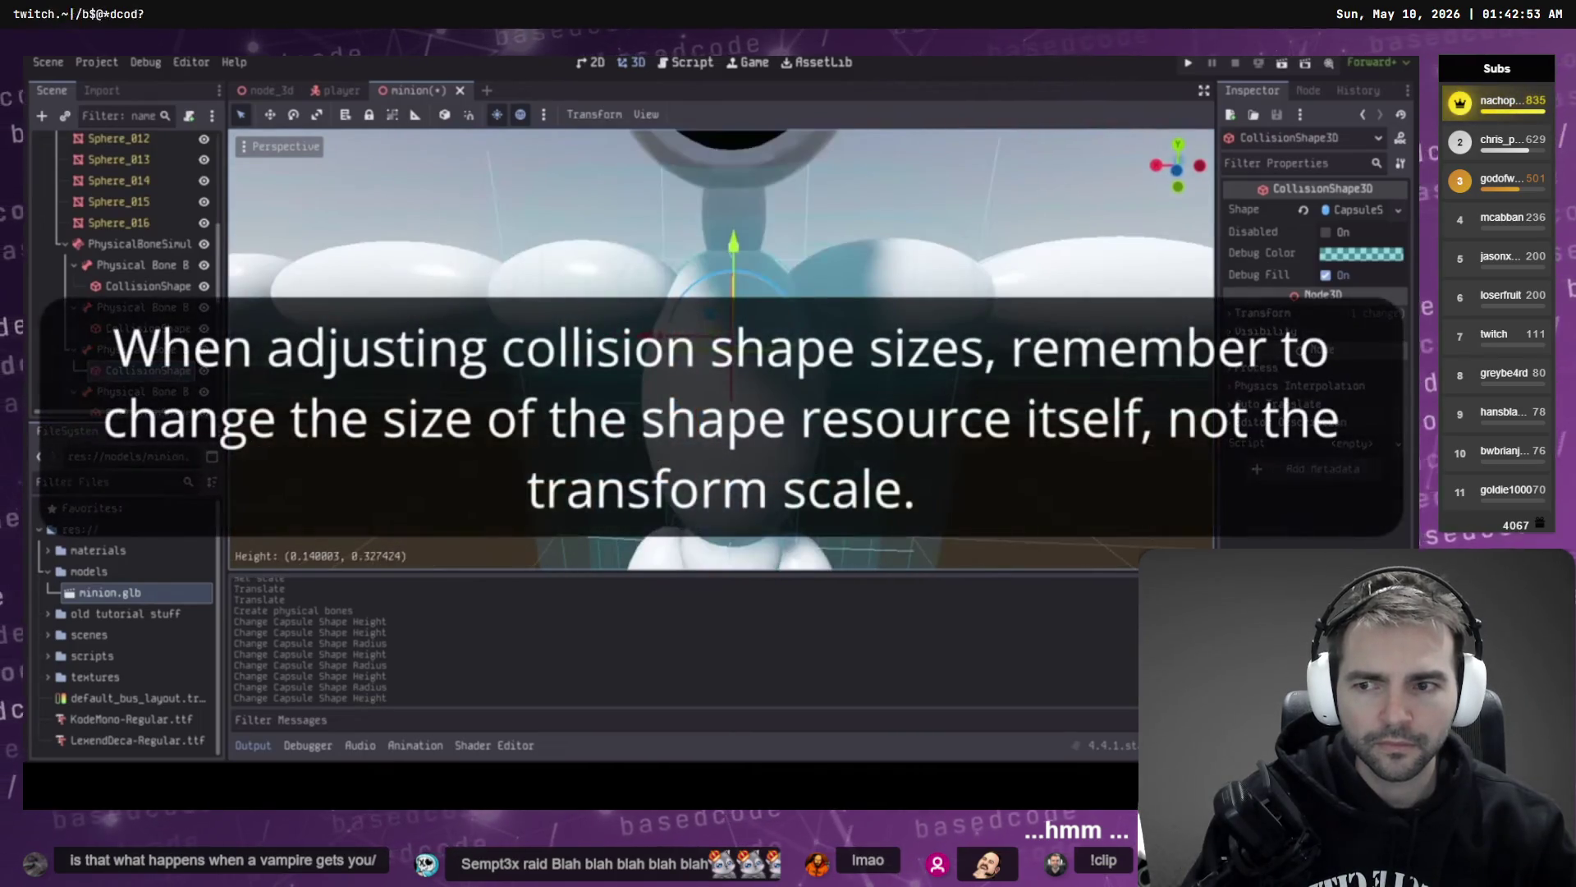
{"action": "key", "text": "Right"}
{"action": "key", "text": "Right"}
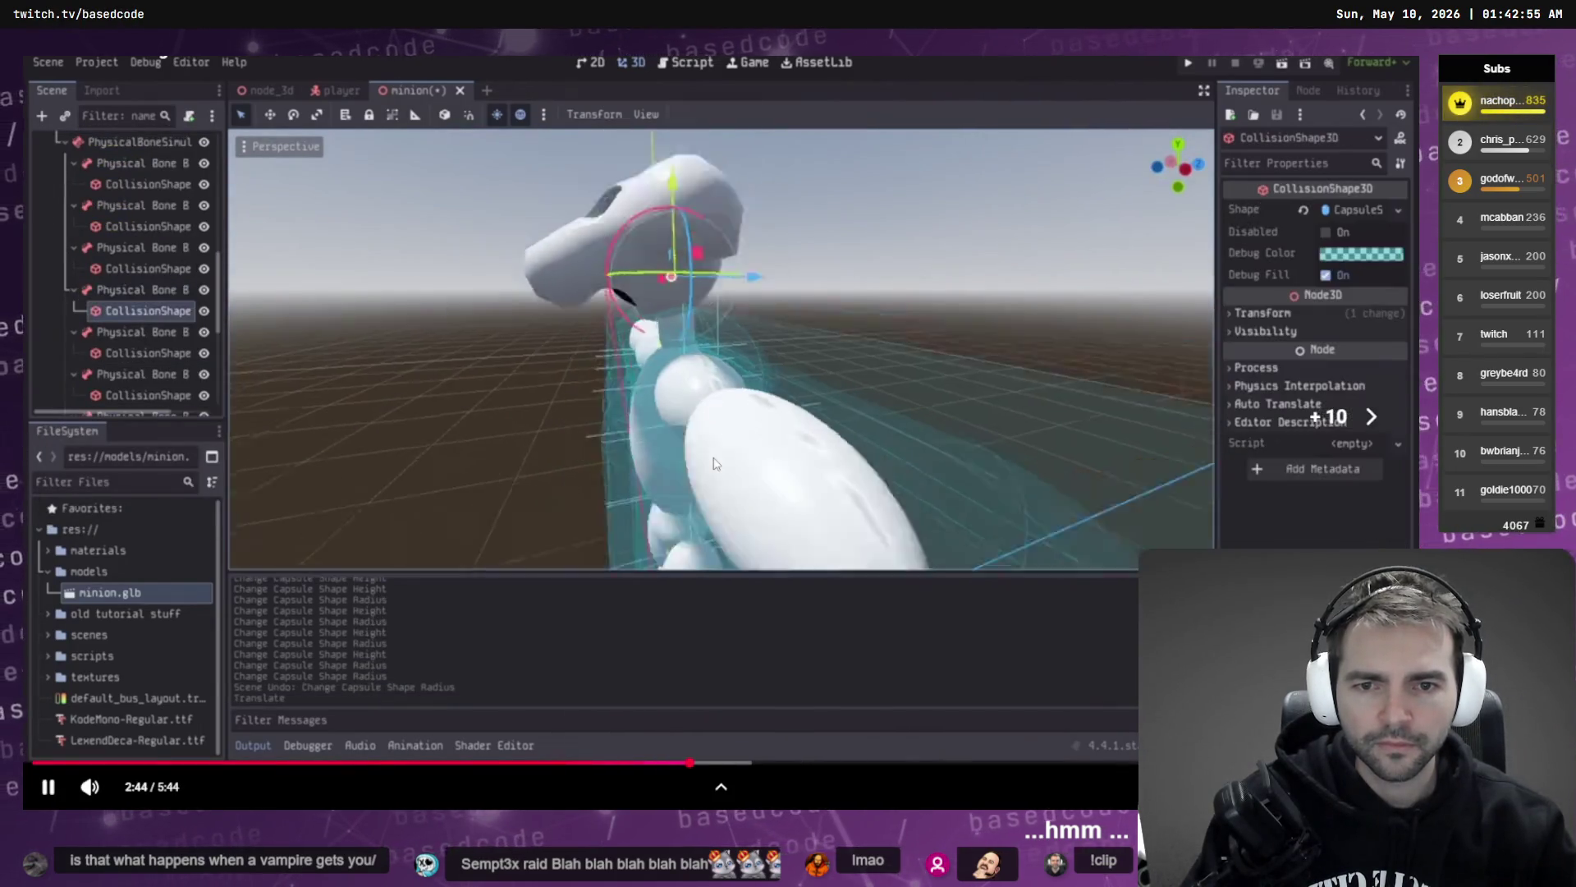
{"action": "key", "text": "Right"}
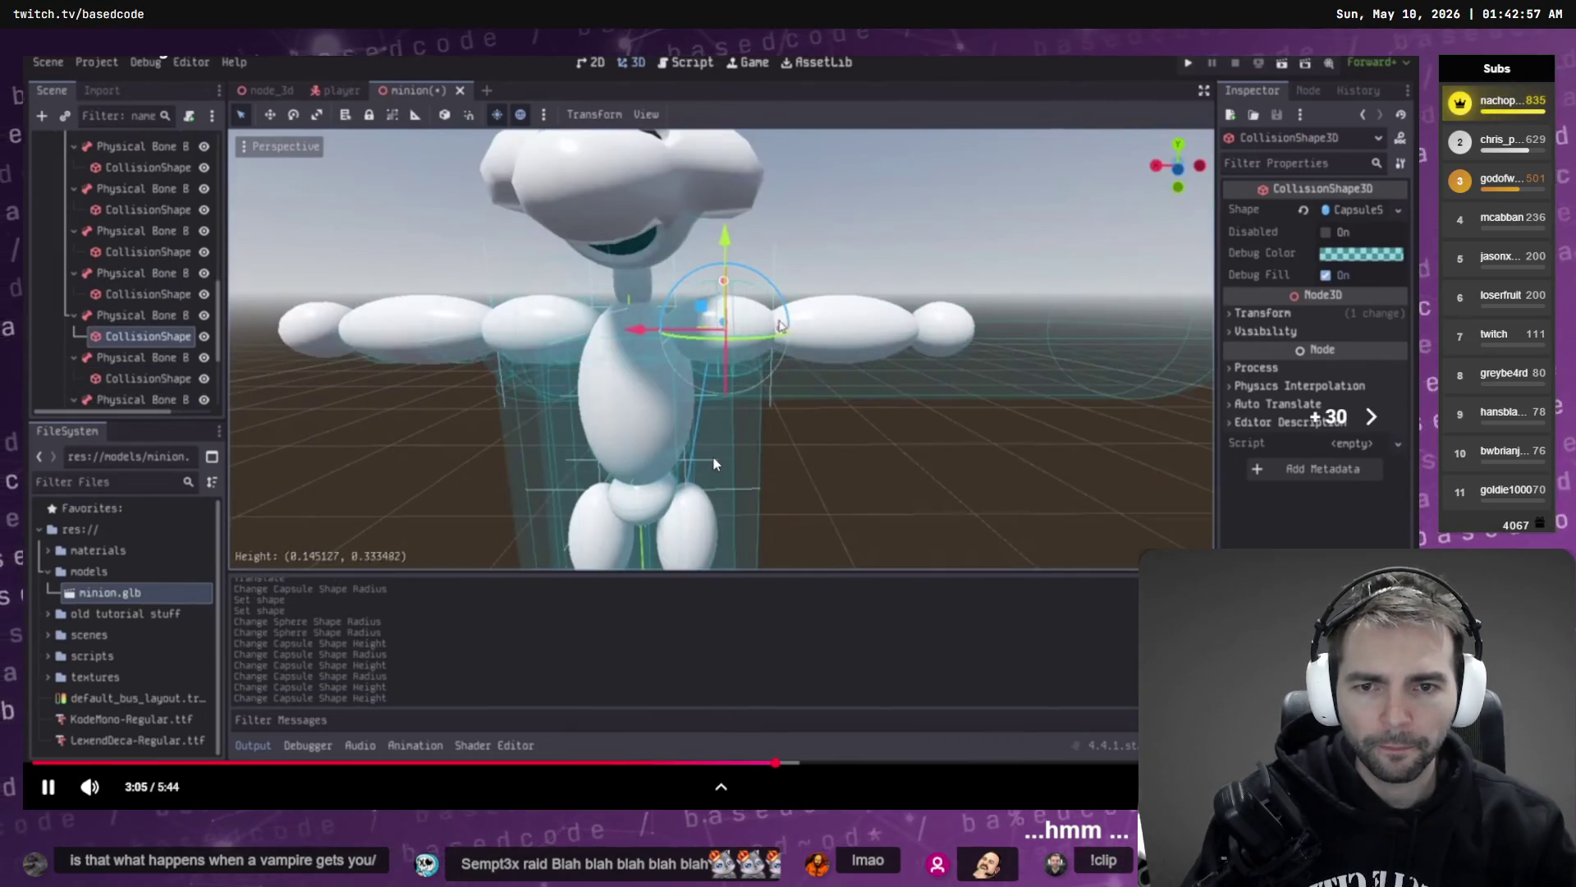
{"action": "key", "text": "Right"}
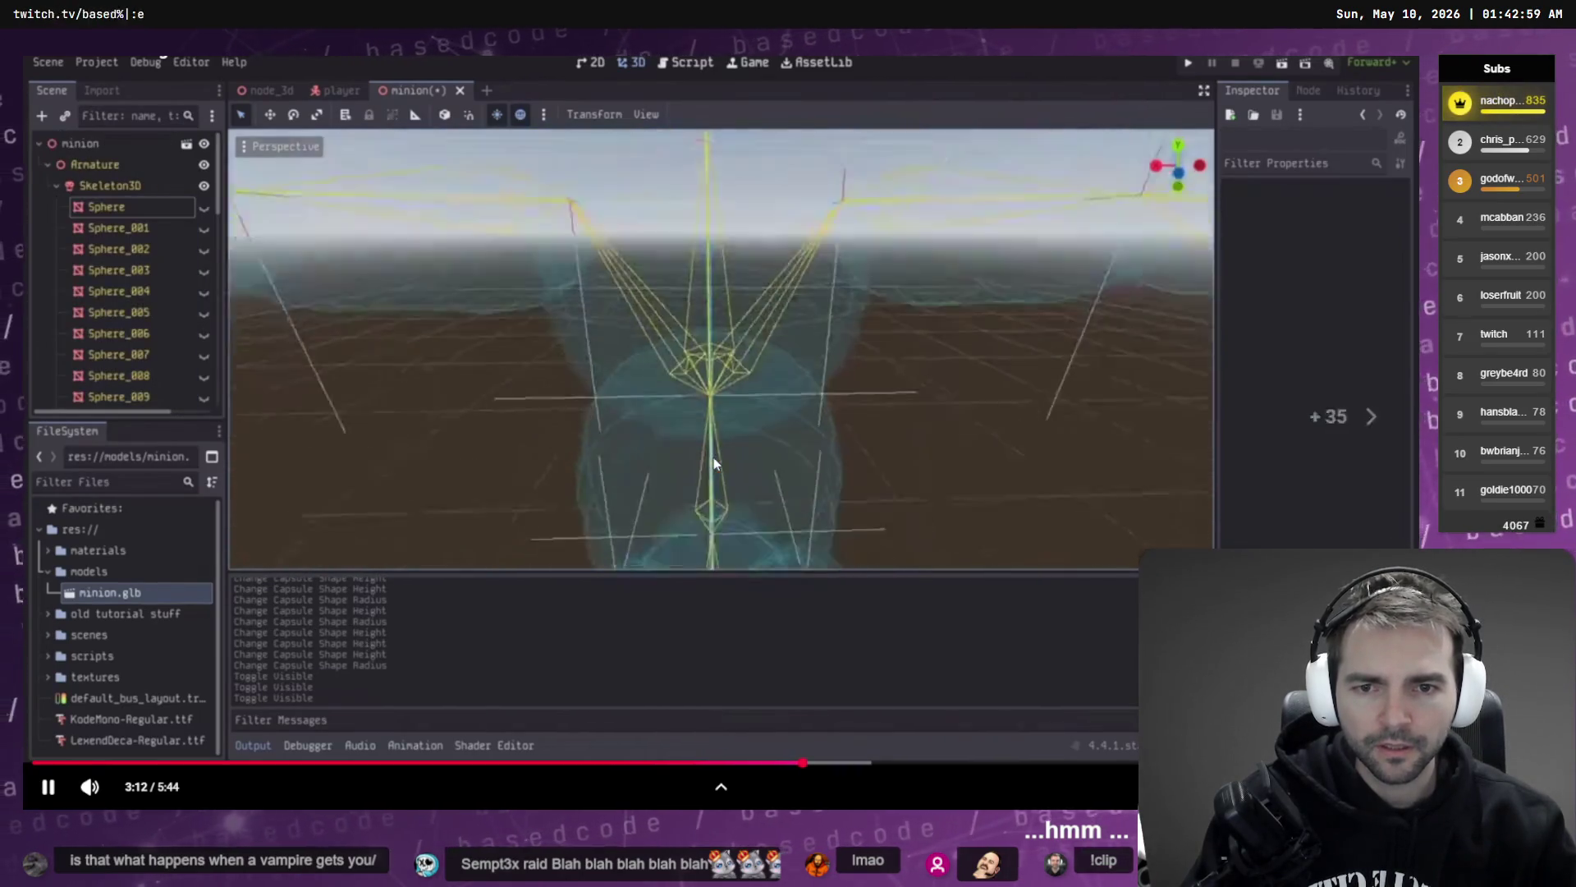
{"action": "key", "text": "Right"}
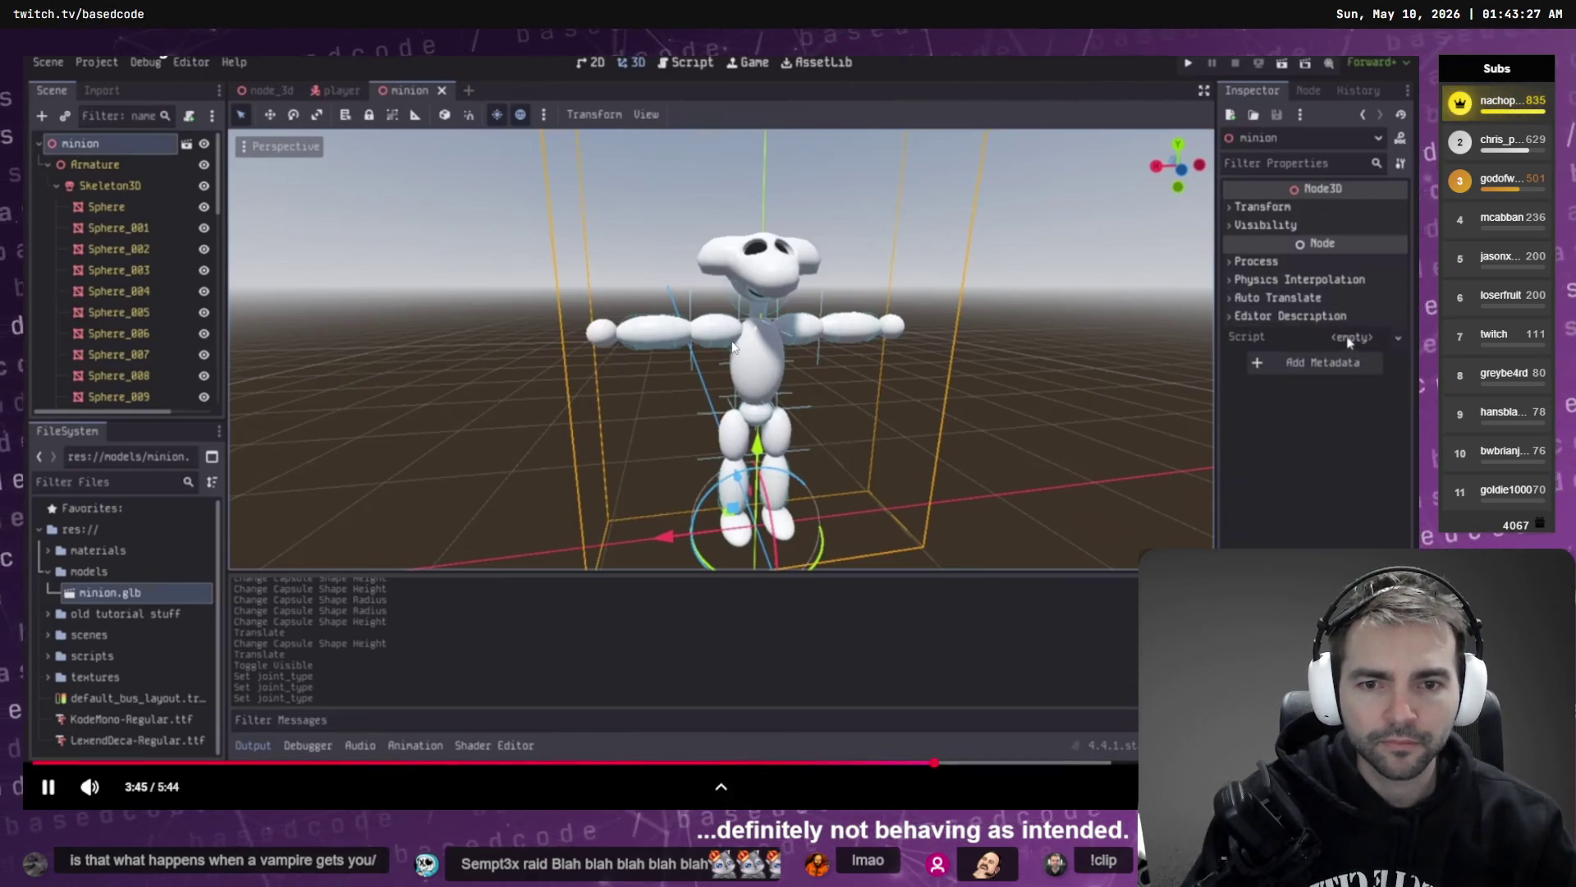
- Jump the ragdoll video to its 4:35 demo, watch it, then leave fullscreen
{"action": "left_click", "coordinate": [733, 347]}
{"action": "left_click", "coordinate": [1133, 763]}
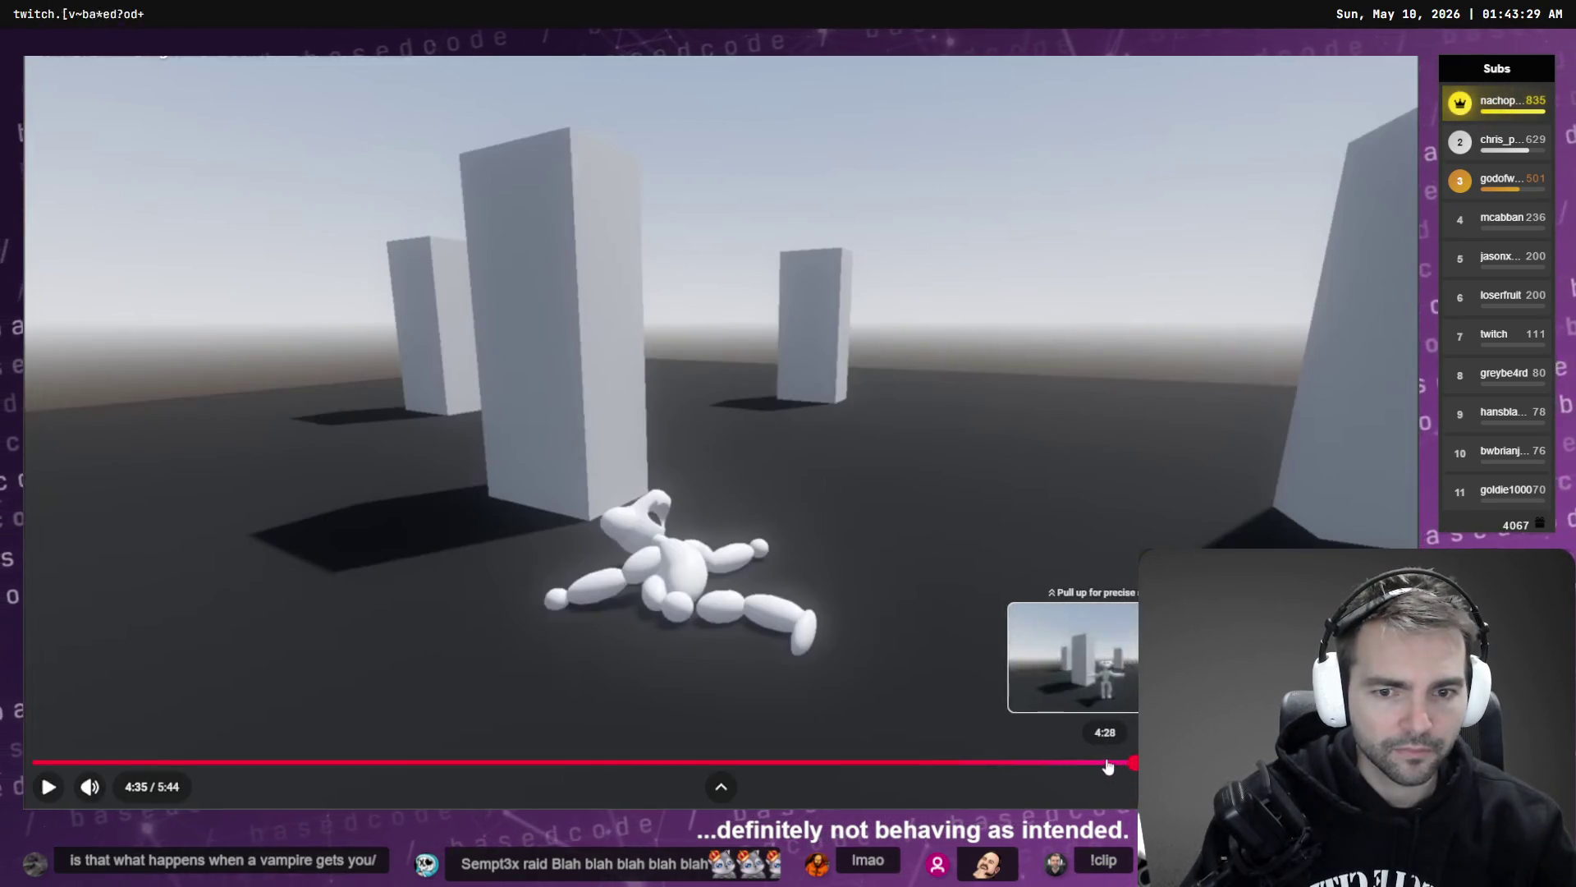
{"action": "left_click", "coordinate": [962, 667]}
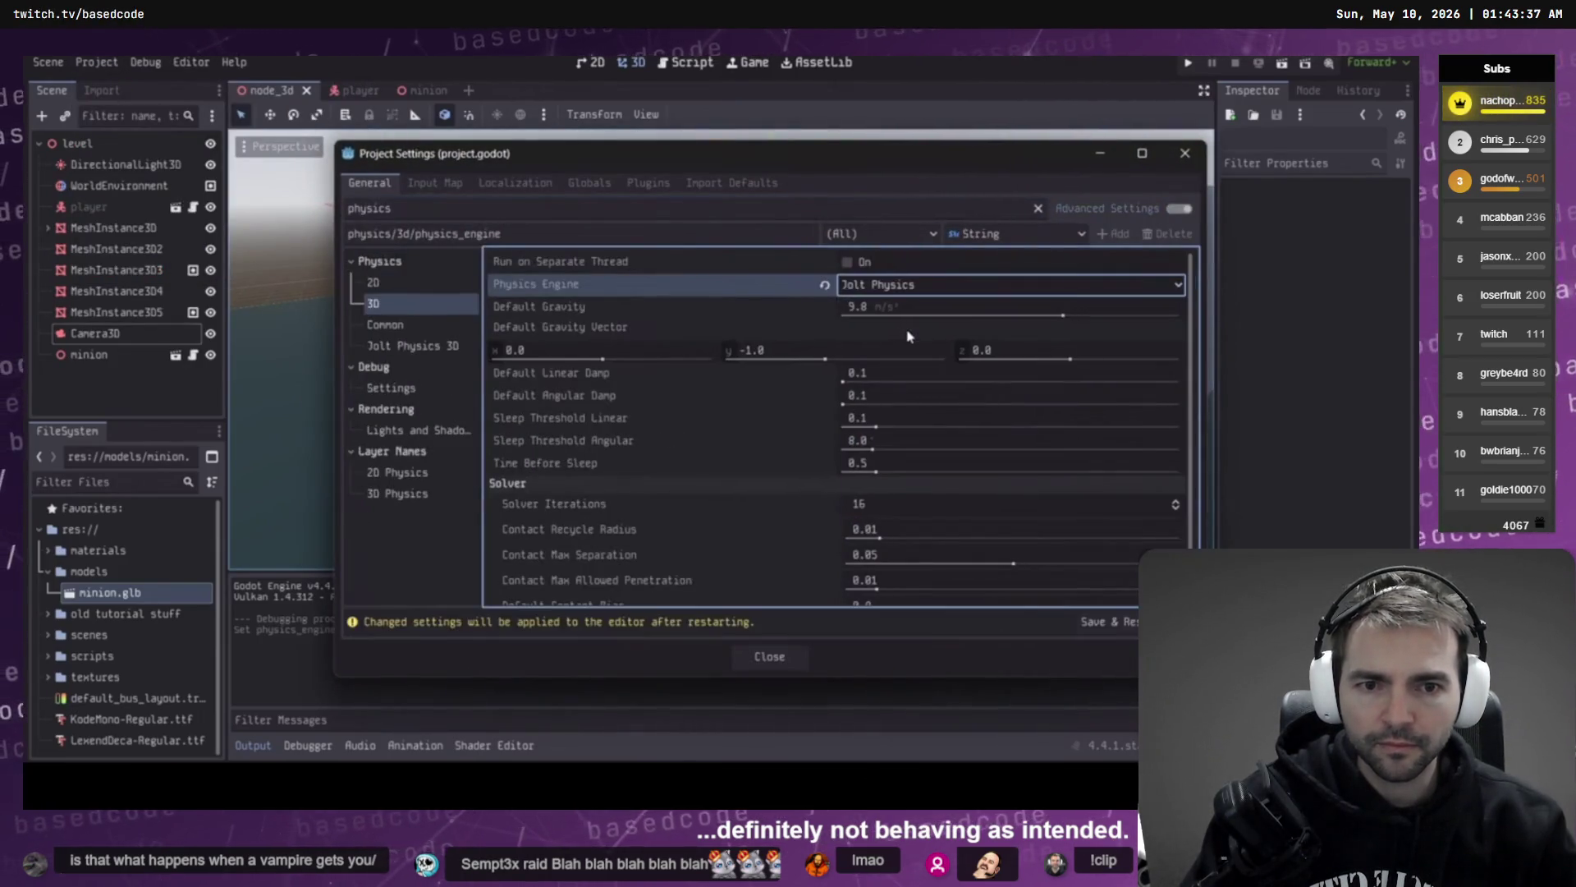
{"action": "mouse_move", "coordinate": [929, 466]}
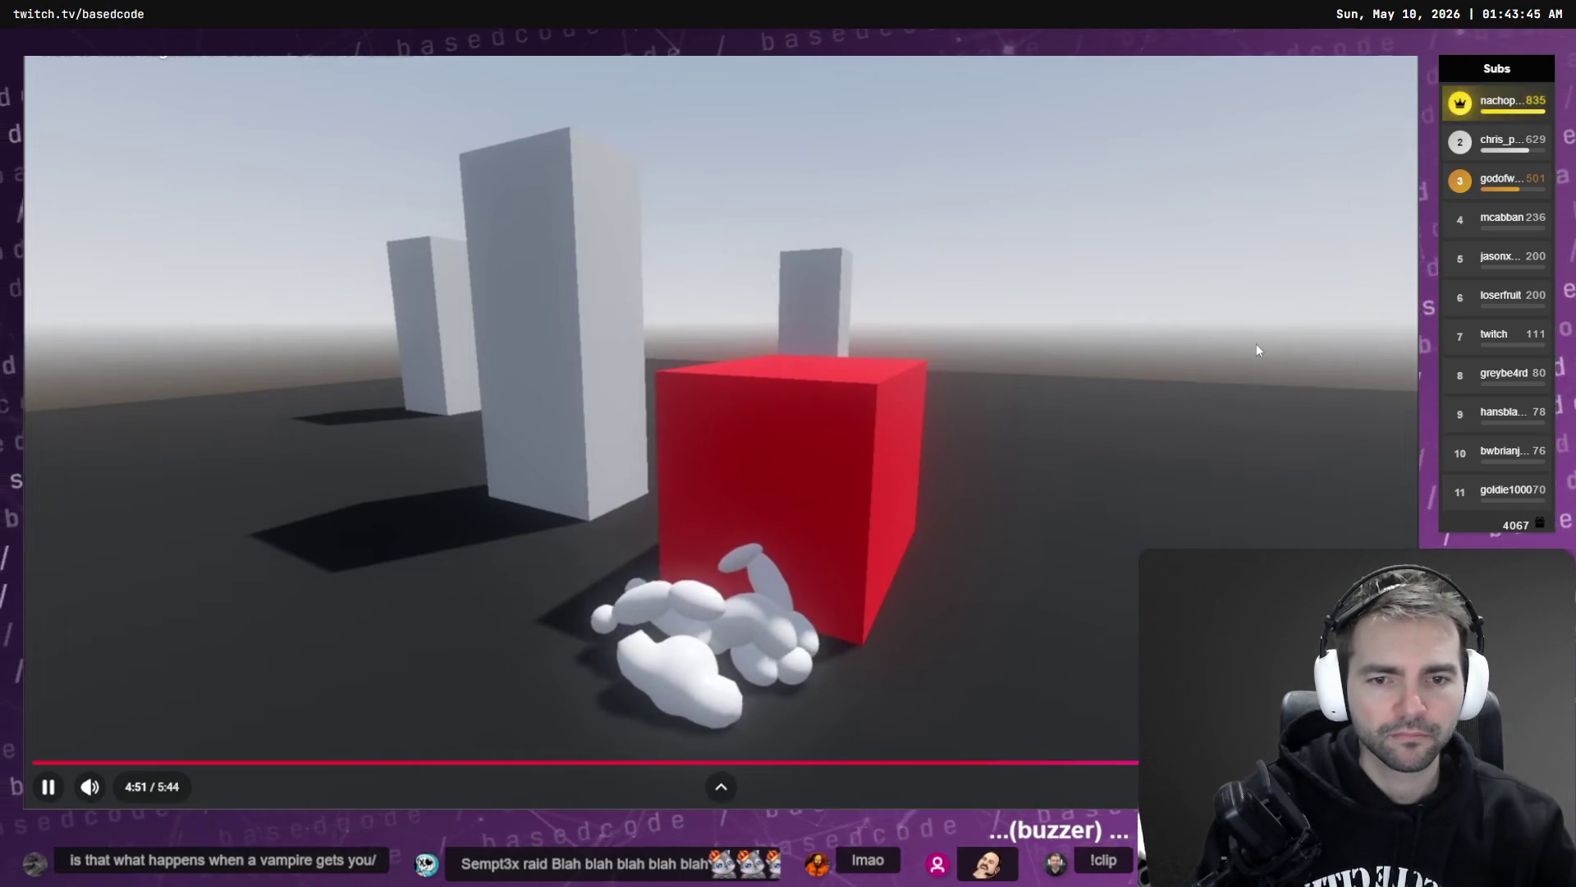
{"action": "key", "text": "alt+Left"}
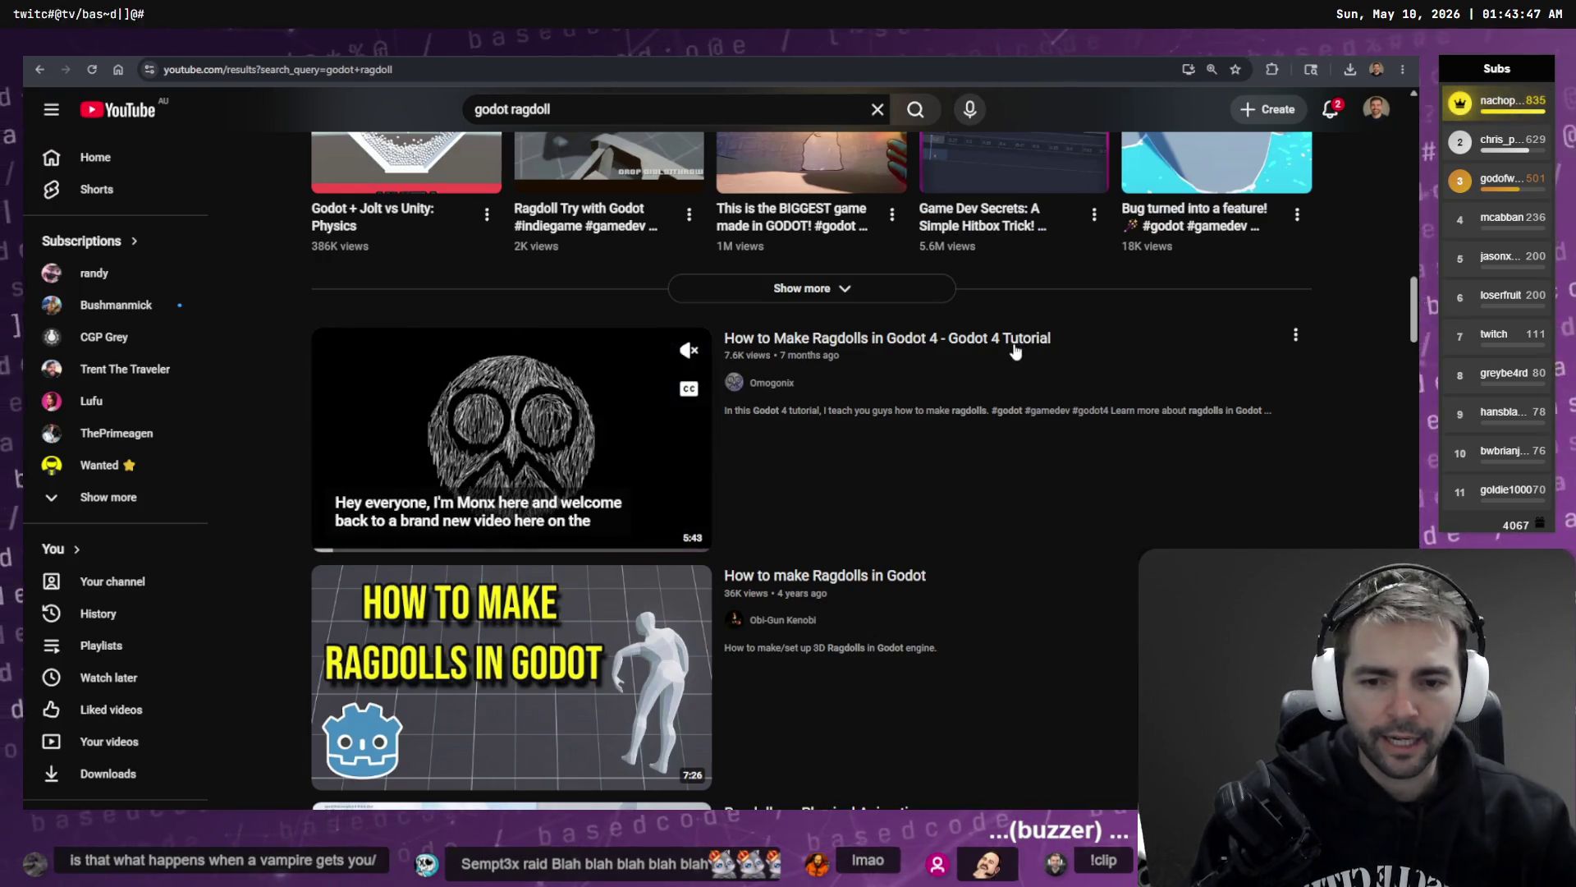
- Clear the 45 errors in Godot's debugger and reopen the feat:Damage conversation in Codex
{"action": "key", "text": "alt+Tab"}
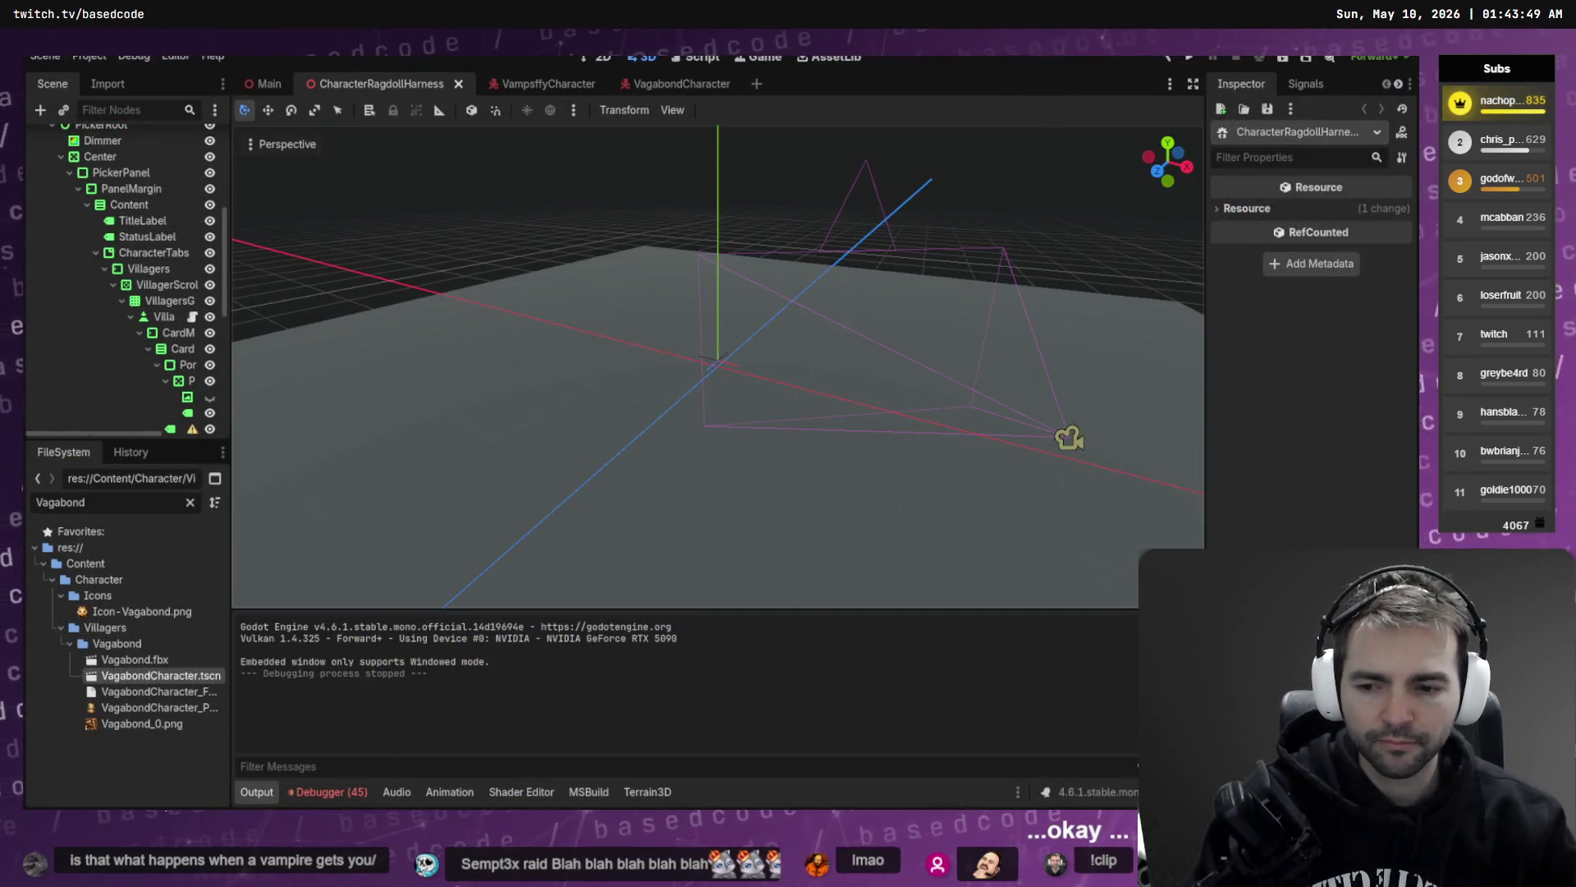
{"action": "left_click", "coordinate": [326, 791]}
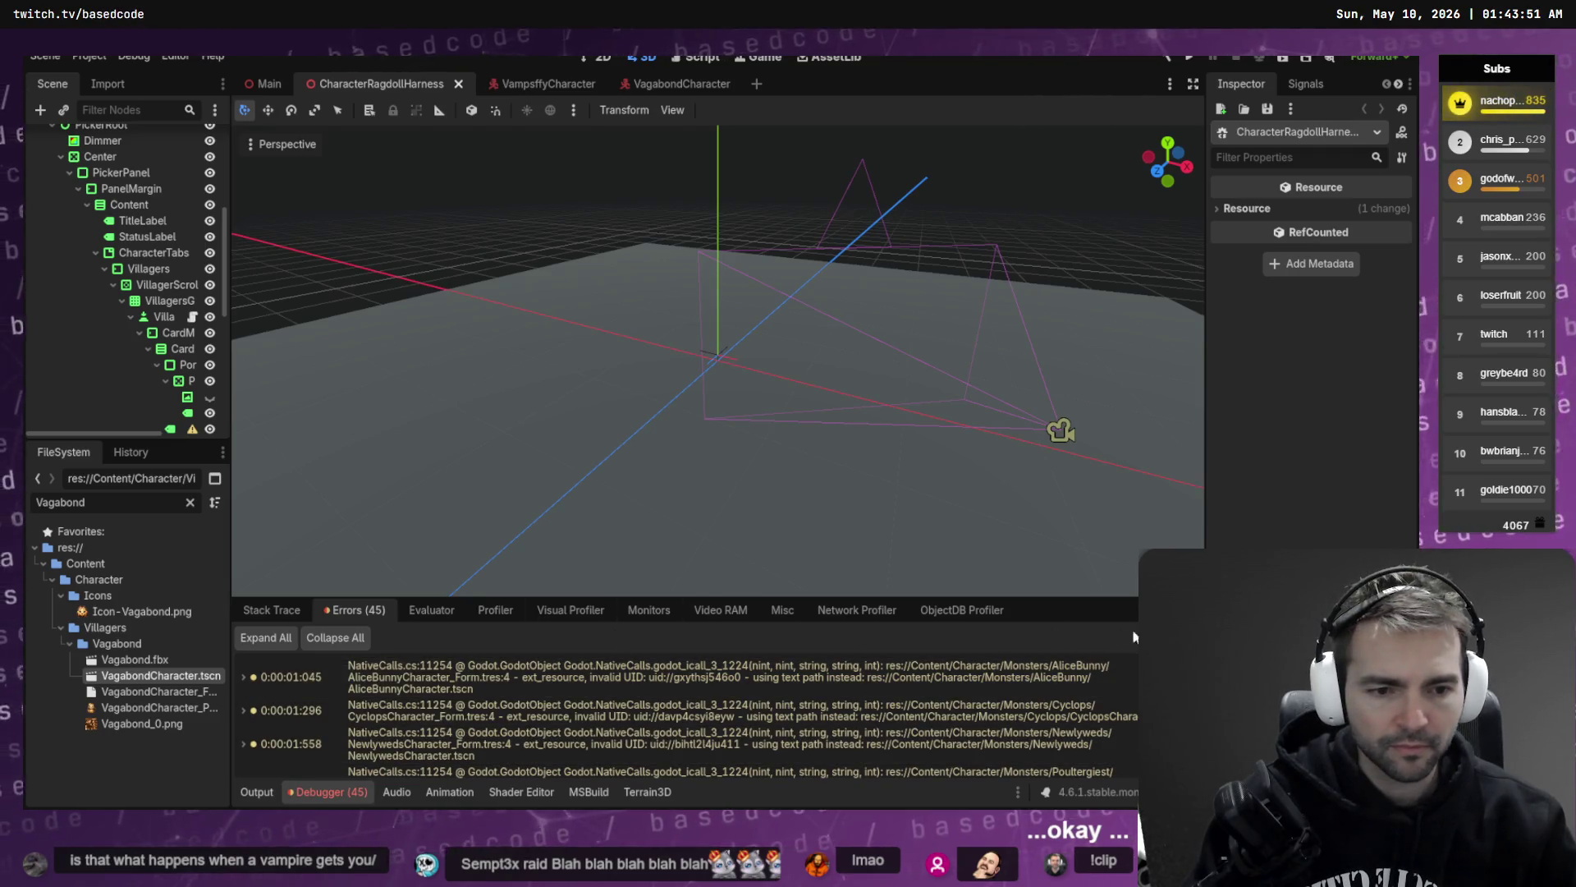
{"action": "key", "text": "F5"}
{"action": "key", "text": "alt+Tab"}
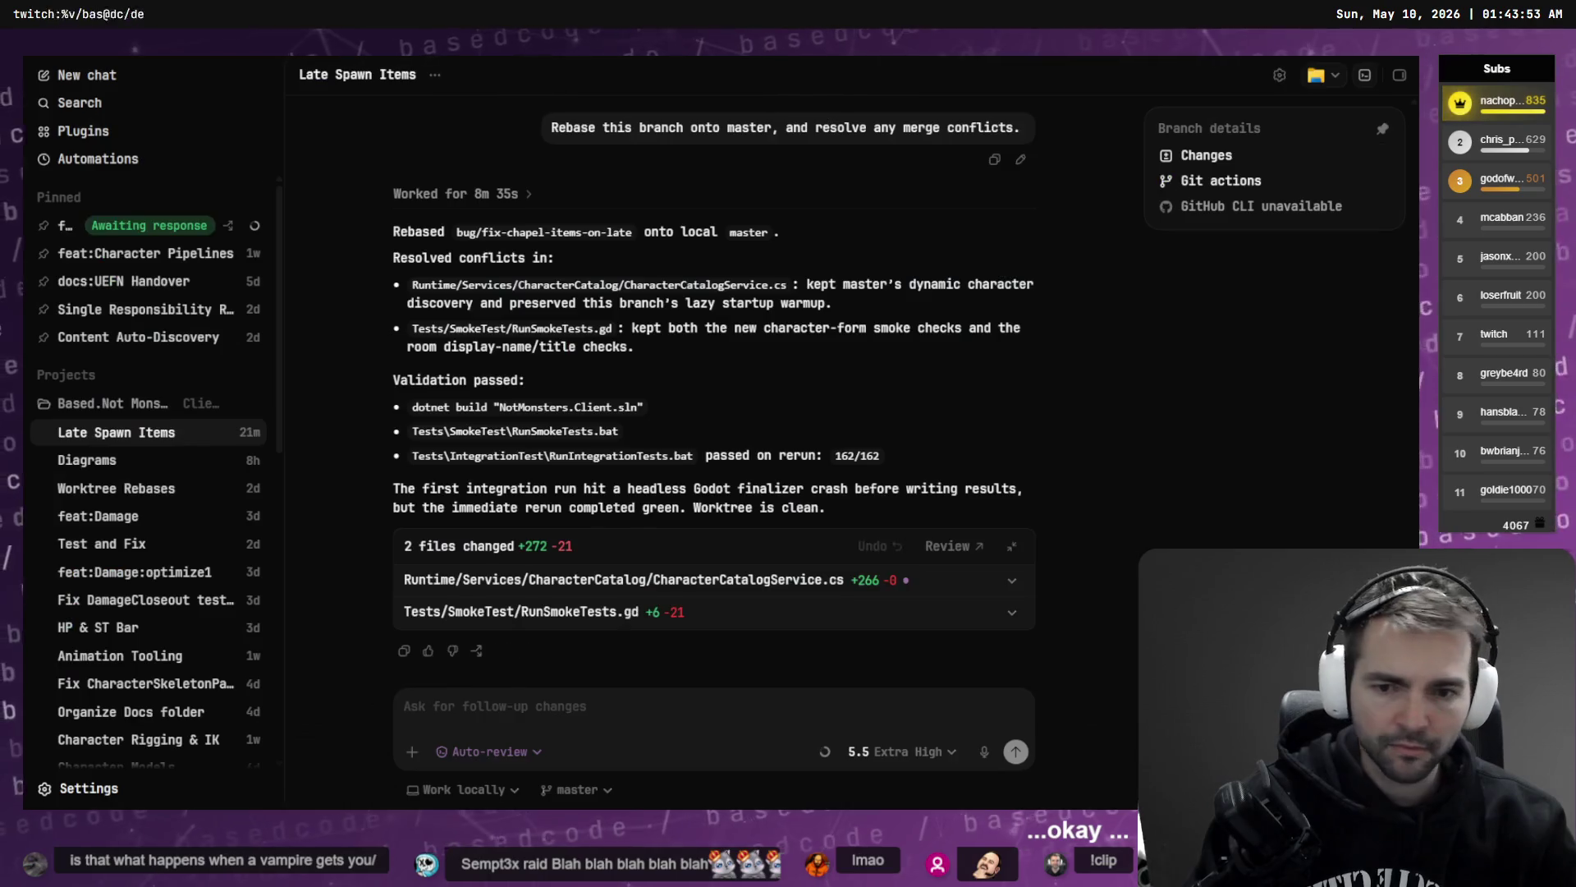
{"action": "left_click", "coordinate": [131, 224]}
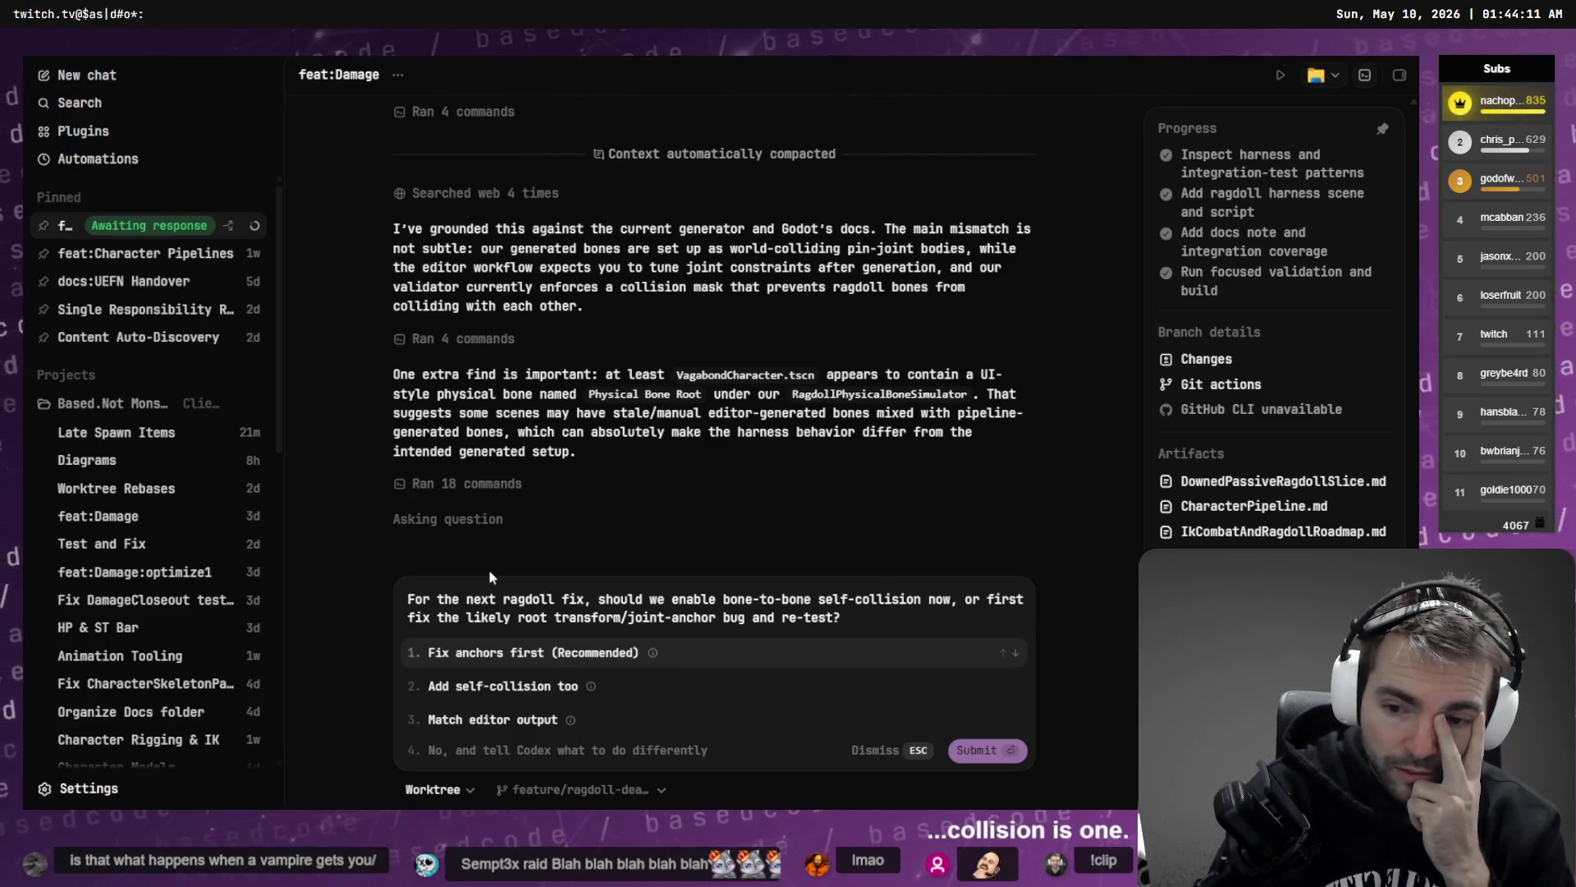
- Answer the ragdoll-fix question with a dictated custom reply requesting external research first
{"action": "left_click", "coordinate": [535, 750]}
{"action": "key", "text": "ctrl+m"}
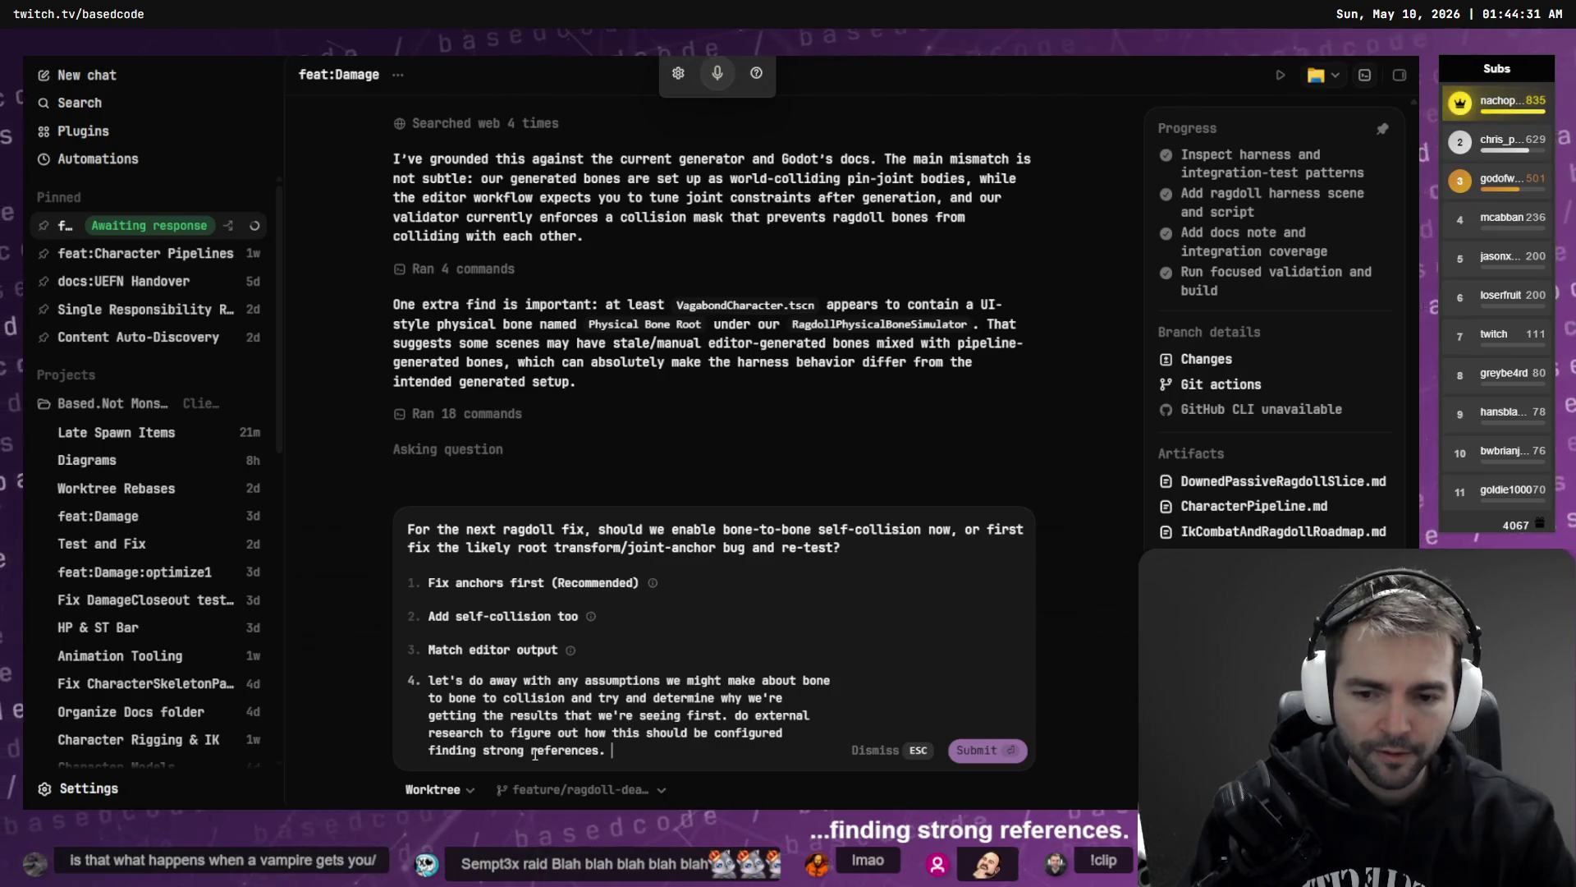
{"action": "key", "text": "ctrl+m"}
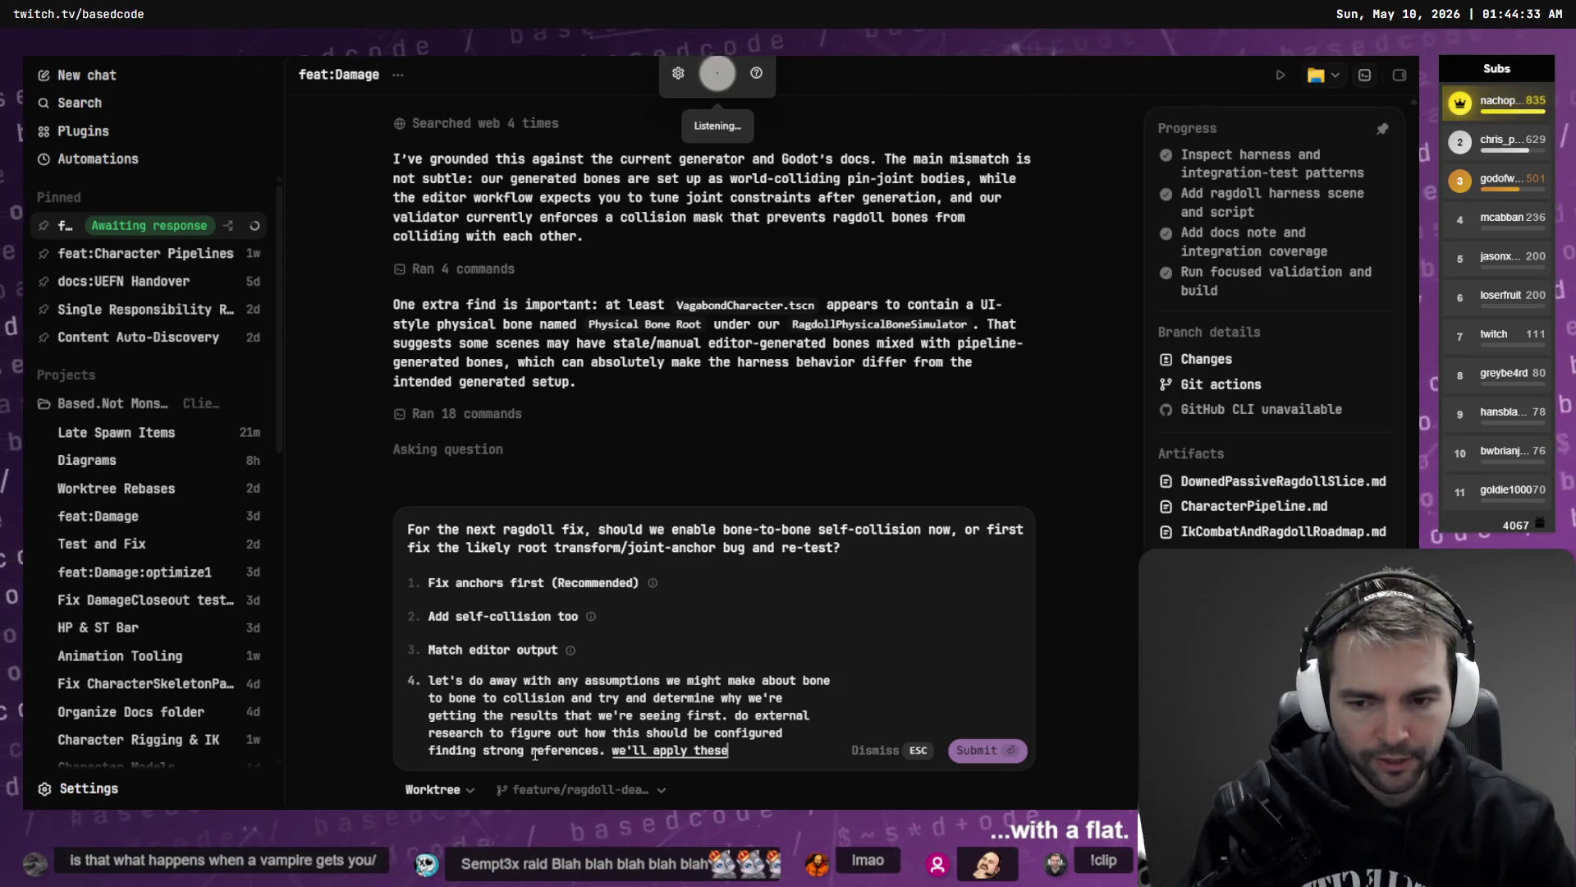
{"action": "key", "text": "ctrl+m"}
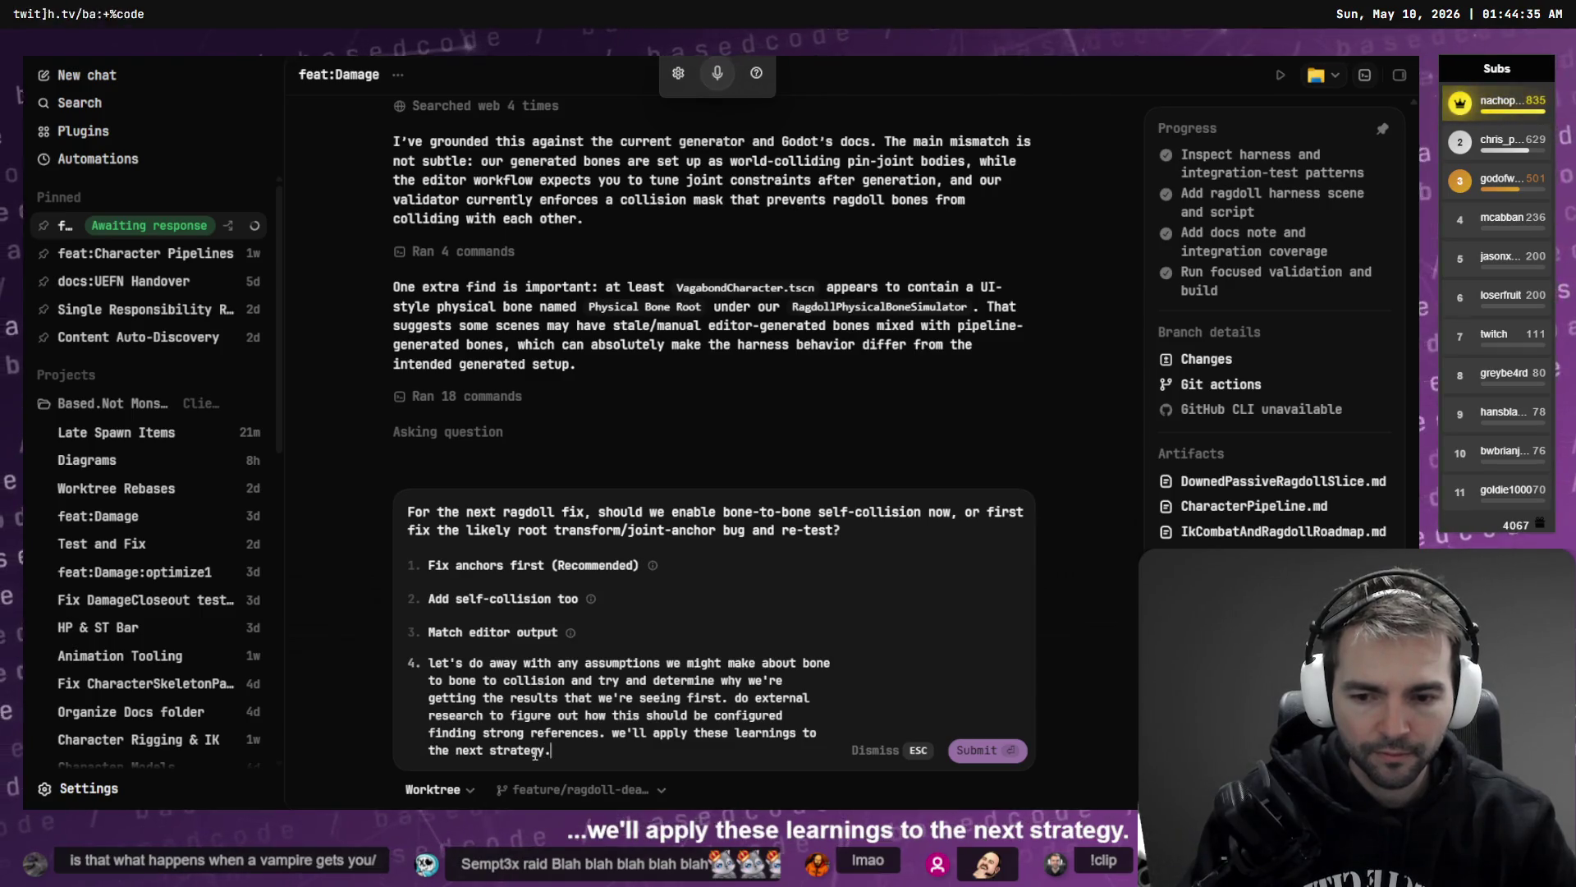
{"action": "key", "text": "Return"}
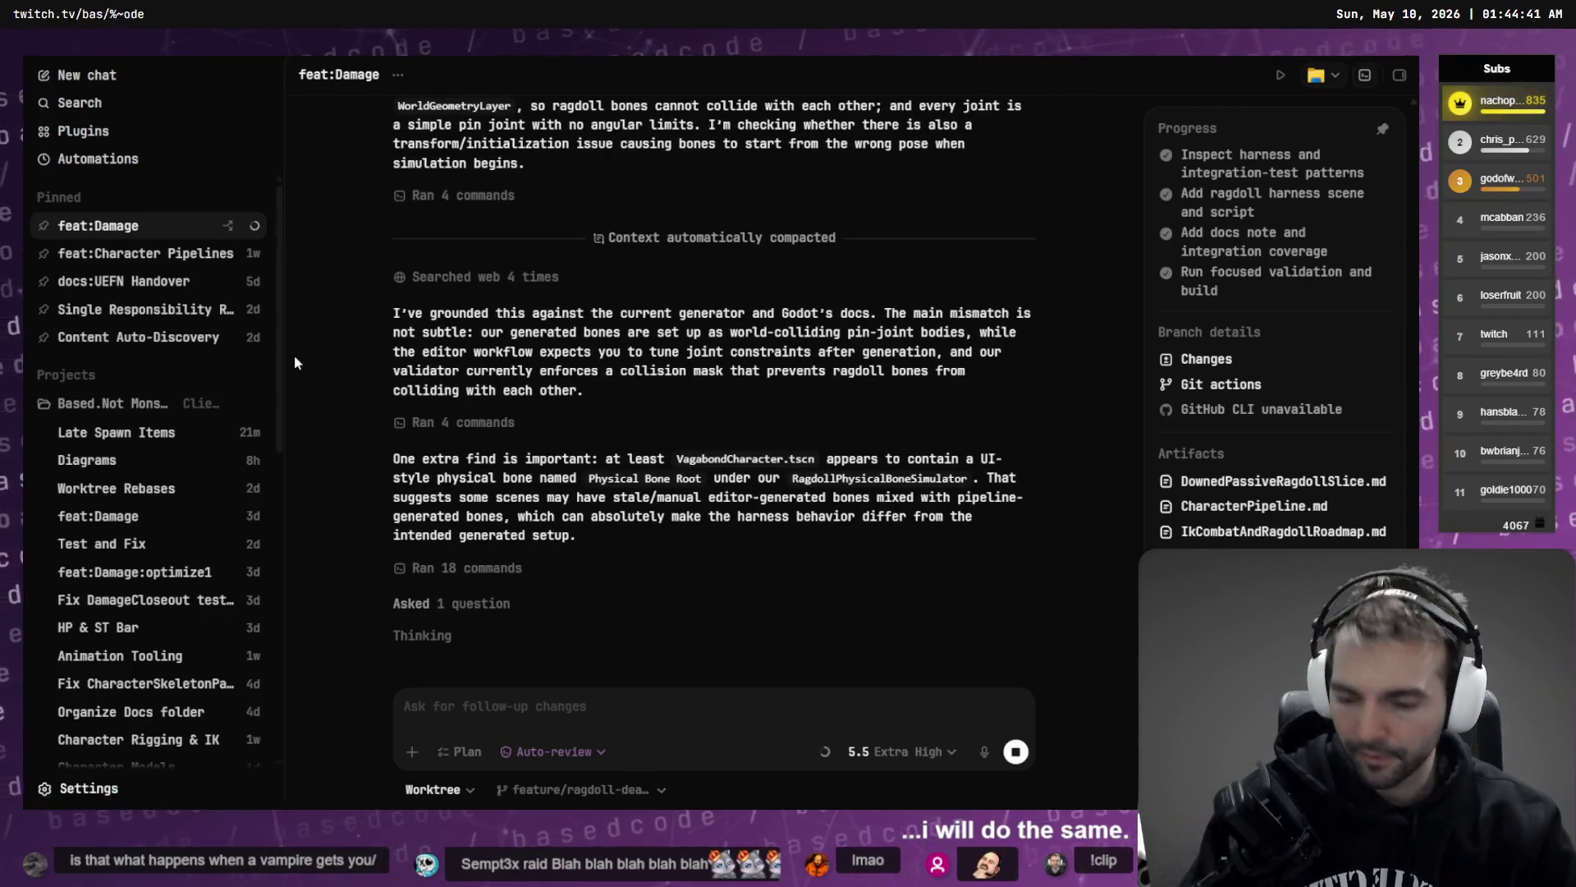
{"action": "key", "text": "super+1"}
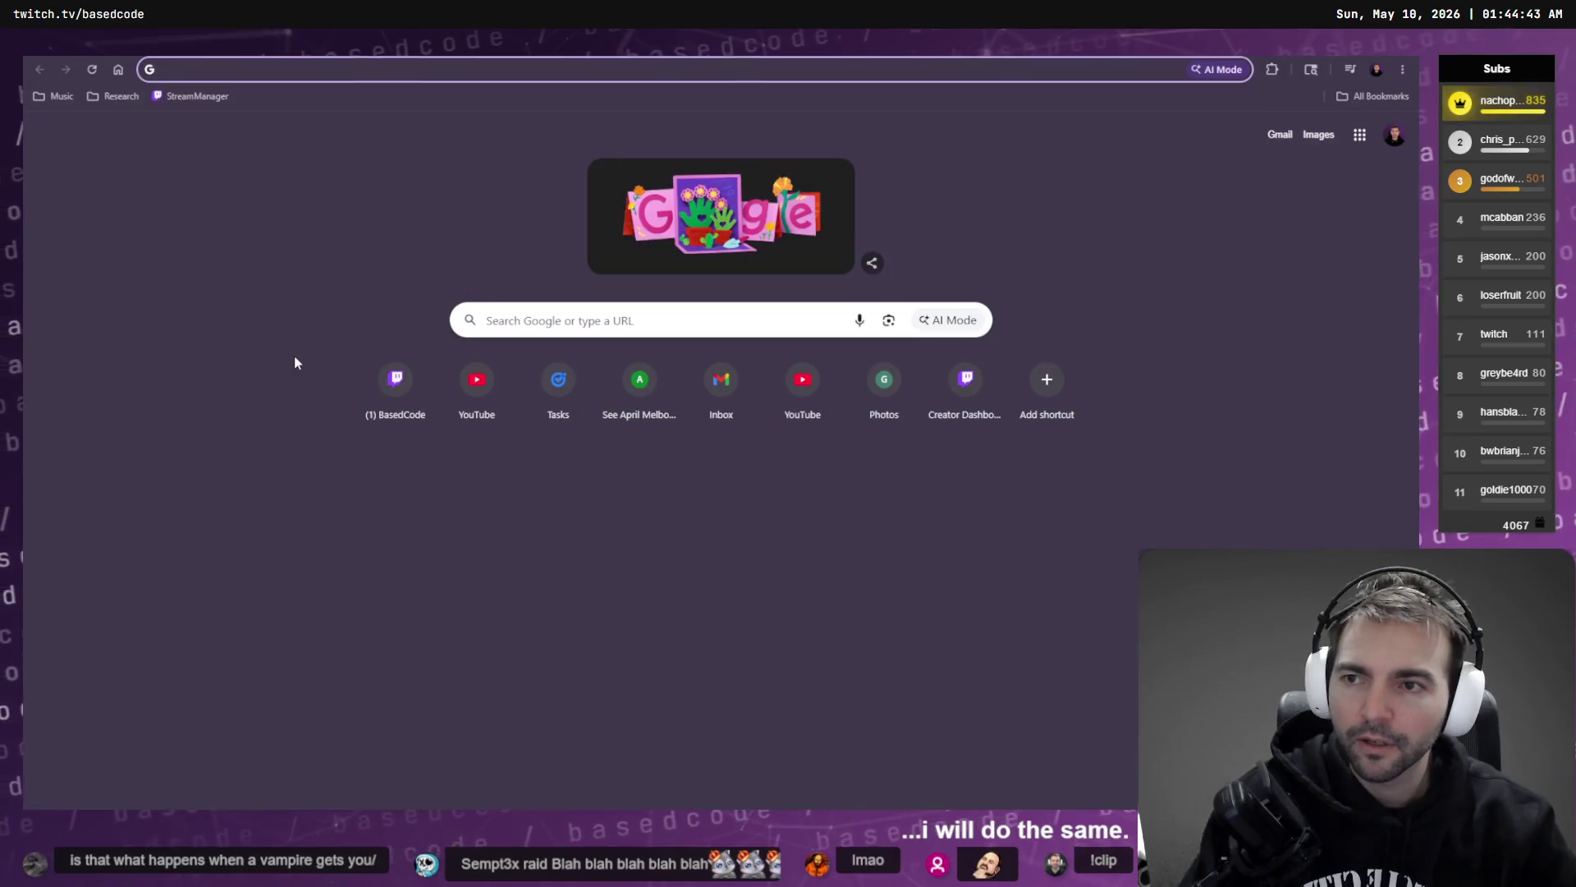
- Load youtube.com and search 'godot ragdoll 3d' using the search suggestion
{"action": "type", "text": "youtube.com"}
{"action": "key", "text": "Return"}
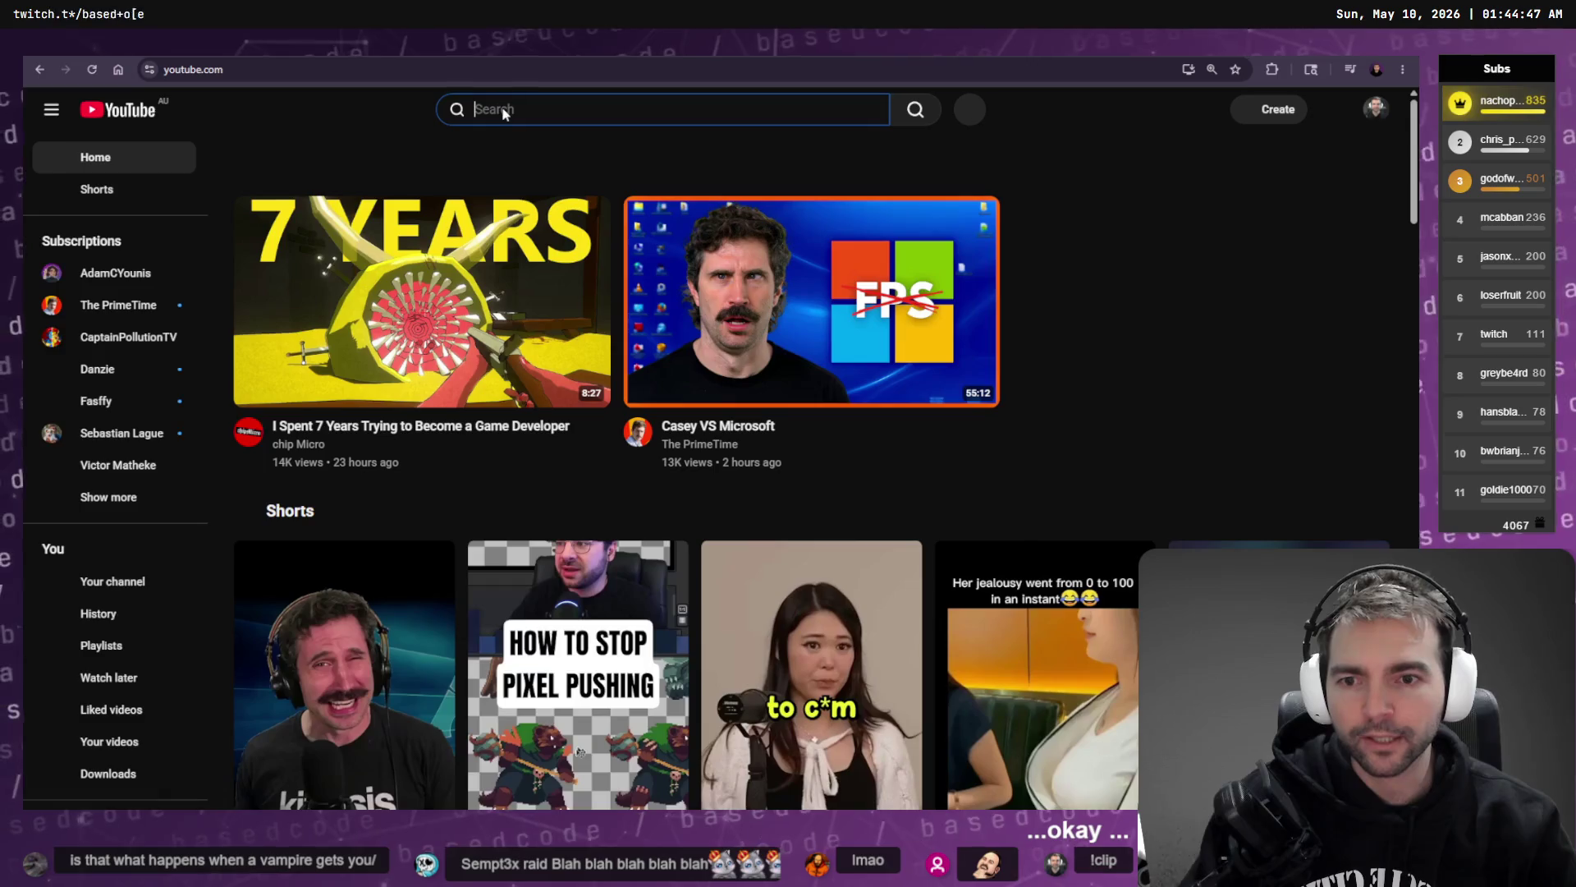
{"action": "left_click", "coordinate": [504, 110]}
{"action": "type", "text": "Ragdoll"}
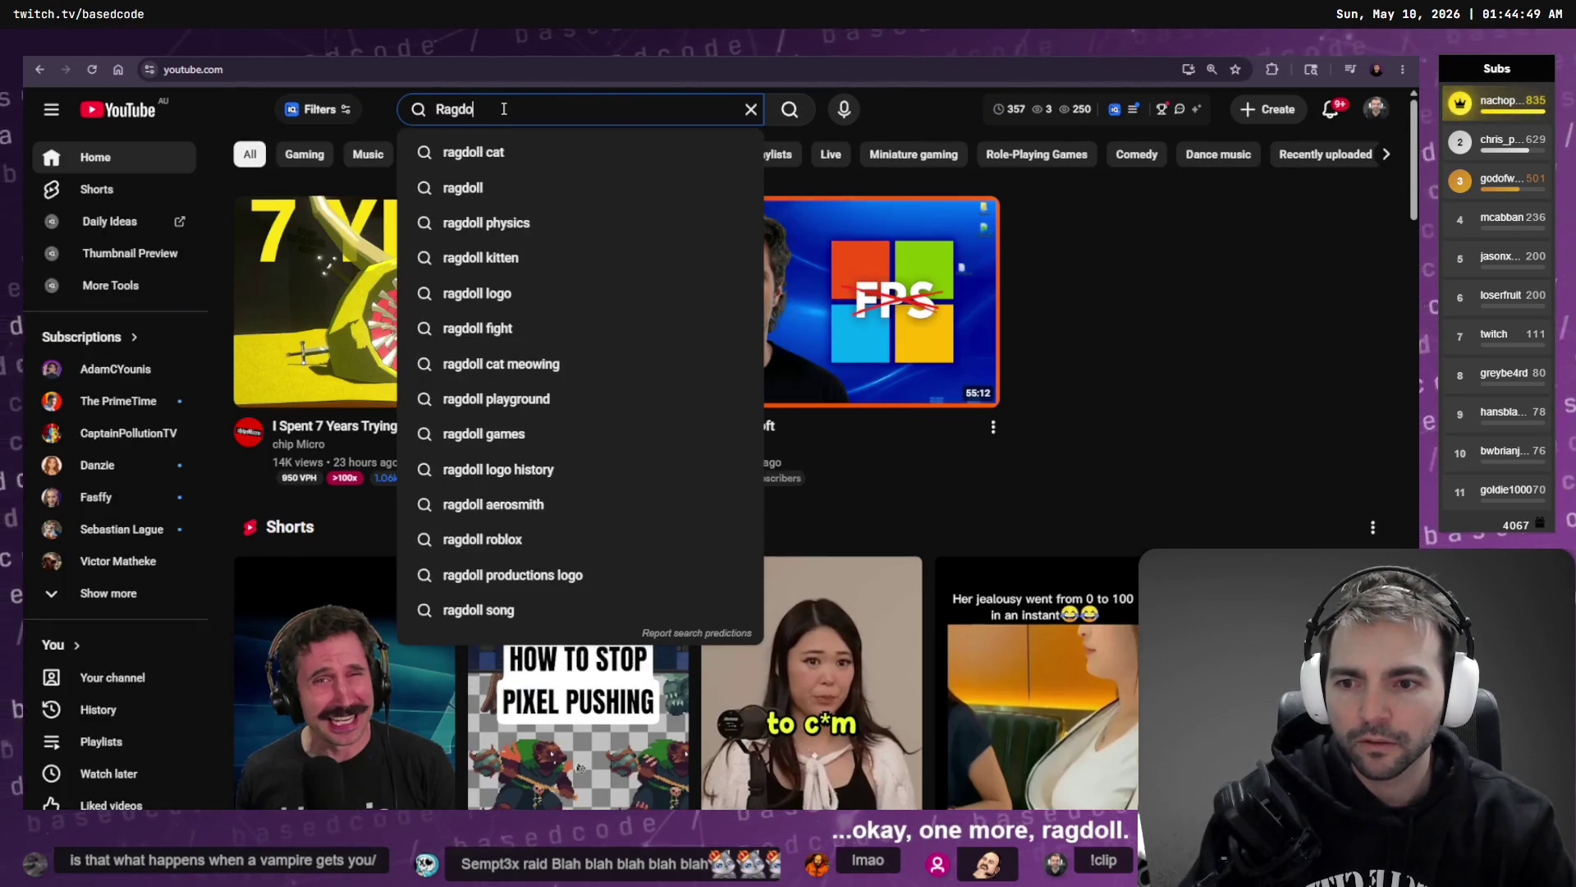
{"action": "key", "text": "ctrl+a"}
{"action": "type", "text": "god"}
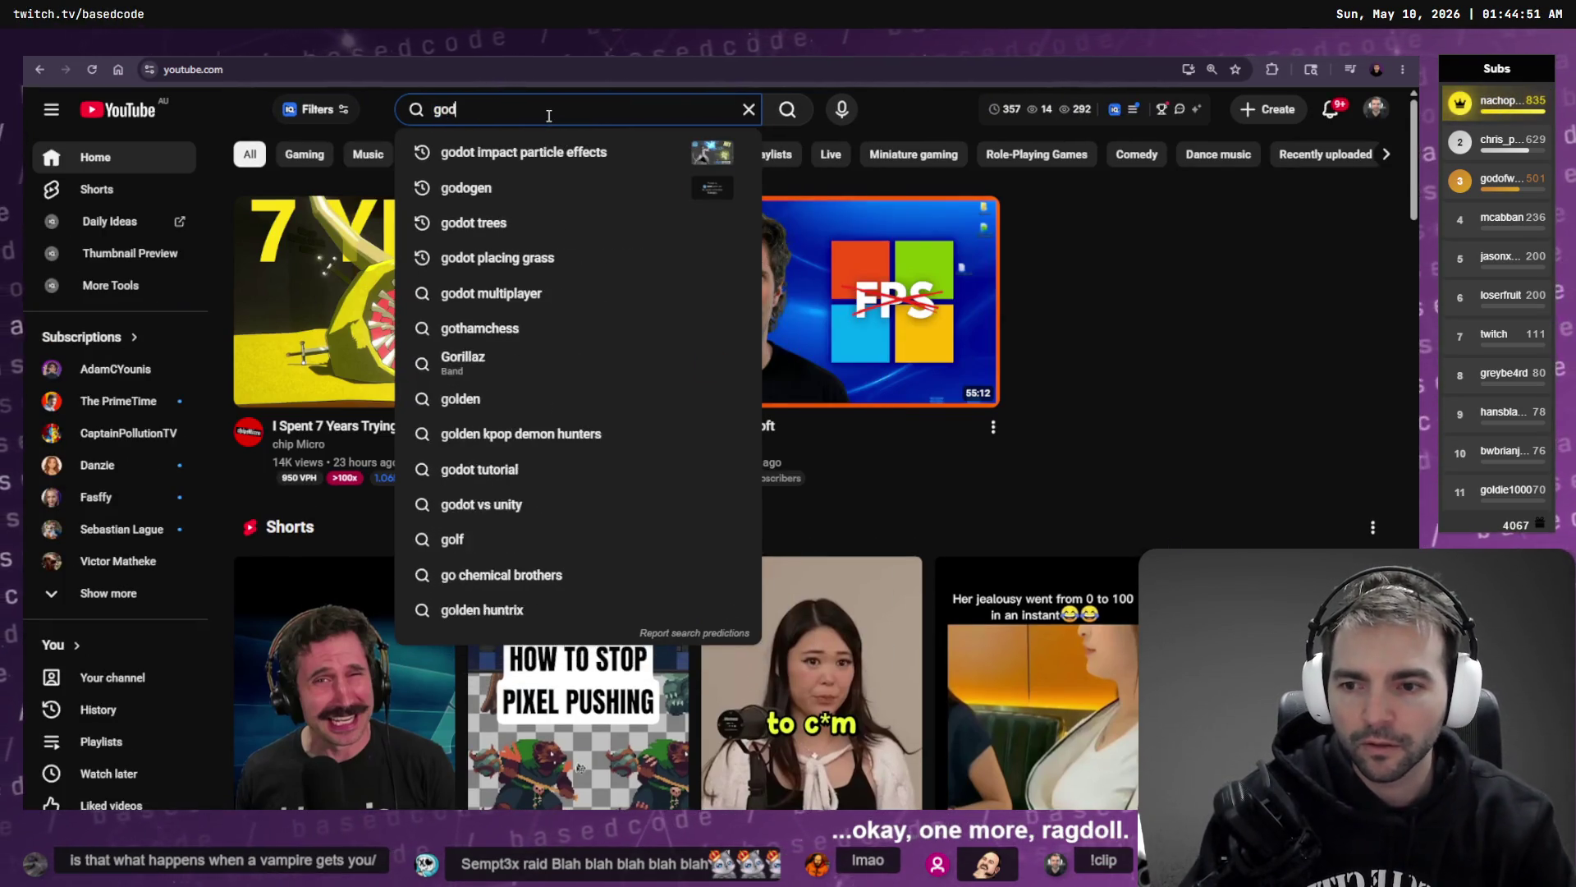
{"action": "type", "text": "ot ragdoll"}
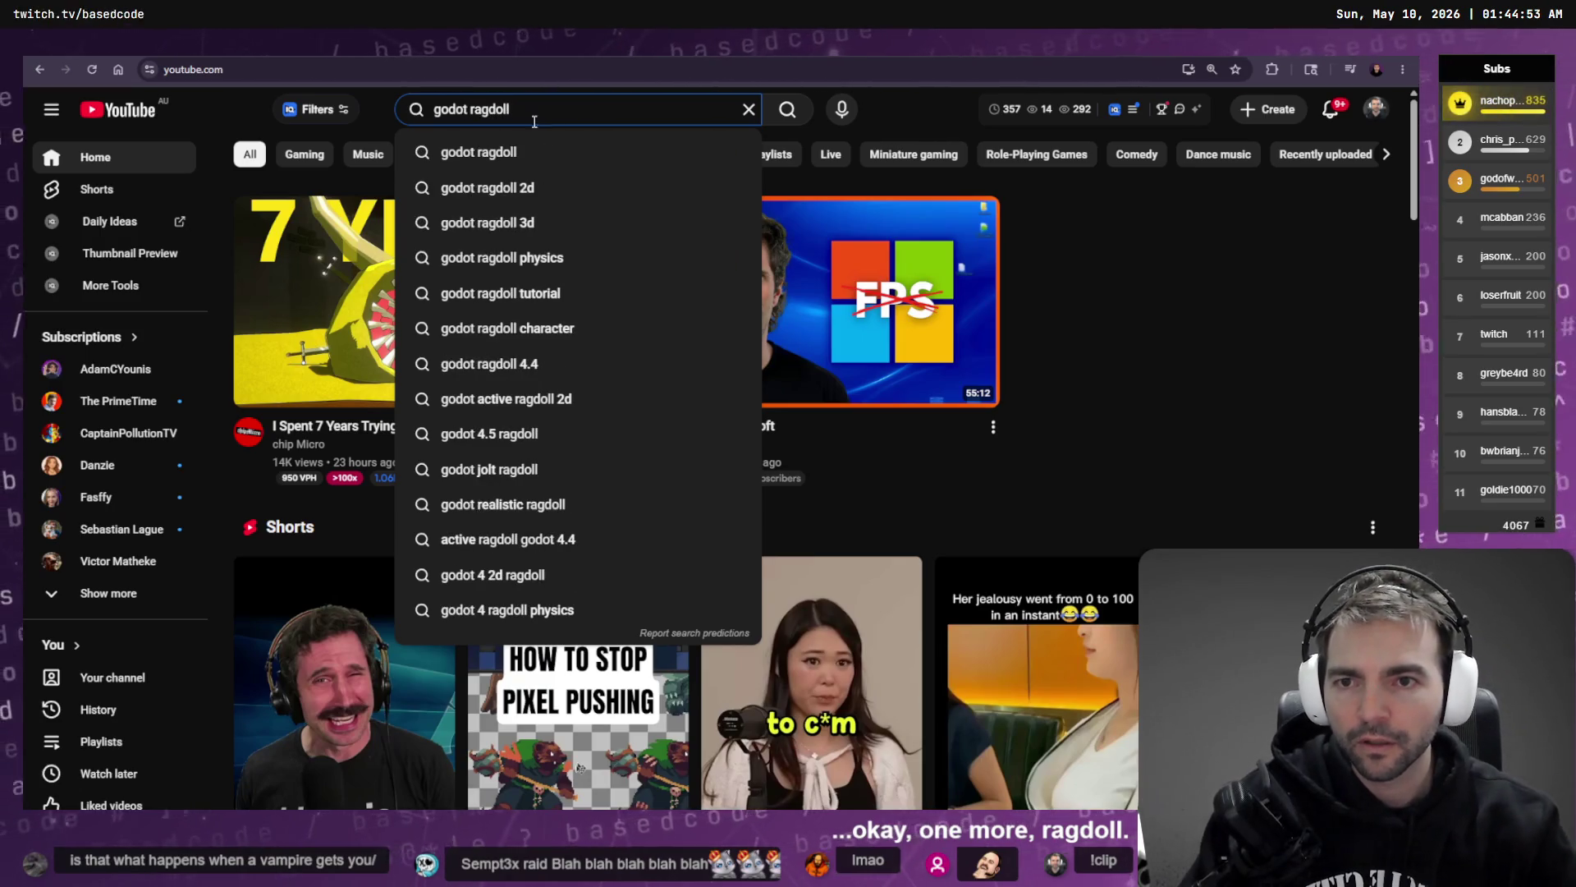
{"action": "left_click", "coordinate": [517, 223]}
{"action": "left_click", "coordinate": [517, 223]}
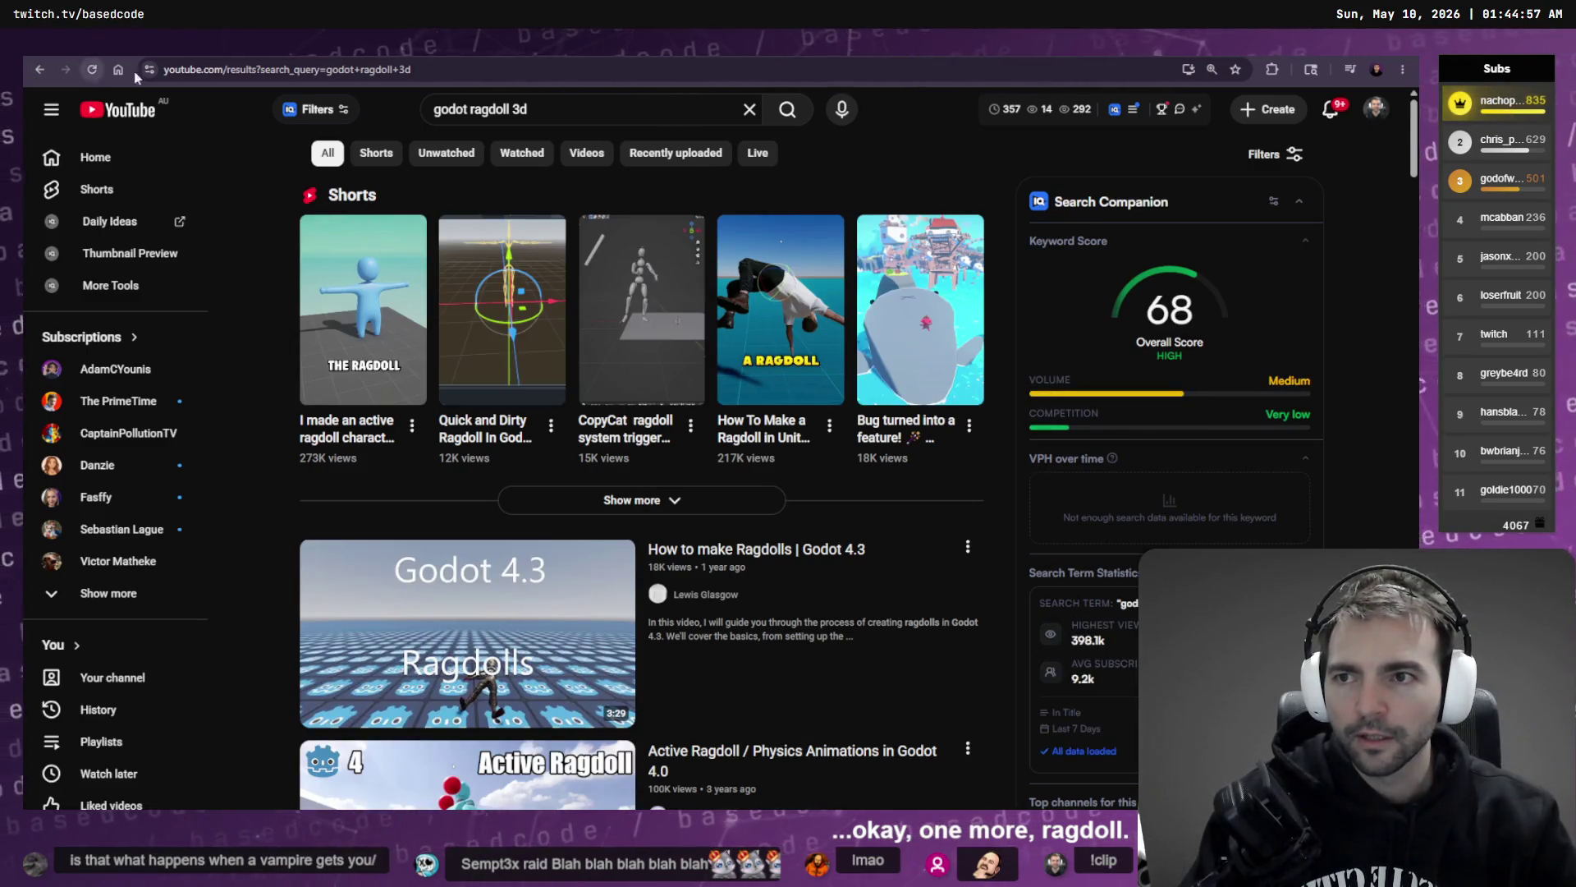
- Return to the 'godot ragdoll 3d' results and open 'How to make Ragdolls | Godot 4.3'
{"action": "left_click", "coordinate": [118, 69]}
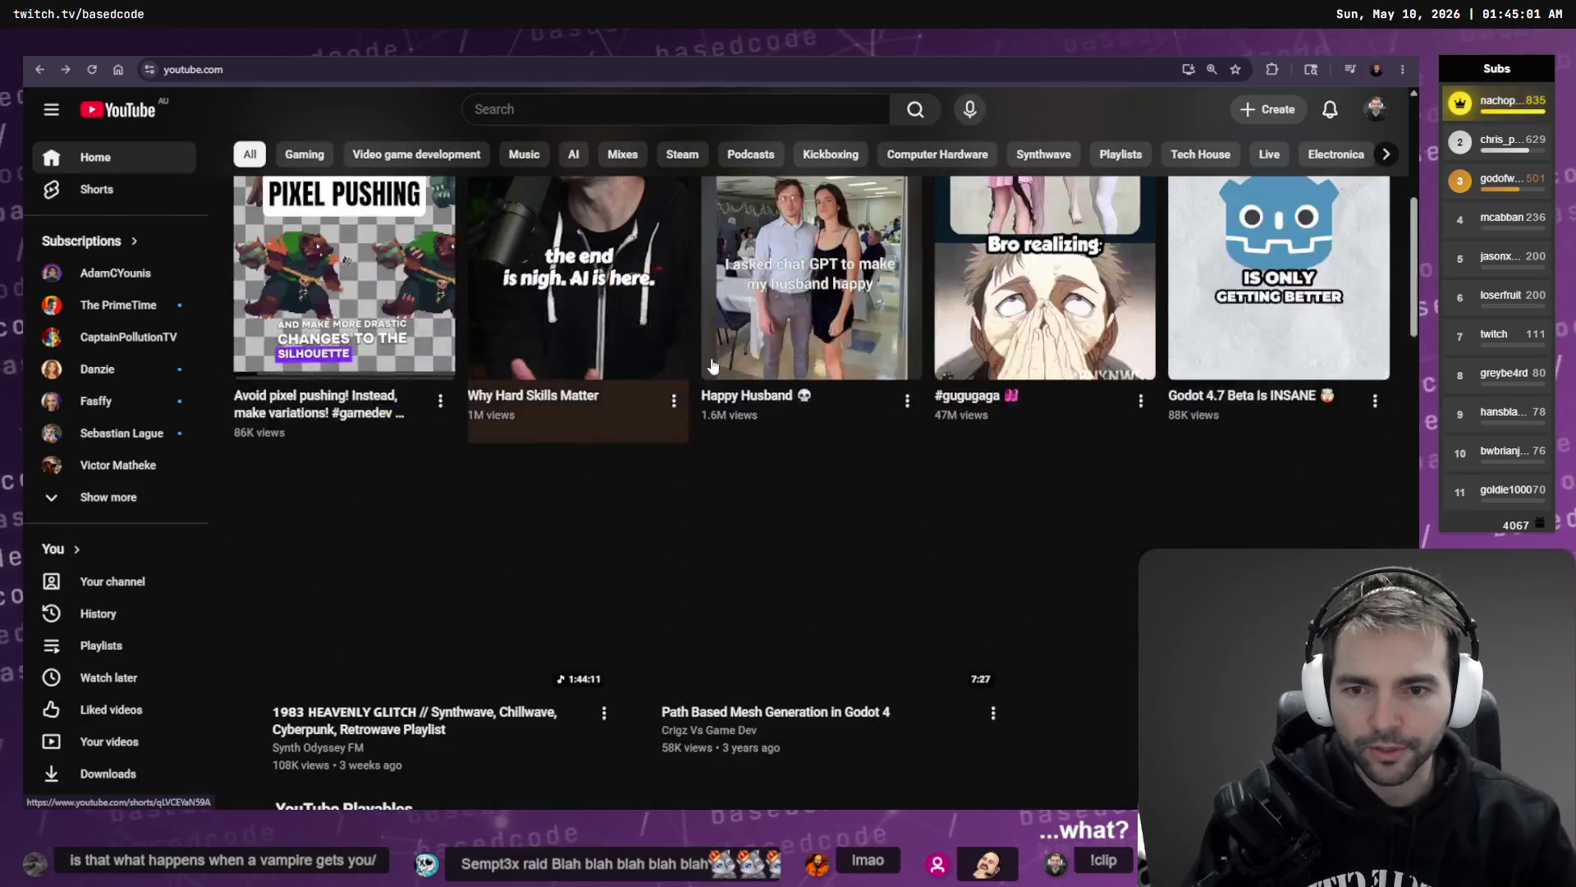
{"action": "key", "text": "alt+Left"}
{"action": "scroll", "coordinate": [509, 295], "scroll_direction": "down", "scroll_amount": 4}
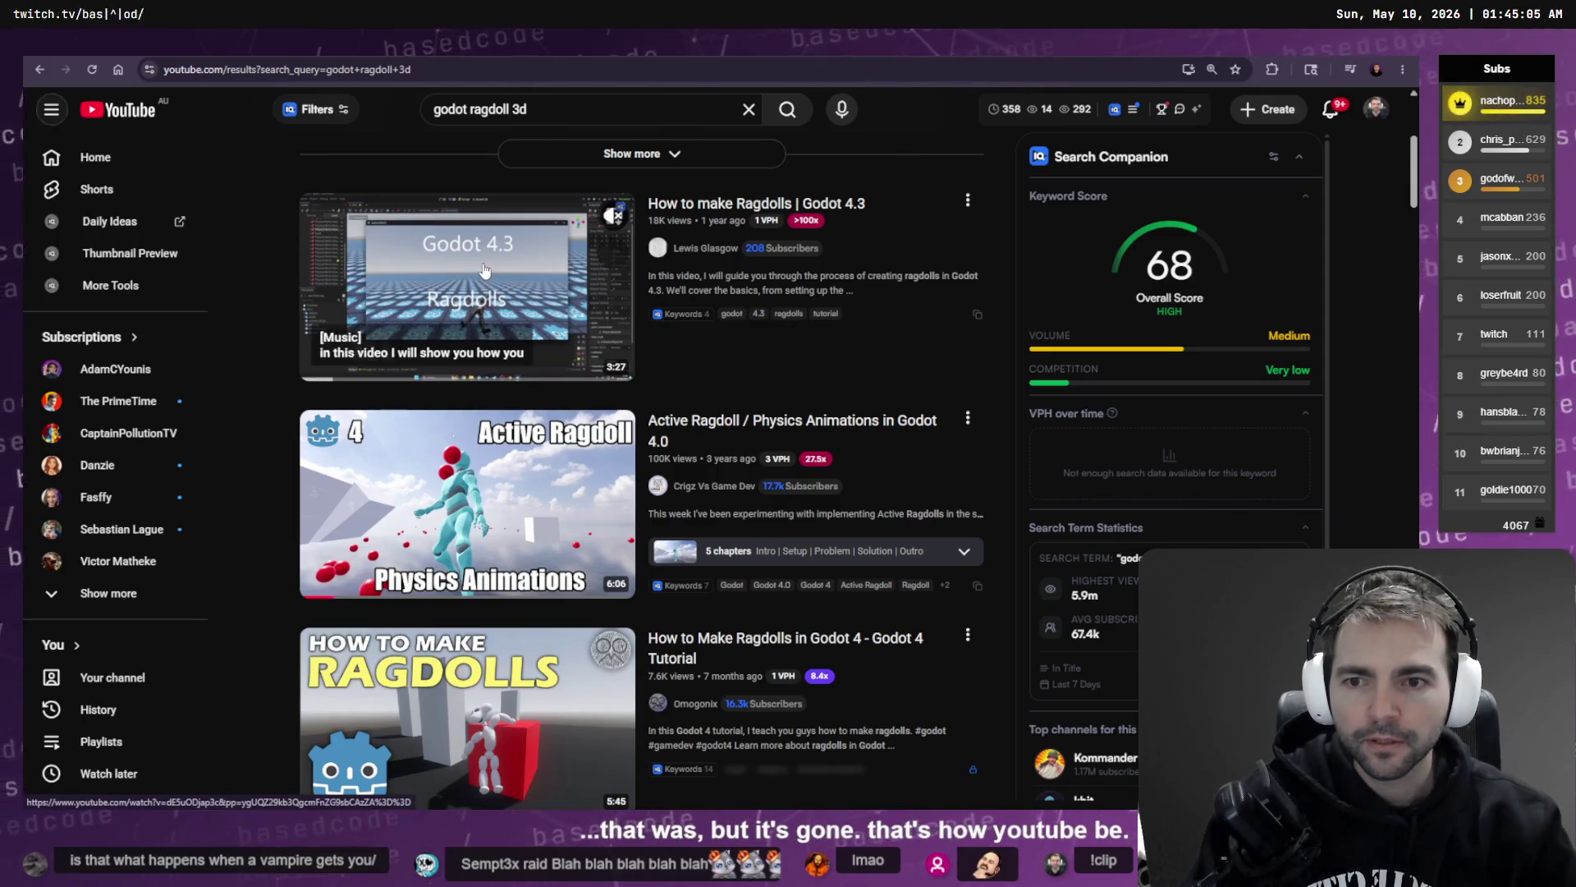
{"action": "left_click", "coordinate": [568, 302]}
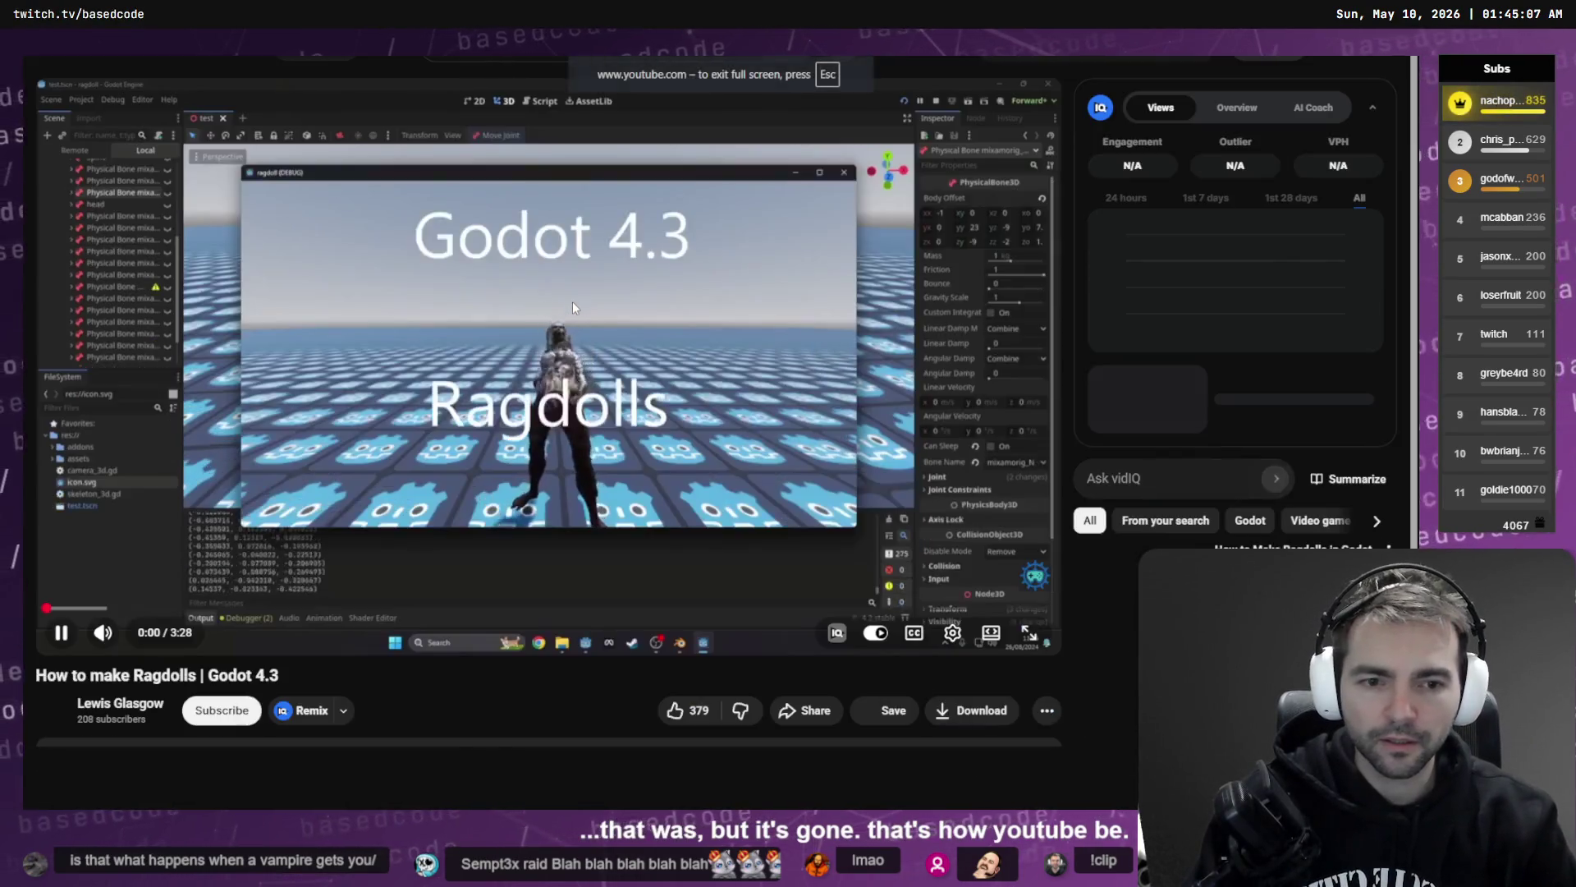
- Watch the Godot 4.3 ragdoll tutorial fullscreen, skipping ahead toward the Godot Jolt install
{"action": "double_click", "coordinate": [573, 308]}
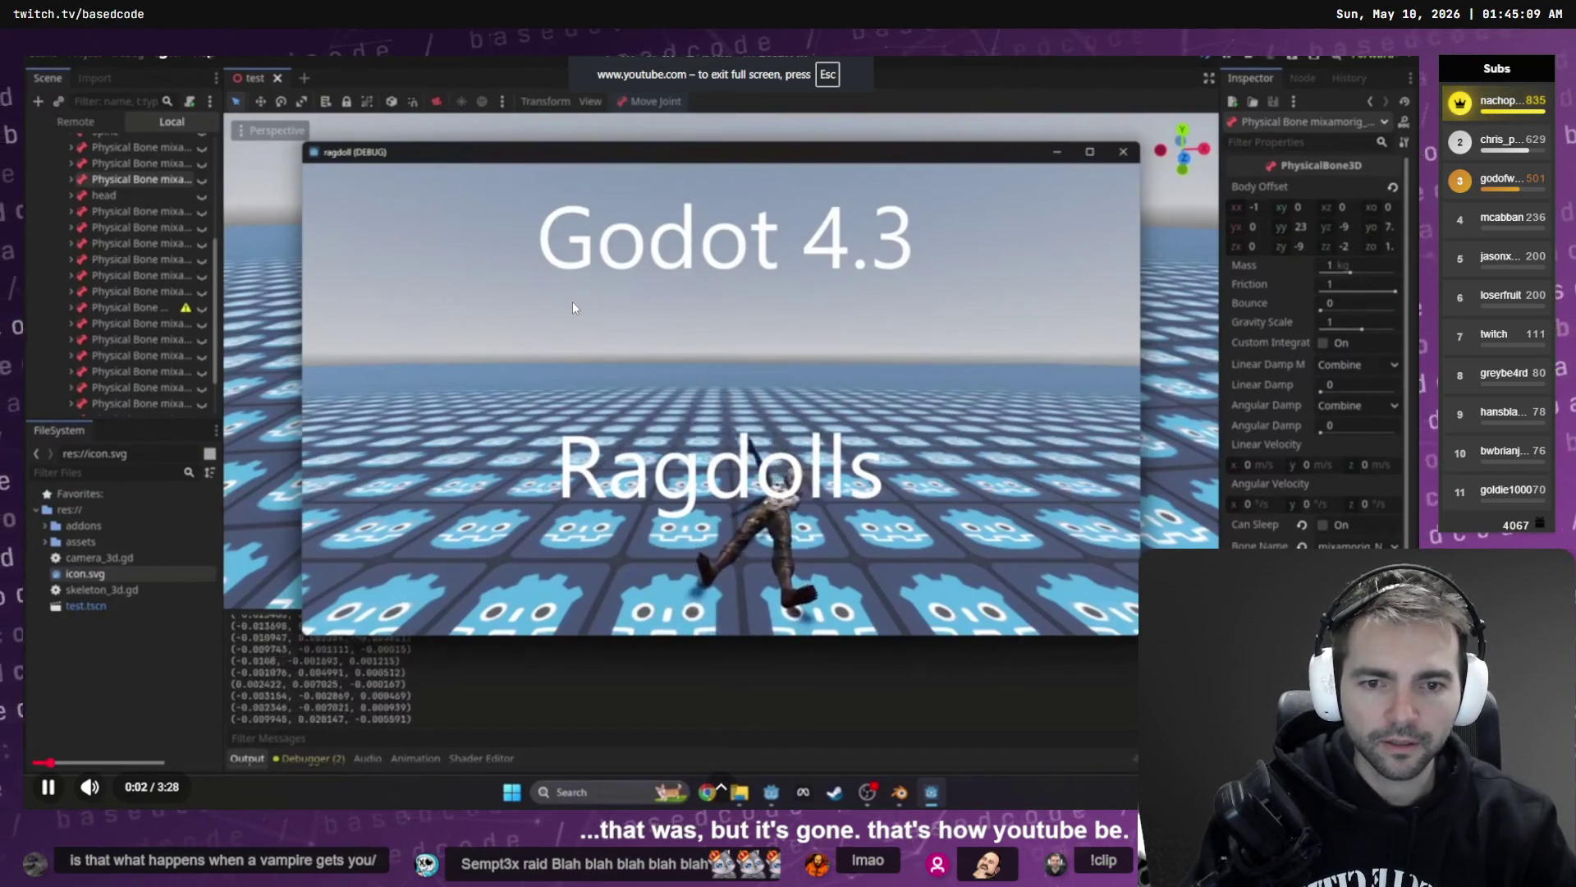
{"action": "key", "text": "Right"}
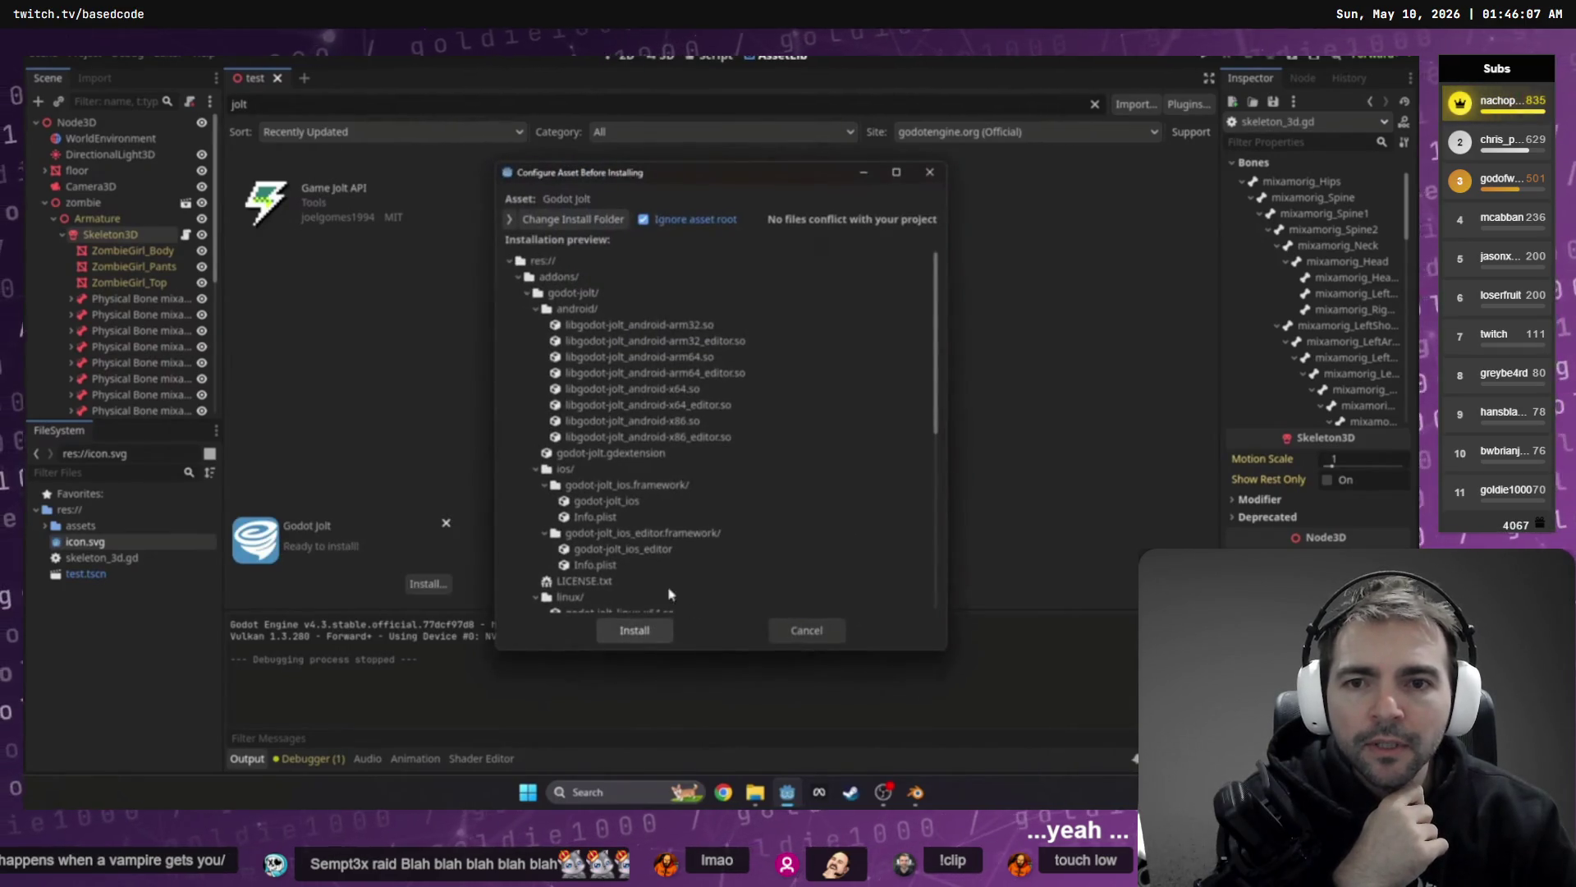
- Rewind the fullscreen tutorial back to its physical-bone and hip script section
{"action": "left_click", "coordinate": [645, 634]}
{"action": "left_click", "coordinate": [664, 434]}
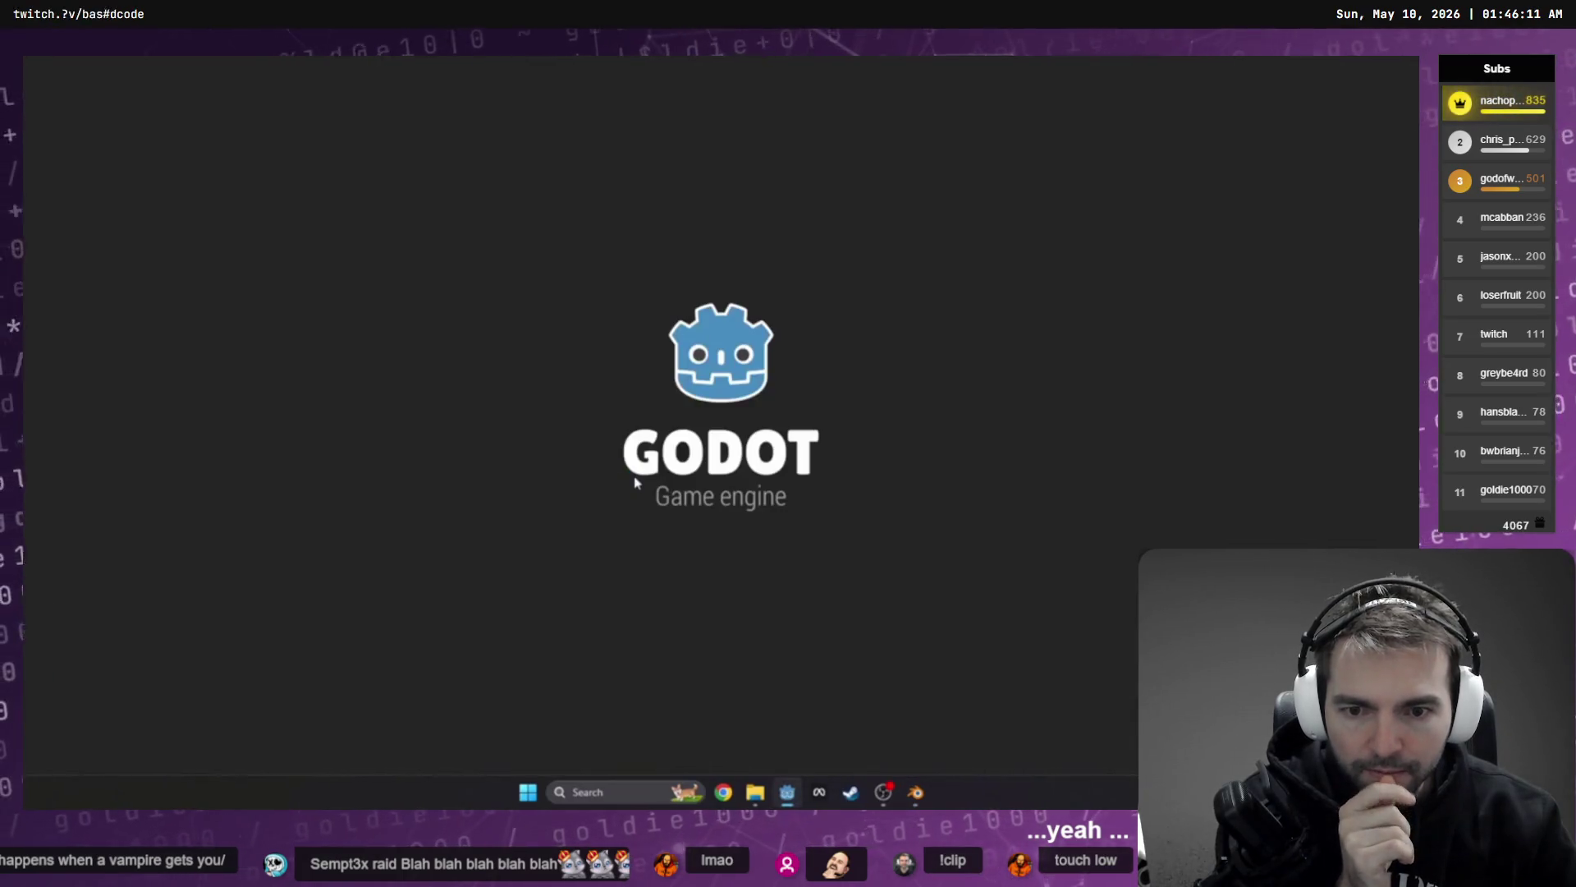
{"action": "left_click", "coordinate": [1128, 204]}
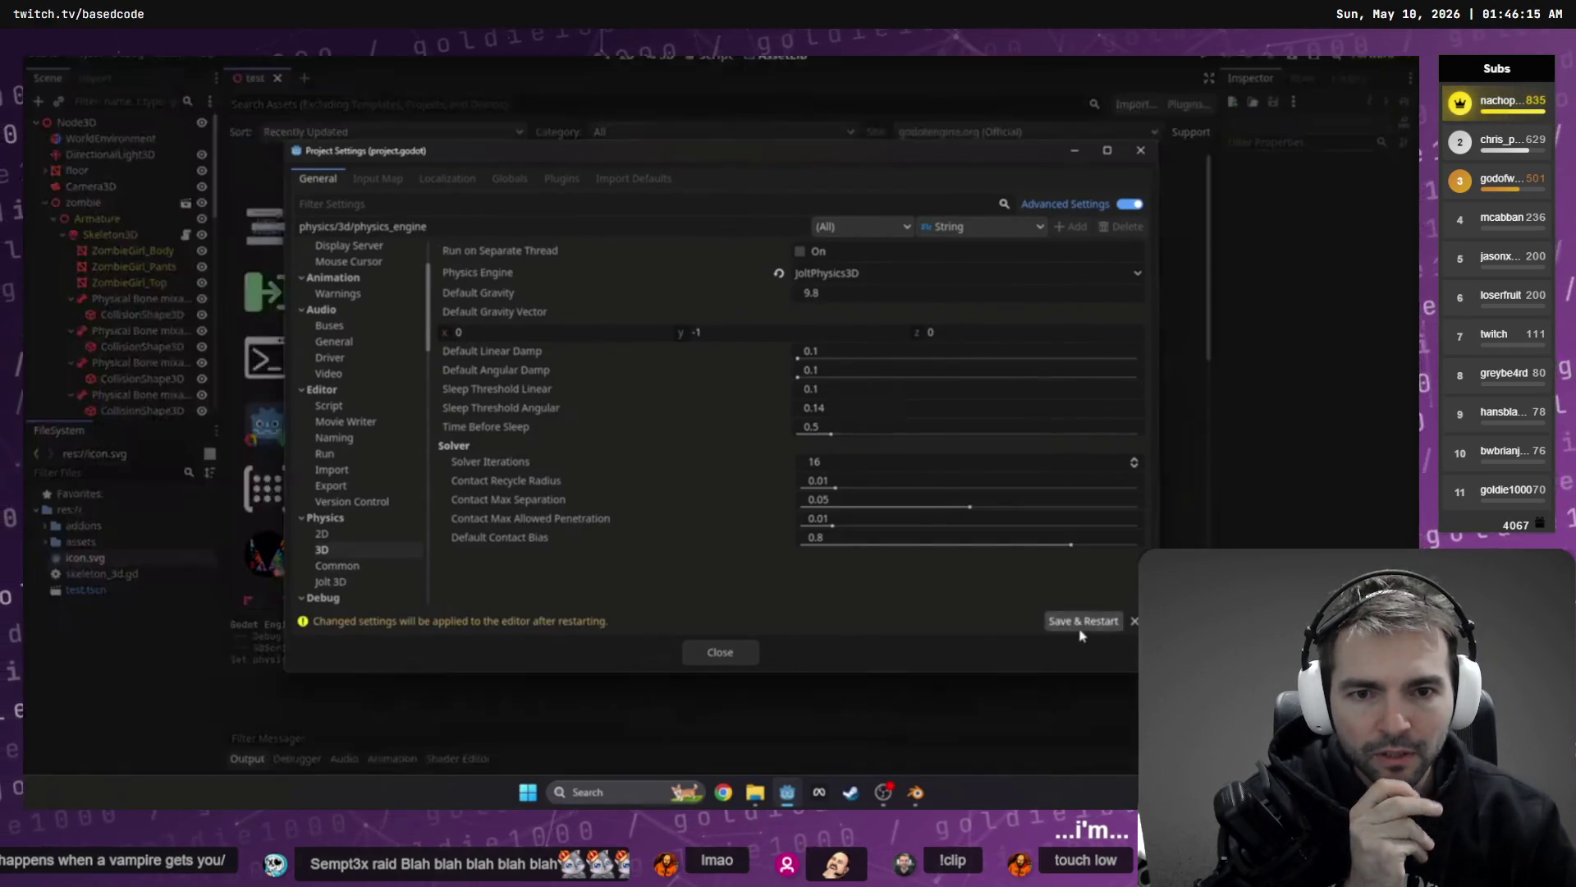
{"action": "key", "text": "F5"}
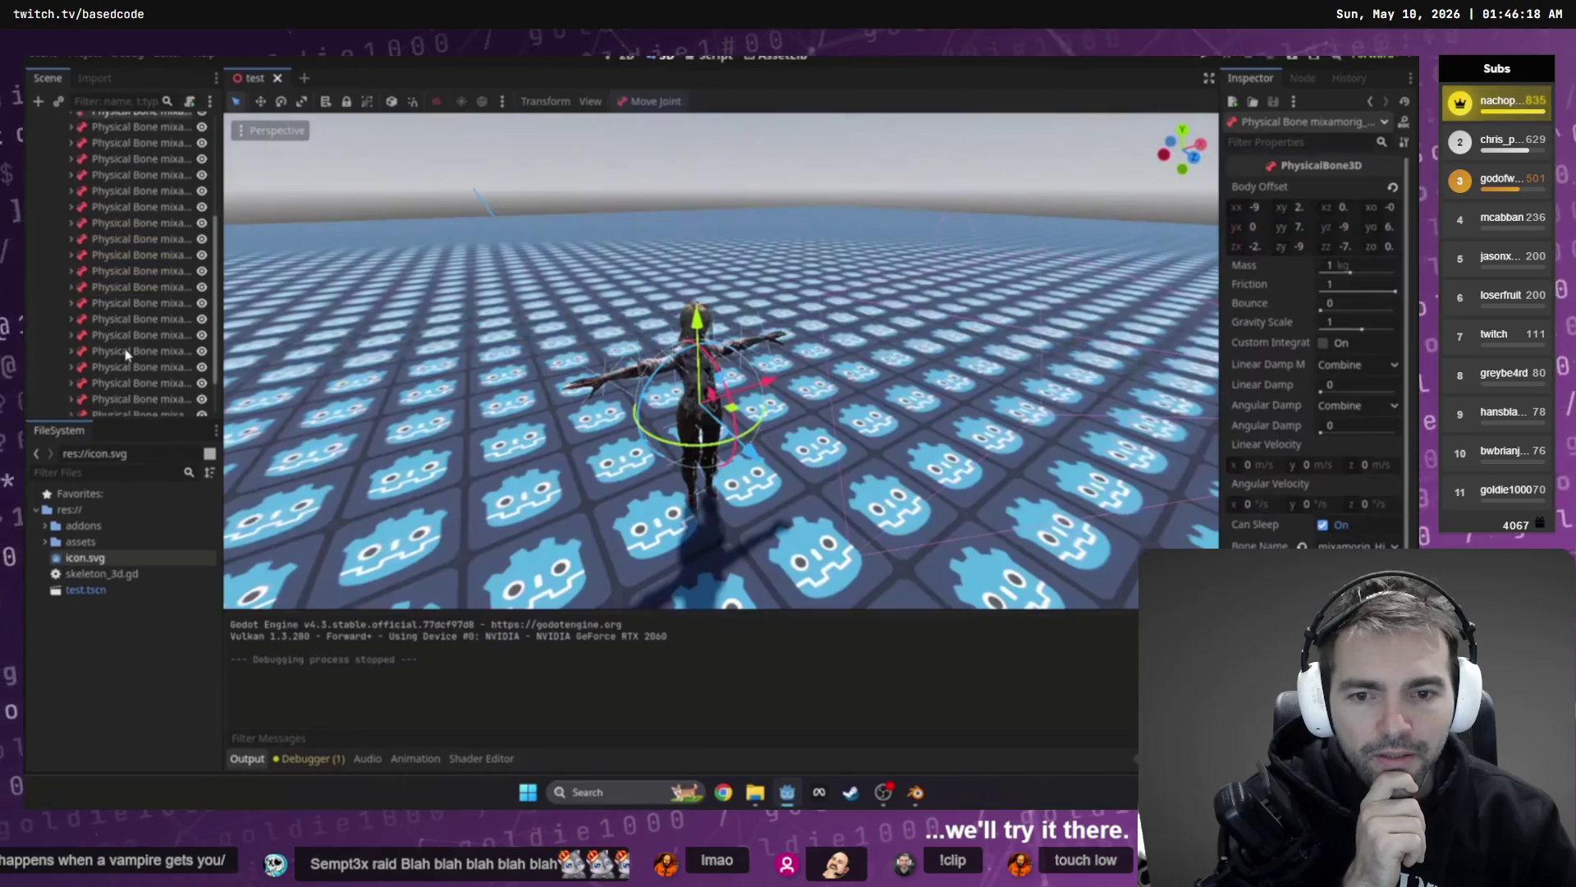
{"action": "mouse_move", "coordinate": [168, 793]}
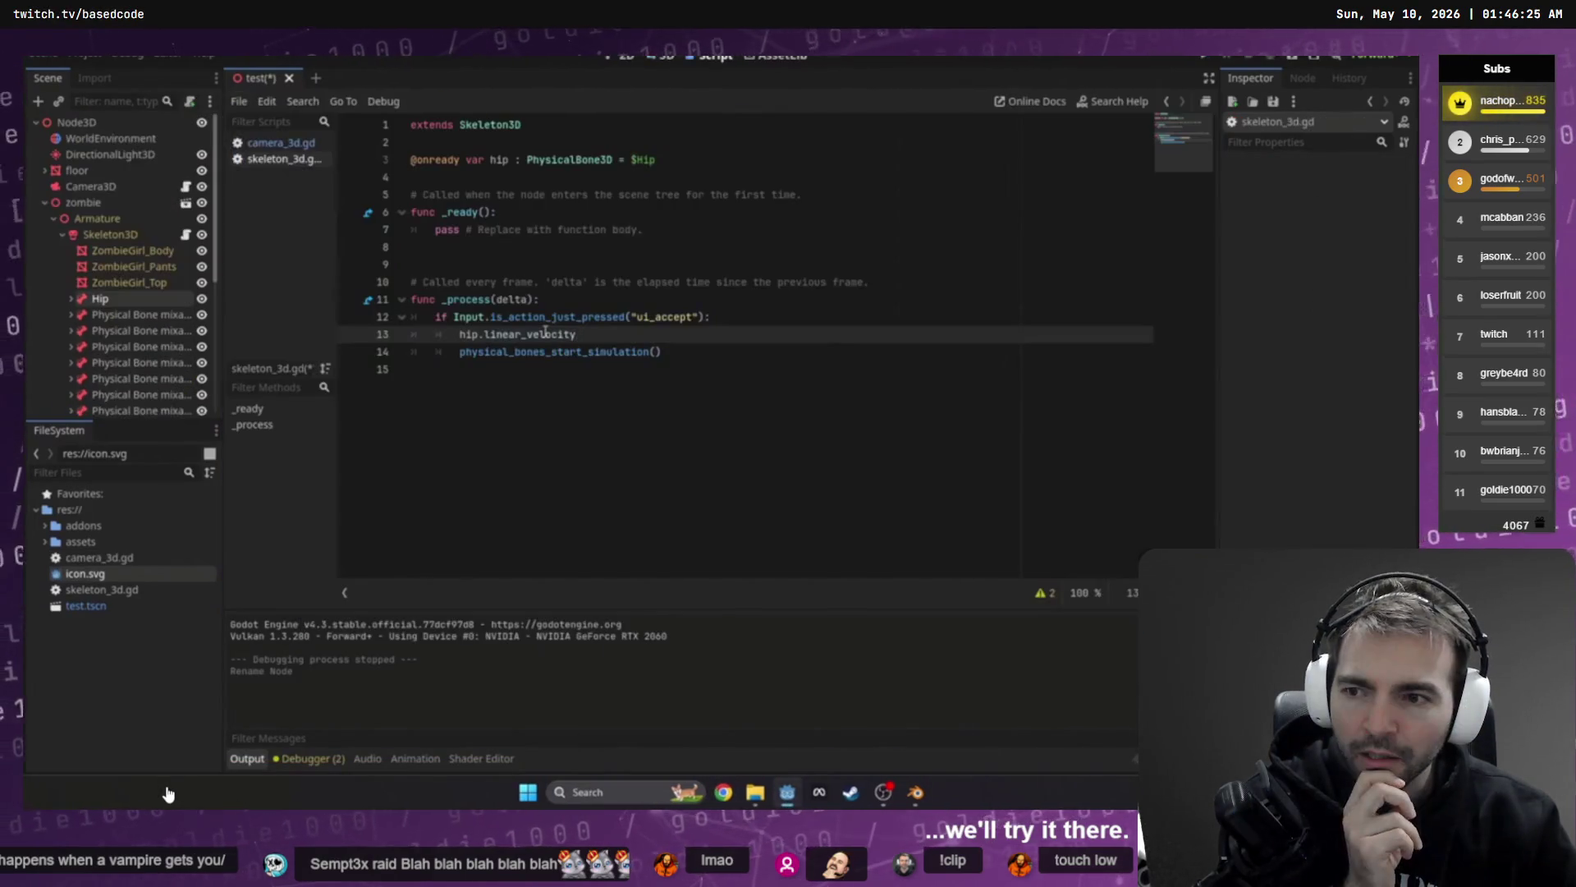
{"action": "mouse_move", "coordinate": [315, 727]}
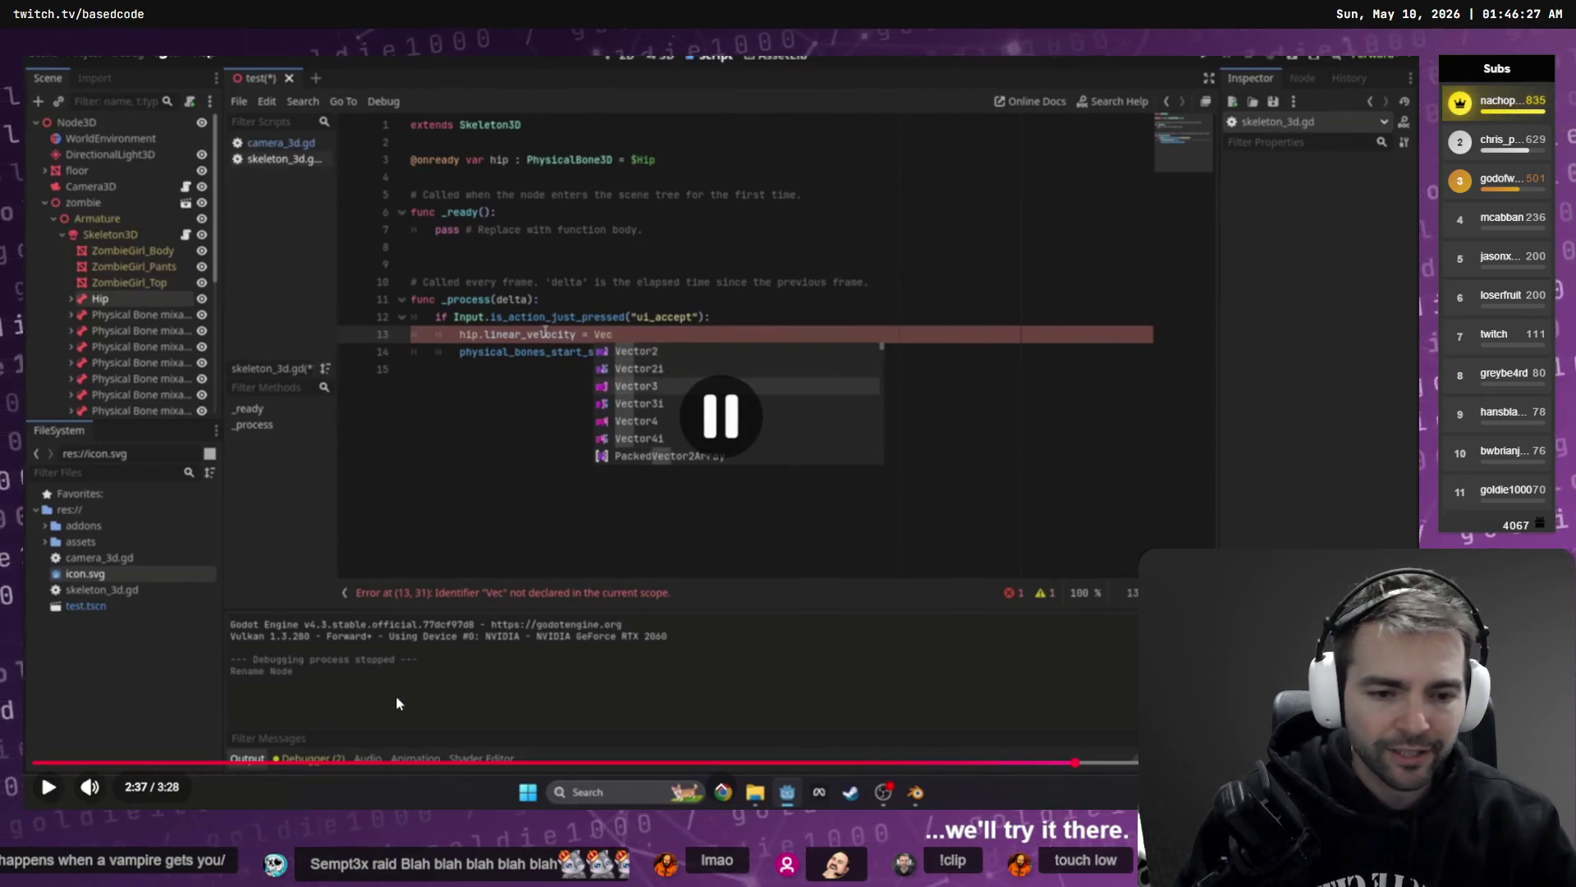
{"action": "key", "text": "Left"}
{"action": "key", "text": "Left"}
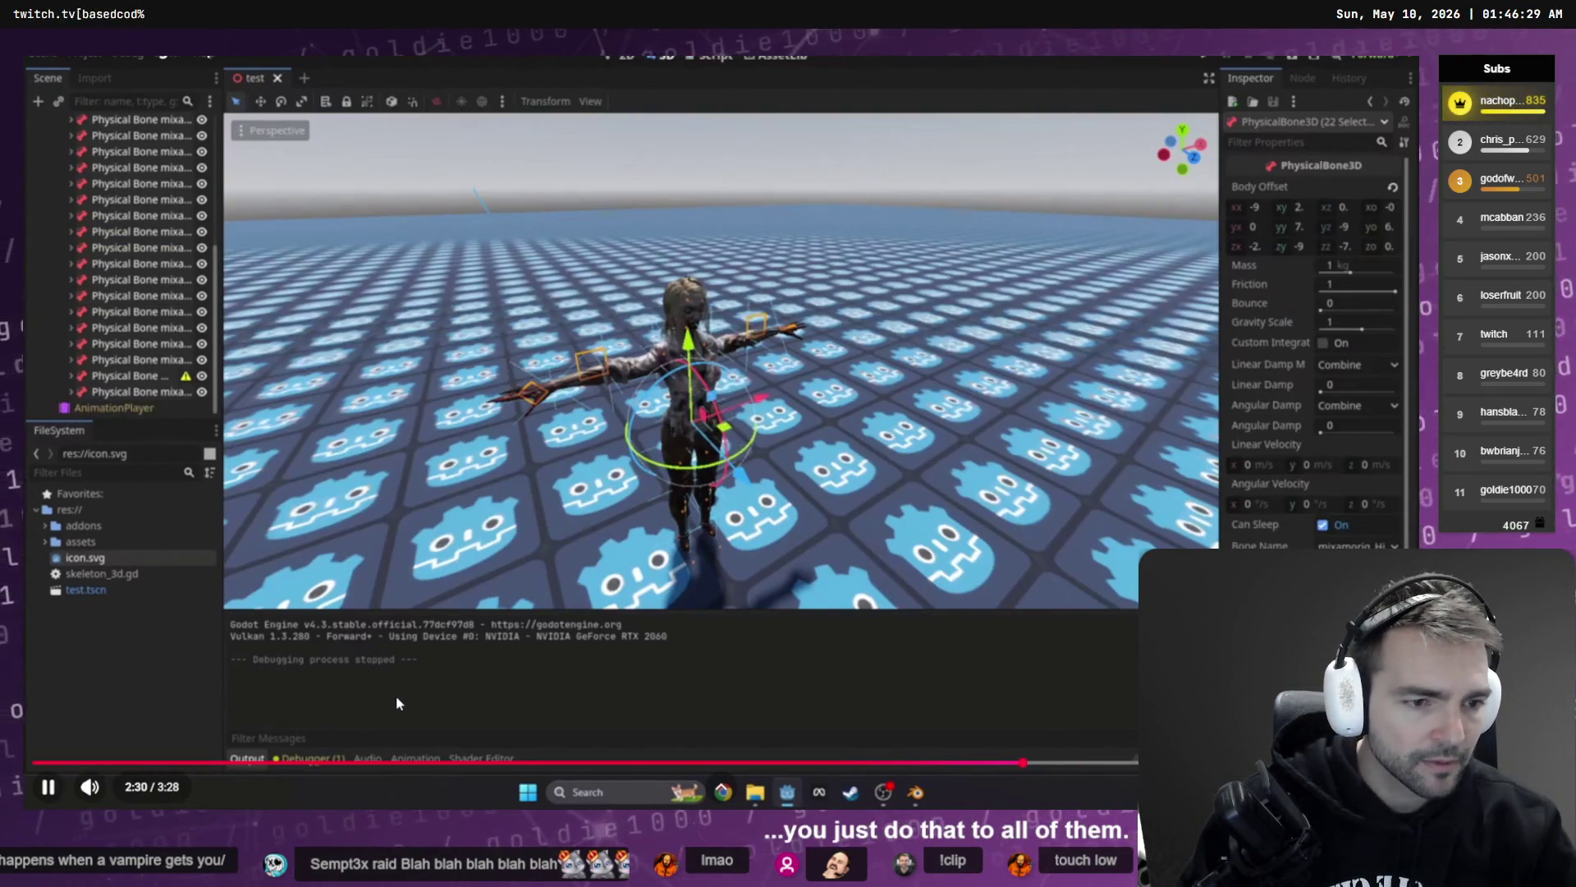
{"action": "key", "text": "Left"}
{"action": "key", "text": "Left"}
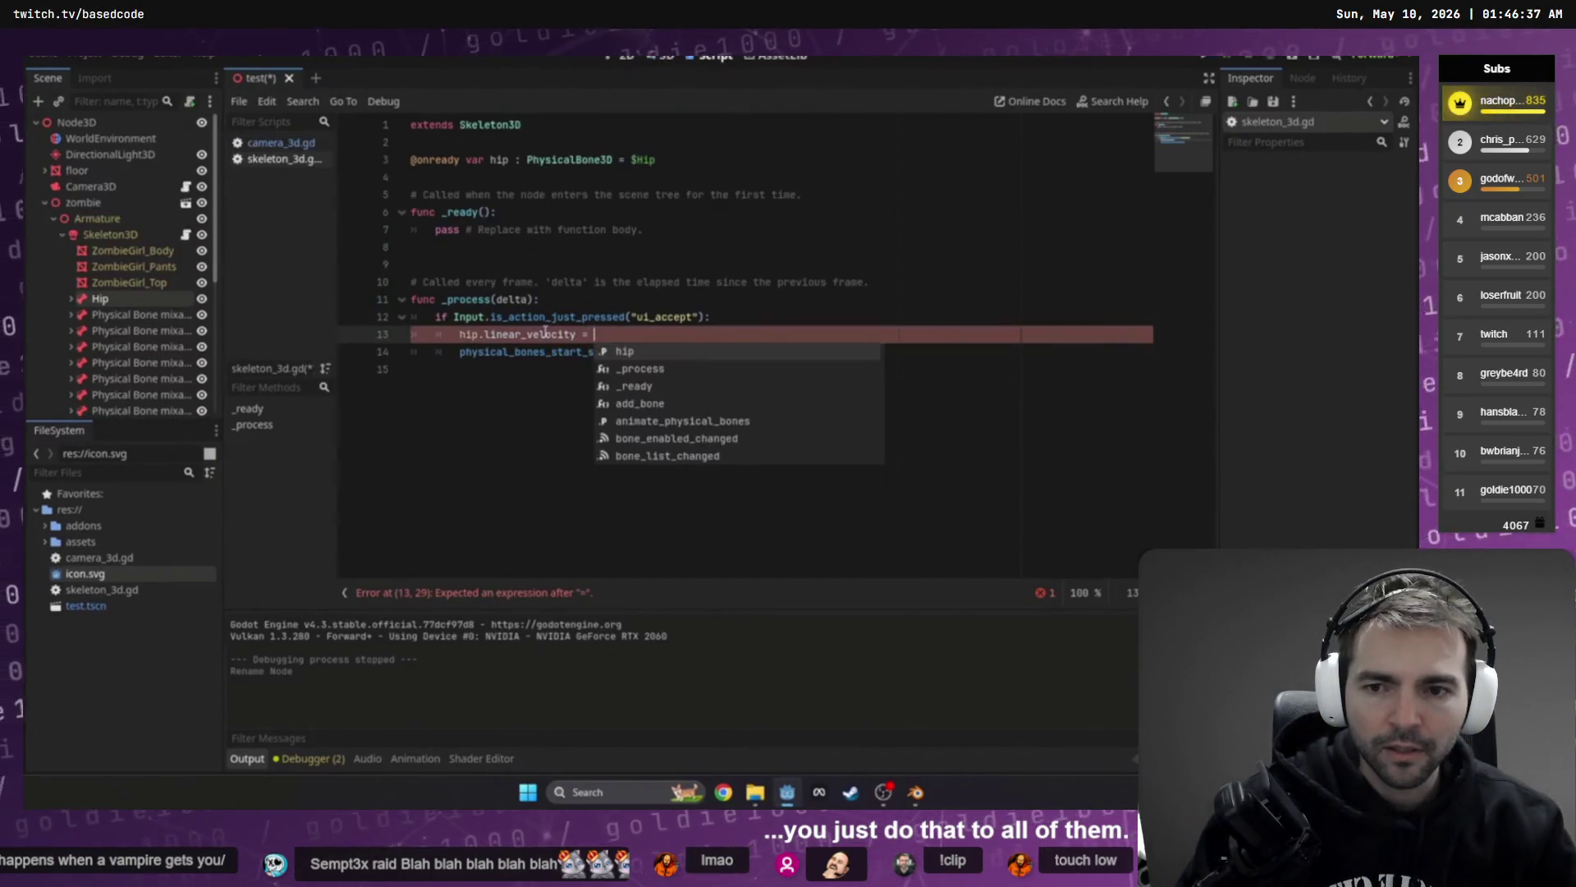
- Pause the tutorial, exit fullscreen, and return to the Godot editor via Codex
{"action": "left_click", "coordinate": [591, 603]}
{"action": "key", "text": "Escape"}
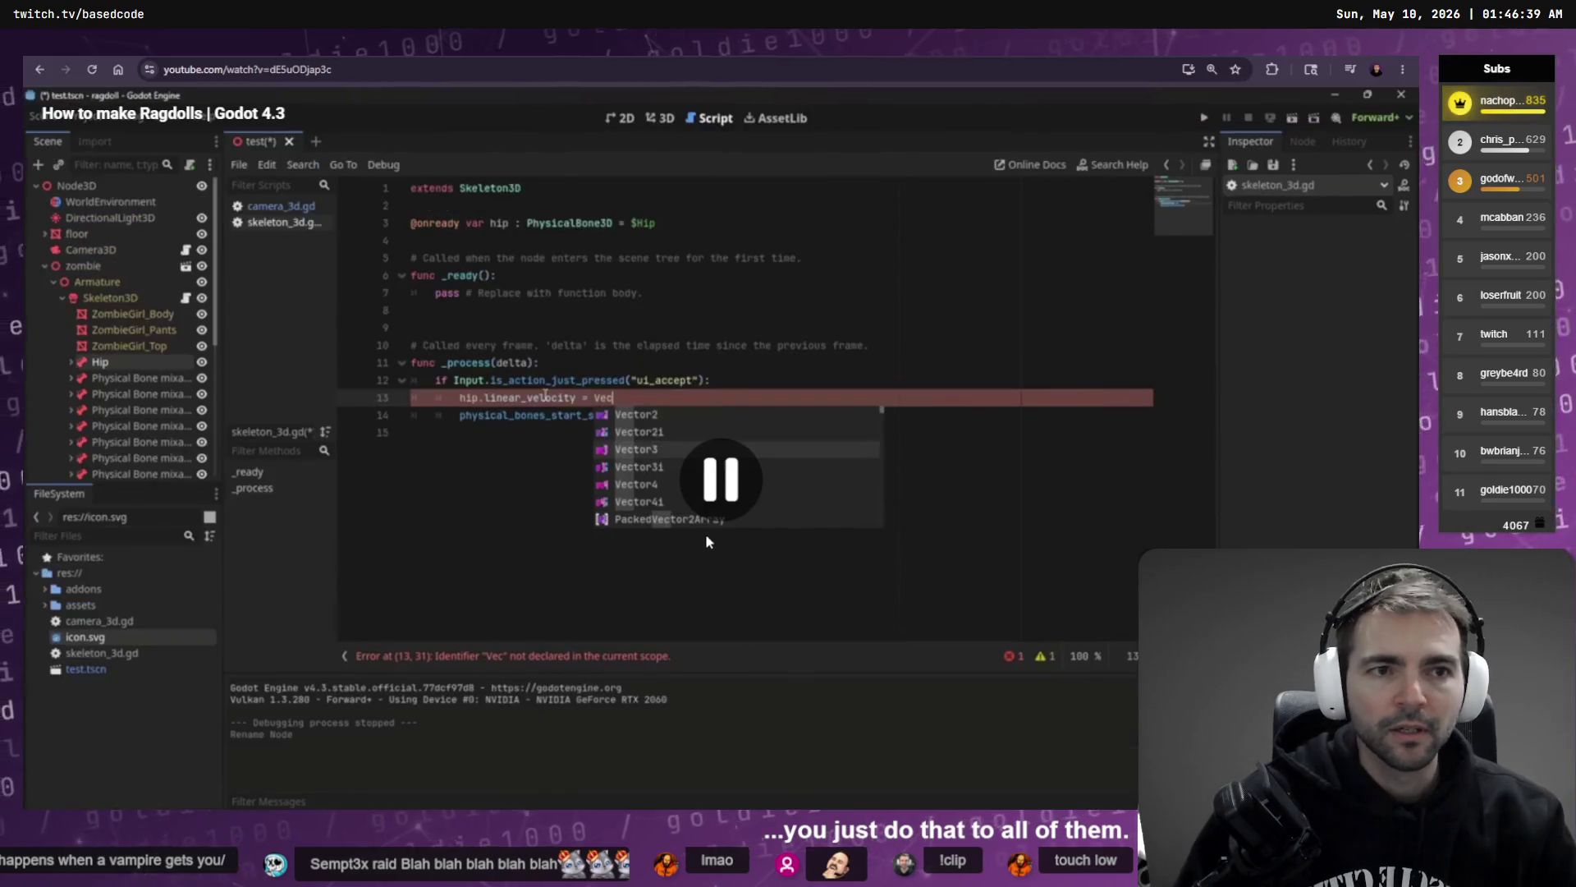
{"action": "key", "text": "alt+Tab"}
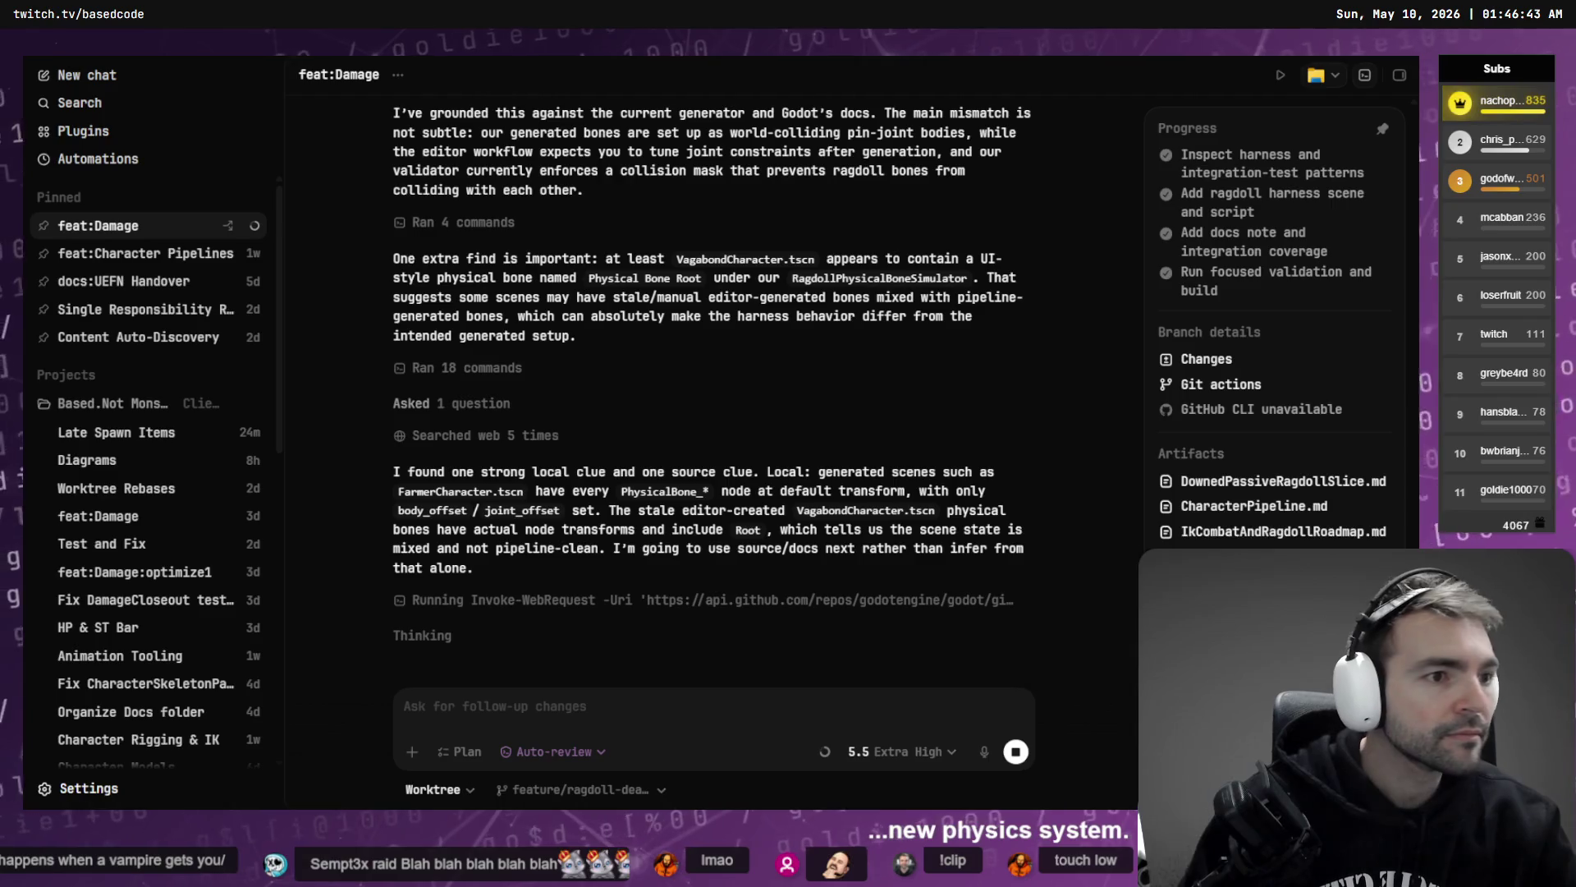
{"action": "key", "text": "alt+Tab"}
- Filter Godot's Editor Settings for 'Phys', then rewind the ragdoll tutorial a few seconds
{"action": "left_click", "coordinate": [91, 58]}
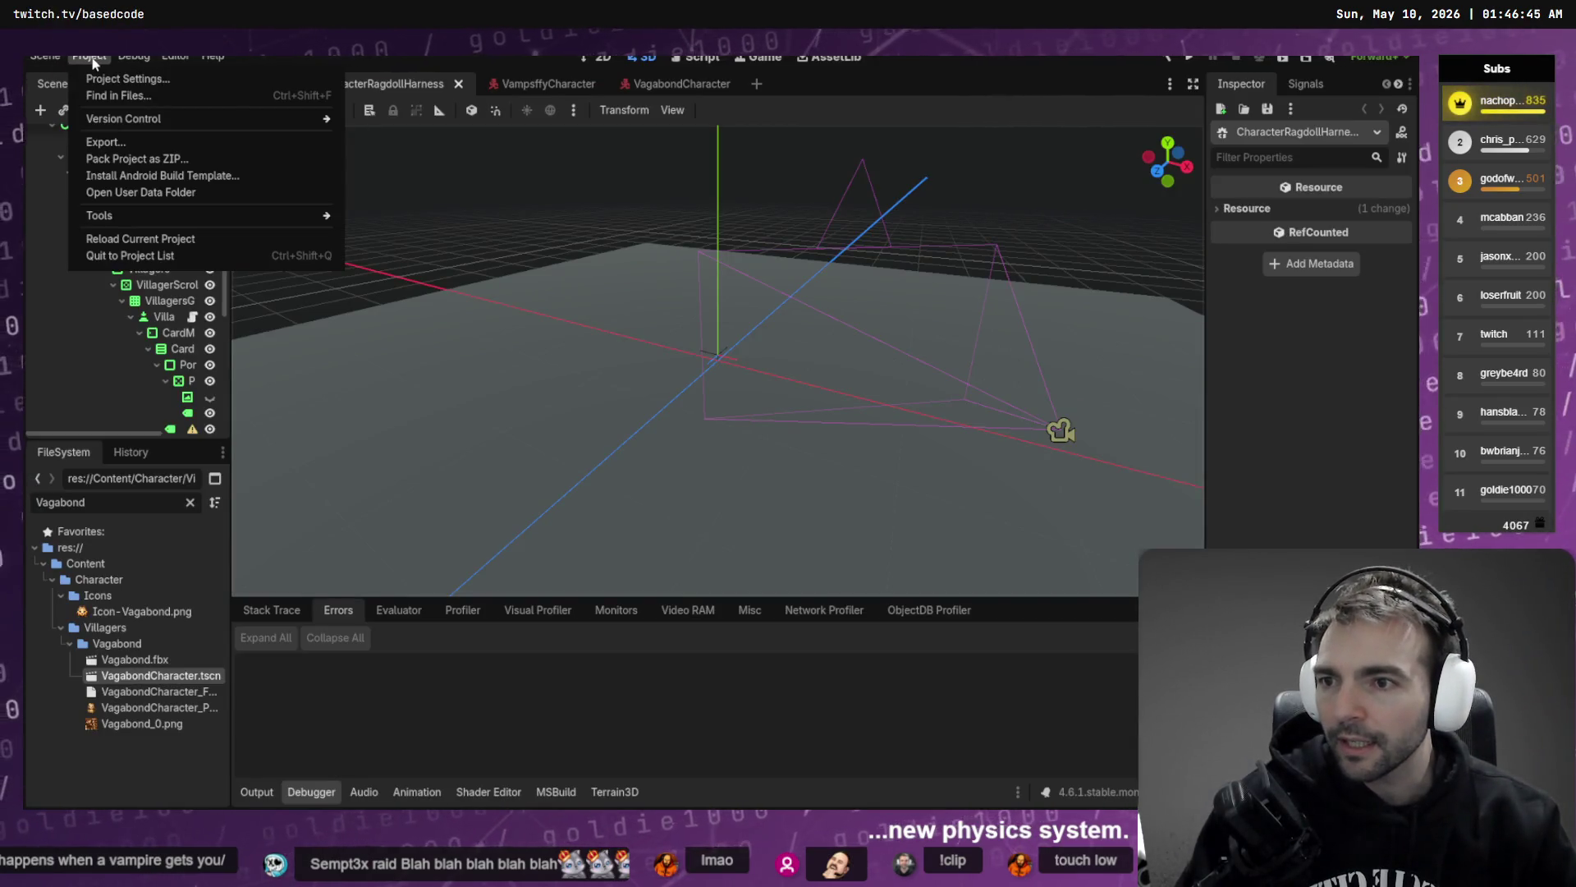
{"action": "mouse_move", "coordinate": [174, 57]}
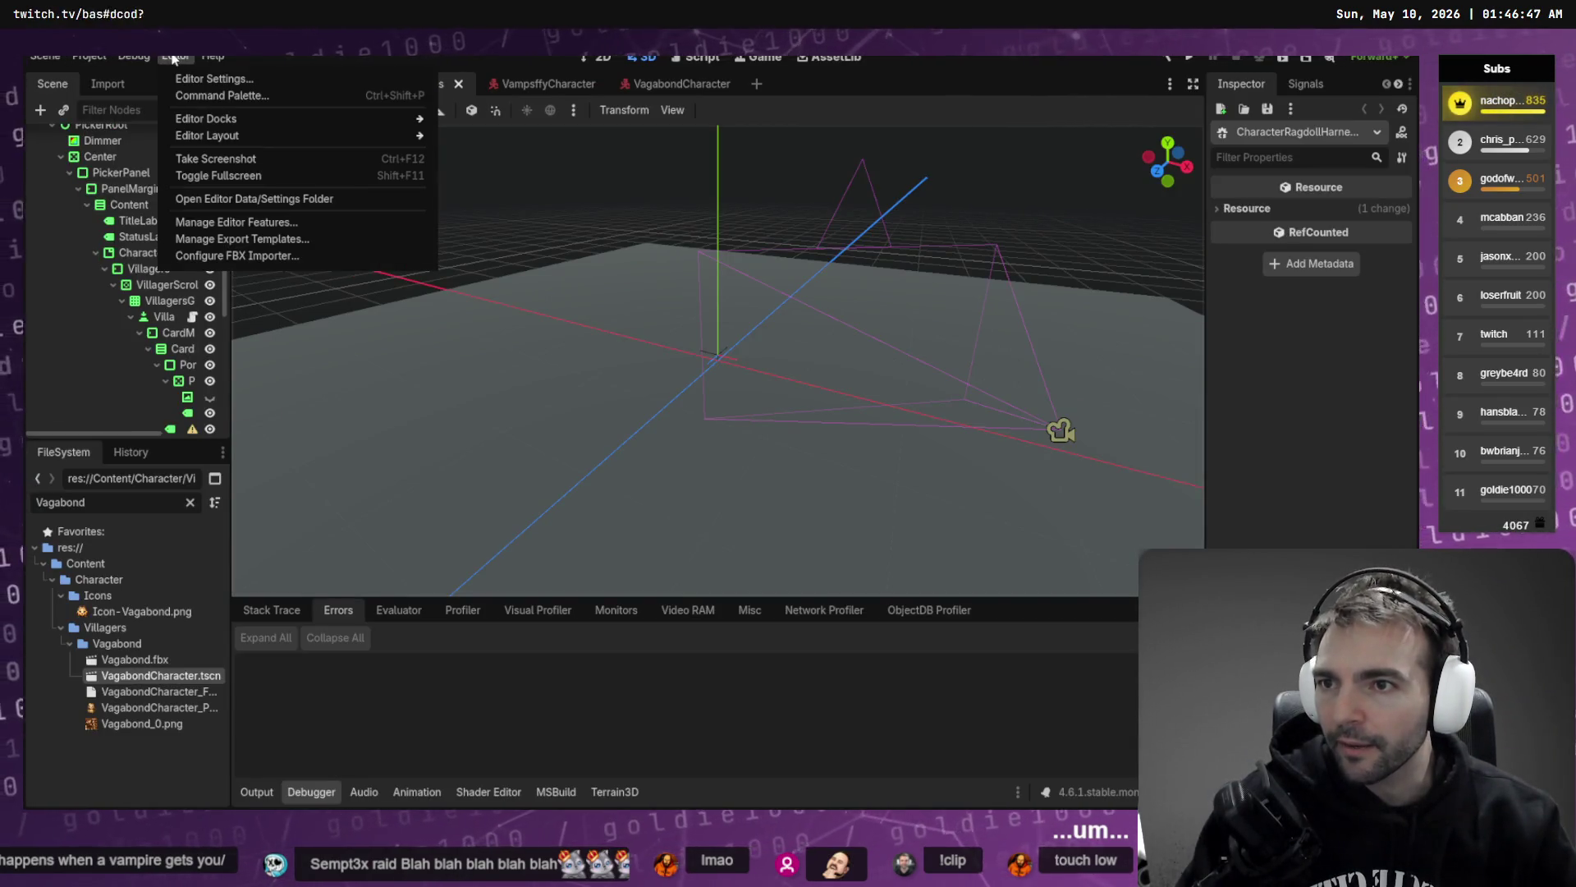
{"action": "left_click", "coordinate": [215, 79]}
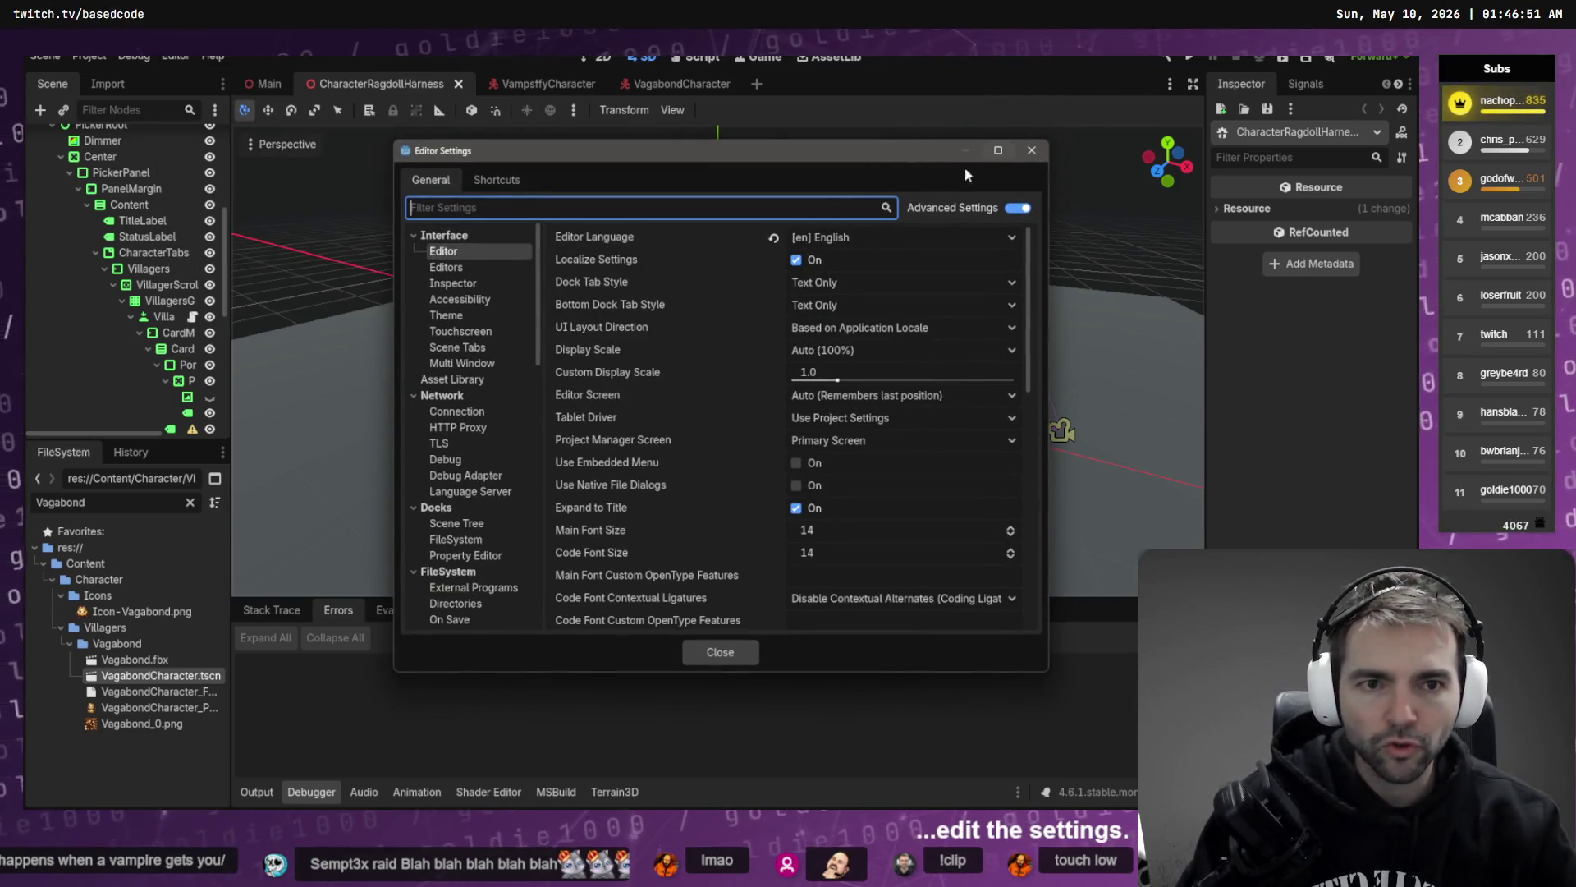
{"action": "scroll", "coordinate": [504, 376], "scroll_direction": "down", "scroll_amount": 10}
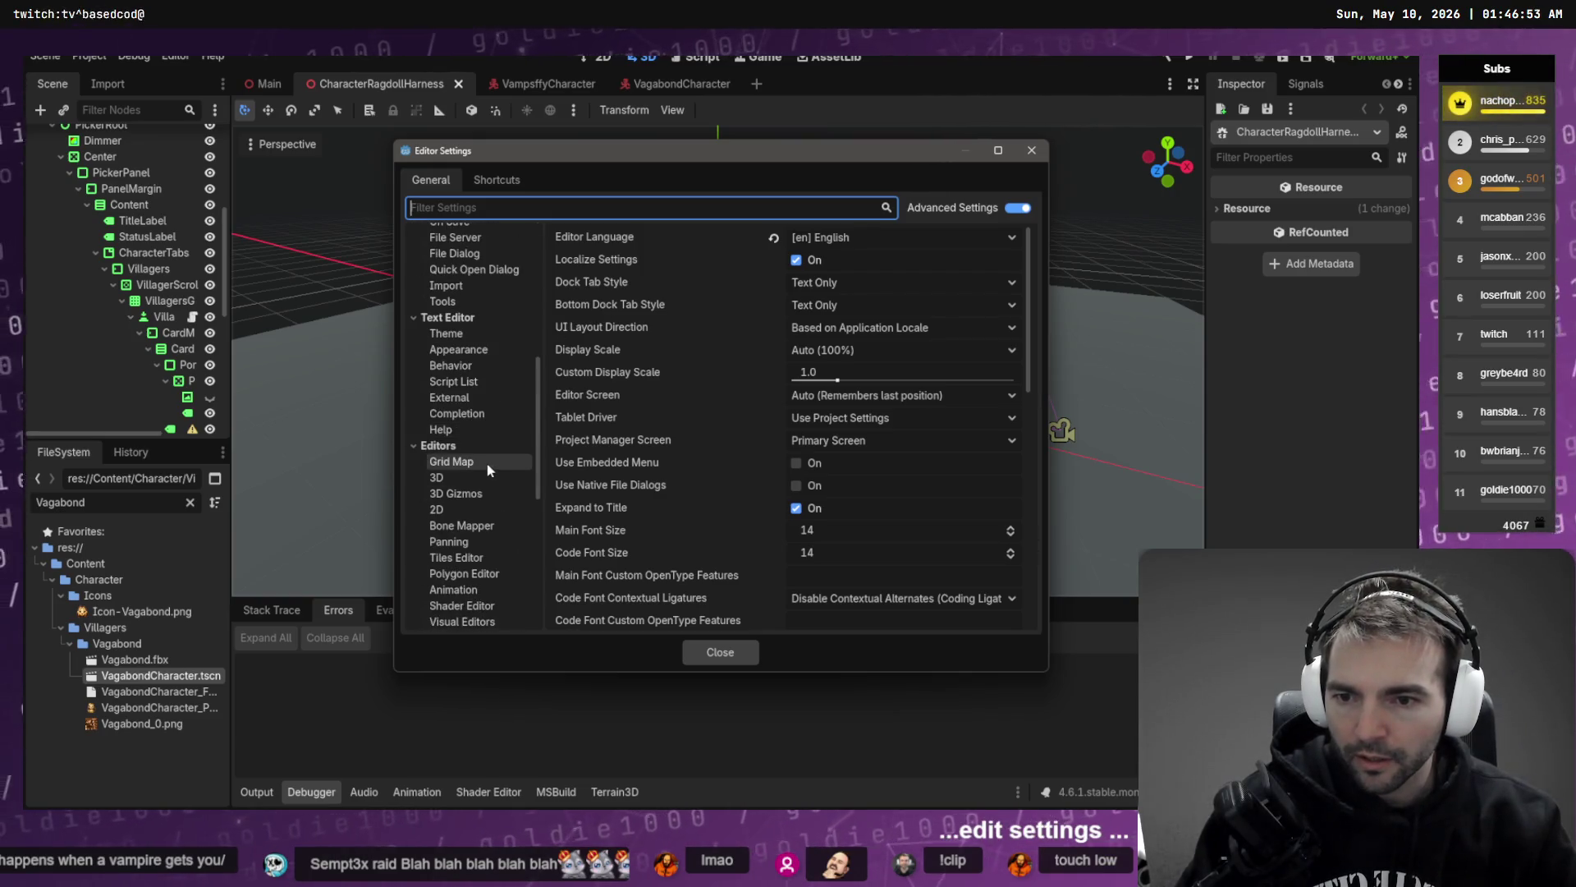
{"action": "scroll", "coordinate": [486, 466], "scroll_direction": "down", "scroll_amount": 5}
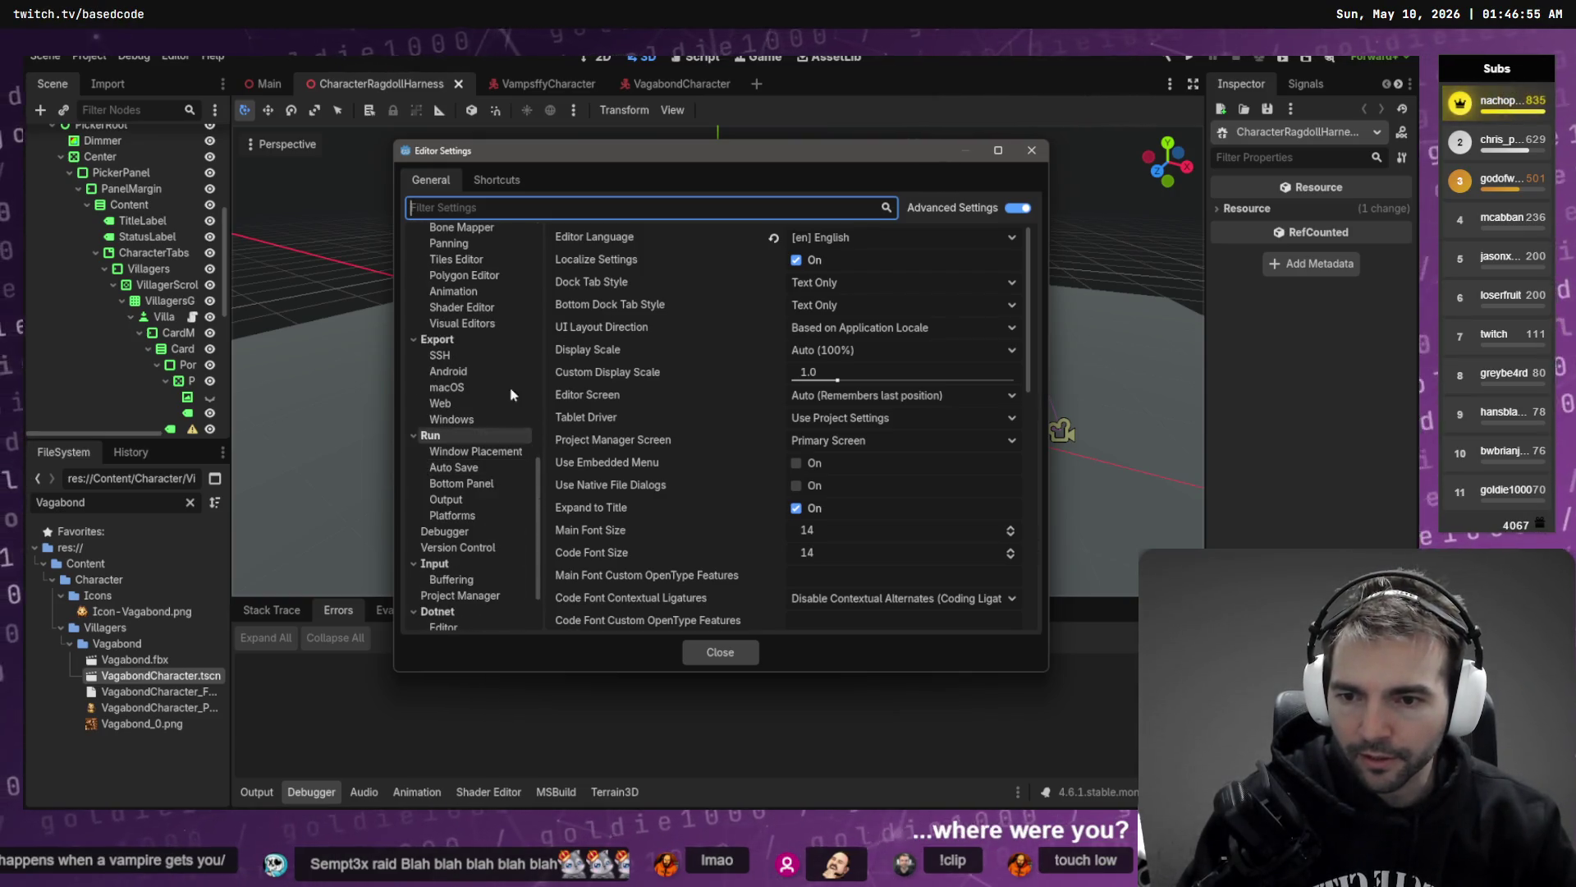
{"action": "type", "text": "Physi"}
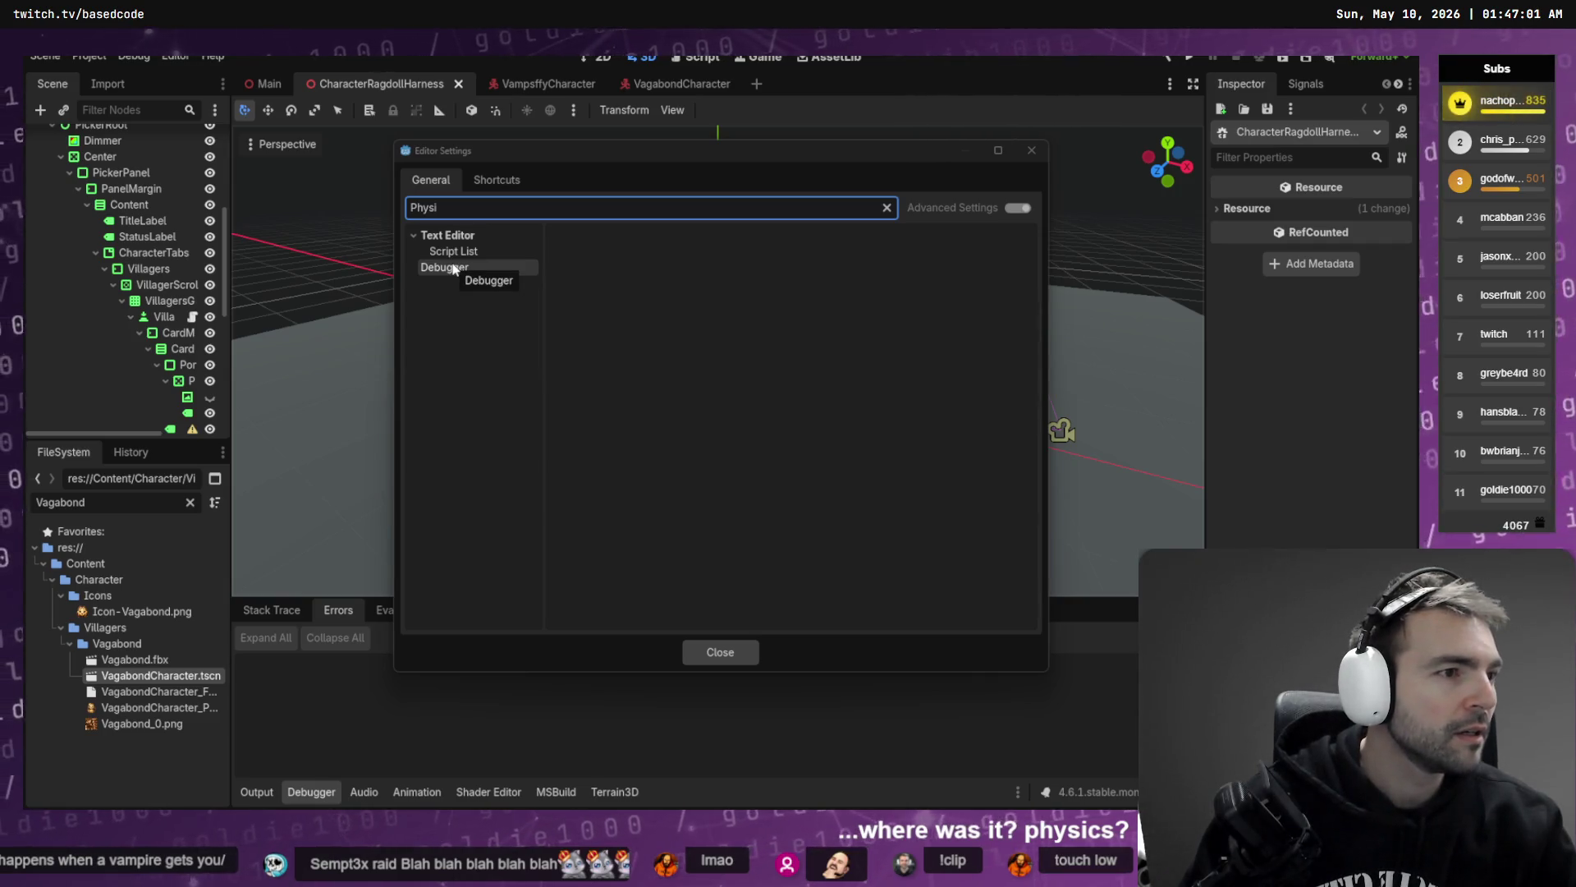
{"action": "key", "text": "alt+Tab"}
{"action": "key", "text": "Left"}
{"action": "key", "text": "Left"}
{"action": "key", "text": "Left"}
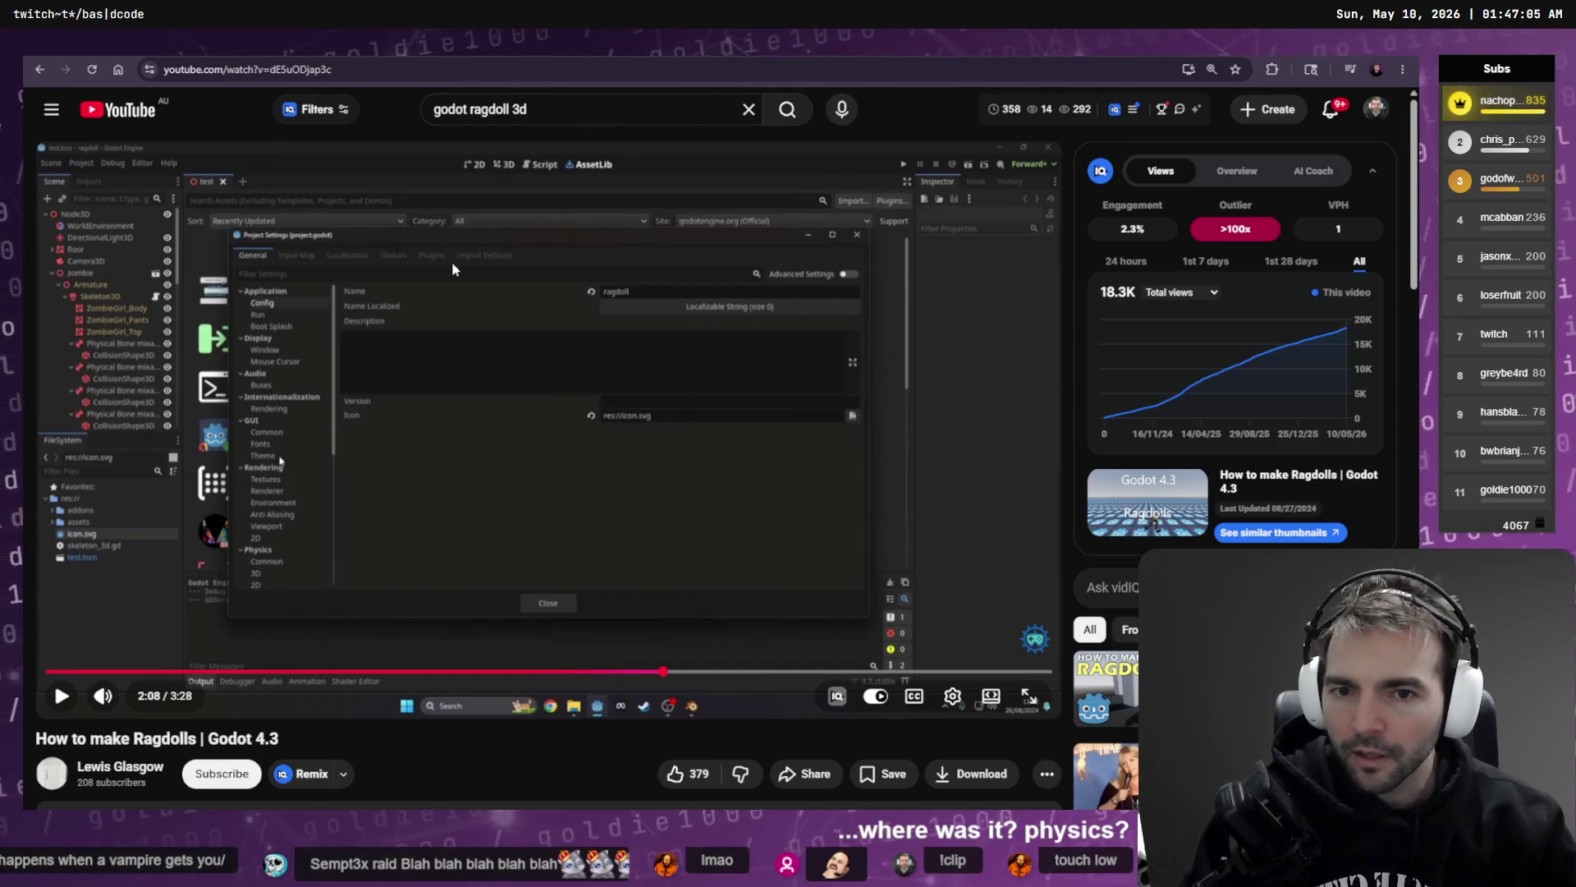
- Seek the tutorial back and pause it around 2:10 on Project Settings > Physics
{"action": "key", "text": "Left"}
{"action": "key", "text": "Left"}
{"action": "key", "text": "space"}
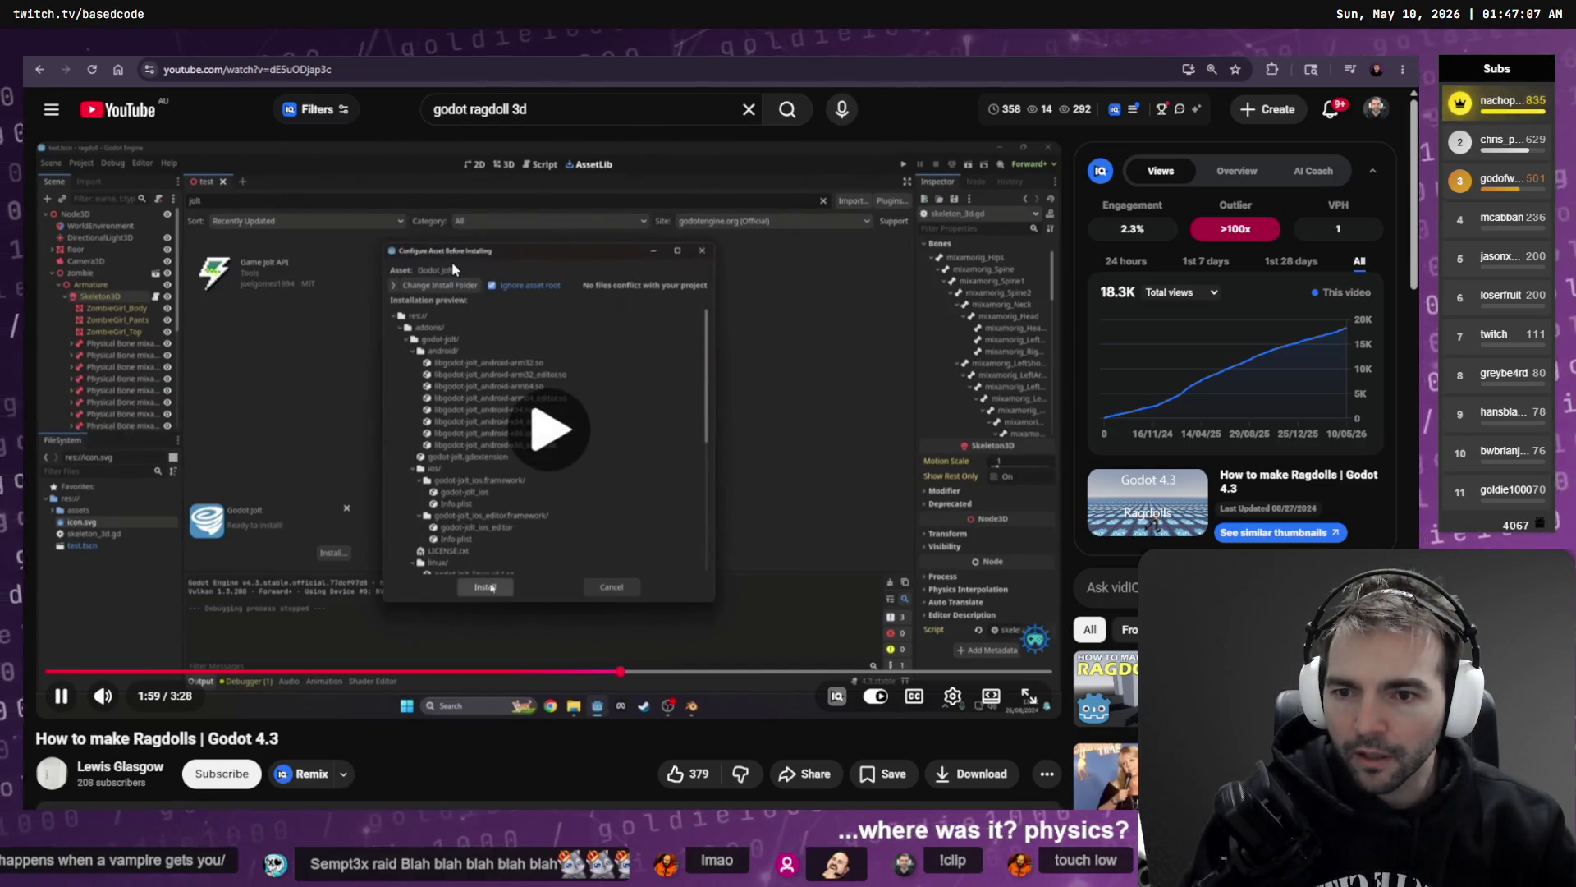
{"action": "key", "text": "Left"}
{"action": "key", "text": "Left"}
{"action": "key", "text": "Left"}
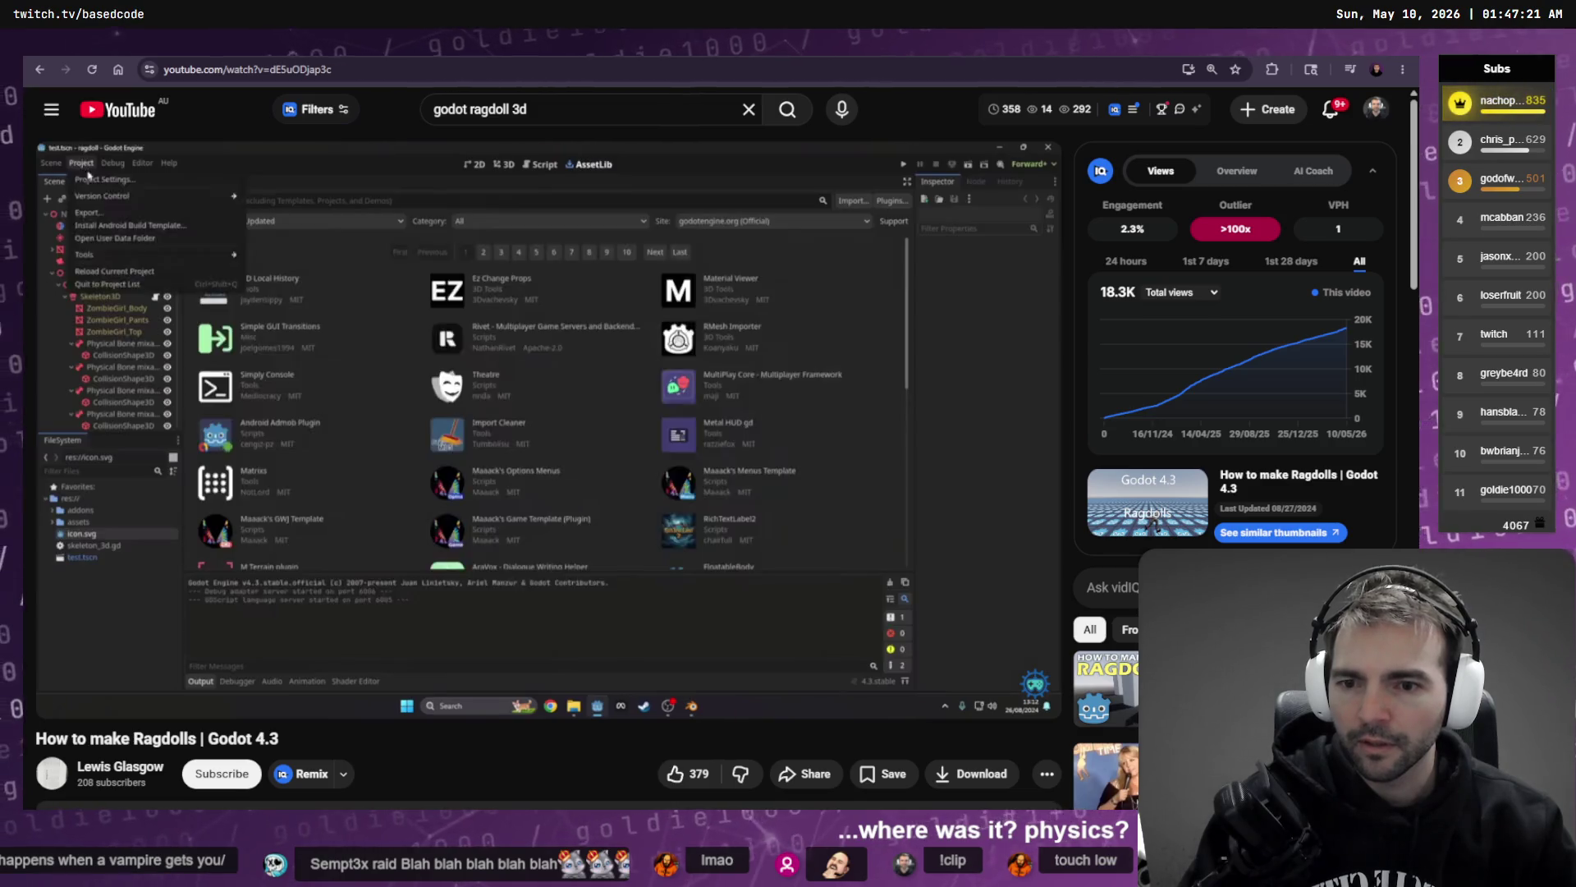
{"action": "left_click", "coordinate": [452, 261]}
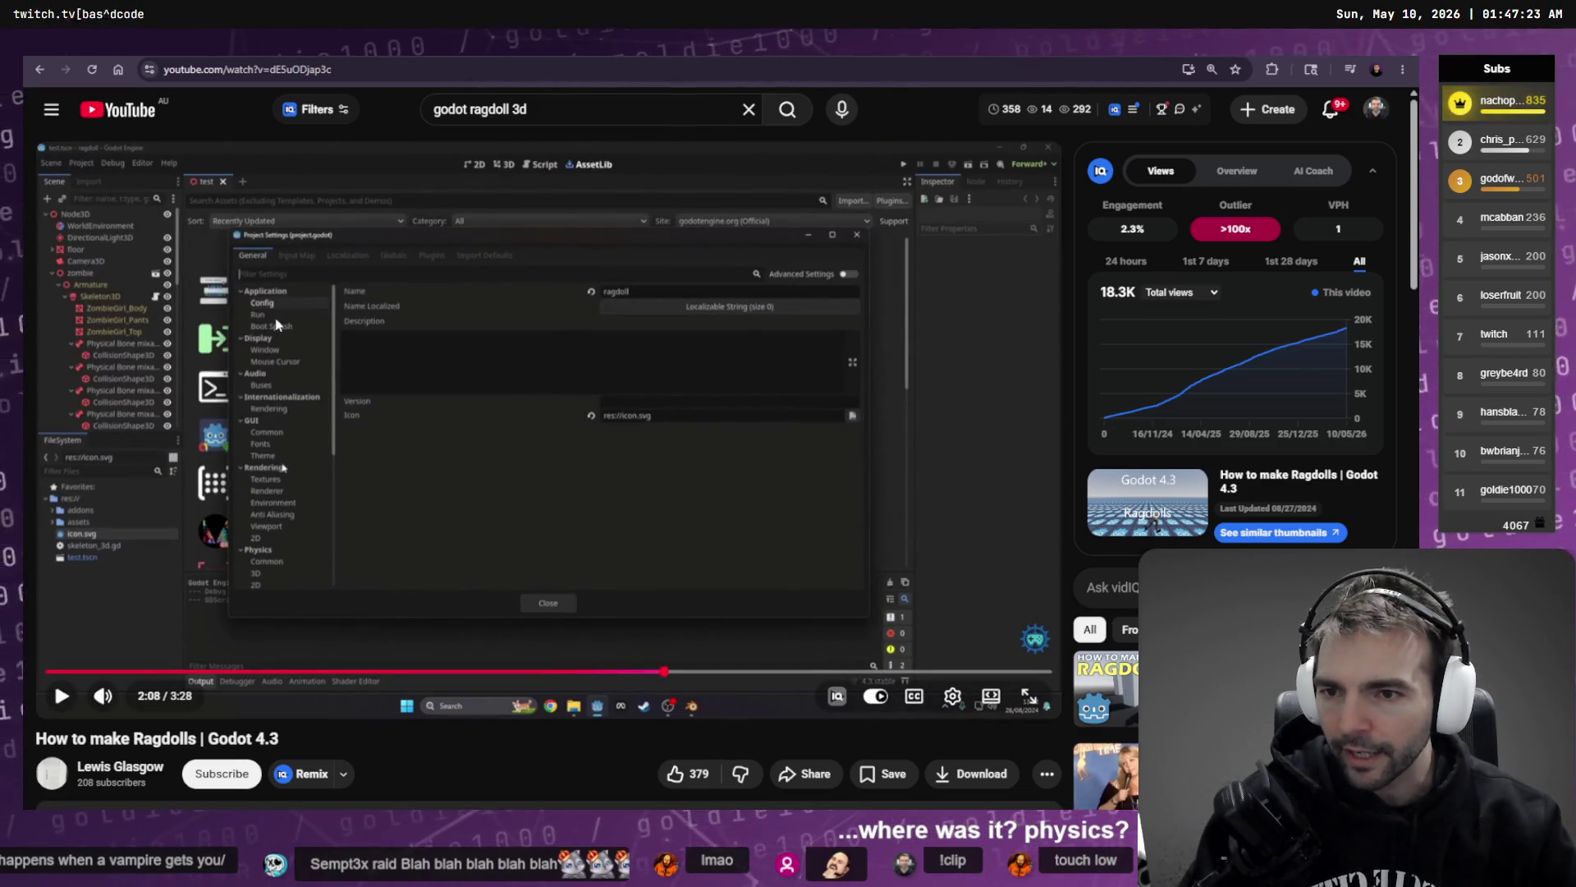
{"action": "left_click", "coordinate": [296, 376]}
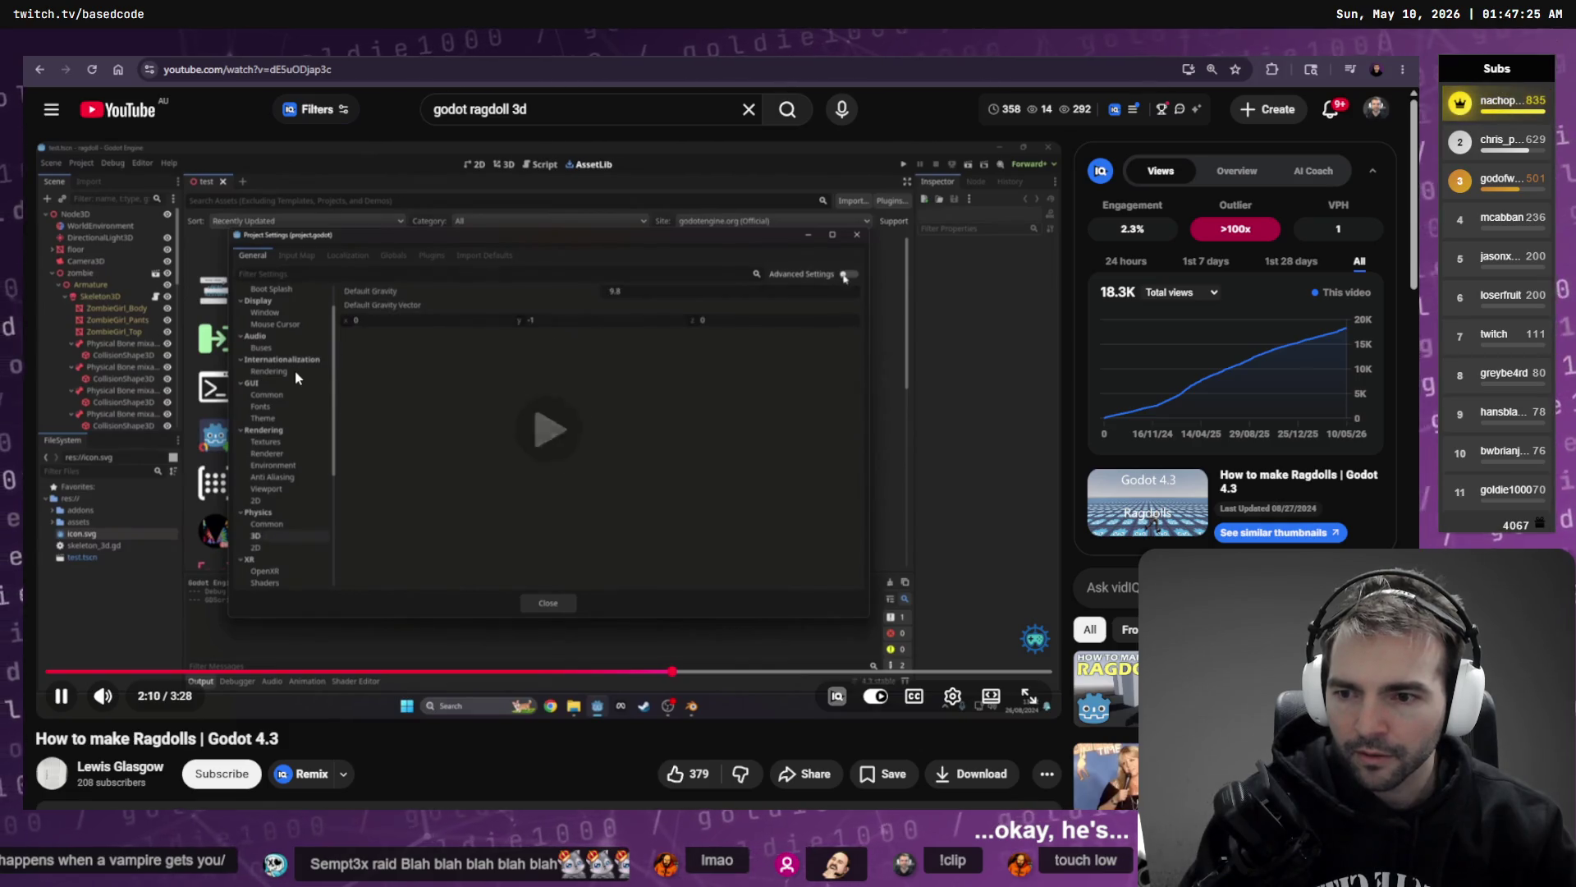
{"action": "left_click", "coordinate": [296, 377]}
- Clear the Editor Settings filter and browse the category list for physics options
{"action": "key", "text": "alt+Tab"}
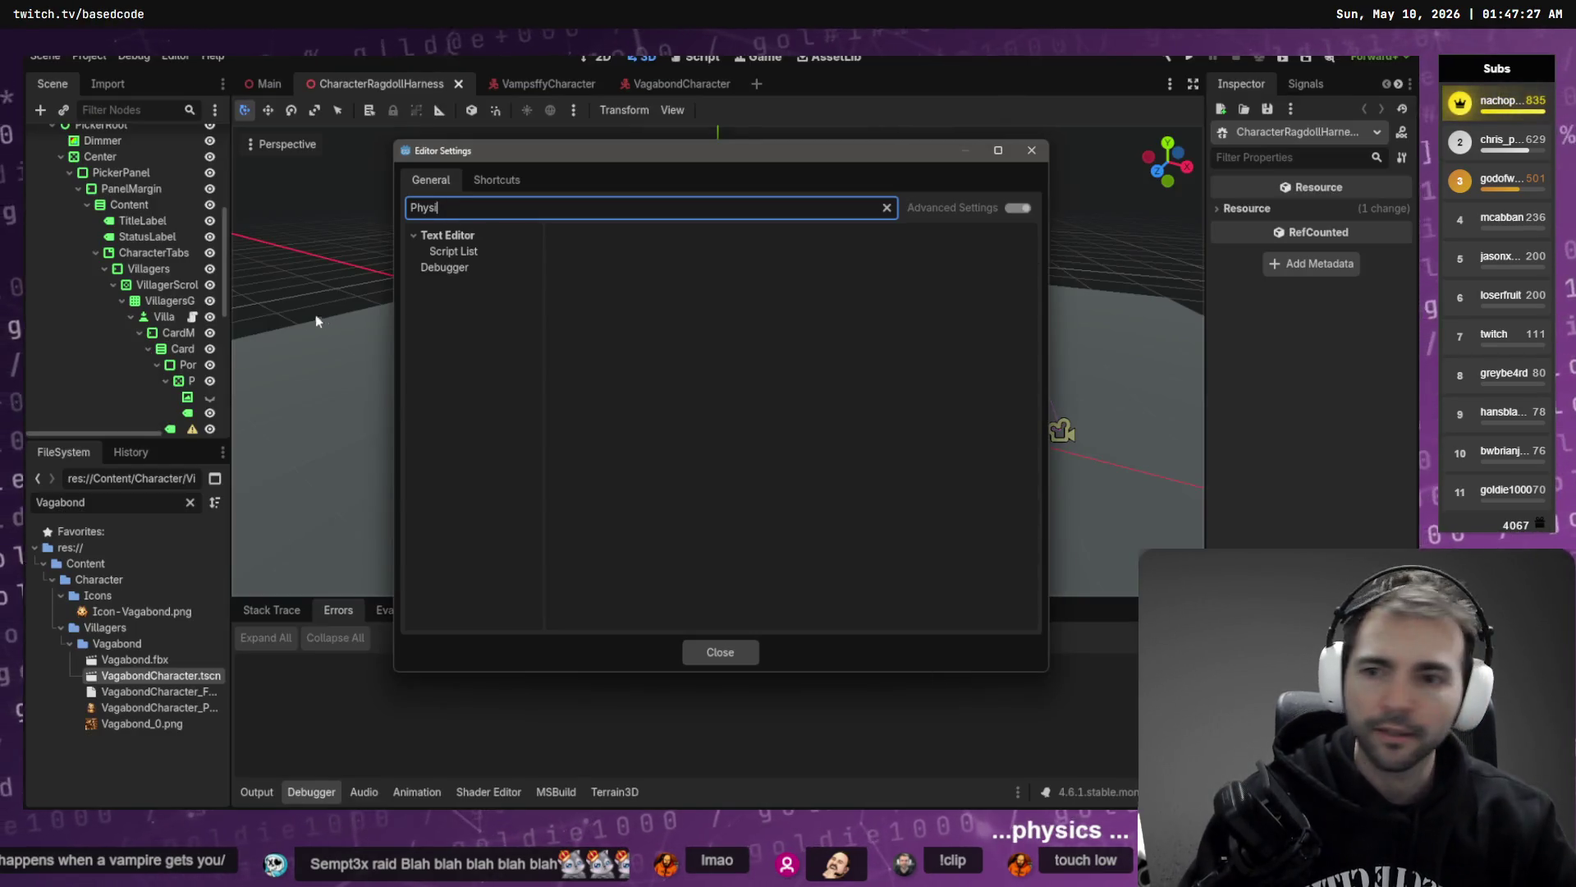
{"action": "key", "text": "BackSpace"}
{"action": "key", "text": "BackSpace"}
{"action": "key", "text": "BackSpace"}
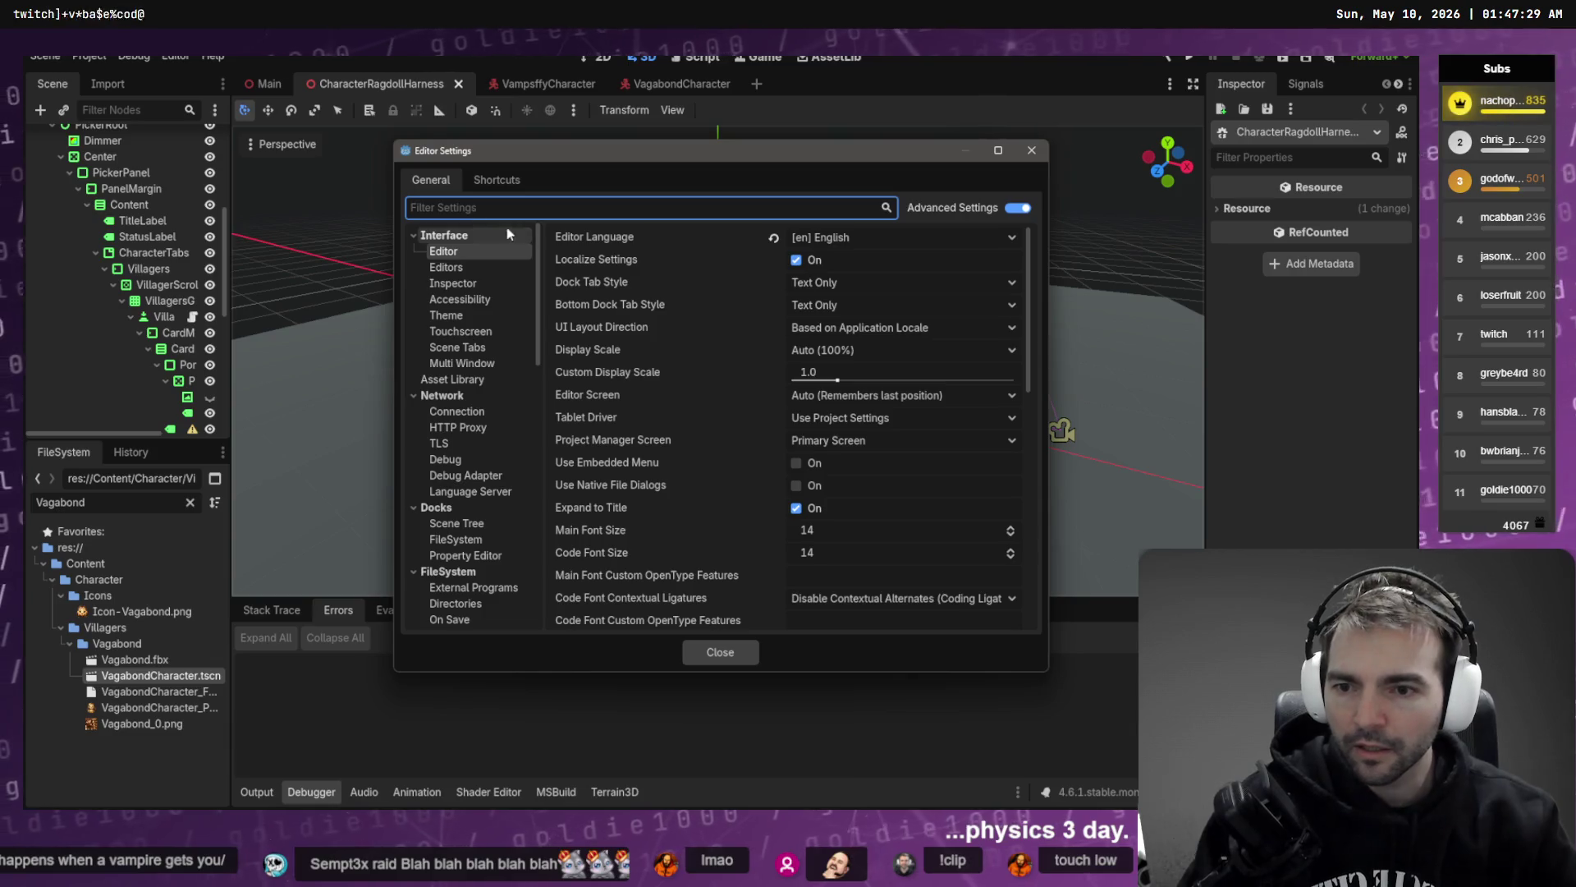
{"action": "scroll", "coordinate": [500, 367], "scroll_direction": "down", "scroll_amount": 10}
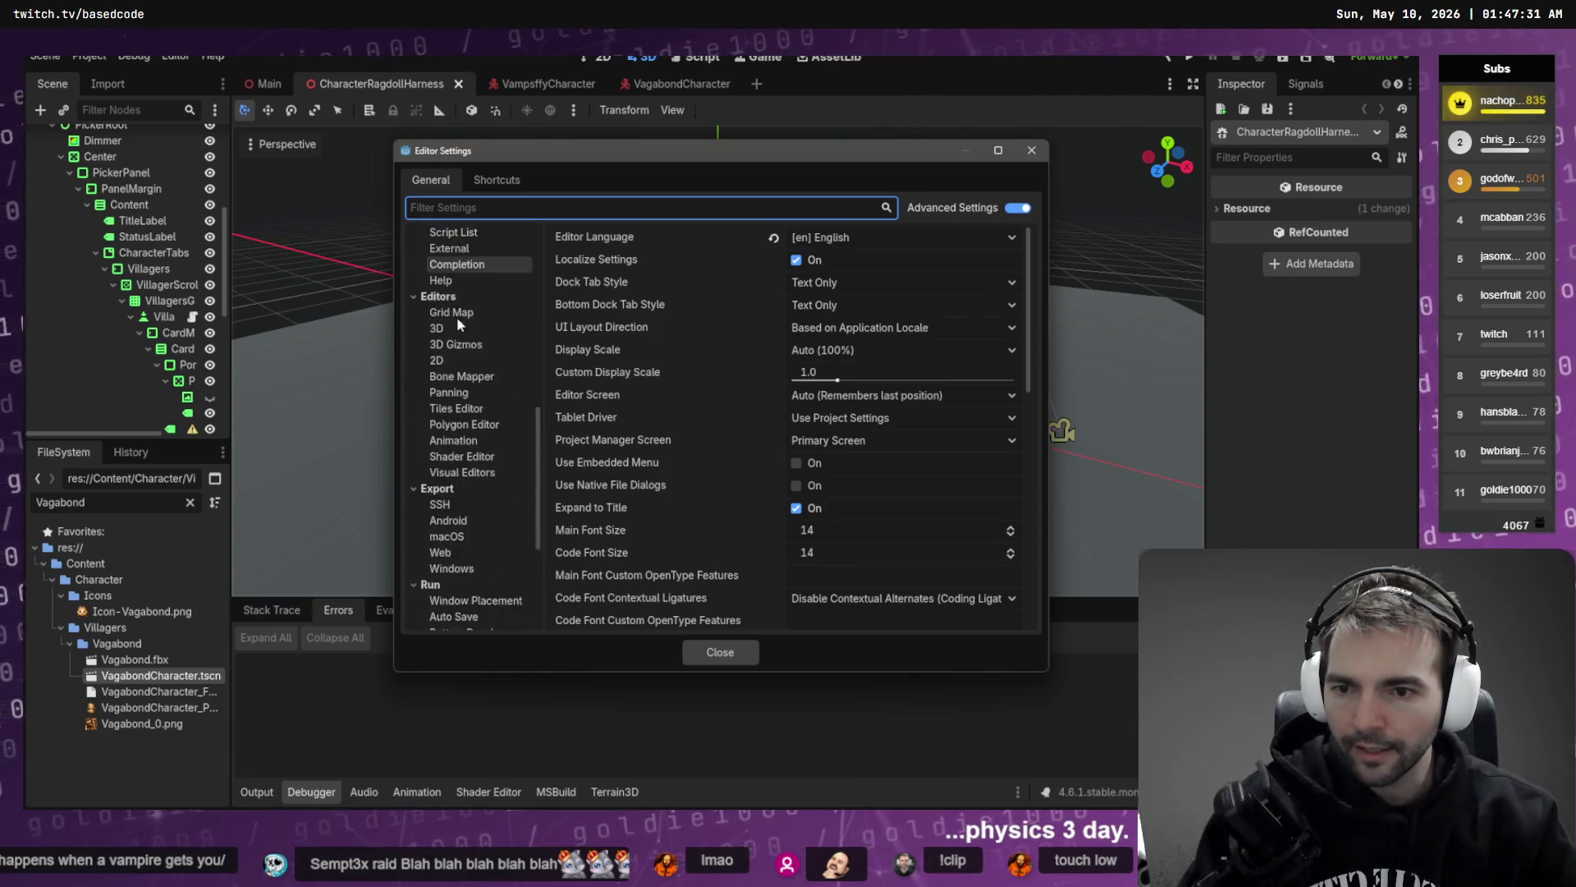
{"action": "scroll", "coordinate": [459, 345], "scroll_direction": "down", "scroll_amount": 5}
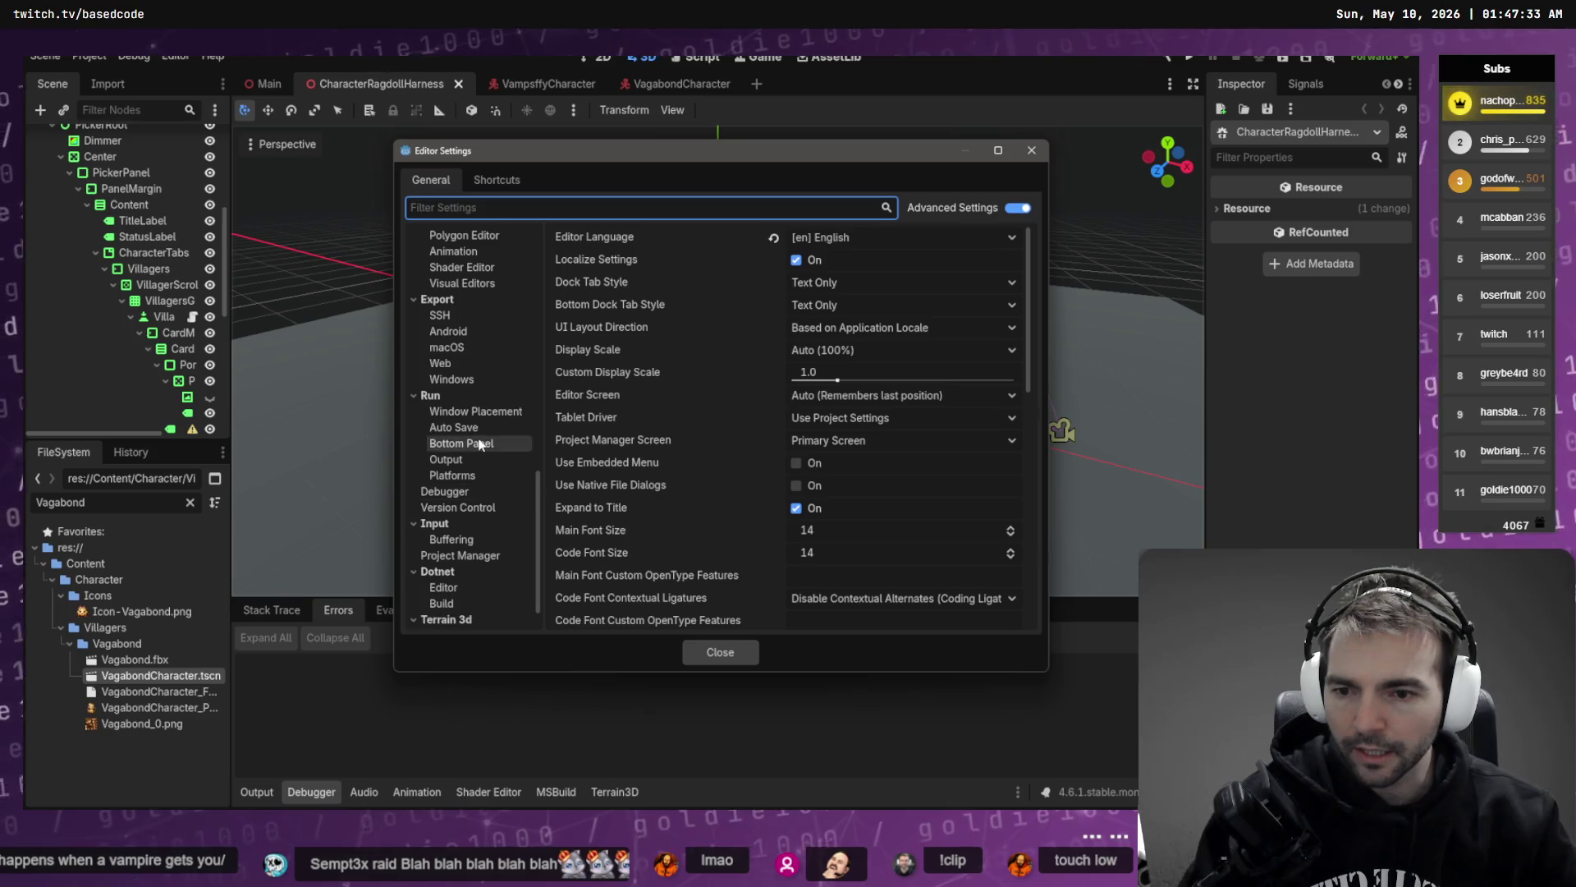
{"action": "scroll", "coordinate": [479, 435], "scroll_direction": "up", "scroll_amount": 10}
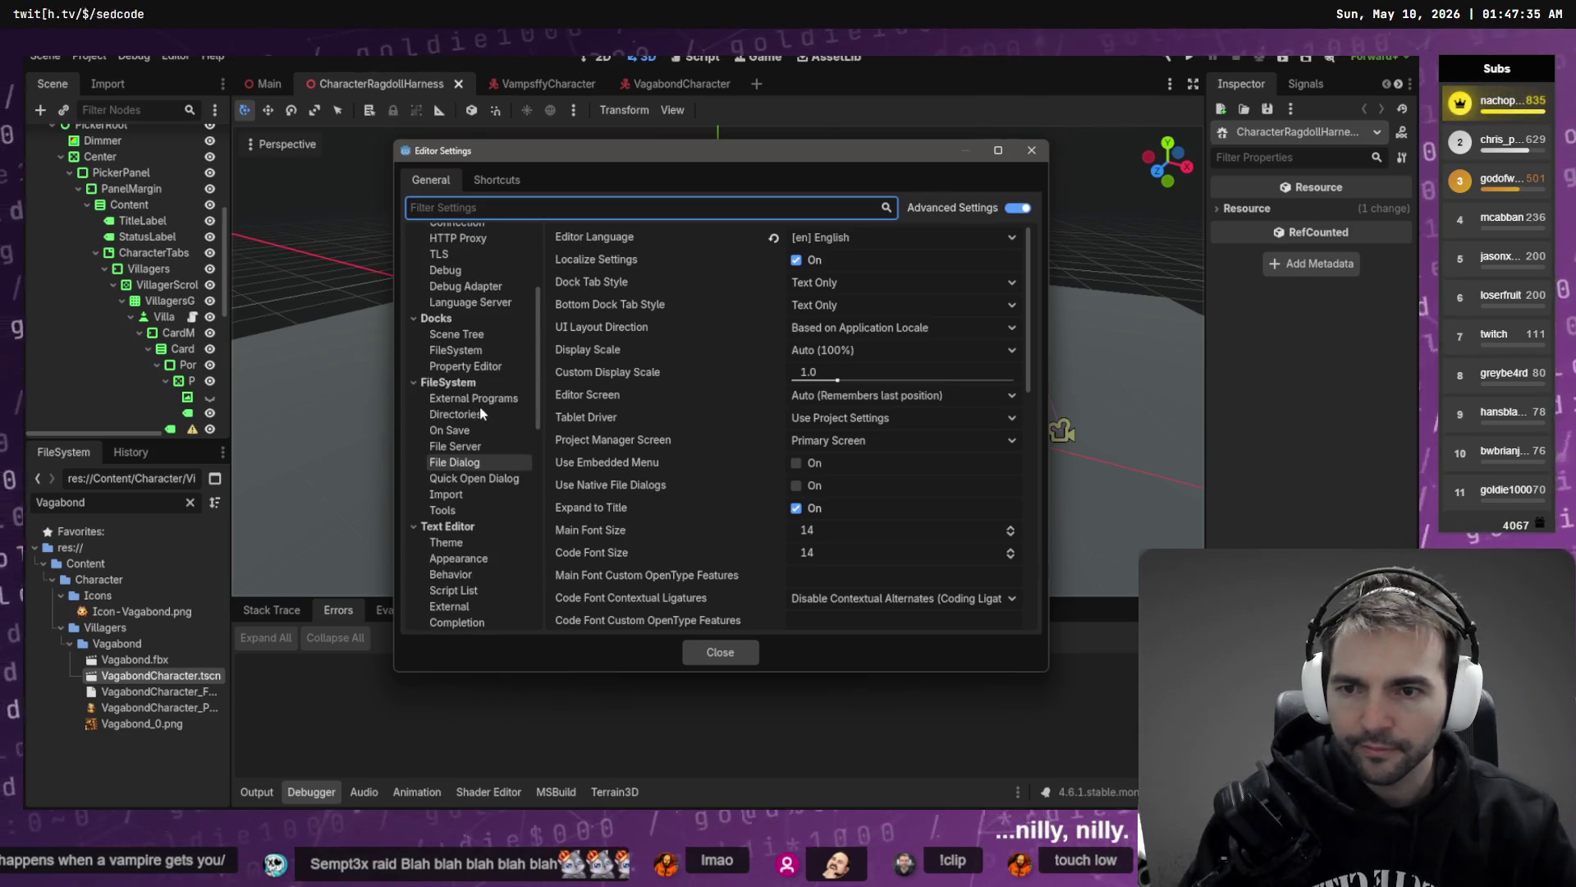
{"action": "scroll", "coordinate": [487, 400], "scroll_direction": "up", "scroll_amount": 4}
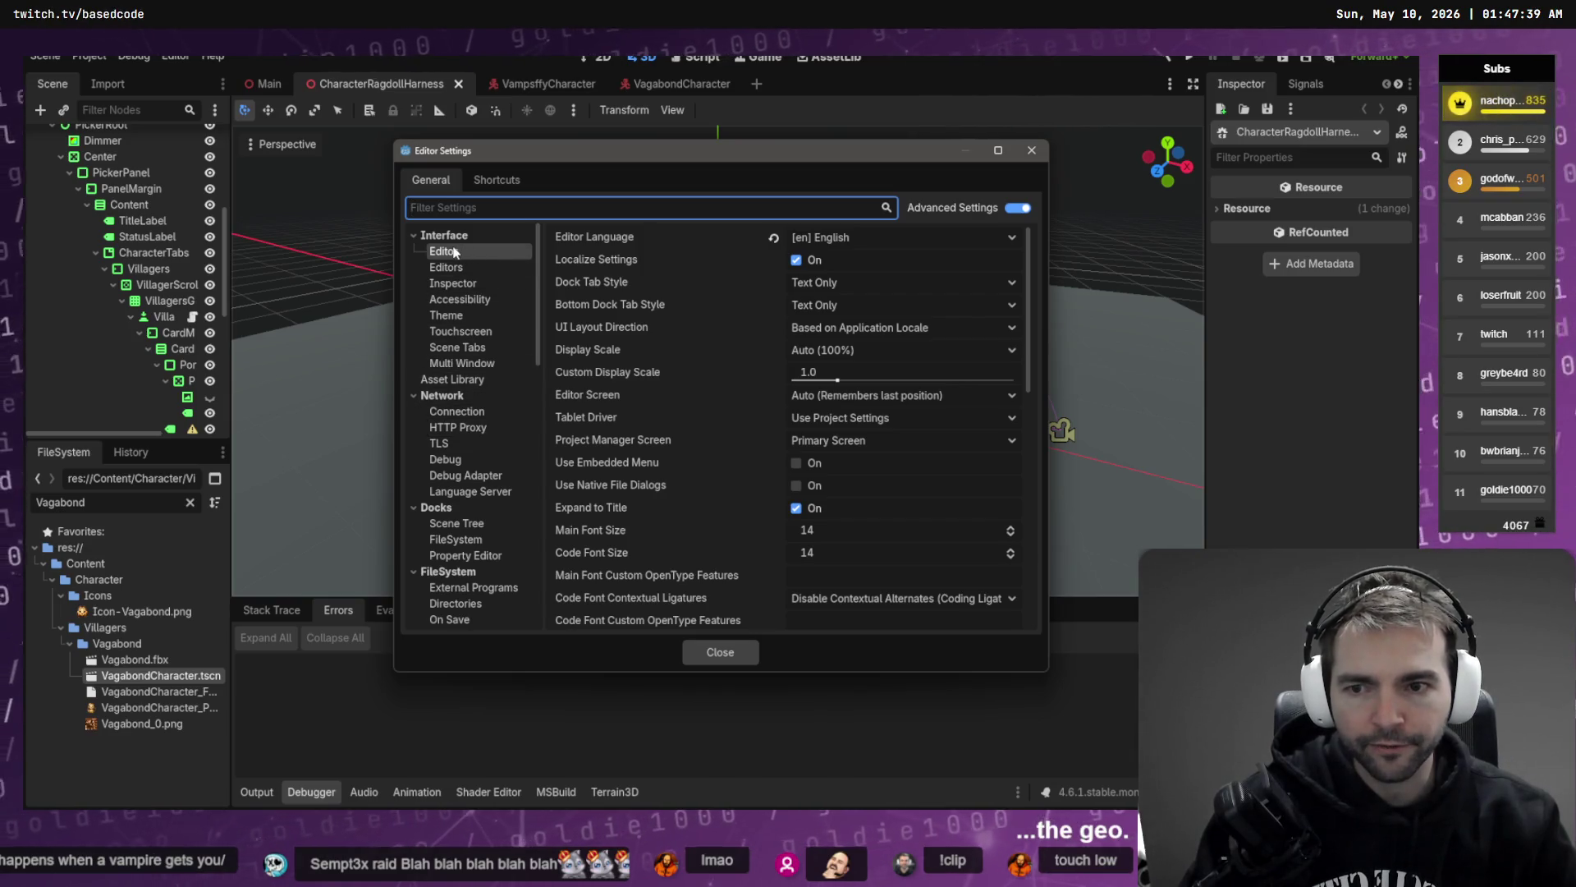
{"action": "scroll", "coordinate": [476, 353], "scroll_direction": "down", "scroll_amount": 5}
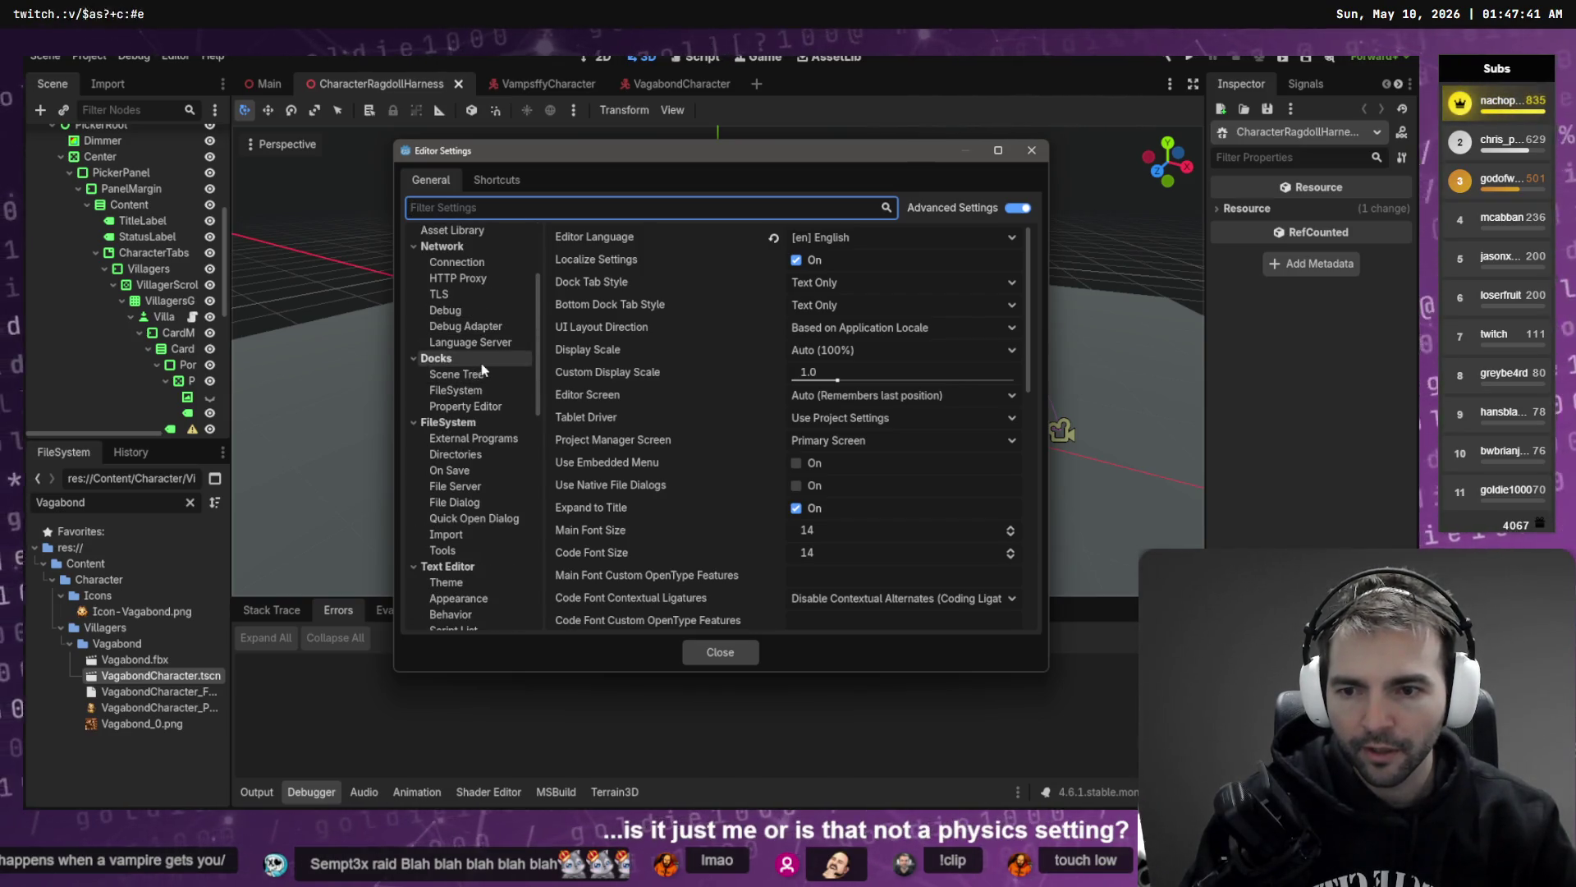
{"action": "scroll", "coordinate": [486, 363], "scroll_direction": "down", "scroll_amount": 3}
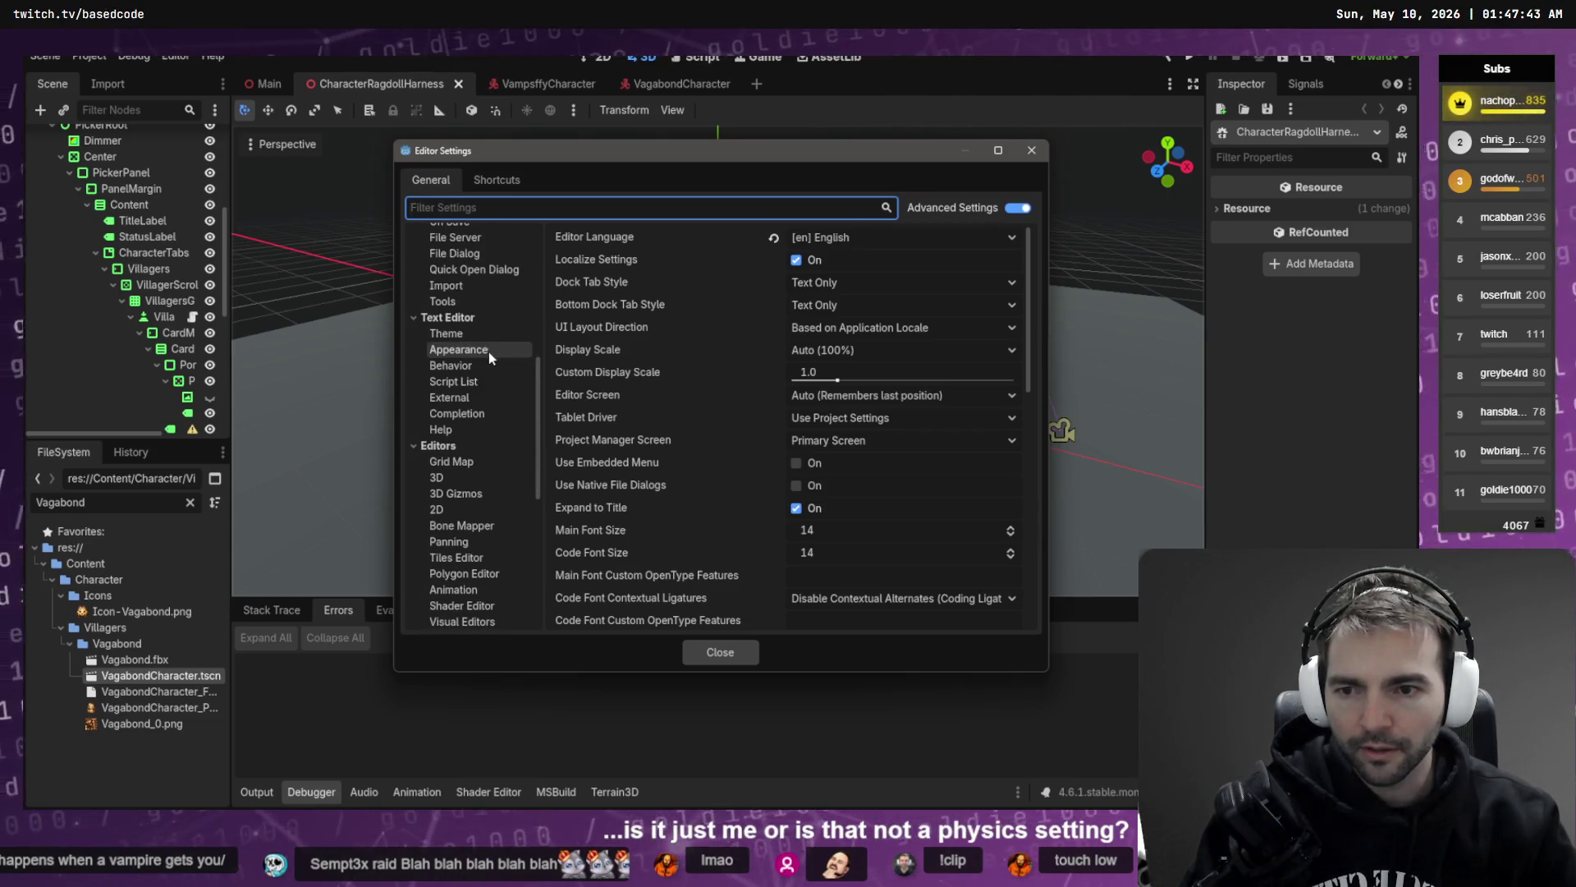
{"action": "scroll", "coordinate": [488, 338], "scroll_direction": "down", "scroll_amount": 3}
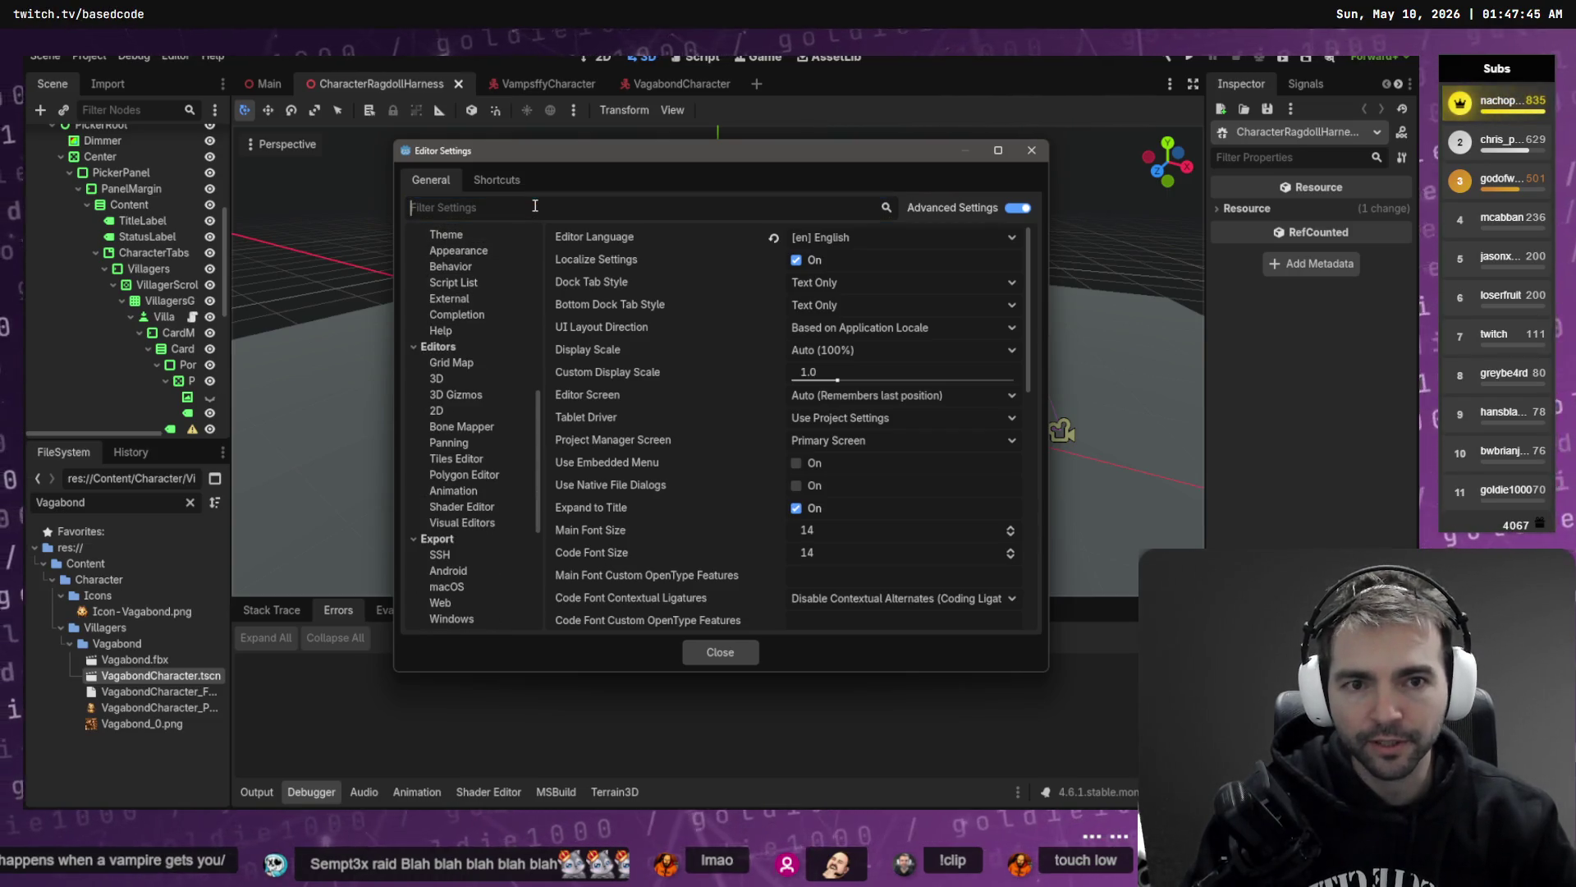
- Try filtering Editor Settings by 'Physics', clear it, and return to the tutorial
{"action": "type", "text": "Physics"}
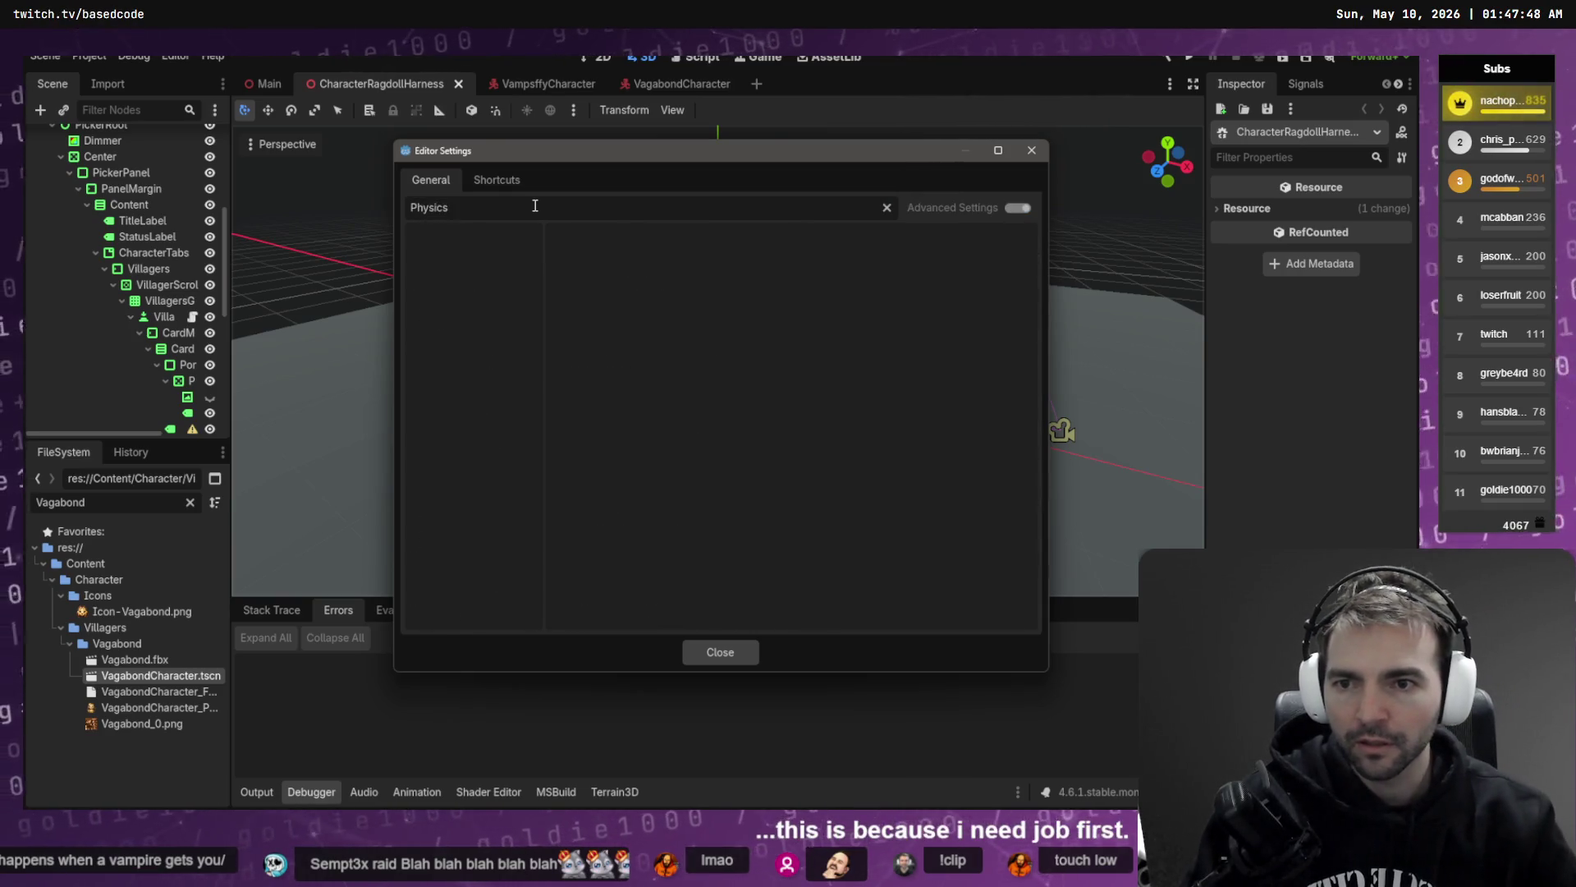
{"action": "key", "text": "ctrl+a"}
{"action": "key", "text": "BackSpace"}
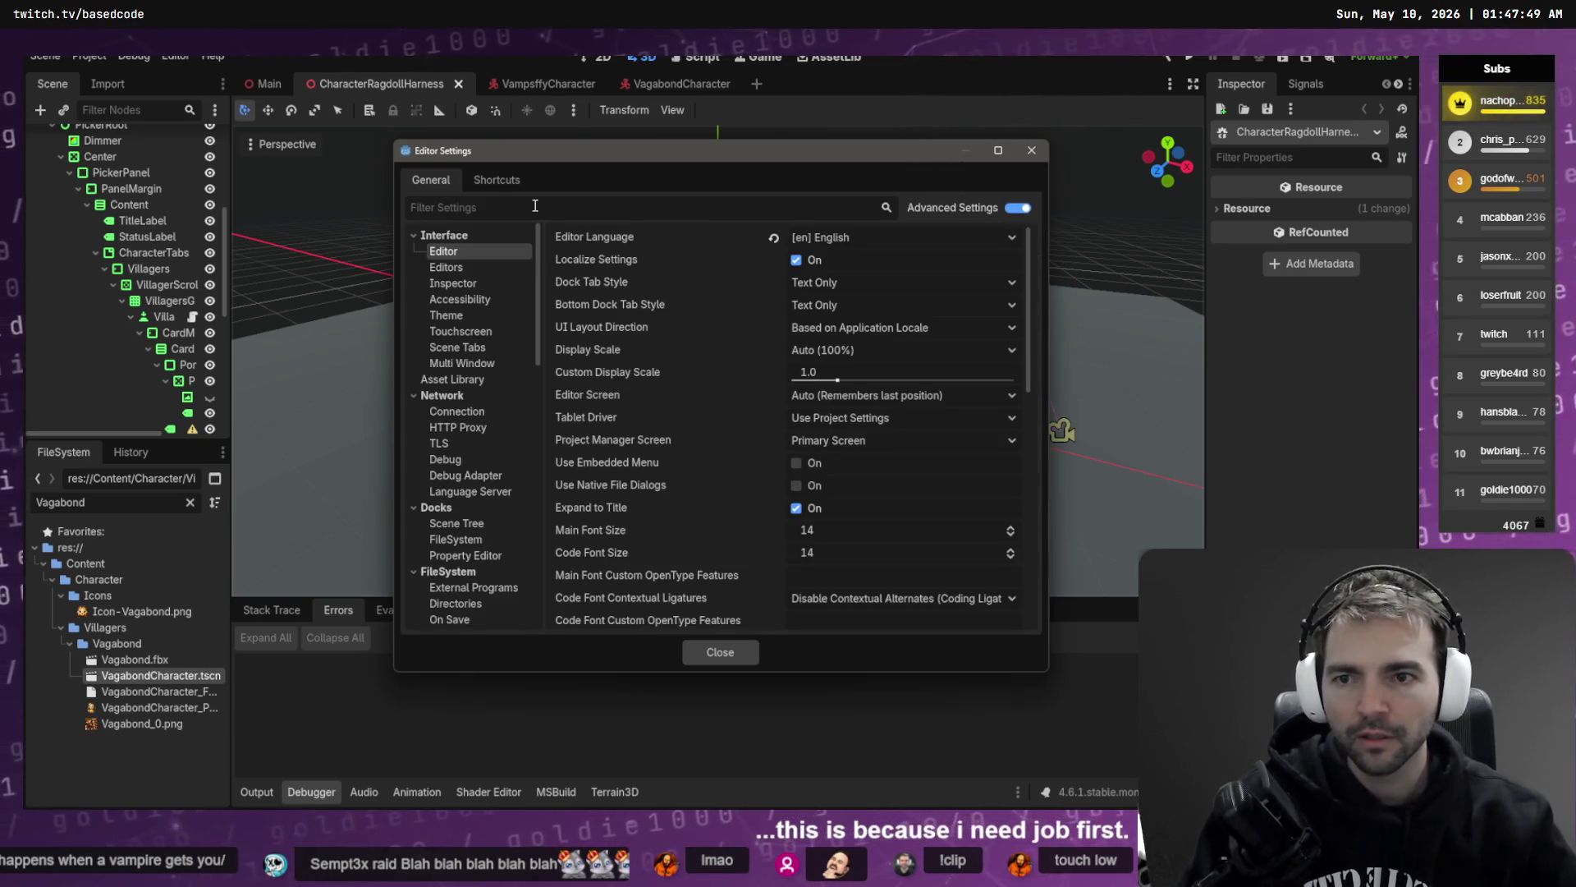
{"action": "key", "text": "alt+Tab"}
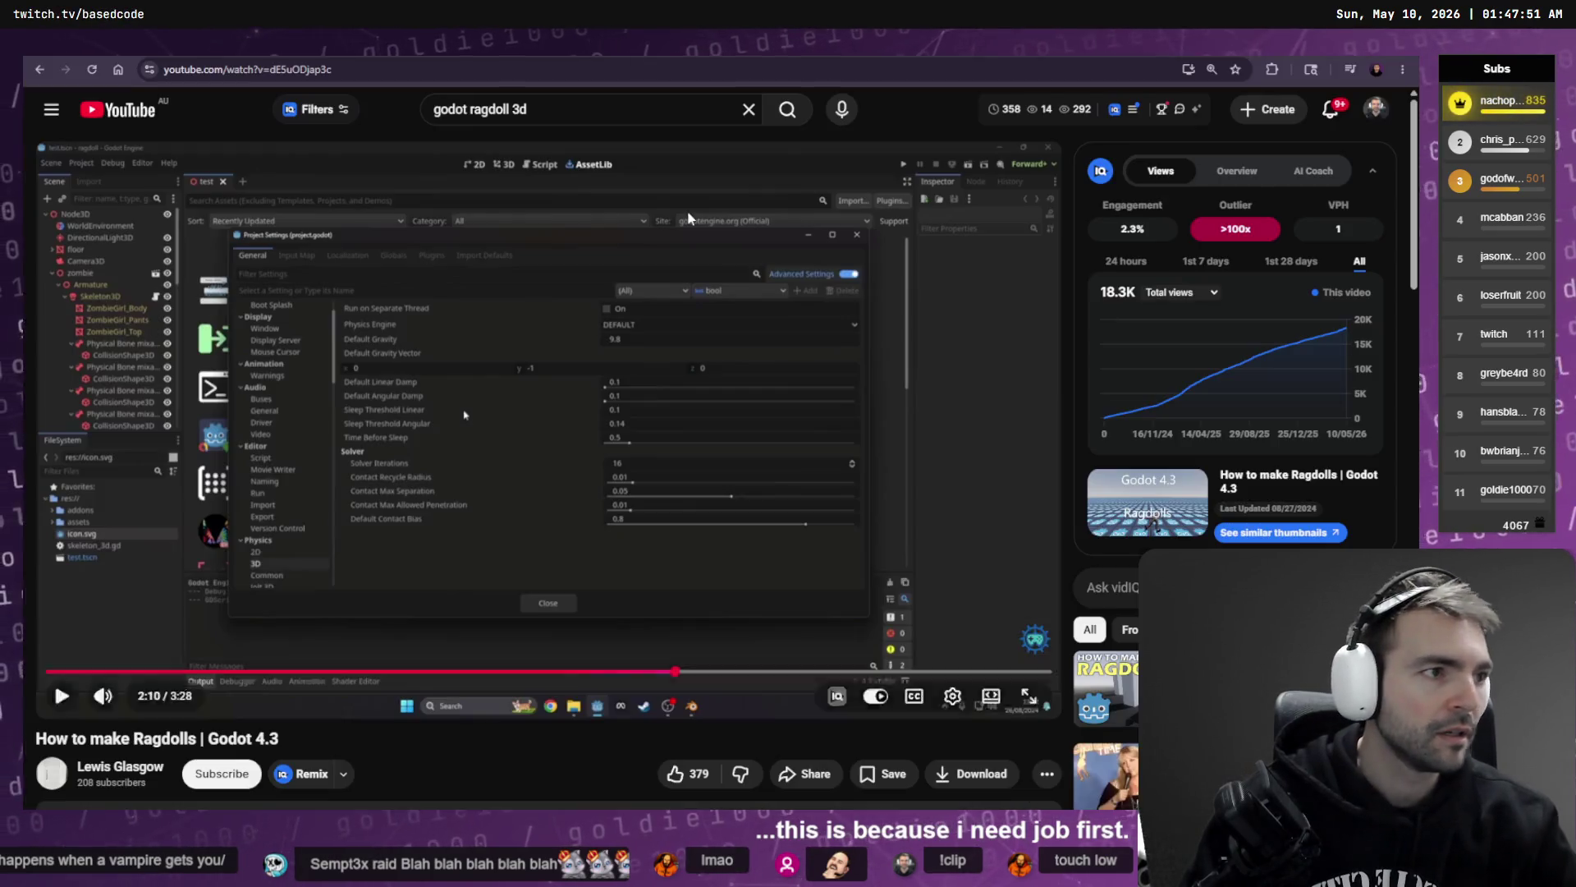
- Play the tutorial to its PhysicalBone3D joint section, then close Godot's Editor Settings
{"action": "left_click", "coordinate": [688, 217]}
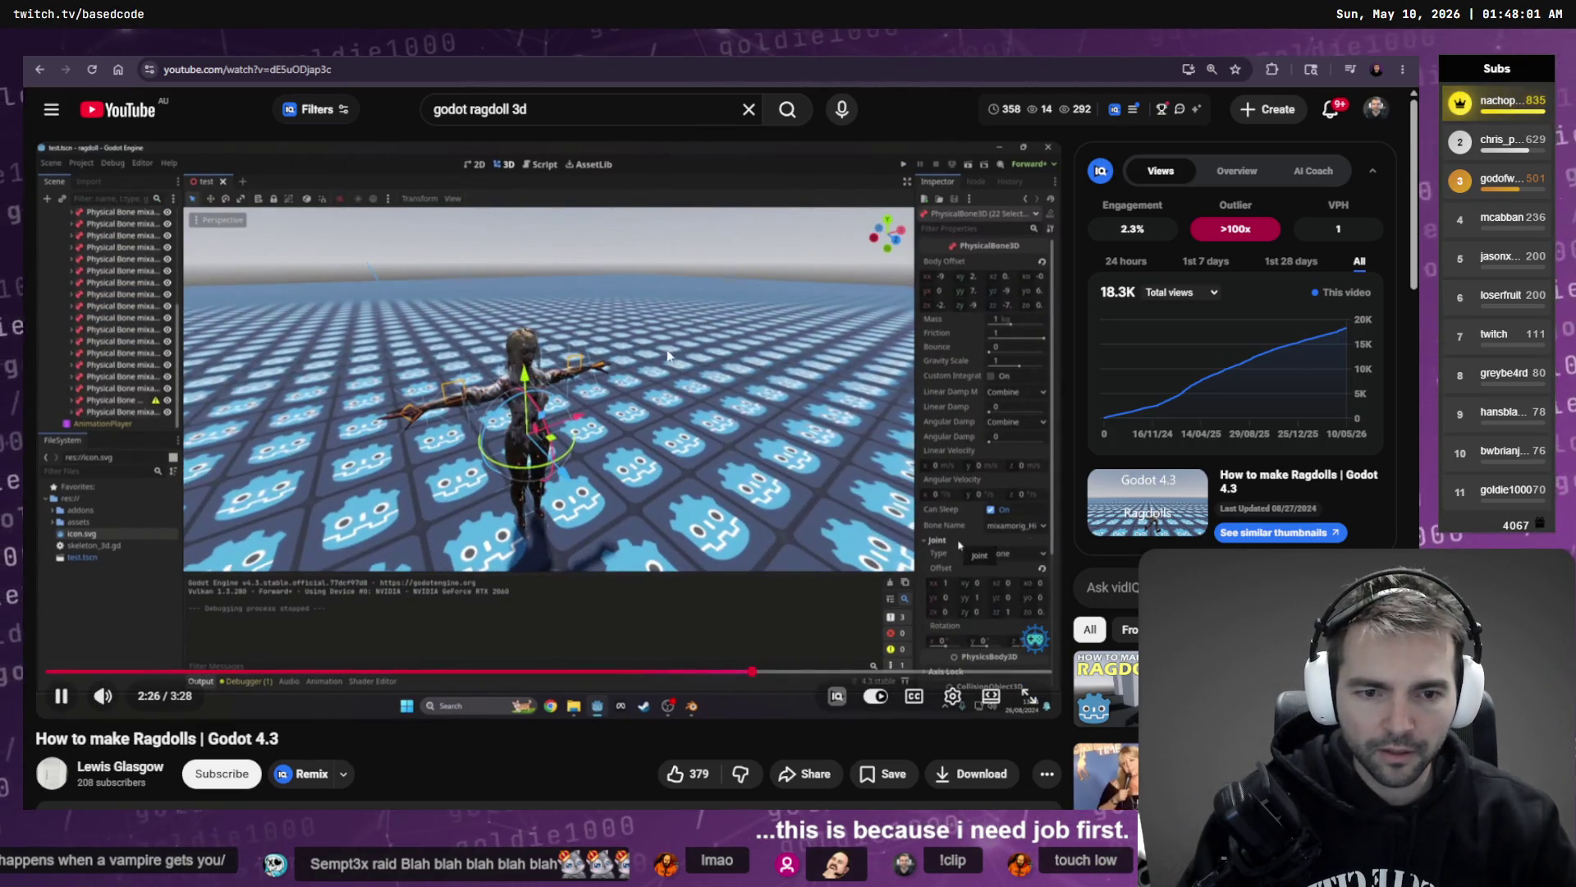
{"action": "left_click", "coordinate": [668, 354]}
{"action": "key", "text": "alt+Tab"}
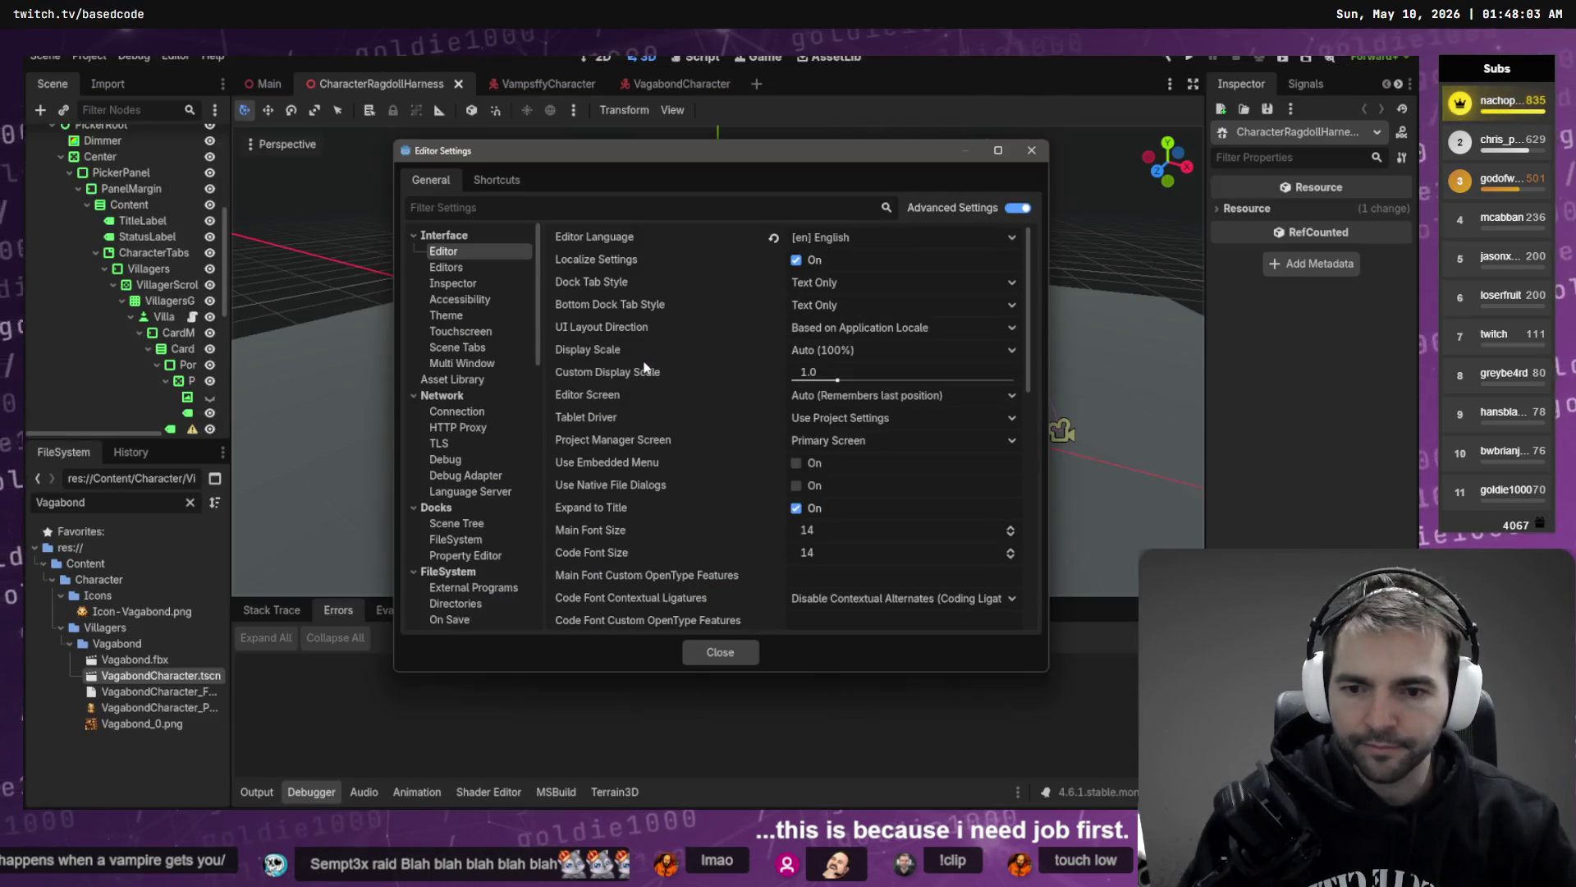
{"action": "left_click", "coordinate": [720, 652]}
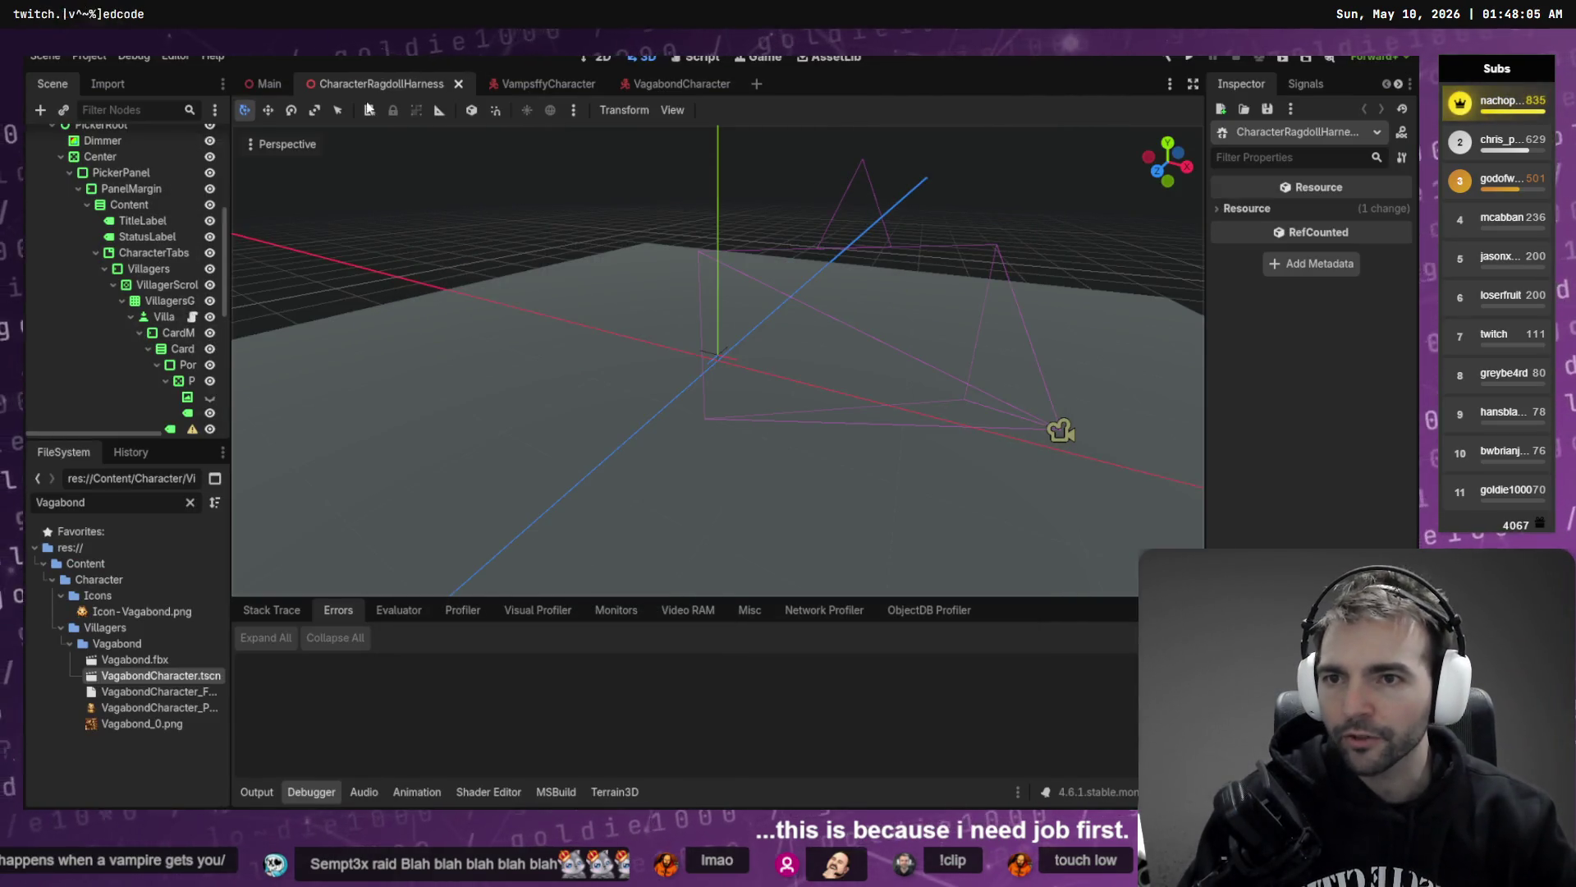
- Open the VagabondCharacter scene, expand RagdollPhysicalBoneSim and select Root, Hips and the first left-side bones
{"action": "left_click", "coordinate": [663, 83]}
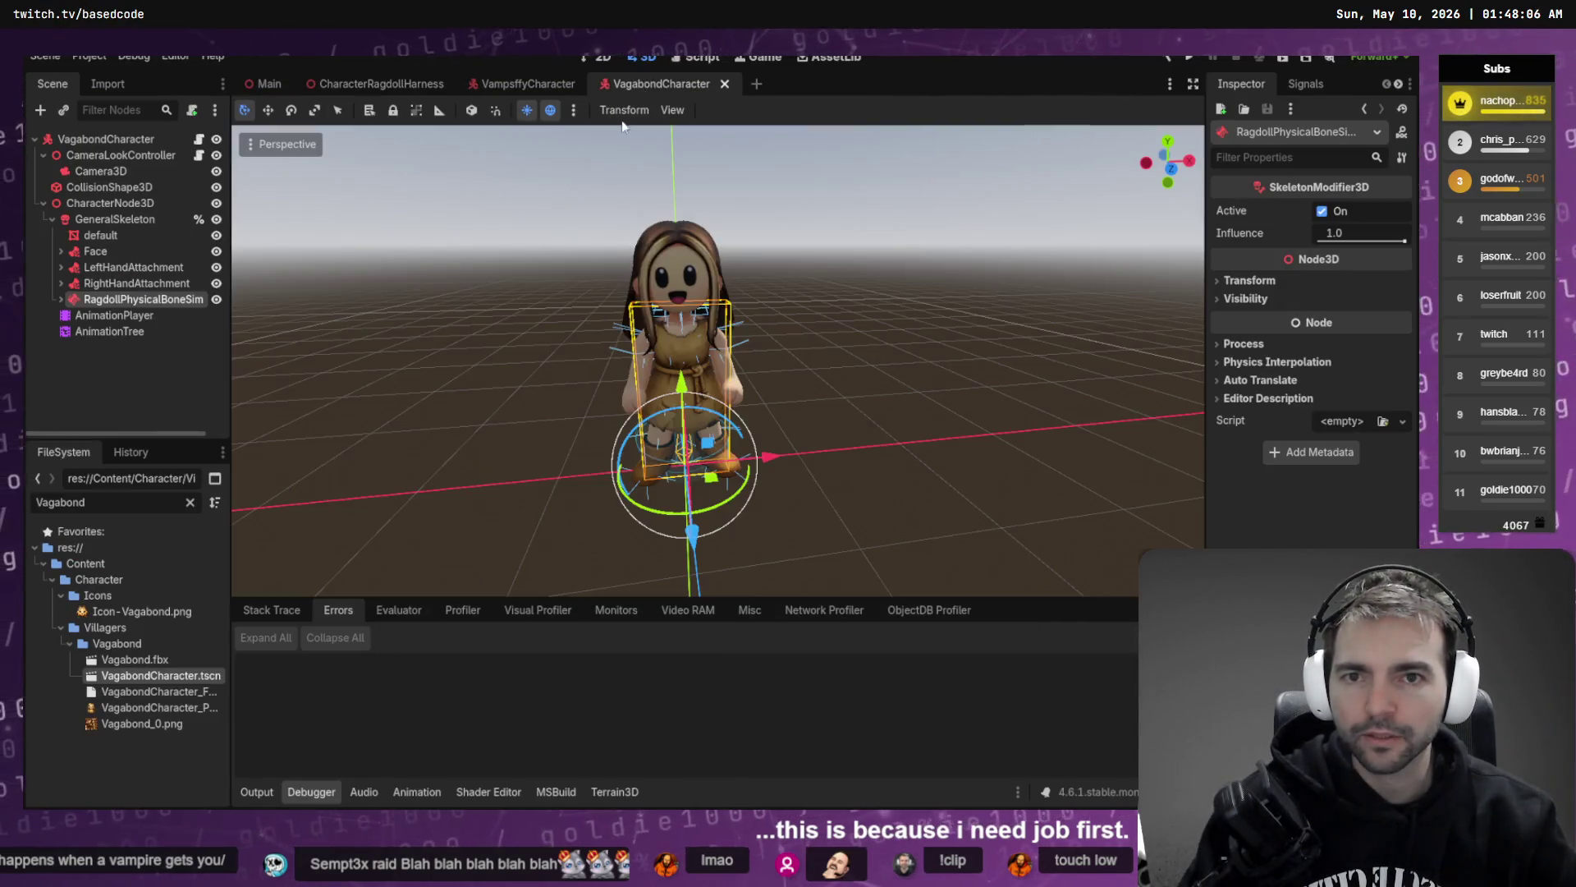
{"action": "left_click", "coordinate": [61, 298]}
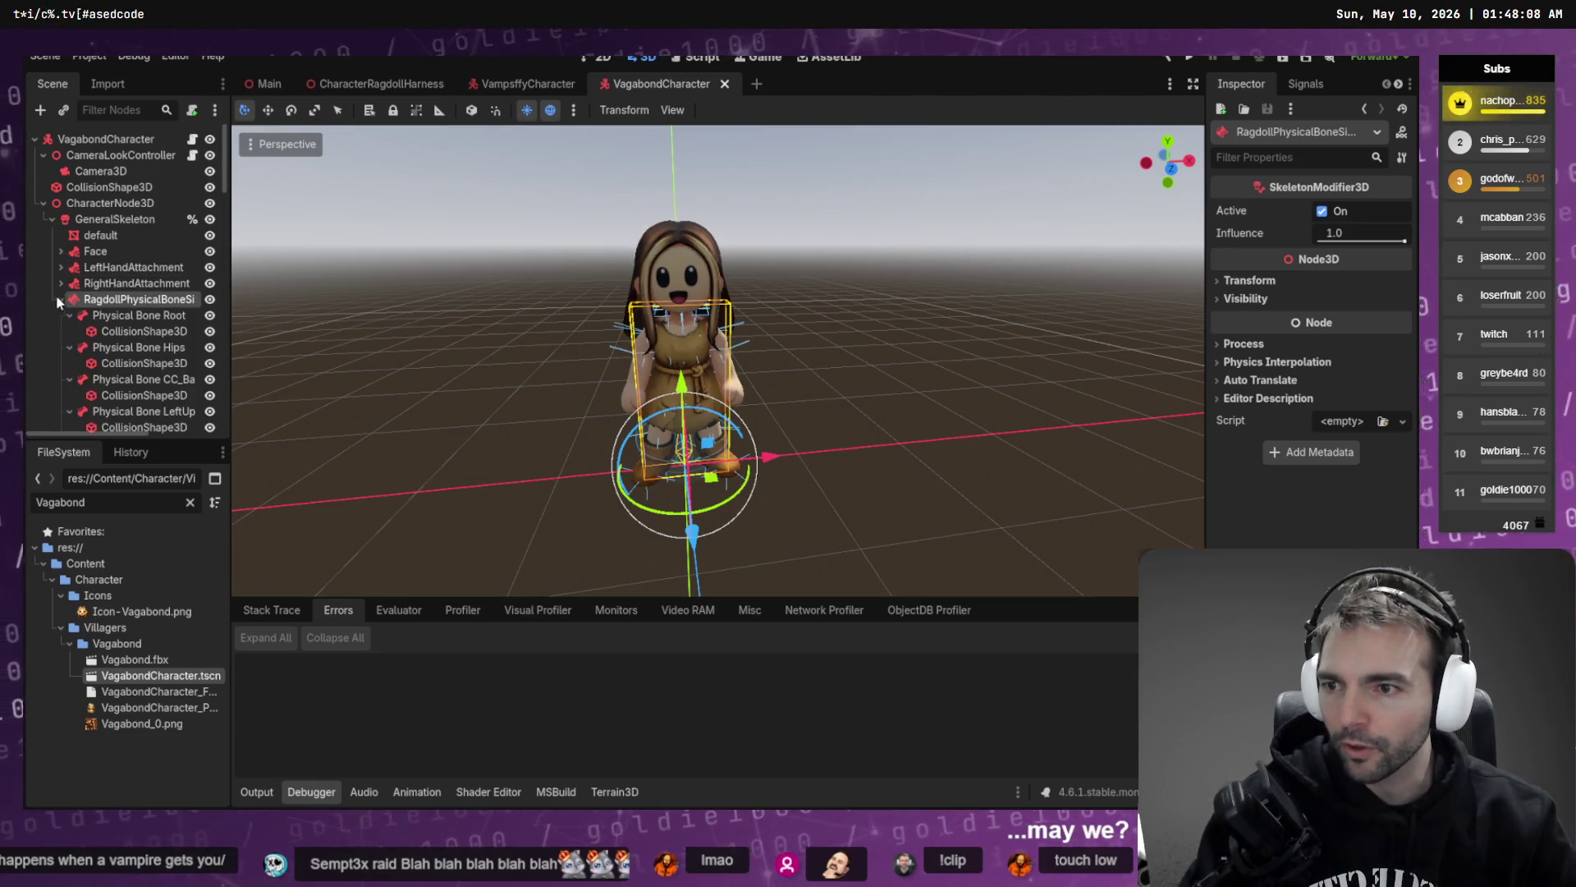
{"action": "left_click", "coordinate": [120, 317]}
{"action": "left_click", "coordinate": [135, 347], "text": "ctrl"}
{"action": "left_click", "coordinate": [131, 378], "text": "ctrl"}
{"action": "scroll", "coordinate": [134, 361], "scroll_direction": "down", "scroll_amount": 2}
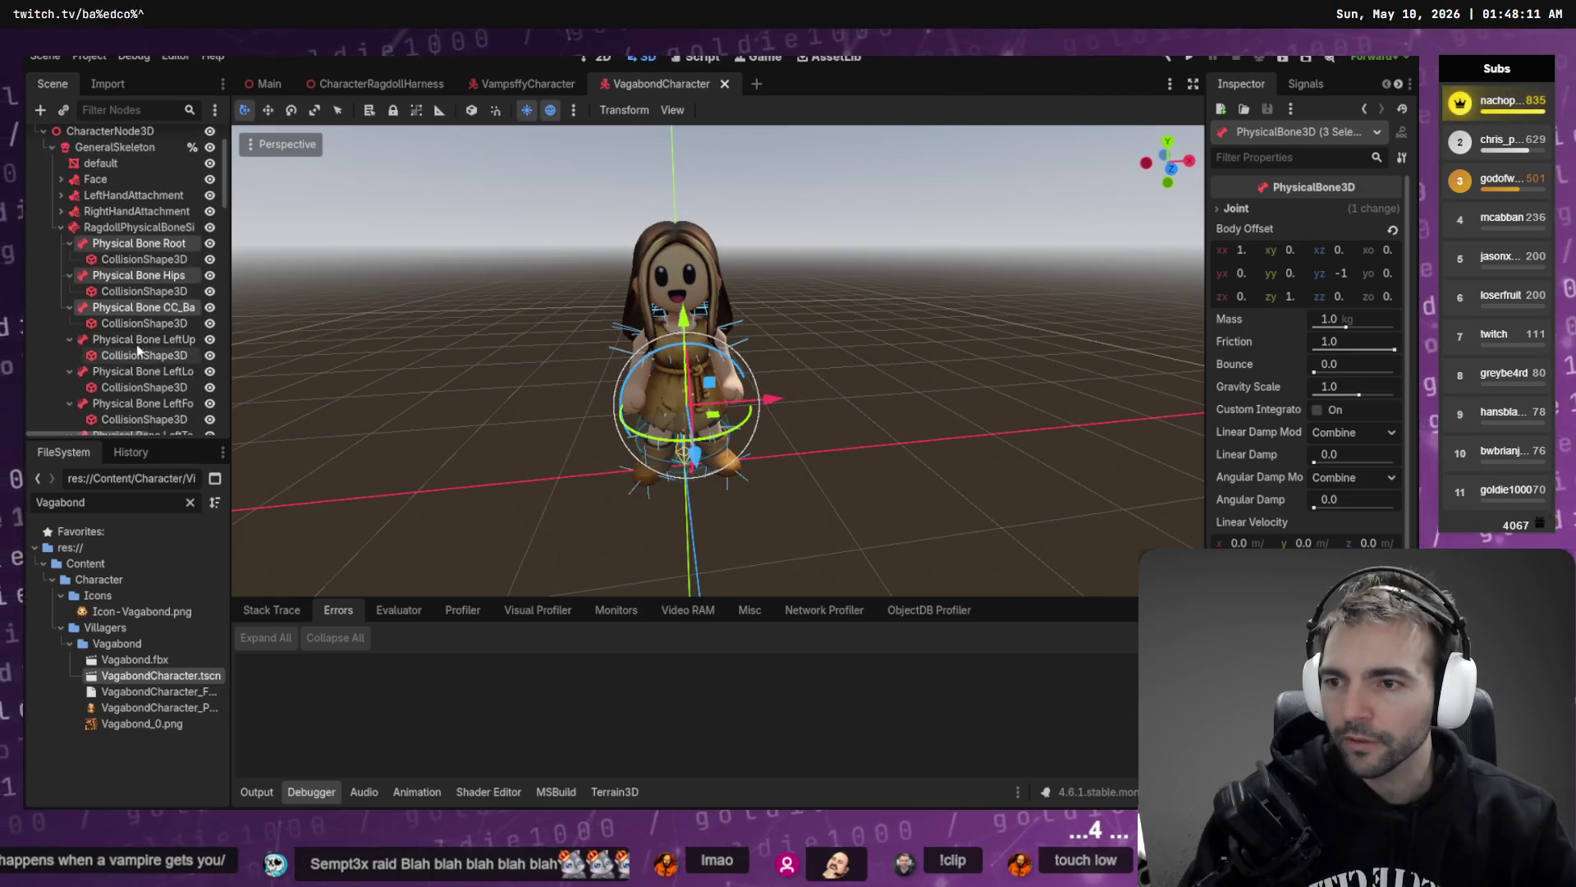
{"action": "left_click", "coordinate": [140, 339], "text": "ctrl"}
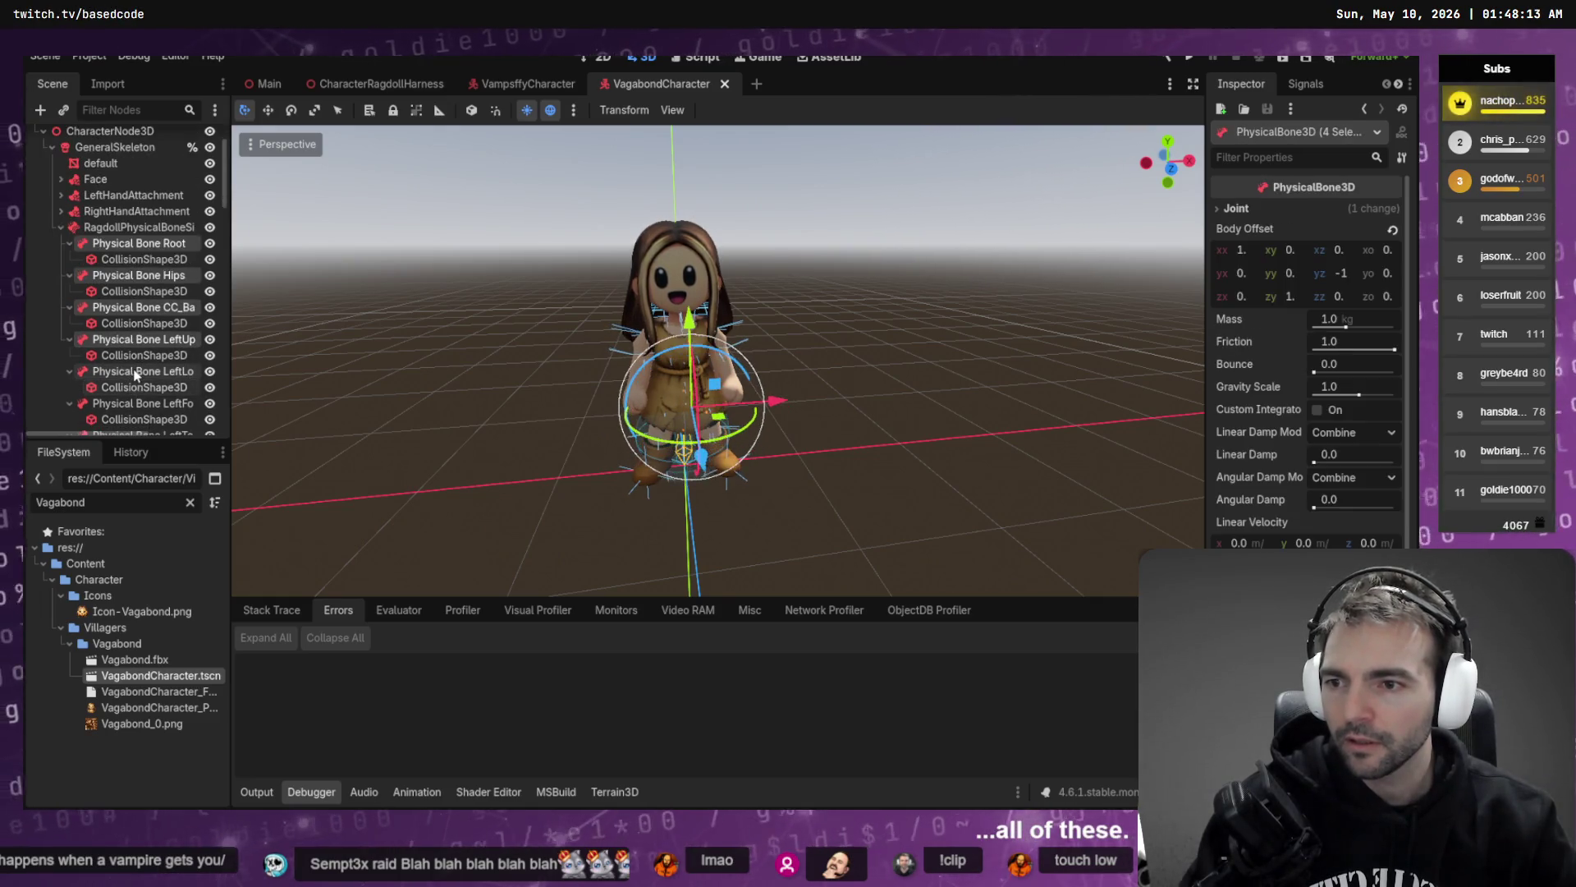
{"action": "left_click", "coordinate": [136, 371], "text": "ctrl"}
{"action": "left_click", "coordinate": [131, 404], "text": "ctrl"}
- Add the remaining left-side bones, the right-side bones and the Spine and Chest bones to the selection
{"action": "scroll", "coordinate": [131, 394], "scroll_direction": "down", "scroll_amount": 2}
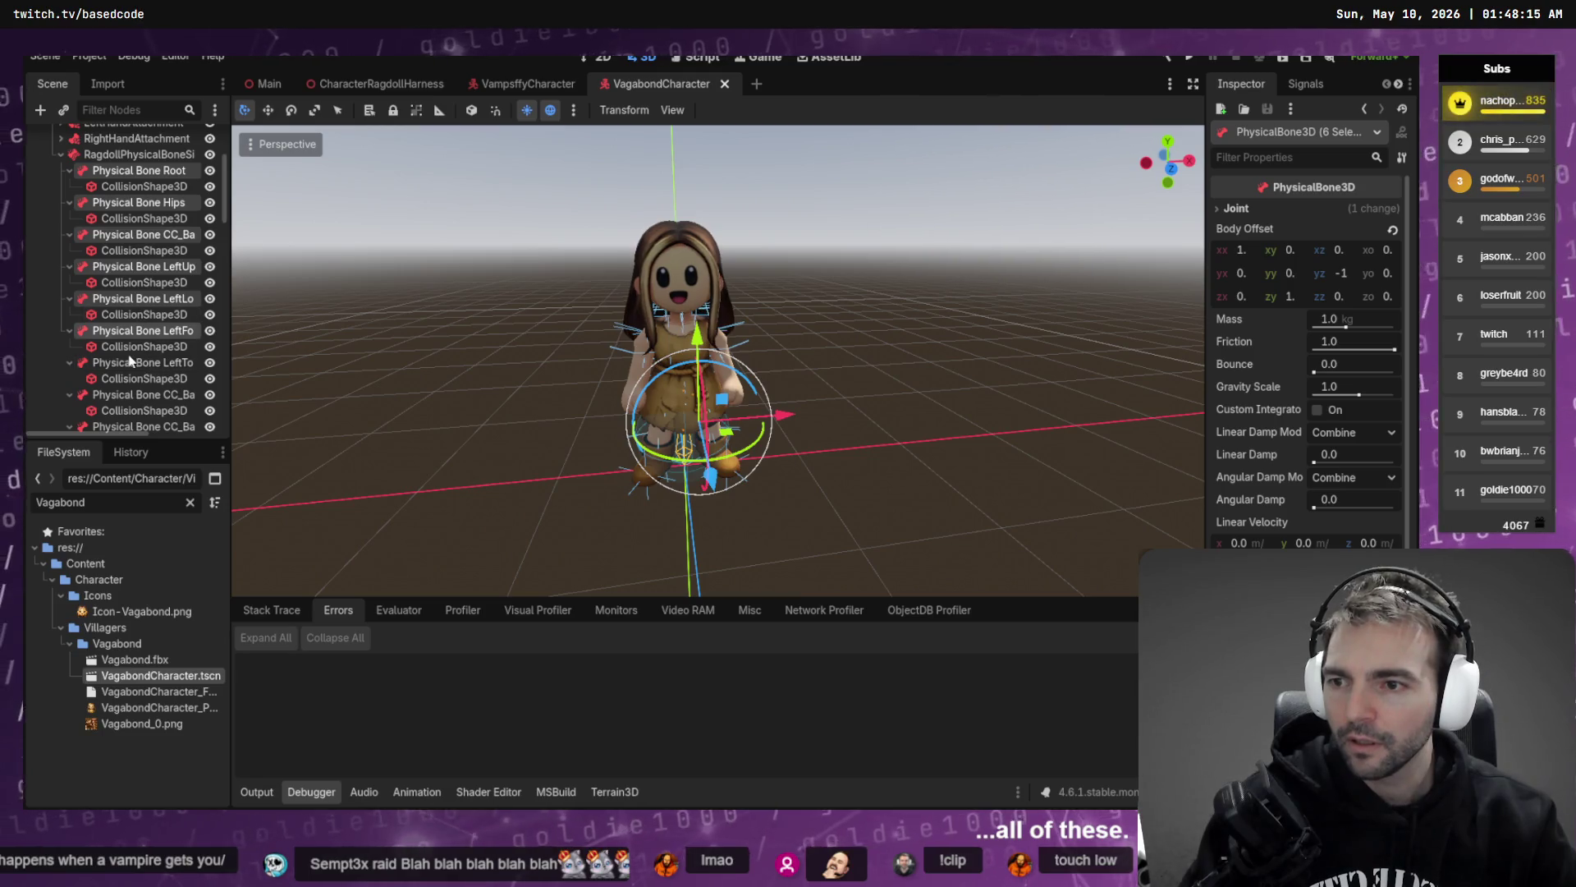
{"action": "left_click", "coordinate": [129, 362], "text": "ctrl"}
{"action": "left_click", "coordinate": [120, 396], "text": "ctrl"}
{"action": "scroll", "coordinate": [123, 378], "scroll_direction": "down", "scroll_amount": 2}
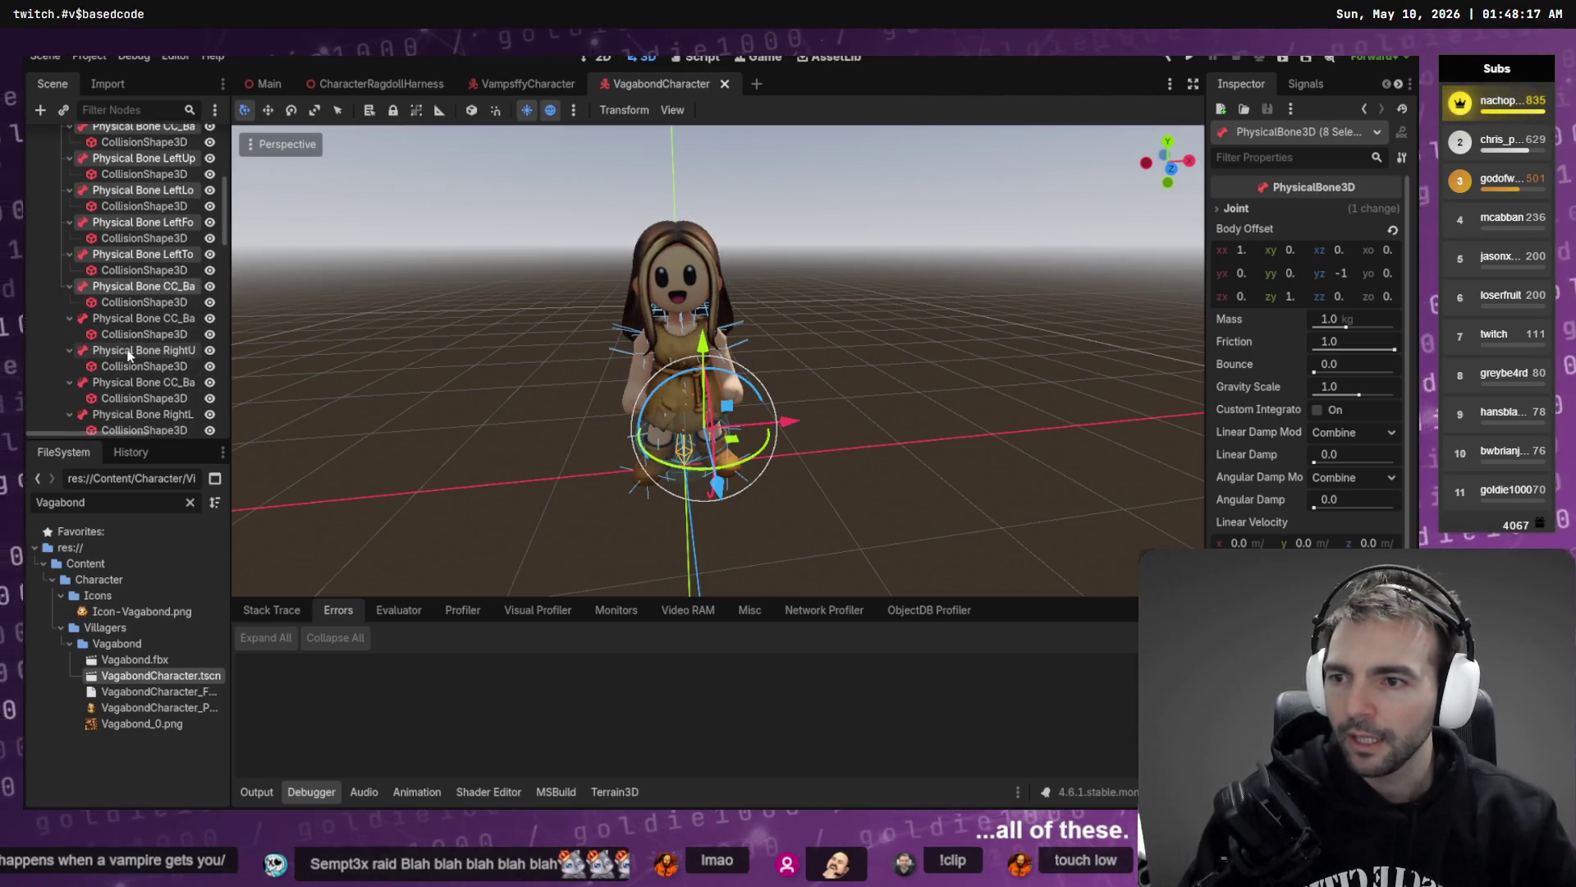
{"action": "left_click", "coordinate": [131, 318], "text": "ctrl"}
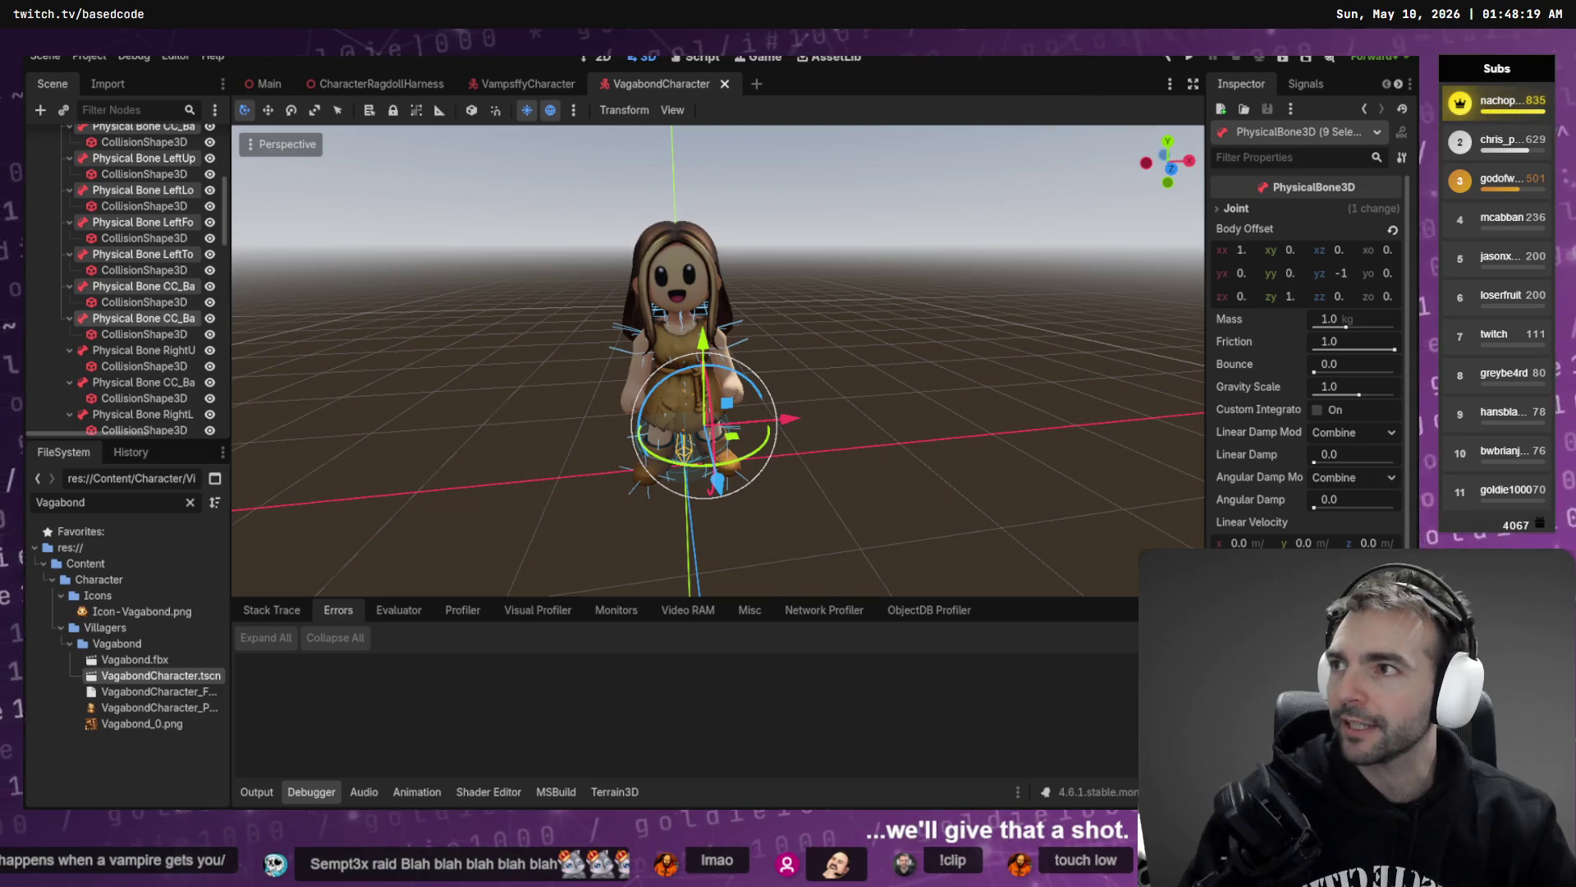
{"action": "left_click", "coordinate": [136, 350], "text": "ctrl"}
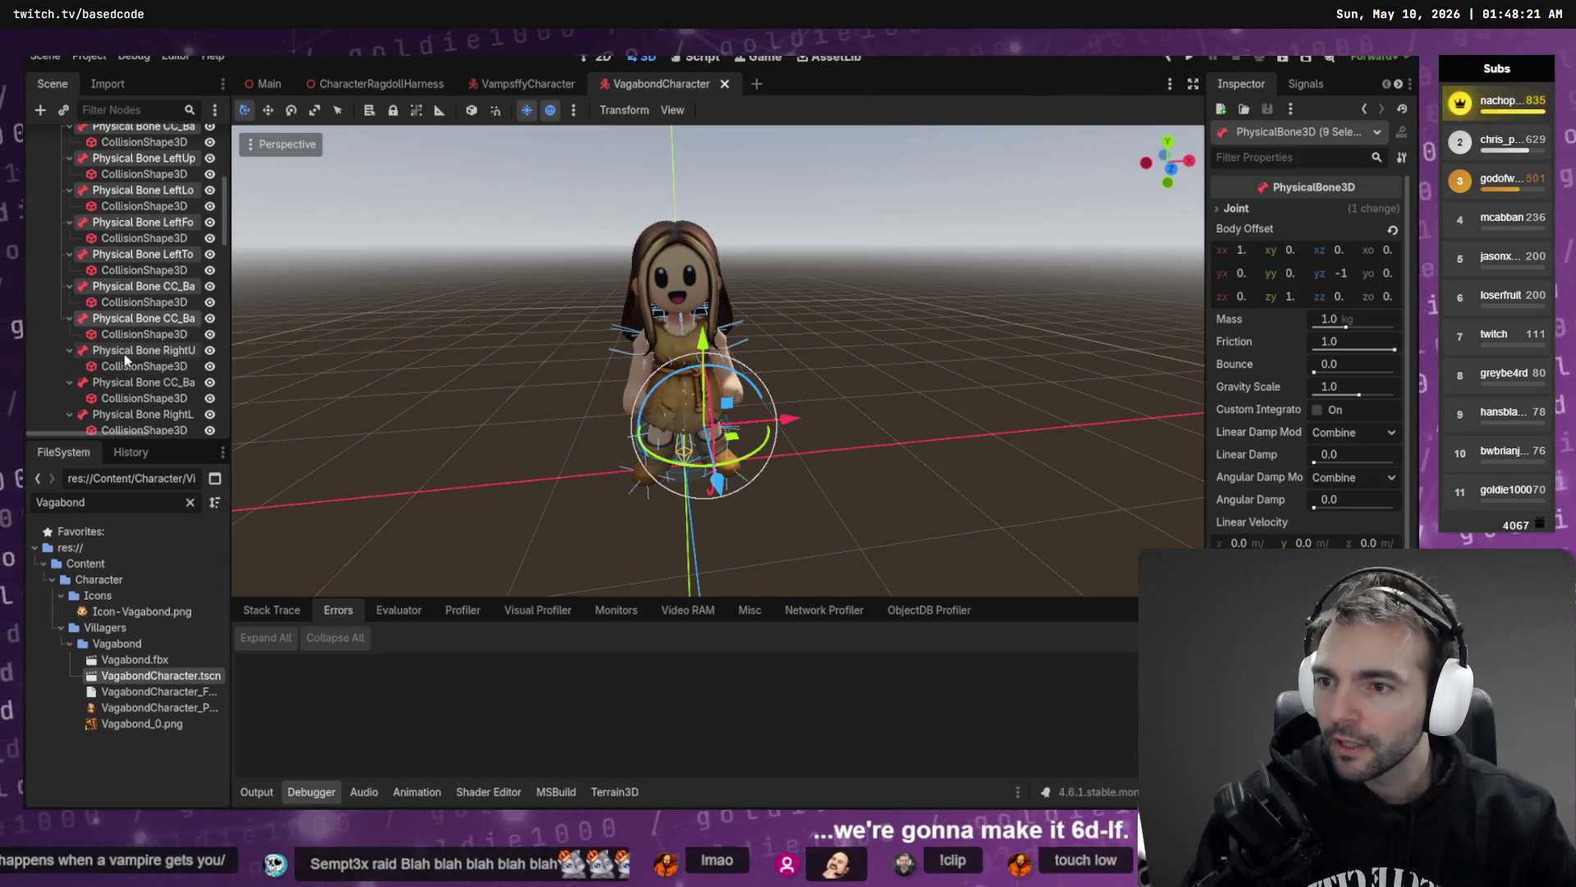
{"action": "left_click", "coordinate": [127, 382], "text": "ctrl"}
{"action": "left_click", "coordinate": [136, 414], "text": "ctrl"}
{"action": "scroll", "coordinate": [143, 332], "scroll_direction": "down", "scroll_amount": 5}
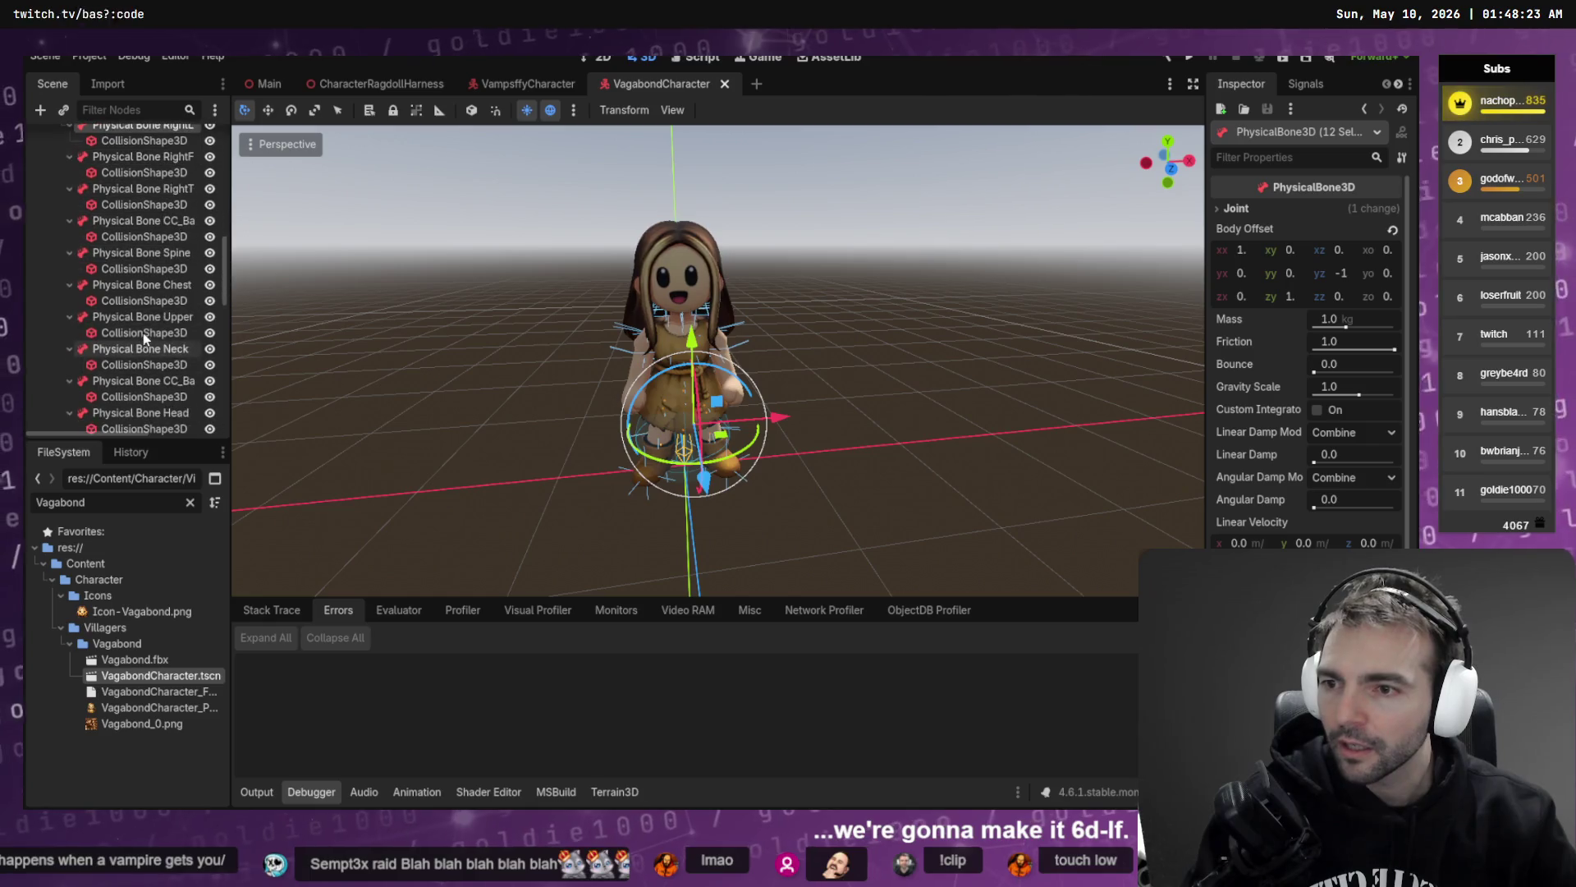
{"action": "scroll", "coordinate": [141, 258], "scroll_direction": "up", "scroll_amount": 2}
{"action": "left_click", "coordinate": [110, 265], "text": "ctrl"}
{"action": "left_click", "coordinate": [115, 297], "text": "ctrl"}
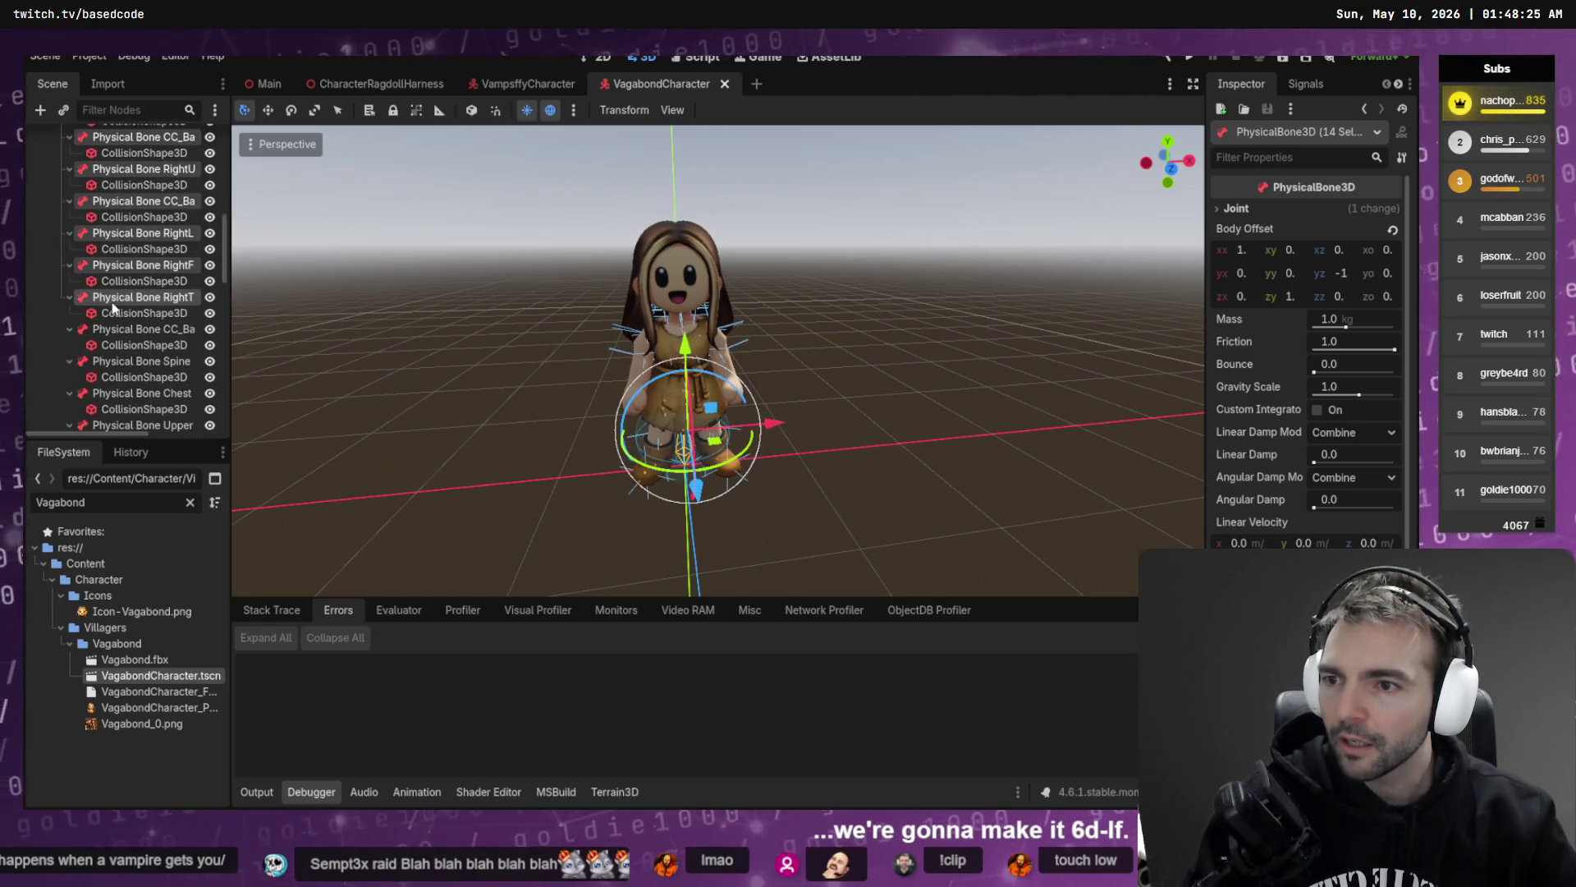
{"action": "left_click", "coordinate": [131, 329], "text": "ctrl"}
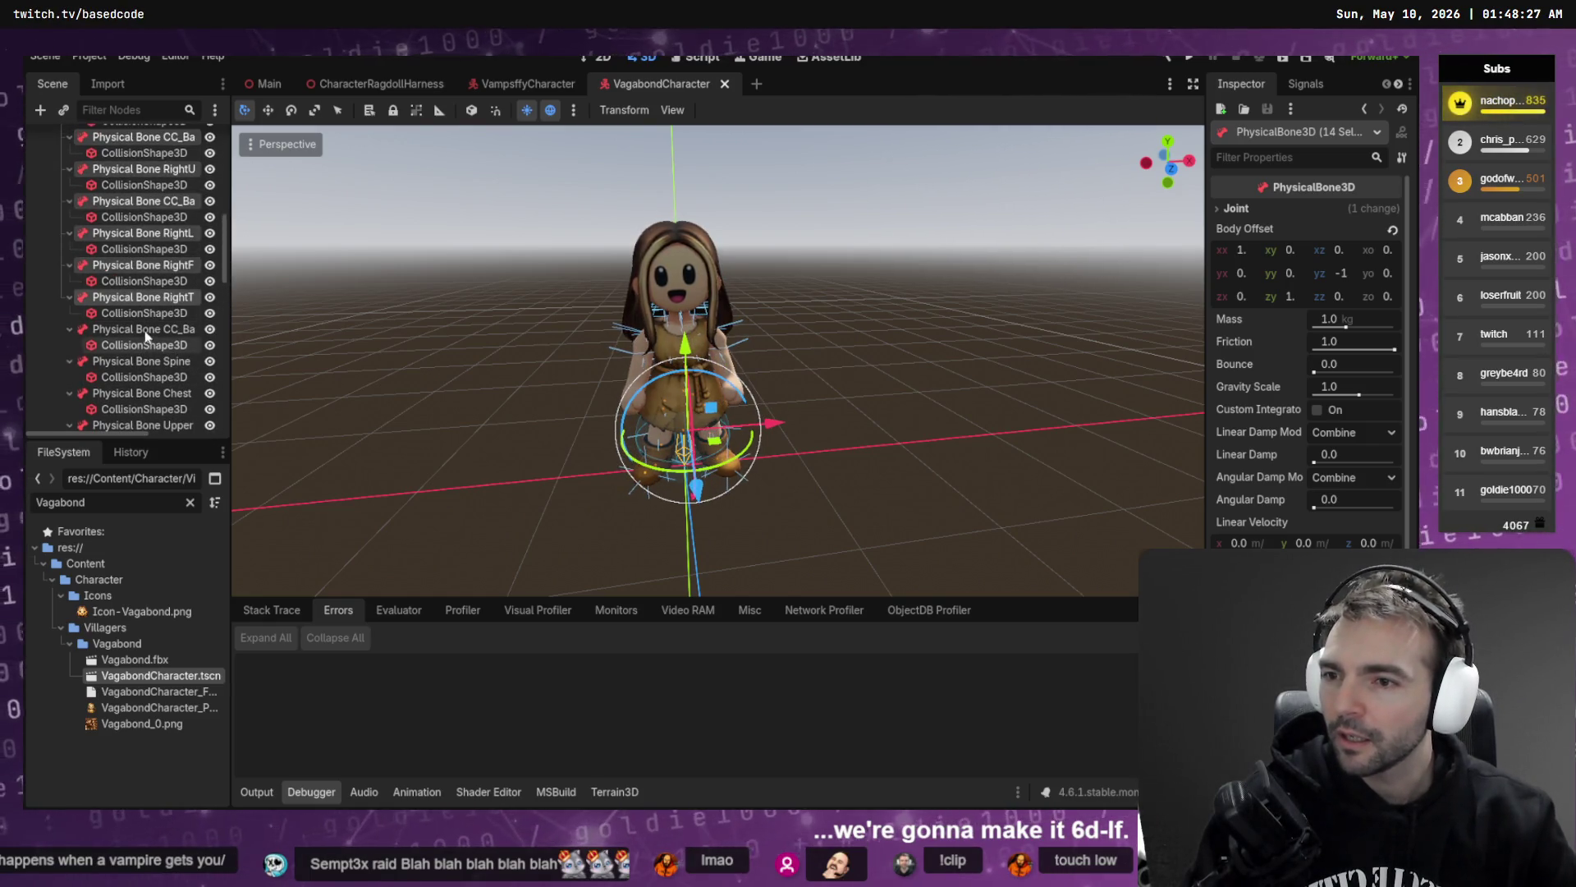
{"action": "left_click", "coordinate": [133, 361], "text": "ctrl"}
{"action": "left_click", "coordinate": [135, 393], "text": "ctrl"}
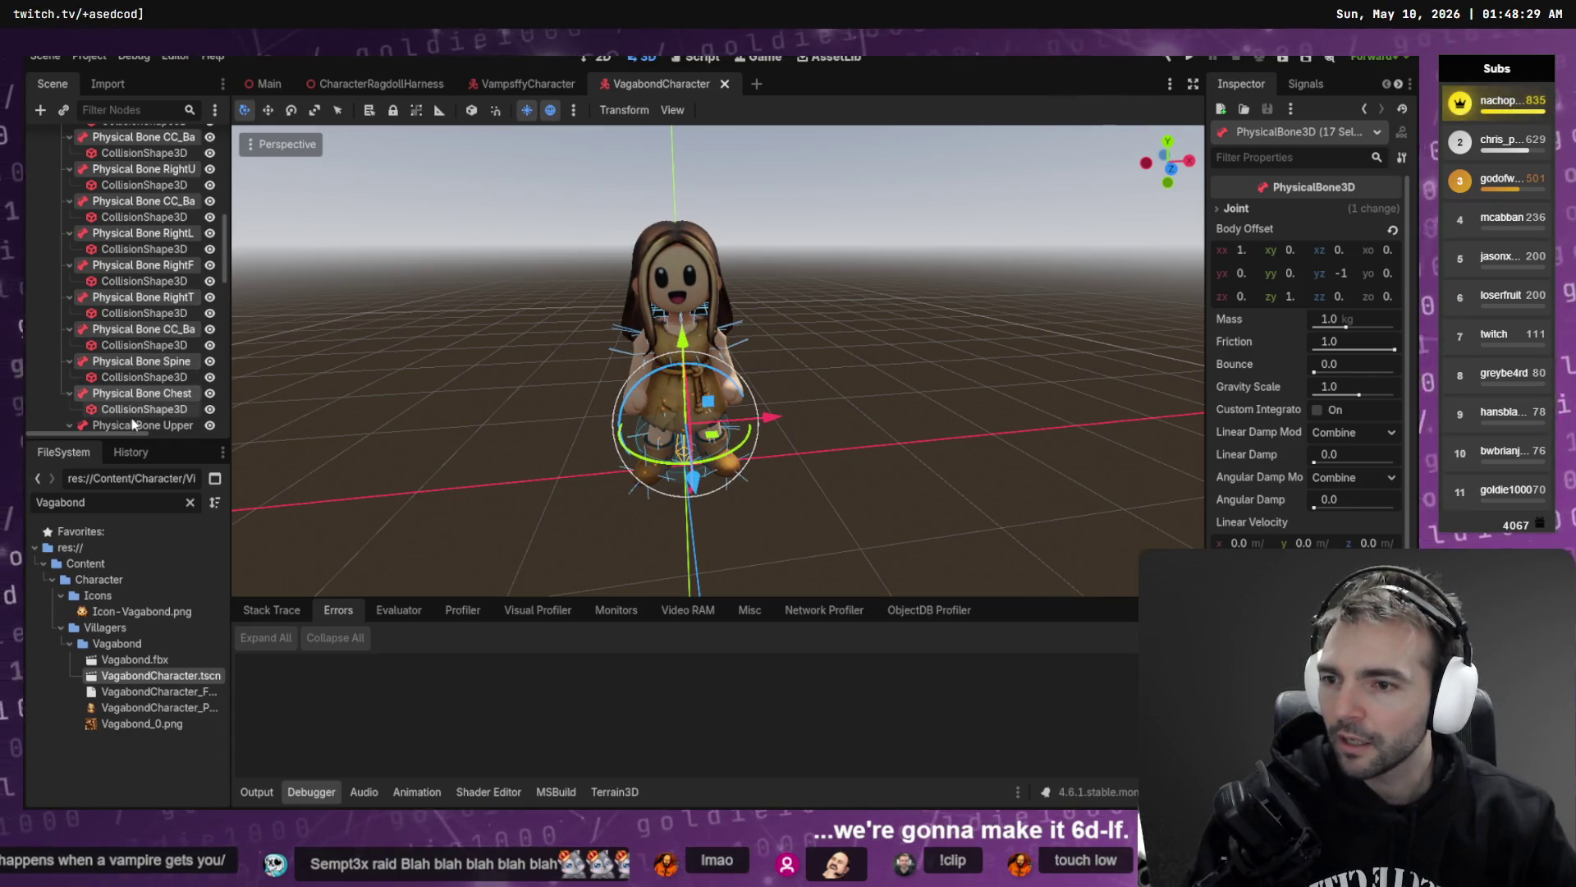
{"action": "left_click", "coordinate": [134, 420], "text": "ctrl"}
- Add the Neck, Head and Jaw bones plus the next left-side bones to the selection
{"action": "scroll", "coordinate": [139, 378], "scroll_direction": "down", "scroll_amount": 3}
{"action": "left_click", "coordinate": [132, 278], "text": "ctrl"}
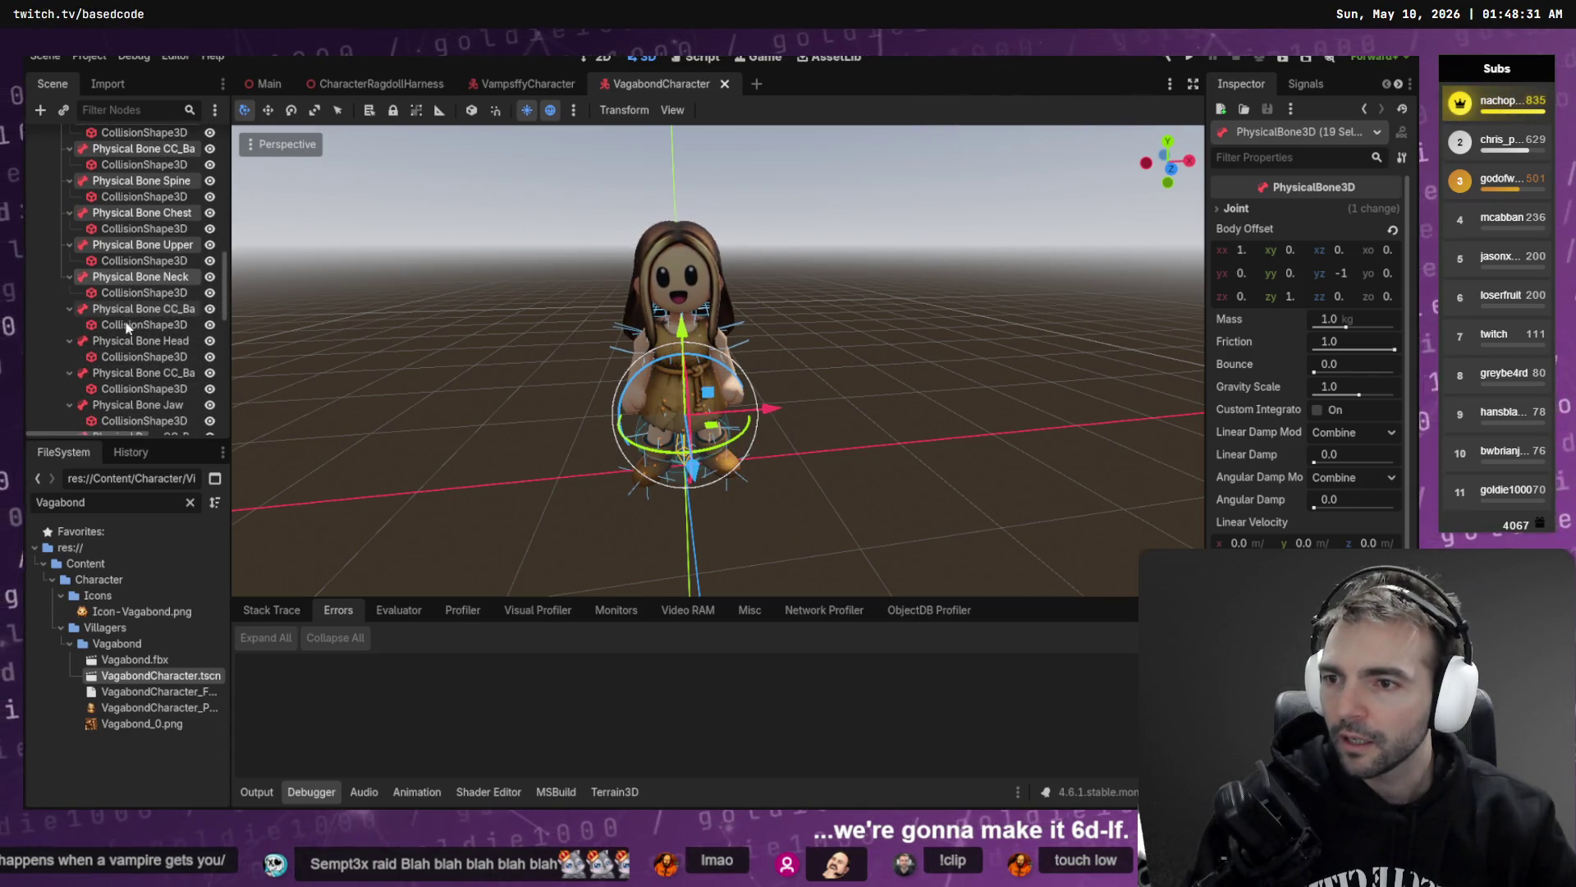
{"action": "left_click", "coordinate": [122, 309], "text": "ctrl"}
{"action": "left_click", "coordinate": [111, 342], "text": "ctrl"}
{"action": "left_click", "coordinate": [110, 374], "text": "ctrl"}
{"action": "left_click", "coordinate": [135, 405], "text": "ctrl"}
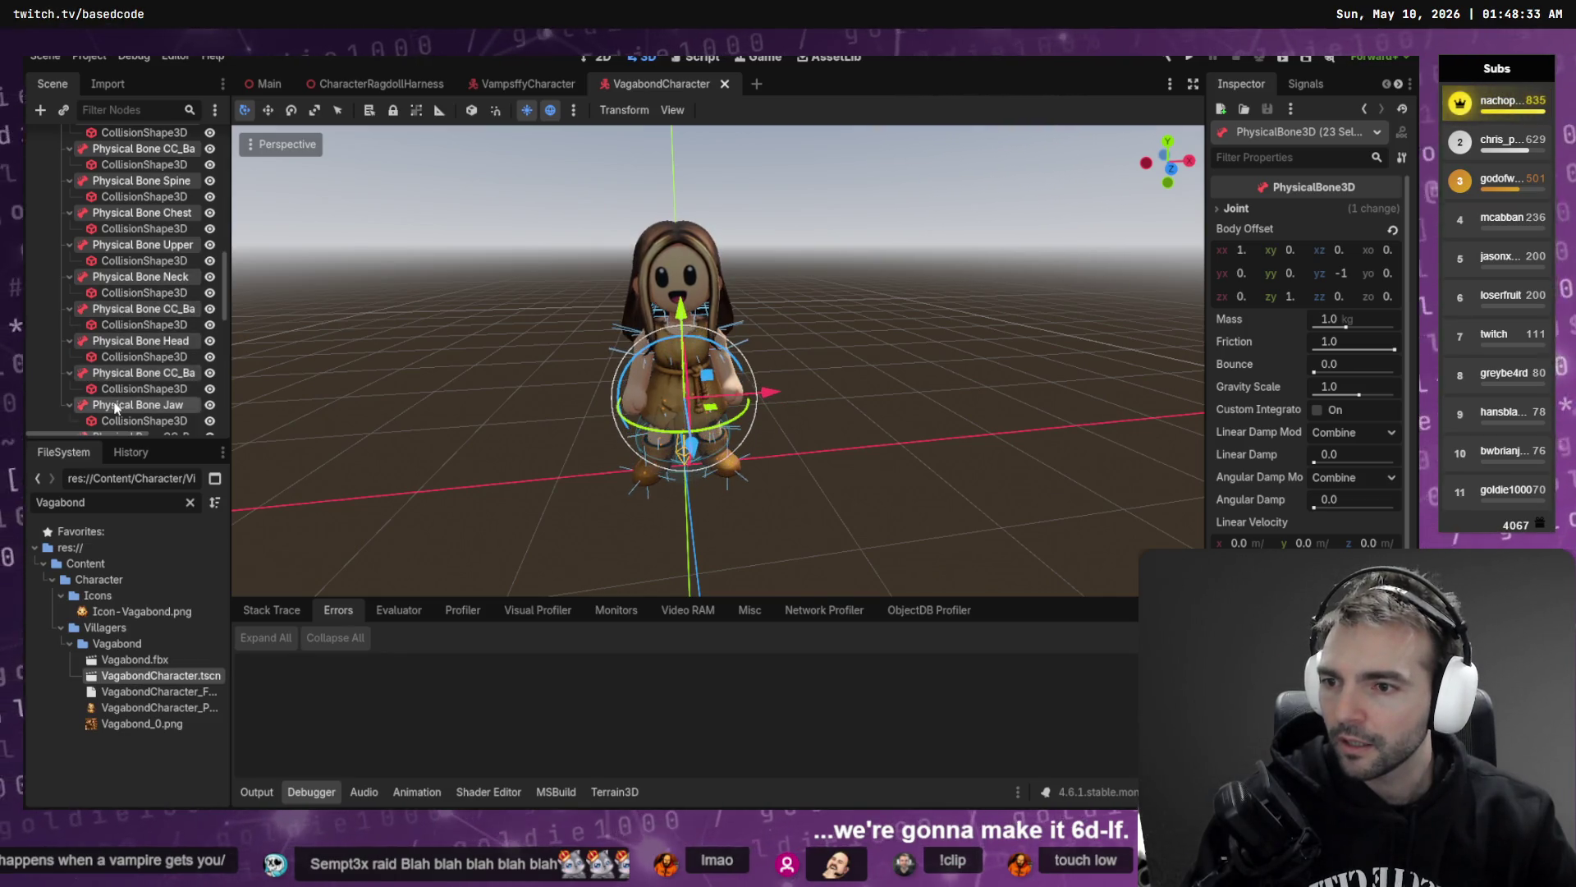
{"action": "scroll", "coordinate": [134, 394], "scroll_direction": "down", "scroll_amount": 2}
{"action": "left_click", "coordinate": [130, 220], "text": "ctrl"}
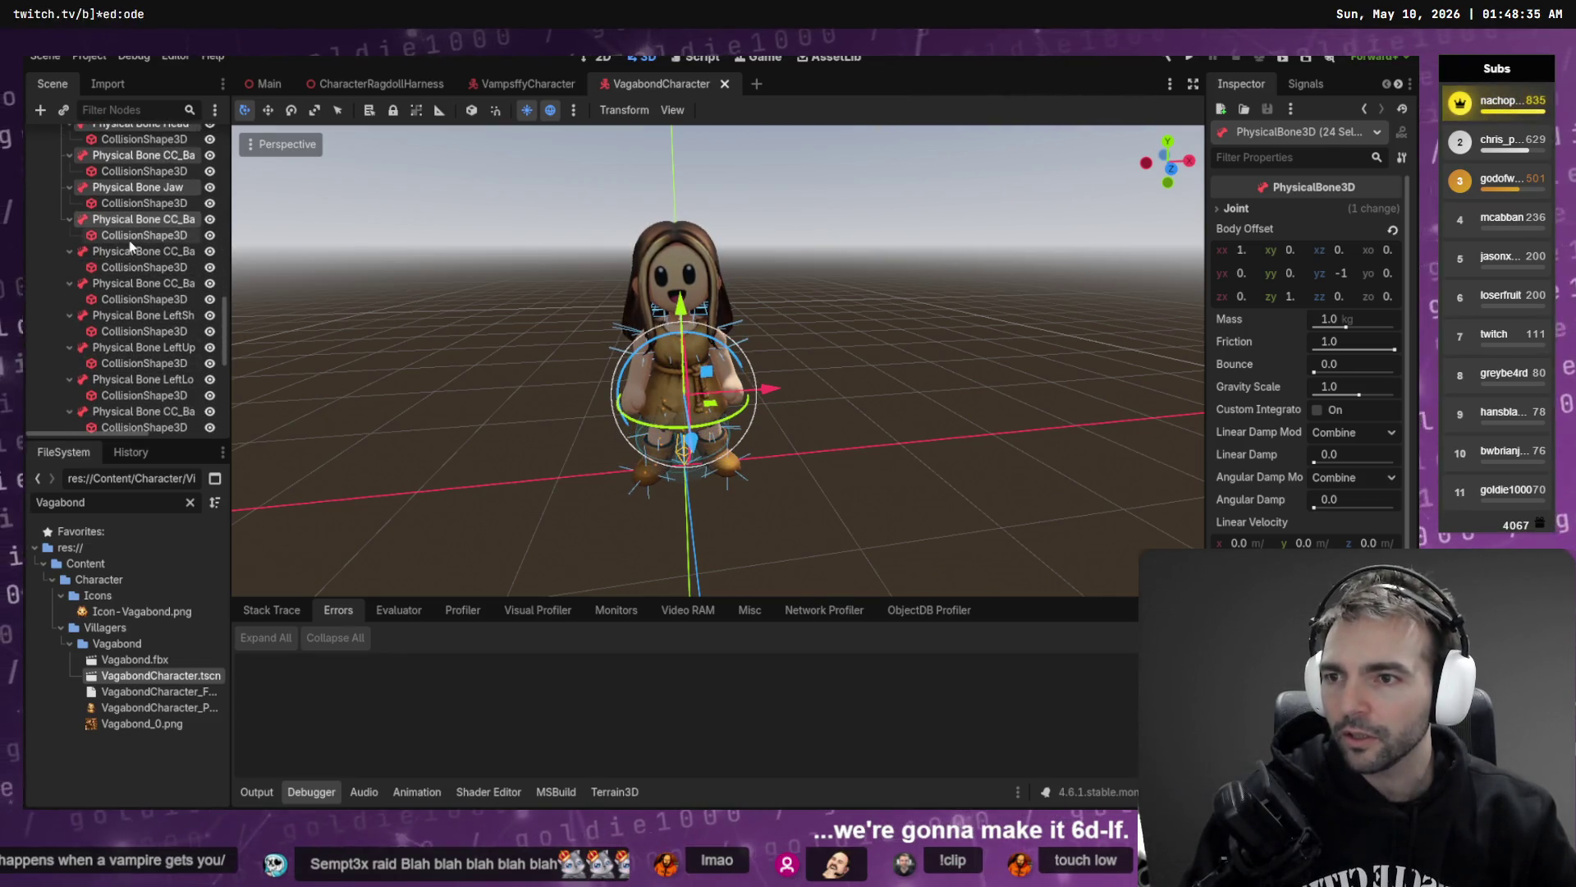
{"action": "left_click", "coordinate": [128, 252], "text": "ctrl"}
{"action": "left_click", "coordinate": [123, 284], "text": "ctrl"}
{"action": "left_click", "coordinate": [122, 316], "text": "ctrl"}
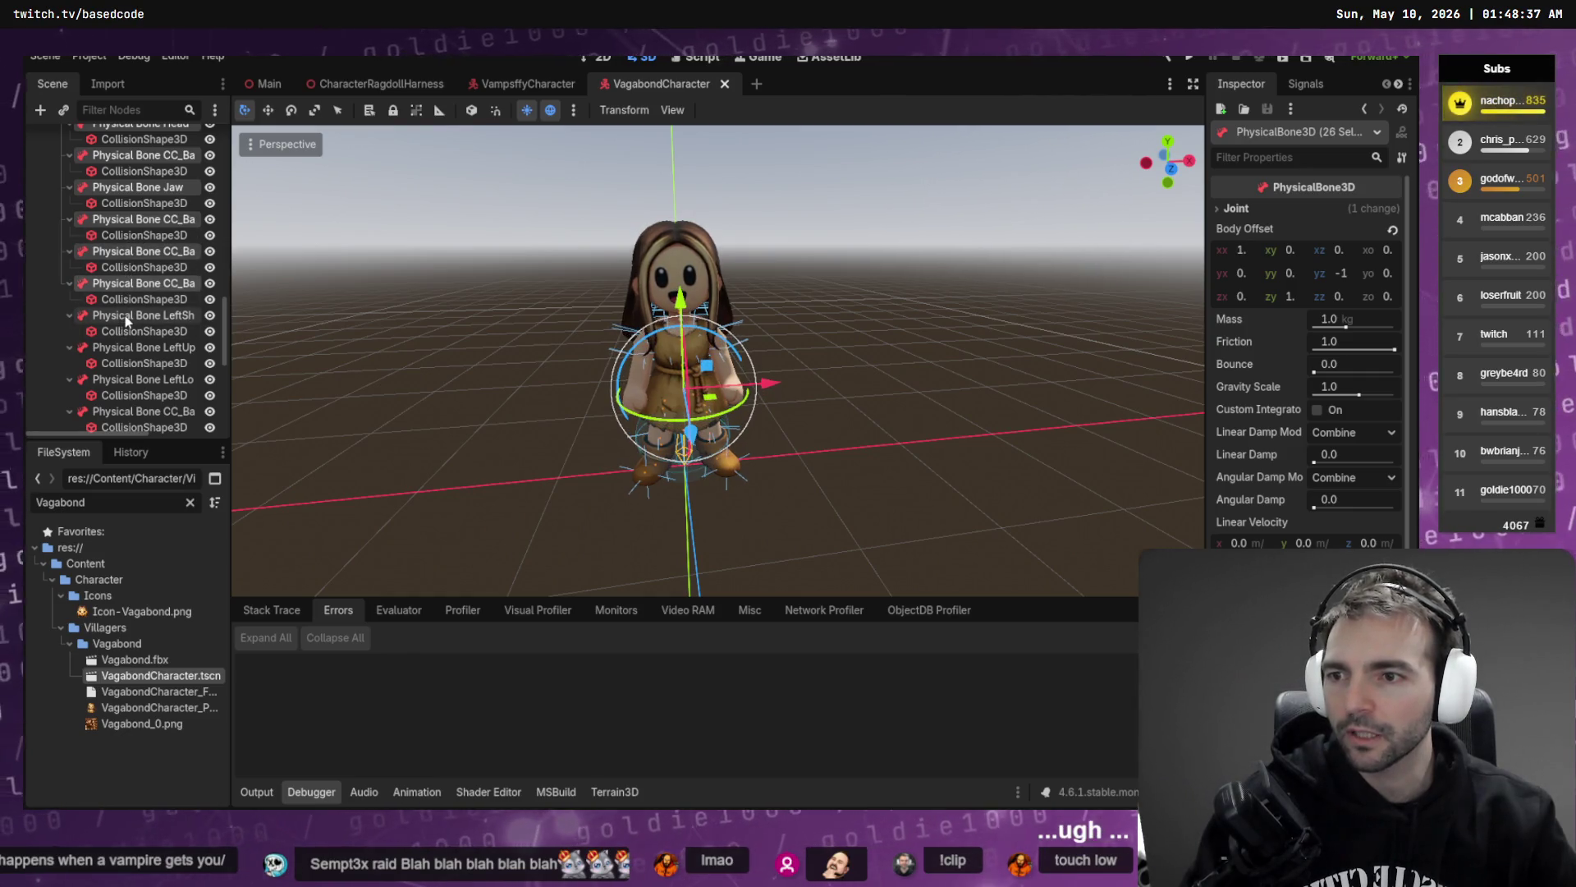
{"action": "left_click", "coordinate": [122, 347], "text": "ctrl"}
- Add the remaining left and right bones to the list end, reaching 38 selected
{"action": "scroll", "coordinate": [122, 347], "scroll_direction": "down", "scroll_amount": 2}
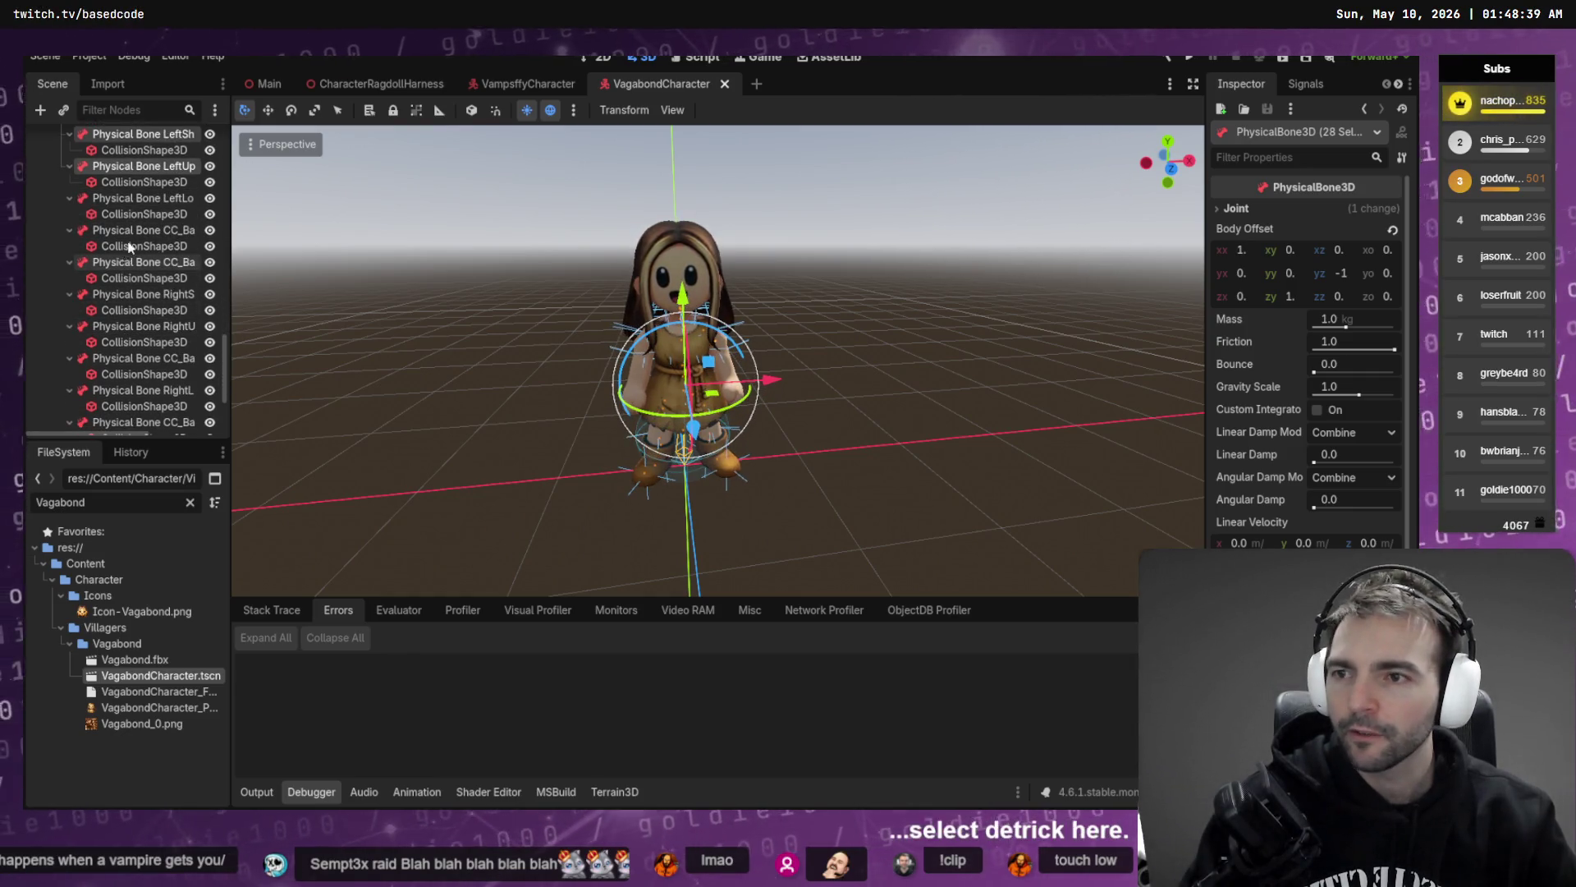
{"action": "scroll", "coordinate": [135, 229], "scroll_direction": "up", "scroll_amount": 2}
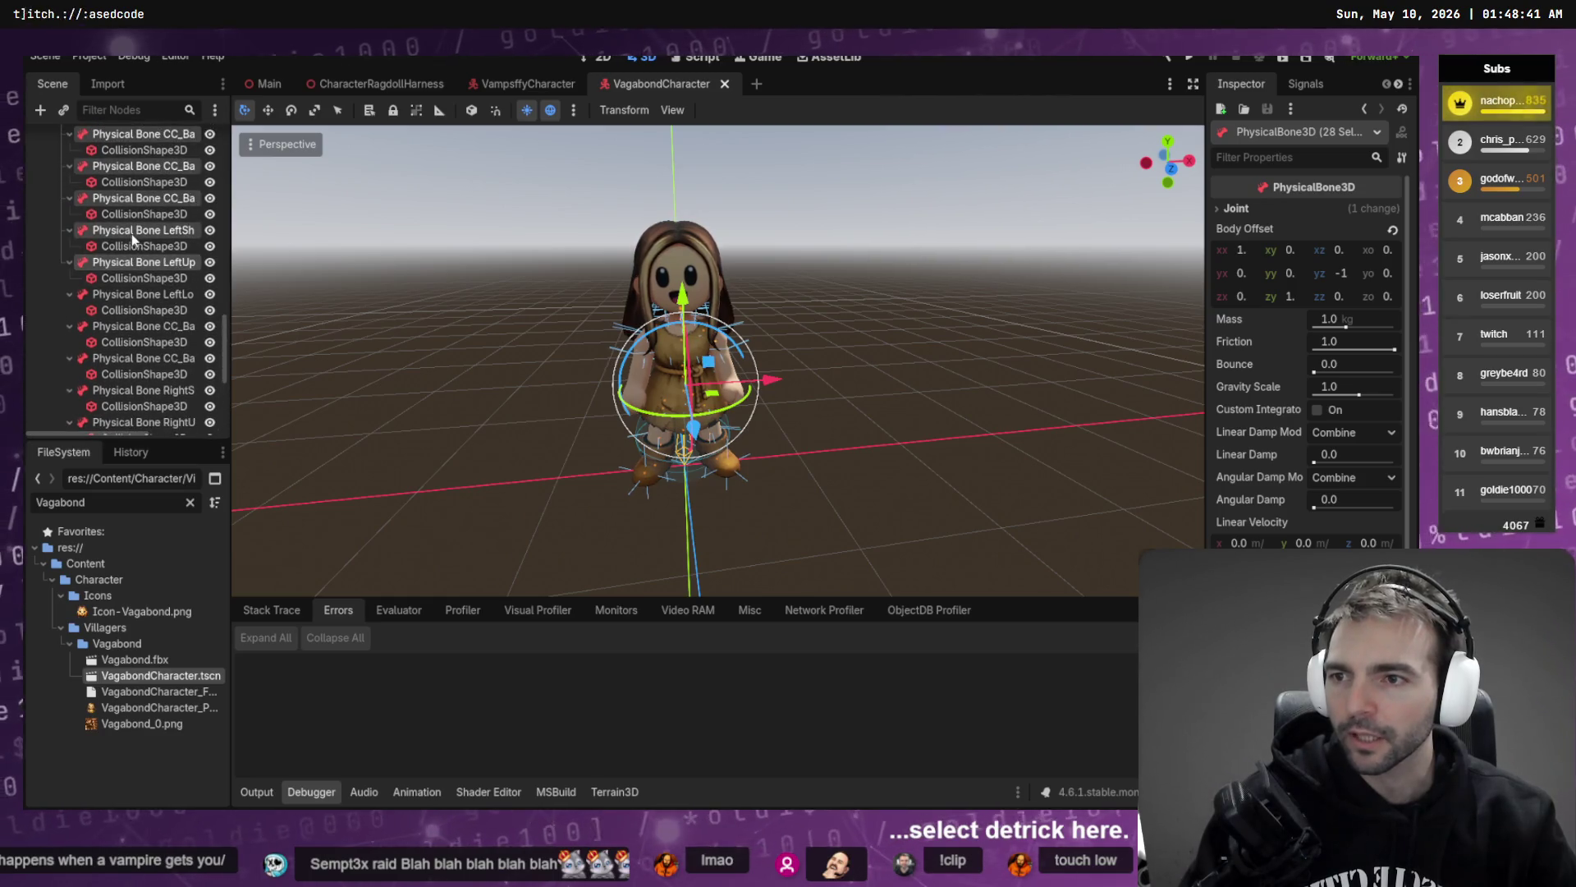
{"action": "left_click", "coordinate": [115, 295], "text": "ctrl"}
{"action": "left_click", "coordinate": [119, 326], "text": "ctrl"}
{"action": "left_click", "coordinate": [119, 358], "text": "ctrl"}
{"action": "left_click", "coordinate": [119, 390], "text": "ctrl"}
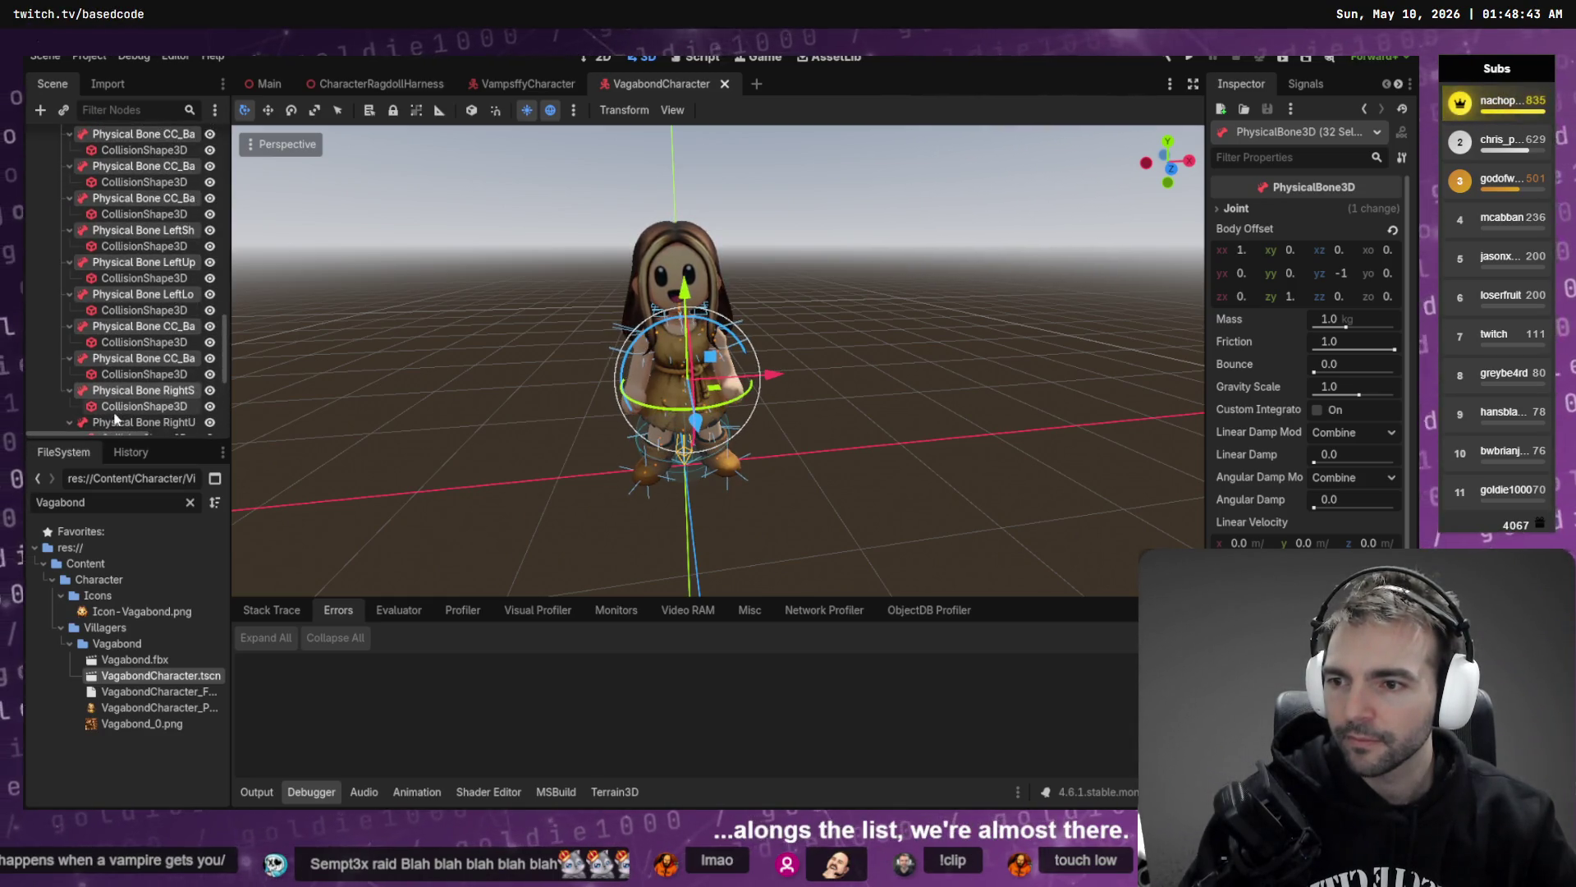
{"action": "scroll", "coordinate": [112, 325], "scroll_direction": "down", "scroll_amount": 2}
{"action": "left_click", "coordinate": [115, 349], "text": "ctrl"}
{"action": "left_click", "coordinate": [111, 382], "text": "ctrl"}
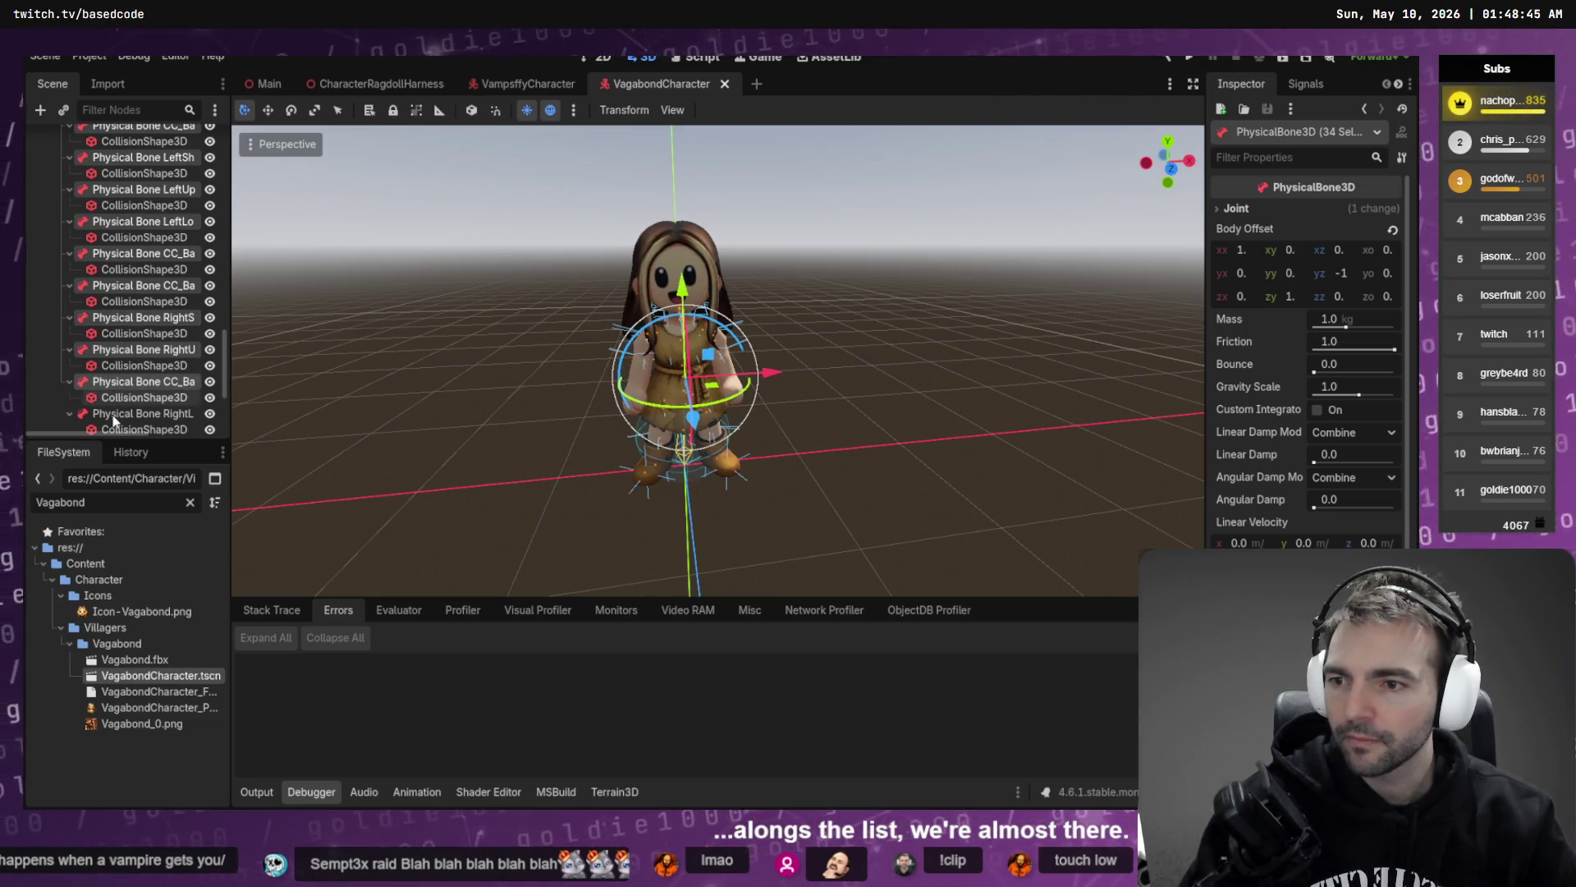
{"action": "left_click", "coordinate": [115, 413], "text": "ctrl"}
{"action": "scroll", "coordinate": [115, 394], "scroll_direction": "down", "scroll_amount": 4}
{"action": "left_click", "coordinate": [107, 333], "text": "ctrl"}
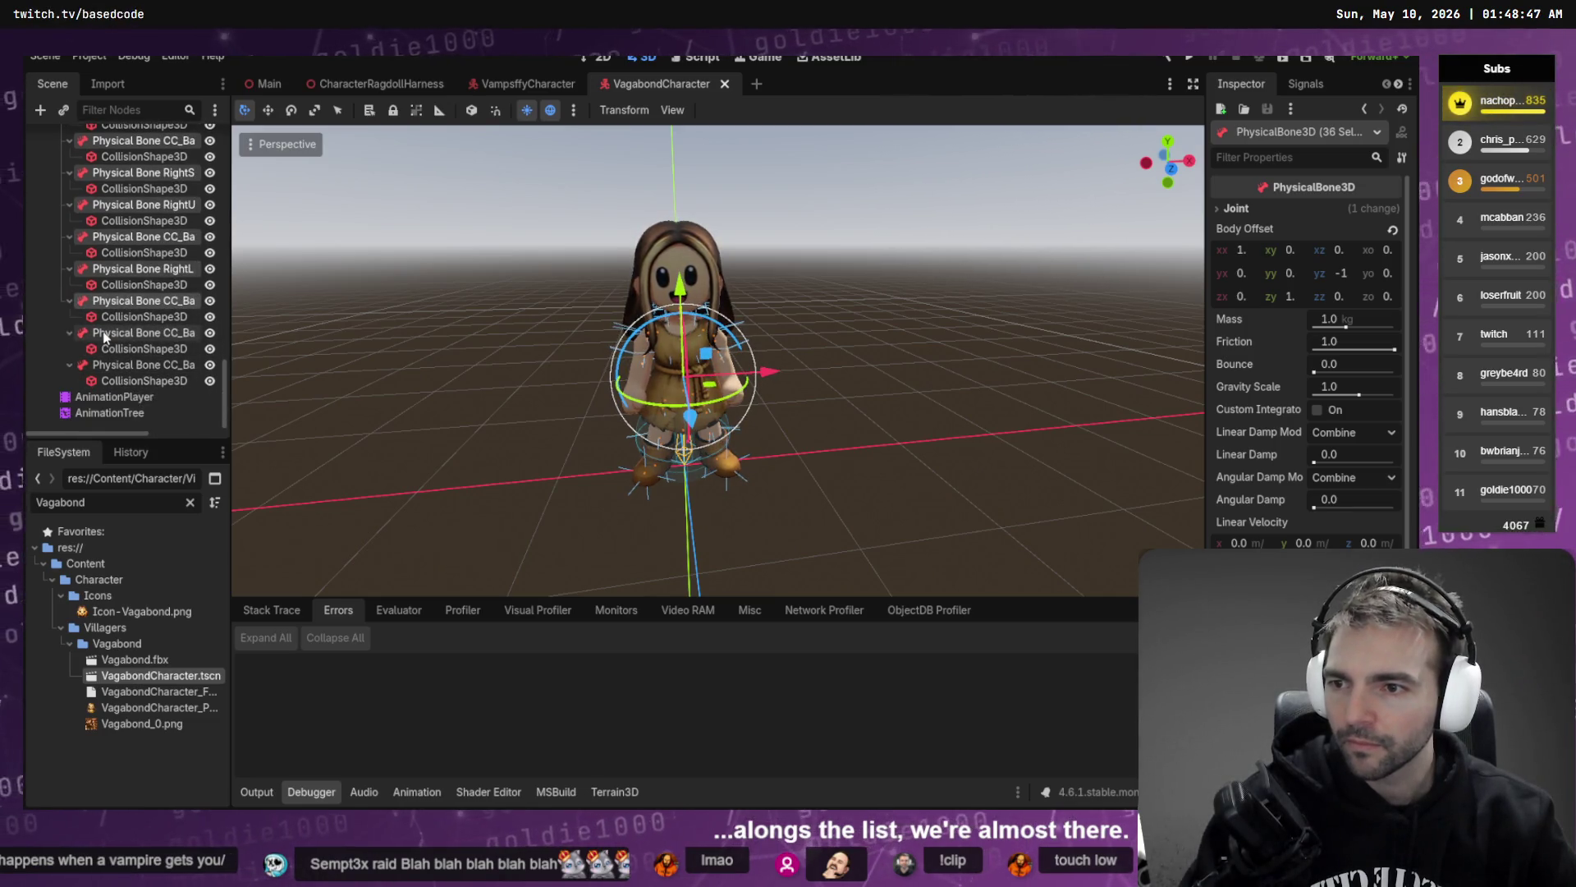
{"action": "left_click", "coordinate": [103, 365], "text": "ctrl"}
{"action": "left_click", "coordinate": [103, 367], "text": "ctrl"}
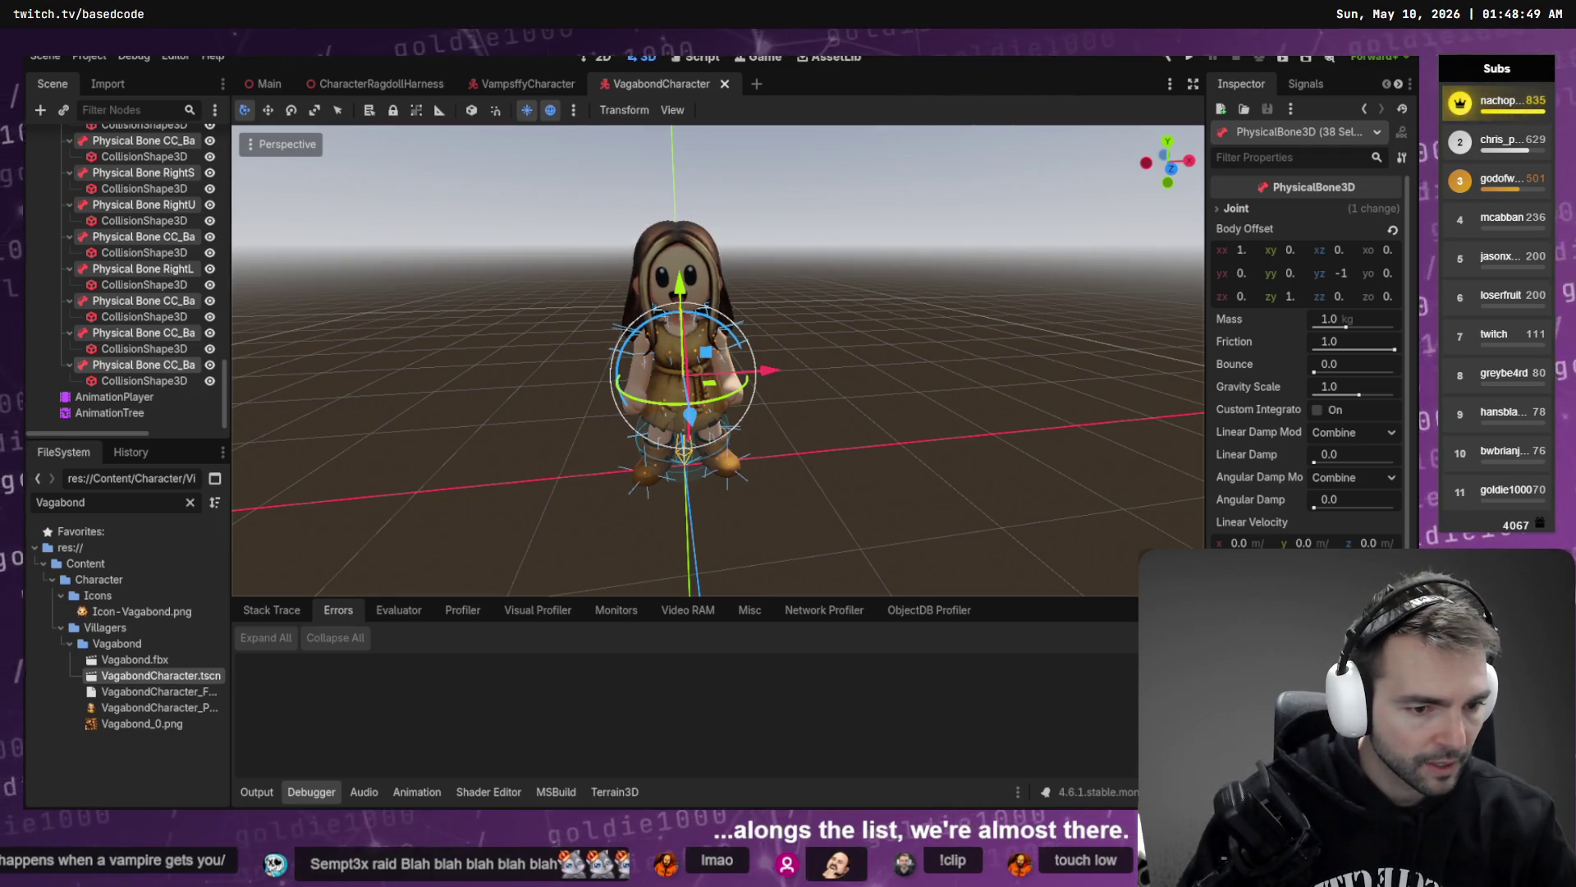
- Browse the multi-selected PhysicalBone3D Inspector, checking axis lock and bone name options without changes
{"action": "scroll", "coordinate": [1305, 345], "scroll_direction": "down", "scroll_amount": 4}
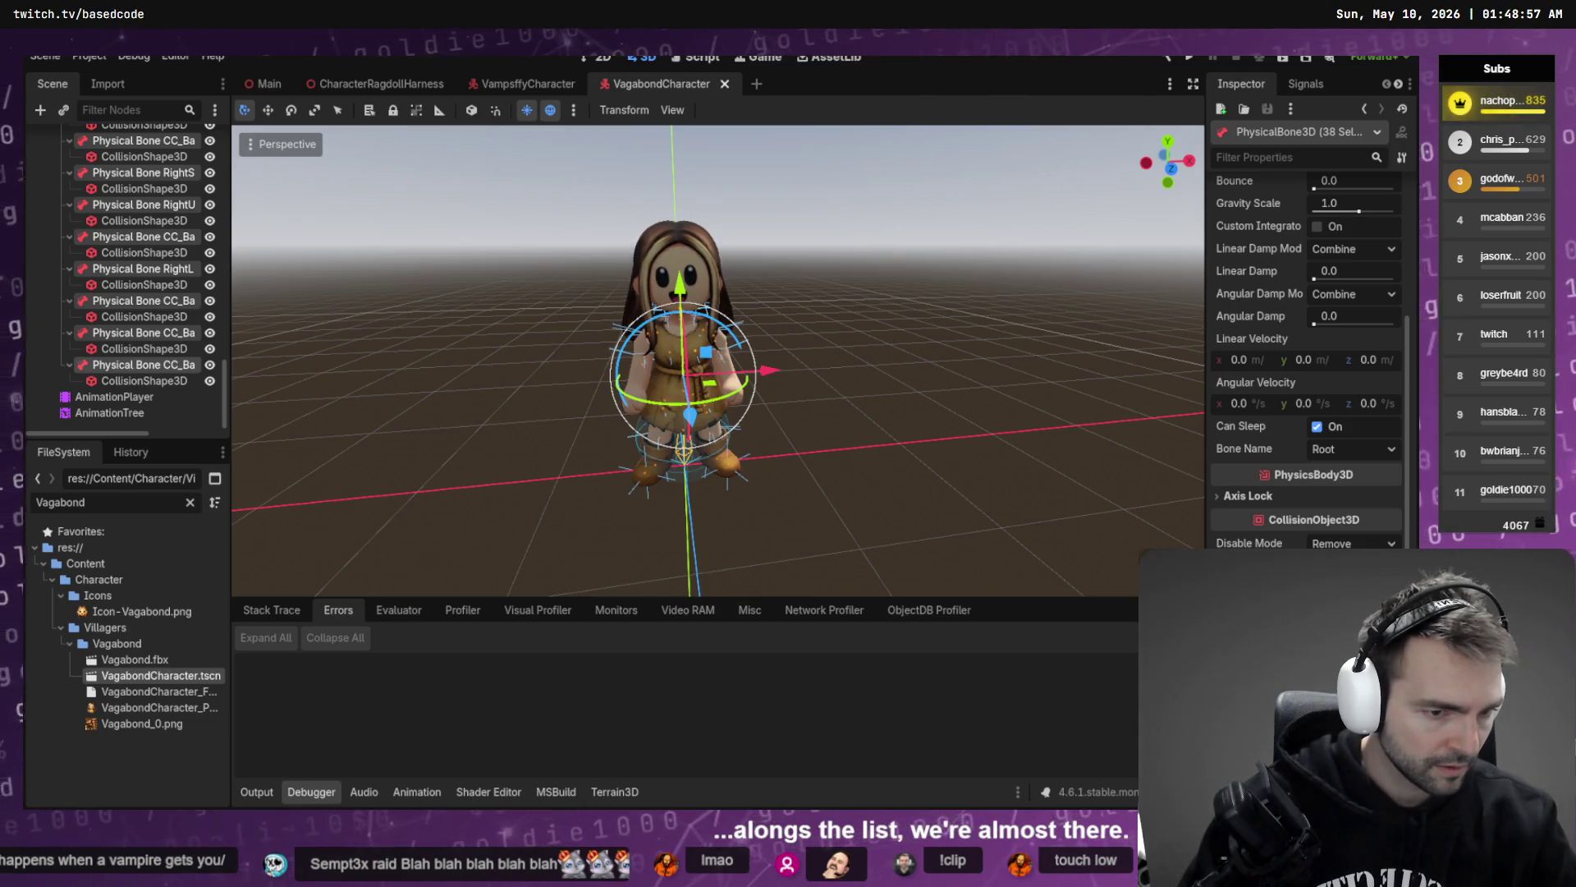
{"action": "scroll", "coordinate": [1297, 538], "scroll_direction": "down", "scroll_amount": 5}
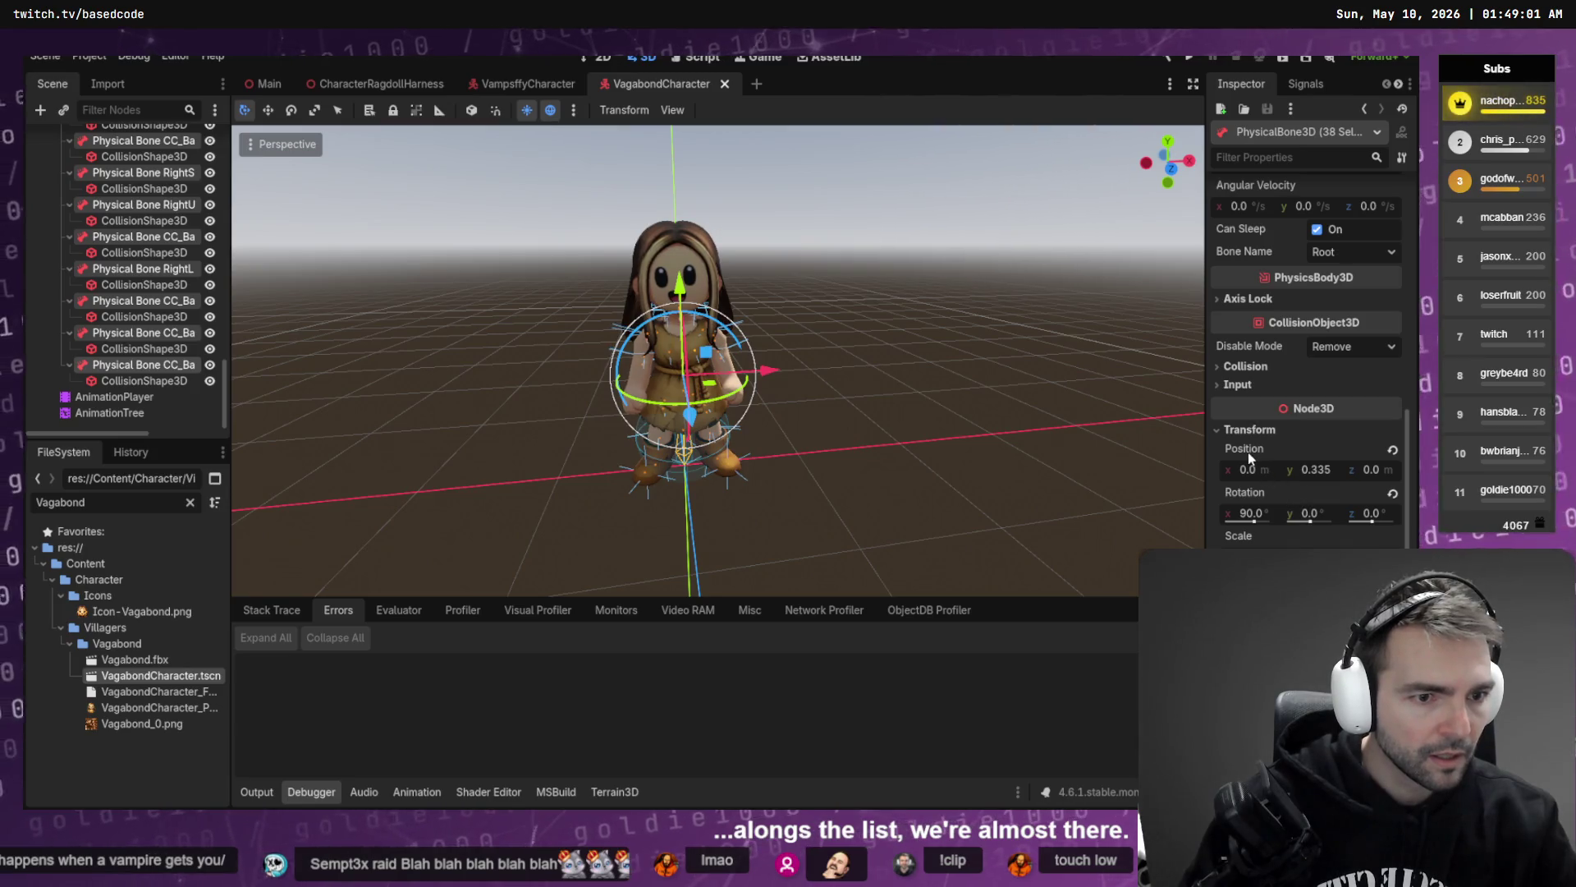
{"action": "scroll", "coordinate": [1256, 459], "scroll_direction": "up", "scroll_amount": 3}
{"action": "left_click", "coordinate": [1264, 496]}
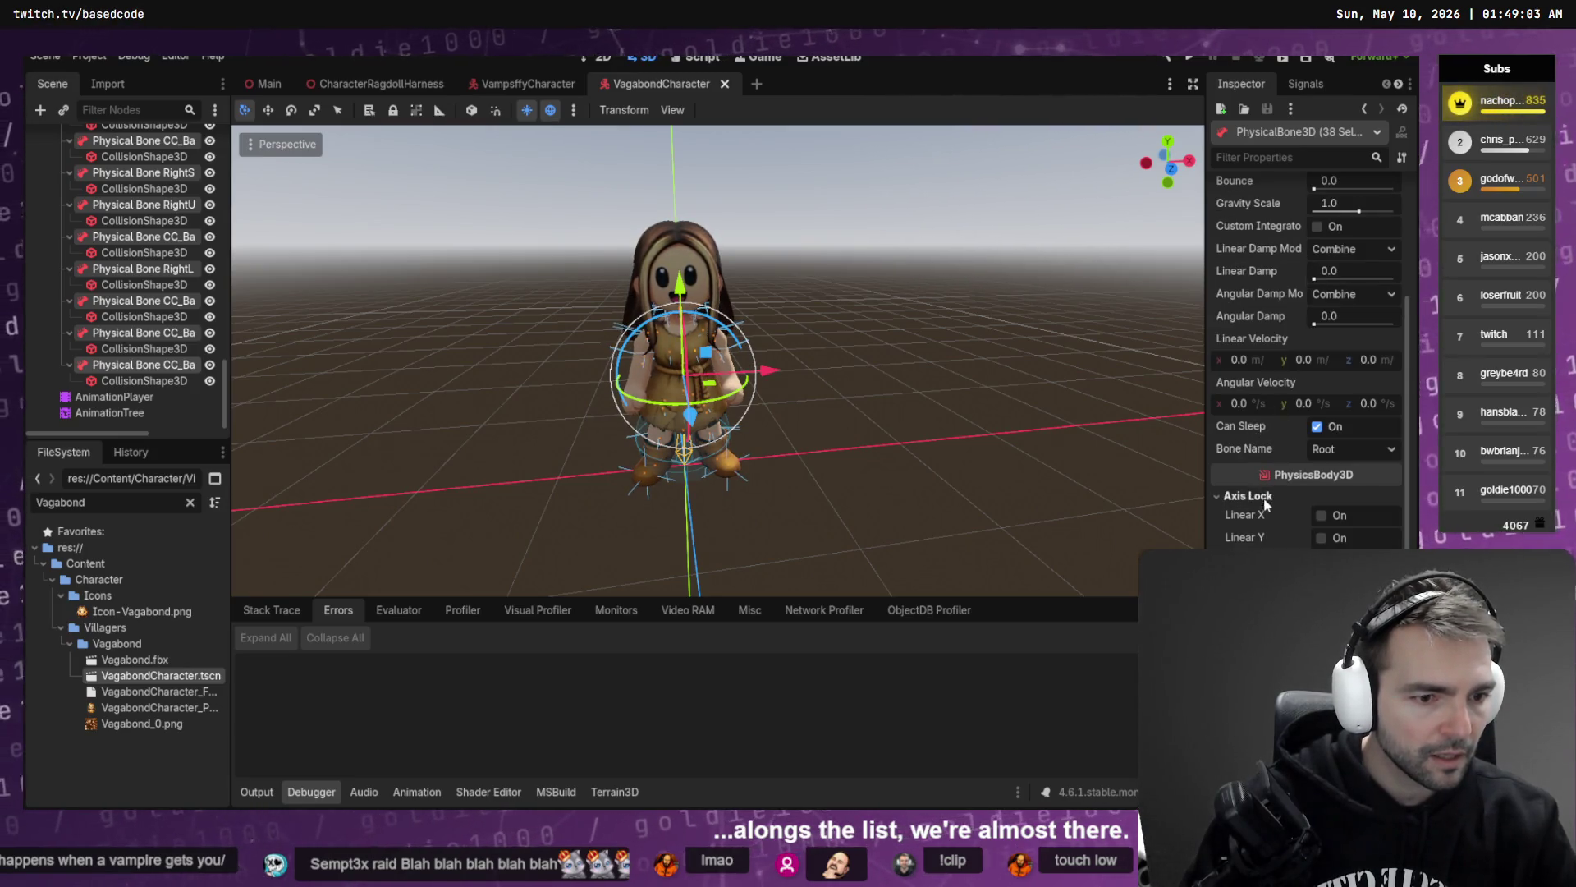
{"action": "left_click", "coordinate": [1258, 498]}
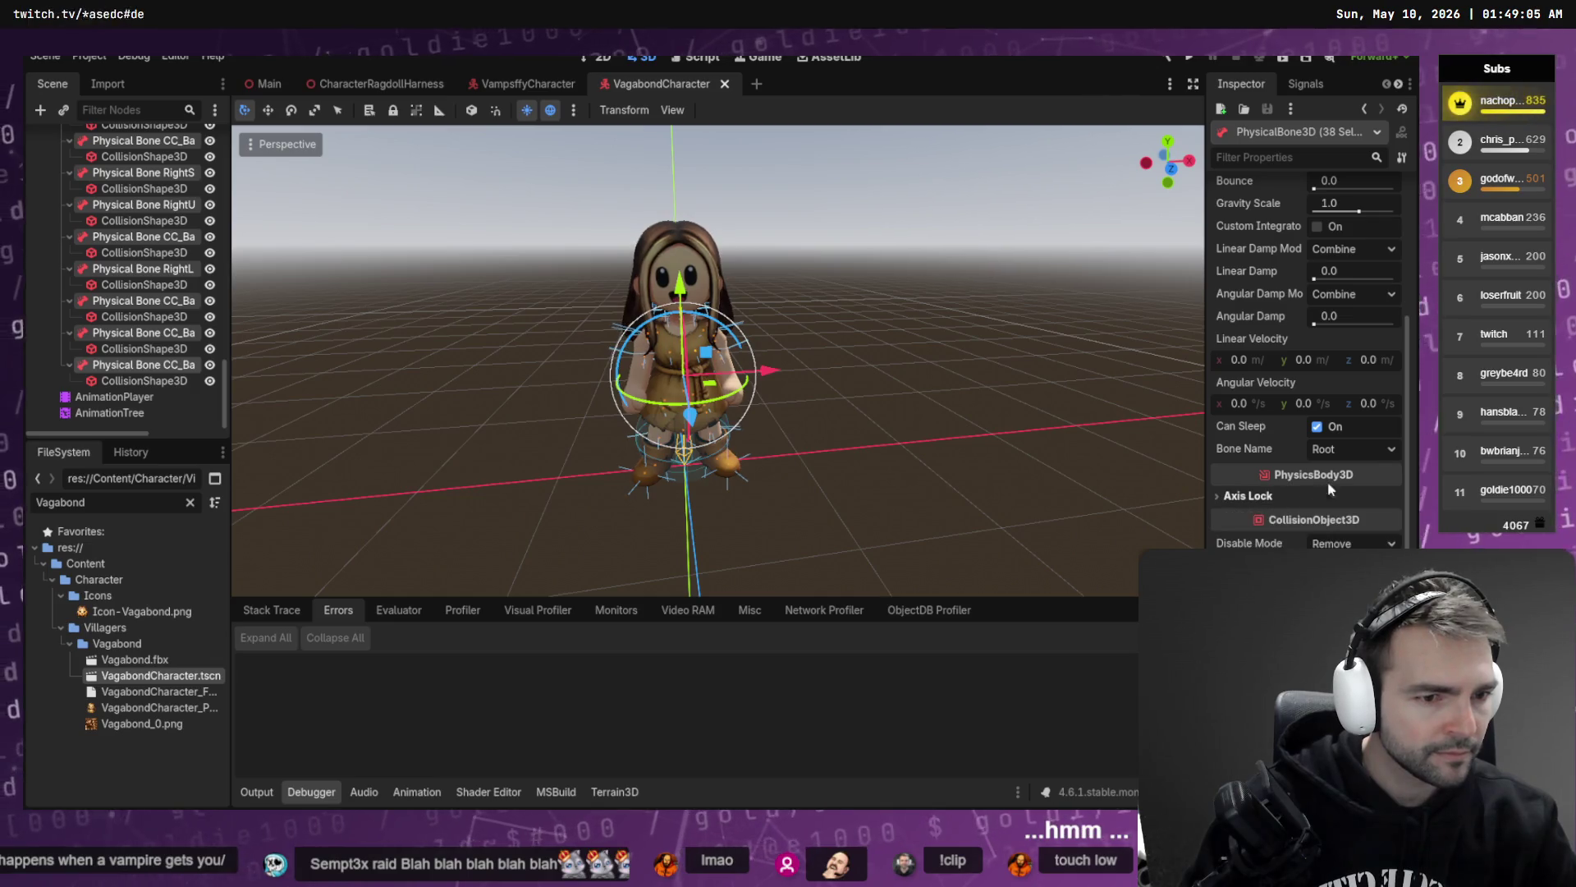
{"action": "left_click", "coordinate": [1376, 448]}
{"action": "key", "text": "Escape"}
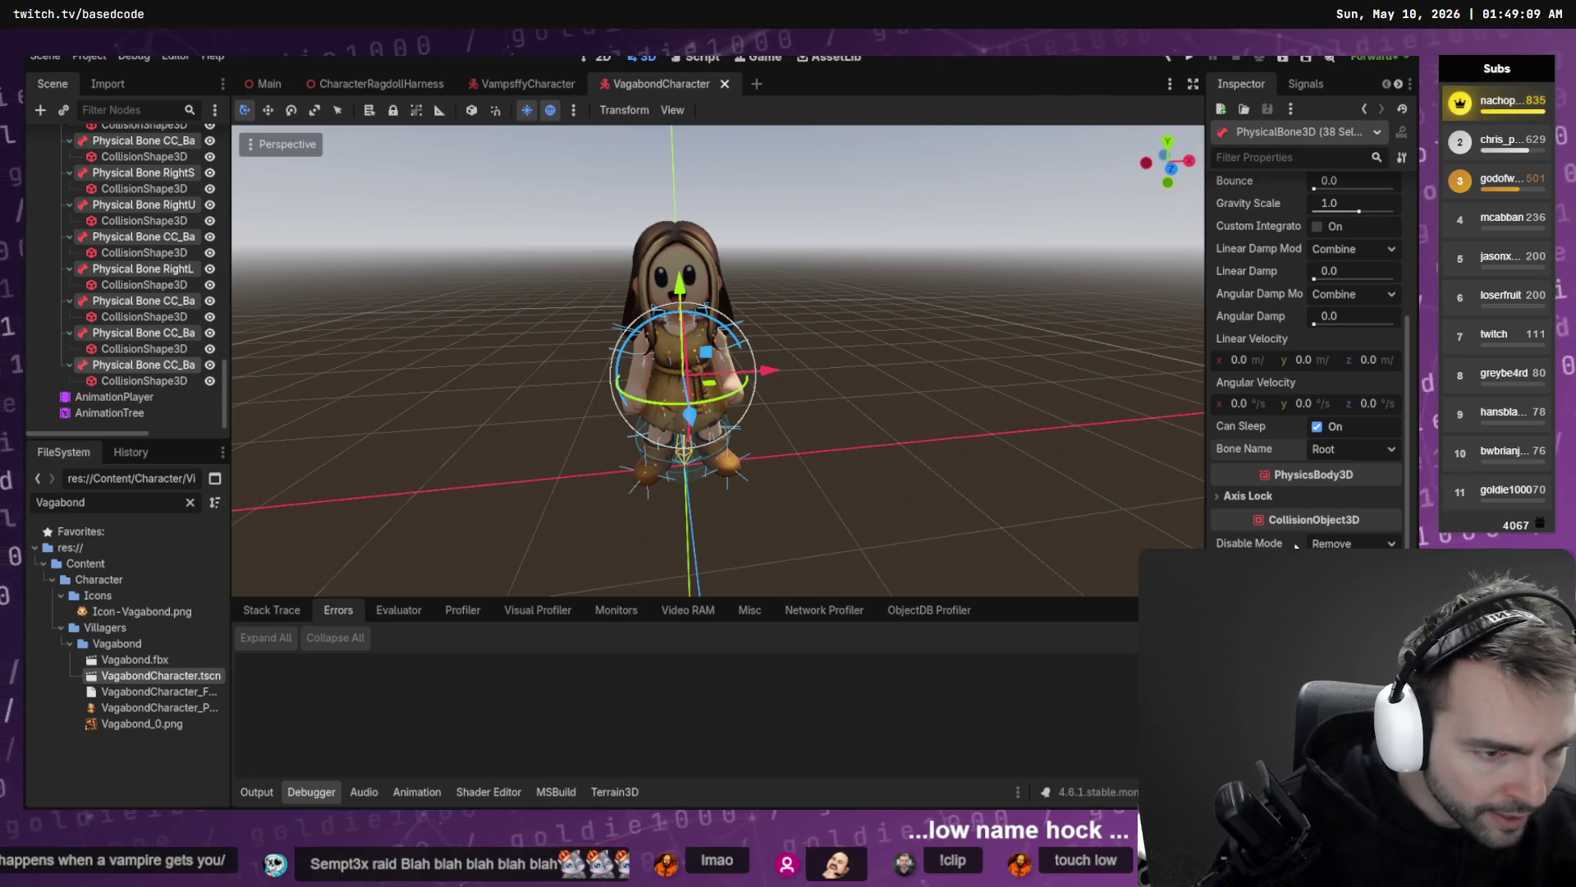
{"action": "scroll", "coordinate": [1289, 543], "scroll_direction": "up", "scroll_amount": 3}
{"action": "scroll", "coordinate": [1300, 532], "scroll_direction": "down", "scroll_amount": 1}
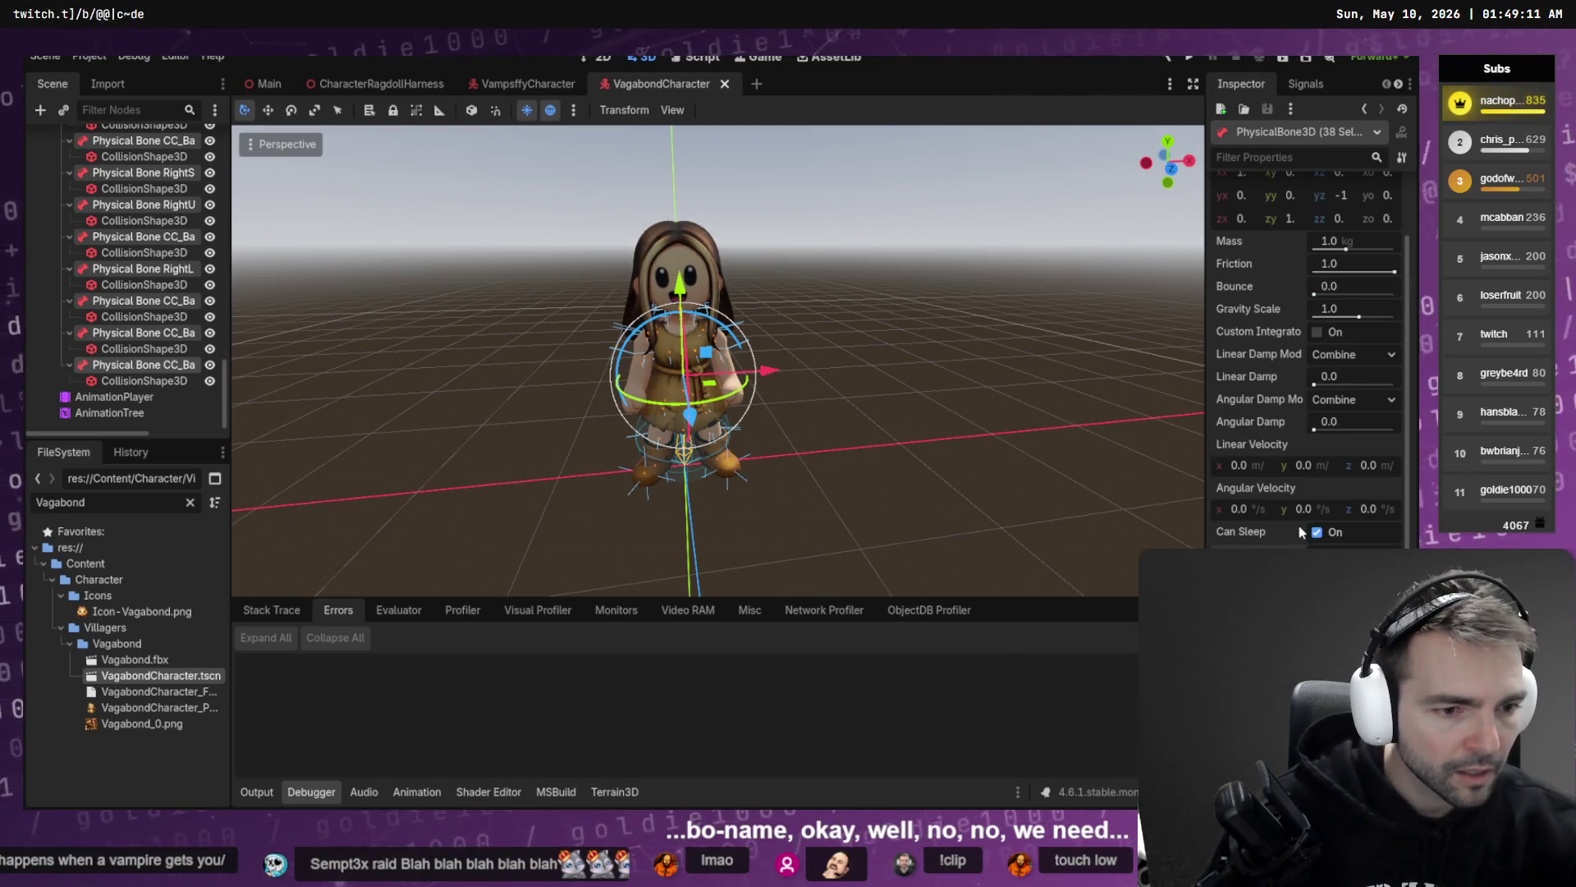
- Check the ragdoll tutorial video for reference, then return to the Inspector
{"action": "key", "text": "alt+Tab"}
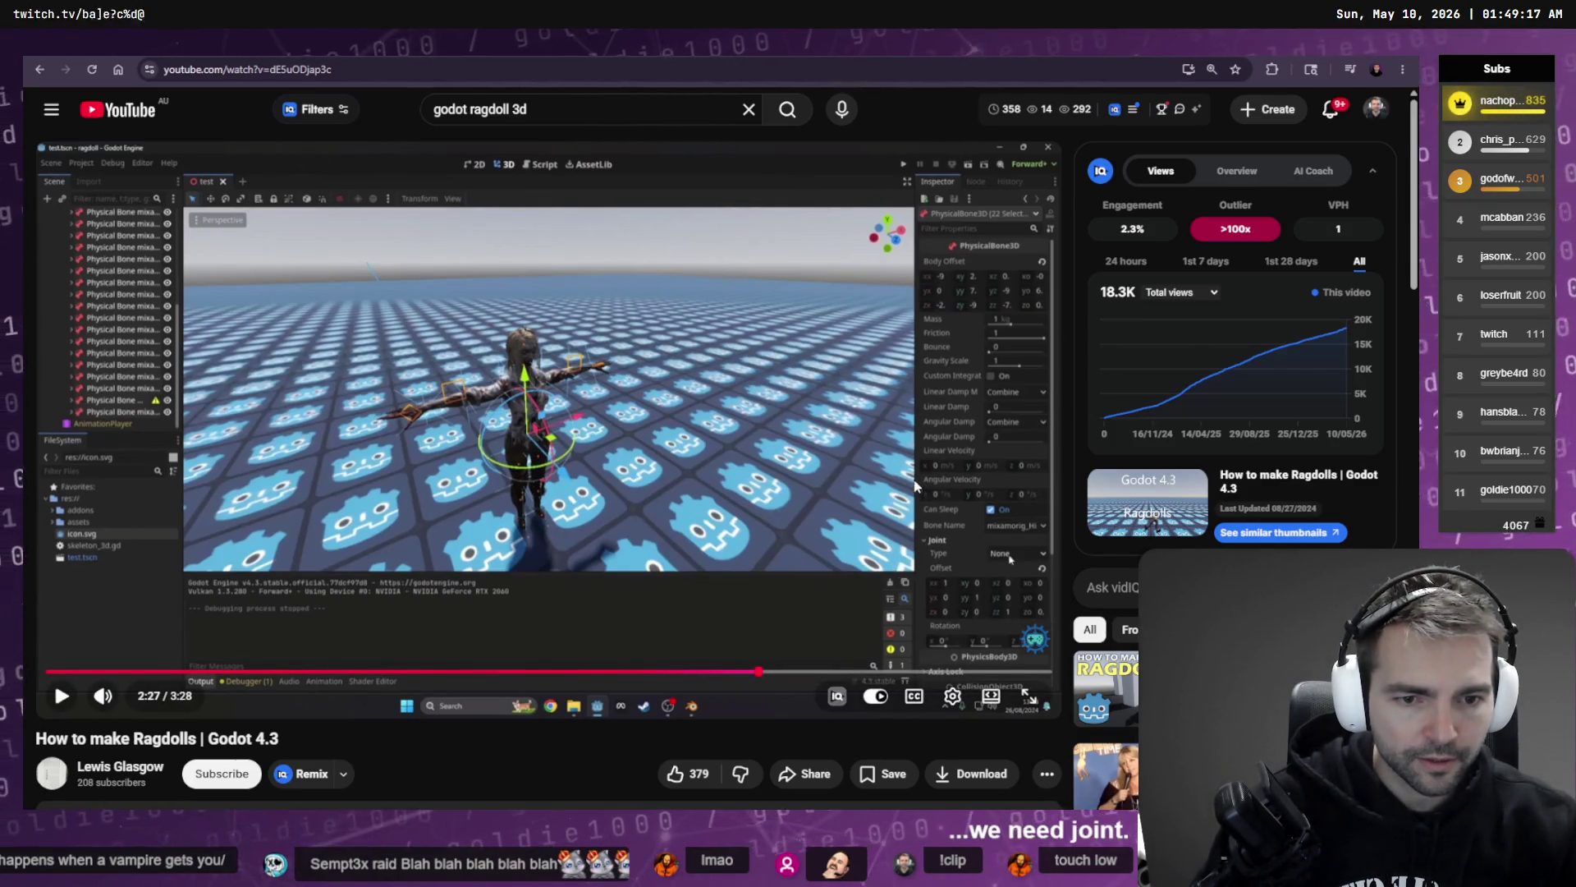
{"action": "key", "text": "alt+Tab"}
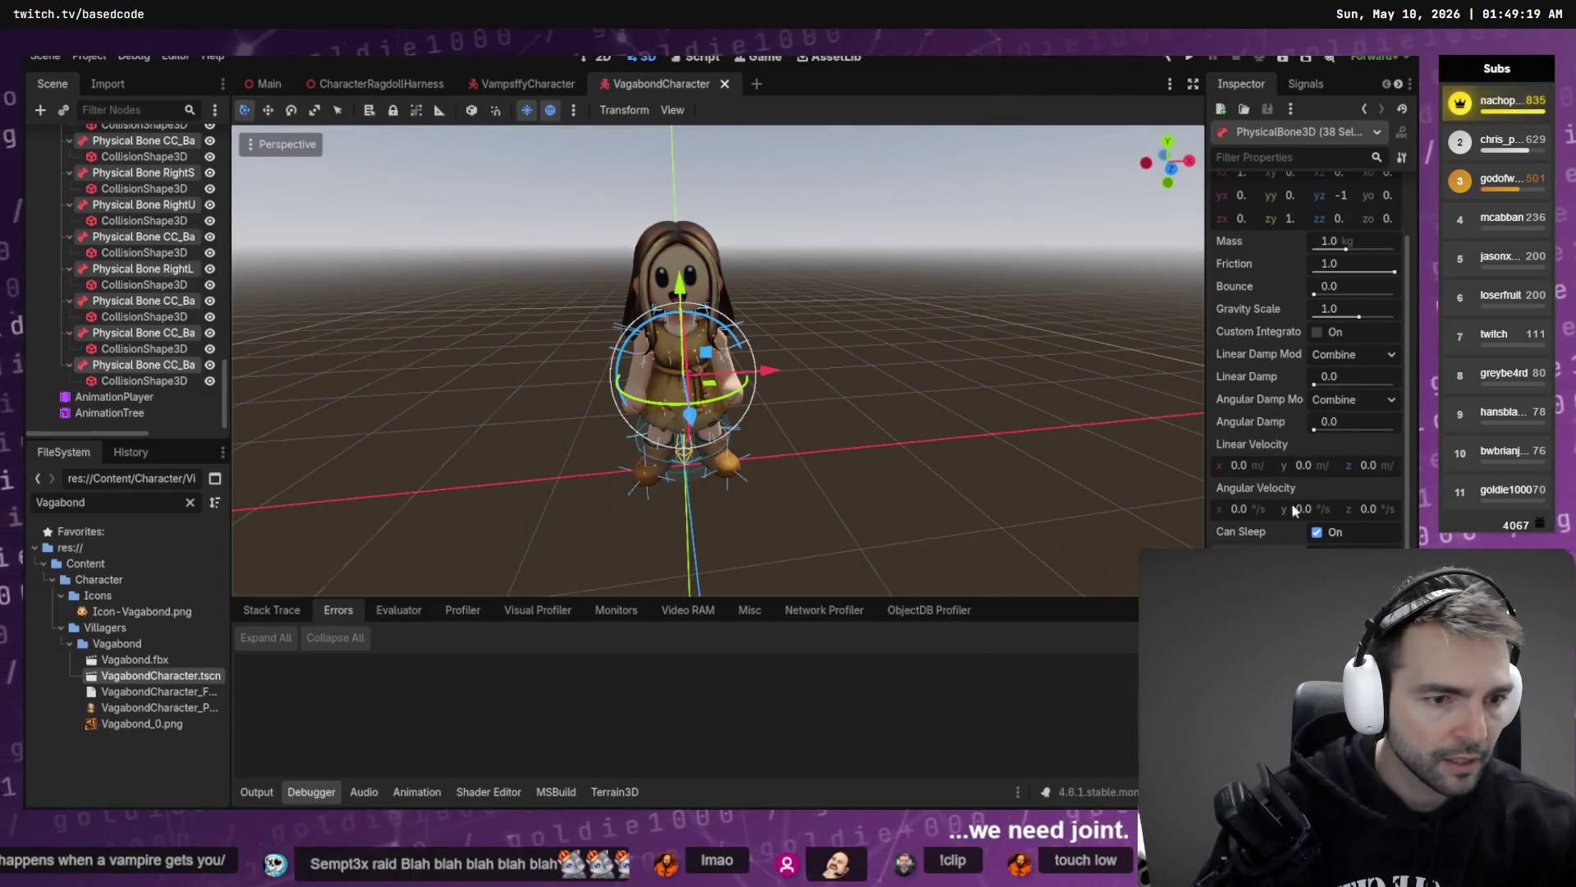
{"action": "scroll", "coordinate": [1305, 369], "scroll_direction": "down", "scroll_amount": 3}
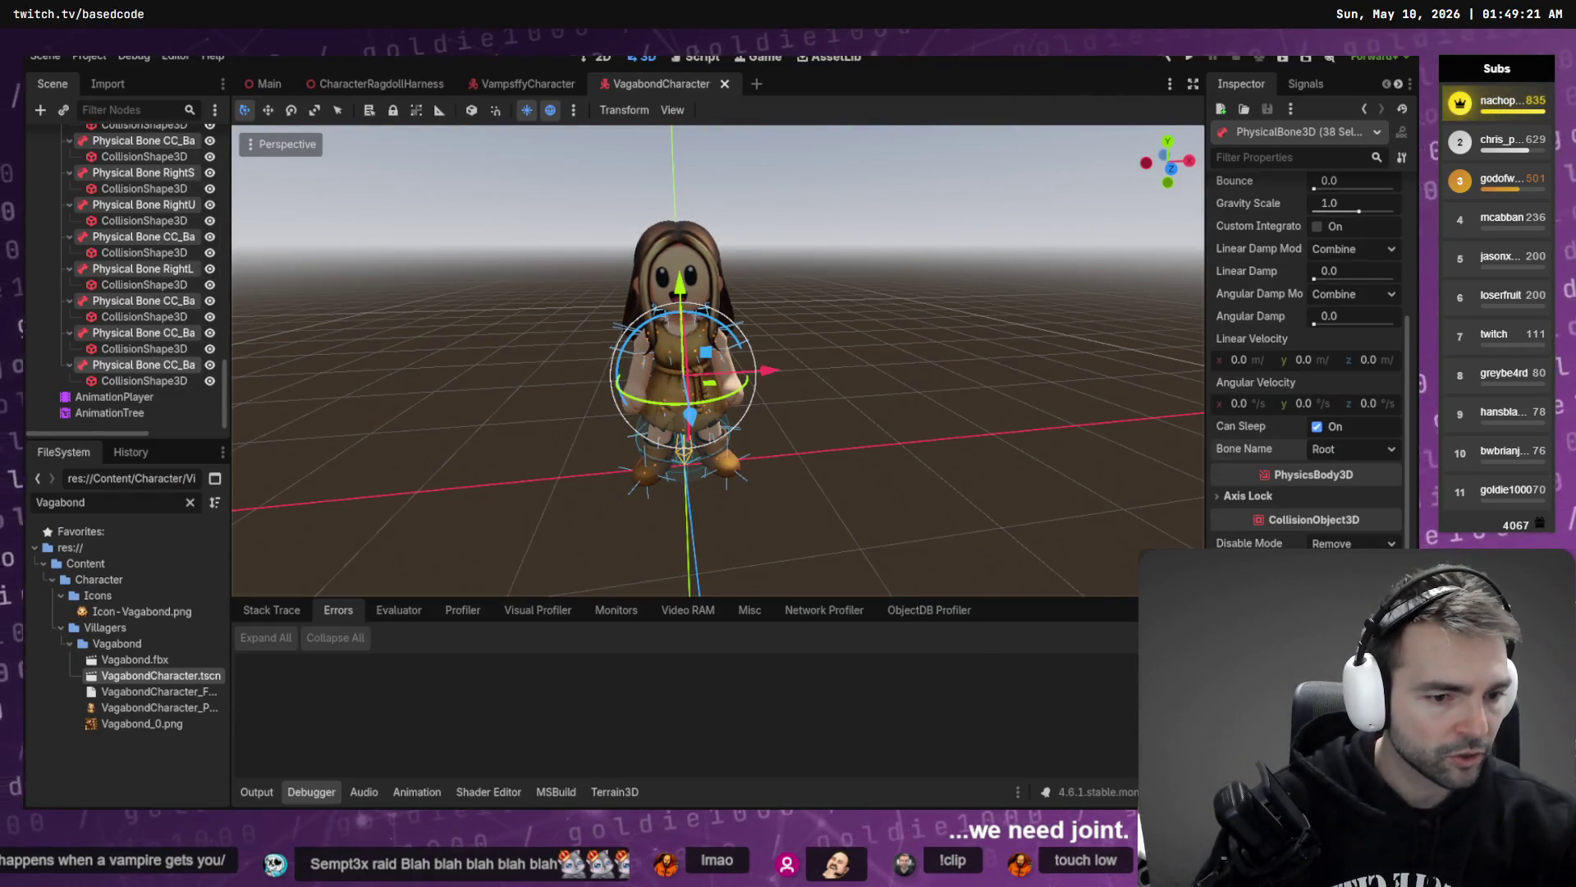
{"action": "scroll", "coordinate": [1305, 345], "scroll_direction": "up", "scroll_amount": 5}
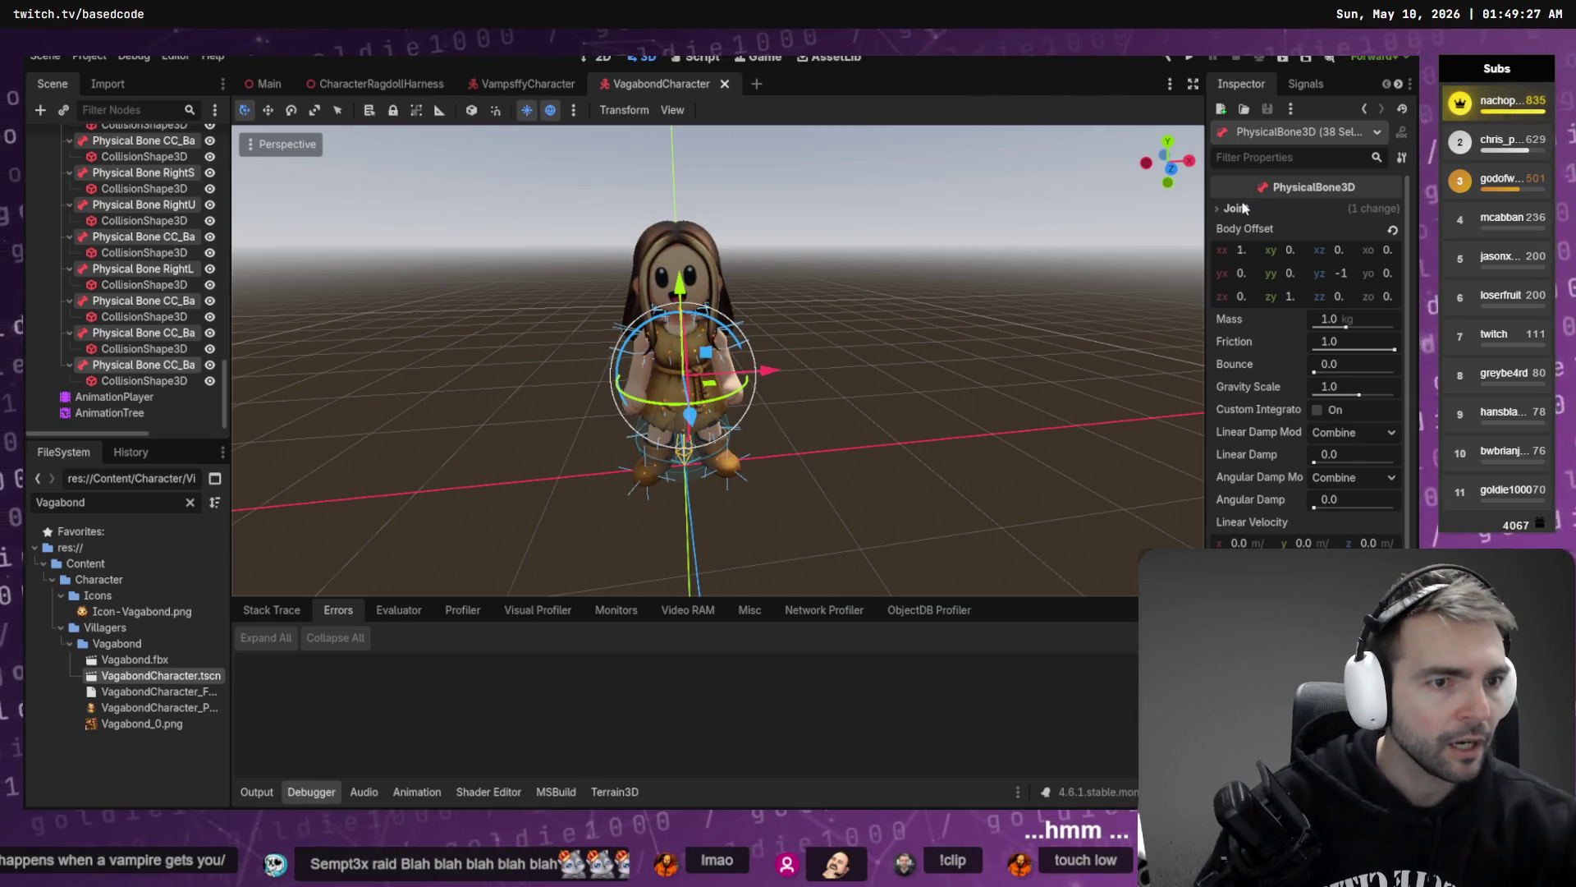
- Set the Joint Type of all 38 selected bones to 6DOFJoint and save the Vagabond scene
{"action": "left_click", "coordinate": [1354, 207]}
{"action": "left_click", "coordinate": [1371, 226]}
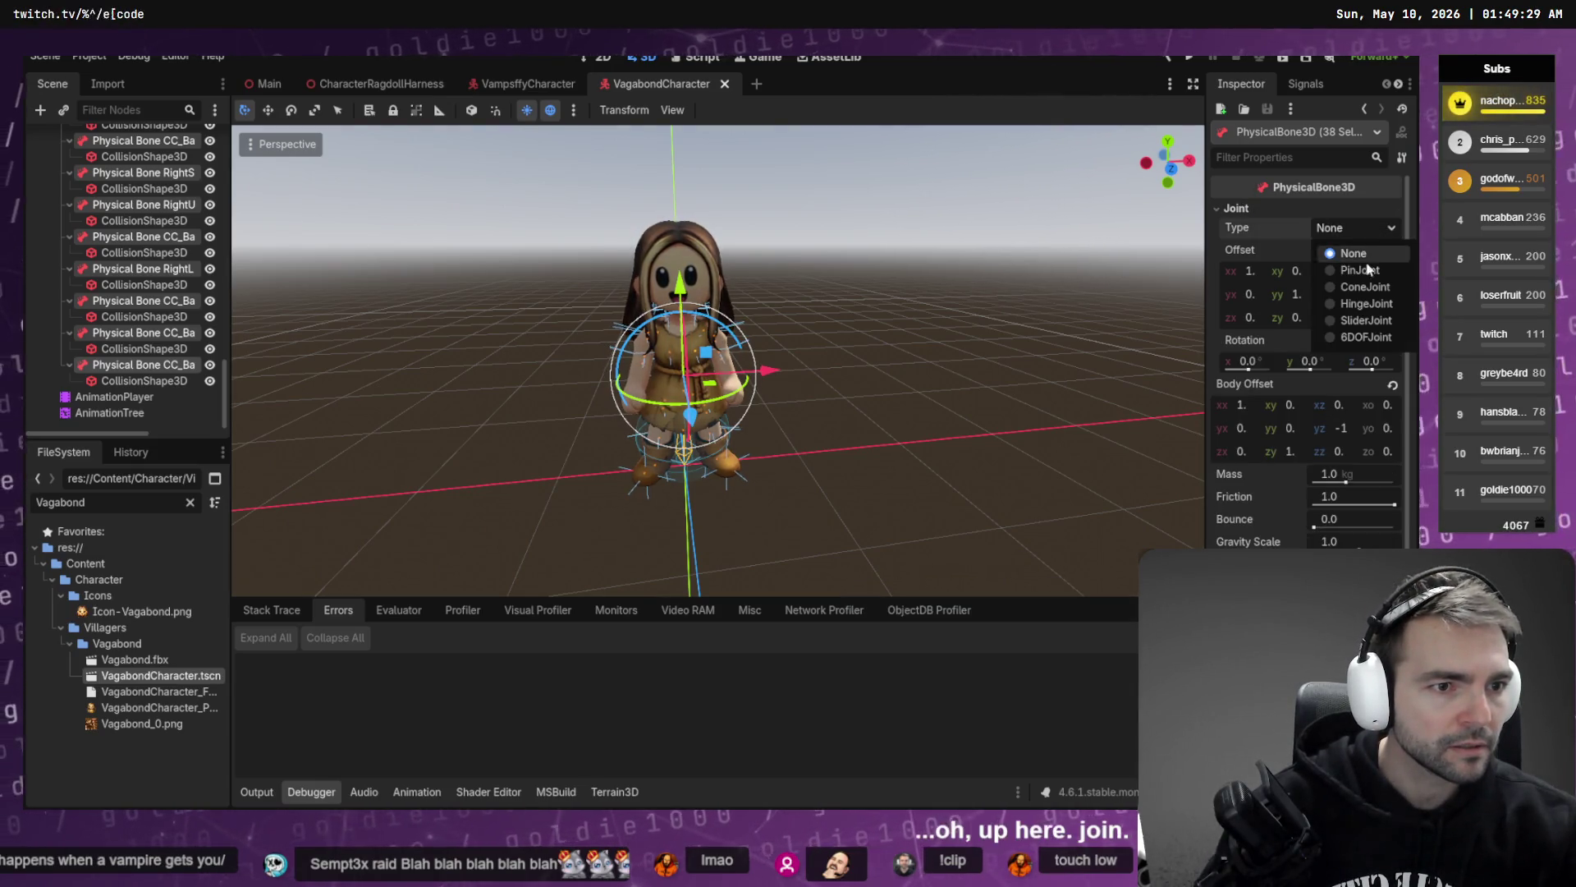
{"action": "left_click", "coordinate": [1366, 337]}
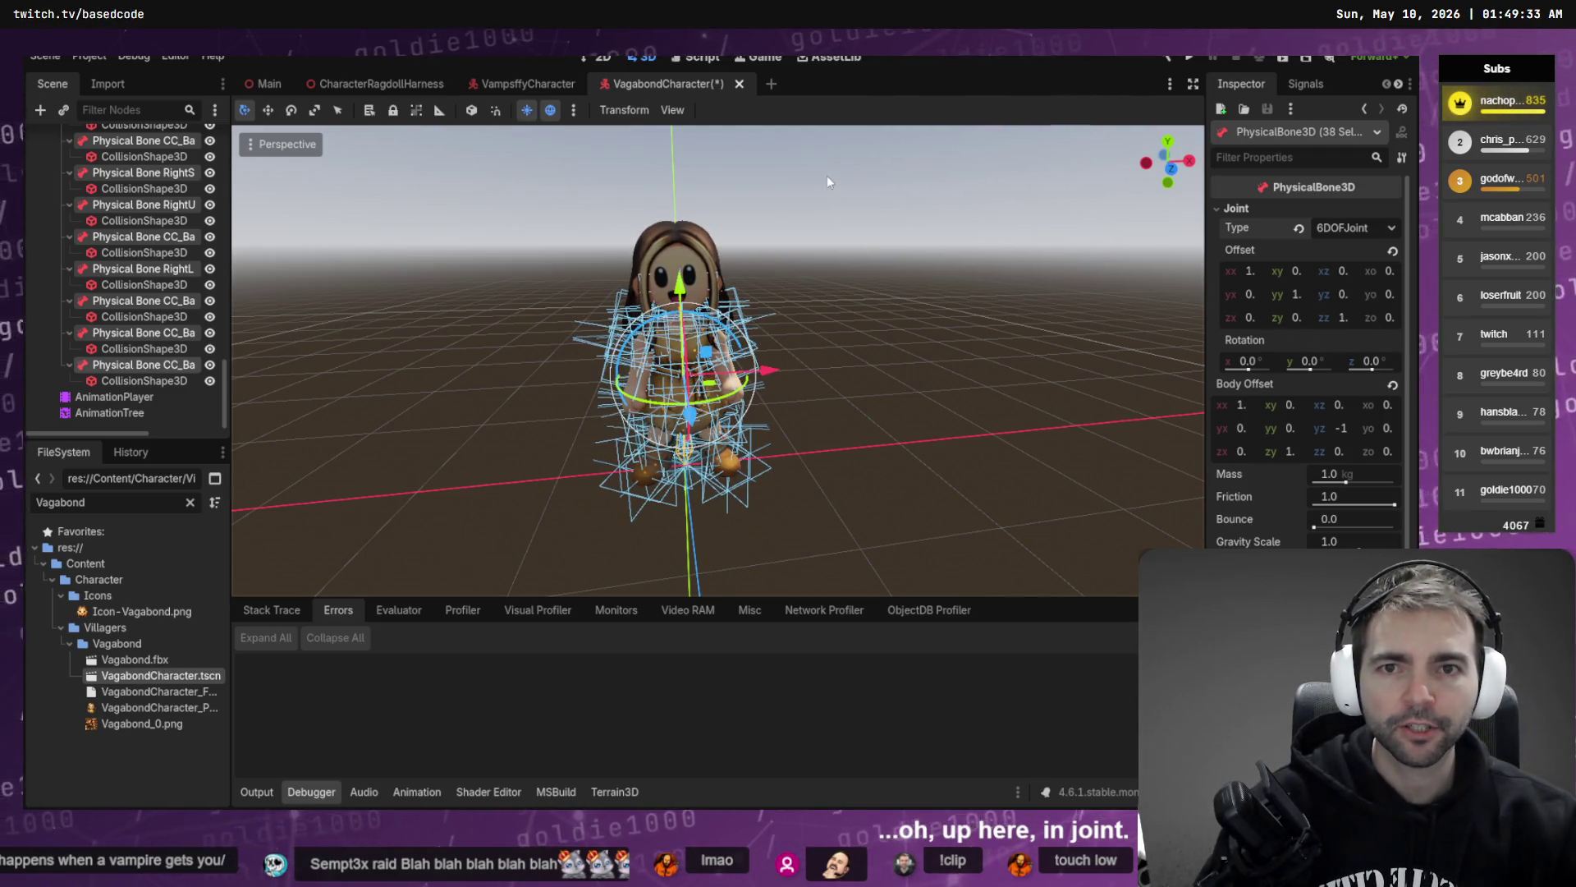
{"action": "key", "text": "ctrl+s"}
{"action": "left_click", "coordinate": [404, 85]}
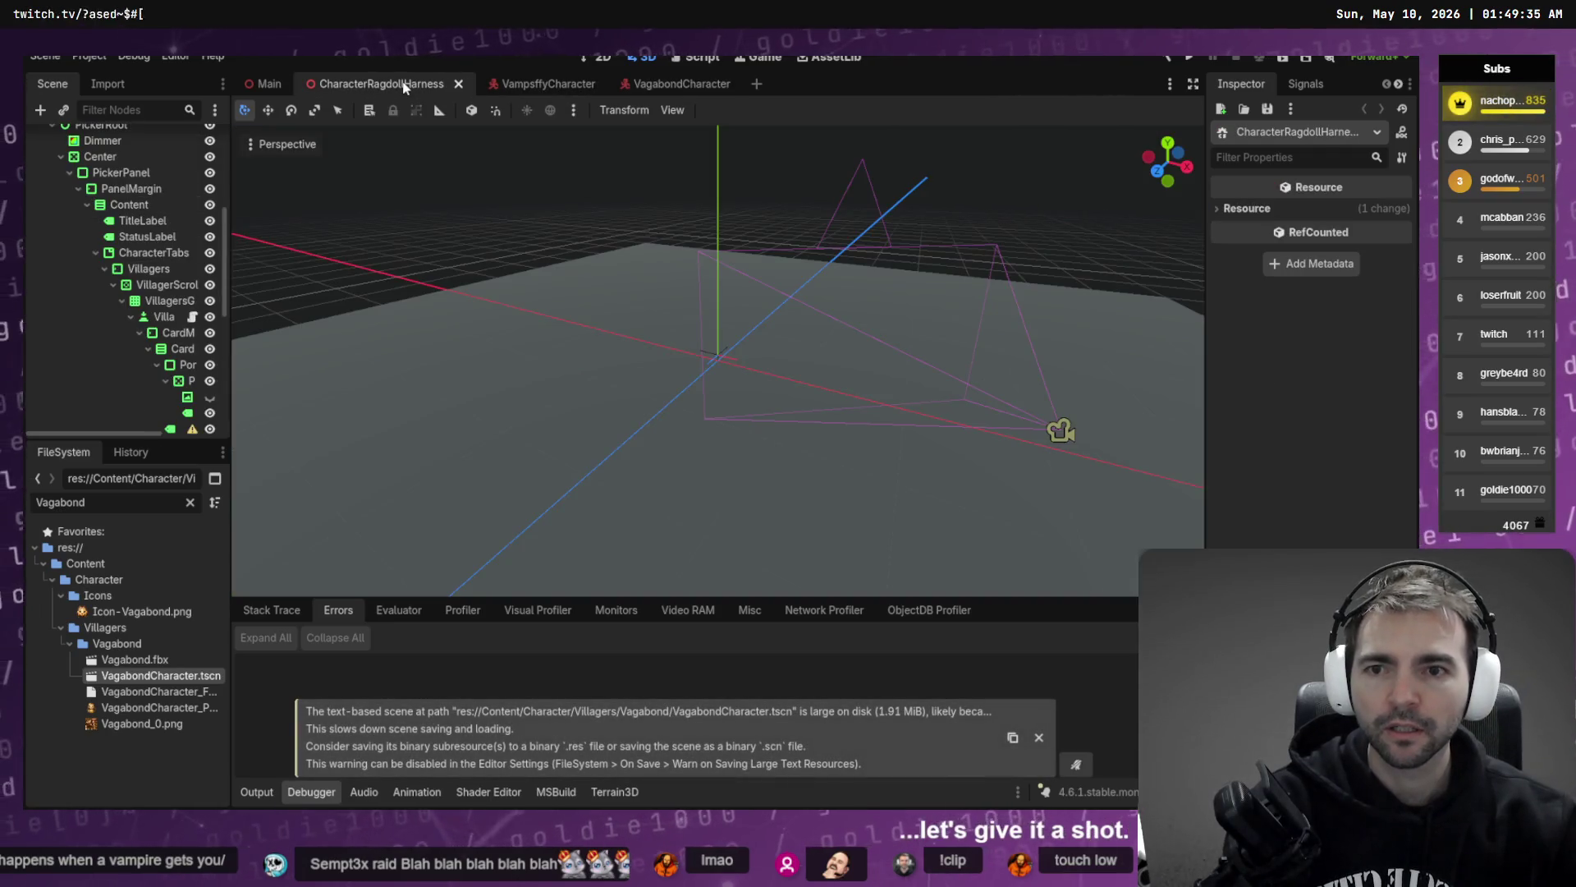
{"action": "key", "text": "F6"}
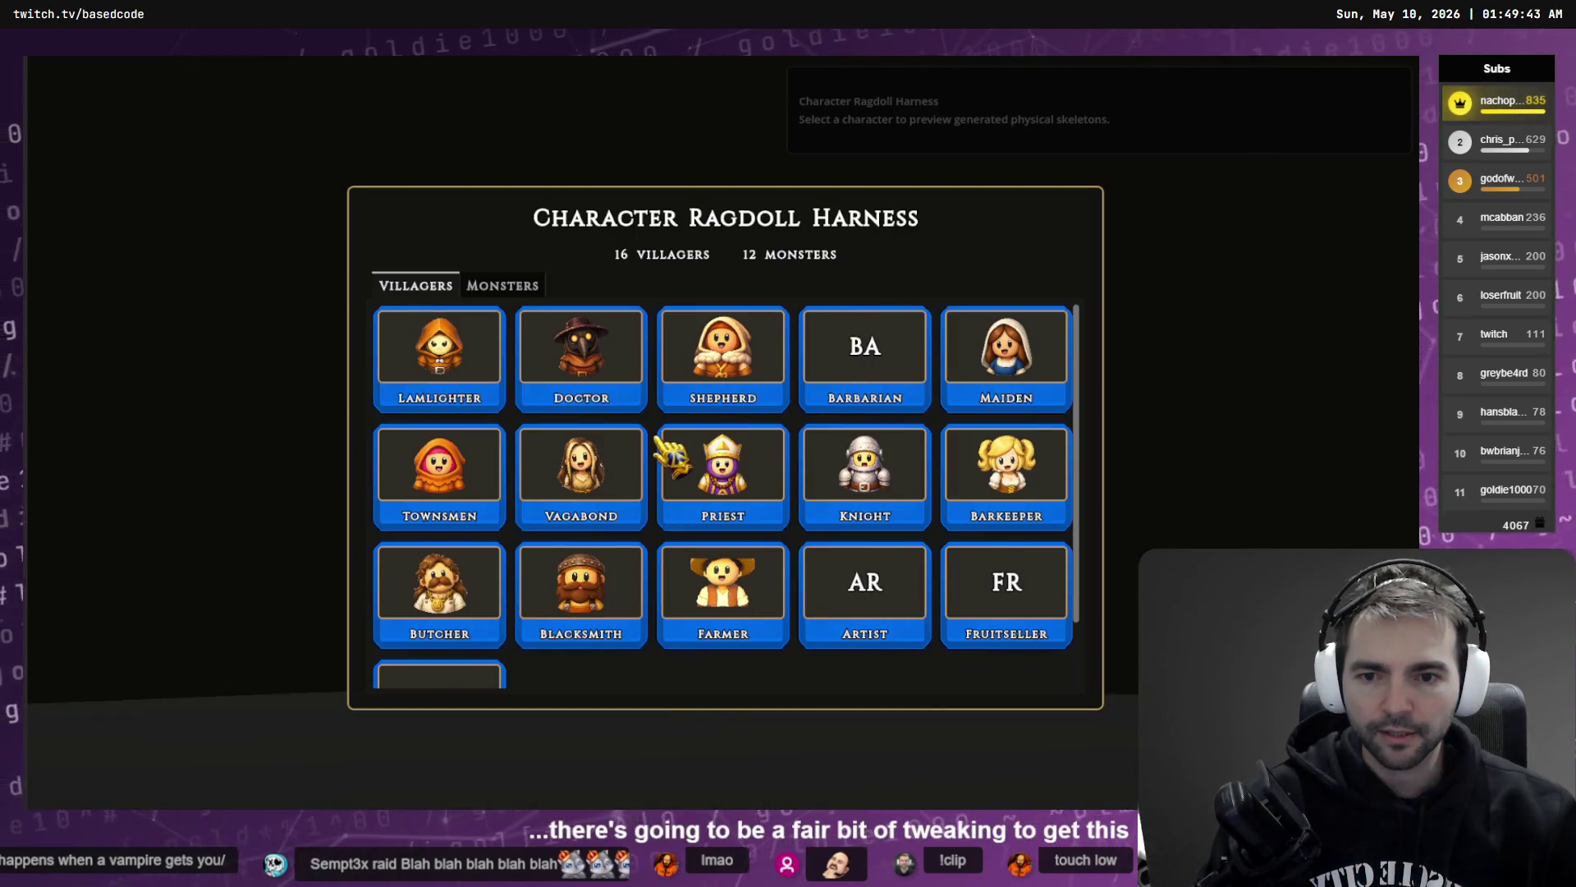
{"action": "left_click", "coordinate": [633, 470]}
{"action": "key", "text": "space"}
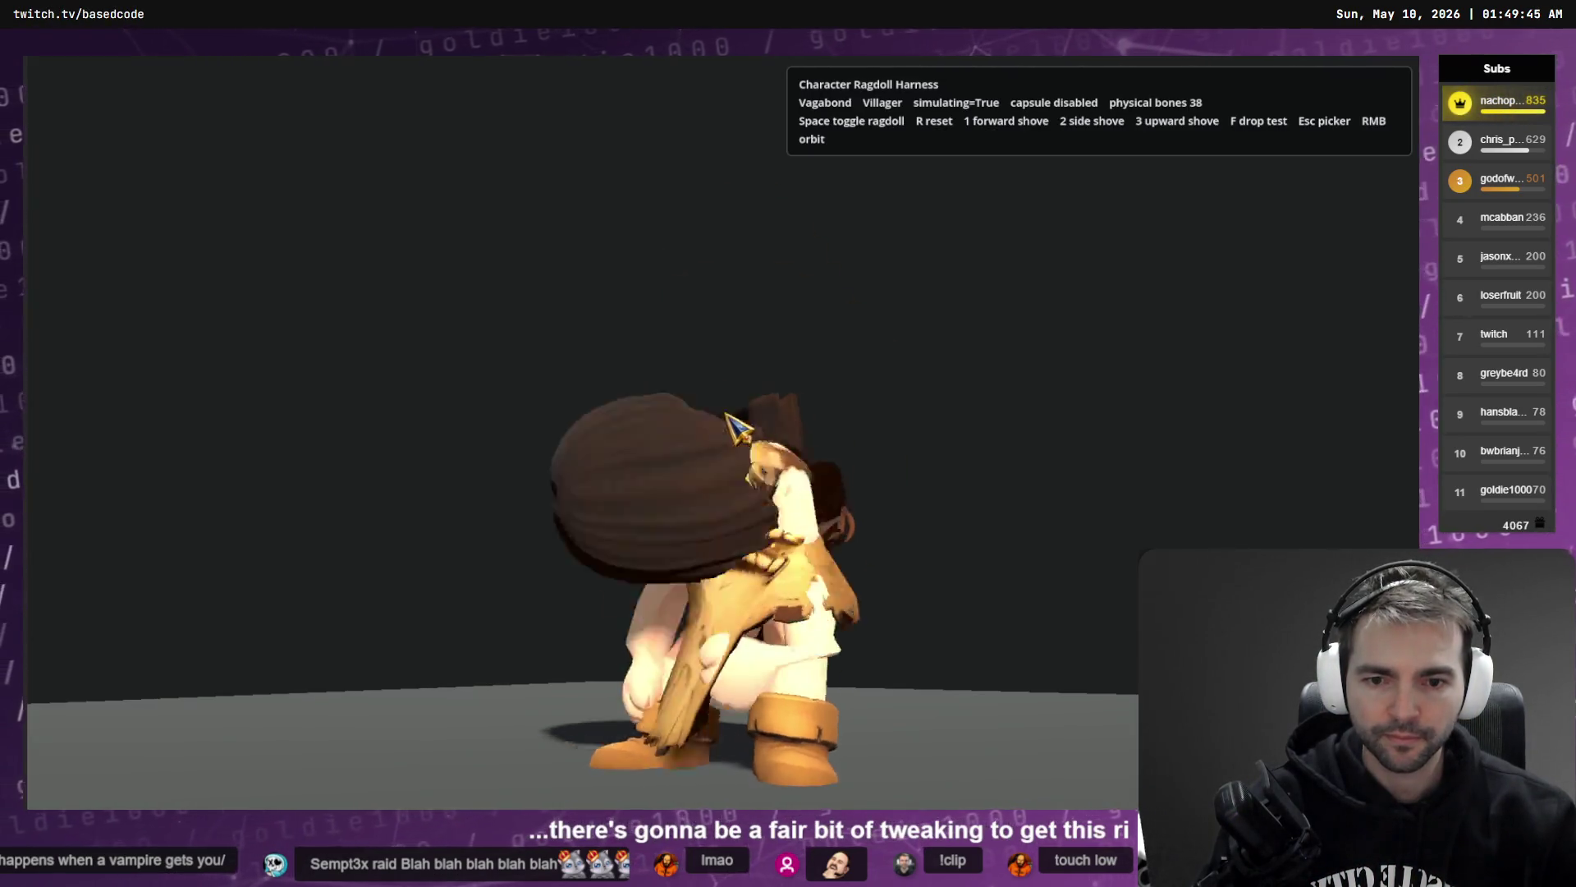
{"action": "key", "text": "f"}
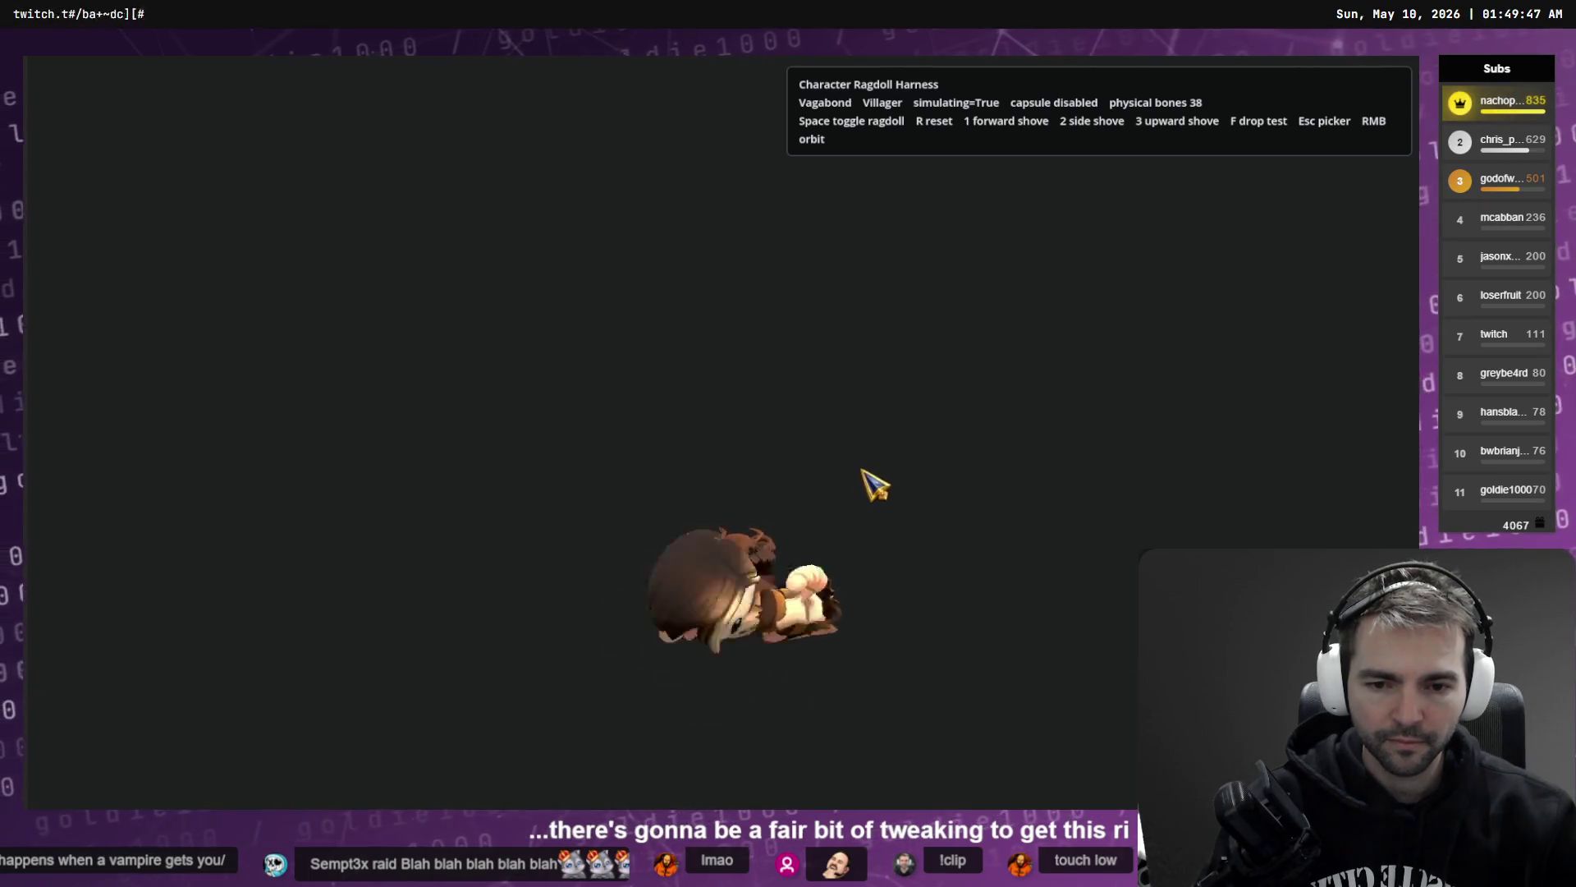
{"action": "key", "text": "r"}
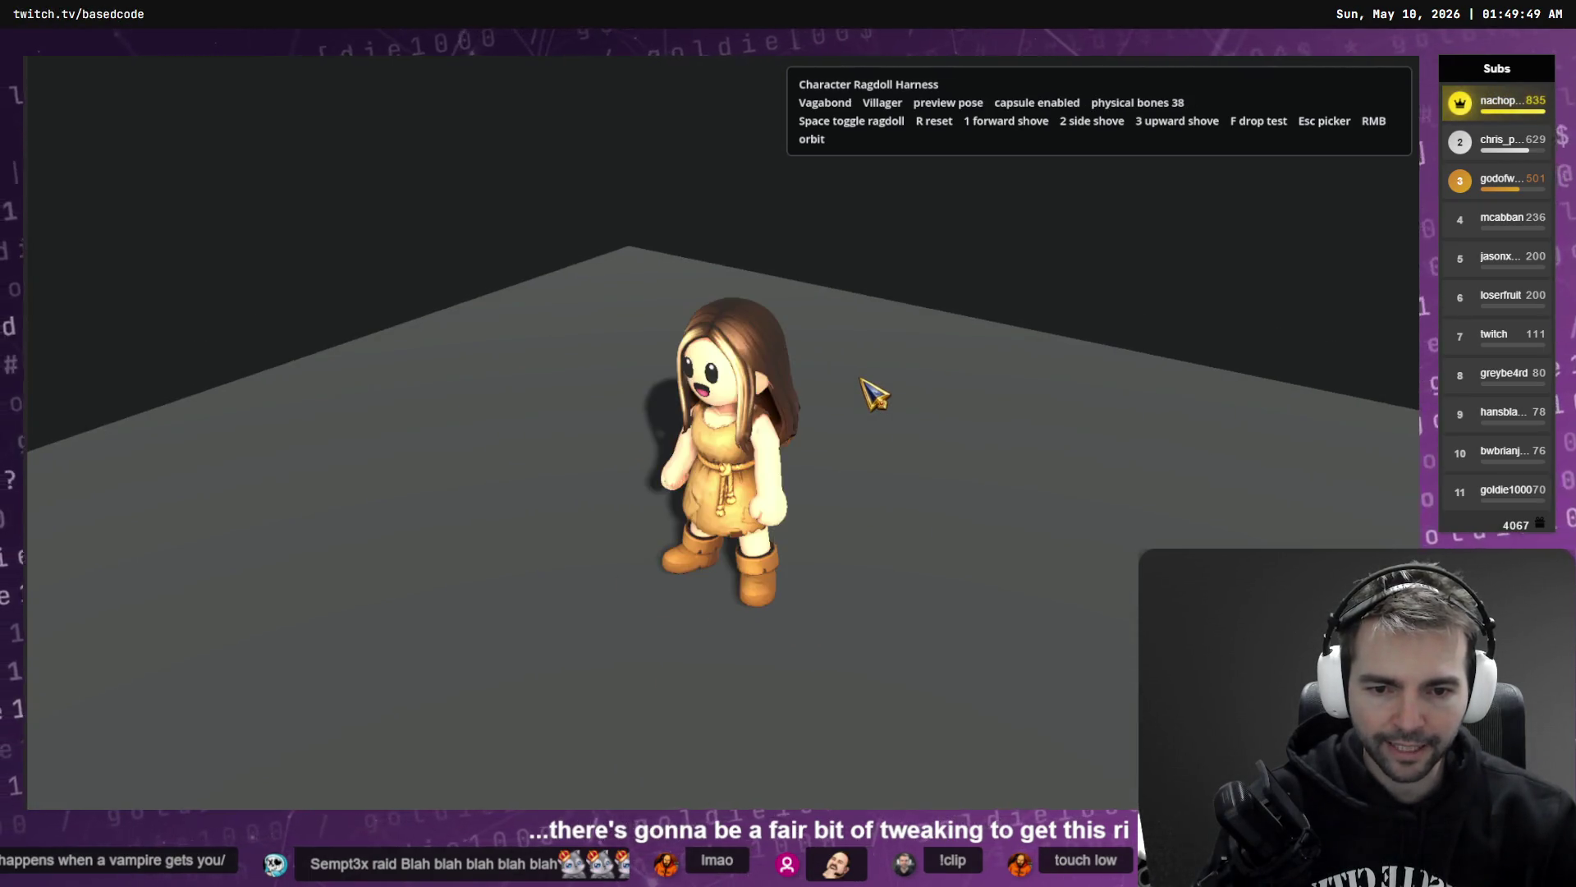
{"action": "key", "text": "space"}
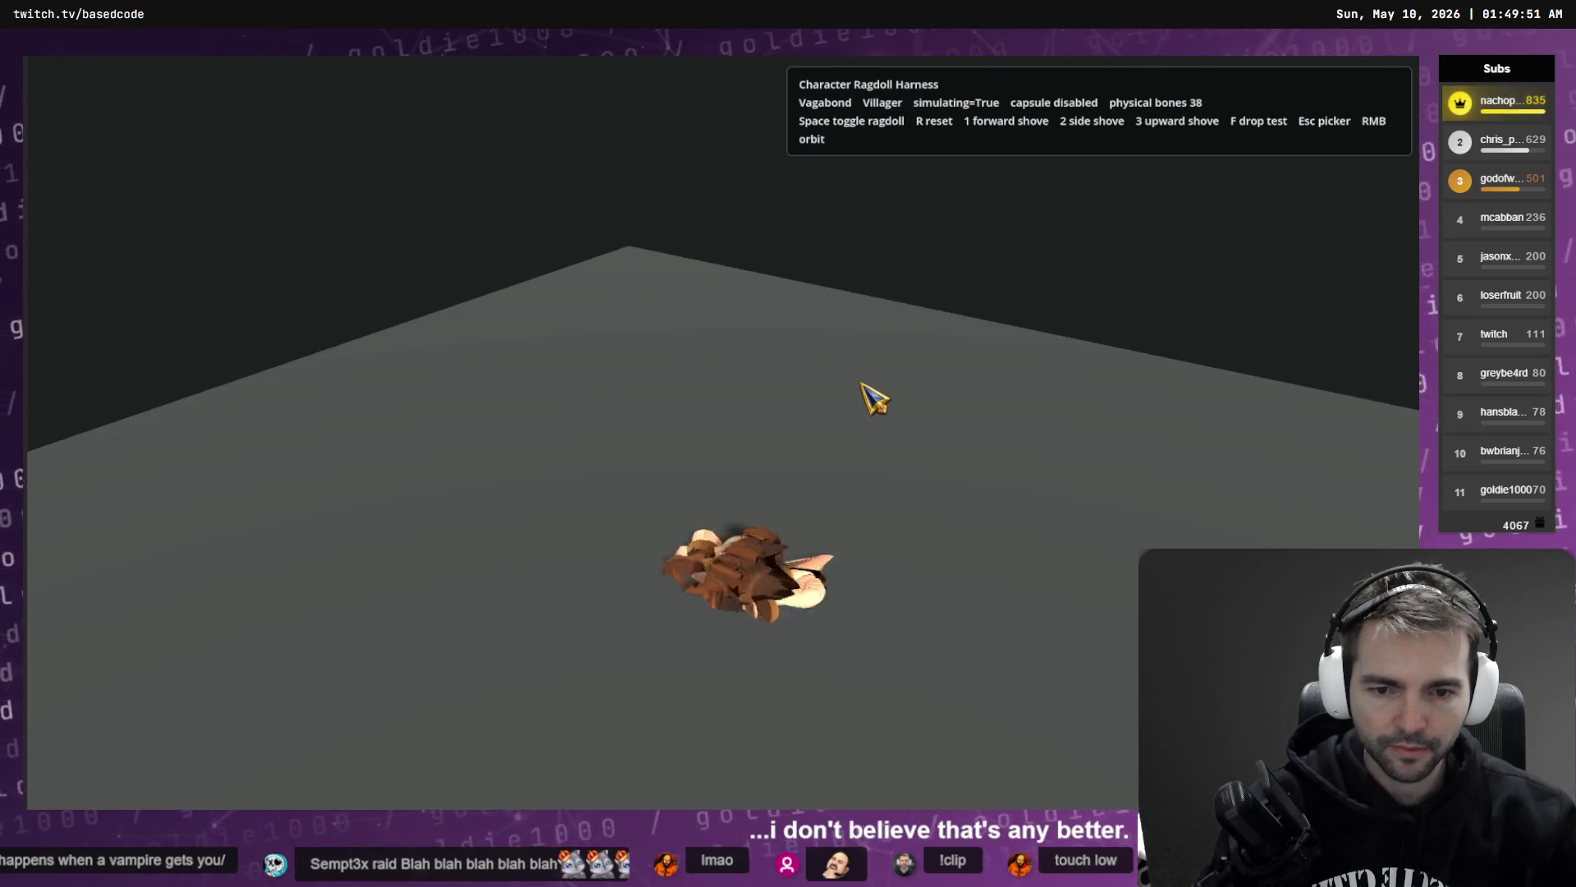
{"action": "key", "text": "r"}
{"action": "key", "text": "space"}
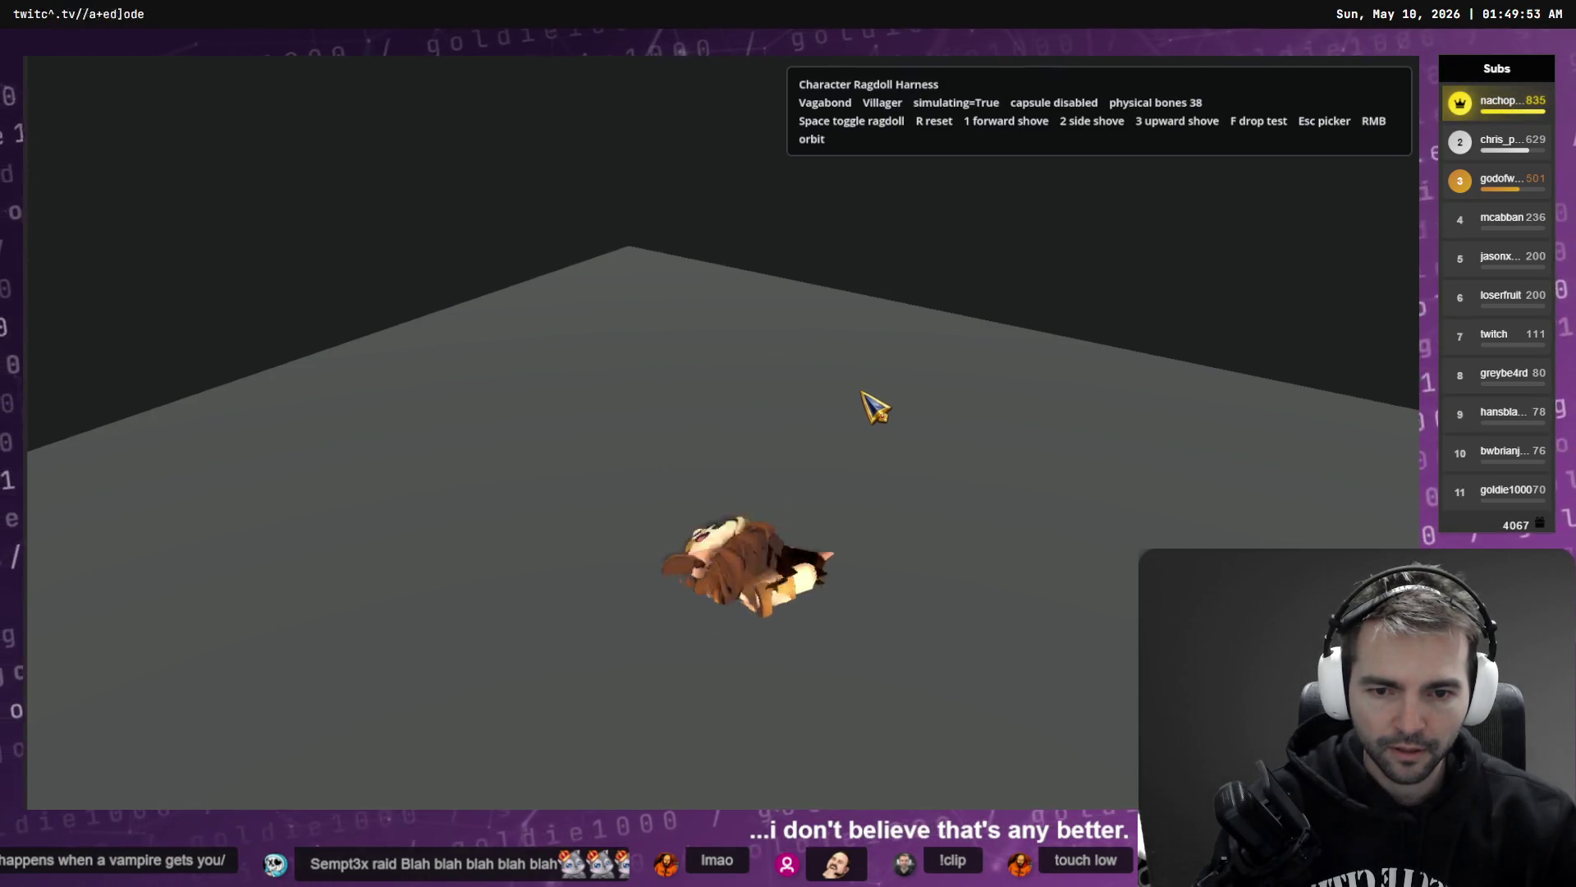
{"action": "key", "text": "r"}
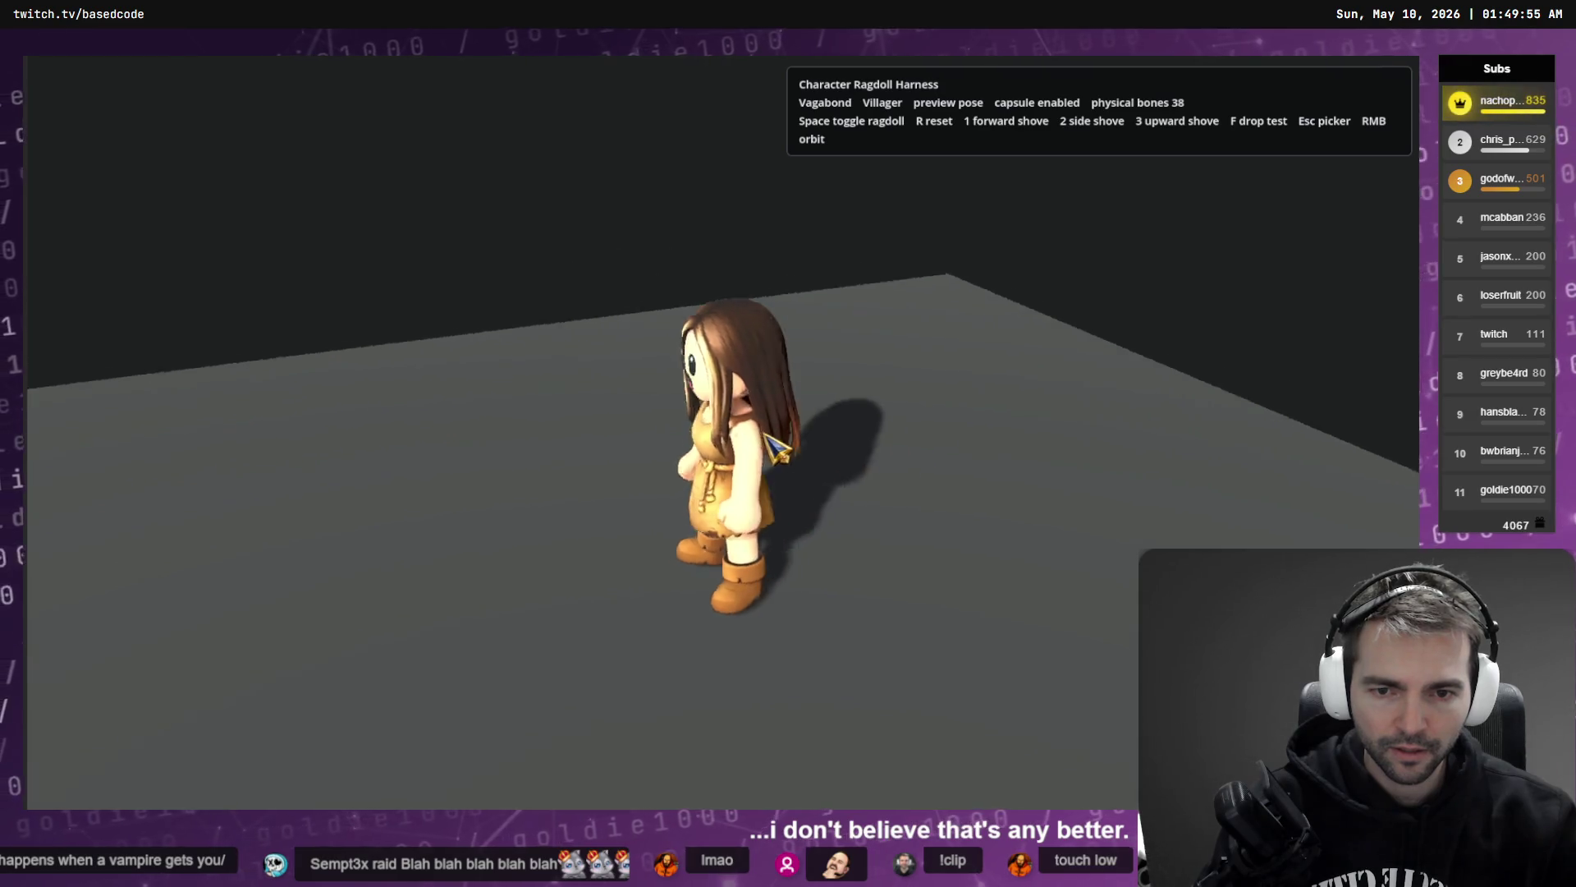
{"action": "key", "text": "space"}
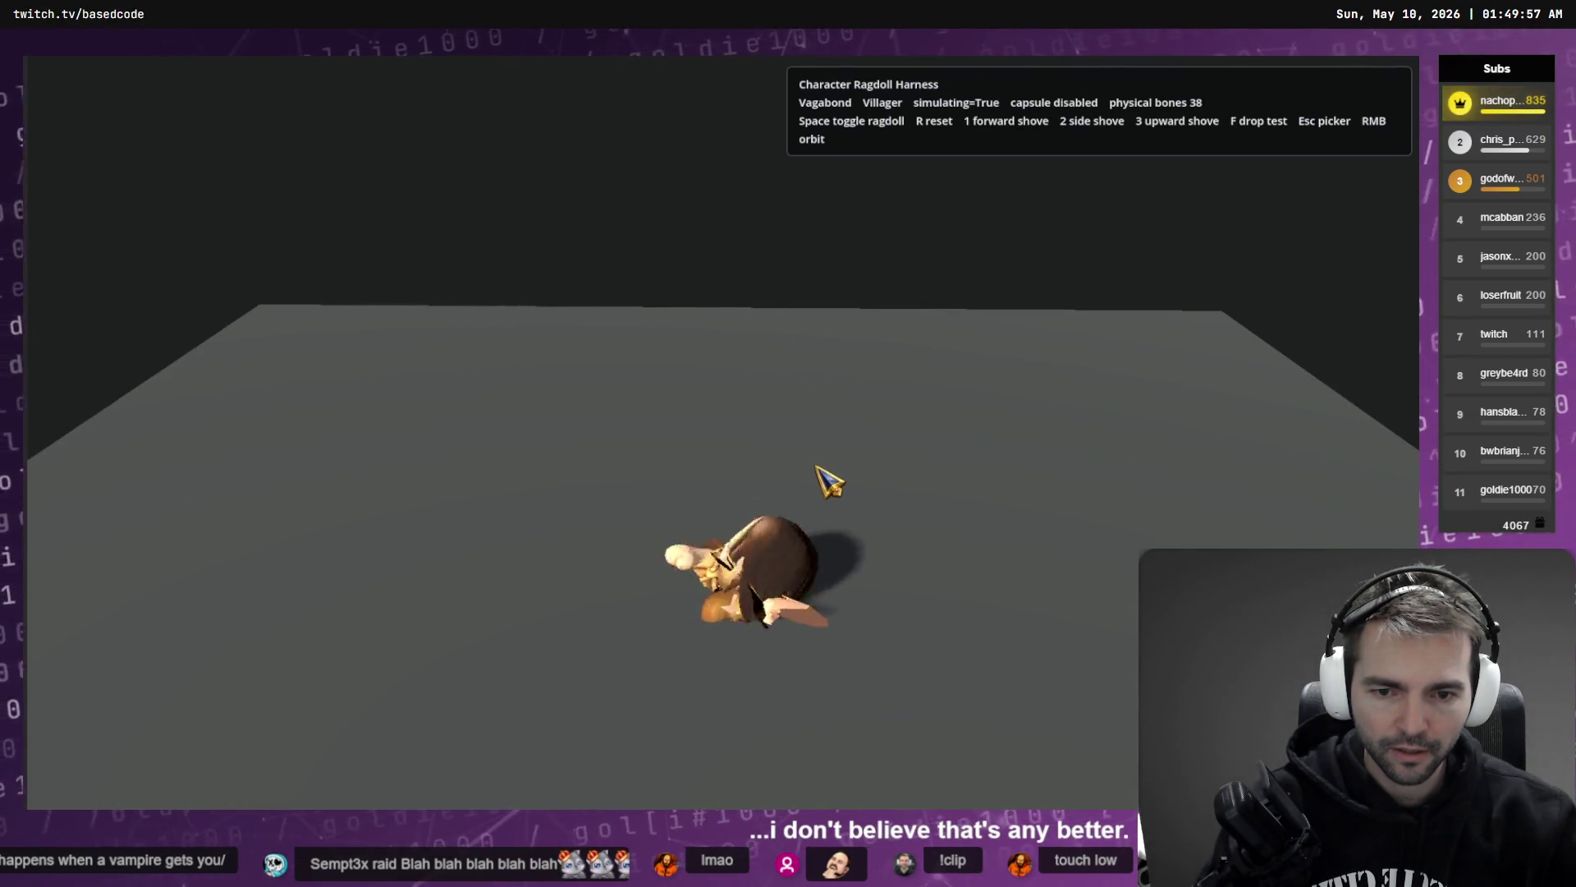
{"action": "key", "text": "r"}
{"action": "key", "text": "space"}
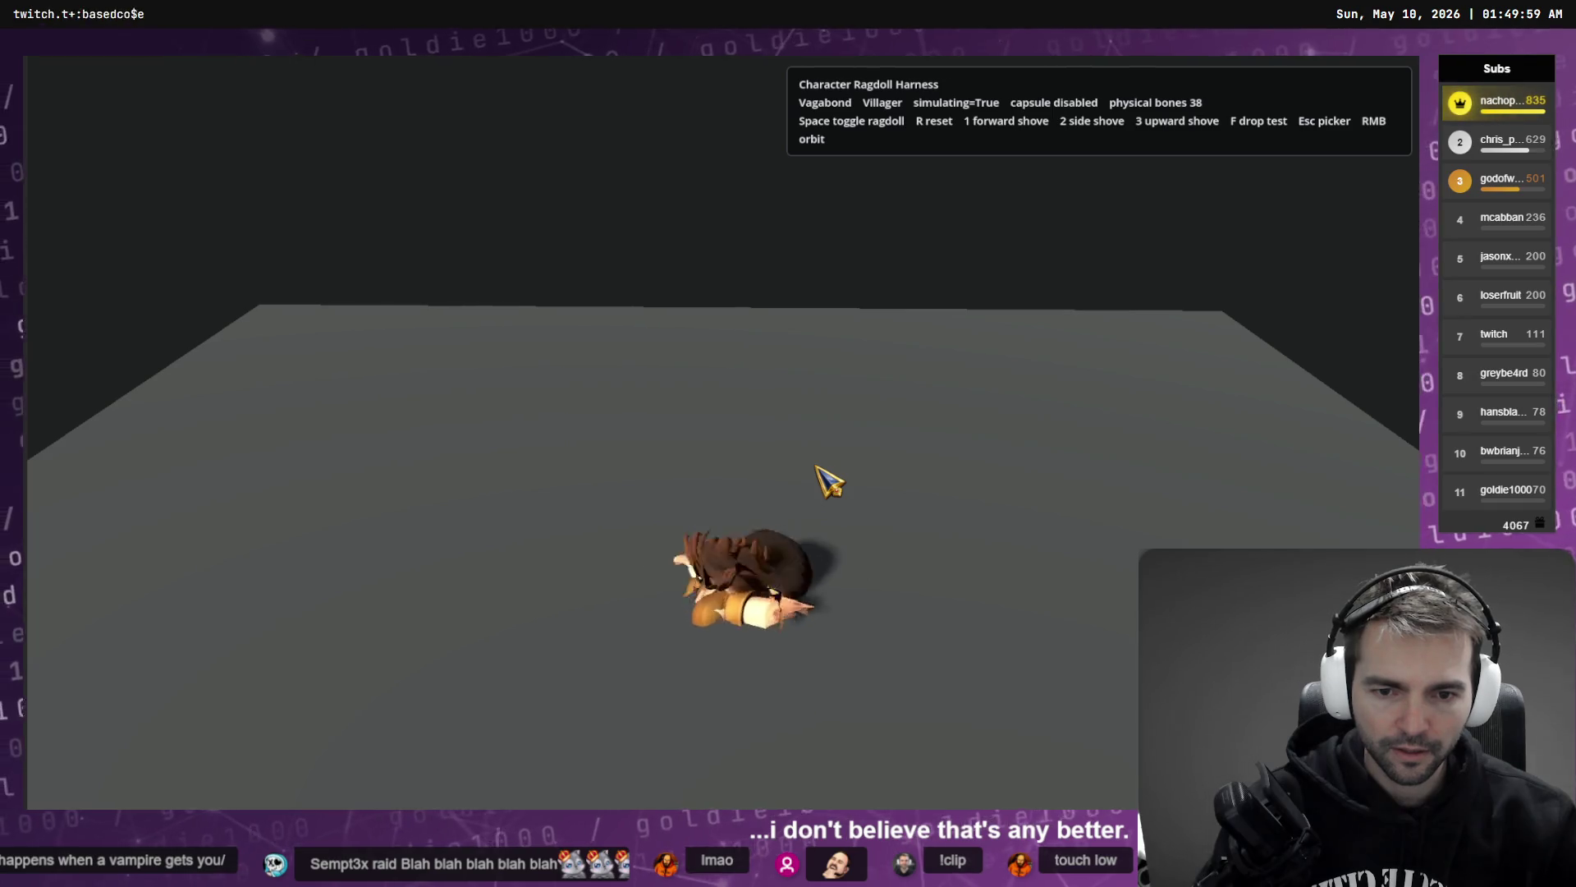
{"action": "key", "text": "r"}
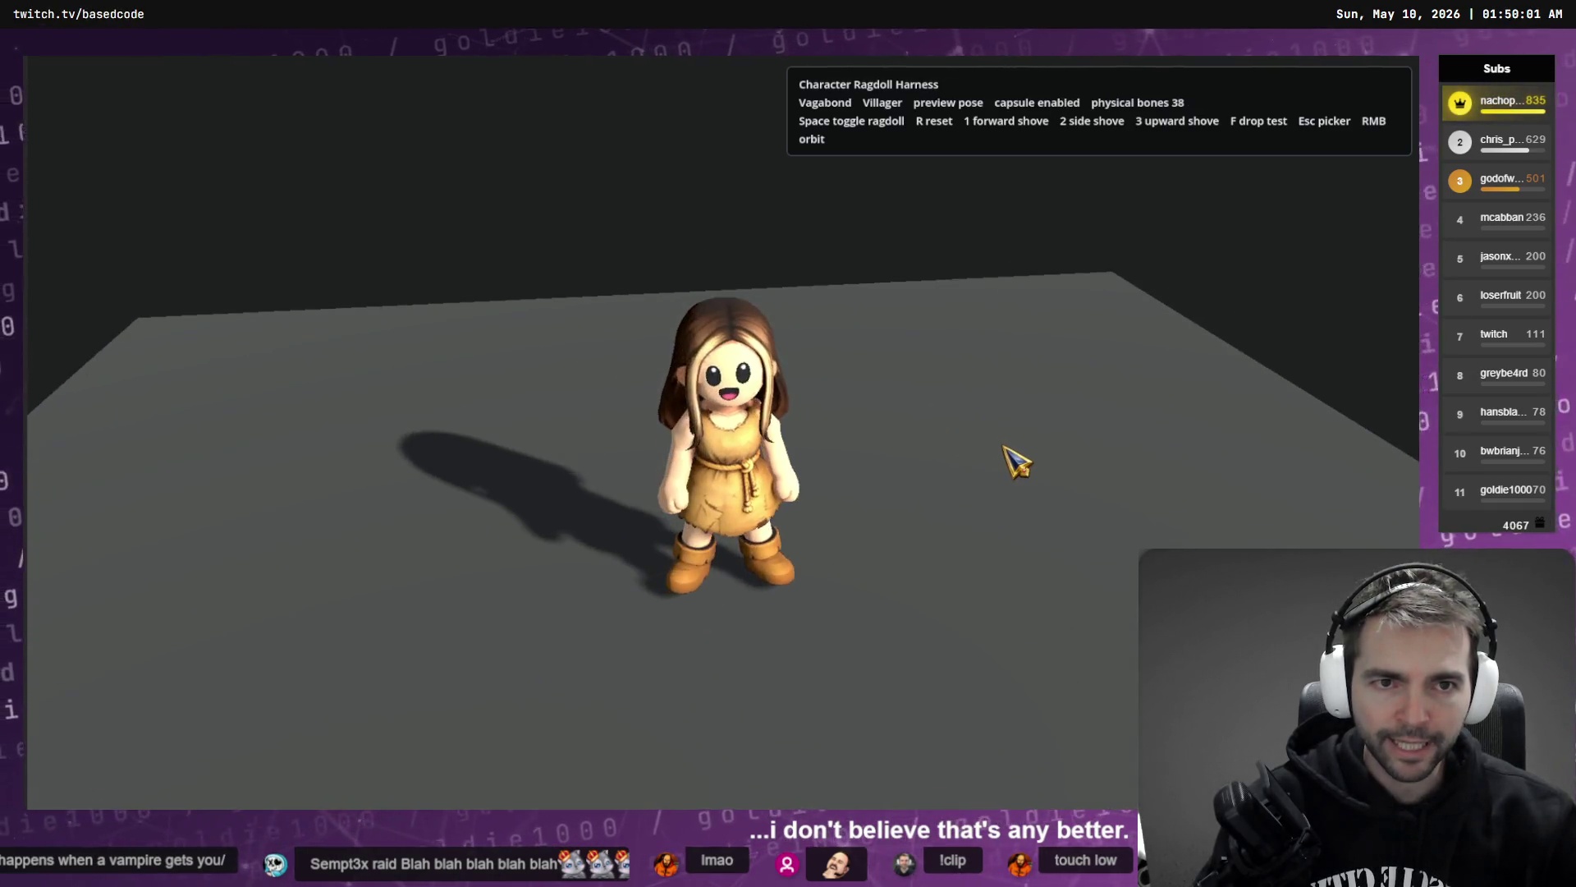
{"action": "key", "text": "space"}
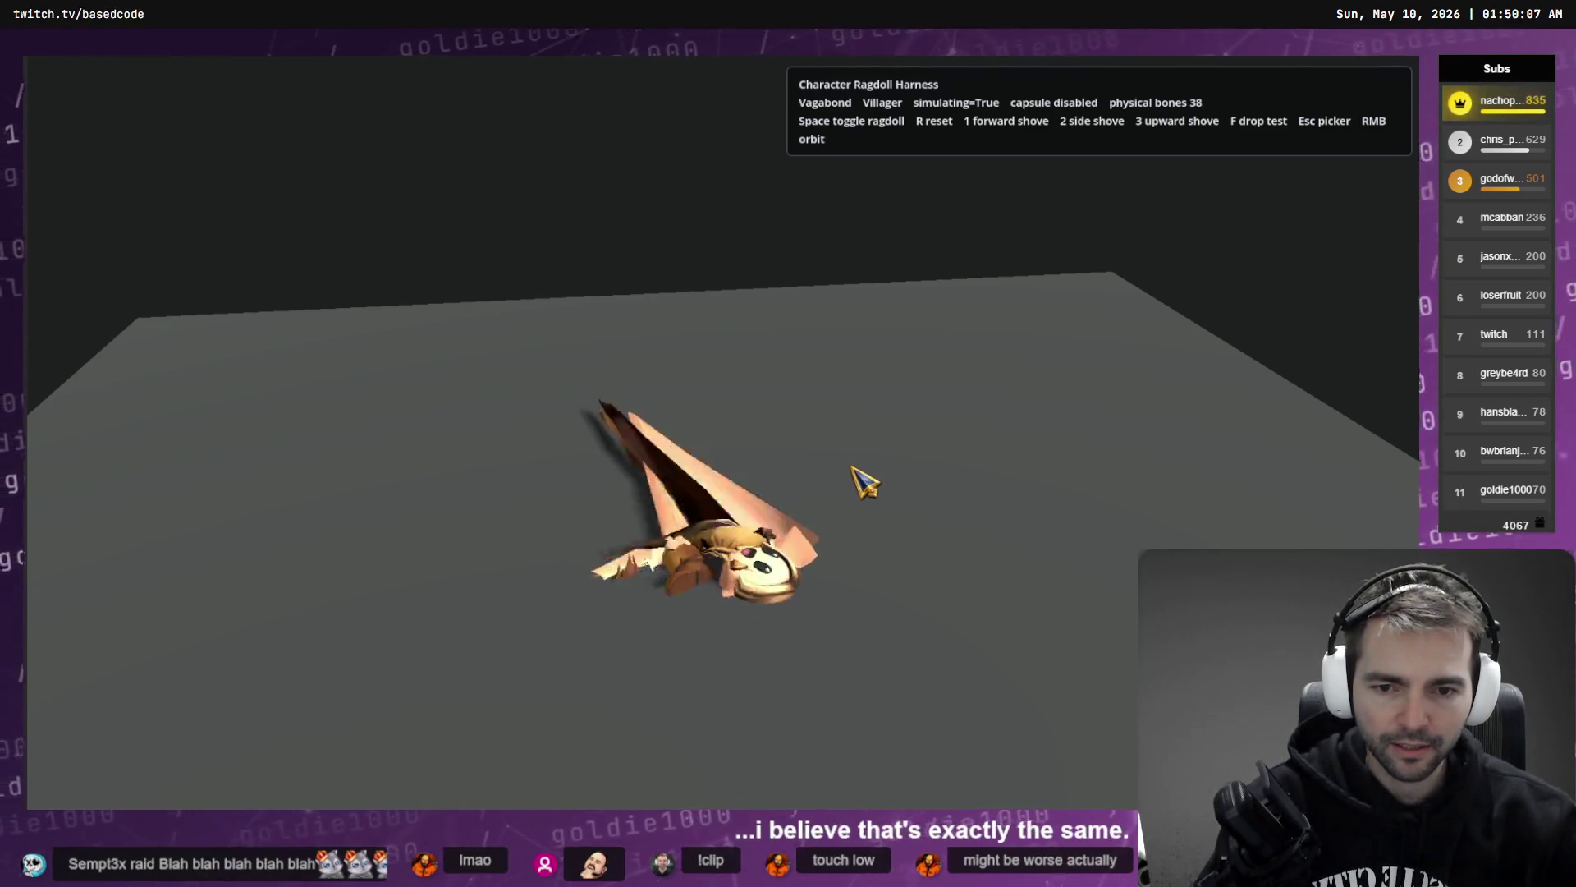
{"action": "key", "text": "r"}
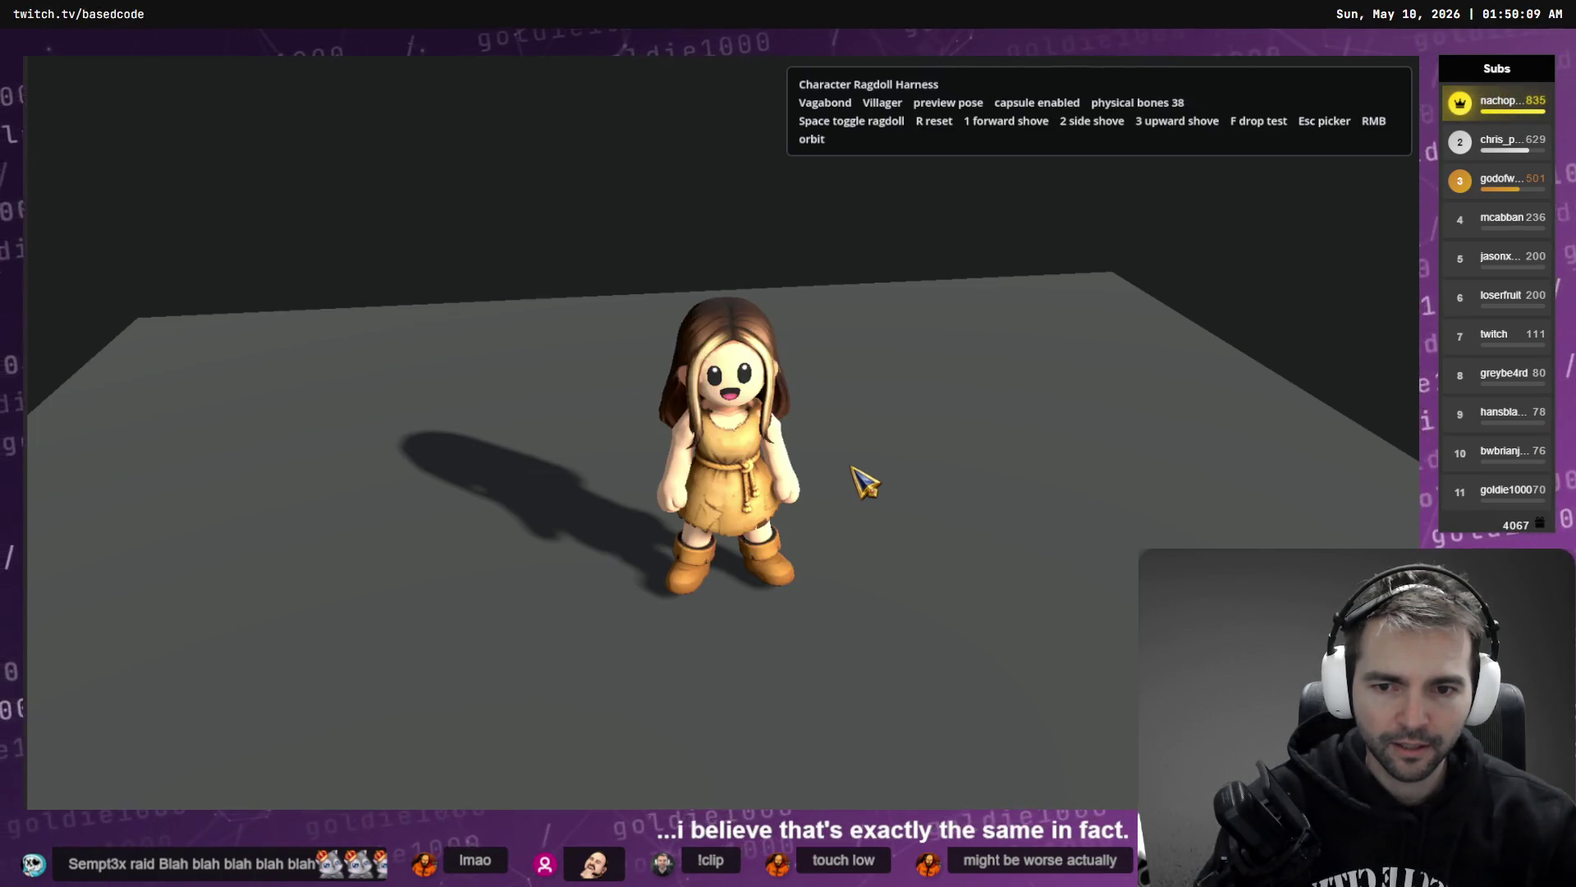
{"action": "key", "text": "Escape"}
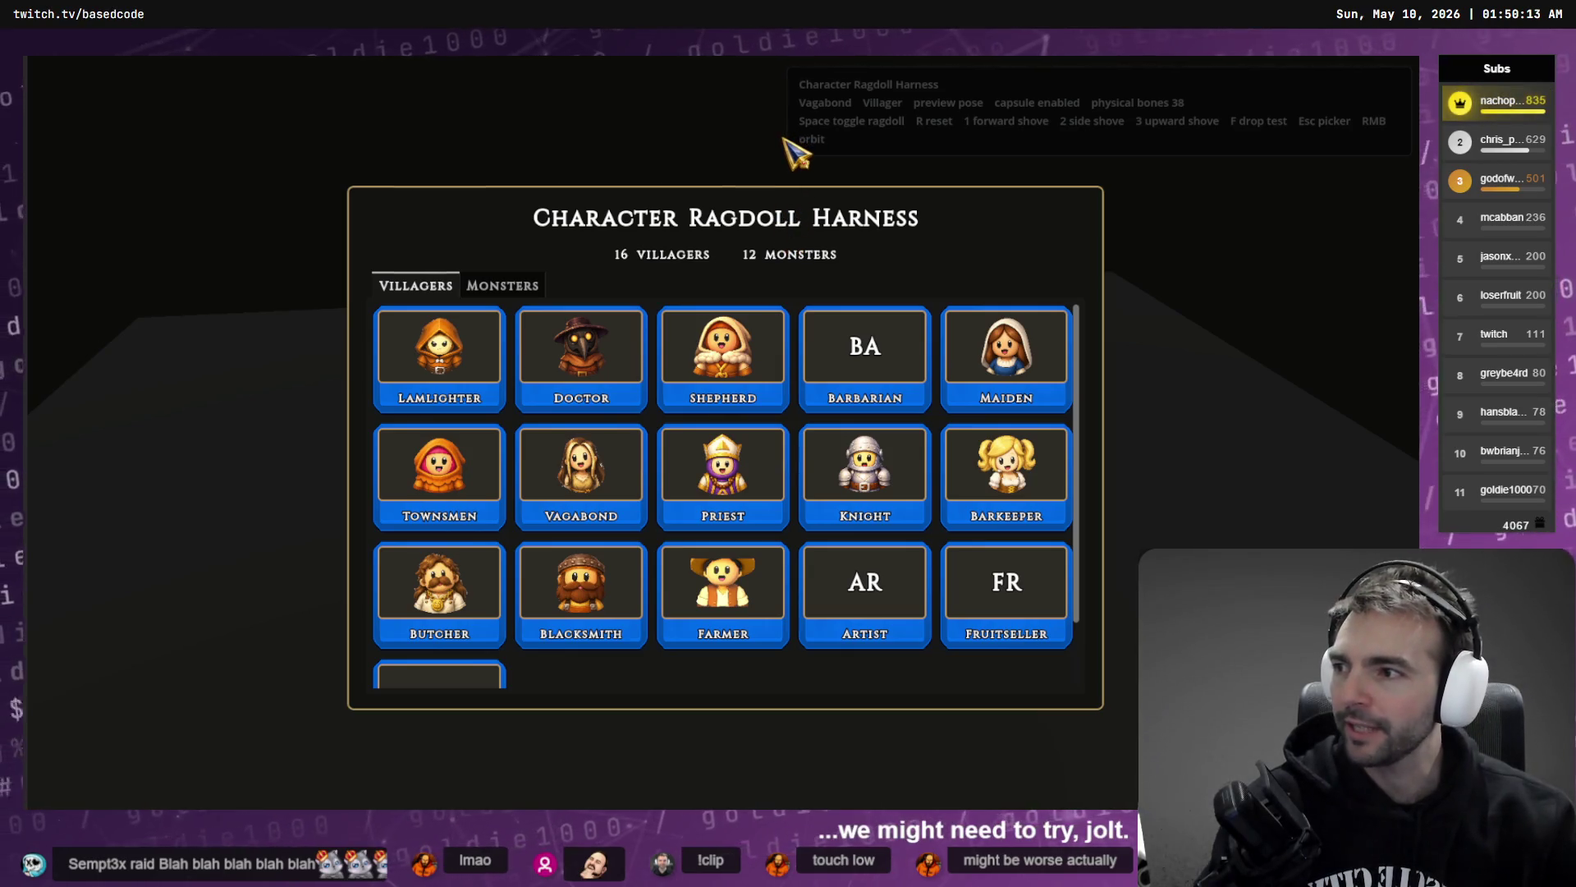
{"action": "key", "text": "F8"}
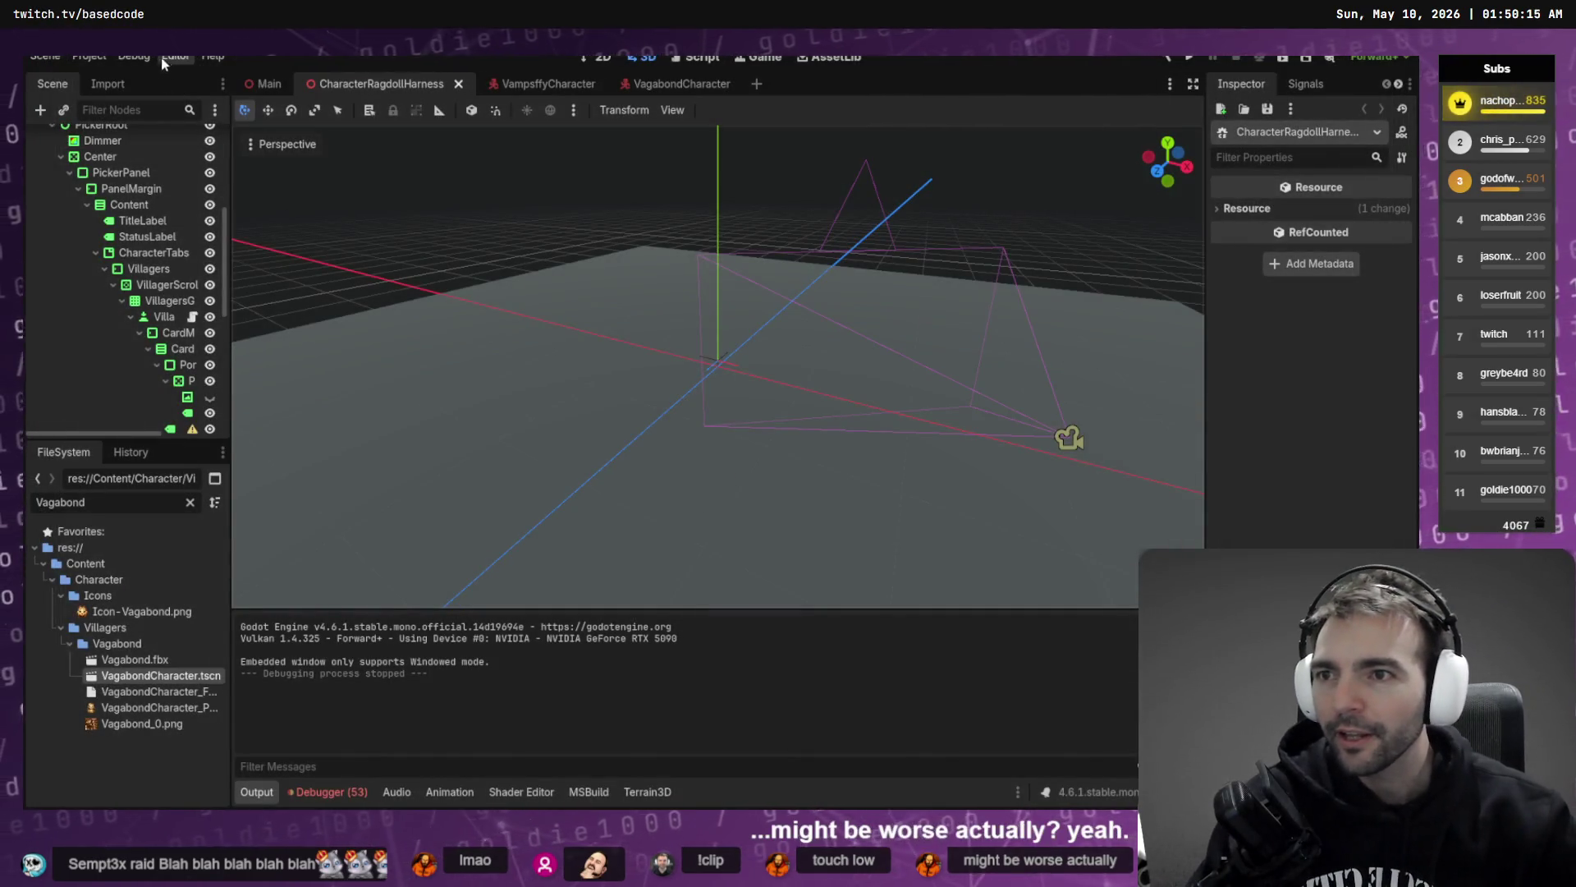
- Set Physics > 3D Physics Engine to Jolt Physics in Project Settings, then save and restart
{"action": "left_click", "coordinate": [176, 56]}
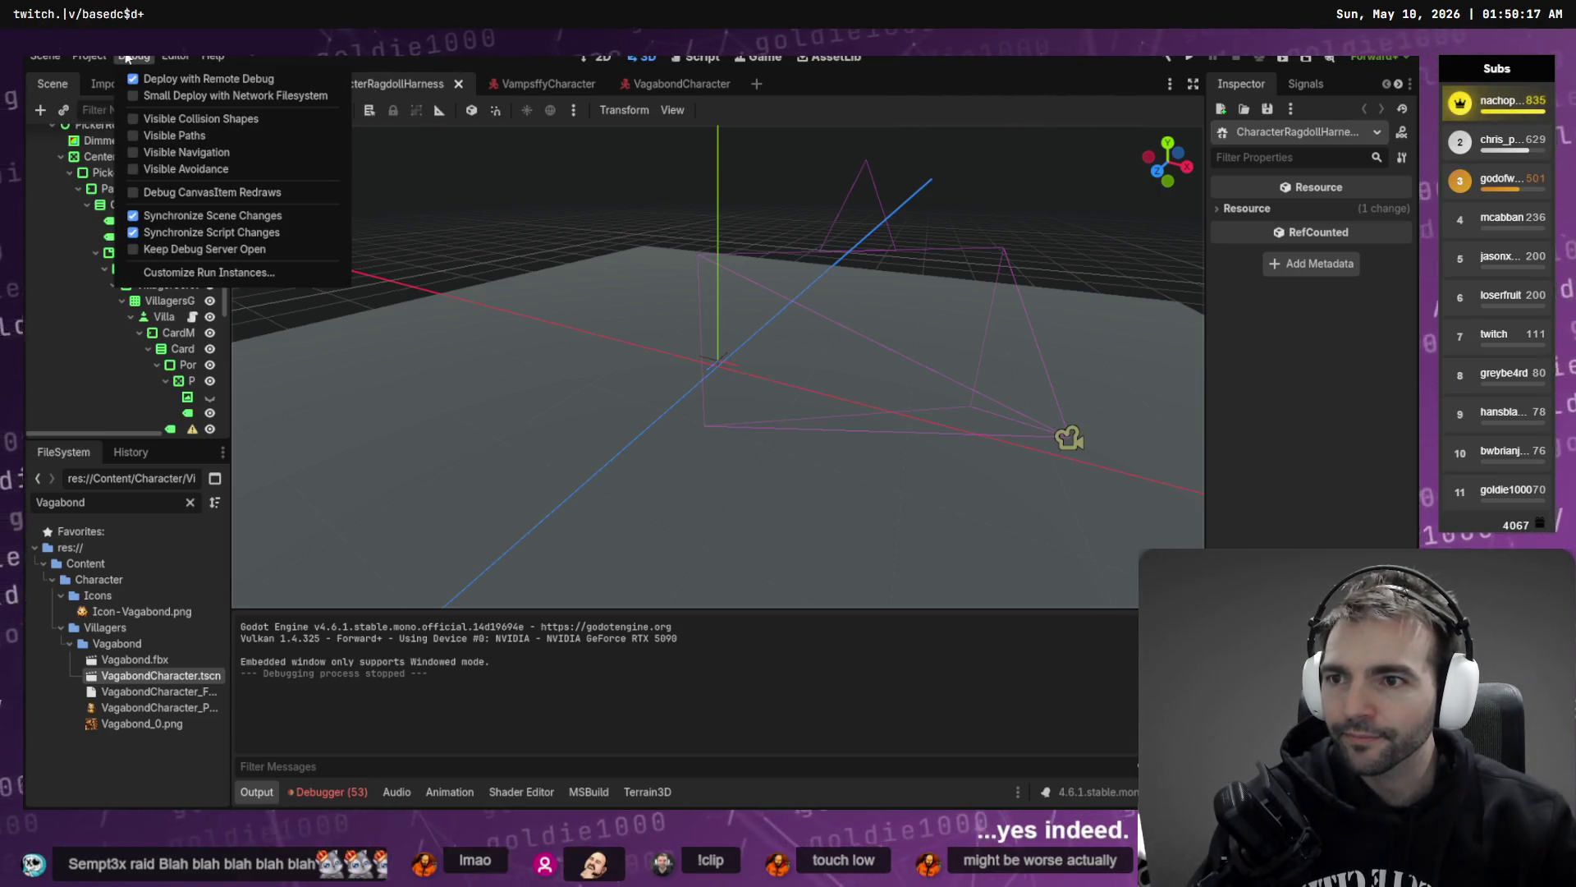
{"action": "mouse_move", "coordinate": [76, 56]}
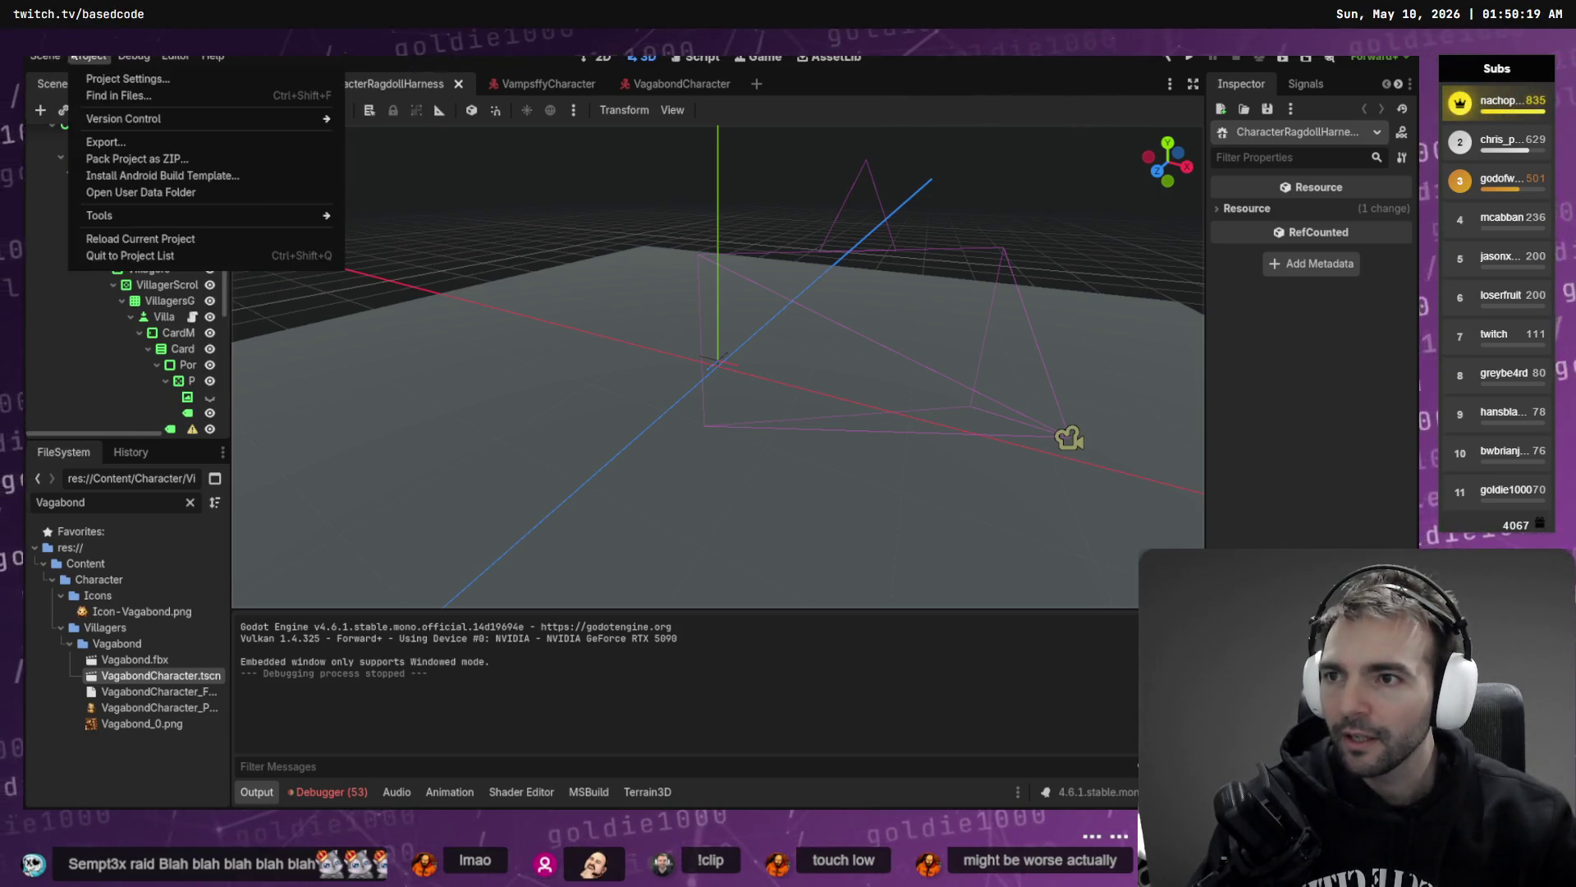
{"action": "left_click", "coordinate": [127, 79]}
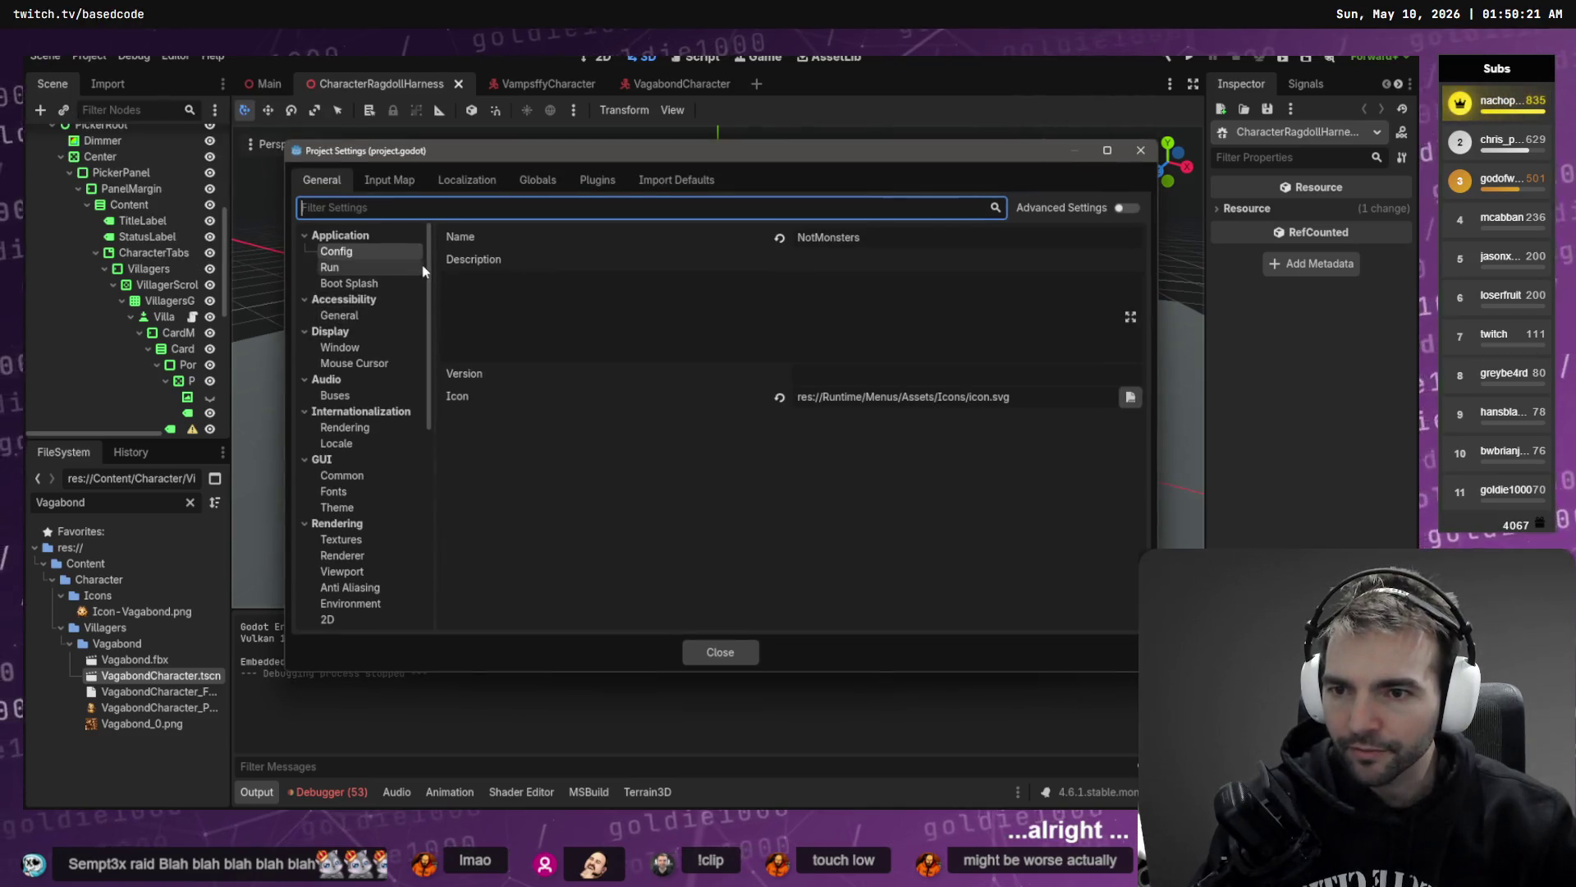
{"action": "scroll", "coordinate": [427, 279], "scroll_direction": "down", "scroll_amount": 8}
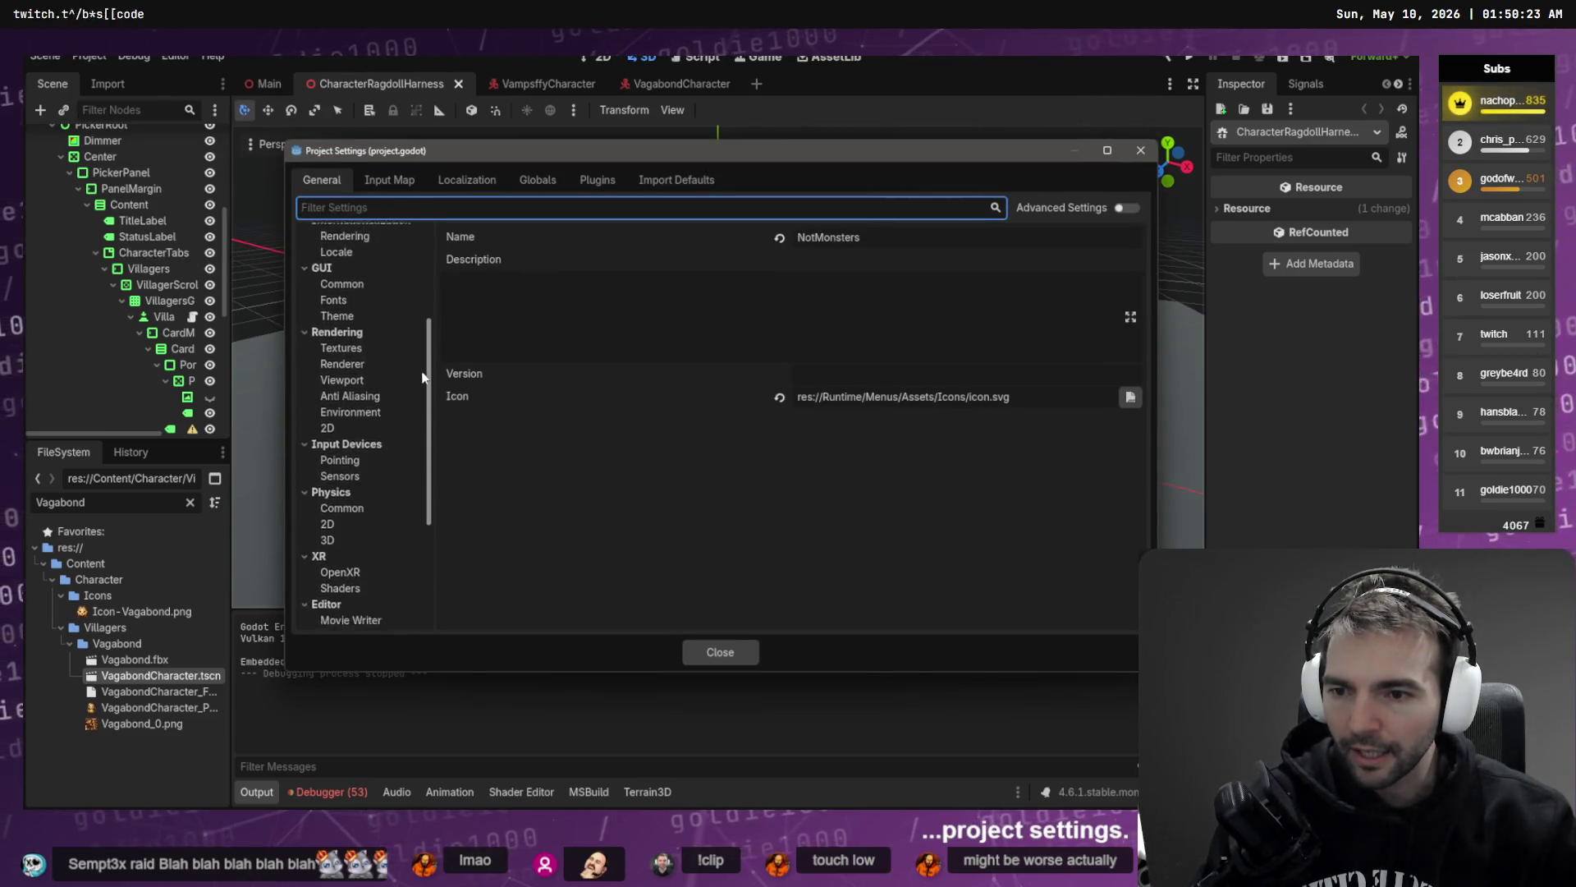
{"action": "left_click", "coordinate": [340, 472]}
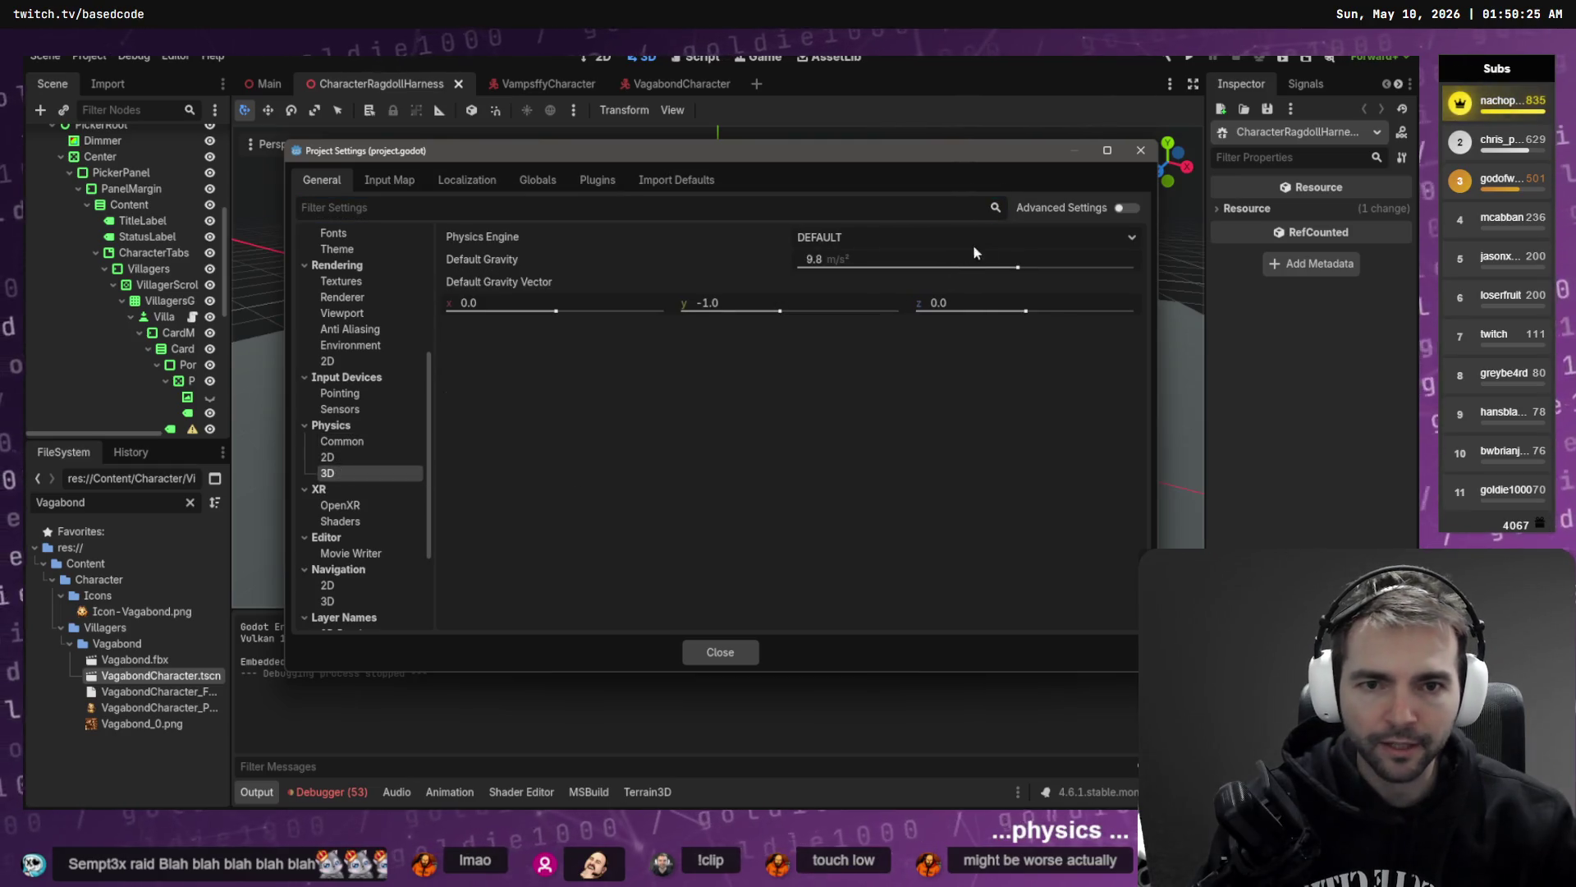
{"action": "left_click", "coordinate": [1114, 239]}
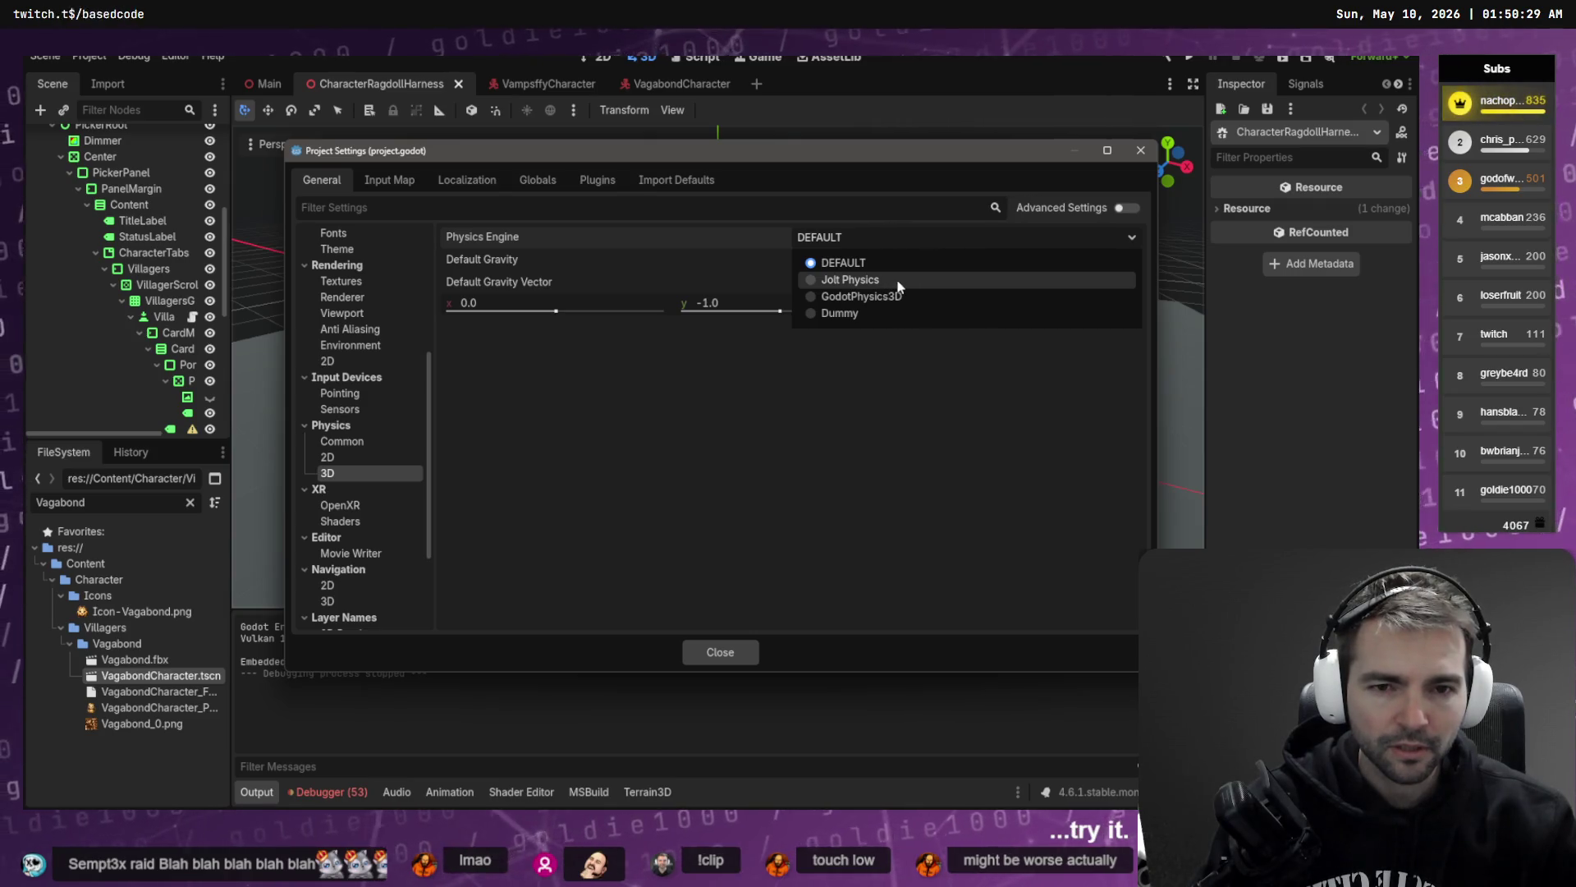
{"action": "left_click", "coordinate": [849, 280]}
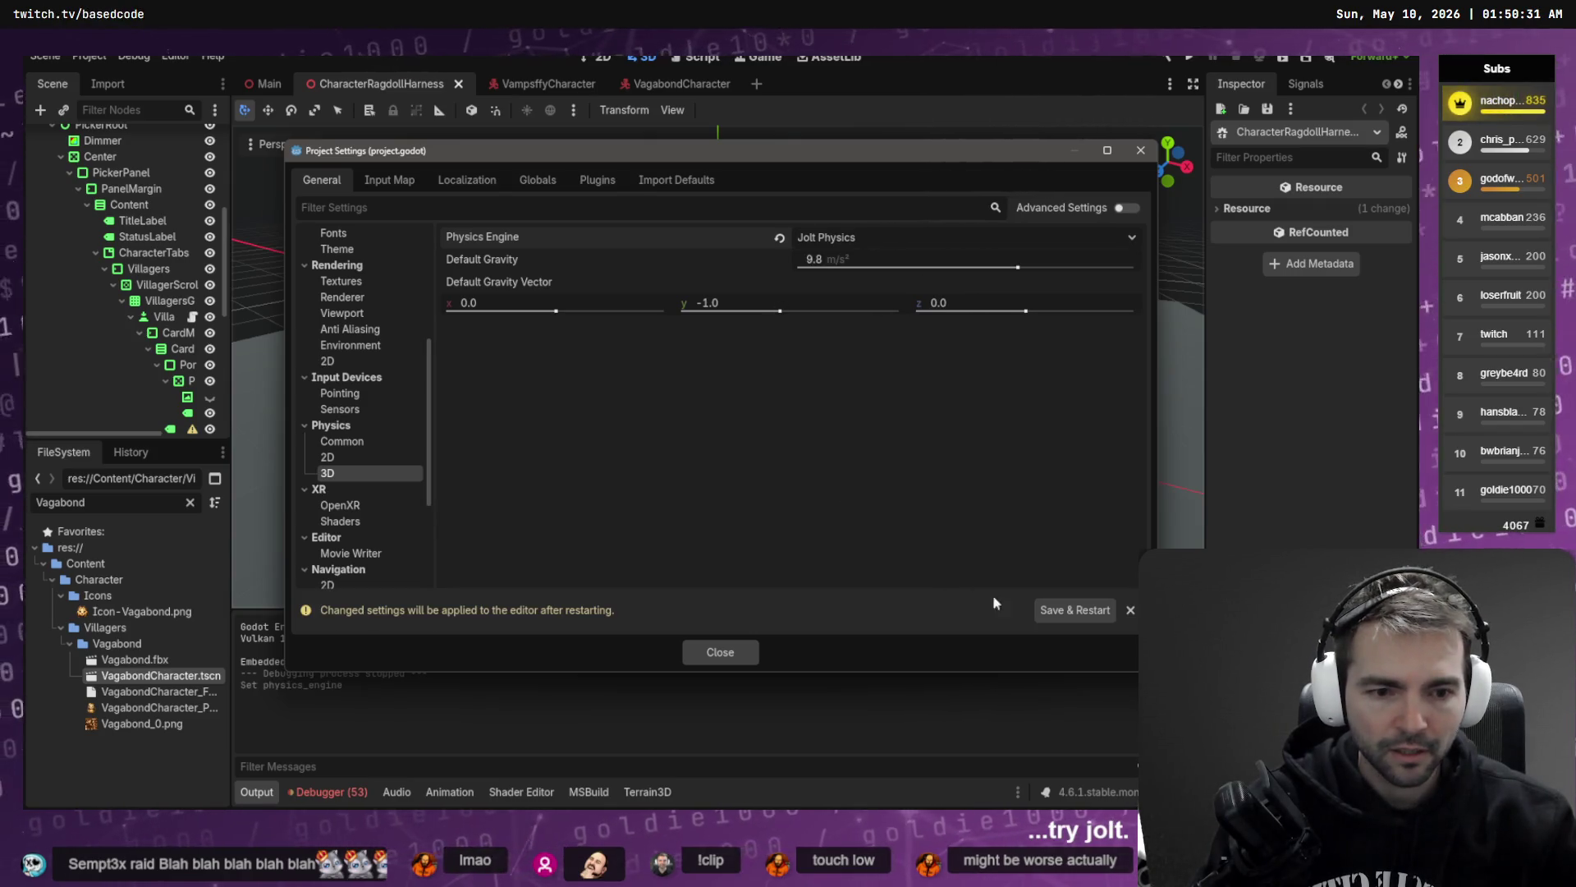
{"action": "left_click", "coordinate": [1075, 609]}
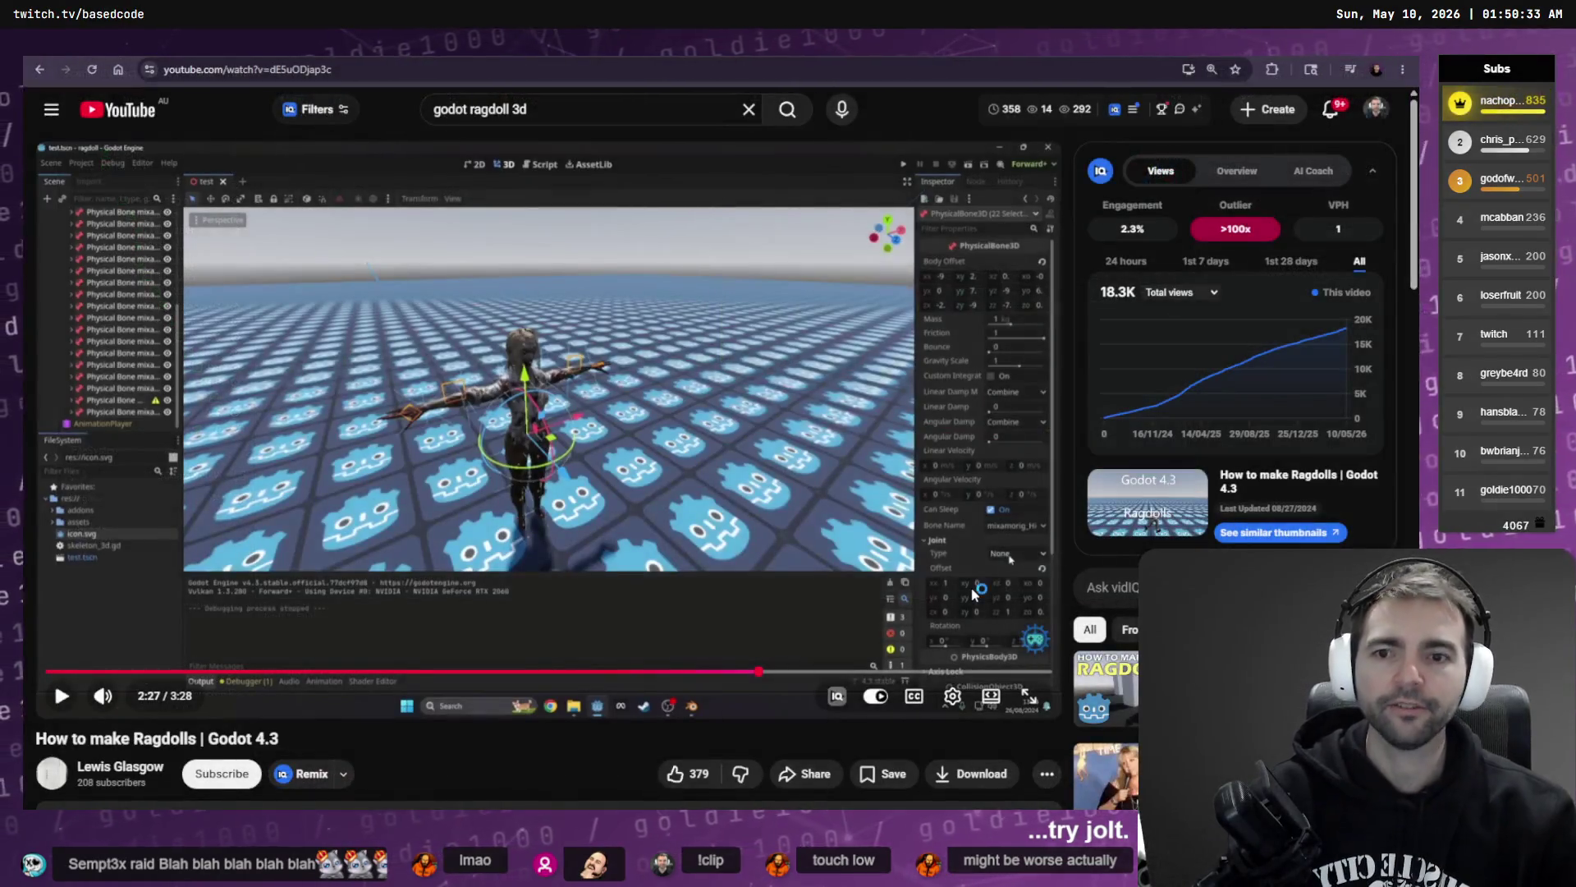
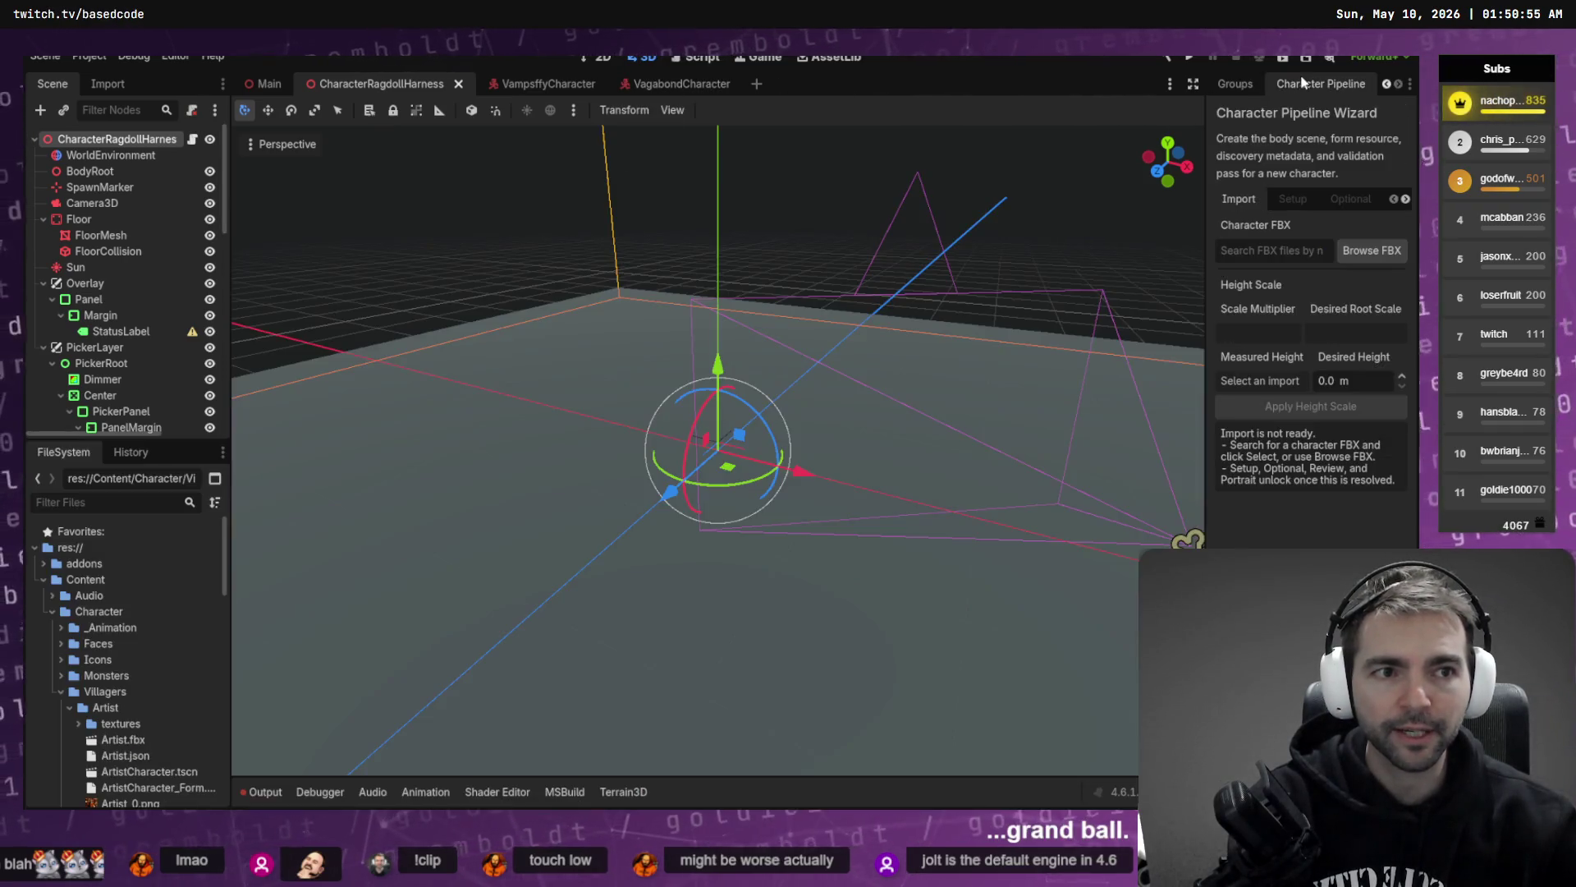
- Show the harness node in the Inspector and run the project with F6 to its Not Monsters splash
{"action": "left_click", "coordinate": [1236, 86]}
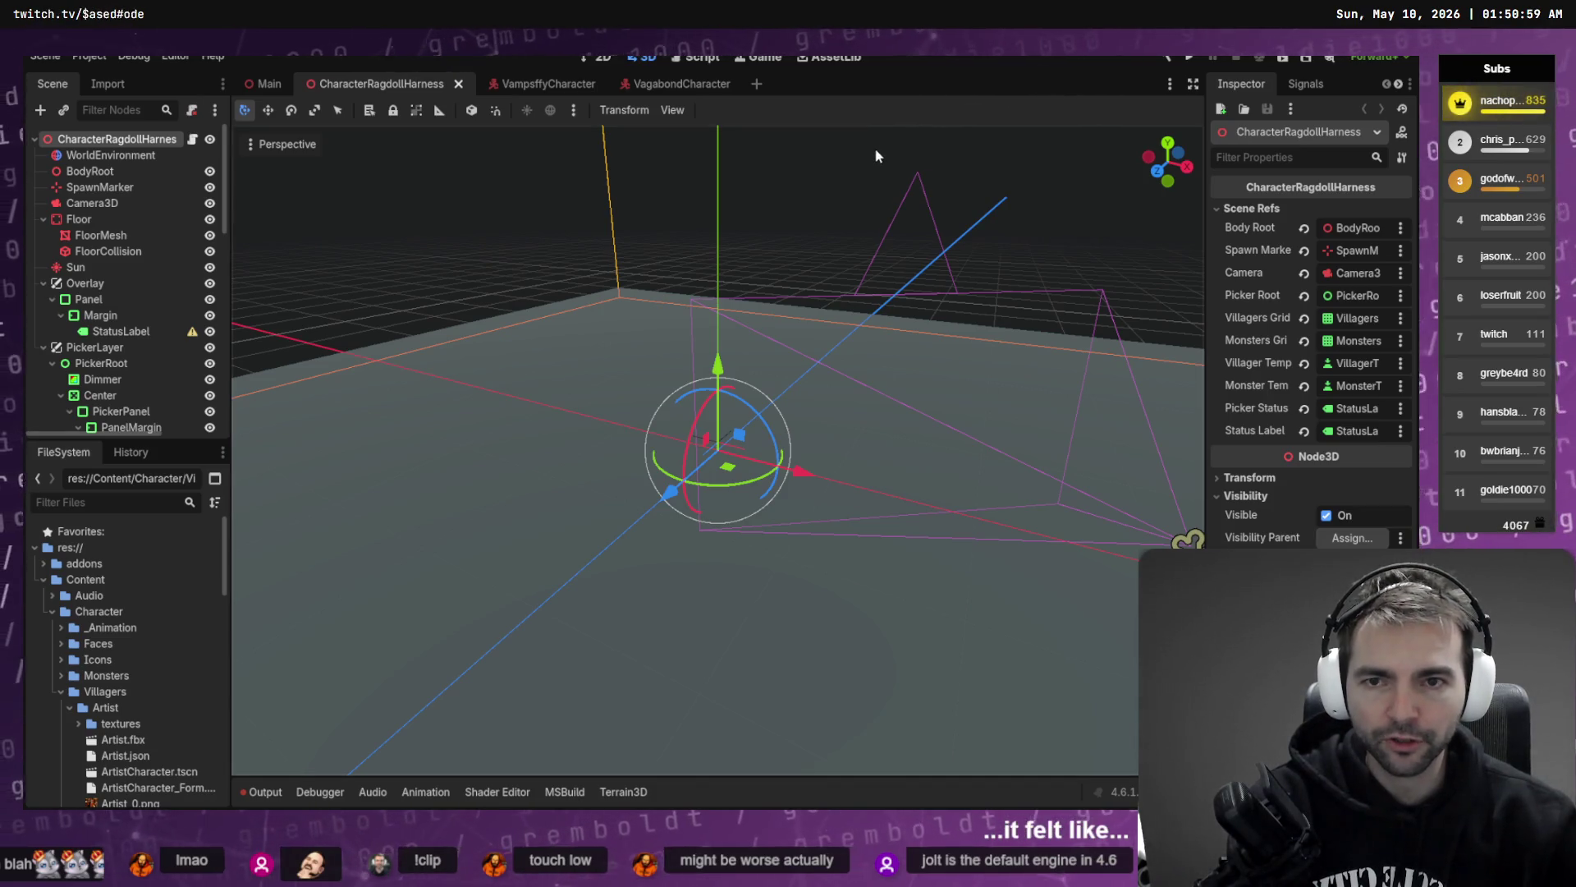
{"action": "key", "text": "F6"}
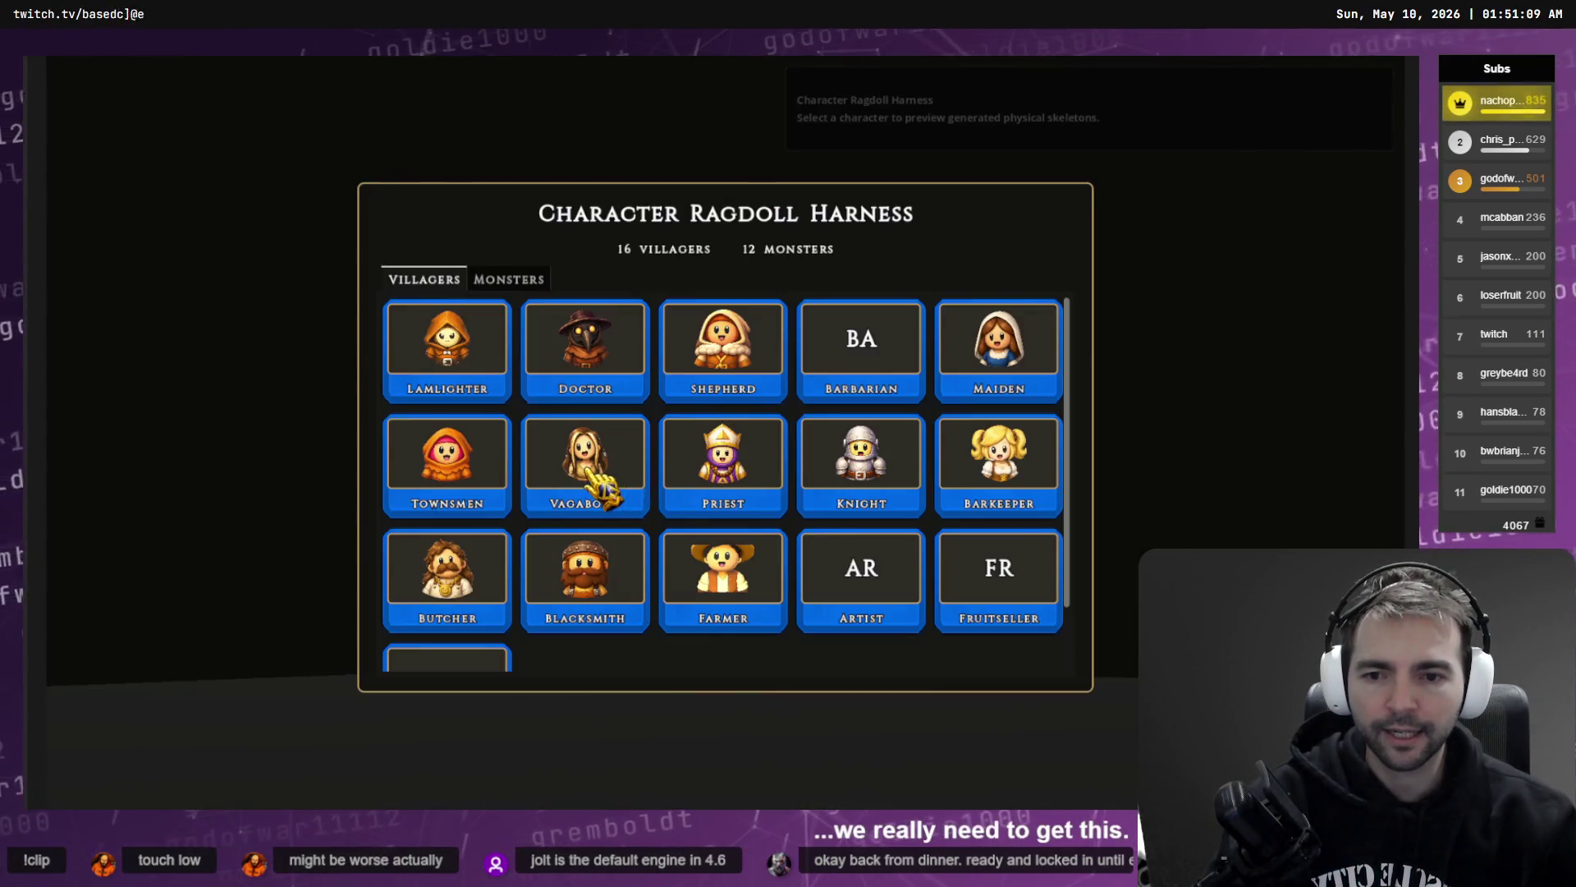
- Load the Vagabond, switch him to ragdoll, and shove him with keys 3 and 2 while orbiting
{"action": "left_click", "coordinate": [591, 485]}
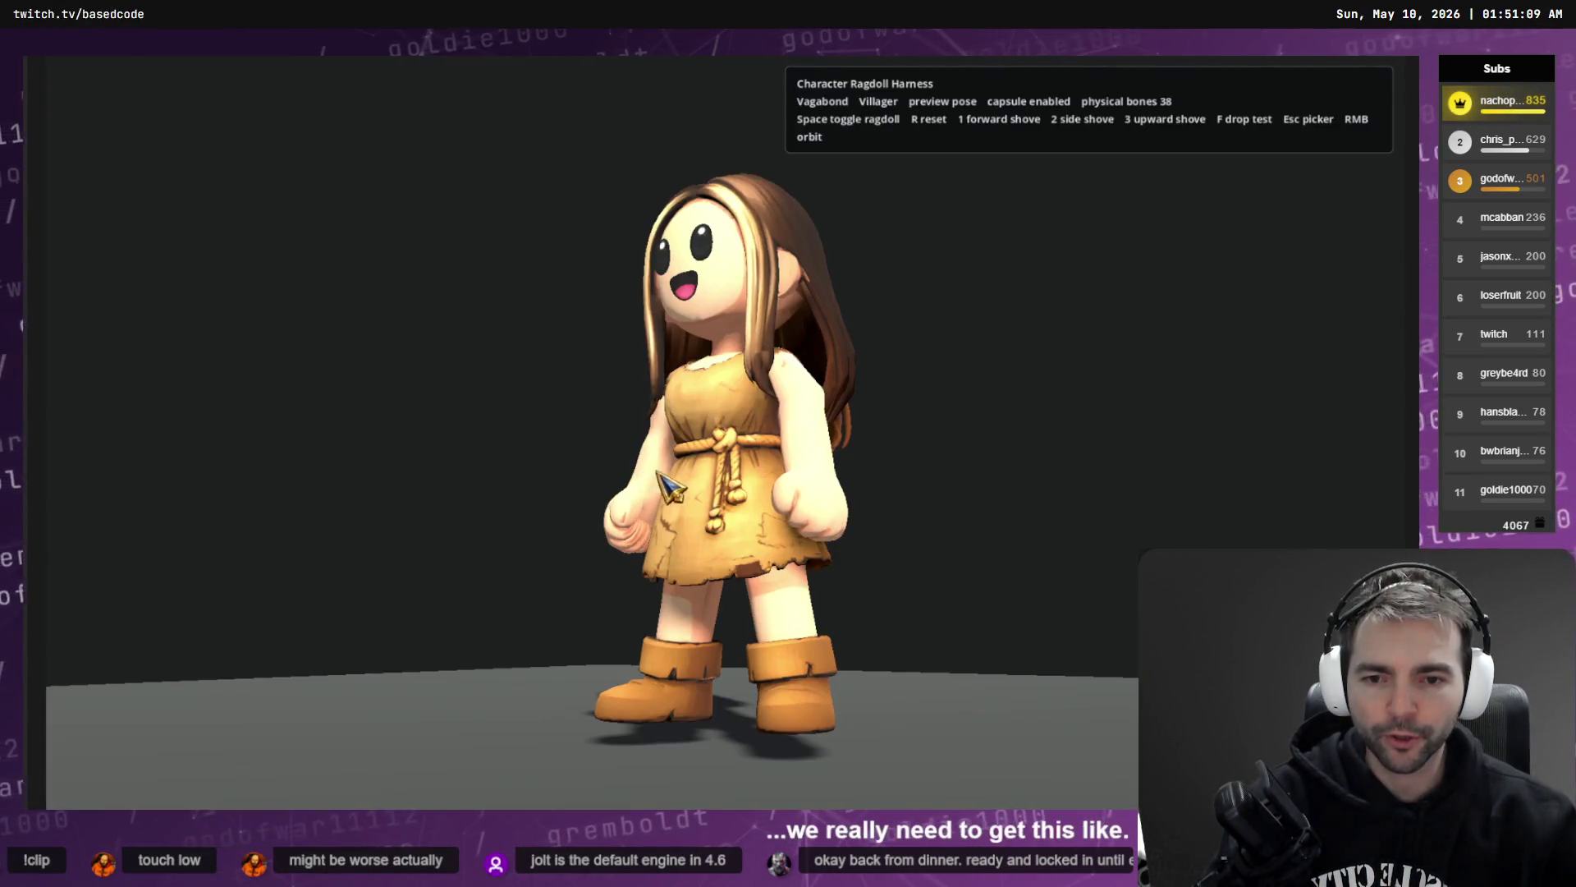
{"action": "key", "text": "space"}
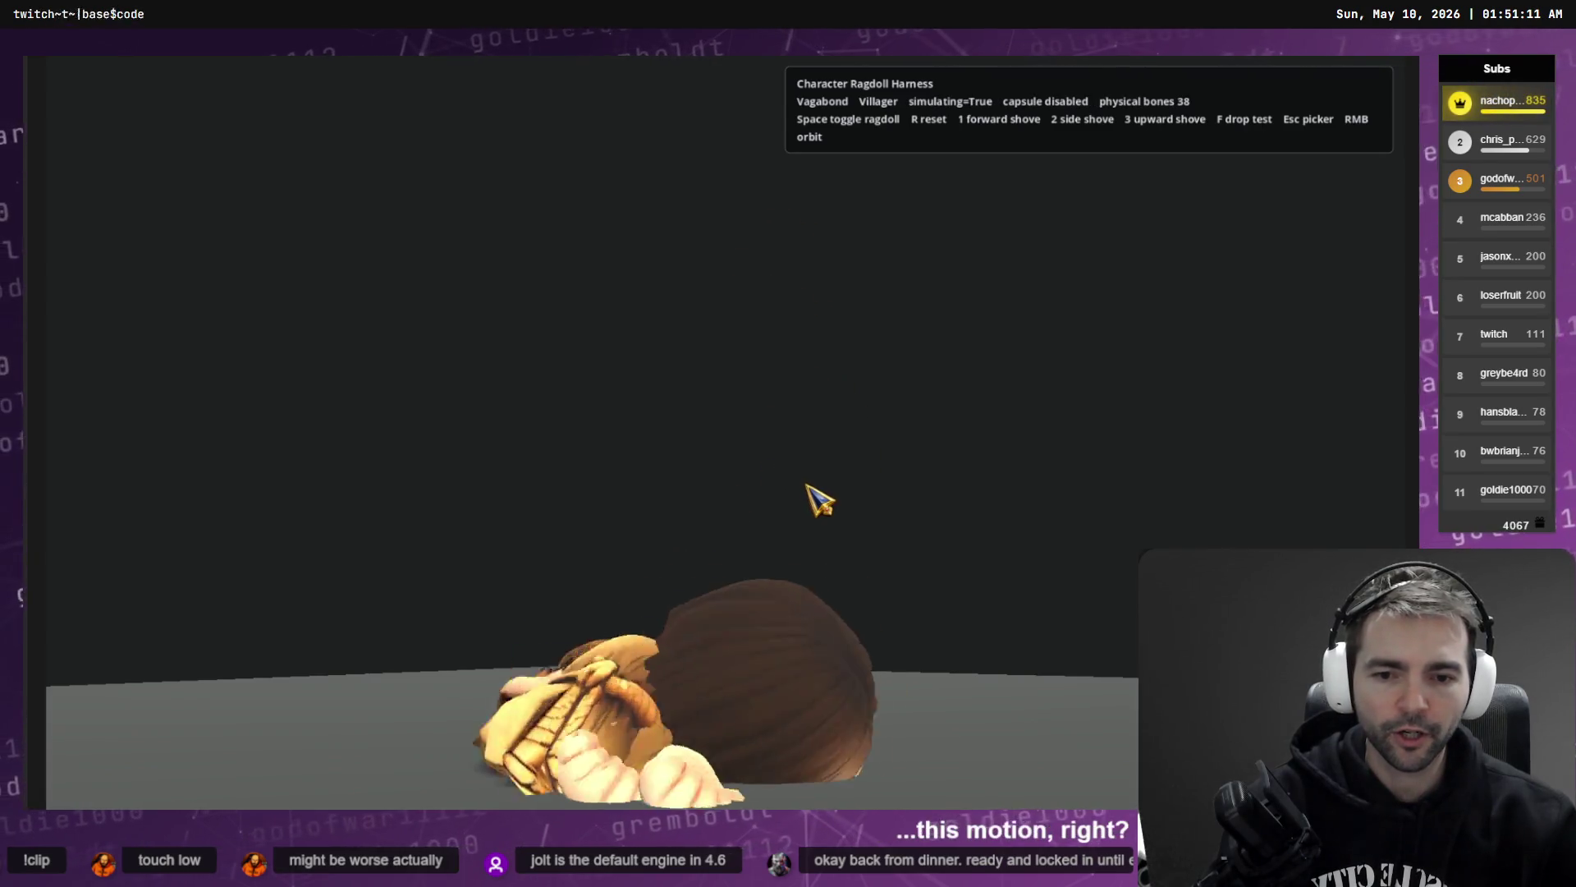
{"action": "key", "text": "3"}
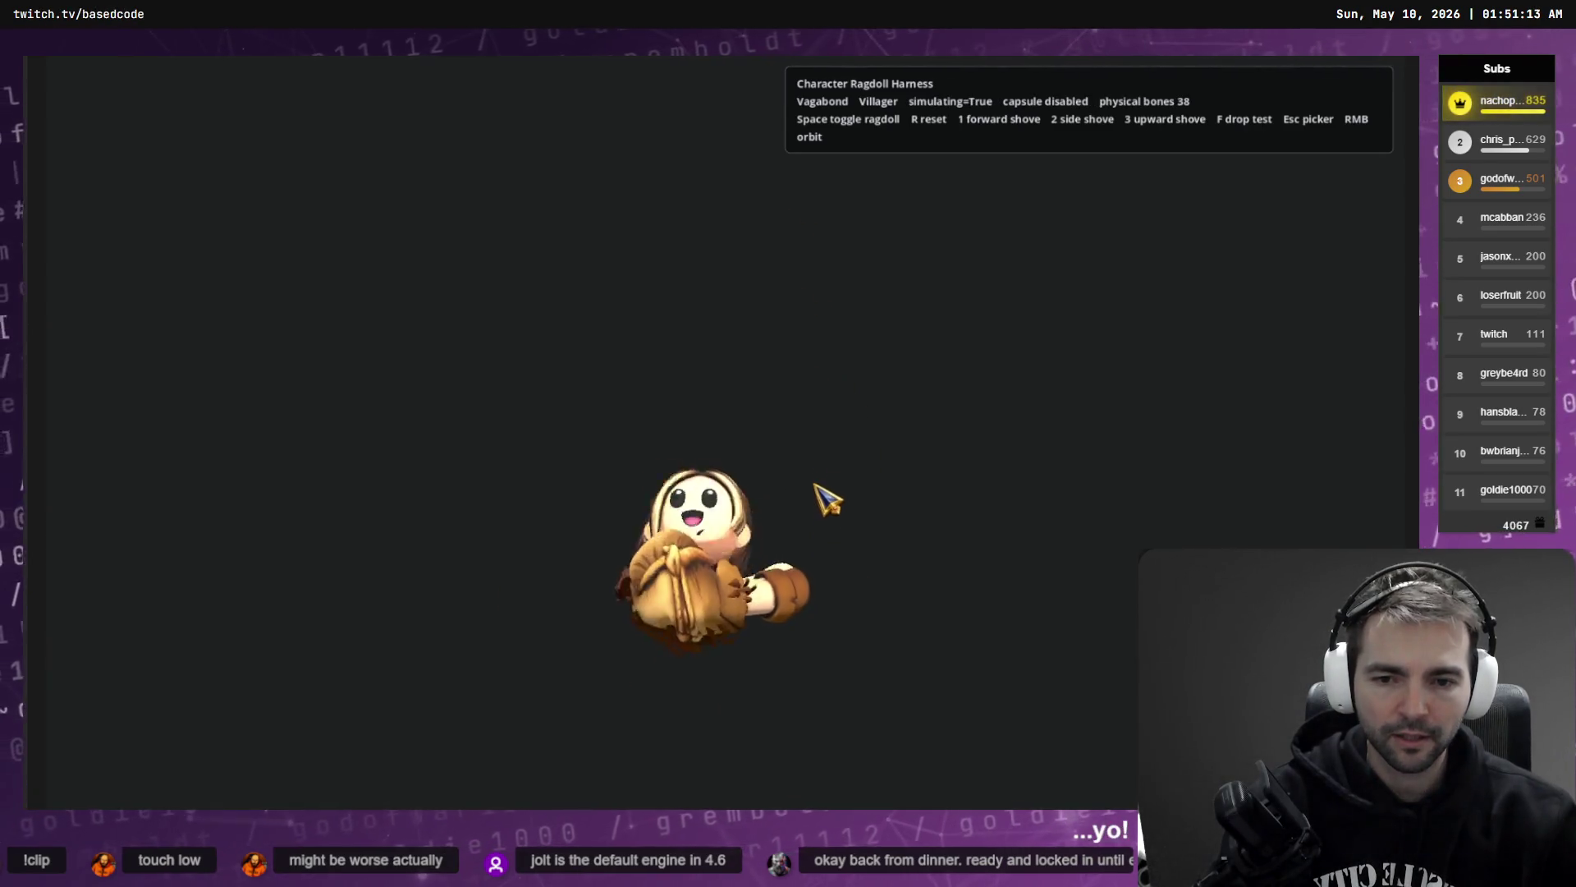
{"action": "mouse_move", "coordinate": [827, 499]}
{"action": "left_mouse_down"}
{"action": "mouse_move", "coordinate": [824, 476]}
{"action": "mouse_move", "coordinate": [842, 546]}
{"action": "mouse_move", "coordinate": [834, 404]}
{"action": "left_mouse_up"}
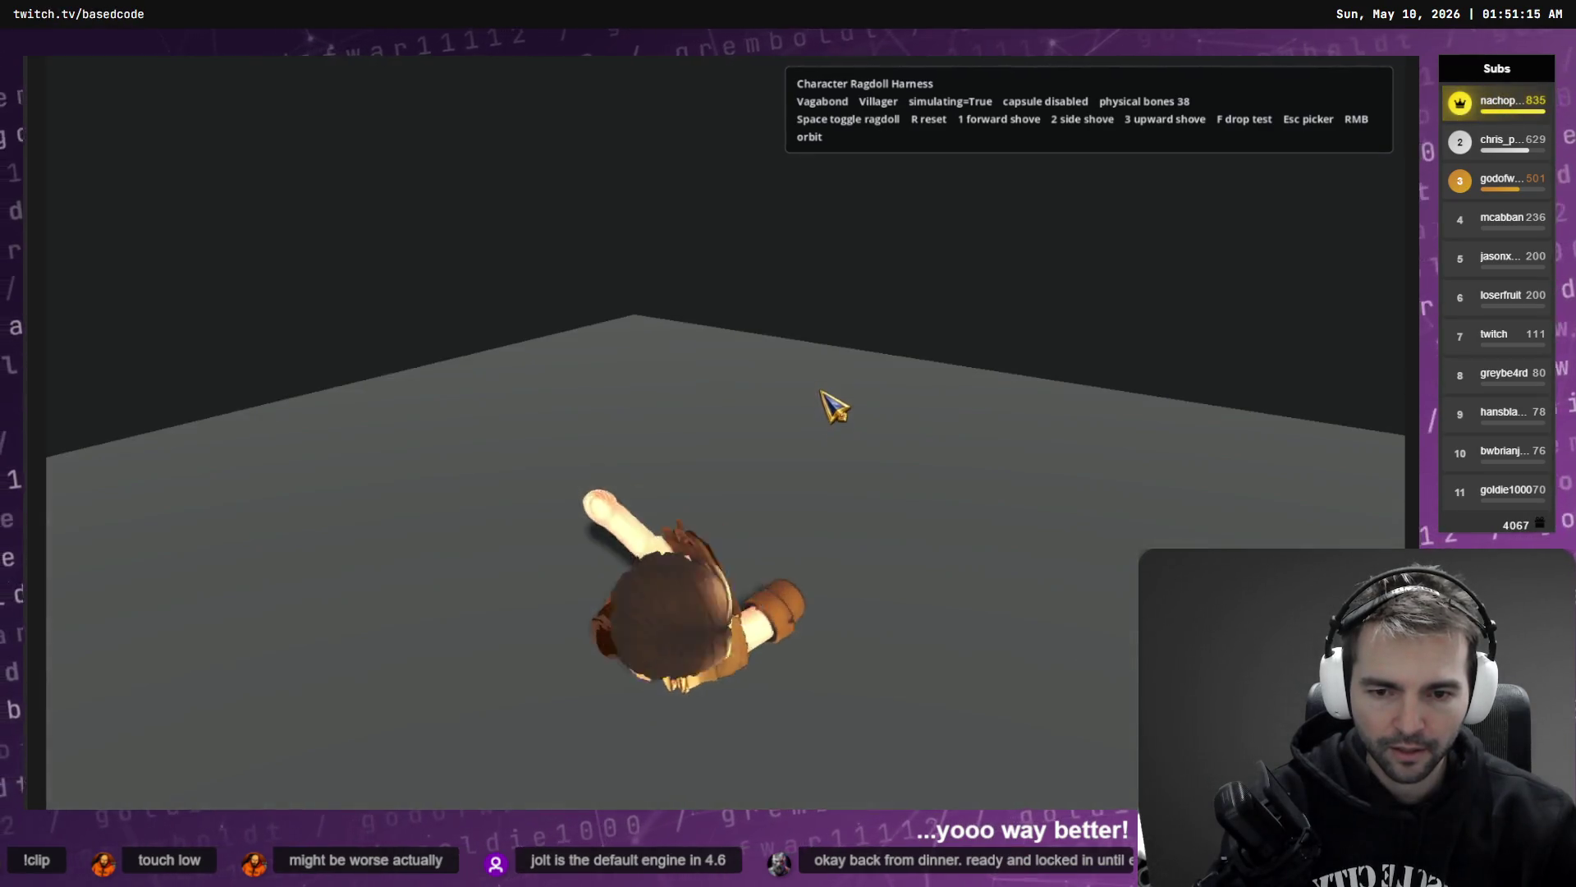
{"action": "key", "text": "2"}
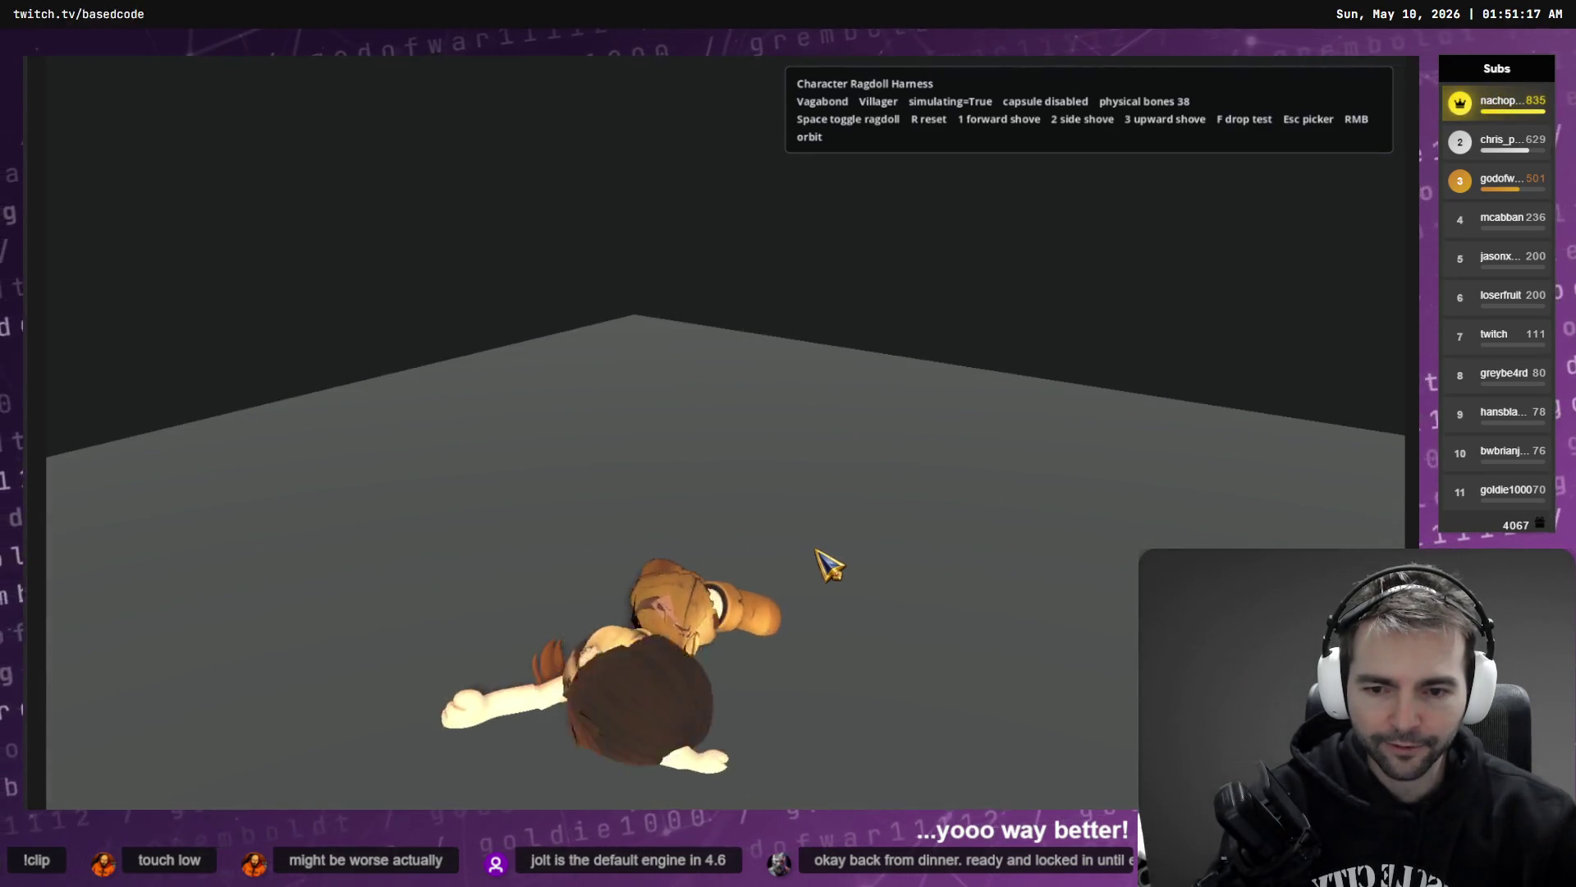
{"action": "left_click_drag", "start_coordinate": [821, 581], "coordinate": [743, 628]}
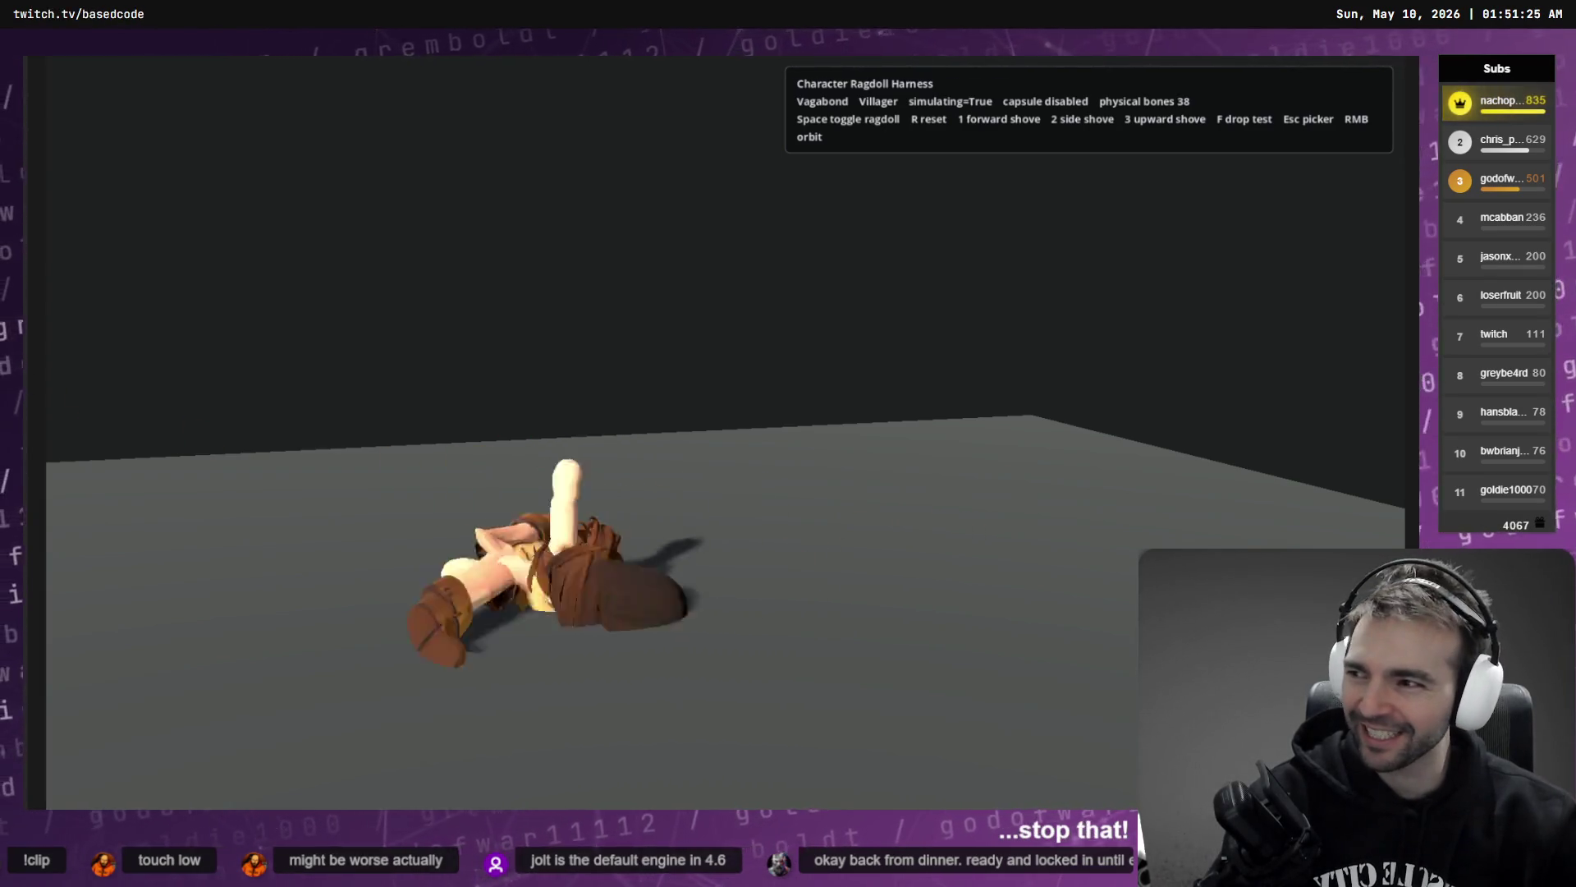
{"action": "key", "text": "2"}
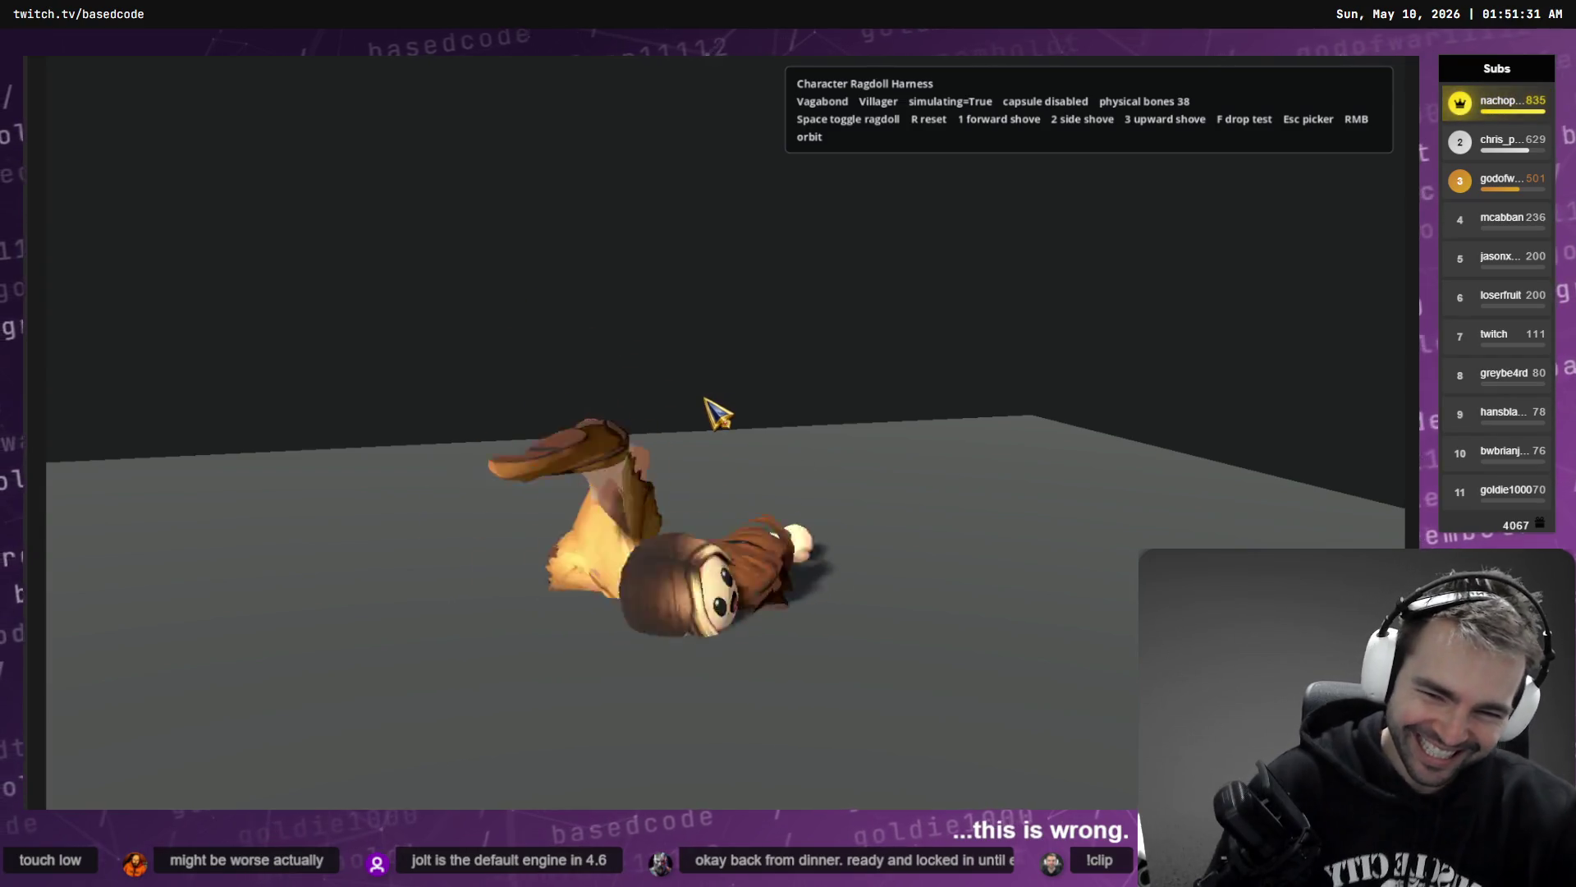
{"action": "key", "text": "3"}
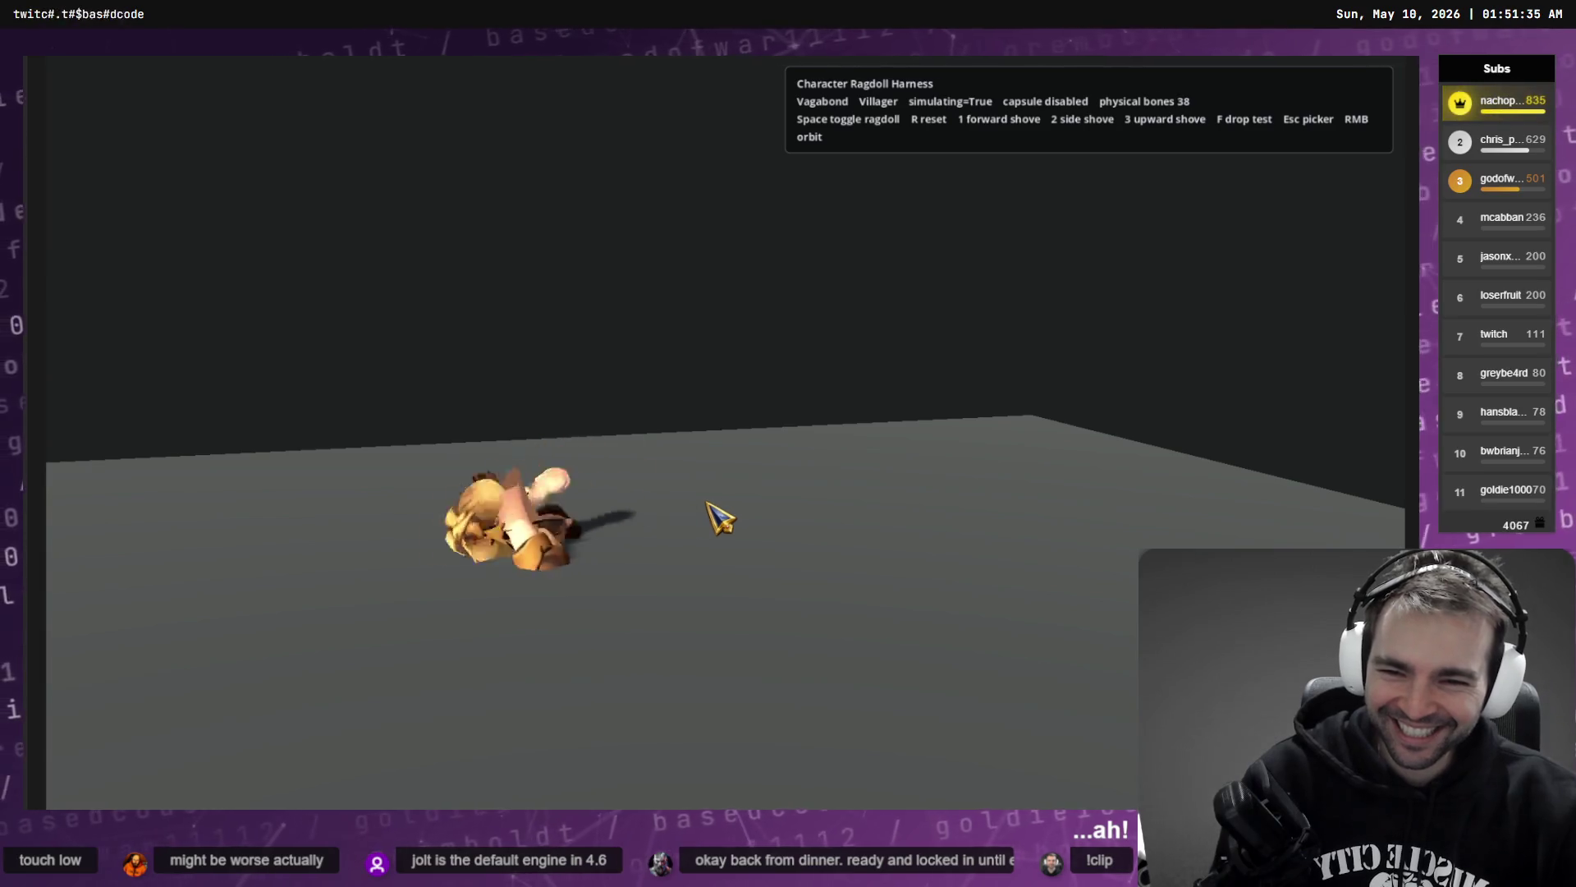
- Reset and re-drop the Vagabond ragdoll, return to the picker, and stop the game with F8
{"action": "key", "text": "r"}
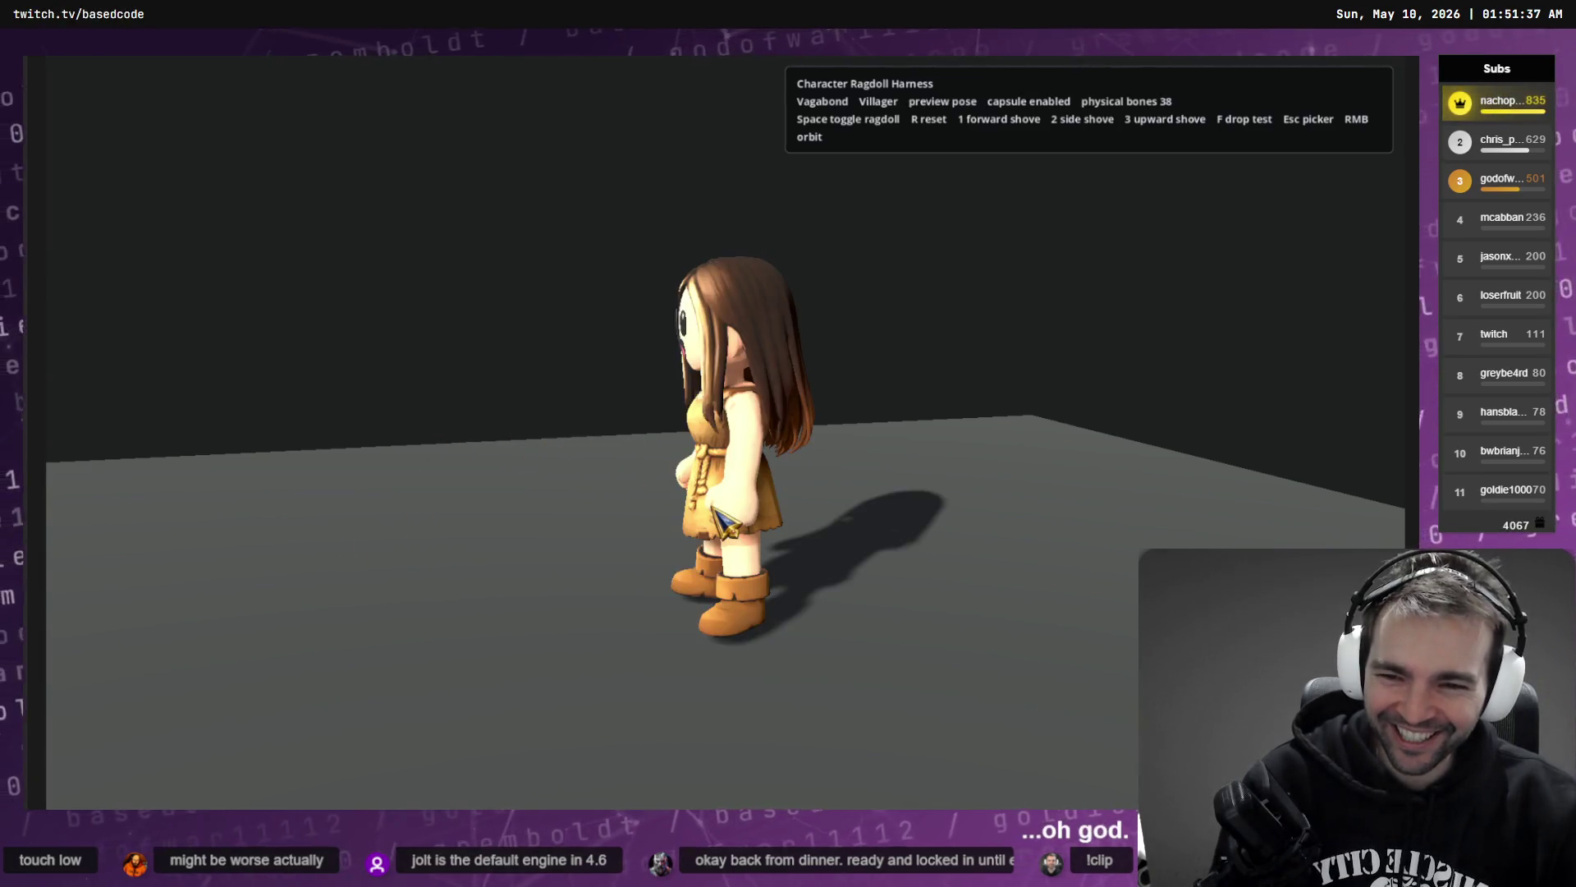
{"action": "mouse_move", "coordinate": [595, 491]}
{"action": "left_mouse_down"}
{"action": "mouse_move", "coordinate": [733, 498]}
{"action": "mouse_move", "coordinate": [776, 448]}
{"action": "left_mouse_up"}
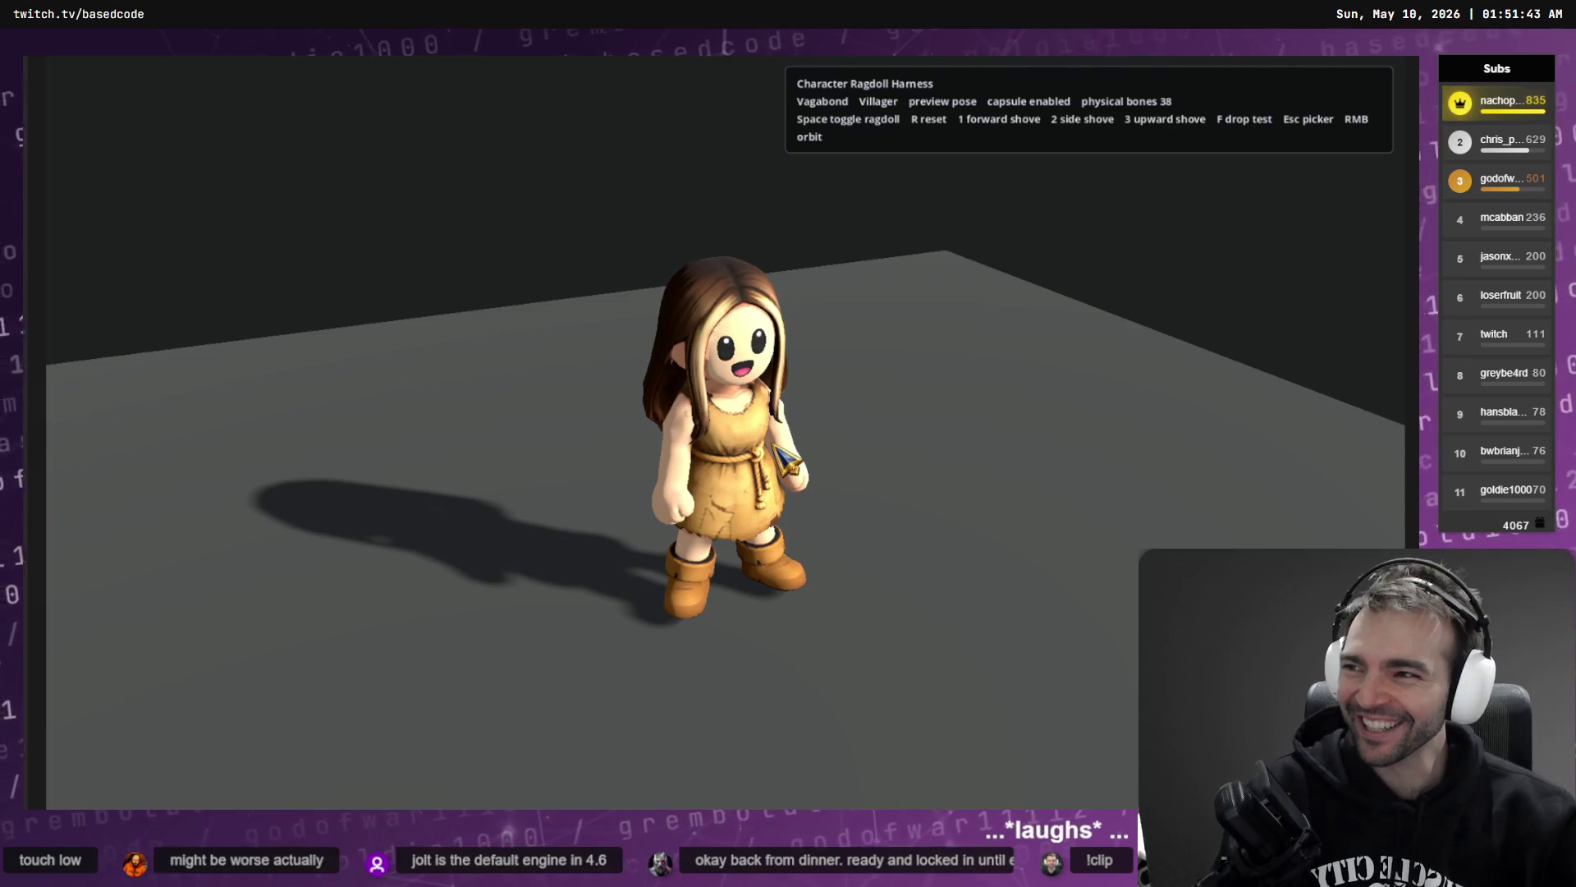
{"action": "key", "text": "space"}
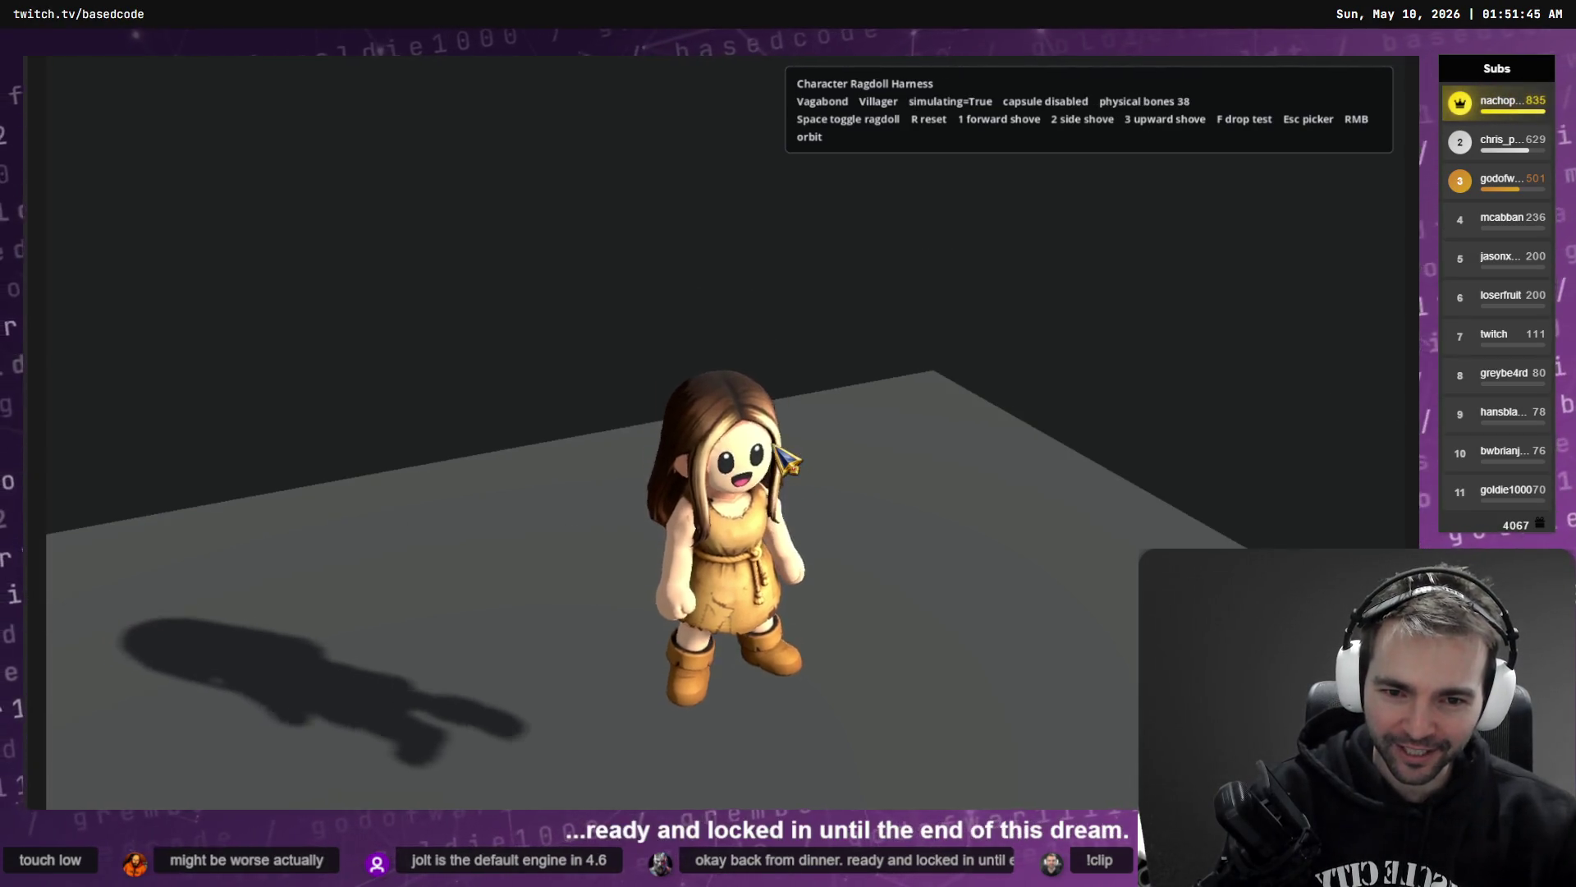
{"action": "mouse_move", "coordinate": [787, 460]}
{"action": "left_mouse_down"}
{"action": "mouse_move", "coordinate": [840, 514]}
{"action": "mouse_move", "coordinate": [791, 399]}
{"action": "mouse_move", "coordinate": [702, 591]}
{"action": "left_mouse_up"}
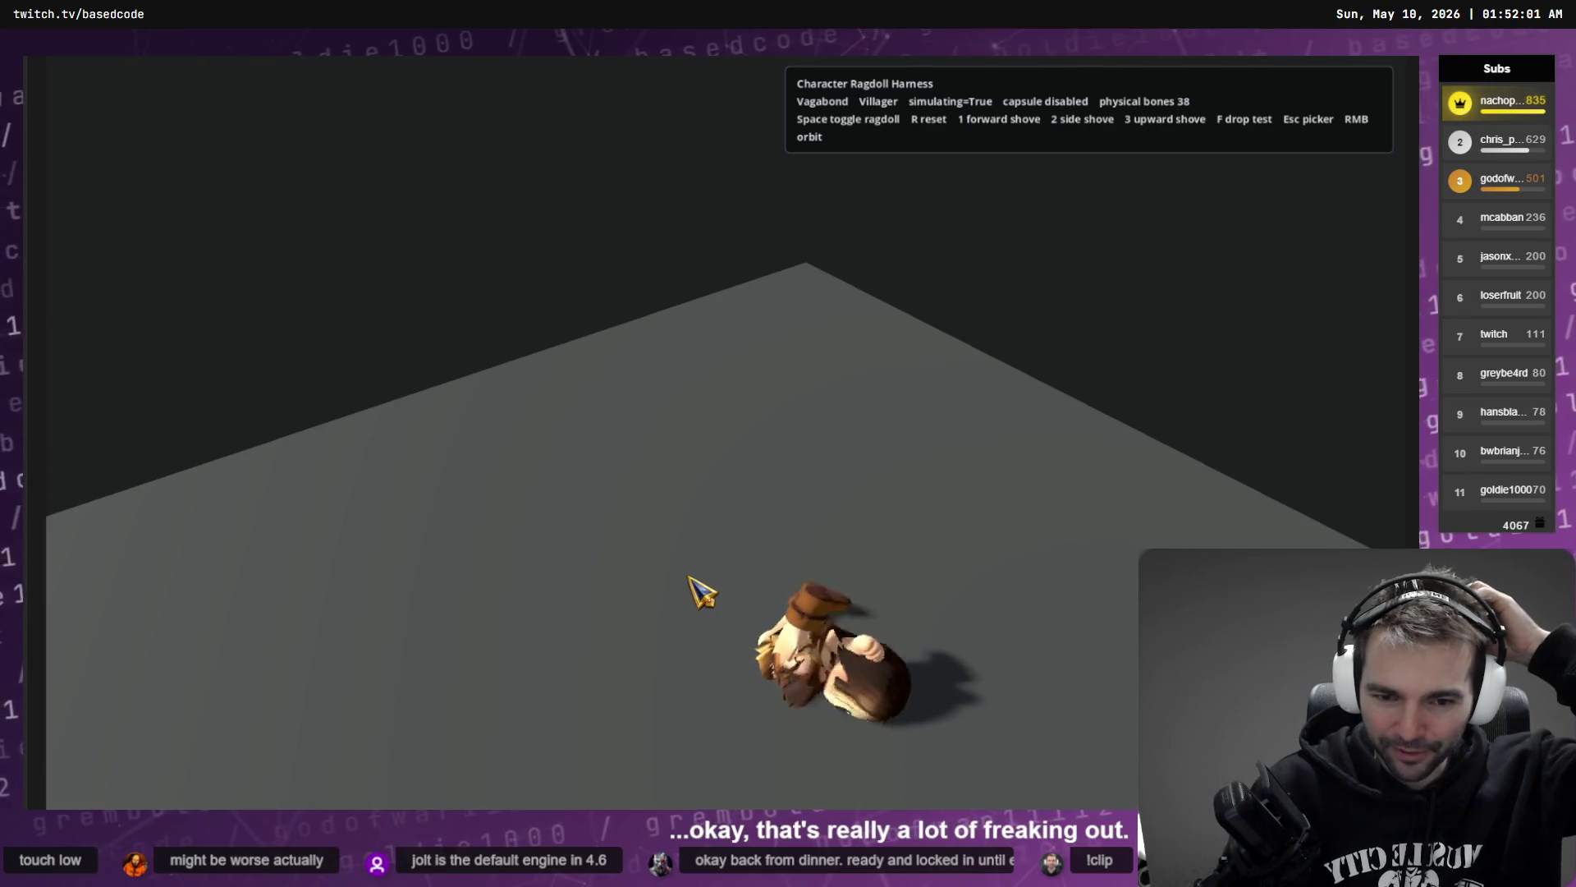
{"action": "key", "text": "r"}
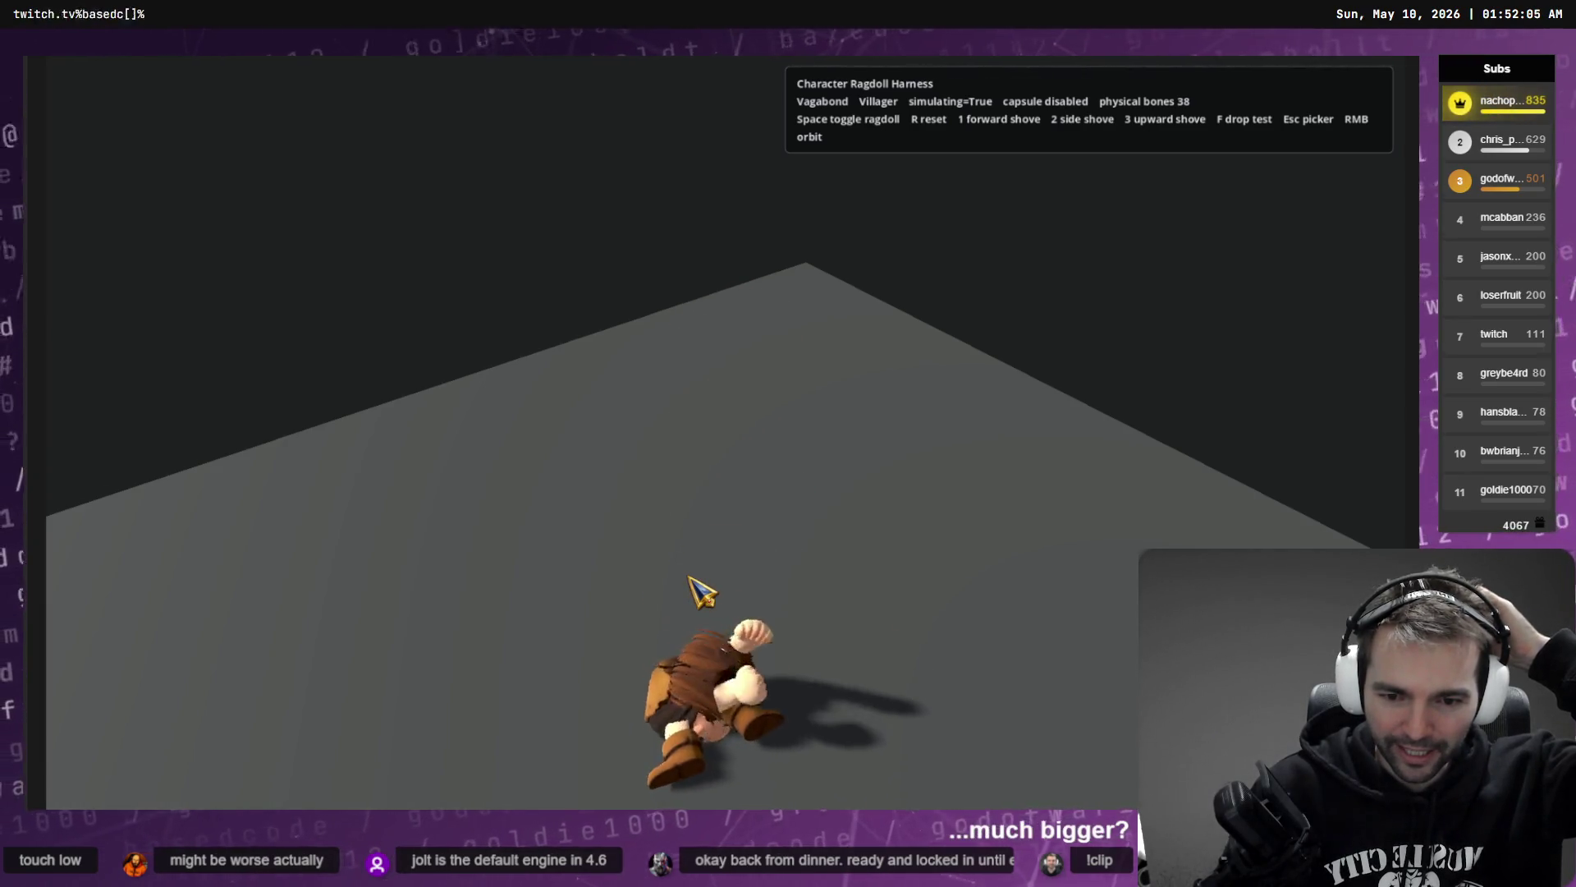
{"action": "key", "text": "r"}
{"action": "key", "text": "Escape"}
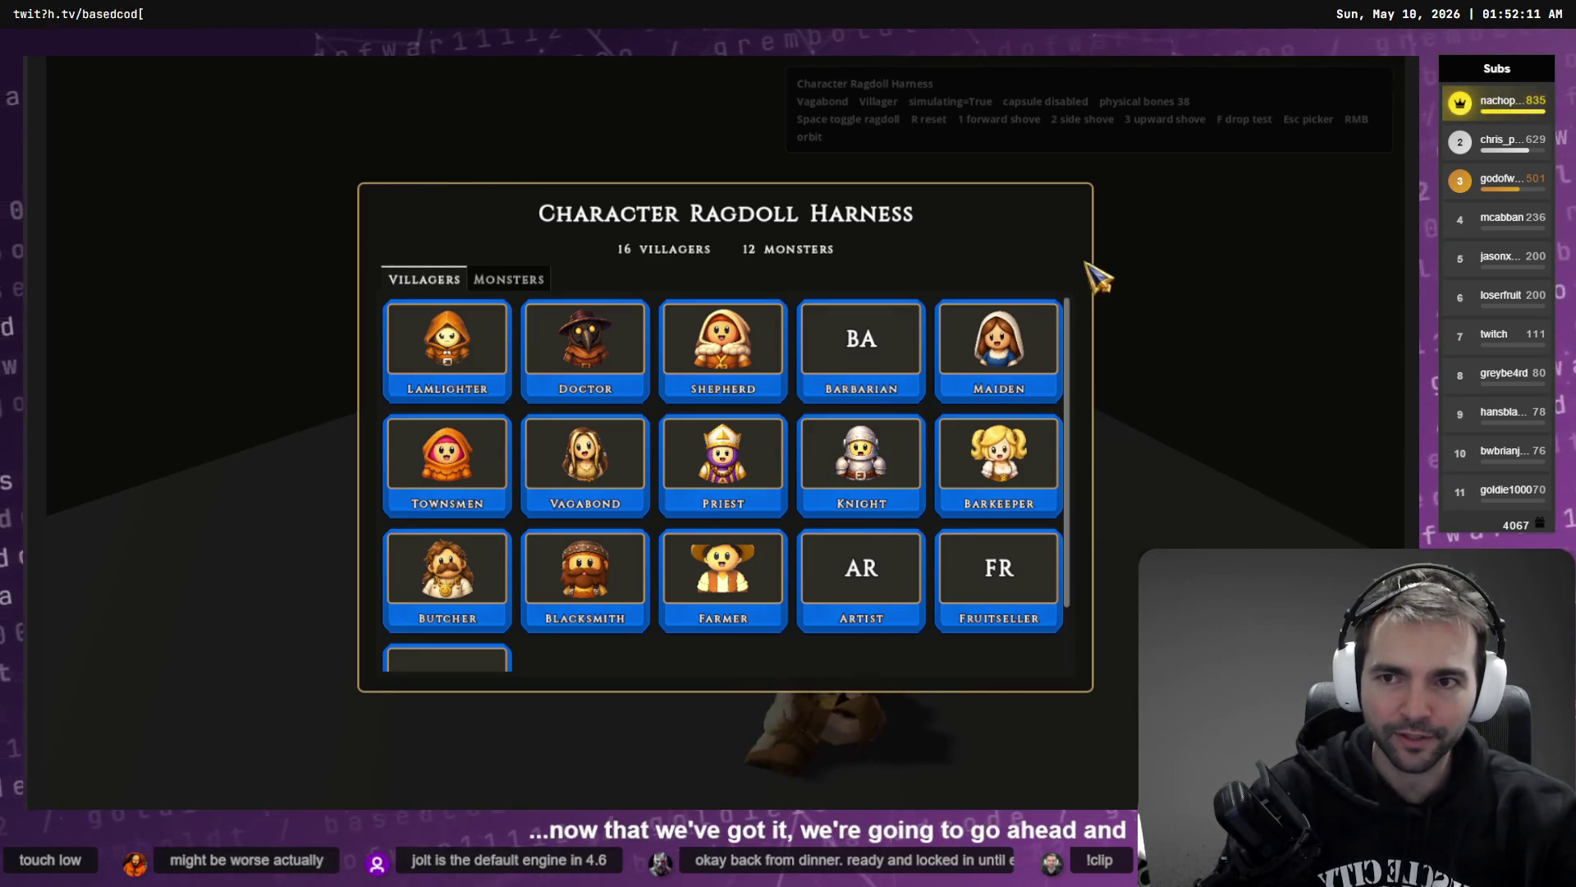
{"action": "key", "text": "F8"}
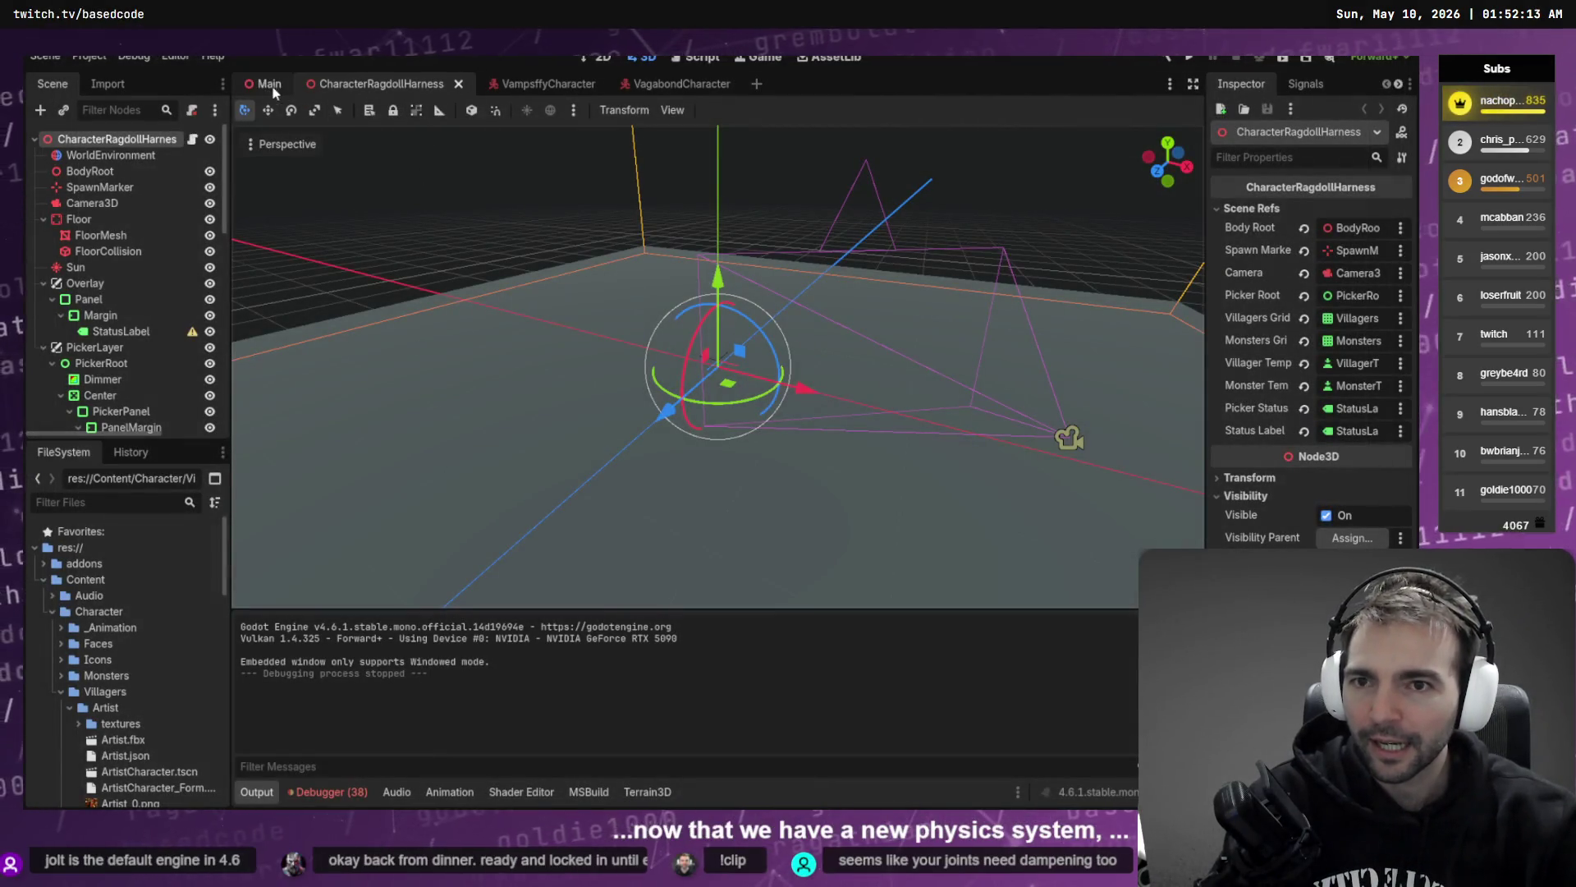
- In the VagabondCharacter scene, collapse the physical bones and inspect RagdollPhysicalBoneSim
{"action": "left_click", "coordinate": [648, 86]}
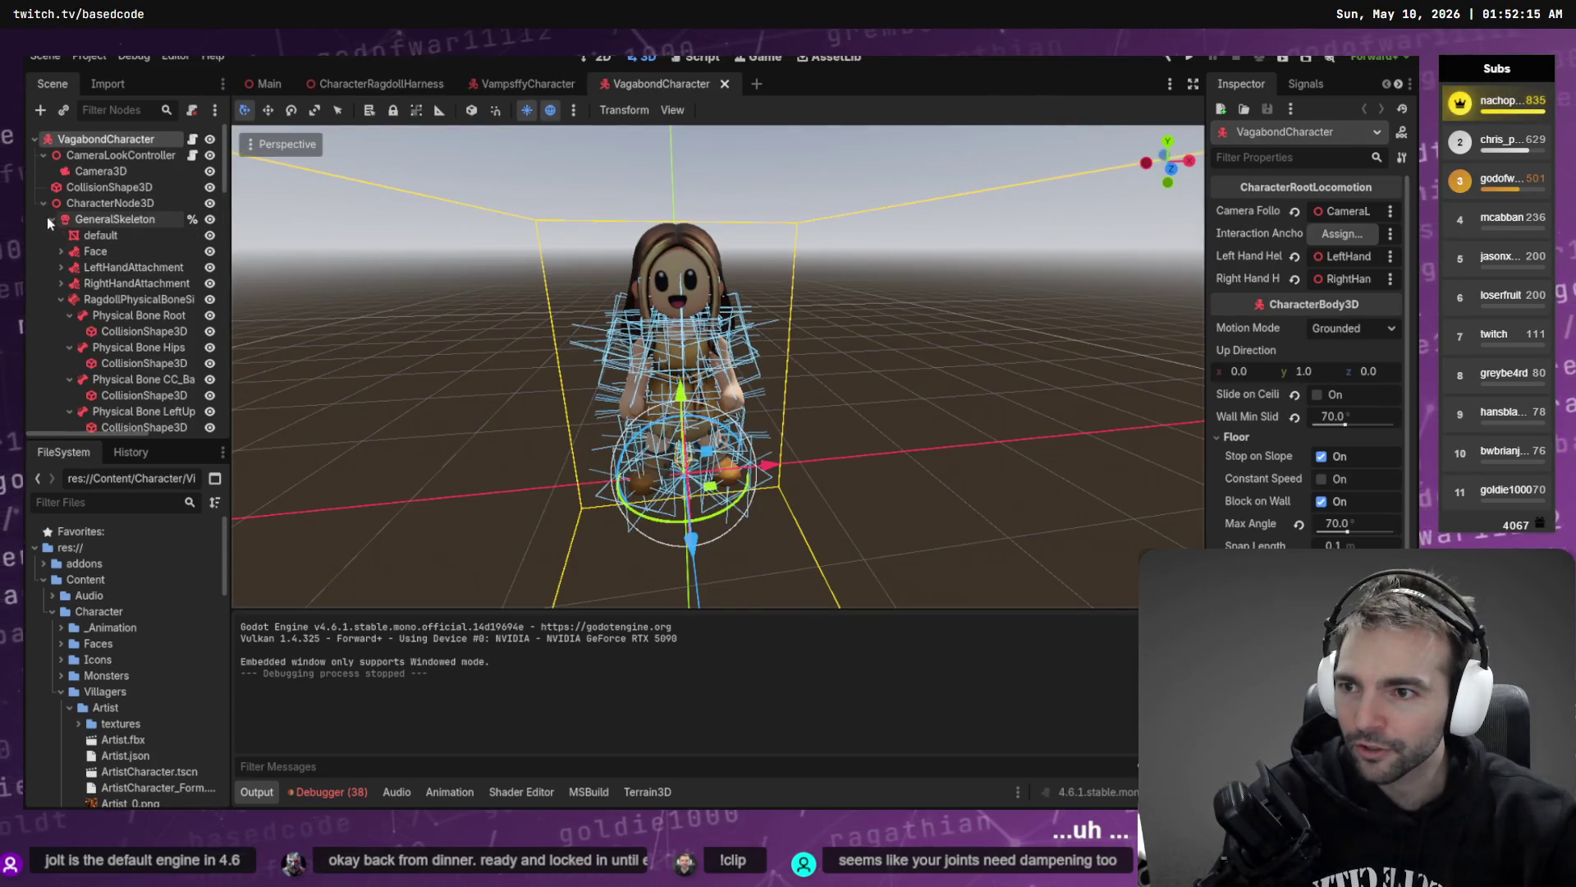
{"action": "left_click", "coordinate": [59, 298]}
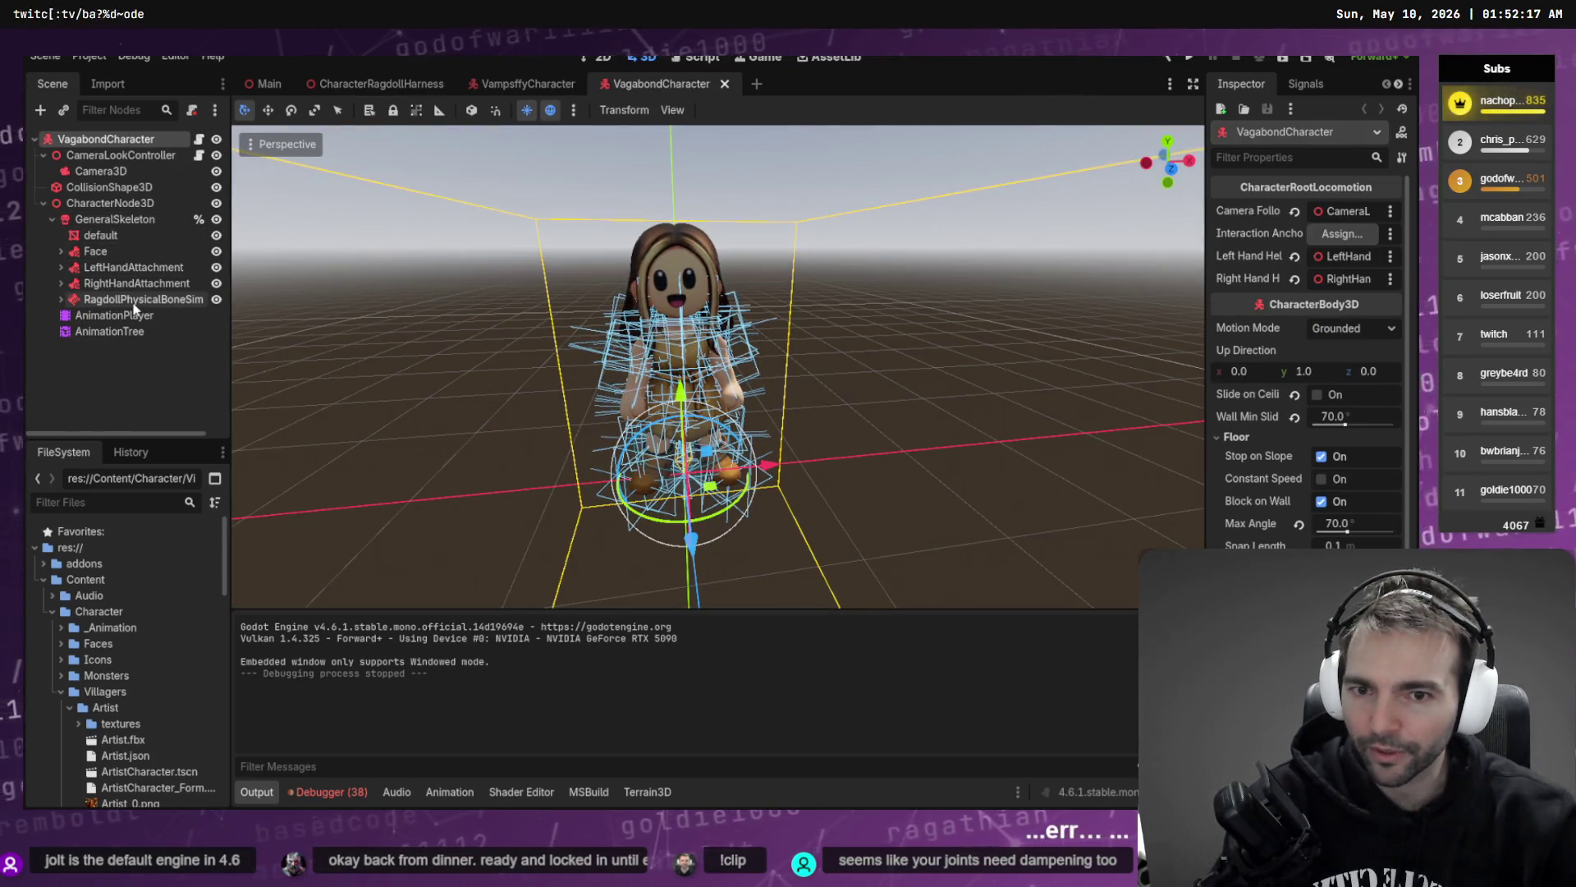
{"action": "left_click", "coordinate": [152, 302]}
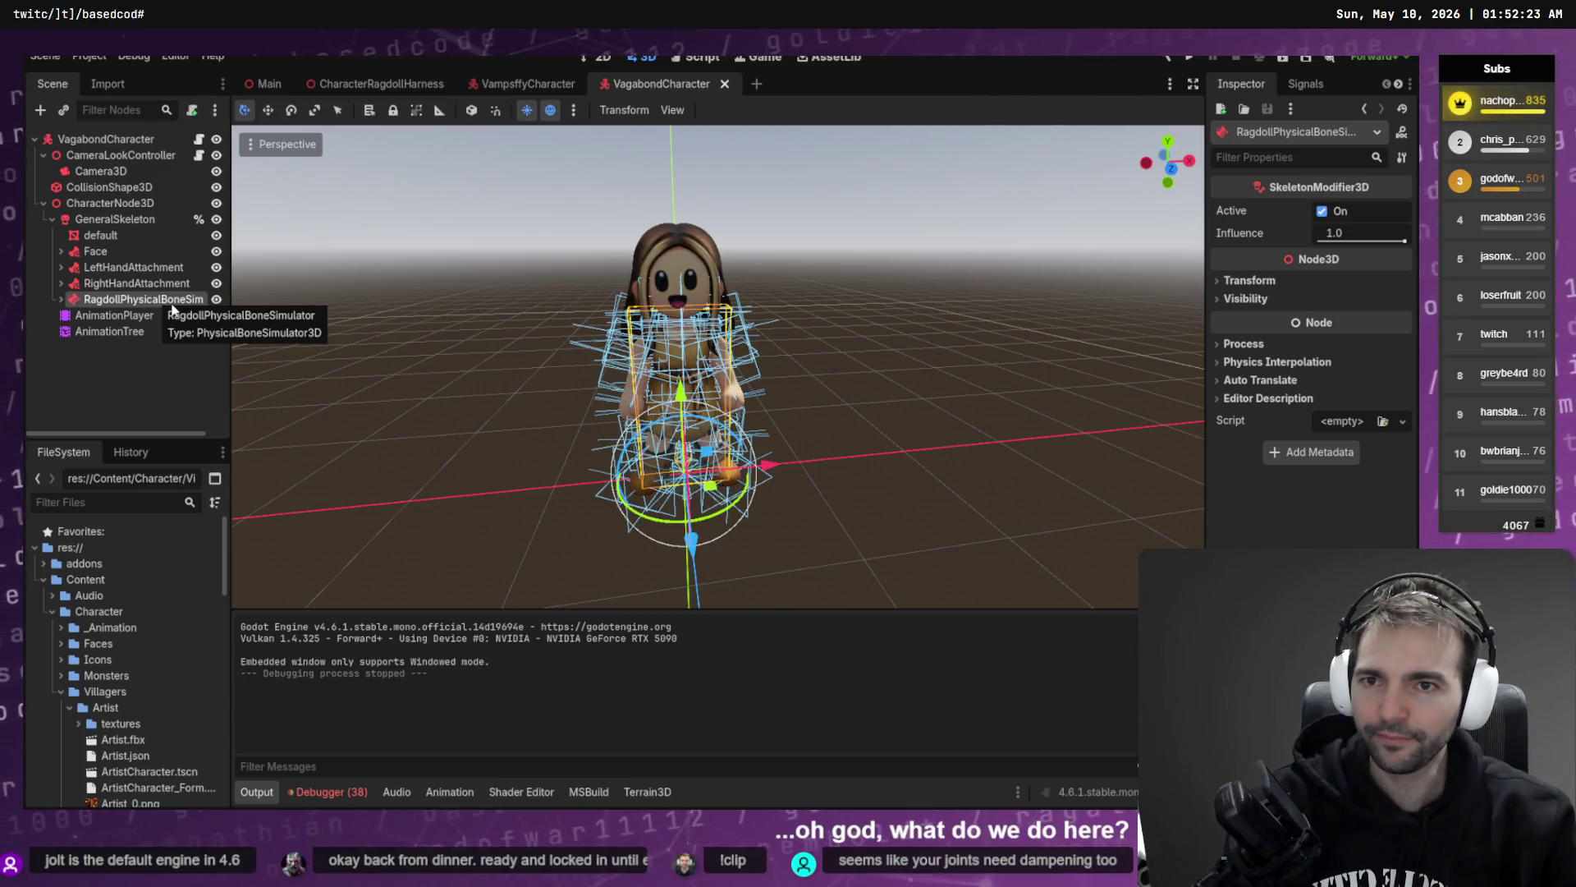
- Inspect VampsffyCharacter's RagdollPhysicalBoneSim, then relaunch from CharacterRagdollHarness with F6
{"action": "left_click", "coordinate": [528, 83]}
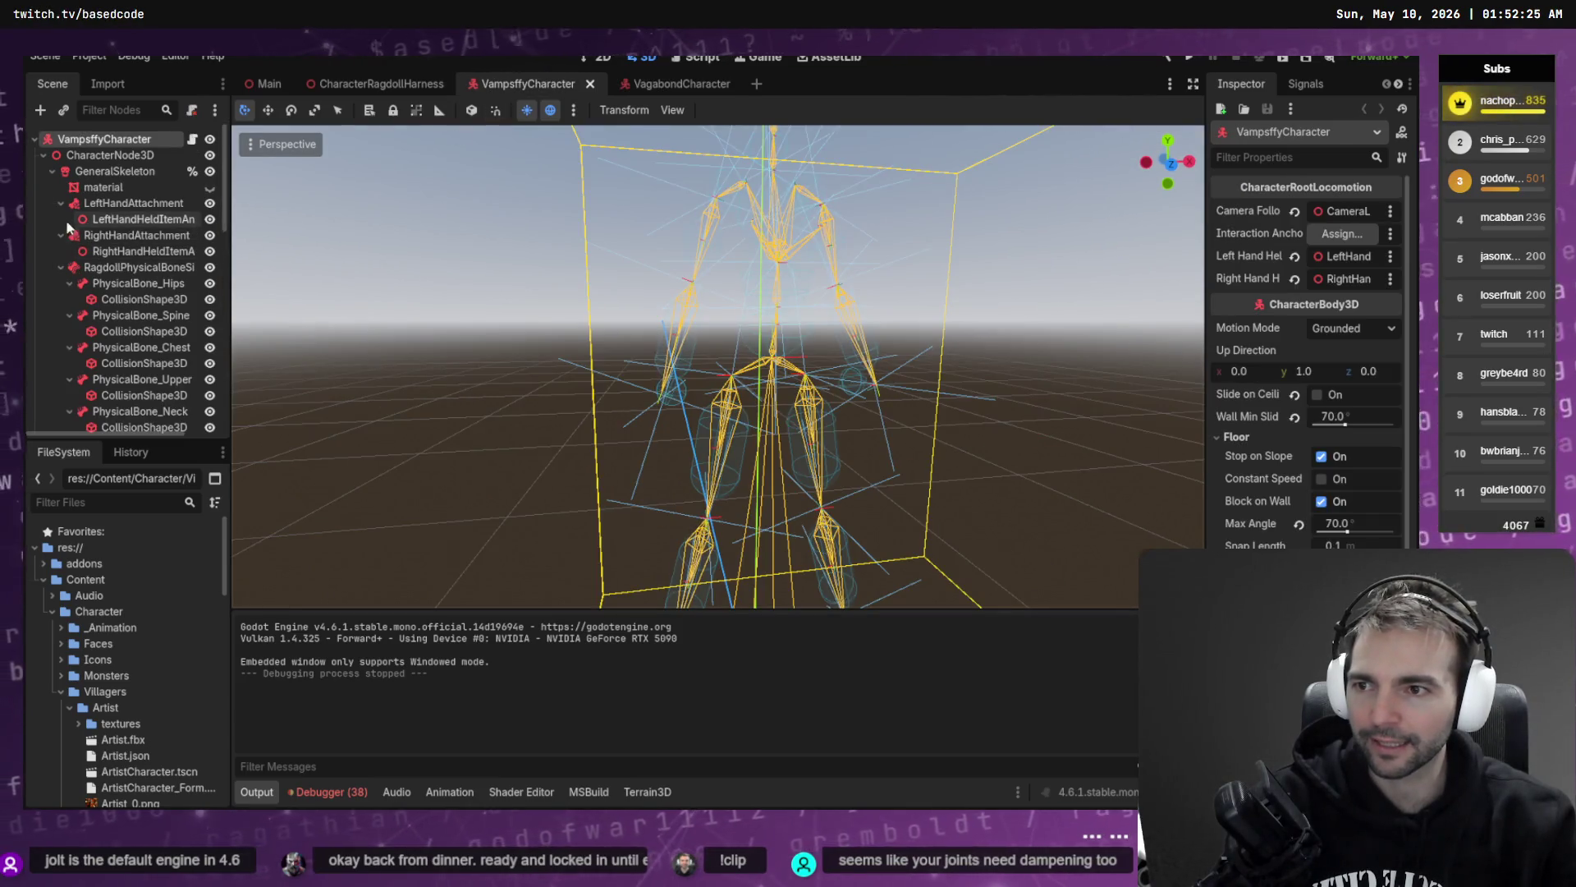
{"action": "left_click", "coordinate": [61, 266]}
{"action": "left_click", "coordinate": [179, 273]}
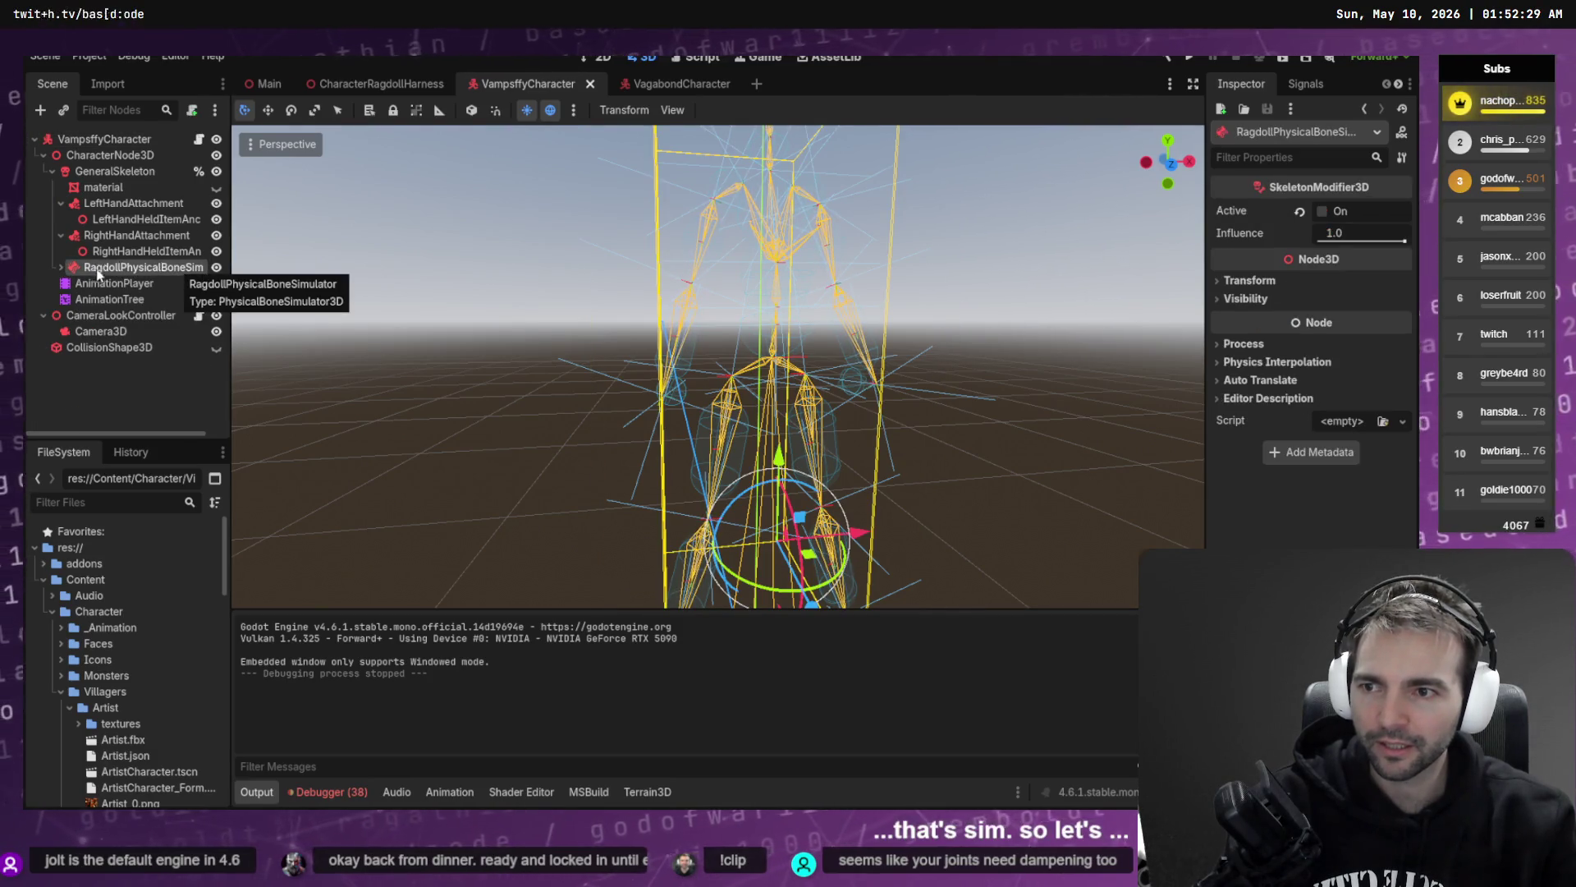
{"action": "left_click", "coordinate": [372, 84]}
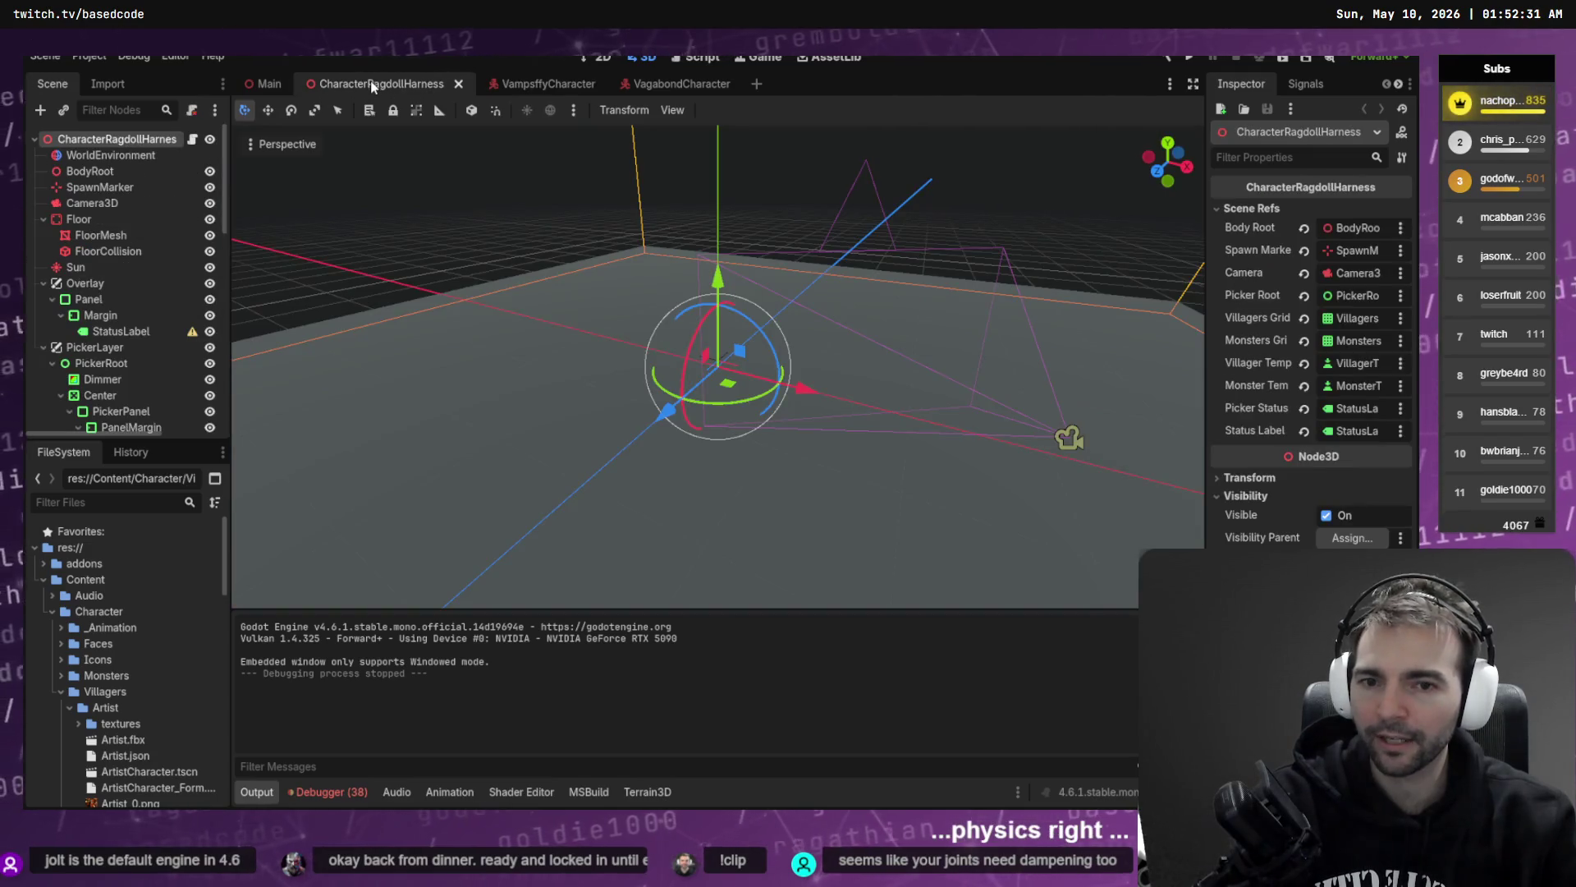
{"action": "key", "text": "F6"}
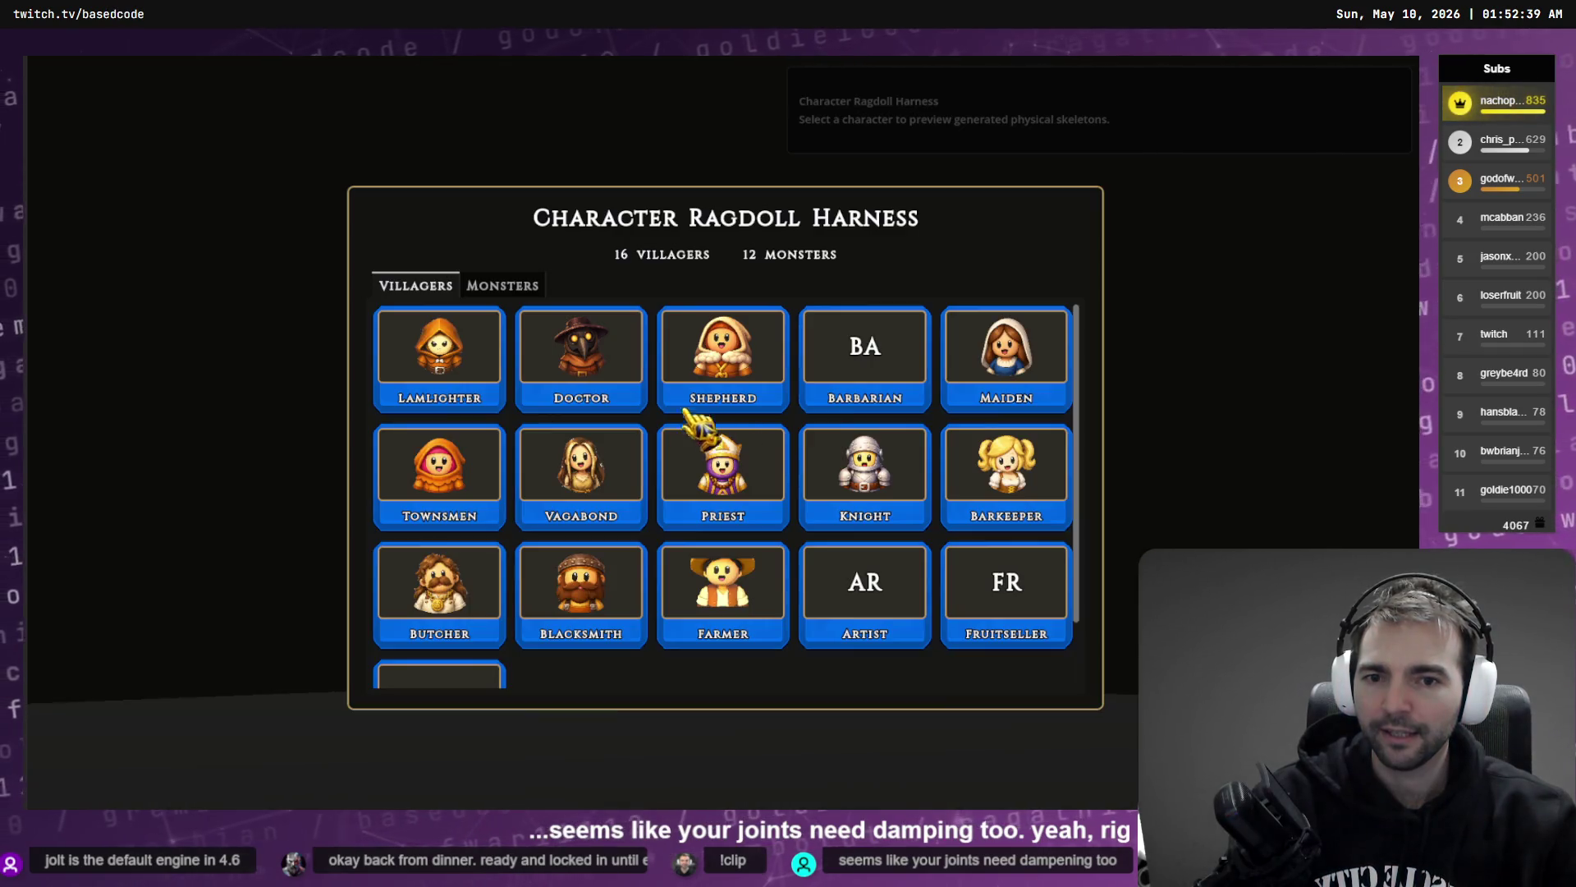
- Scroll the harness villager grid and pick the Farmer card
{"action": "scroll", "coordinate": [612, 513], "scroll_direction": "down", "scroll_amount": 2}
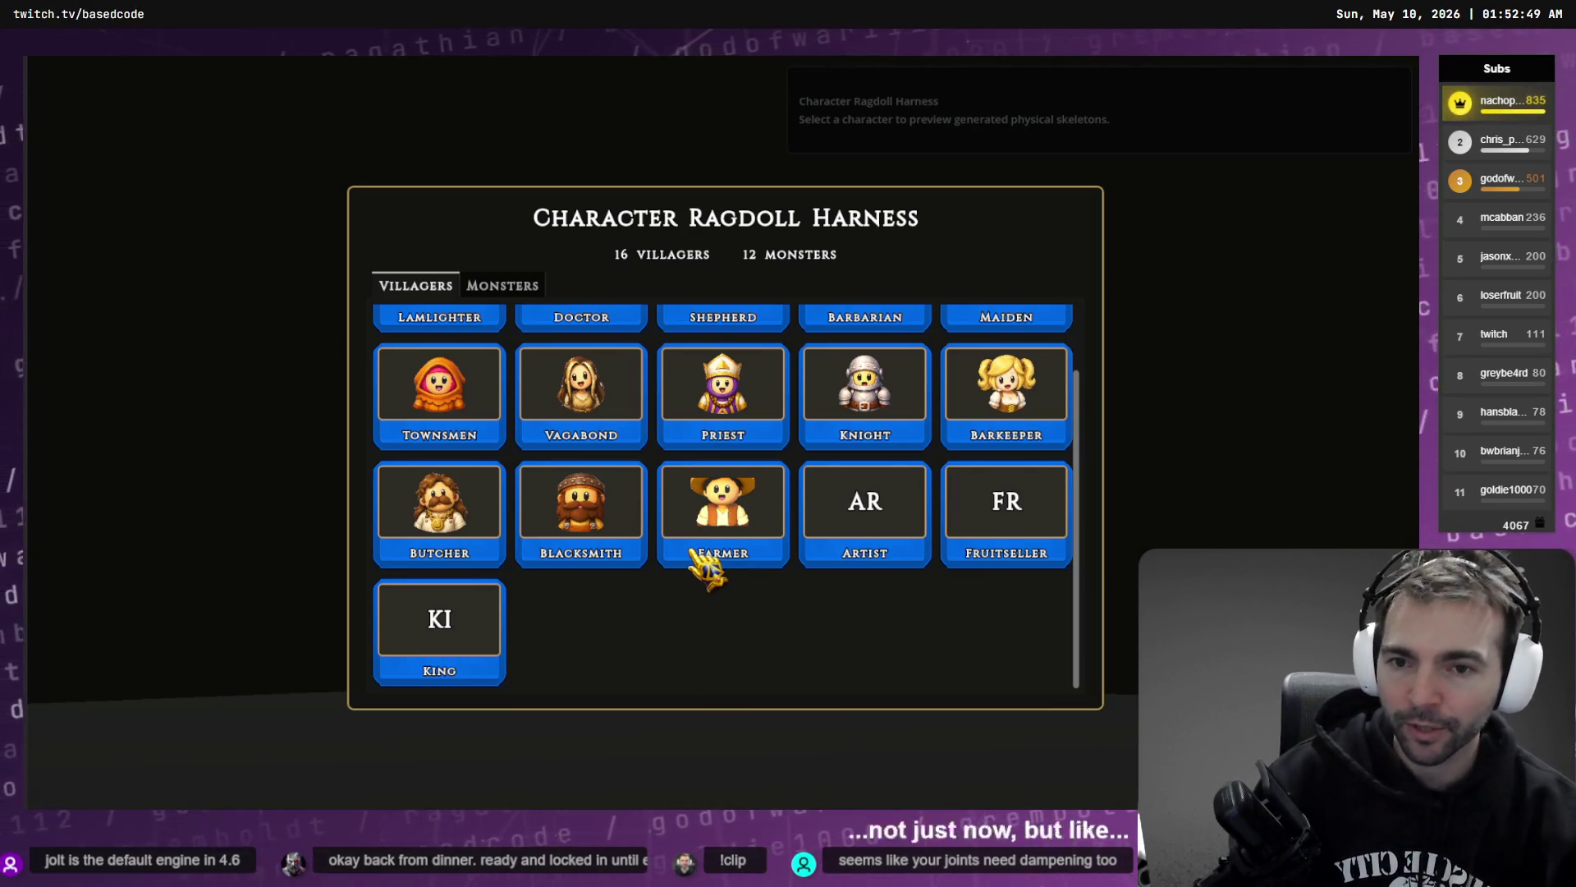
{"action": "scroll", "coordinate": [618, 449], "scroll_direction": "up", "scroll_amount": 1}
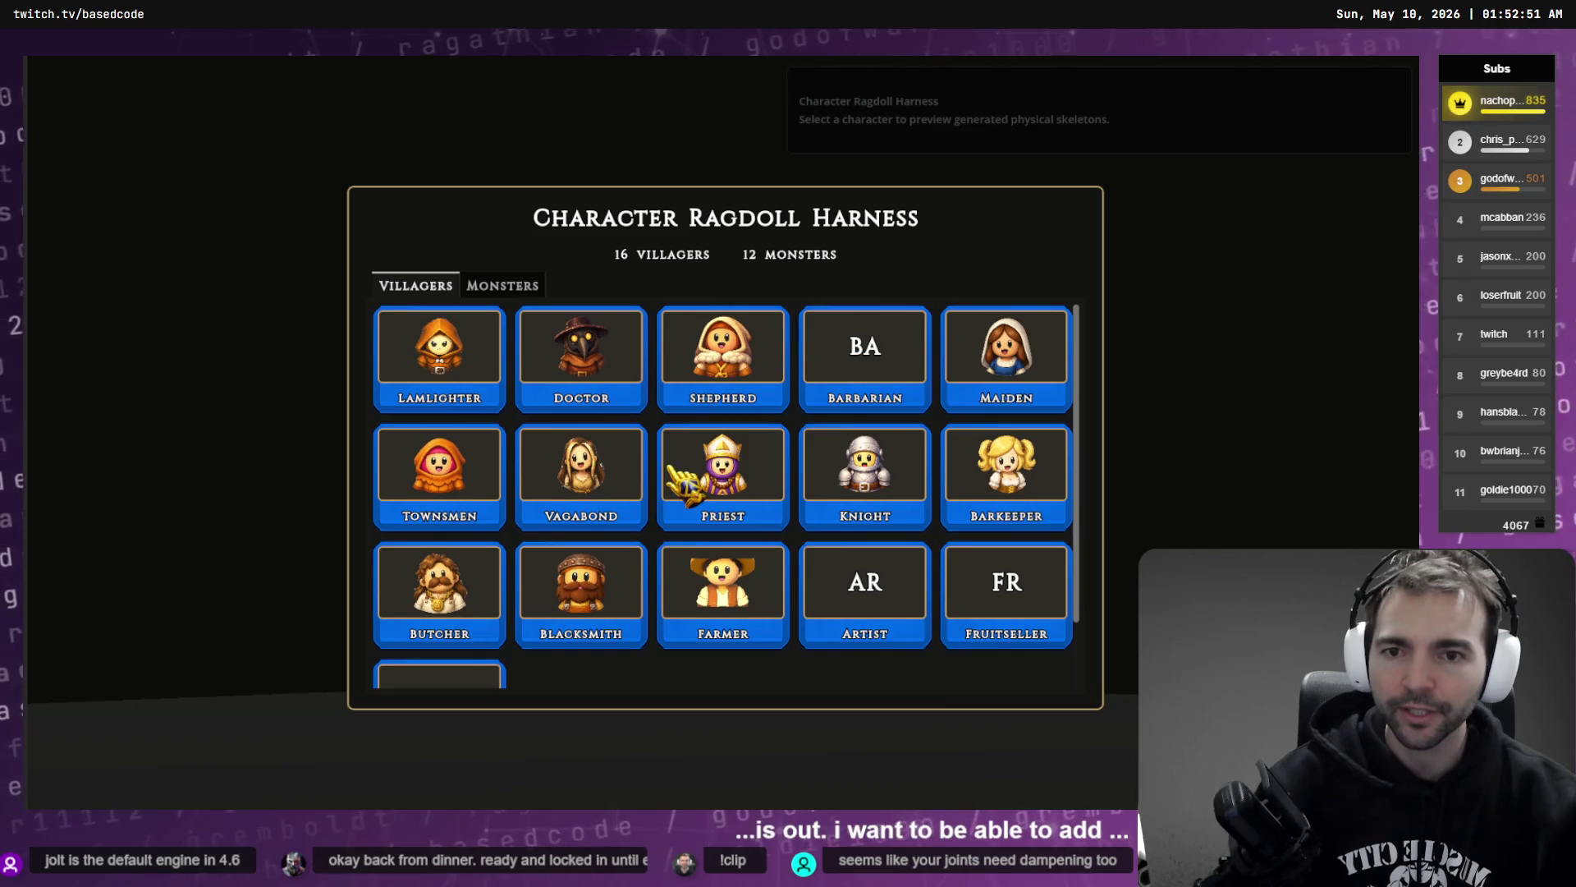
{"action": "scroll", "coordinate": [675, 470], "scroll_direction": "down", "scroll_amount": 1}
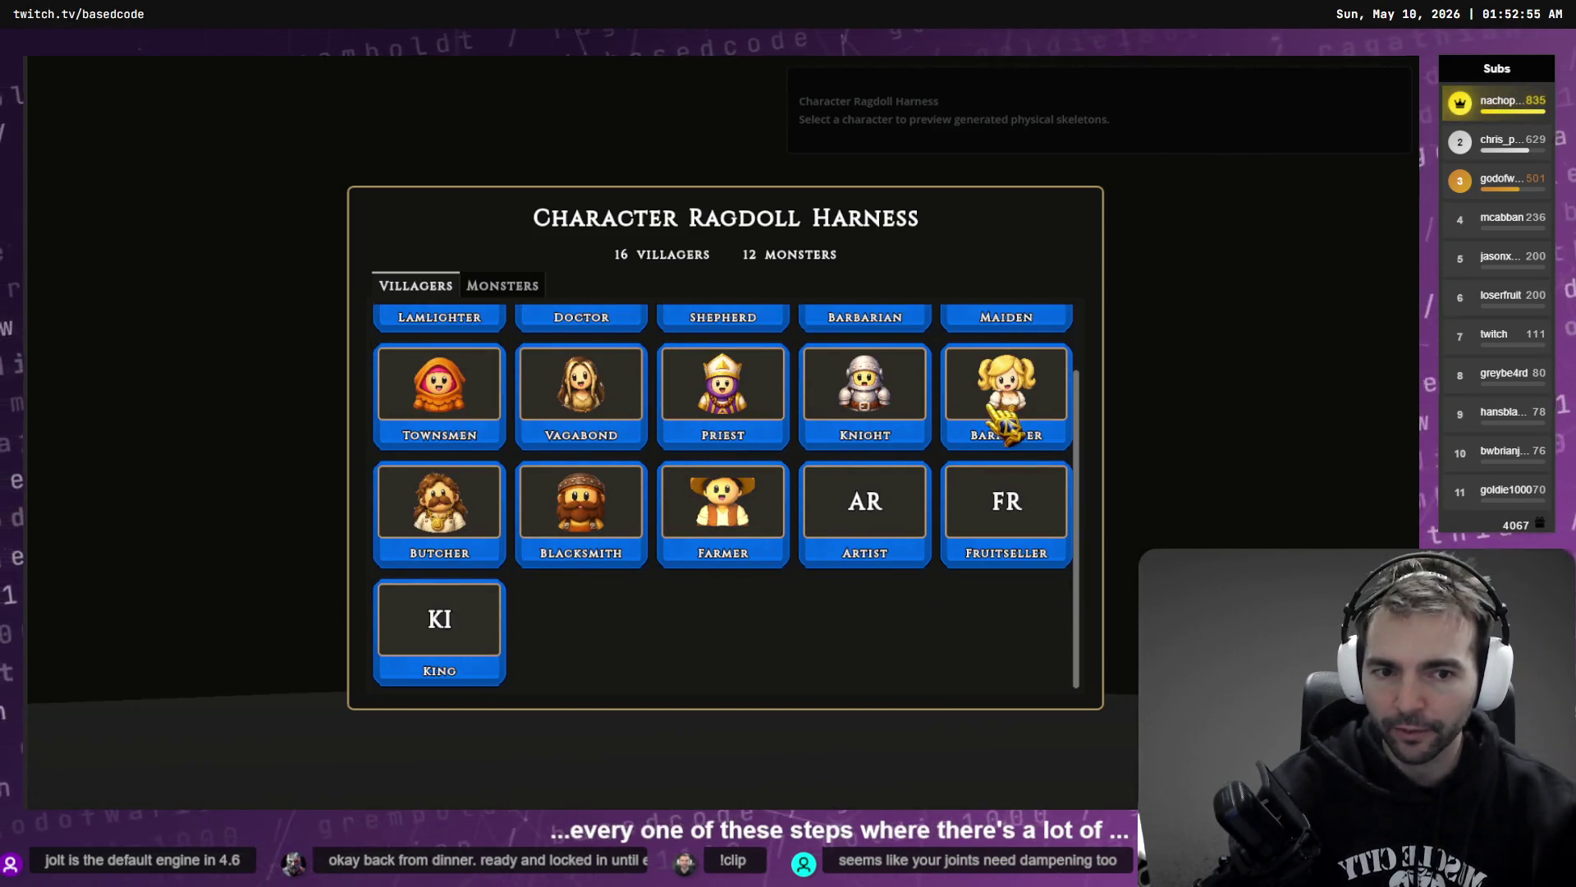
{"action": "left_click", "coordinate": [729, 514]}
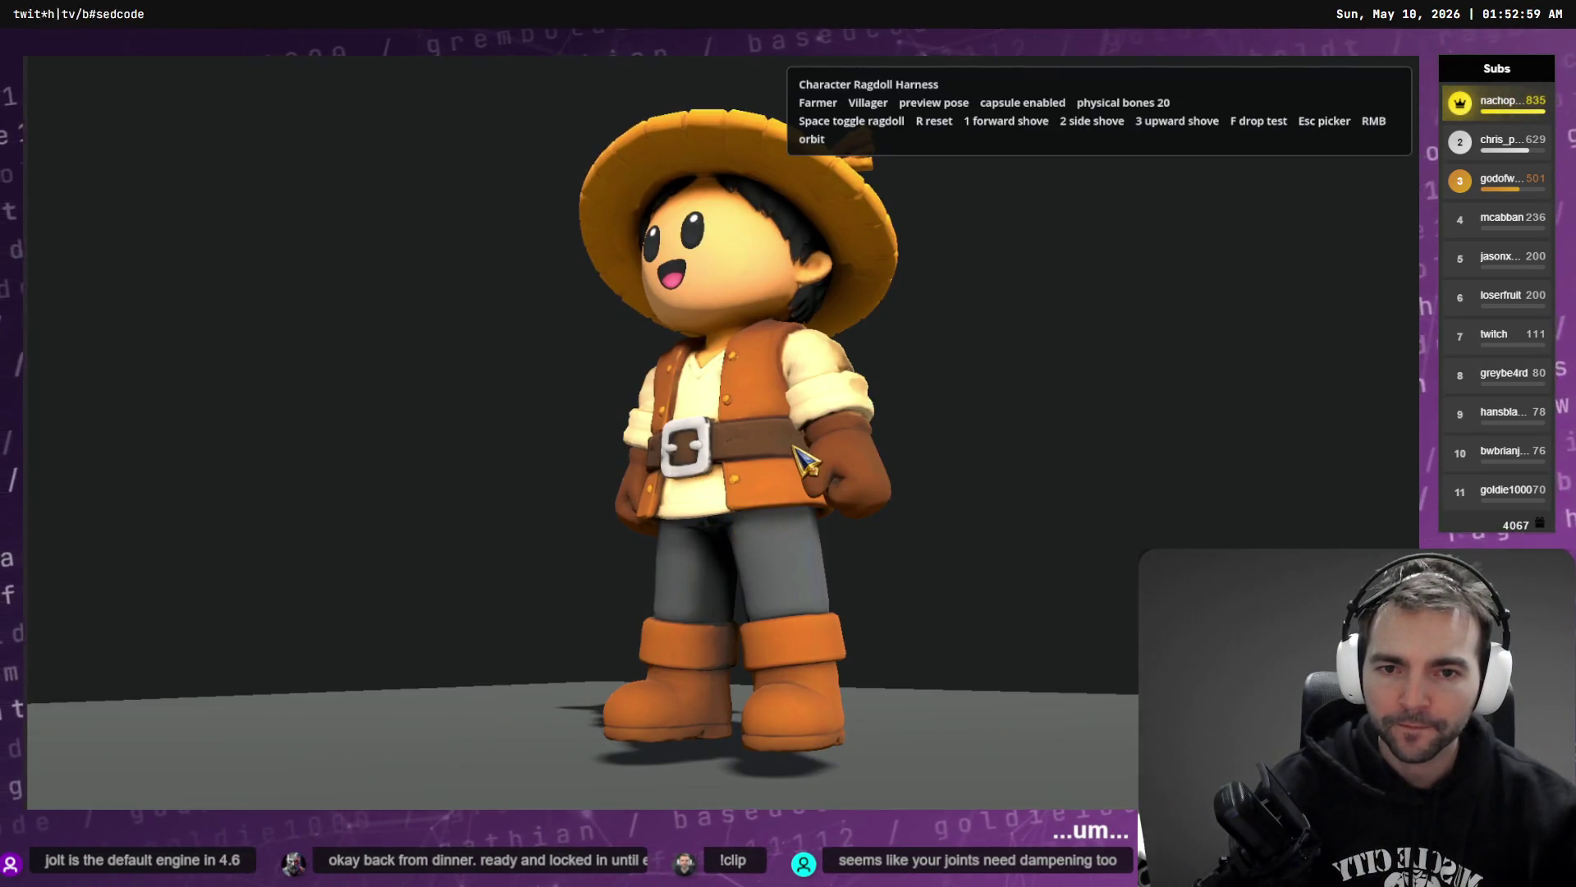
- Drop the Farmer into ragdoll and reset him several times, shoving him once with key 1
{"action": "key", "text": "space"}
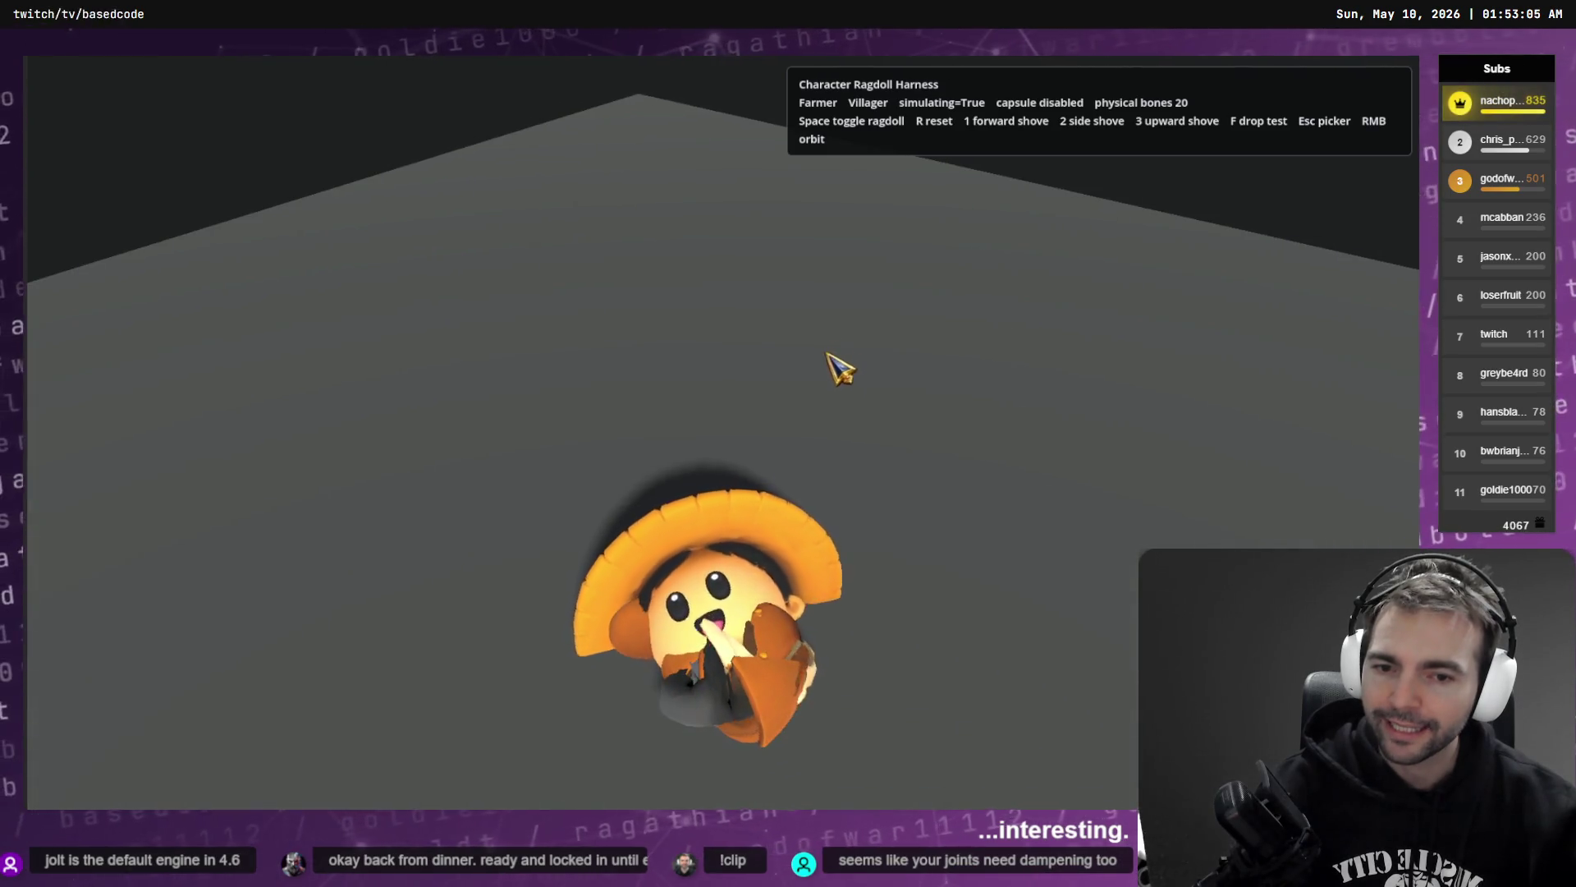
{"action": "key", "text": "r"}
{"action": "key", "text": "space"}
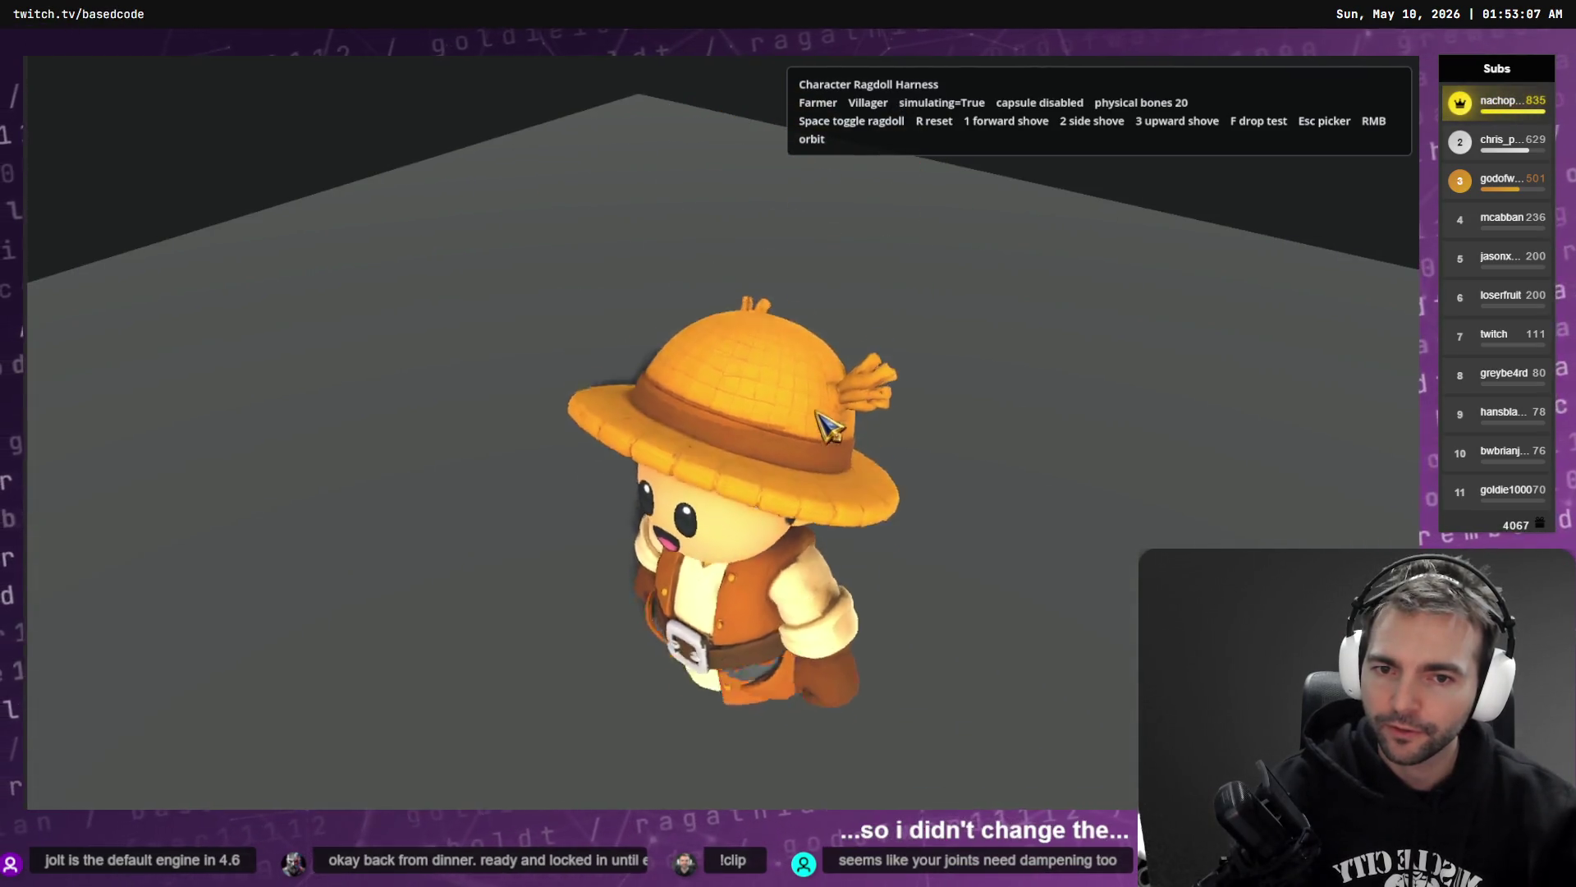
{"action": "key", "text": "r"}
{"action": "key", "text": "space"}
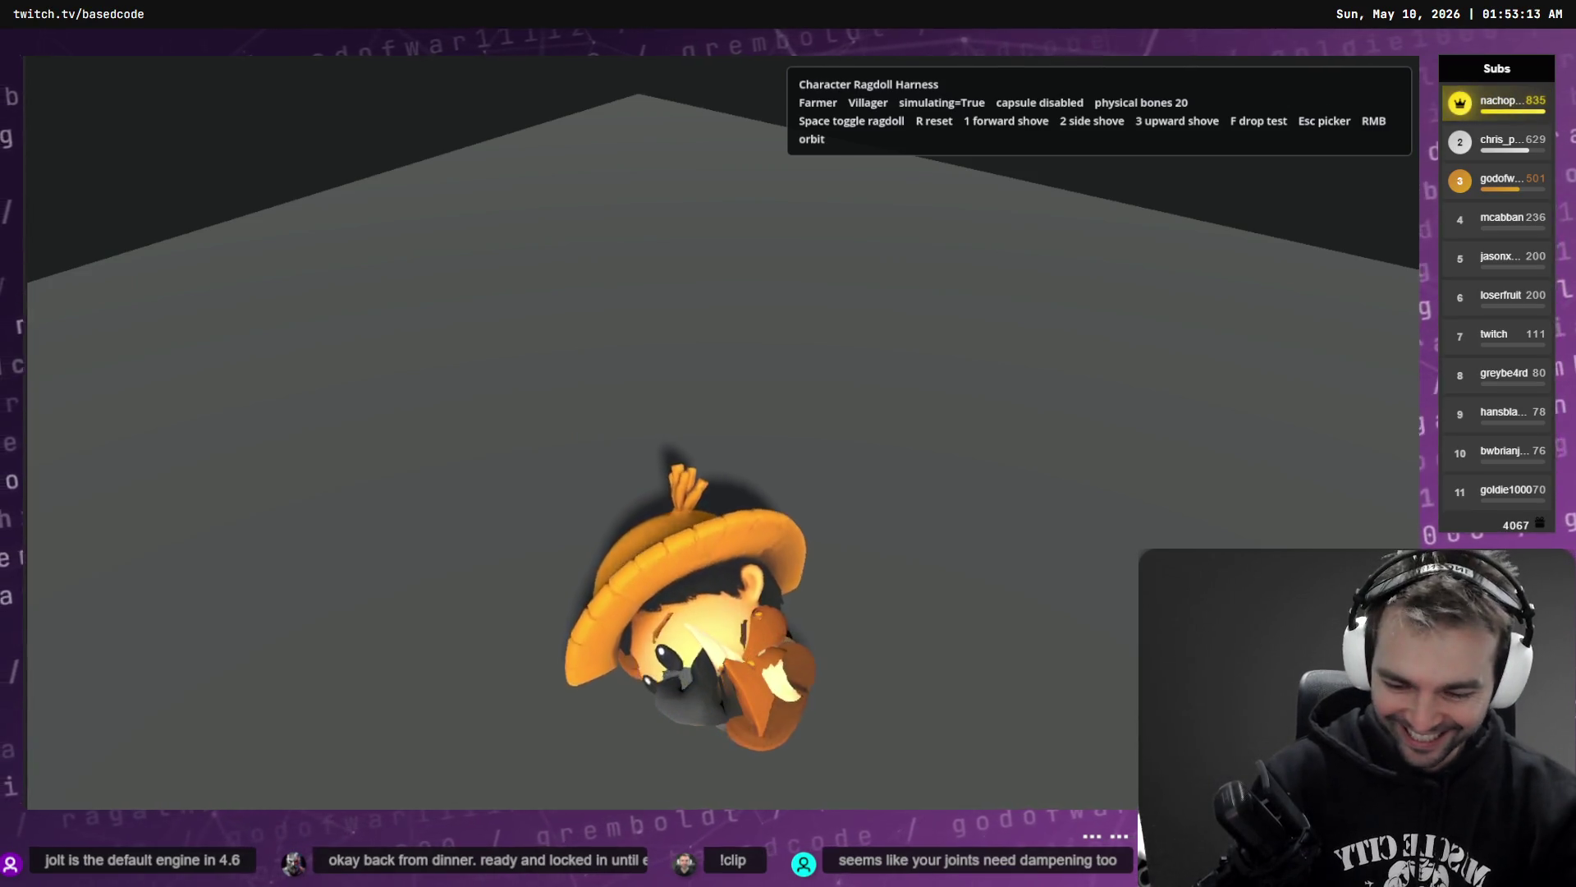
{"action": "key", "text": "1"}
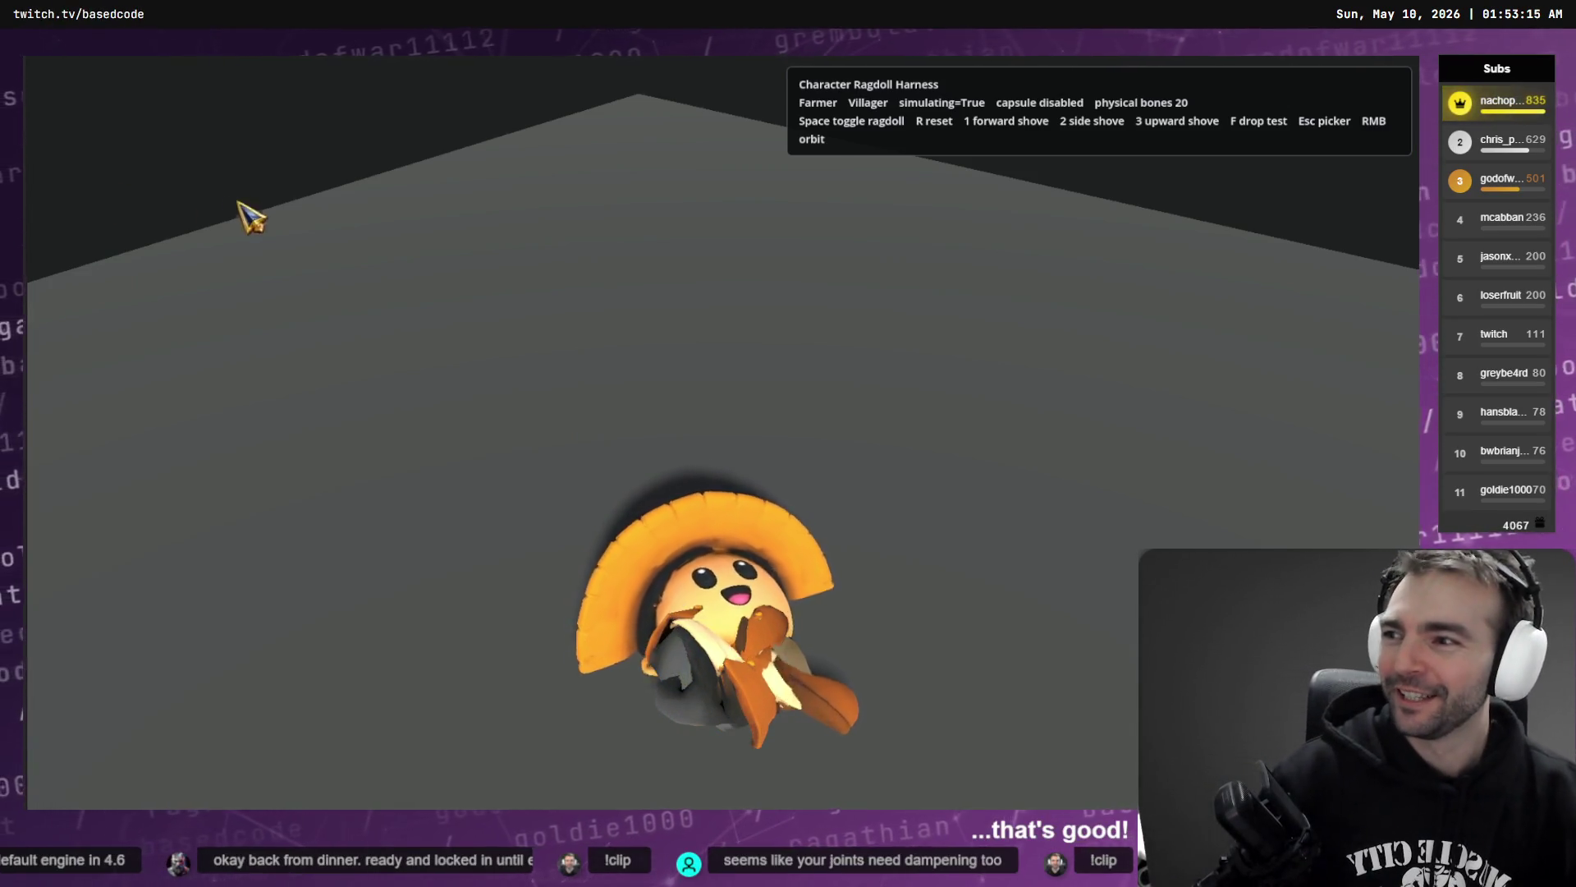
{"action": "key", "text": "space"}
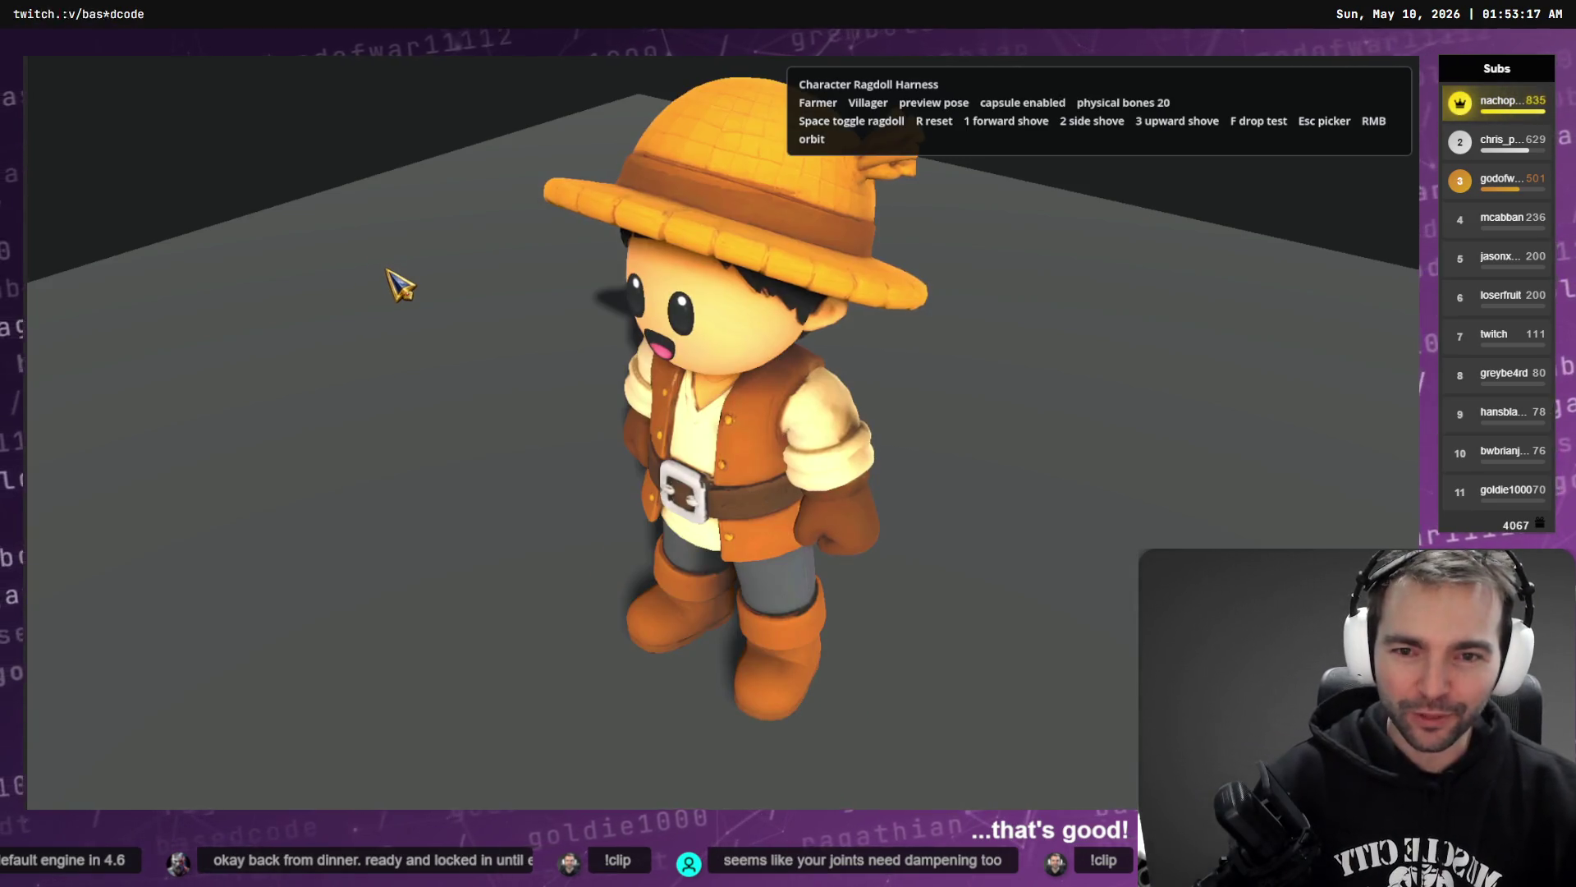
{"action": "key", "text": "space"}
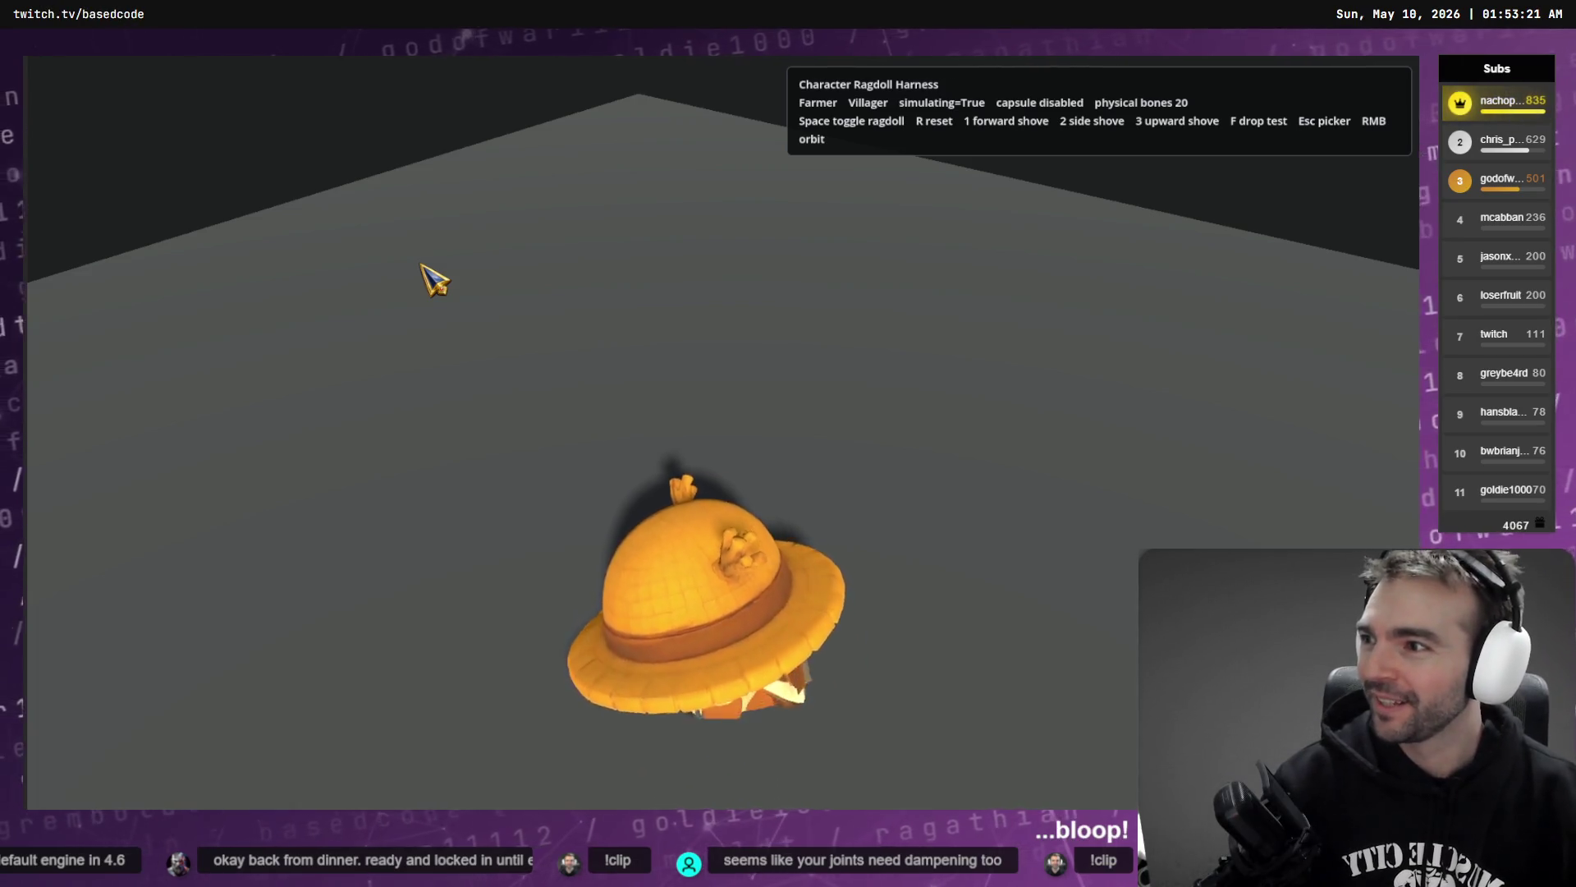
{"action": "mouse_move", "coordinate": [432, 281]}
{"action": "left_mouse_down"}
{"action": "mouse_move", "coordinate": [552, 293]}
{"action": "mouse_move", "coordinate": [523, 292]}
{"action": "left_mouse_up"}
- Keep cycling the Farmer between ragdoll collapse and standing reset, orbiting the view between drops
{"action": "key", "text": "space"}
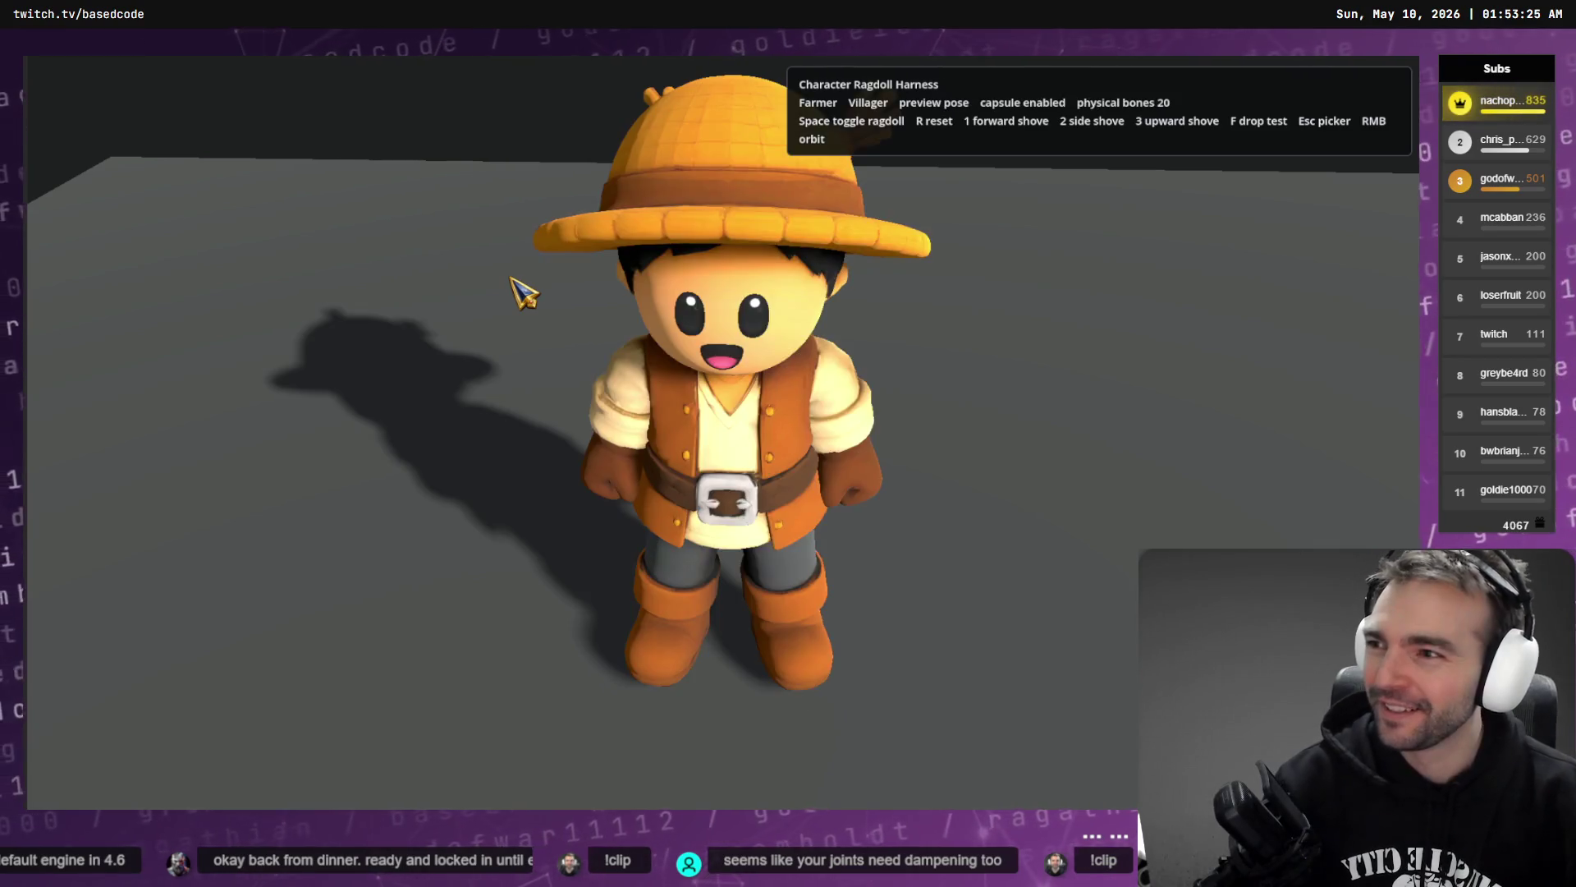
{"action": "key", "text": "space"}
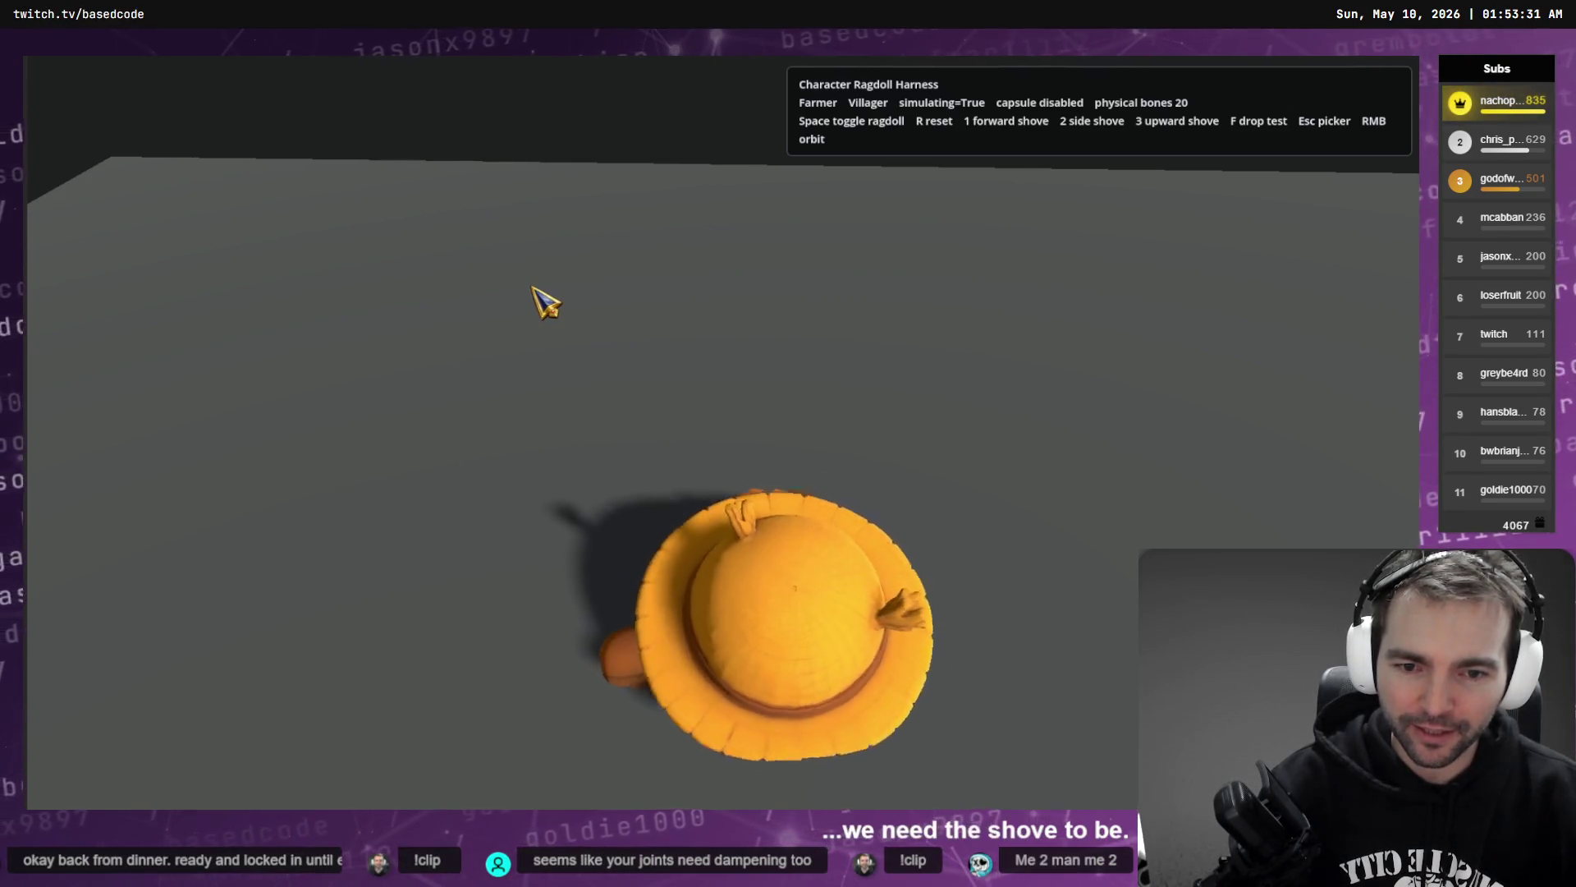
{"action": "key", "text": "r"}
{"action": "mouse_move", "coordinate": [546, 296]}
{"action": "left_mouse_down"}
{"action": "mouse_move", "coordinate": [721, 289]}
{"action": "mouse_move", "coordinate": [644, 278]}
{"action": "mouse_move", "coordinate": [711, 353]}
{"action": "mouse_move", "coordinate": [706, 316]}
{"action": "left_mouse_up"}
{"action": "key", "text": "space"}
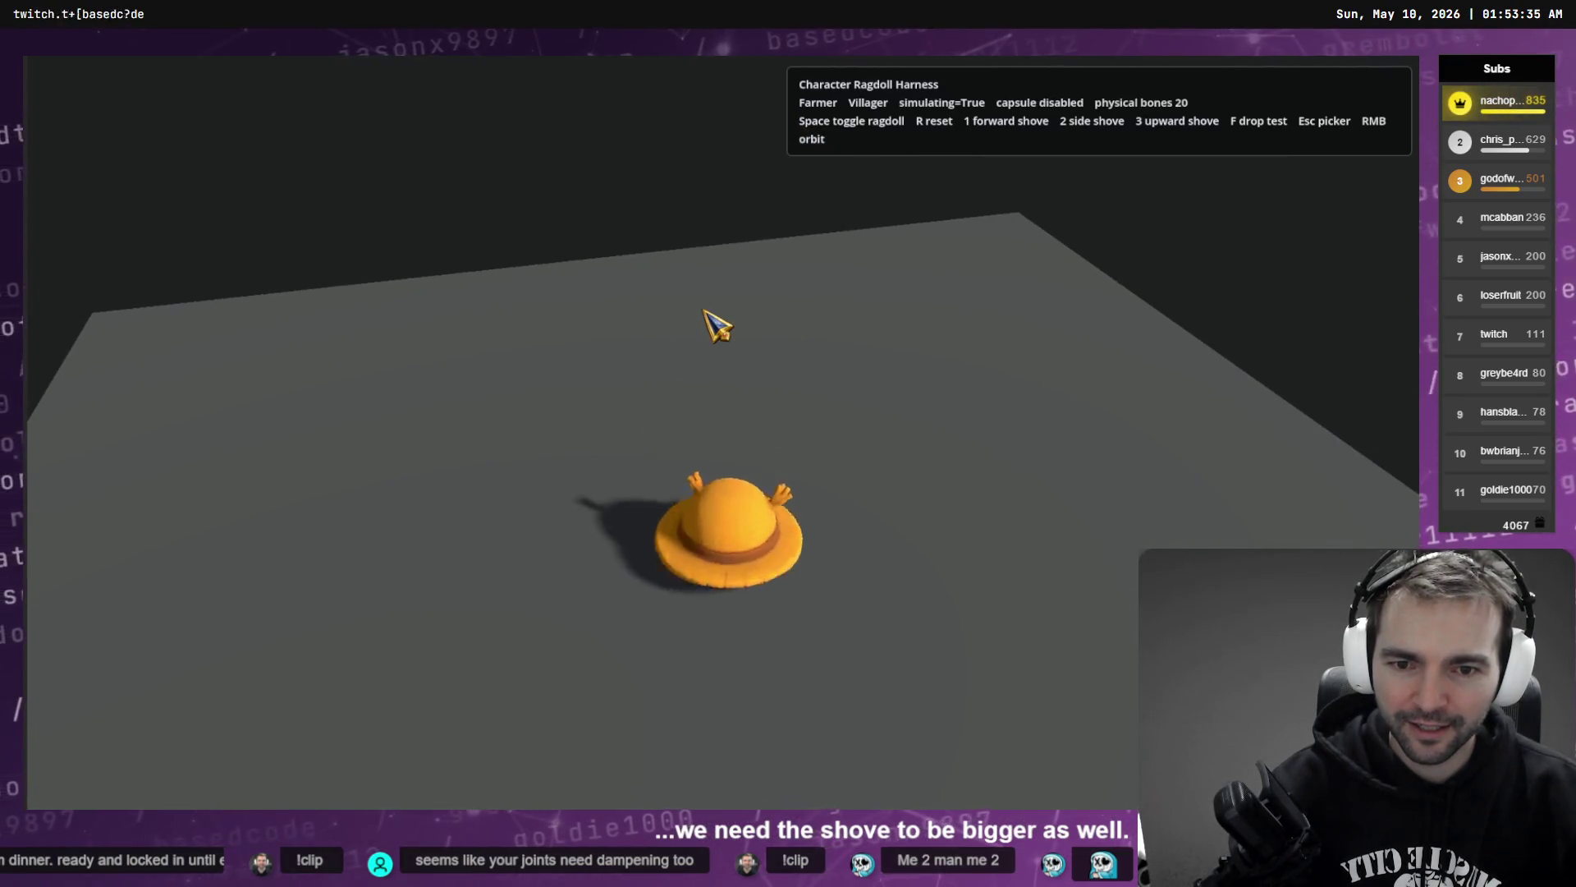
{"action": "key", "text": "r"}
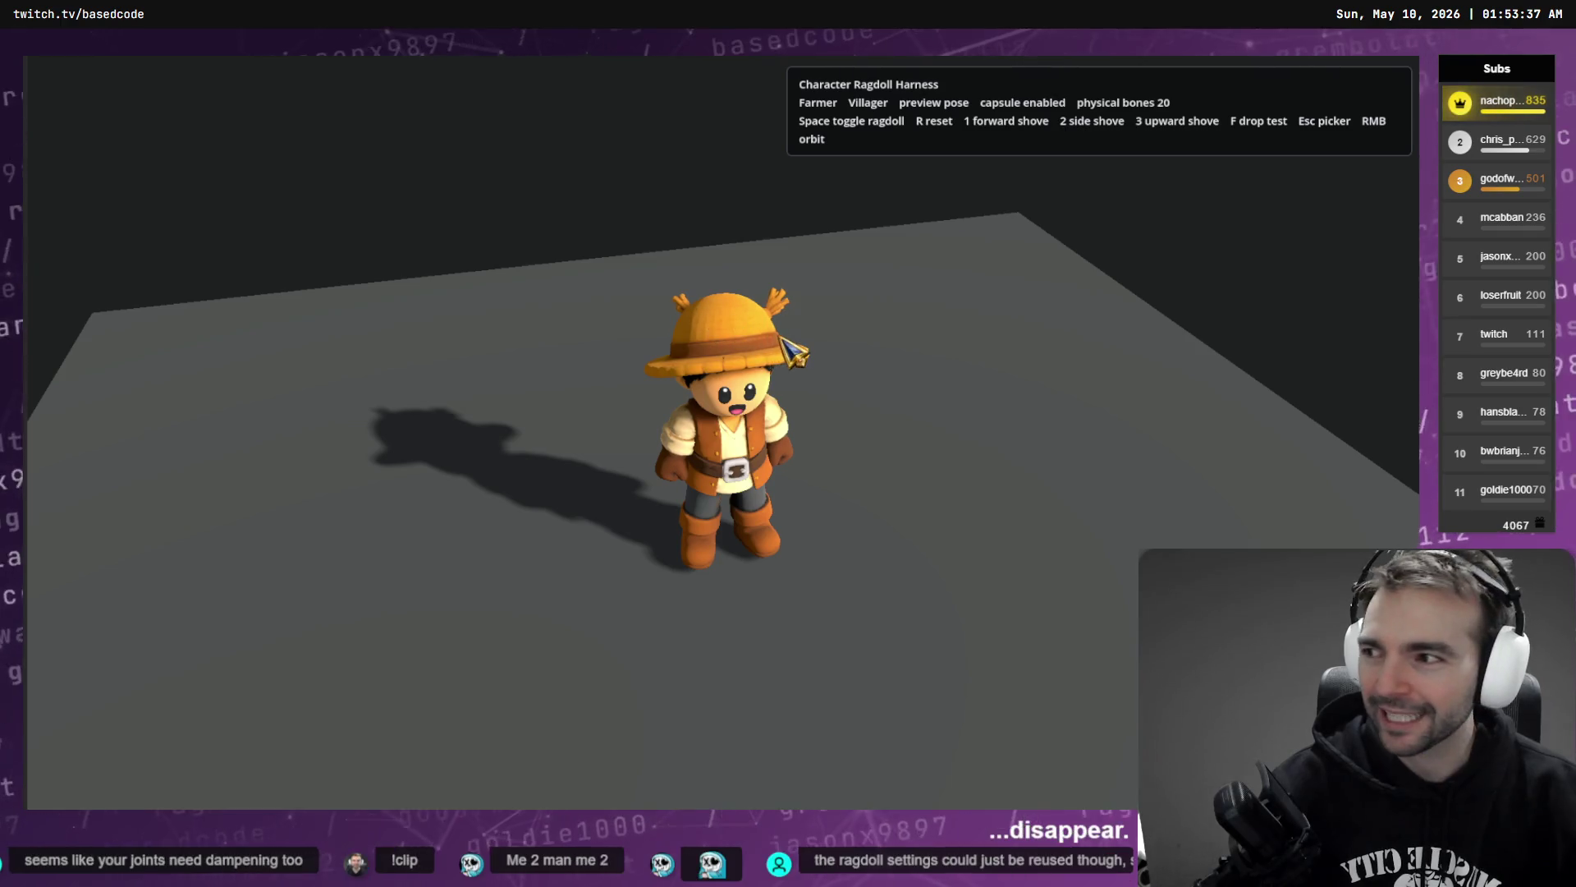
{"action": "mouse_move", "coordinate": [782, 337]}
{"action": "left_mouse_down"}
{"action": "mouse_move", "coordinate": [745, 330]}
{"action": "mouse_move", "coordinate": [760, 218]}
{"action": "left_mouse_up"}
{"action": "key", "text": "space"}
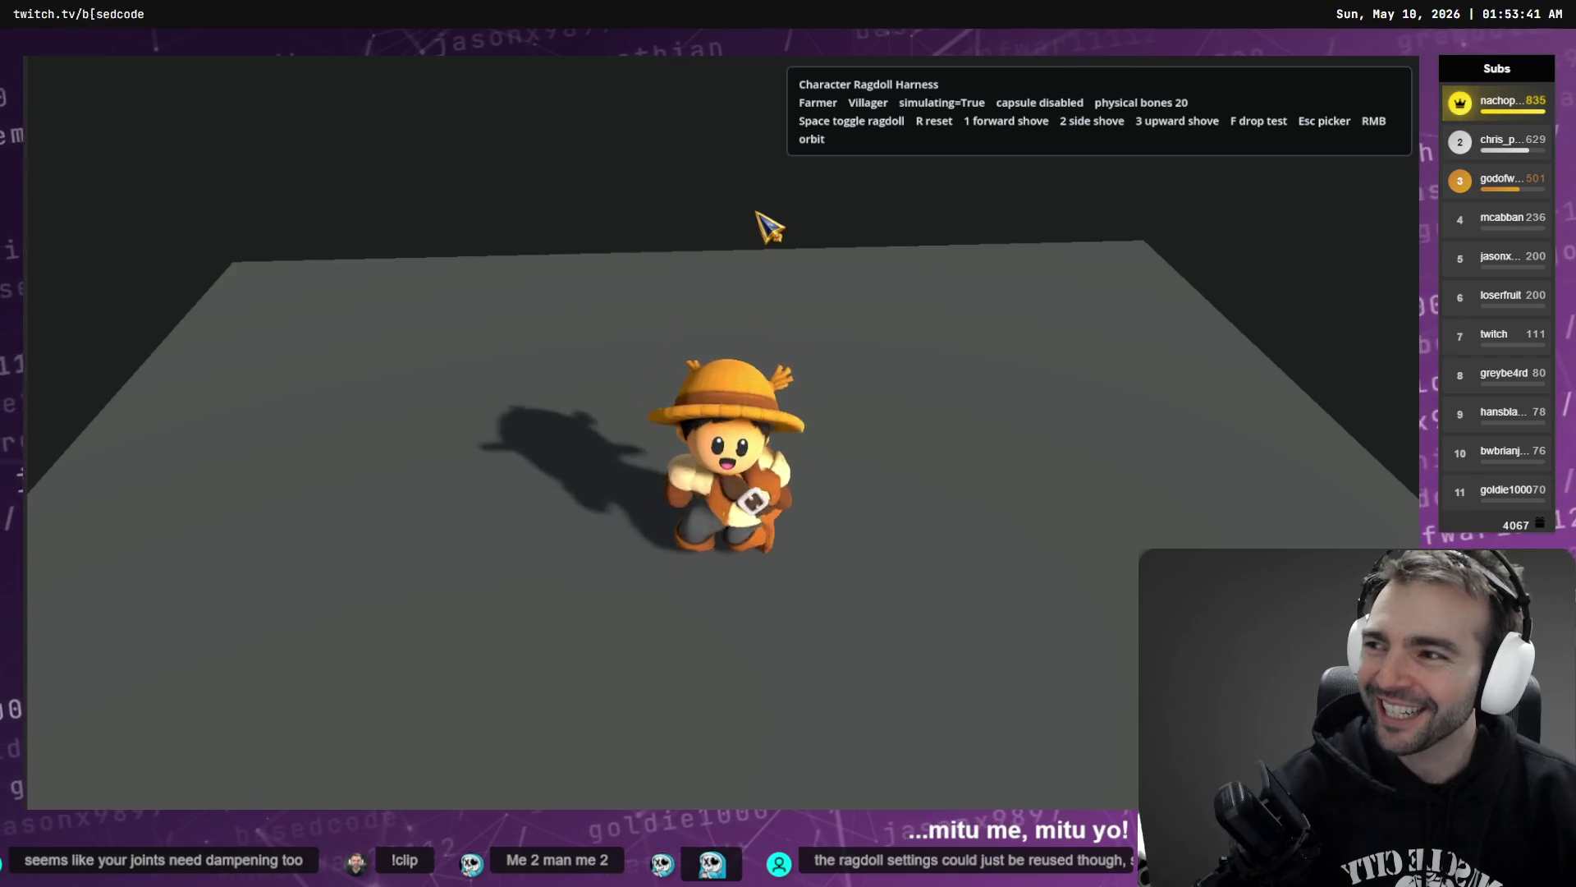
{"action": "key", "text": "r"}
{"action": "key", "text": "space"}
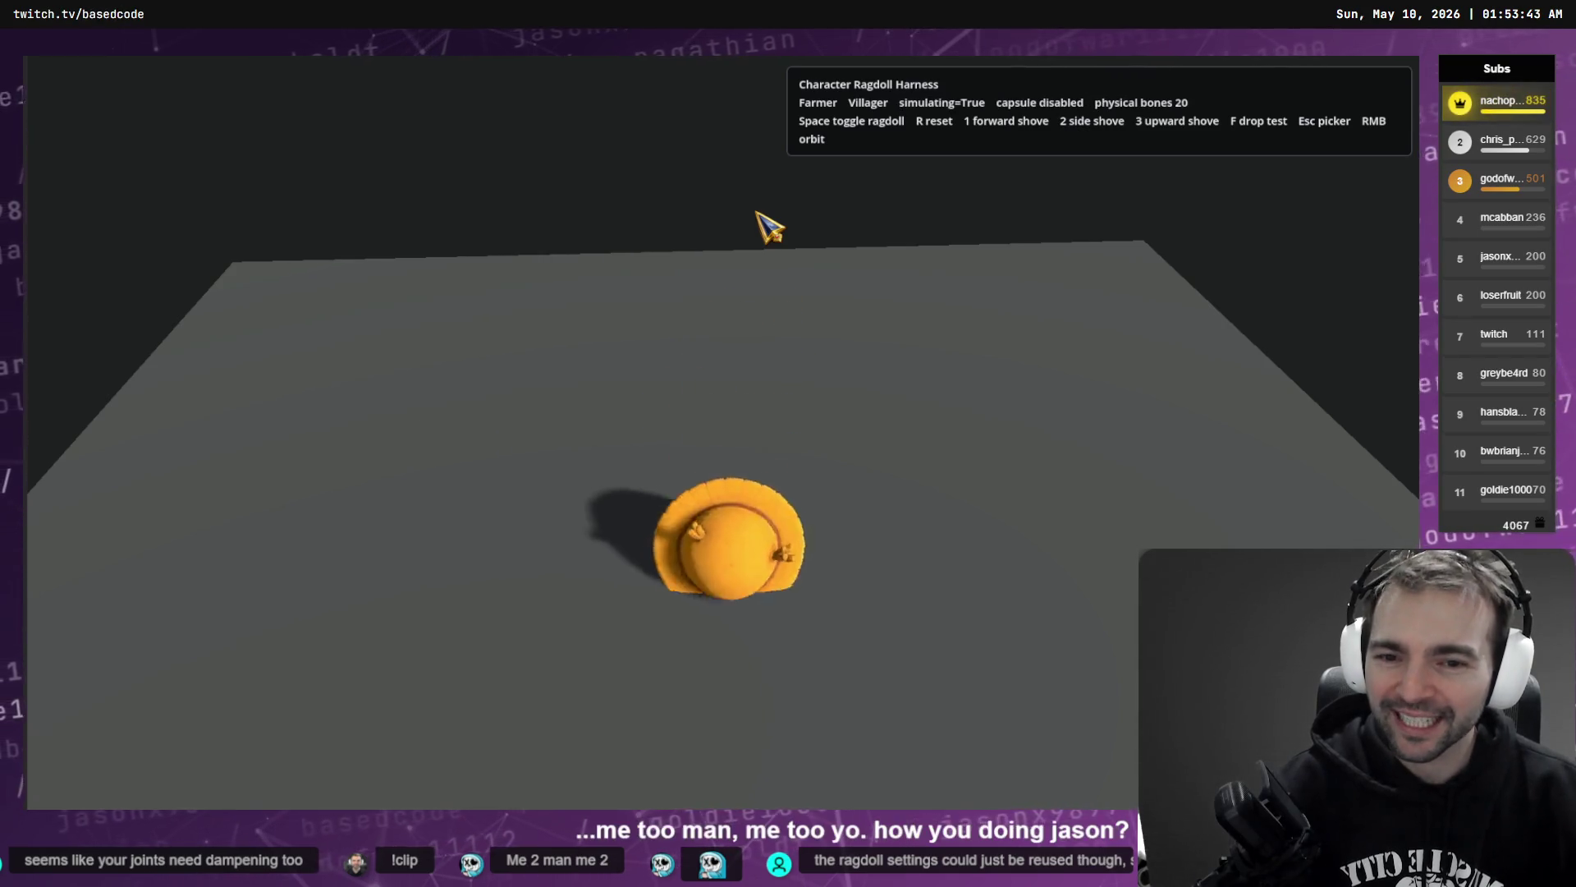
{"action": "key", "text": "r"}
{"action": "key", "text": "space"}
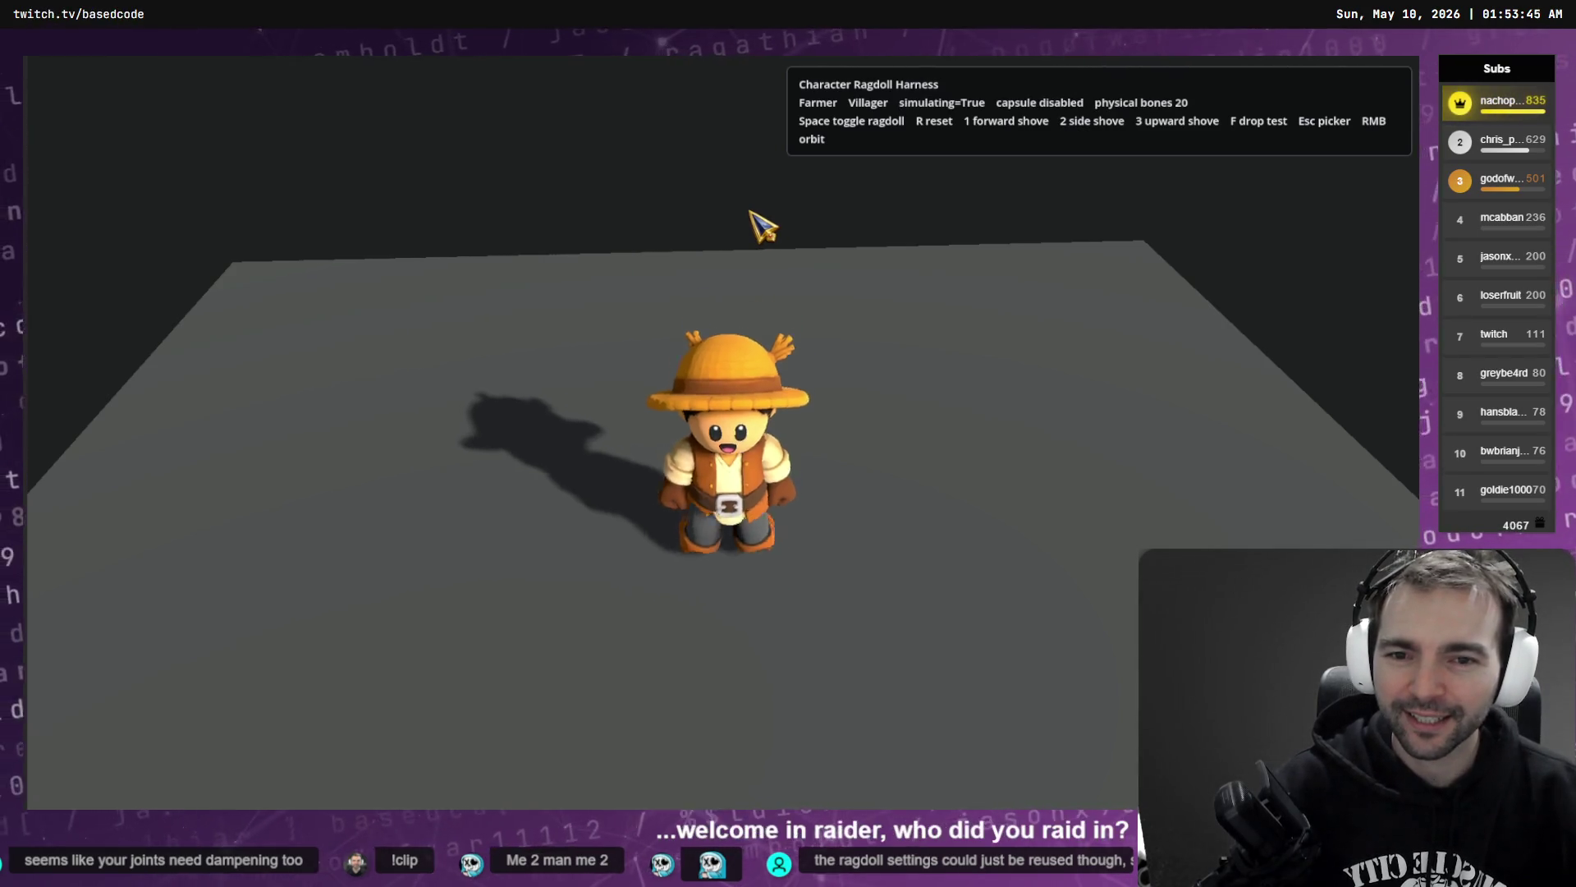
{"action": "key", "text": "r"}
{"action": "key", "text": "space"}
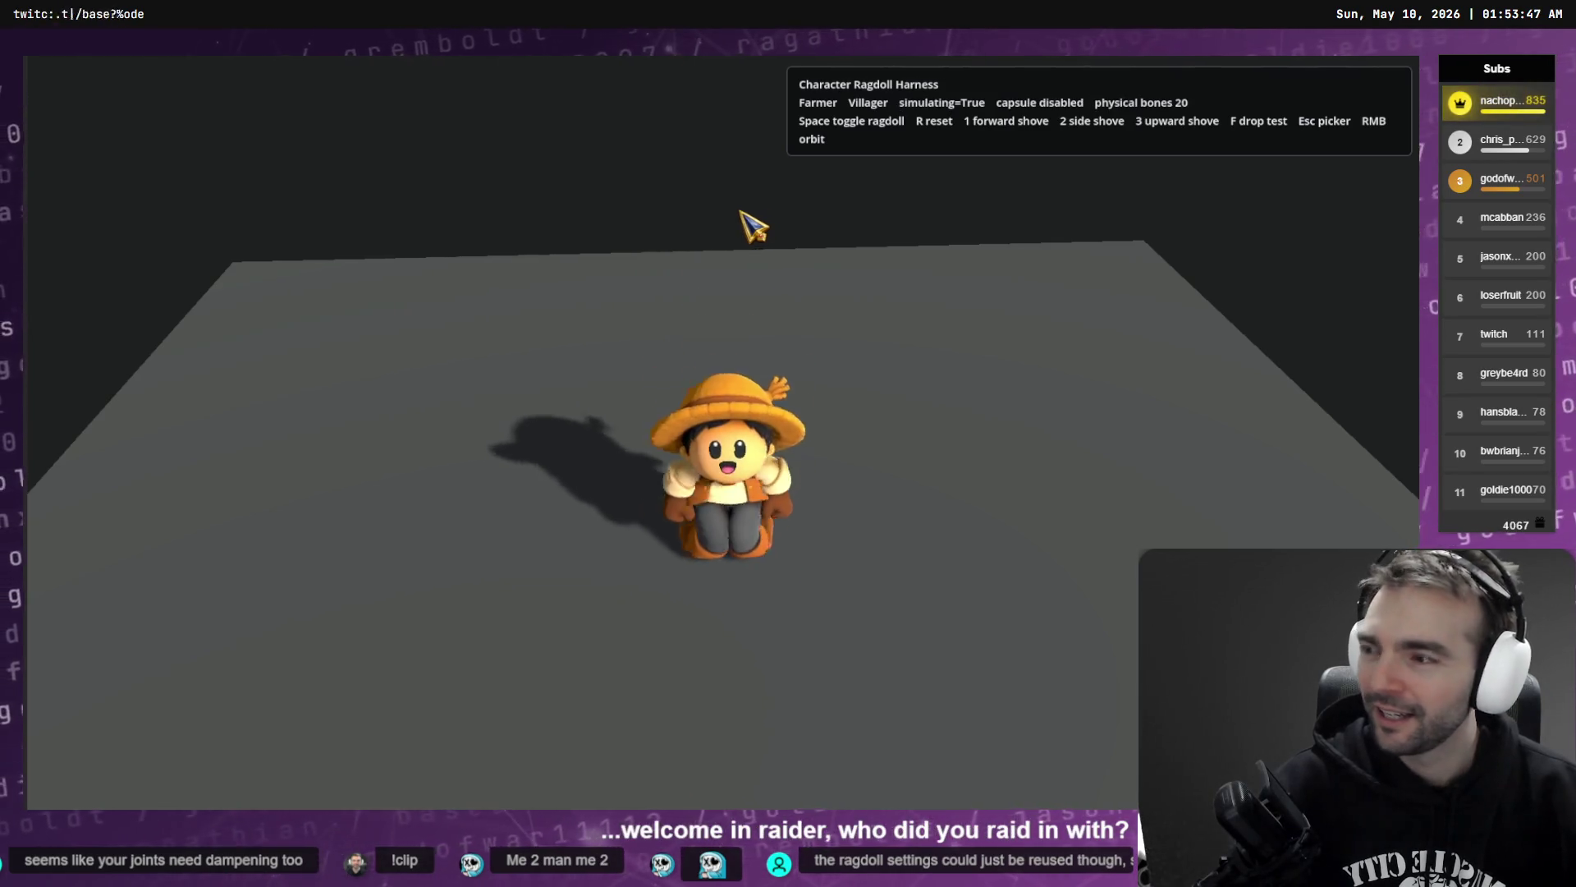
- Reset the Farmer and load the Barbarian from the character picker
{"action": "key", "text": "r"}
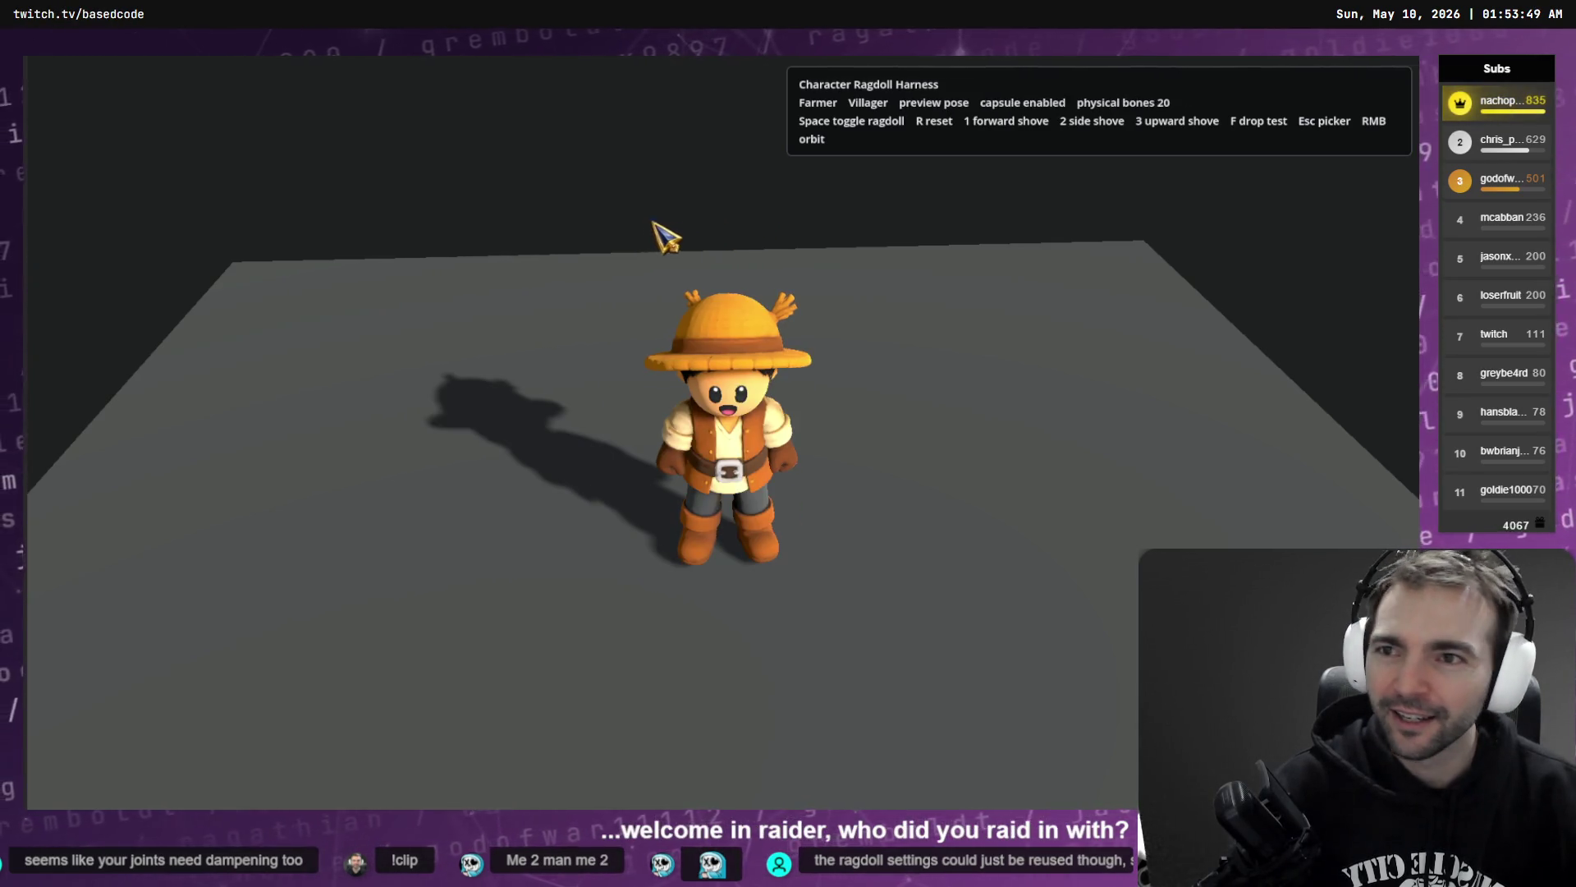
{"action": "key", "text": "Escape"}
{"action": "scroll", "coordinate": [681, 382], "scroll_direction": "up", "scroll_amount": 2}
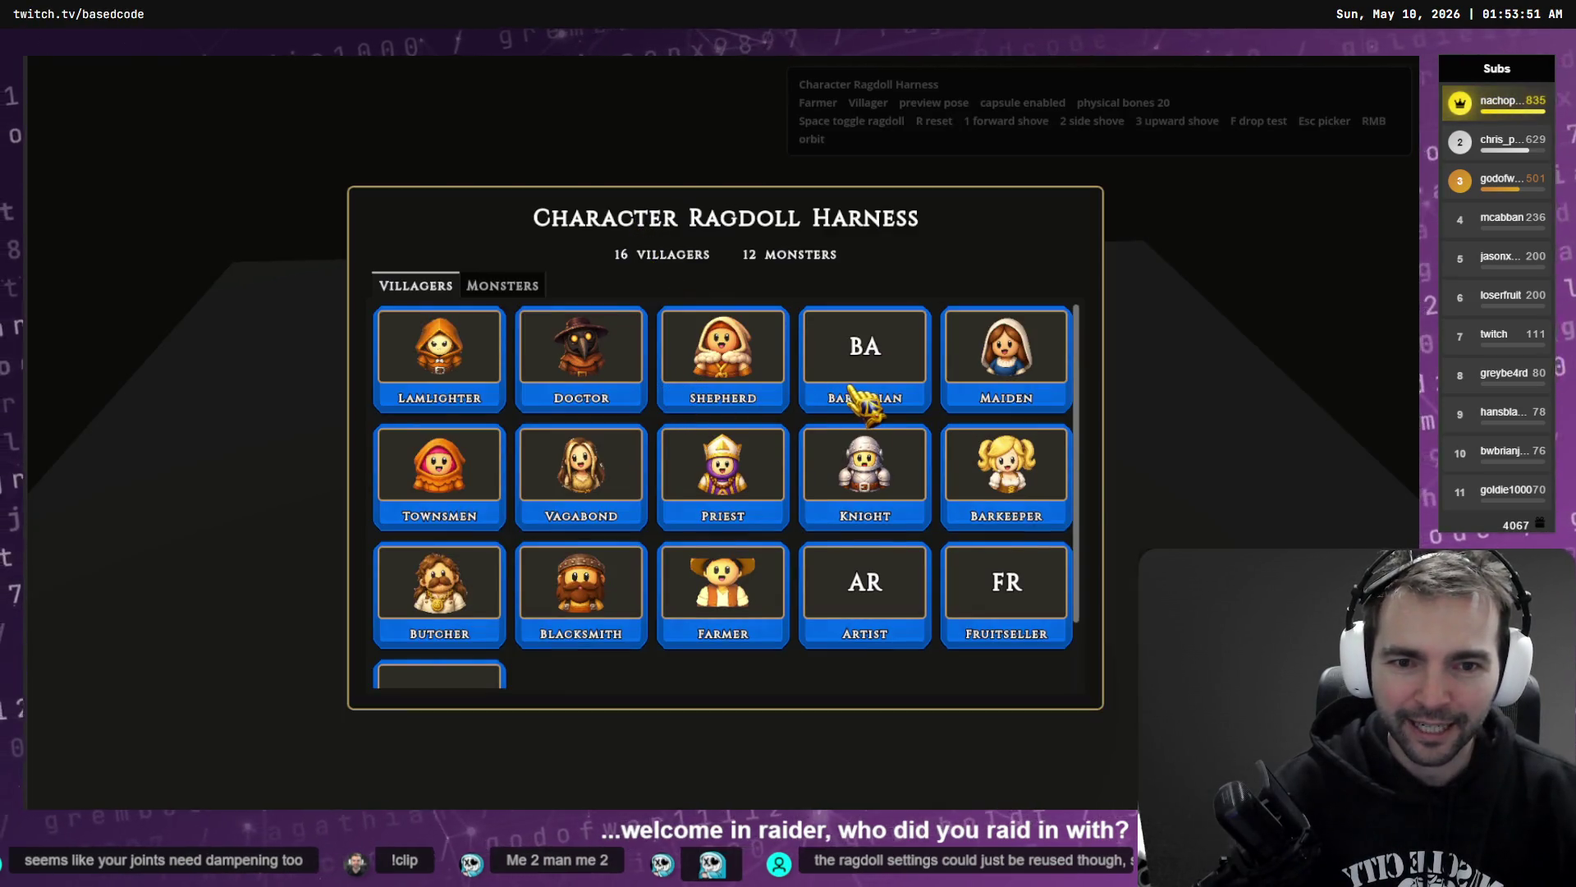
{"action": "left_click", "coordinate": [896, 376]}
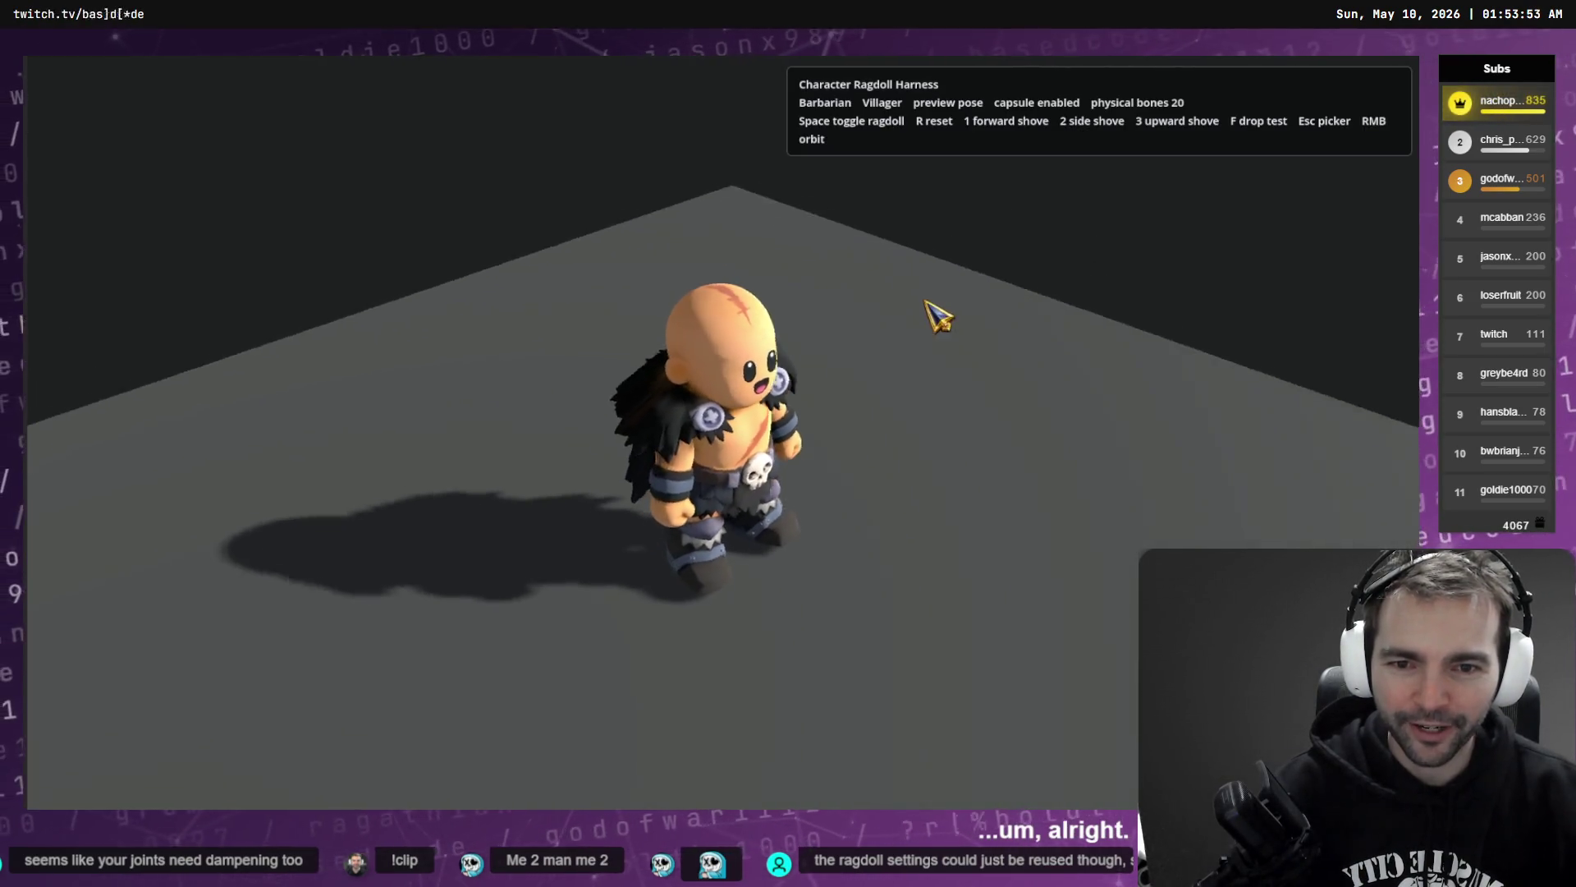
- Drop and reset the Barbarian's ragdoll twice, then stop the game with F8
{"action": "key", "text": "space"}
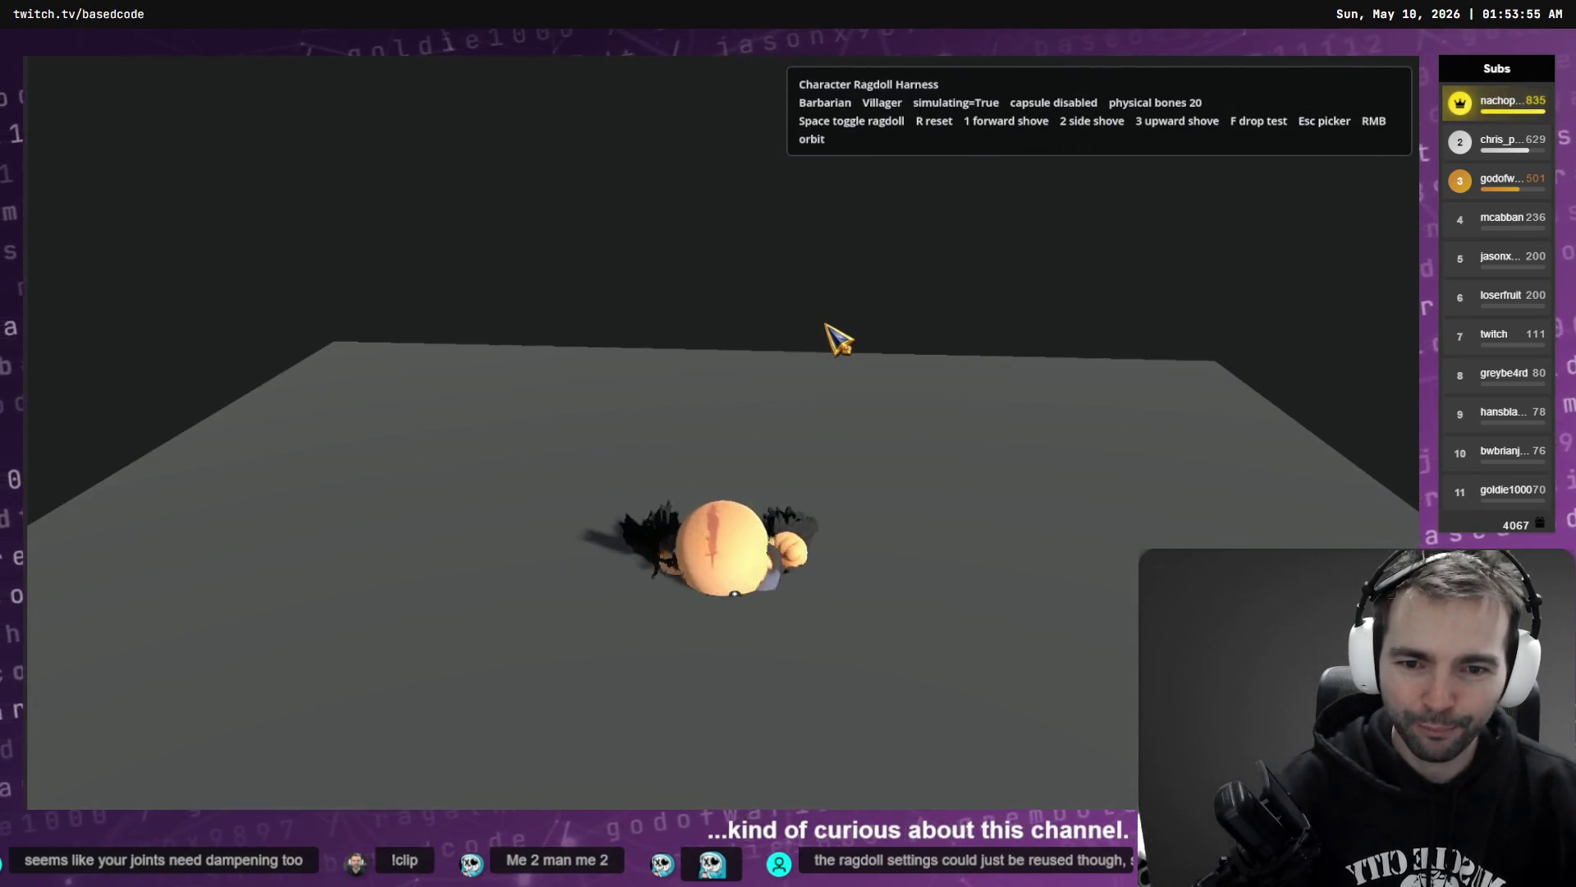
{"action": "mouse_move", "coordinate": [827, 353]}
{"action": "left_mouse_down"}
{"action": "mouse_move", "coordinate": [898, 436]}
{"action": "mouse_move", "coordinate": [879, 451]}
{"action": "mouse_move", "coordinate": [792, 361]}
{"action": "left_mouse_up"}
{"action": "key", "text": "r"}
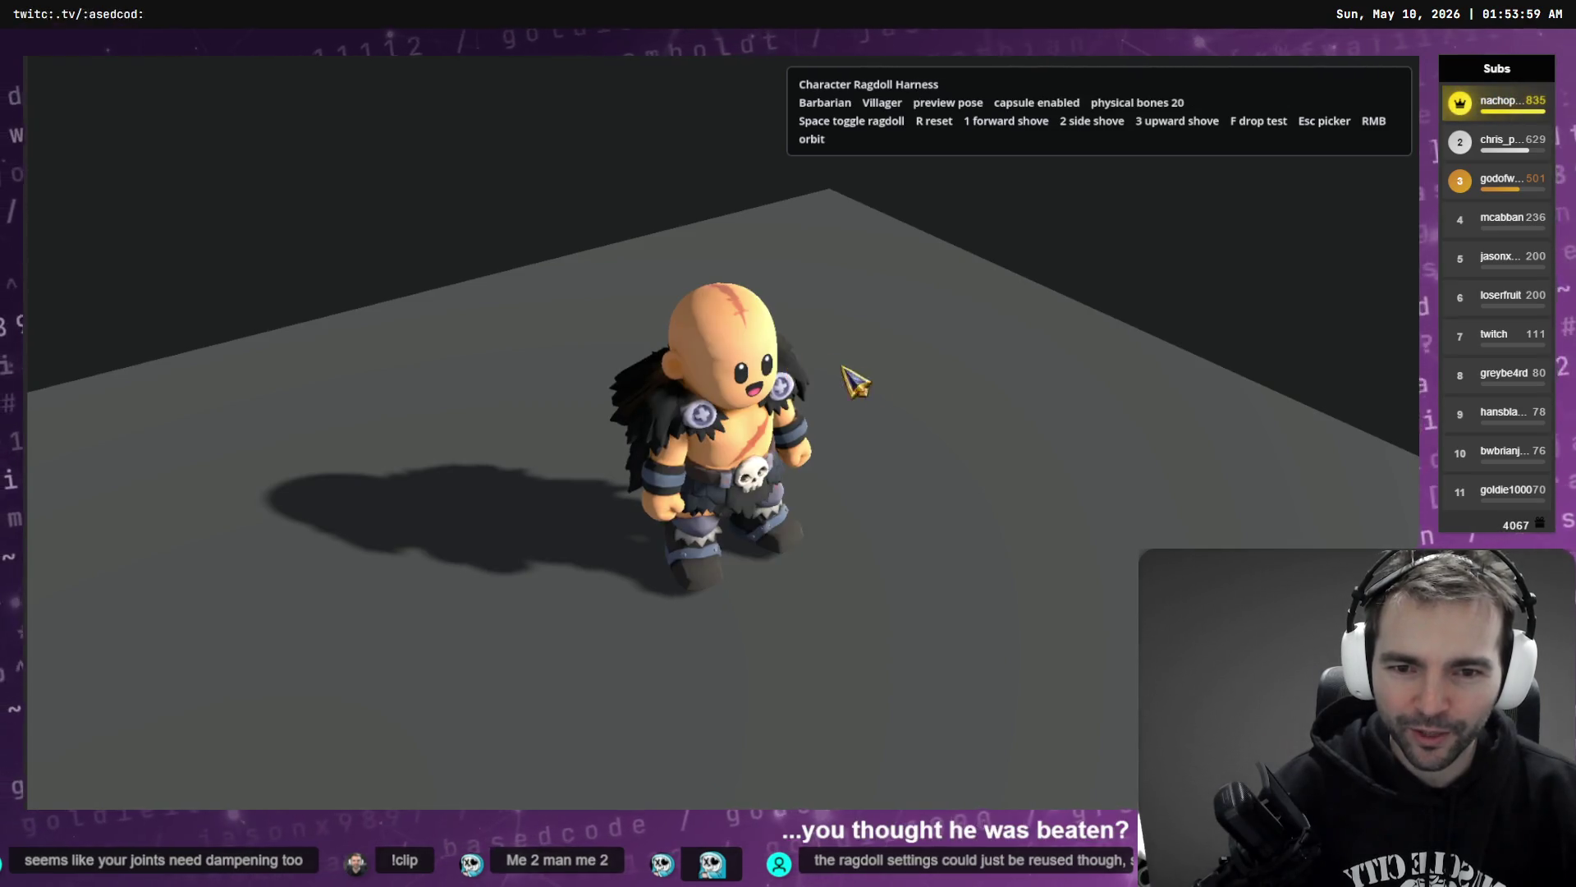
{"action": "key", "text": "space"}
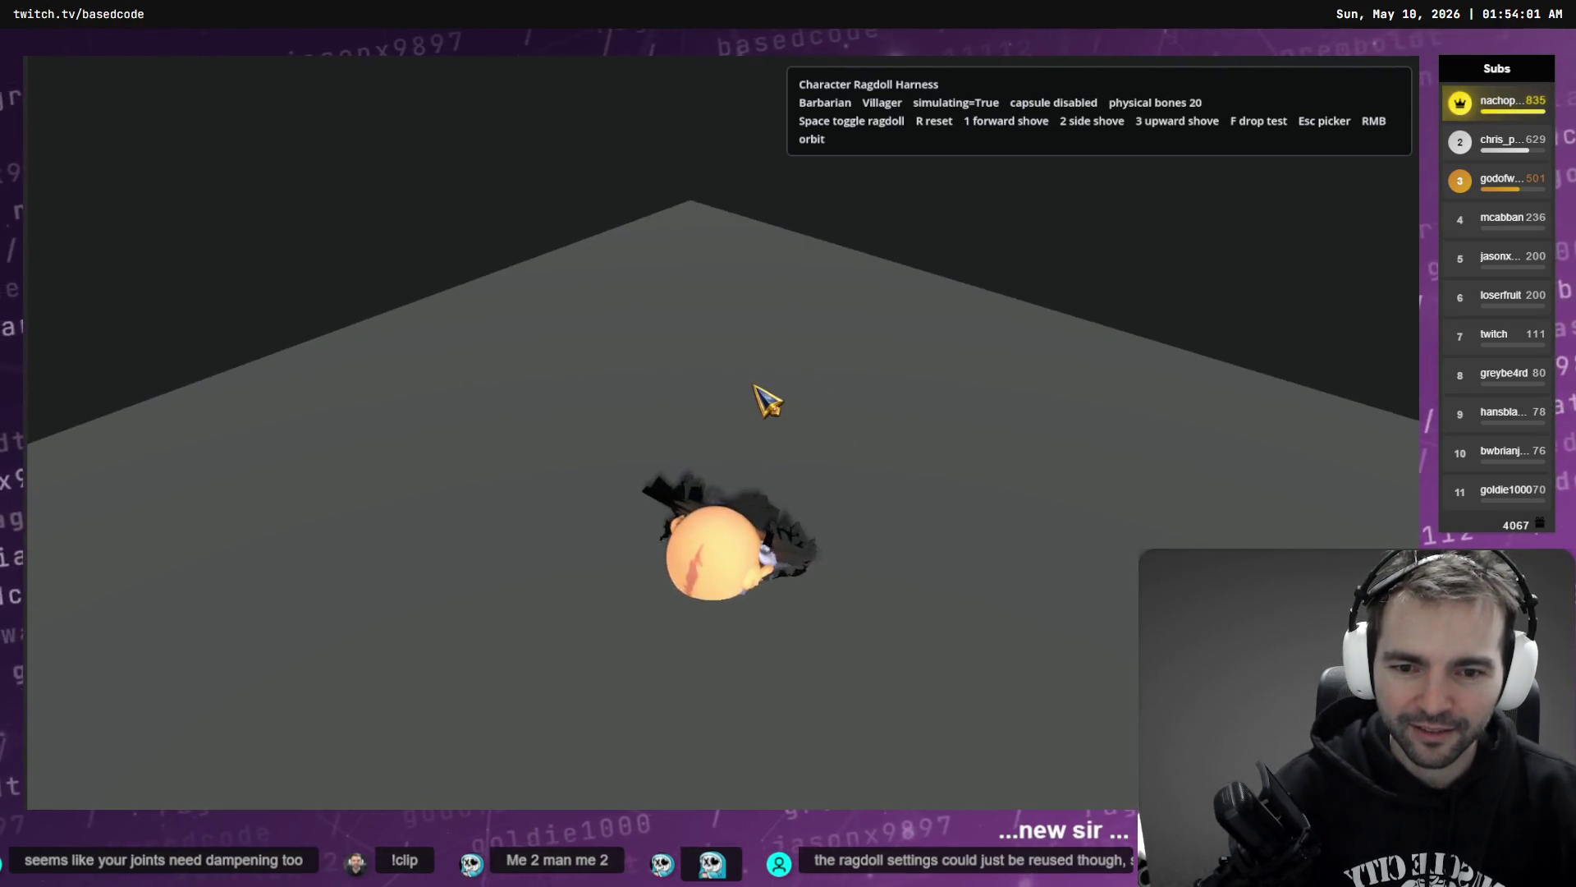
{"action": "key", "text": "r"}
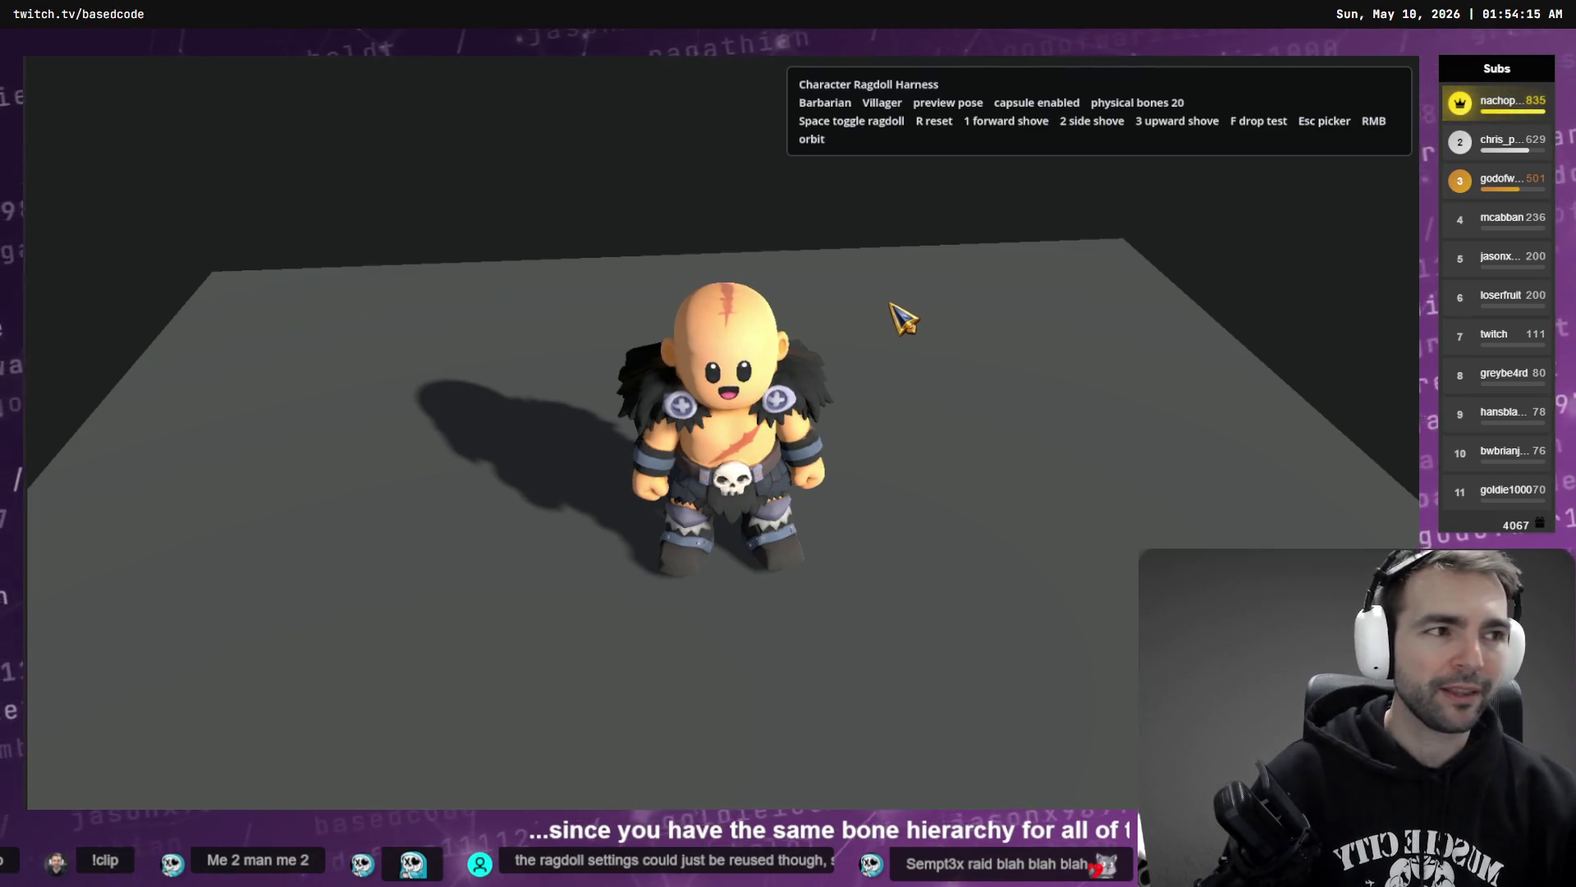
{"action": "key", "text": "F8"}
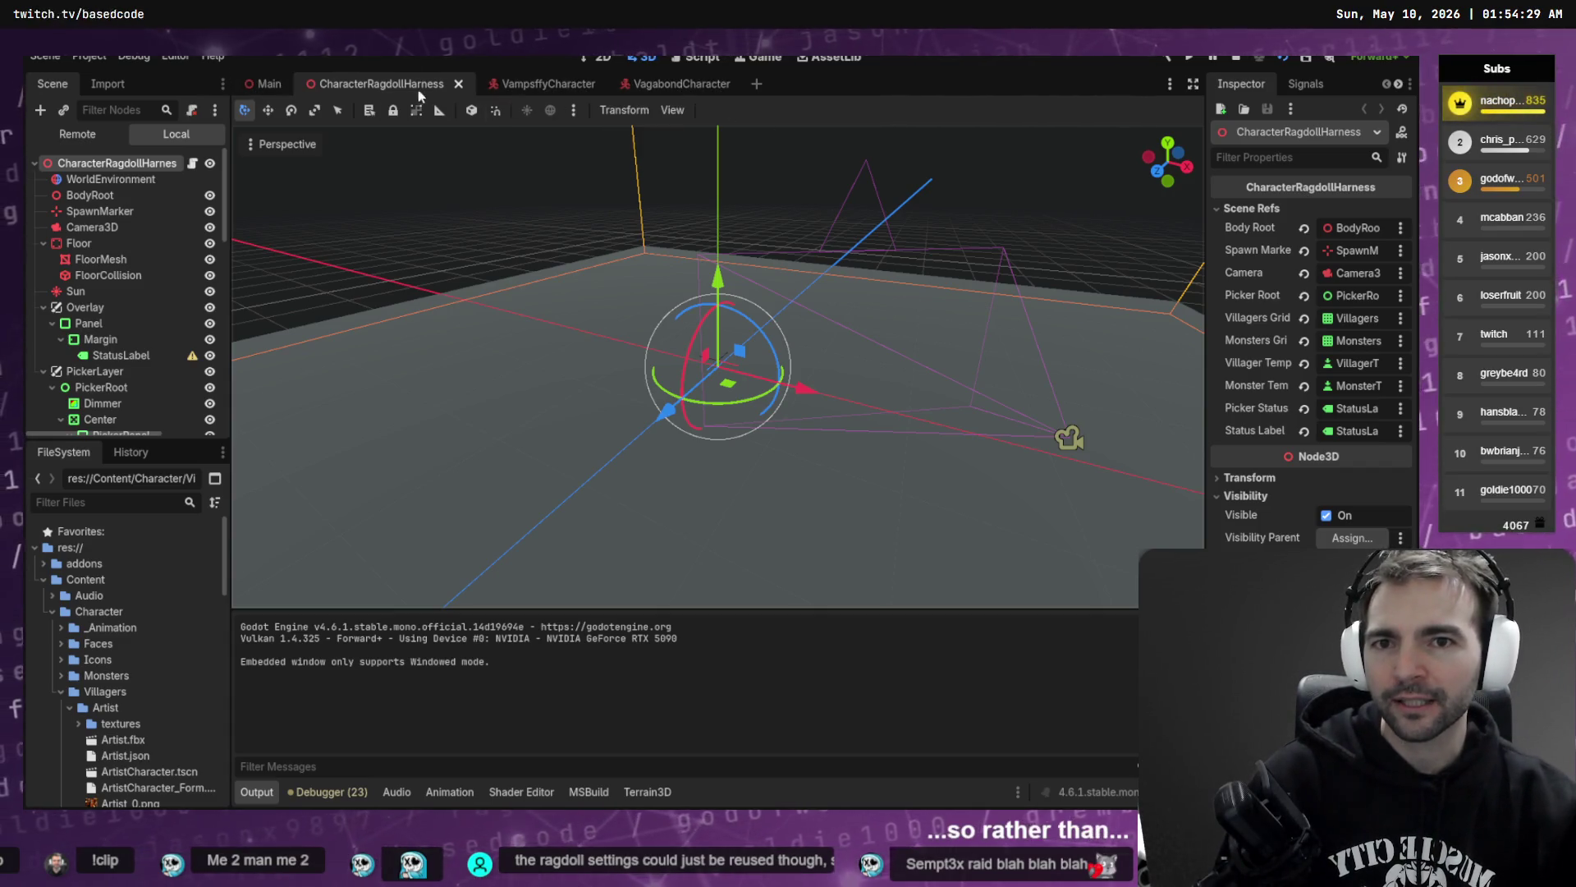
- Open the VagabondCharacter scene tab, then switch to Codex with Alt+Tab
{"action": "left_click", "coordinate": [669, 85]}
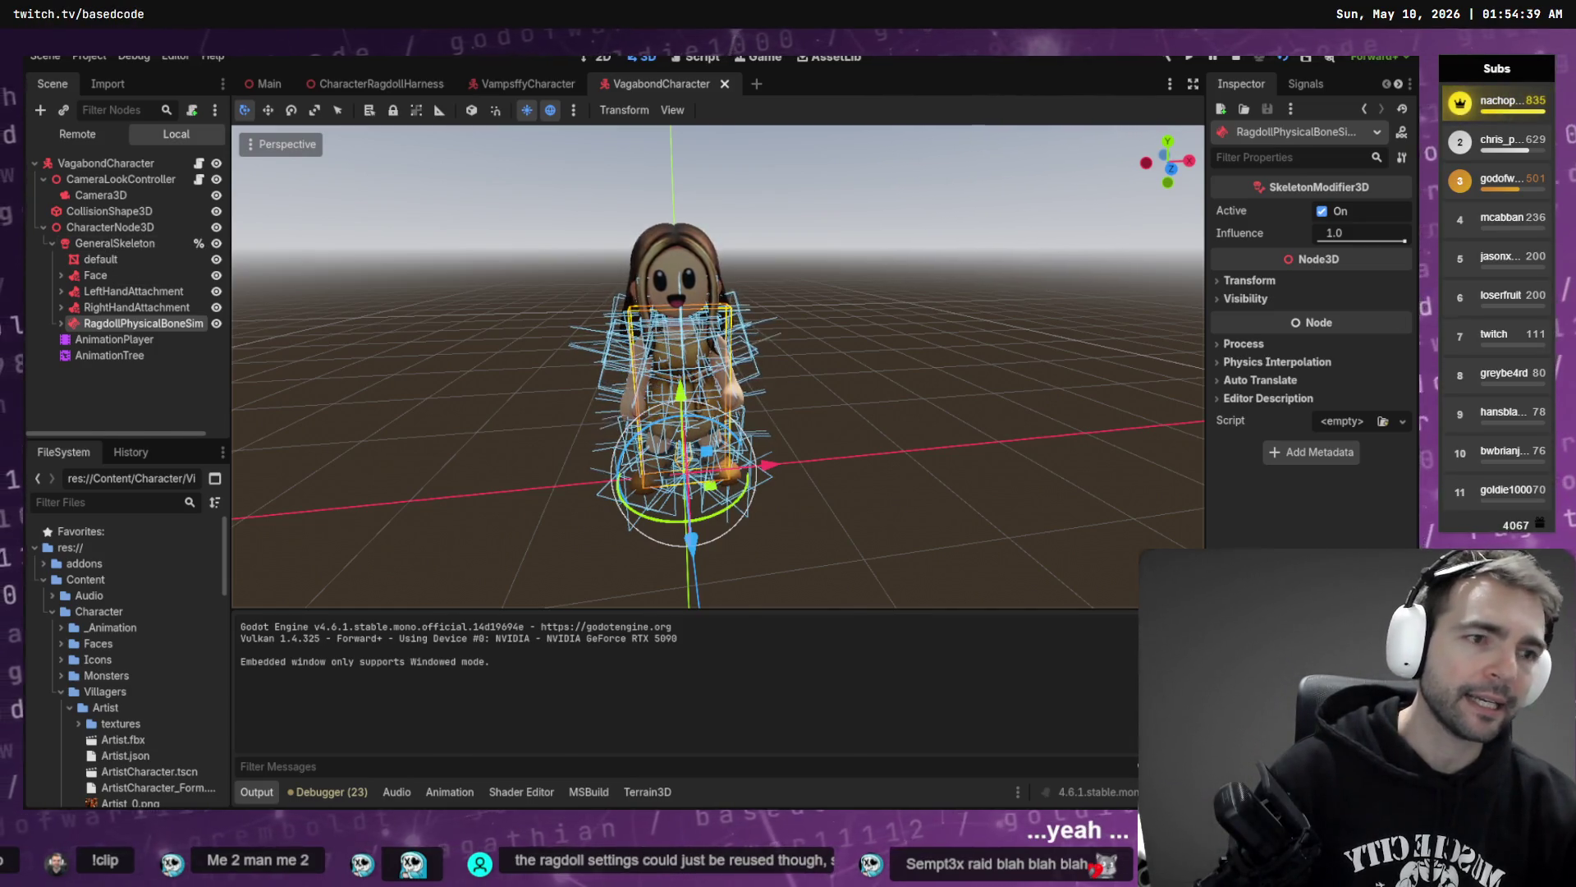
{"action": "key", "text": "alt+Tab"}
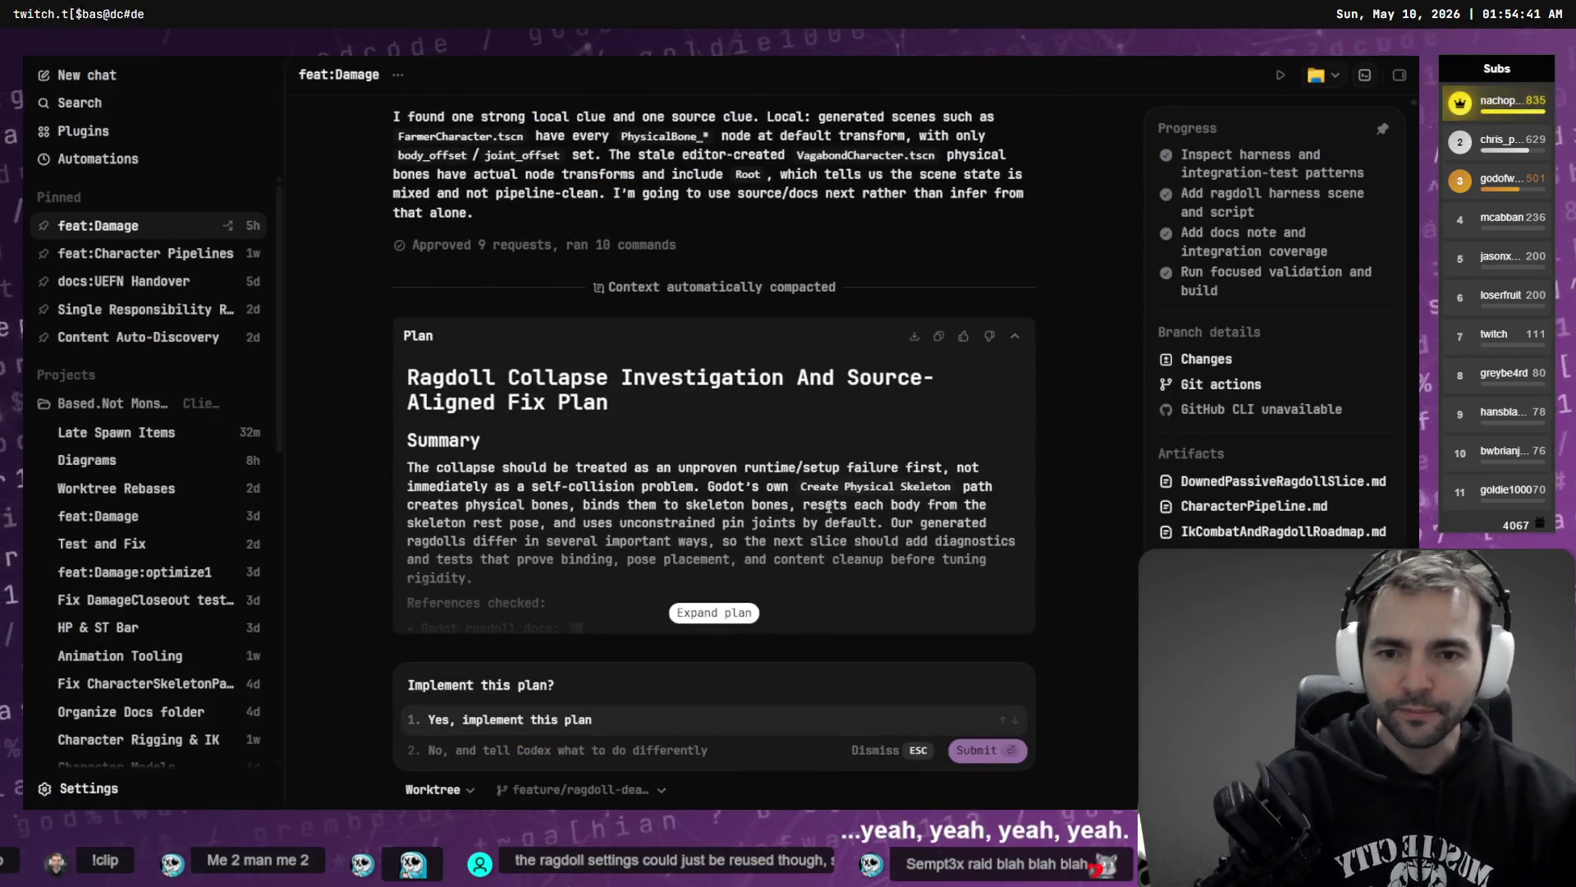
- Expand Codex's ragdoll collapse fix plan and scroll through its contents
{"action": "left_click", "coordinate": [715, 613]}
{"action": "scroll", "coordinate": [732, 612], "scroll_direction": "down", "scroll_amount": 5}
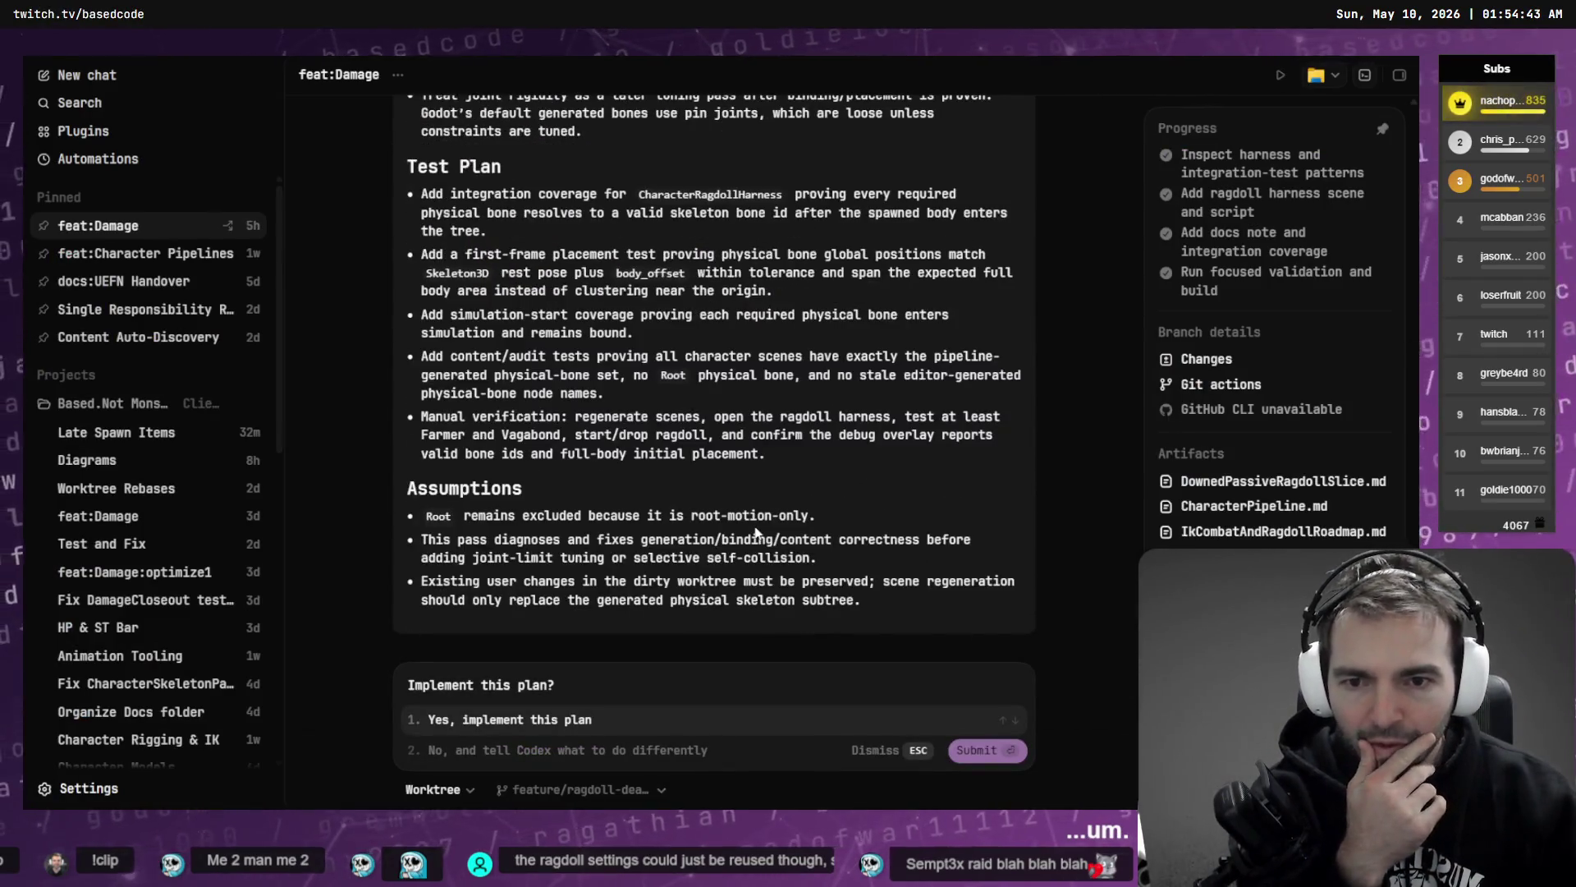
{"action": "scroll", "coordinate": [632, 608], "scroll_direction": "up", "scroll_amount": 10}
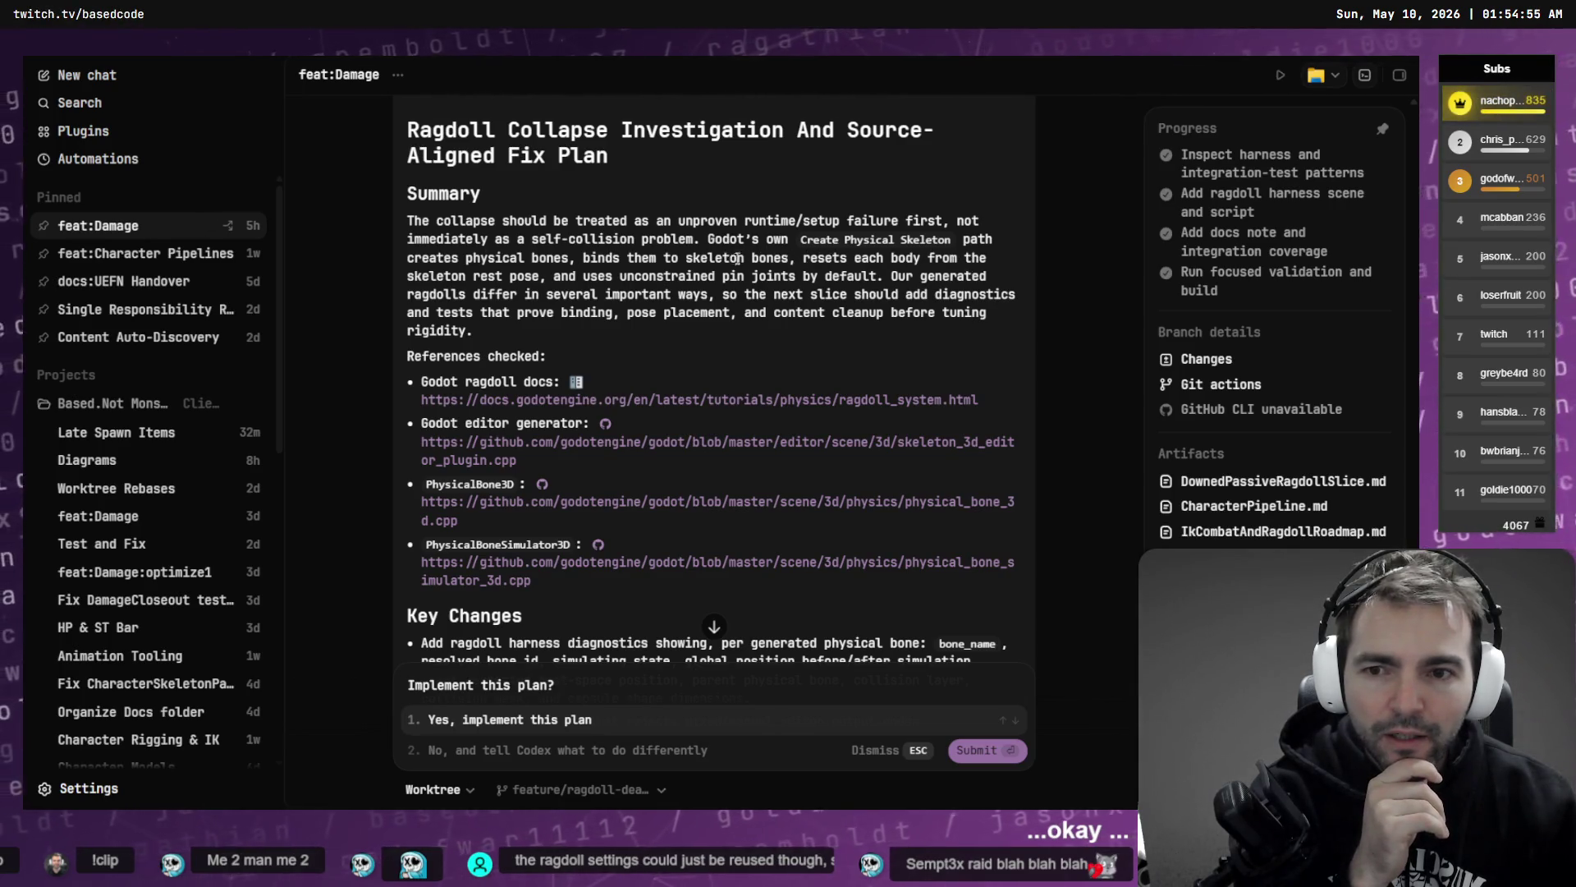
- Dictate an option-2 reply proposing a reusable skeleton-wide ragdoll scene rebuilt from bone references, fixing 'planned'
{"action": "left_click", "coordinate": [508, 749]}
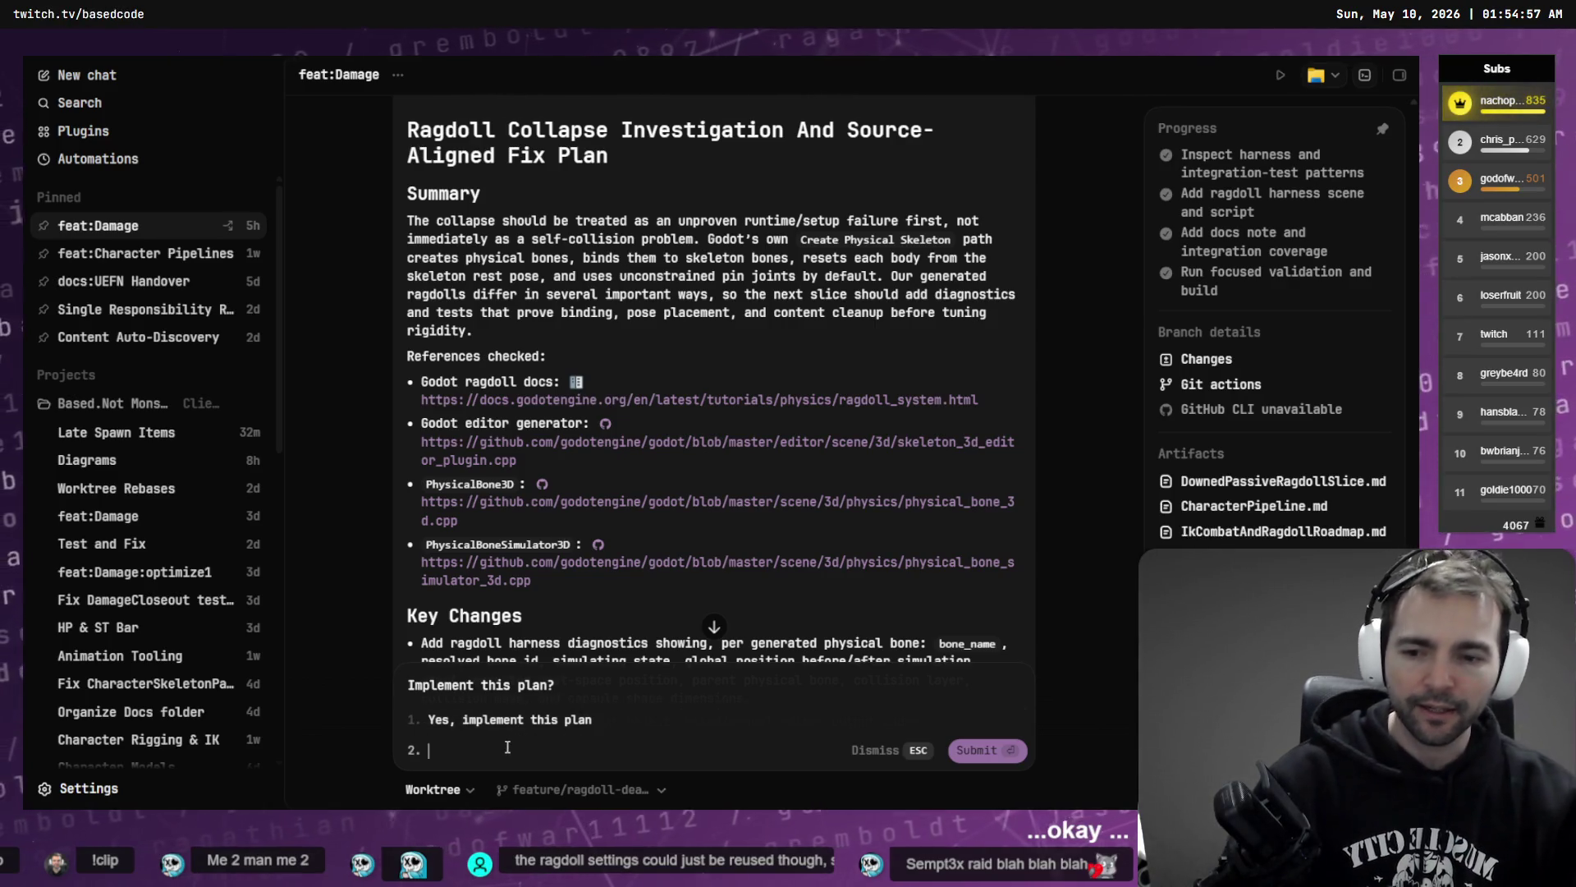
{"action": "key", "text": "super+h"}
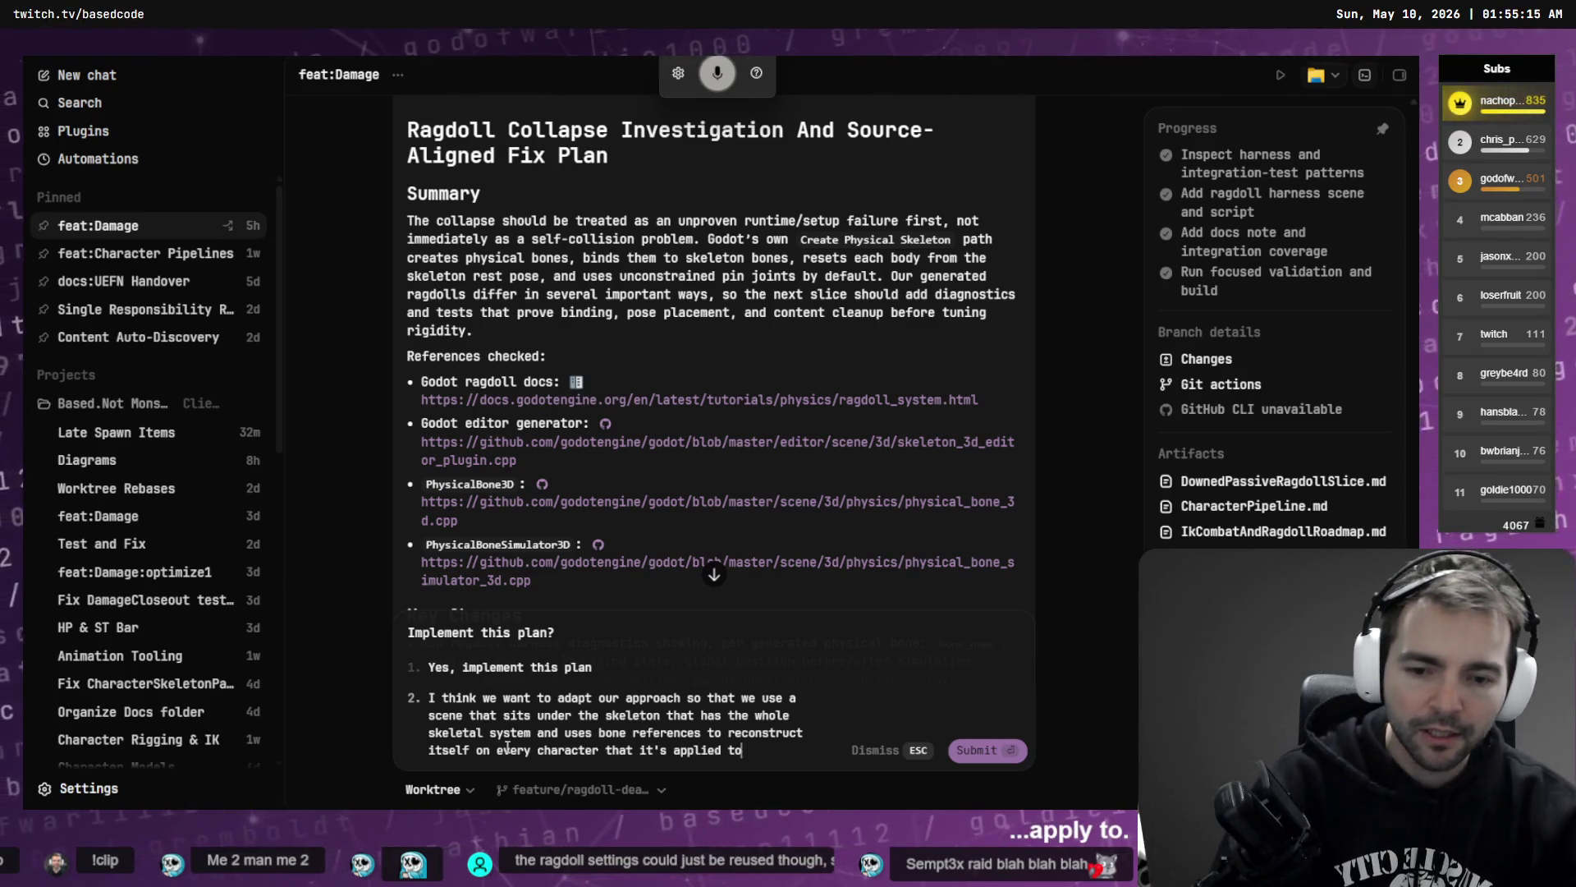
{"action": "key", "text": "ctrl+m"}
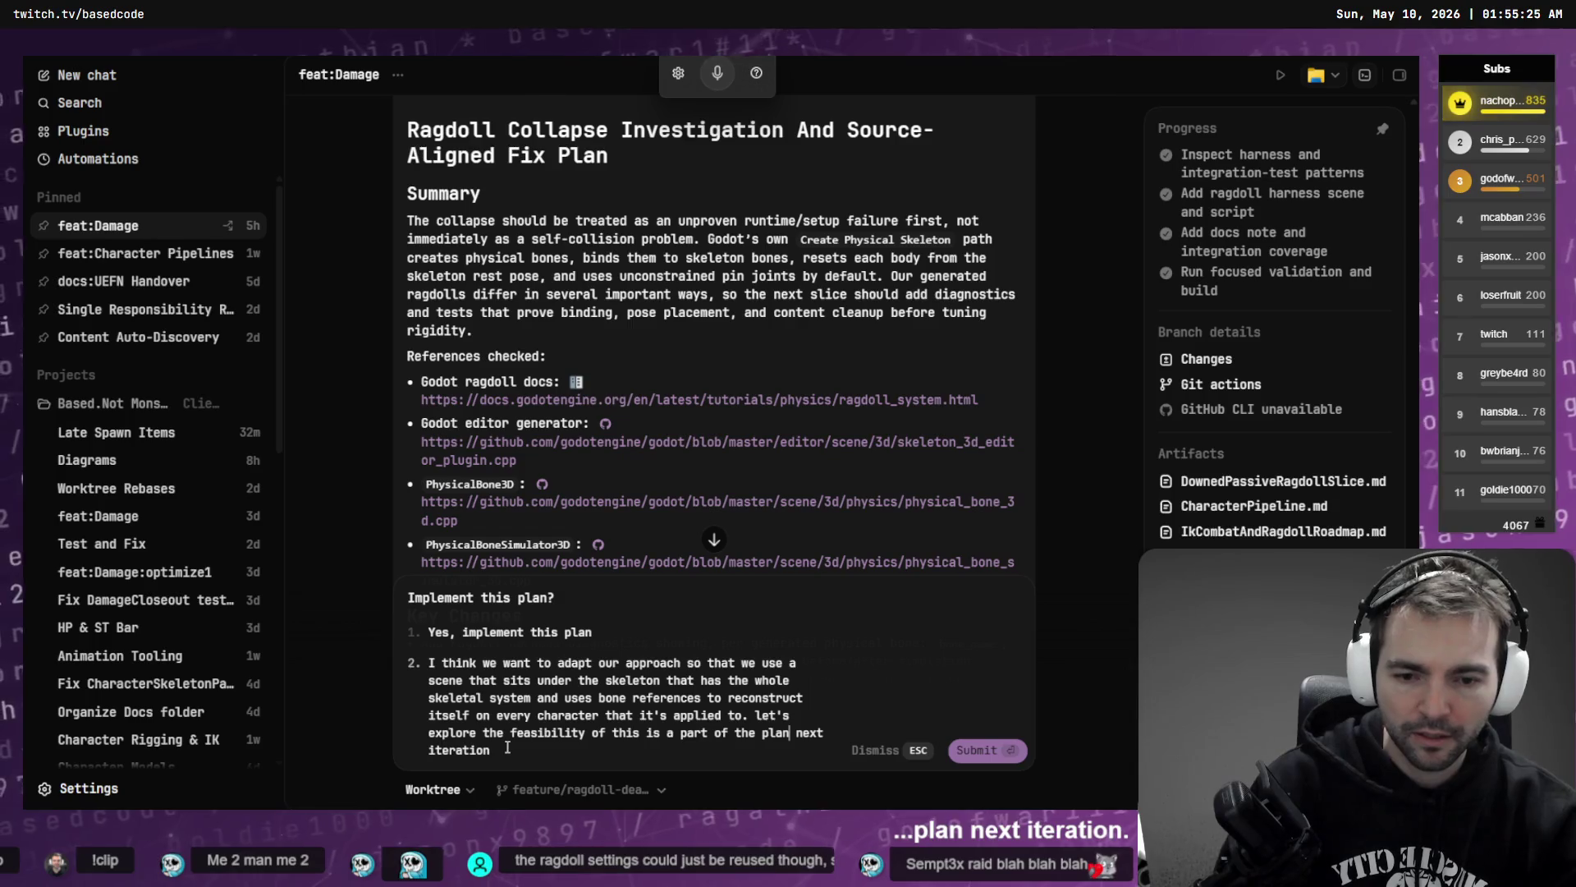
{"action": "type", "text": "d"}
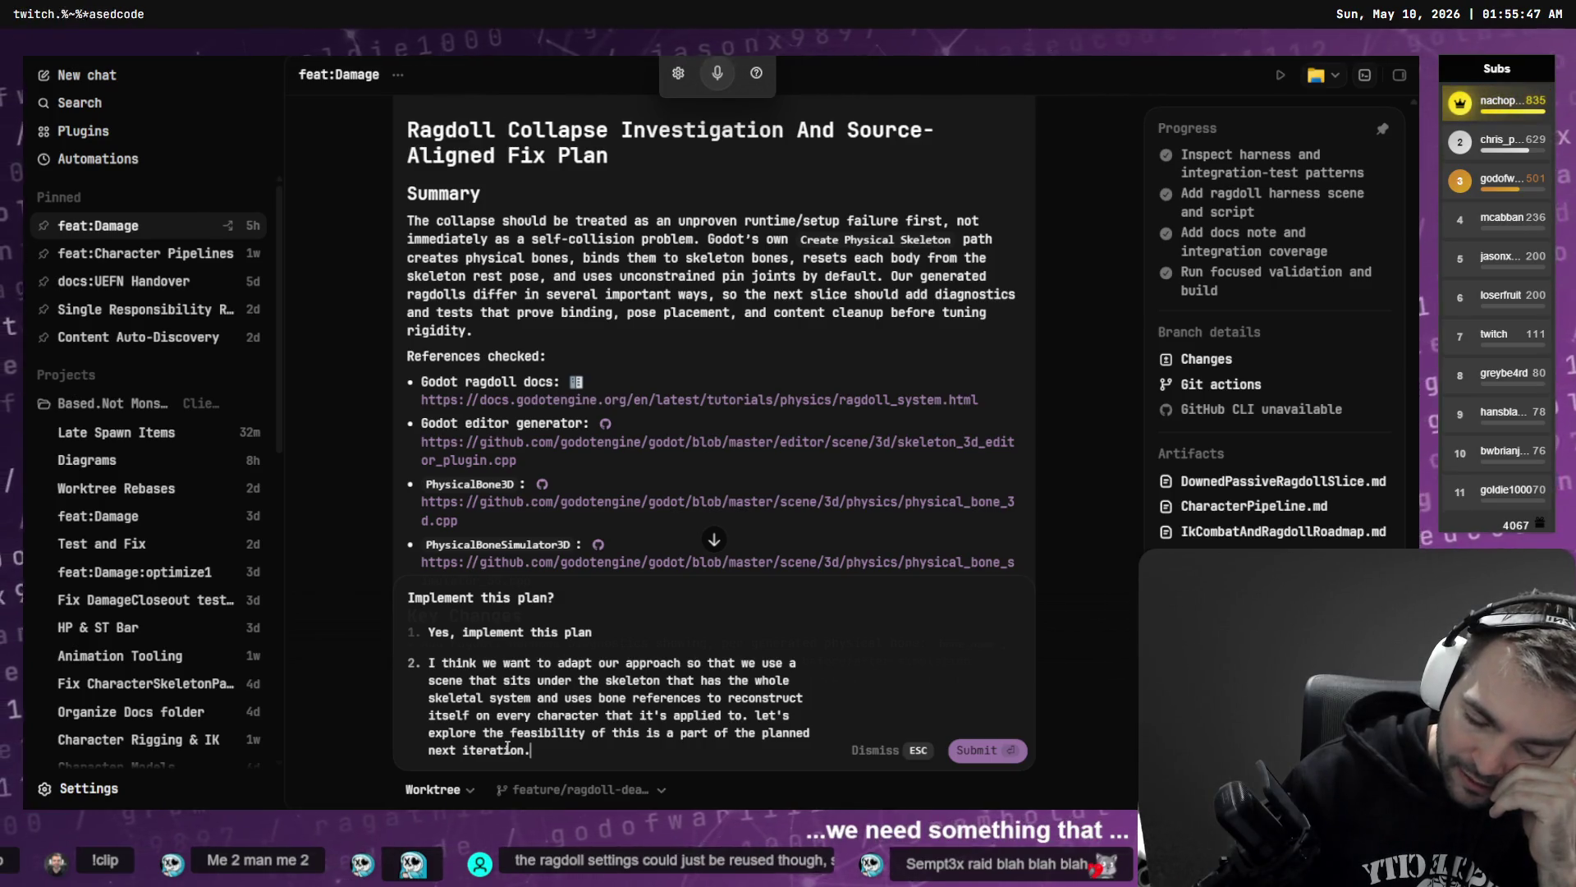
{"action": "key", "text": "ctrl+m"}
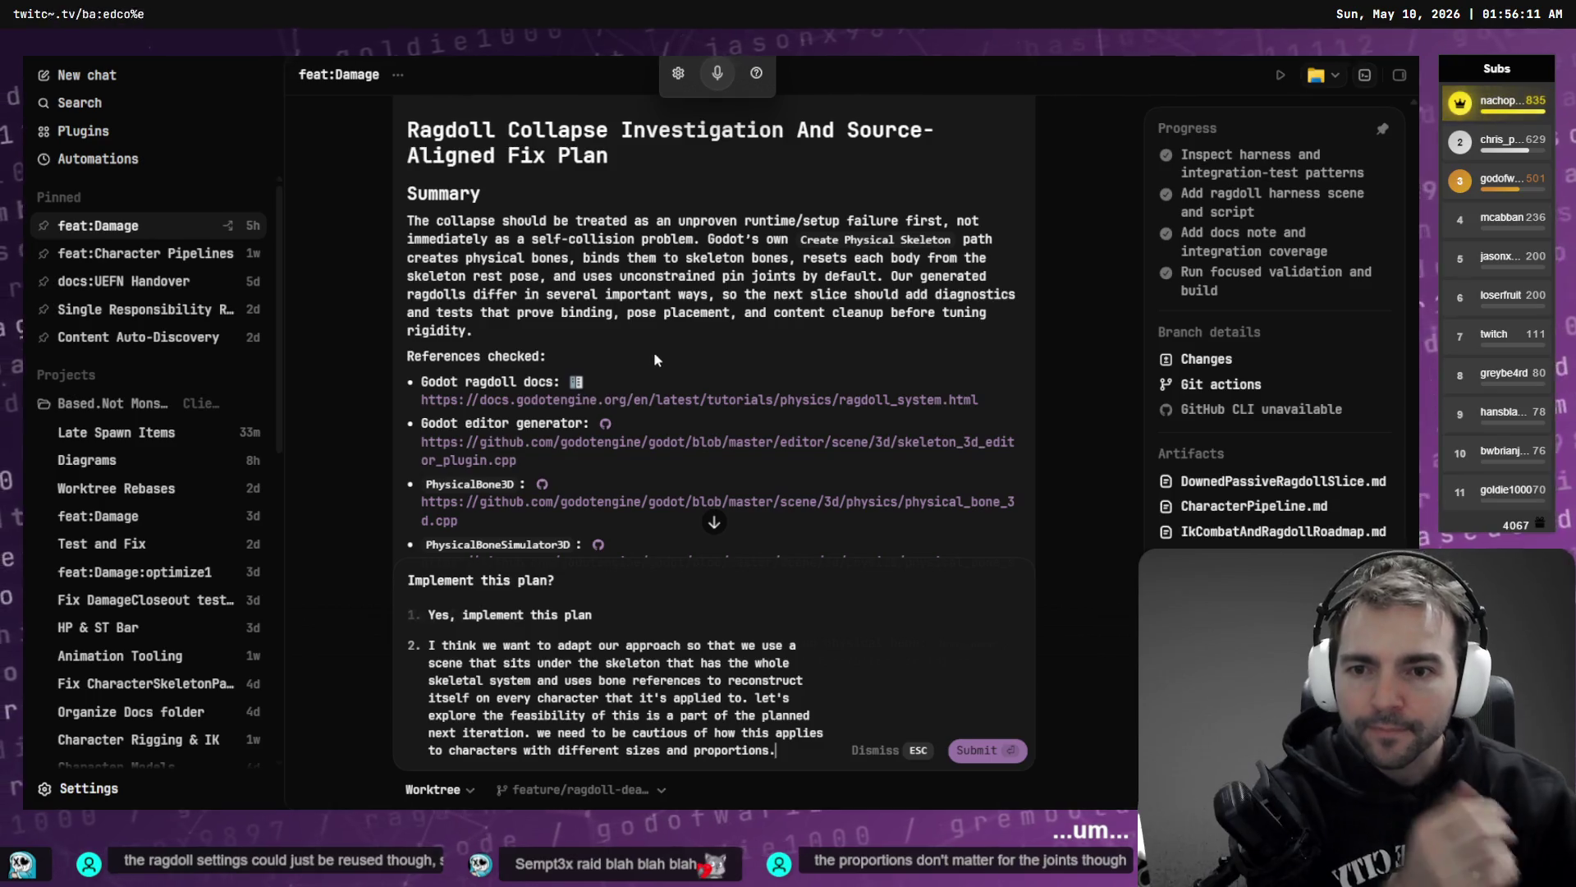
- Review the plan, restore the accidentally cleared option-2 answer with Ctrl+Z, and place the cursor at its end
{"action": "scroll", "coordinate": [654, 351], "scroll_direction": "down", "scroll_amount": 1}
{"action": "scroll", "coordinate": [724, 281], "scroll_direction": "up", "scroll_amount": 1}
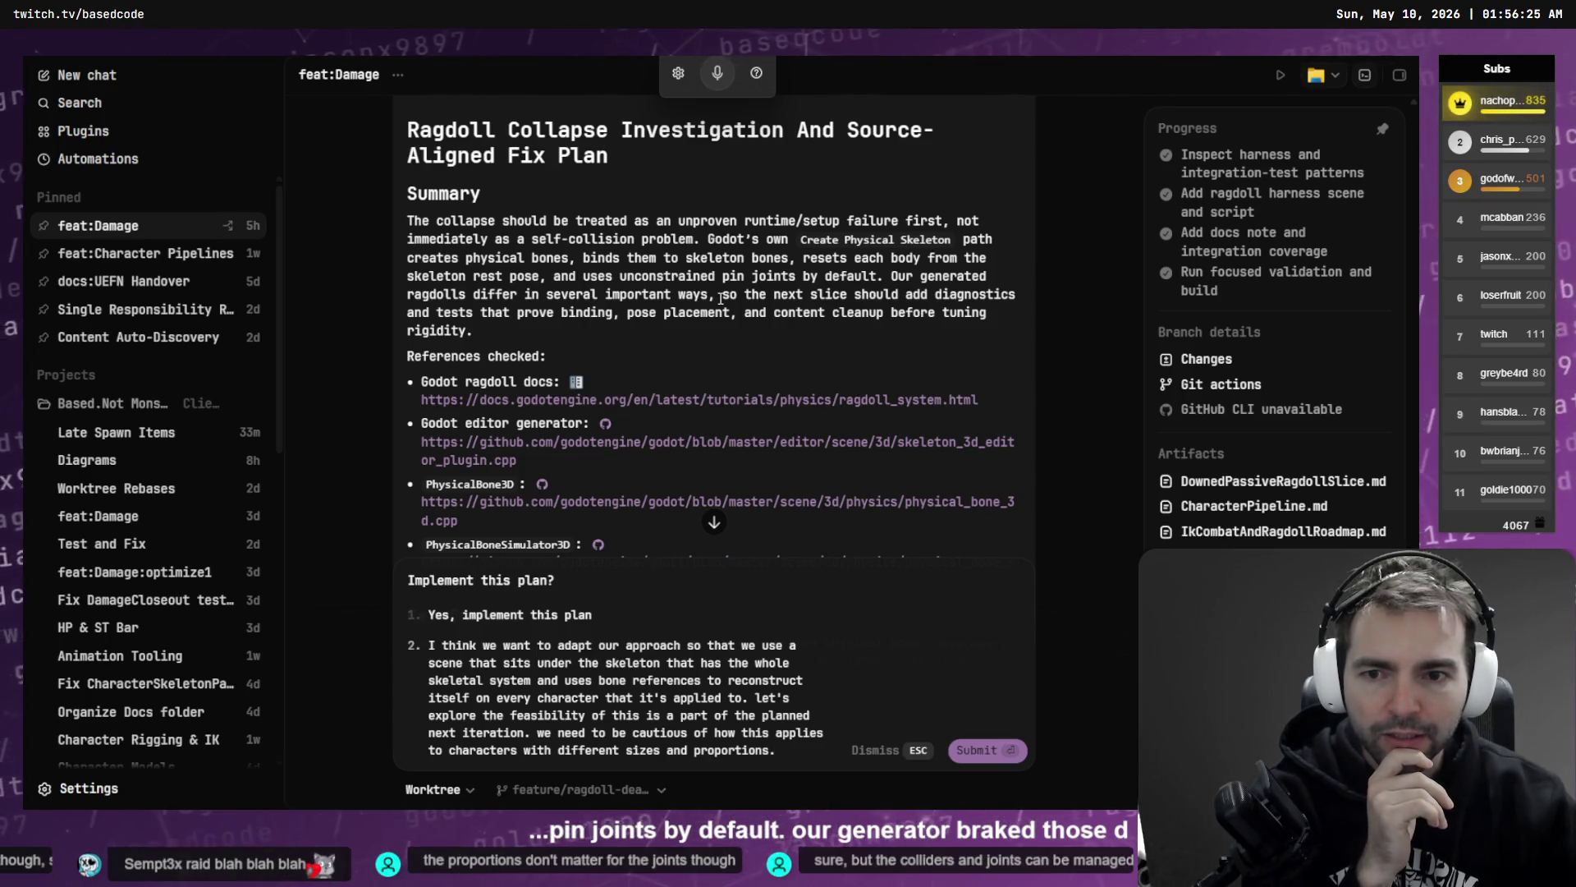
{"action": "scroll", "coordinate": [722, 298], "scroll_direction": "down", "scroll_amount": 3}
{"action": "scroll", "coordinate": [723, 304], "scroll_direction": "down", "scroll_amount": 3}
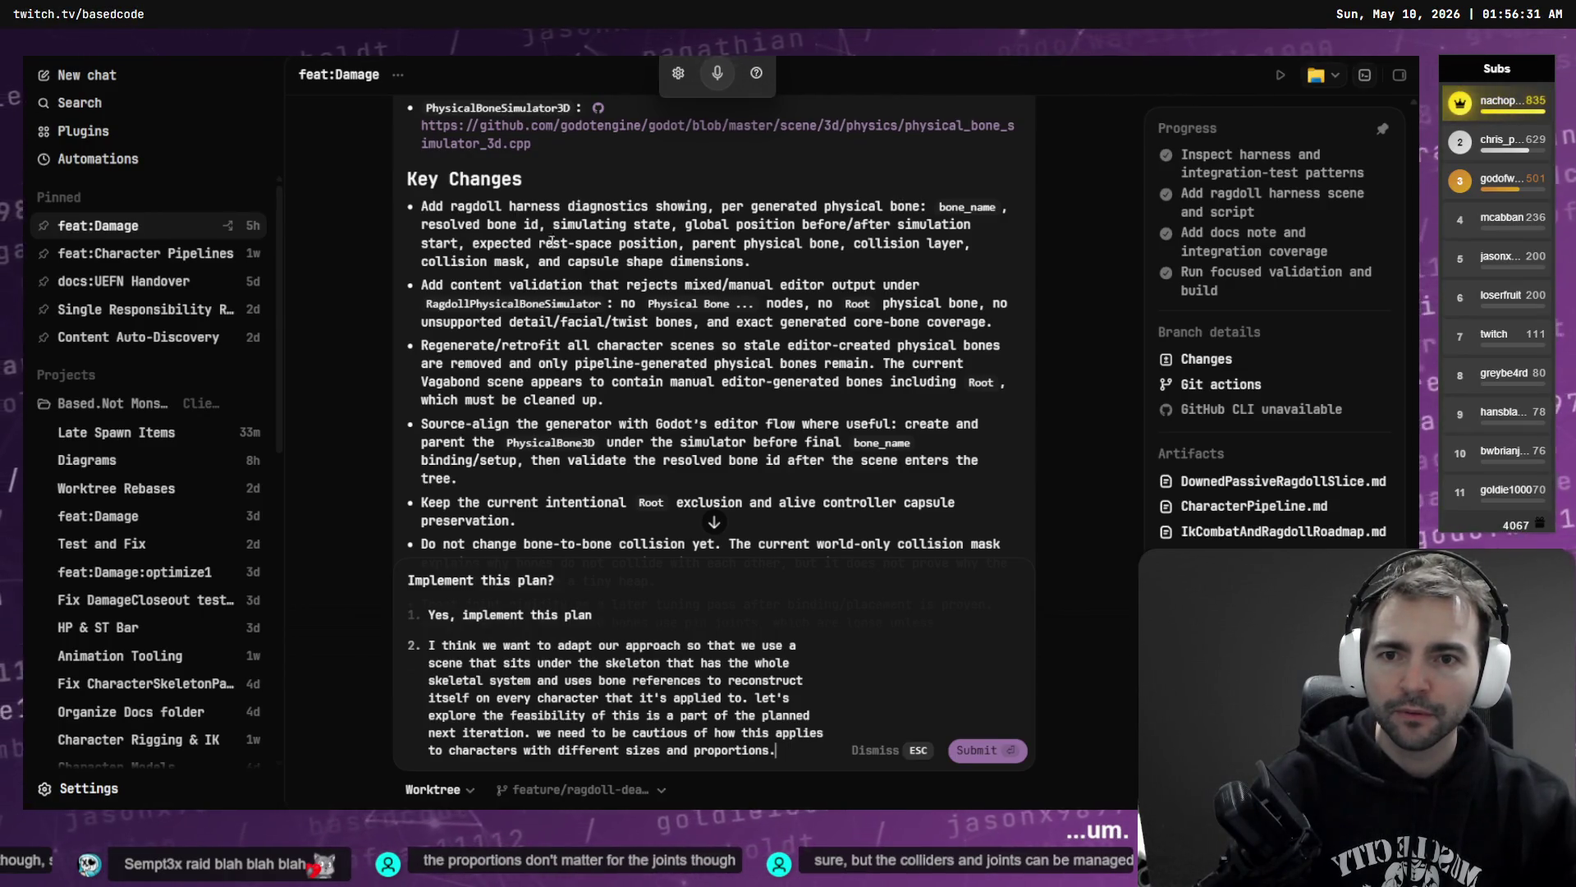
{"action": "scroll", "coordinate": [649, 369], "scroll_direction": "down", "scroll_amount": 7}
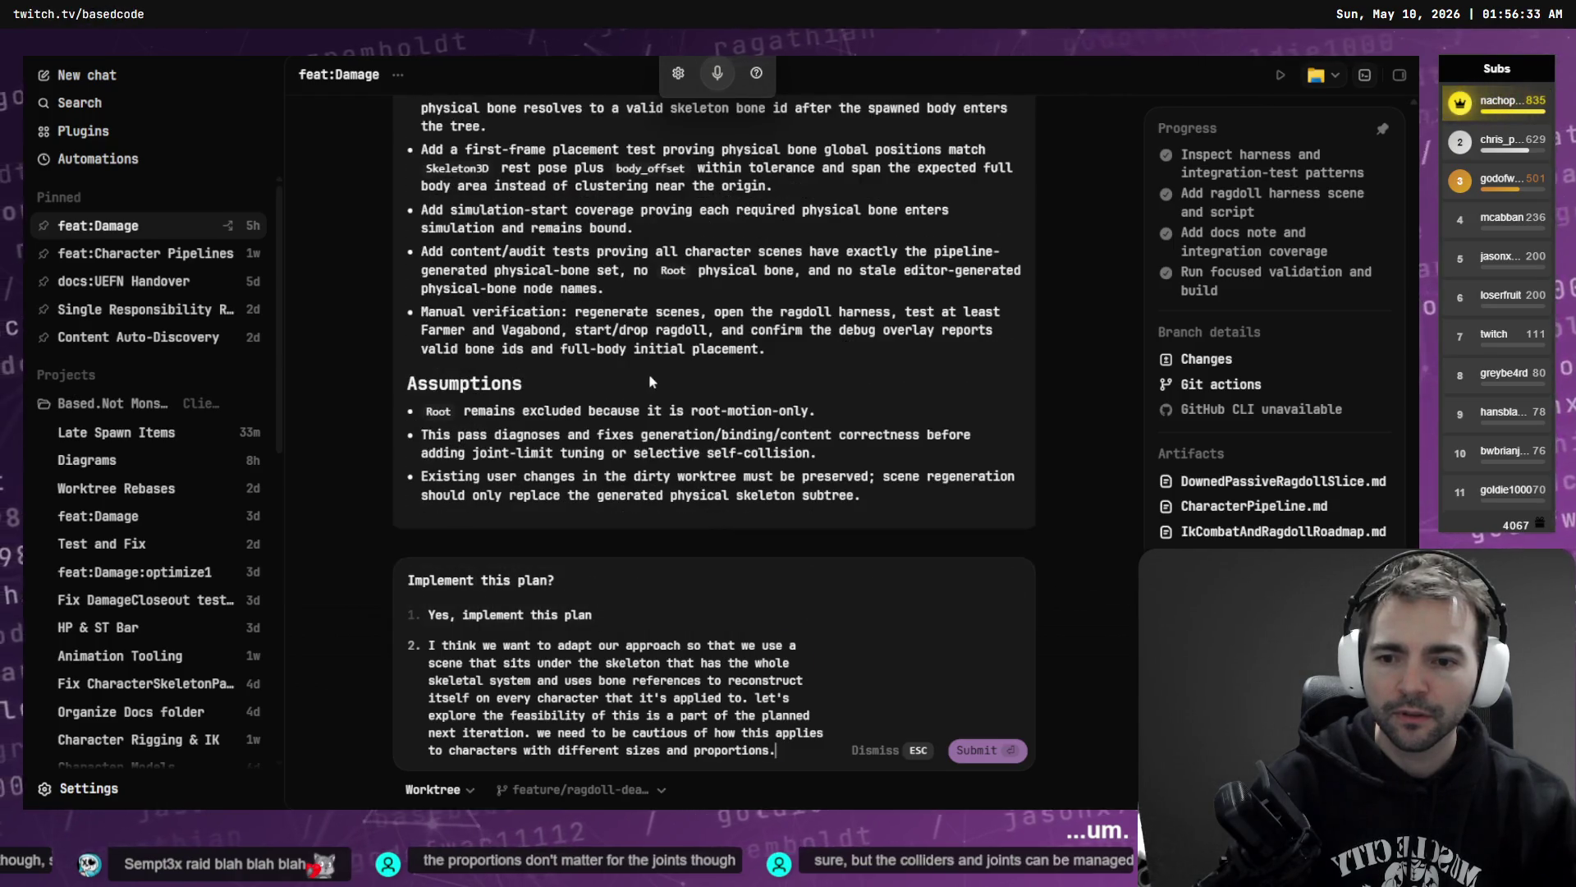
{"action": "key", "text": "ctrl+a"}
{"action": "key", "text": "BackSpace"}
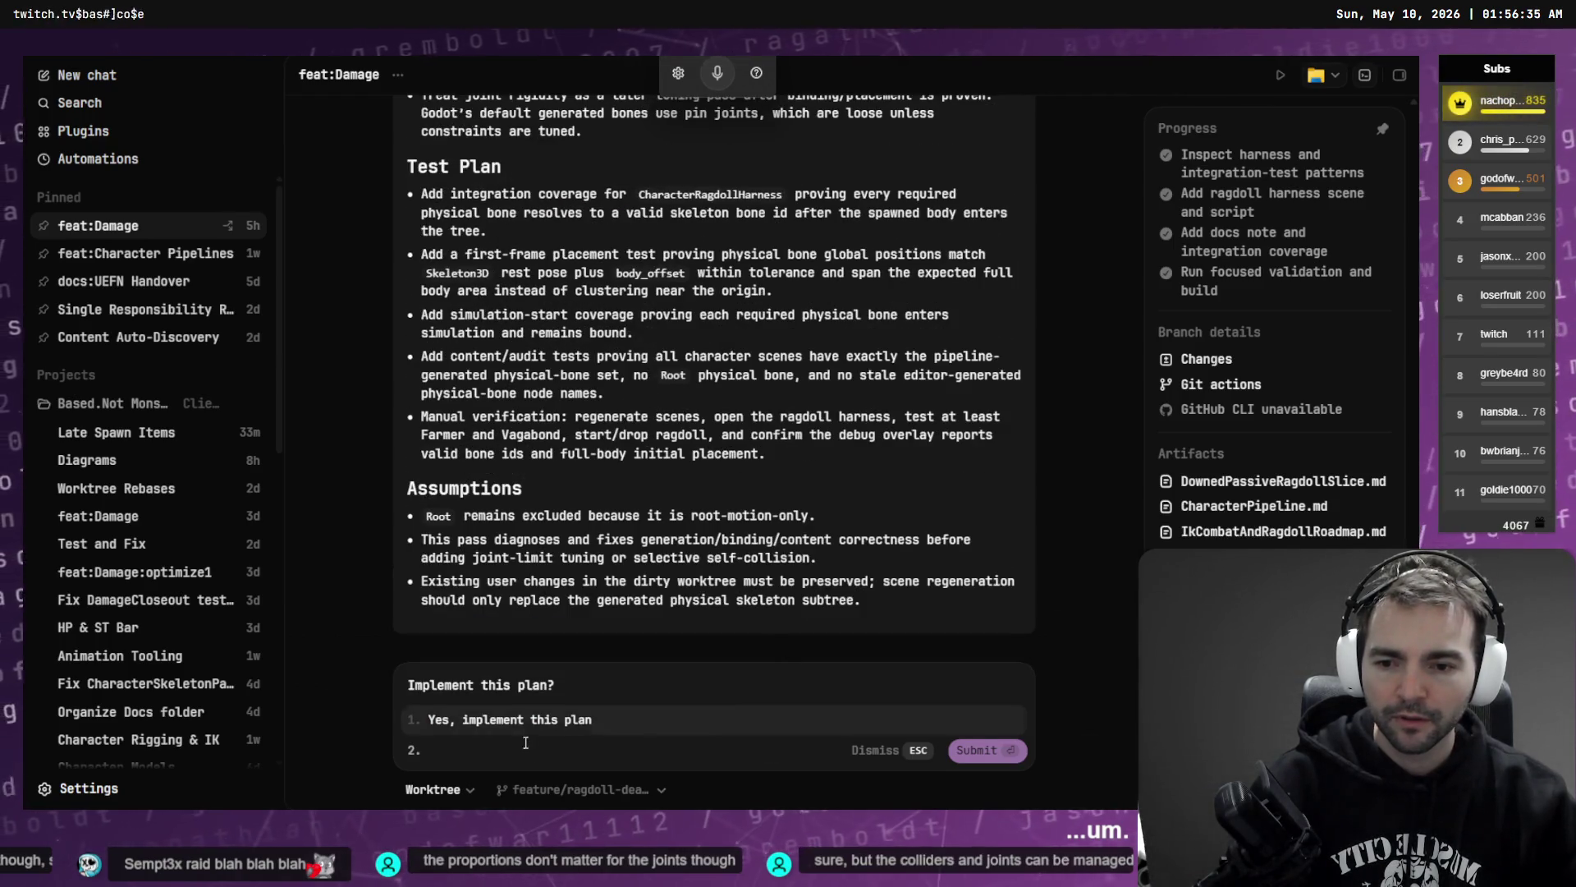
{"action": "key", "text": "ctrl+z"}
{"action": "left_click", "coordinate": [587, 756]}
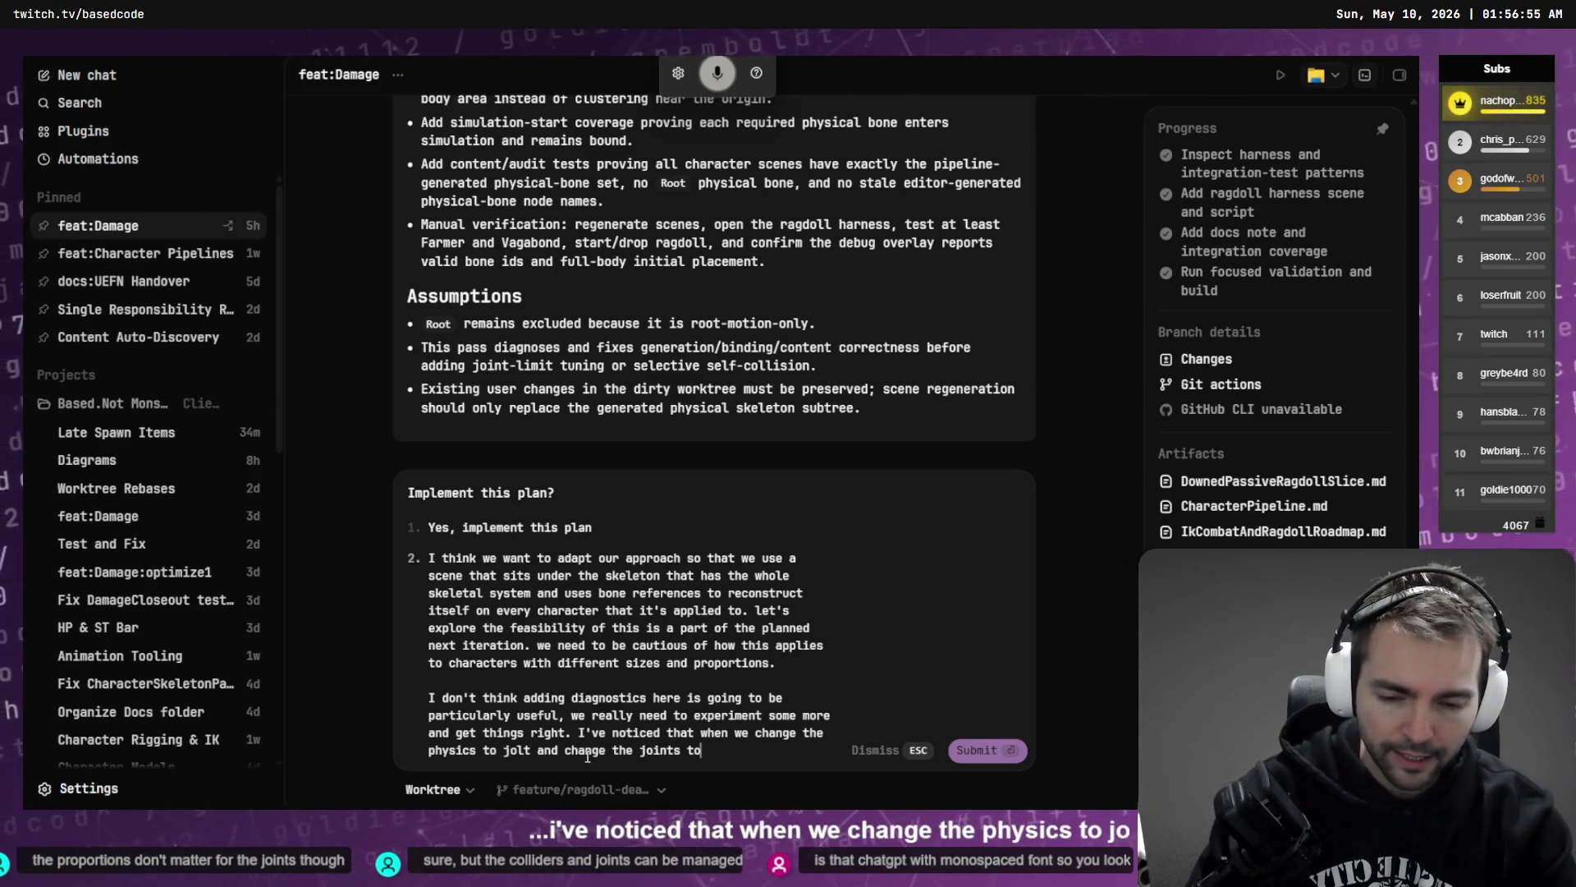
{"action": "key", "text": "alt+Tab"}
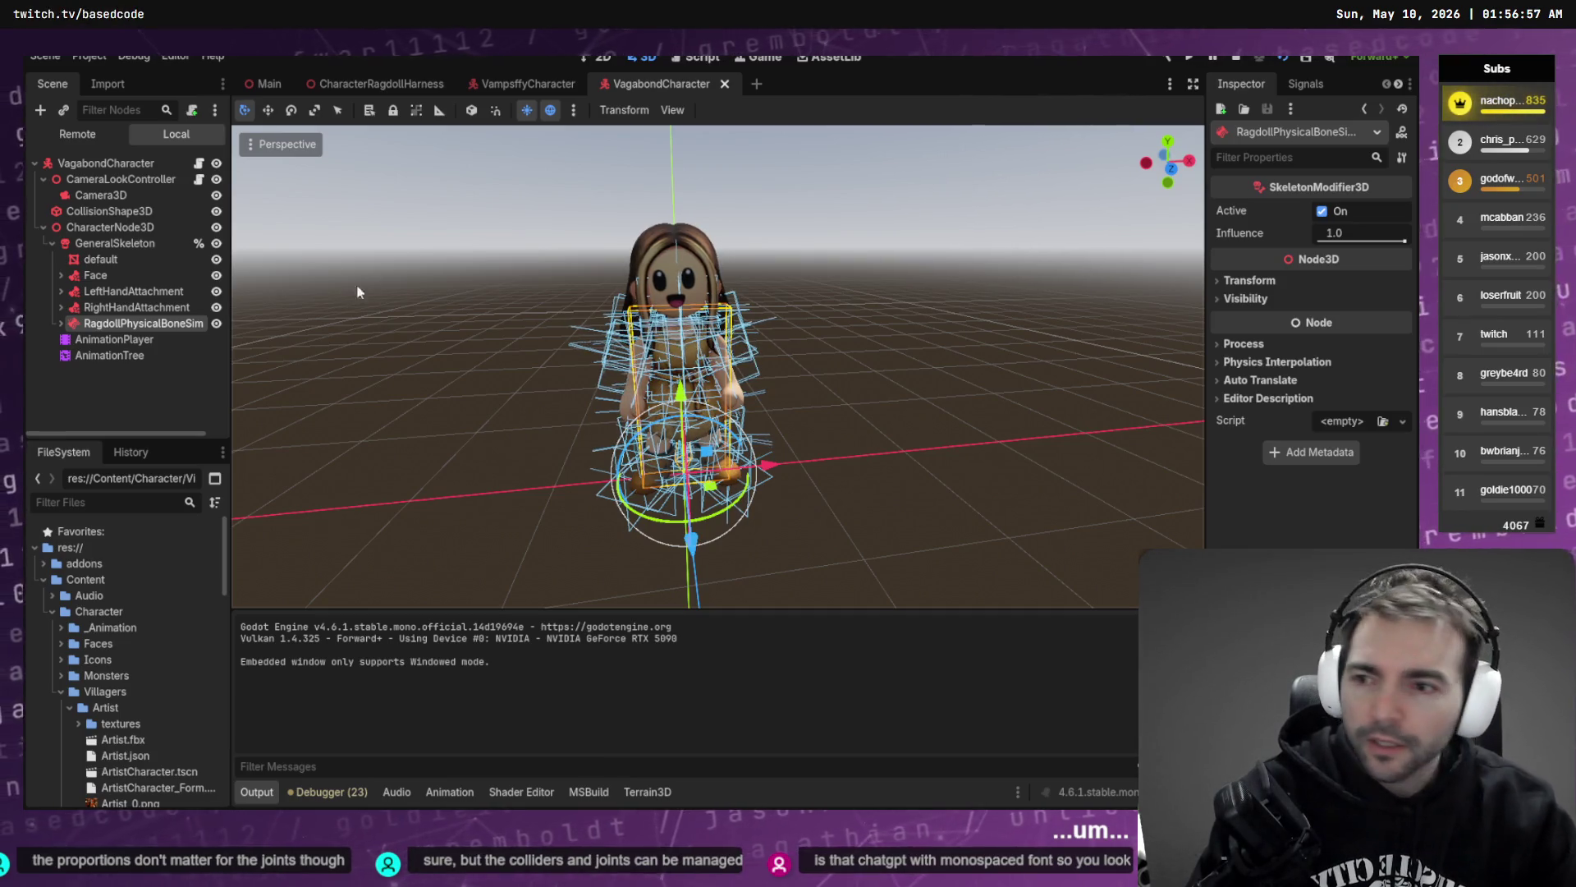
{"action": "left_click", "coordinate": [123, 243]}
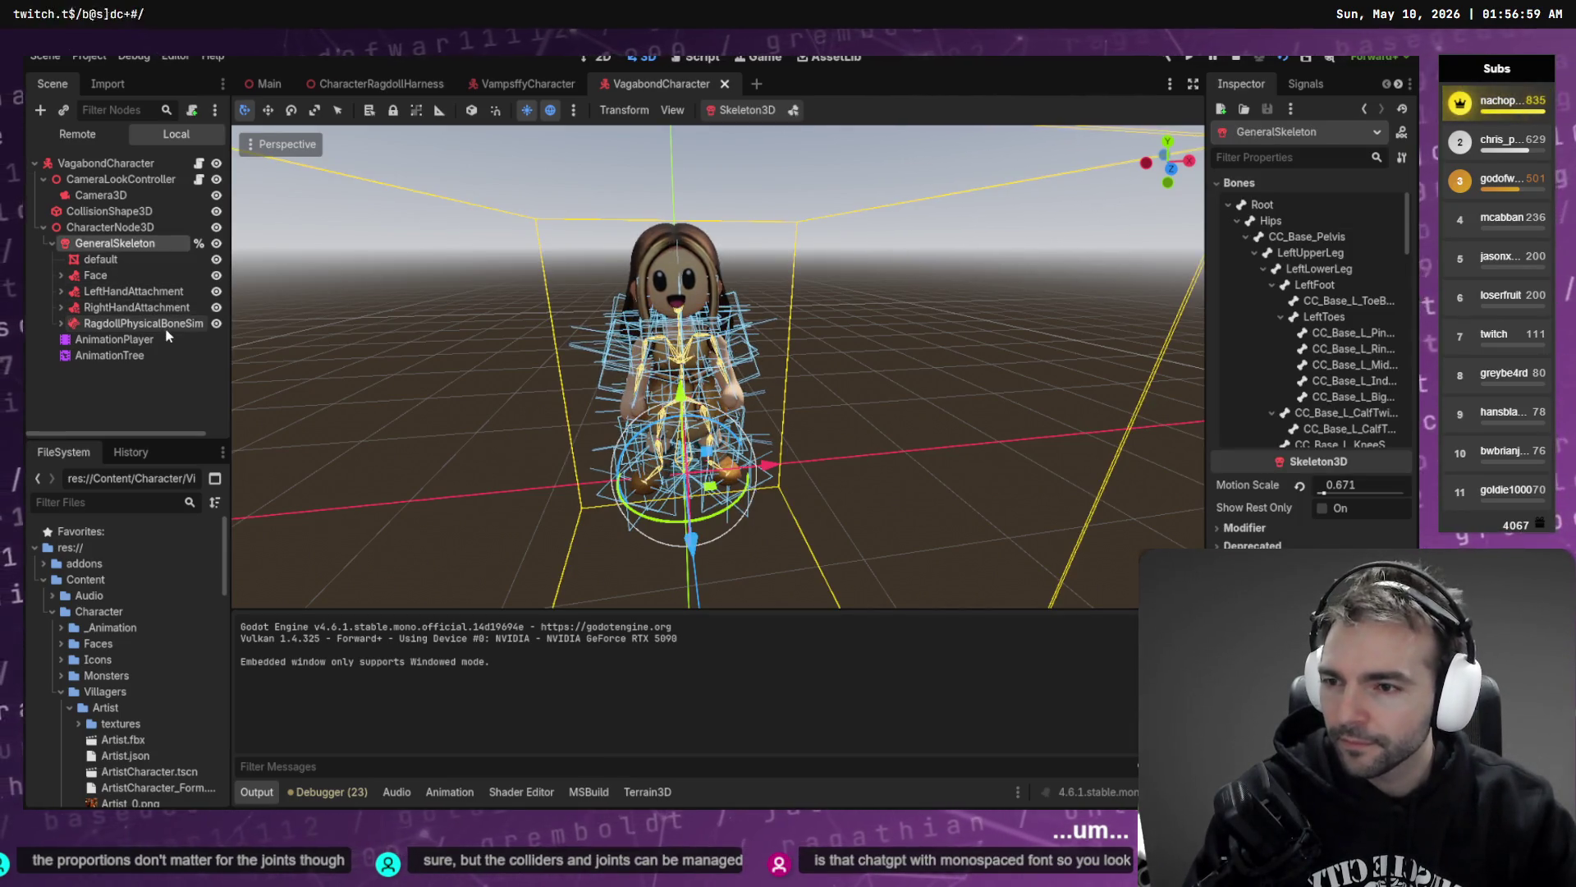
{"action": "left_click", "coordinate": [143, 328]}
{"action": "left_click", "coordinate": [61, 323]}
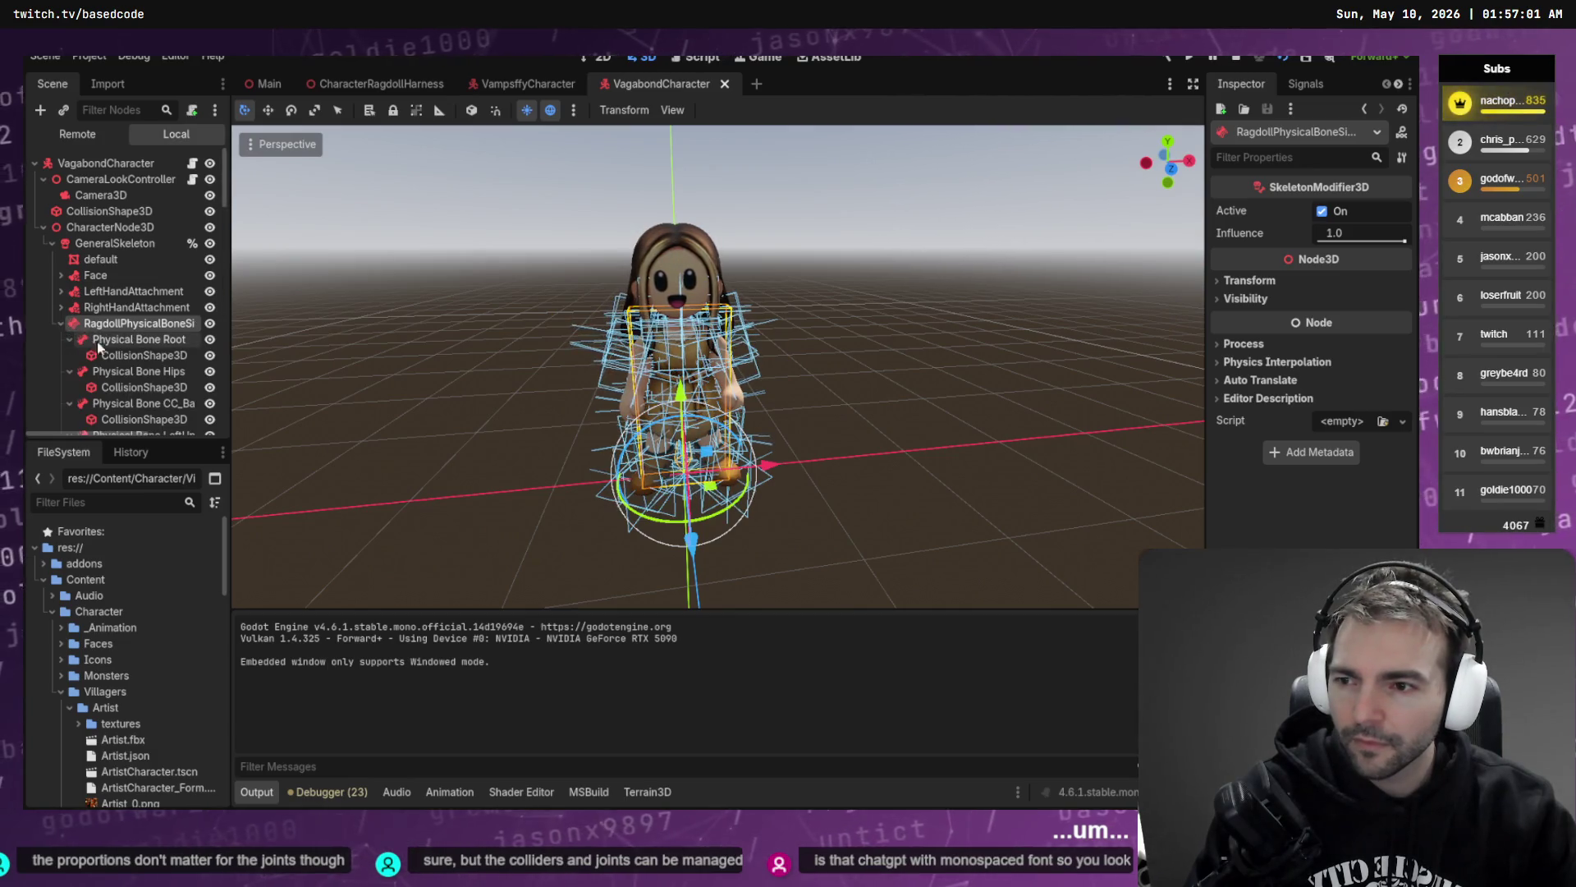
{"action": "left_click", "coordinate": [127, 340]}
{"action": "key", "text": "shift+Down"}
{"action": "key", "text": "shift+Down"}
{"action": "key", "text": "shift+Down"}
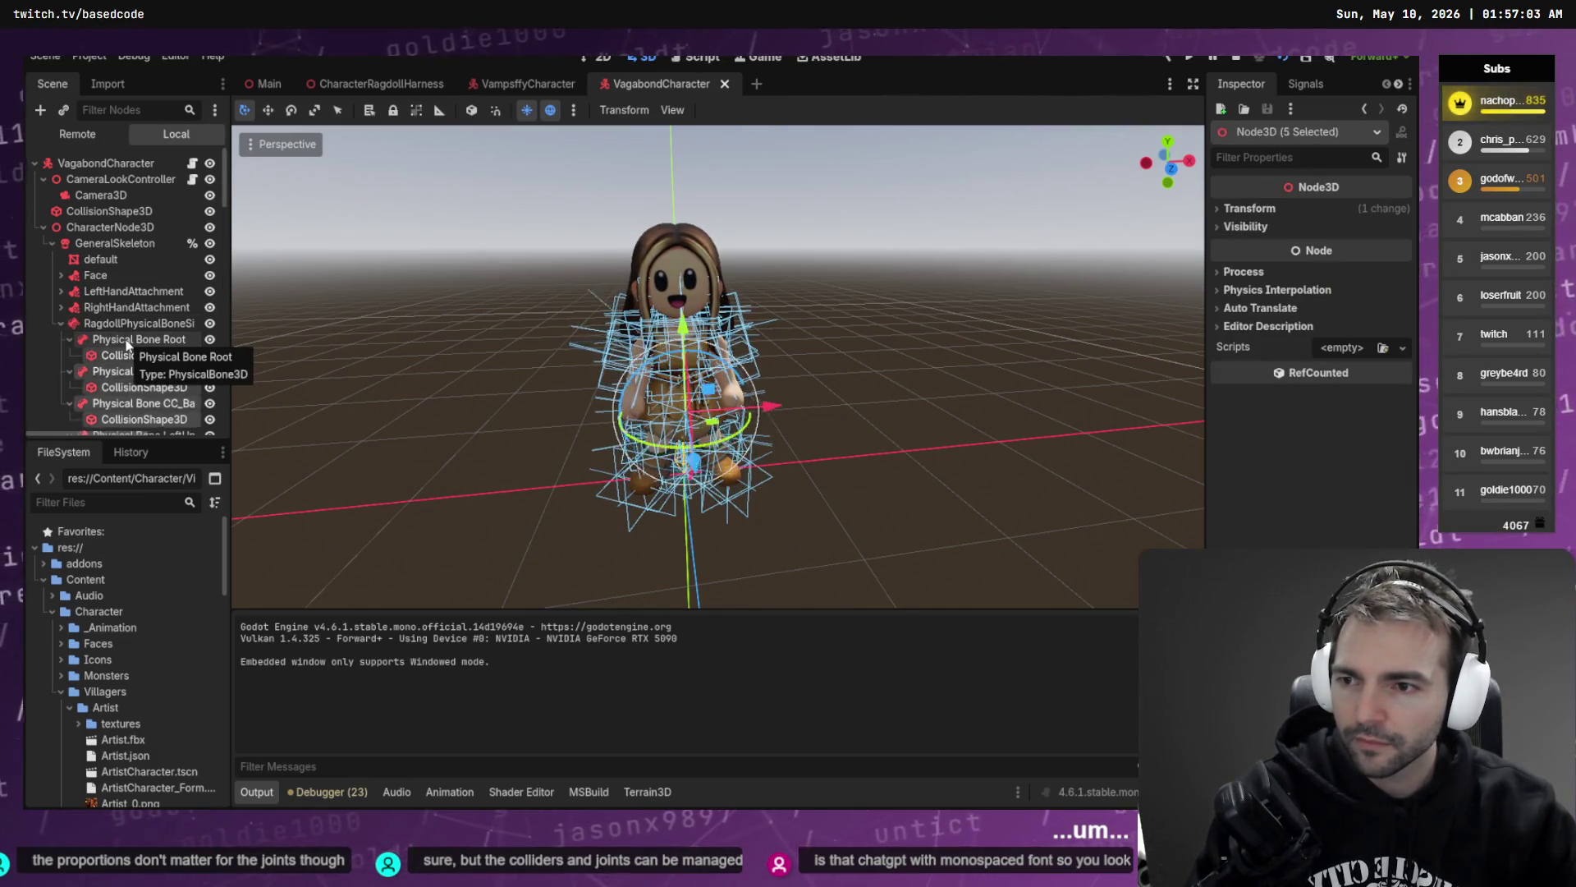
{"action": "key", "text": "shift+Down"}
{"action": "key", "text": "shift+Down"}
{"action": "key", "text": "shift+Down"}
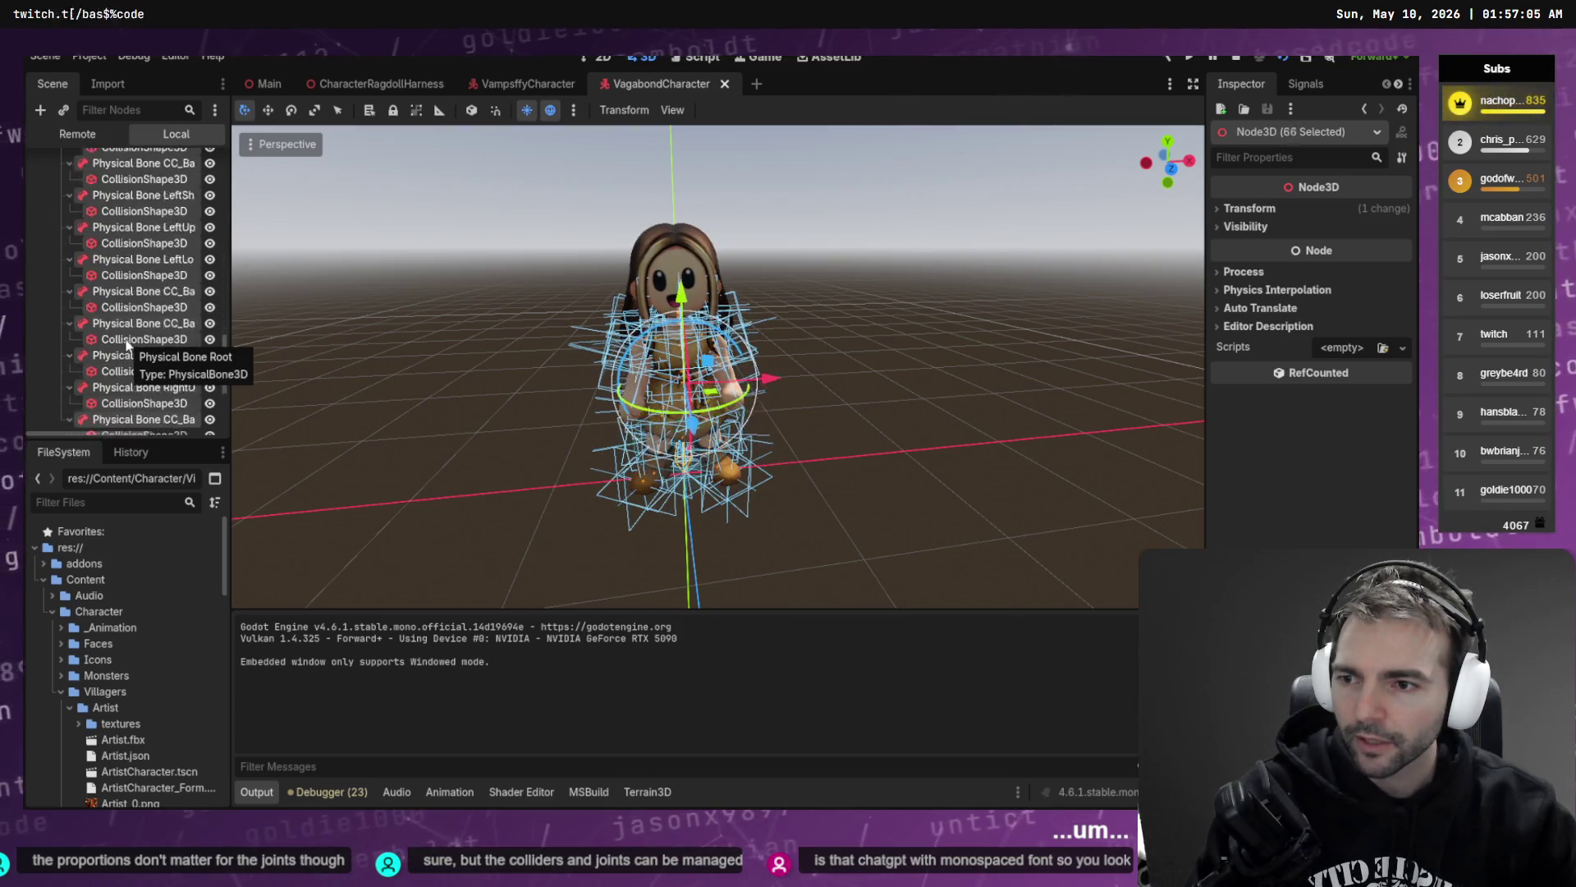
{"action": "key", "text": "shift+Up"}
{"action": "key", "text": "shift+Up"}
{"action": "key", "text": "Left"}
{"action": "key", "text": "Left"}
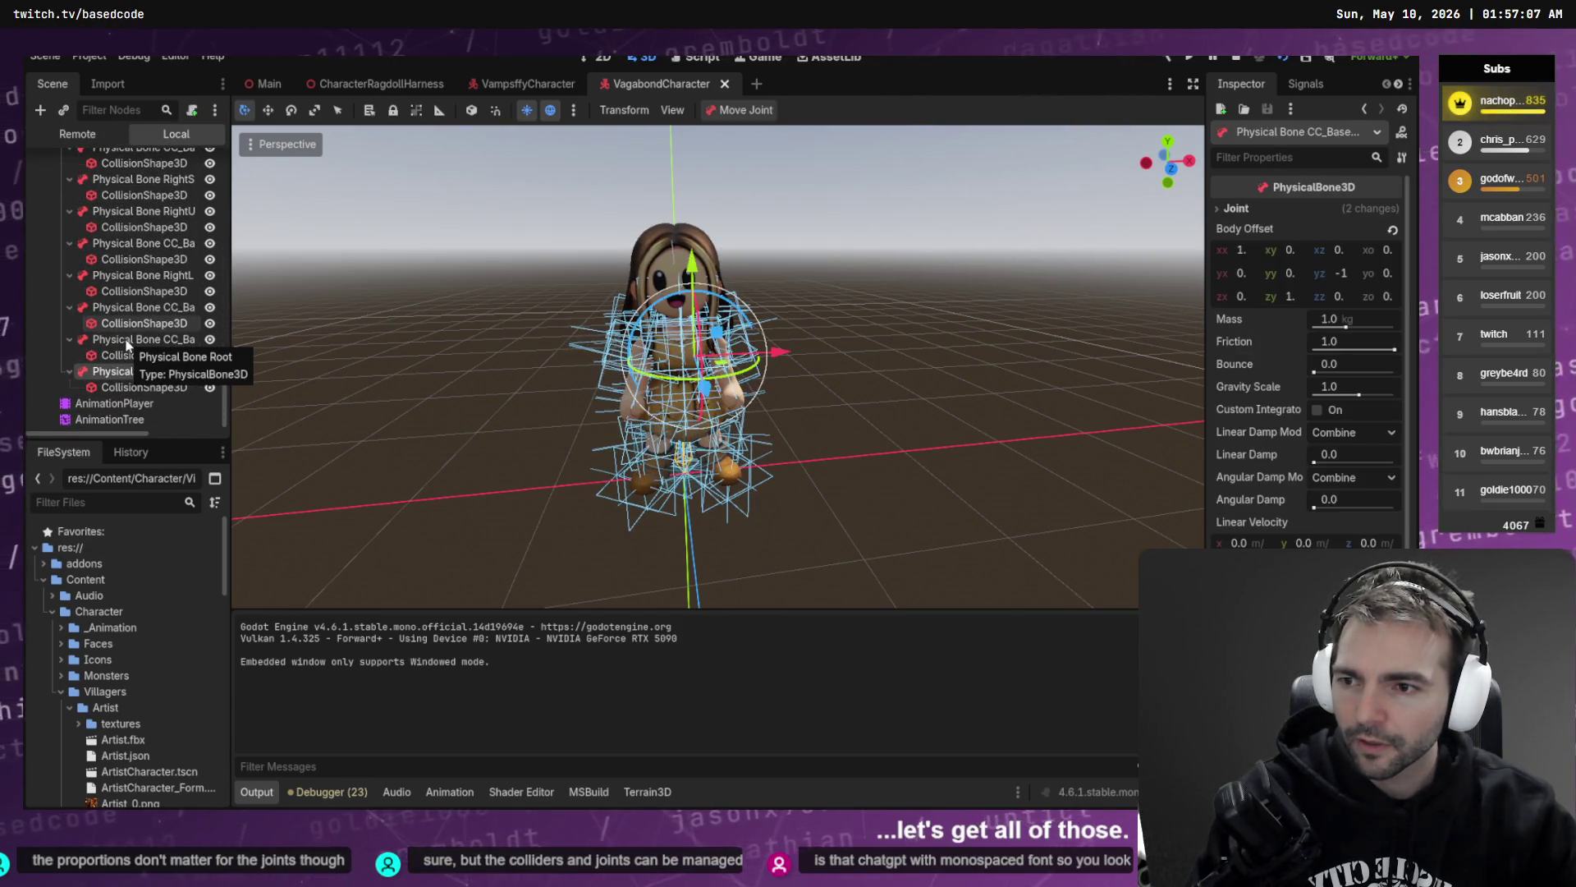
{"action": "key", "text": "Left"}
{"action": "key", "text": "Left"}
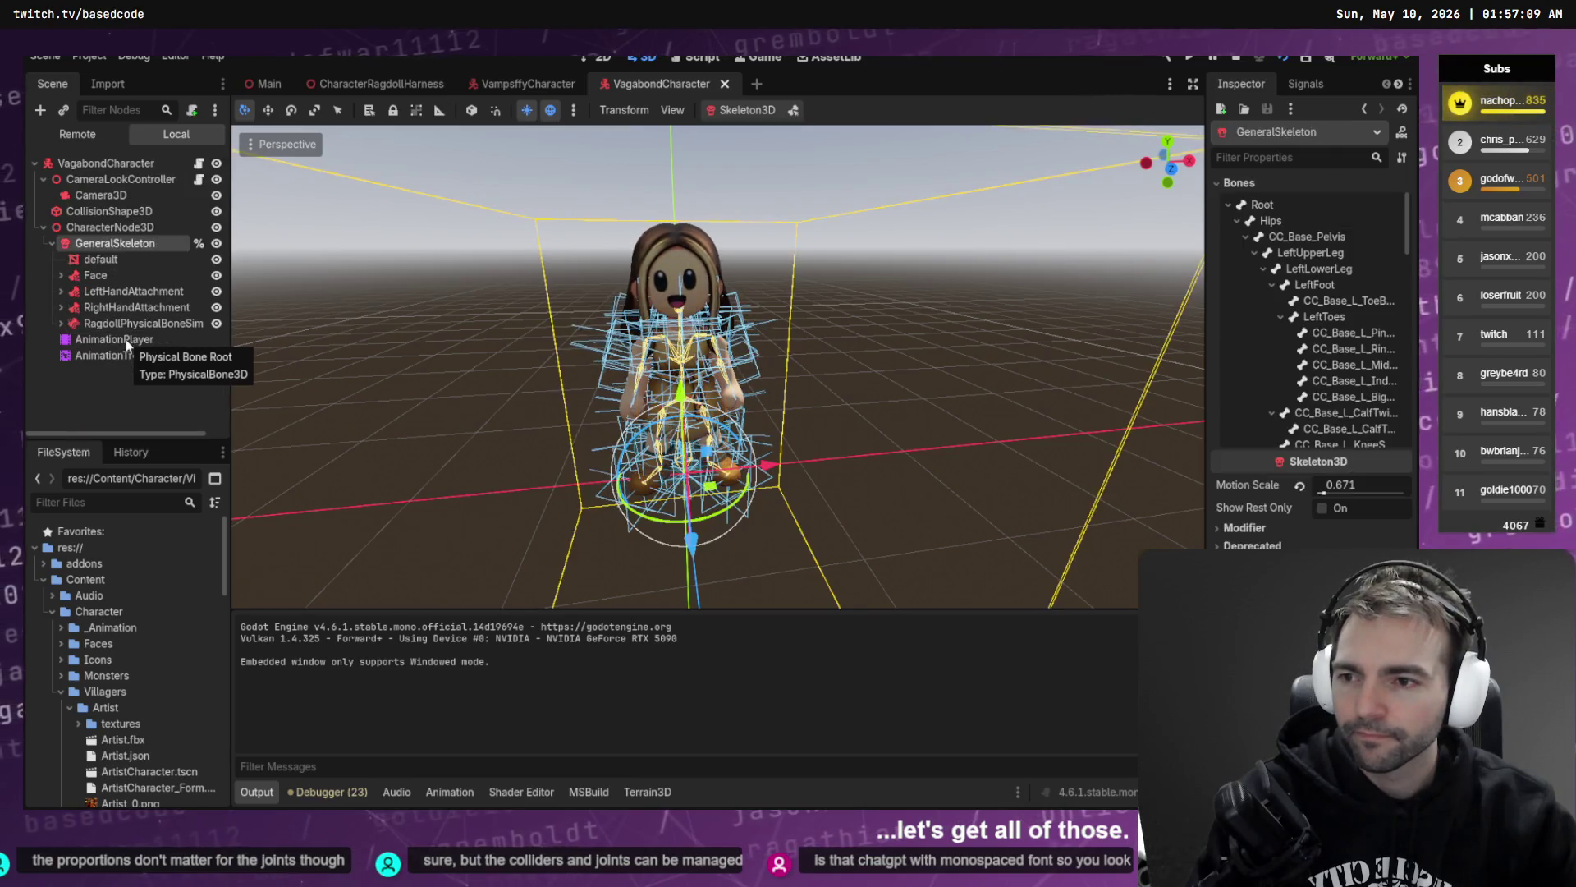
{"action": "key", "text": "Up"}
{"action": "key", "text": "Up"}
{"action": "key", "text": "Up"}
{"action": "key", "text": "Down"}
{"action": "key", "text": "Down"}
{"action": "key", "text": "Down"}
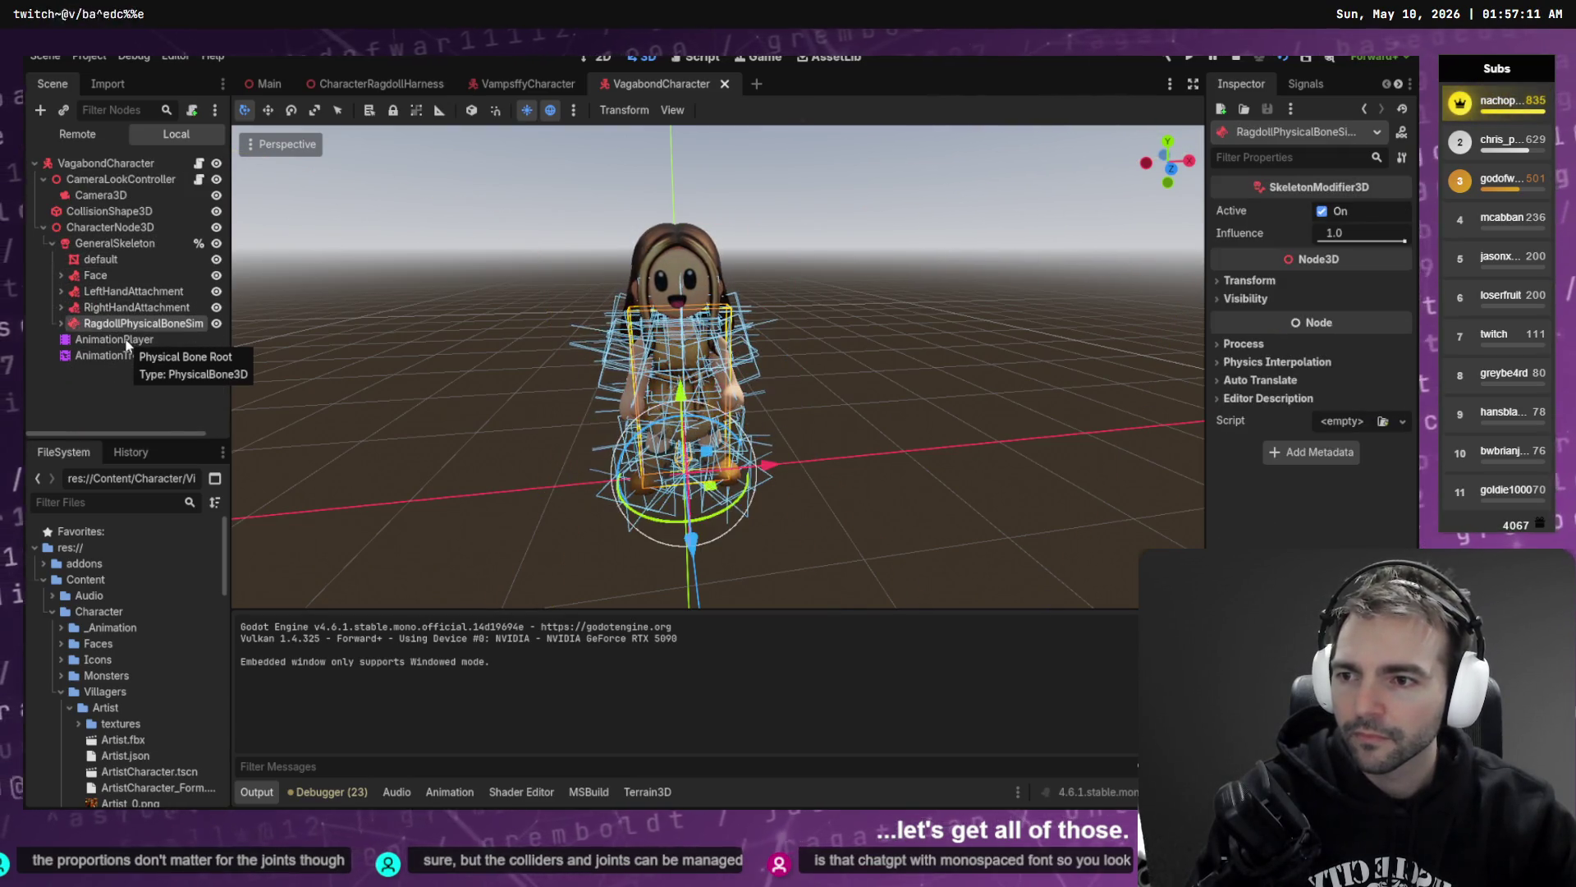
{"action": "key", "text": "Right"}
{"action": "key", "text": "Down"}
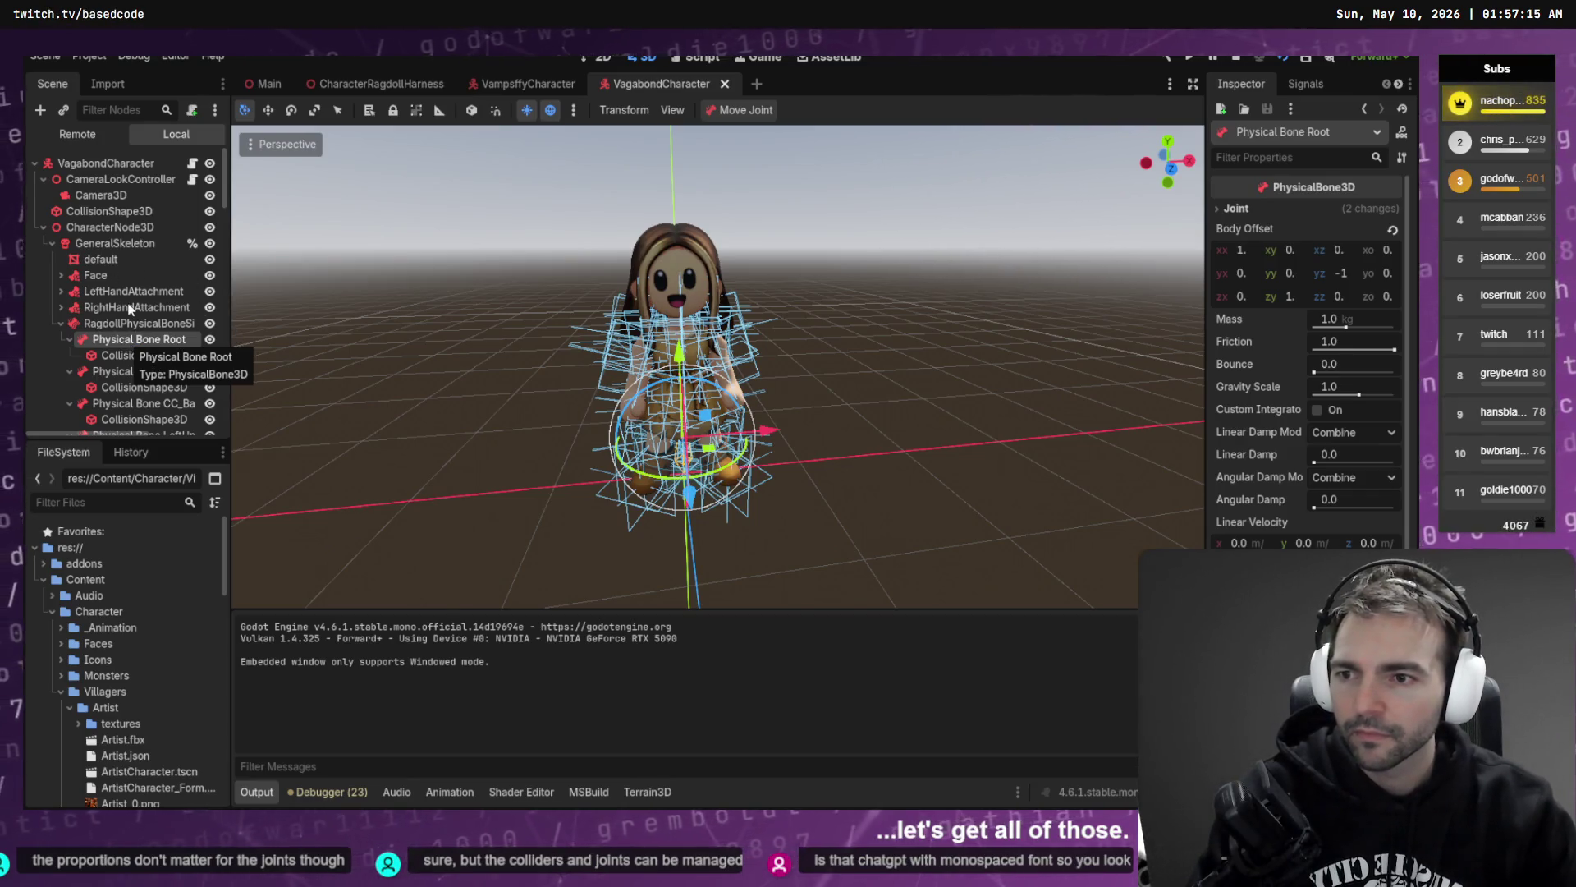
{"action": "key", "text": "alt+Tab"}
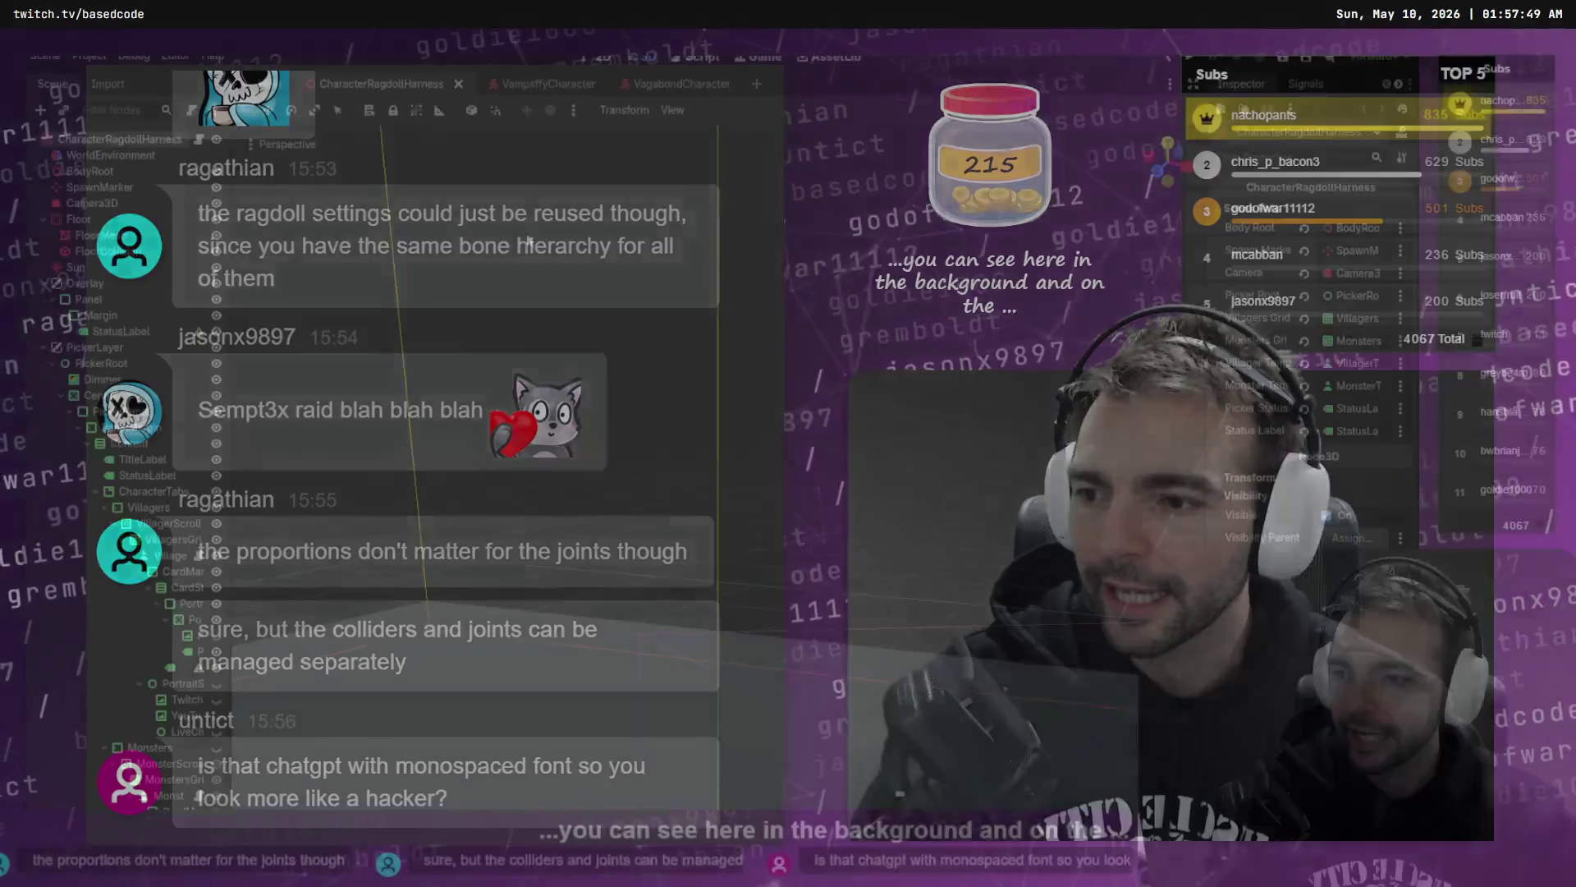
- Show the Character Pipeline Wizard panel and switch to the VampsffyCharacter scene
{"action": "mouse_move", "coordinate": [723, 286]}
{"action": "left_mouse_down"}
{"action": "mouse_move", "coordinate": [641, 304]}
{"action": "mouse_move", "coordinate": [723, 470]}
{"action": "mouse_move", "coordinate": [706, 419]}
{"action": "left_mouse_up"}
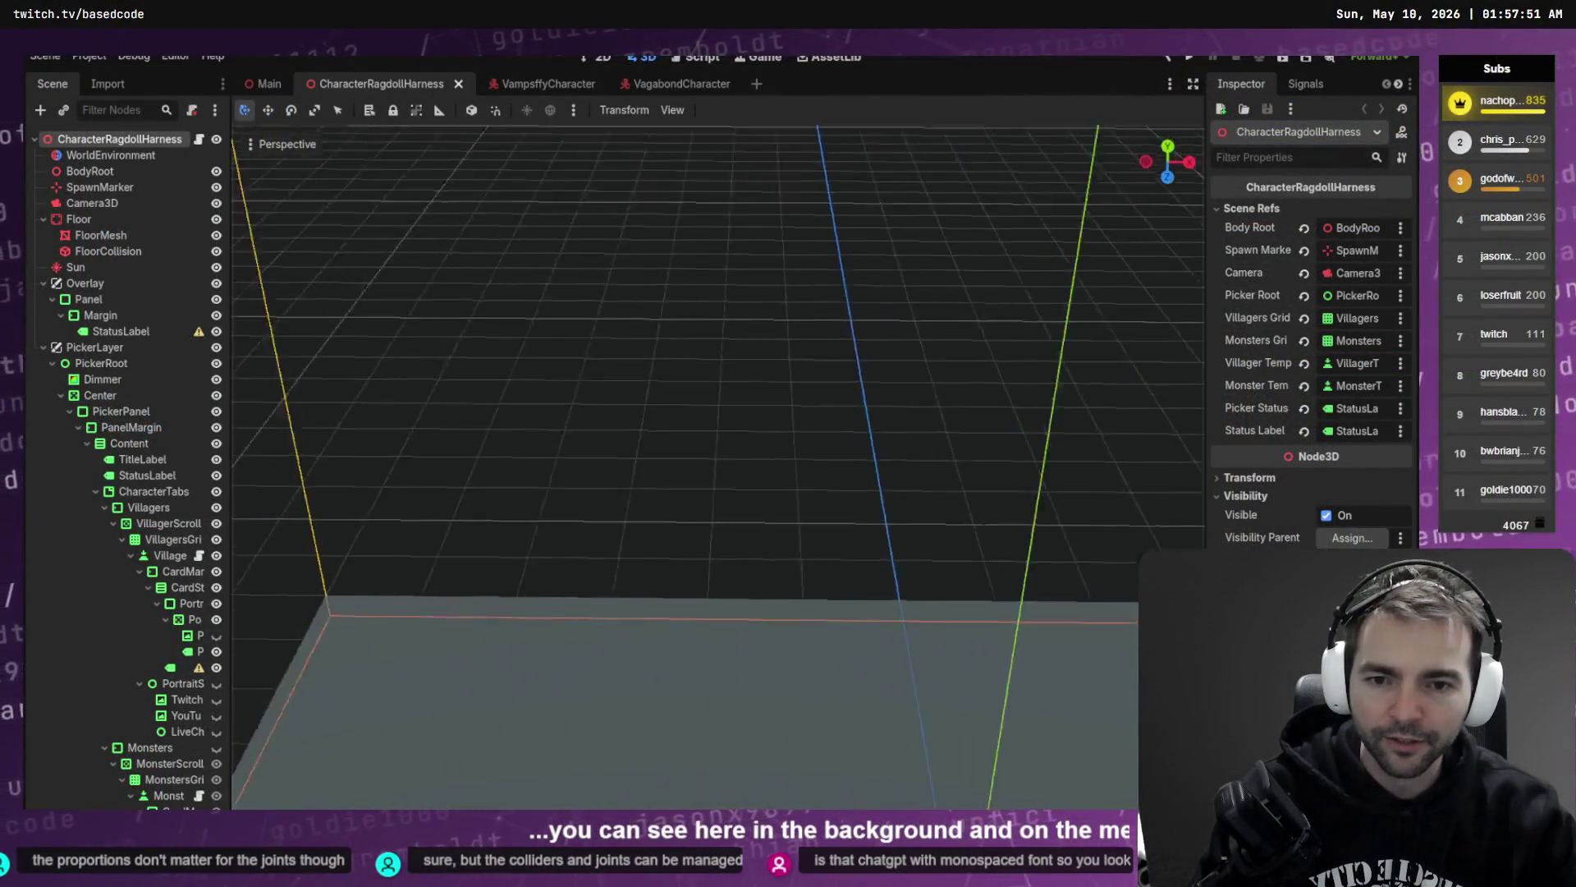
{"action": "scroll", "coordinate": [1297, 82], "scroll_direction": "down", "scroll_amount": 2}
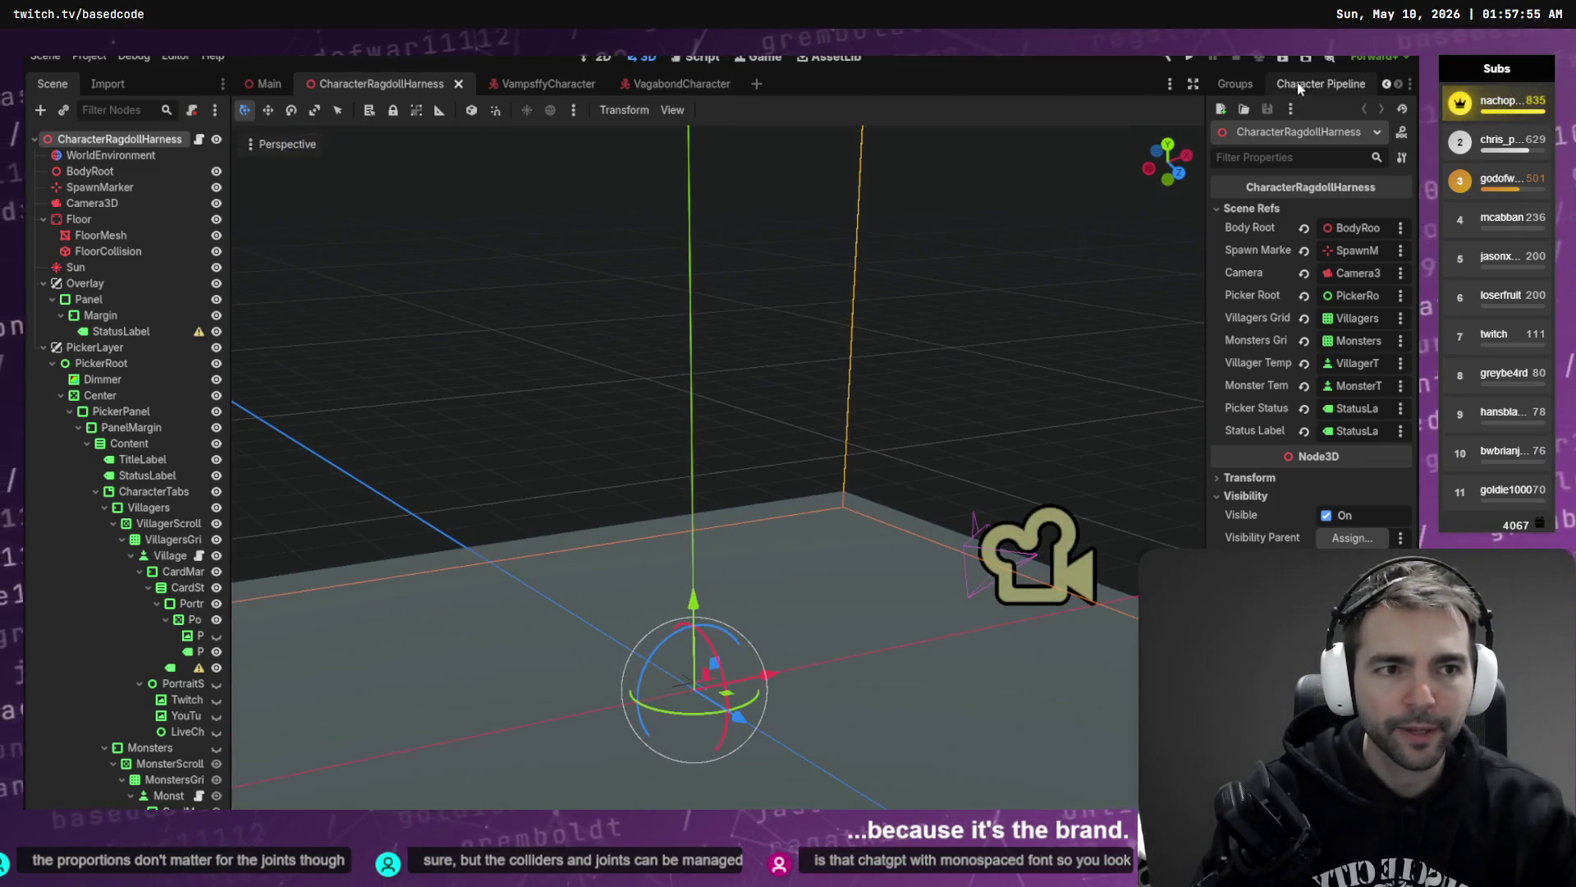
{"action": "left_click", "coordinate": [1298, 82]}
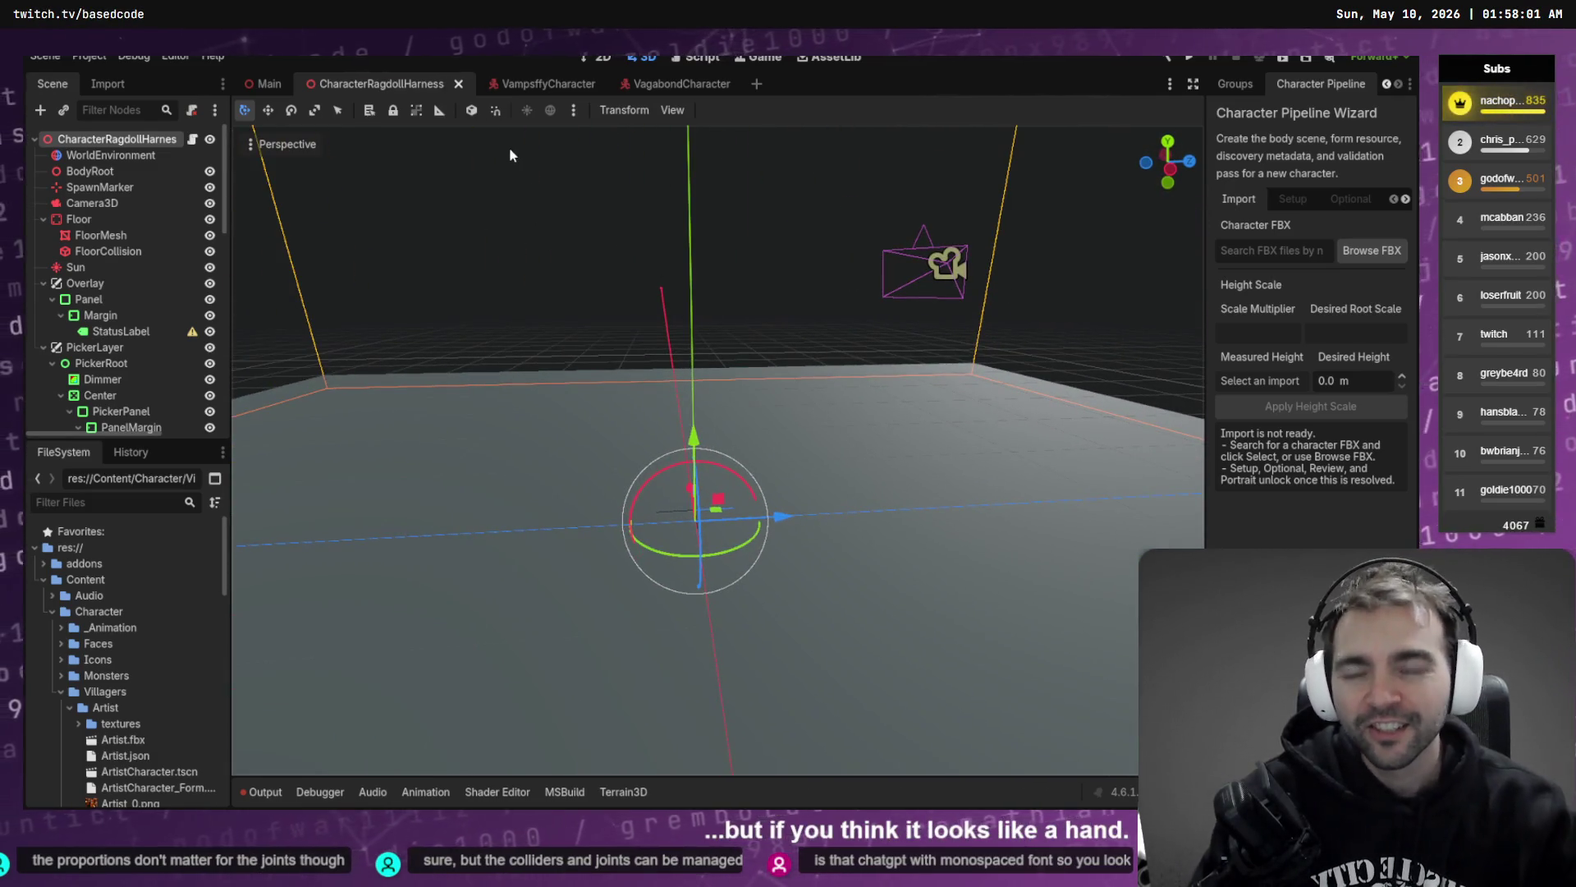
{"action": "left_click", "coordinate": [535, 85]}
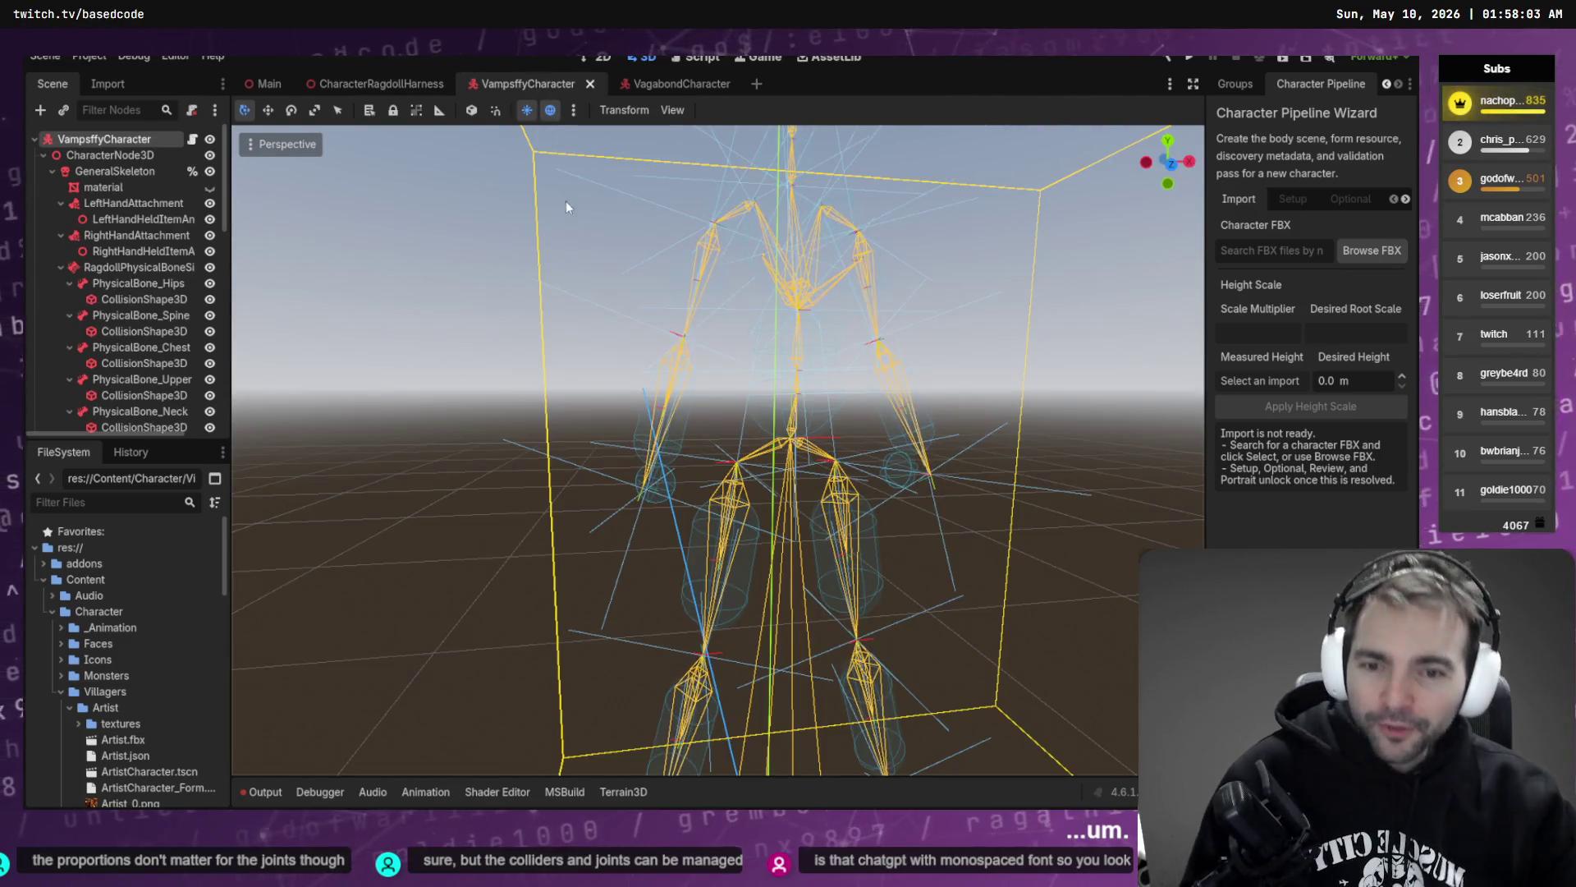
- Deselect the character, orbit around the skeleton, and select the LeftHandAttachment node
{"action": "left_click", "coordinate": [1101, 330]}
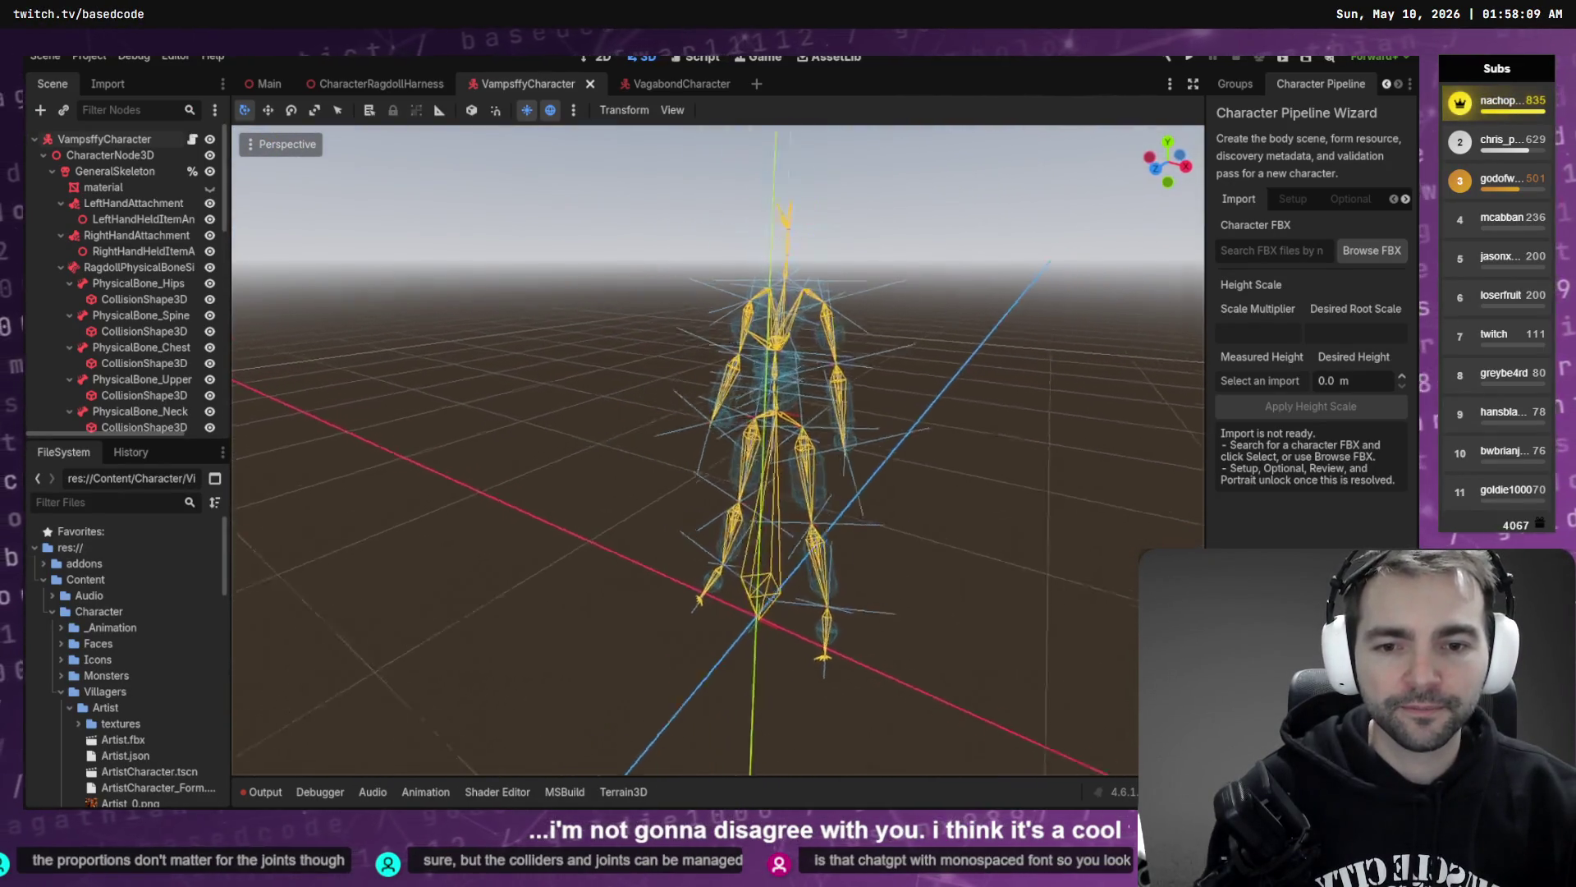
{"action": "left_click_drag", "start_coordinate": [1101, 330], "coordinate": [1101, 330]}
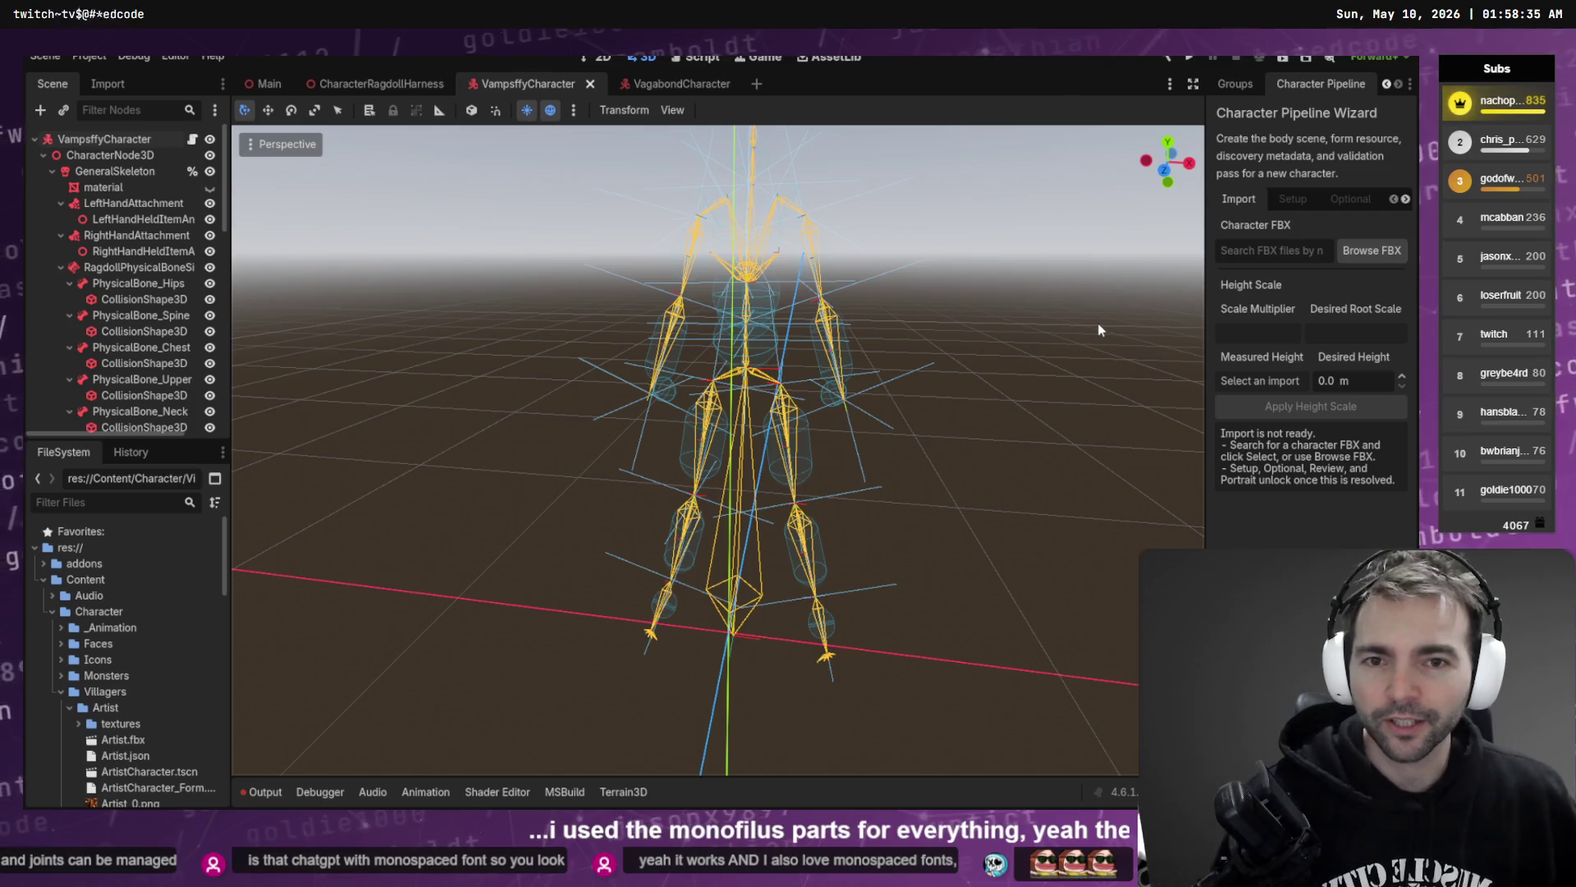
{"action": "left_click_drag", "start_coordinate": [1009, 263], "coordinate": [978, 355]}
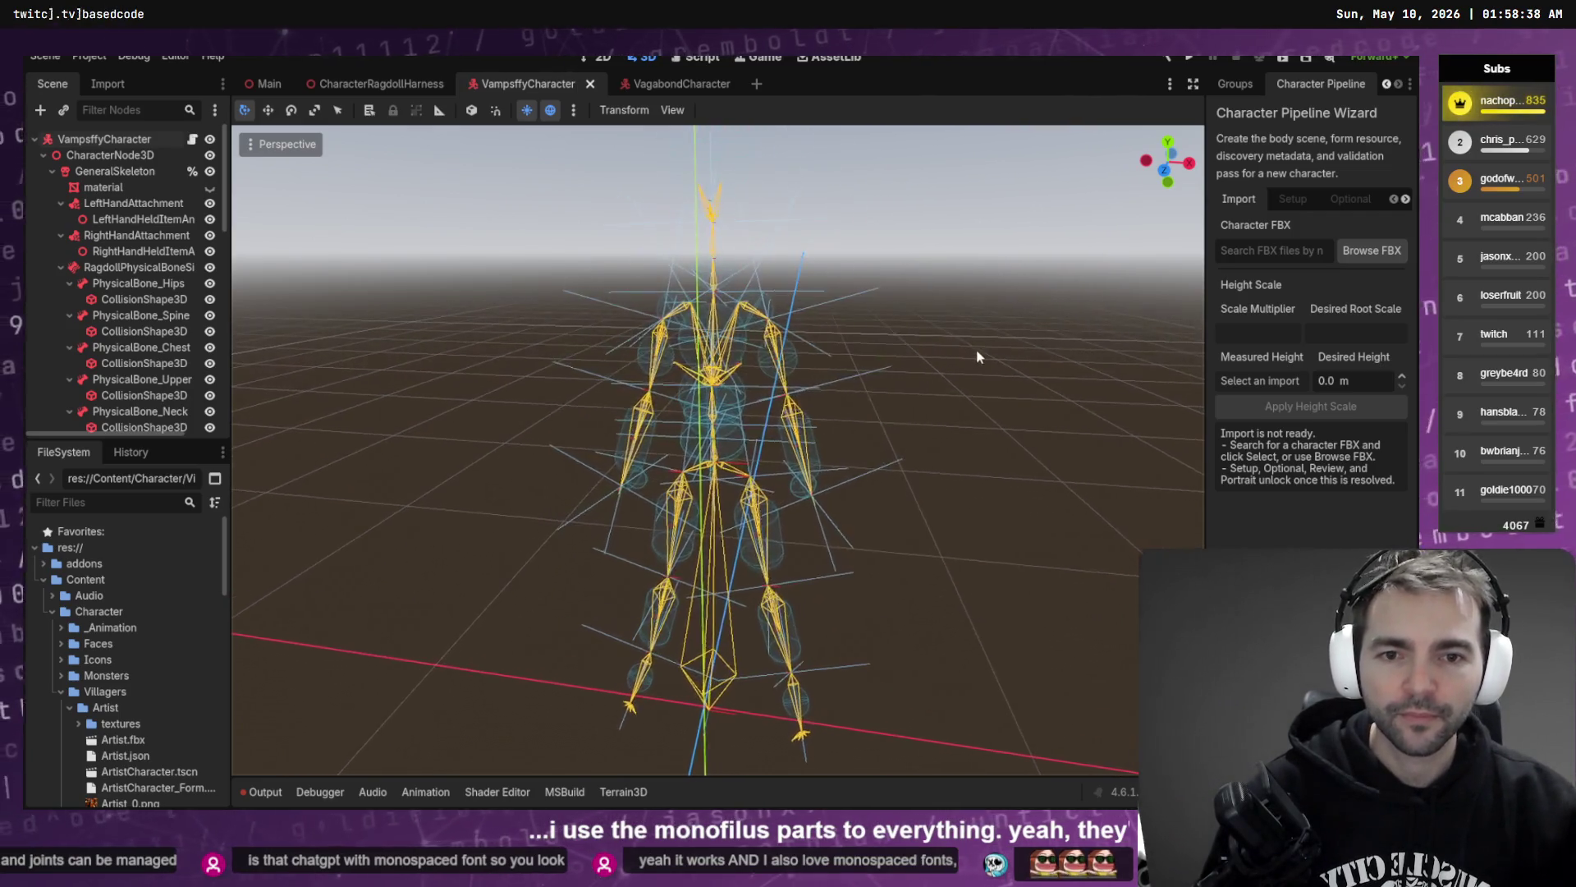
{"action": "left_click", "coordinate": [136, 205]}
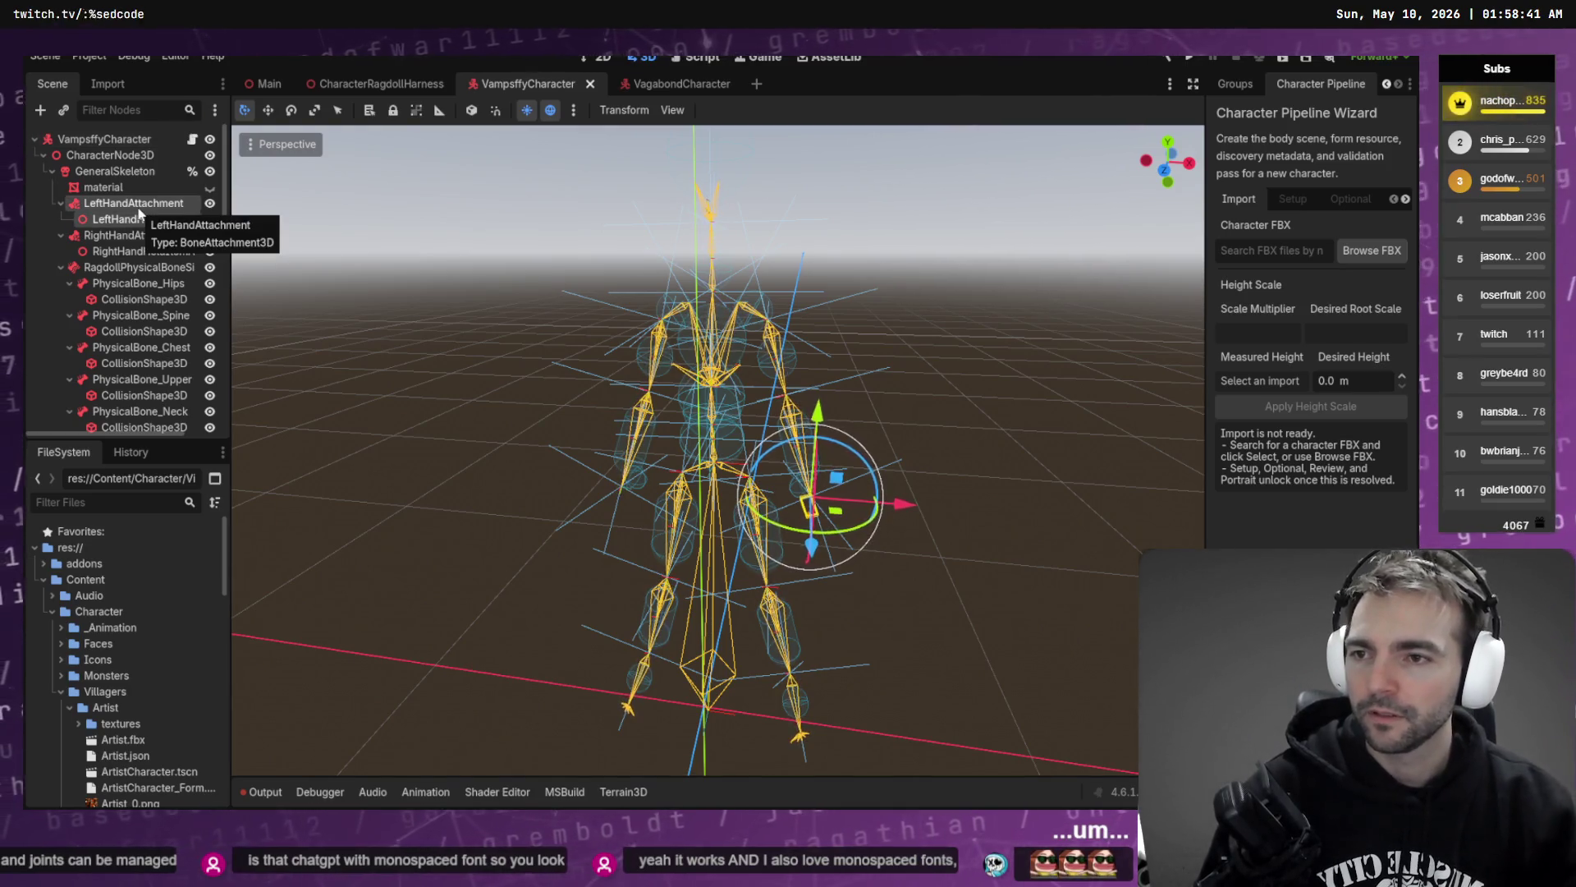
{"action": "scroll", "coordinate": [139, 214], "scroll_direction": "down", "scroll_amount": 10}
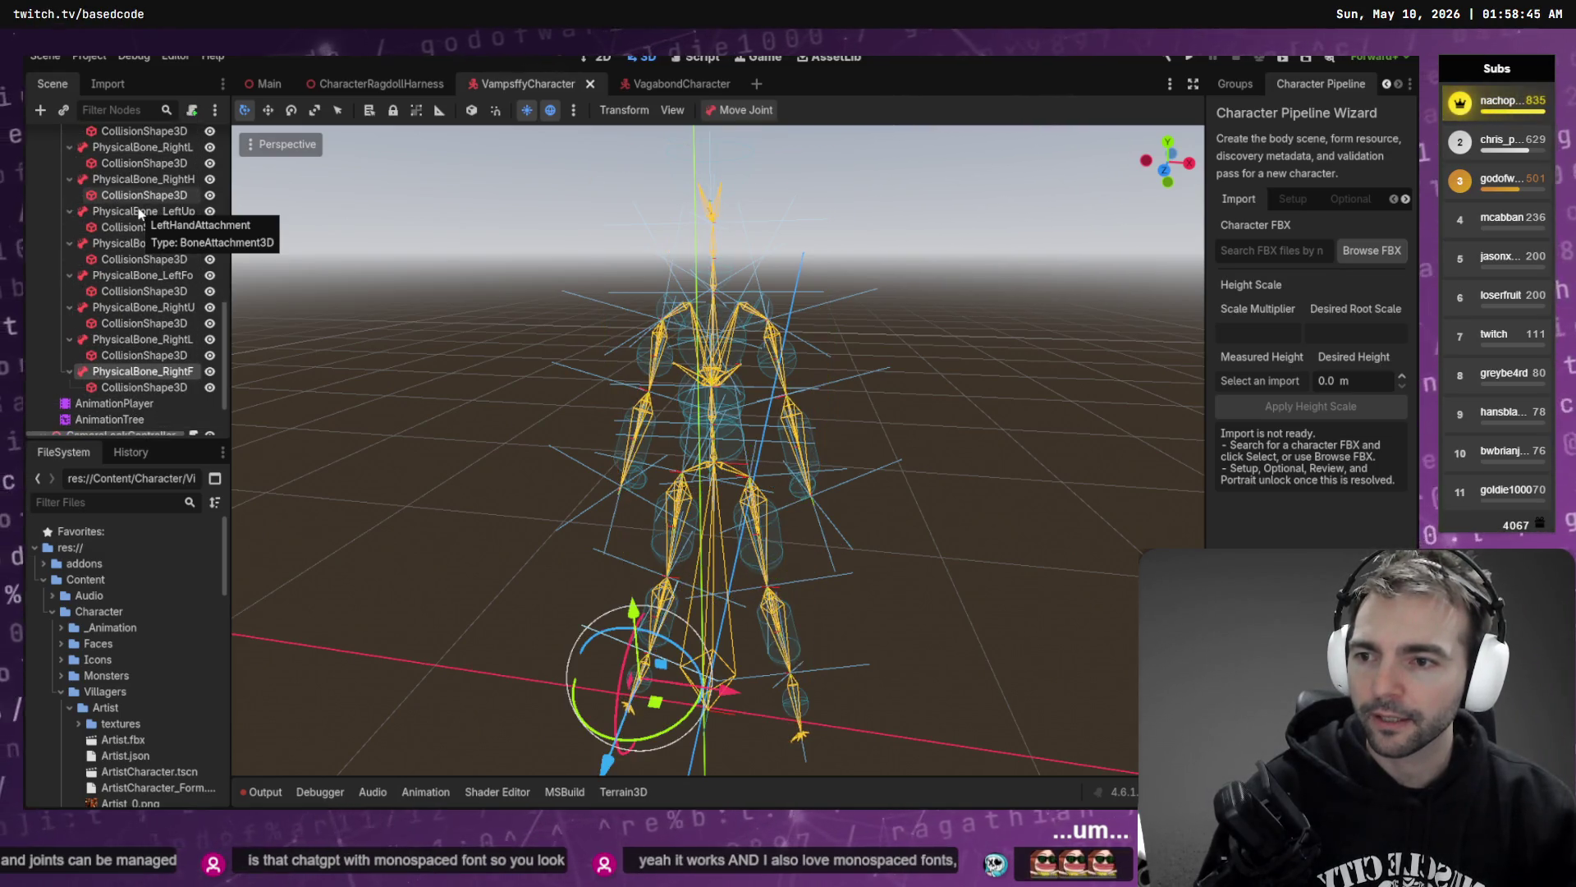
- Walk up the Scene tree from the left hand, collapsing each physical bone, toward the Chest
{"action": "key", "text": "Up"}
{"action": "key", "text": "Up"}
{"action": "key", "text": "Left"}
{"action": "key", "text": "Up"}
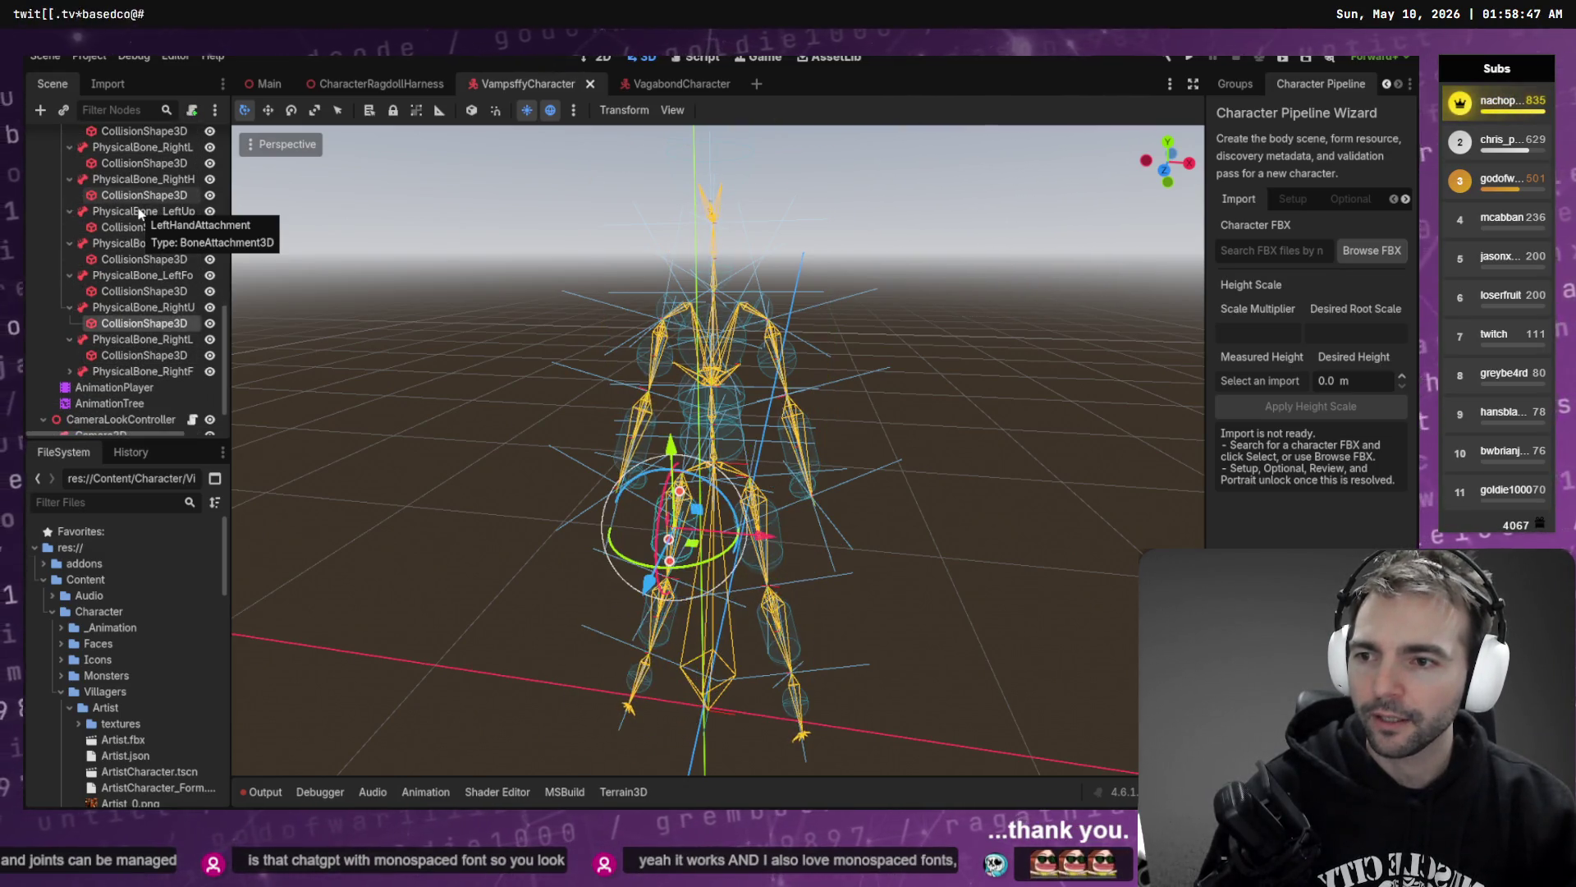
{"action": "key", "text": "Up"}
{"action": "key", "text": "Left"}
{"action": "key", "text": "Up"}
{"action": "key", "text": "Up"}
{"action": "key", "text": "Left"}
{"action": "key", "text": "Up"}
{"action": "key", "text": "Up"}
{"action": "key", "text": "Left"}
{"action": "key", "text": "Up"}
{"action": "key", "text": "Up"}
{"action": "key", "text": "Left"}
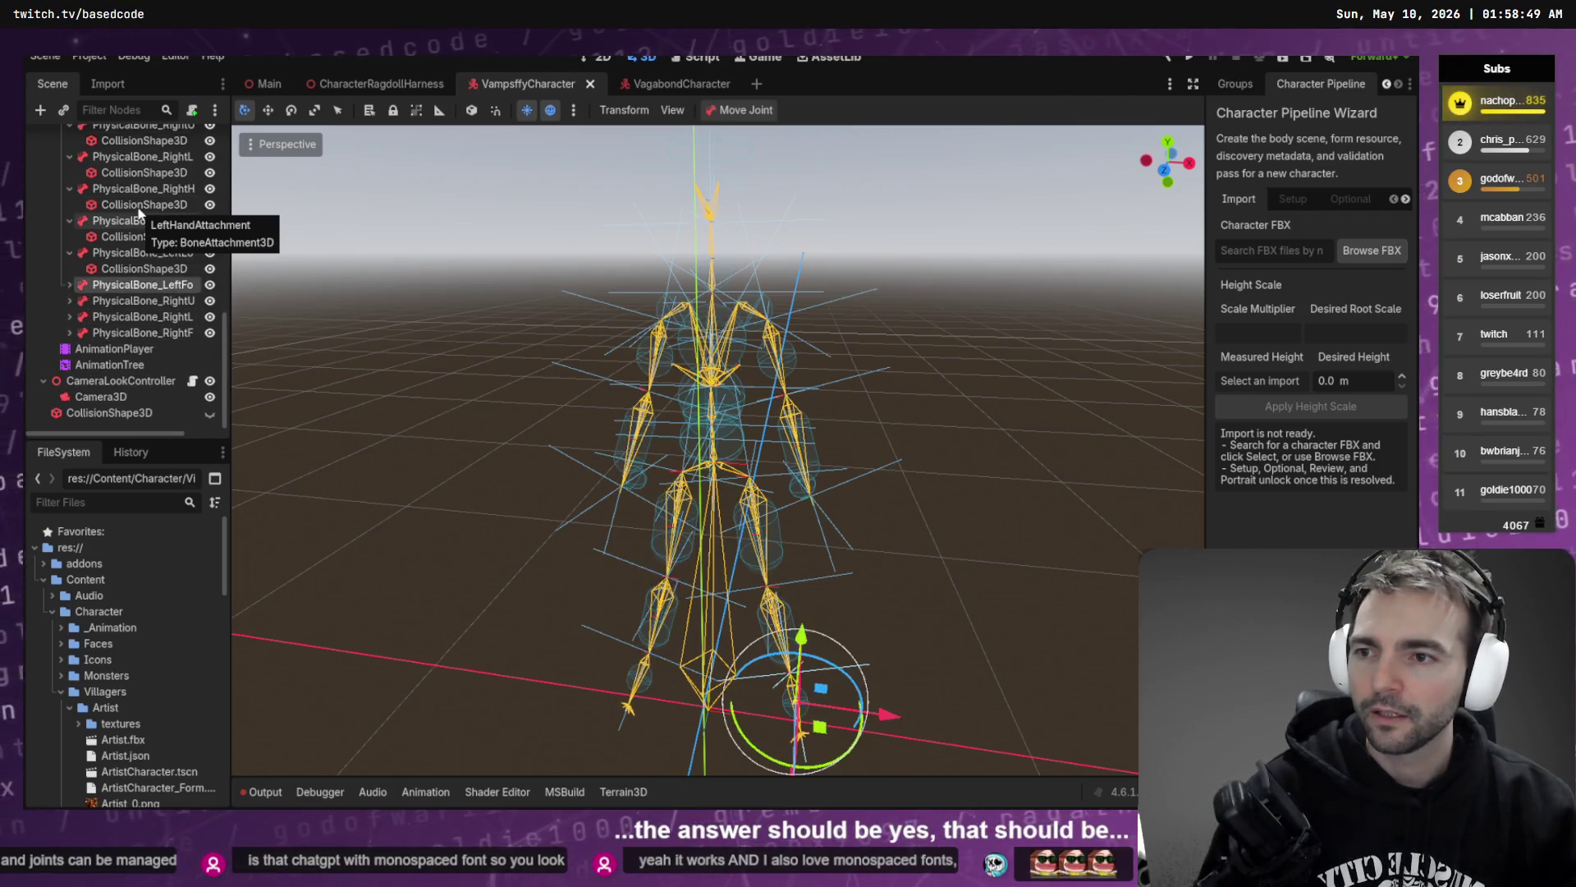
{"action": "key", "text": "Up"}
{"action": "key", "text": "Up"}
{"action": "key", "text": "Left"}
{"action": "key", "text": "Up"}
{"action": "key", "text": "Up"}
{"action": "key", "text": "Left"}
{"action": "key", "text": "Up"}
{"action": "key", "text": "Up"}
{"action": "key", "text": "Left"}
{"action": "key", "text": "Up"}
{"action": "key", "text": "Up"}
{"action": "key", "text": "Left"}
{"action": "key", "text": "Up"}
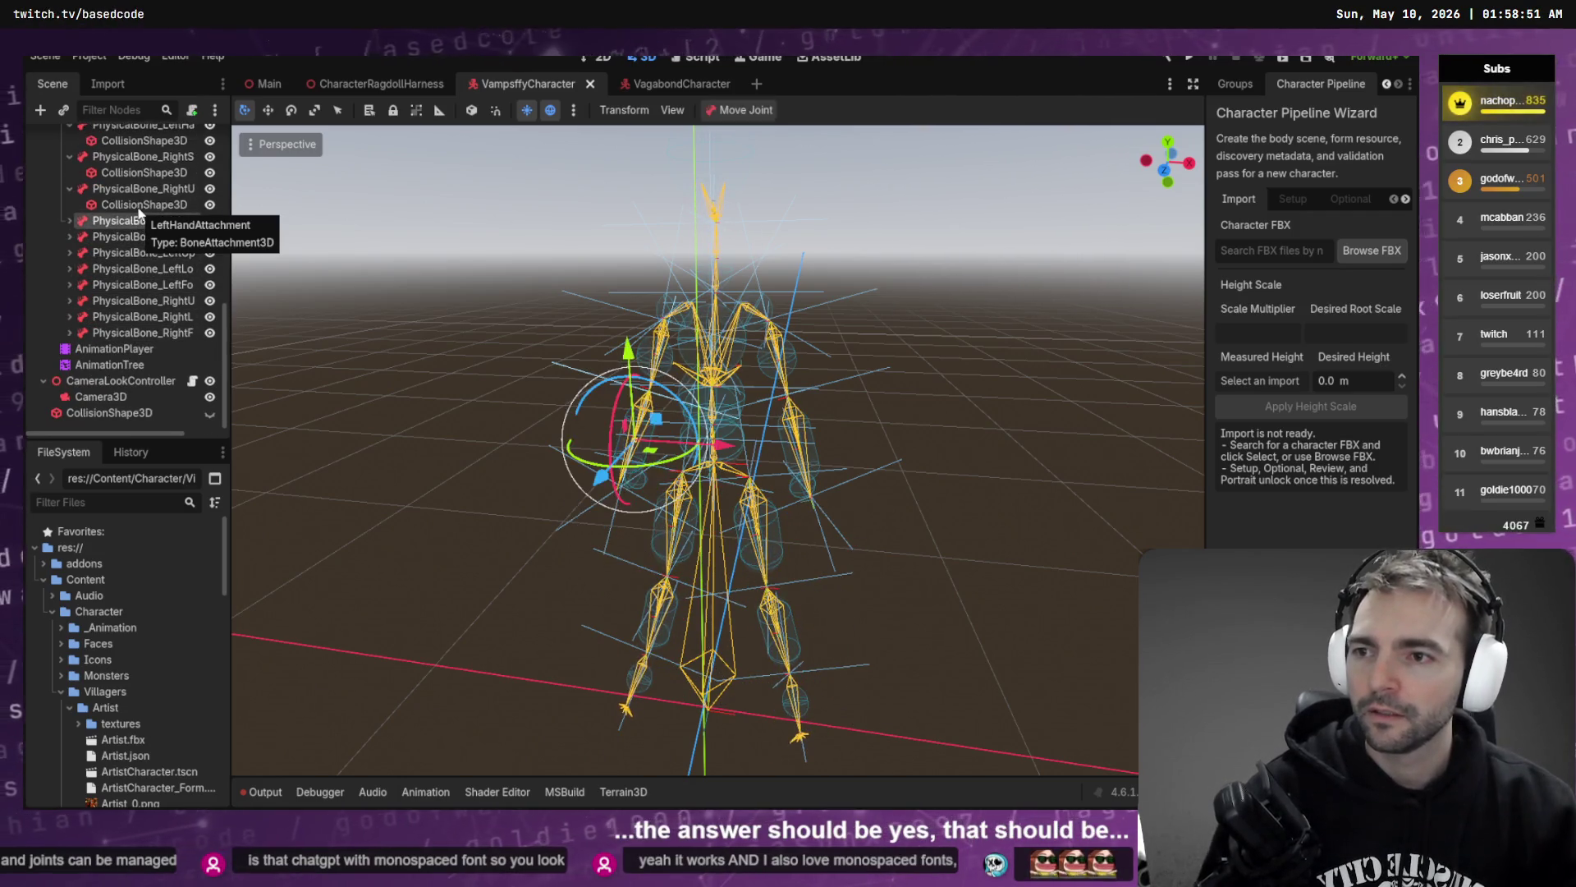
{"action": "key", "text": "Up"}
{"action": "key", "text": "Left"}
{"action": "key", "text": "Up"}
{"action": "key", "text": "Up"}
{"action": "key", "text": "Left"}
{"action": "key", "text": "Up"}
{"action": "key", "text": "Up"}
{"action": "key", "text": "Left"}
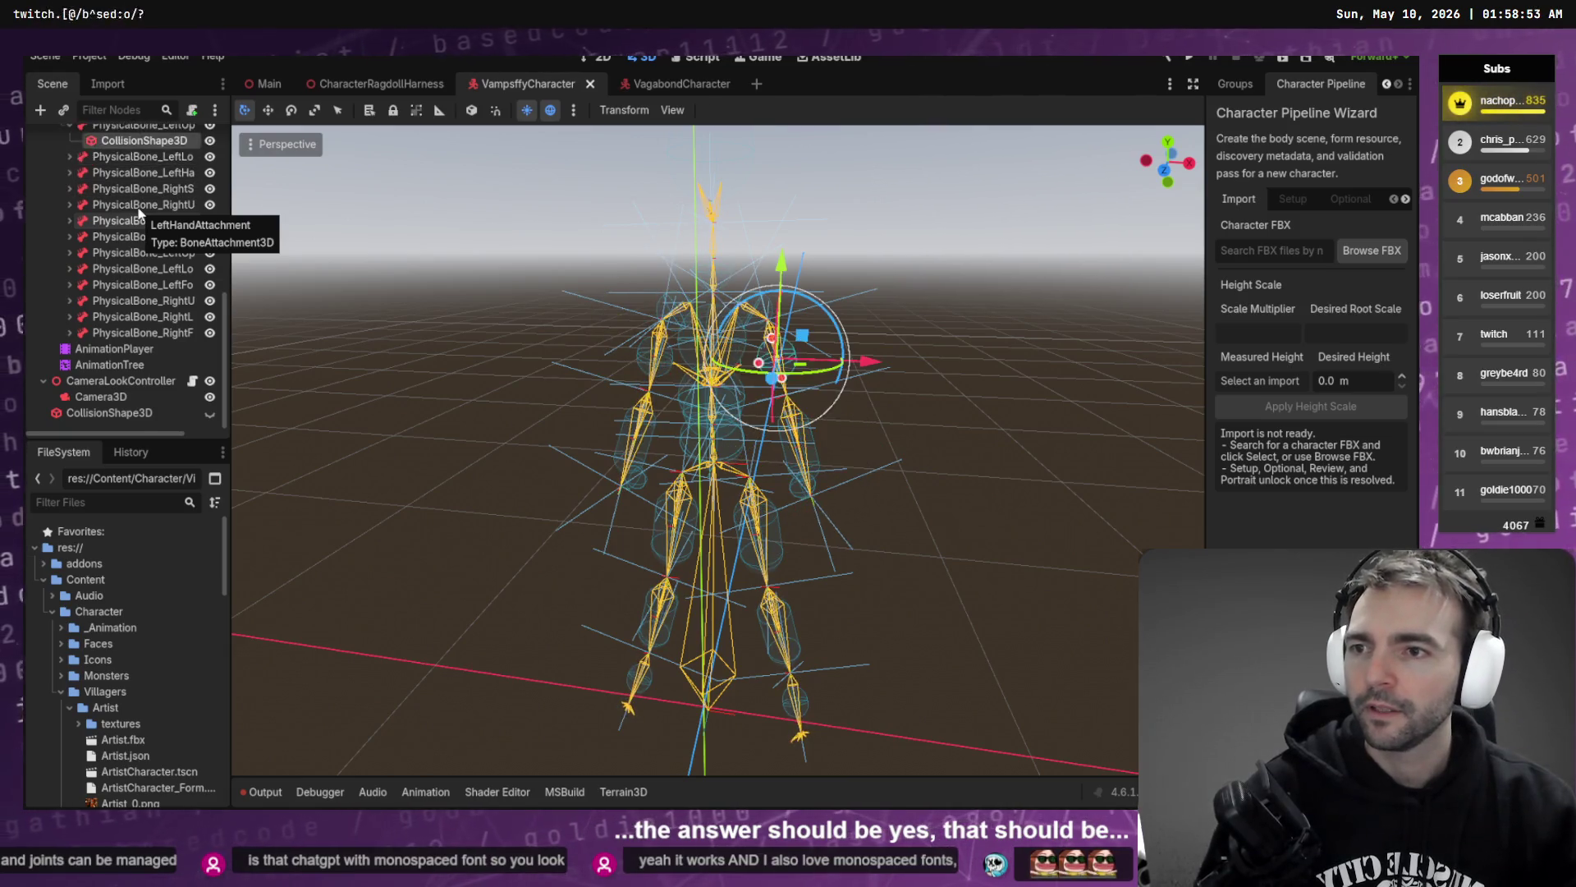
{"action": "key", "text": "Up"}
{"action": "key", "text": "Up"}
{"action": "key", "text": "Left"}
{"action": "key", "text": "Up"}
{"action": "key", "text": "Up"}
{"action": "key", "text": "Left"}
{"action": "key", "text": "Up"}
{"action": "key", "text": "Up"}
{"action": "key", "text": "Left"}
{"action": "key", "text": "Up"}
{"action": "key", "text": "Up"}
{"action": "key", "text": "Left"}
{"action": "key", "text": "Up"}
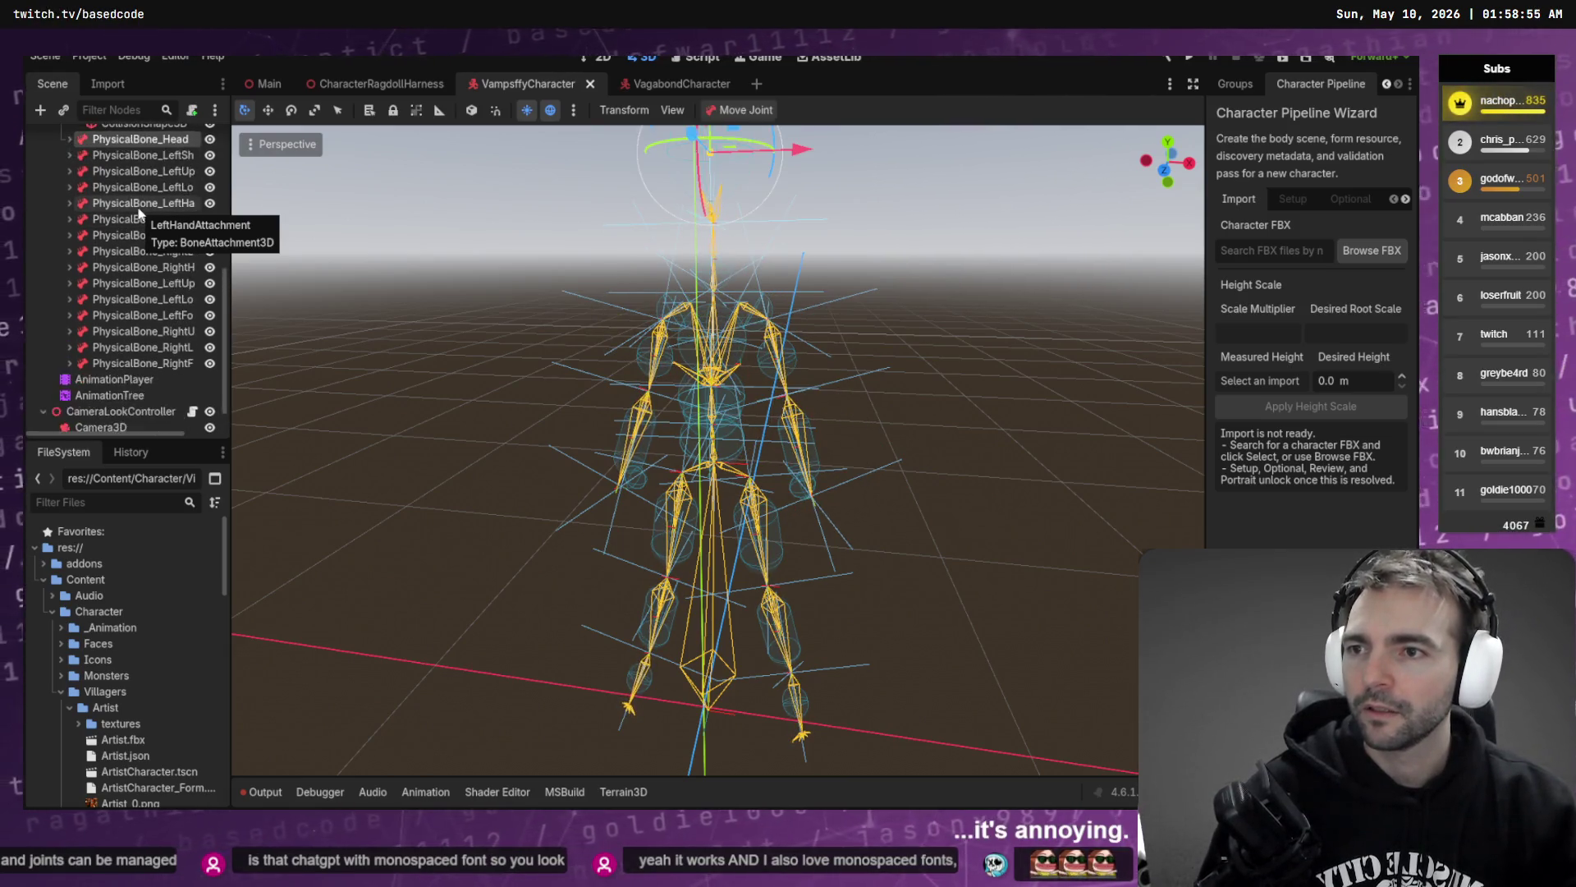
{"action": "key", "text": "Up"}
{"action": "key", "text": "Left"}
{"action": "key", "text": "Up"}
{"action": "key", "text": "Left"}
{"action": "key", "text": "Up"}
{"action": "key", "text": "Left"}
{"action": "key", "text": "Up"}
{"action": "key", "text": "Left"}
{"action": "key", "text": "Left"}
{"action": "key", "text": "Up"}
{"action": "key", "text": "Up"}
{"action": "key", "text": "Up"}
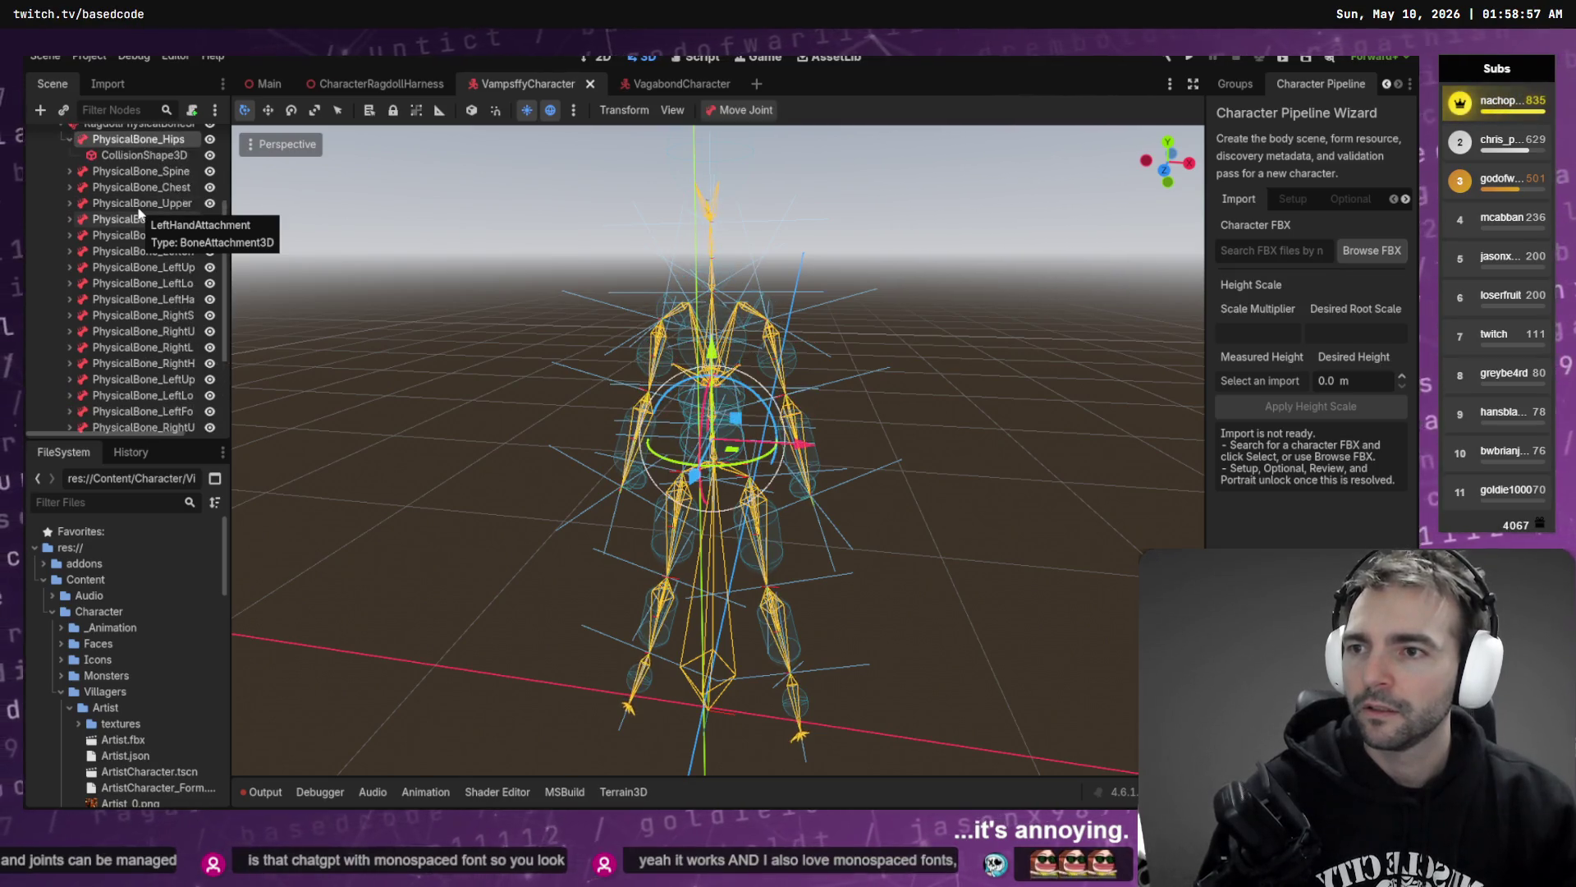
- Expand RagdollPhysicalBoneSim and range-select from PhysicalBone_Hips to the last physical bone
{"action": "key", "text": "Down"}
{"action": "key", "text": "Down"}
{"action": "key", "text": "Down"}
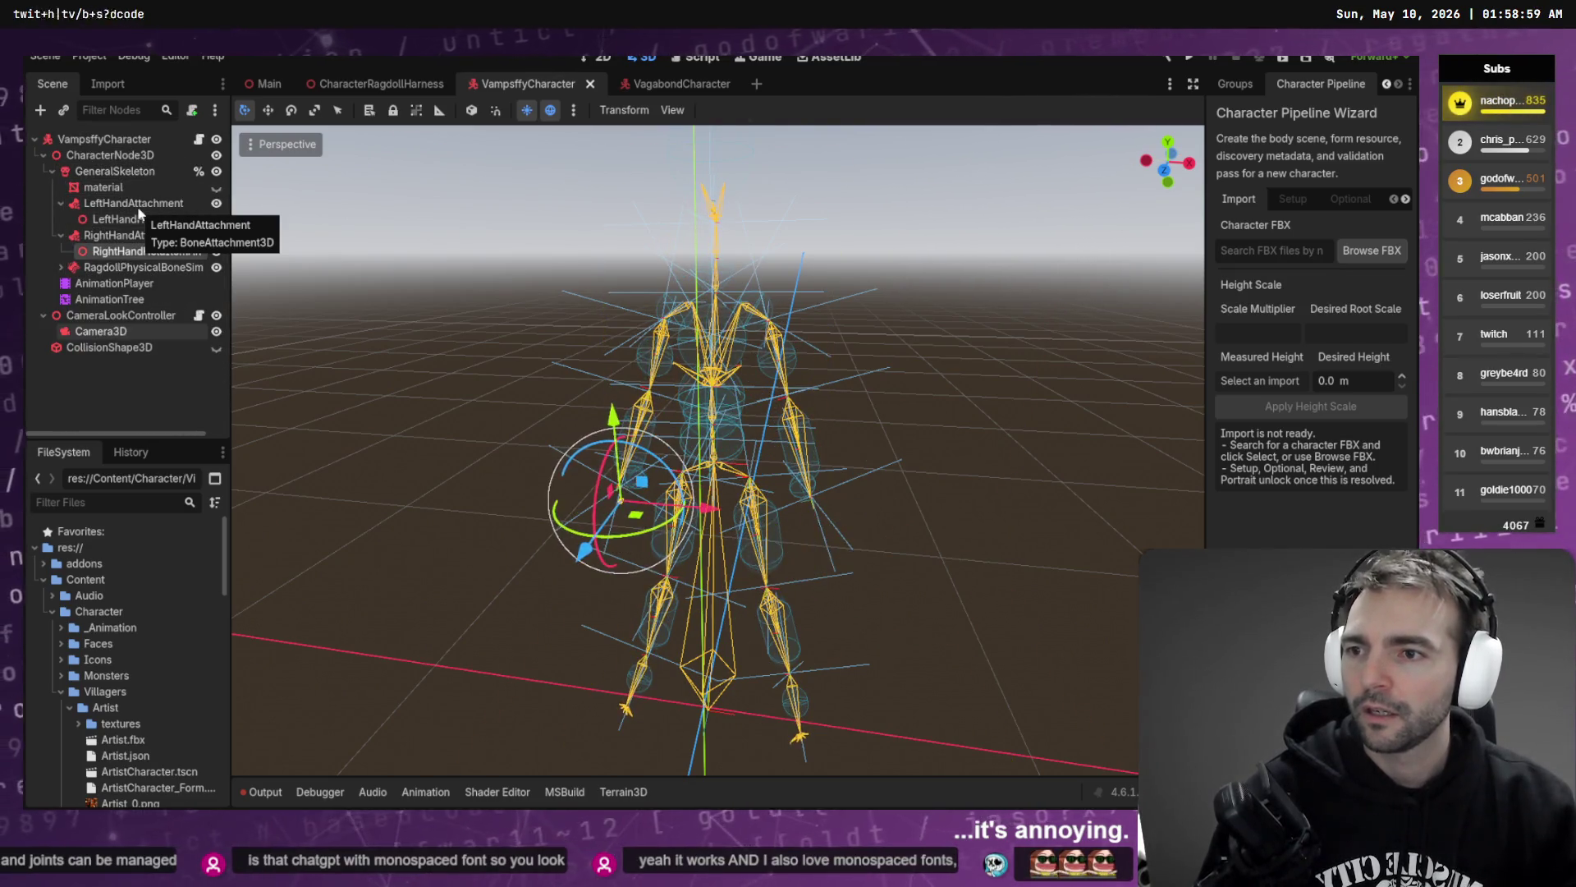
{"action": "key", "text": "Right"}
{"action": "key", "text": "Down"}
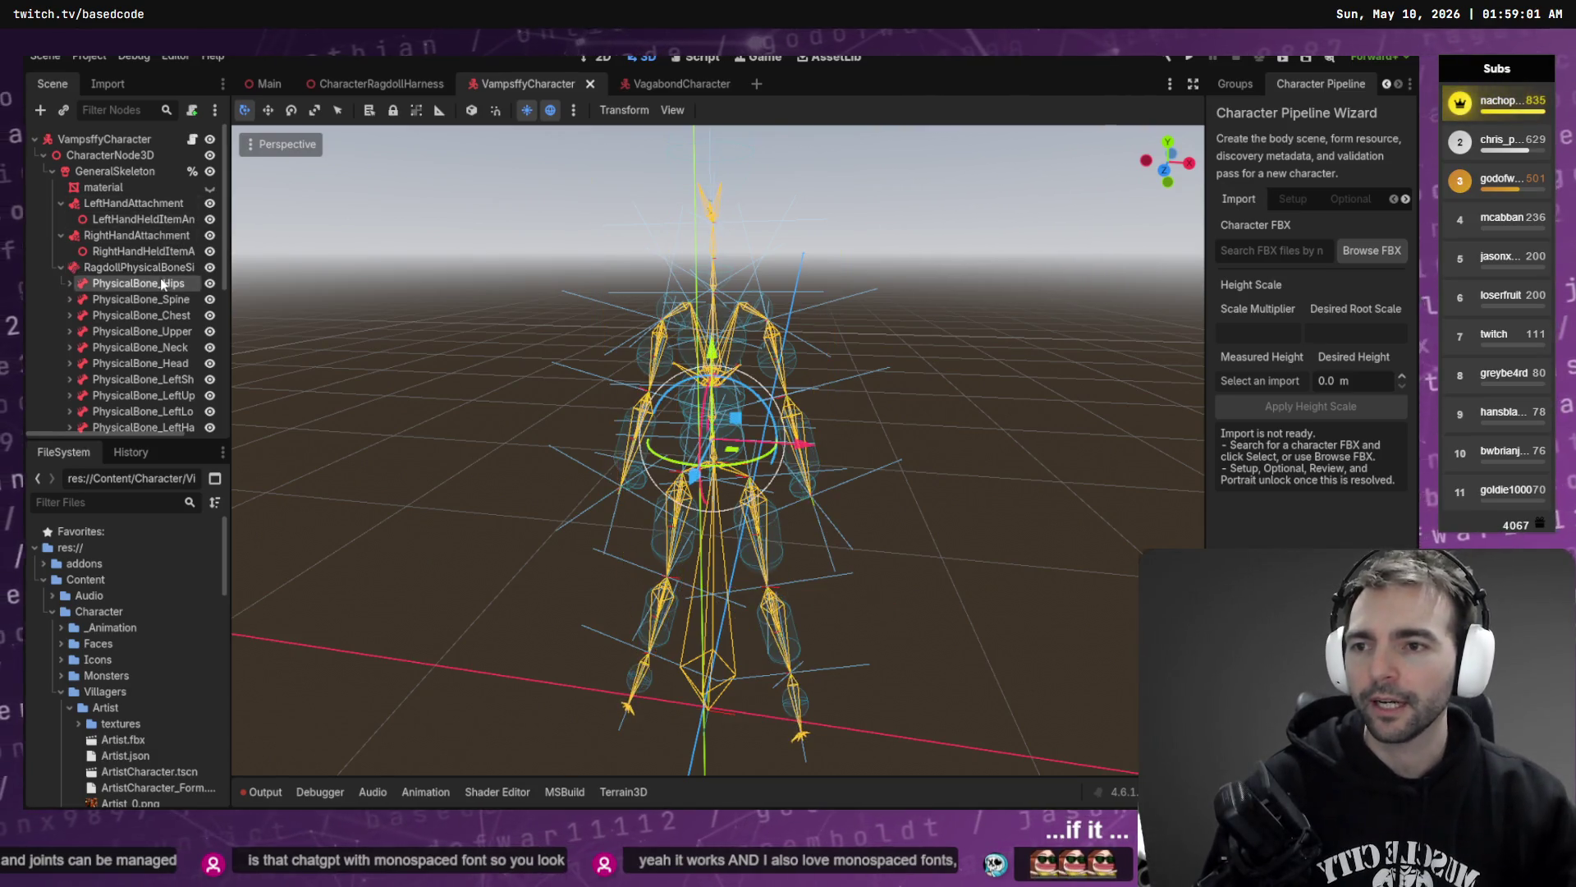
{"action": "scroll", "coordinate": [161, 302], "scroll_direction": "down", "scroll_amount": 5}
{"action": "left_click", "coordinate": [161, 333], "text": "shift"}
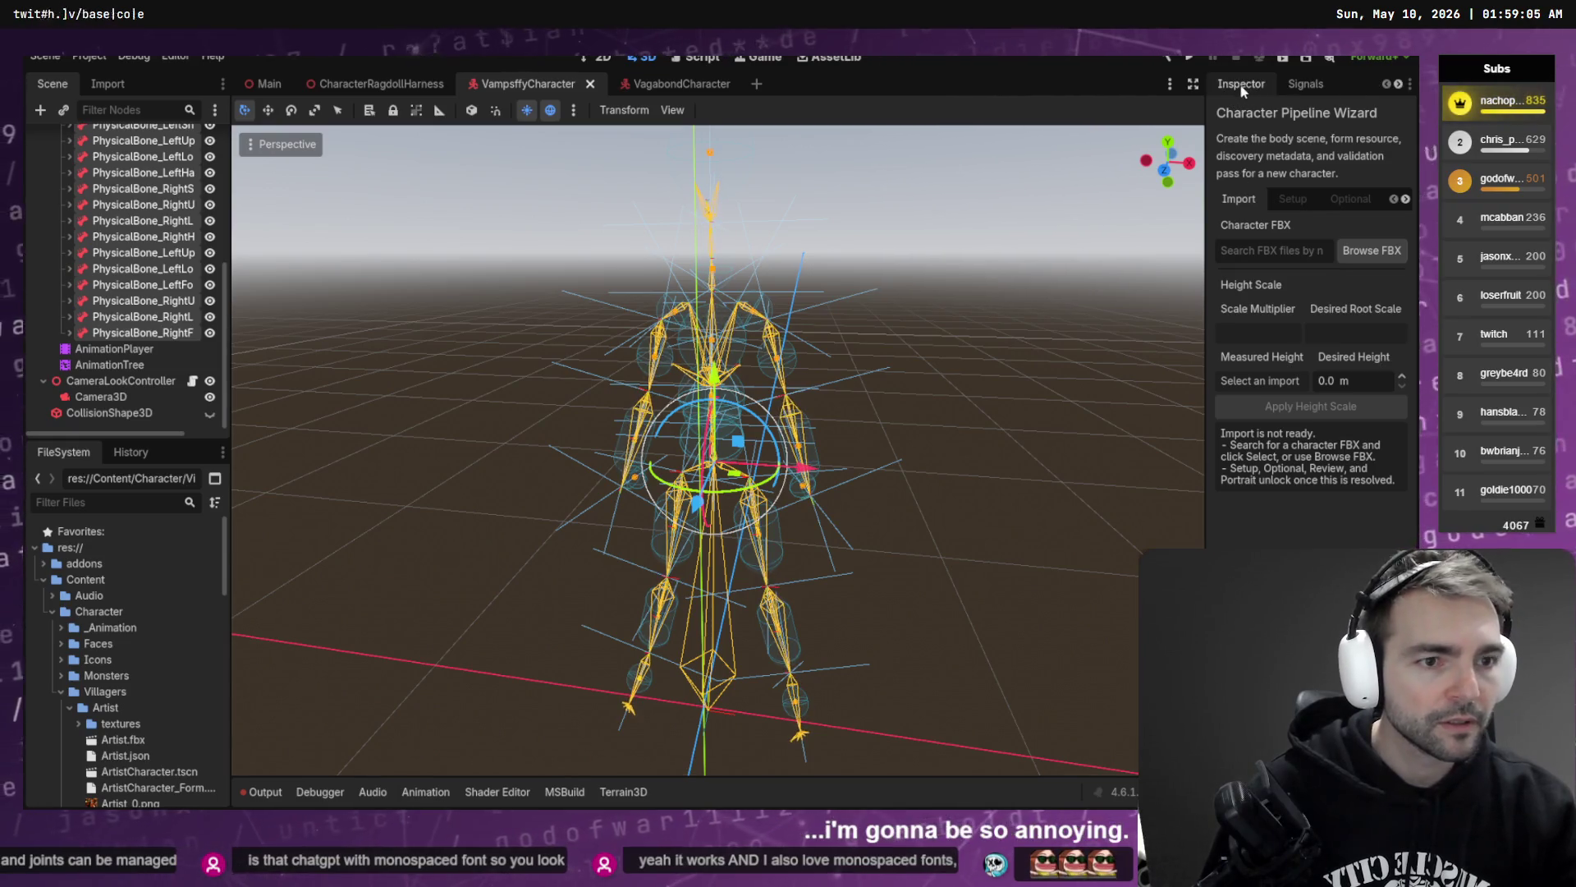
- Set the Joint Type of all selected physical bones to 6DOFJoint in the Inspector
{"action": "left_click", "coordinate": [1241, 84]}
{"action": "scroll", "coordinate": [1305, 369], "scroll_direction": "down", "scroll_amount": 4}
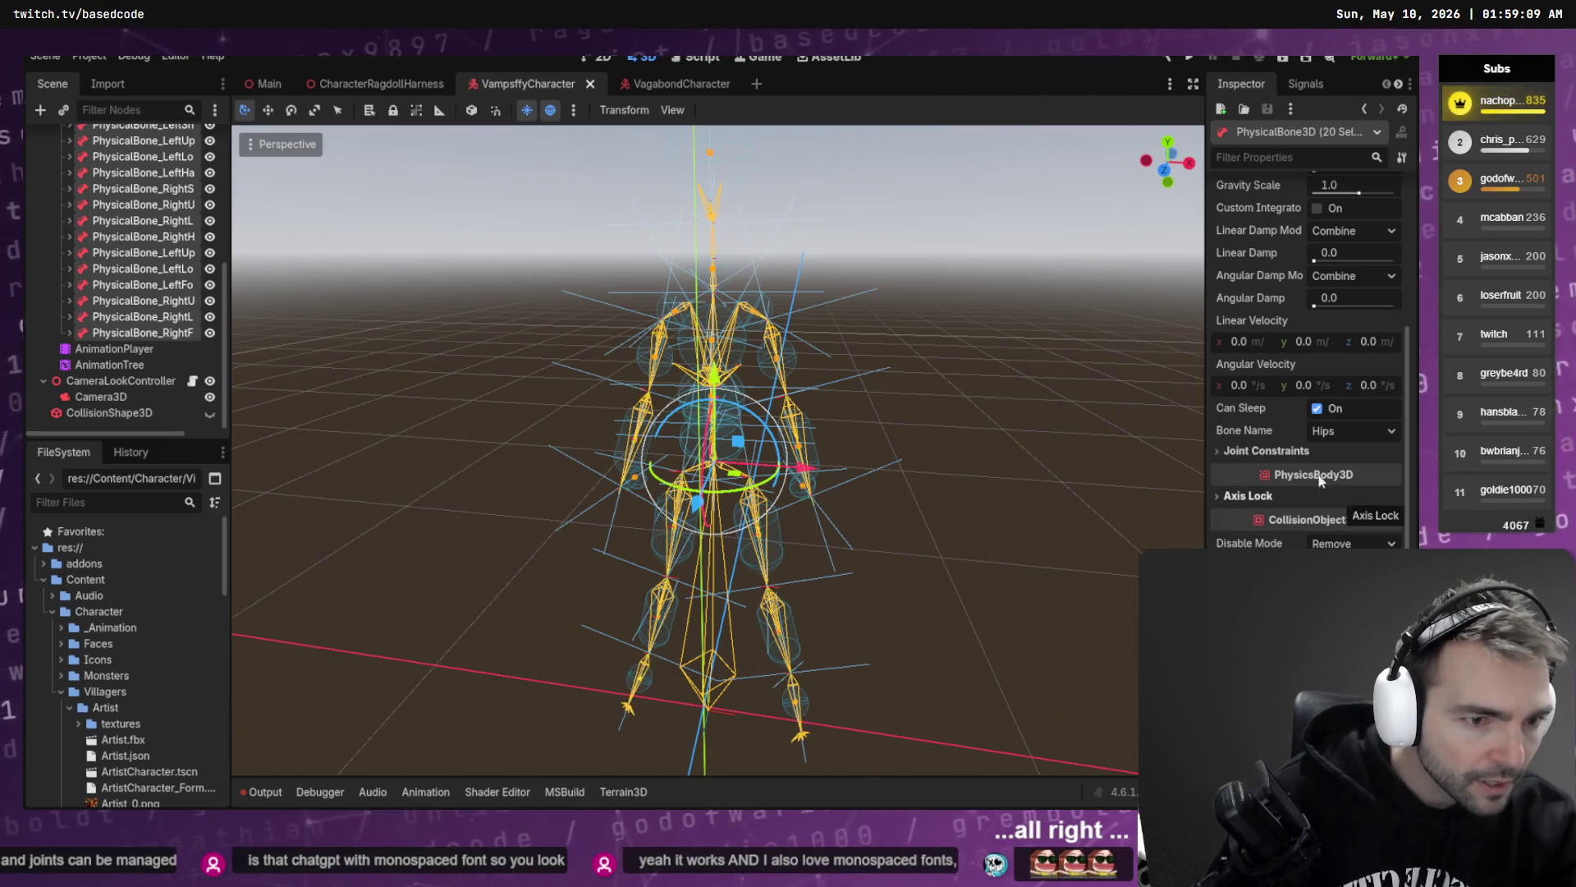
{"action": "scroll", "coordinate": [1273, 427], "scroll_direction": "up", "scroll_amount": 4}
{"action": "scroll", "coordinate": [1268, 246], "scroll_direction": "up", "scroll_amount": 3}
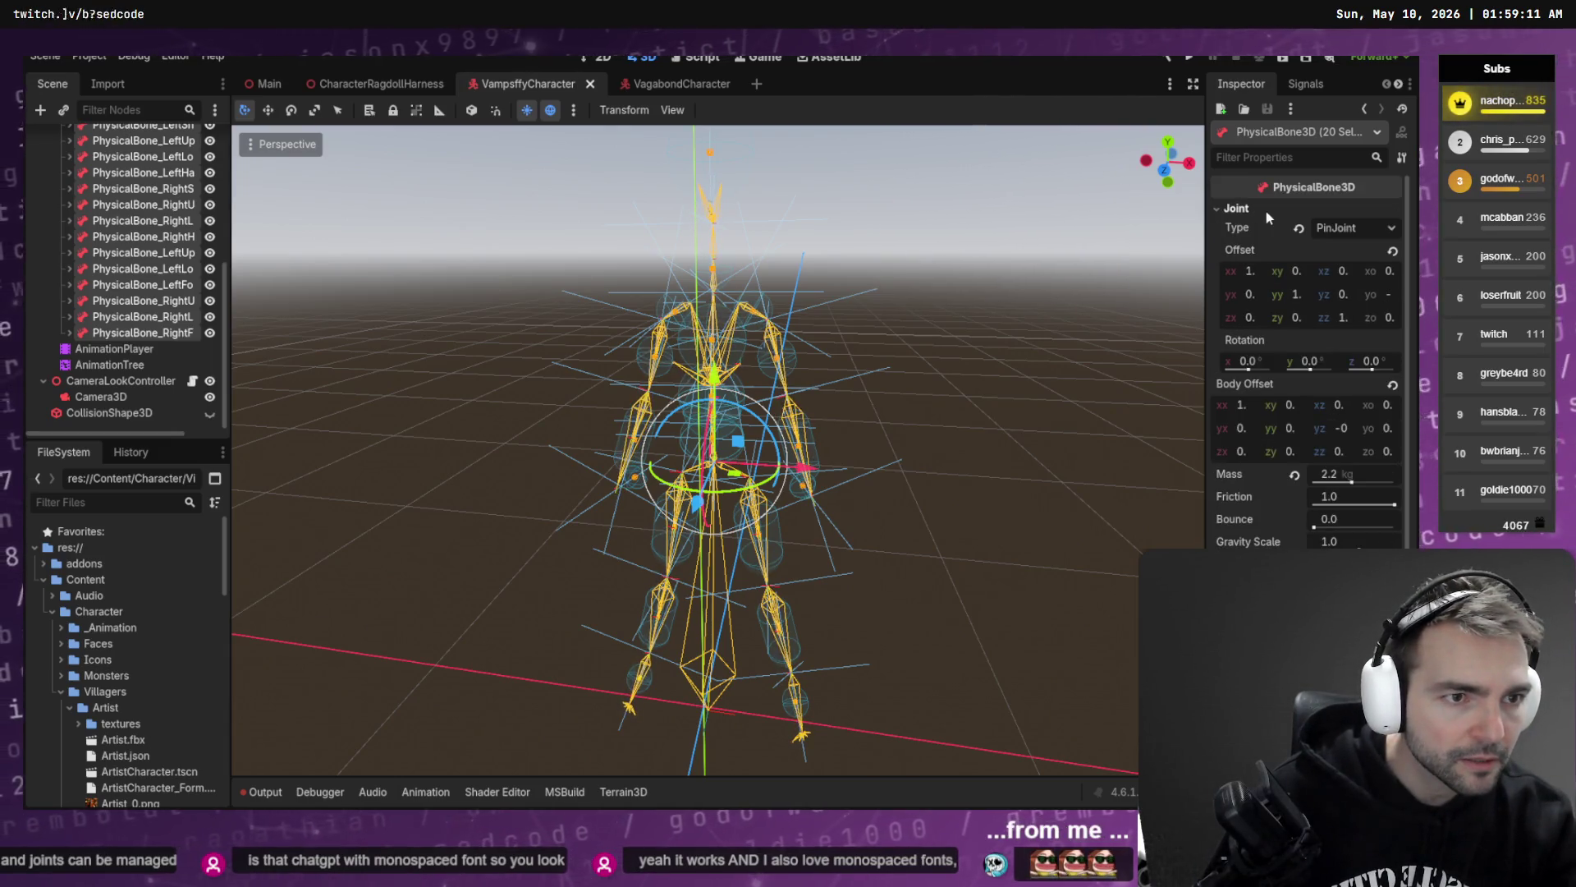
{"action": "left_click", "coordinate": [1359, 228]}
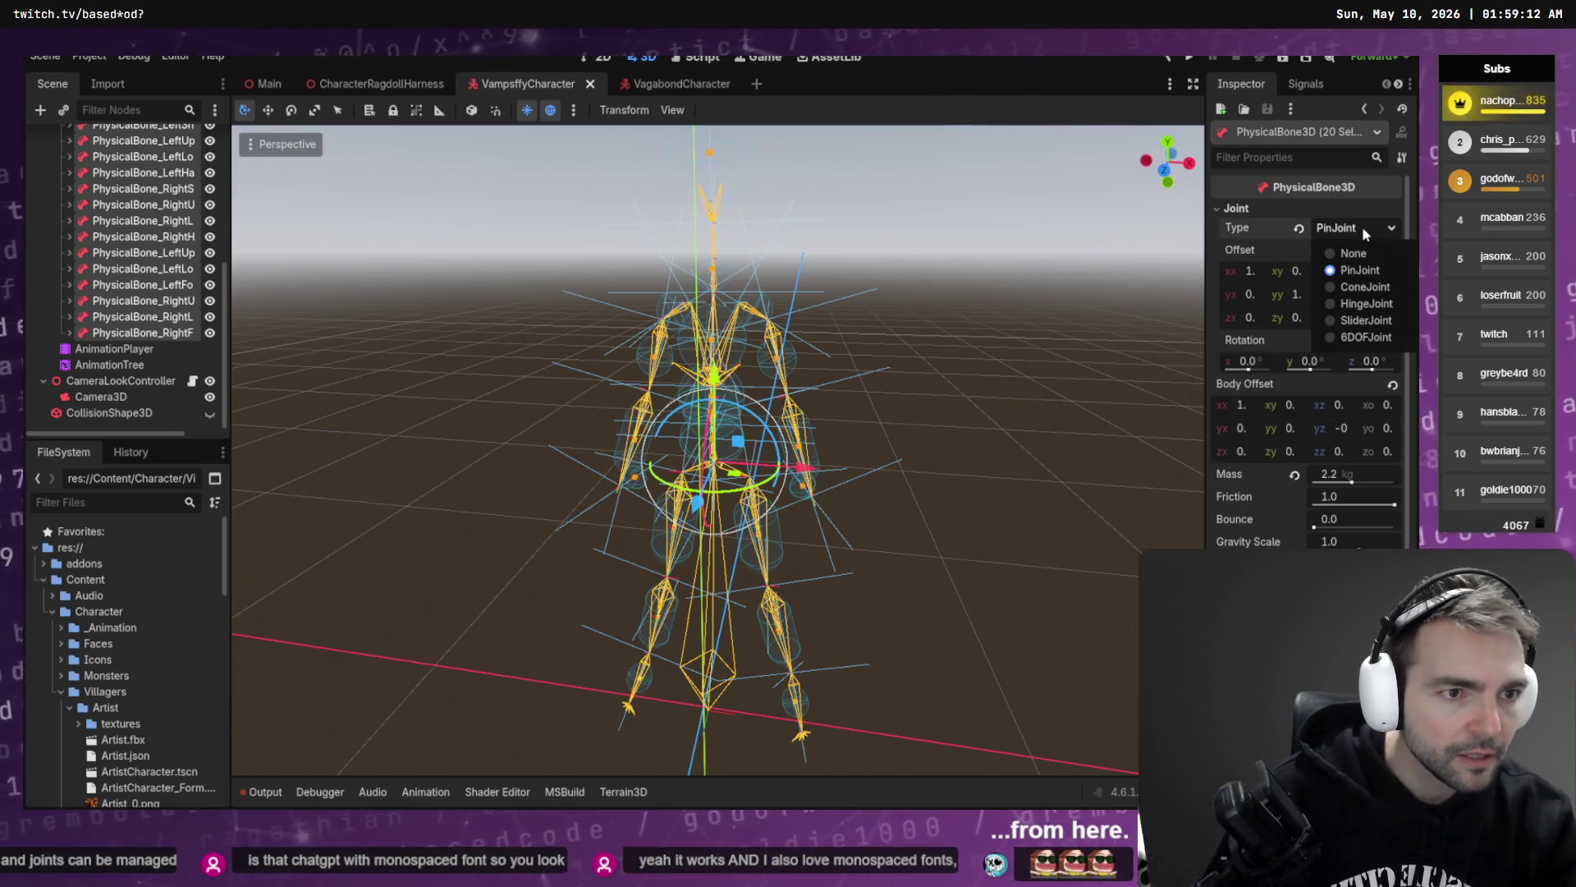
{"action": "left_click", "coordinate": [1365, 337]}
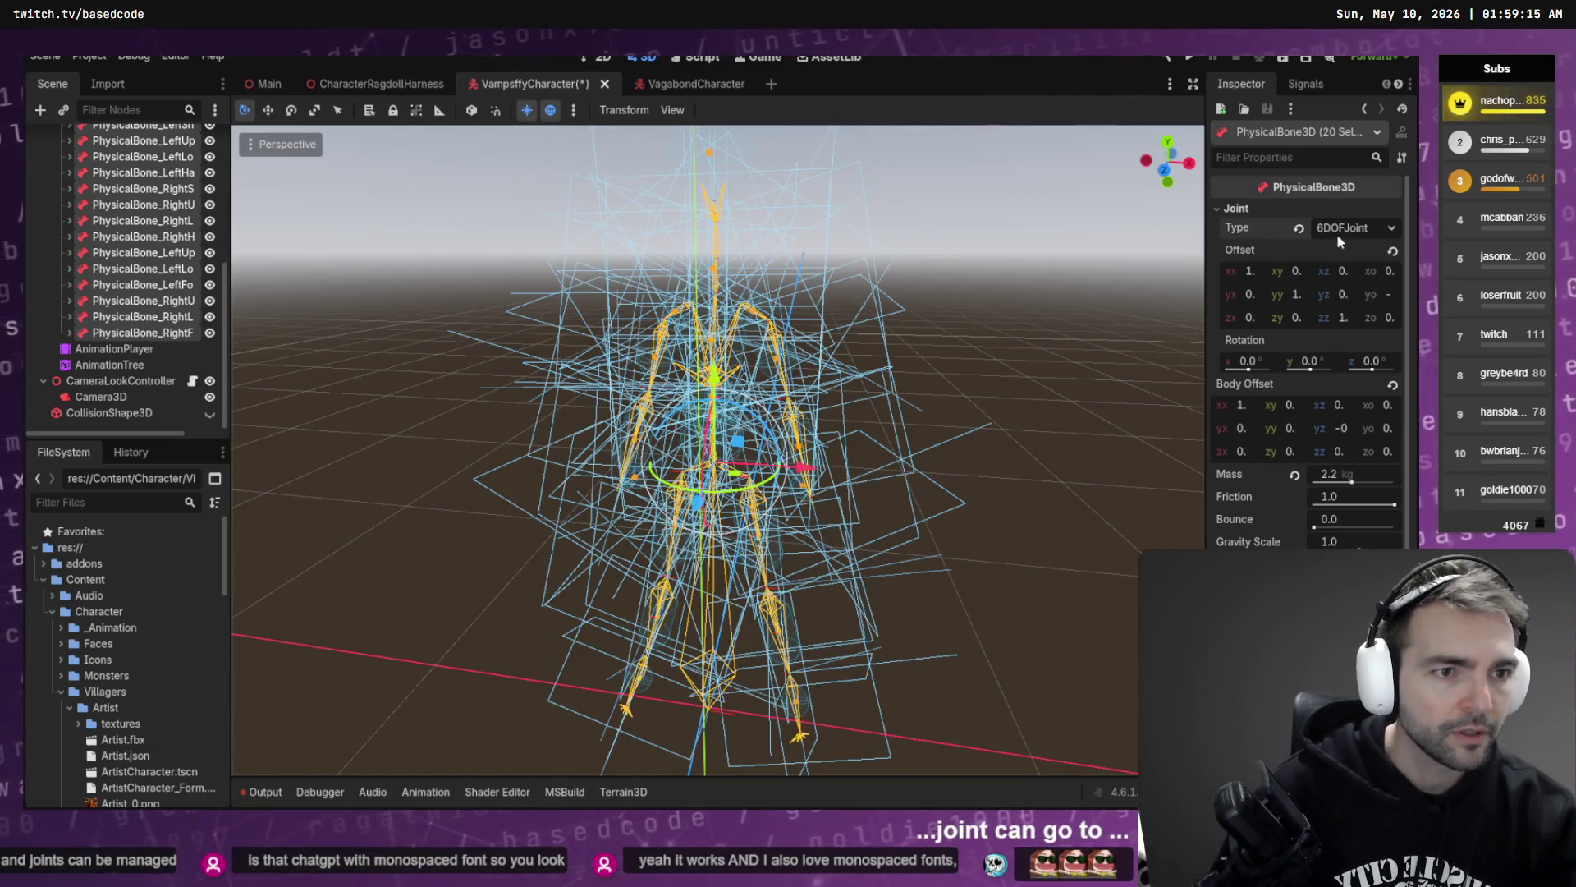
- Scroll through the bones' updated properties, then switch over to Codex
{"action": "scroll", "coordinate": [1293, 345], "scroll_direction": "down", "scroll_amount": 5}
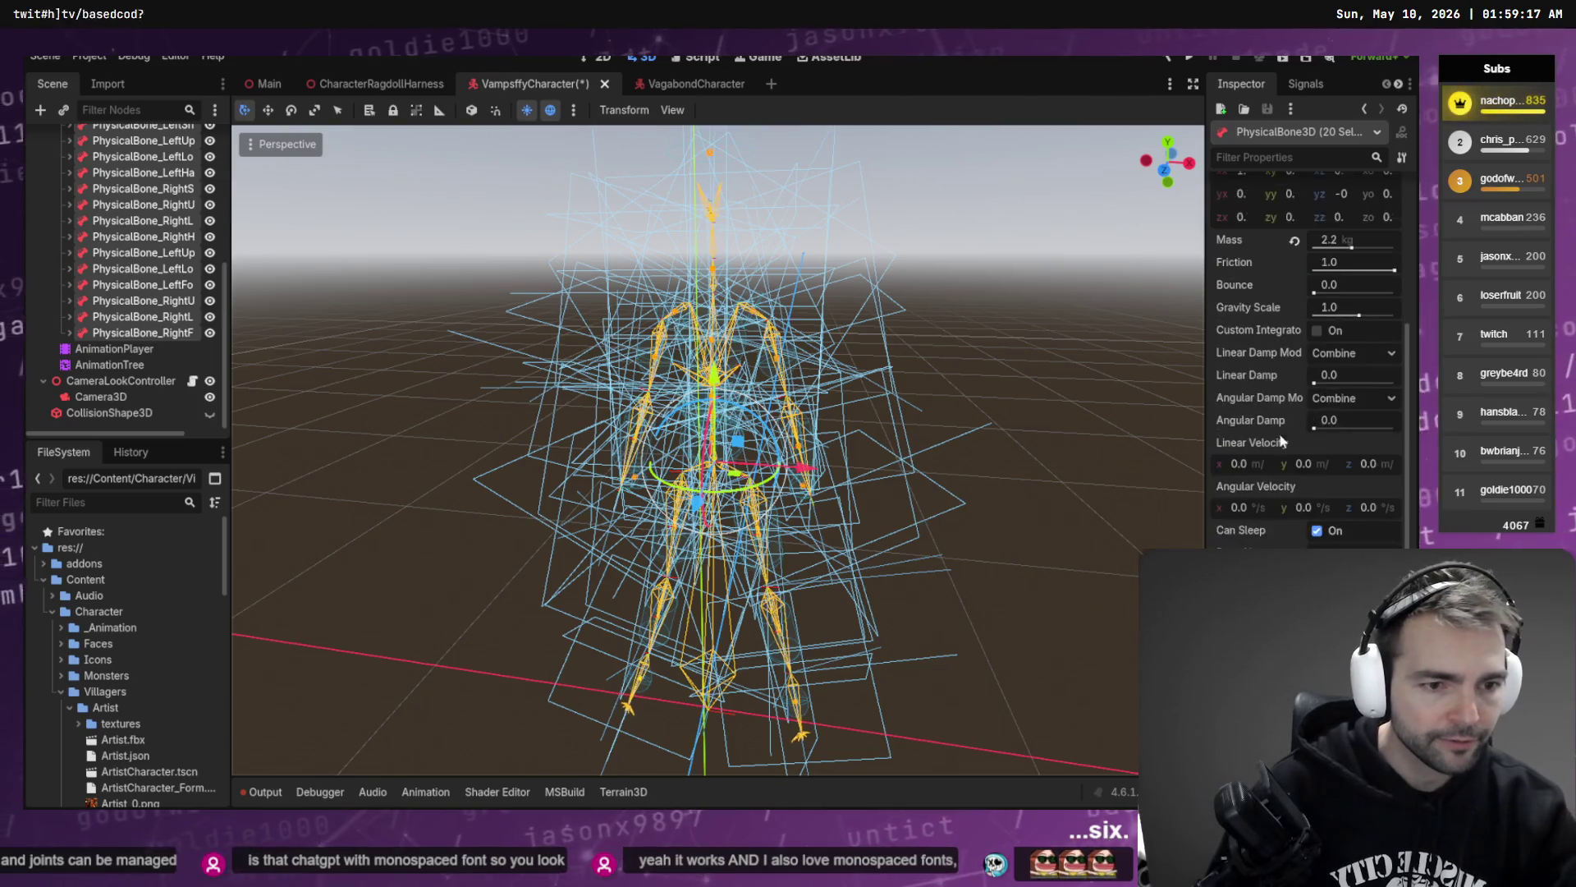
{"action": "scroll", "coordinate": [1283, 441], "scroll_direction": "down", "scroll_amount": 2}
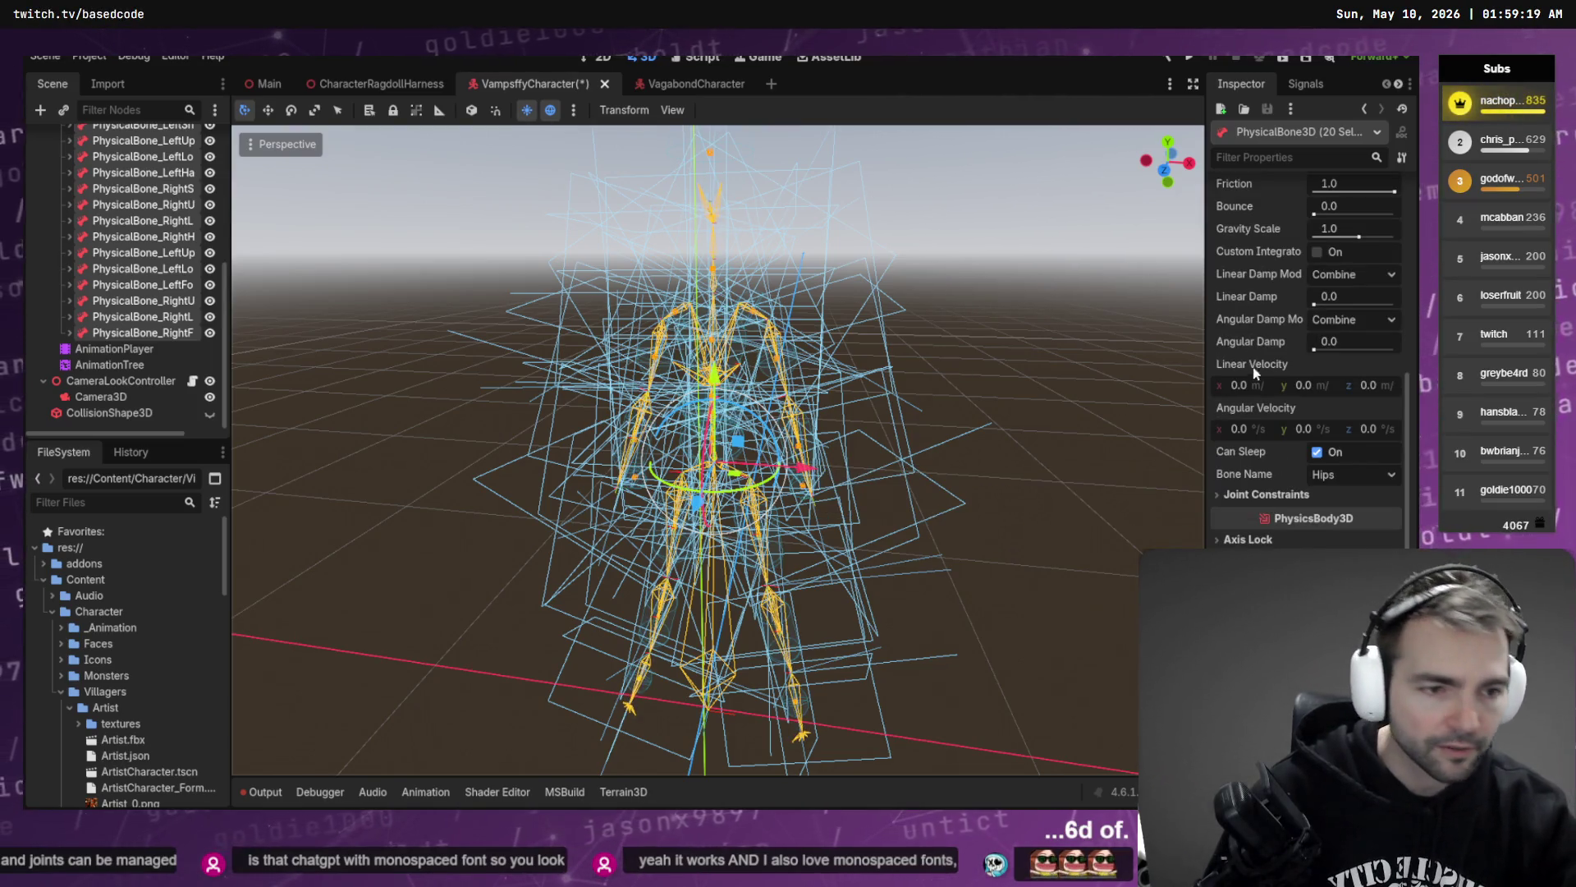
{"action": "scroll", "coordinate": [1298, 393], "scroll_direction": "down", "scroll_amount": 1}
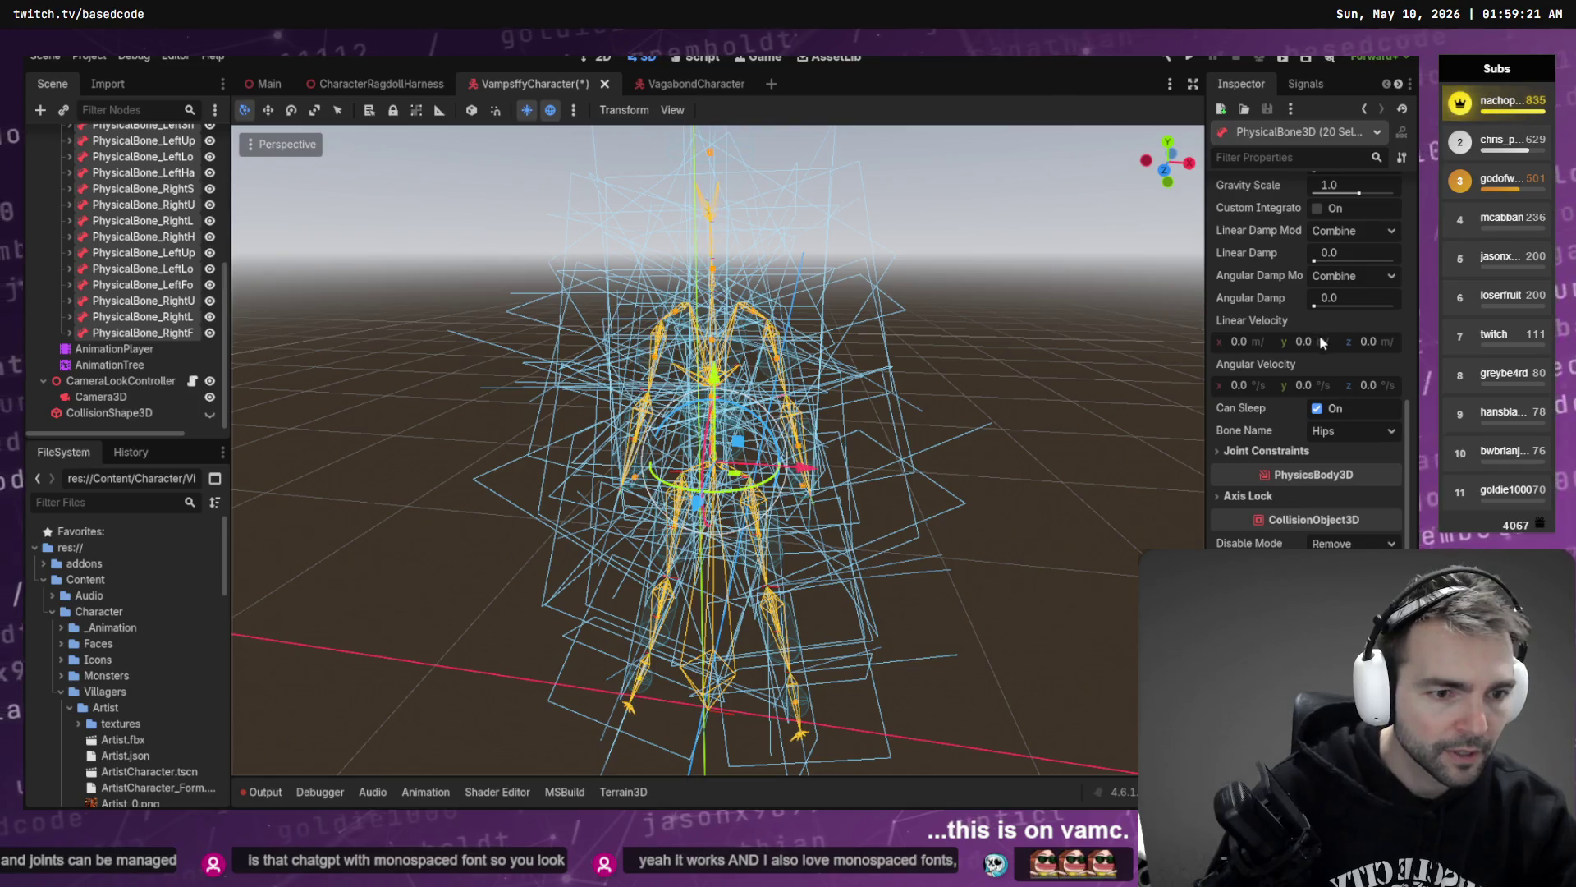
{"action": "scroll", "coordinate": [1331, 312], "scroll_direction": "up", "scroll_amount": 8}
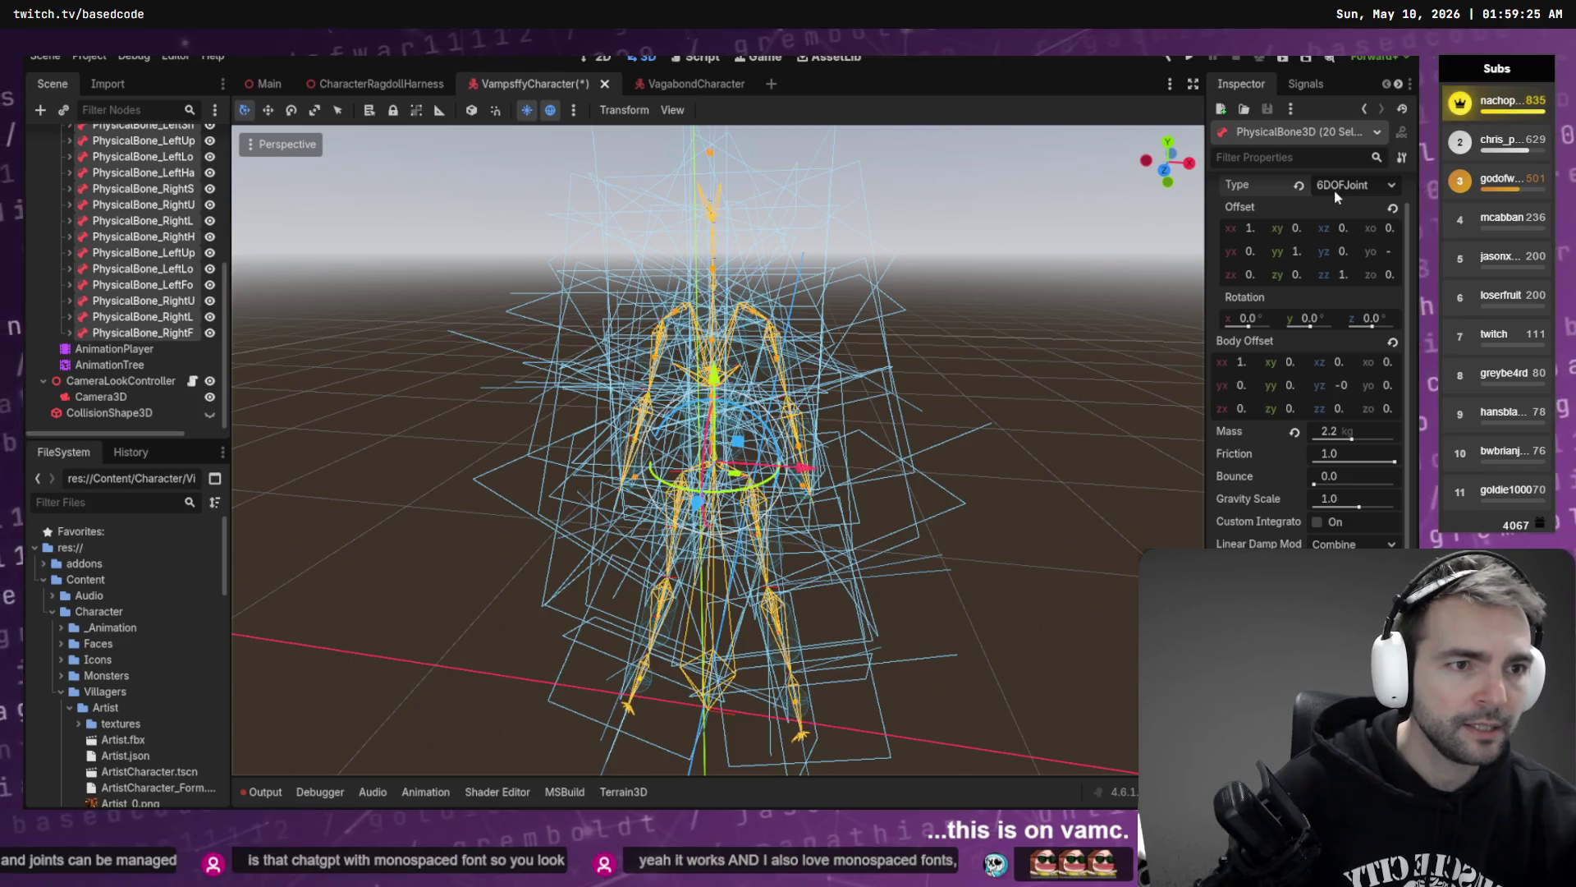
{"action": "key", "text": "alt+Tab"}
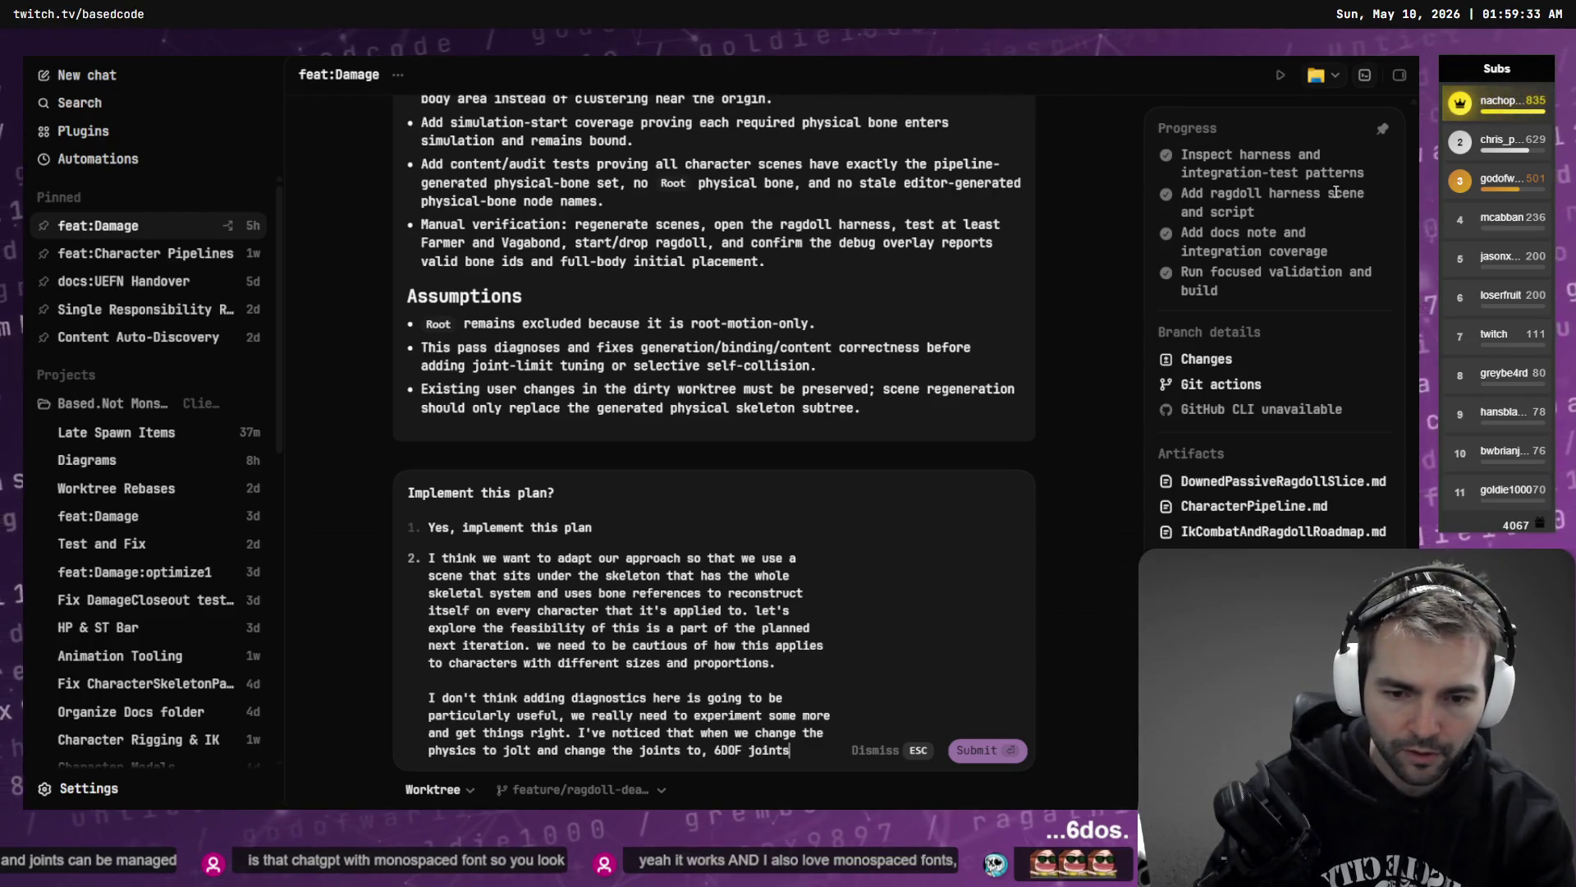
- Finish the Codex plan reply noting that 6DOF joints helped, and submit it
{"action": "type", "text": "se"}
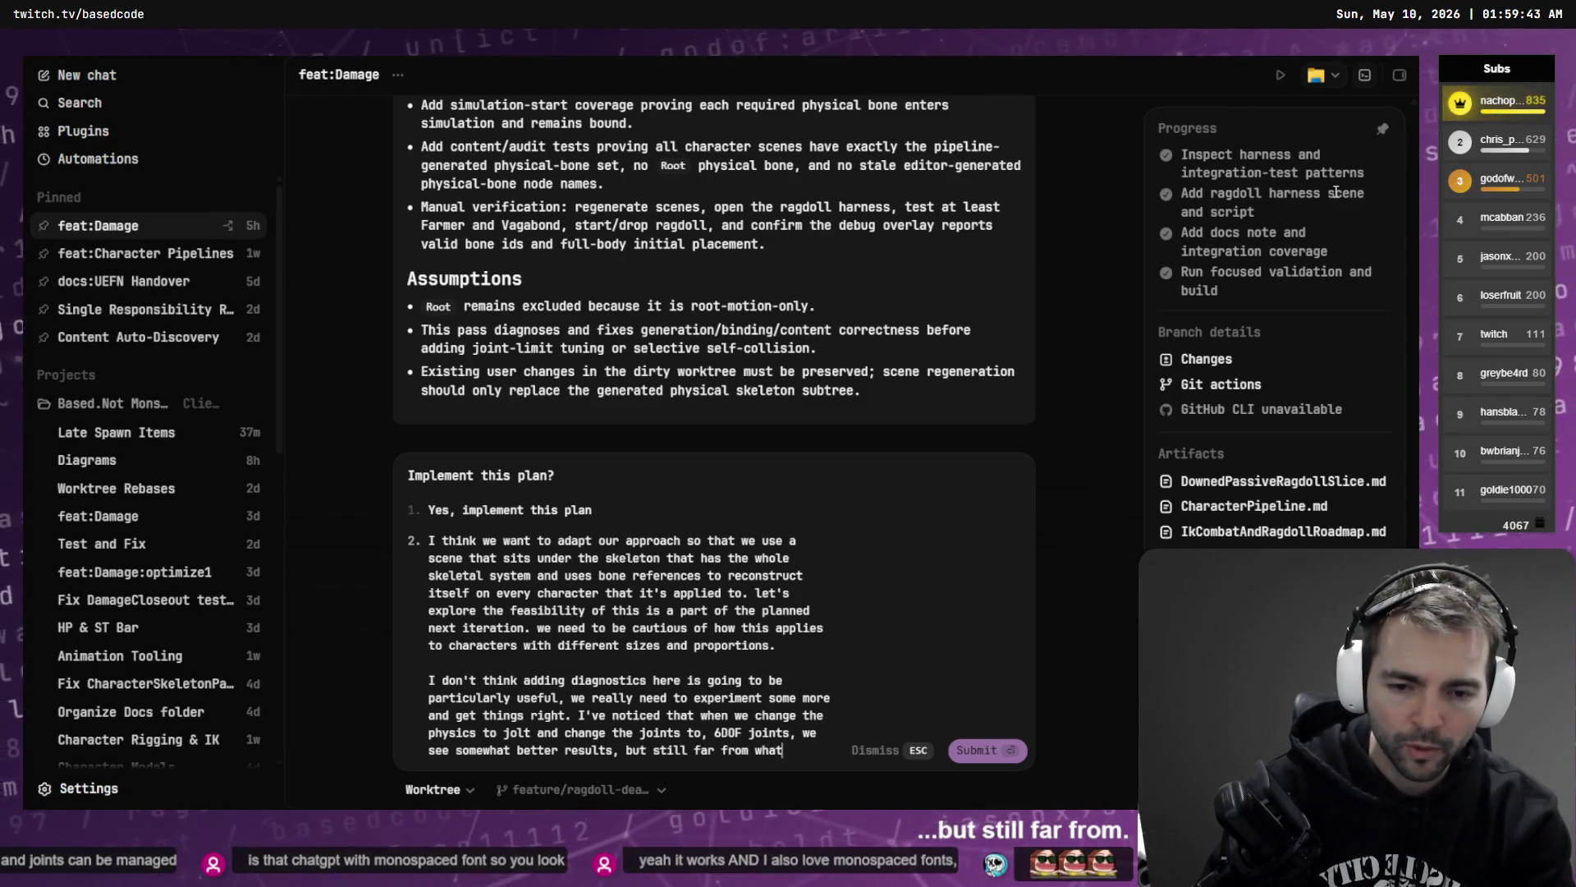
{"action": "type", "text": "ed."}
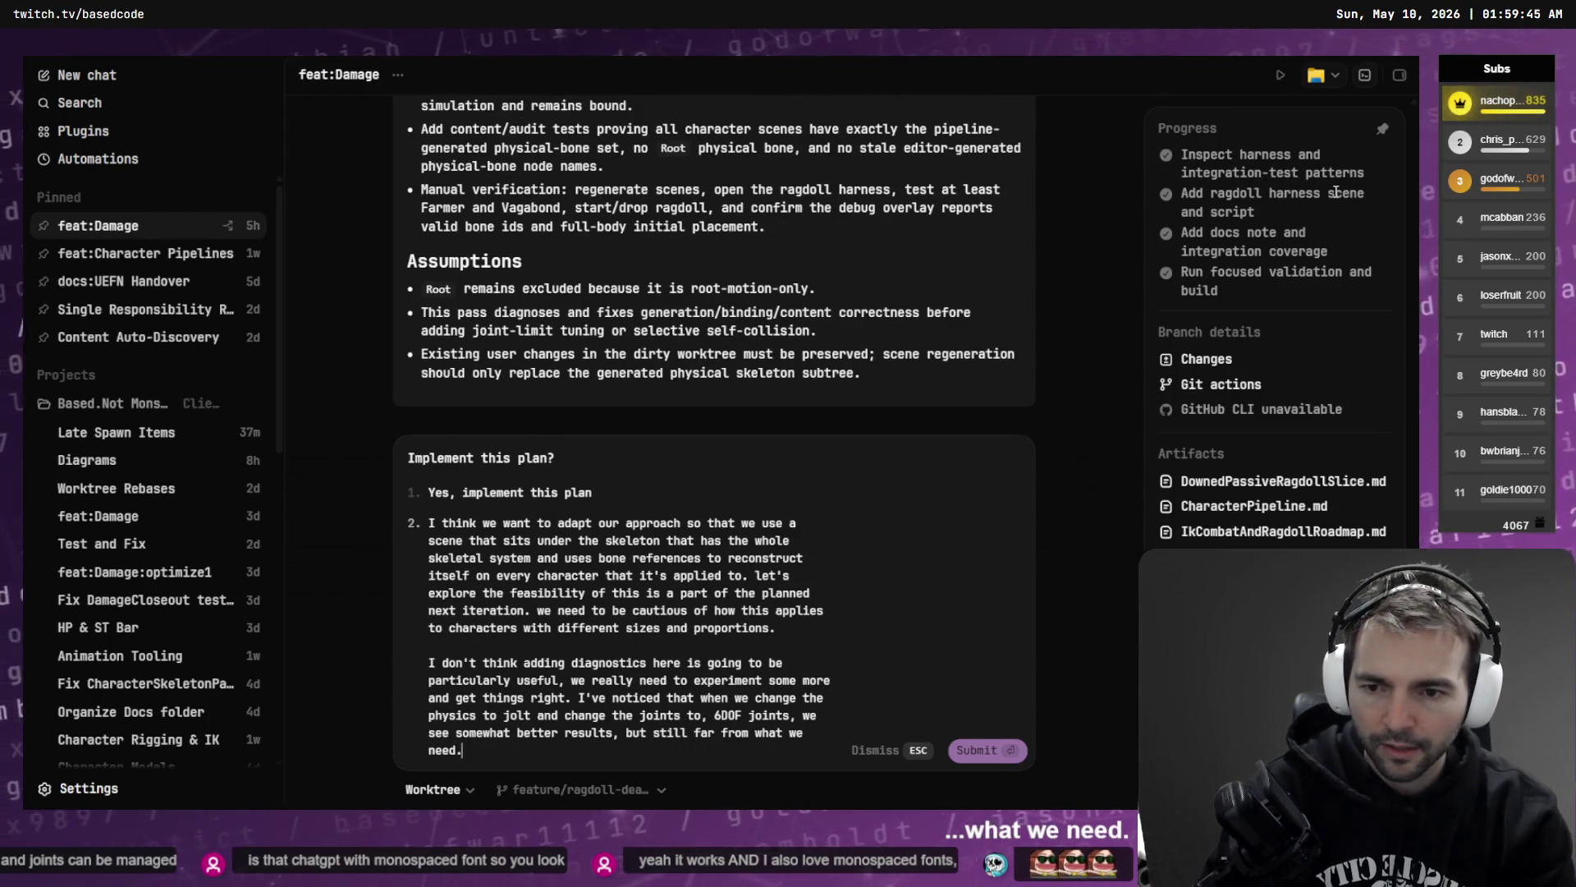
{"action": "key", "text": "Return"}
- Make the character mesh visible again, deselect the bones, and save the VampsffyCharacter scene
{"action": "key", "text": "alt+Tab"}
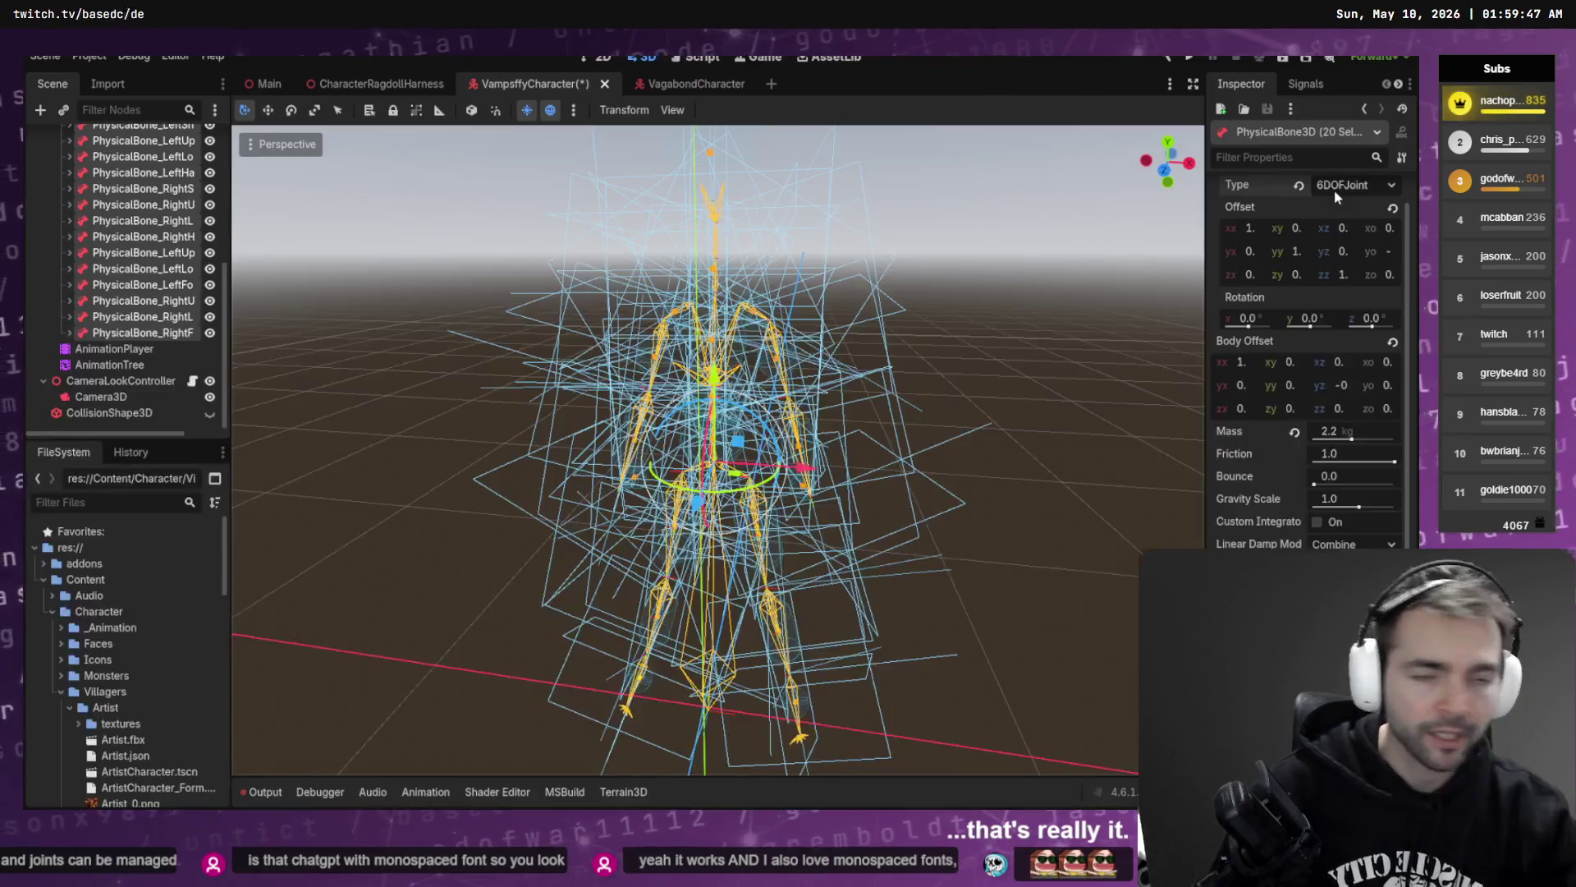
{"action": "scroll", "coordinate": [139, 246], "scroll_direction": "up", "scroll_amount": 5}
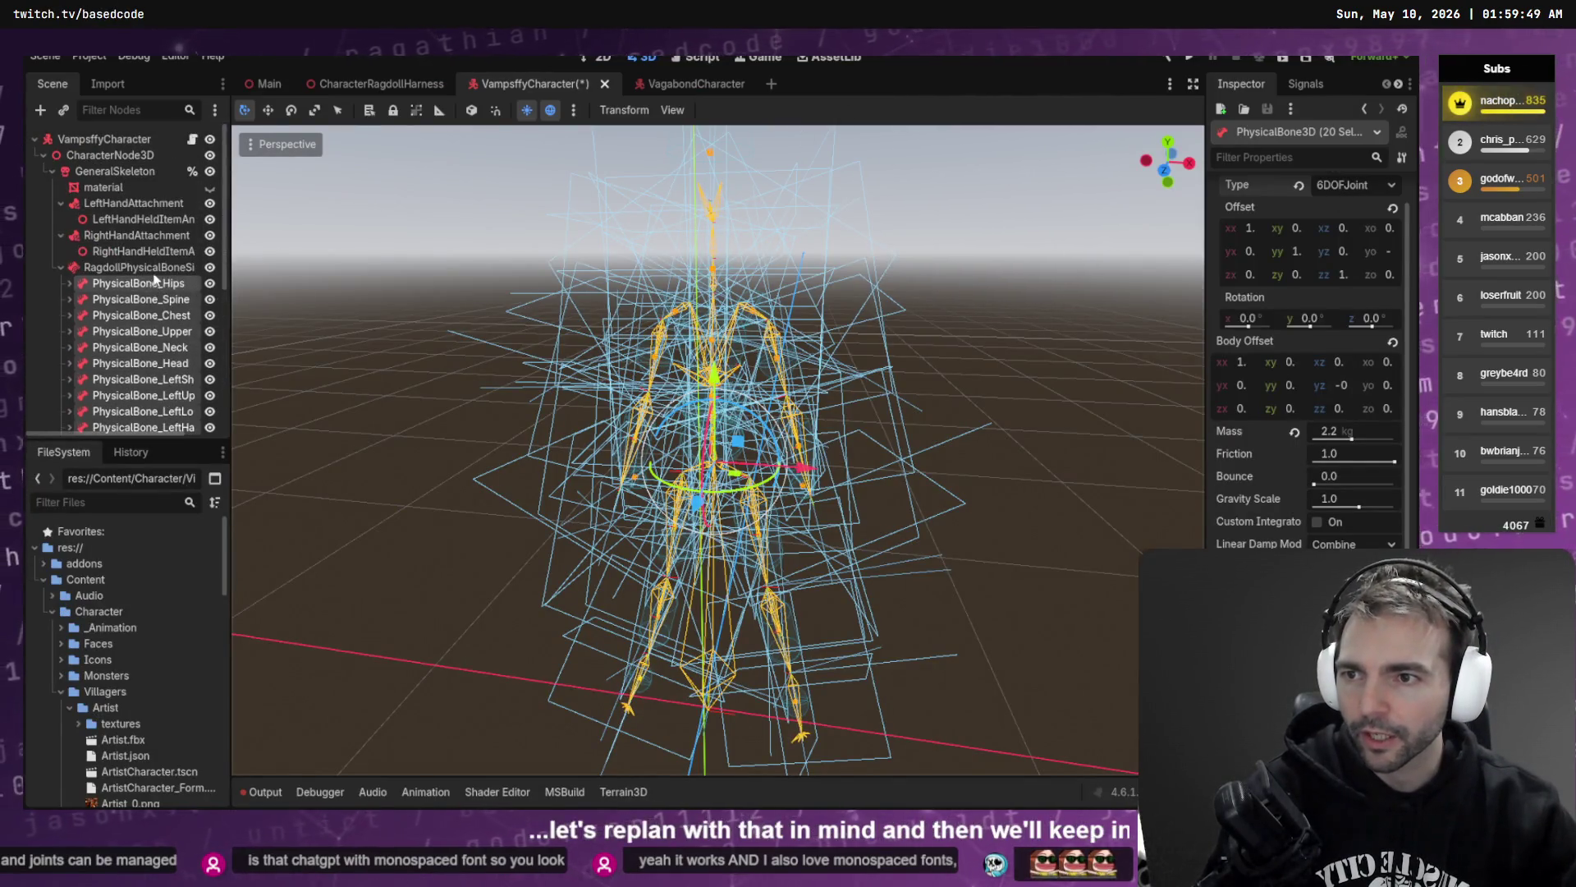
{"action": "left_click", "coordinate": [210, 188]}
{"action": "scroll", "coordinate": [140, 287], "scroll_direction": "down", "scroll_amount": 5}
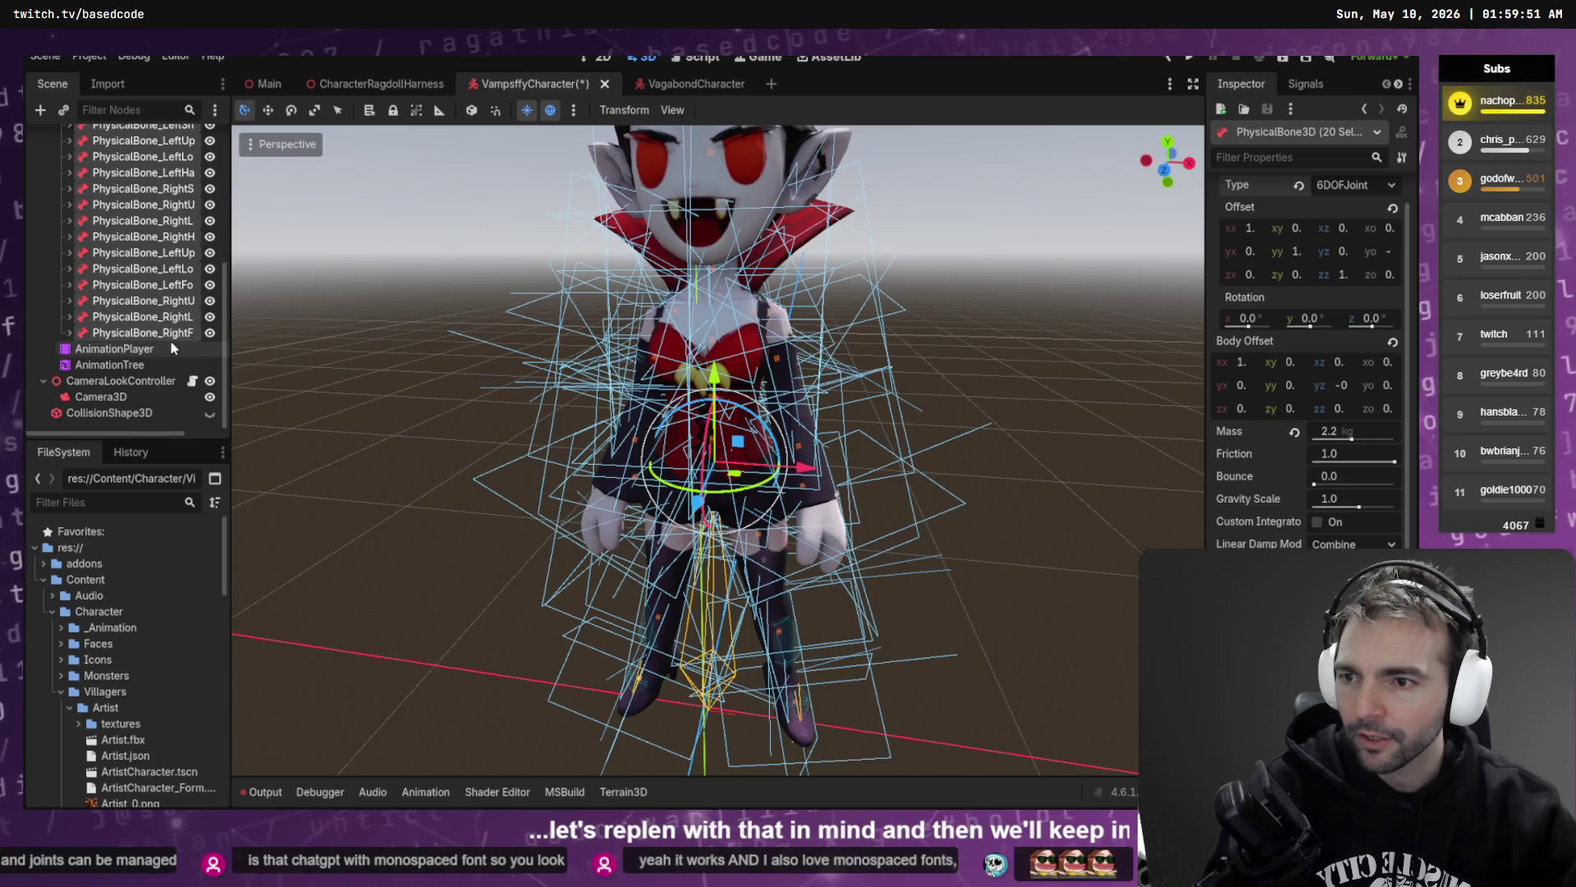
{"action": "scroll", "coordinate": [139, 288], "scroll_direction": "up", "scroll_amount": 5}
{"action": "left_click", "coordinate": [391, 281]}
{"action": "key", "text": "ctrl+s"}
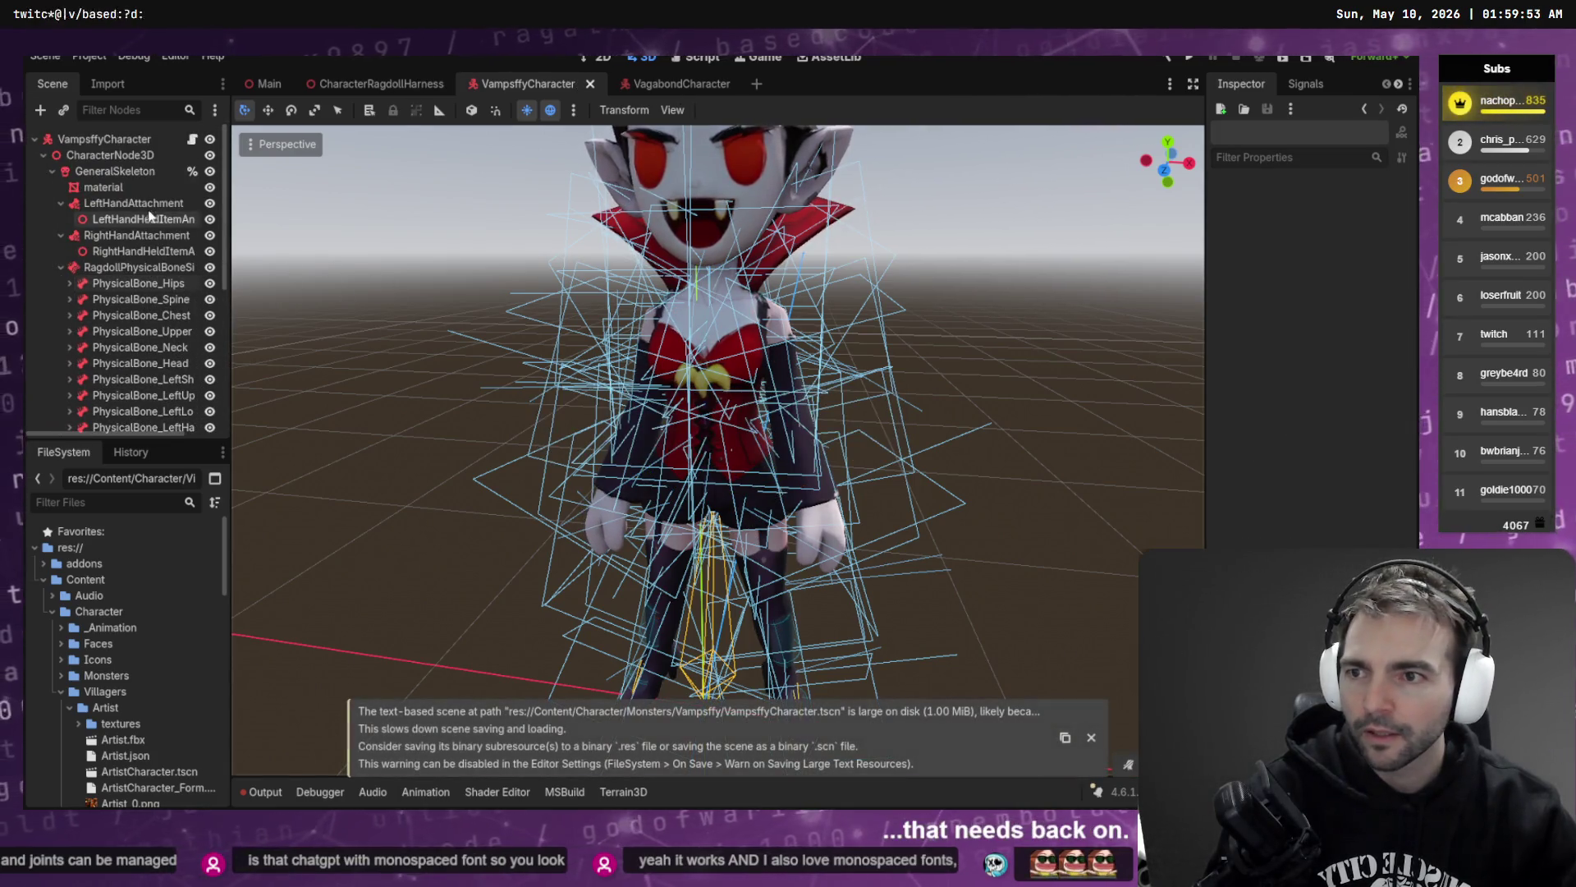
- Run the CharacterRagdollHarness scene with F6
{"action": "scroll", "coordinate": [382, 247], "scroll_direction": "up", "scroll_amount": 3}
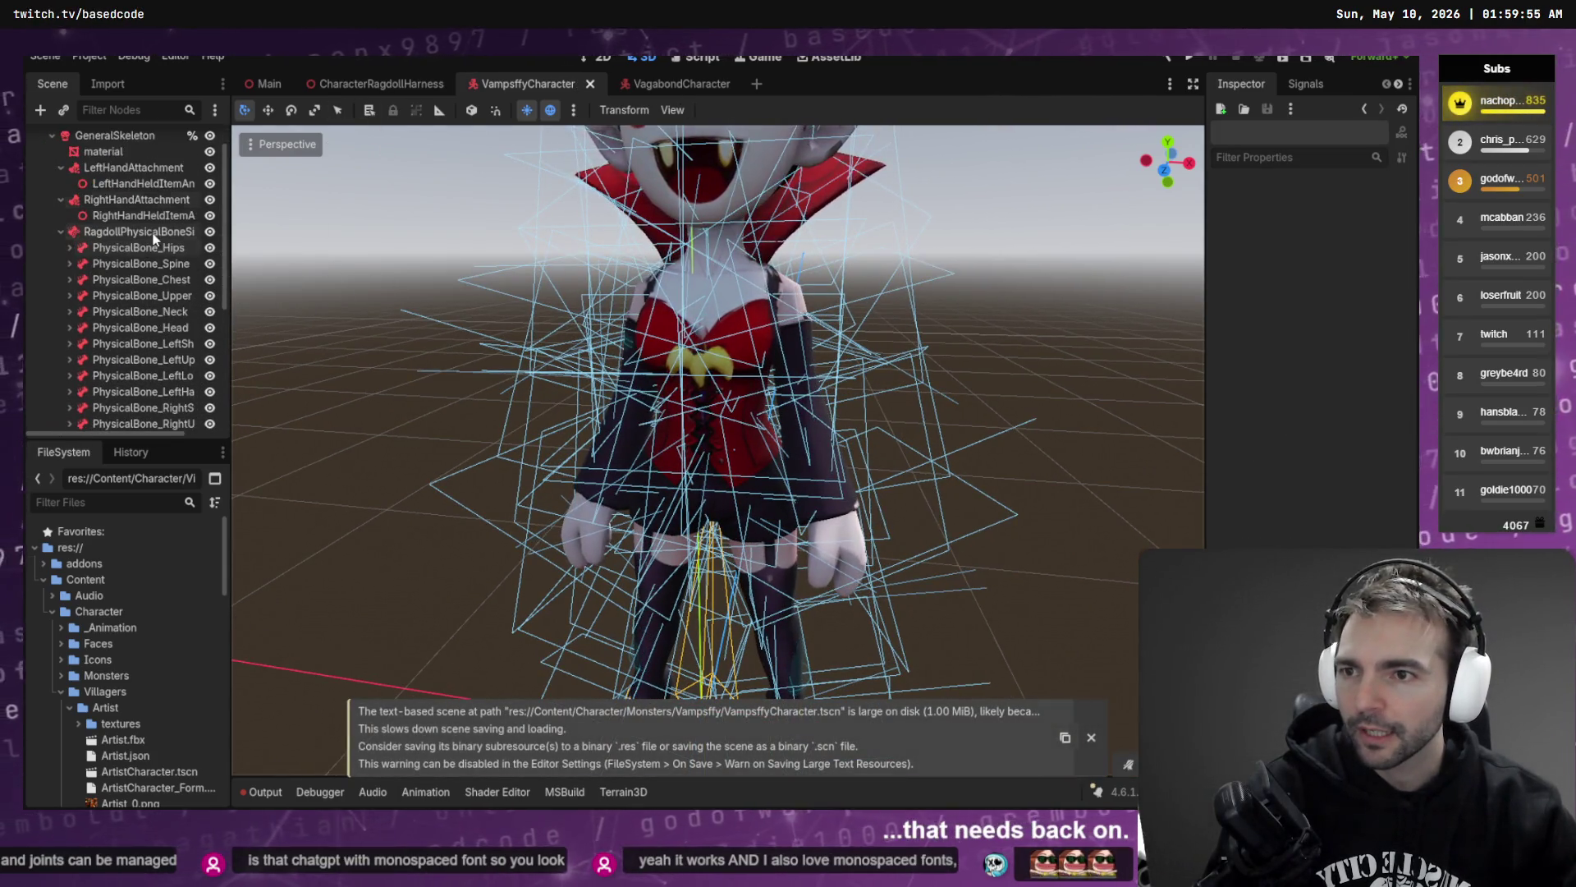
{"action": "left_click", "coordinate": [379, 83]}
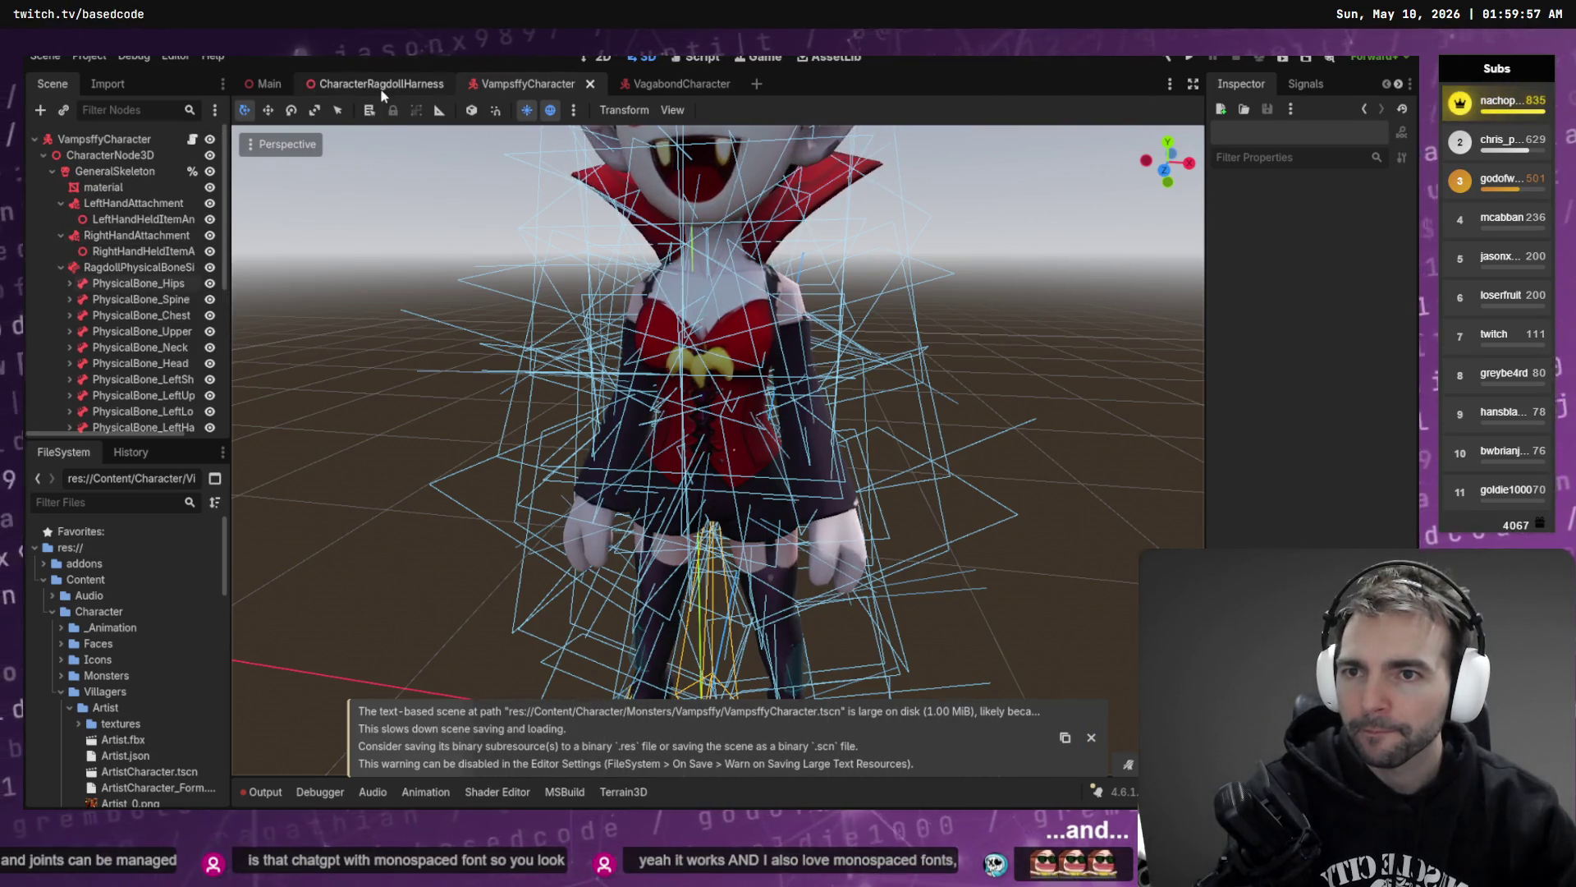
{"action": "key", "text": "F6"}
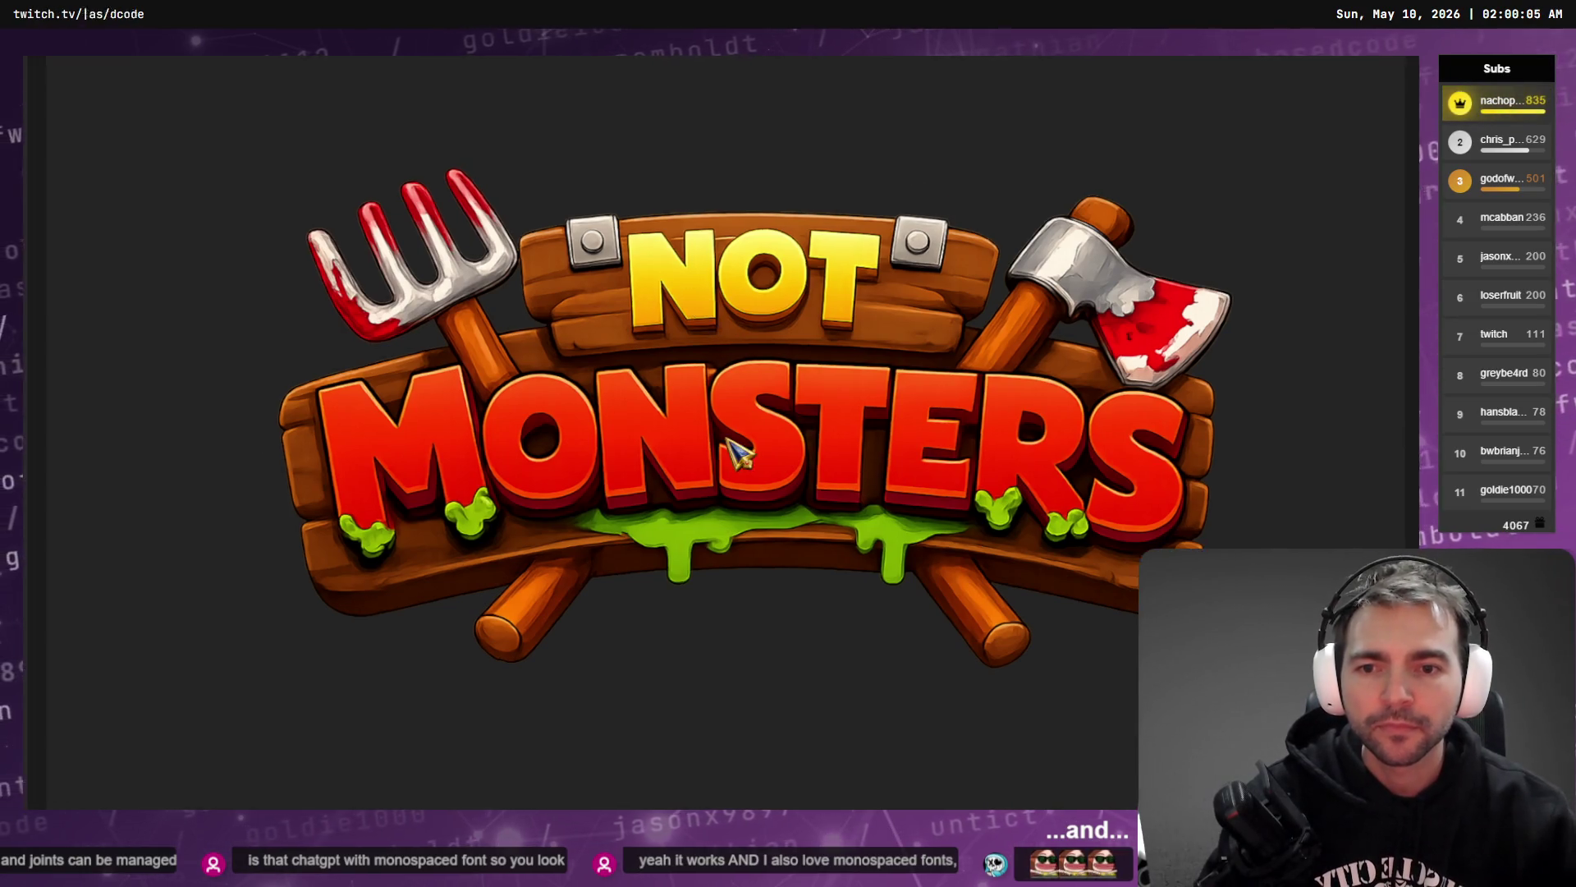
- Browse the villager and monster lists and load the Vampire into the harness
{"action": "scroll", "coordinate": [731, 474], "scroll_direction": "down", "scroll_amount": 2}
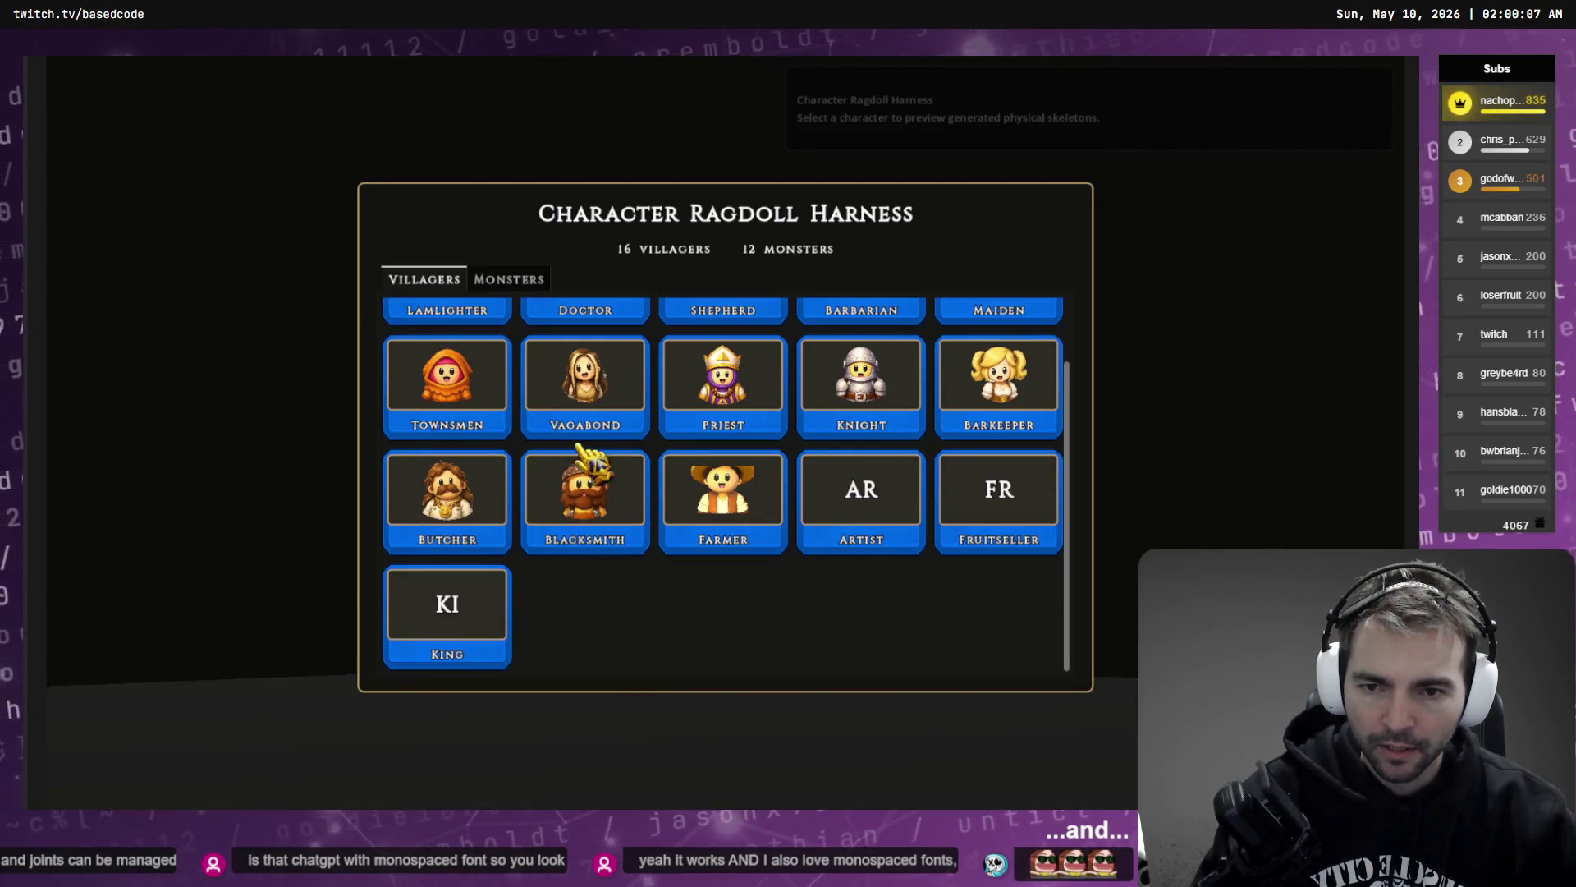
{"action": "scroll", "coordinate": [1018, 561], "scroll_direction": "up", "scroll_amount": 2}
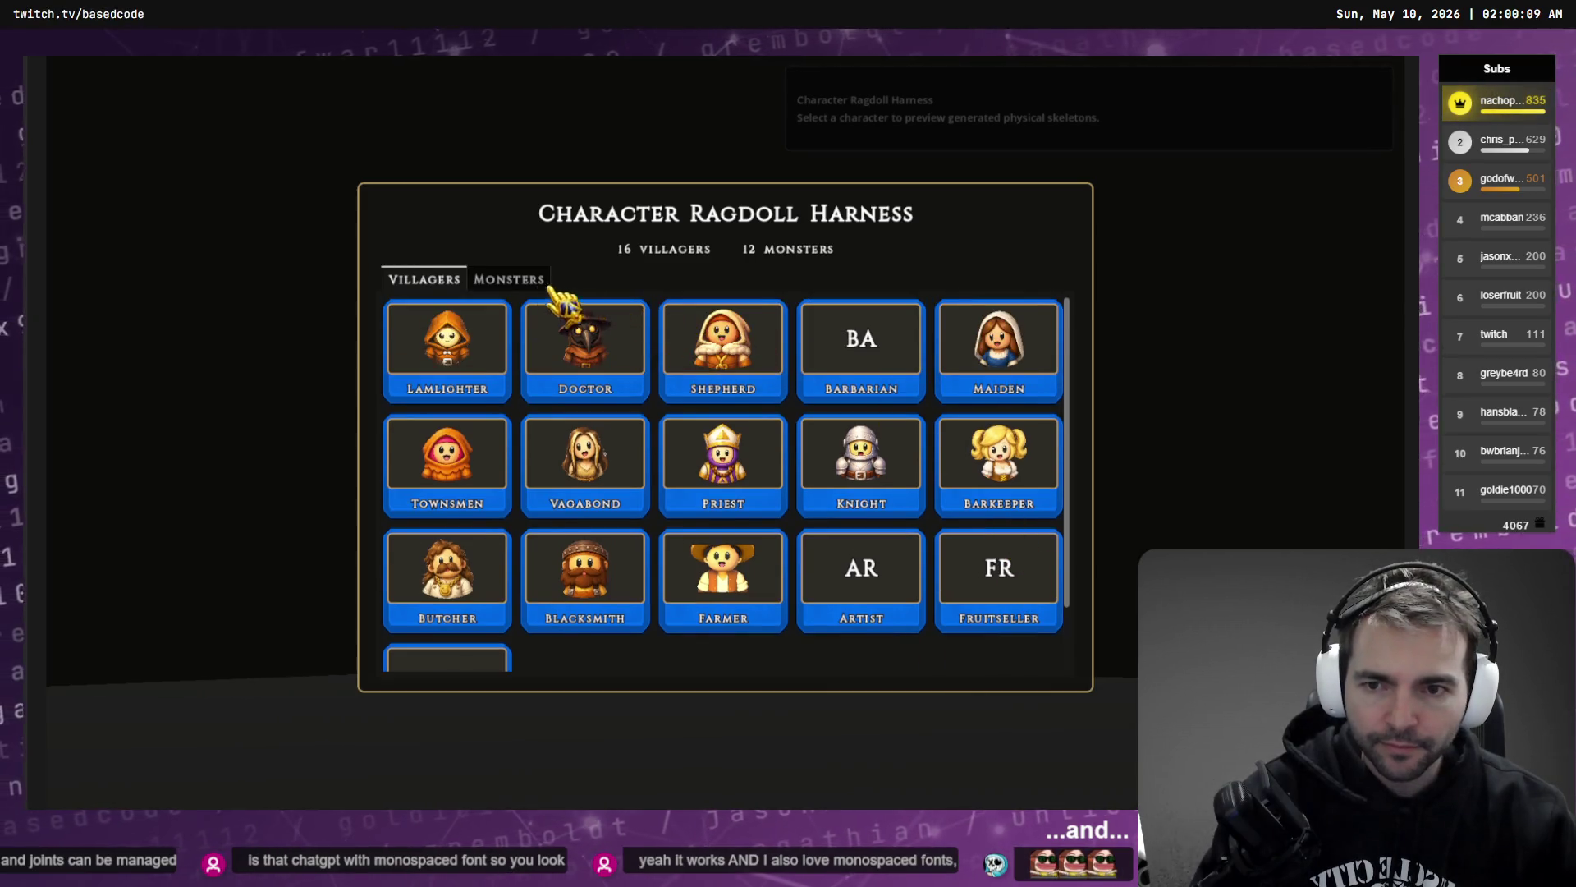
{"action": "left_click", "coordinate": [511, 281]}
{"action": "left_click", "coordinate": [425, 281]}
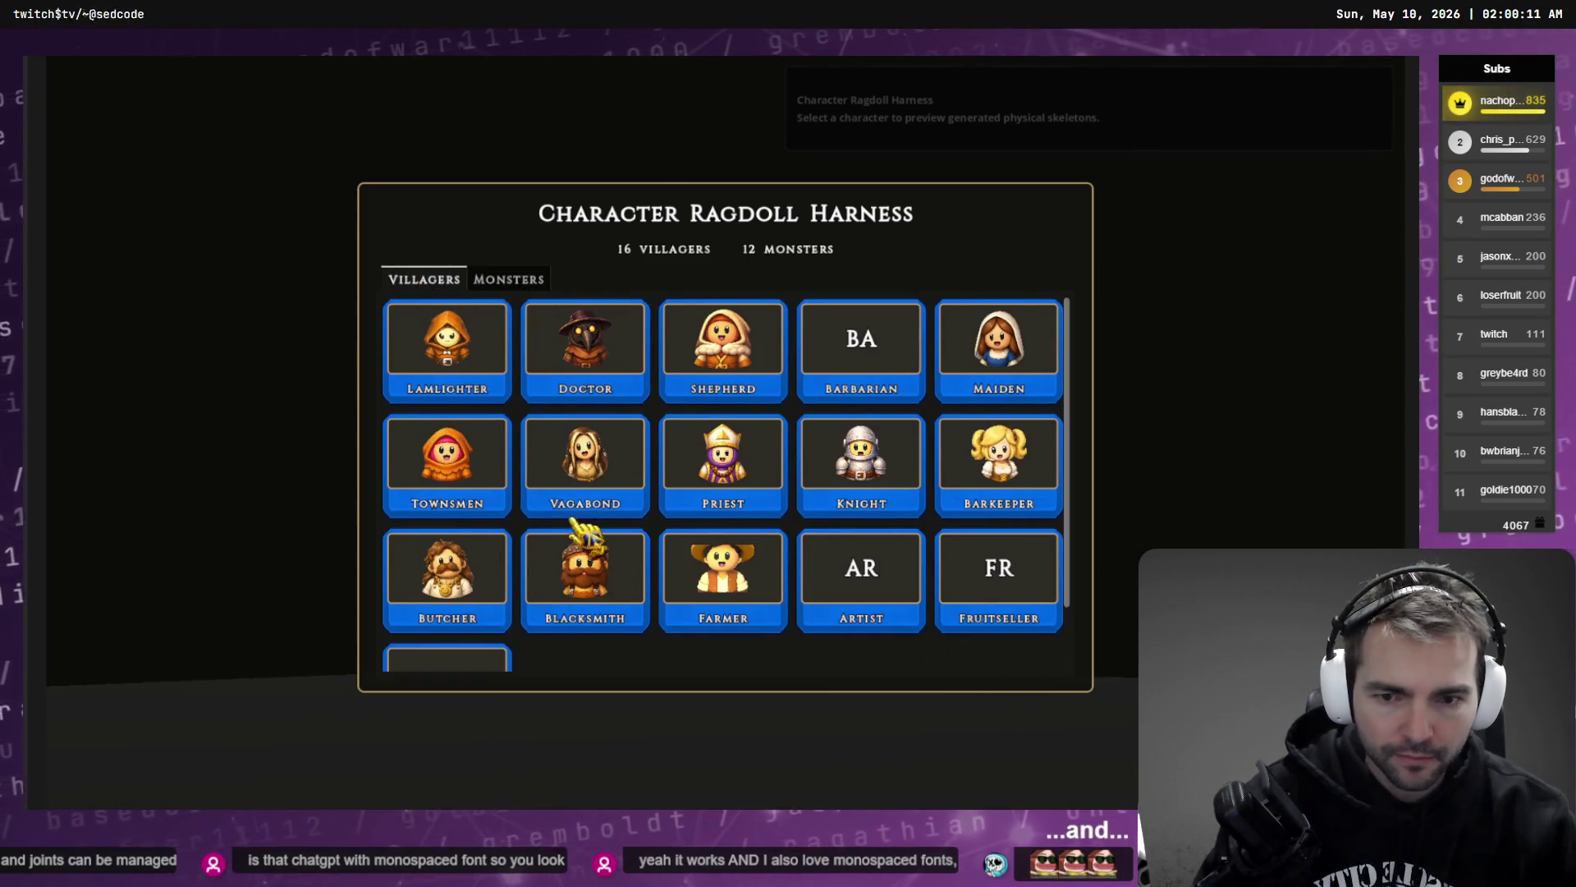
{"action": "scroll", "coordinate": [443, 588], "scroll_direction": "down", "scroll_amount": 2}
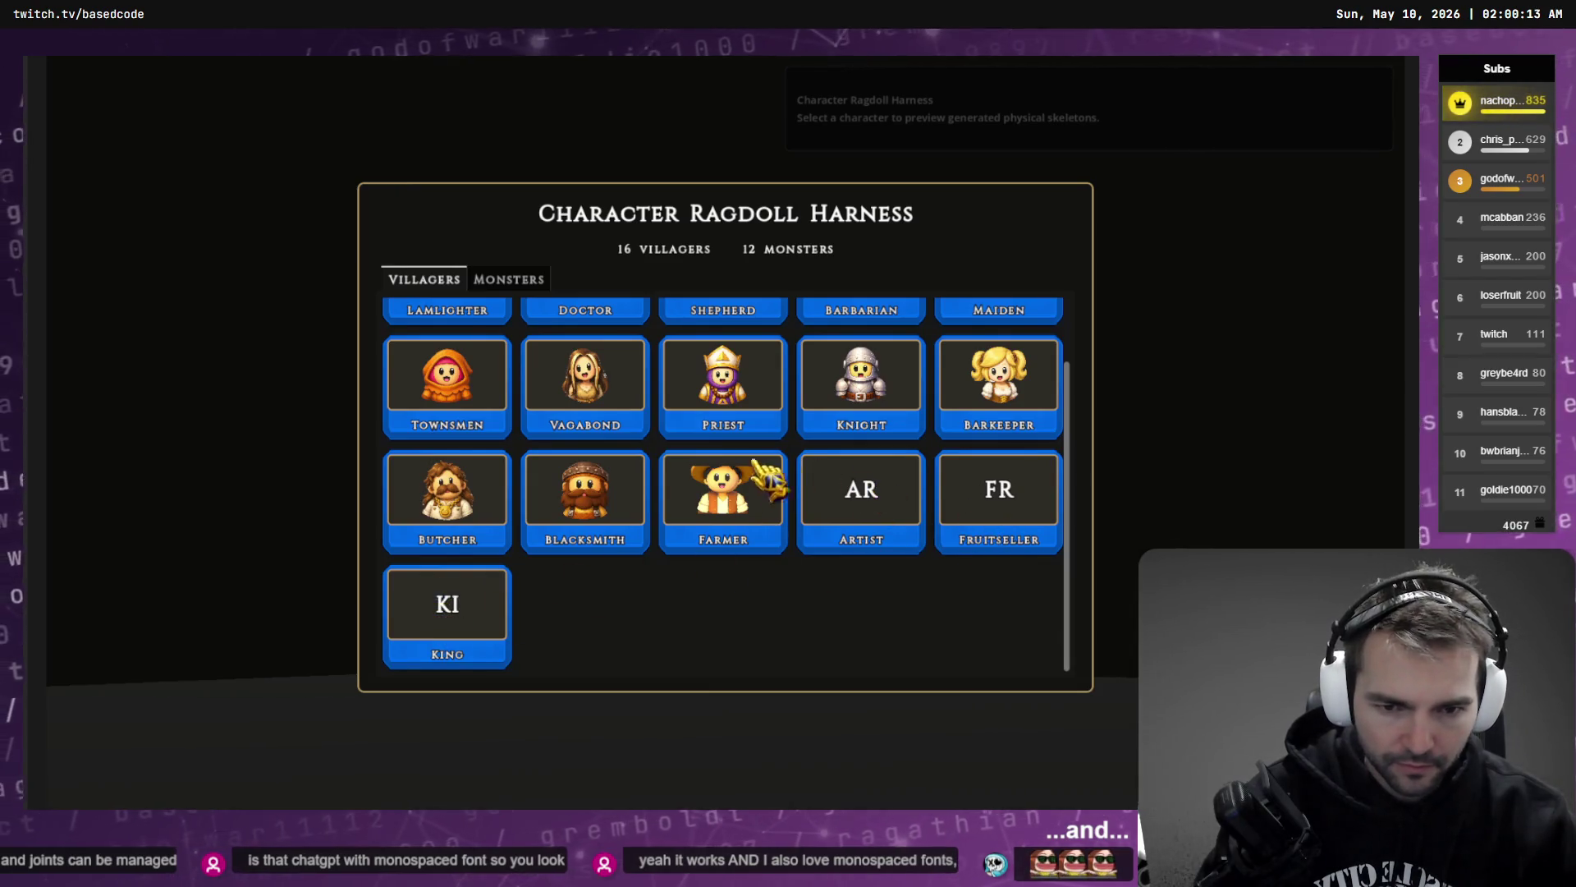
{"action": "scroll", "coordinate": [788, 435], "scroll_direction": "up", "scroll_amount": 2}
{"action": "left_click", "coordinate": [505, 280]}
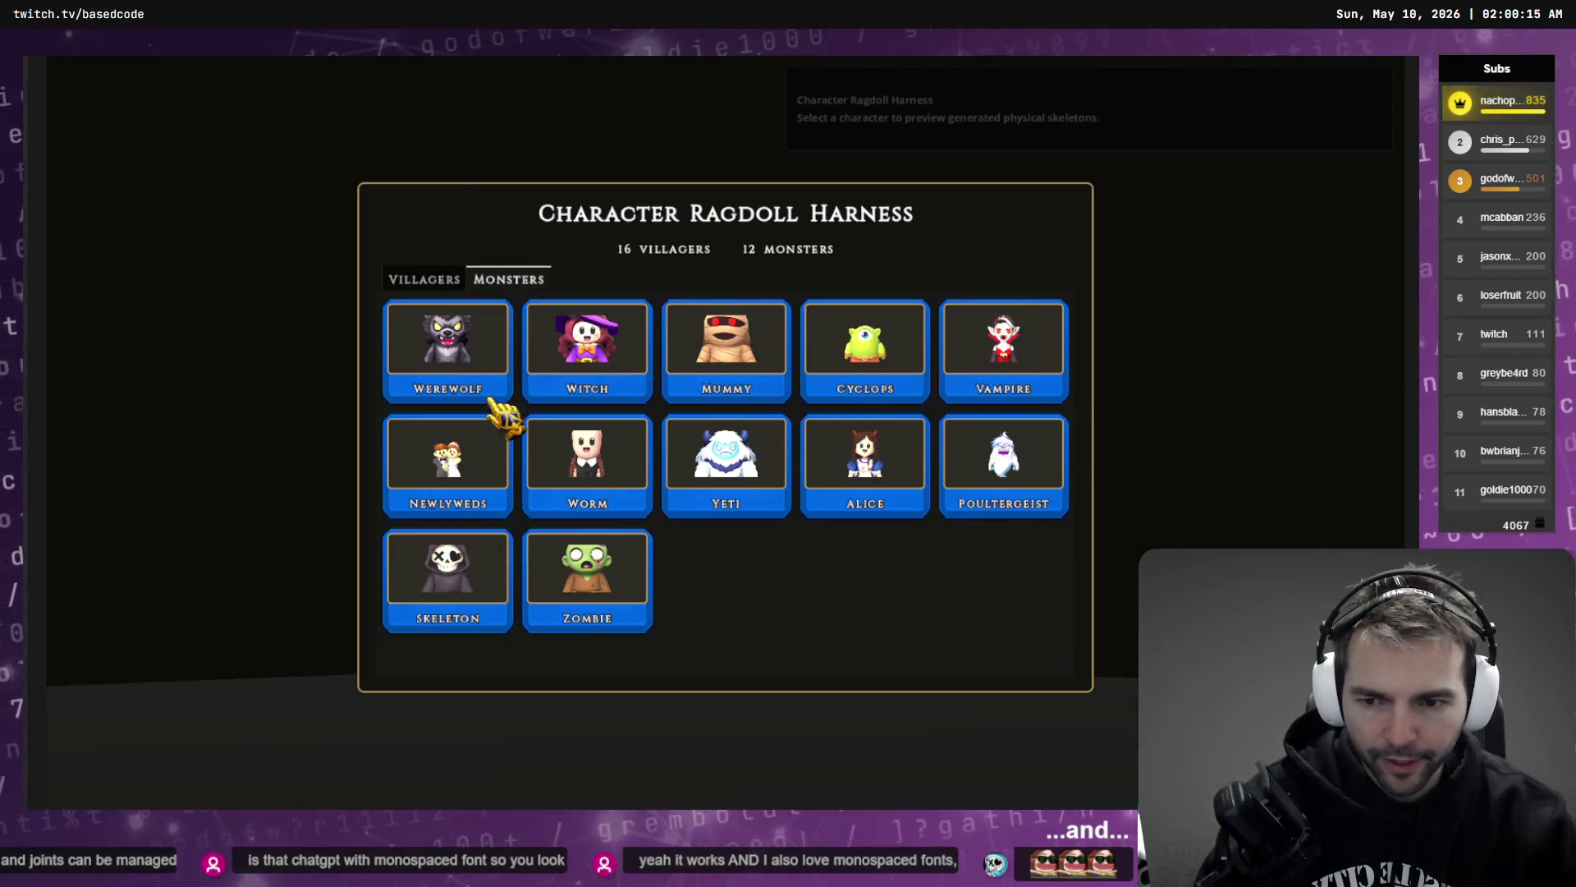
{"action": "left_click", "coordinate": [1021, 347]}
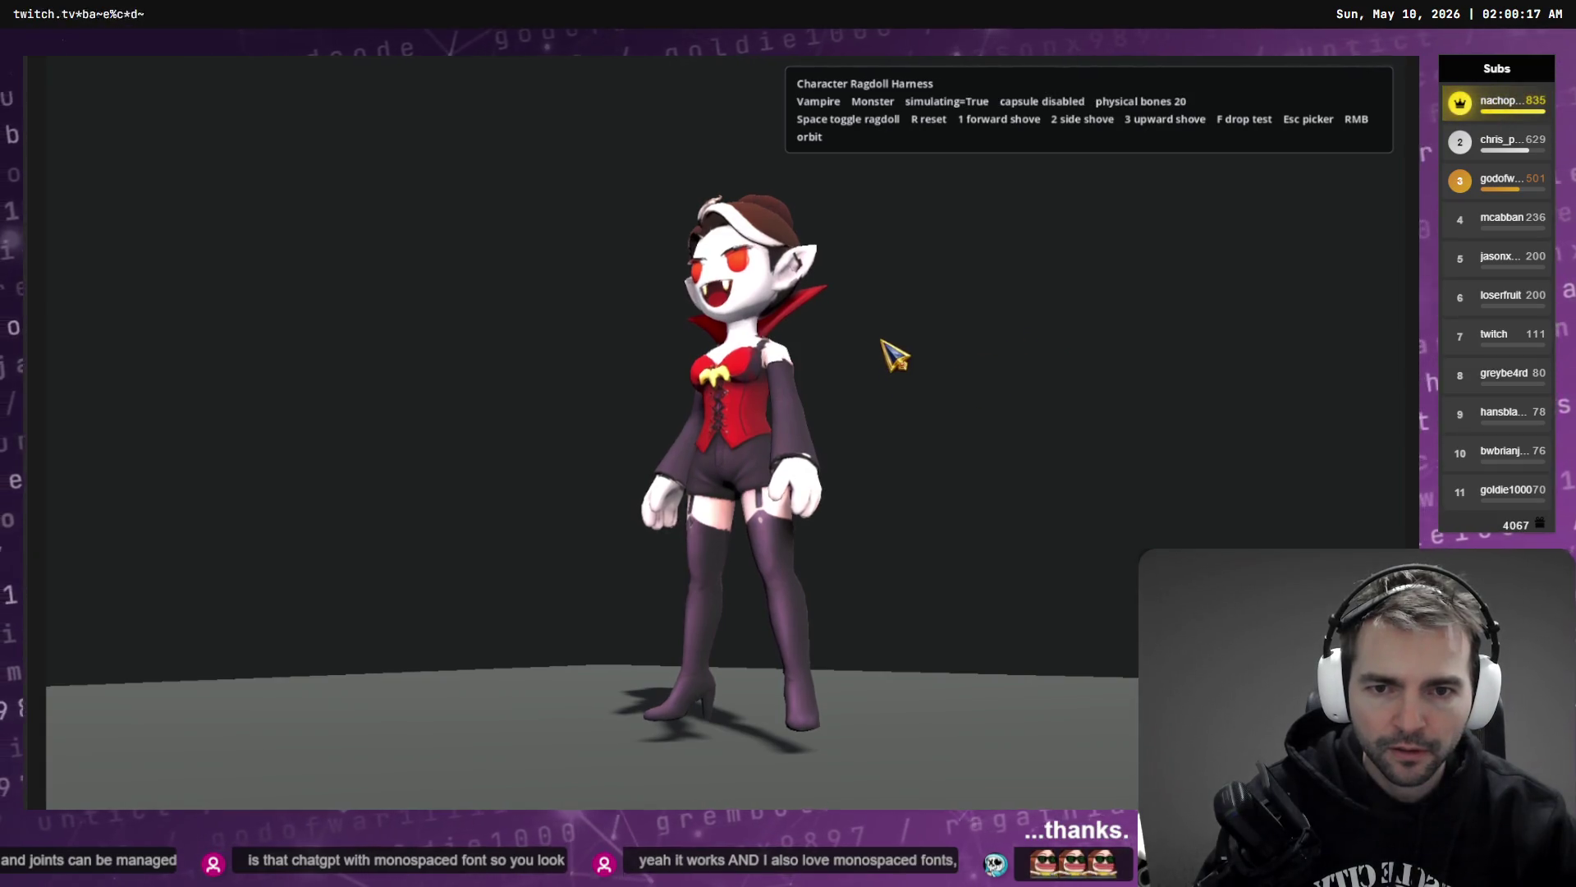
- Ragdoll the Vampire twice, resetting it each time, then stop the game
{"action": "key", "text": "space"}
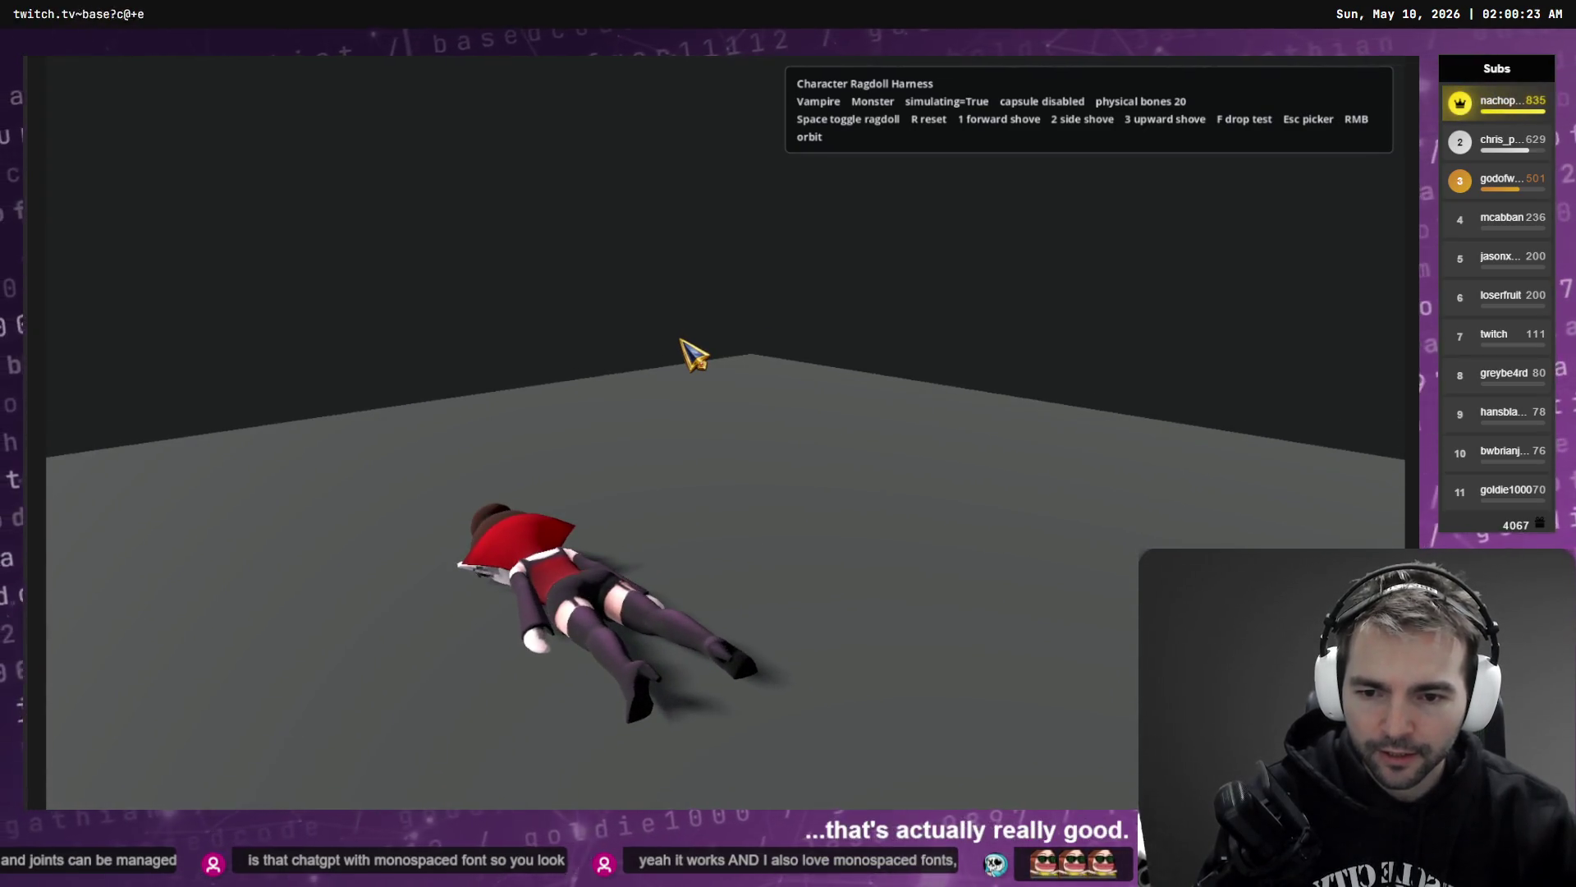
{"action": "key", "text": "r"}
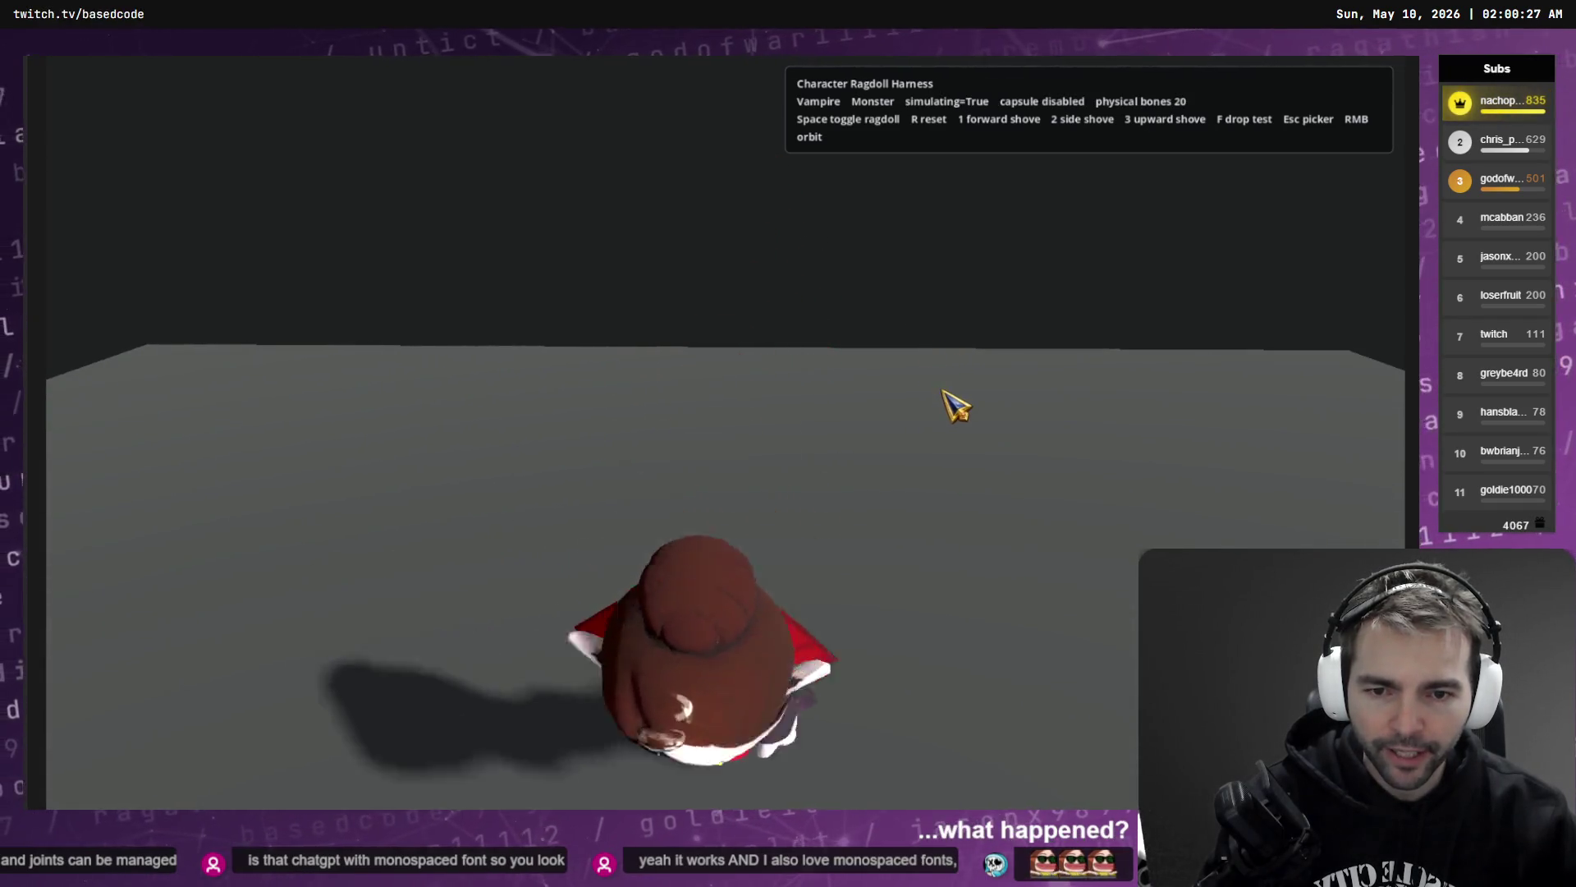
{"action": "key", "text": "space"}
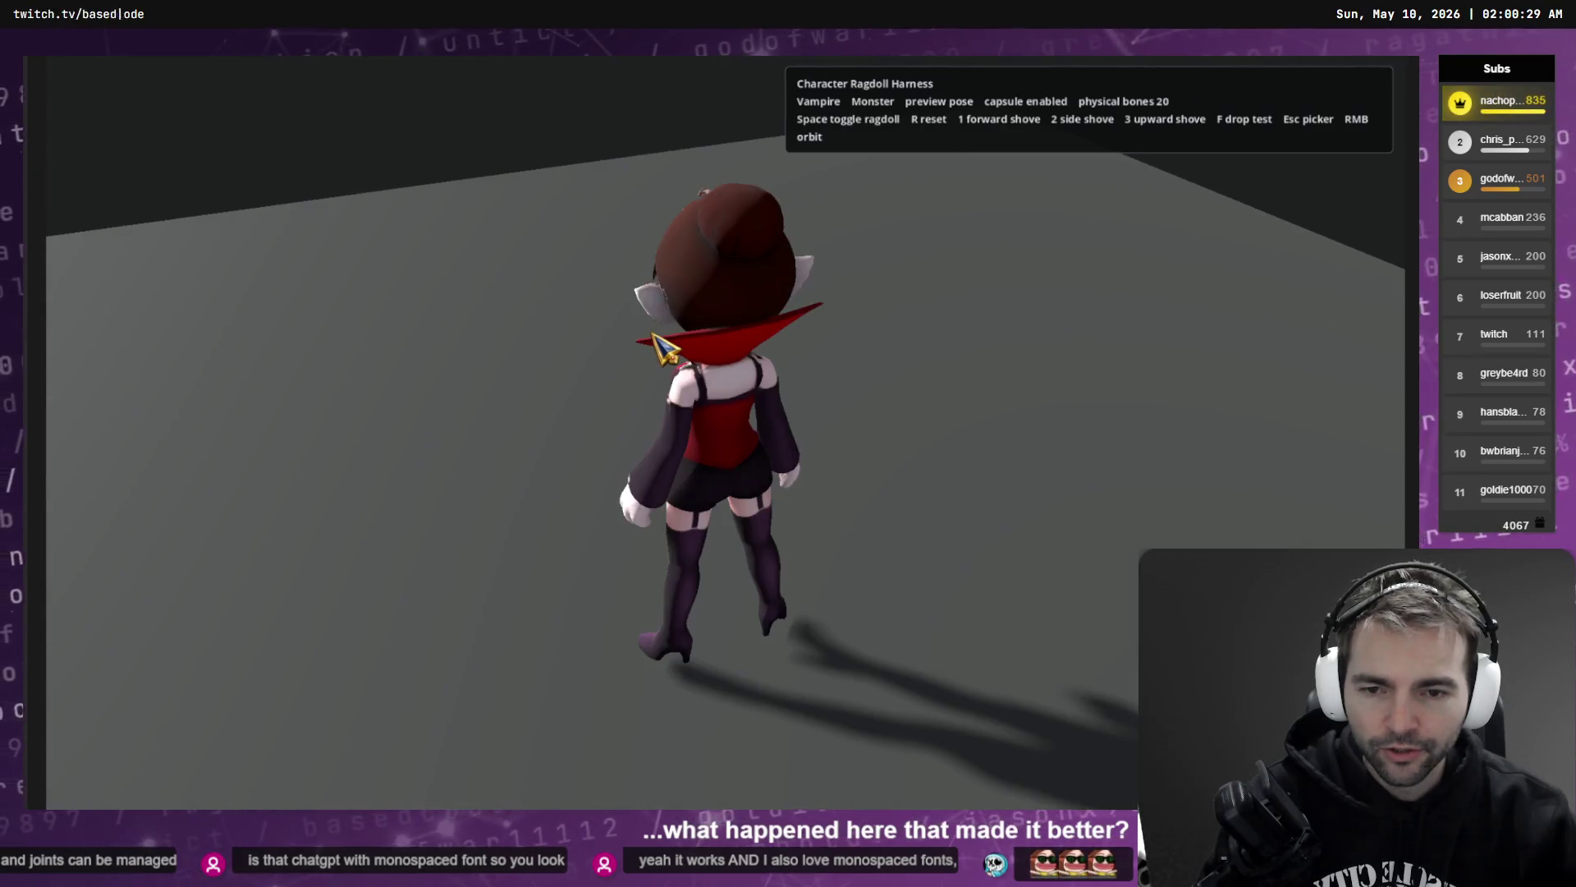
{"action": "key", "text": "space"}
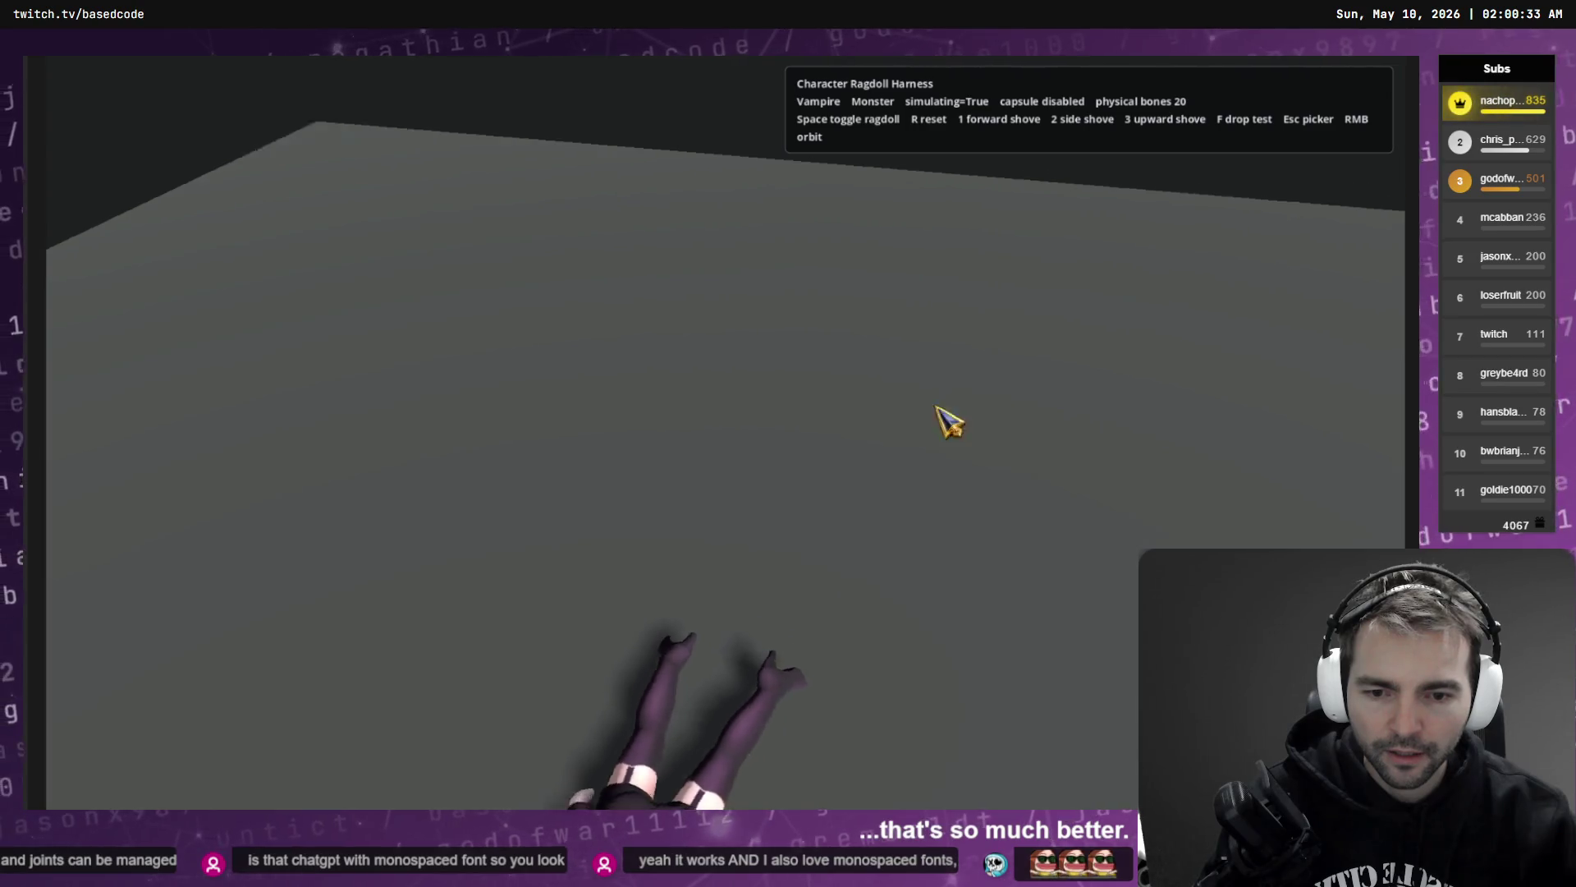
{"action": "key", "text": "r"}
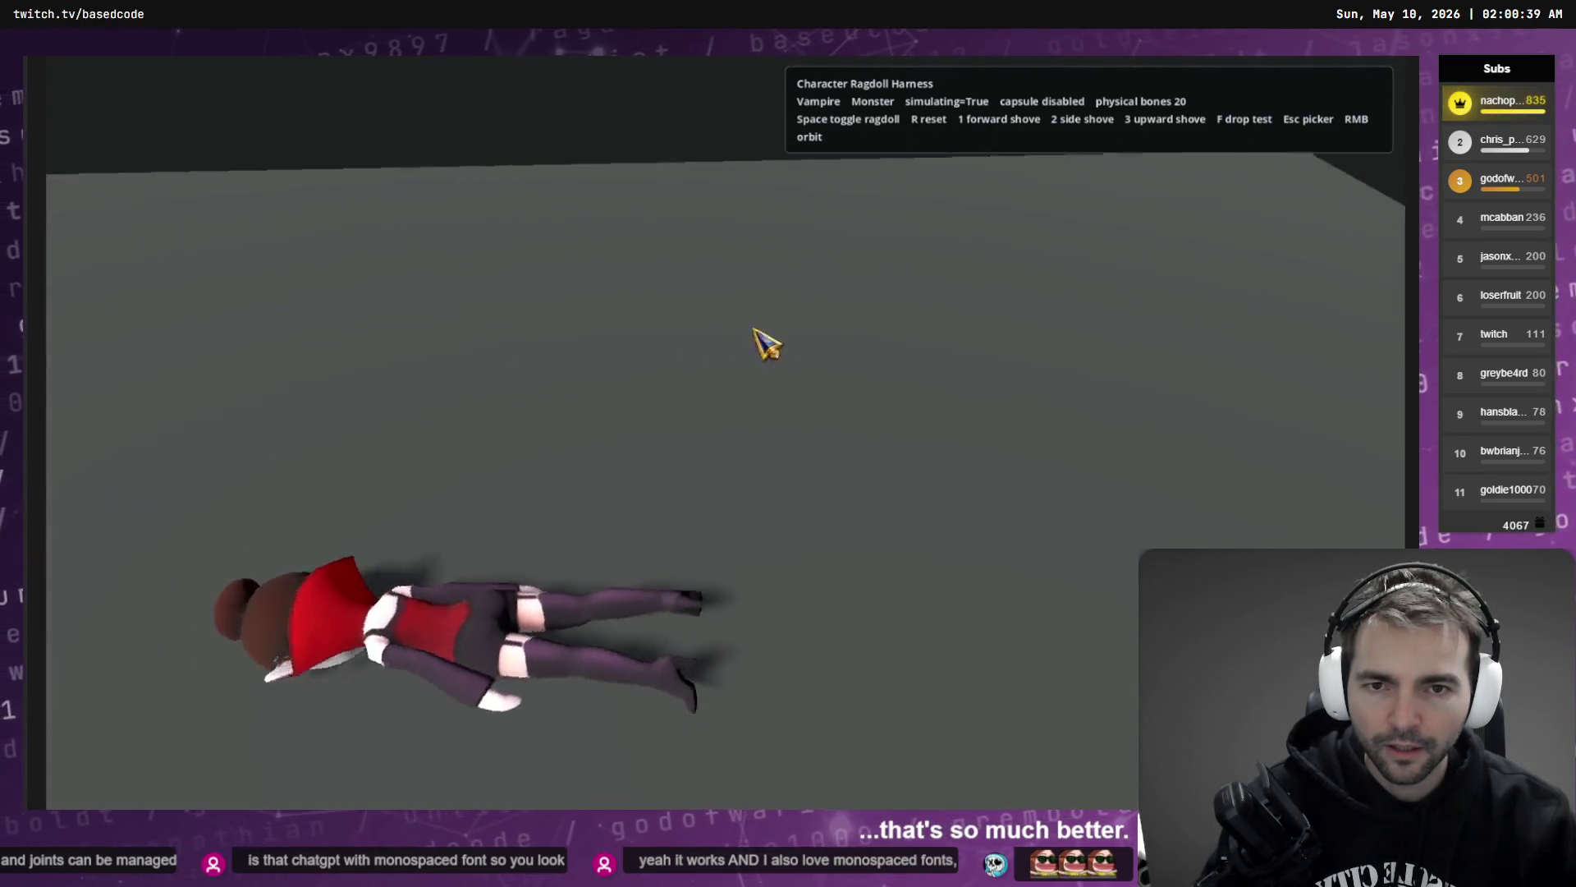
{"action": "key", "text": "Escape"}
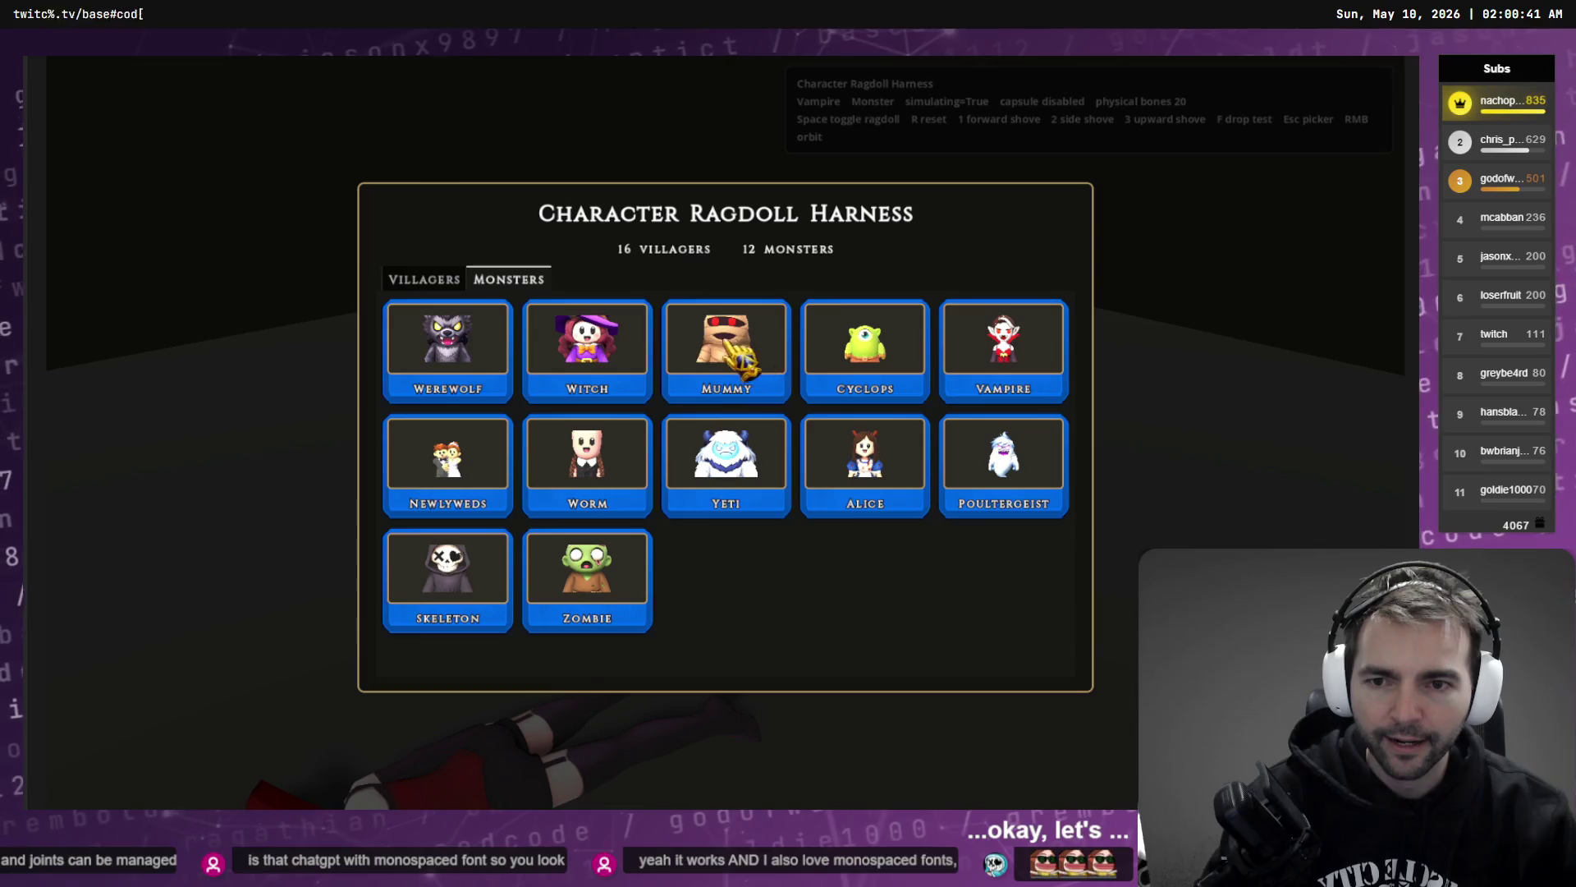
{"action": "key", "text": "F8"}
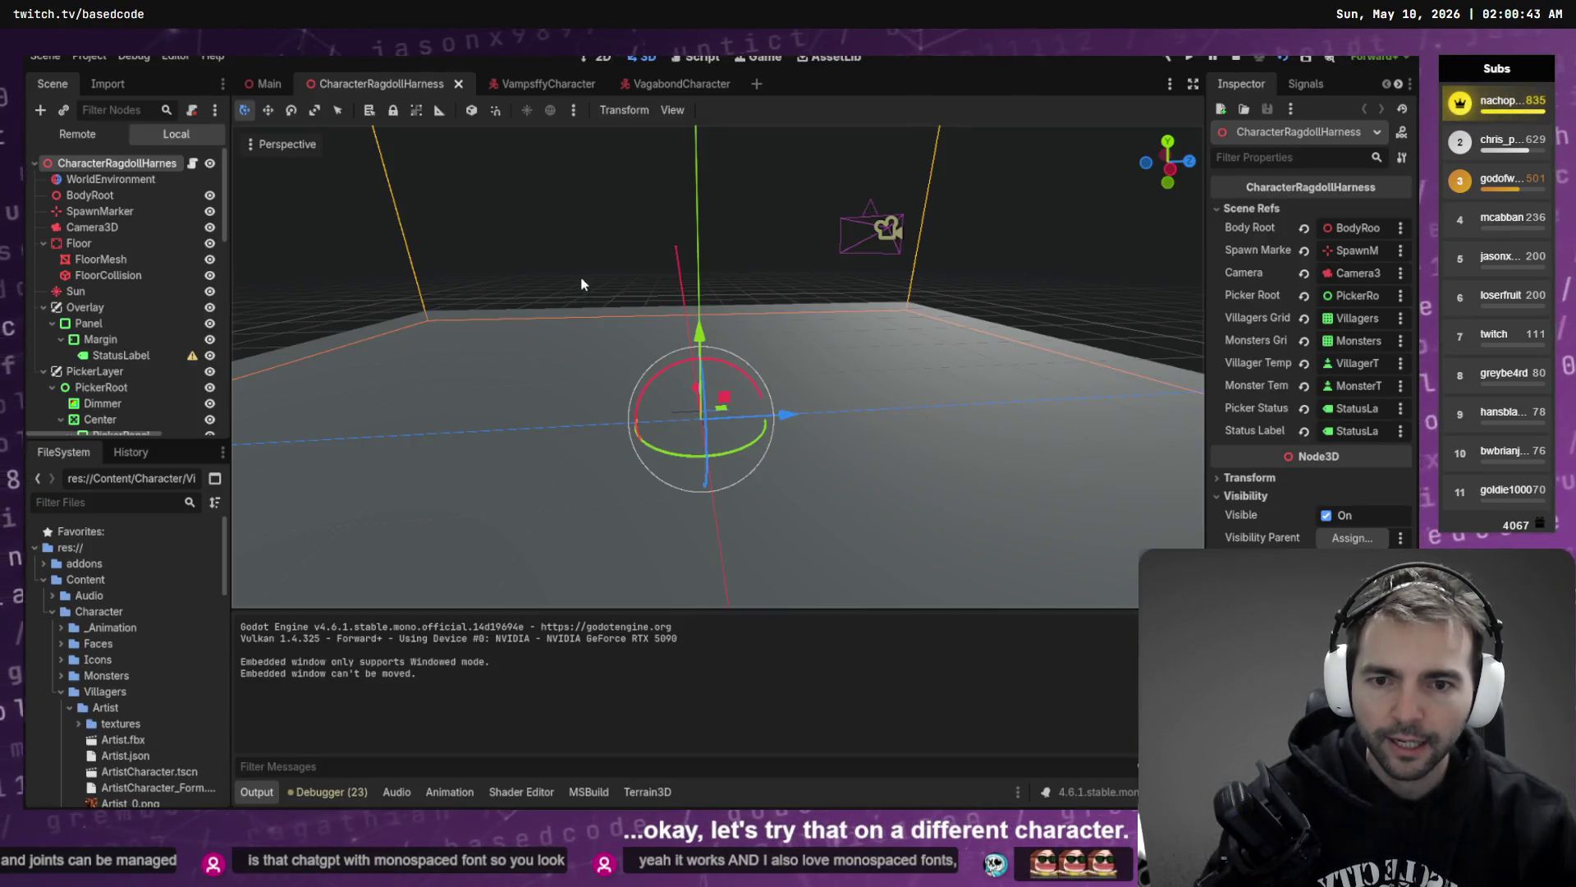
- Relaunch the harness briefly to view the villager list, then stop it
{"action": "key", "text": "F6"}
{"action": "left_click", "coordinate": [468, 289]}
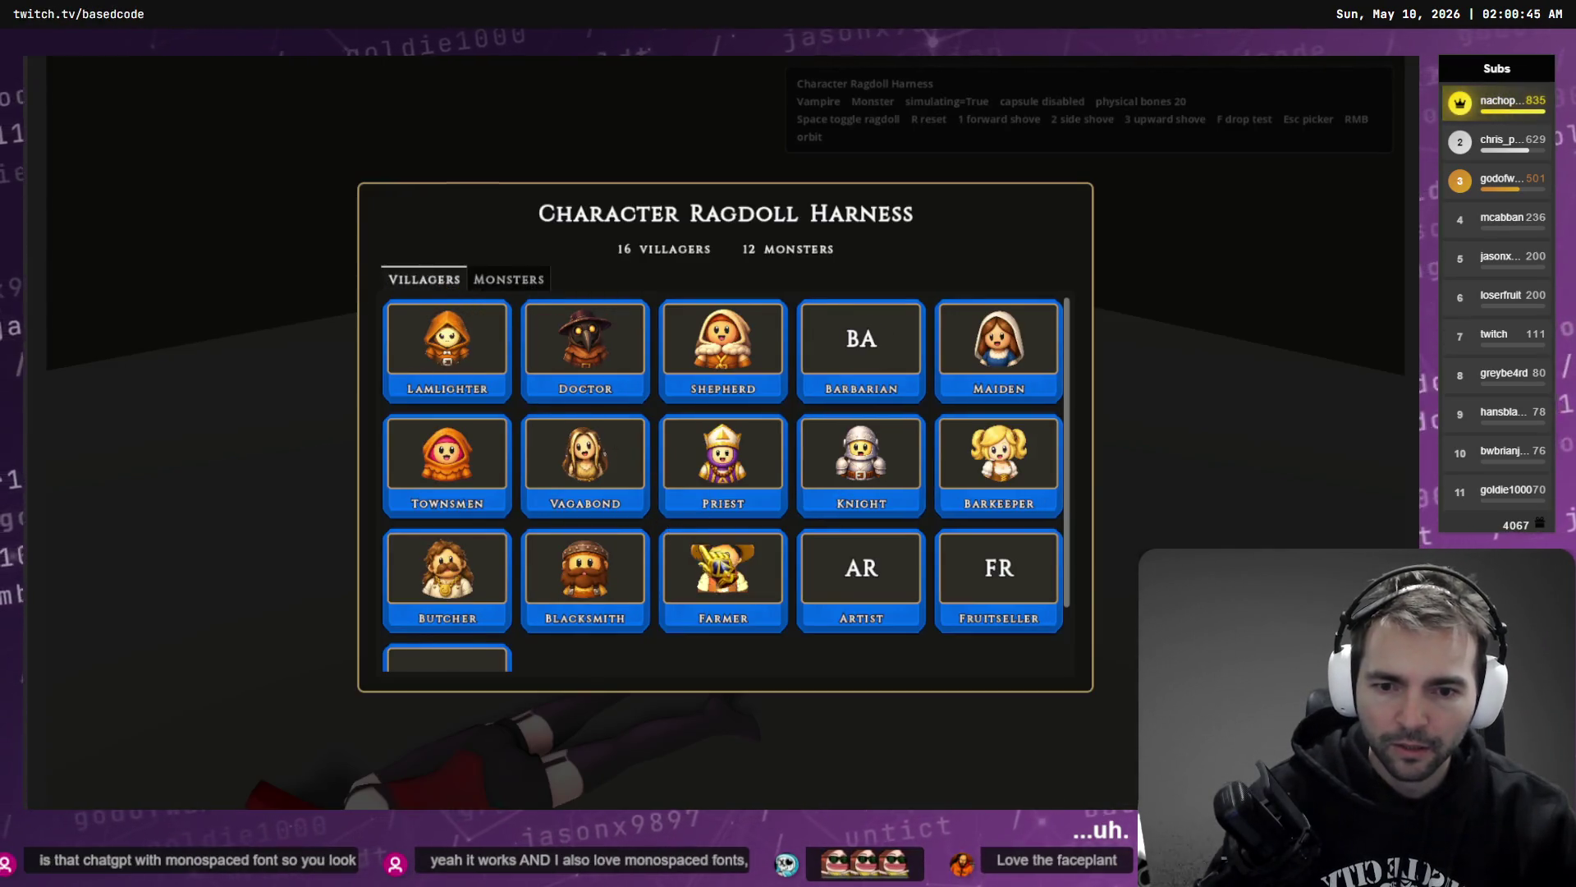
{"action": "key", "text": "F8"}
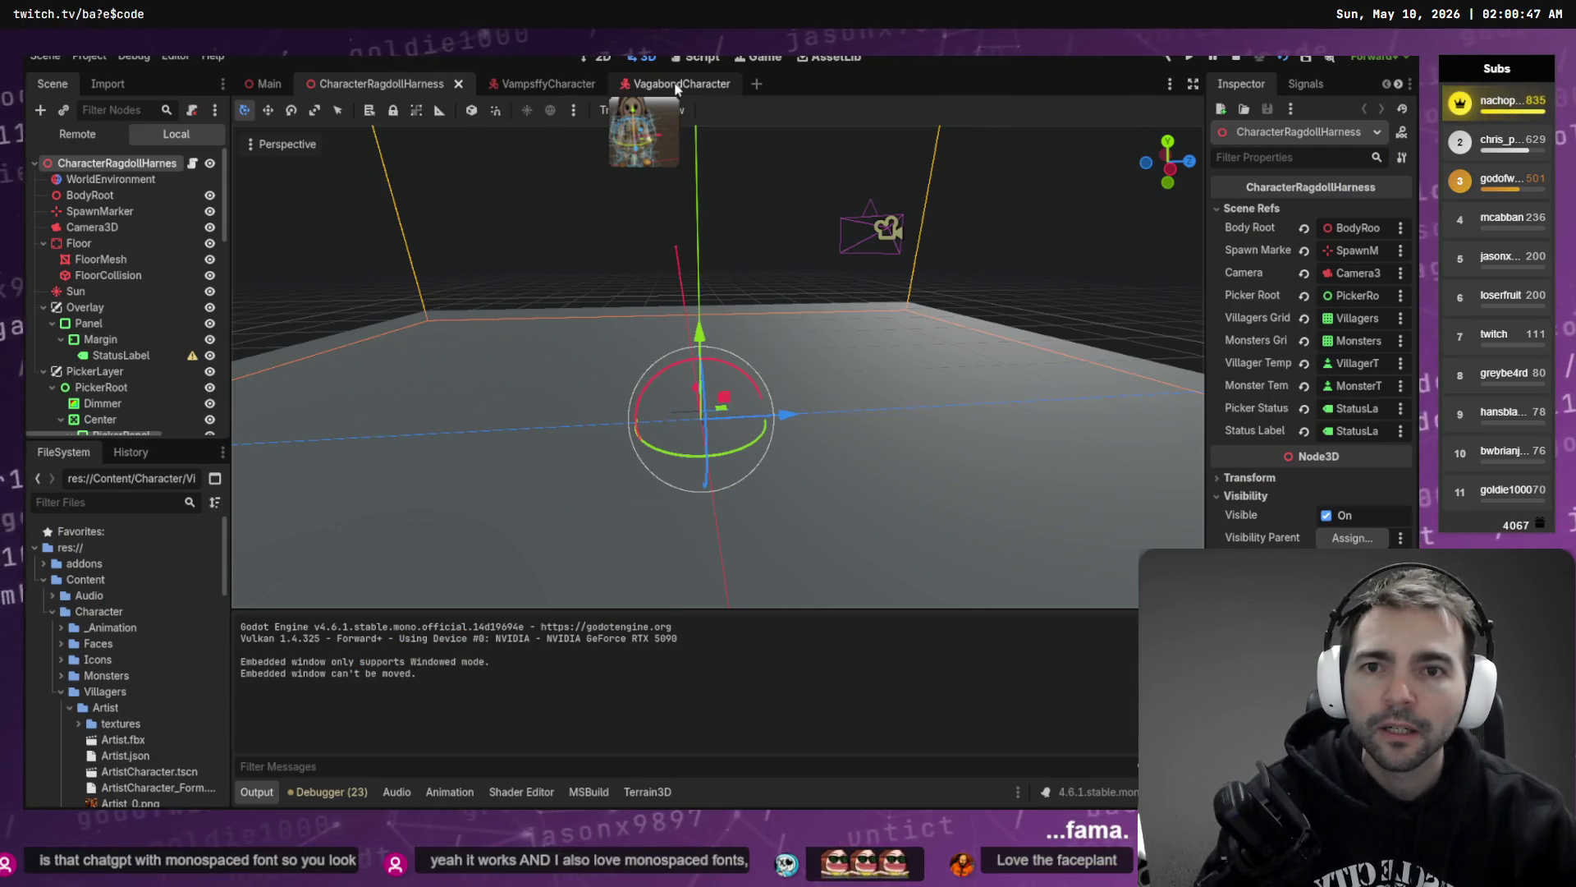
- Filter FileSystem for 'Farmer', open the Farmer scene, and inspect PhysicalBone_Hips and following bones
{"action": "left_click", "coordinate": [143, 497]}
{"action": "type", "text": "Farmer"}
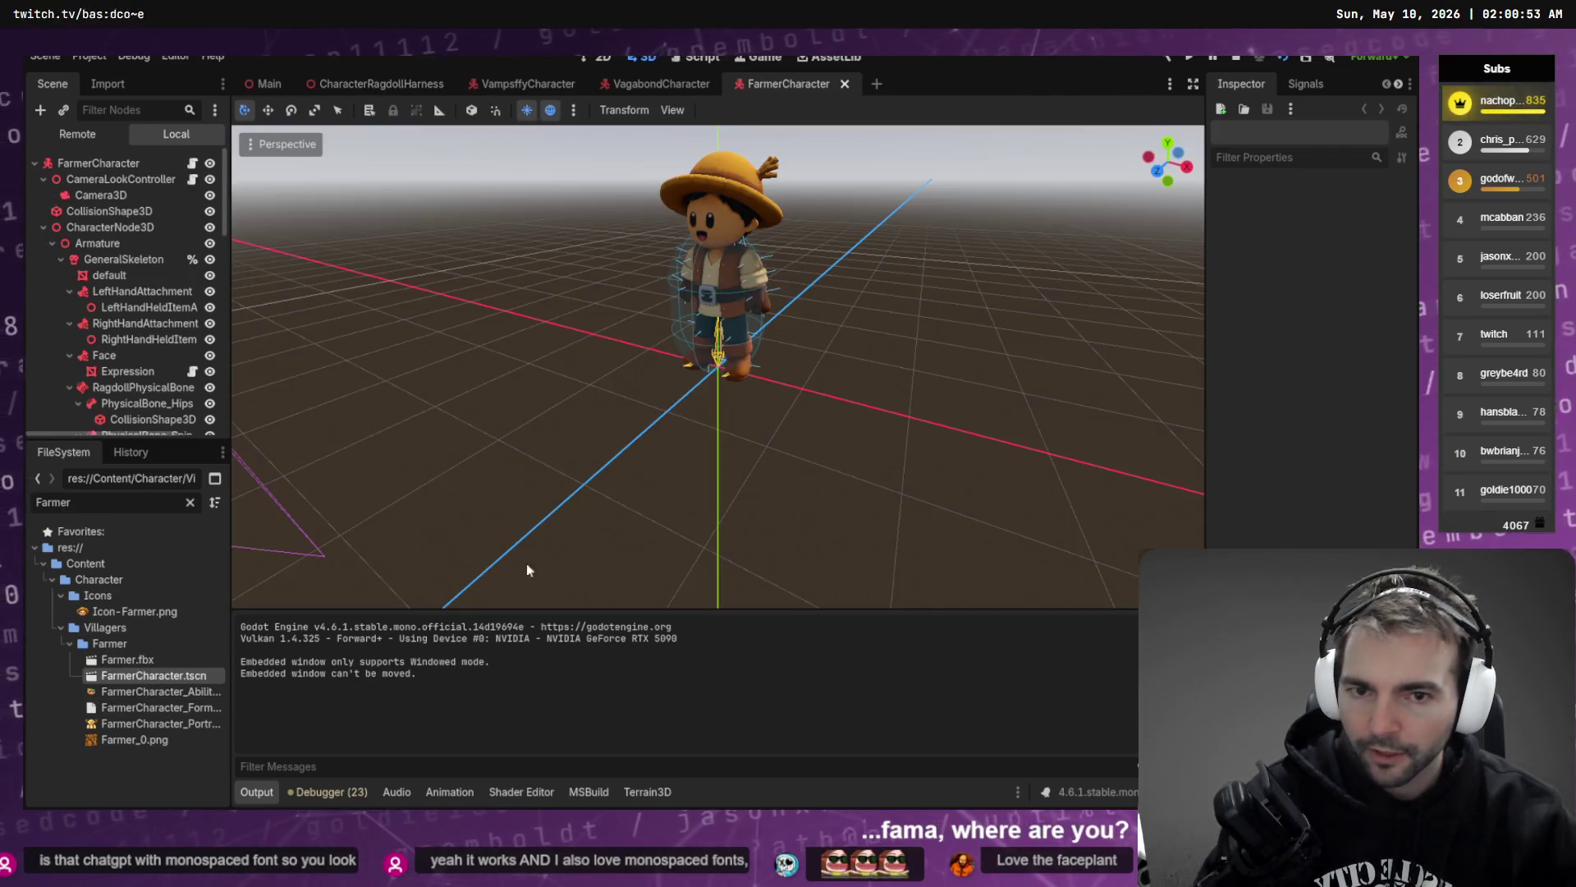
{"action": "scroll", "coordinate": [134, 296], "scroll_direction": "down", "scroll_amount": 2}
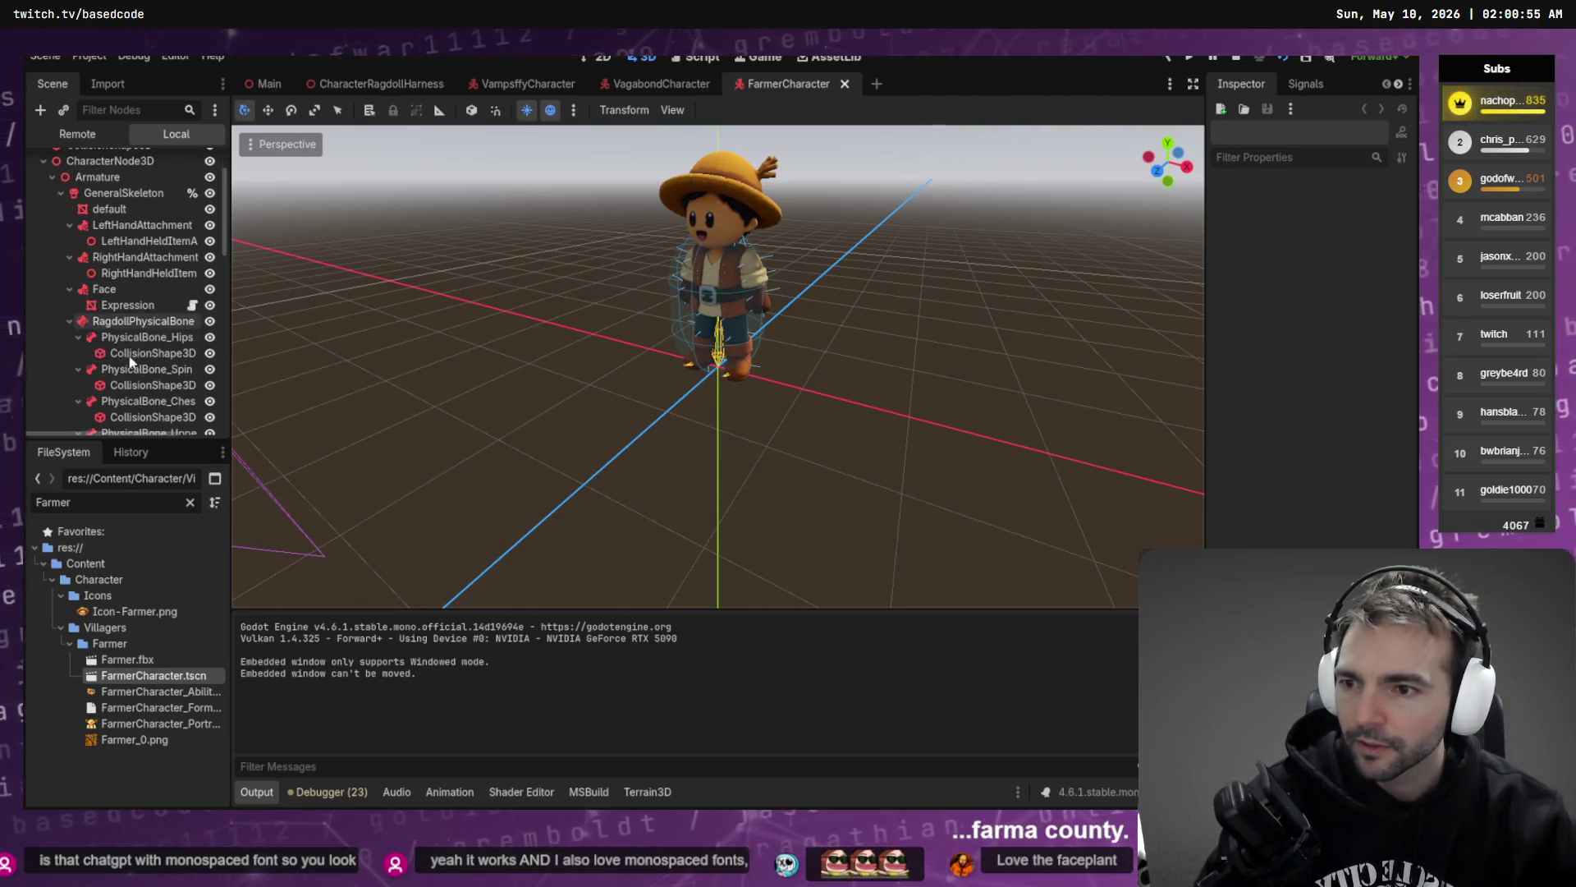
{"action": "left_click", "coordinate": [145, 336]}
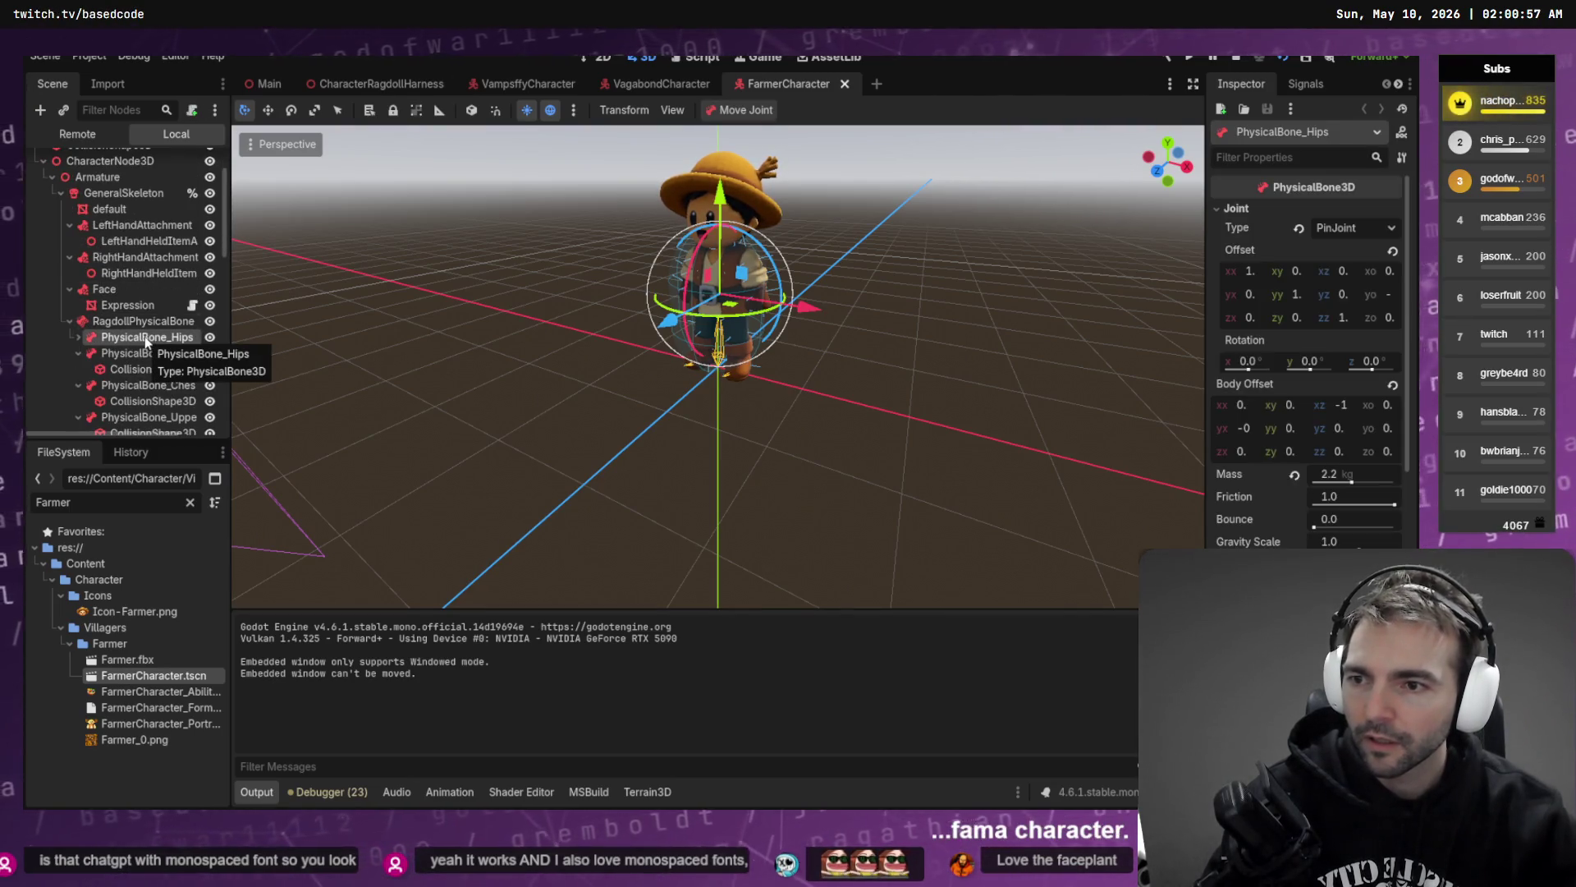
{"action": "key", "text": "Down"}
{"action": "key", "text": "Down"}
{"action": "key", "text": "Down"}
{"action": "key", "text": "Down"}
{"action": "key", "text": "Down"}
{"action": "key", "text": "Down"}
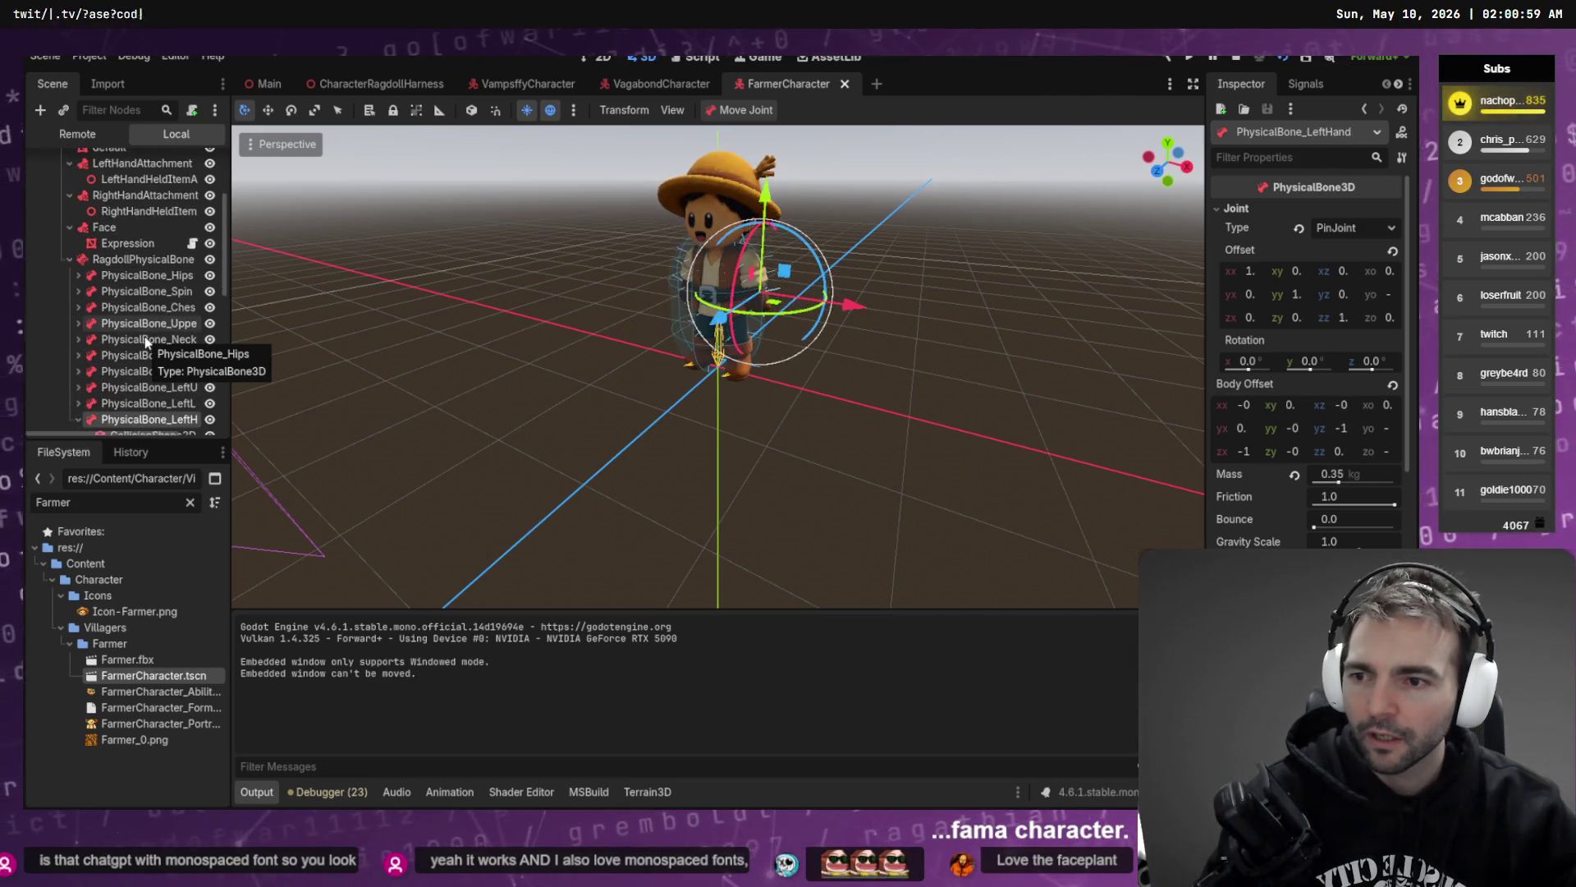
- Select all 20 Farmer physical bones and set their Joint Type to 6DOFJoint
{"action": "key", "text": "Up"}
{"action": "key", "text": "Up"}
{"action": "key", "text": "Up"}
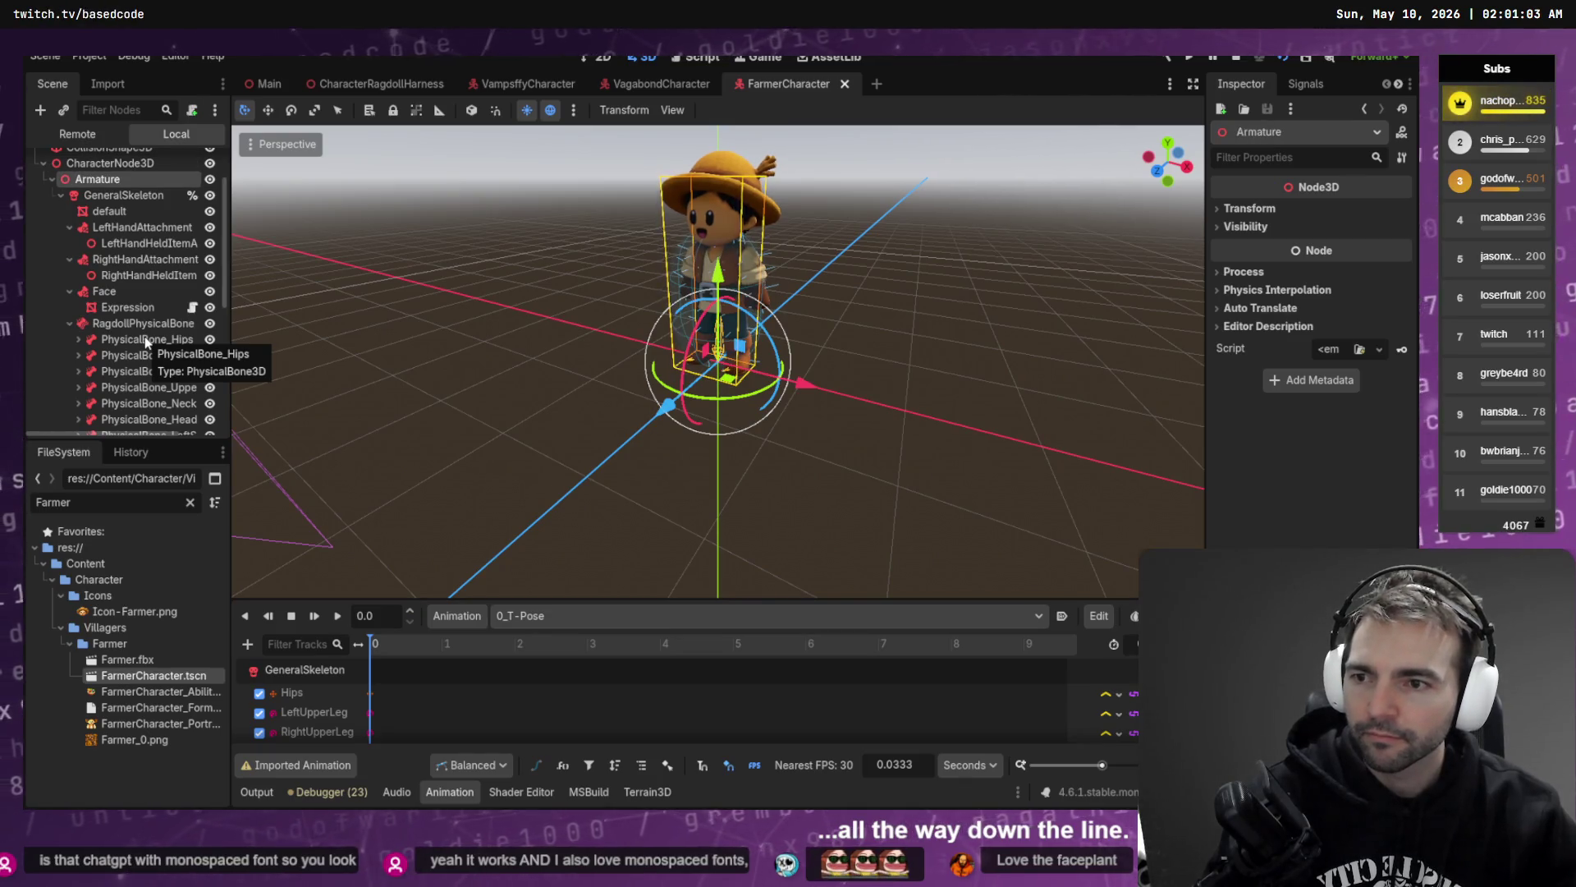
{"action": "left_click", "coordinate": [146, 339]}
{"action": "scroll", "coordinate": [152, 382], "scroll_direction": "down", "scroll_amount": 5}
{"action": "left_click", "coordinate": [152, 381], "text": "shift"}
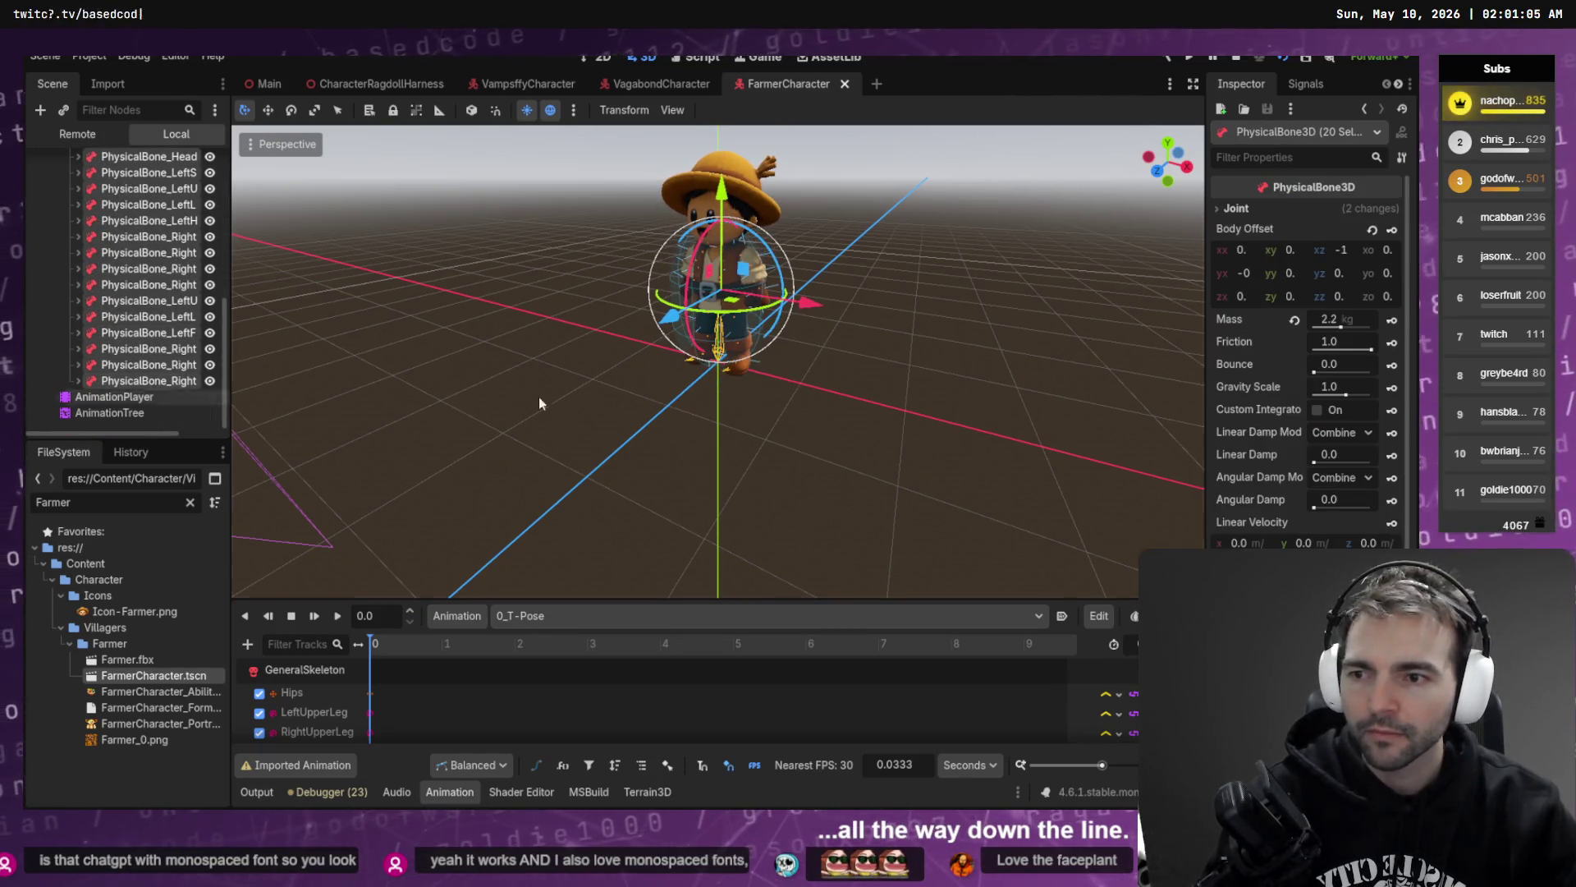
{"action": "left_click", "coordinate": [1274, 210]}
{"action": "left_click", "coordinate": [1390, 230]}
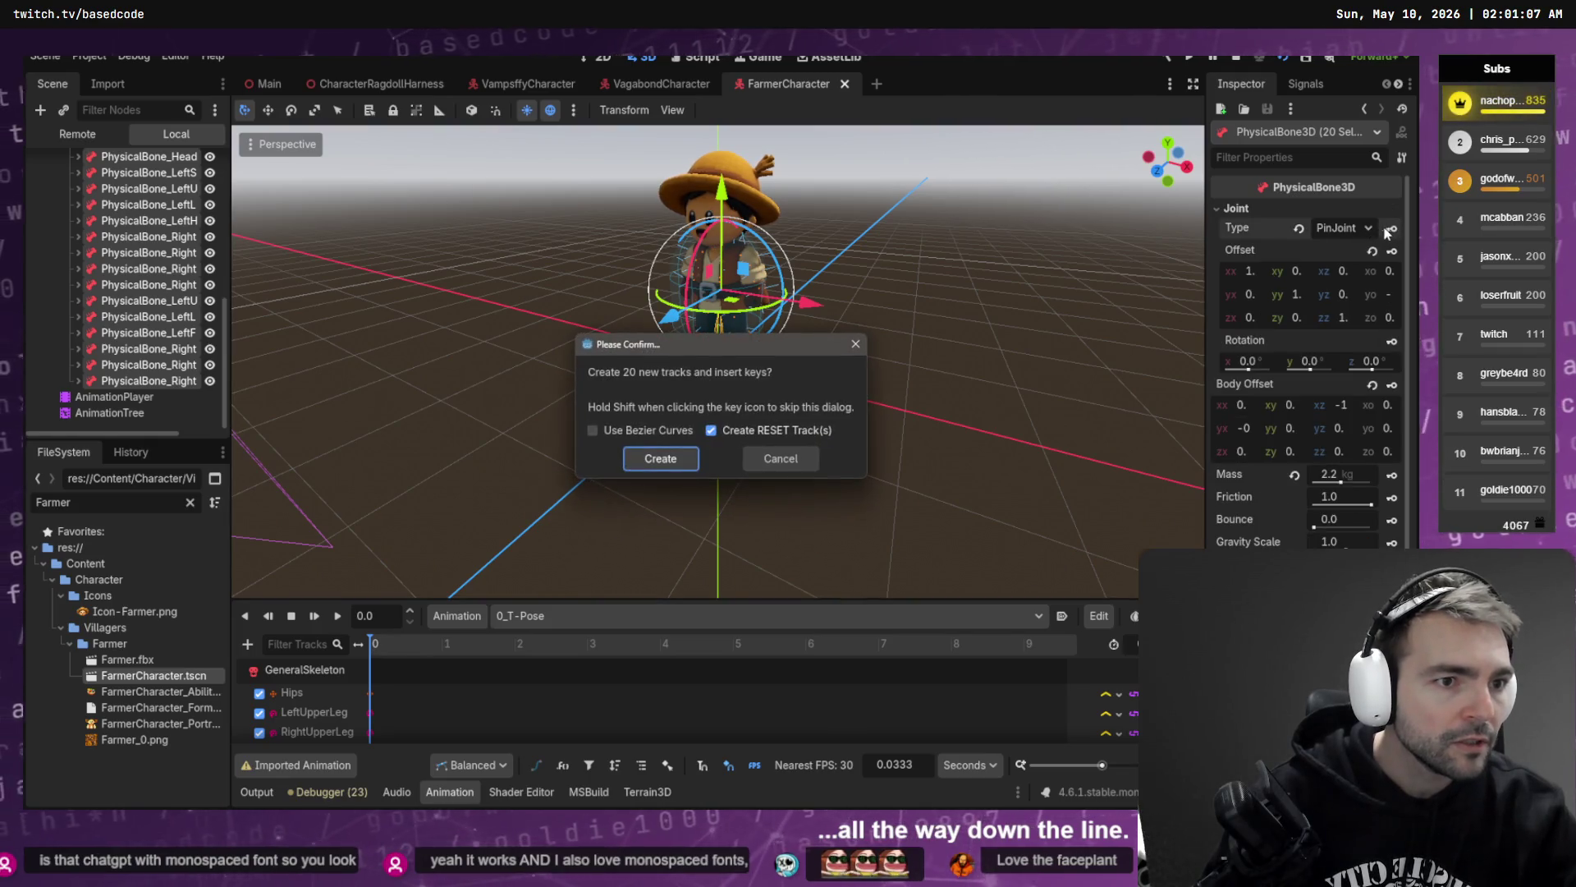
{"action": "key", "text": "Escape"}
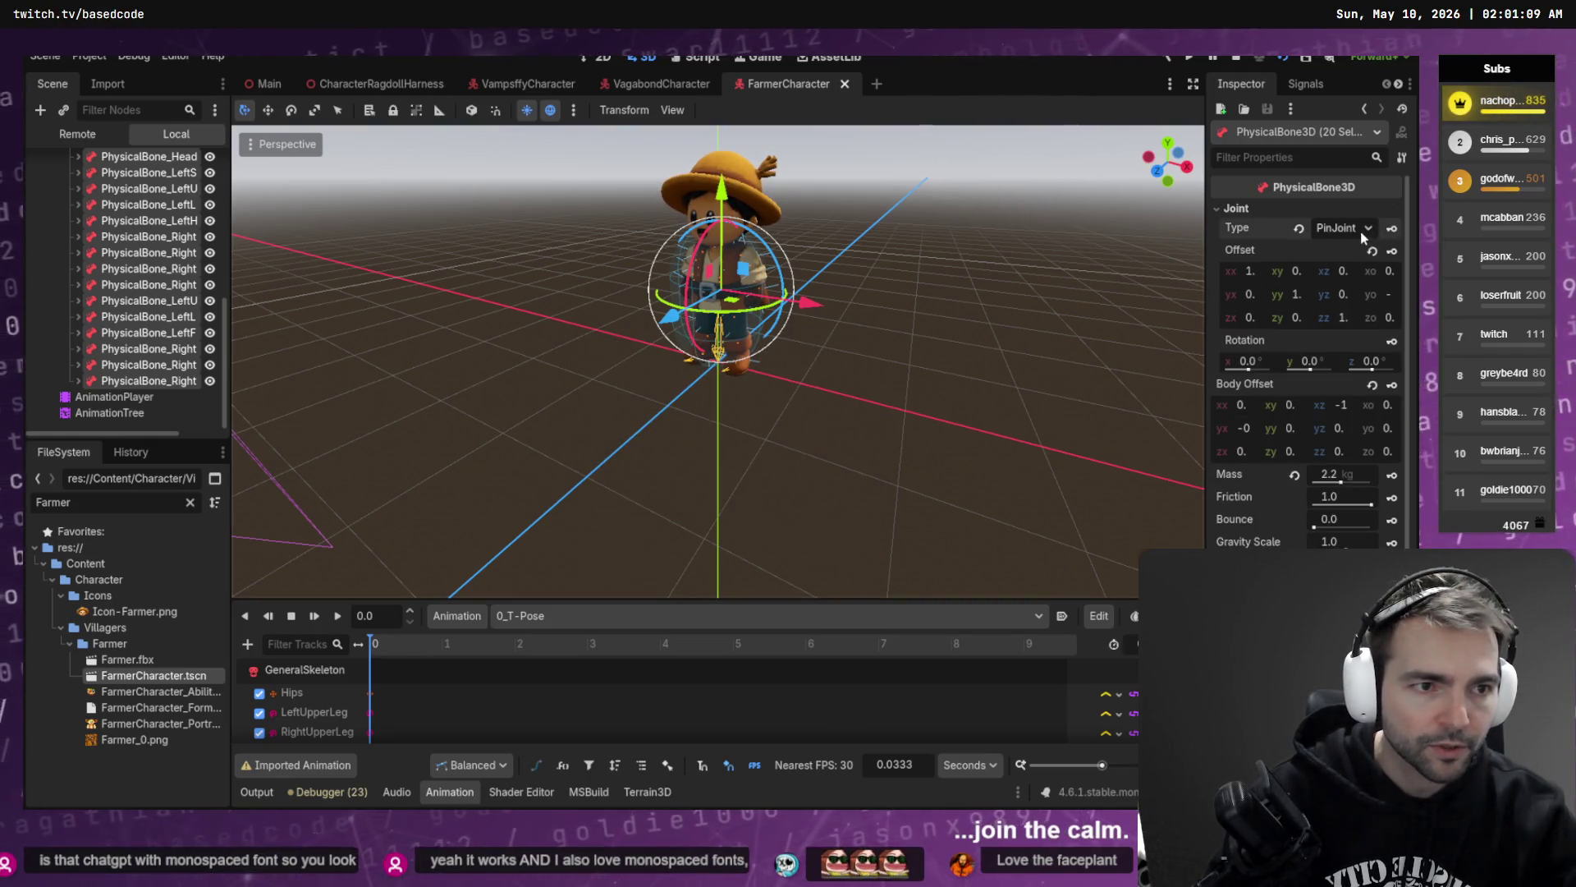
{"action": "left_click", "coordinate": [1361, 231]}
{"action": "left_click", "coordinate": [1370, 363]}
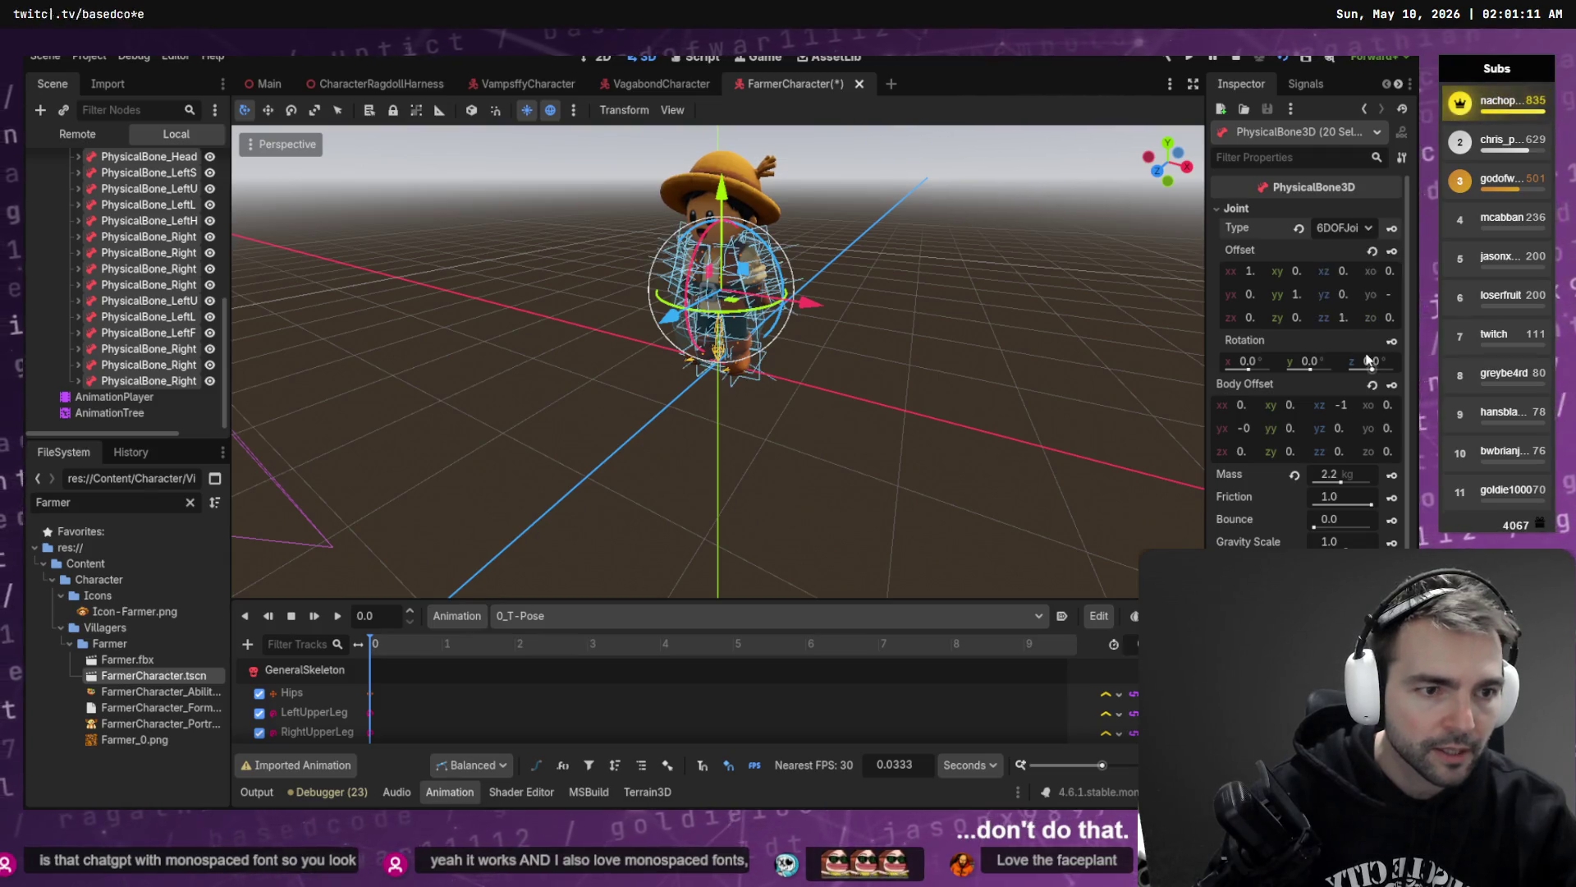
{"action": "scroll", "coordinate": [1363, 492], "scroll_direction": "down", "scroll_amount": 5}
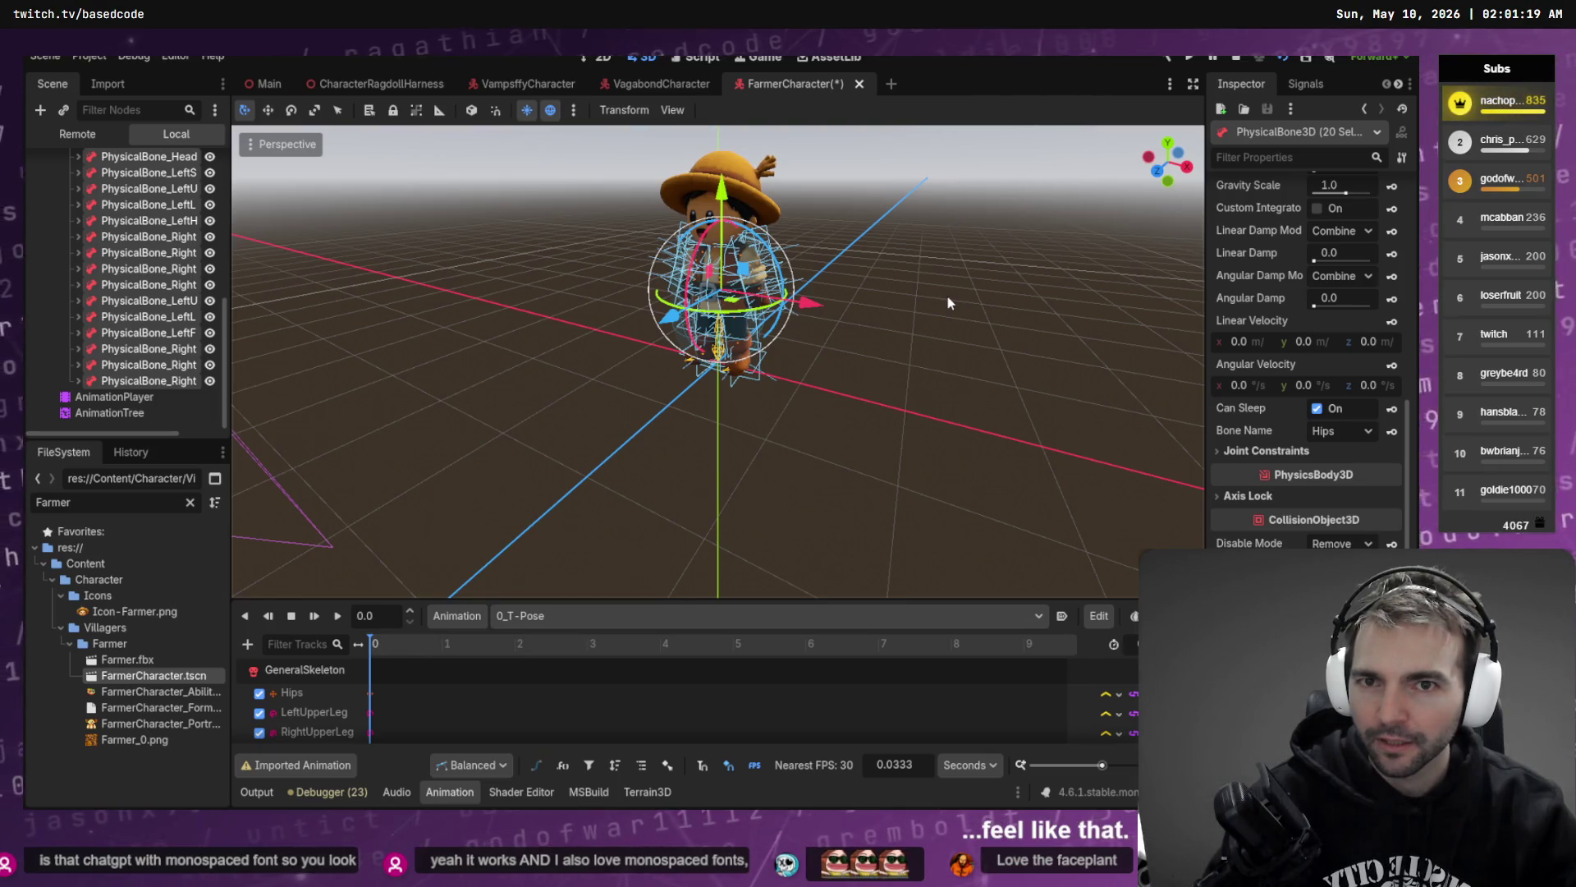
- Save the Farmer scene and run the CharacterRagdollHarness scene
{"action": "key", "text": "ctrl+s"}
{"action": "left_click", "coordinate": [408, 86]}
{"action": "key", "text": "F6"}
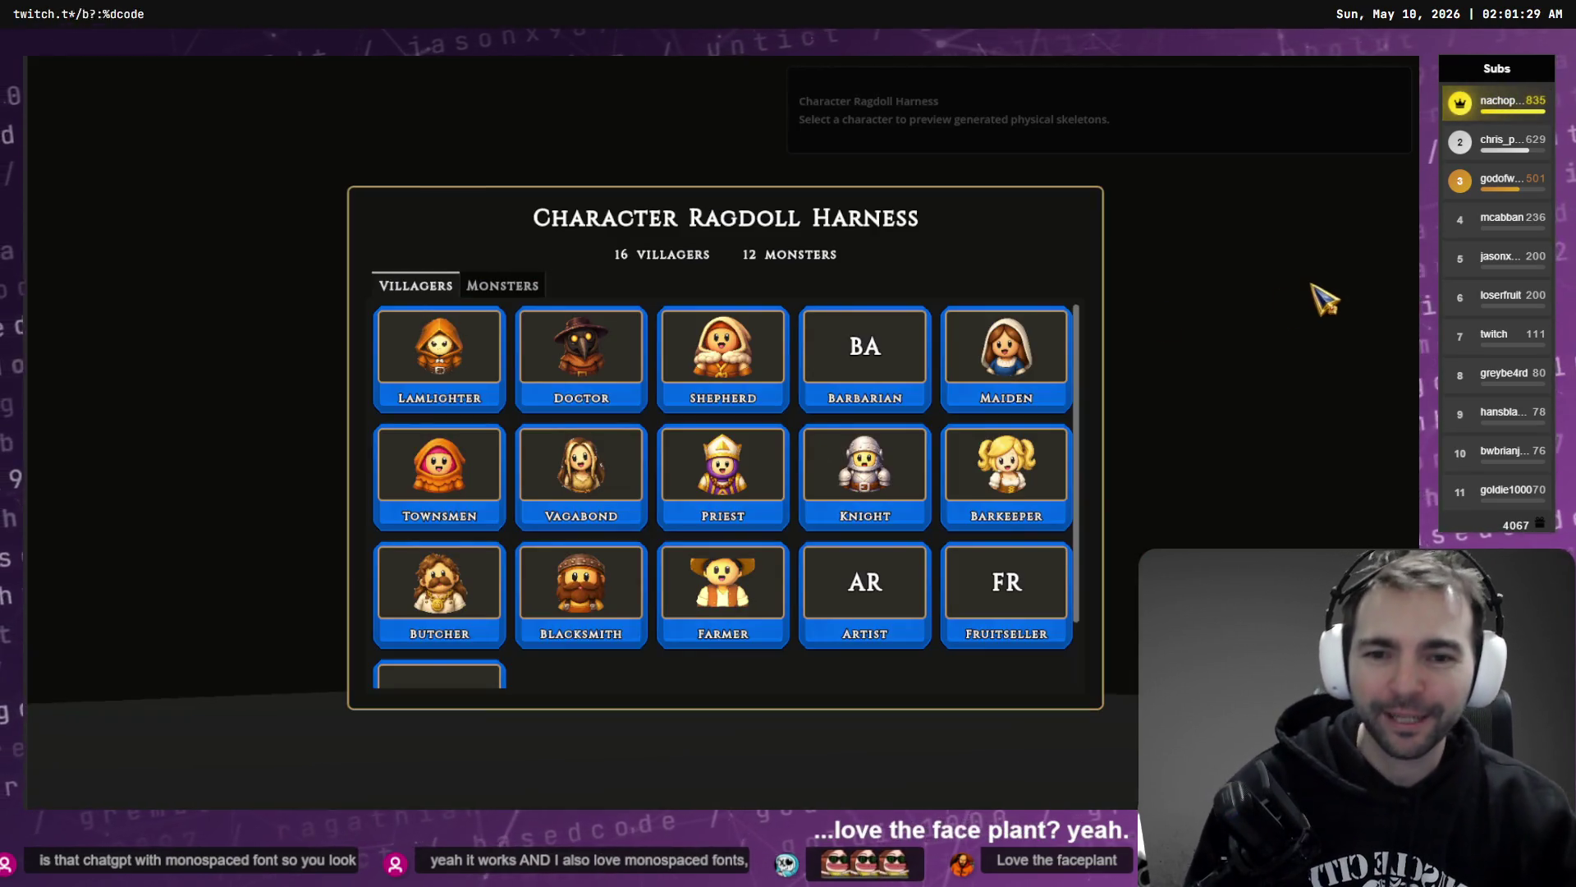
- Pick the Farmer, ragdoll it, orbit around the fallen body, and reset it
{"action": "scroll", "coordinate": [614, 412], "scroll_direction": "down", "scroll_amount": 1}
{"action": "scroll", "coordinate": [493, 587], "scroll_direction": "up", "scroll_amount": 1}
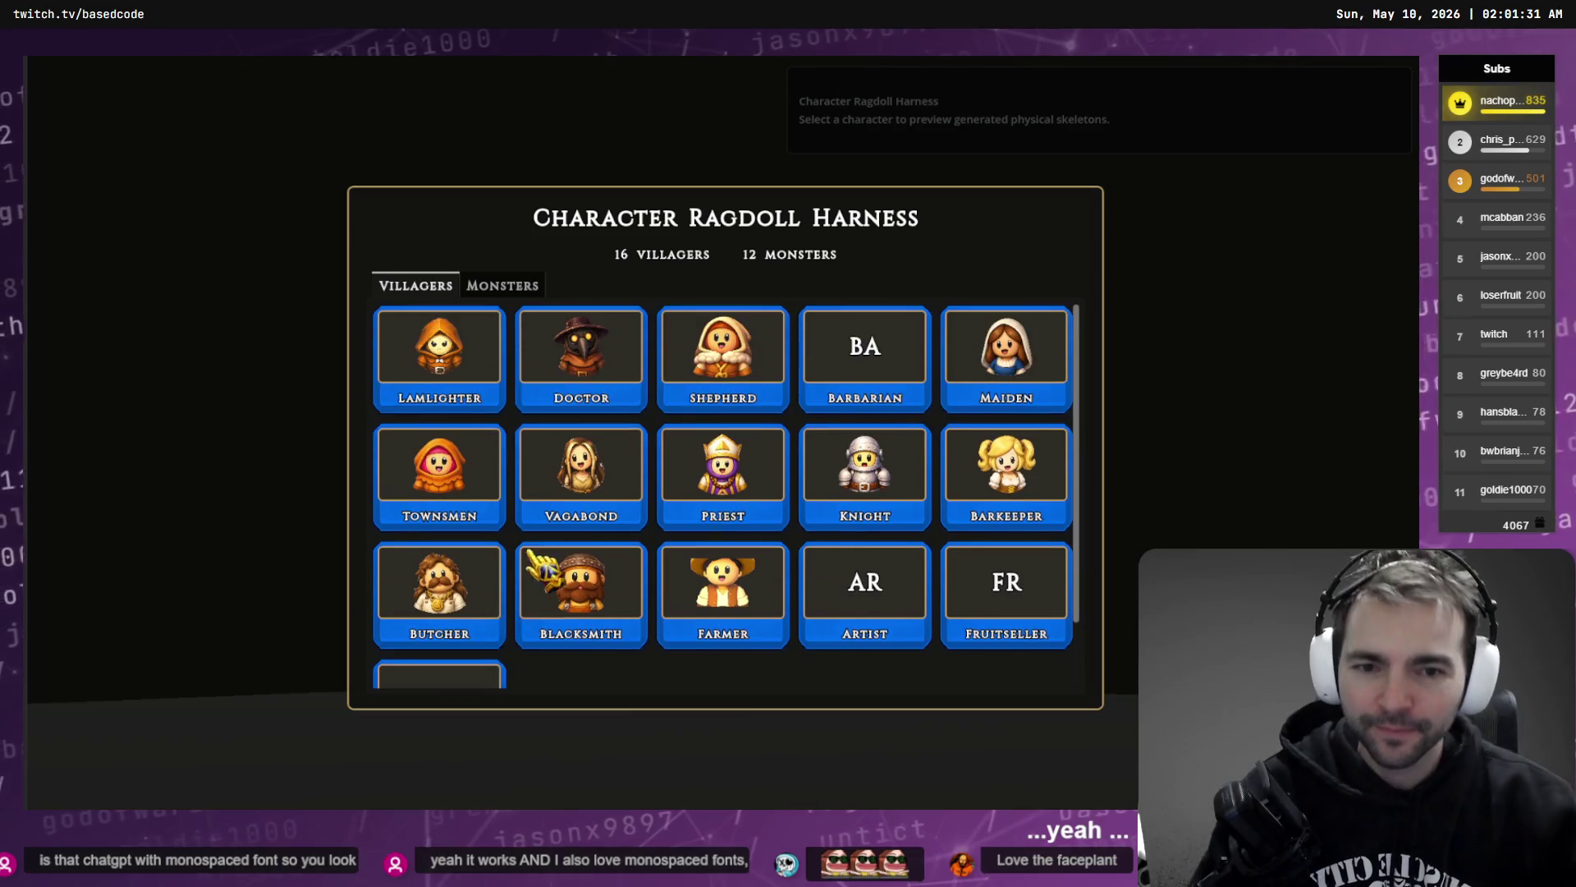
{"action": "left_click", "coordinate": [720, 573]}
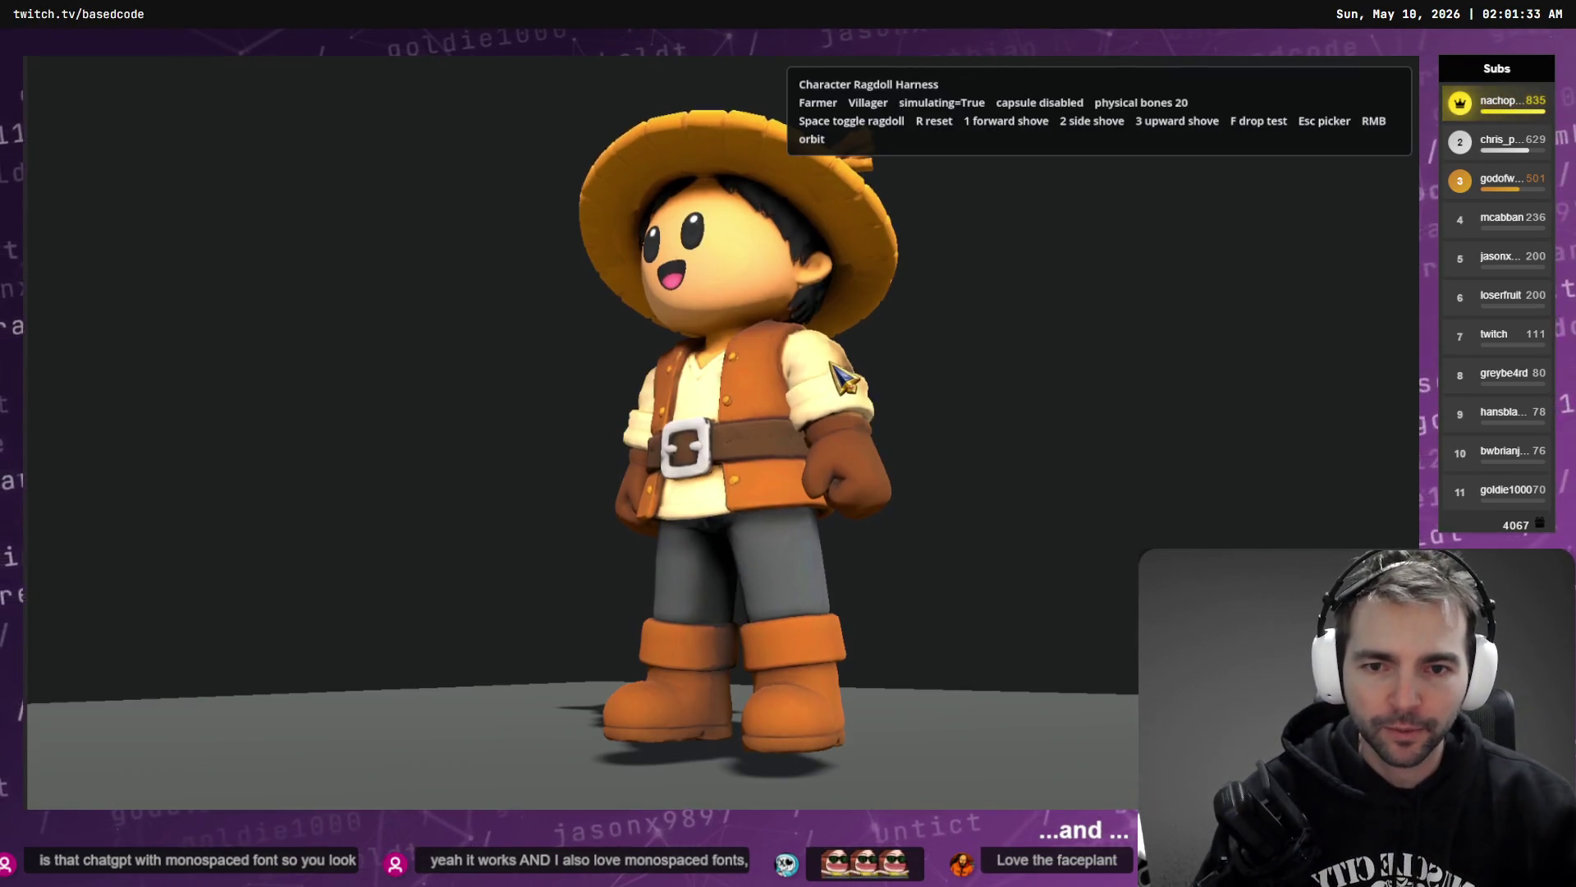
{"action": "key", "text": "space"}
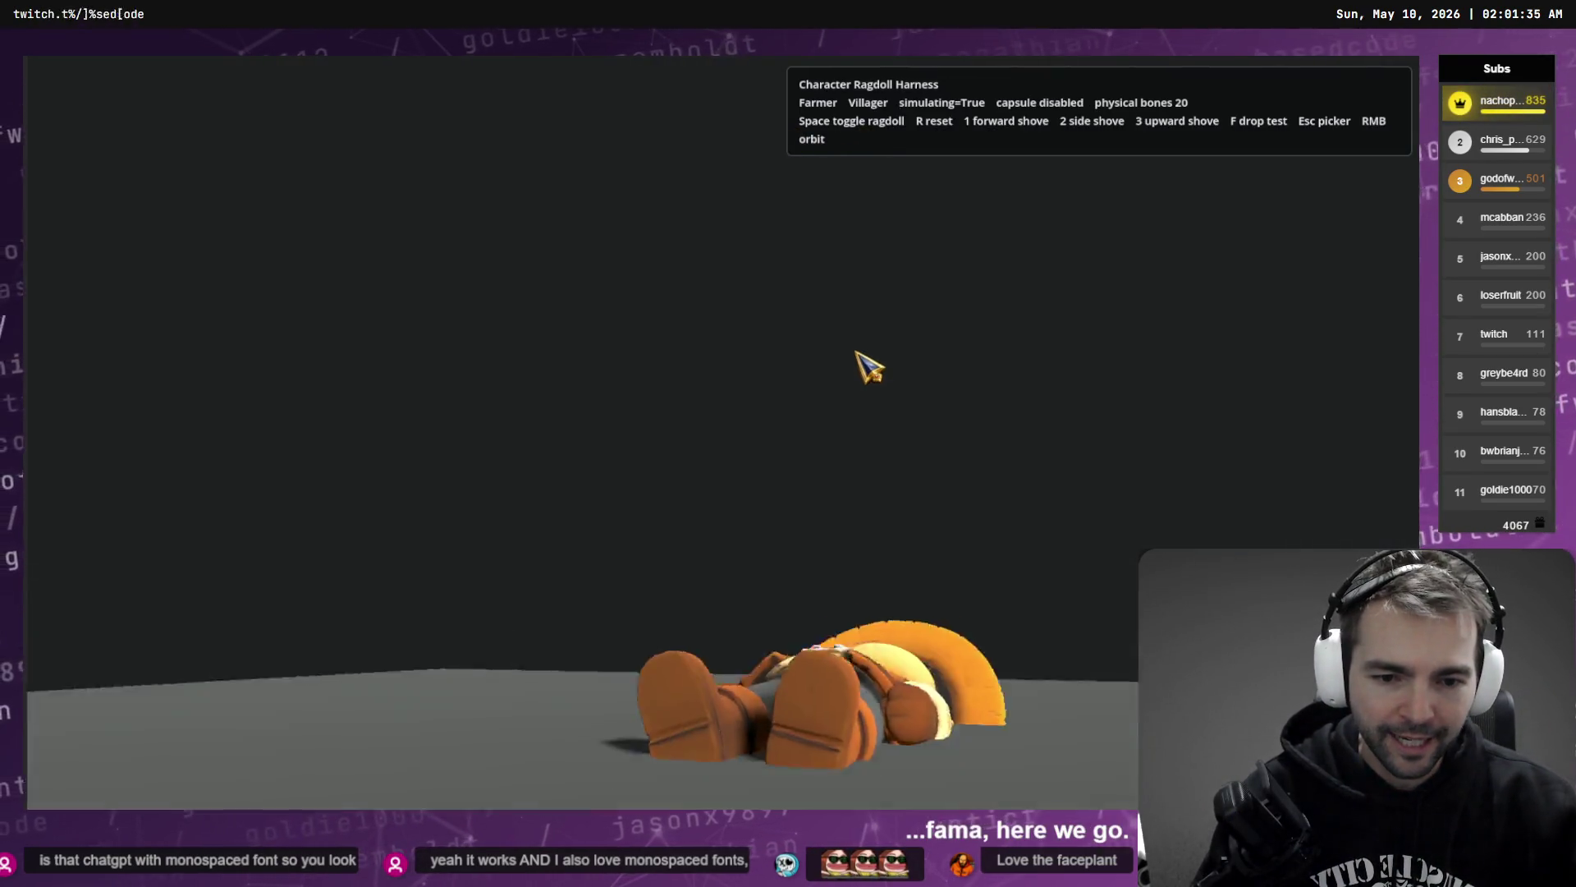
{"action": "left_click_drag", "start_coordinate": [862, 362], "coordinate": [859, 239]}
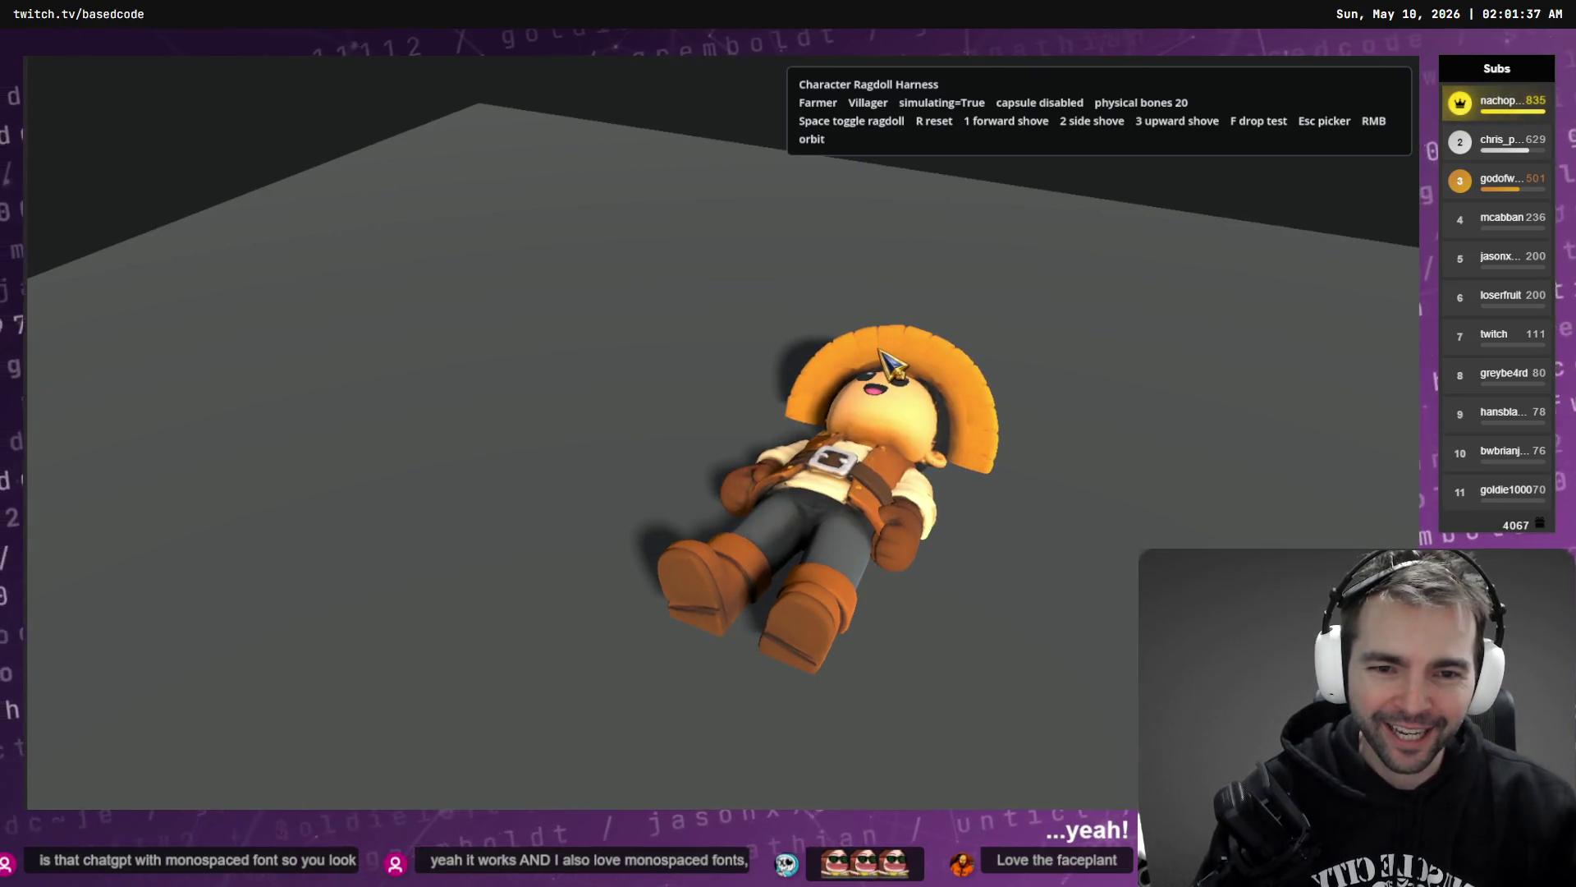
{"action": "mouse_move", "coordinate": [879, 348]}
{"action": "left_mouse_down"}
{"action": "mouse_move", "coordinate": [835, 325]}
{"action": "mouse_move", "coordinate": [949, 321]}
{"action": "mouse_move", "coordinate": [891, 312]}
{"action": "left_mouse_up"}
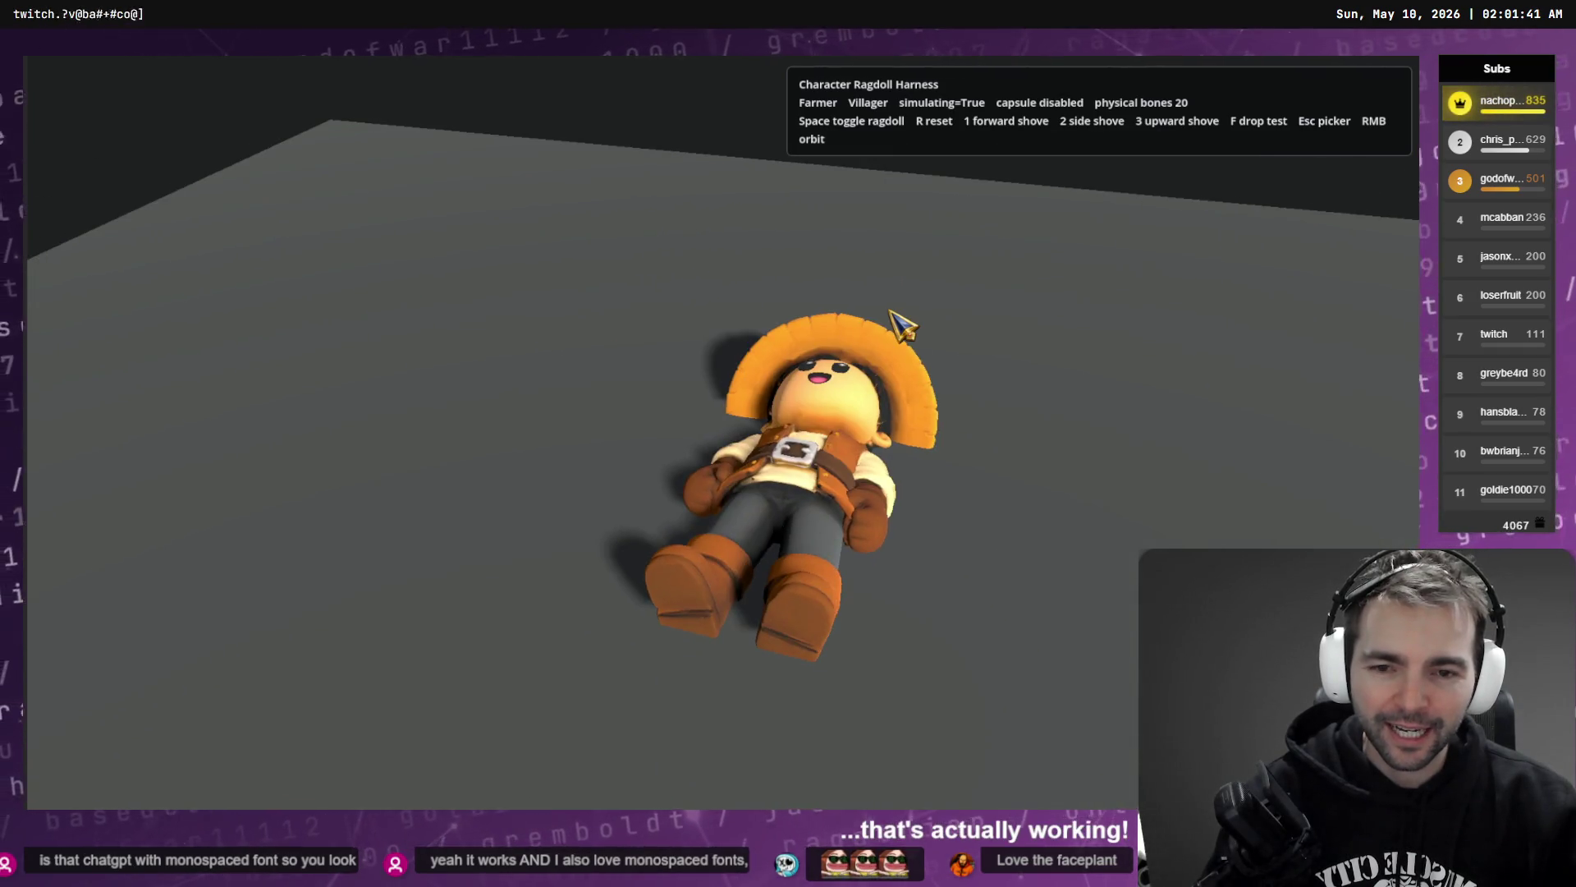
{"action": "key", "text": "r"}
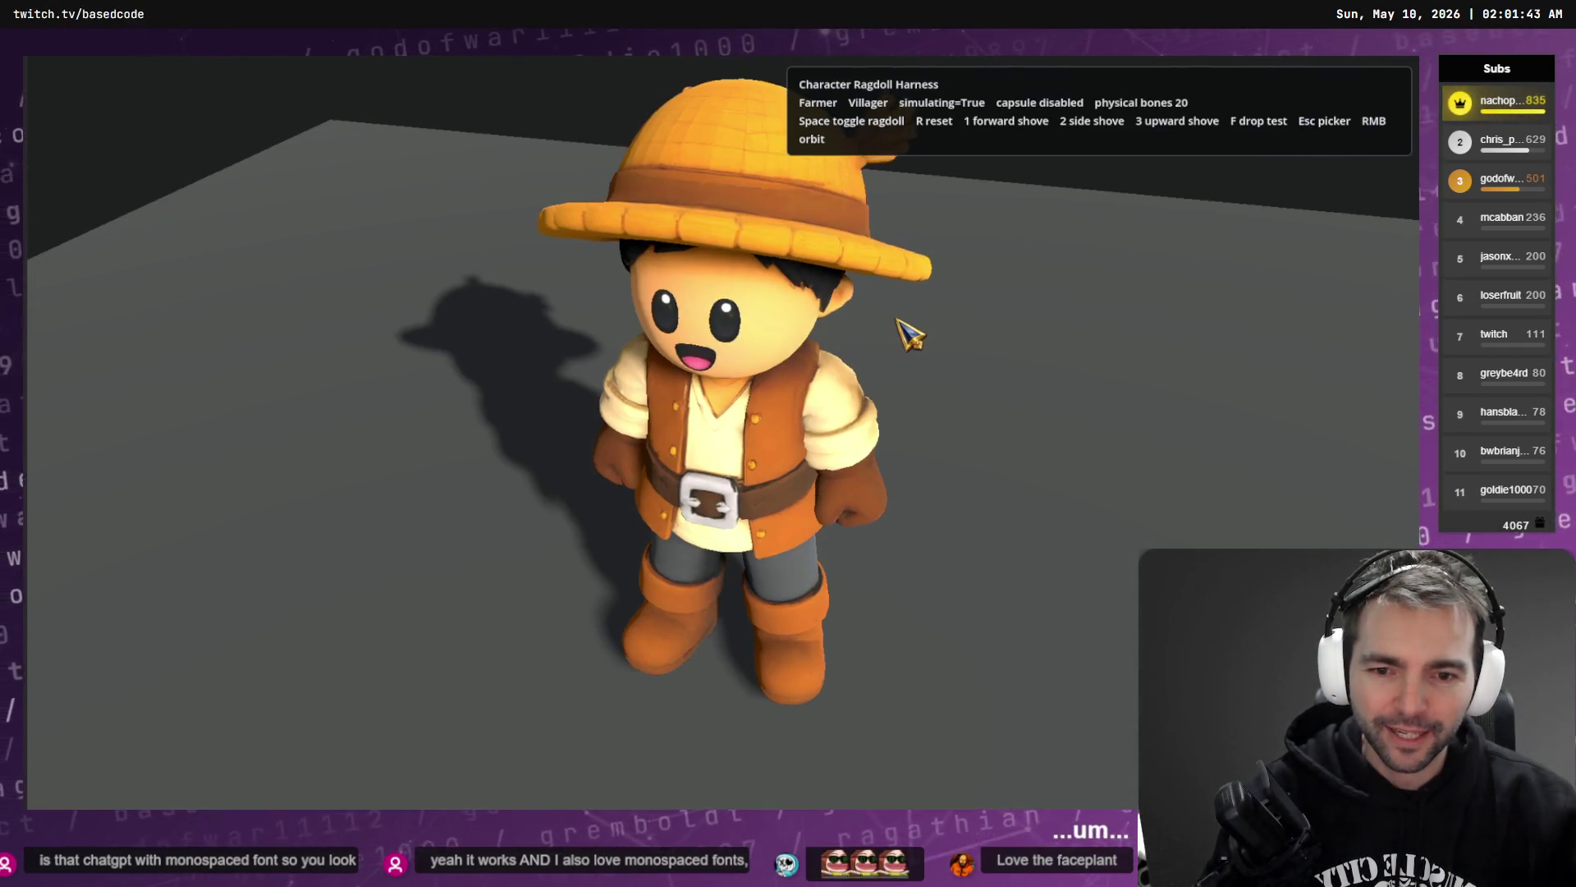
- Collapse and reset the Farmer three more times, then stop the game
{"action": "key", "text": "space"}
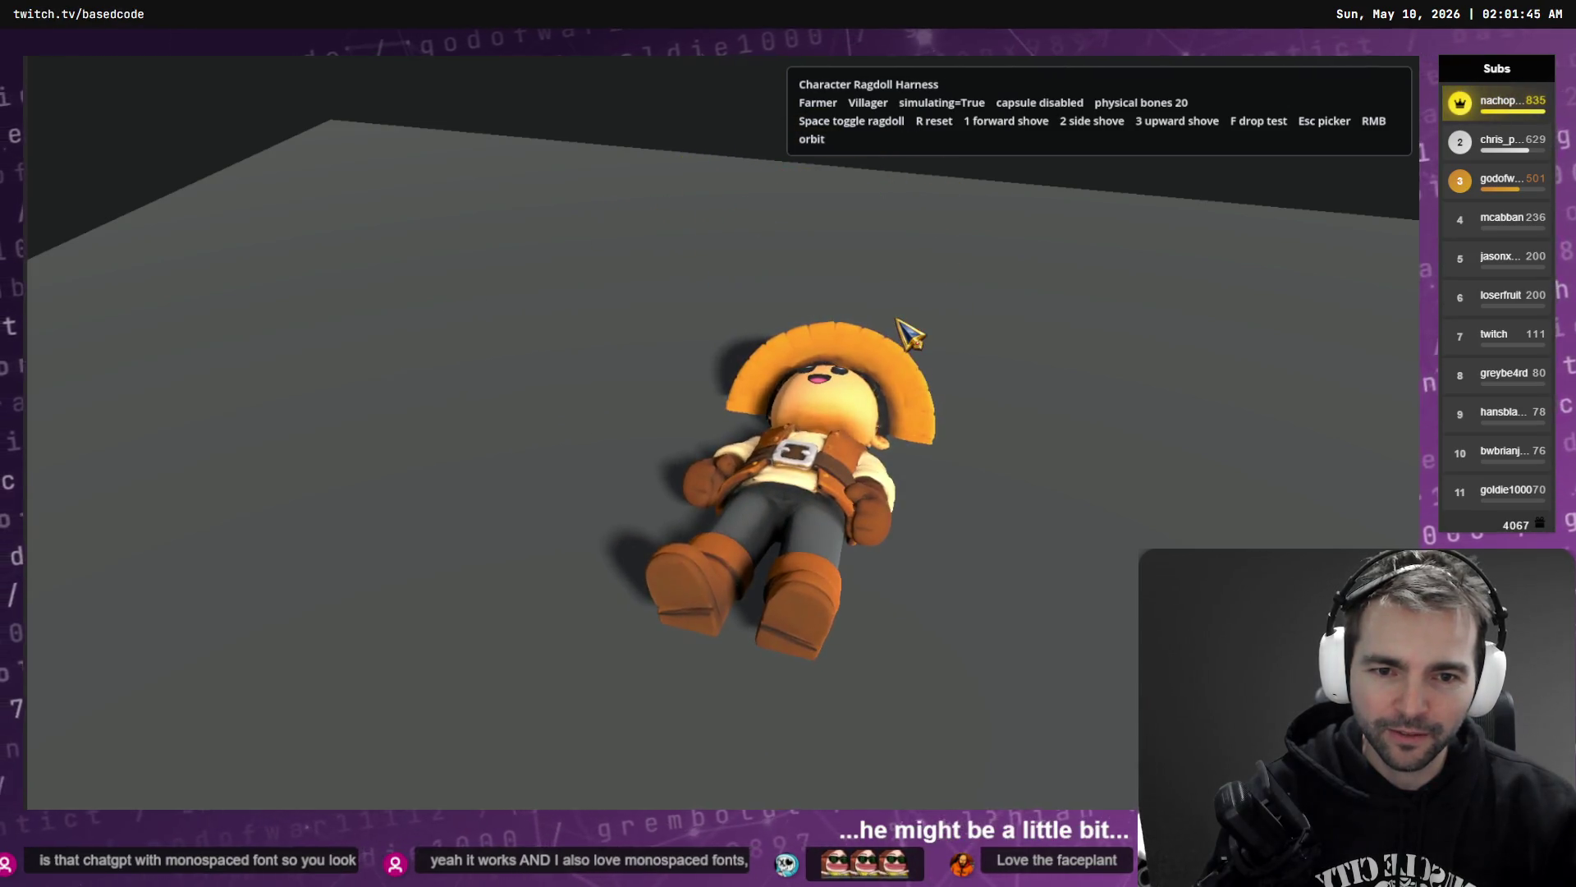
{"action": "mouse_move", "coordinate": [908, 334]}
{"action": "left_mouse_down"}
{"action": "mouse_move", "coordinate": [845, 337]}
{"action": "mouse_move", "coordinate": [882, 339]}
{"action": "left_mouse_up"}
{"action": "key", "text": "r"}
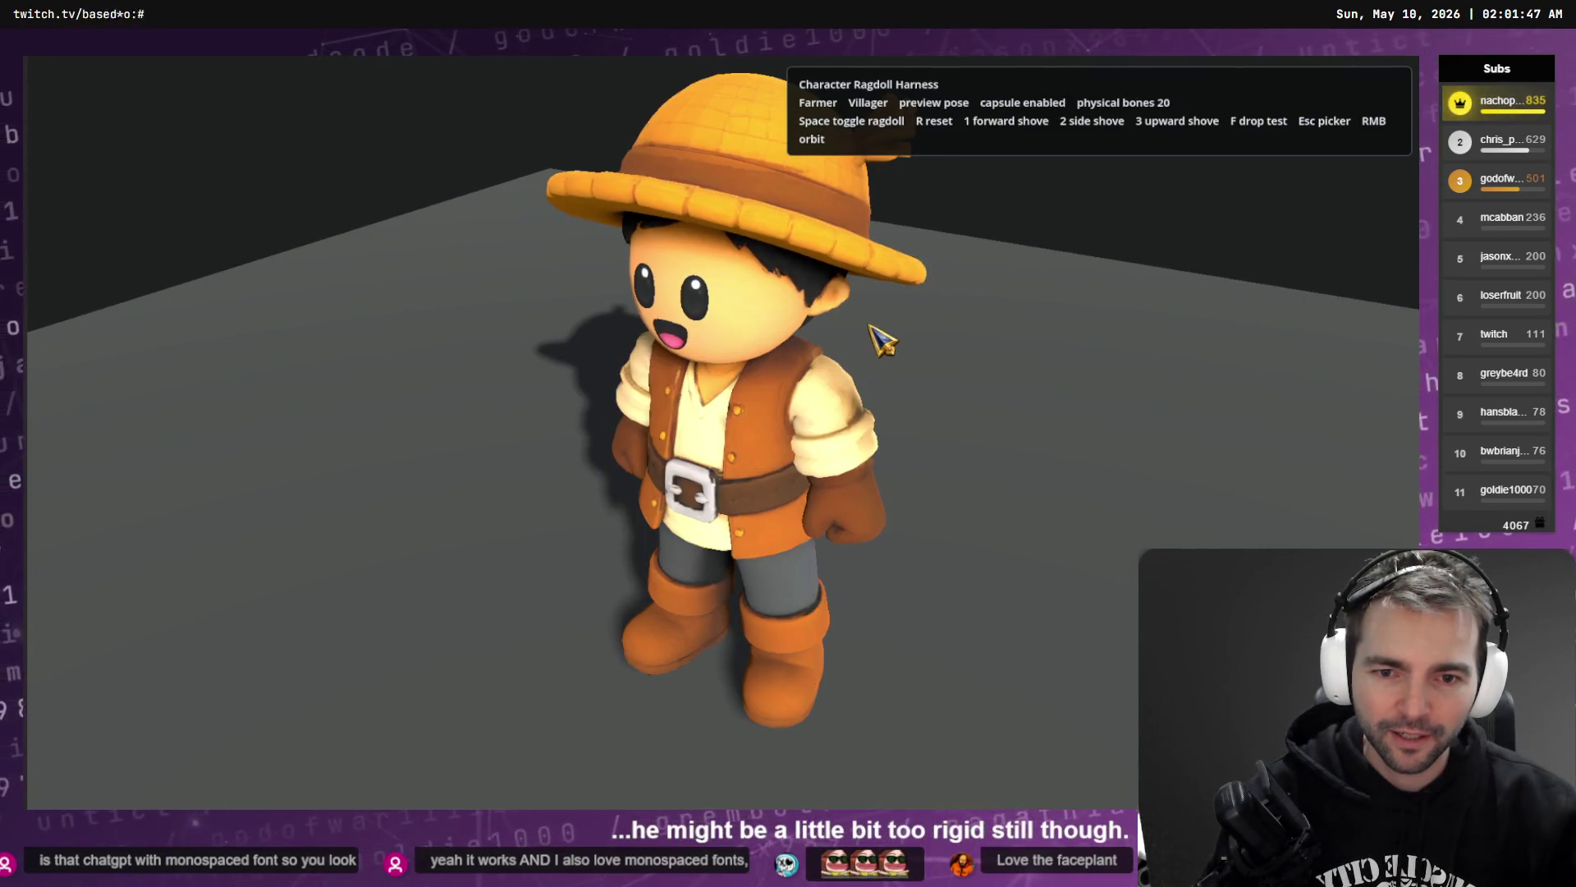
{"action": "key", "text": "space"}
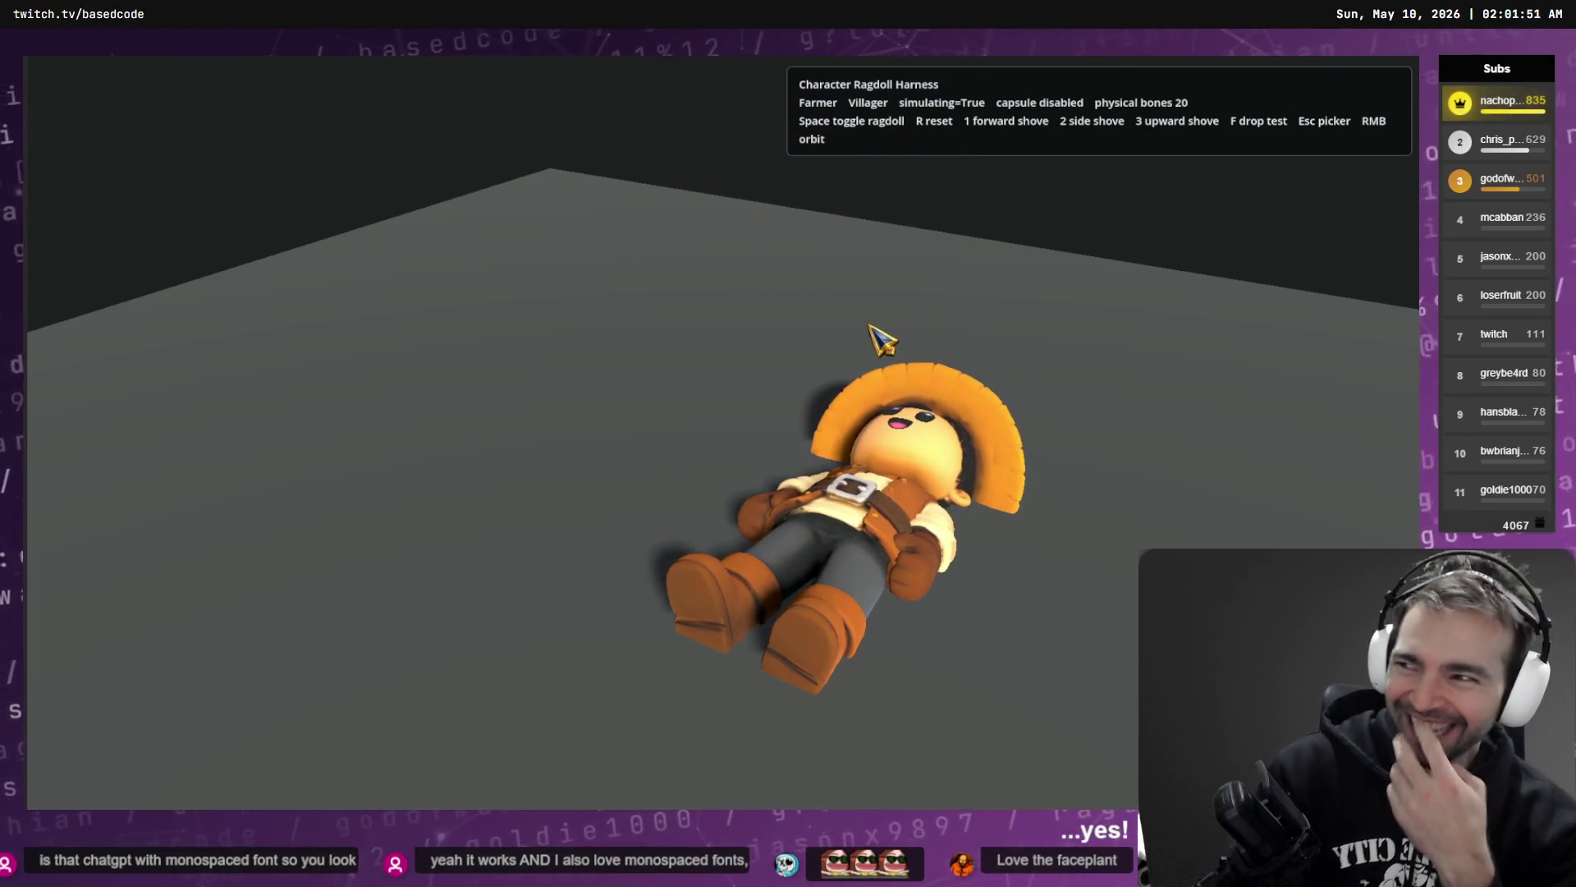
{"action": "key", "text": "r"}
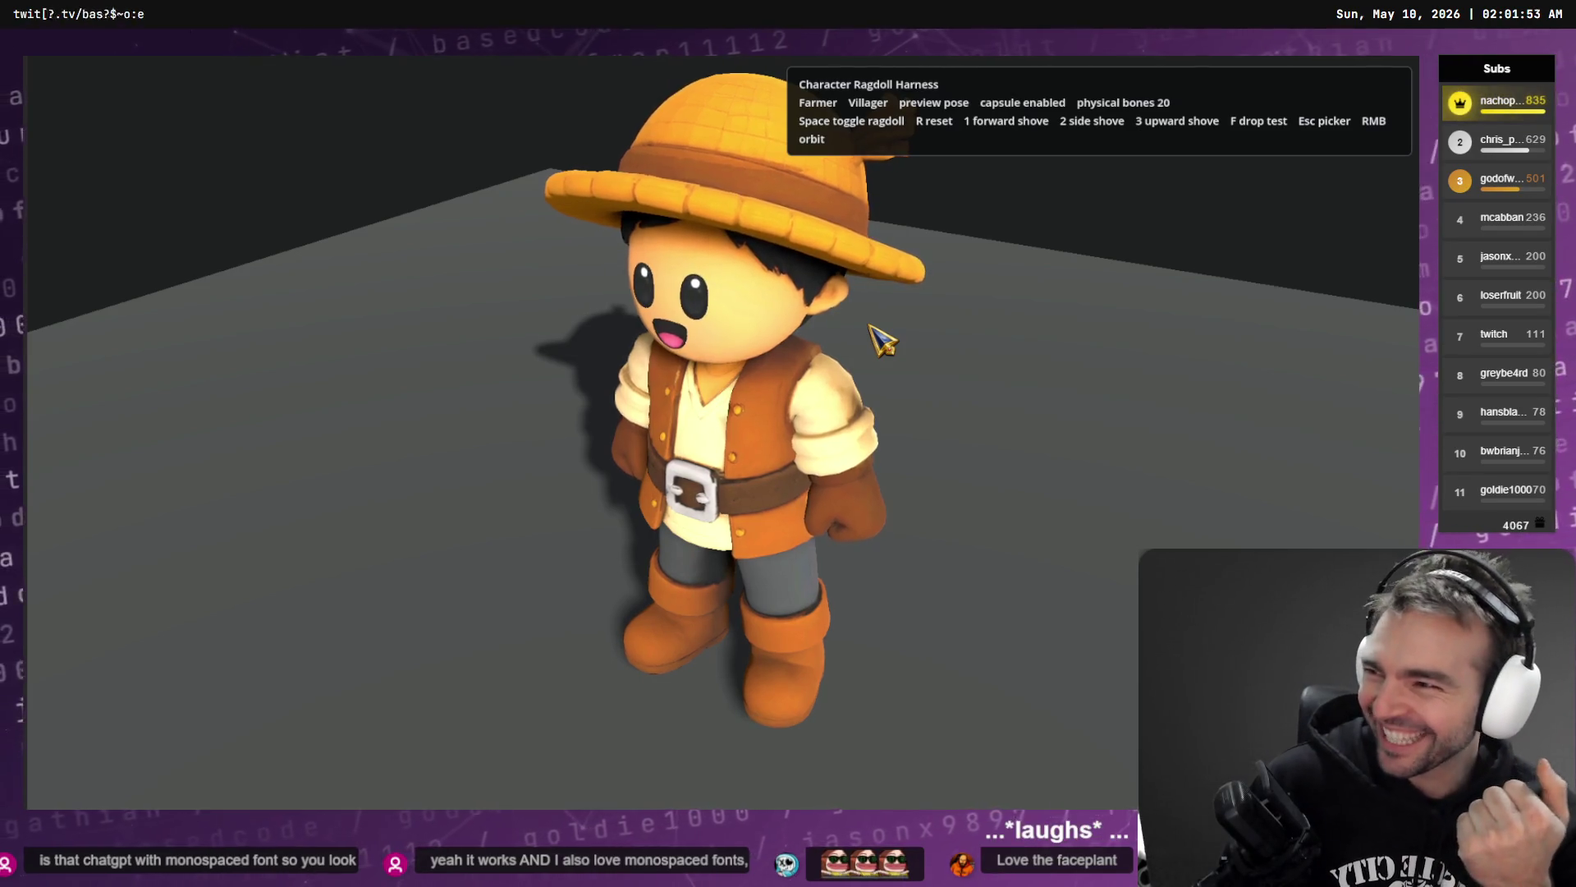
{"action": "key", "text": "space"}
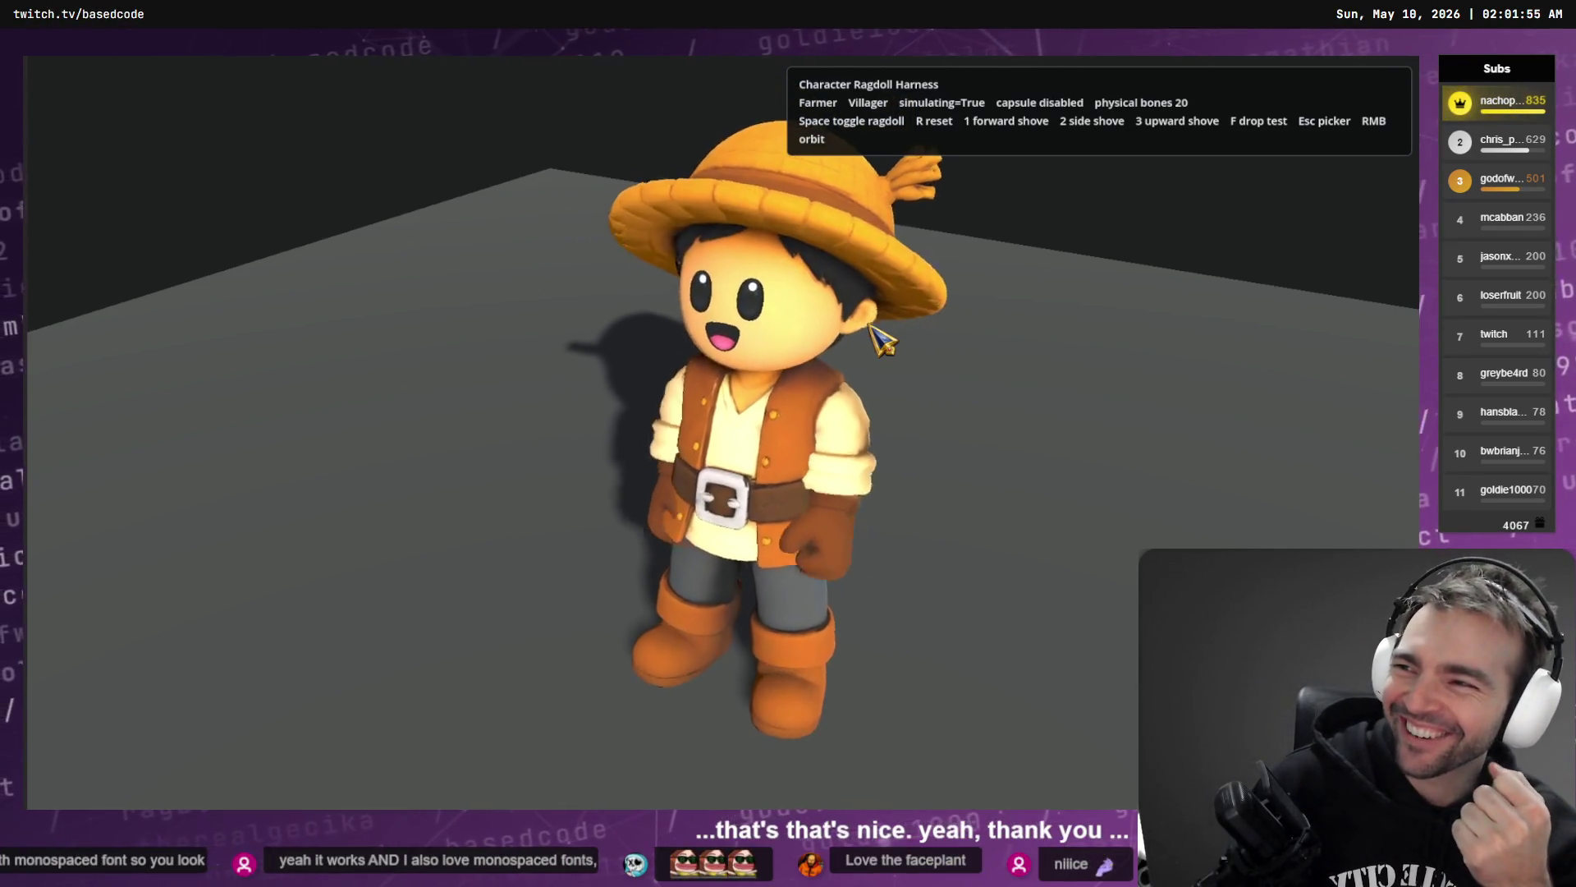
{"action": "key", "text": "r"}
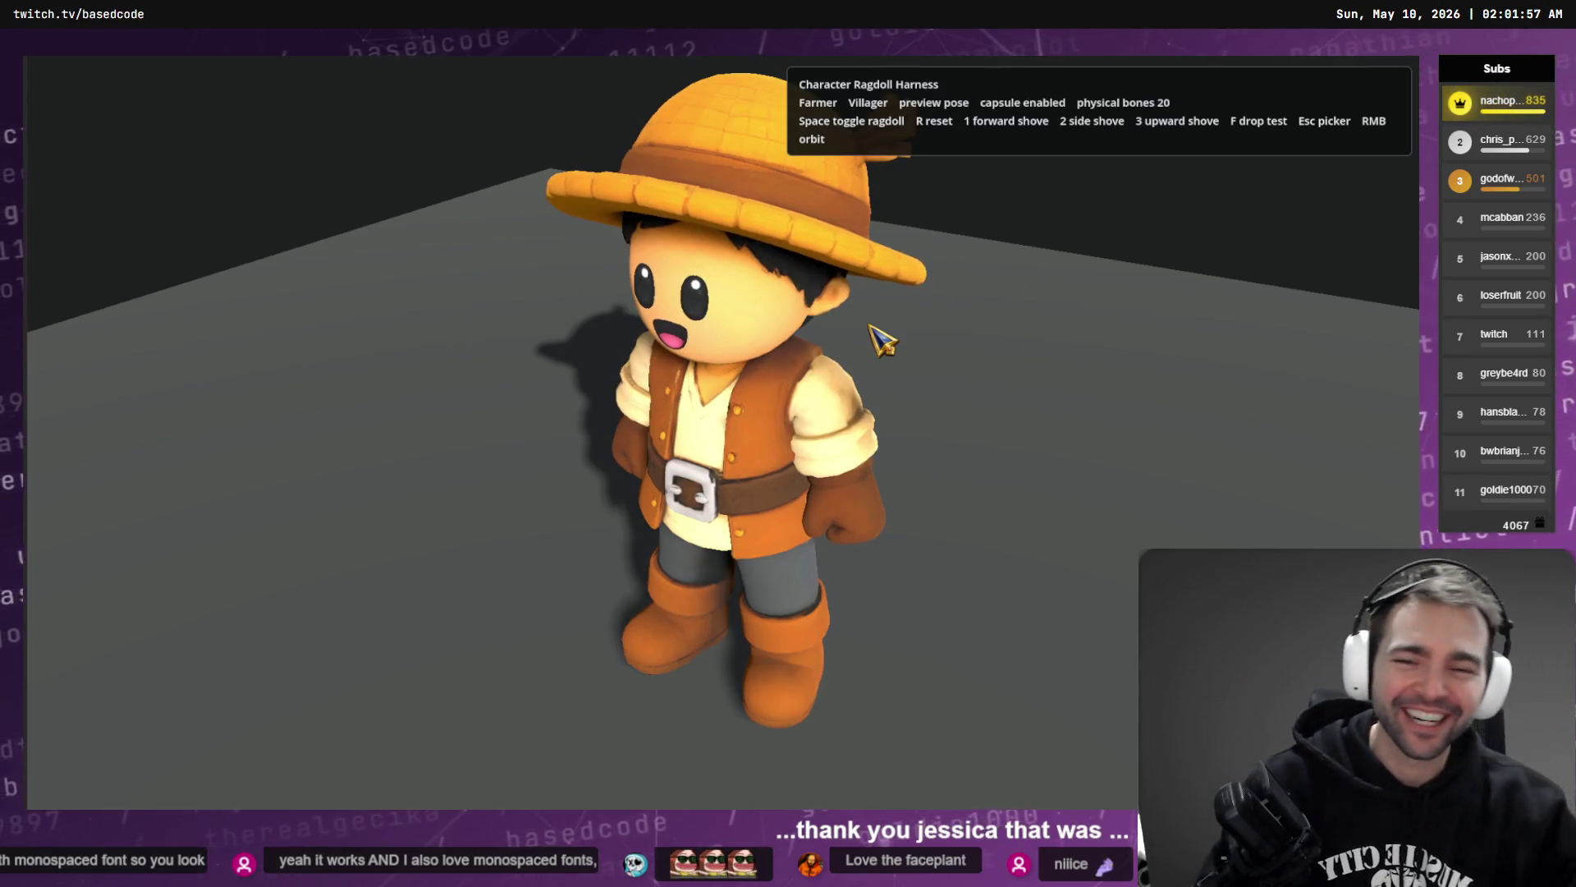
{"action": "key", "text": "F8"}
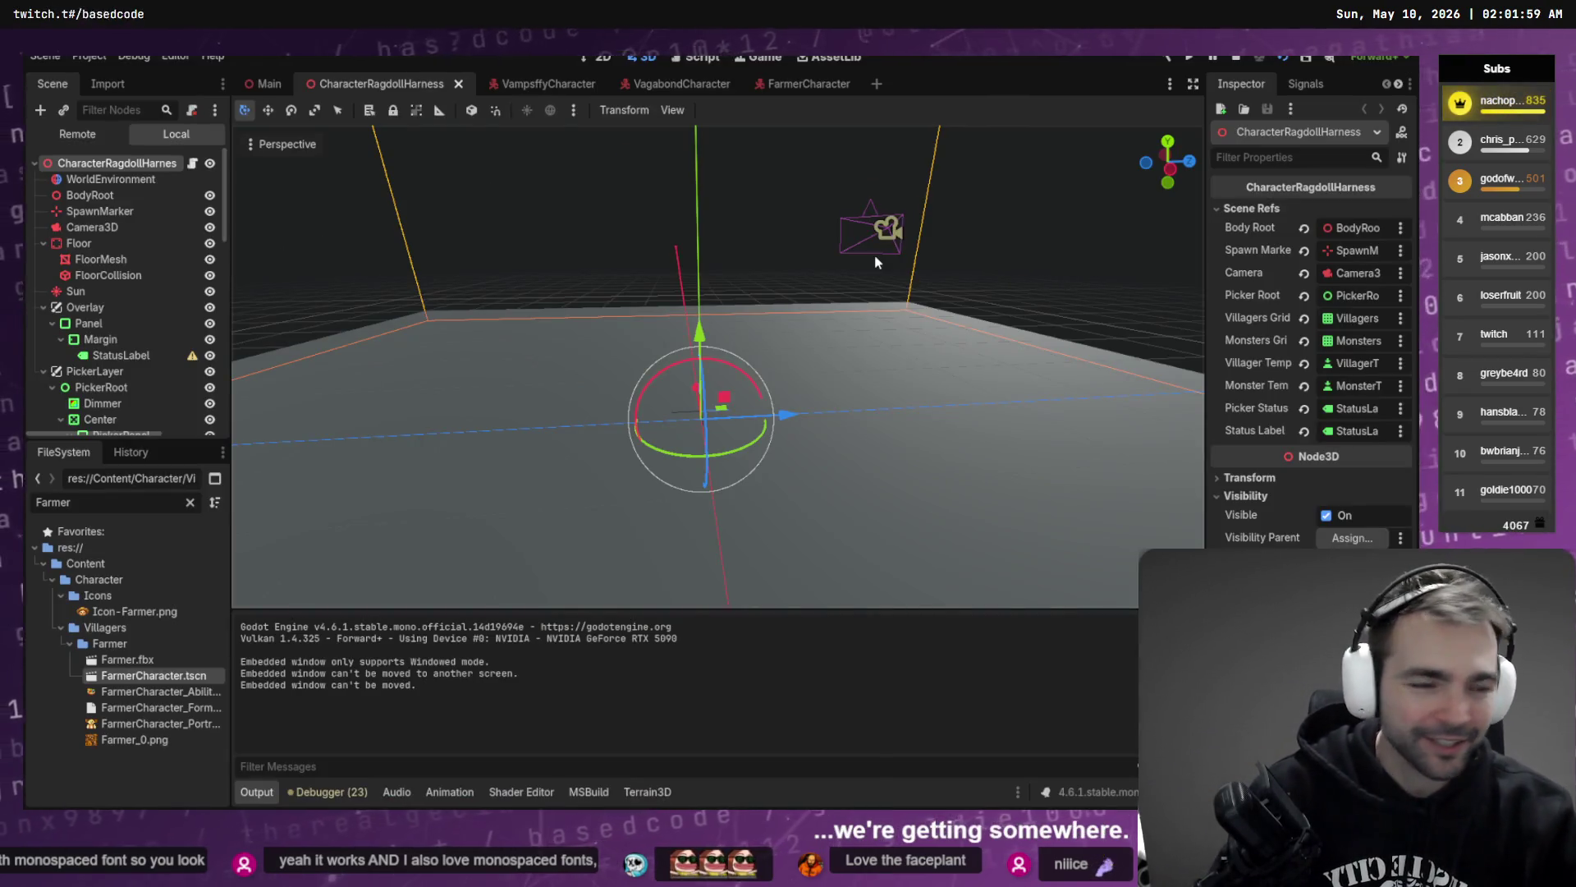
- Answer the Codex plan with a custom request to dramatically increase the harness force, then return to Godot
{"action": "key", "text": "alt+Tab"}
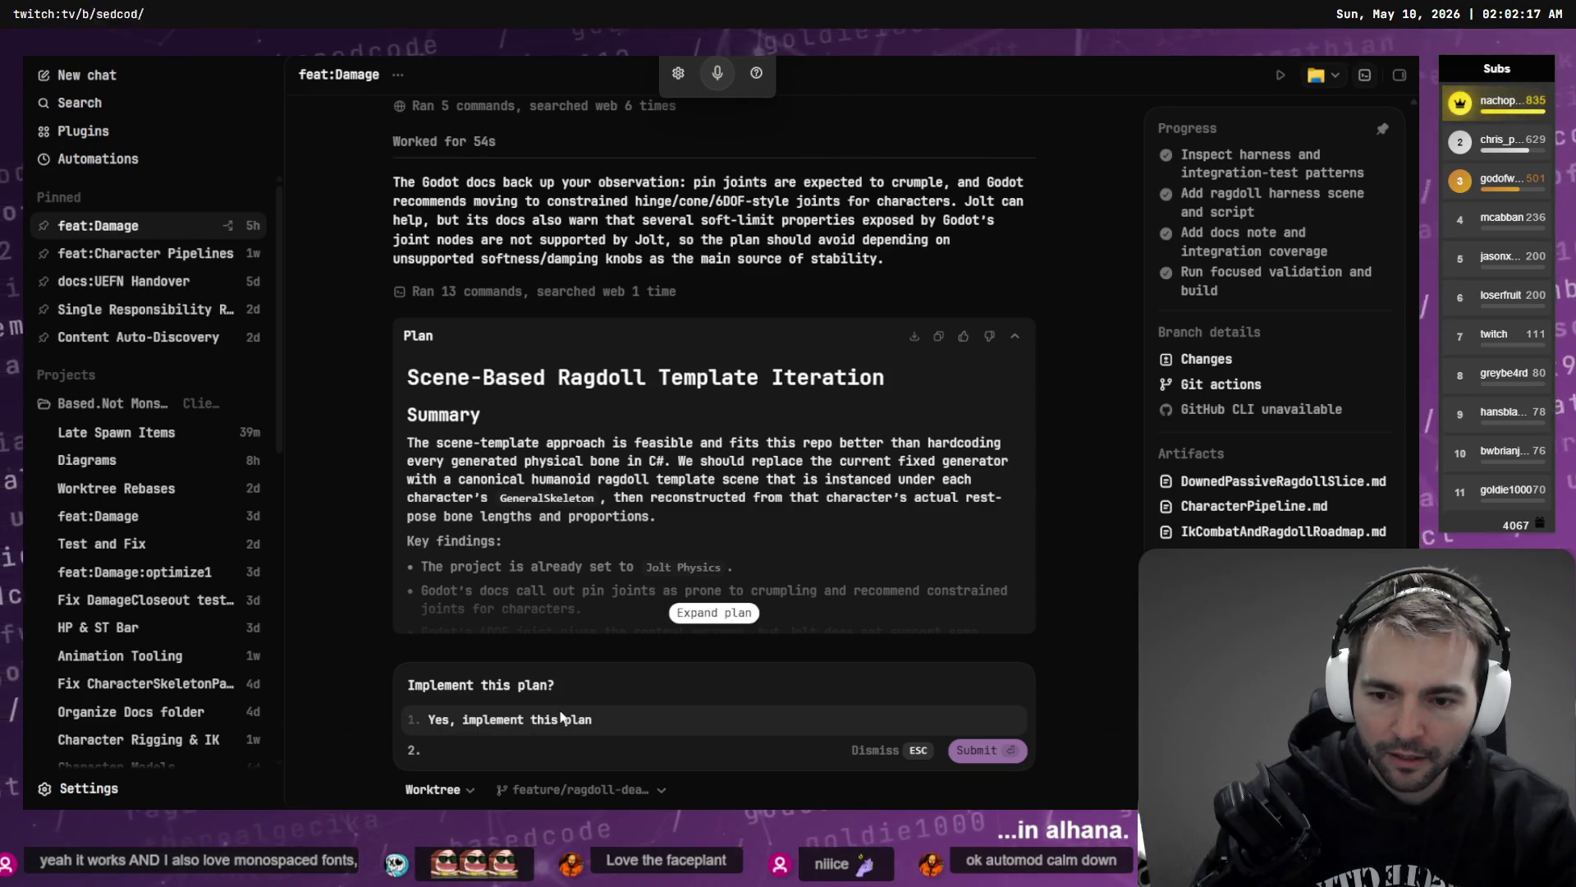
{"action": "left_click", "coordinate": [714, 613]}
{"action": "left_click", "coordinate": [556, 750]}
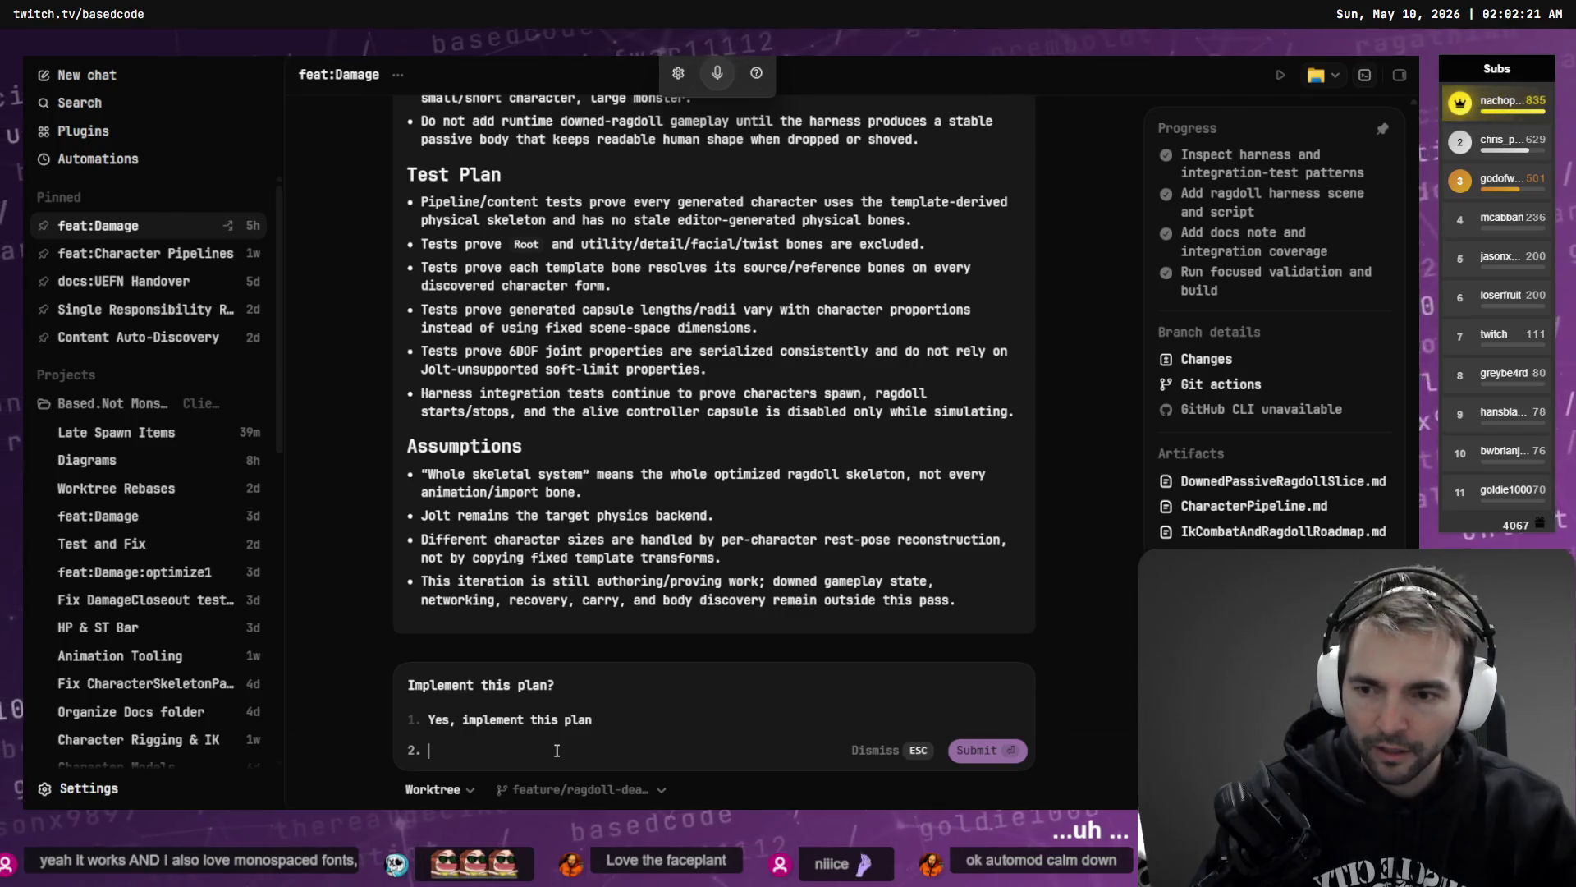
{"action": "type", "text": "need to dramatically increase the"}
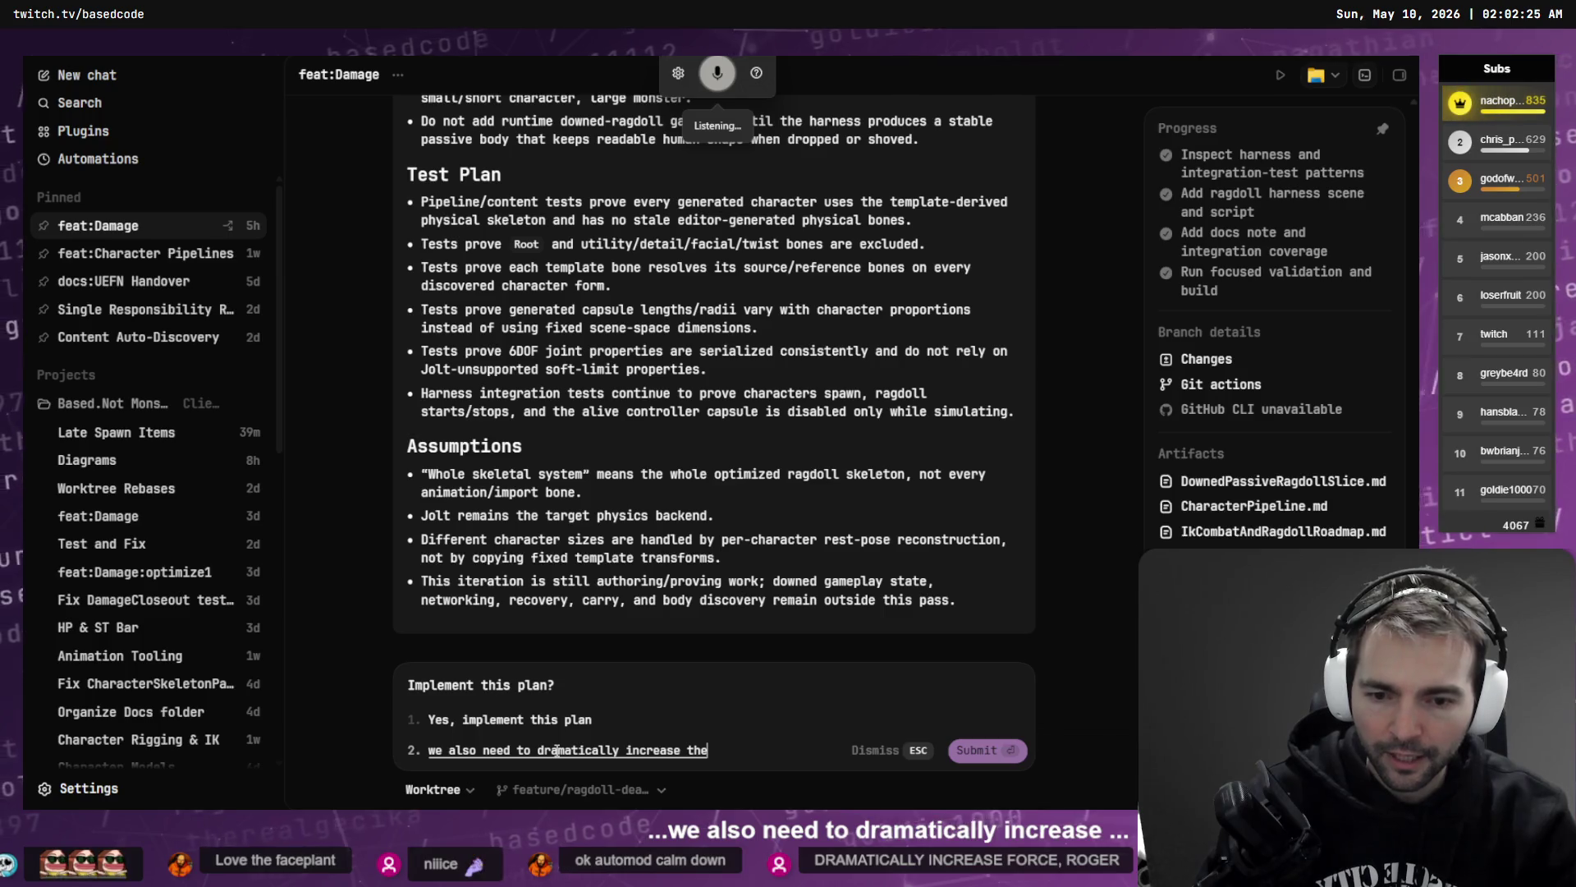
{"action": "type", "text": " amount of full"}
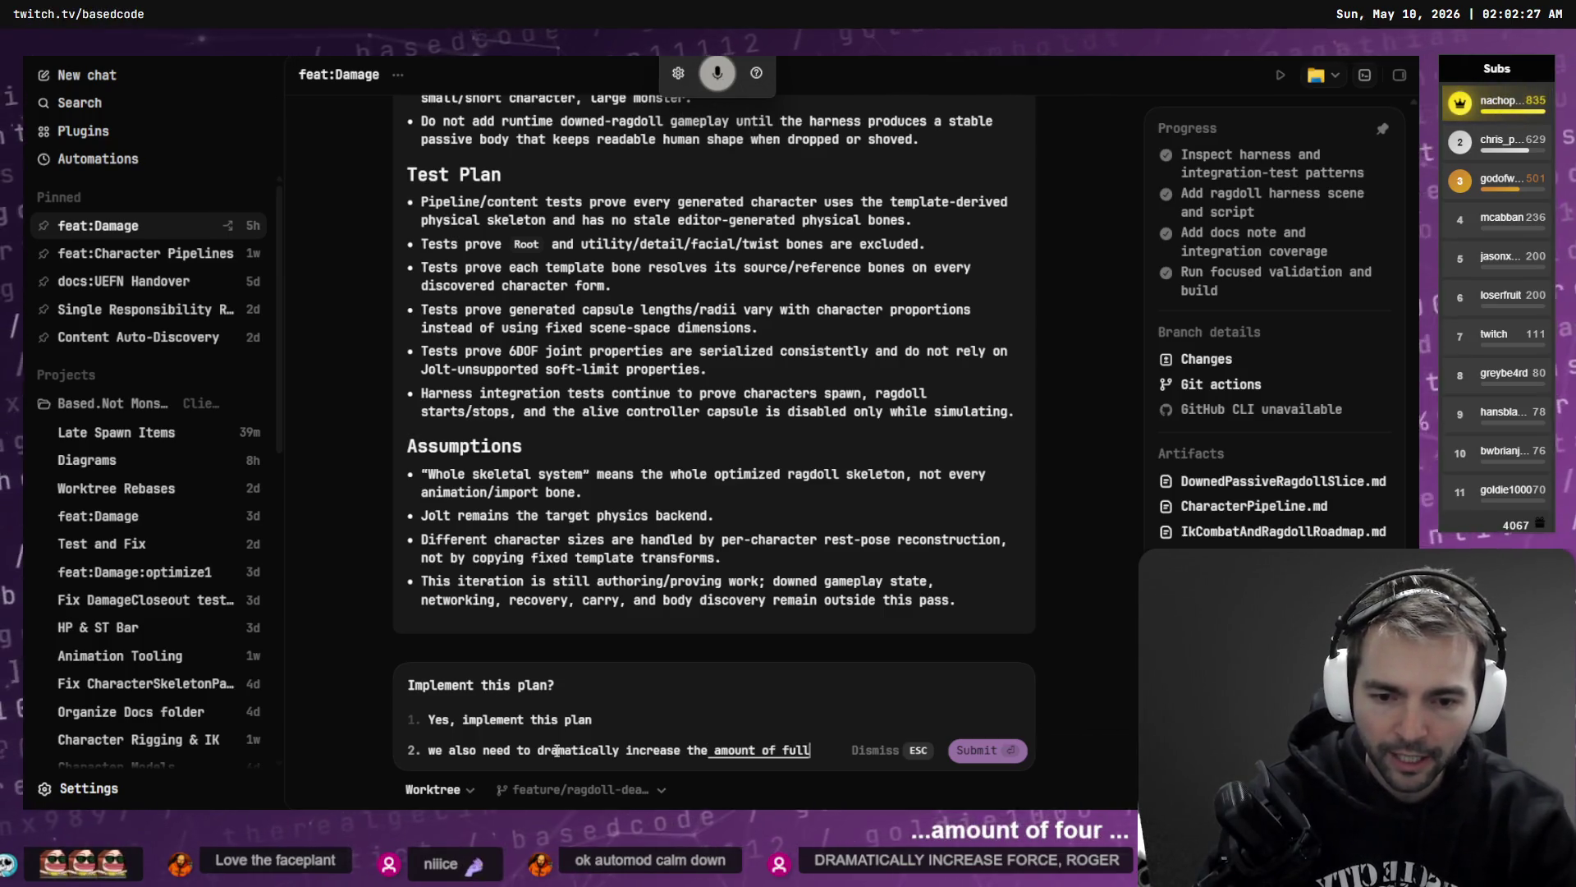
{"action": "type", "text": " supplied to the inputs using the numbers from our harness."}
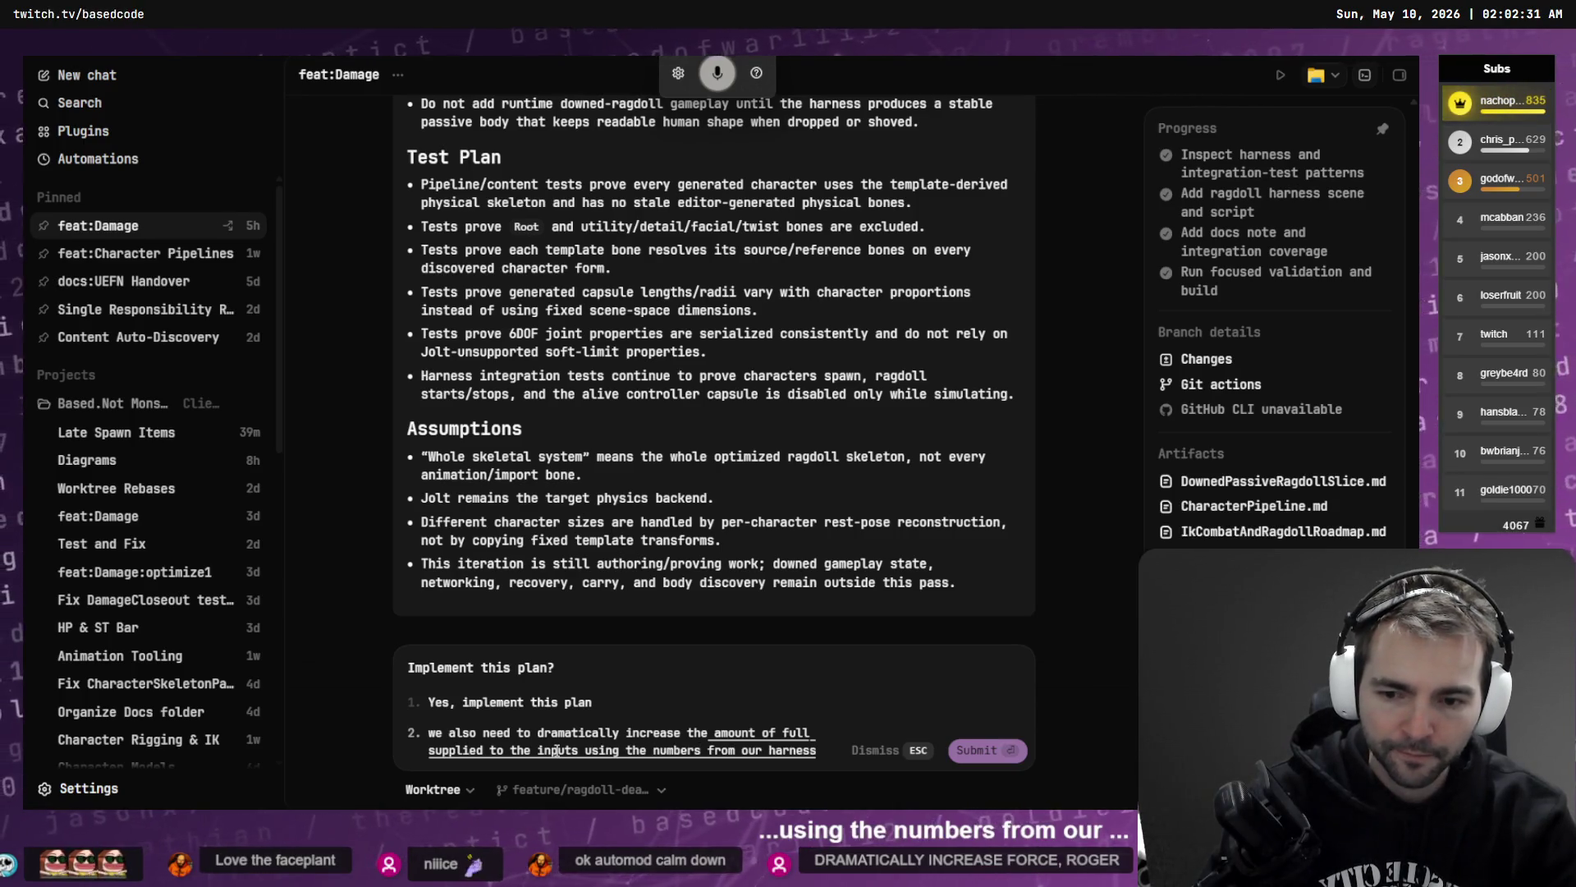
{"action": "key", "text": "Return"}
{"action": "key", "text": "alt+Tab"}
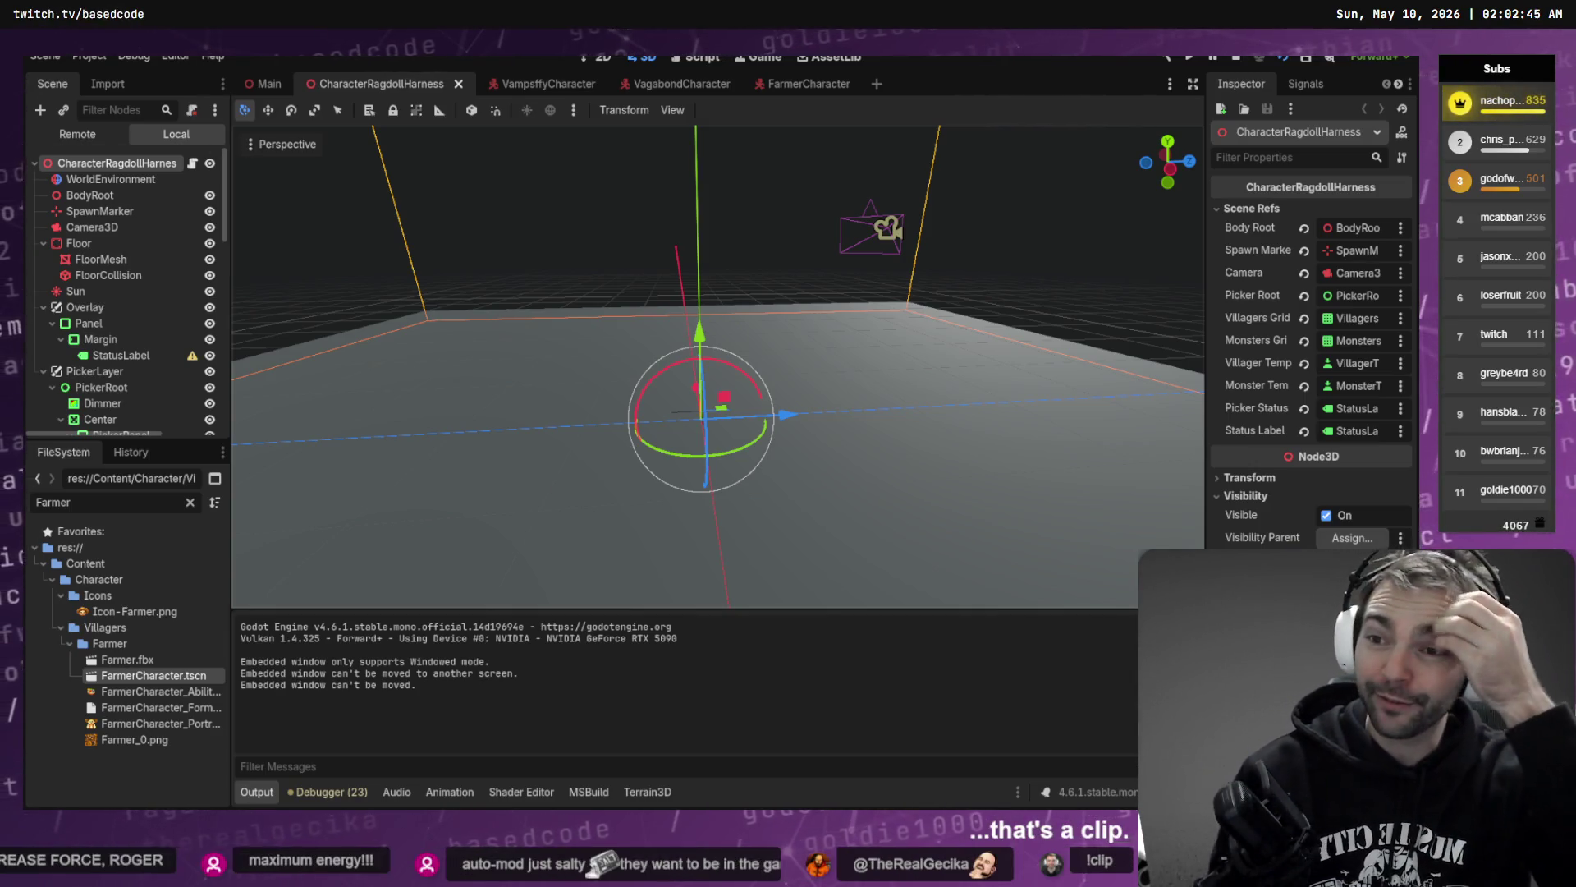
- Inspect the Vagabond's RagdollPhysicalBoneSim and its bones, then close the Vagabond scene
{"action": "left_click", "coordinate": [552, 87]}
{"action": "left_click", "coordinate": [662, 84]}
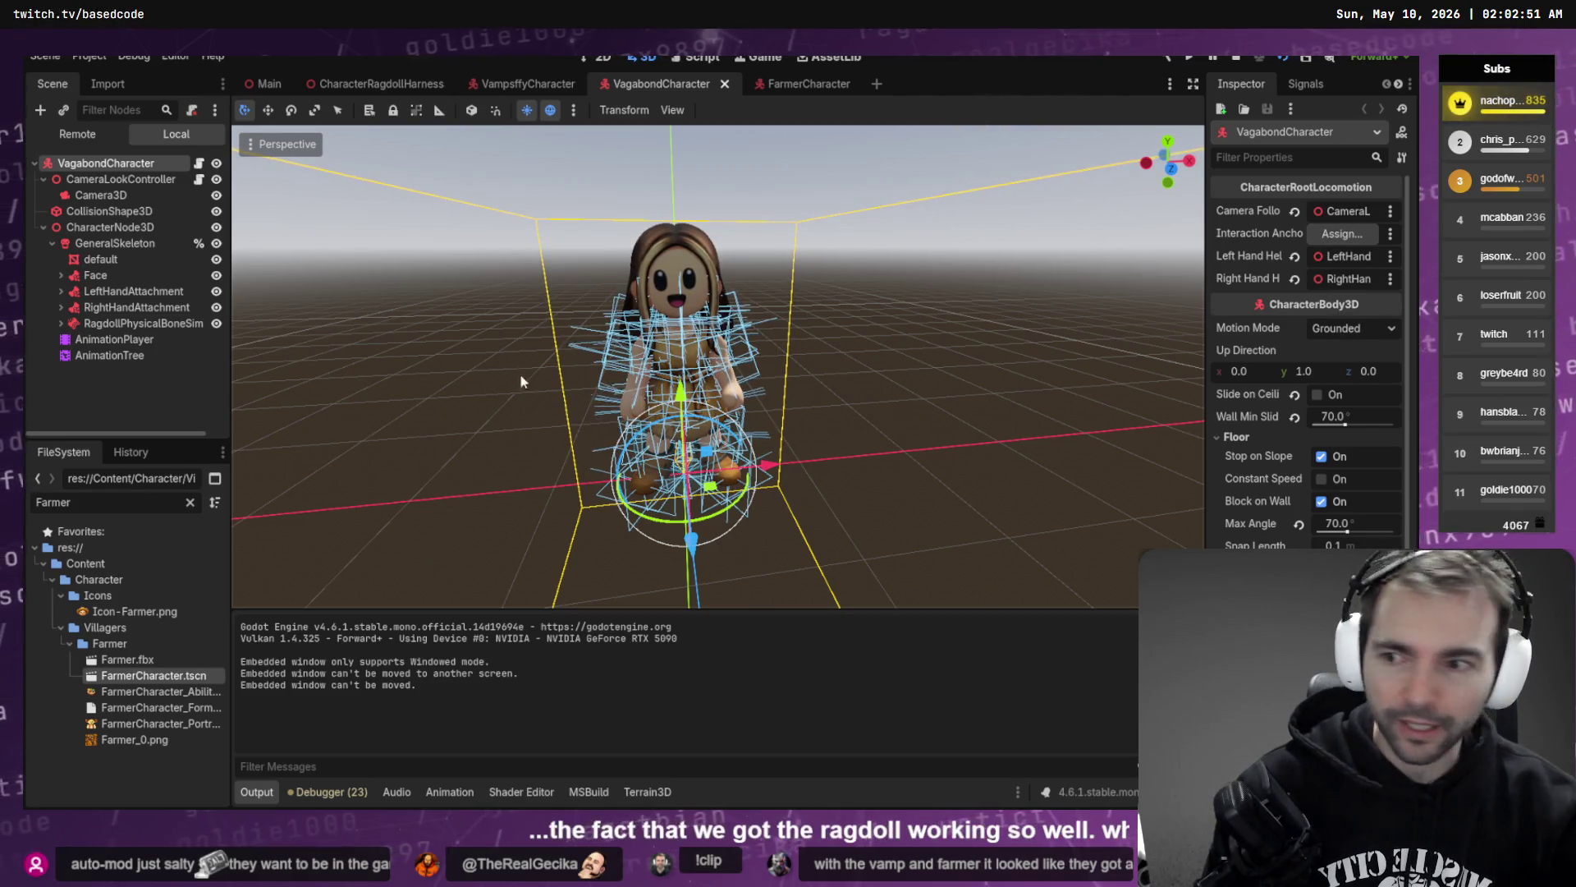
{"action": "left_click", "coordinate": [61, 324]}
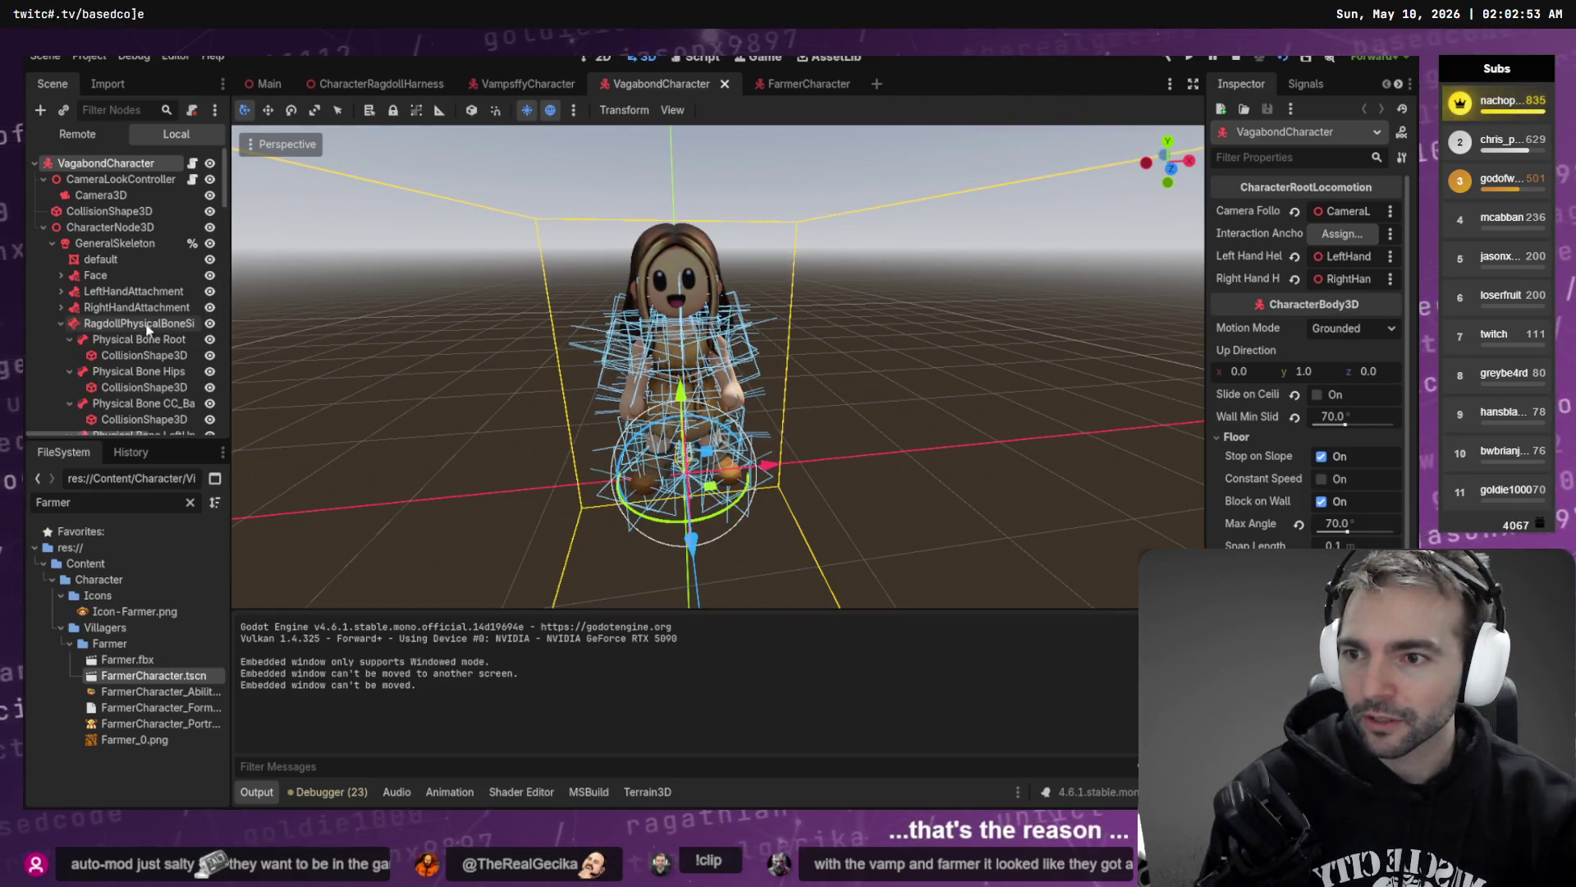
{"action": "left_click", "coordinate": [140, 323]}
{"action": "left_click", "coordinate": [160, 339]}
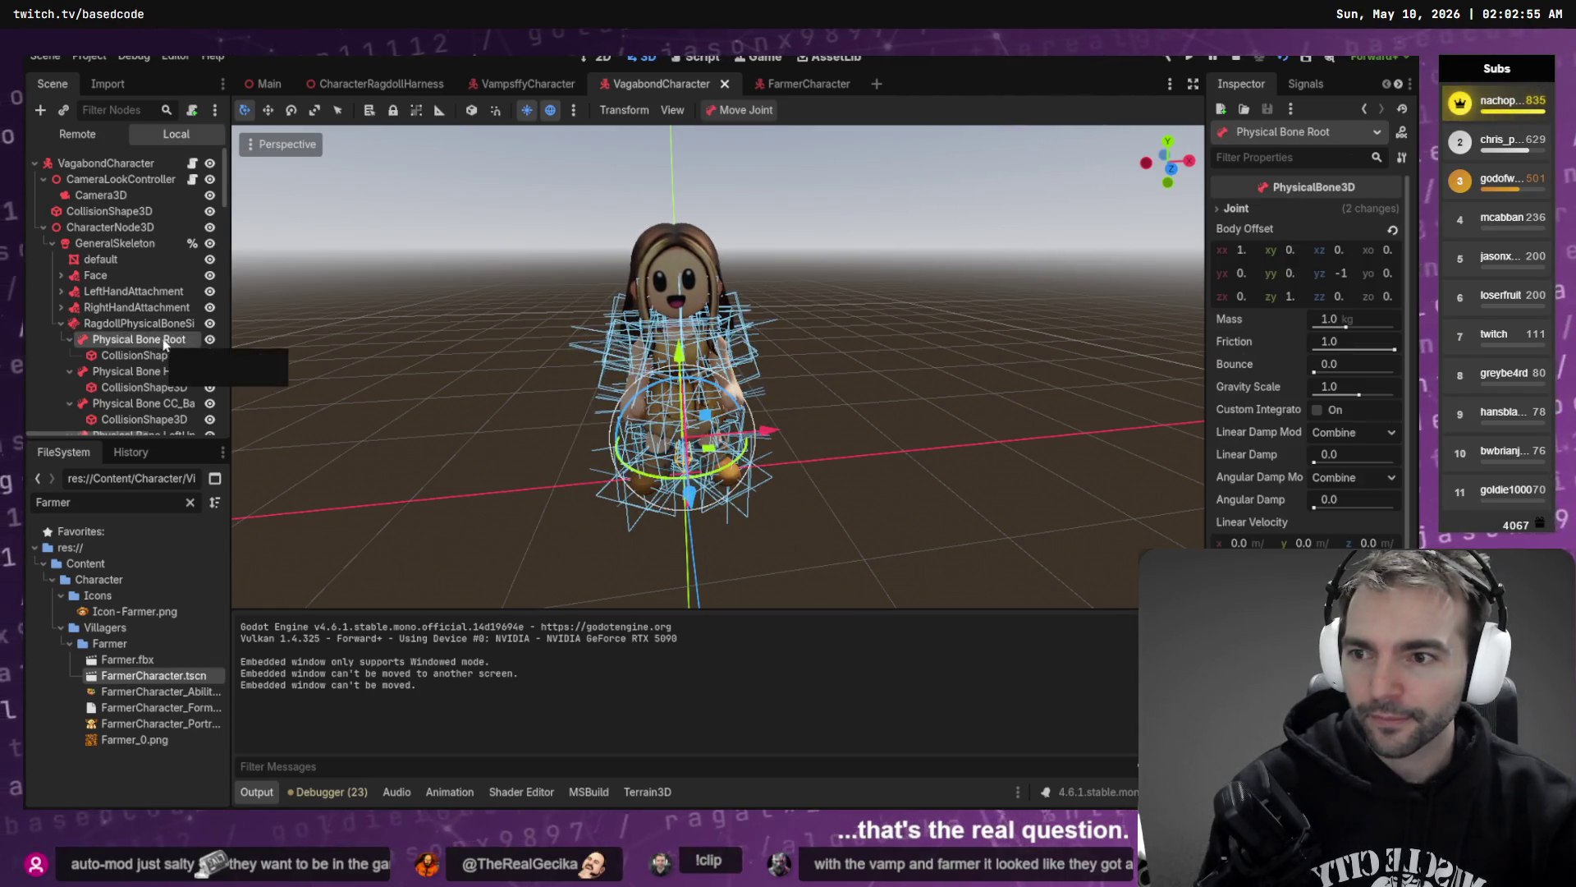
{"action": "left_click", "coordinate": [148, 322]}
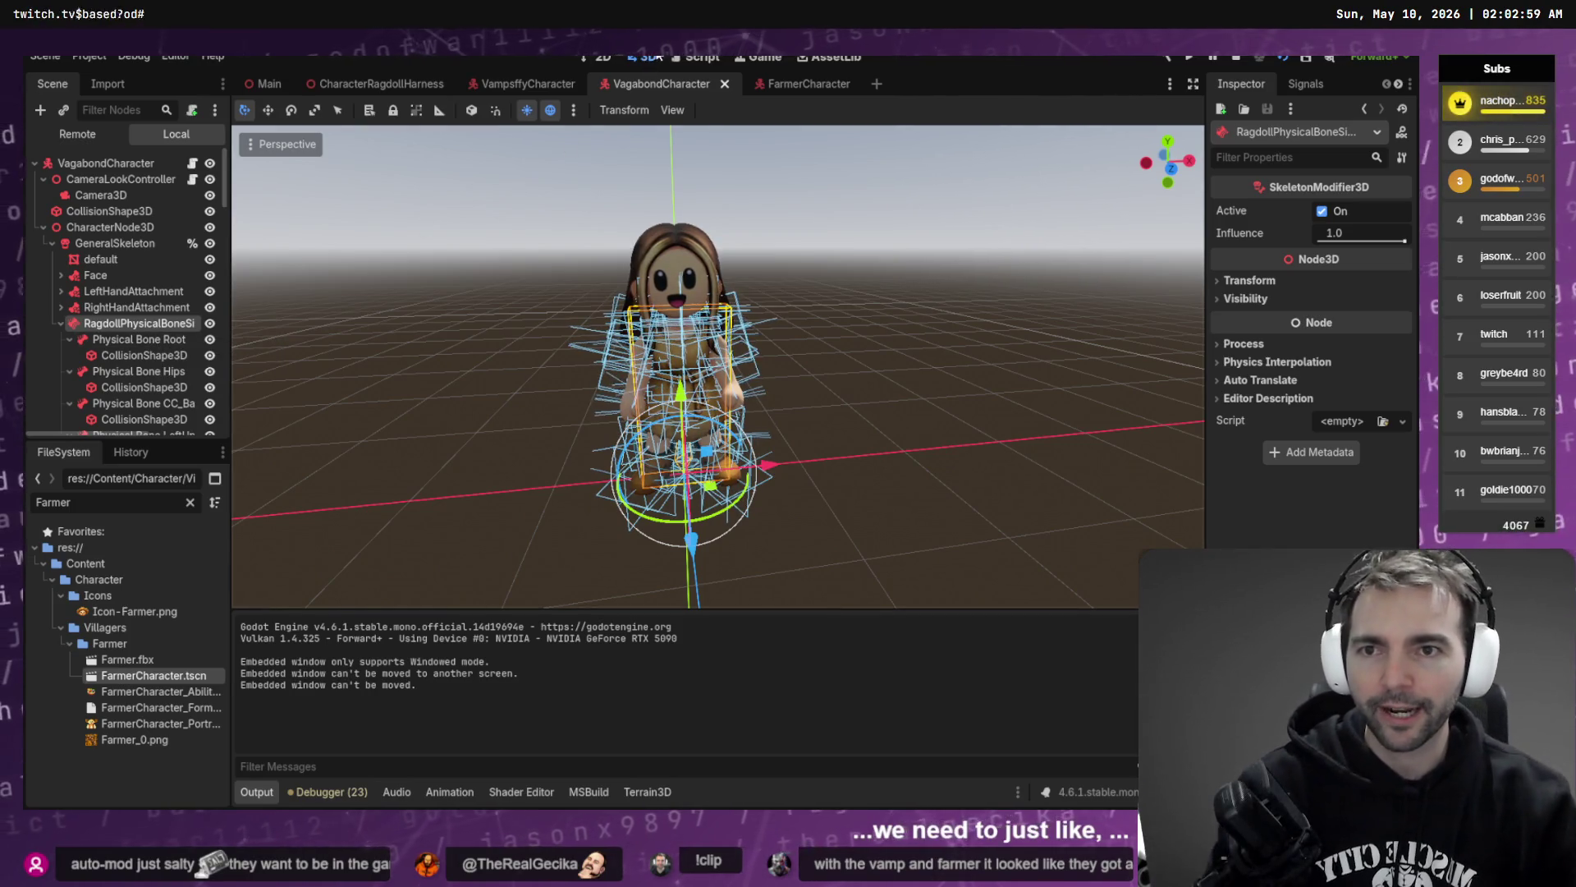
{"action": "key", "text": "ctrl+shift+w"}
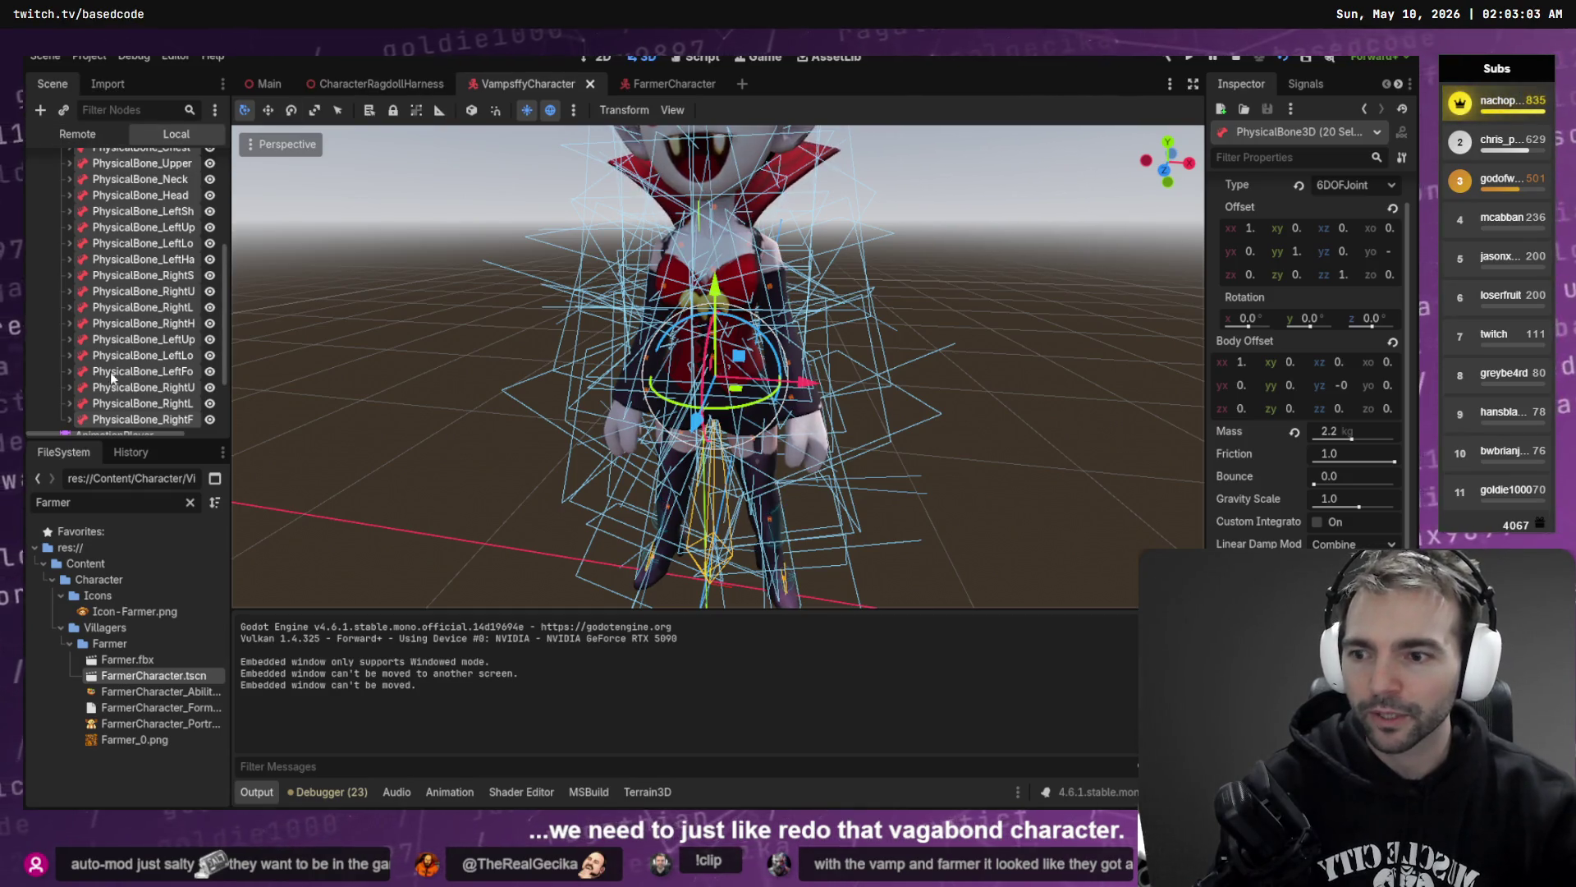
- Filter FileSystem for 'Barbar' and open BarbarianCharacter.tscn
{"action": "left_click", "coordinate": [189, 502]}
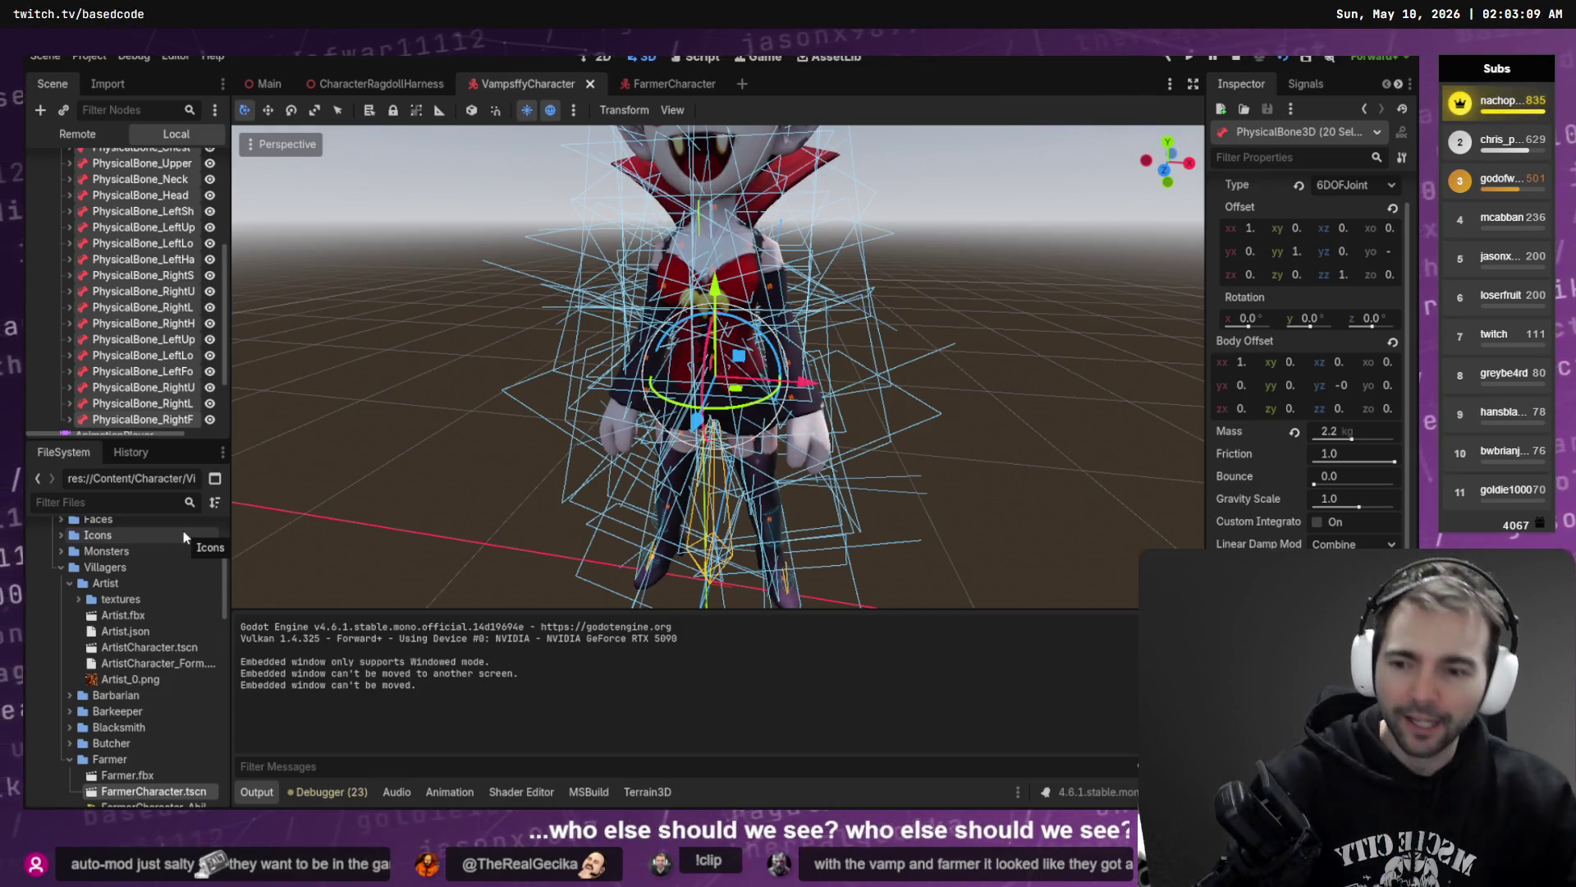
{"action": "left_click", "coordinate": [139, 502]}
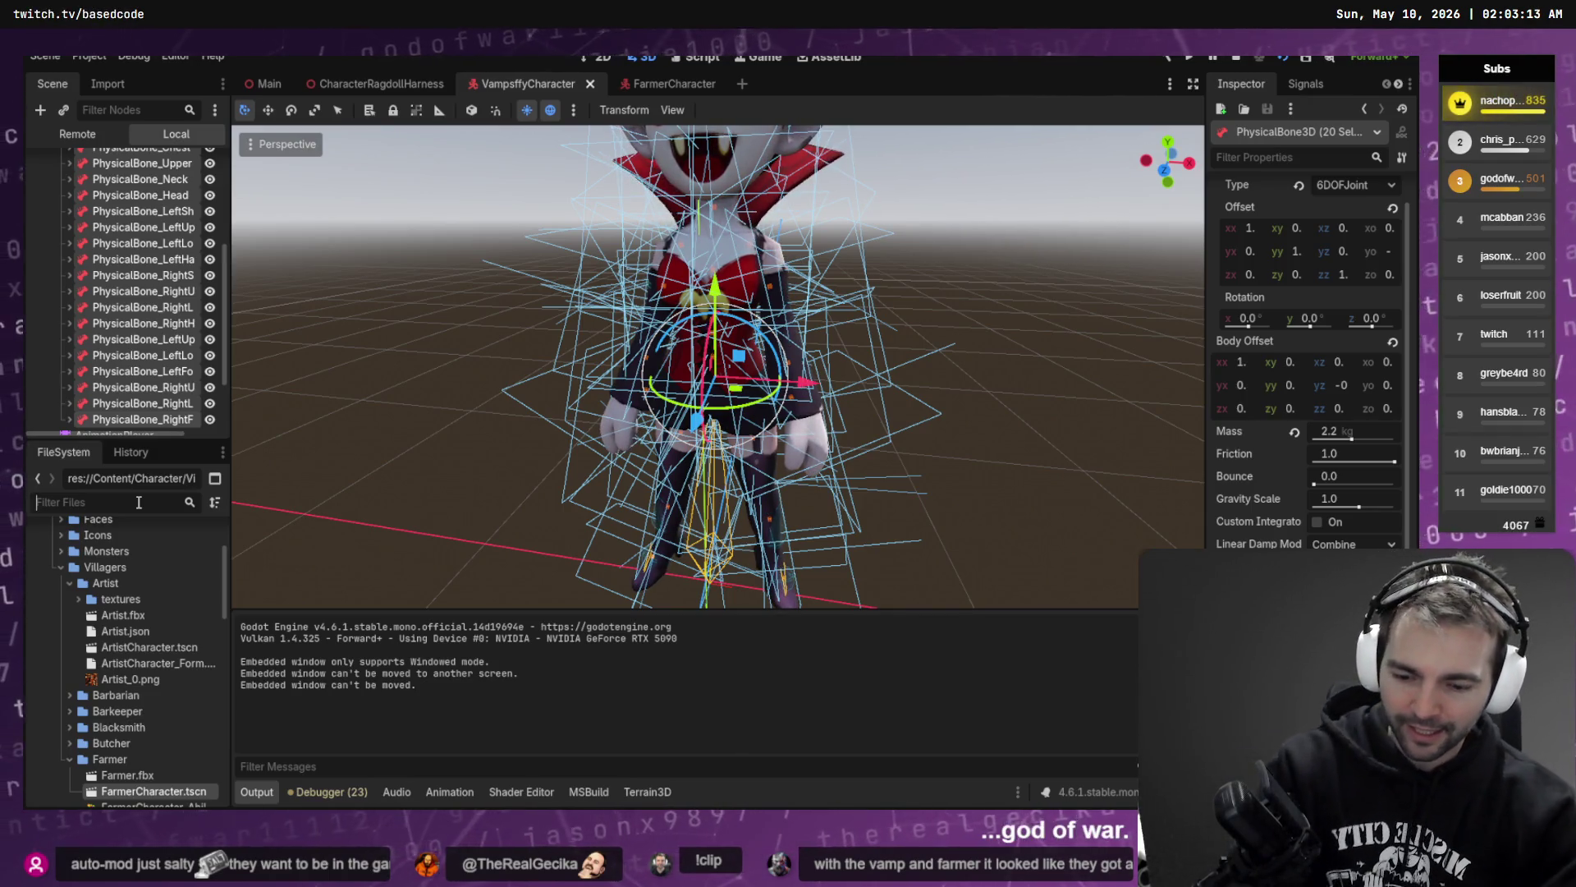
{"action": "type", "text": "Barbar"}
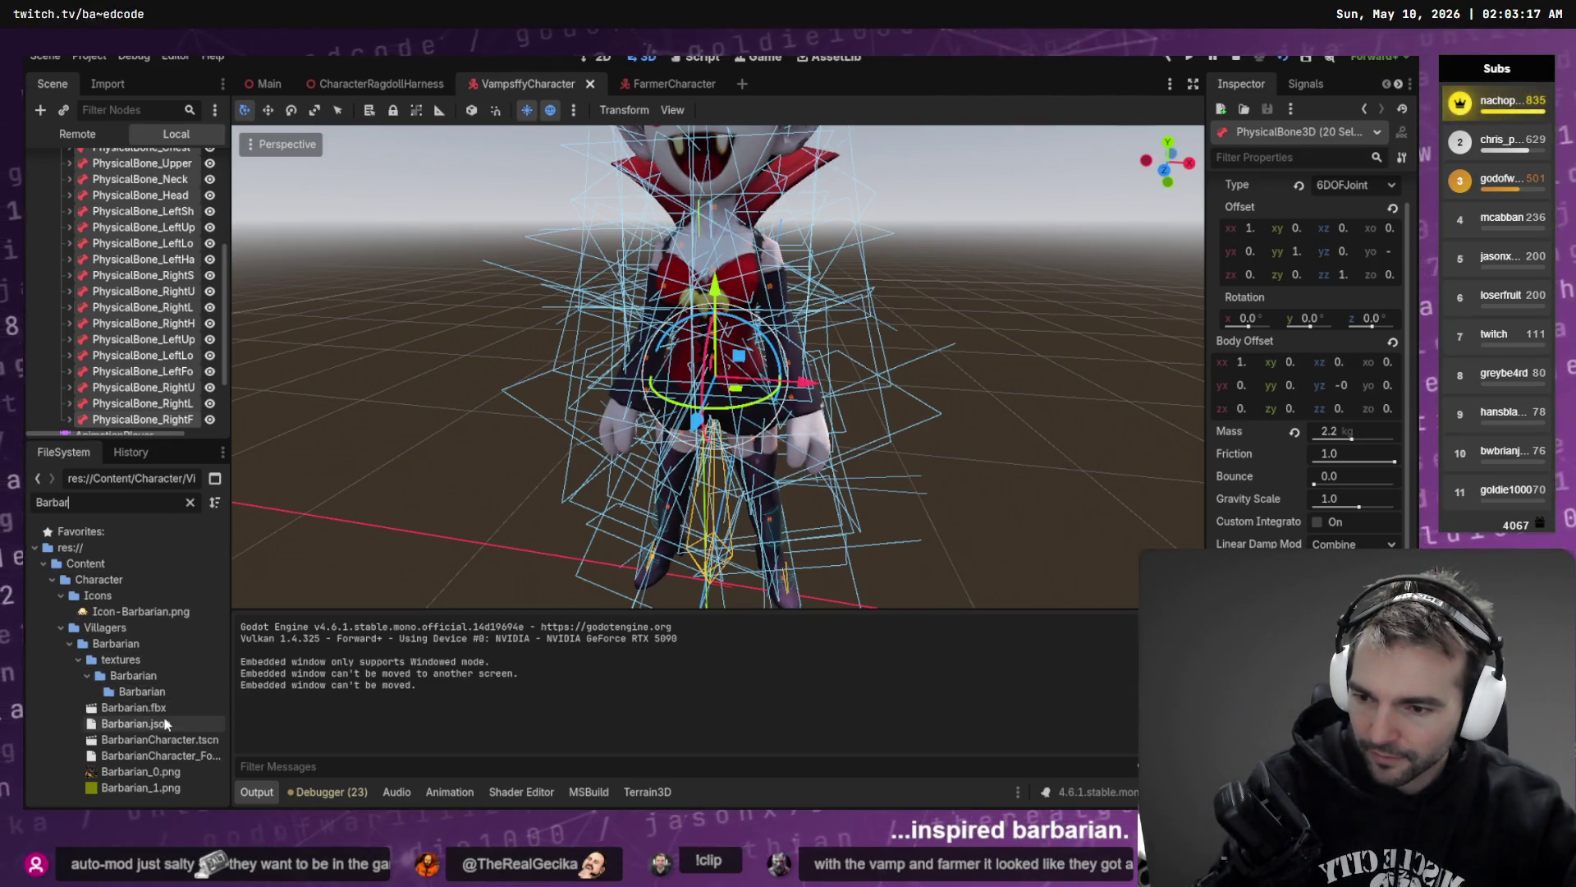
{"action": "double_click", "coordinate": [194, 735]}
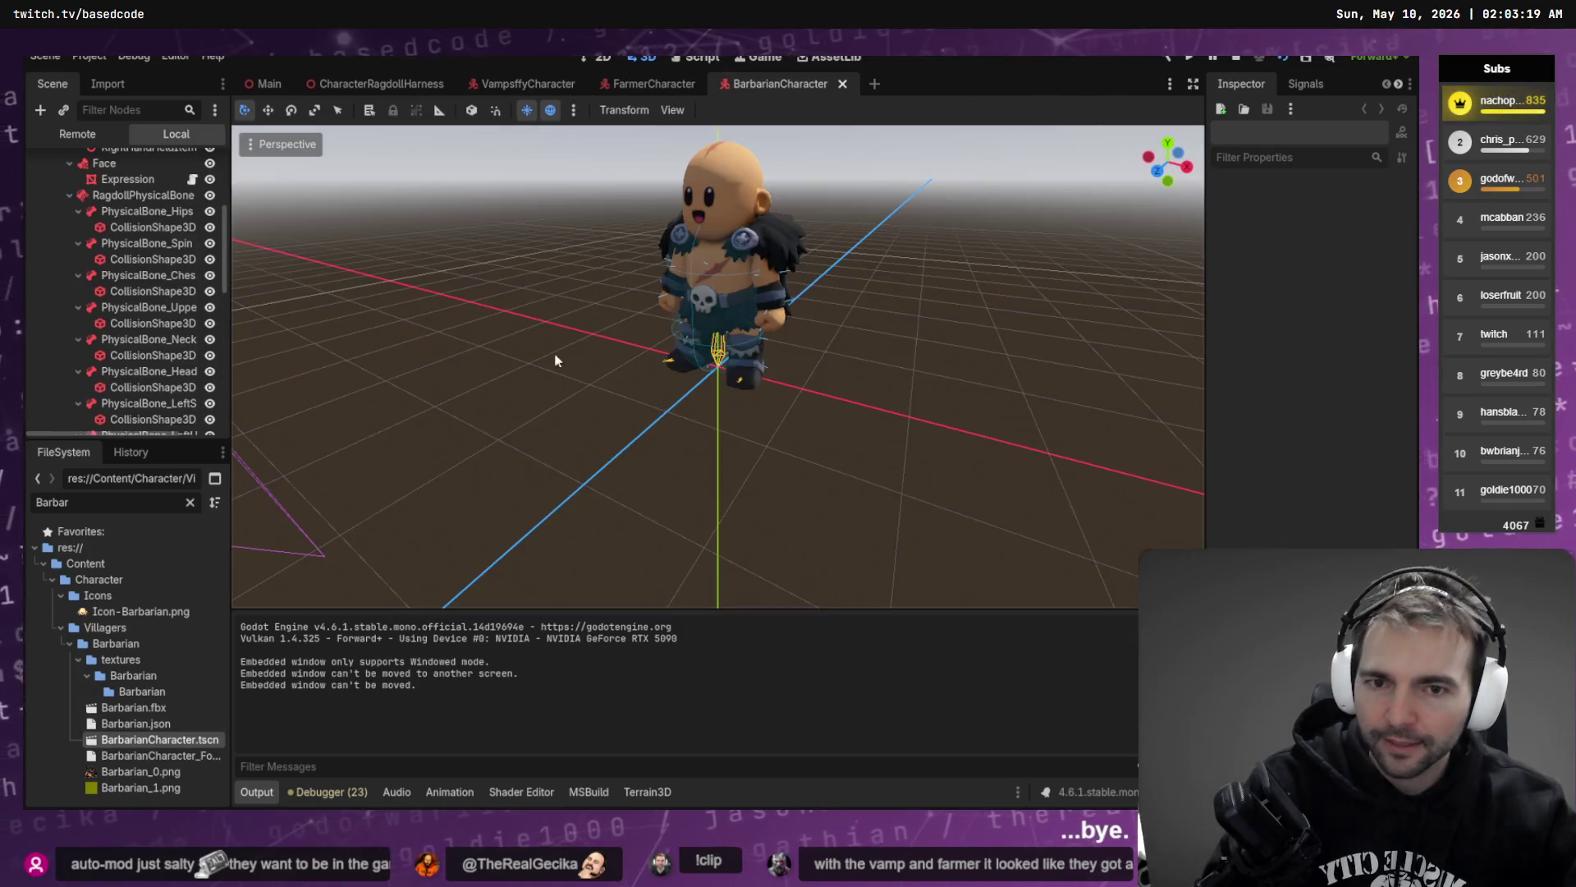
- Collapse the Barbarian's physical bone entries in the Scene tree
{"action": "double_click", "coordinate": [148, 212]}
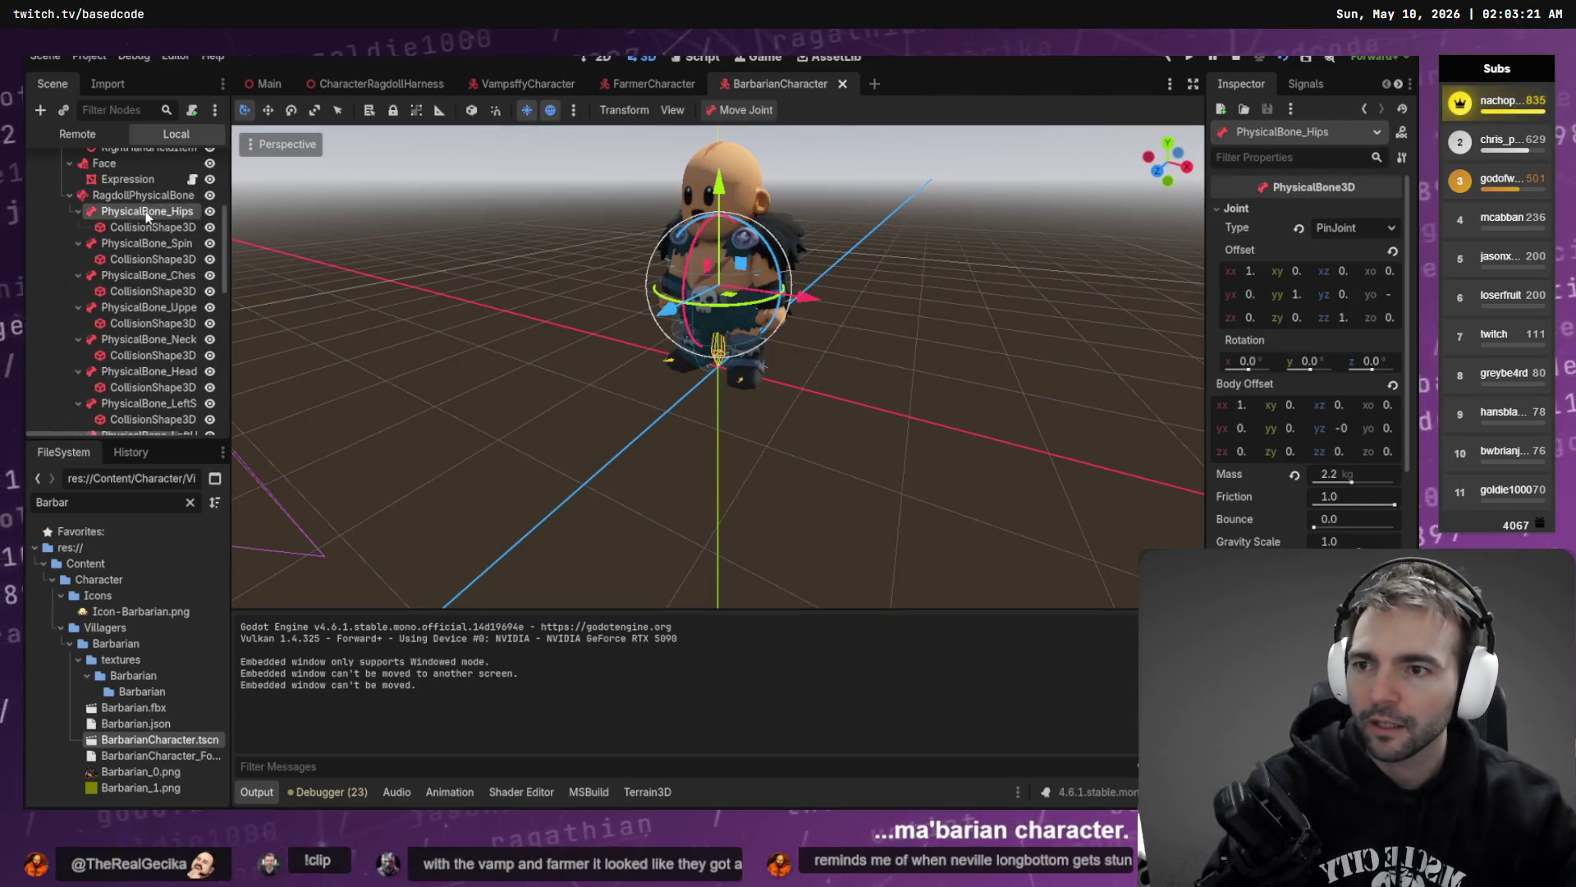
{"action": "key", "text": "Down"}
{"action": "key", "text": "Left"}
{"action": "key", "text": "Down"}
{"action": "key", "text": "Left"}
{"action": "key", "text": "Down"}
{"action": "key", "text": "Left"}
{"action": "key", "text": "Down"}
{"action": "key", "text": "Left"}
{"action": "key", "text": "Down"}
{"action": "key", "text": "Left"}
{"action": "key", "text": "Down"}
{"action": "key", "text": "Left"}
{"action": "key", "text": "Down"}
{"action": "key", "text": "Left"}
{"action": "key", "text": "Down"}
{"action": "key", "text": "Left"}
{"action": "key", "text": "Down"}
{"action": "key", "text": "Left"}
{"action": "key", "text": "Down"}
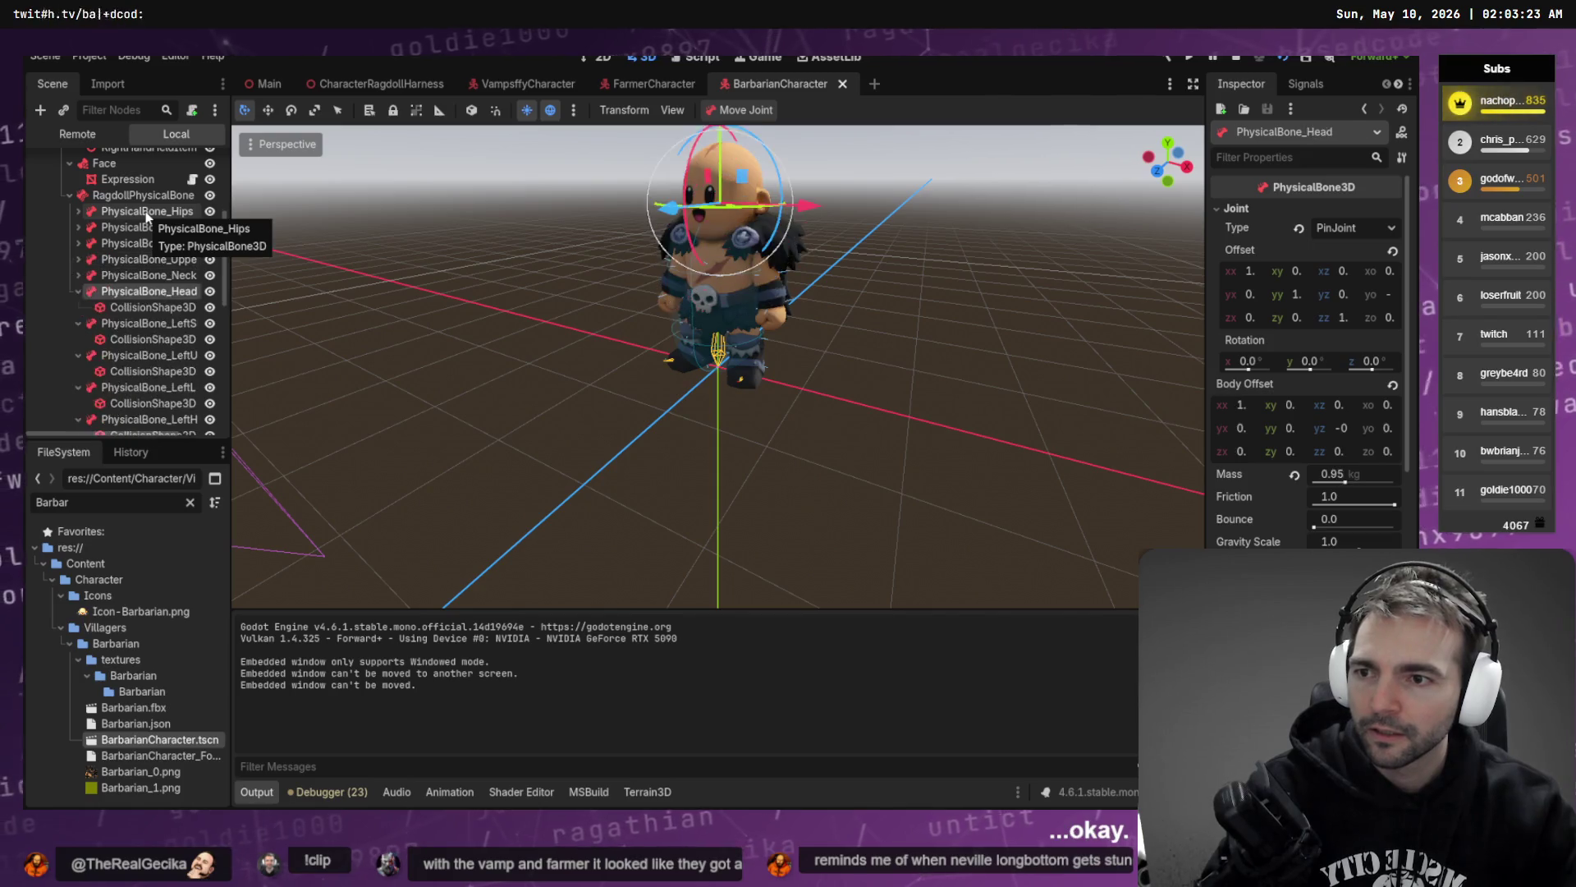
{"action": "key", "text": "Left"}
{"action": "key", "text": "Down"}
{"action": "key", "text": "Left"}
{"action": "key", "text": "Down"}
{"action": "key", "text": "Left"}
{"action": "key", "text": "Down"}
{"action": "key", "text": "Left"}
{"action": "key", "text": "Down"}
{"action": "key", "text": "Left"}
{"action": "key", "text": "Down"}
{"action": "key", "text": "Left"}
{"action": "key", "text": "Down"}
{"action": "key", "text": "Left"}
{"action": "key", "text": "Down"}
{"action": "key", "text": "Left"}
{"action": "key", "text": "Down"}
{"action": "key", "text": "Left"}
{"action": "key", "text": "Down"}
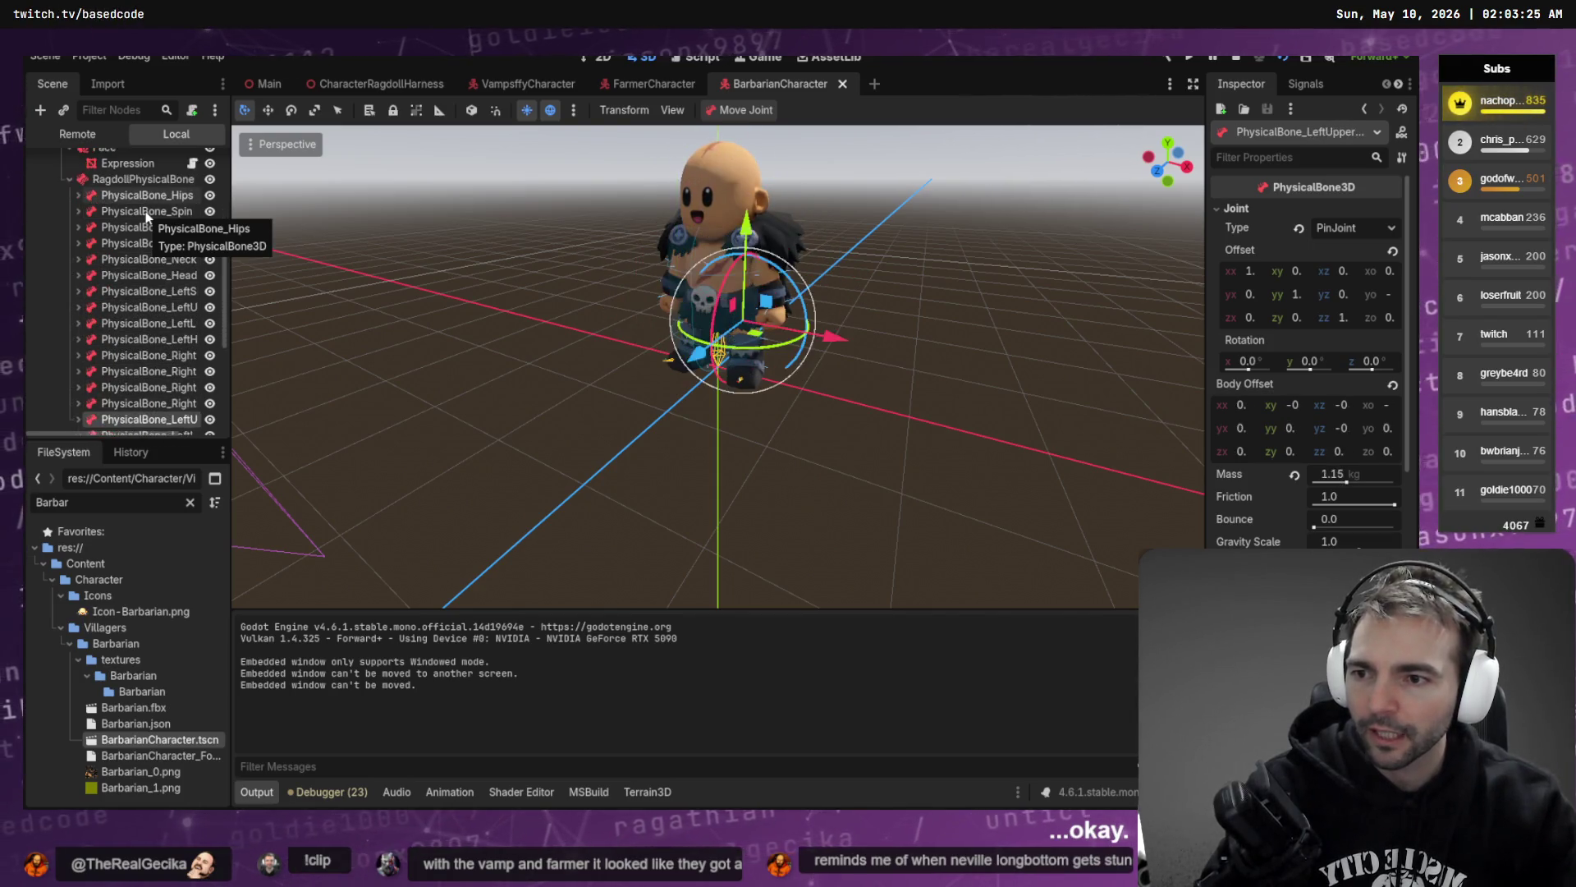
{"action": "key", "text": "Left"}
{"action": "key", "text": "Left"}
{"action": "key", "text": "Left"}
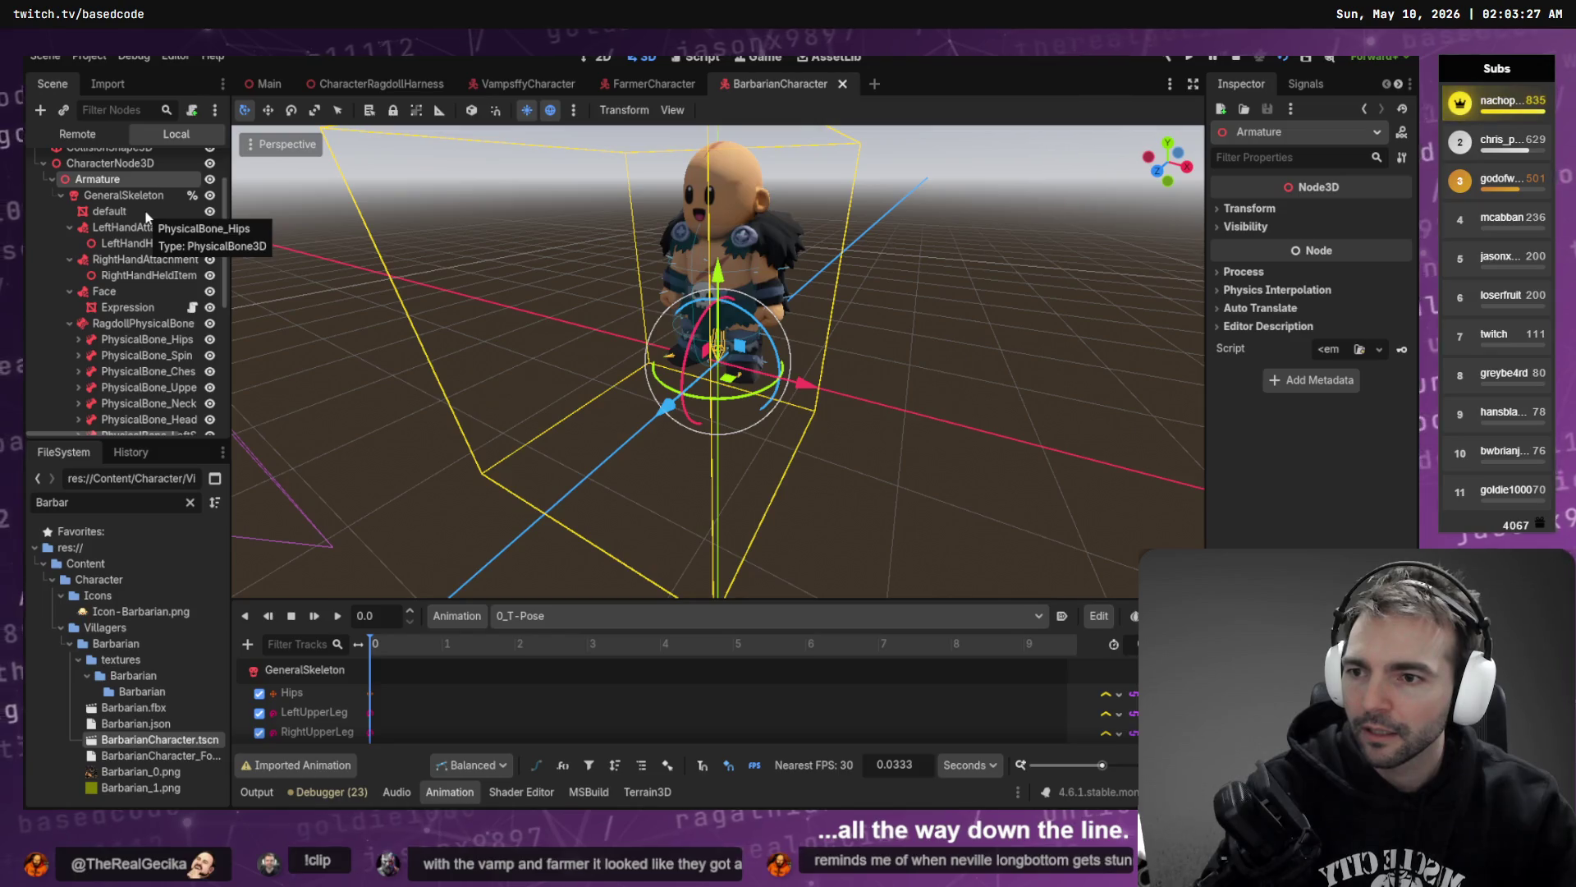
- Select all 20 physical bones and set their Joint Type to 6DOFJoint
{"action": "left_click", "coordinate": [165, 340]}
{"action": "scroll", "coordinate": [161, 361], "scroll_direction": "down", "scroll_amount": 5}
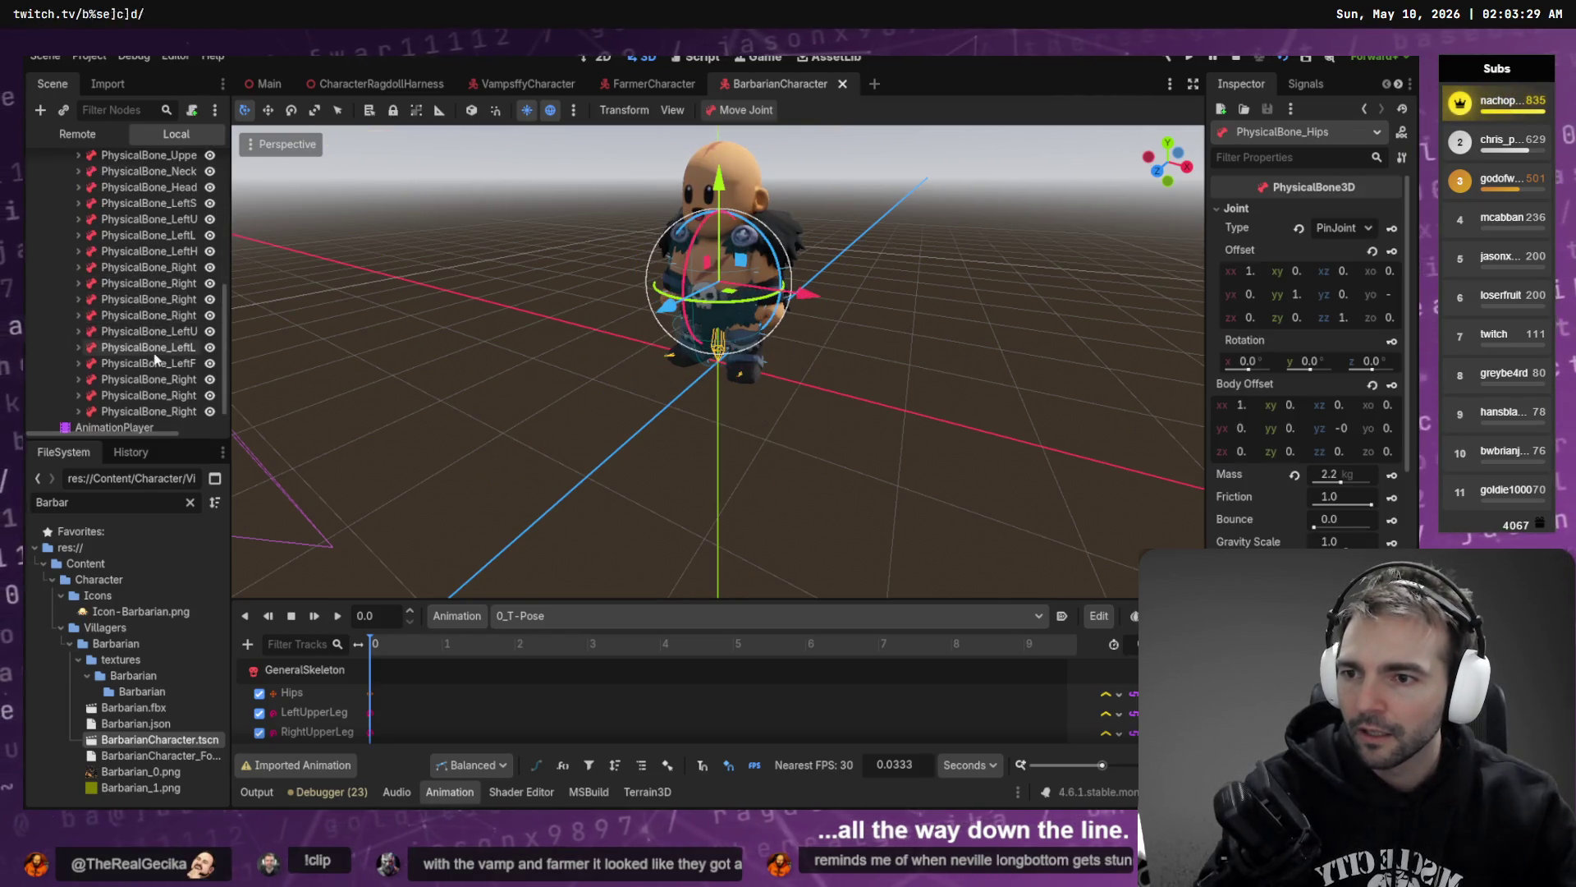
{"action": "left_click", "coordinate": [162, 382], "text": "shift"}
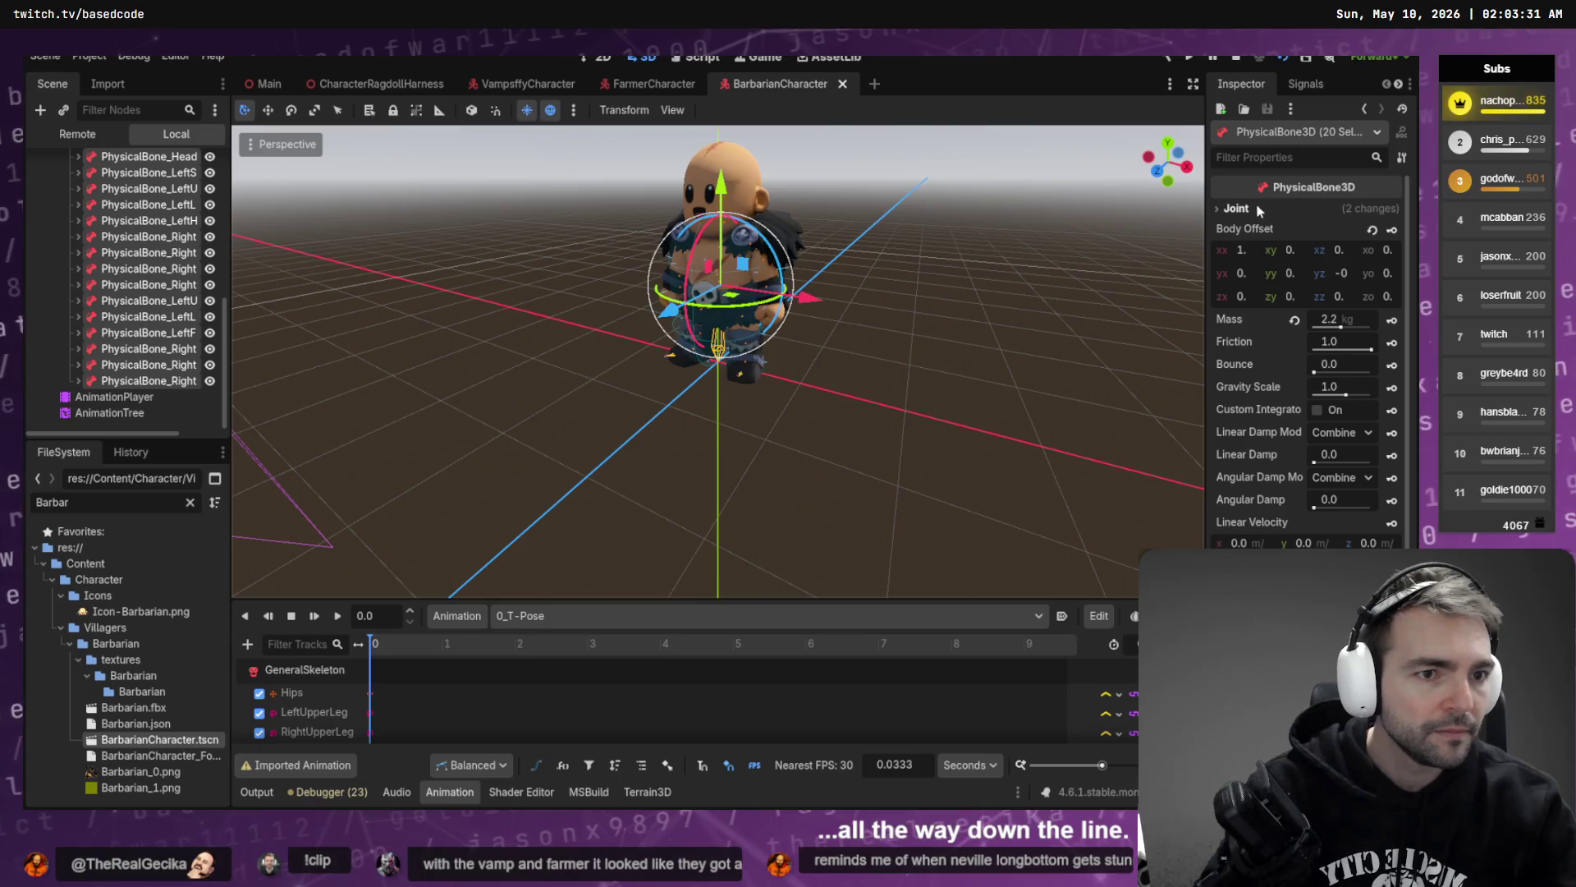
{"action": "left_click", "coordinate": [1312, 208]}
{"action": "left_click", "coordinate": [1344, 228]}
{"action": "left_click", "coordinate": [1359, 271]}
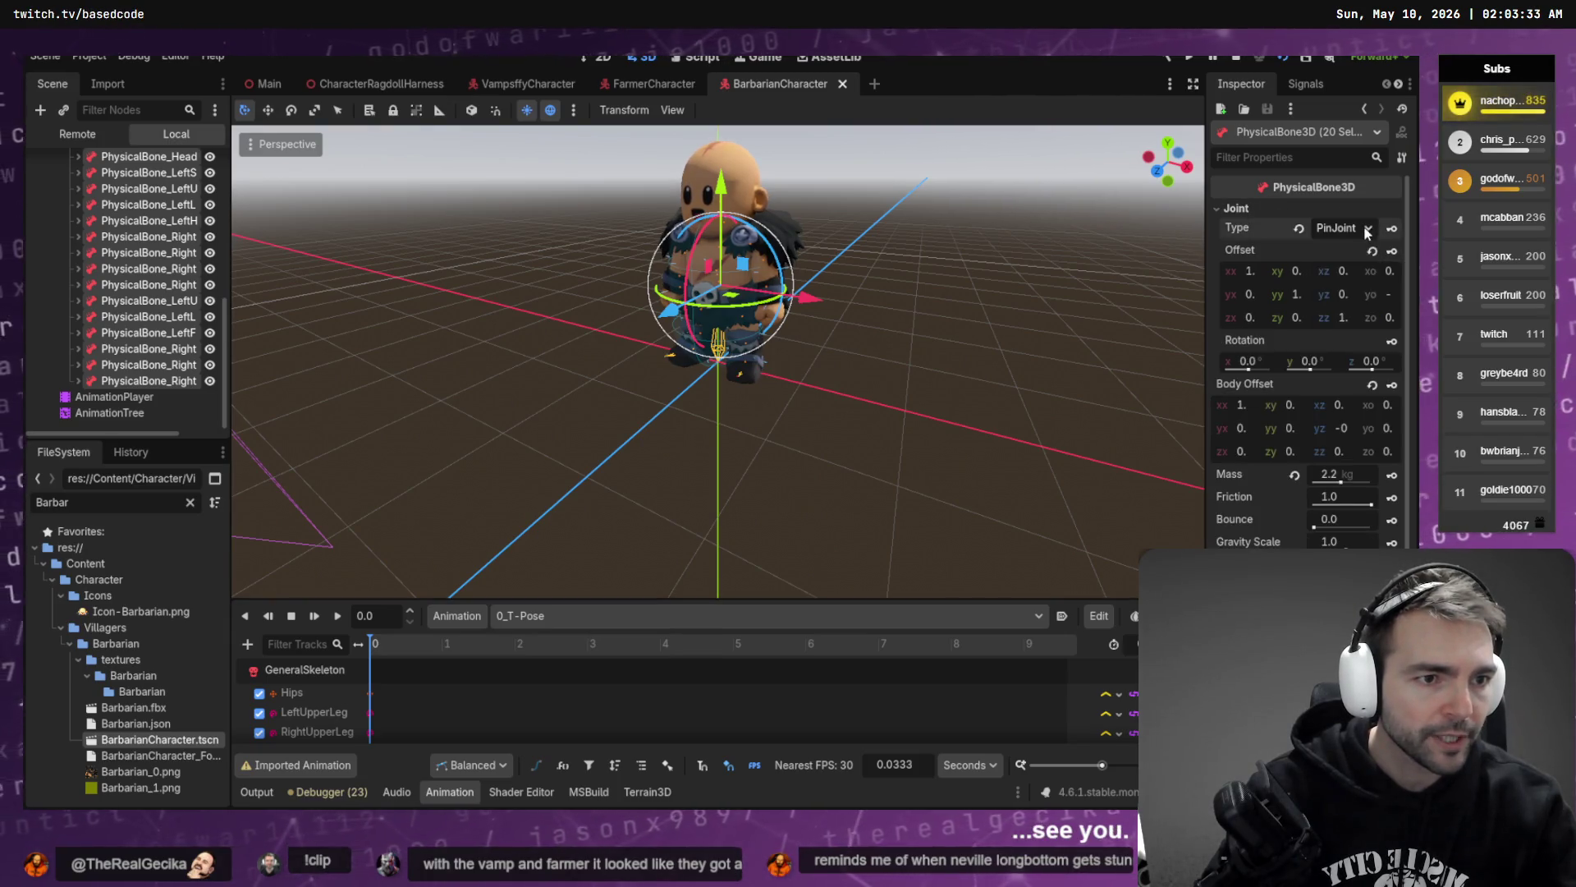
{"action": "left_click", "coordinate": [1344, 227]}
{"action": "left_click", "coordinate": [1366, 337]}
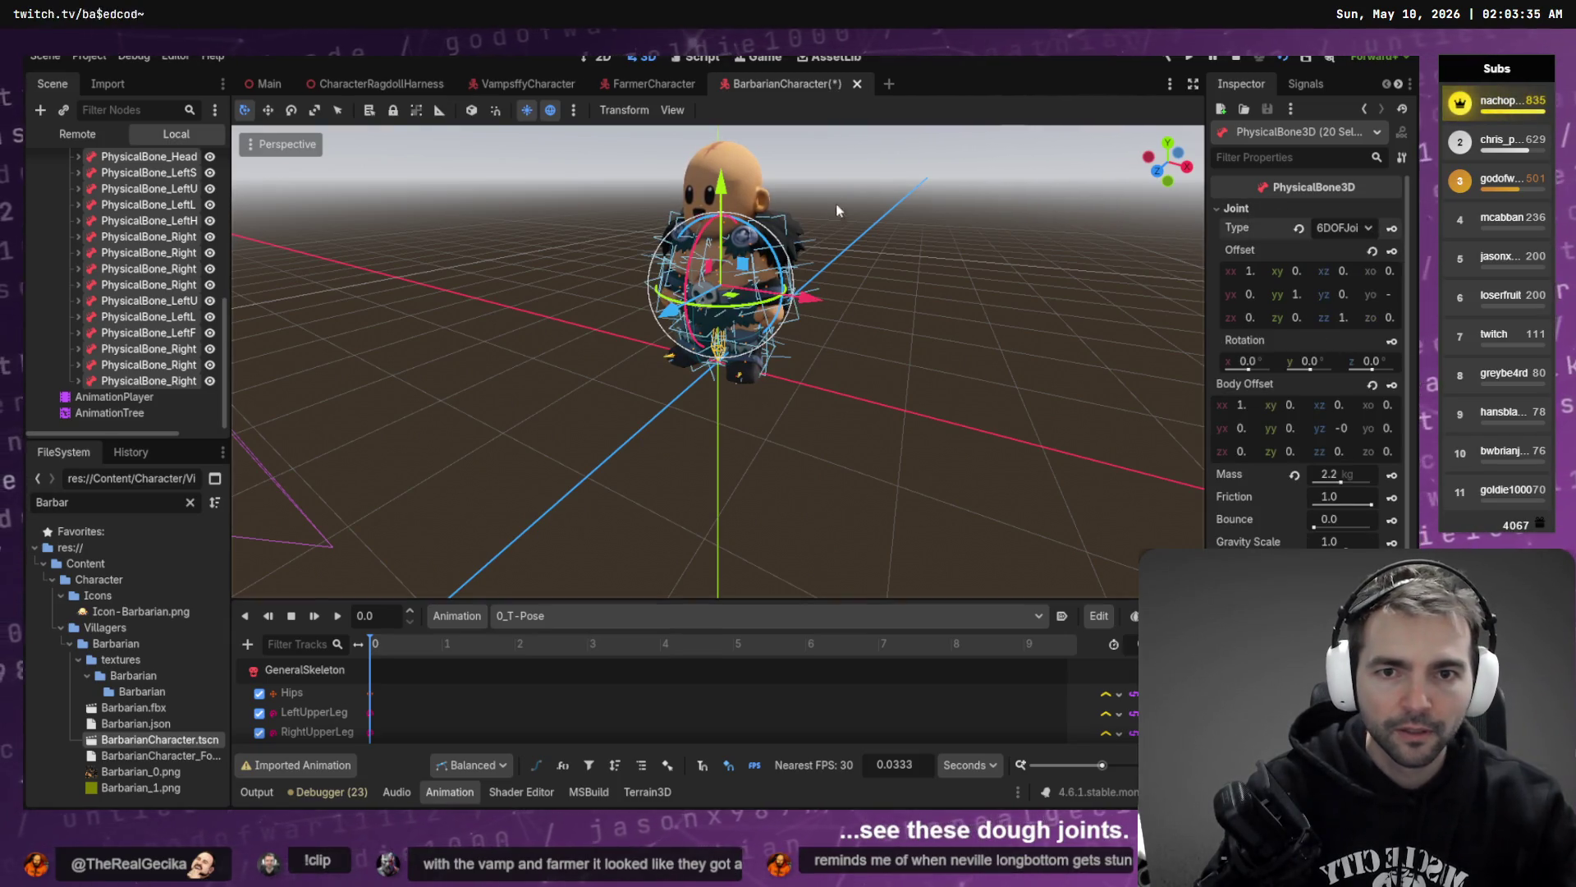
- Save the Barbarian scene and run the CharacterRagdollHarness scene with F6
{"action": "key", "text": "ctrl+s"}
{"action": "left_click", "coordinate": [390, 84]}
{"action": "key", "text": "F6"}
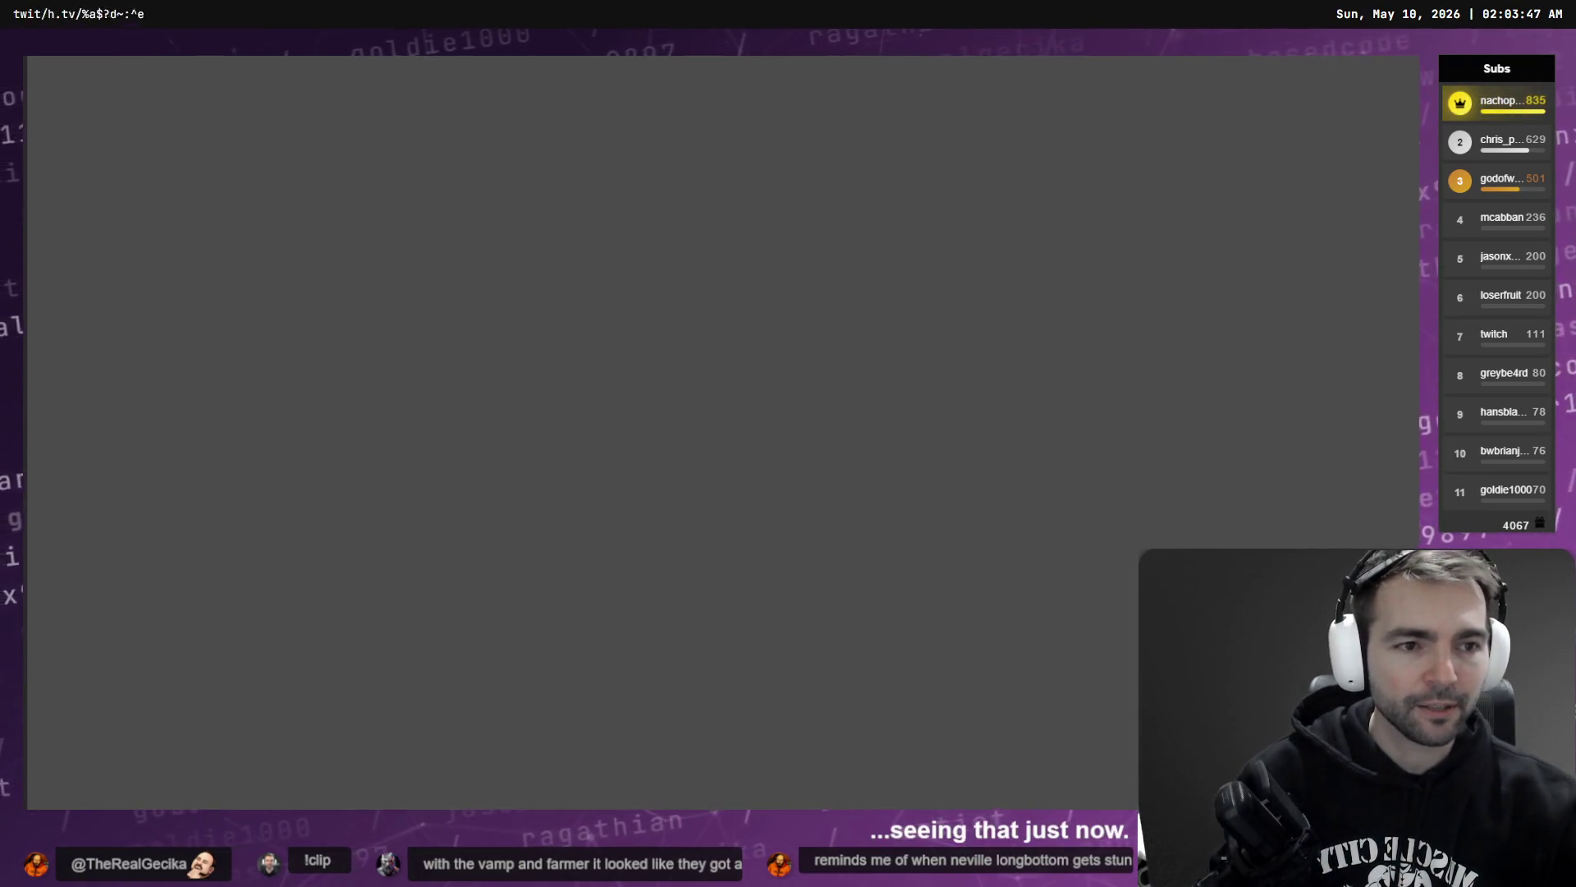
- Load the Barbarian card in the harness and trigger his ragdoll collapse
{"action": "scroll", "coordinate": [953, 320], "scroll_direction": "down", "scroll_amount": 2}
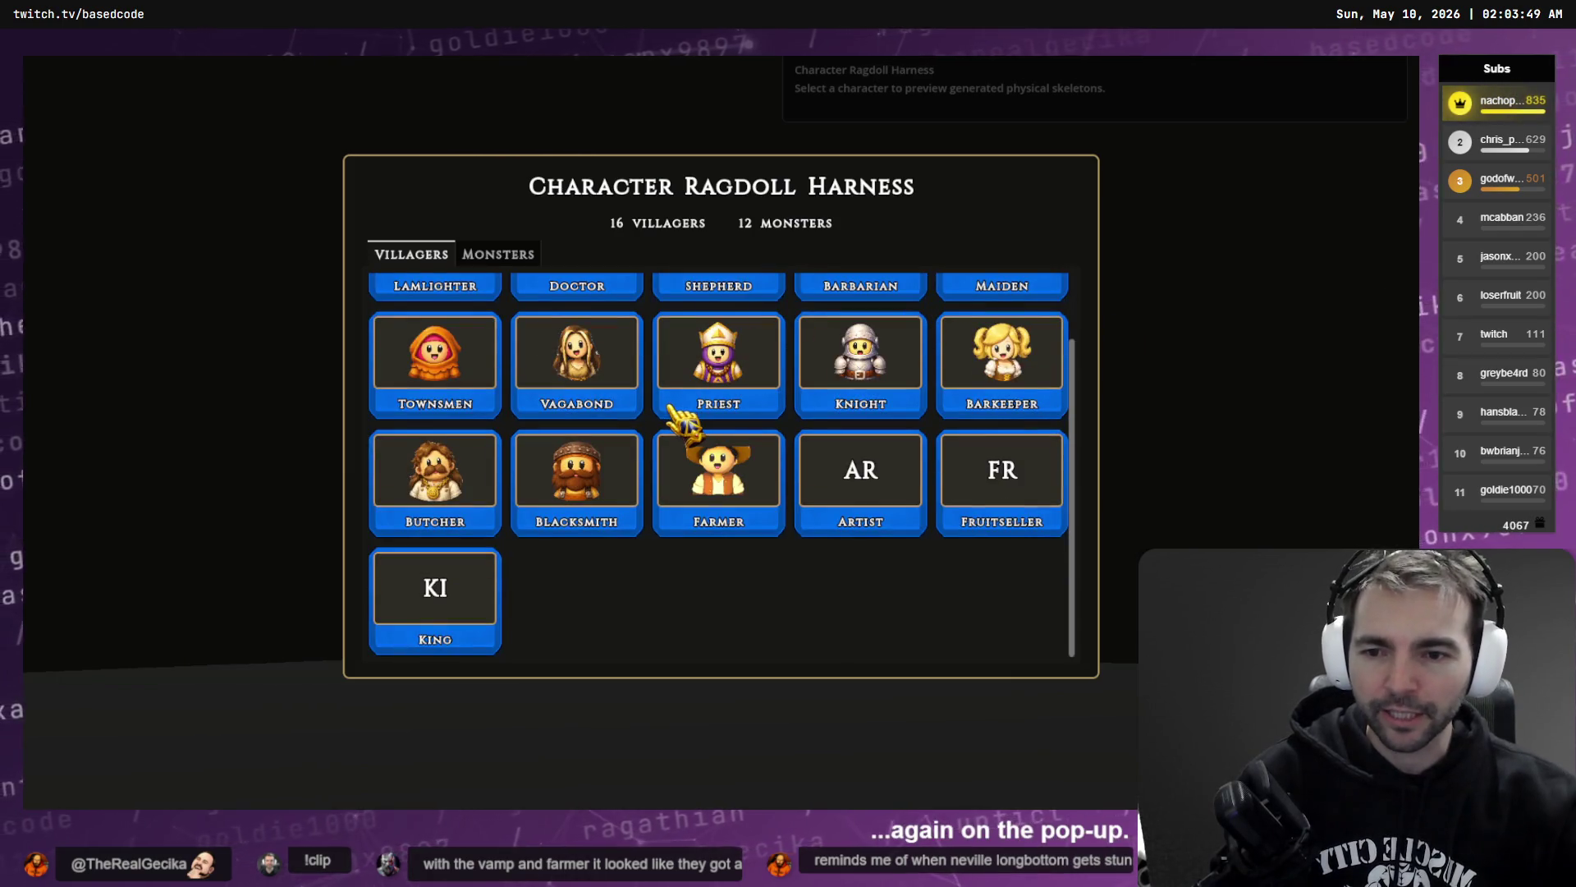
{"action": "scroll", "coordinate": [682, 418], "scroll_direction": "up", "scroll_amount": 1}
{"action": "scroll", "coordinate": [706, 443], "scroll_direction": "down", "scroll_amount": 1}
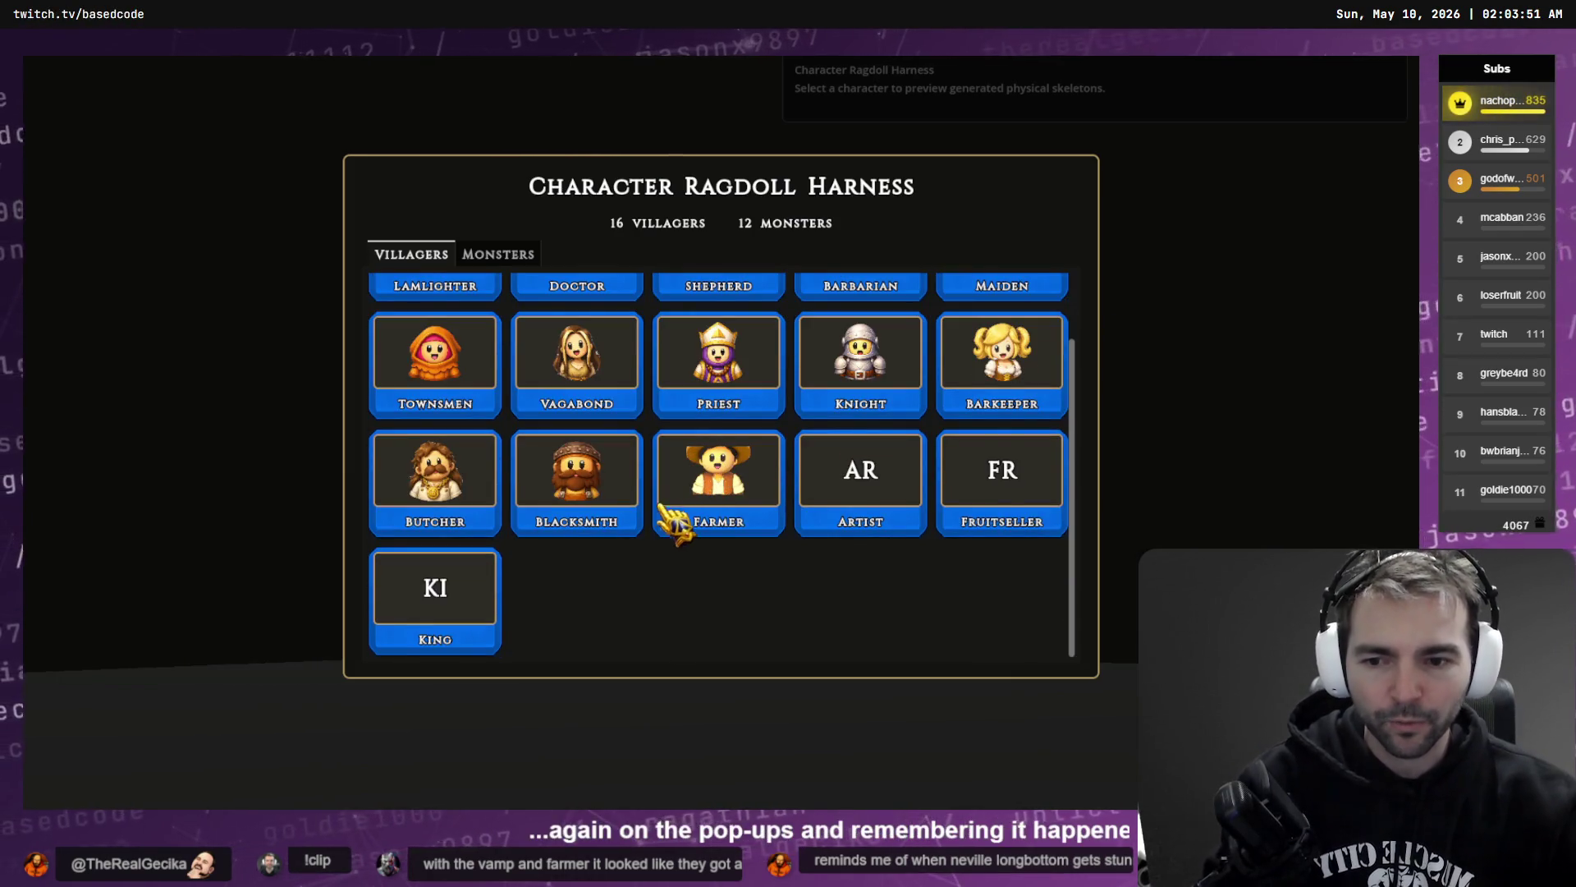
{"action": "scroll", "coordinate": [678, 510], "scroll_direction": "up", "scroll_amount": 1}
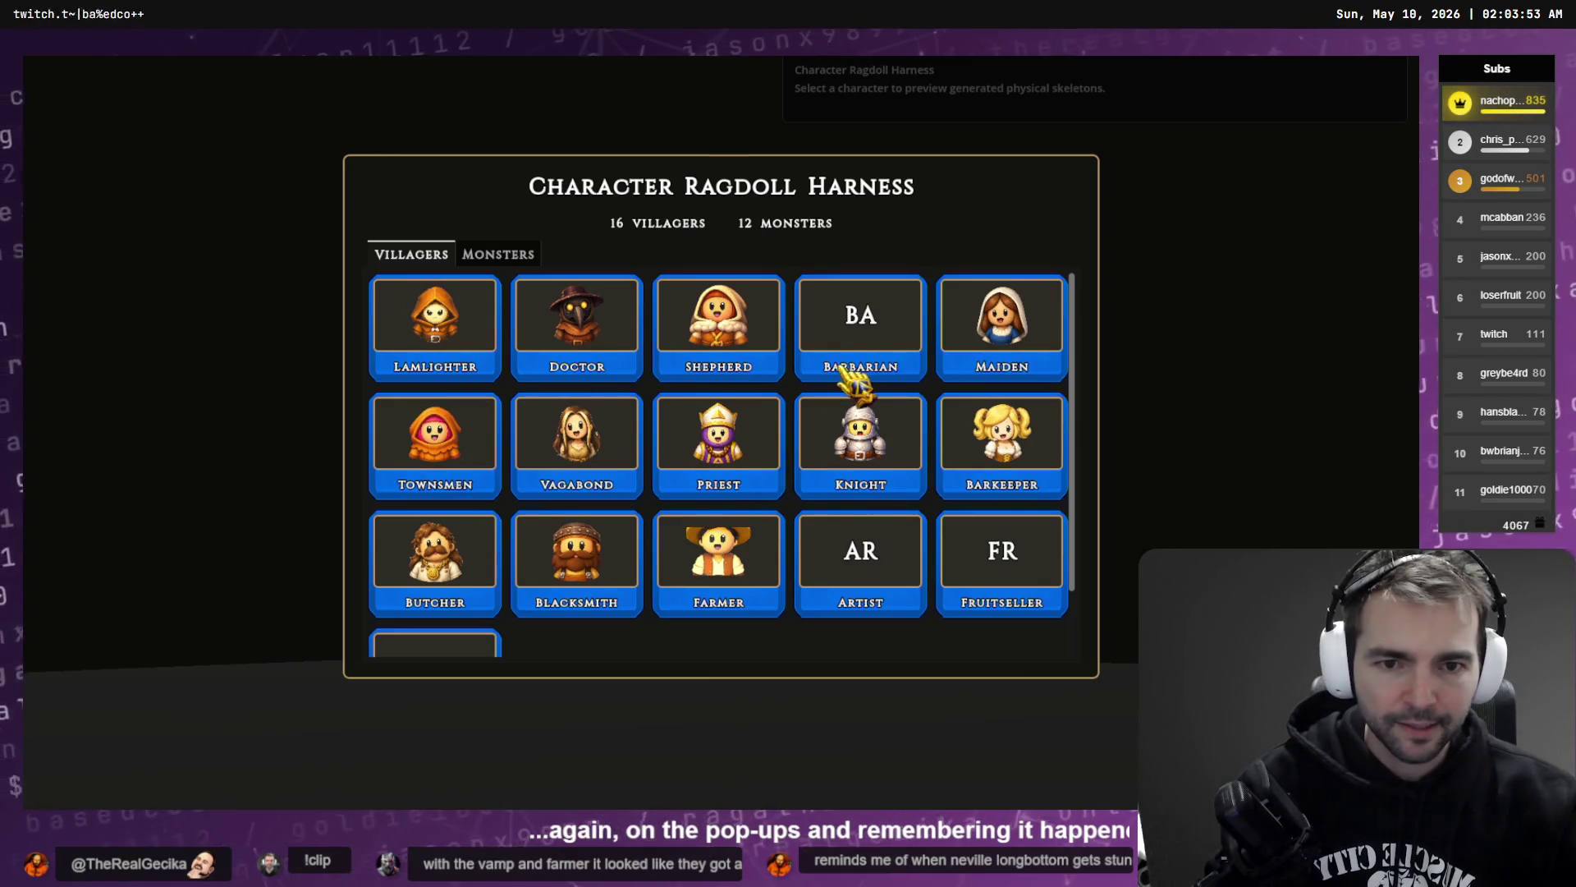
{"action": "left_click", "coordinate": [863, 343]}
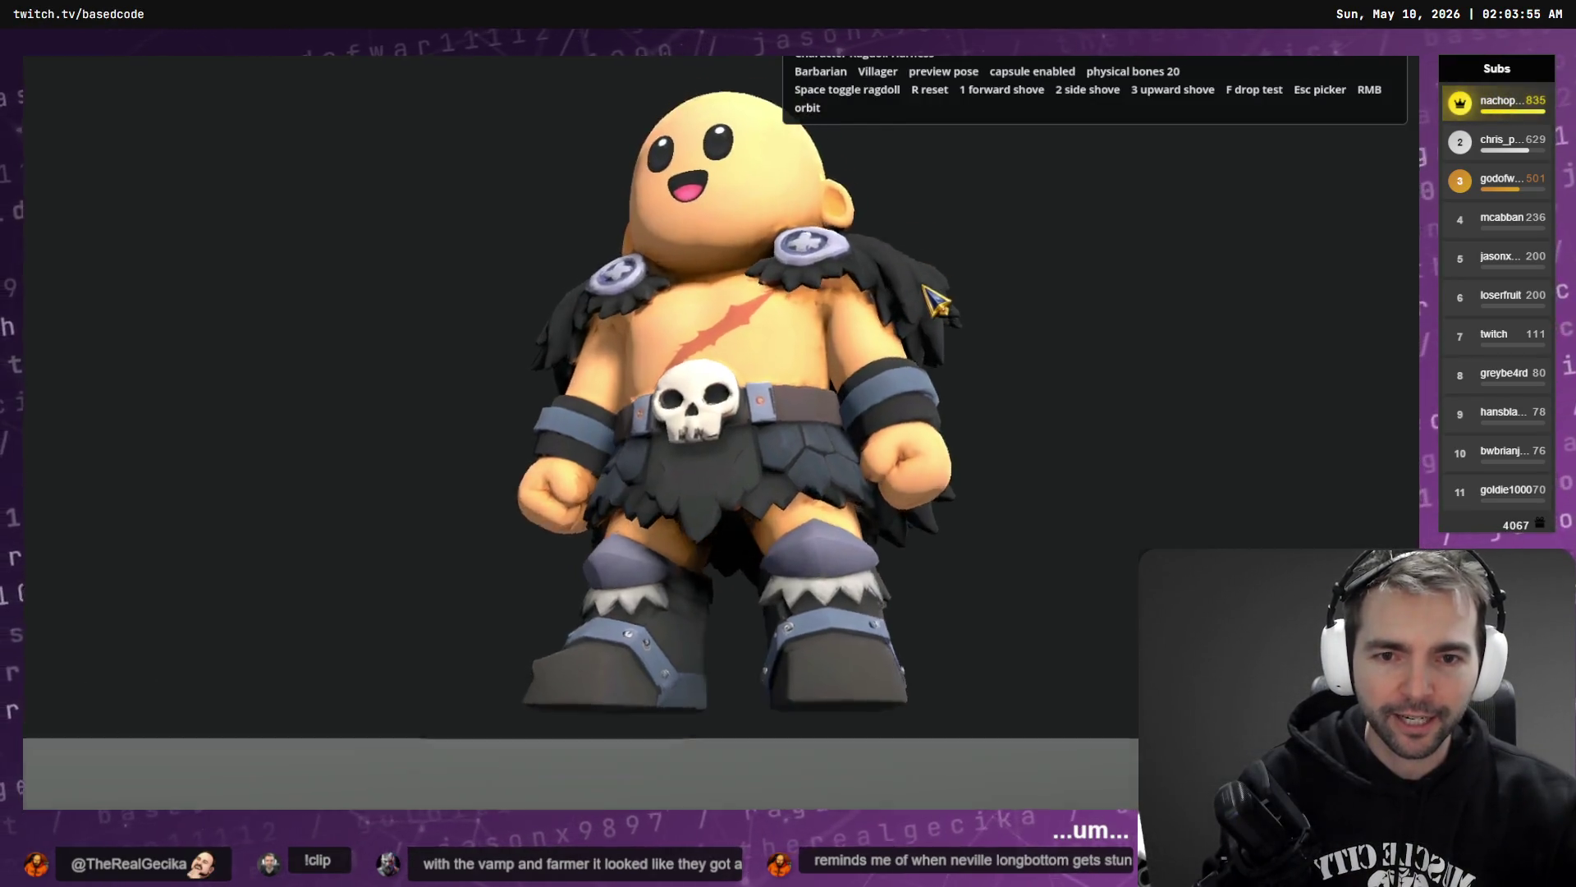
{"action": "key", "text": "space"}
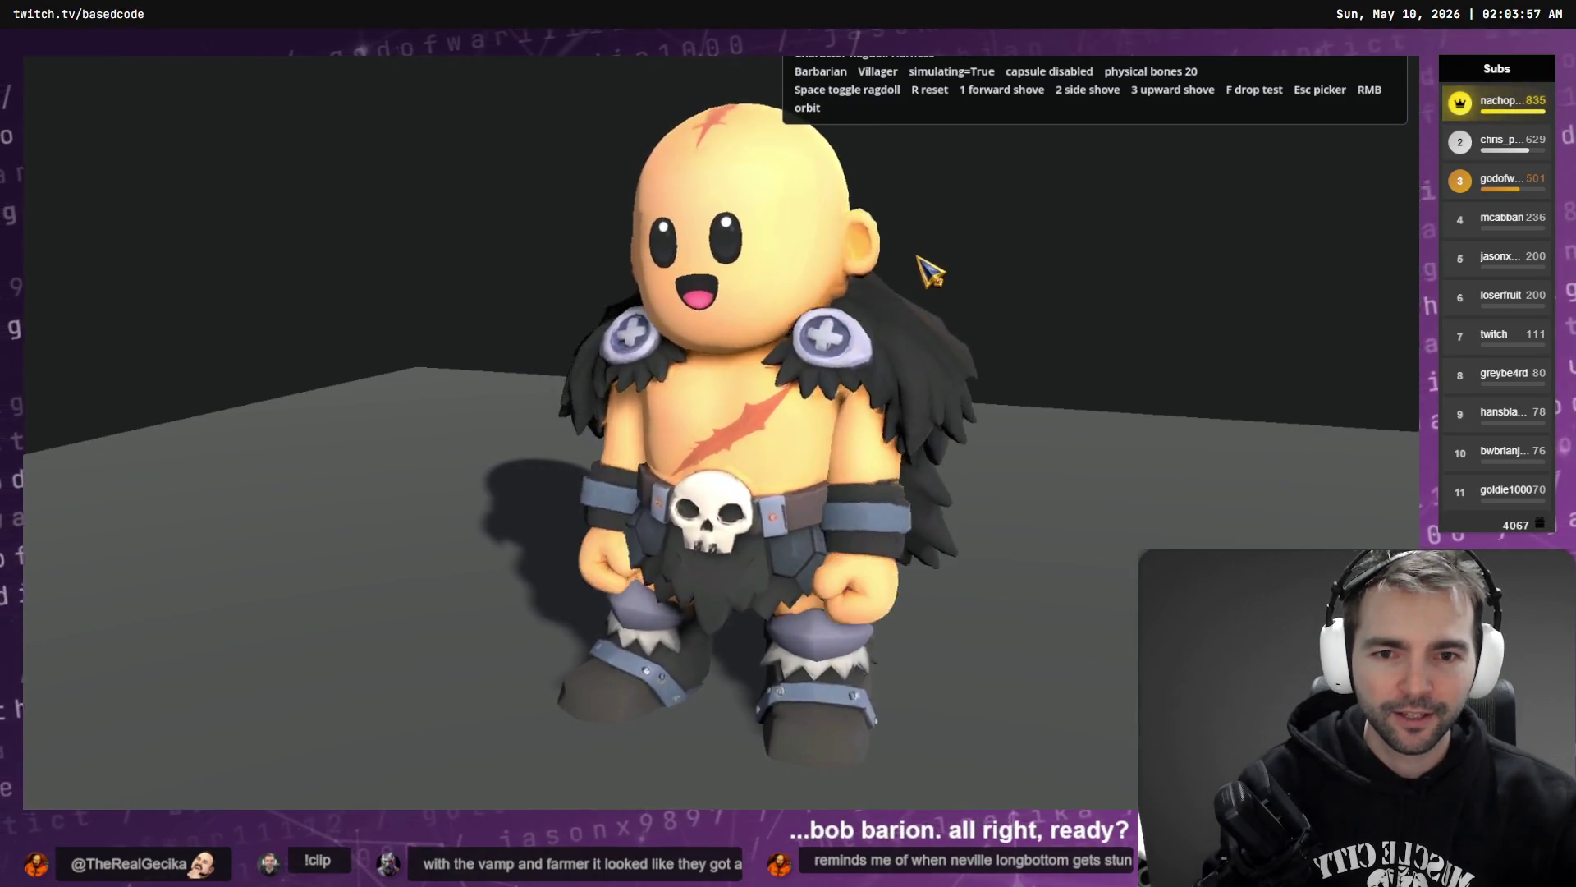
- Orbit around the fallen Barbarian, reset him upright and view from the side-rear
{"action": "mouse_move", "coordinate": [932, 273]}
{"action": "left_mouse_down"}
{"action": "mouse_move", "coordinate": [943, 306]}
{"action": "mouse_move", "coordinate": [879, 296]}
{"action": "mouse_move", "coordinate": [844, 247]}
{"action": "mouse_move", "coordinate": [1022, 246]}
{"action": "mouse_move", "coordinate": [1084, 229]}
{"action": "mouse_move", "coordinate": [996, 219]}
{"action": "mouse_move", "coordinate": [989, 310]}
{"action": "mouse_move", "coordinate": [946, 201]}
{"action": "mouse_move", "coordinate": [843, 199]}
{"action": "mouse_move", "coordinate": [661, 130]}
{"action": "mouse_move", "coordinate": [666, 297]}
{"action": "mouse_move", "coordinate": [659, 278]}
{"action": "mouse_move", "coordinate": [643, 302]}
{"action": "mouse_move", "coordinate": [648, 246]}
{"action": "mouse_move", "coordinate": [665, 283]}
{"action": "left_mouse_up"}
{"action": "key", "text": "r"}
{"action": "mouse_move", "coordinate": [755, 411]}
{"action": "left_mouse_down"}
{"action": "mouse_move", "coordinate": [725, 373]}
{"action": "mouse_move", "coordinate": [644, 349]}
{"action": "mouse_move", "coordinate": [677, 361]}
{"action": "mouse_move", "coordinate": [841, 350]}
{"action": "mouse_move", "coordinate": [834, 311]}
{"action": "mouse_move", "coordinate": [826, 386]}
{"action": "mouse_move", "coordinate": [771, 385]}
{"action": "mouse_move", "coordinate": [793, 398]}
{"action": "mouse_move", "coordinate": [767, 315]}
{"action": "mouse_move", "coordinate": [802, 328]}
{"action": "mouse_move", "coordinate": [699, 409]}
{"action": "mouse_move", "coordinate": [731, 331]}
{"action": "left_mouse_up"}
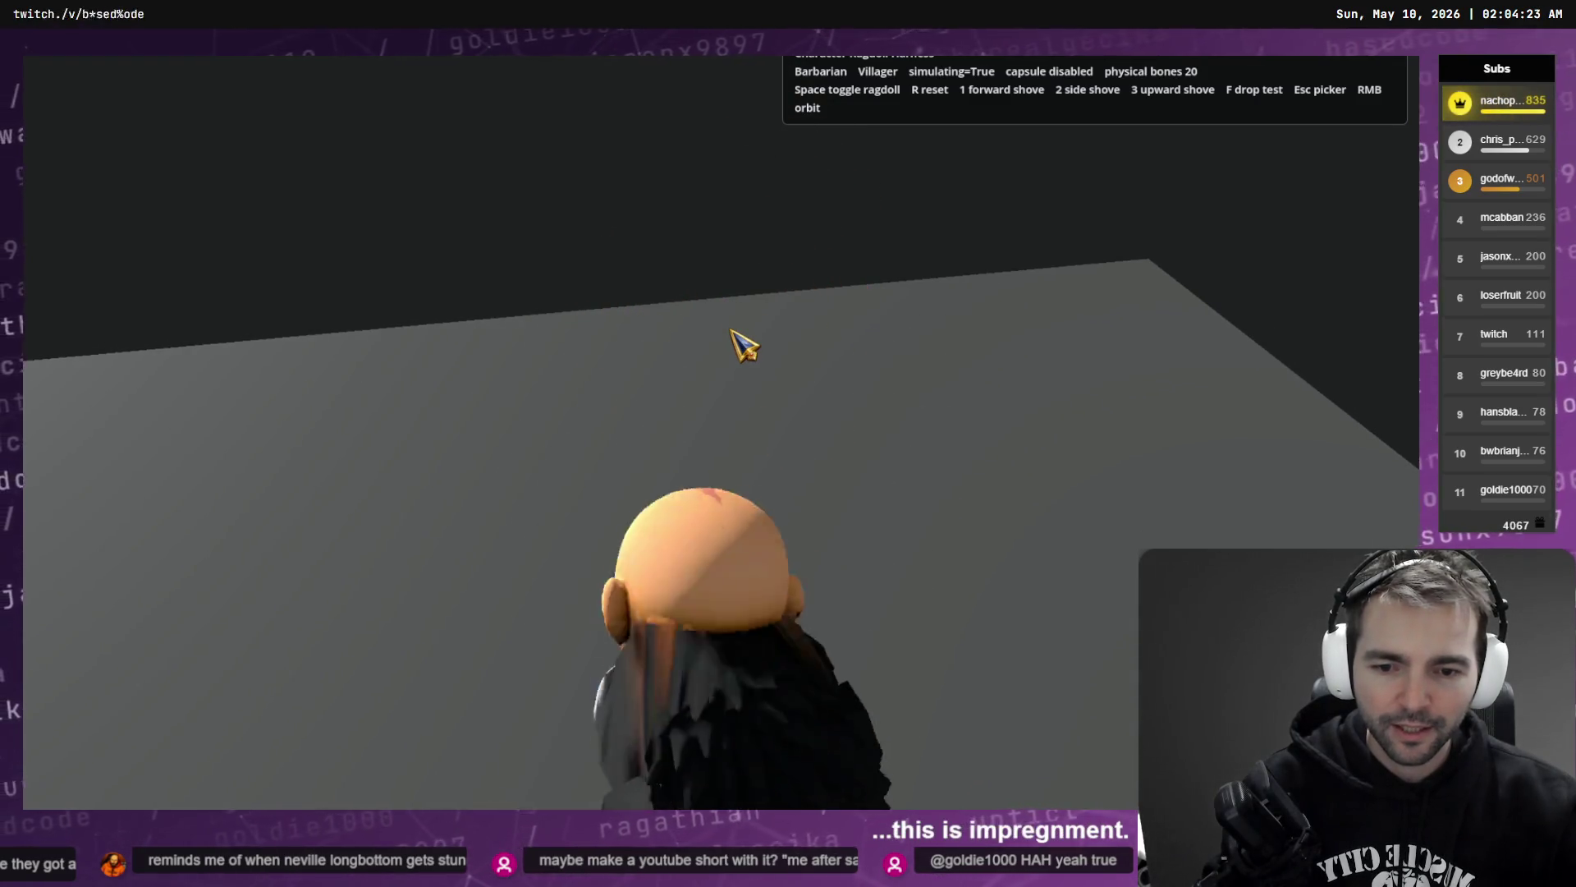
- Reset and drop the Barbarian several times while orbiting the camera around him
{"action": "key", "text": "r"}
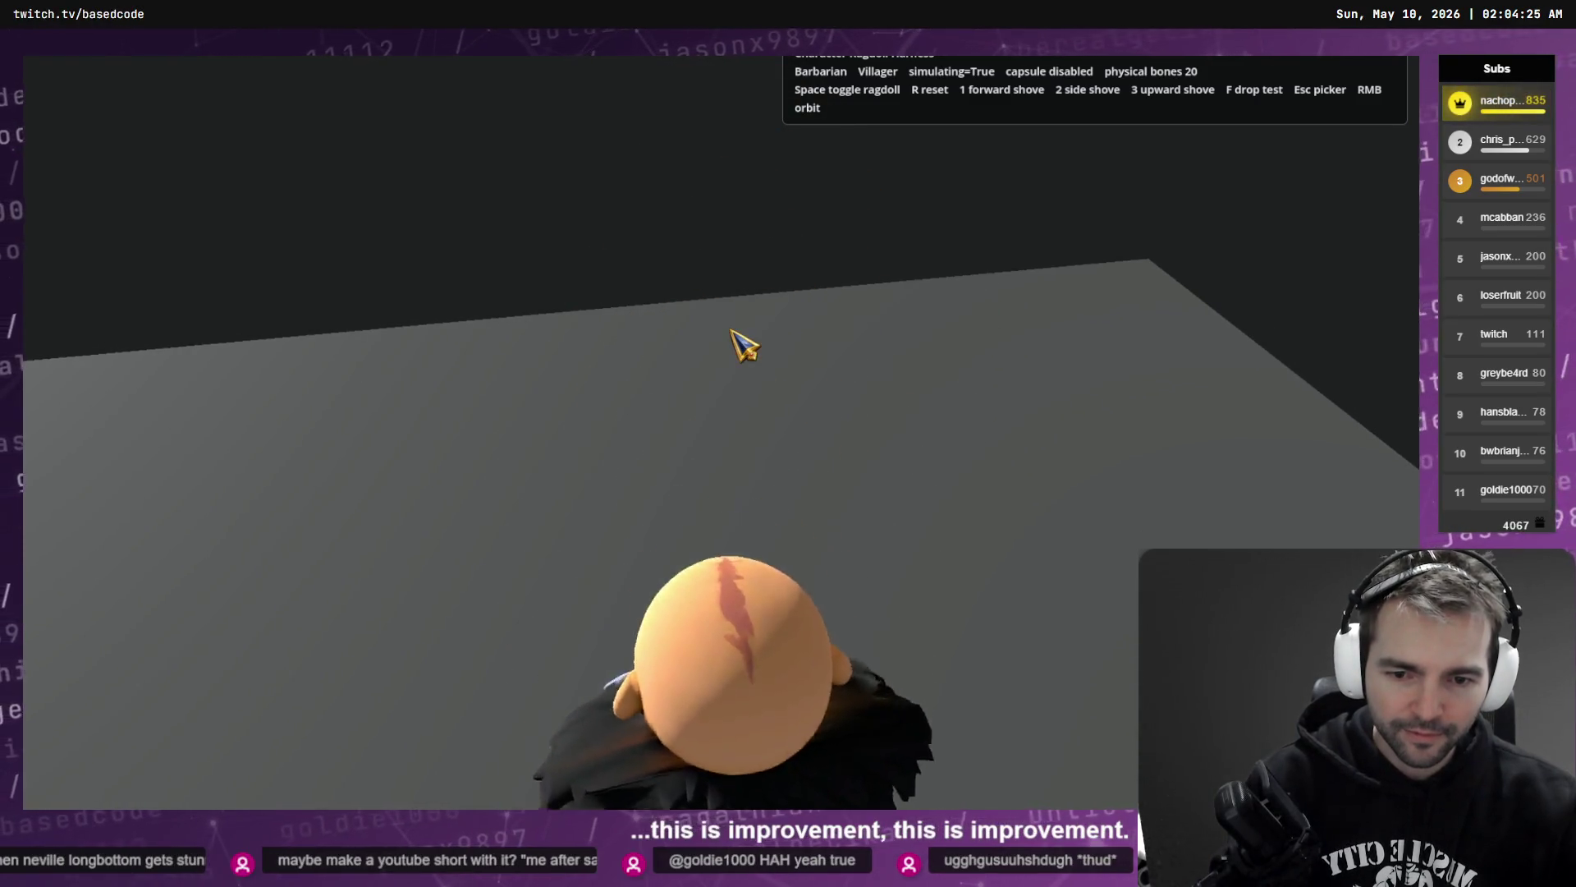
{"action": "mouse_move", "coordinate": [737, 392]}
{"action": "left_mouse_down"}
{"action": "mouse_move", "coordinate": [781, 489]}
{"action": "mouse_move", "coordinate": [1046, 475]}
{"action": "mouse_move", "coordinate": [1039, 424]}
{"action": "left_mouse_up"}
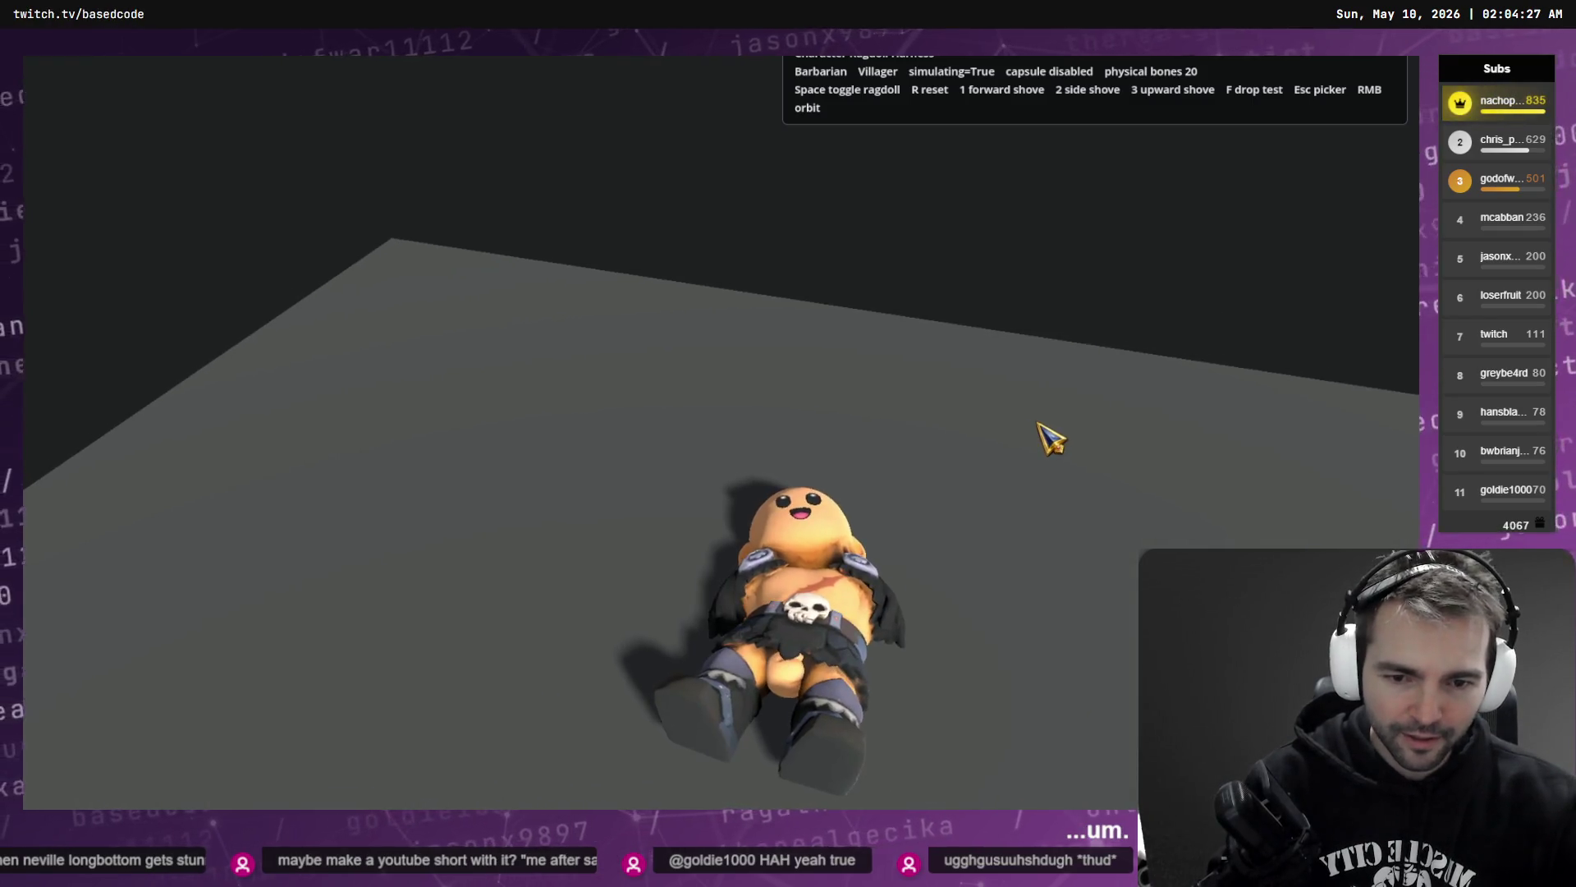
{"action": "key", "text": "r"}
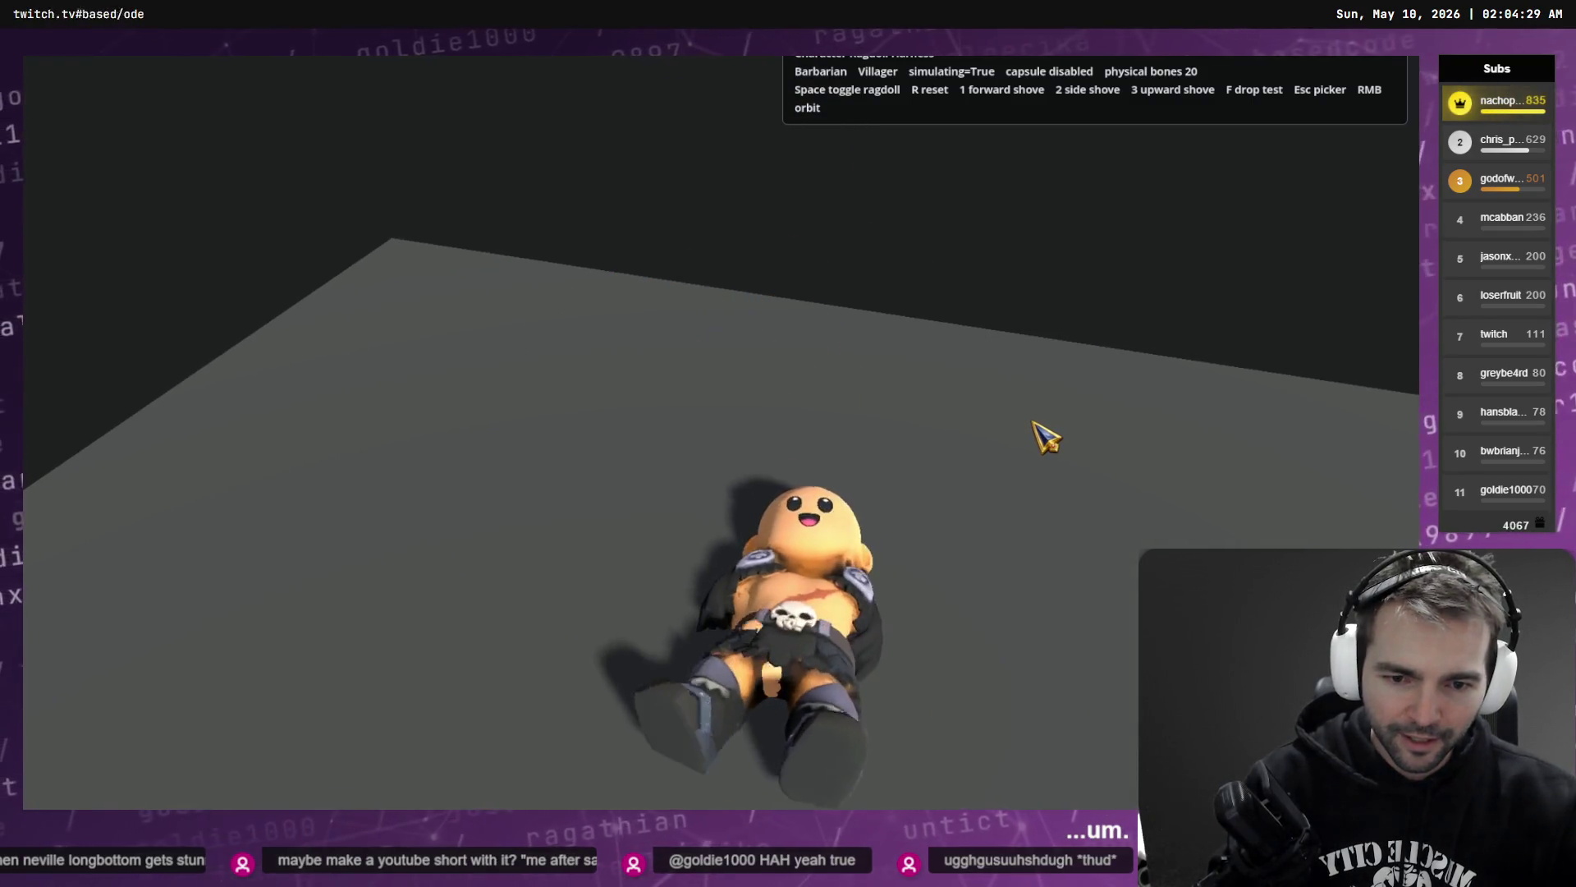
{"action": "key", "text": "r"}
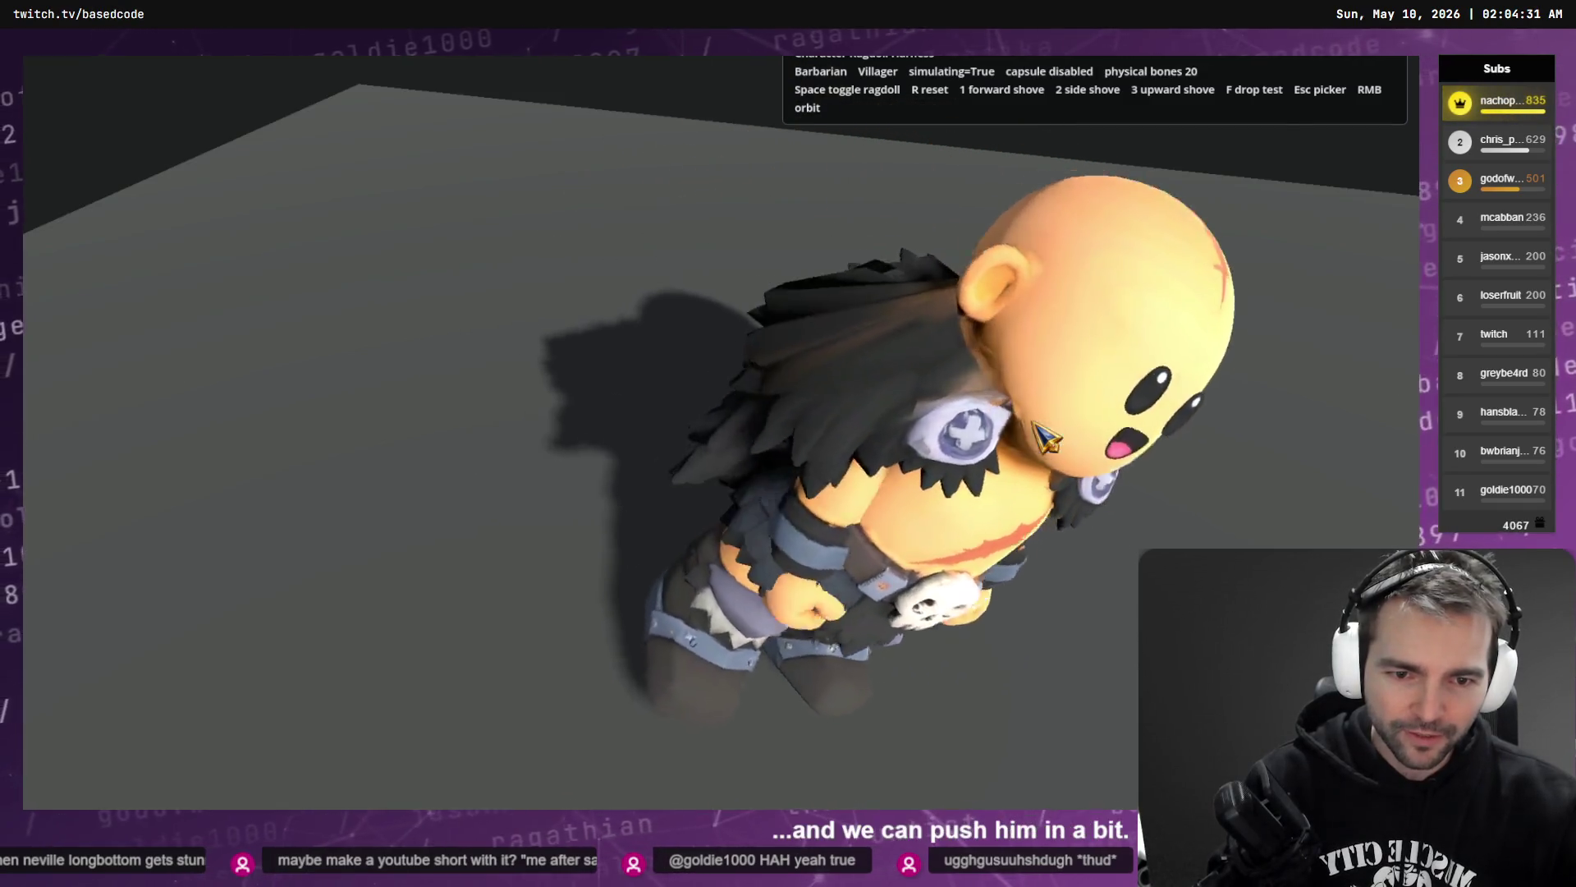
{"action": "left_click_drag", "start_coordinate": [1045, 437], "coordinate": [909, 418]}
{"action": "key", "text": "r"}
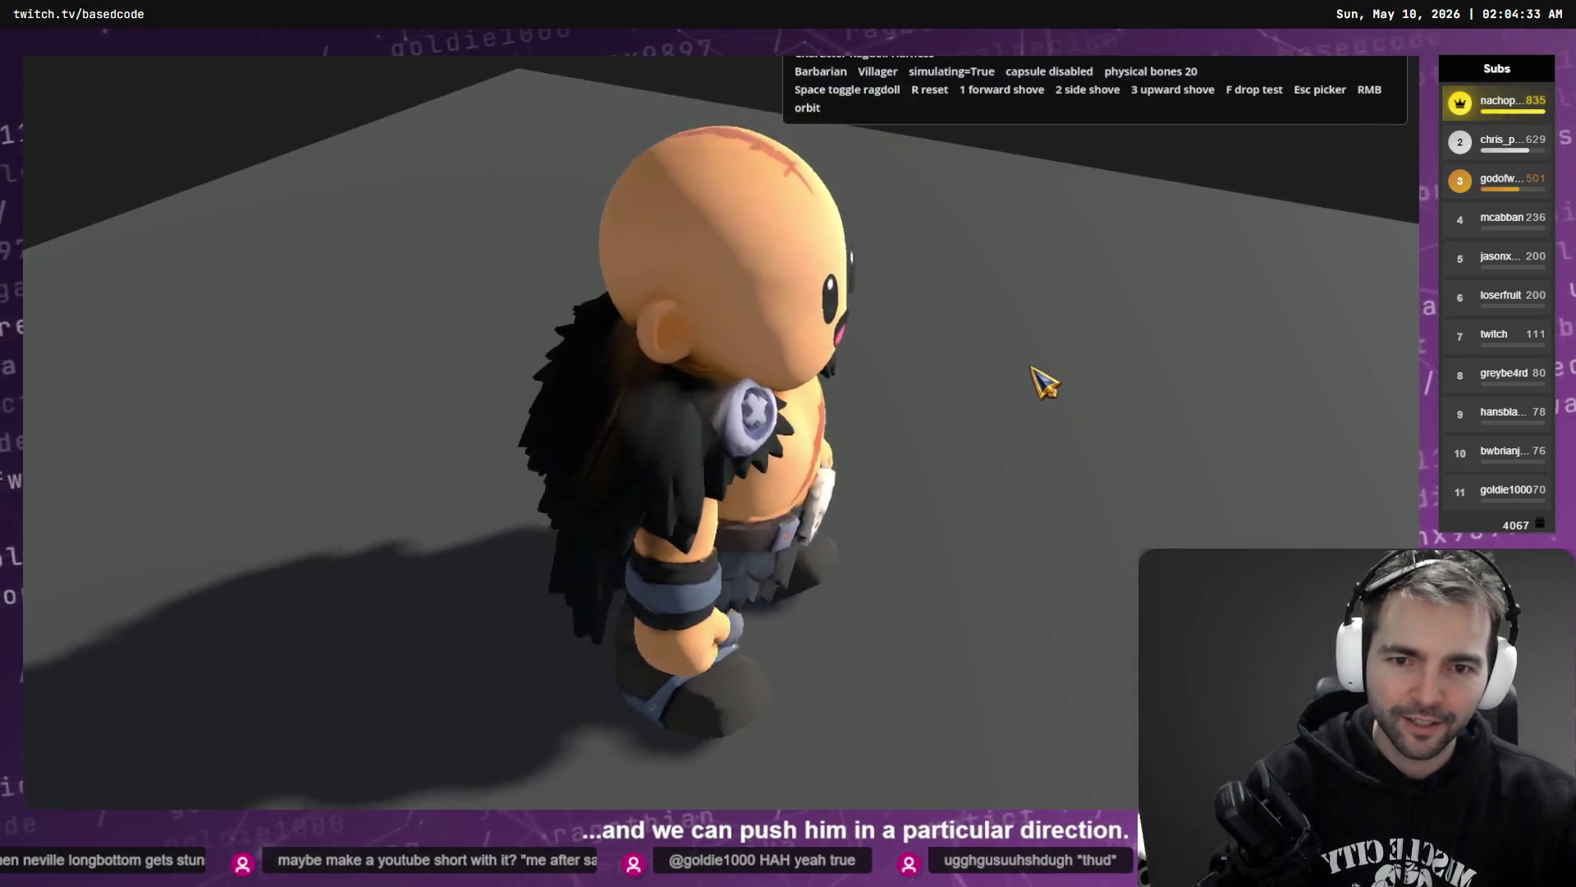
{"action": "left_click_drag", "start_coordinate": [1041, 380], "coordinate": [929, 363]}
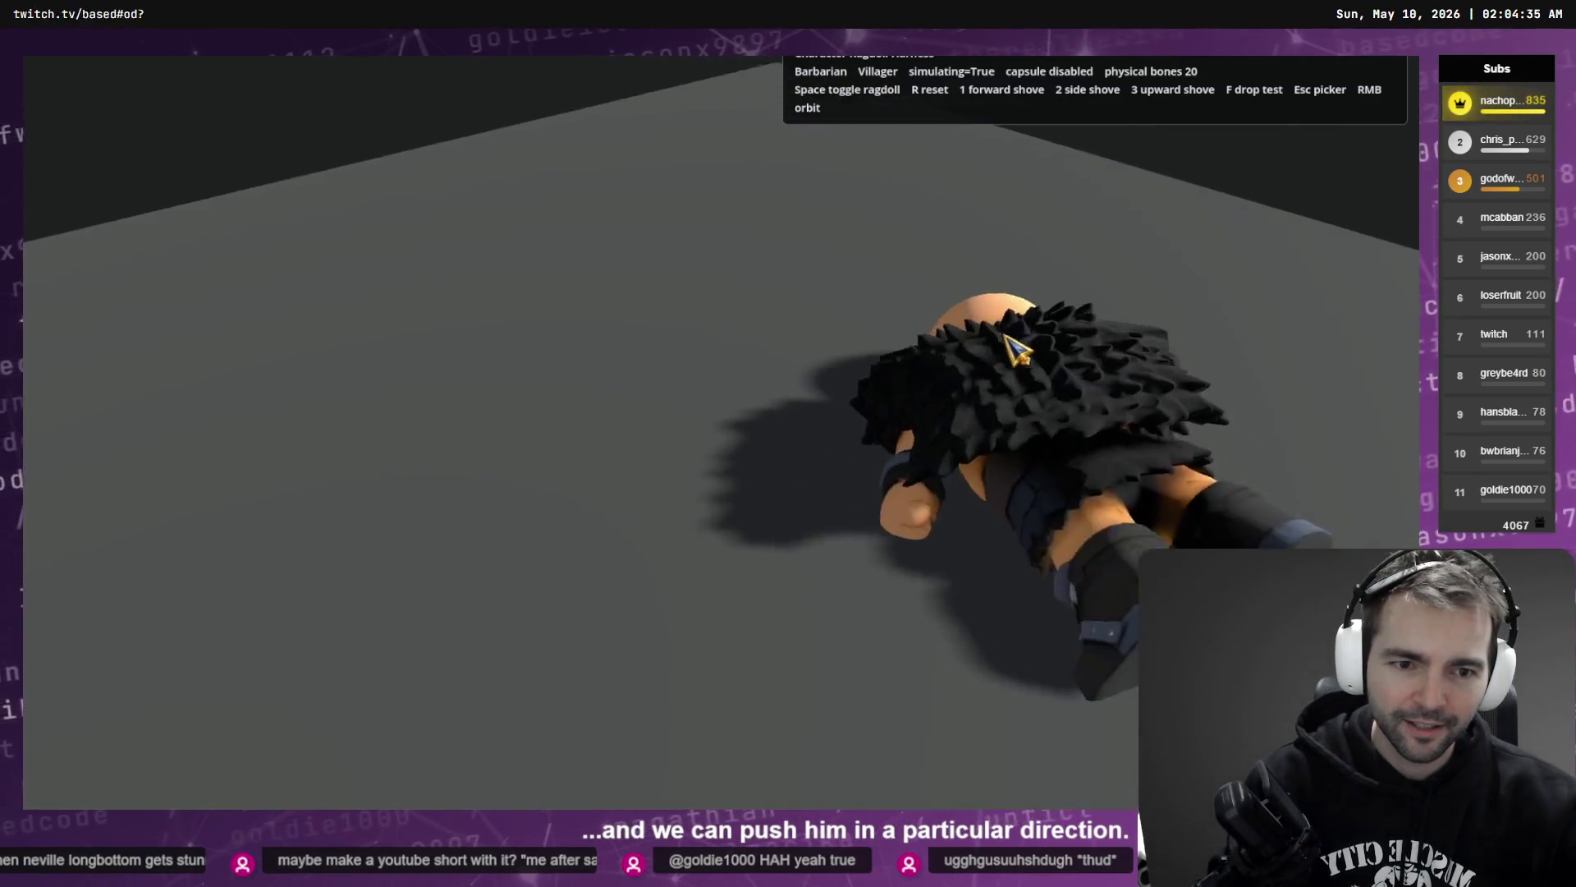
{"action": "key", "text": "r"}
- Shove the Barbarian with 1 and 3, toggle ragdoll simulation, and reset him
{"action": "key", "text": "1"}
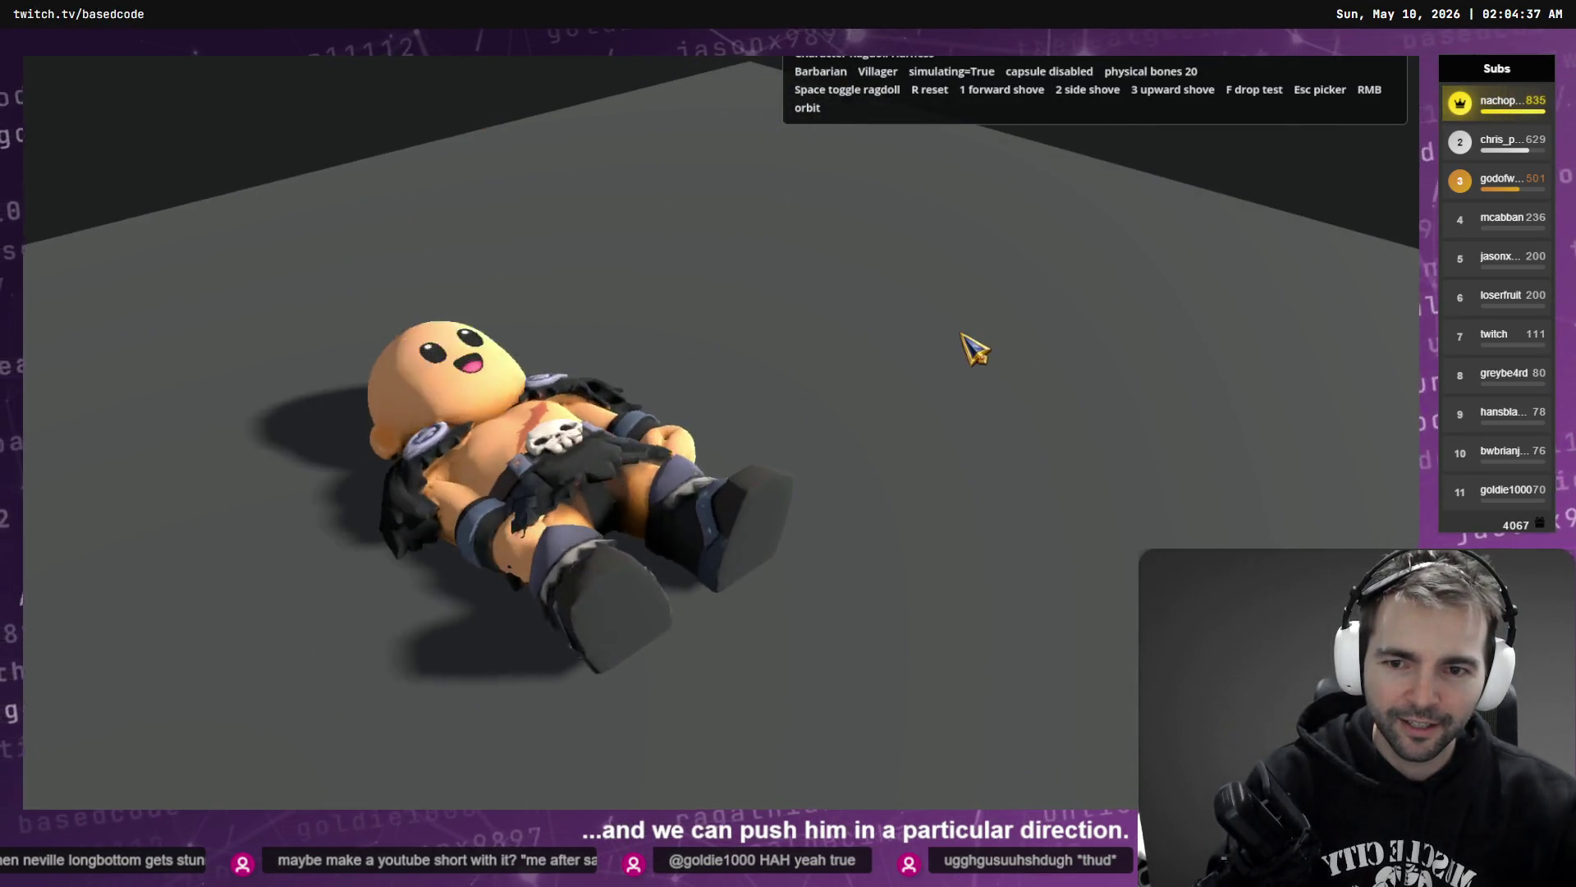
{"action": "key", "text": "r"}
{"action": "key", "text": "space"}
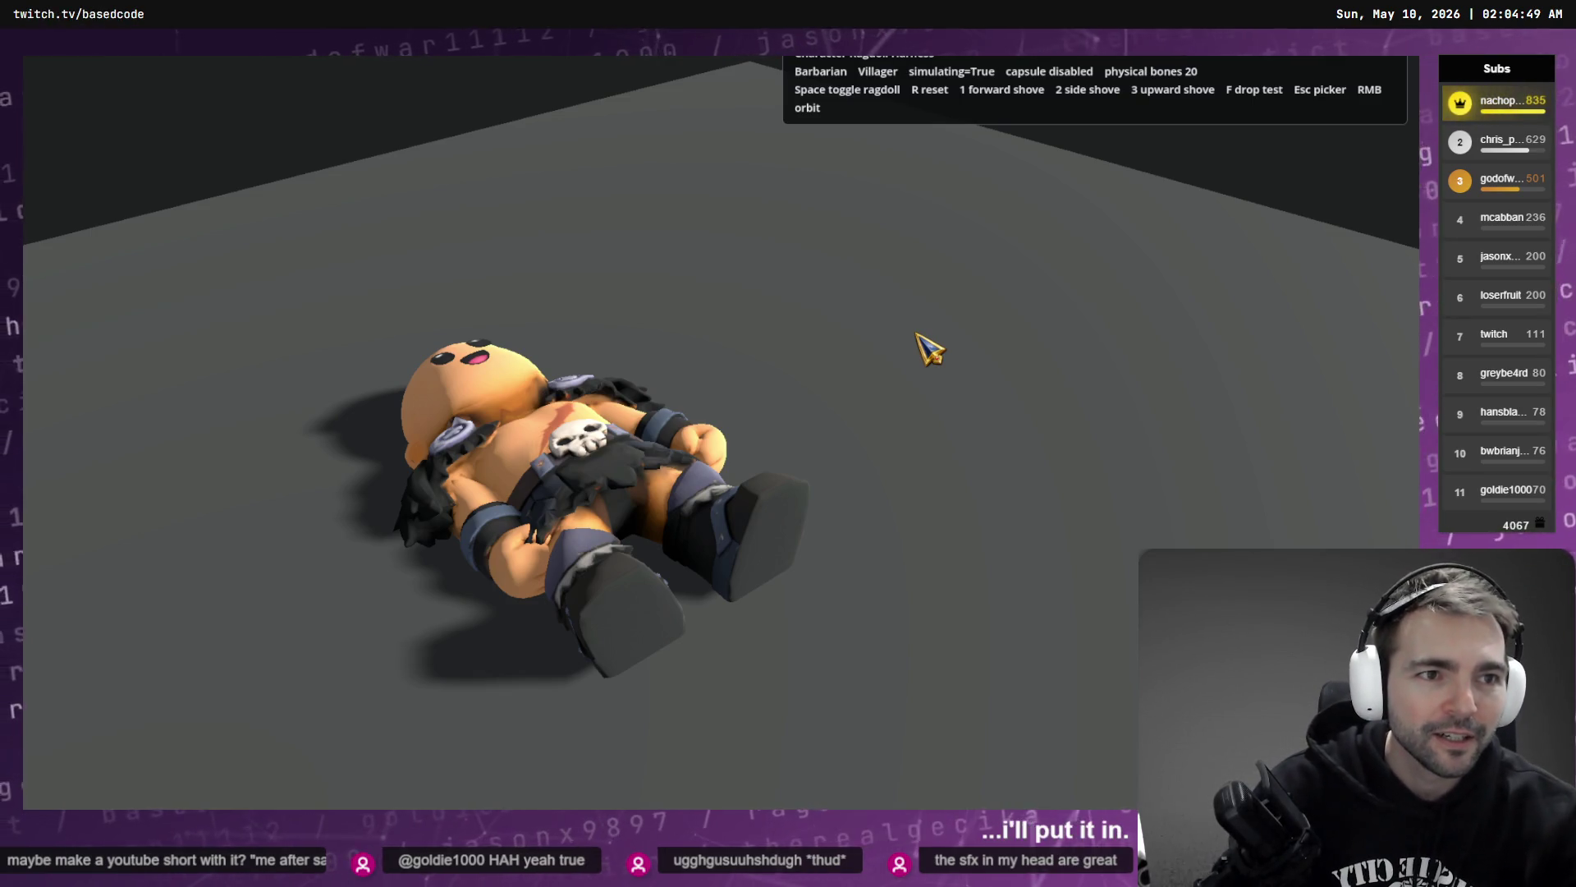
{"action": "key", "text": "3"}
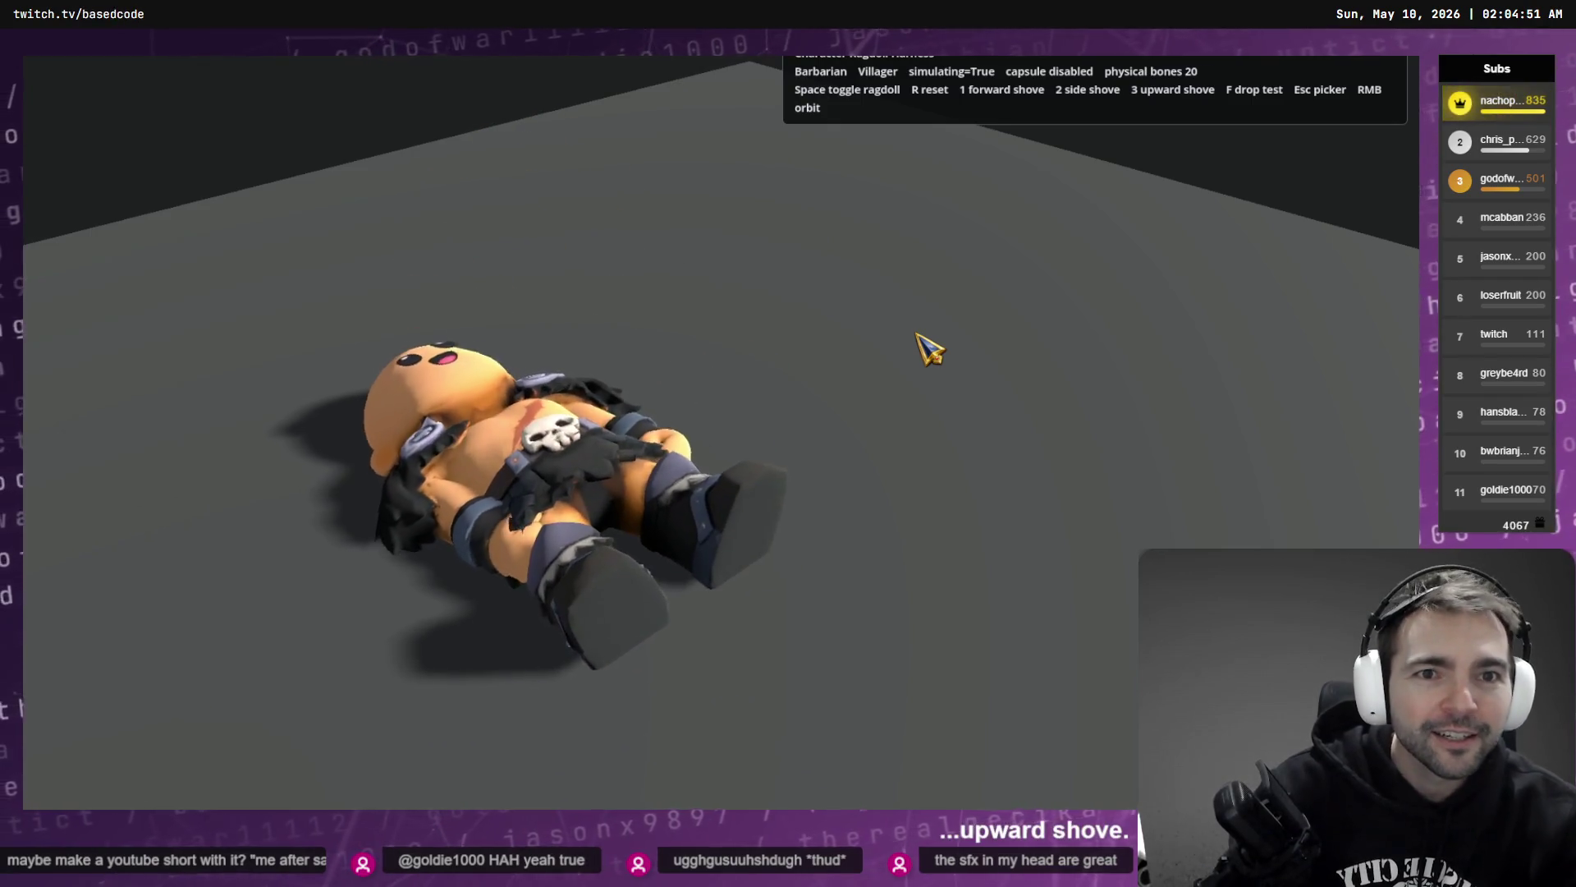
{"action": "key", "text": "r"}
{"action": "key", "text": "space"}
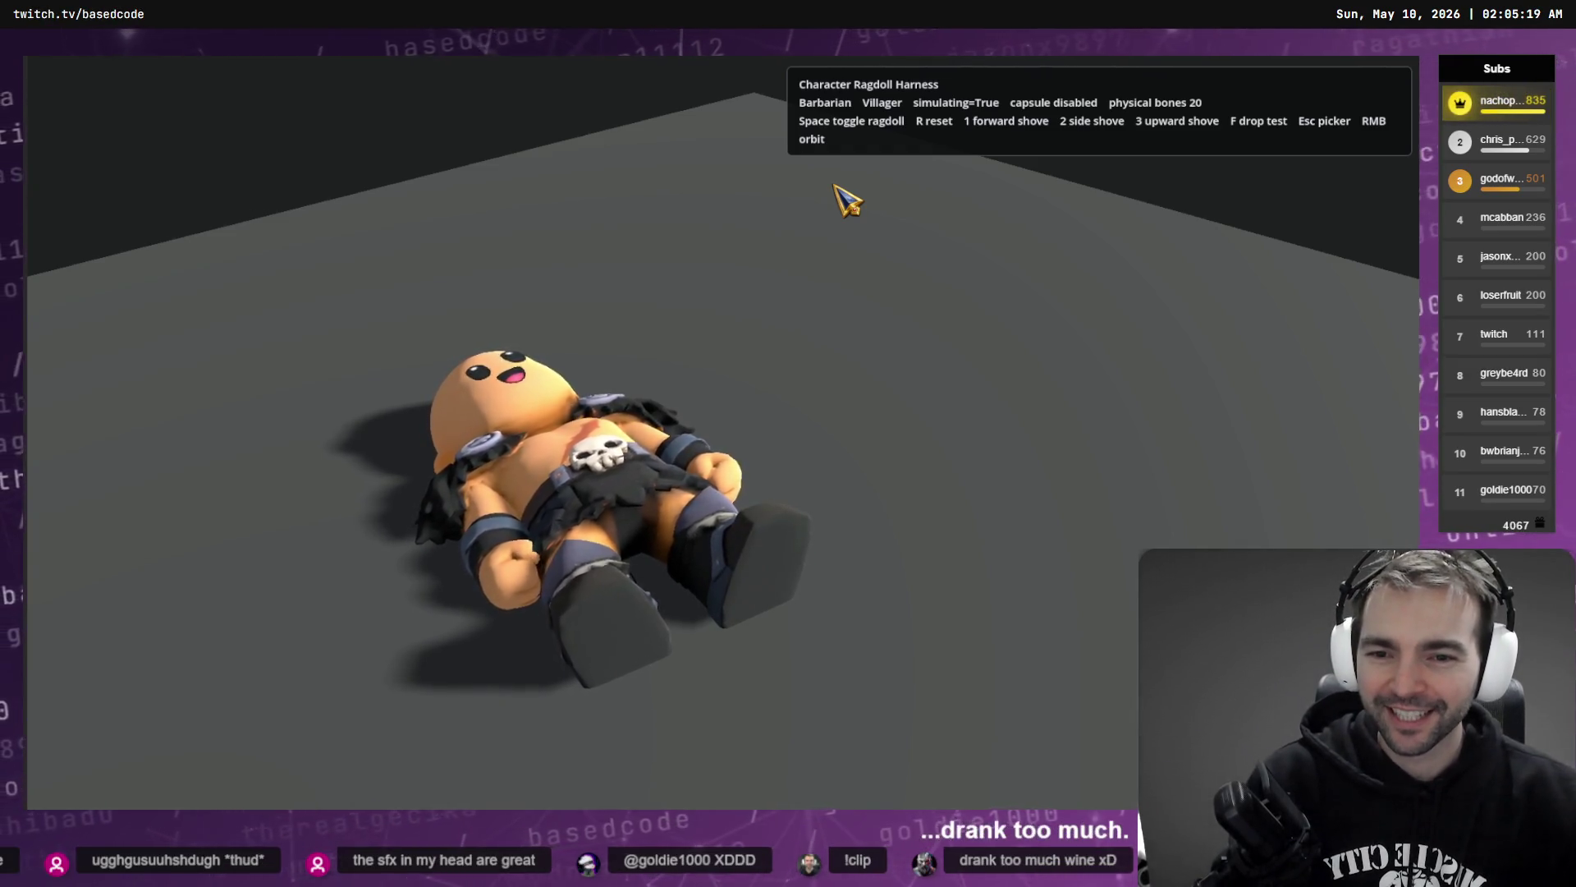
- Reset and re-drop the Barbarian ragdoll five times, watching him fall face-down and backward
{"action": "key", "text": "r"}
{"action": "key", "text": "space"}
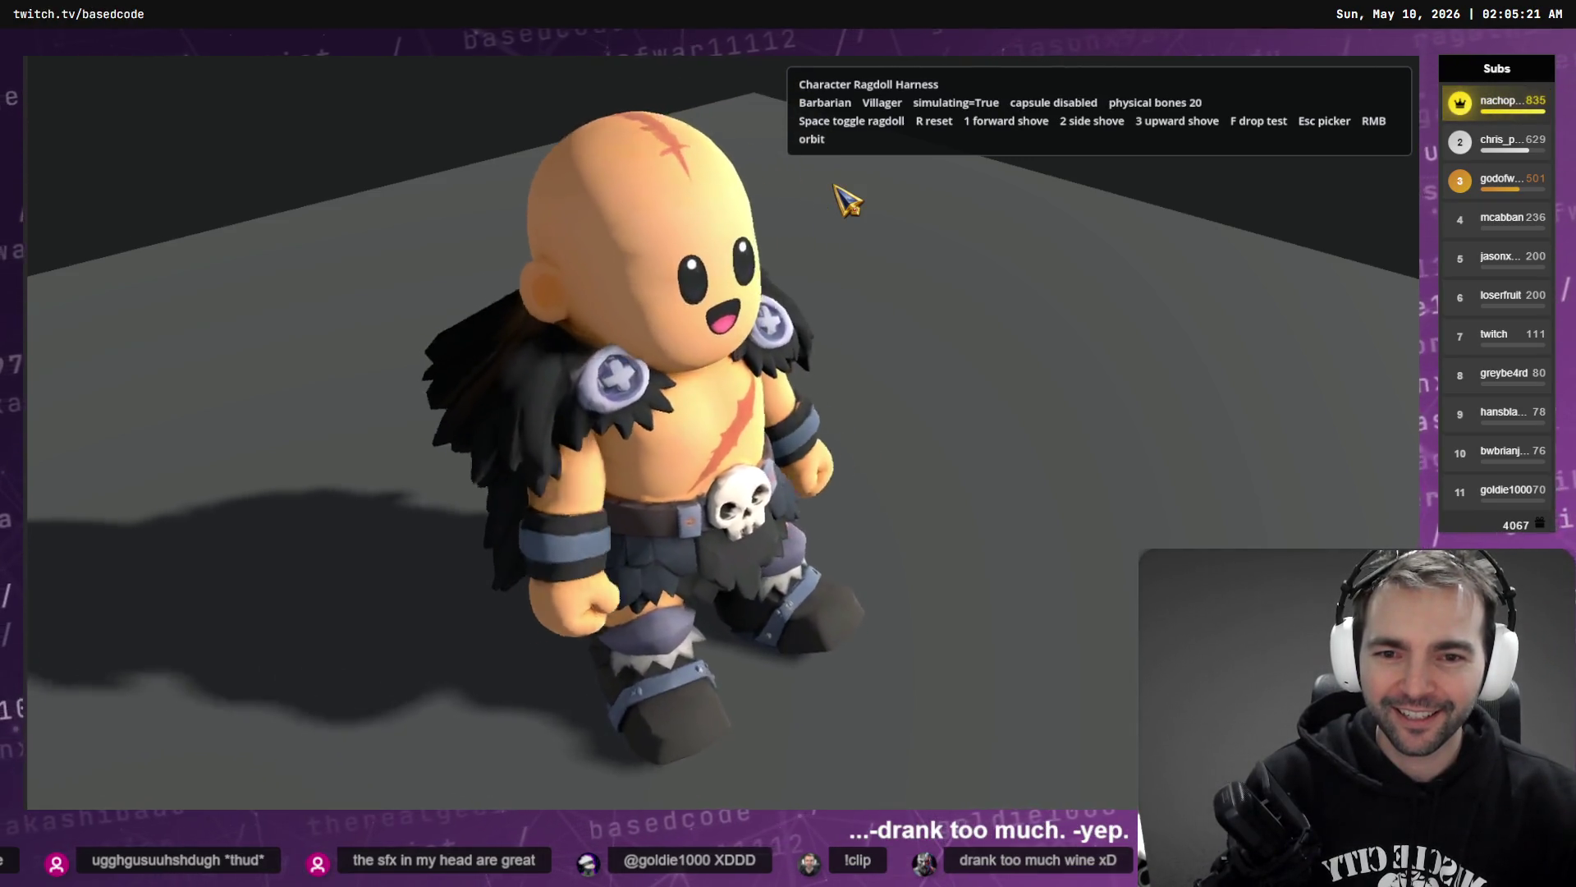
{"action": "key", "text": "r"}
{"action": "key", "text": "space"}
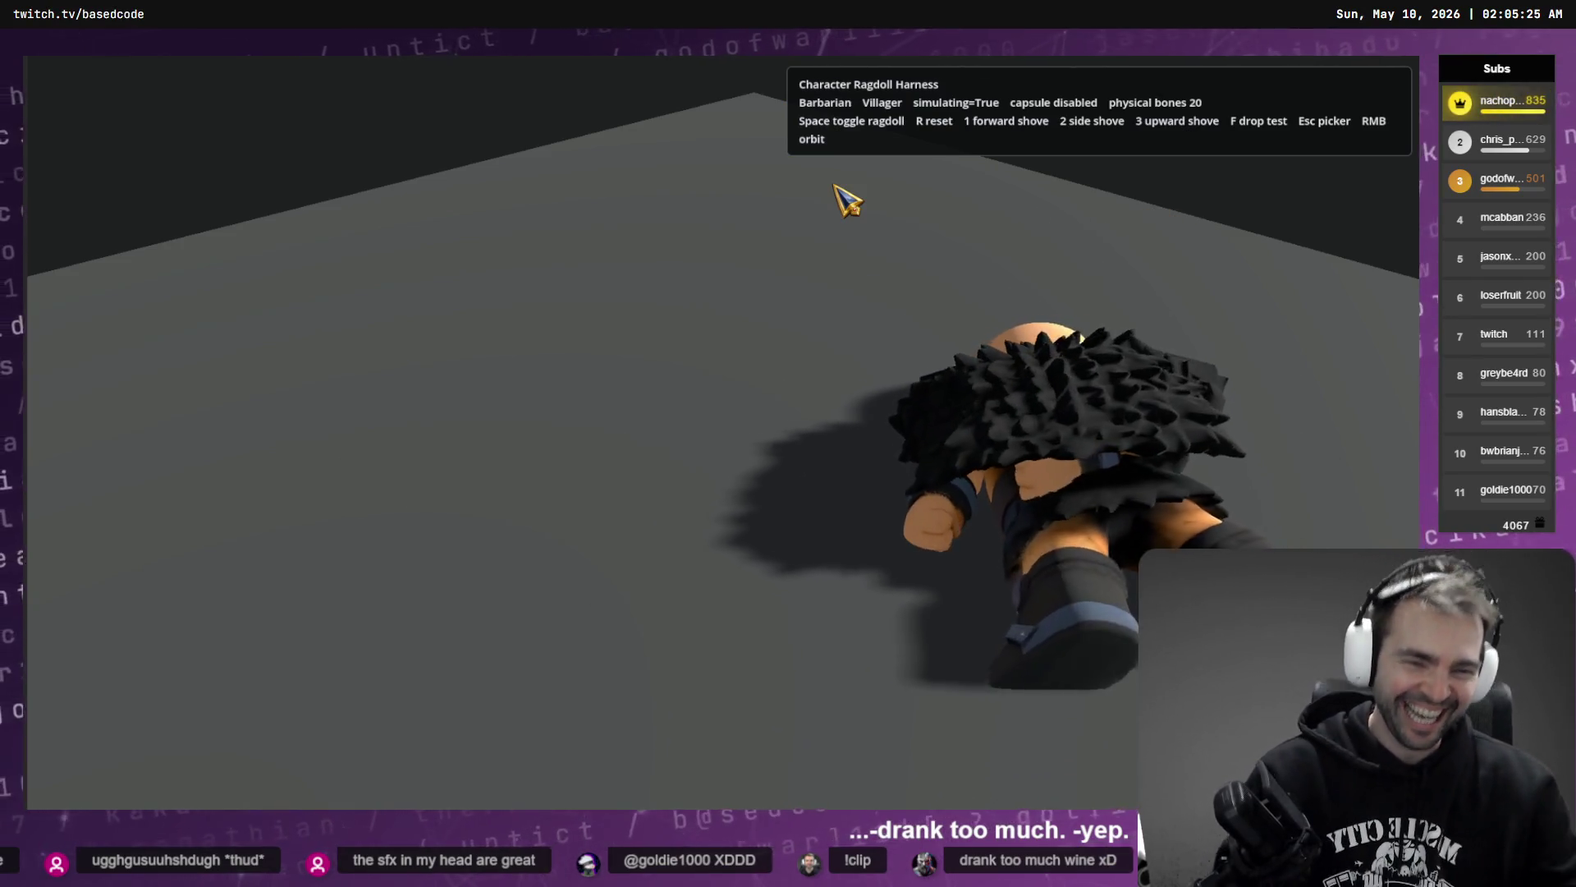
{"action": "key", "text": "r"}
{"action": "key", "text": "space"}
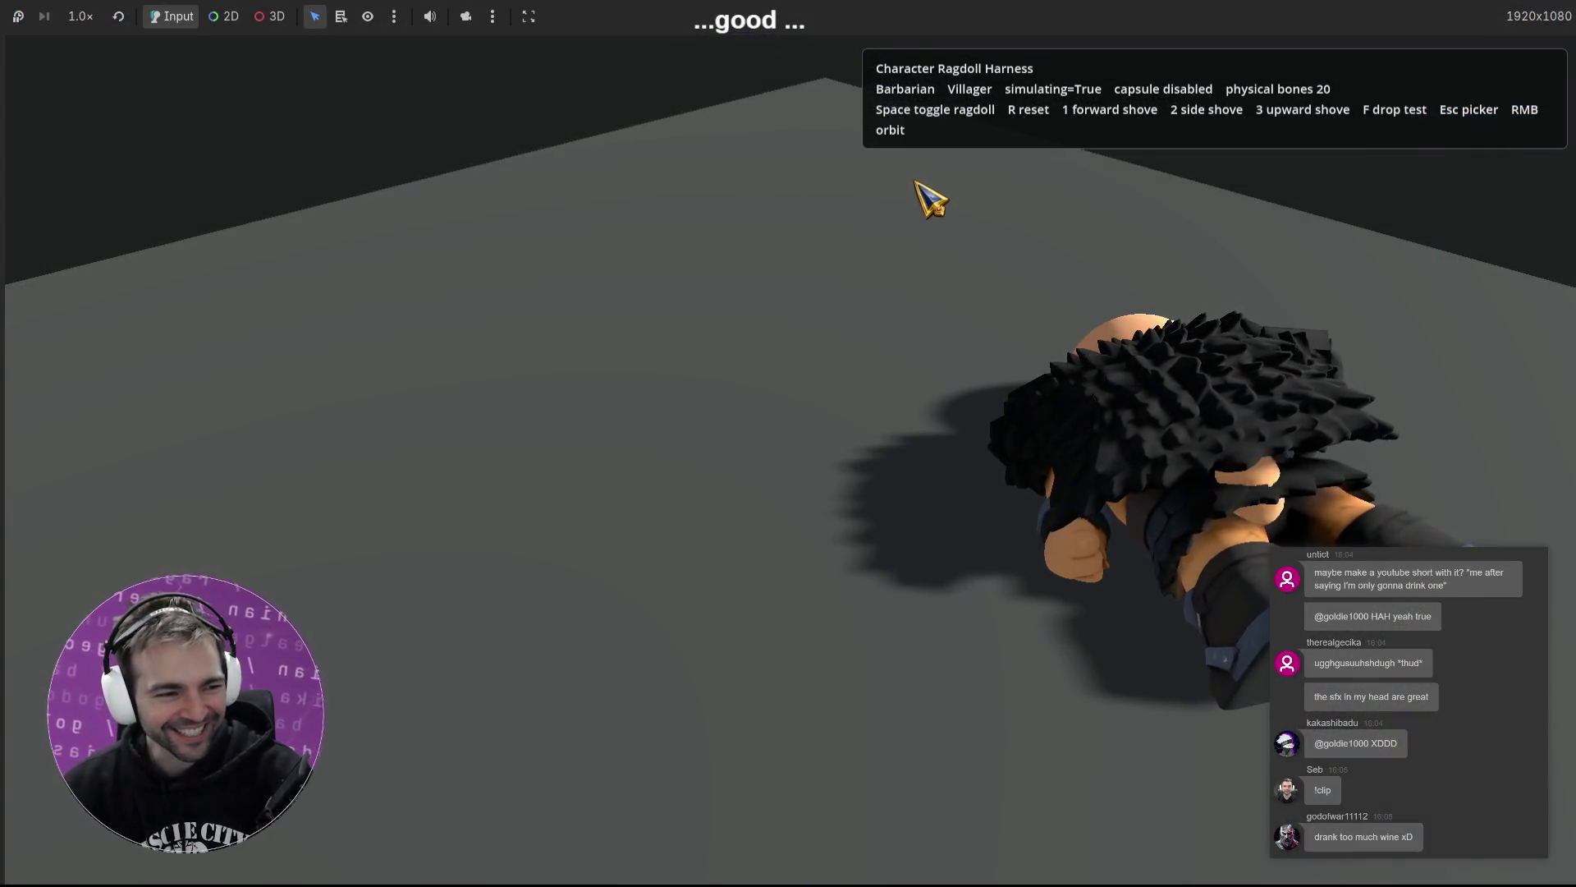
{"action": "key", "text": "r"}
{"action": "key", "text": "space"}
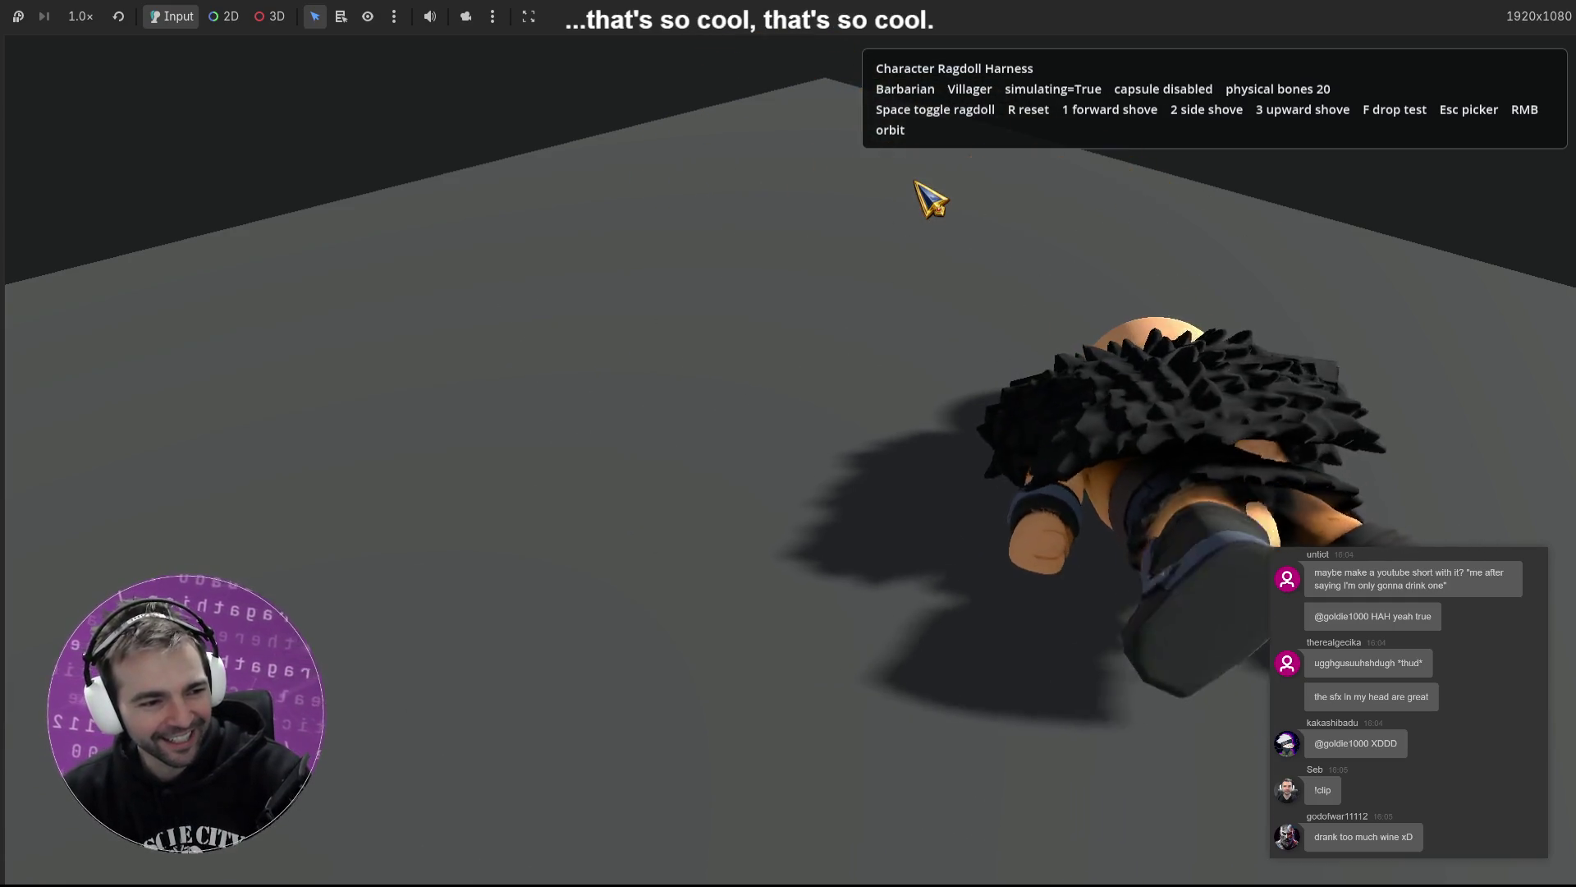
{"action": "key", "text": "r"}
{"action": "key", "text": "space"}
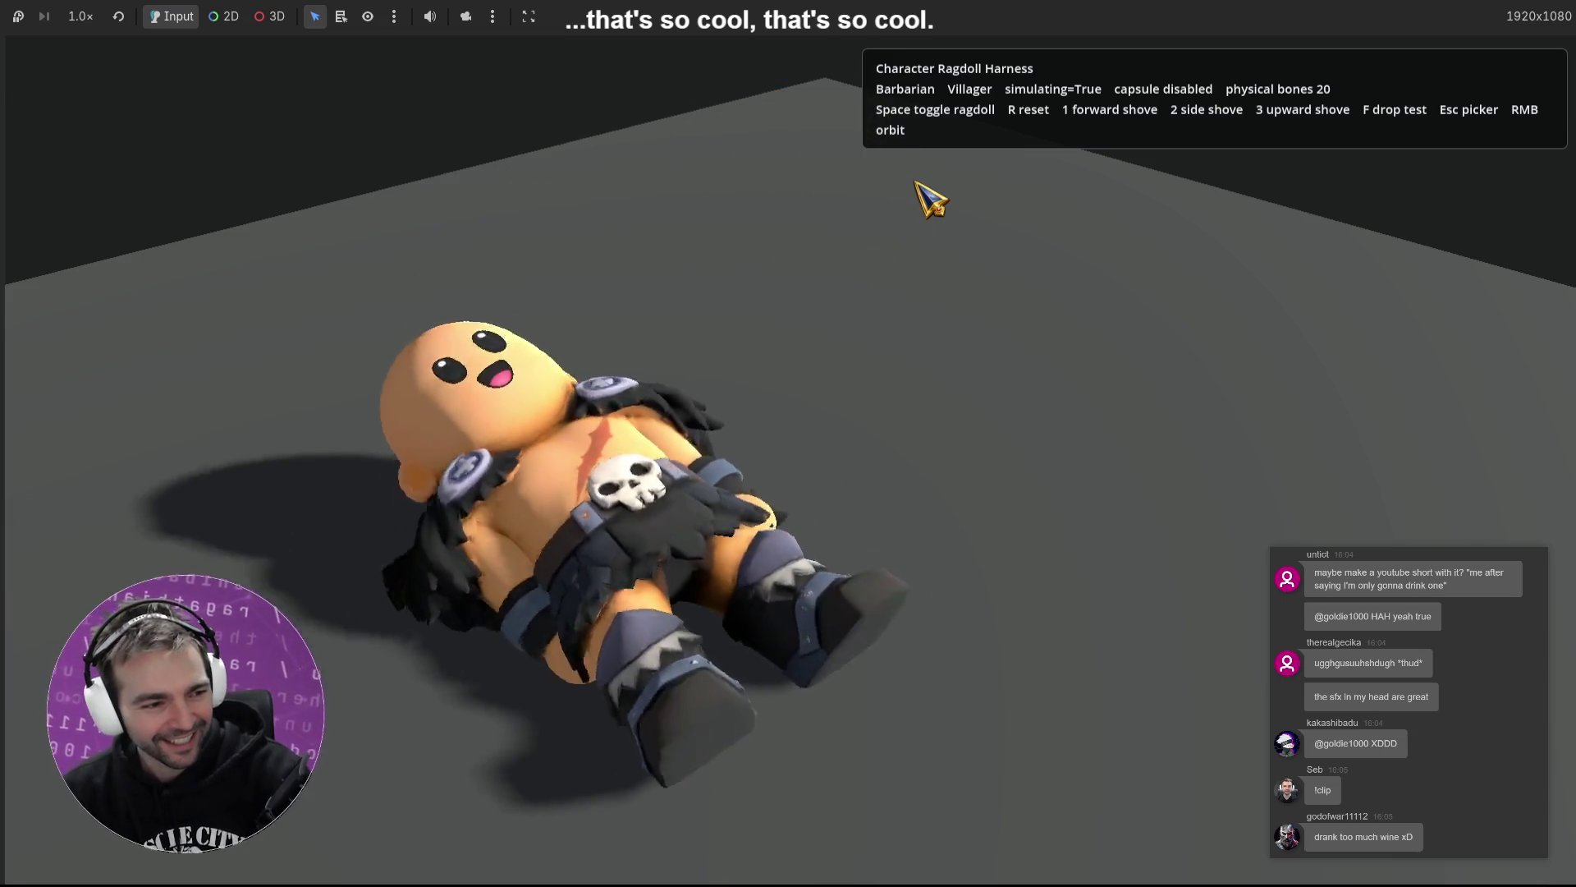
- Repeat several more reset-and-drop cycles, ending in the standing preview pose
{"action": "key", "text": "r"}
{"action": "key", "text": "space"}
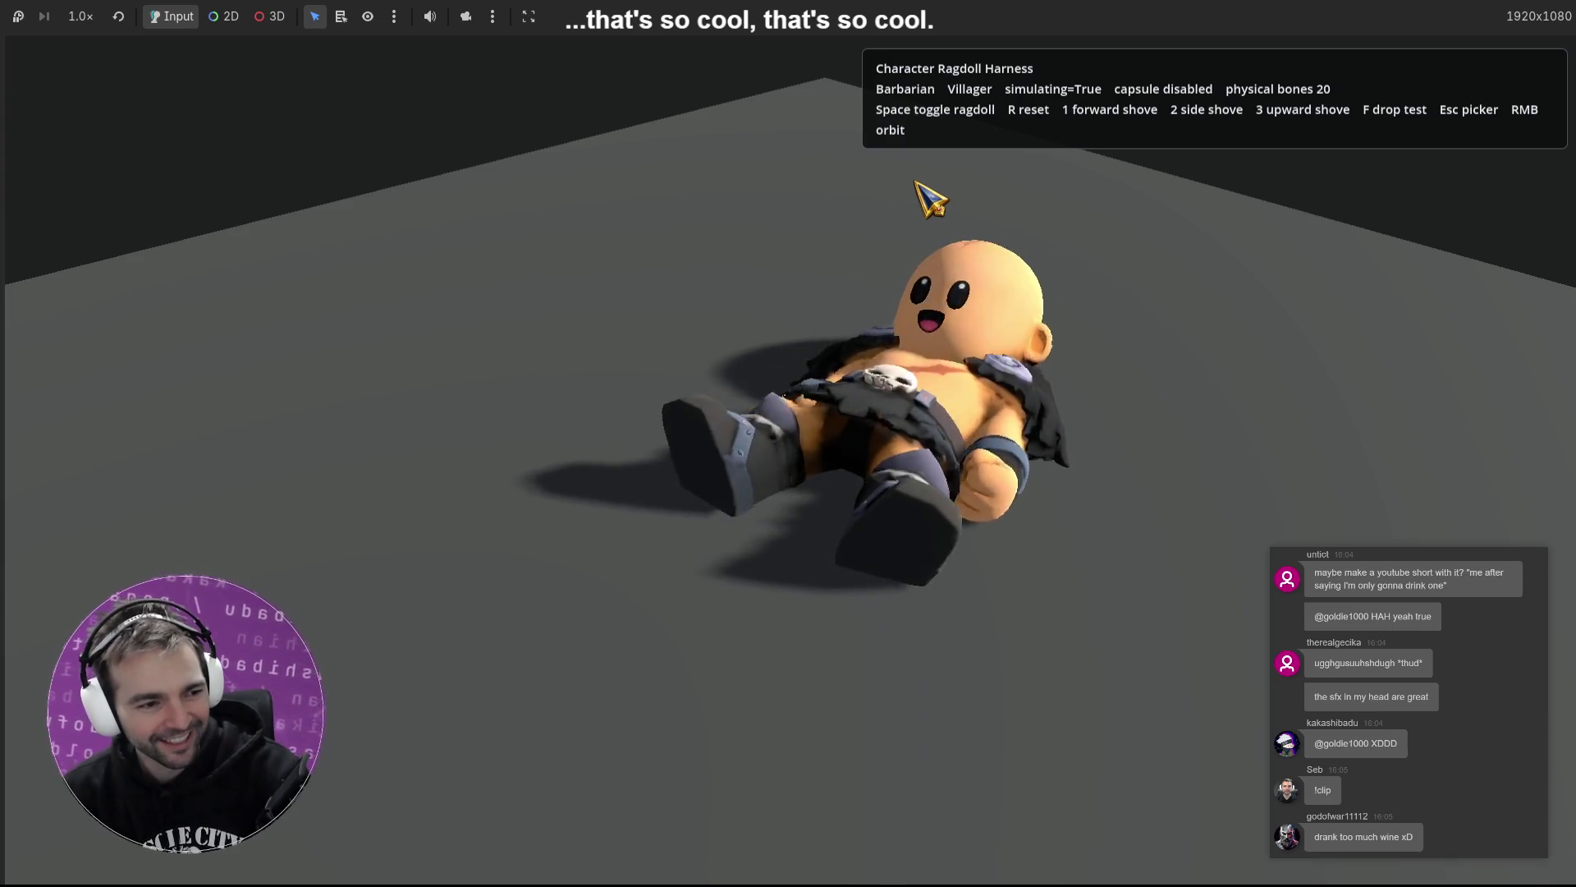
{"action": "key", "text": "r"}
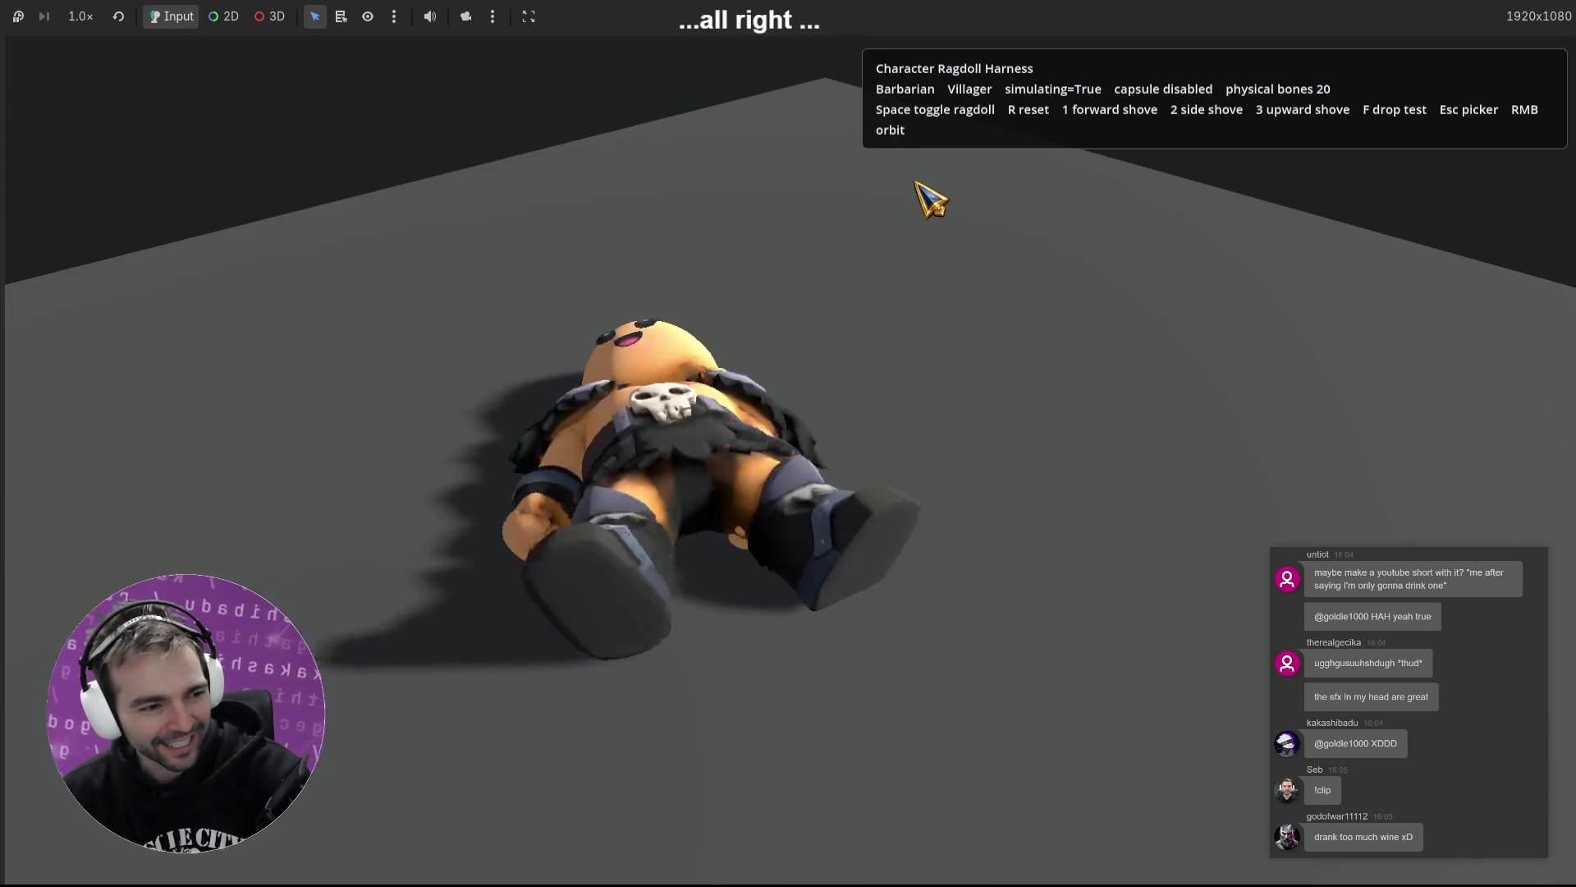
{"action": "key", "text": "r"}
{"action": "key", "text": "space"}
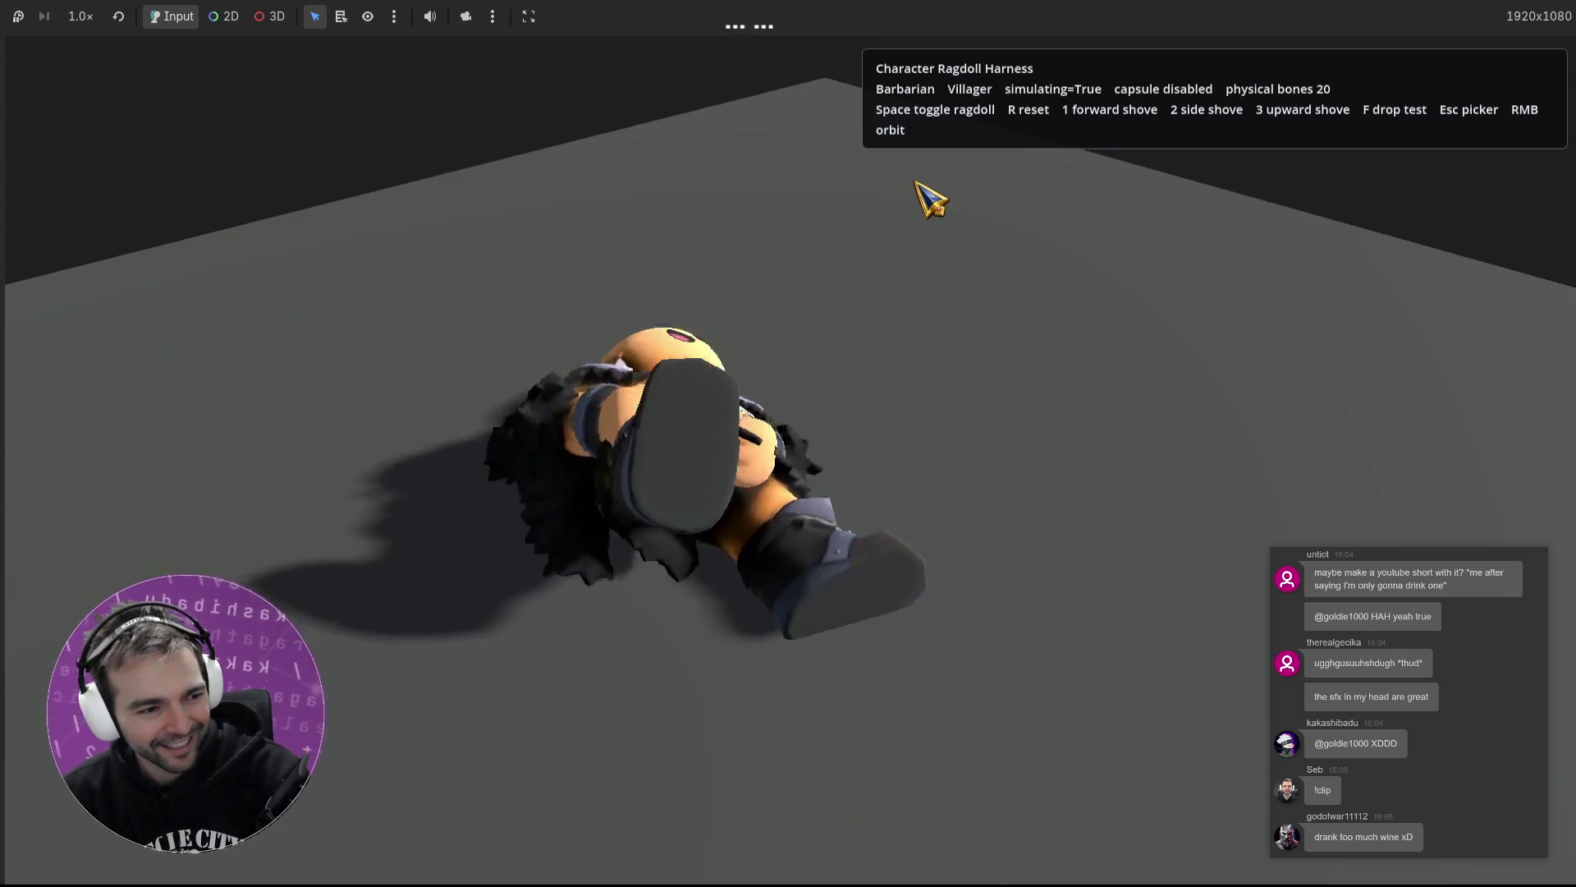
{"action": "key", "text": "r"}
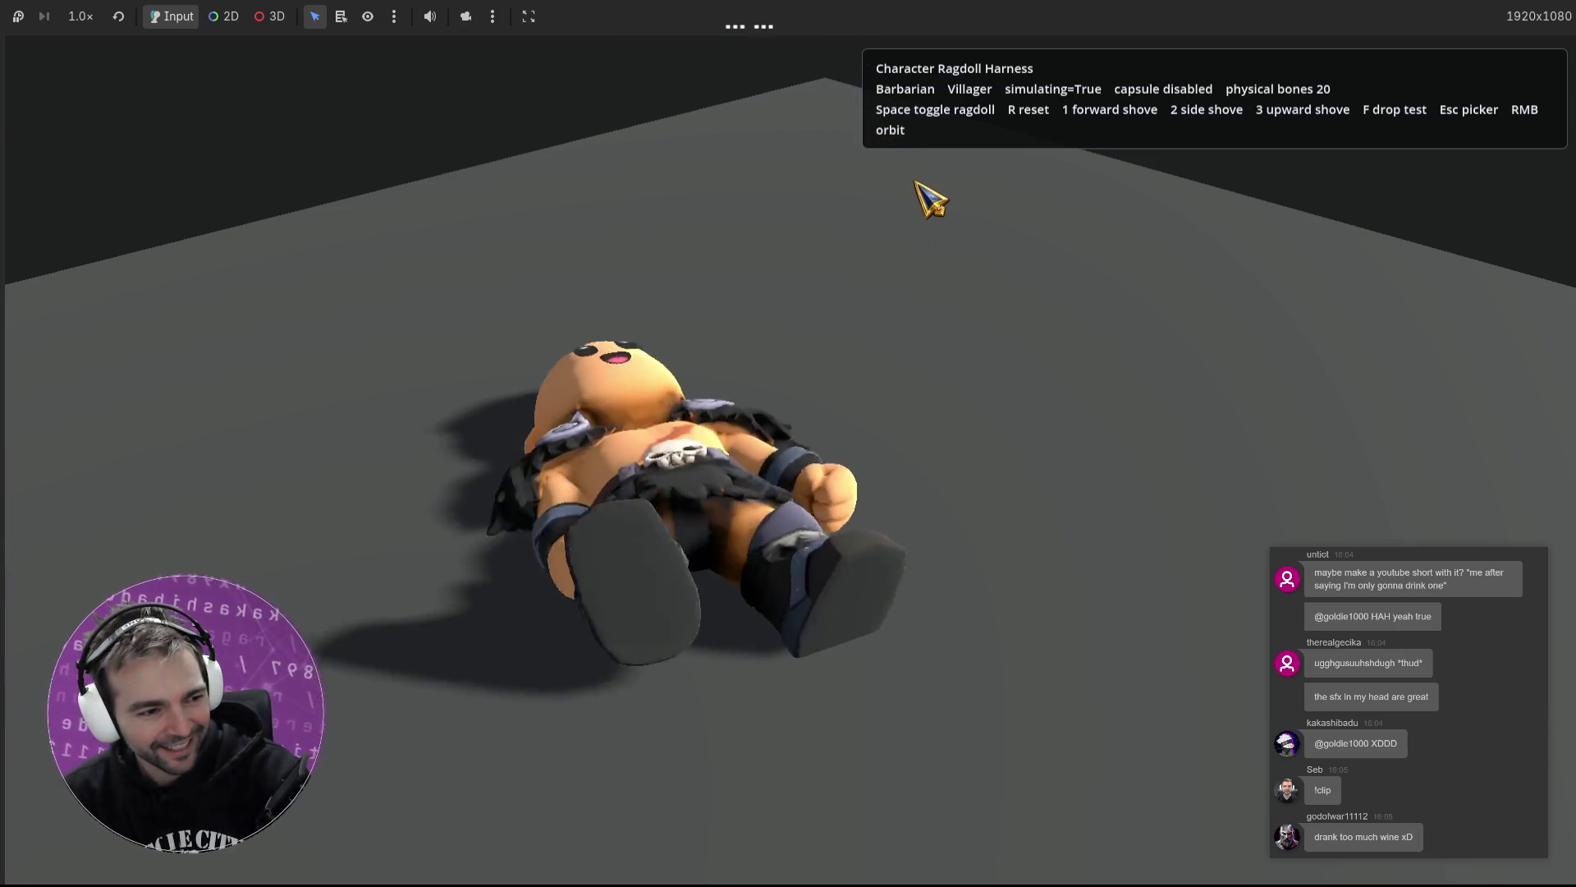
{"action": "key", "text": "r"}
{"action": "key", "text": "space"}
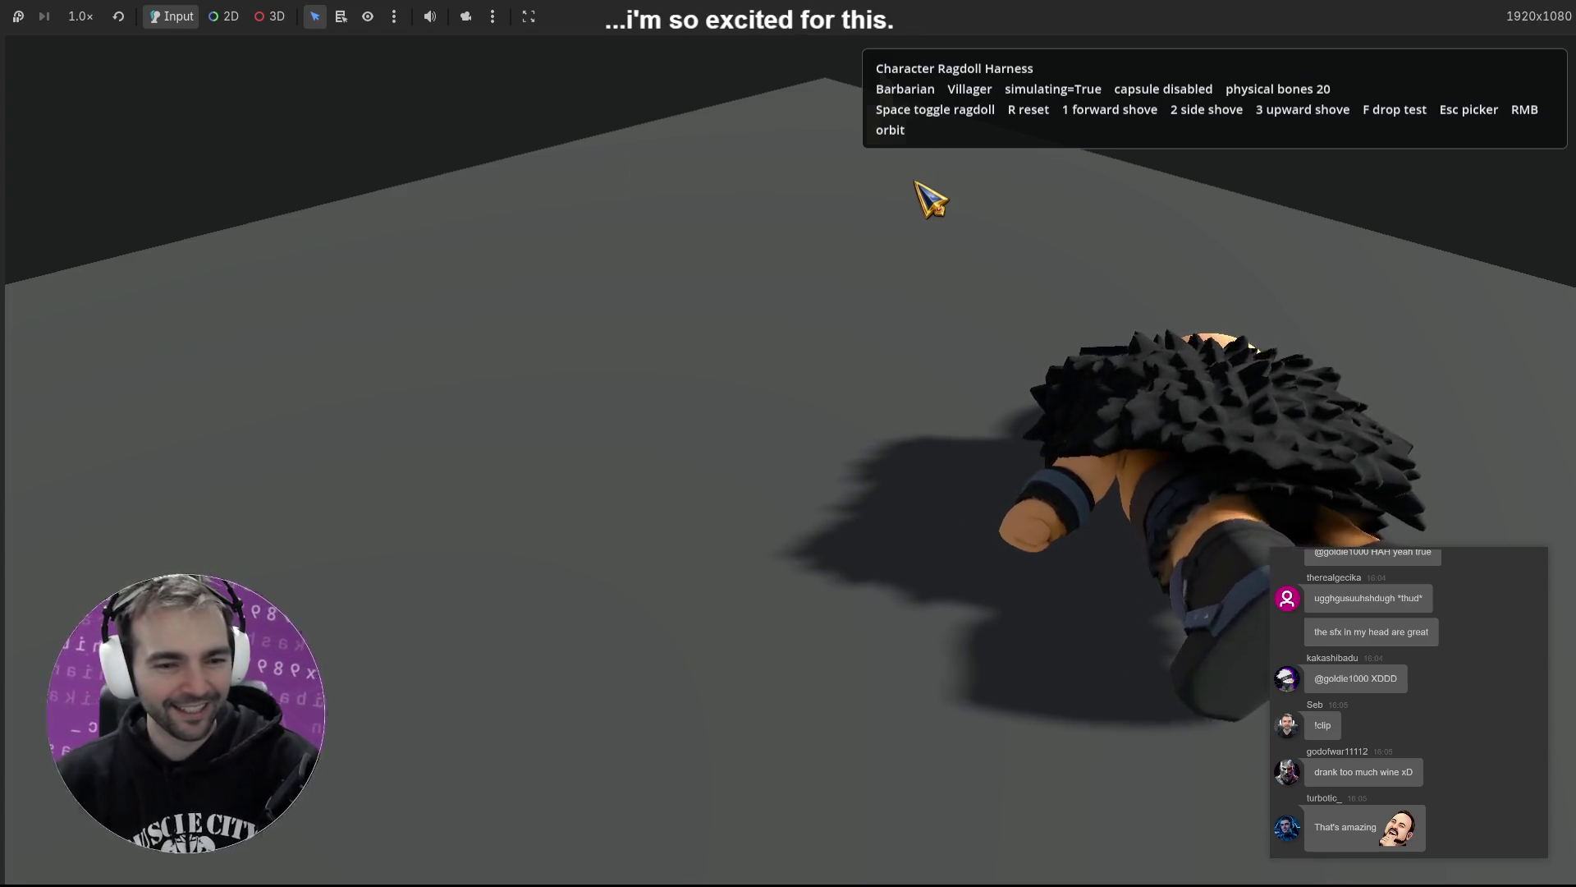
{"action": "key", "text": "r"}
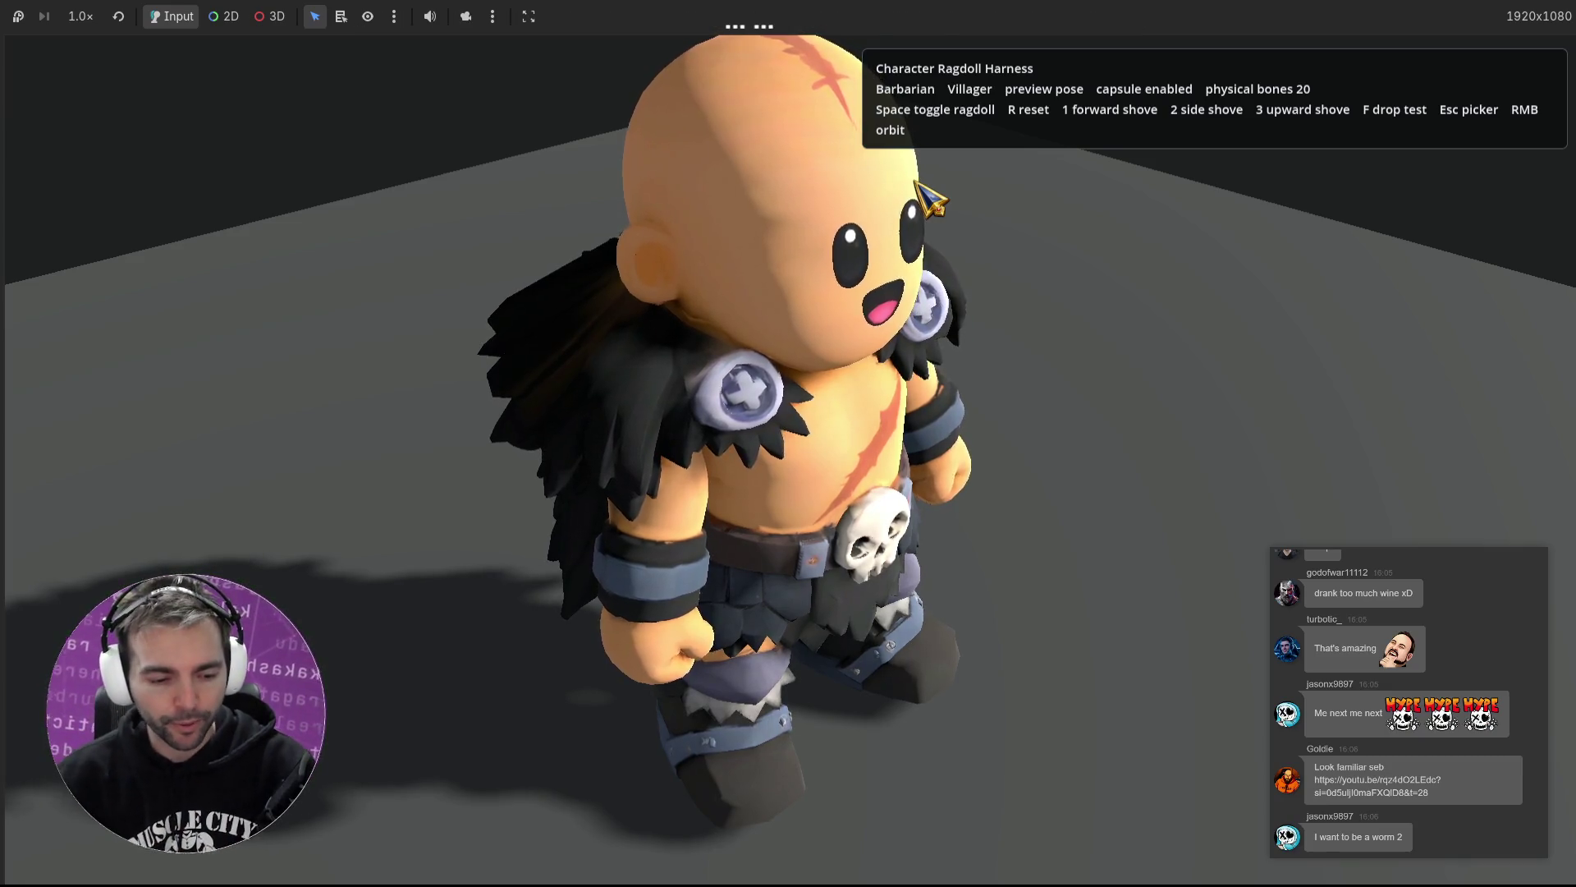
- Toggle the Barbarian's ragdoll on and off several times, then bring up the character picker with Esc
{"action": "key", "text": "space"}
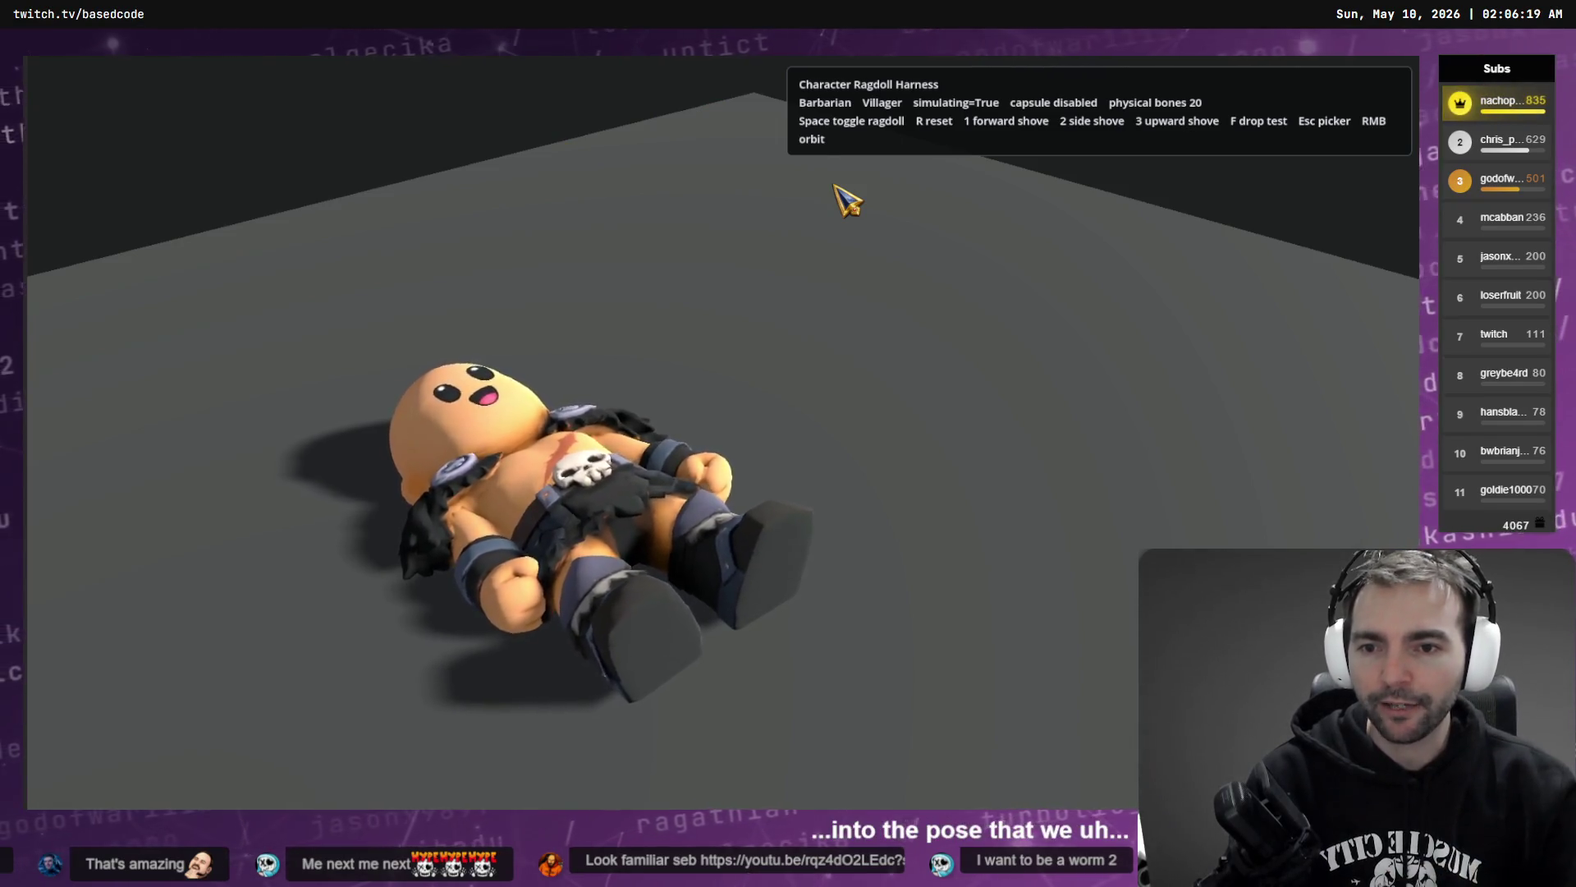
{"action": "key", "text": "space"}
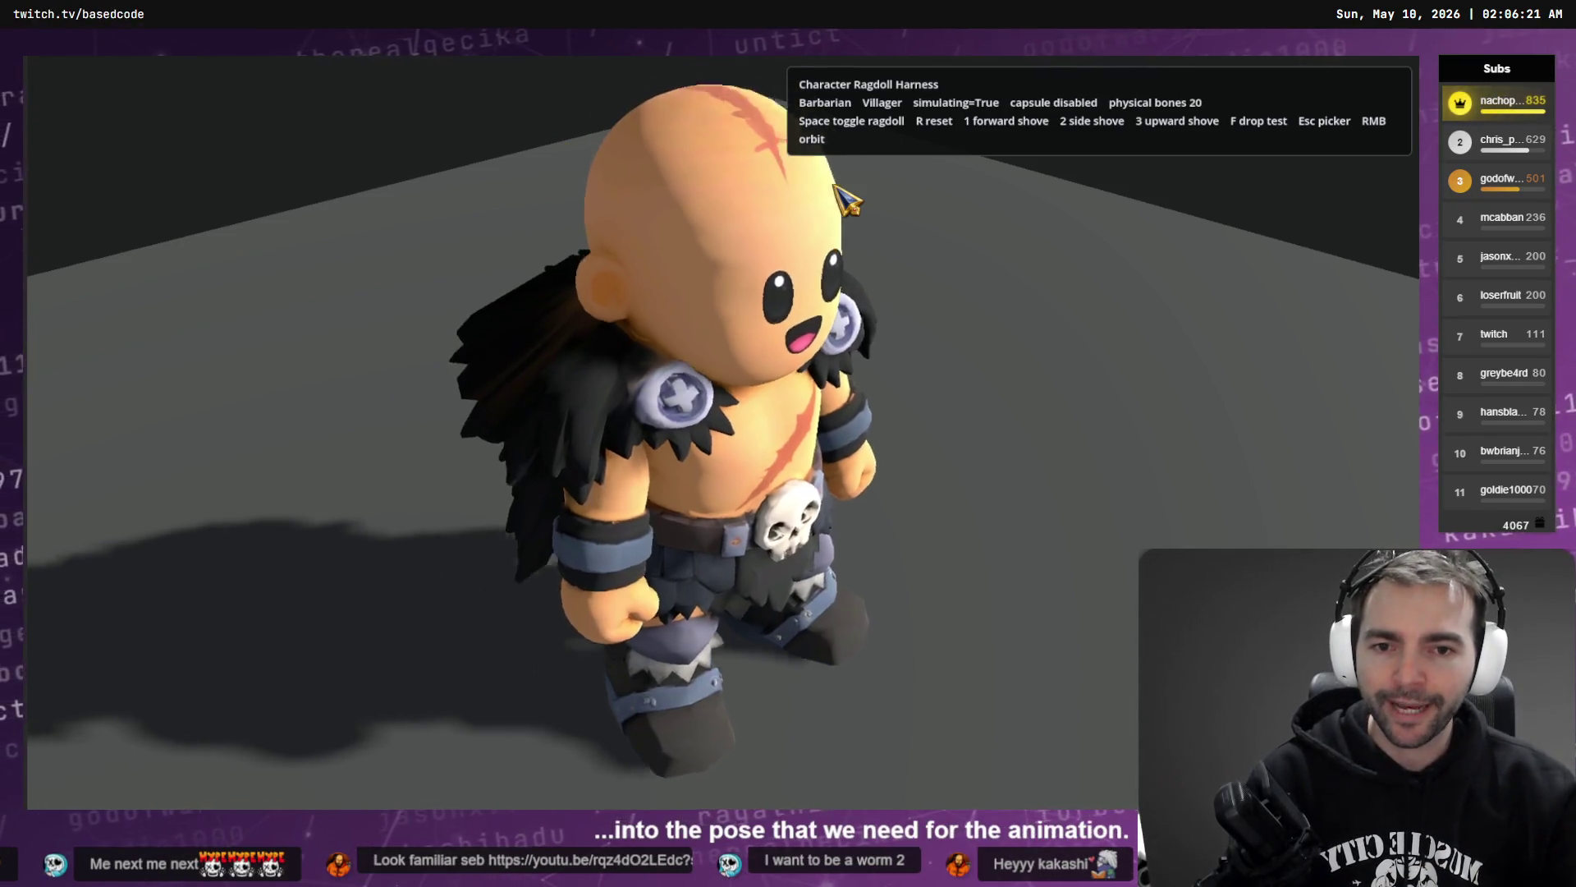
{"action": "key", "text": "space"}
{"action": "key", "text": "space"}
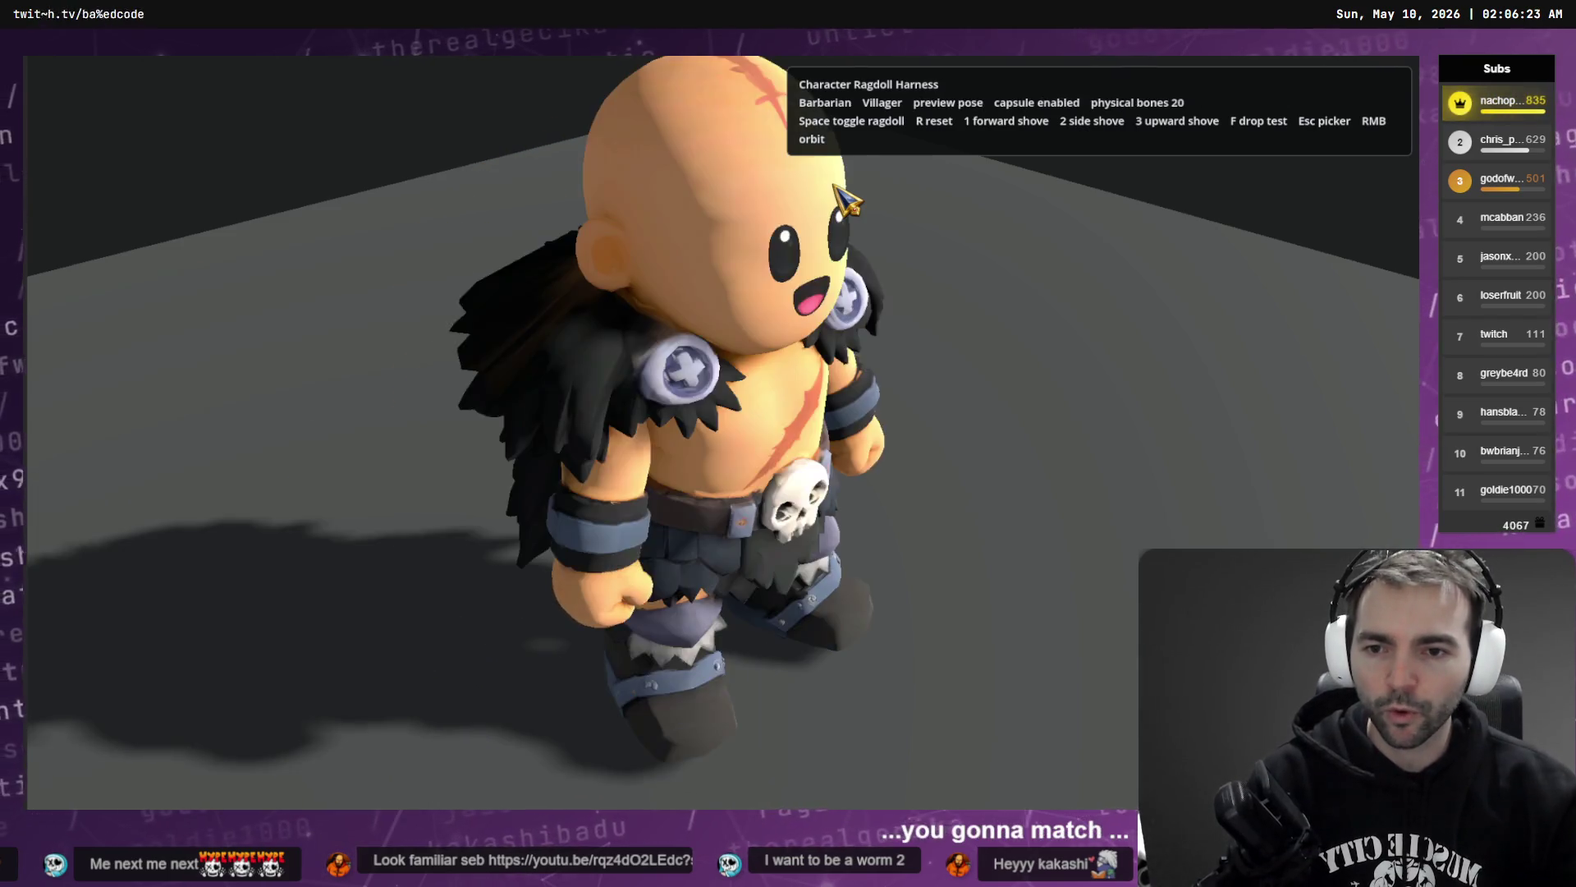
{"action": "key", "text": "space"}
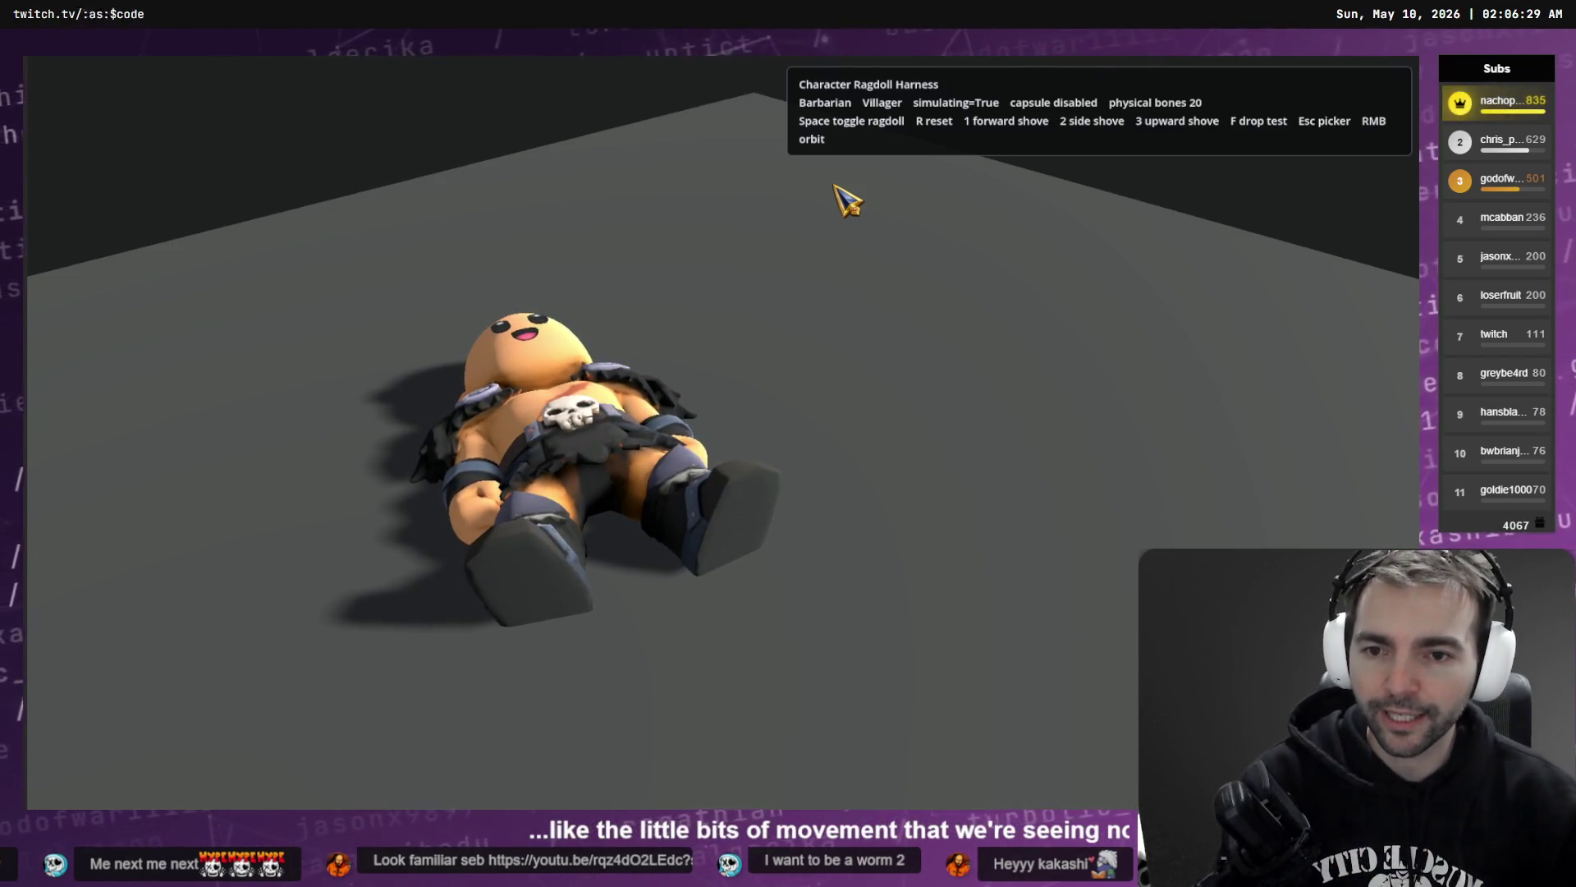
{"action": "key", "text": "space"}
{"action": "key", "text": "space"}
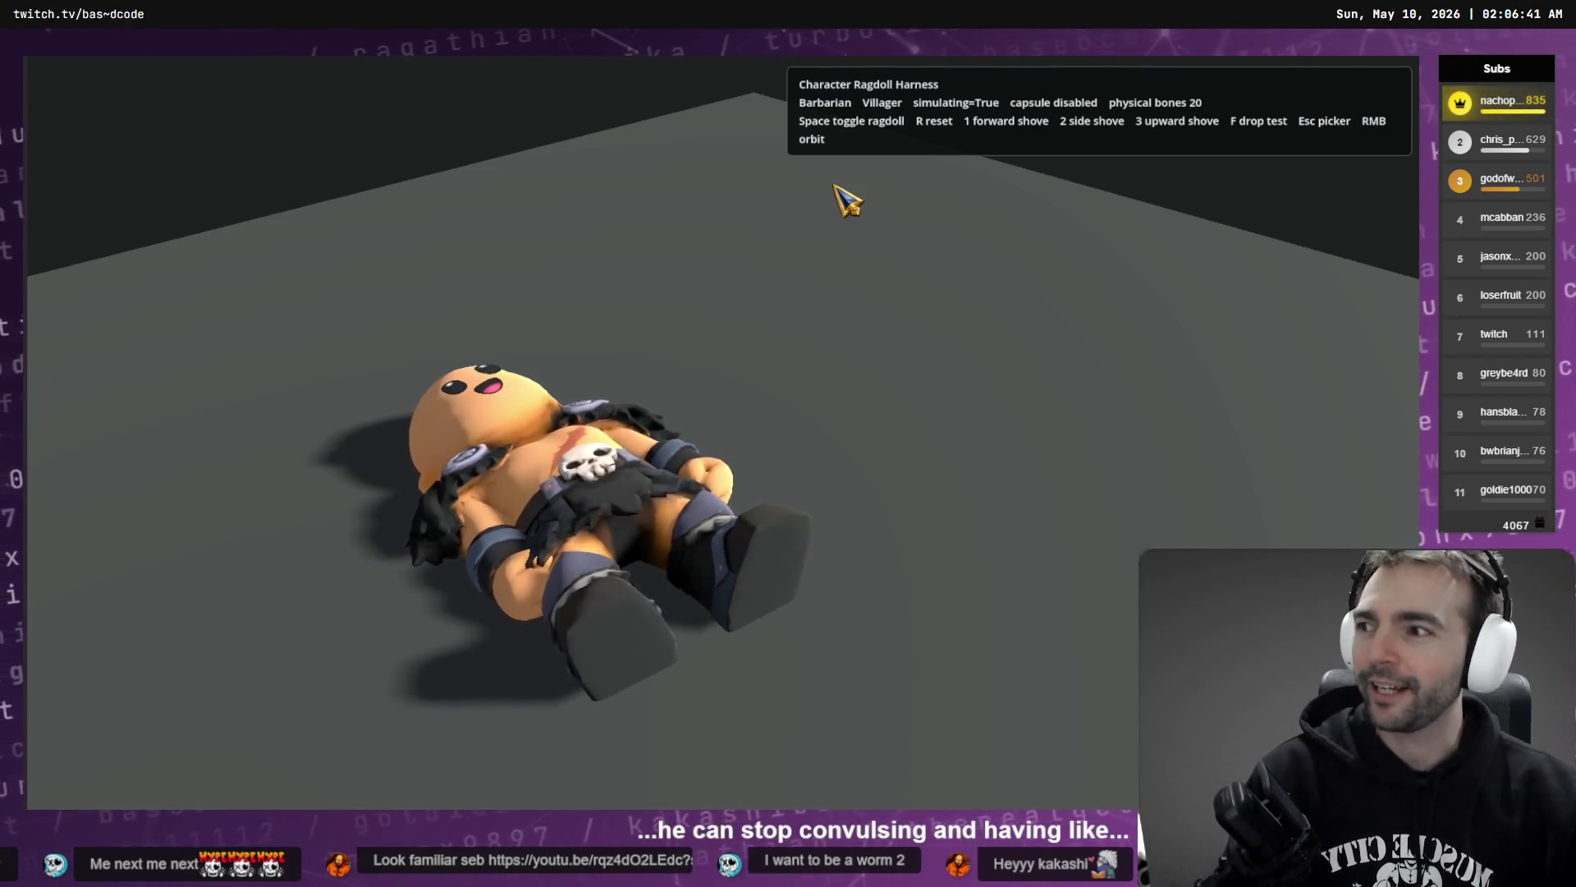
{"action": "key", "text": "space"}
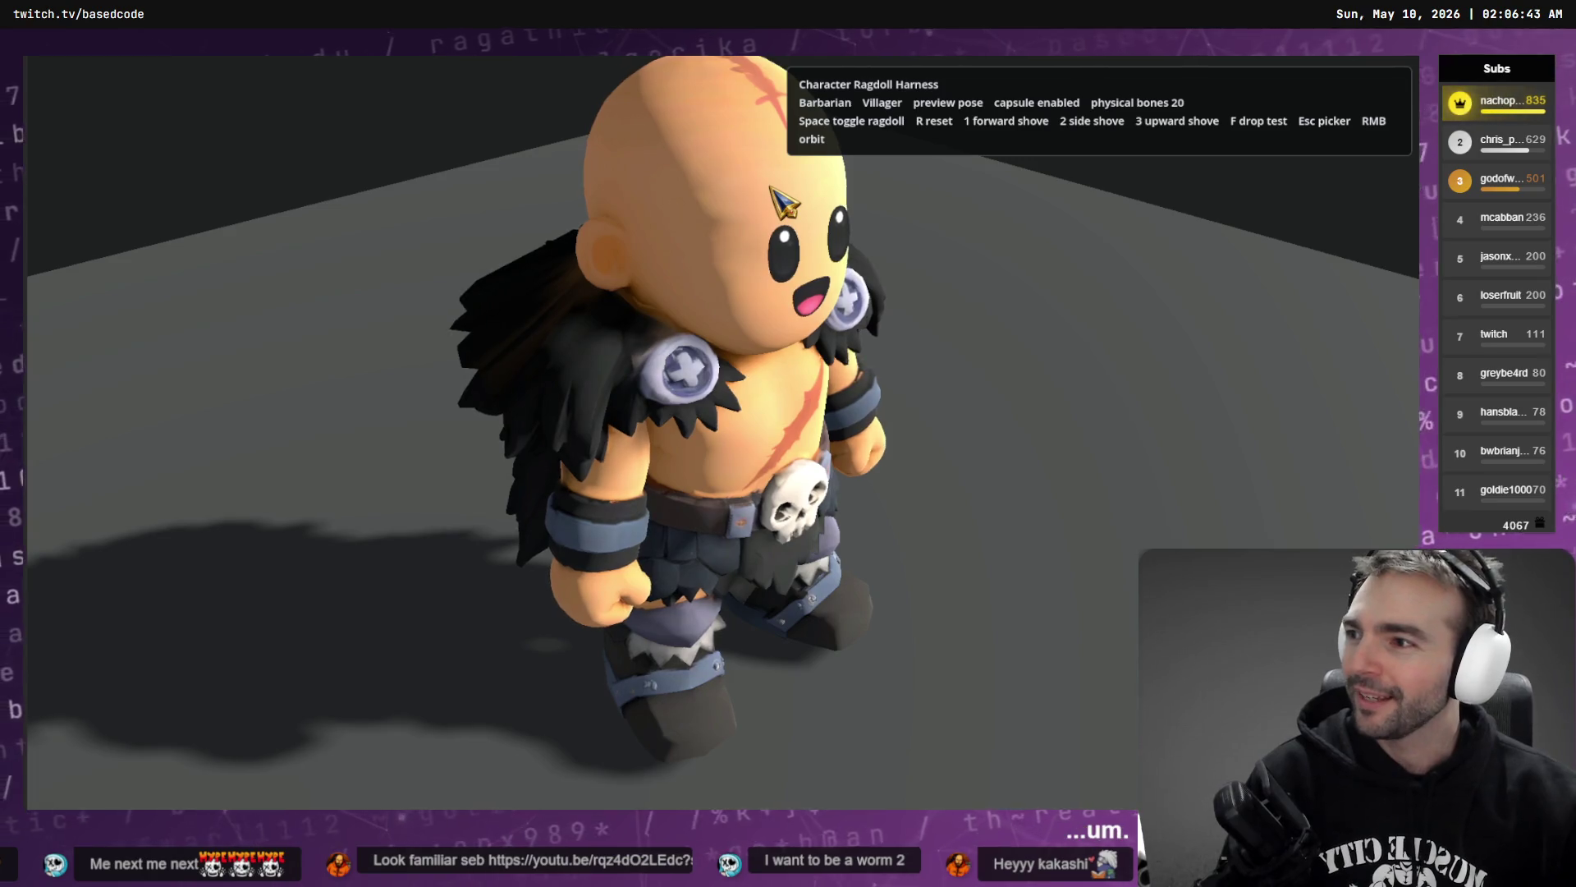
{"action": "key", "text": "Escape"}
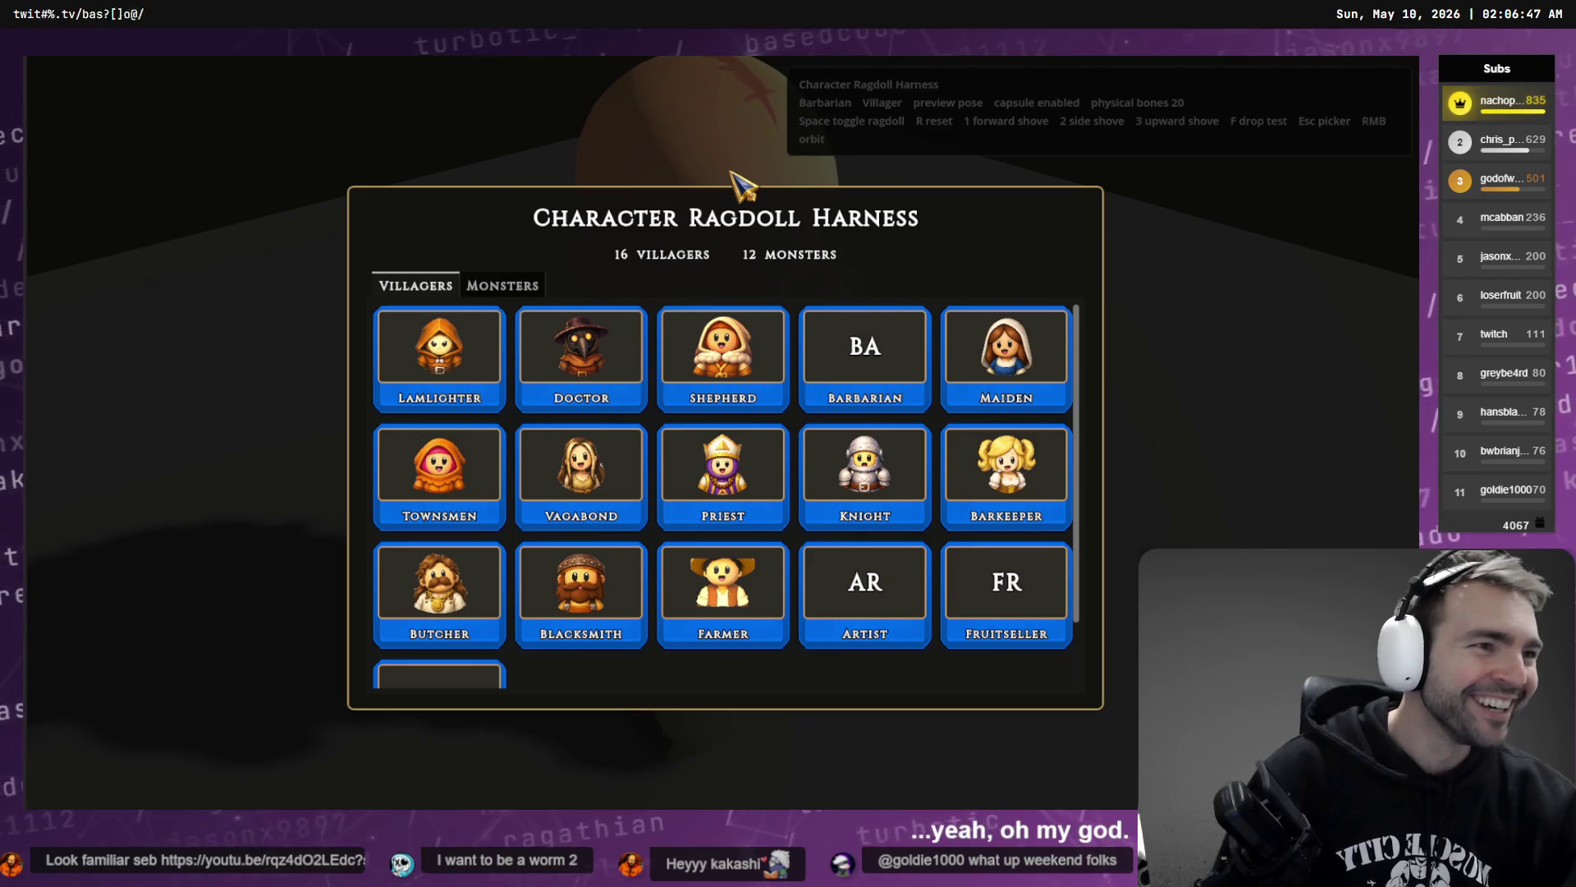
- Close the harness, filter FileSystem for 'Wor' and open WormWomanCharacter.tscn
{"action": "left_click", "coordinate": [735, 458]}
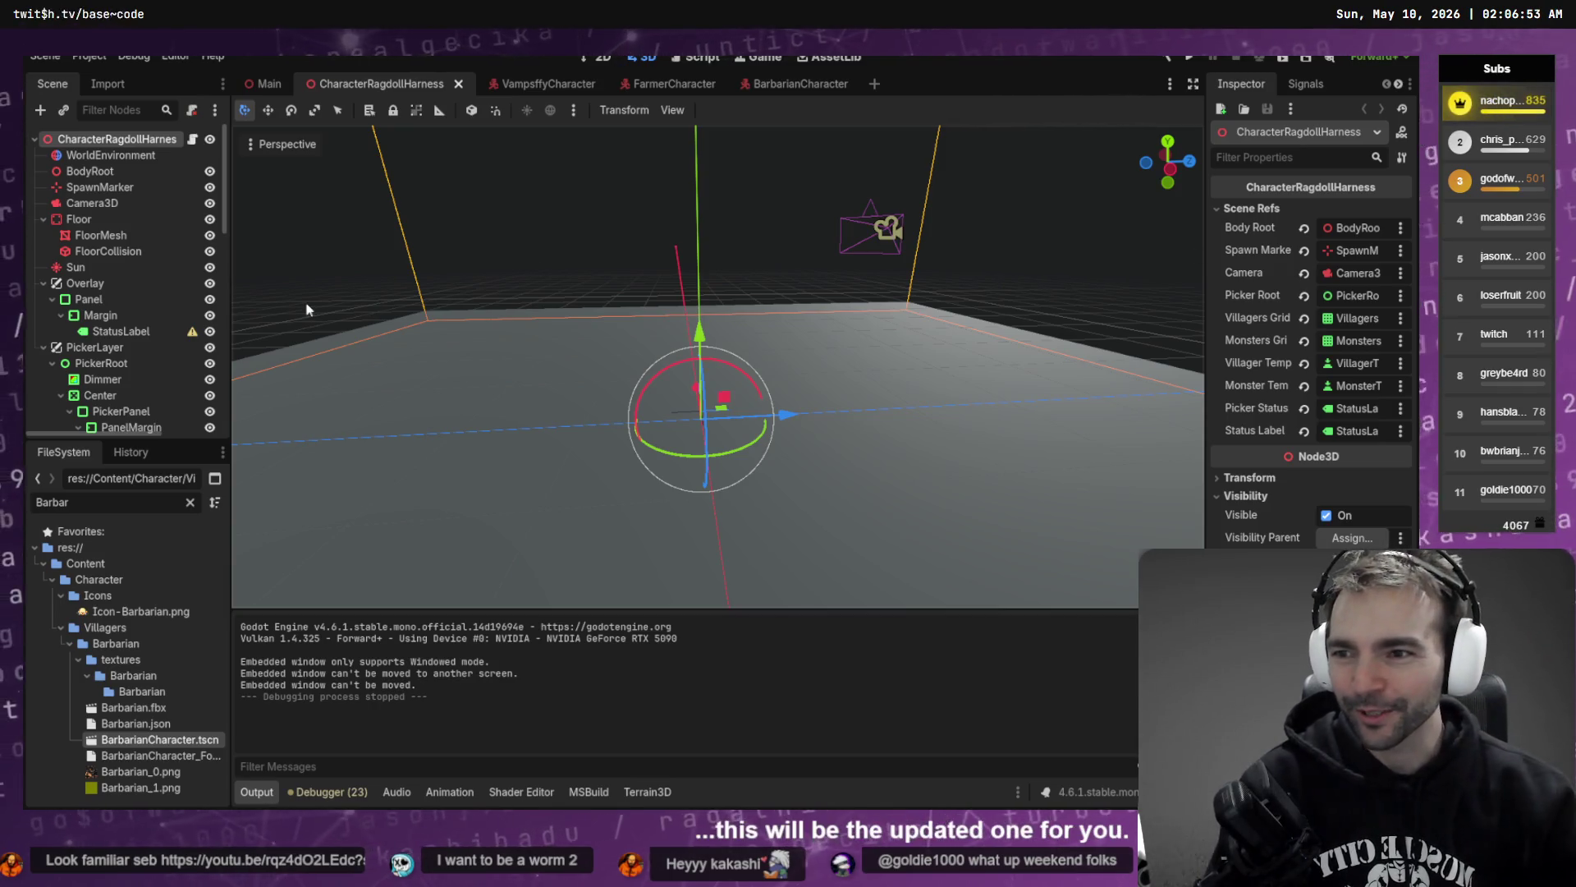
{"action": "type", "text": "Wor"}
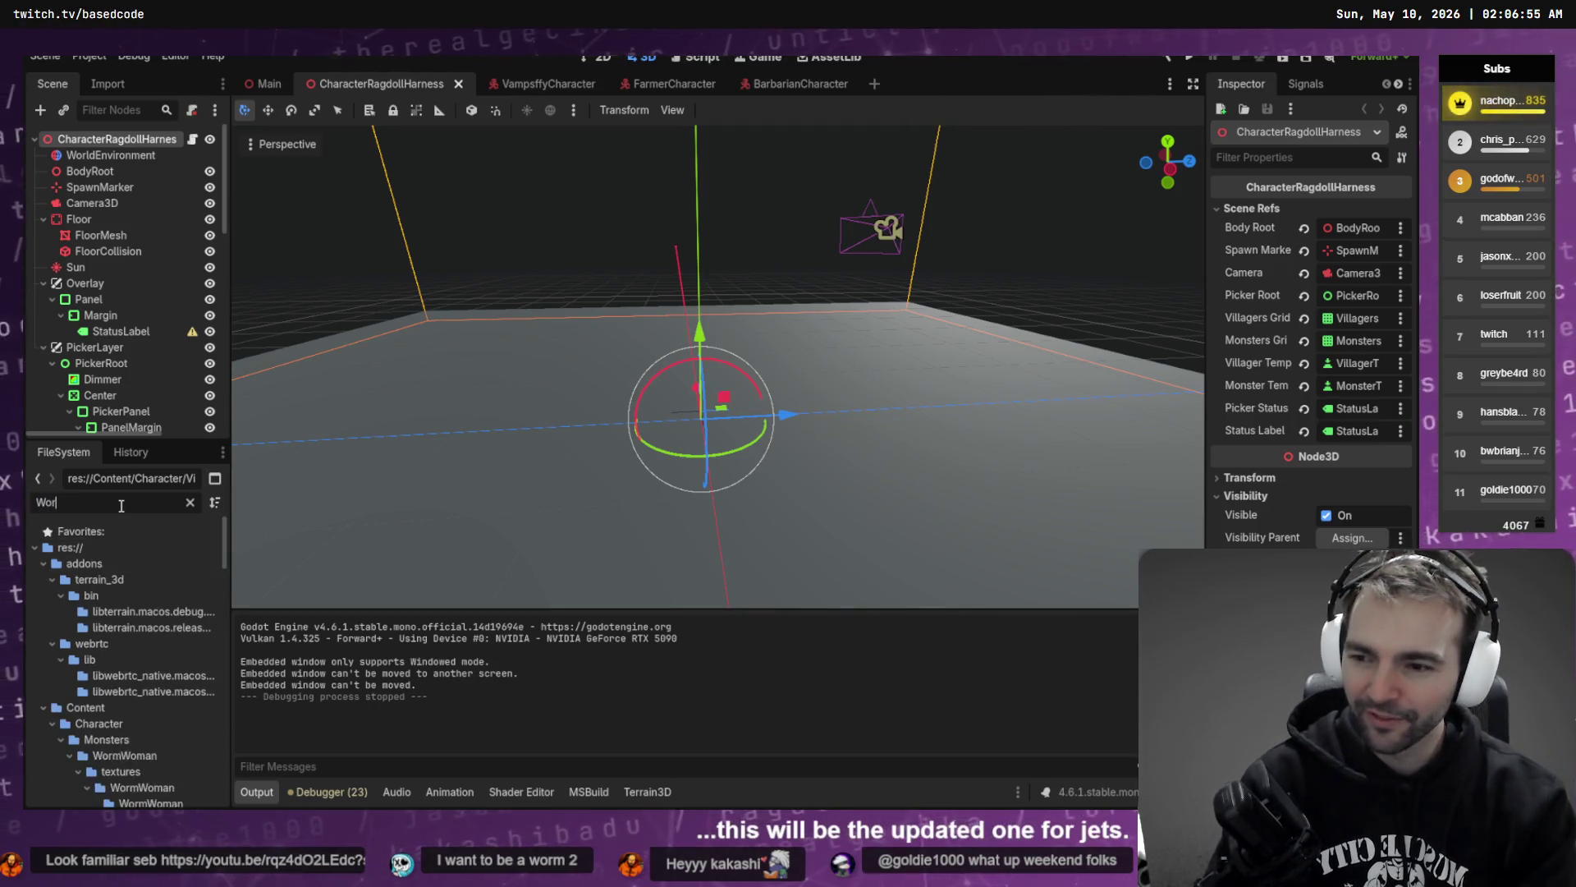
{"action": "type", "text": "kW"}
{"action": "key", "text": "BackSpace"}
{"action": "key", "text": "BackSpace"}
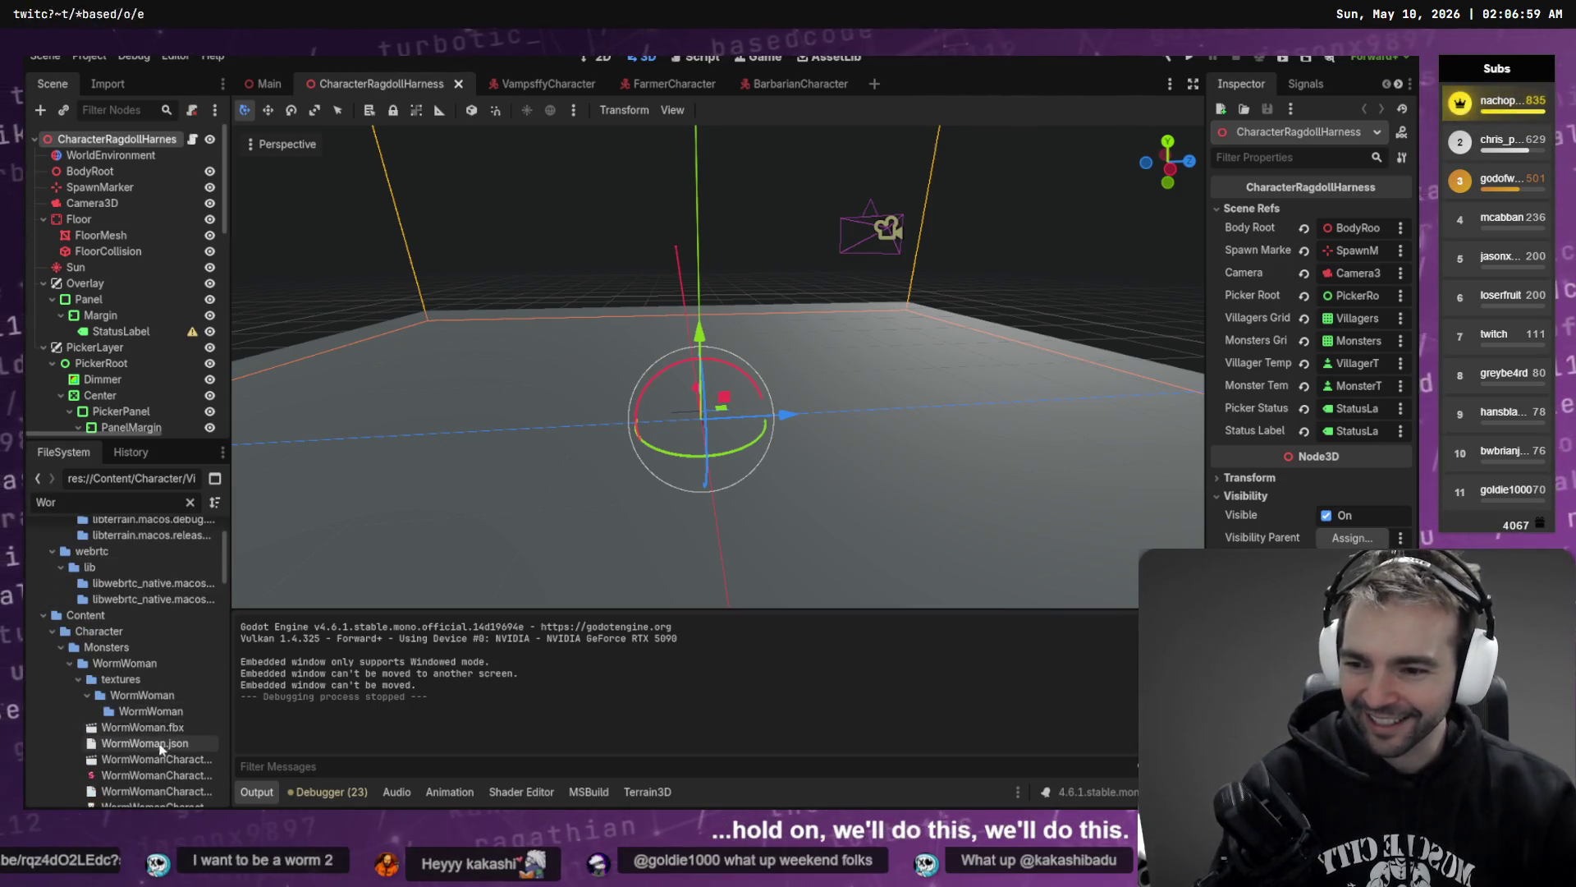
{"action": "double_click", "coordinate": [156, 758]}
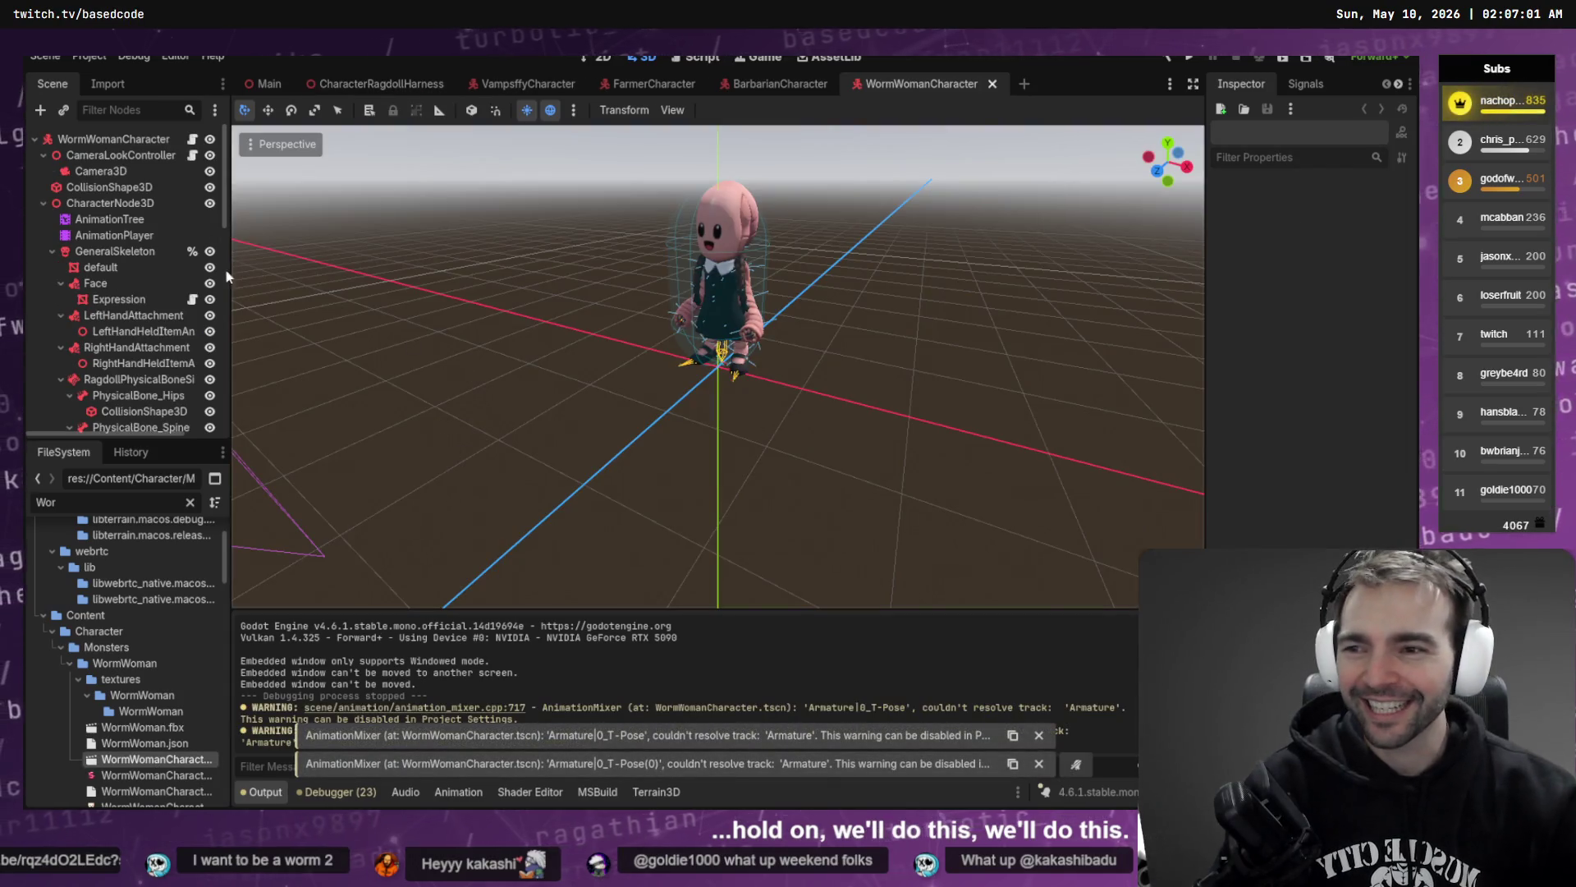
- Navigate the Scene tree and expand RagdollPhysicalBoneSimulator to list the physical bones
{"action": "left_click", "coordinate": [127, 326]}
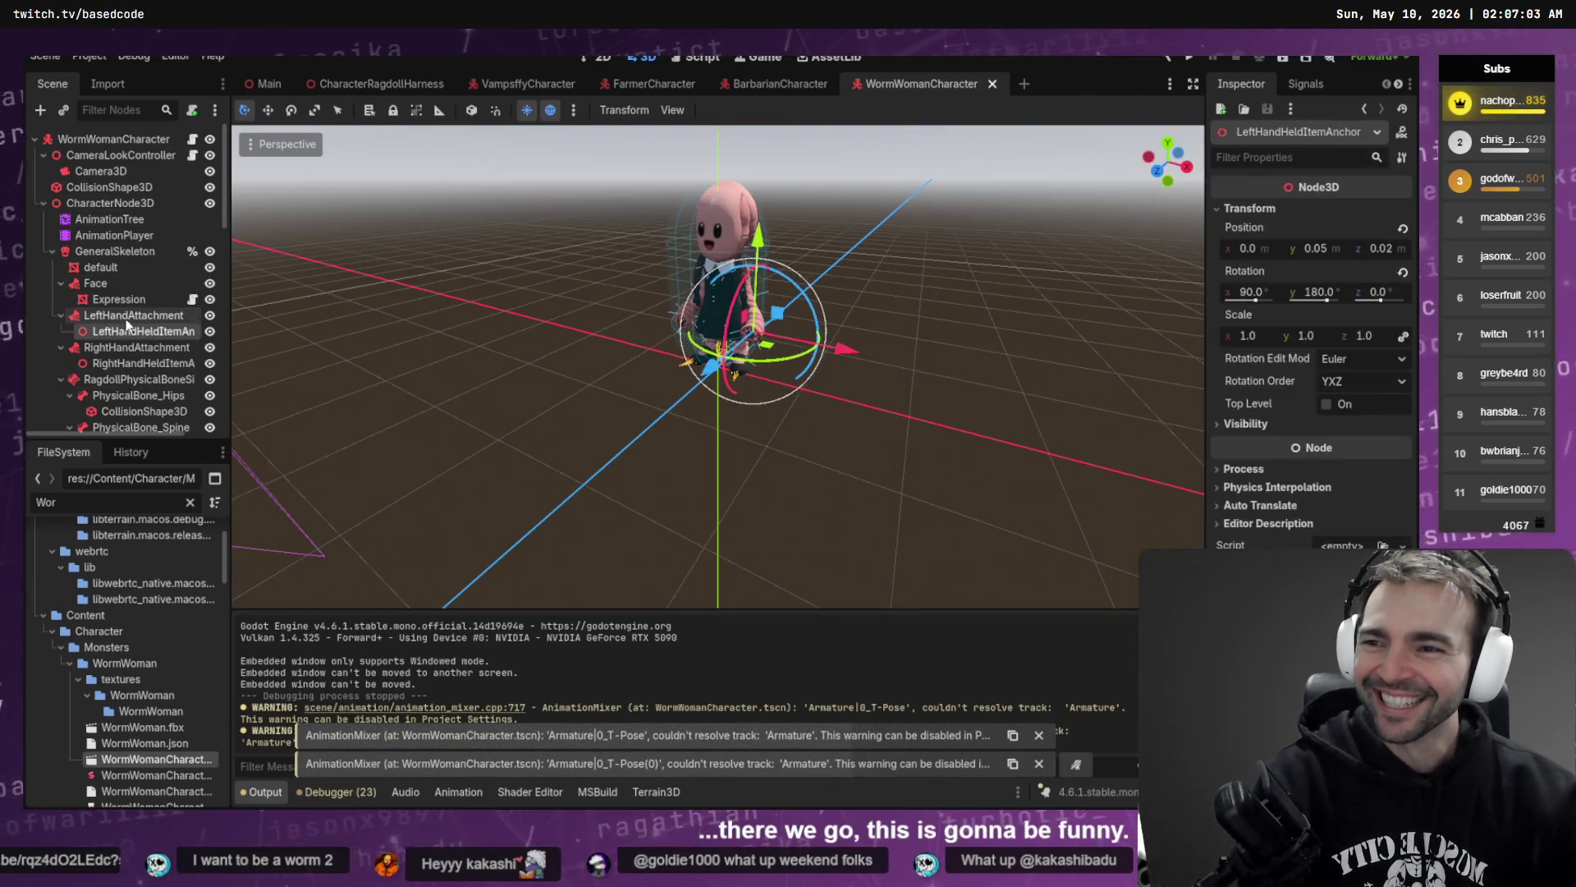
{"action": "key", "text": "Down"}
{"action": "key", "text": "Down"}
{"action": "key", "text": "Down"}
{"action": "key", "text": "Up"}
{"action": "key", "text": "Up"}
{"action": "key", "text": "Up"}
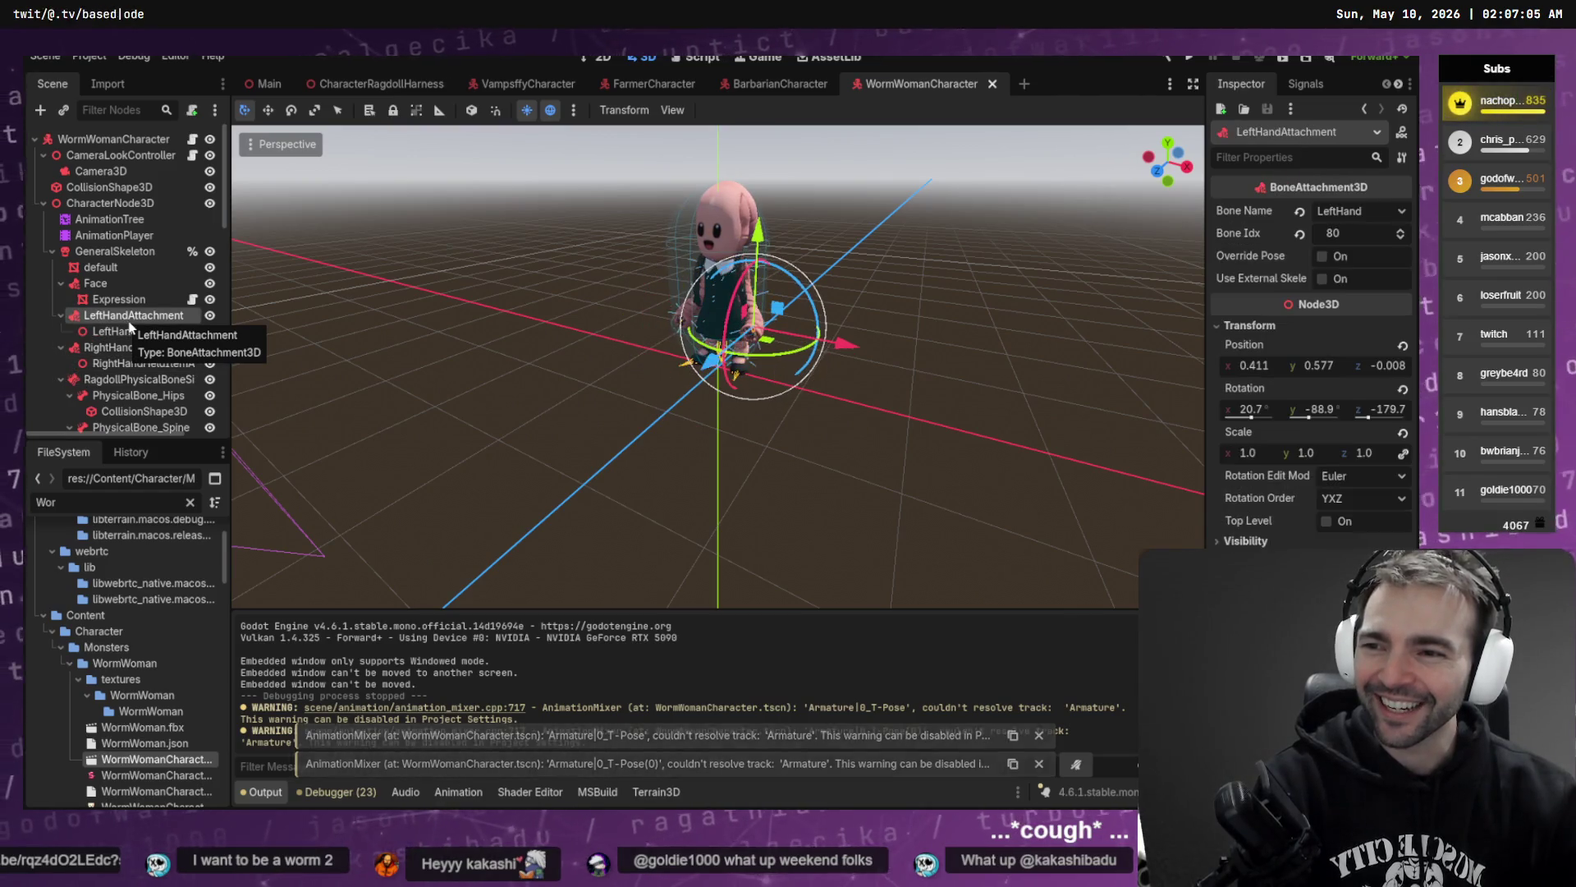
{"action": "key", "text": "Left"}
{"action": "key", "text": "Left"}
{"action": "key", "text": "Down"}
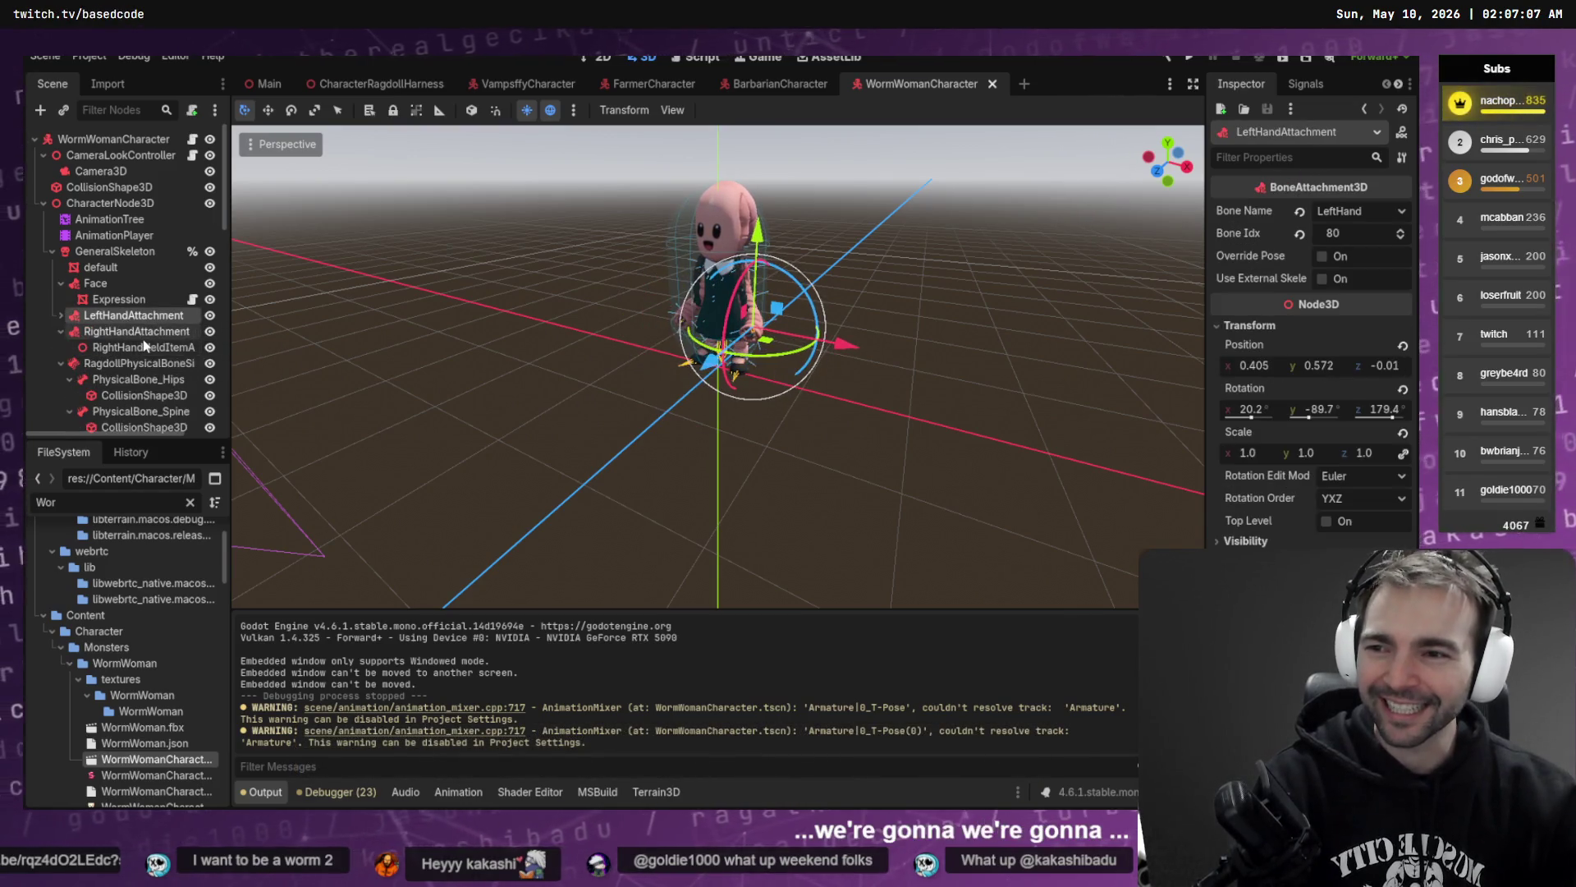
{"action": "key", "text": "Left"}
{"action": "key", "text": "Down"}
{"action": "key", "text": "Left"}
{"action": "key", "text": "Up"}
{"action": "key", "text": "Up"}
{"action": "key", "text": "Up"}
{"action": "key", "text": "Up"}
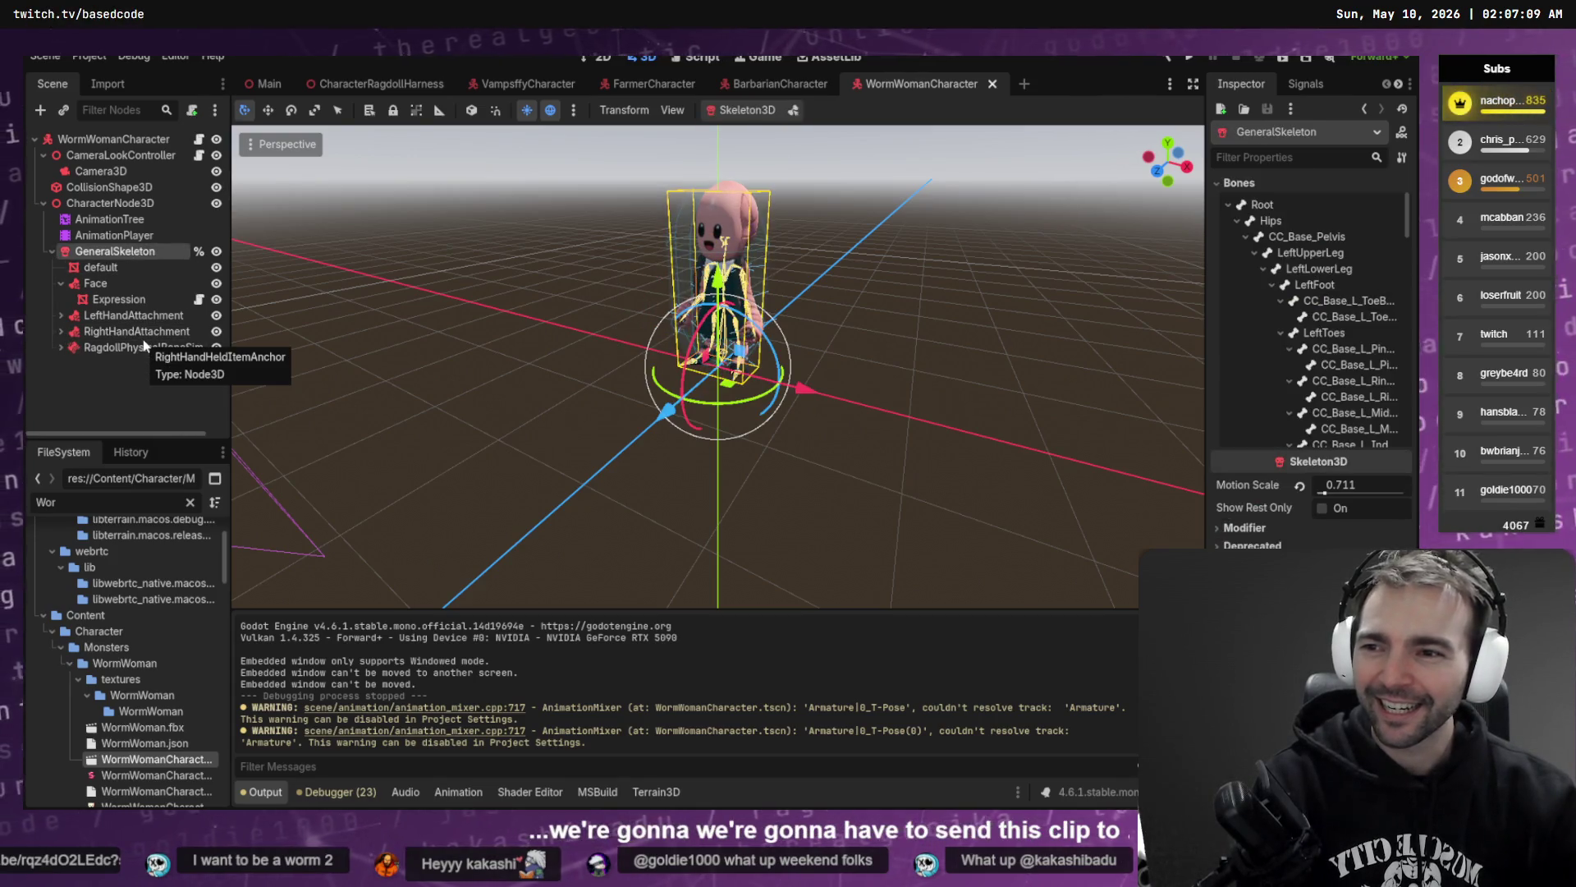
{"action": "left_click", "coordinate": [129, 349]}
{"action": "key", "text": "Right"}
- Step through the worm's physical bones from PhysicalBone_Hips to the hands and back
{"action": "left_click", "coordinate": [135, 363]}
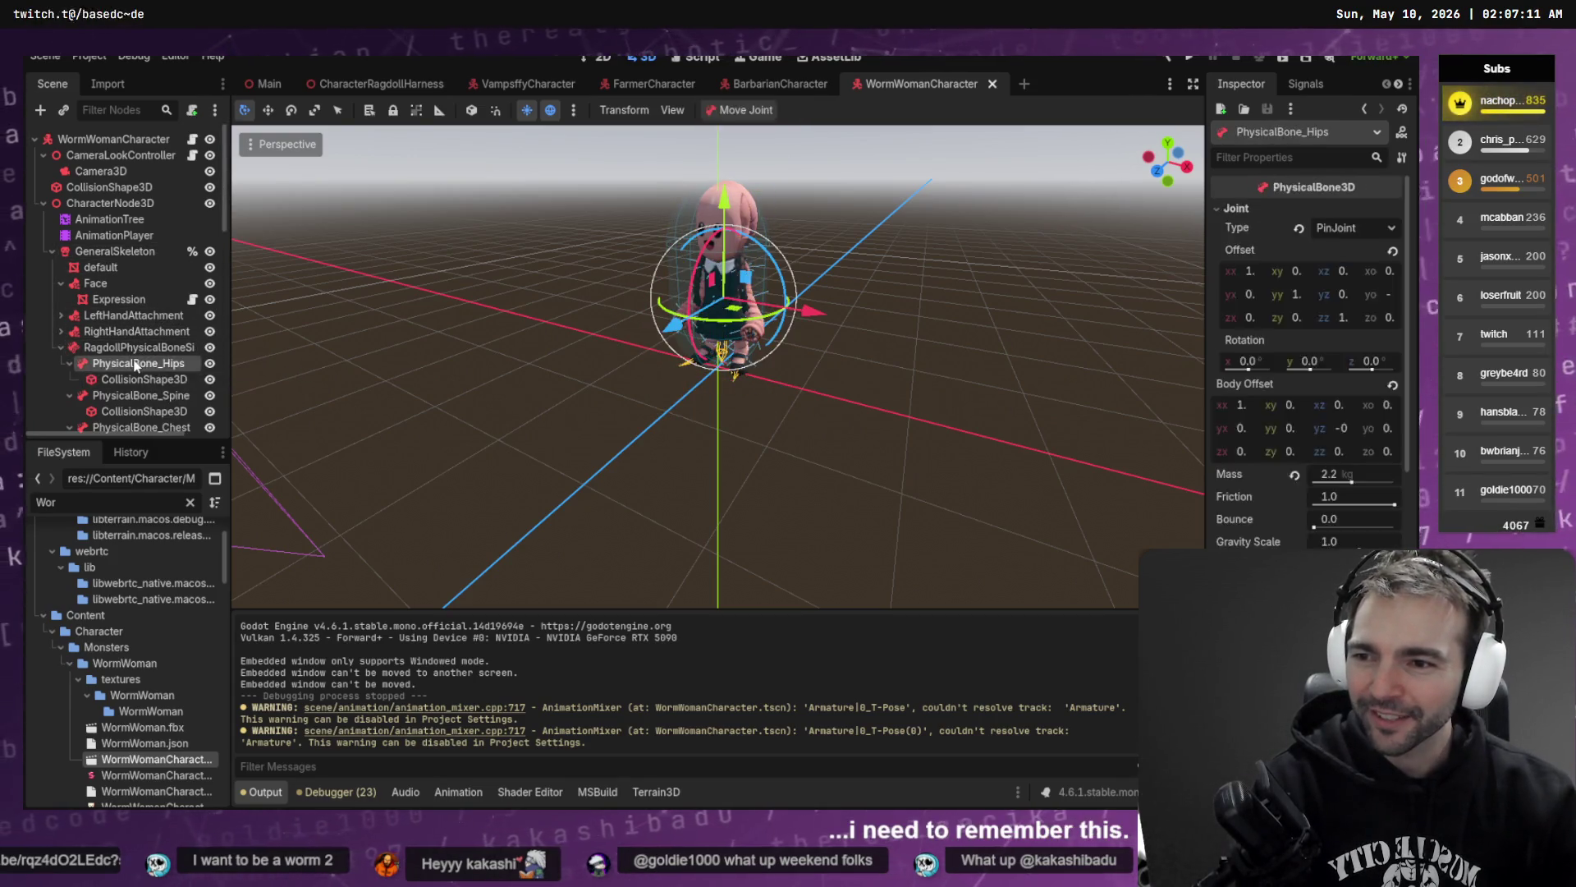
{"action": "key", "text": "Left"}
{"action": "key", "text": "Down"}
{"action": "key", "text": "Left"}
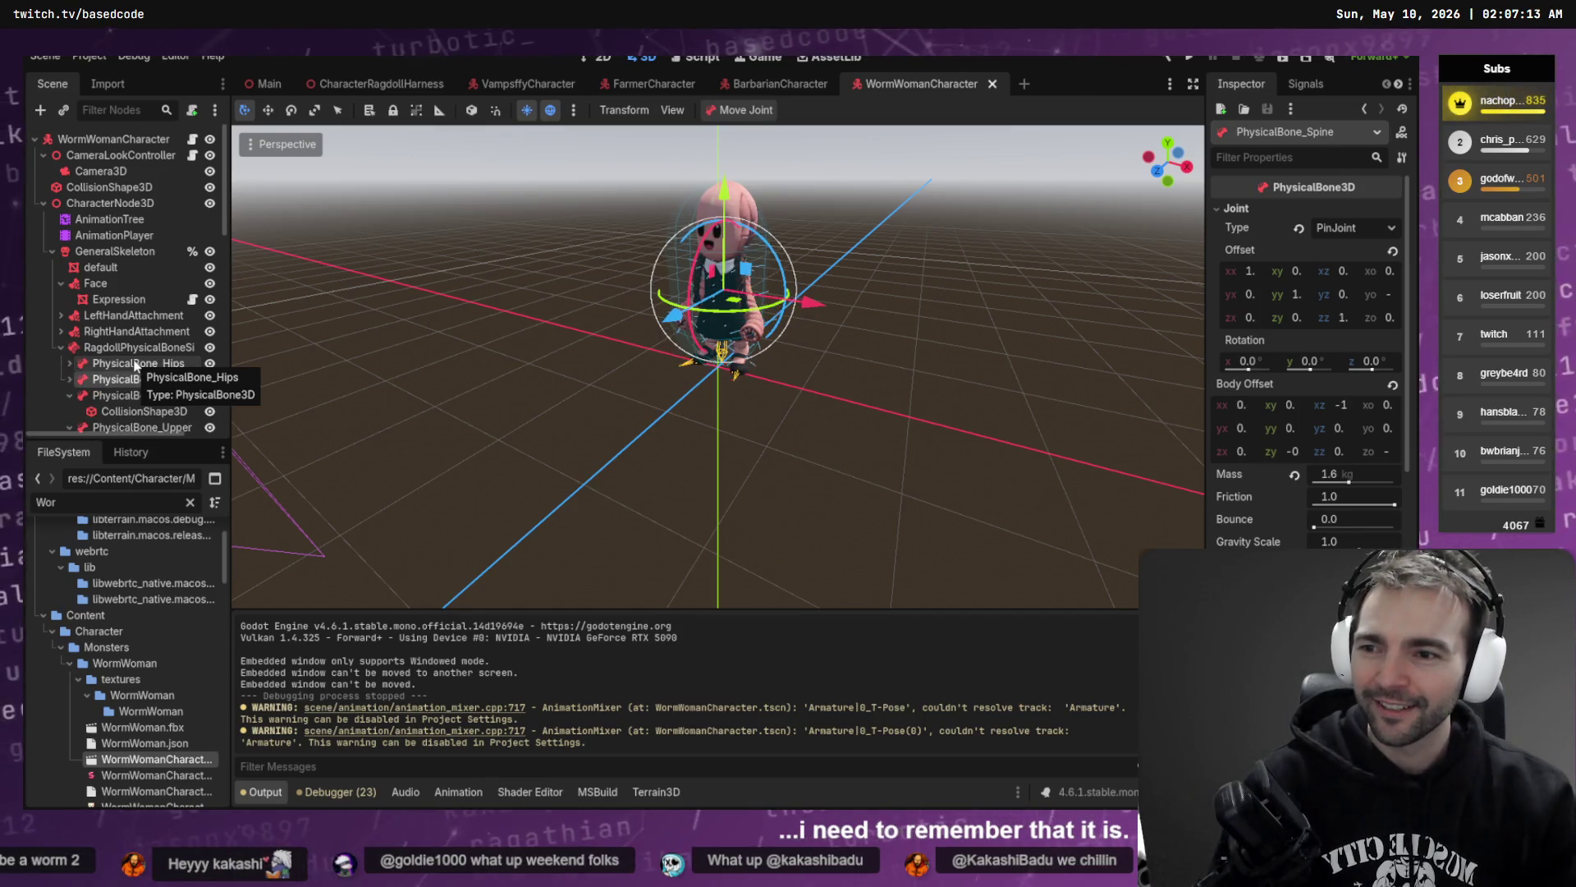
{"action": "key", "text": "Down"}
{"action": "key", "text": "Left"}
{"action": "key", "text": "Up"}
{"action": "key", "text": "Up"}
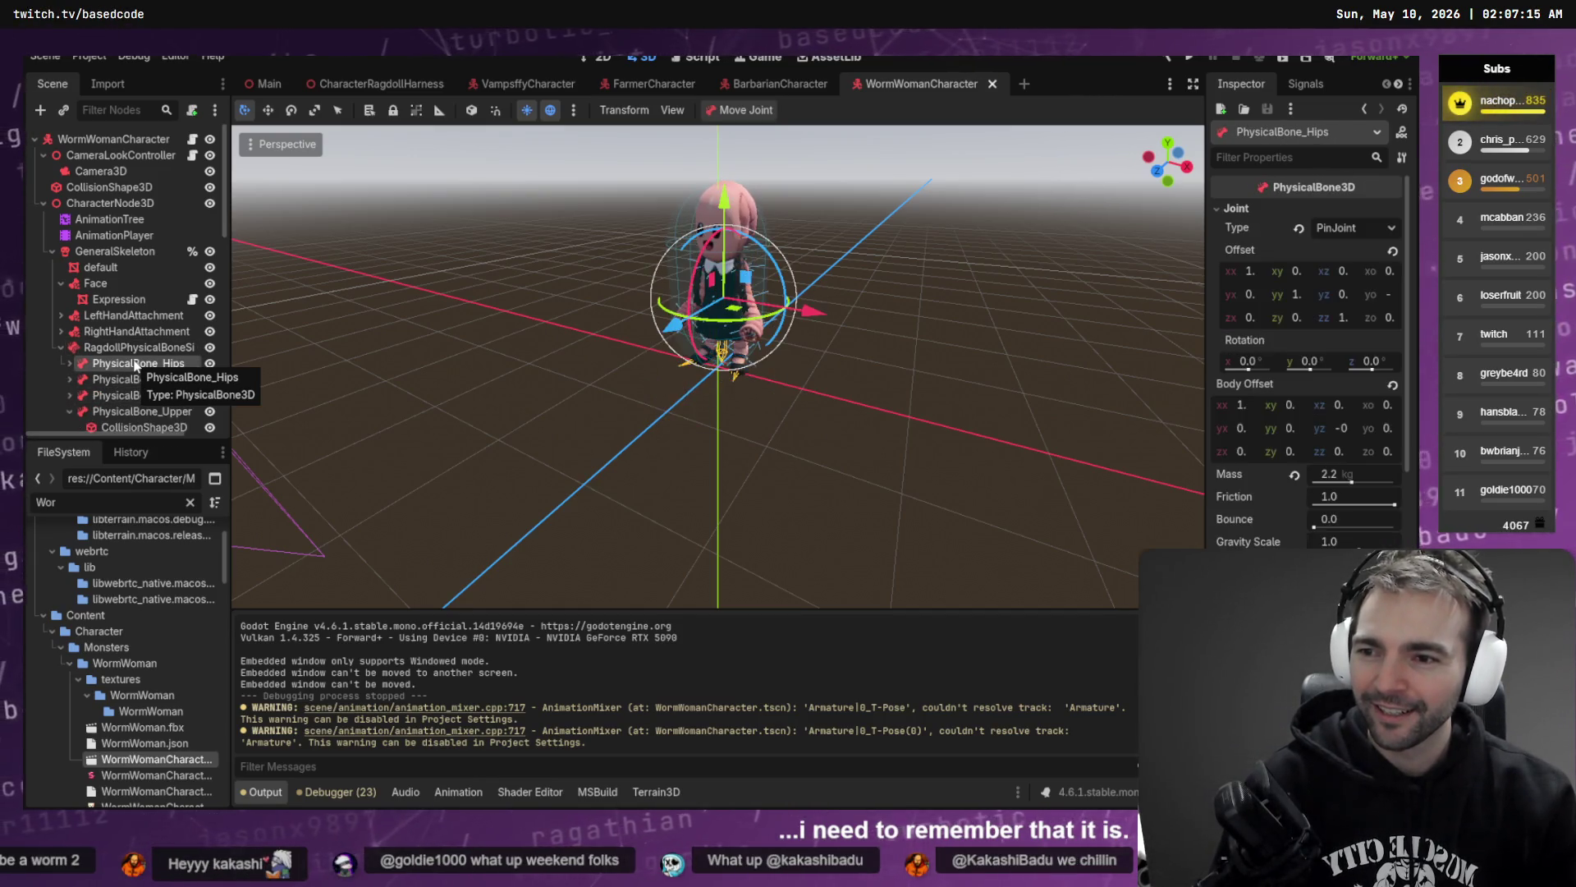
{"action": "key", "text": "Left"}
{"action": "key", "text": "Down"}
{"action": "key", "text": "Down"}
{"action": "key", "text": "Down"}
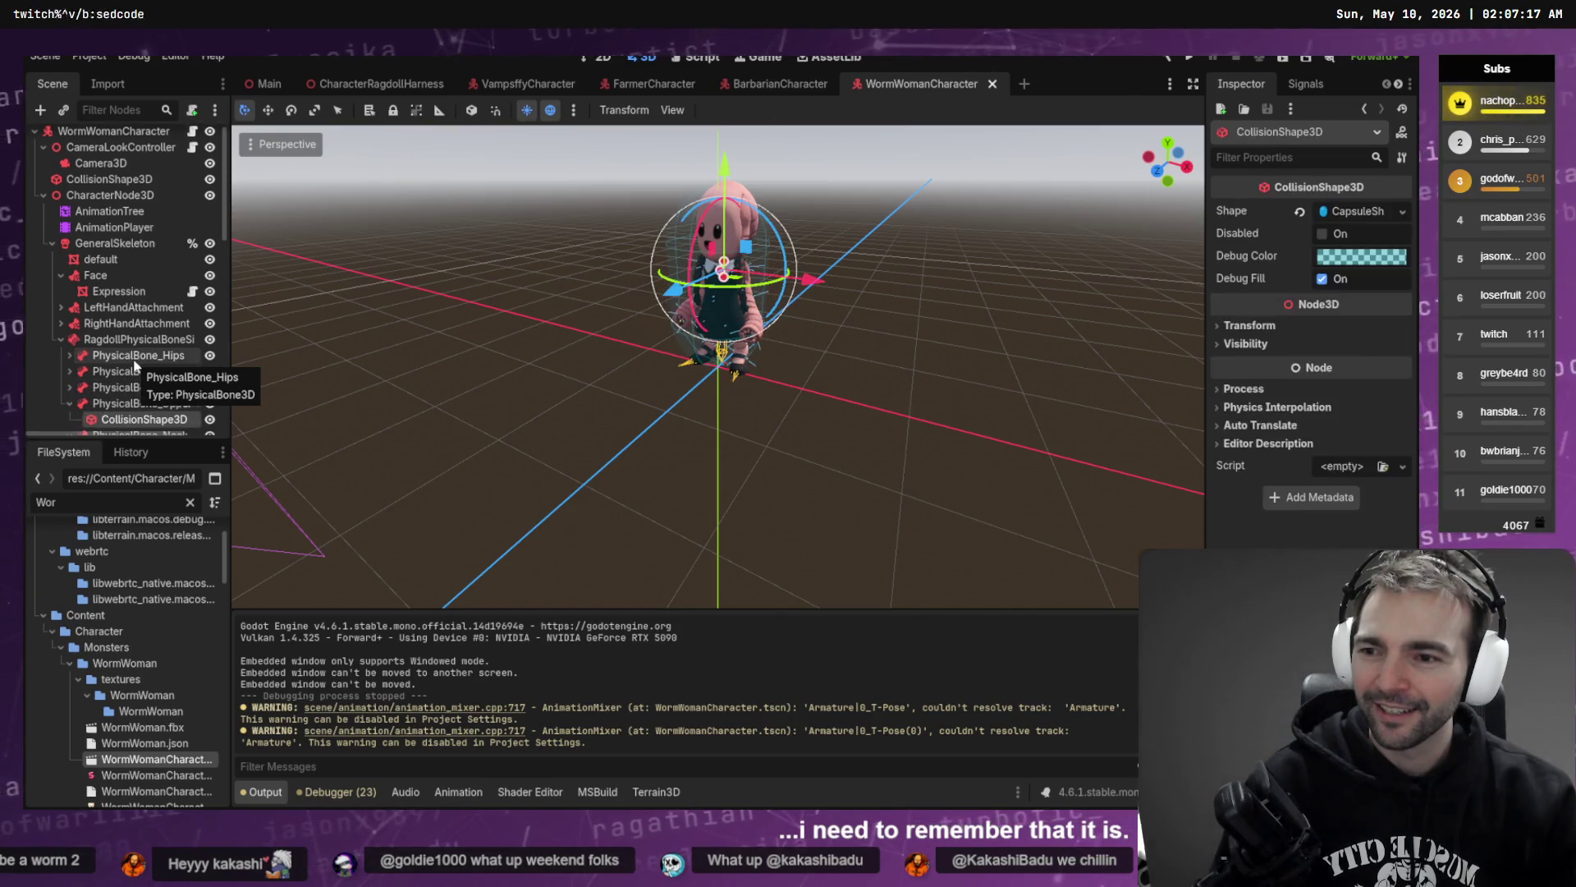
{"action": "key", "text": "Down"}
{"action": "key", "text": "Left"}
{"action": "key", "text": "Down"}
{"action": "key", "text": "Down"}
{"action": "key", "text": "Down"}
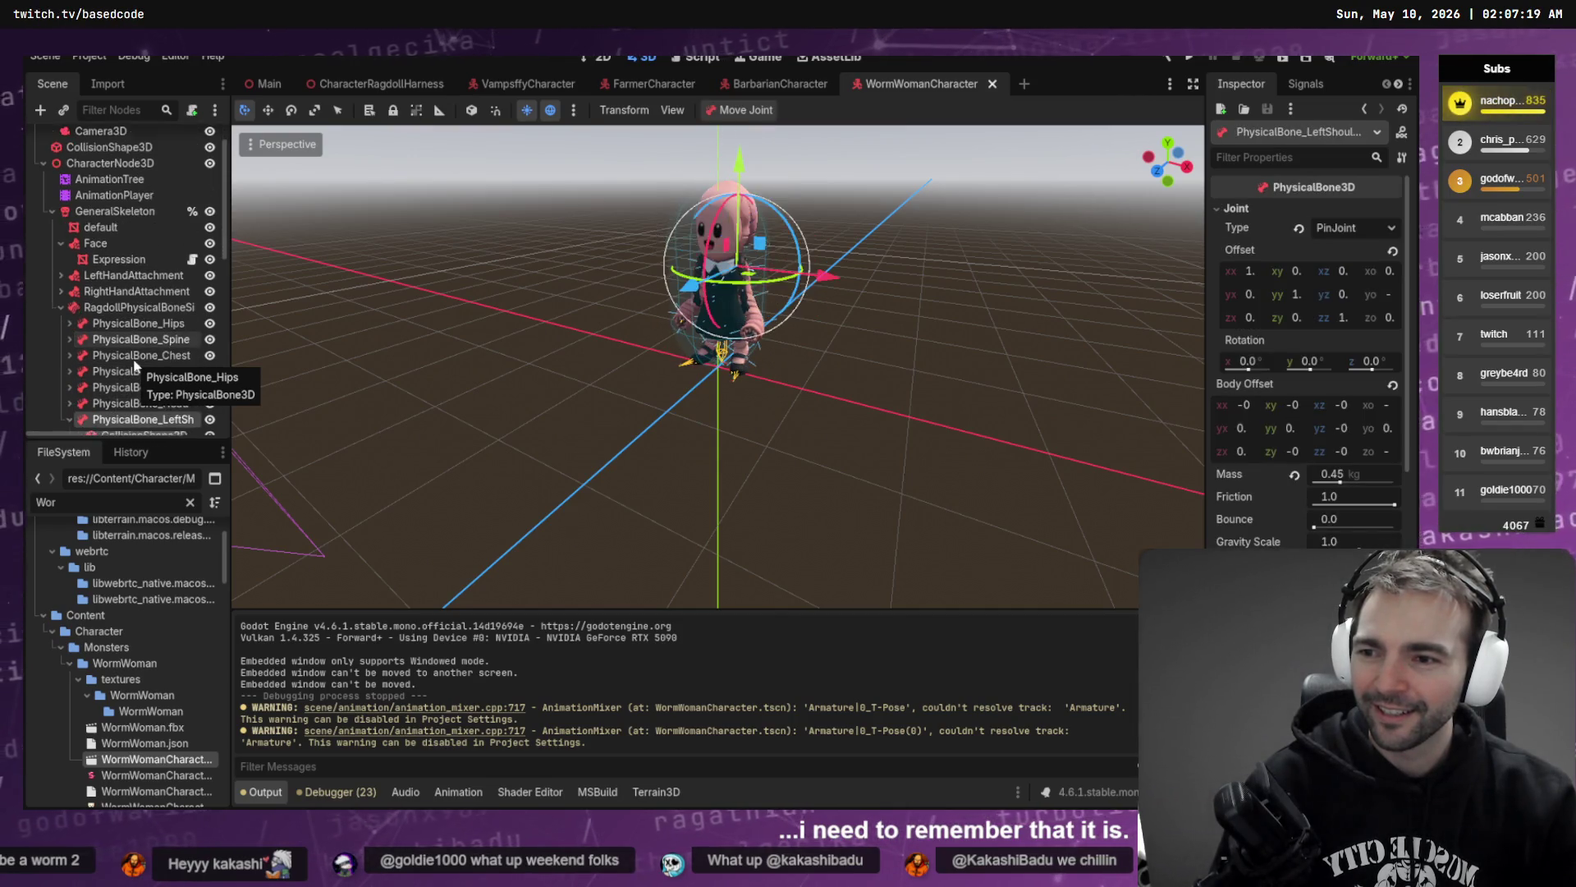
{"action": "key", "text": "Left"}
{"action": "key", "text": "Up"}
{"action": "key", "text": "Up"}
{"action": "key", "text": "Up"}
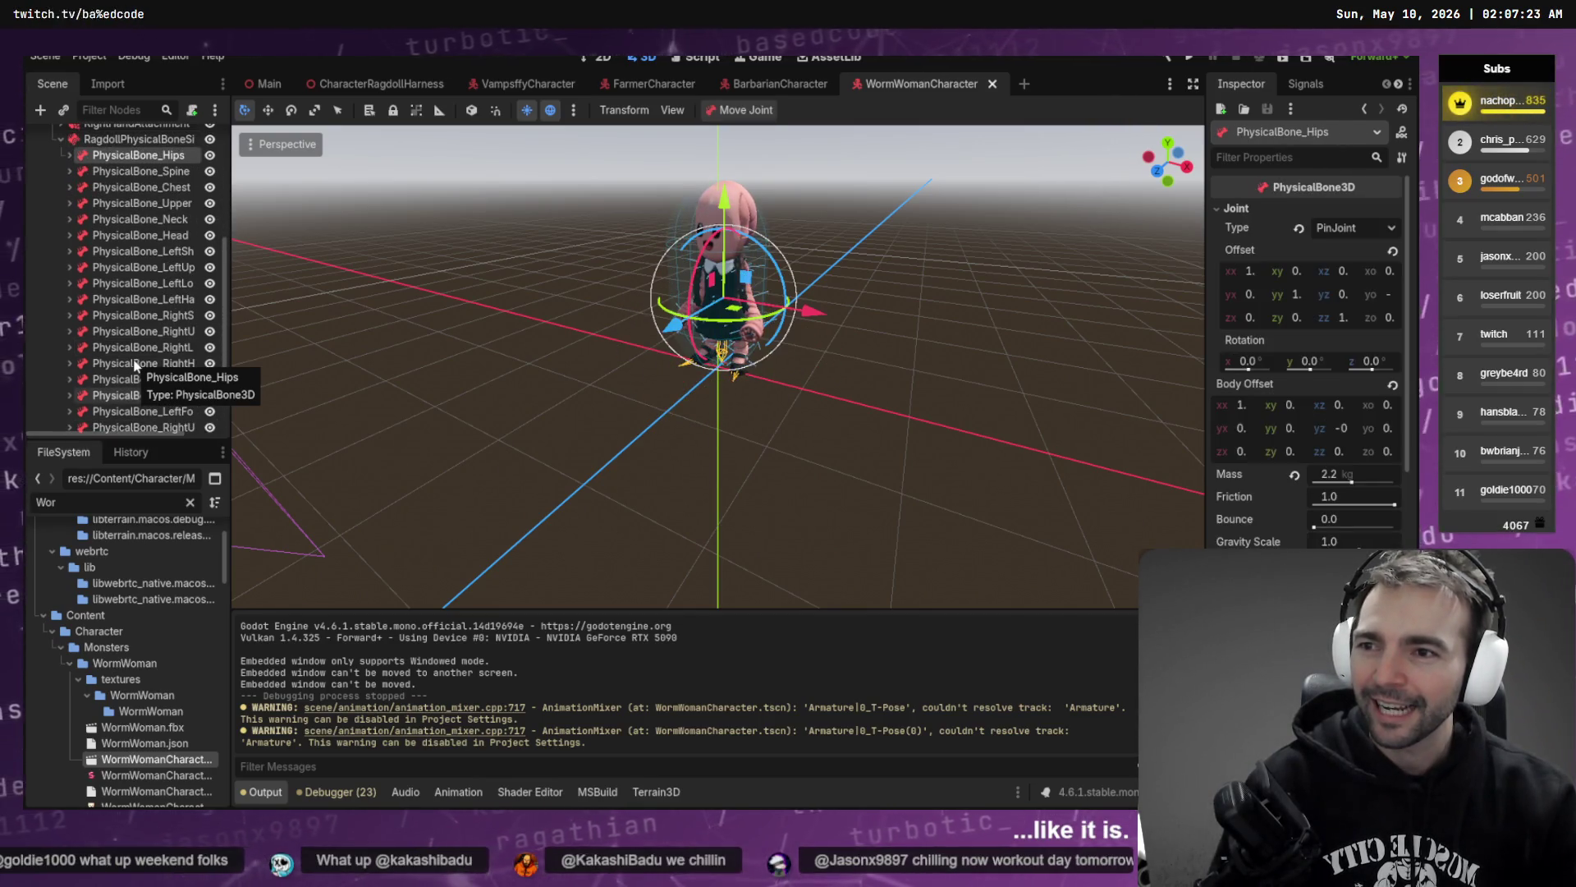
- Select all 20 physical bones and set their Joint Type to 6DOFJoint
{"action": "scroll", "coordinate": [128, 394], "scroll_direction": "down", "scroll_amount": 1}
{"action": "left_click", "coordinate": [126, 413], "text": "shift"}
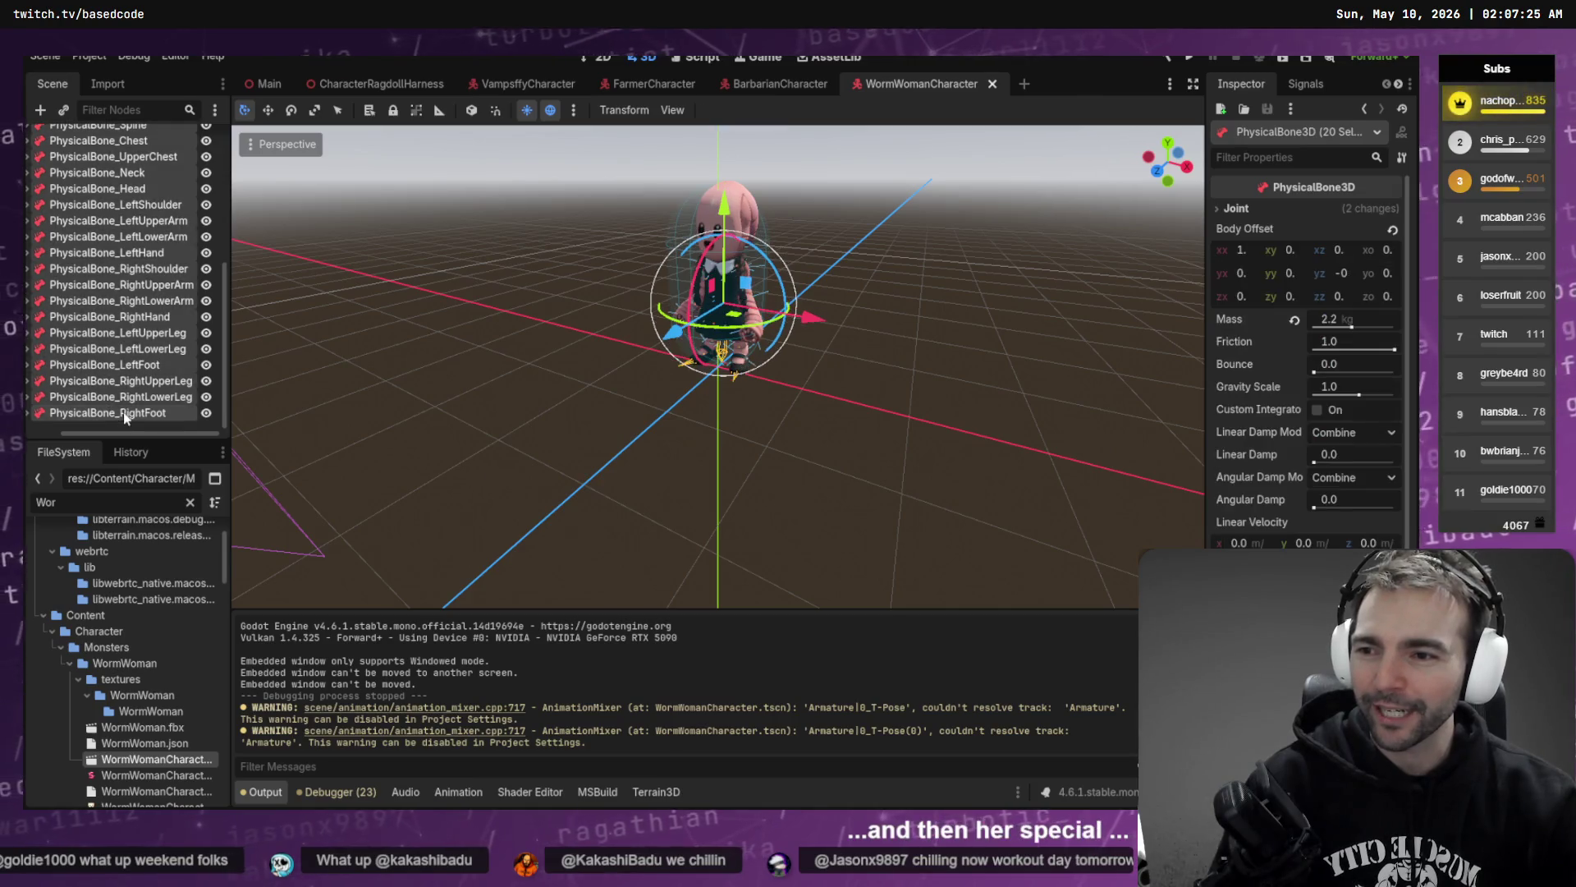
{"action": "left_click", "coordinate": [1237, 209]}
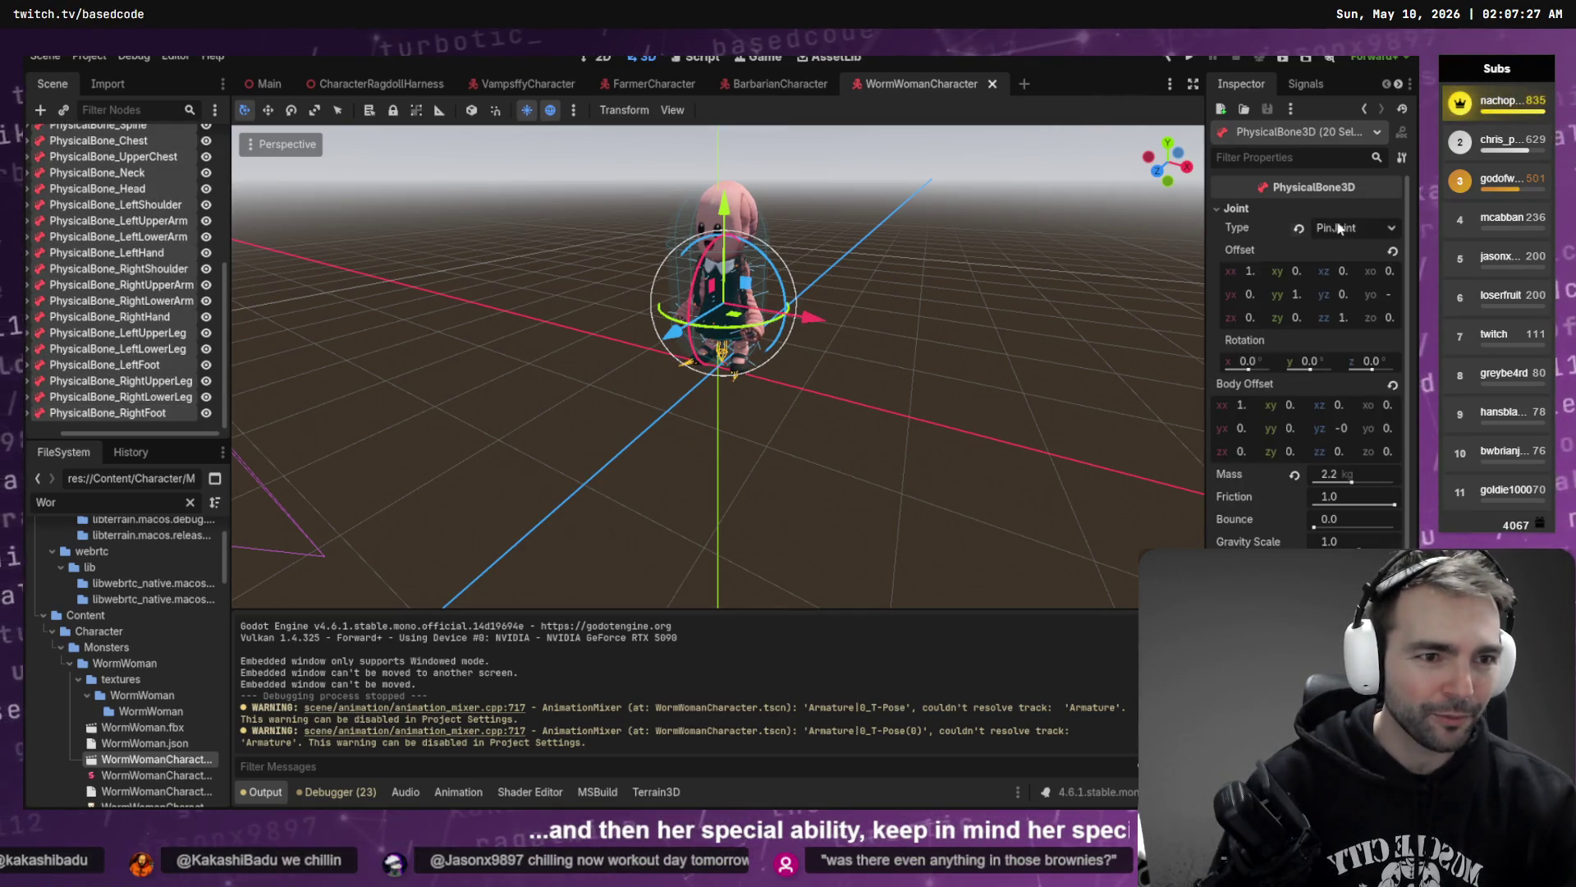
{"action": "left_click", "coordinate": [1354, 227]}
{"action": "left_click", "coordinate": [1361, 337]}
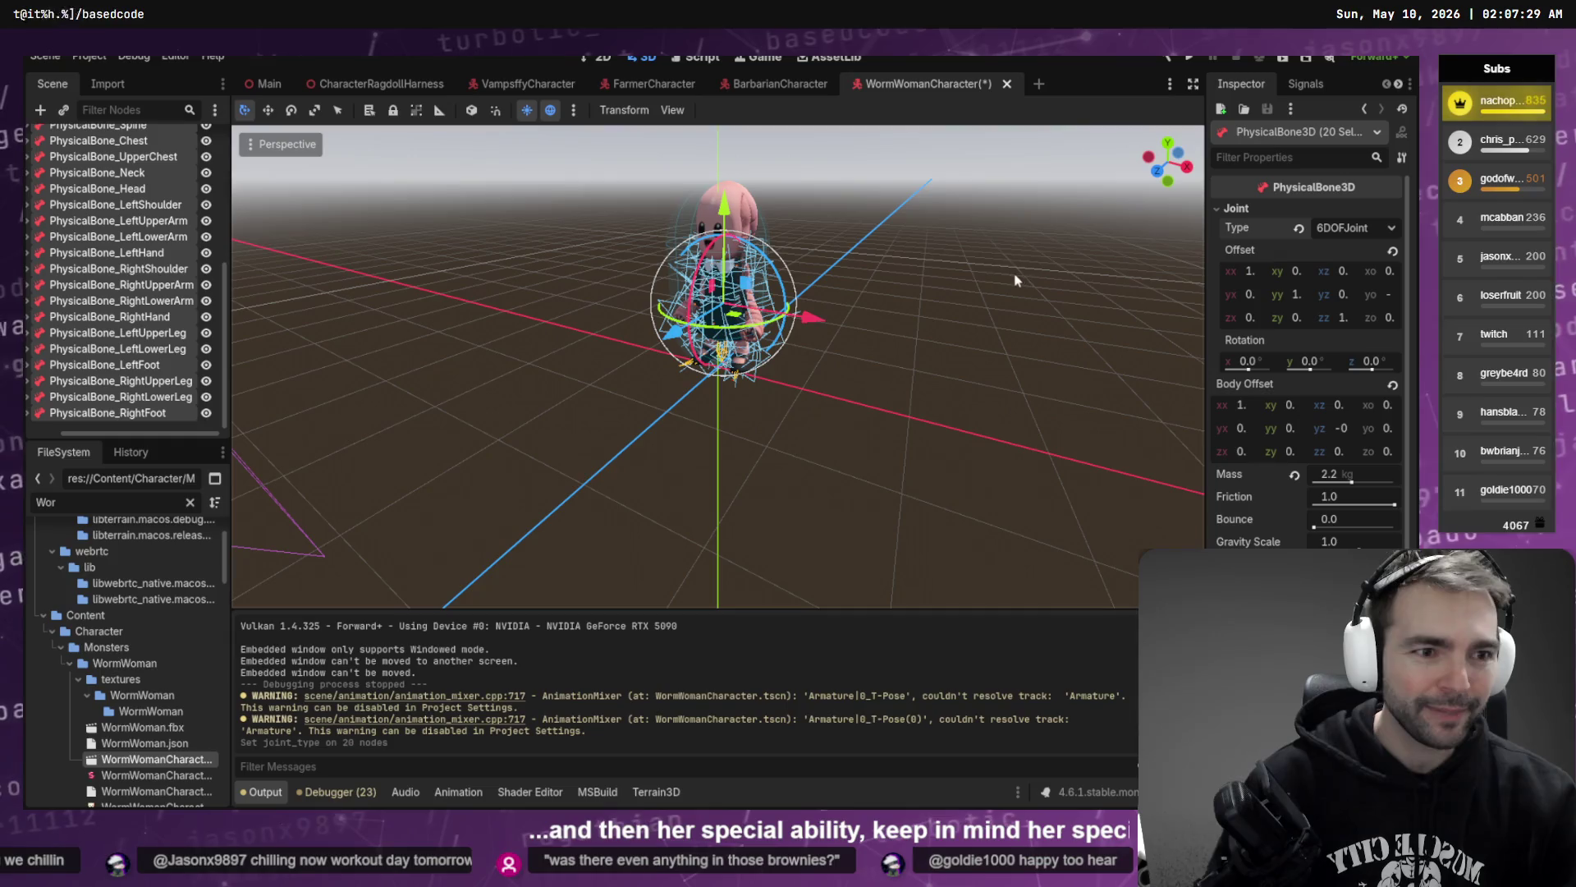
- Deselect the bones, save the WormWomanCharacter scene and run the project with F5
{"action": "left_click", "coordinate": [890, 204]}
{"action": "key", "text": "ctrl+s"}
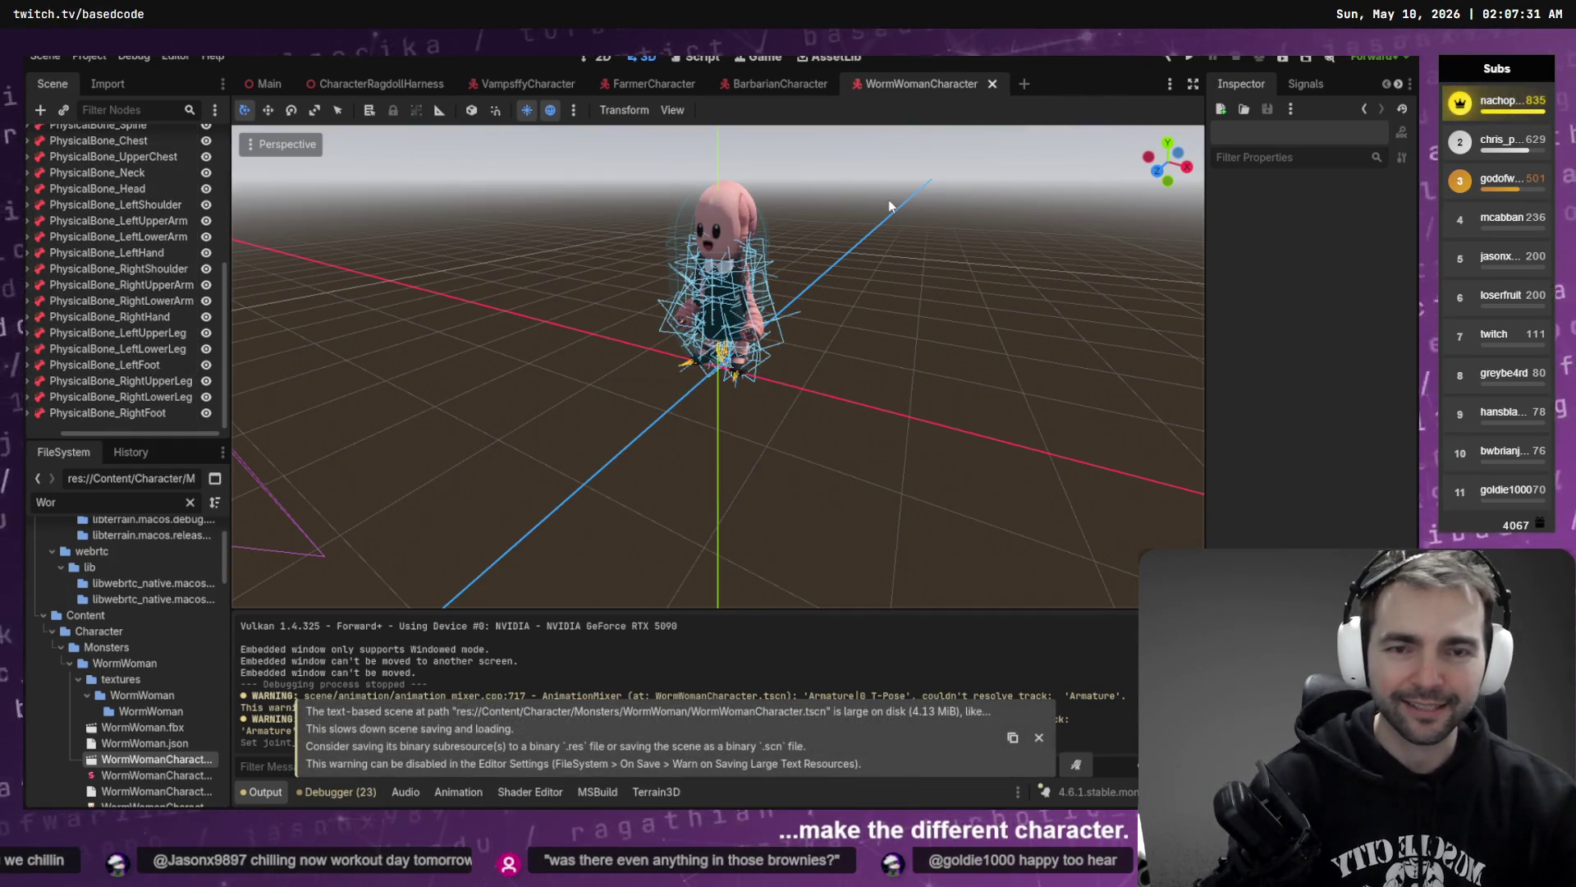
{"action": "key", "text": "F5"}
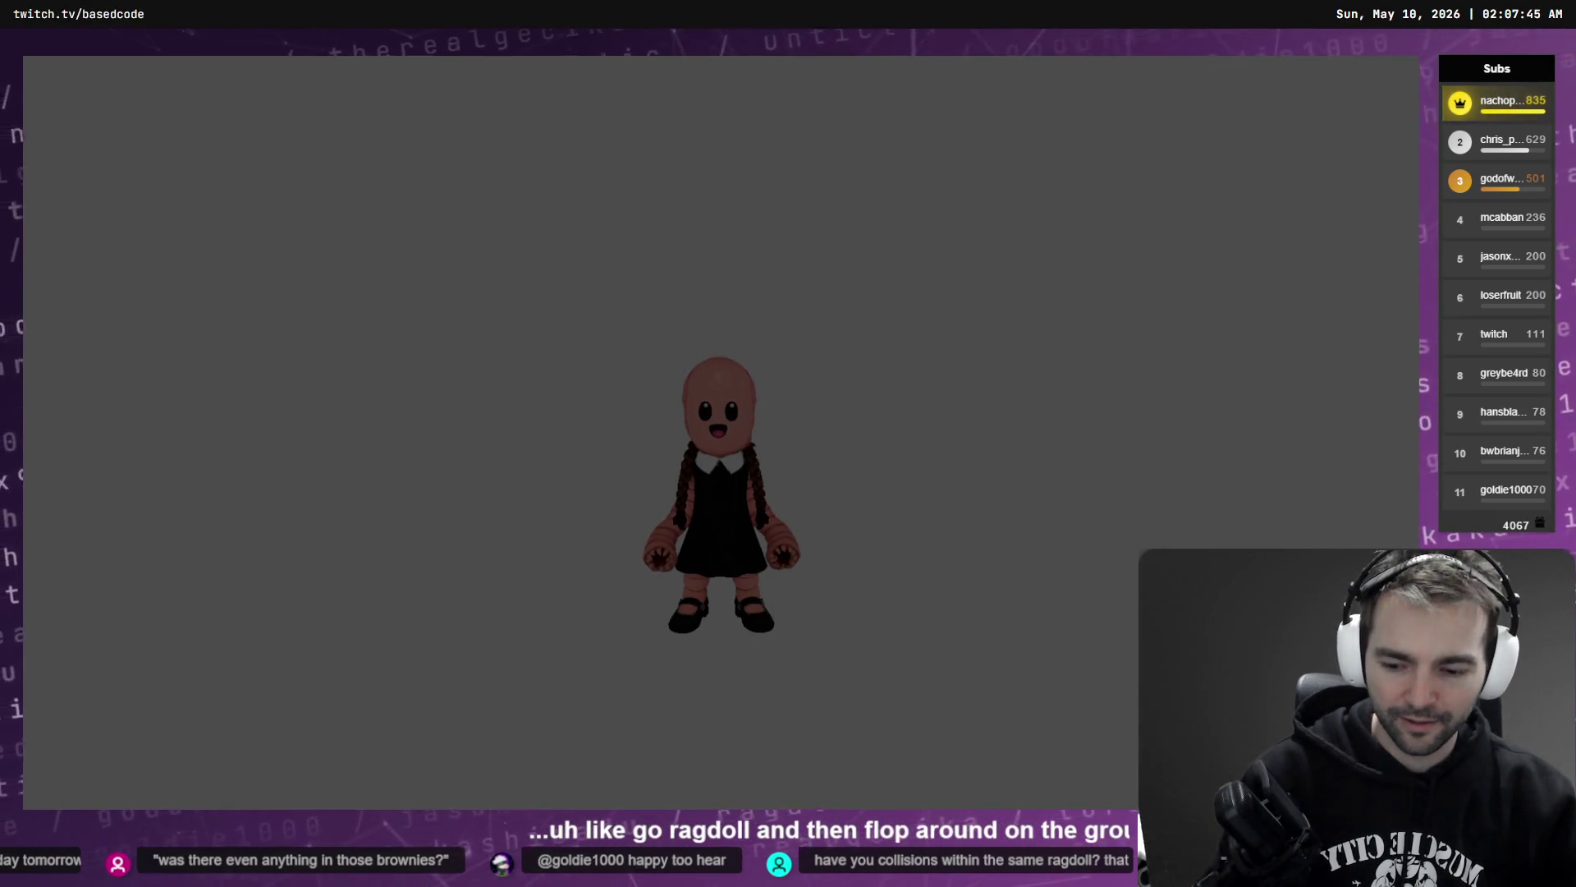
- Stop the game, run the CharacterRagdollHarness scene with F6, and show its Monsters list
{"action": "key", "text": "F8"}
{"action": "left_click", "coordinate": [373, 84]}
{"action": "key", "text": "F6"}
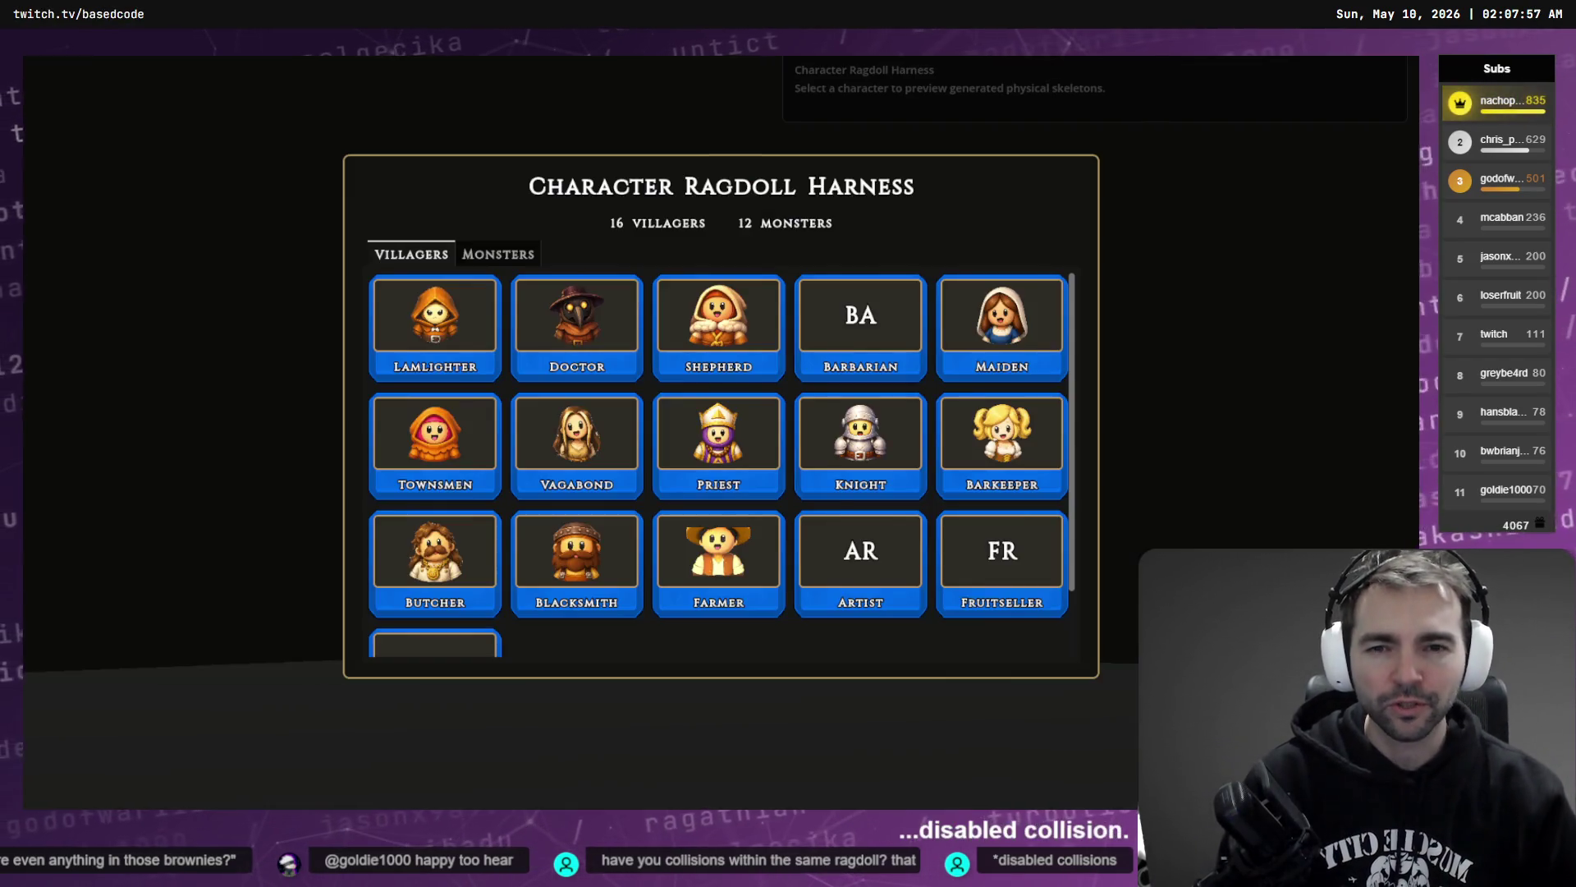
{"action": "scroll", "coordinate": [657, 394], "scroll_direction": "down", "scroll_amount": 2}
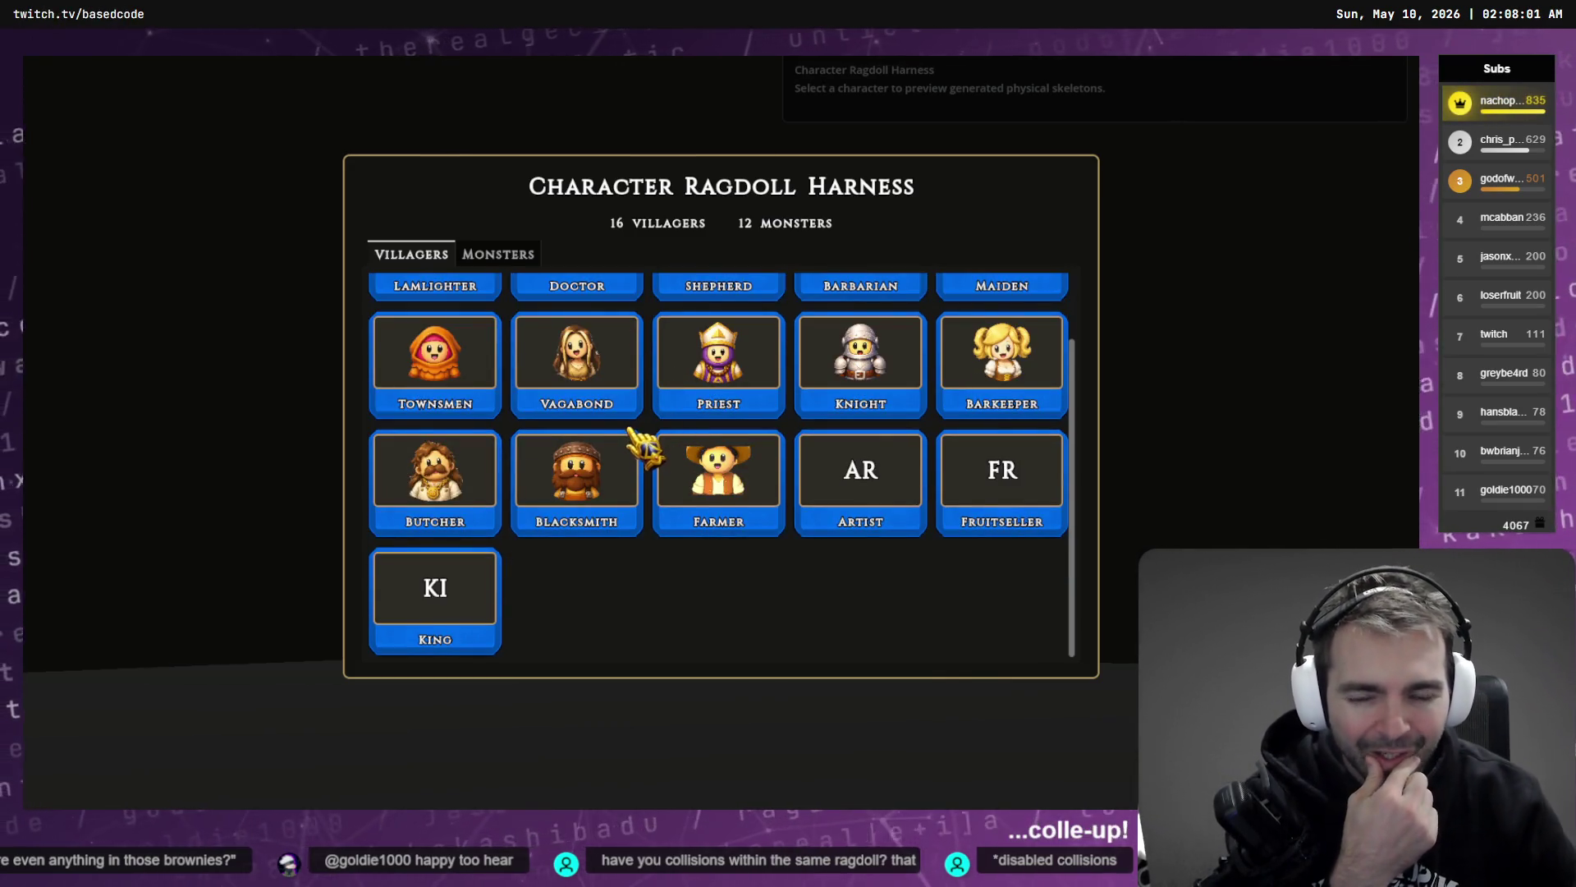
{"action": "scroll", "coordinate": [644, 444], "scroll_direction": "up", "scroll_amount": 2}
{"action": "left_click", "coordinate": [505, 256]}
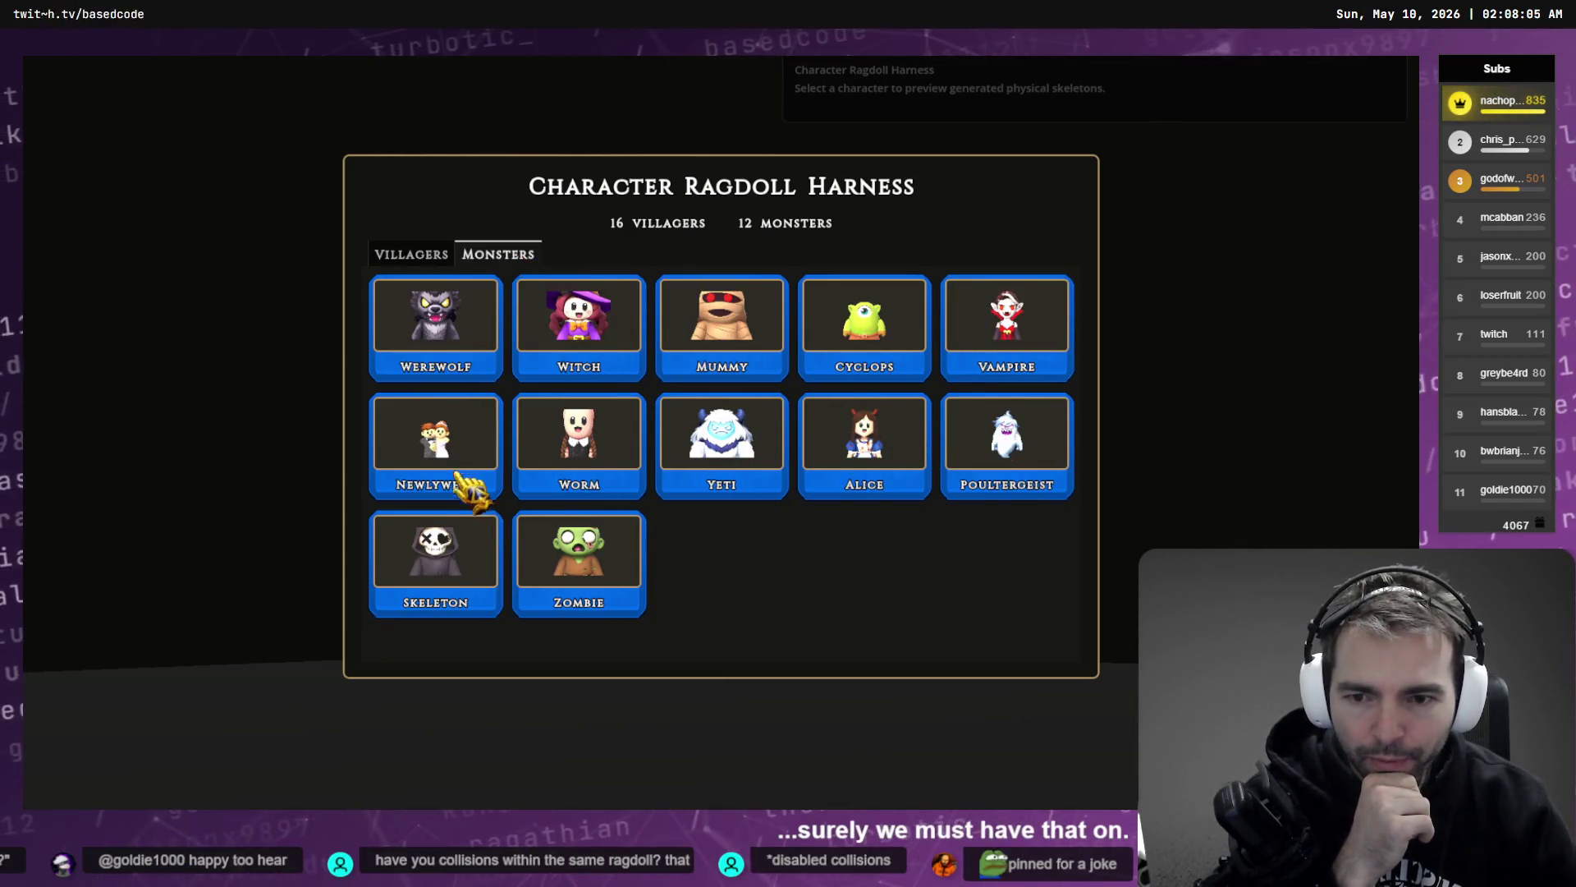
- Load the Worm into the harness and toggle its ragdoll simulation on, off and on
{"action": "left_click", "coordinate": [621, 471]}
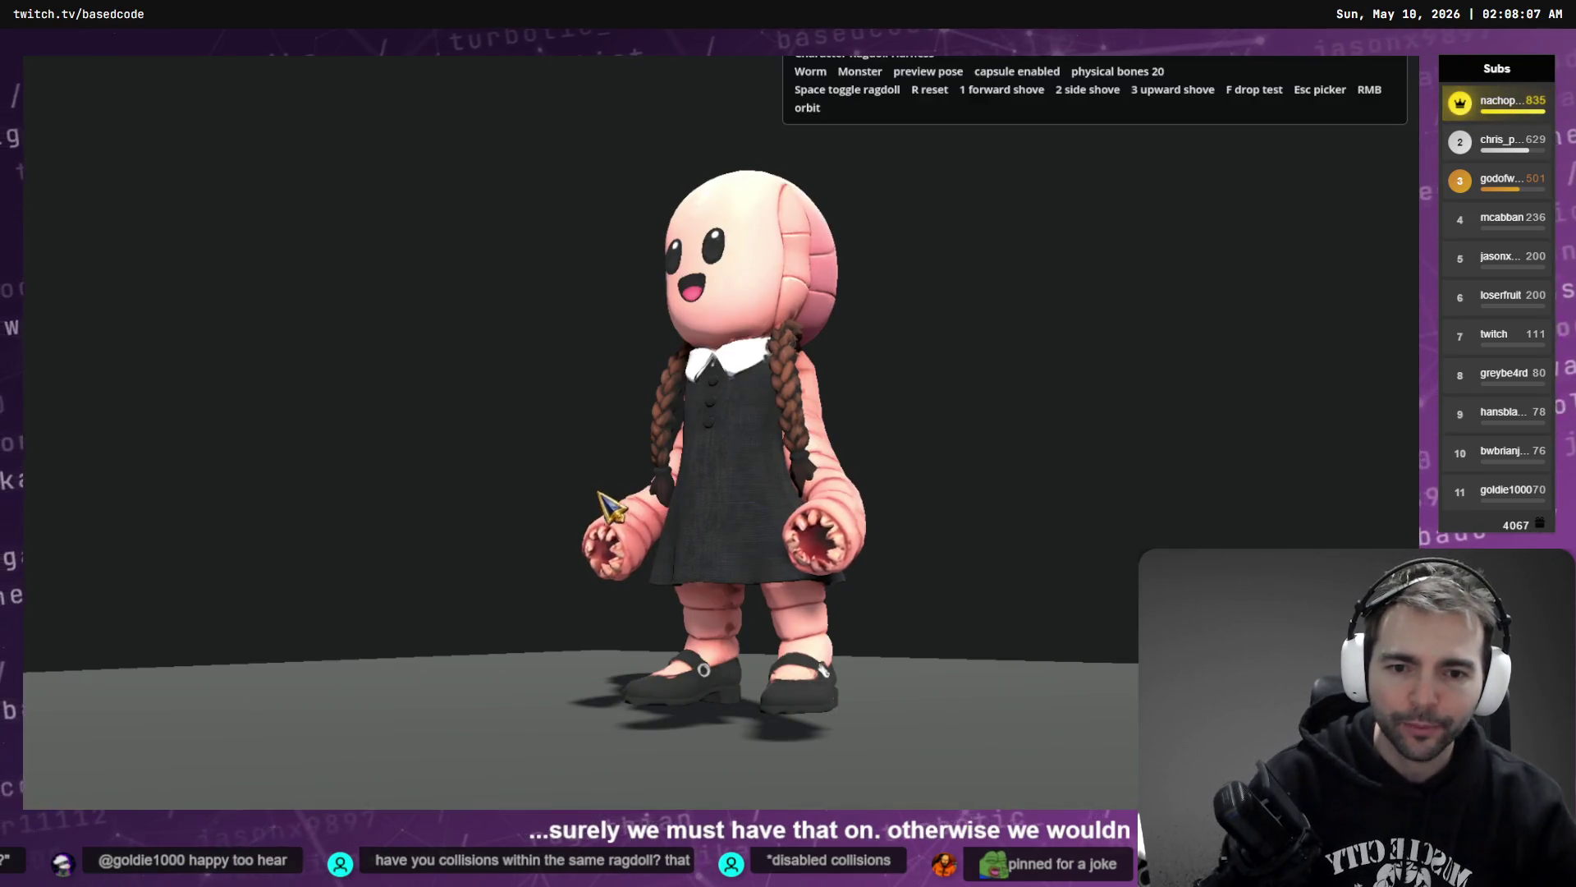
{"action": "key", "text": "space"}
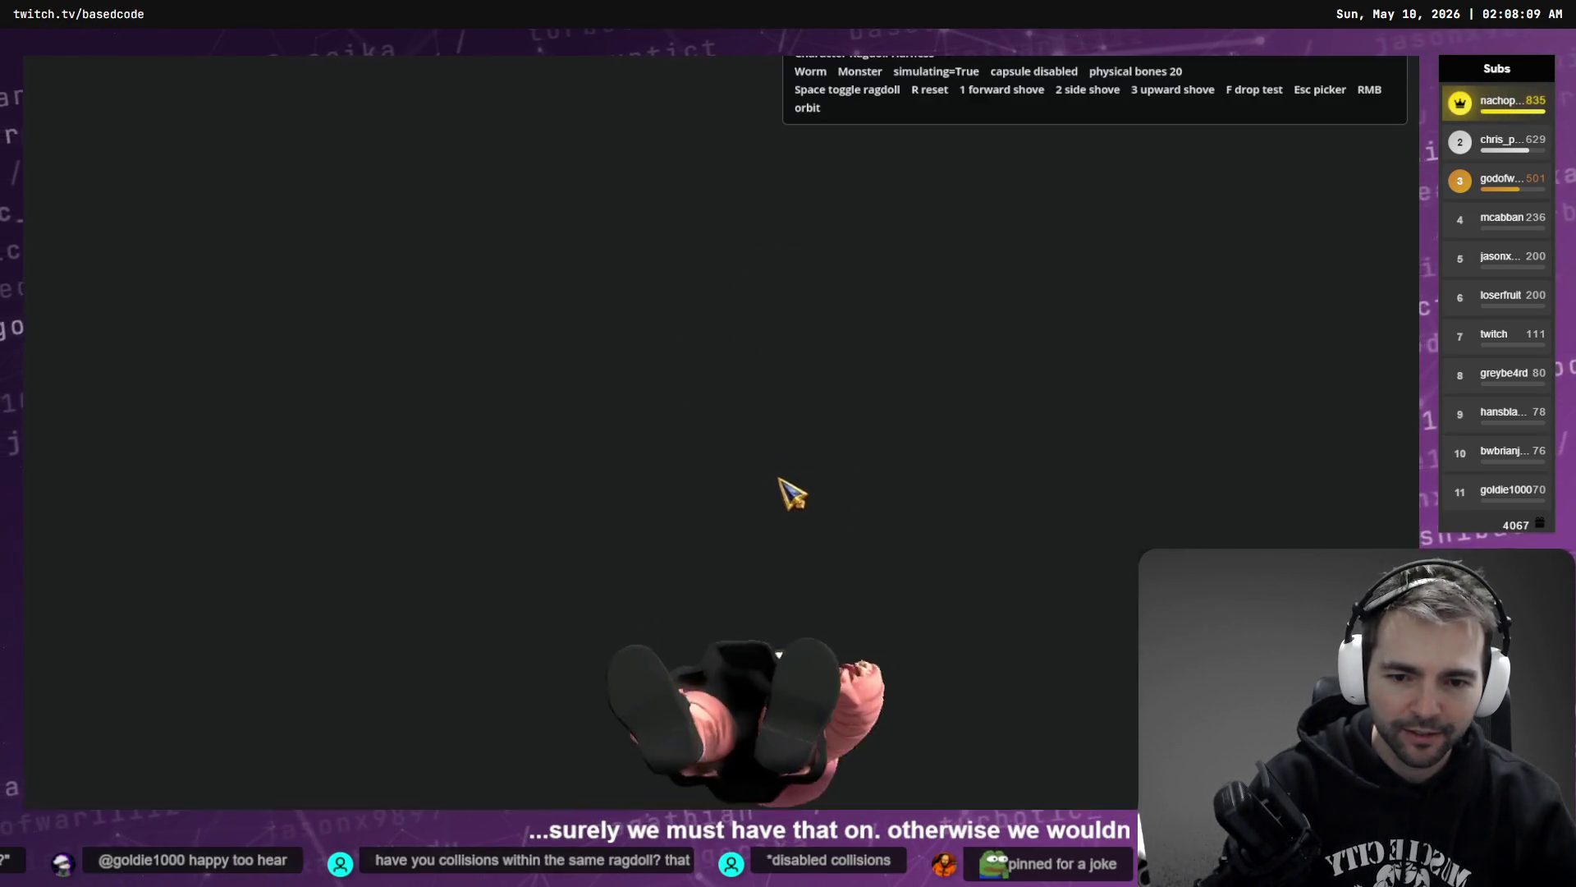
{"action": "key", "text": "space"}
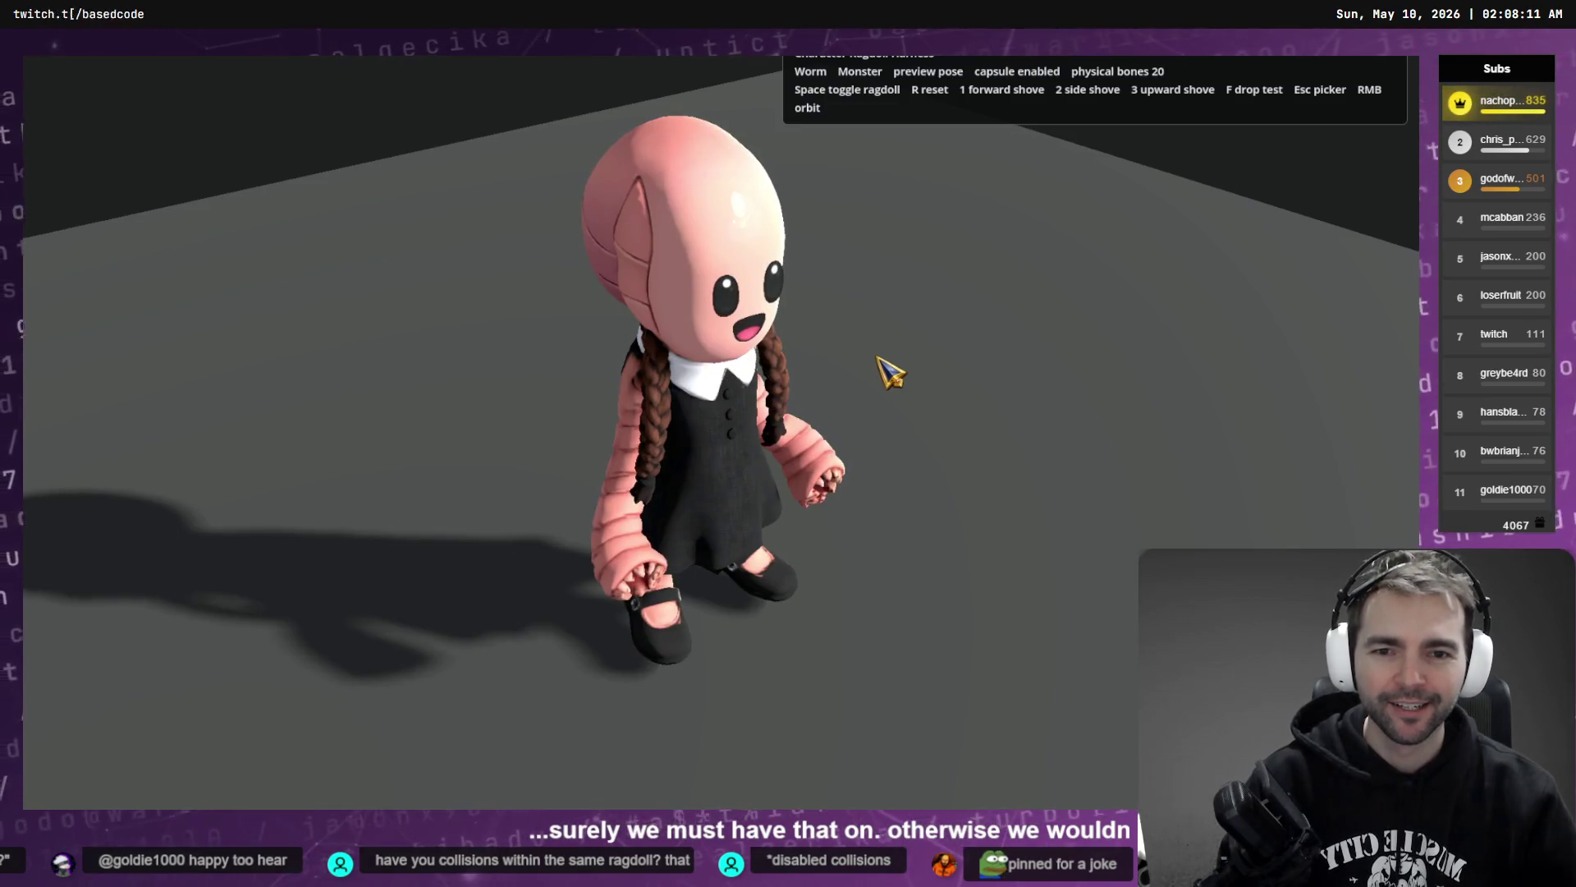
{"action": "key", "text": "space"}
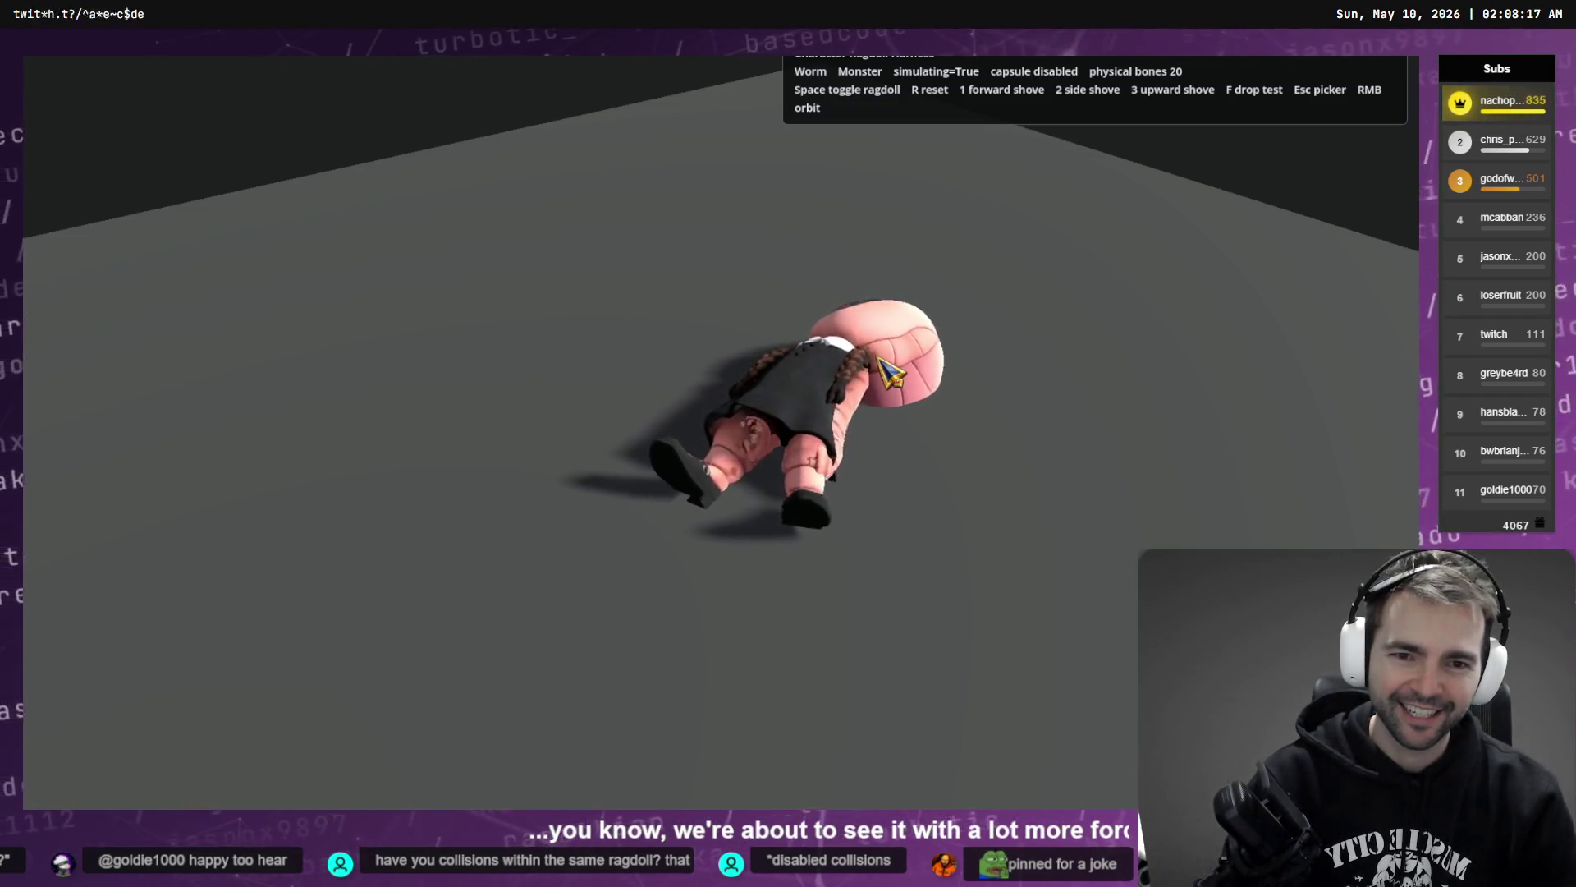
{"action": "key", "text": "f"}
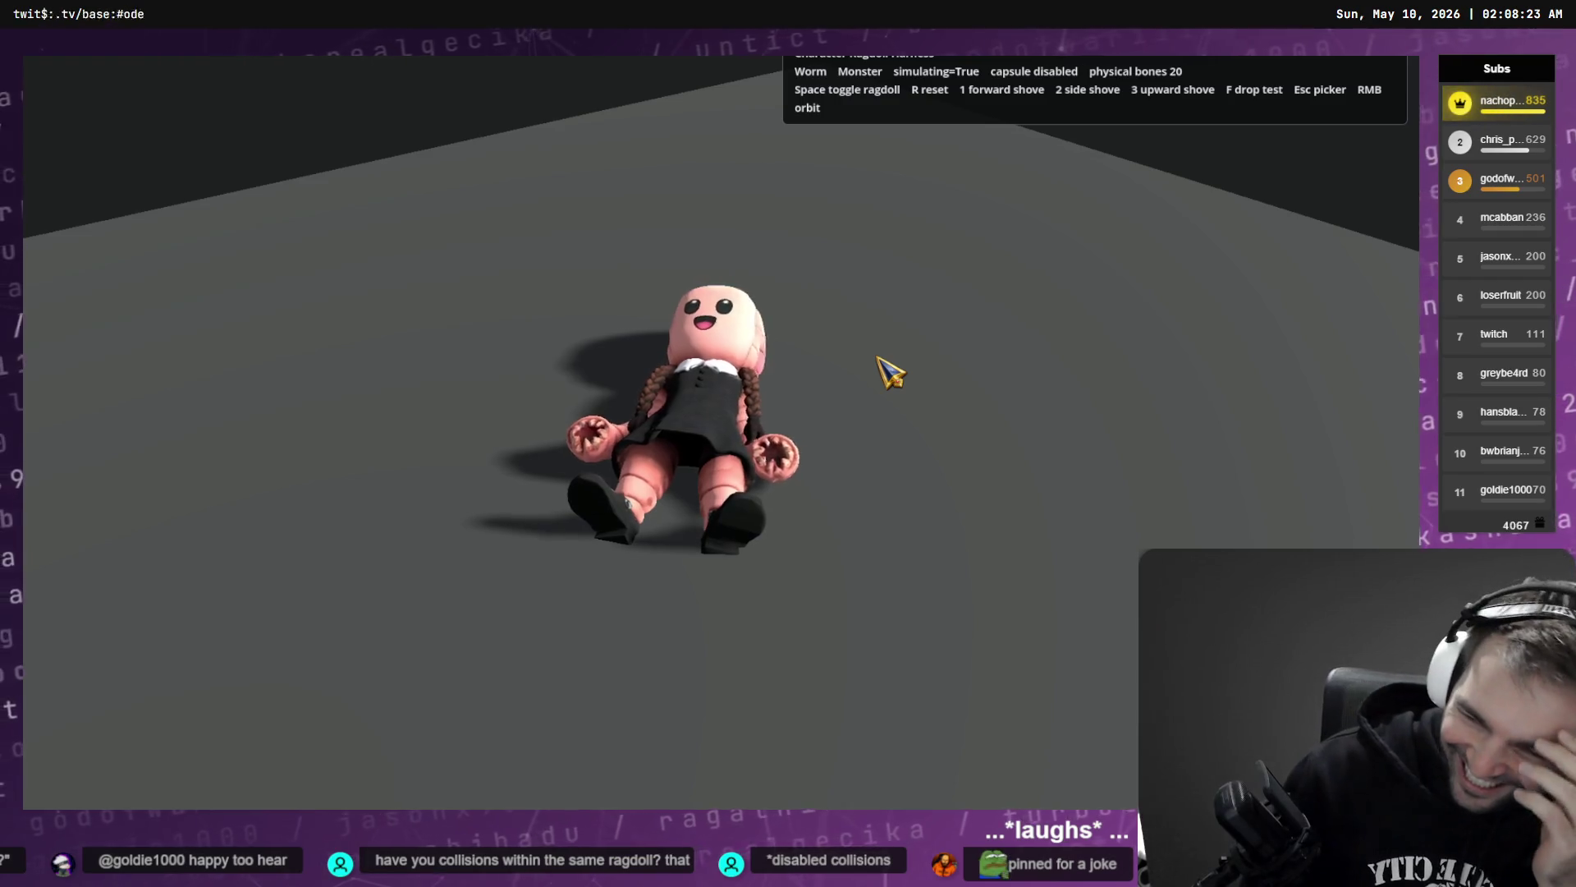
- Reset the Worm and run the F drop test several times until it lies on its back
{"action": "key", "text": "r"}
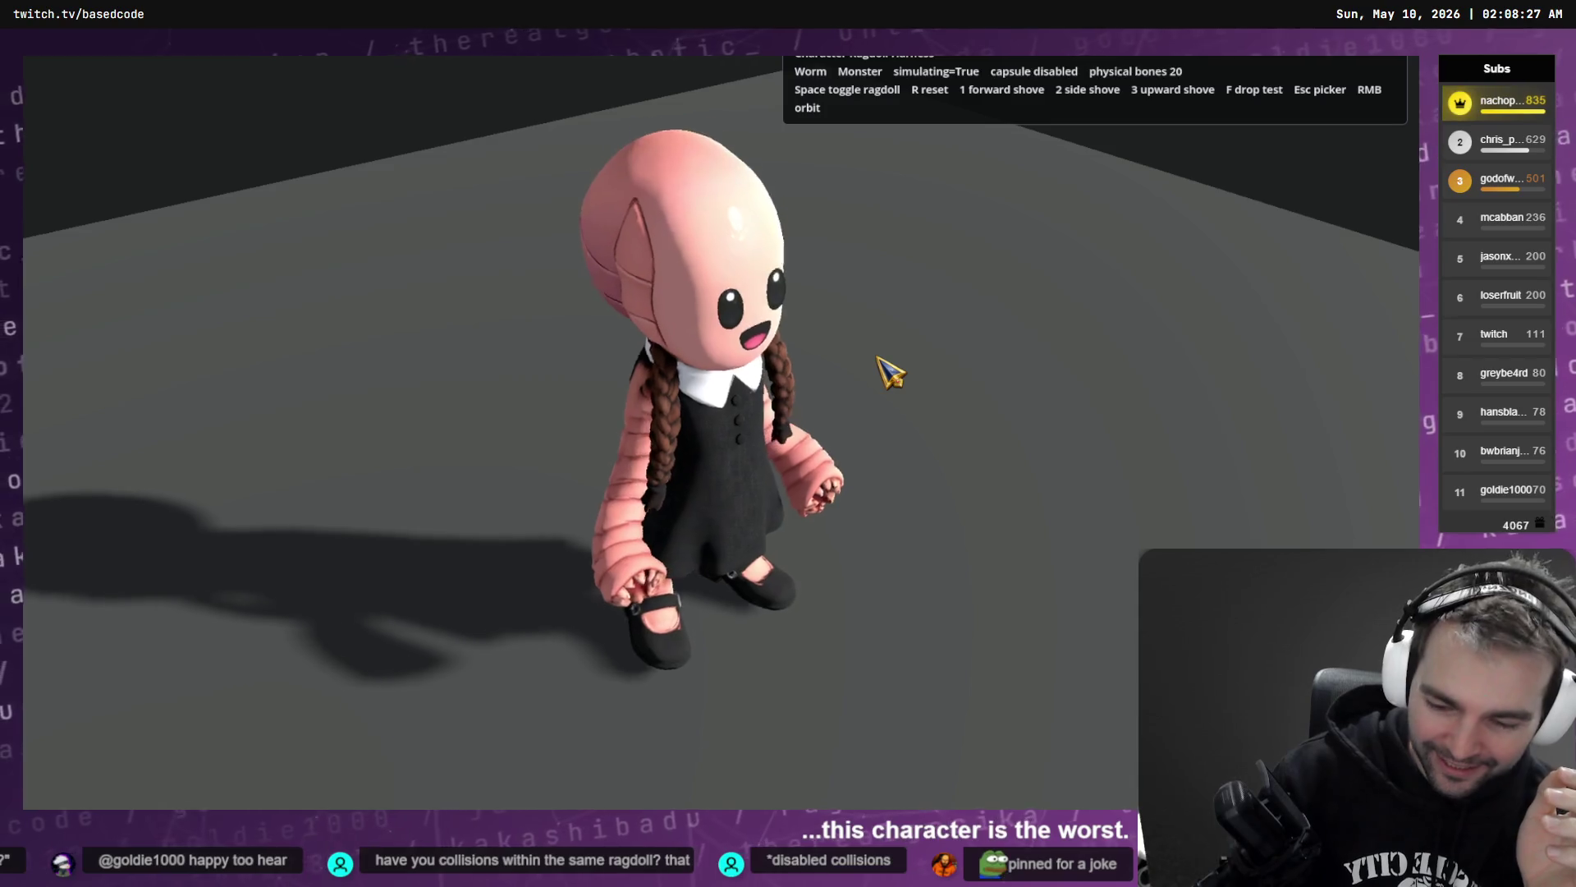
{"action": "key", "text": "f"}
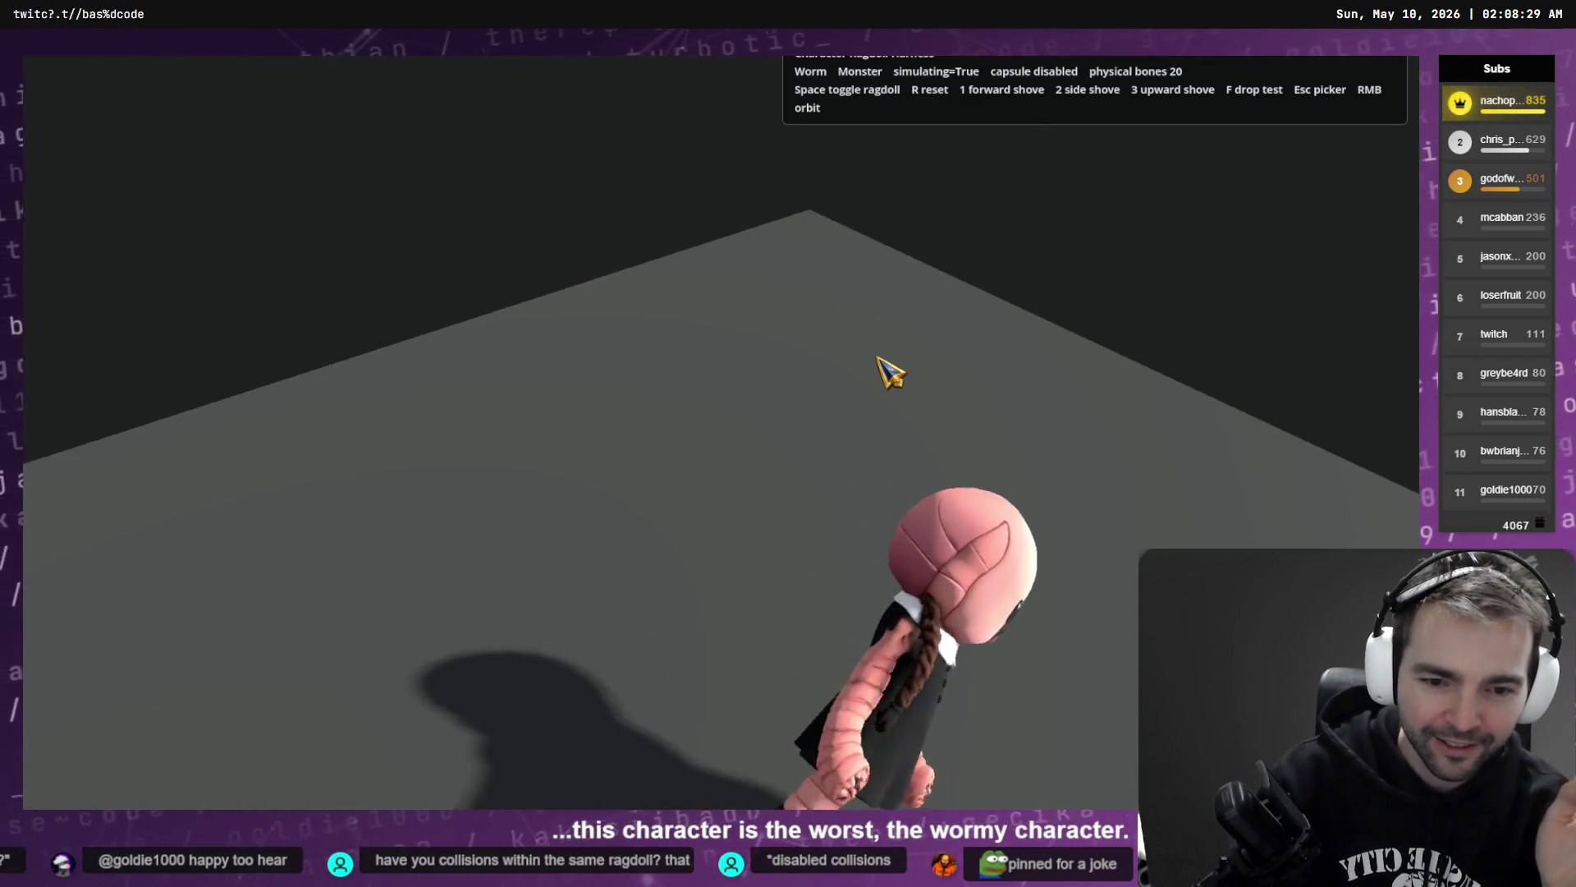
{"action": "key", "text": "r"}
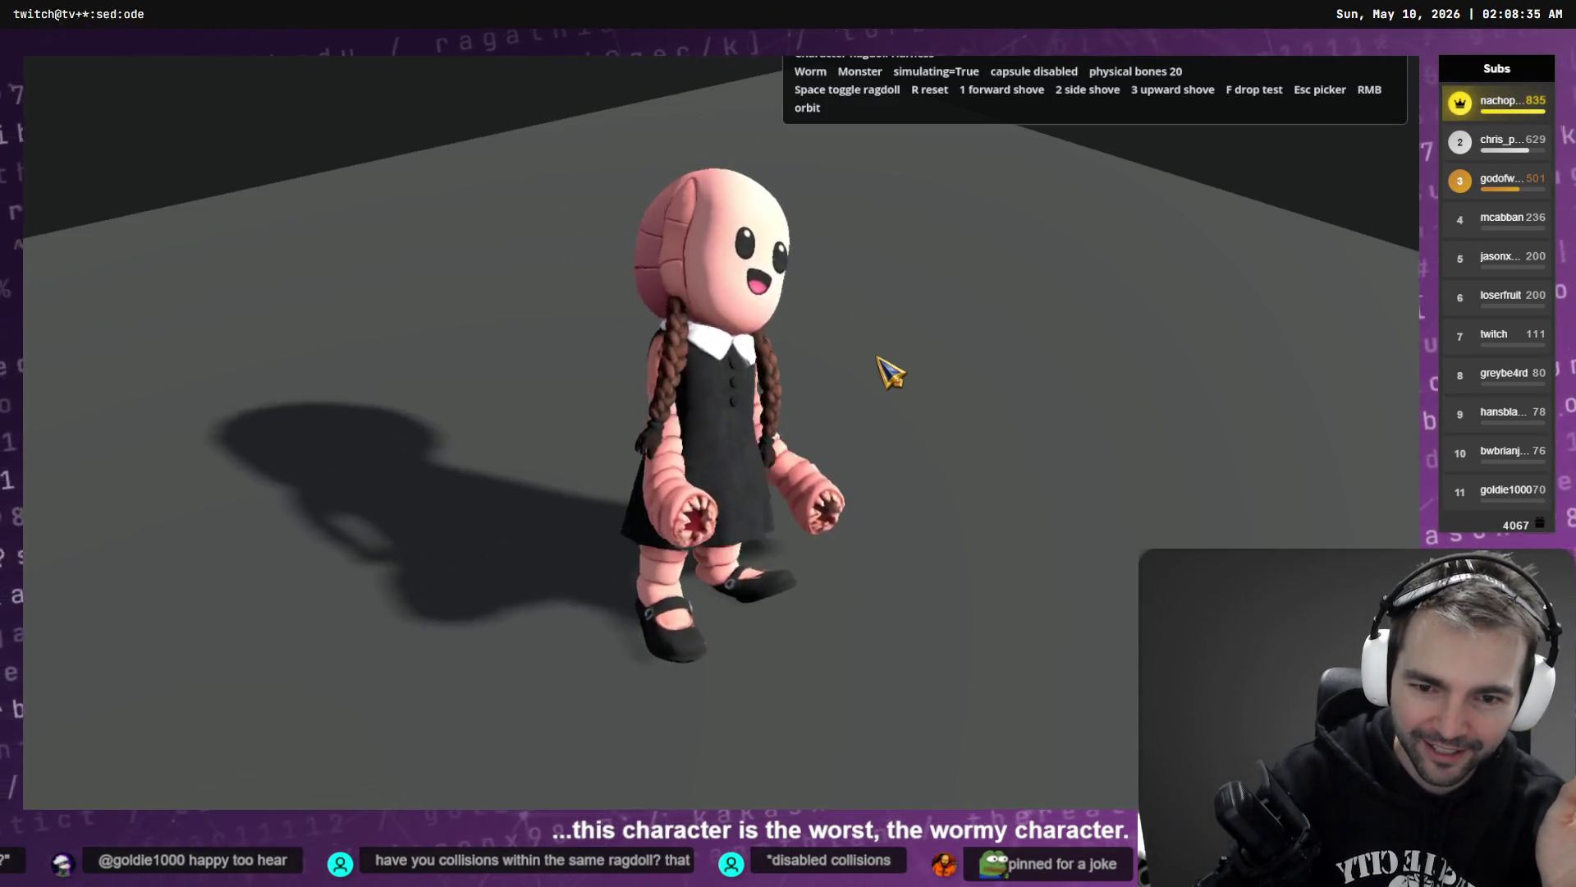
{"action": "key", "text": "space"}
{"action": "key", "text": "f"}
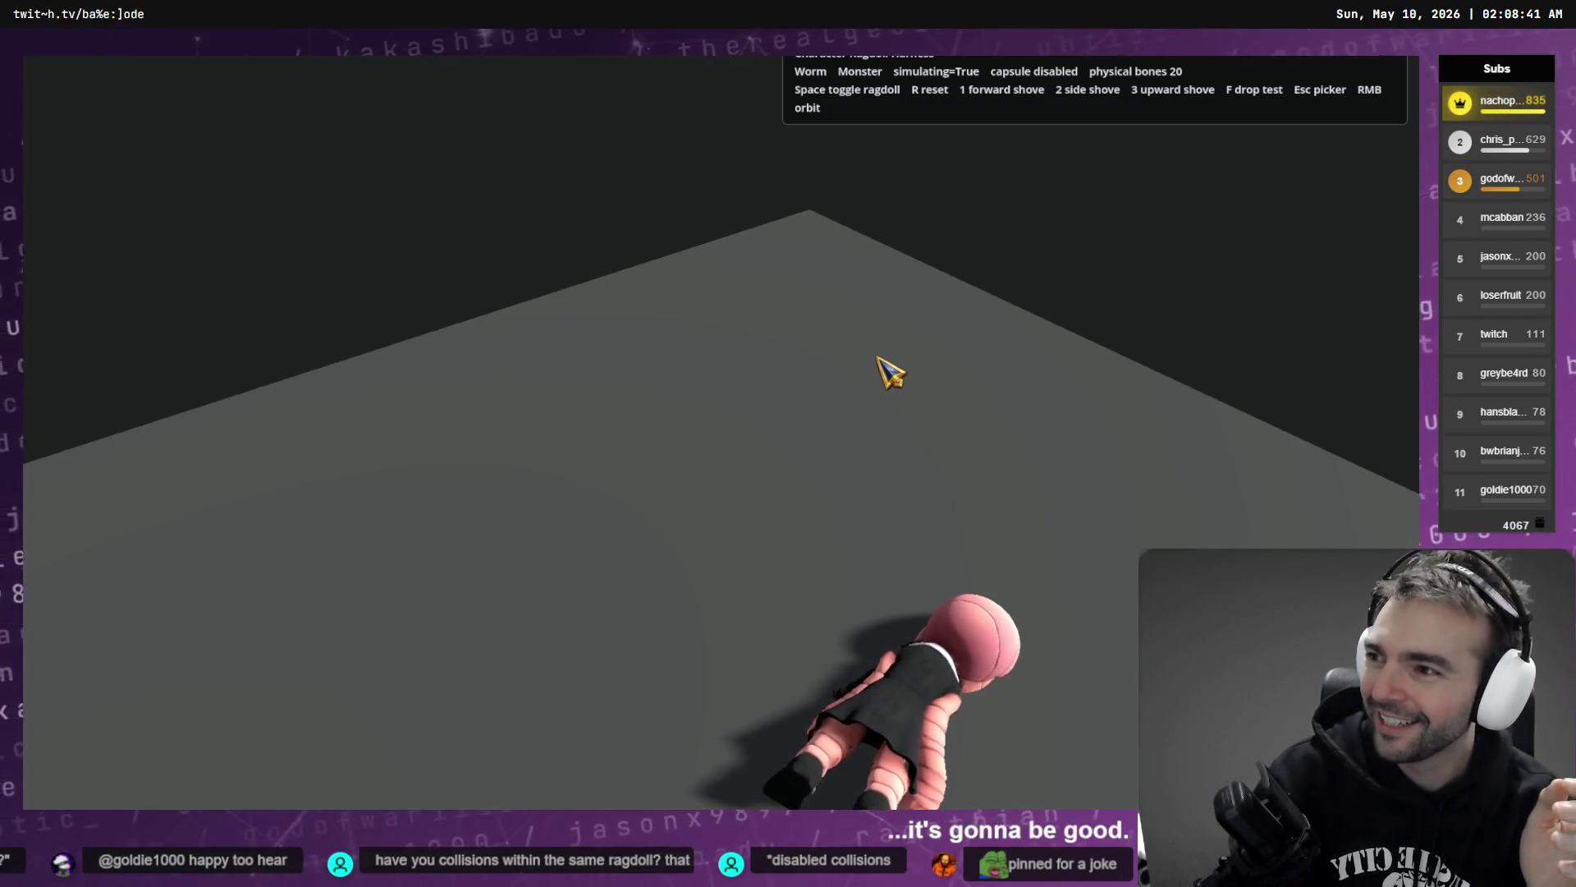
{"action": "key", "text": "f"}
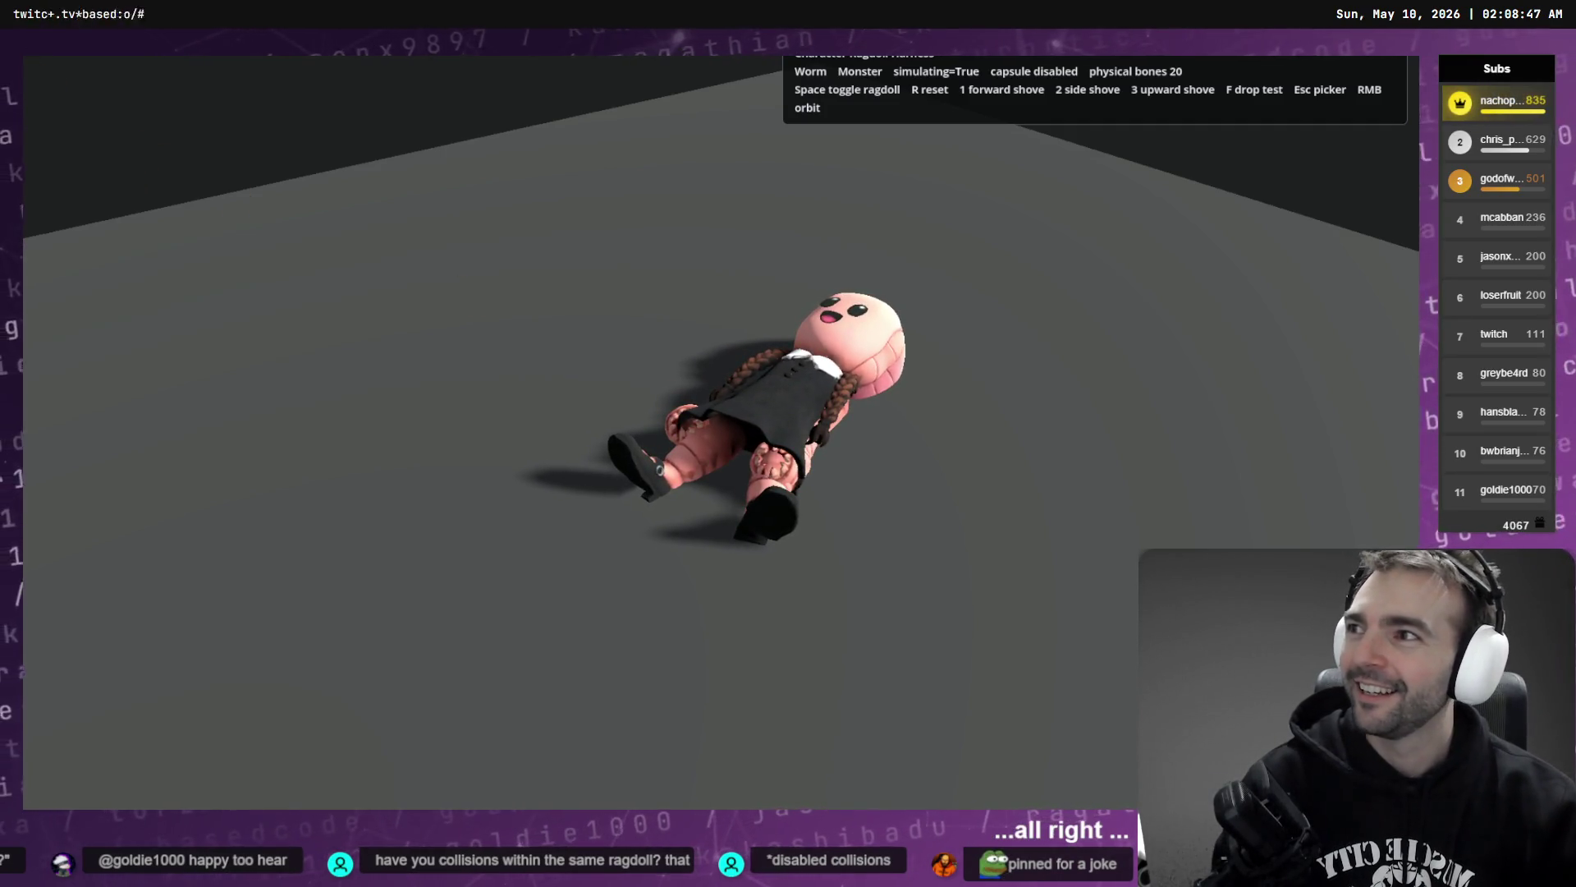
{"action": "key", "text": "alt+Tab"}
- Toggle the Monster between standing pose and ragdoll five times, ending collapsed on its back
{"action": "key", "text": "f"}
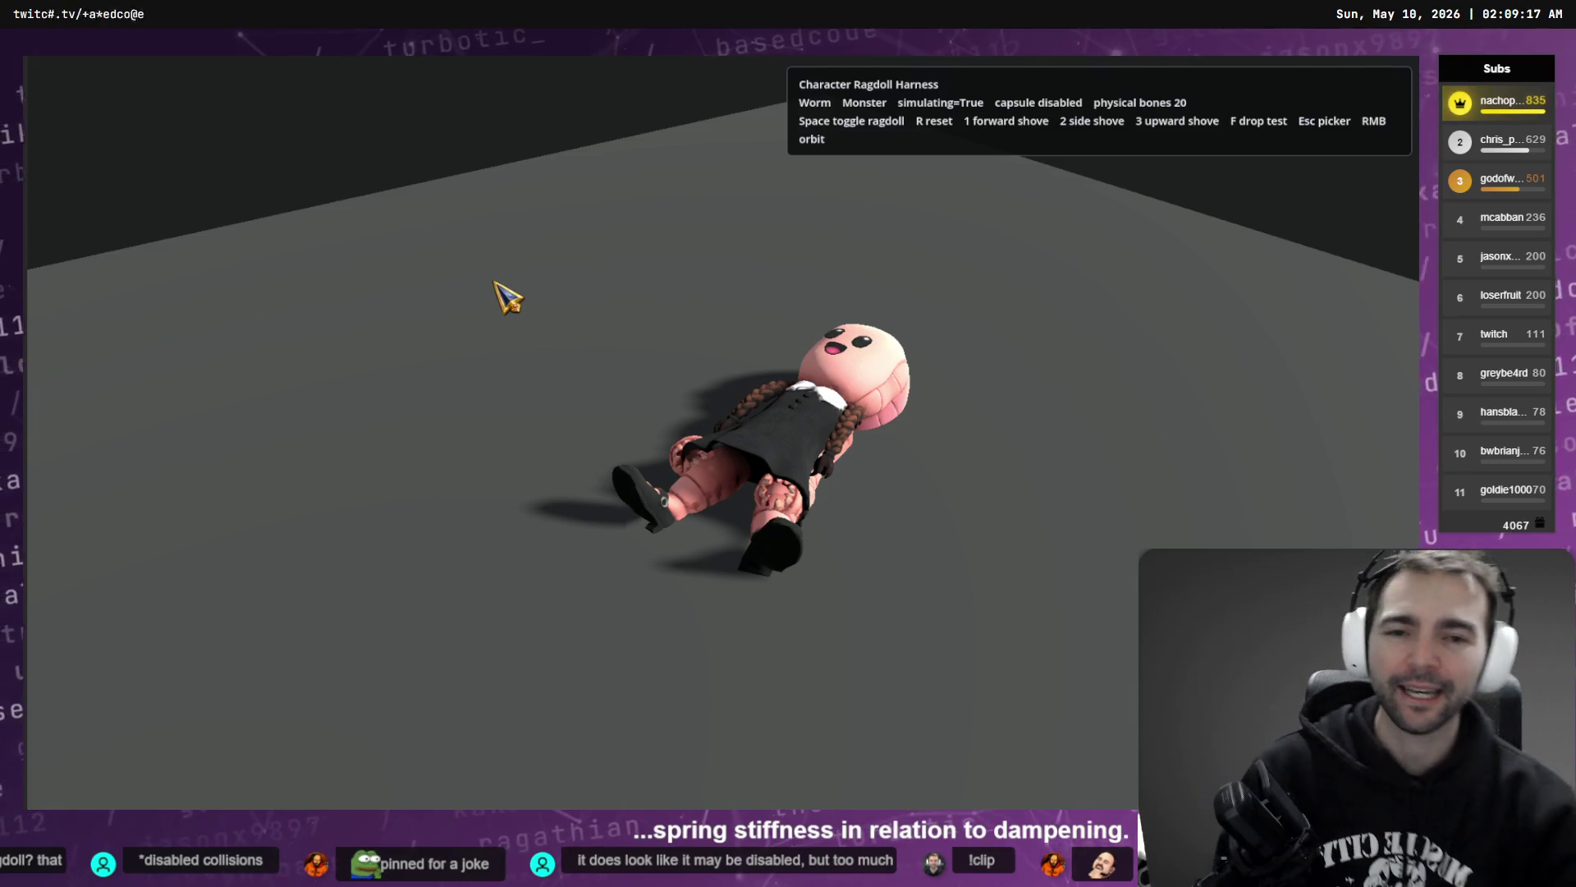
{"action": "key", "text": "r"}
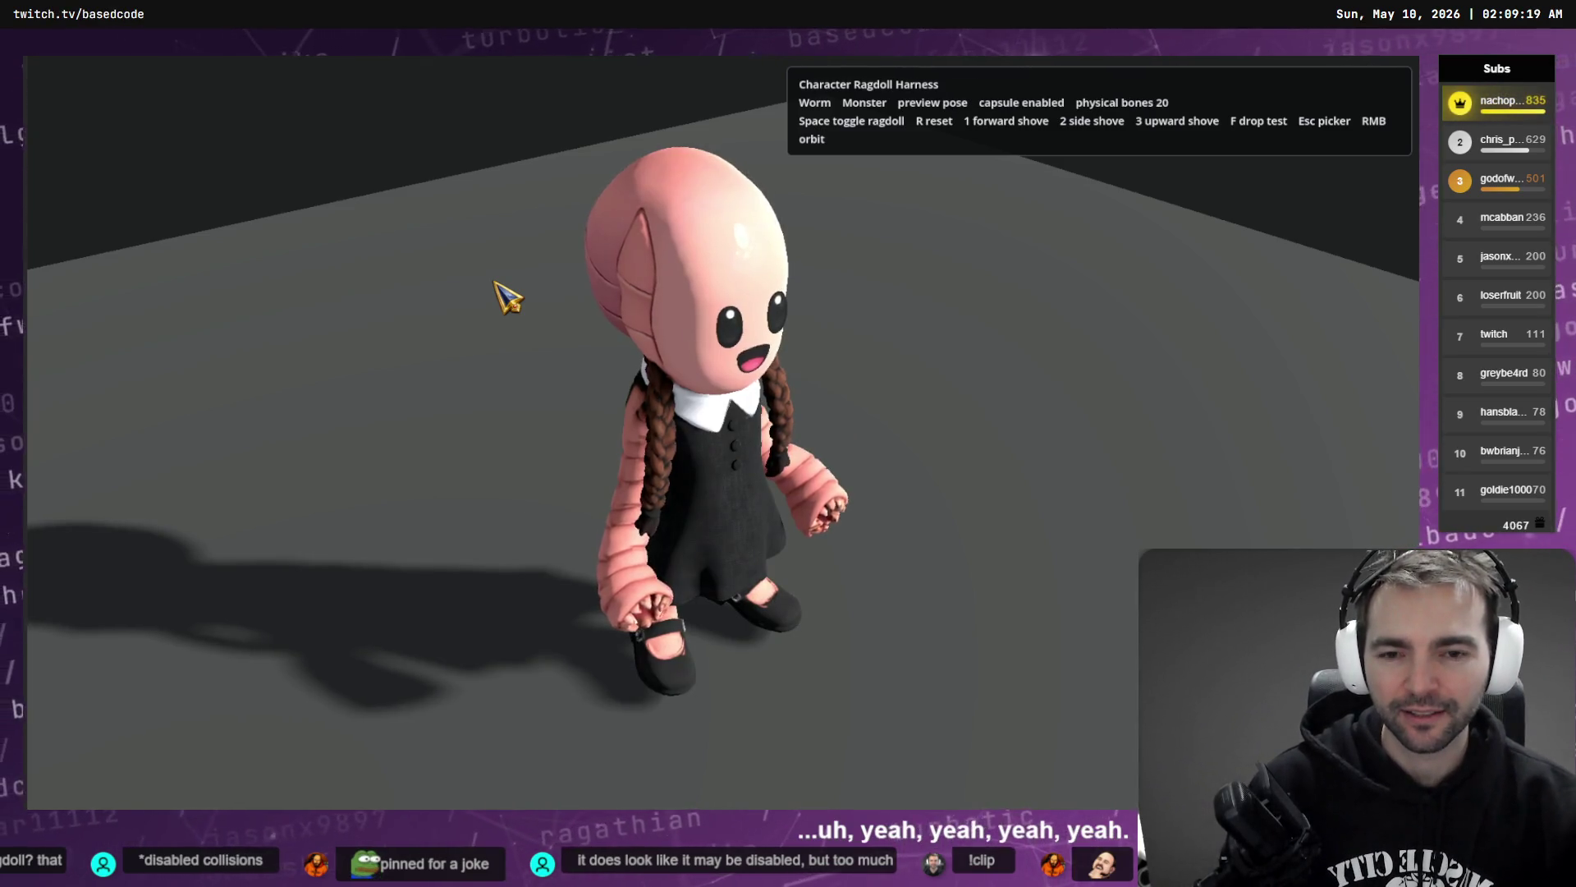
{"action": "key", "text": "space"}
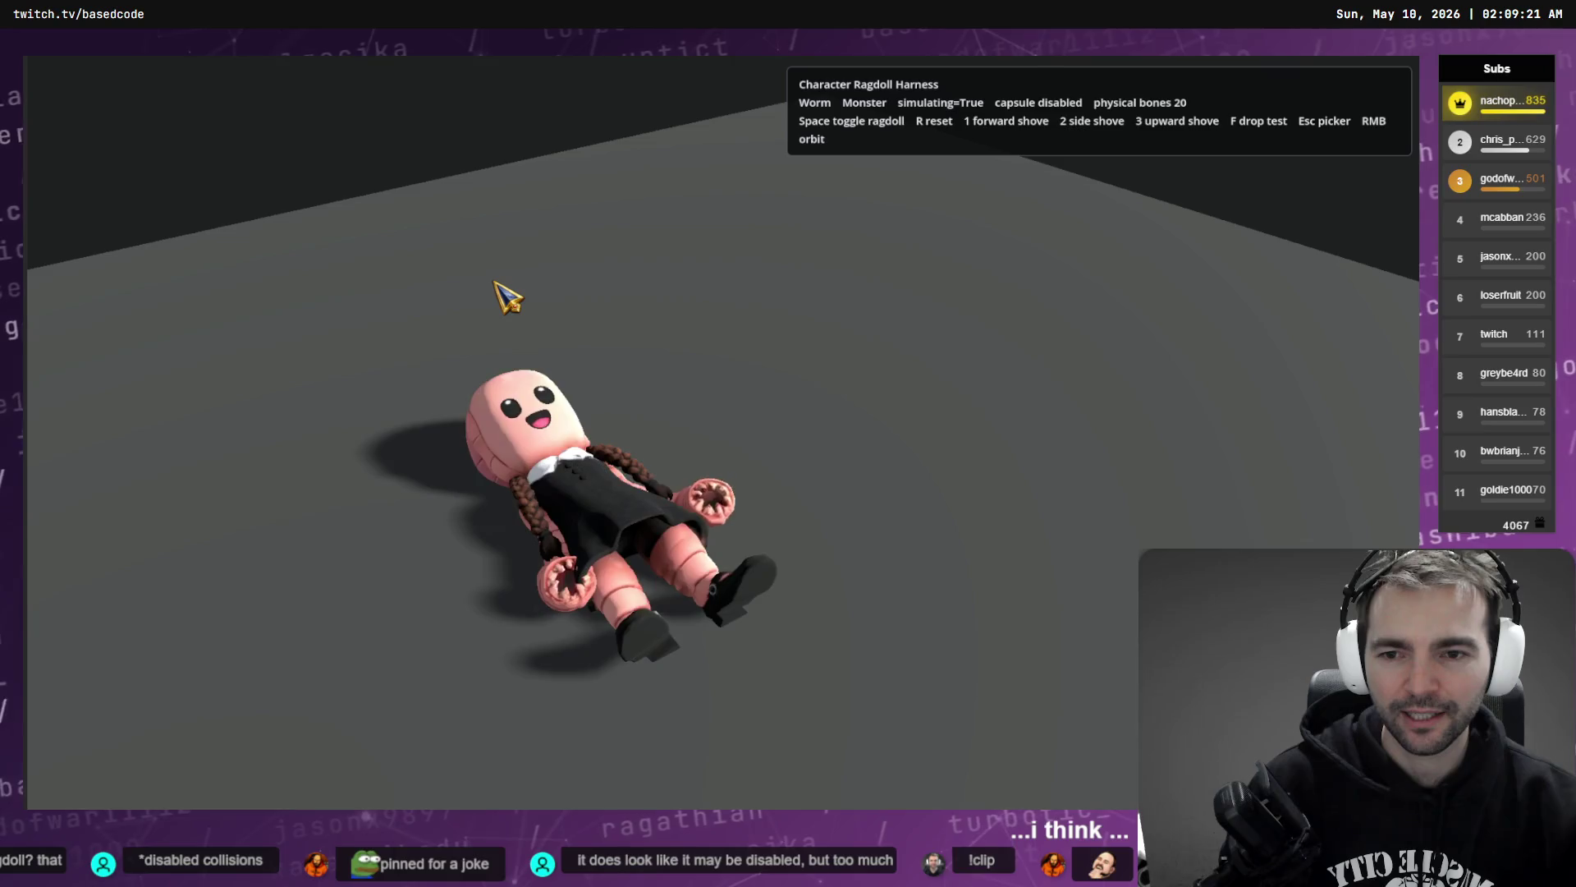
{"action": "key", "text": "r"}
{"action": "key", "text": "space"}
{"action": "key", "text": "r"}
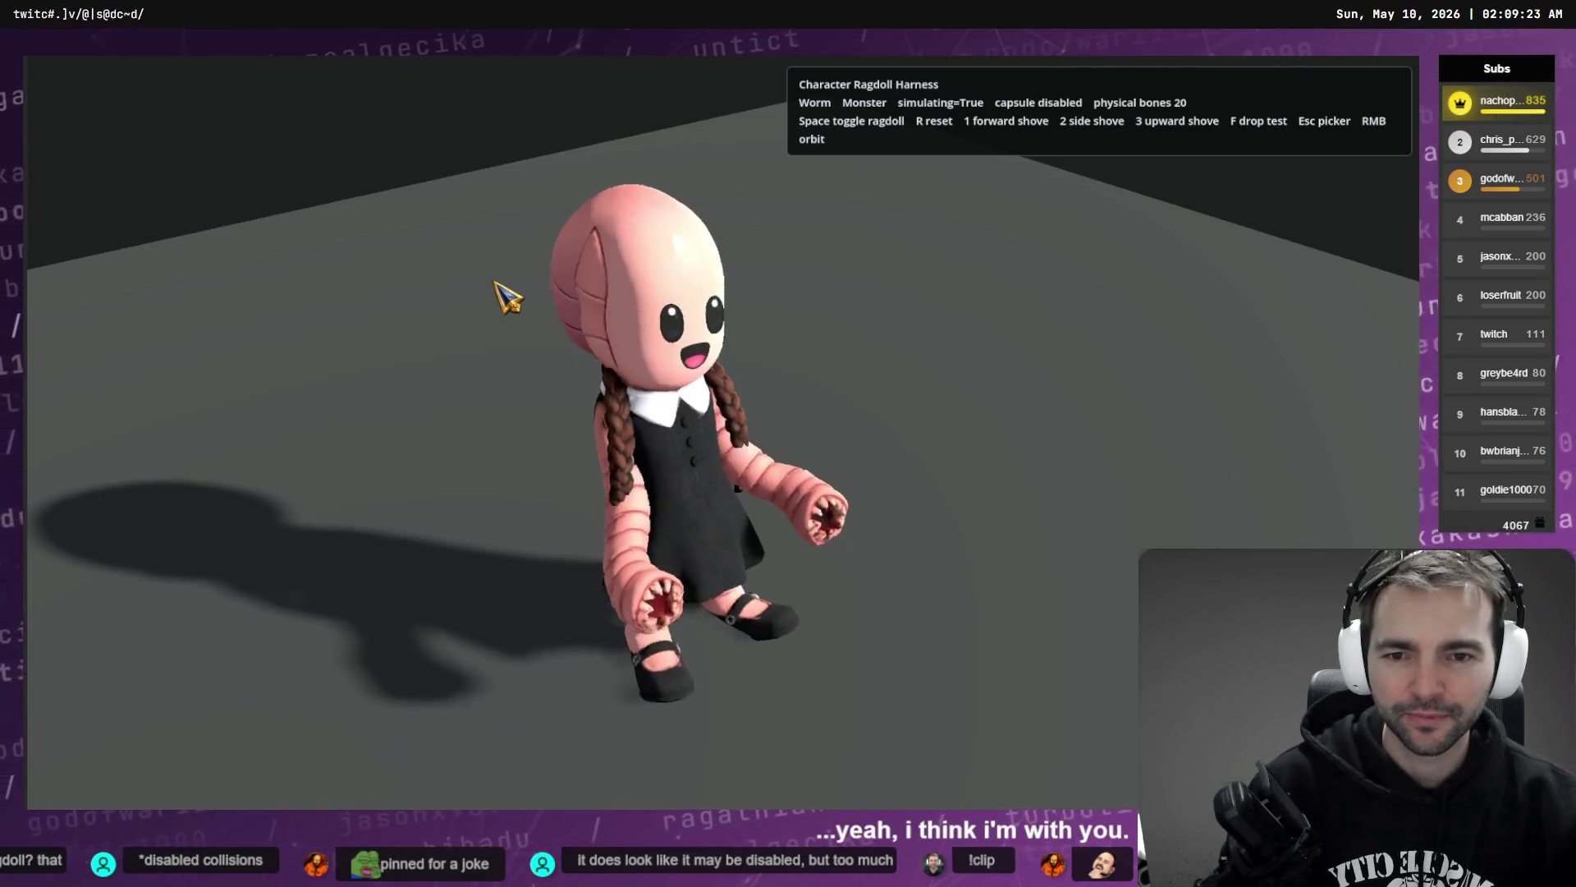
{"action": "key", "text": "space"}
{"action": "key", "text": "r"}
{"action": "key", "text": "space"}
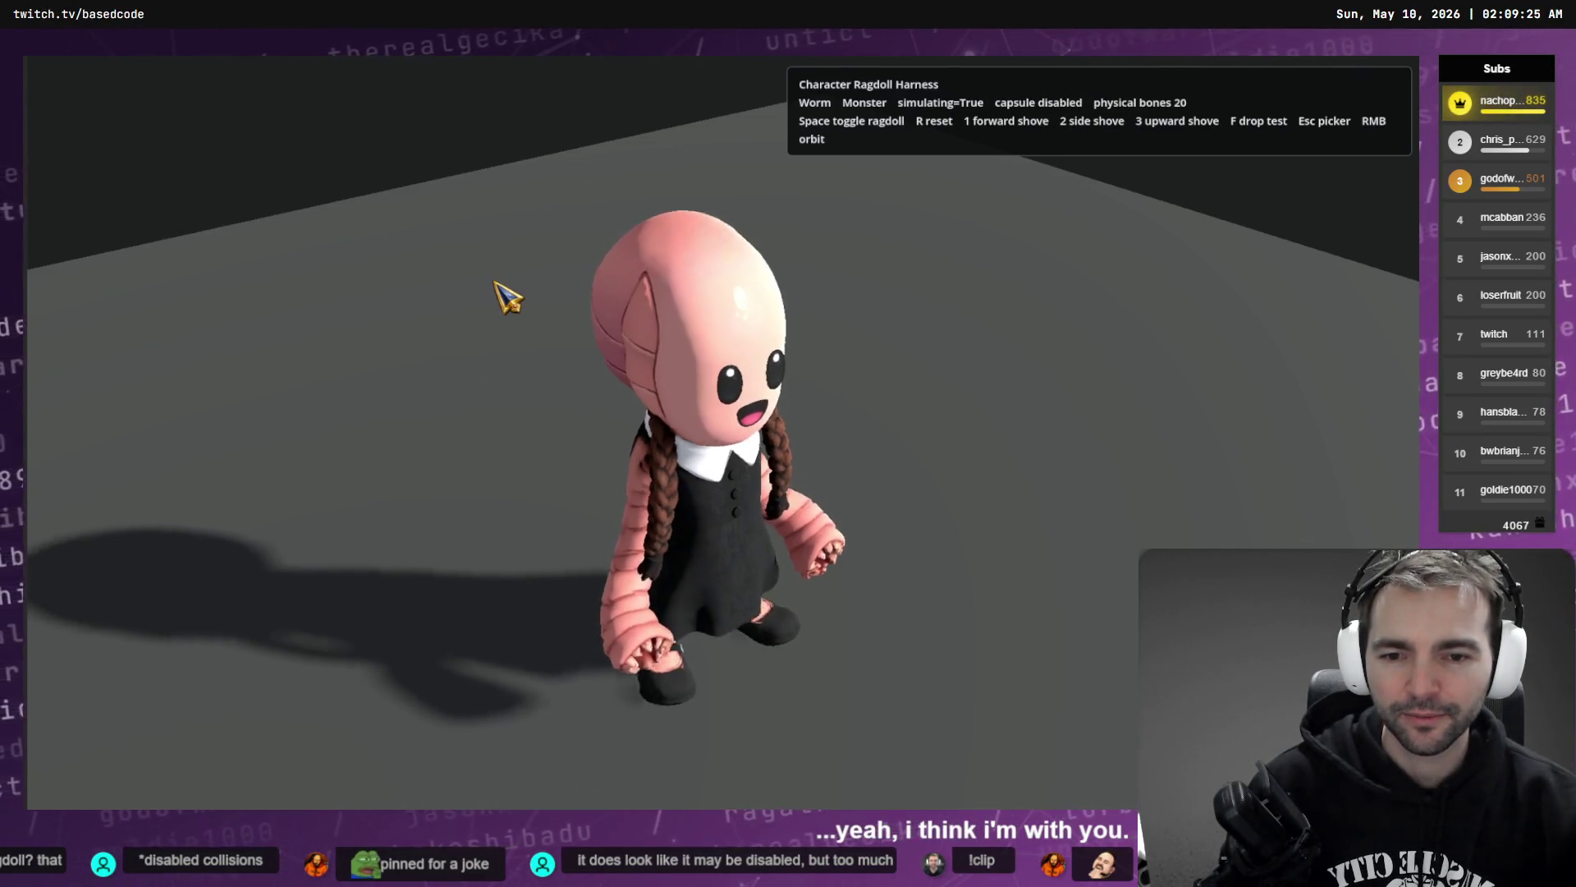
{"action": "key", "text": "r"}
{"action": "key", "text": "space"}
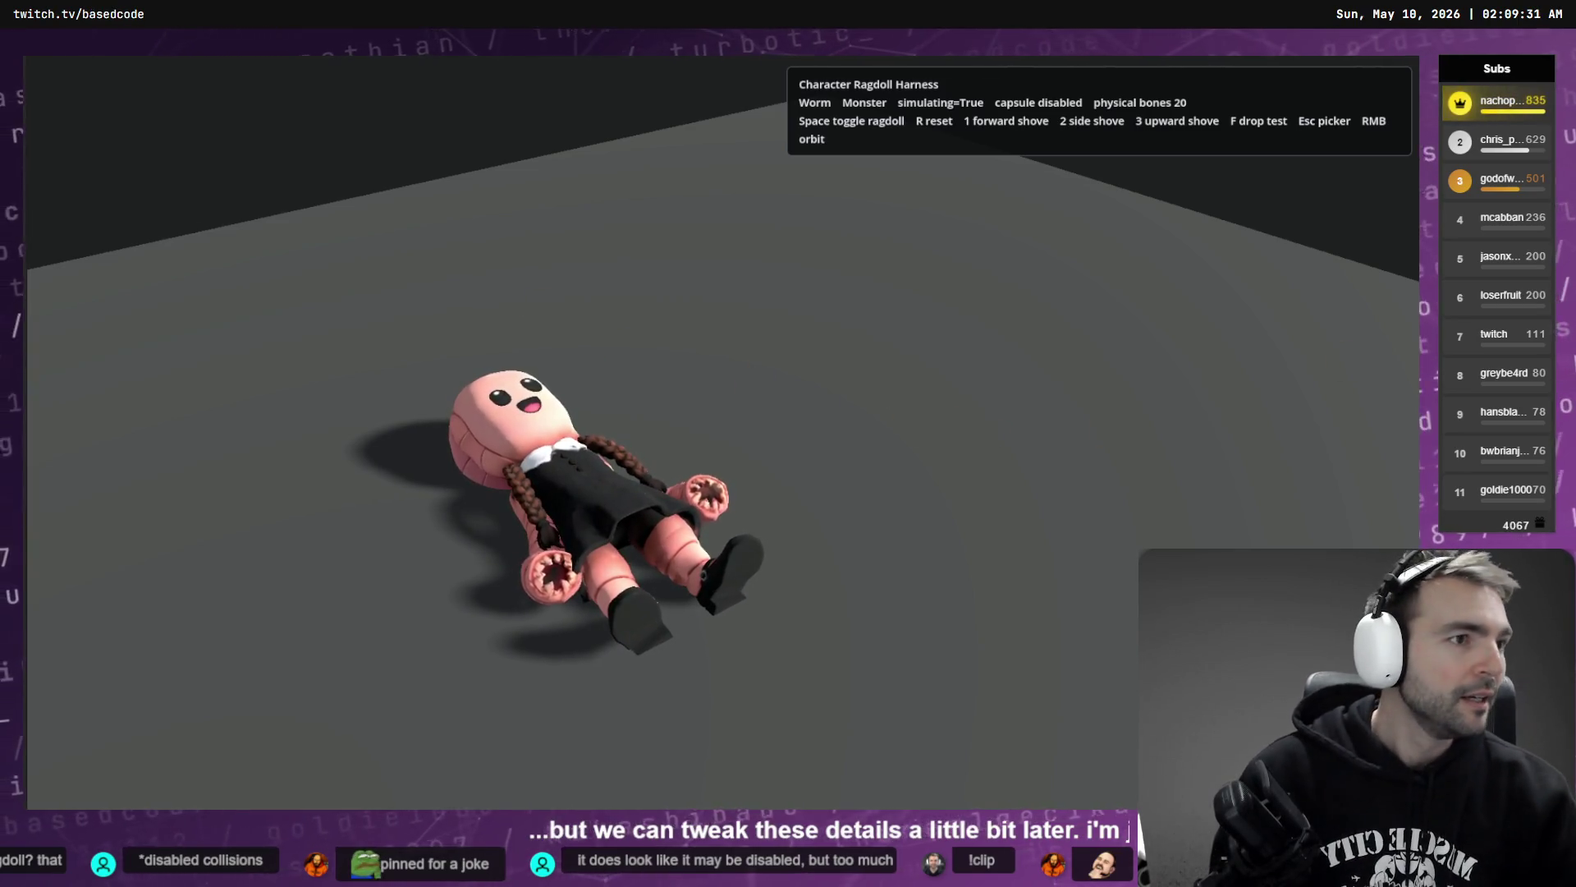
- Bring up the Codex plan at its title and highlight the HumanoidRagdollTemplate scene name
{"action": "key", "text": "alt+Tab"}
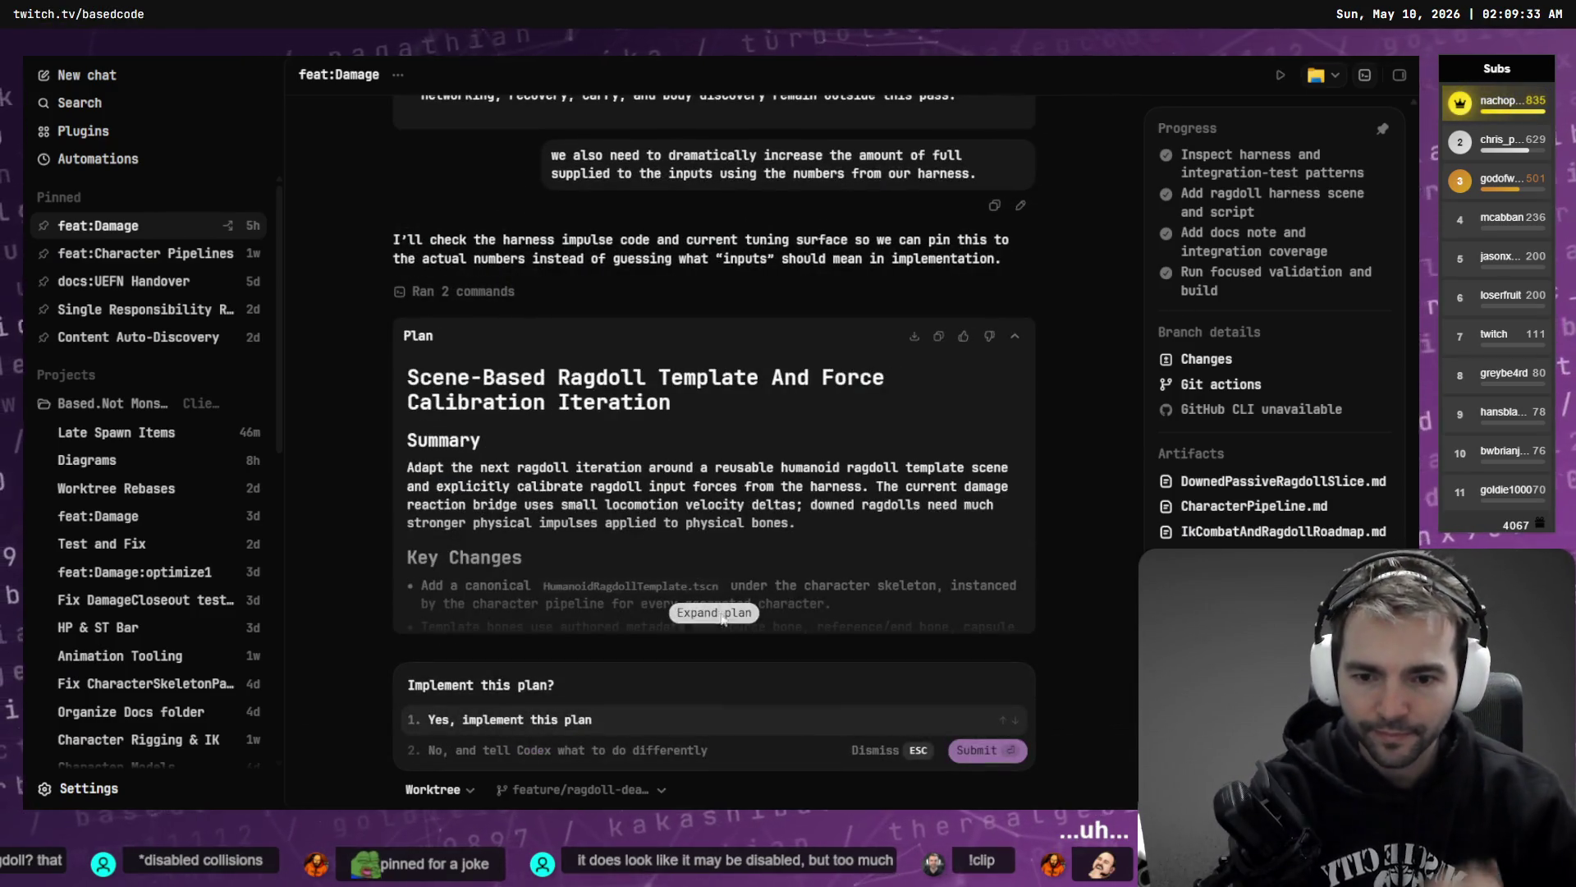
{"action": "scroll", "coordinate": [574, 506], "scroll_direction": "down", "scroll_amount": 10}
{"action": "scroll", "coordinate": [631, 497], "scroll_direction": "up", "scroll_amount": 5}
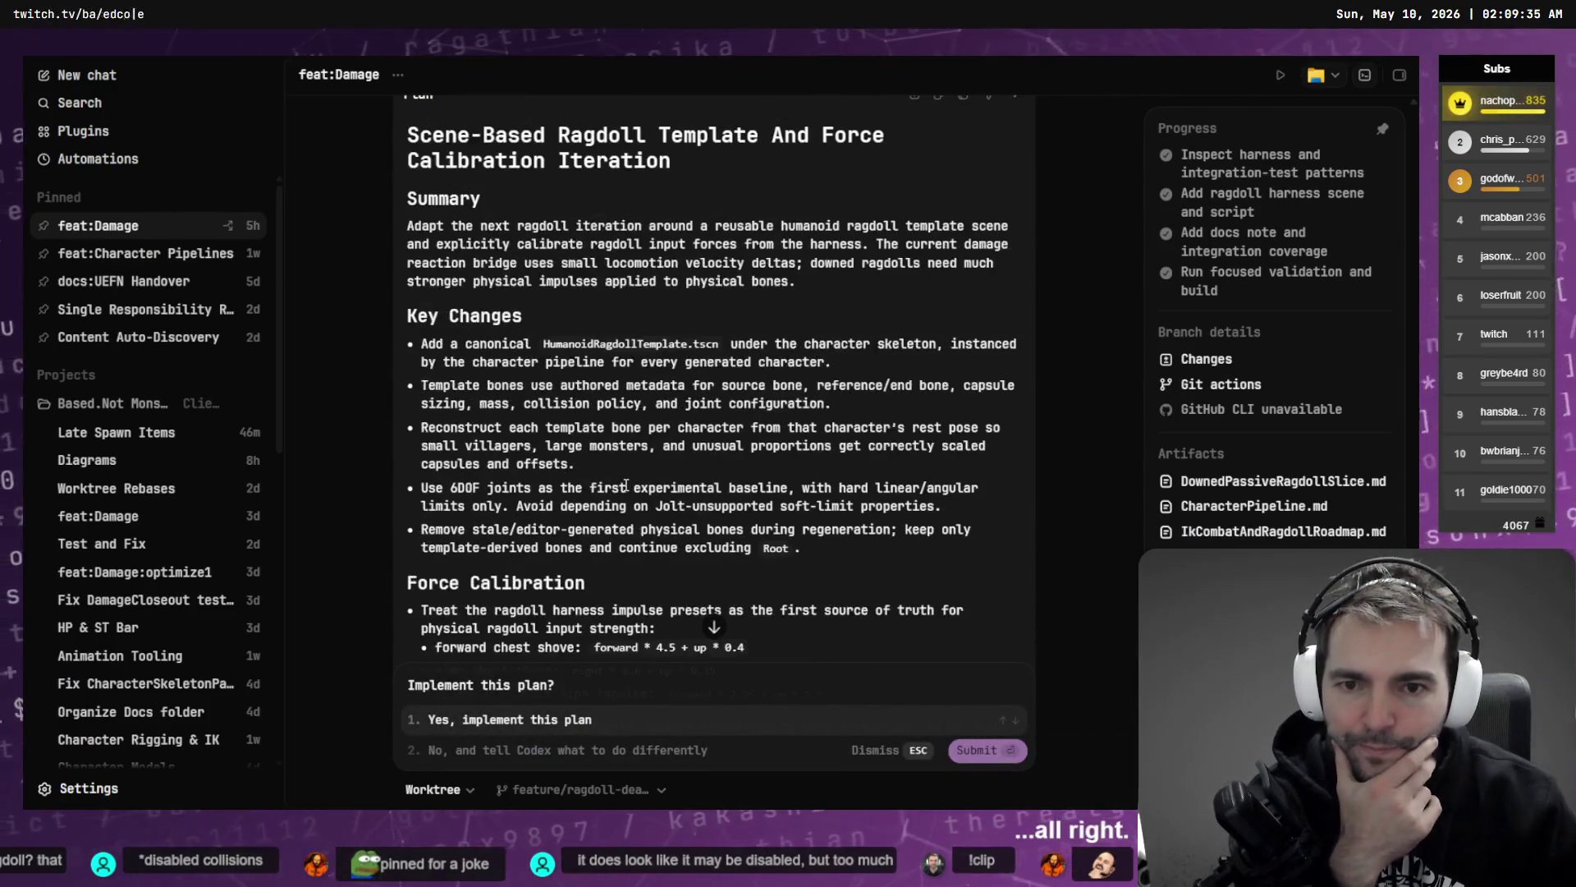
{"action": "scroll", "coordinate": [601, 435], "scroll_direction": "up", "scroll_amount": 2}
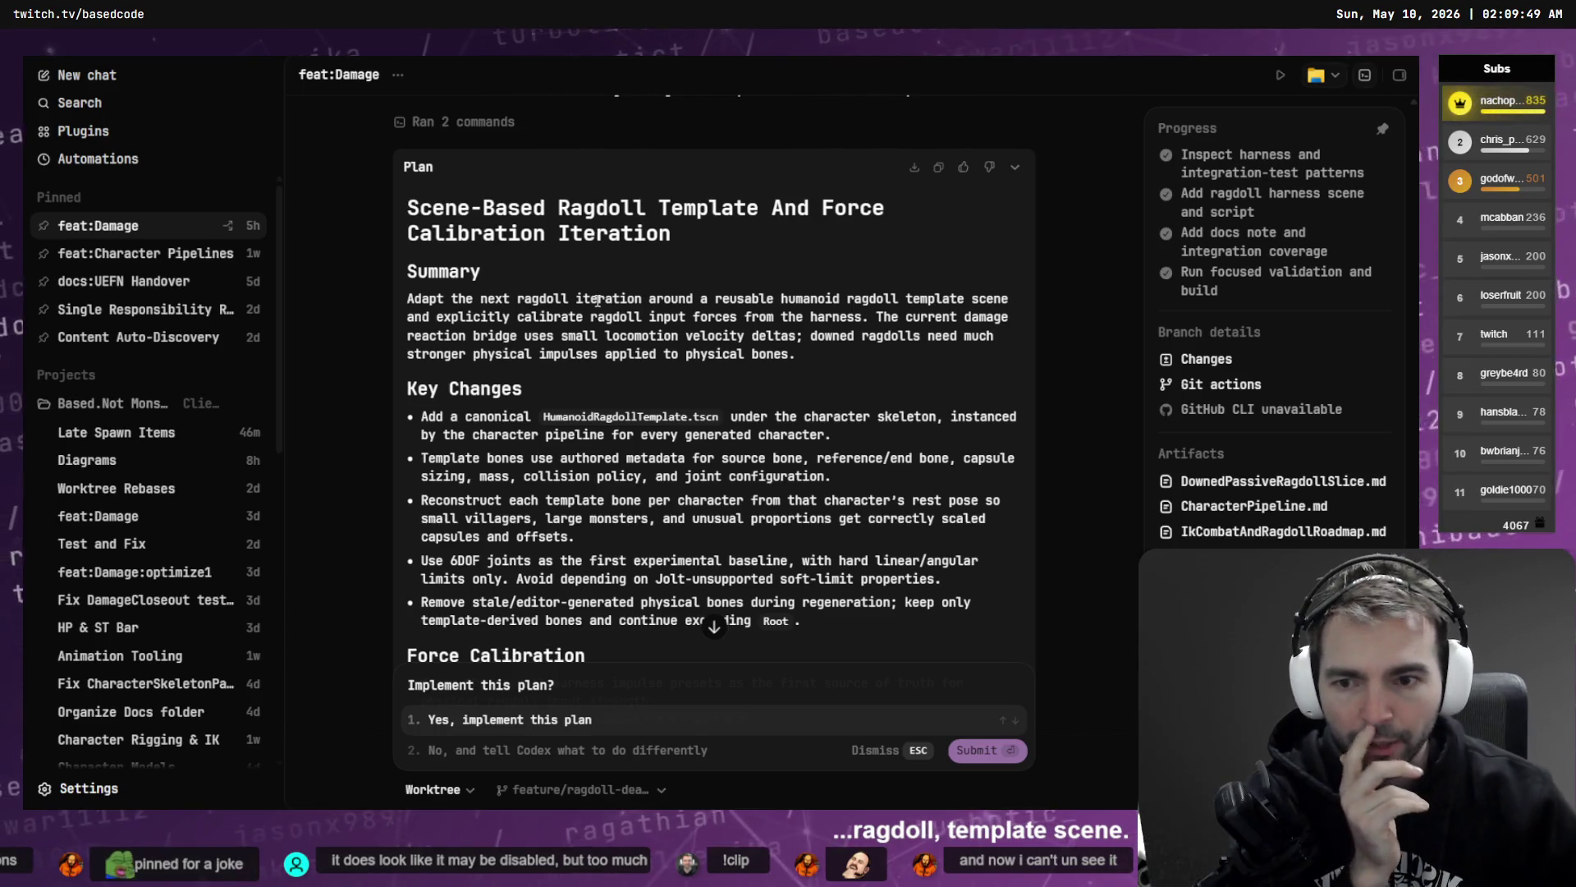
{"action": "double_click", "coordinate": [600, 415]}
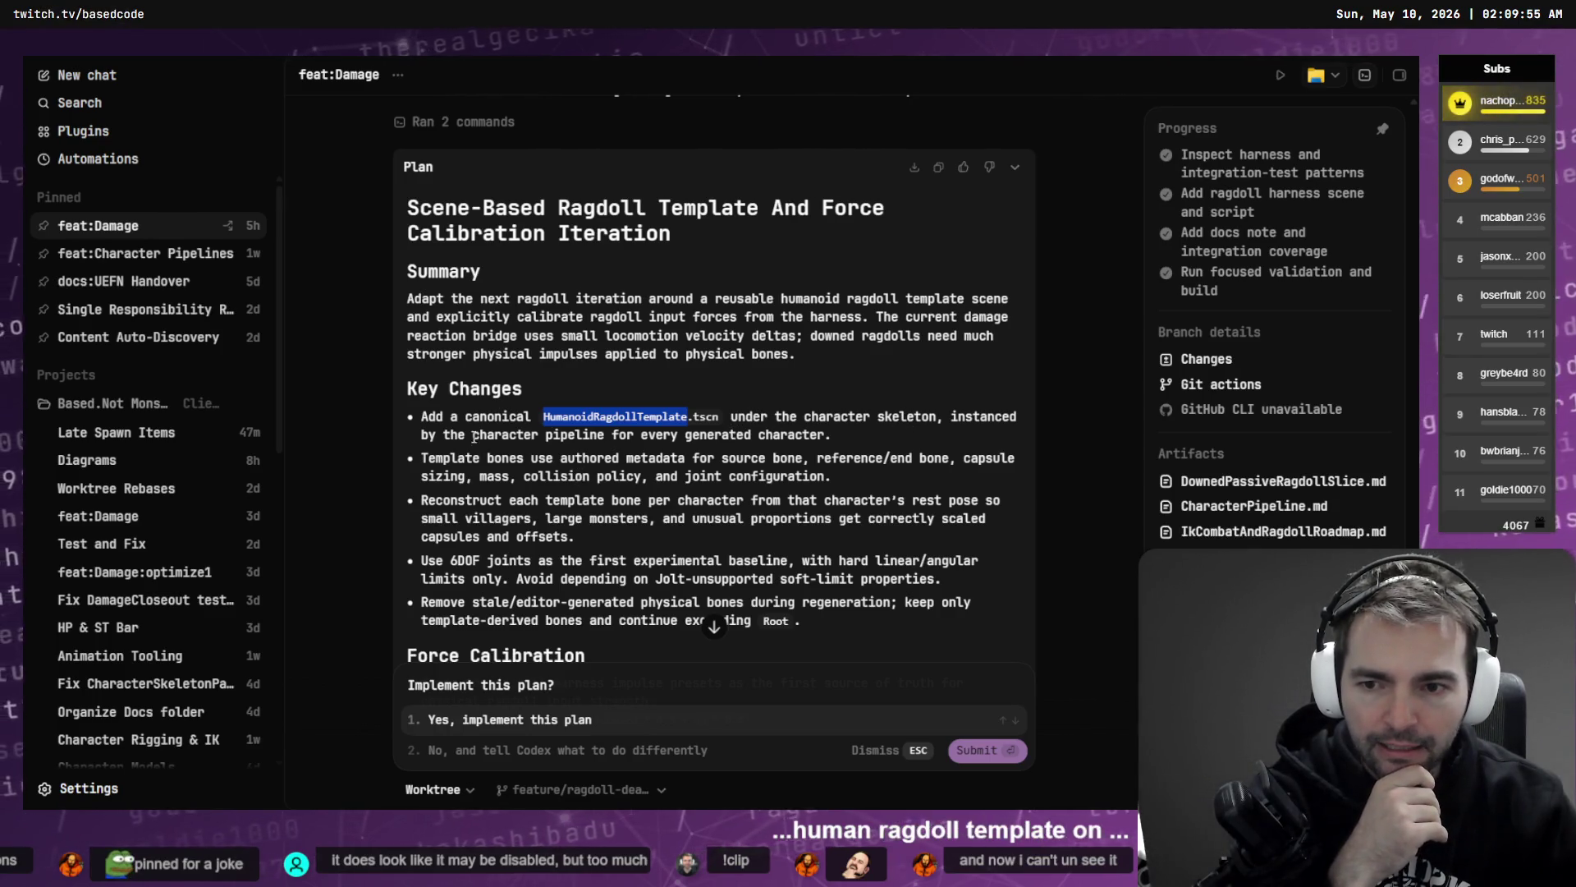
- Highlight the Key Changes bullets one by one while reading through them
{"action": "left_click_drag", "start_coordinate": [474, 436], "coordinate": [854, 458]}
{"action": "left_click", "coordinate": [858, 451]}
{"action": "scroll", "coordinate": [768, 421], "scroll_direction": "down", "scroll_amount": 2}
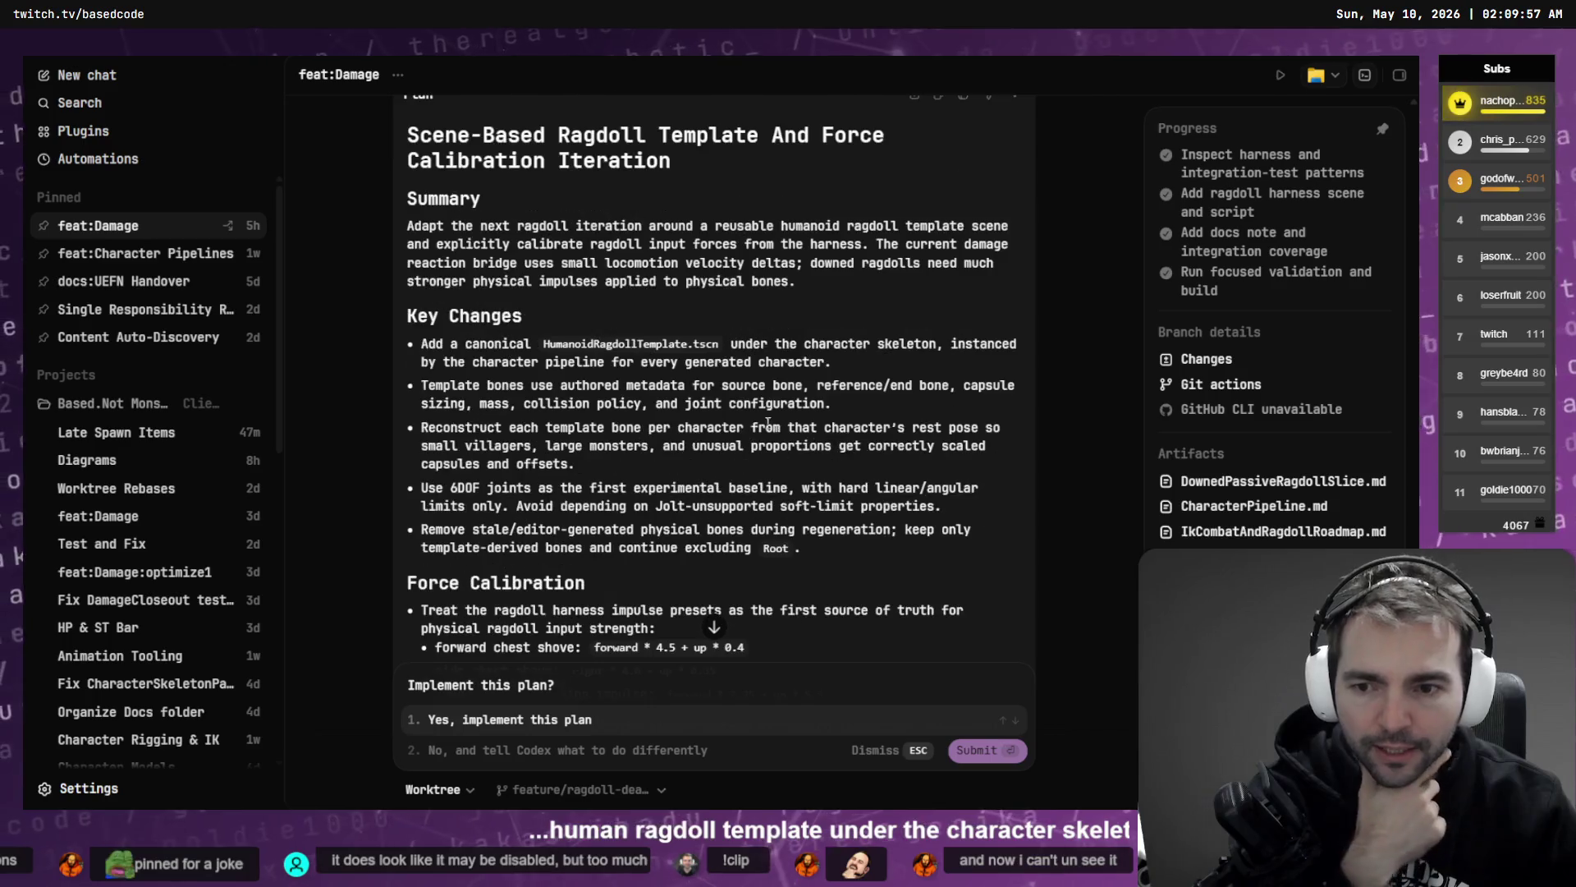
{"action": "left_click_drag", "start_coordinate": [427, 384], "coordinate": [797, 419]}
{"action": "left_click", "coordinate": [842, 418]}
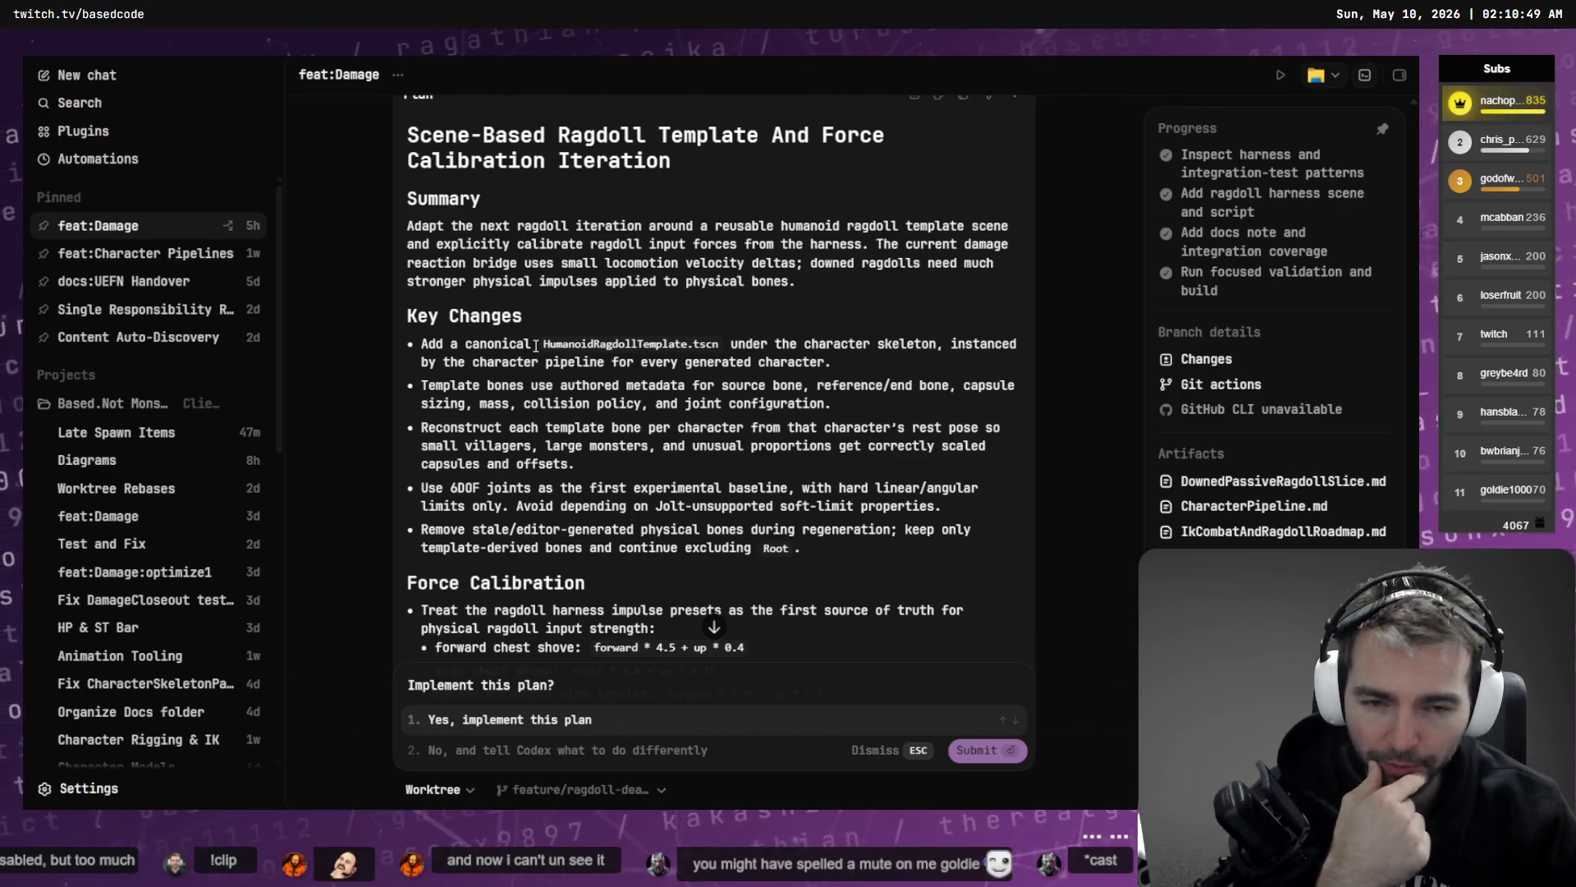
{"action": "left_click_drag", "start_coordinate": [585, 464], "coordinate": [413, 429]}
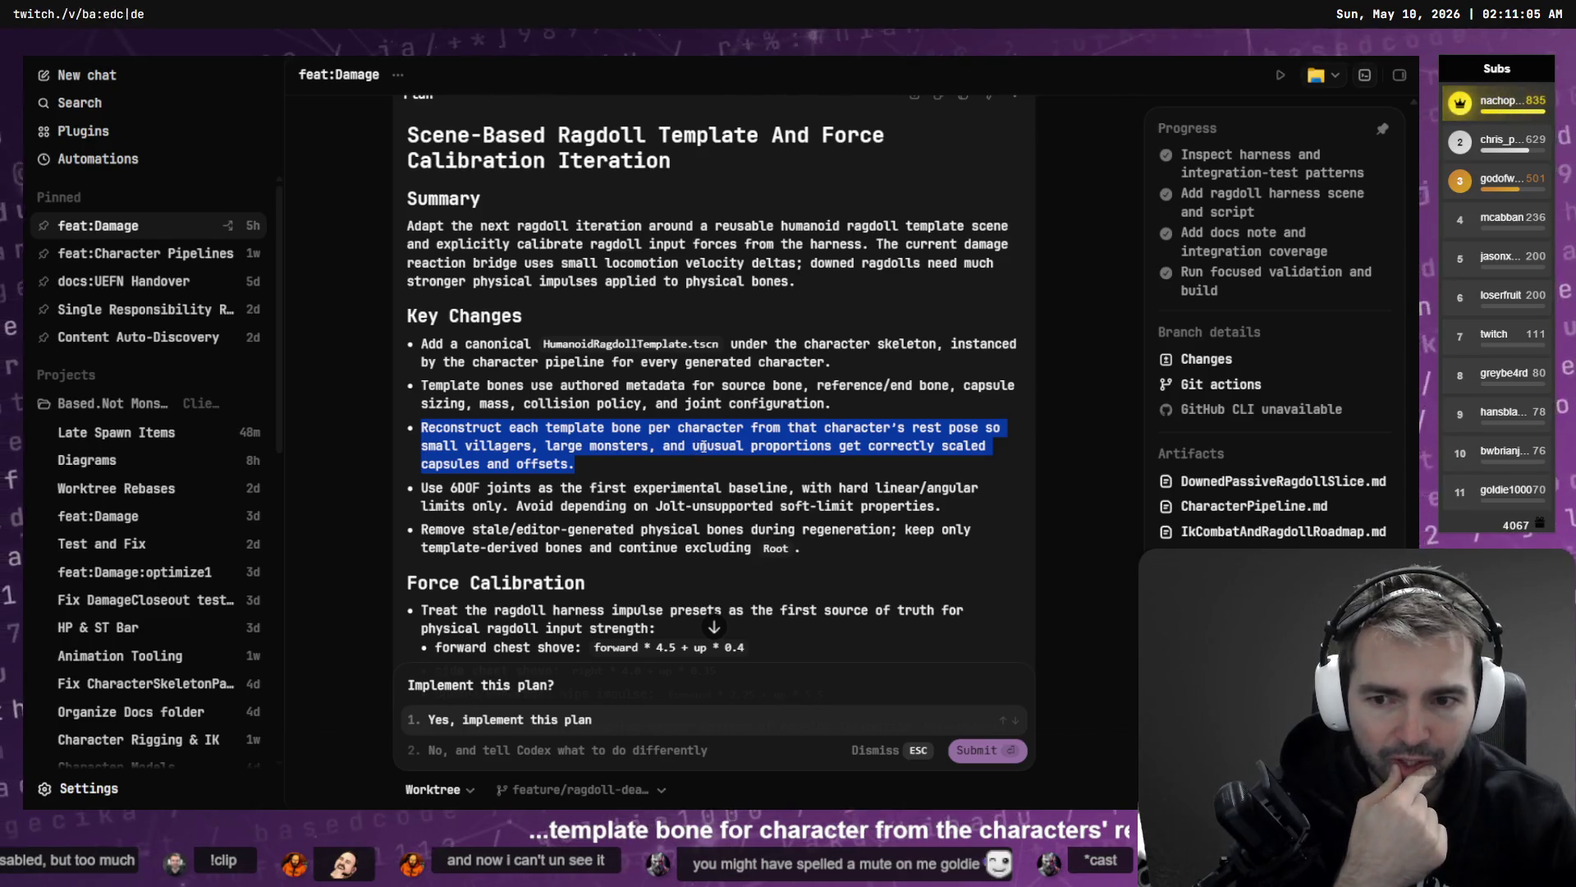
{"action": "scroll", "coordinate": [694, 443], "scroll_direction": "down", "scroll_amount": 2}
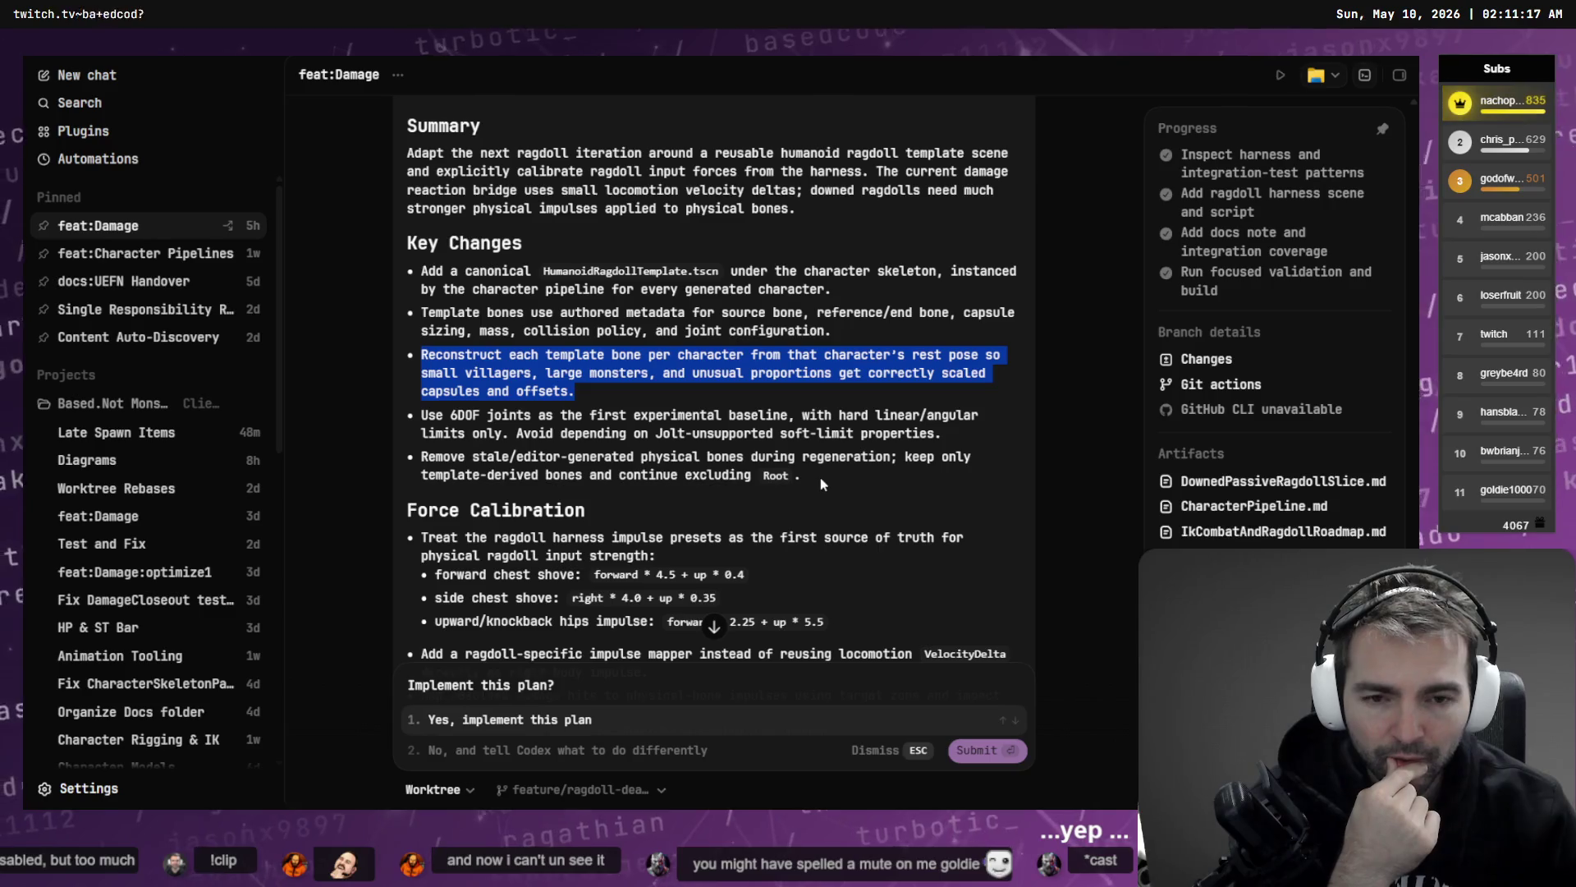
{"action": "scroll", "coordinate": [819, 475], "scroll_direction": "down", "scroll_amount": 2}
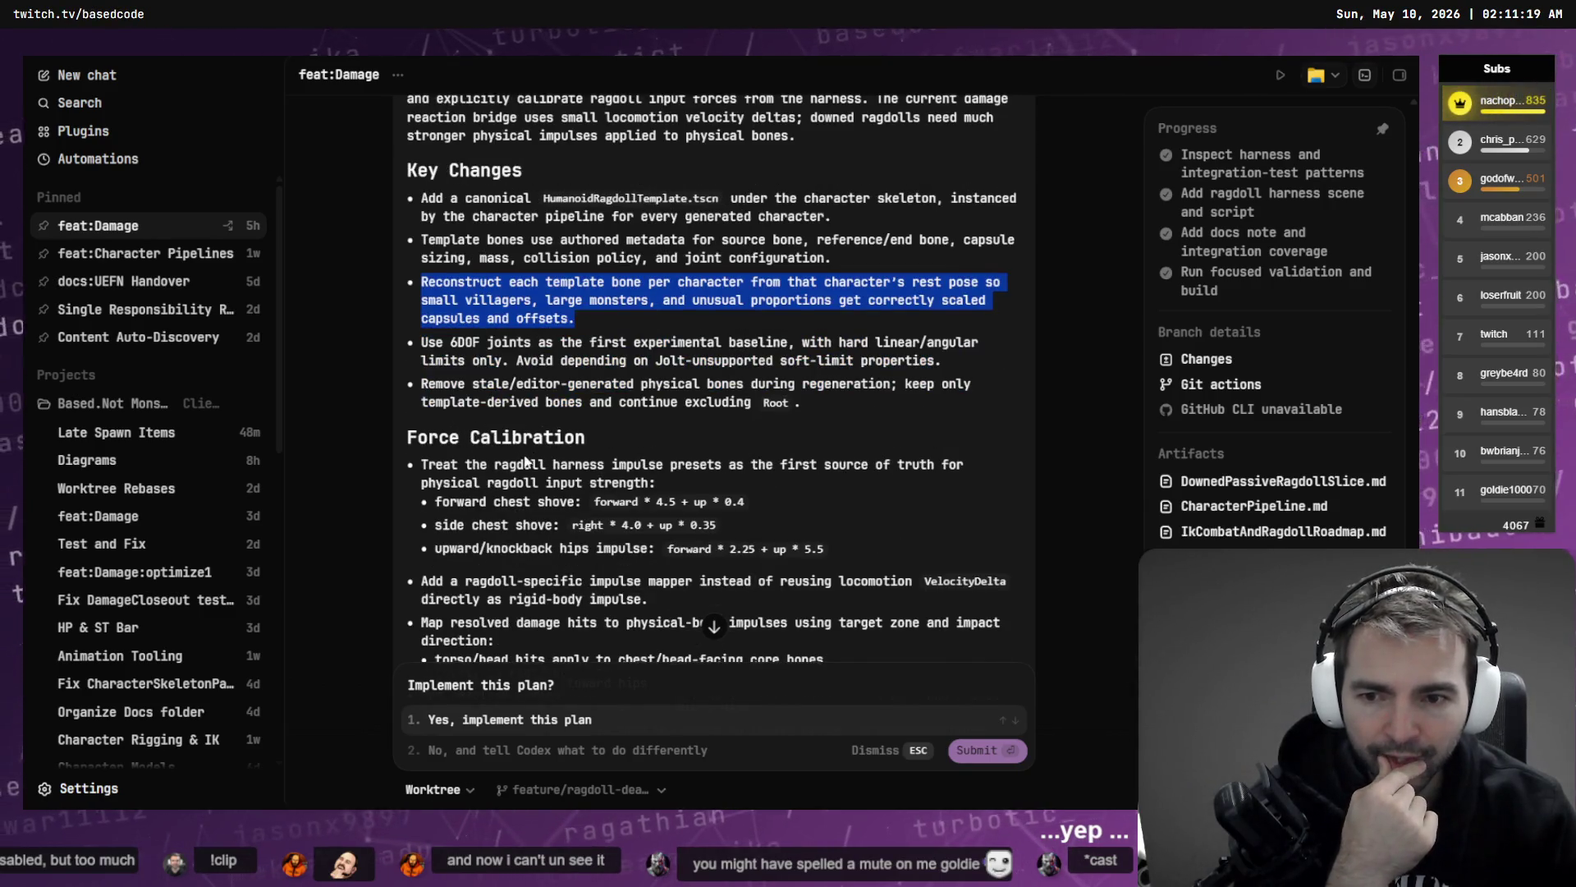
{"action": "scroll", "coordinate": [527, 463], "scroll_direction": "down", "scroll_amount": 2}
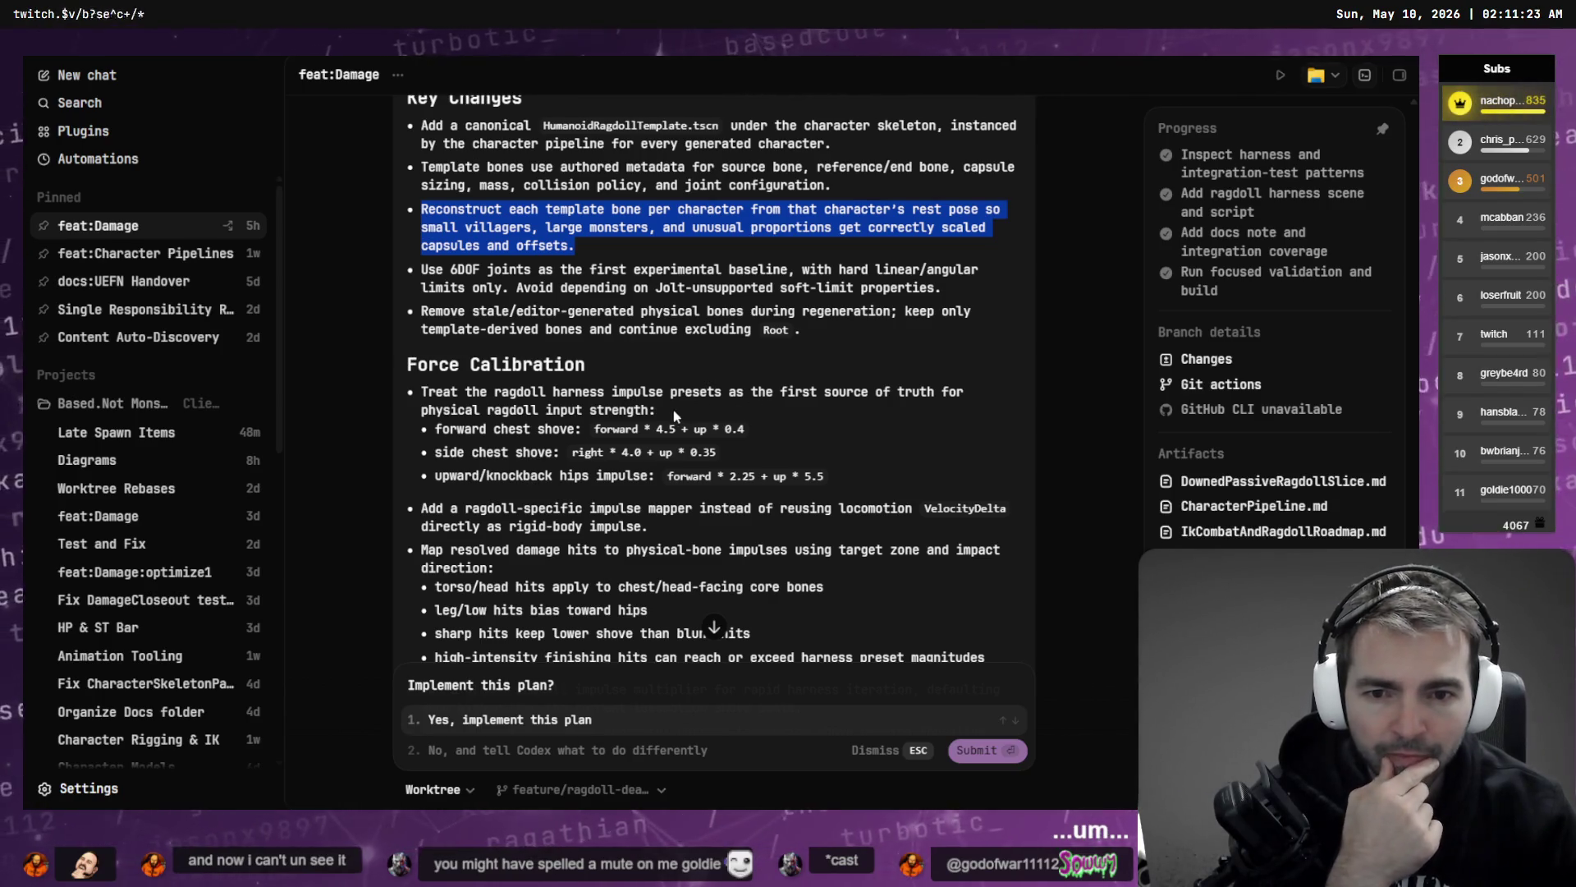
{"action": "scroll", "coordinate": [673, 406], "scroll_direction": "down", "scroll_amount": 2}
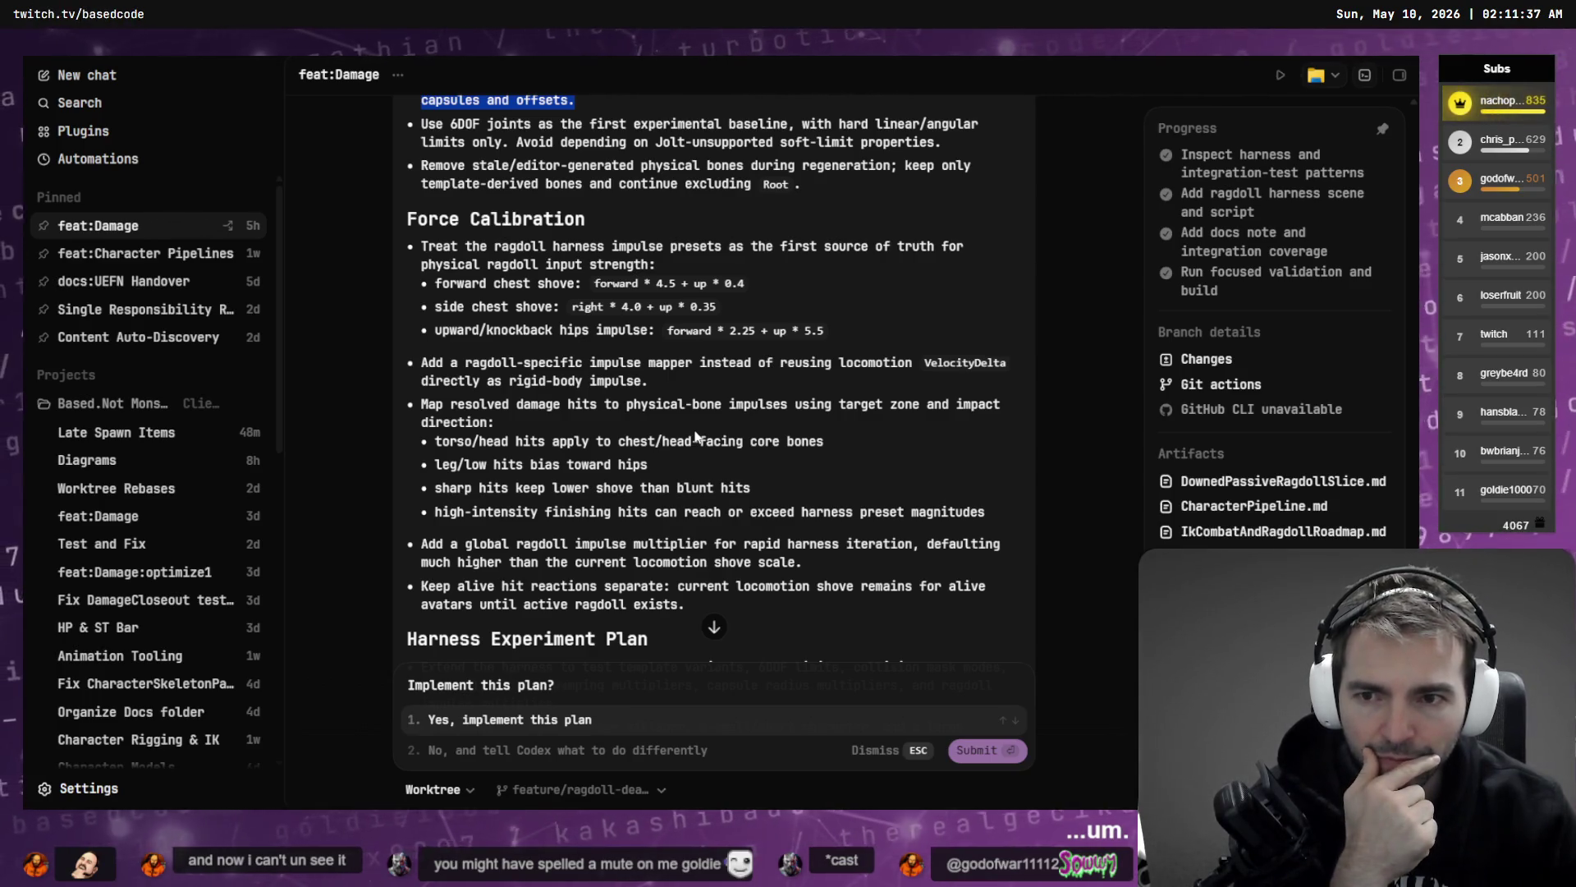
{"action": "left_click_drag", "start_coordinate": [985, 513], "coordinate": [380, 409]}
{"action": "right_click", "coordinate": [502, 411]}
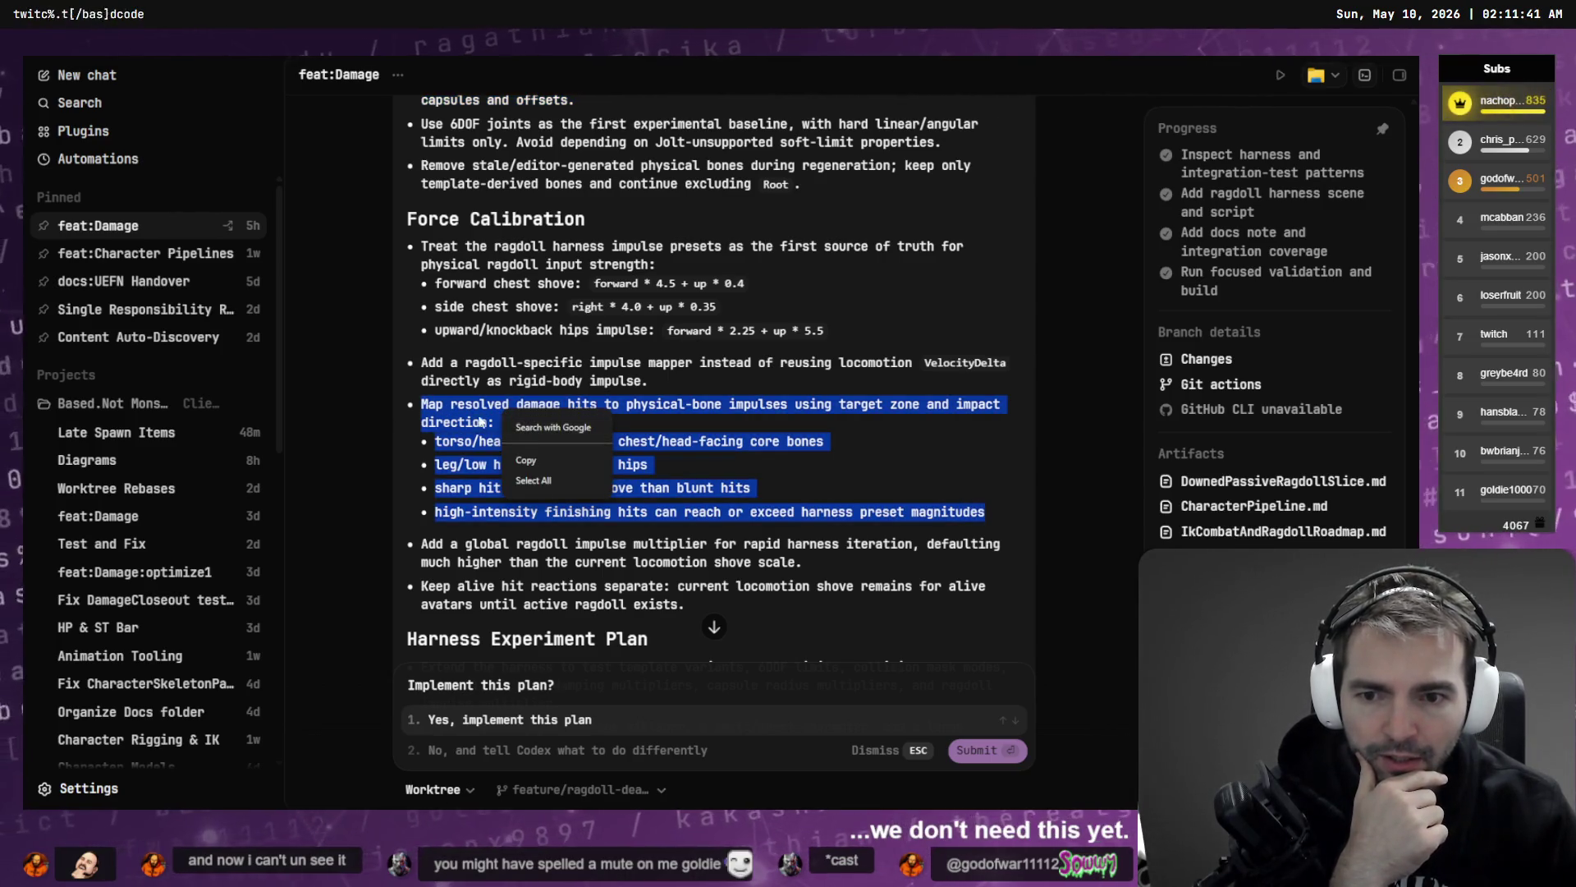
{"action": "left_click", "coordinate": [469, 419]}
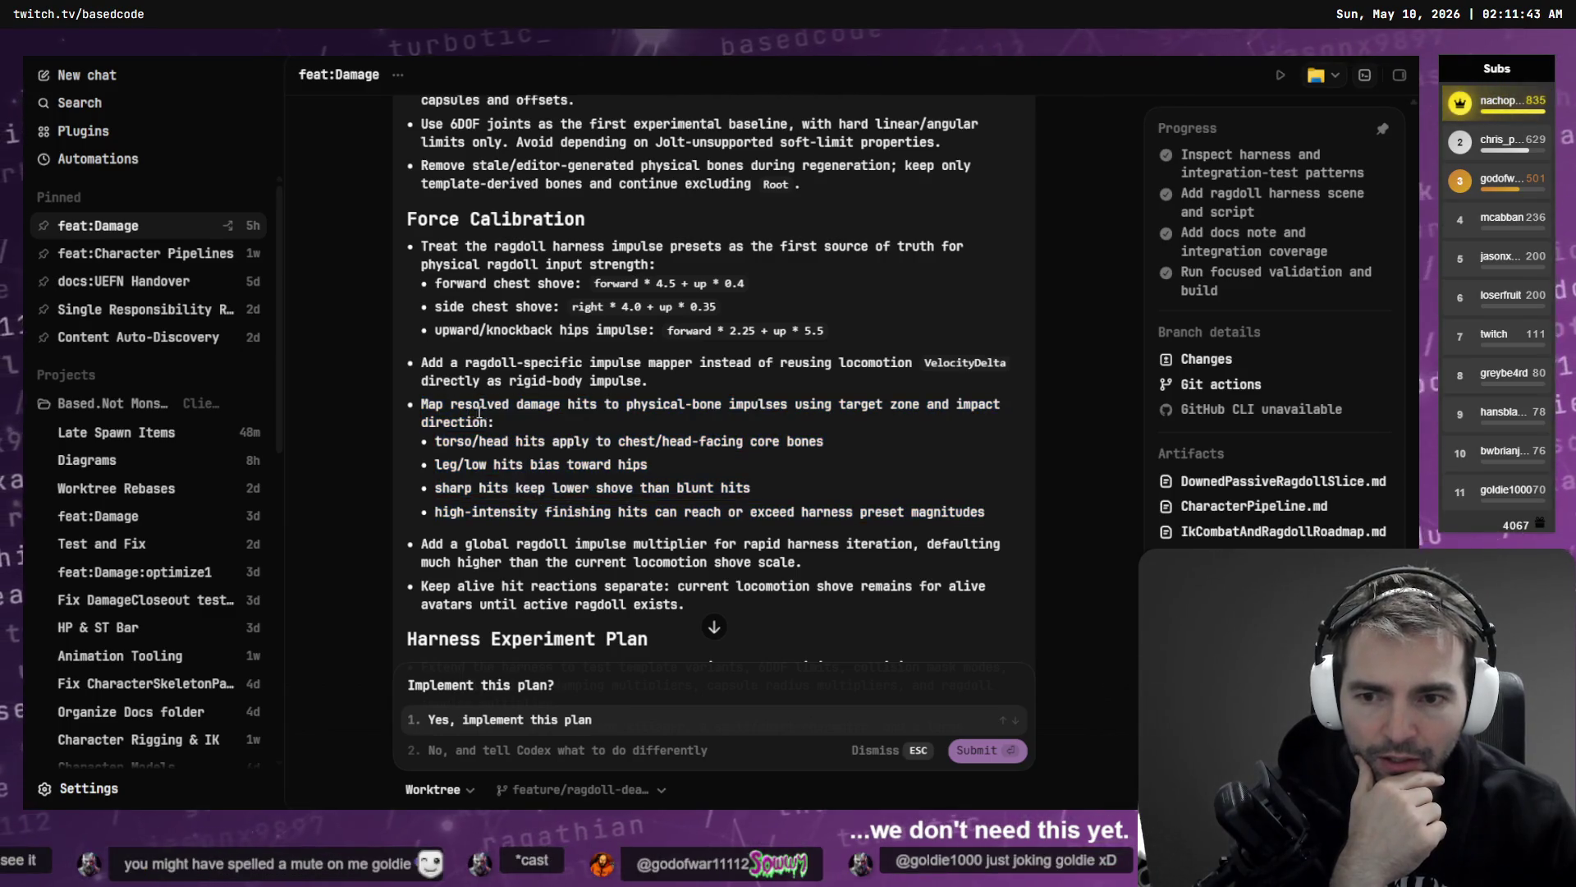
{"action": "left_click_drag", "start_coordinate": [495, 422], "coordinate": [412, 406]}
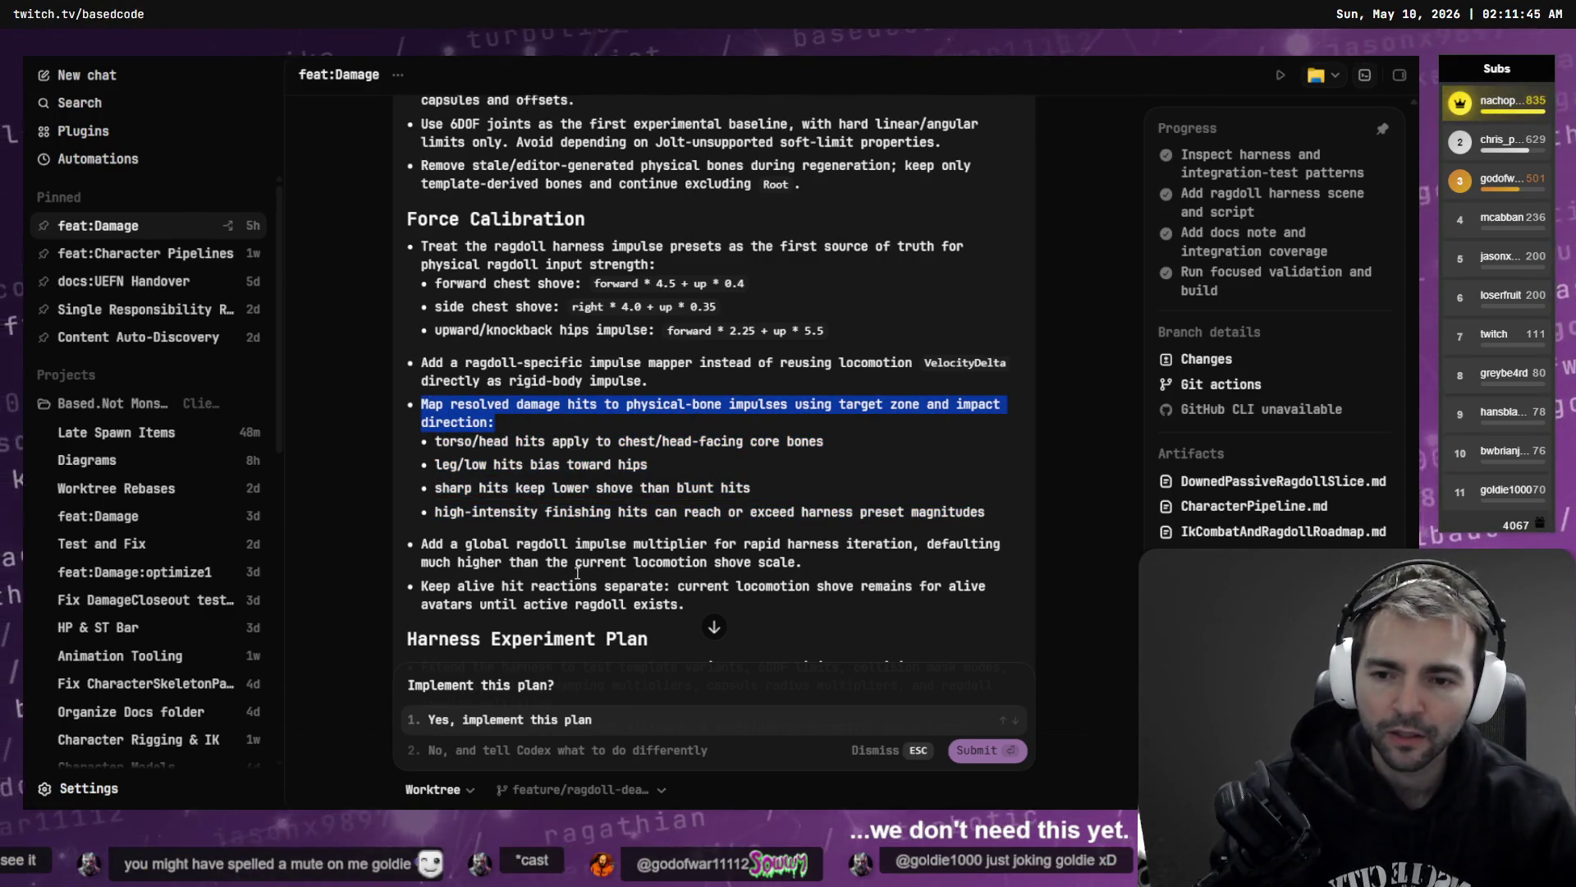
- Choose option 2 and type 'We don't yet need to map damage to bone impules.'
{"action": "left_click", "coordinate": [525, 751]}
{"action": "type", "text": "We don't ye"}
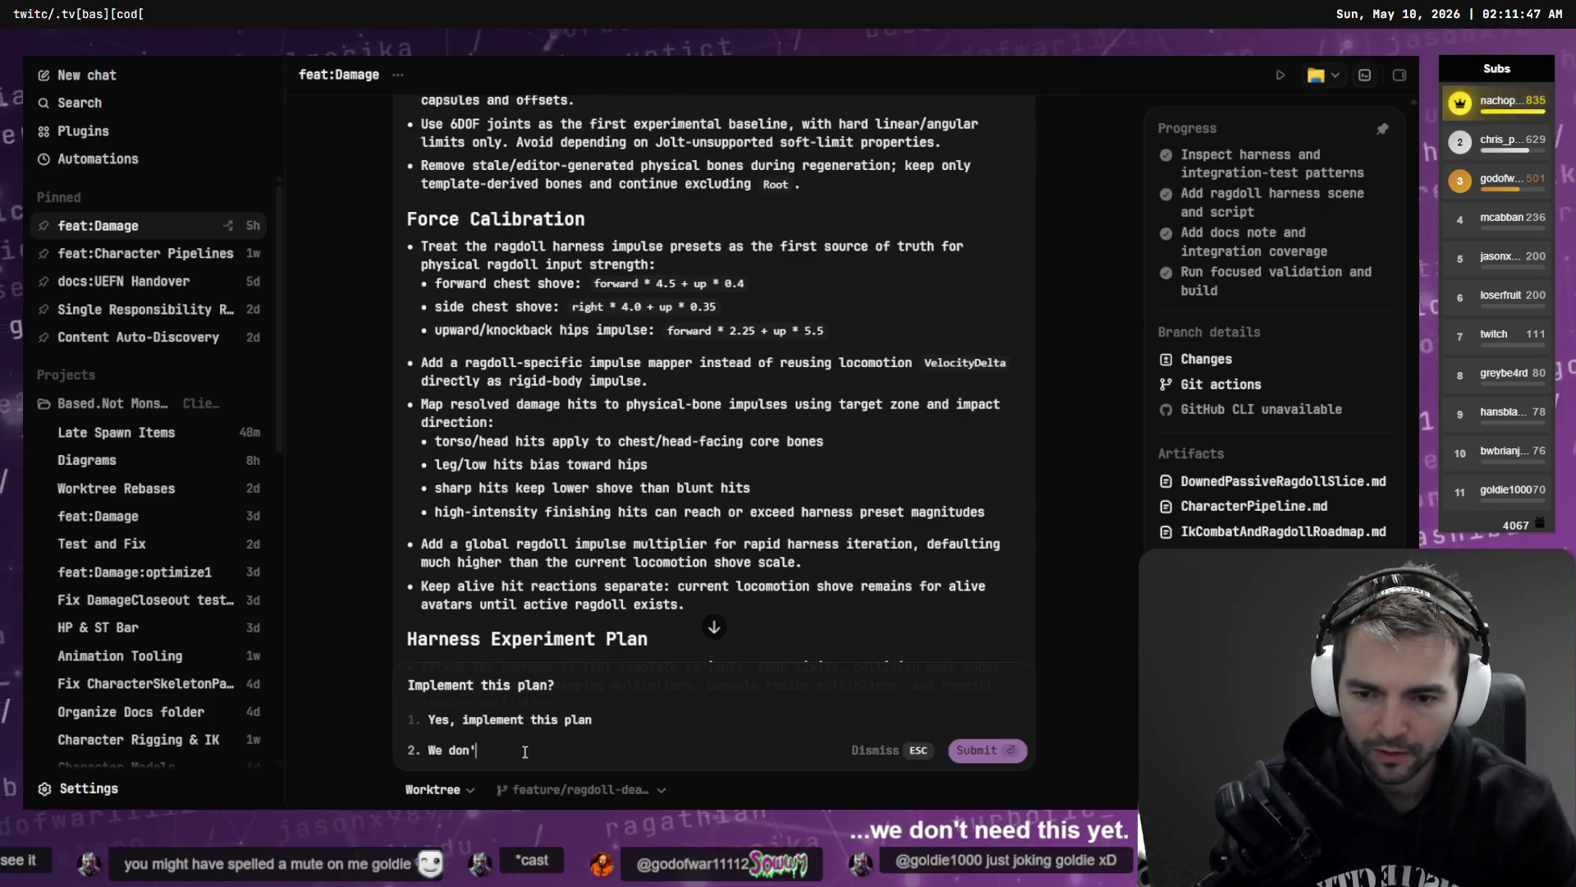
{"action": "key", "text": "BackSpace"}
{"action": "type", "text": "t nee"}
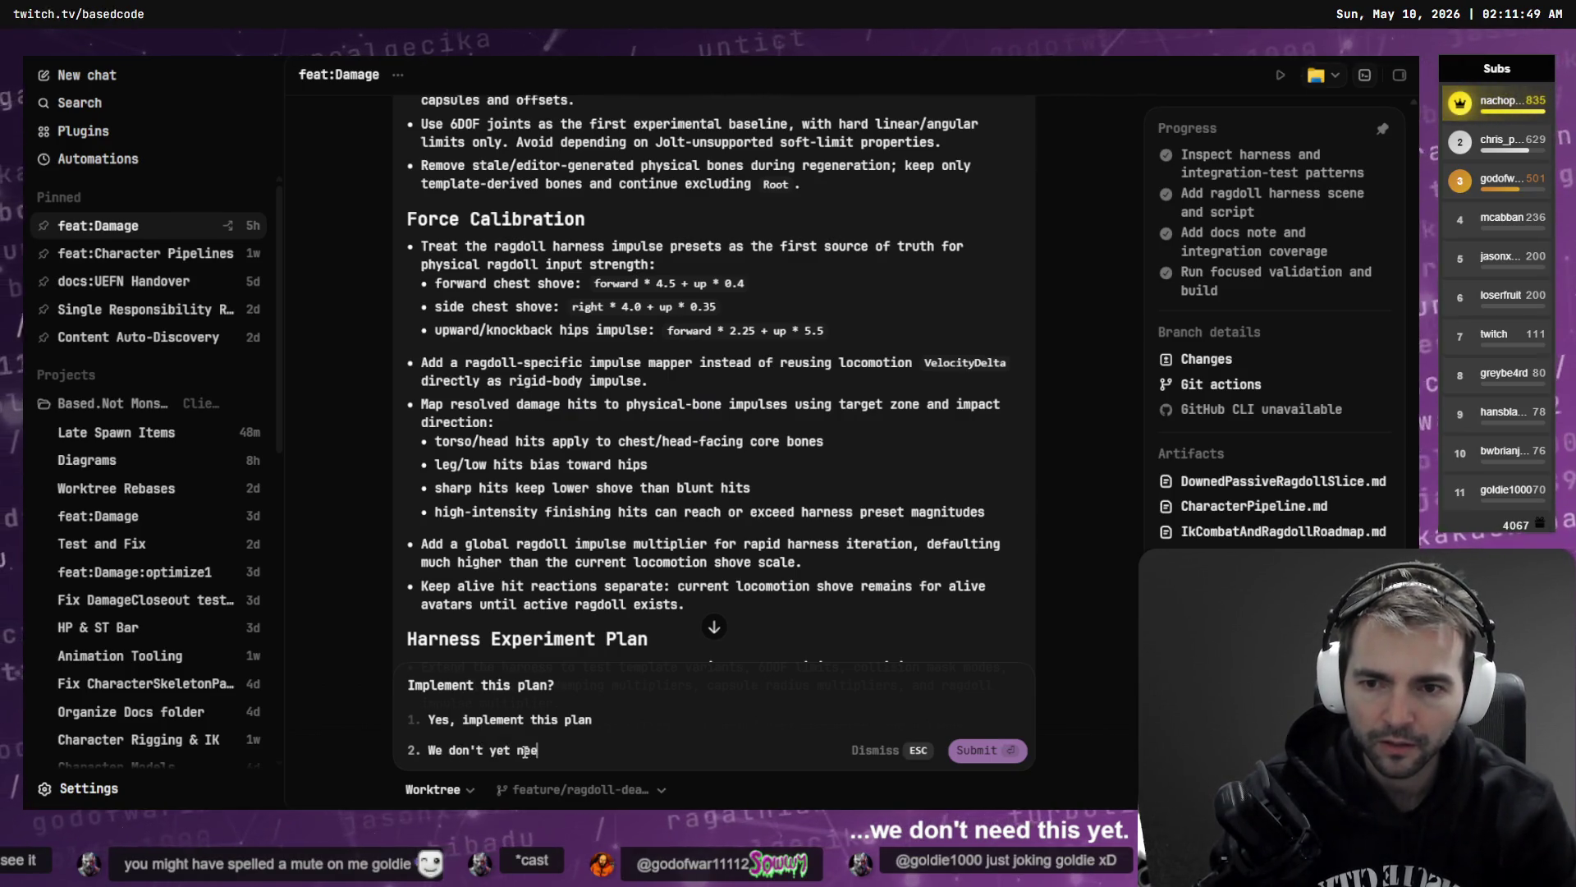
{"action": "type", "text": "d to map damage to"}
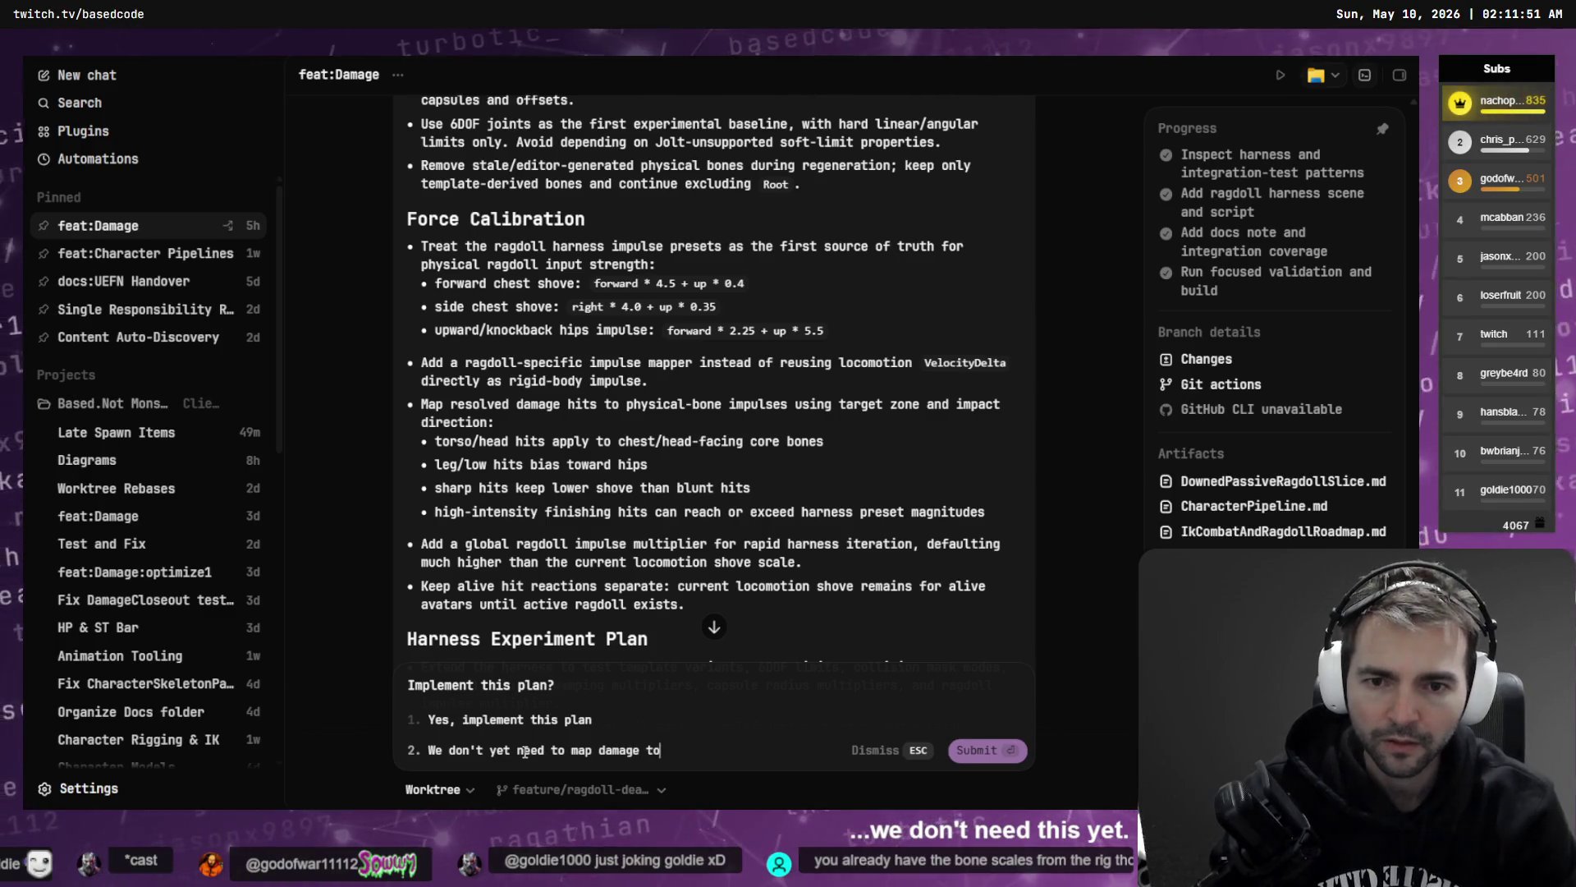
{"action": "type", "text": " bone impules."}
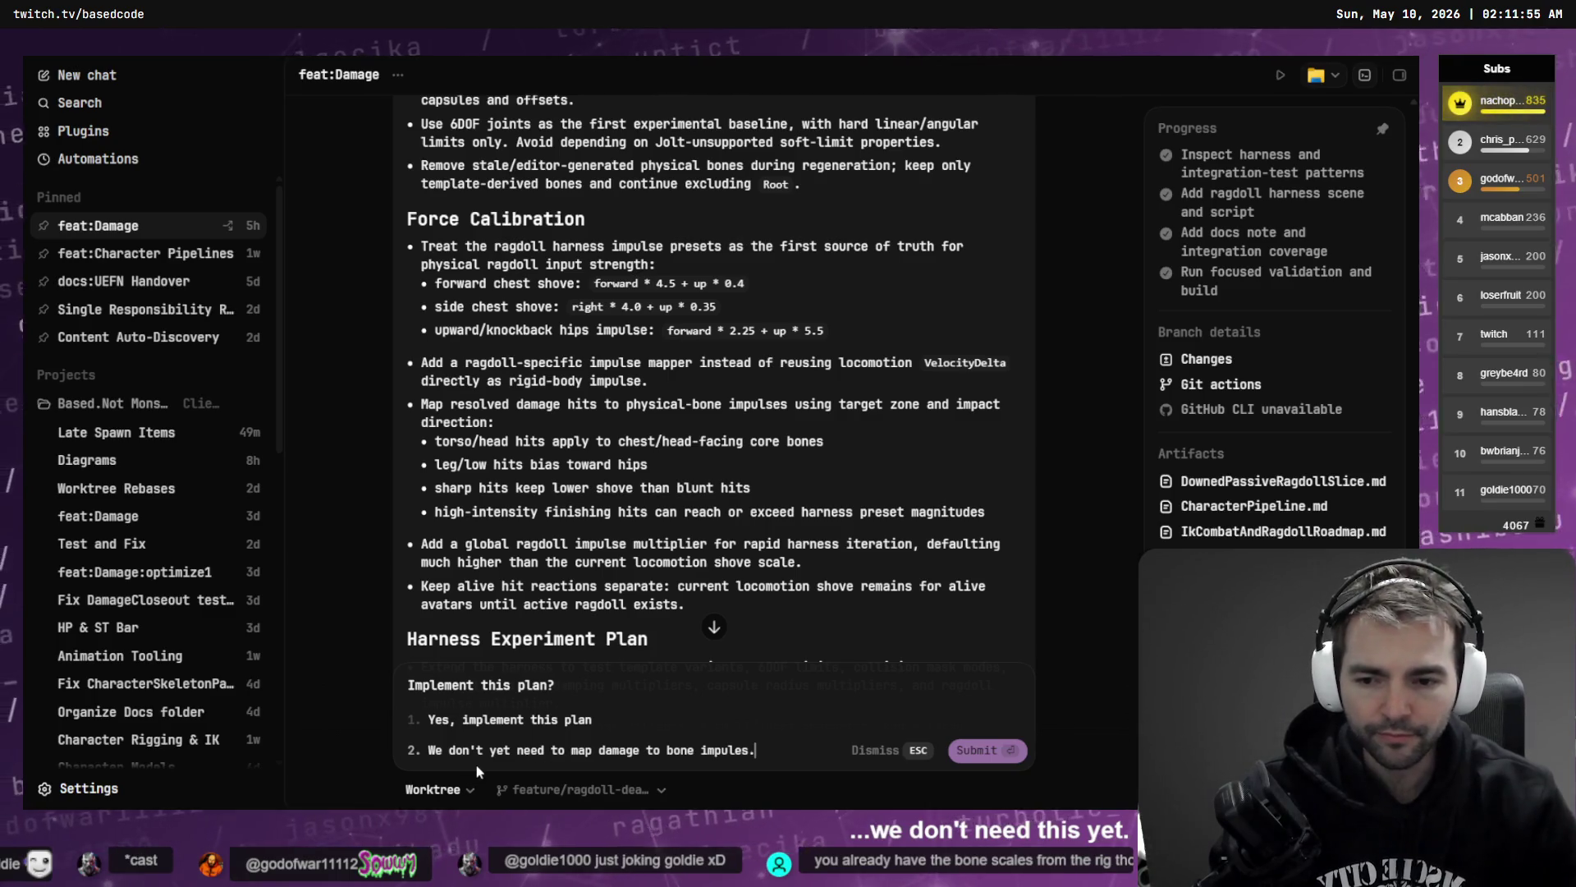
{"action": "scroll", "coordinate": [706, 575], "scroll_direction": "down", "scroll_amount": 1}
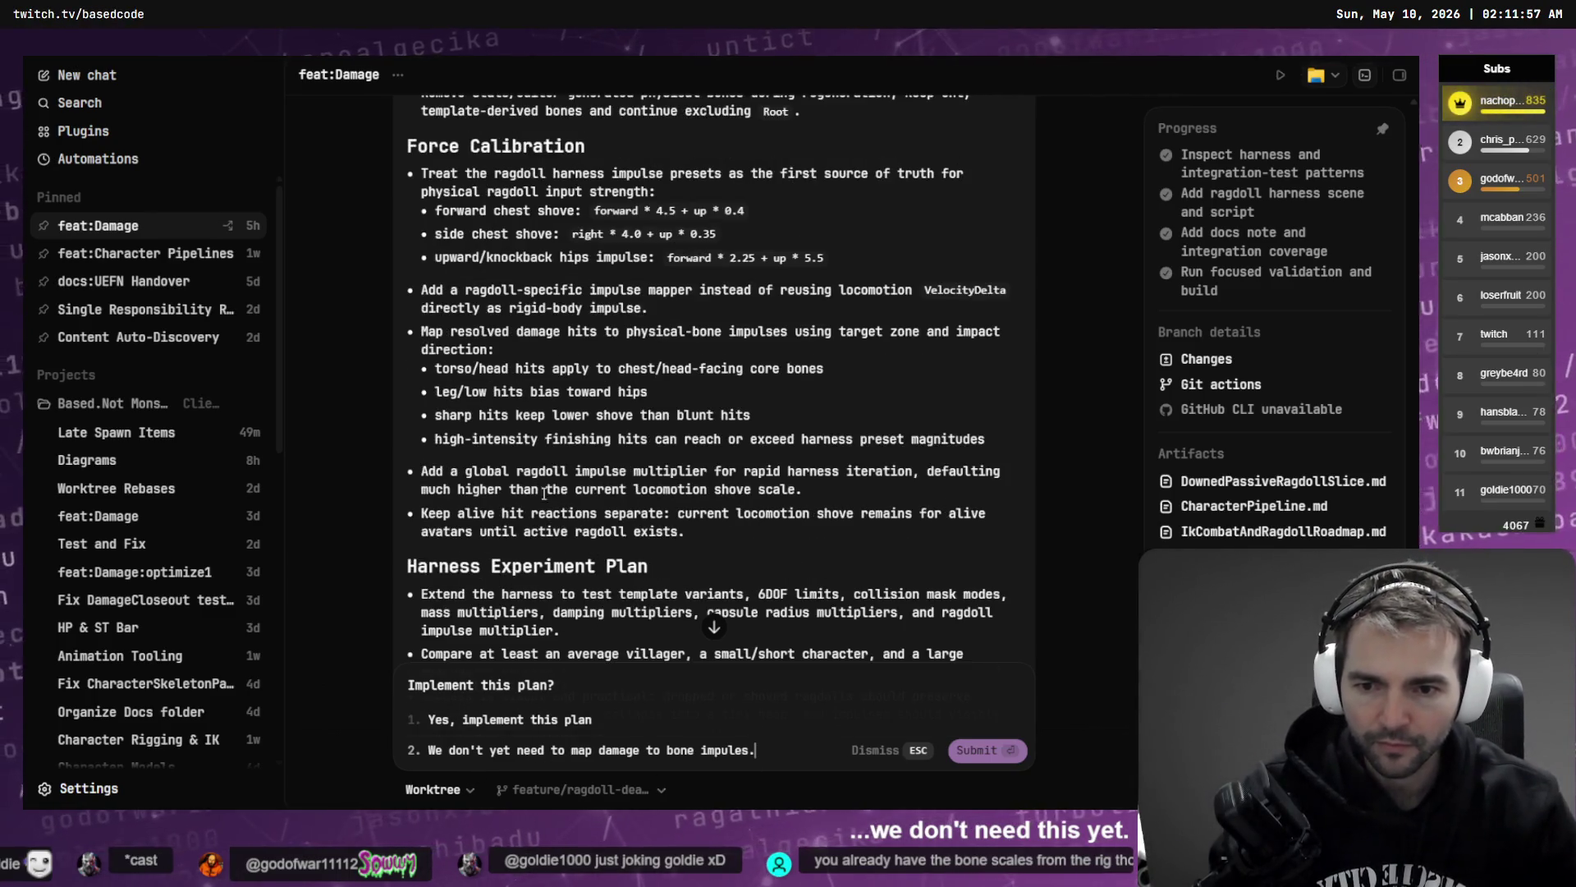
{"action": "scroll", "coordinate": [673, 478], "scroll_direction": "down", "scroll_amount": 2}
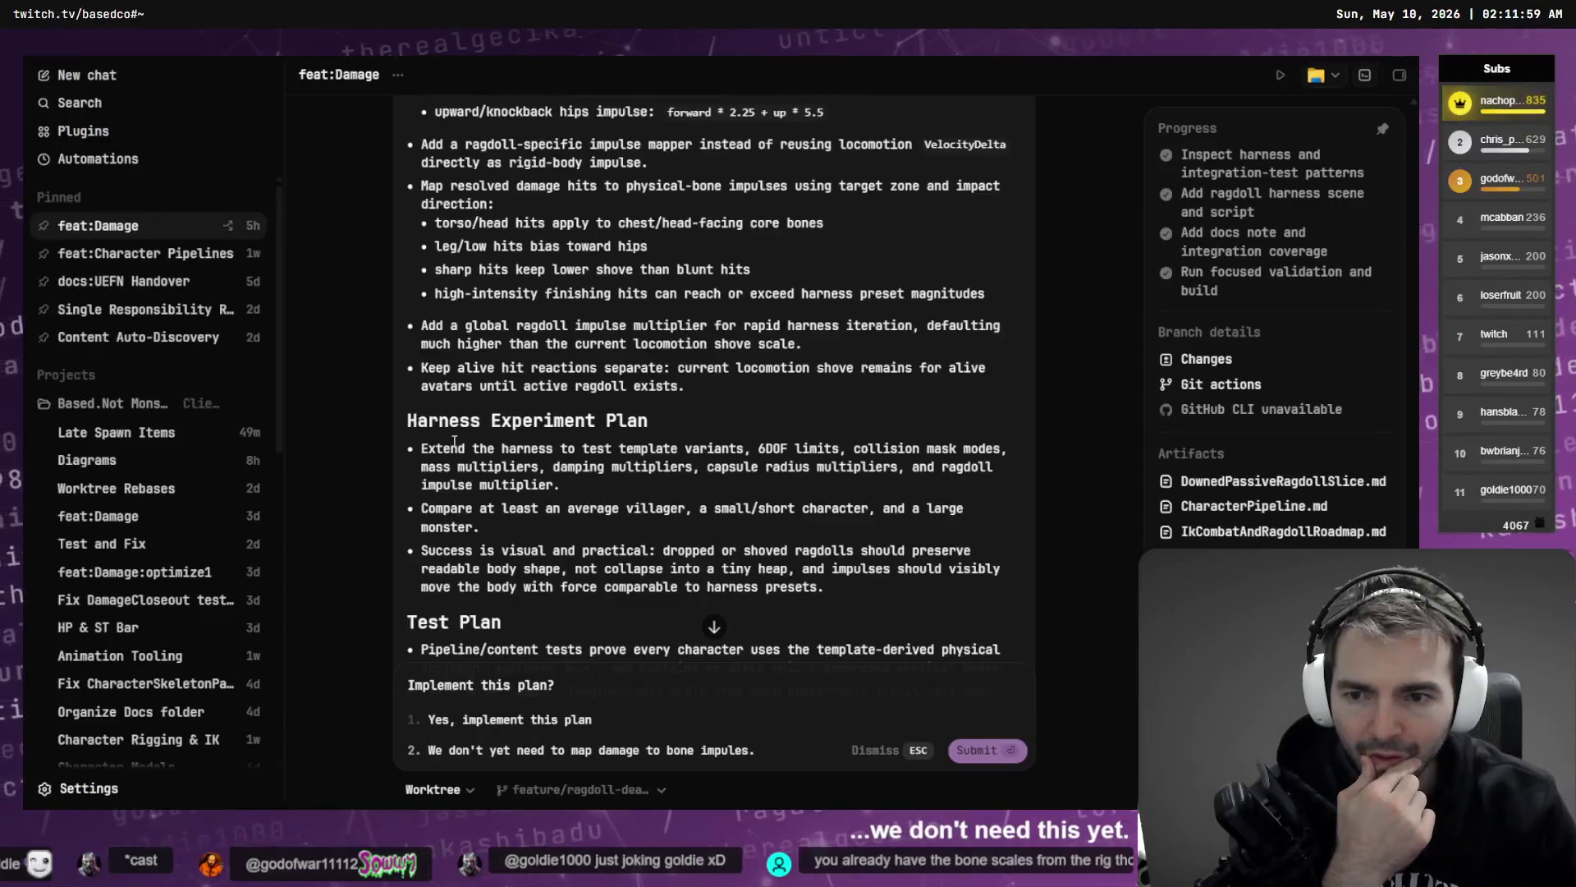
{"action": "scroll", "coordinate": [416, 267], "scroll_direction": "down", "scroll_amount": 2}
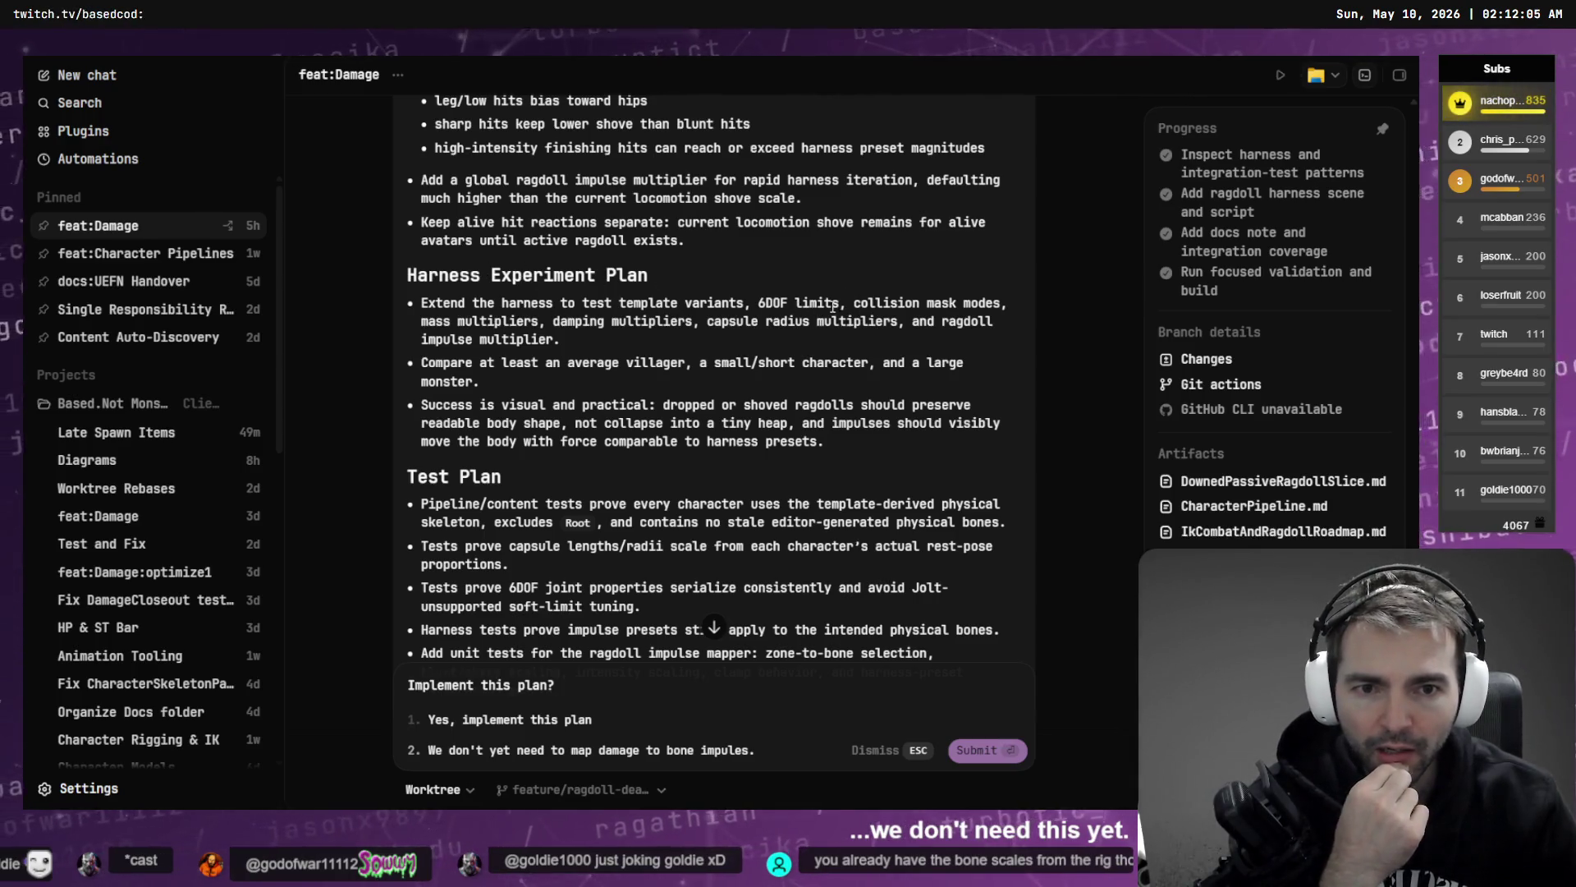
{"action": "scroll", "coordinate": [501, 331], "scroll_direction": "down", "scroll_amount": 1}
{"action": "scroll", "coordinate": [501, 331], "scroll_direction": "down", "scroll_amount": 2}
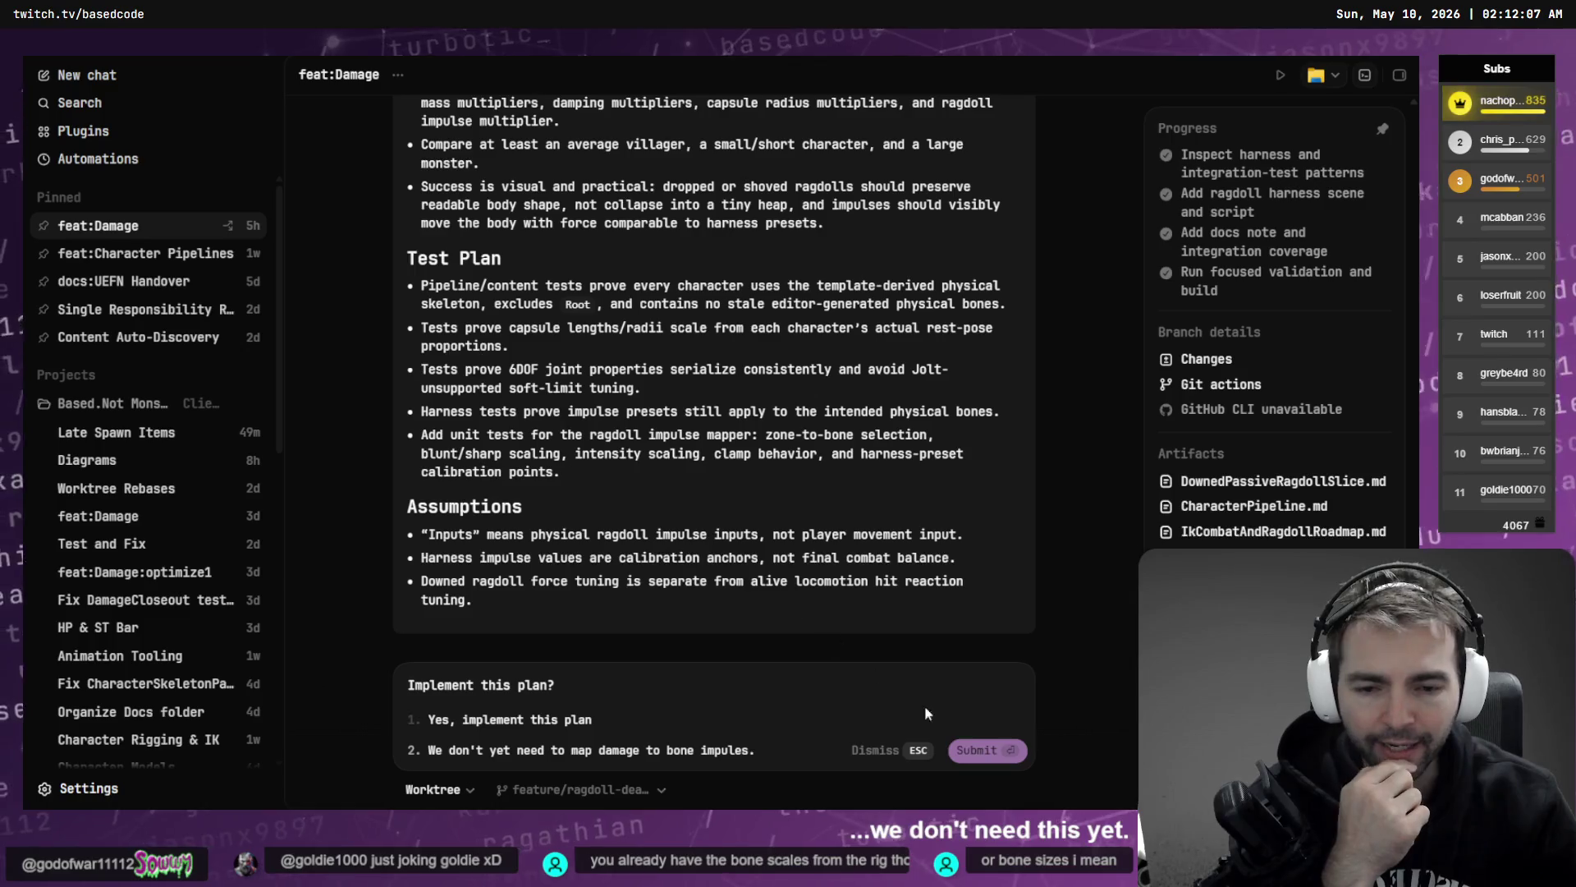
{"action": "left_click", "coordinate": [995, 750]}
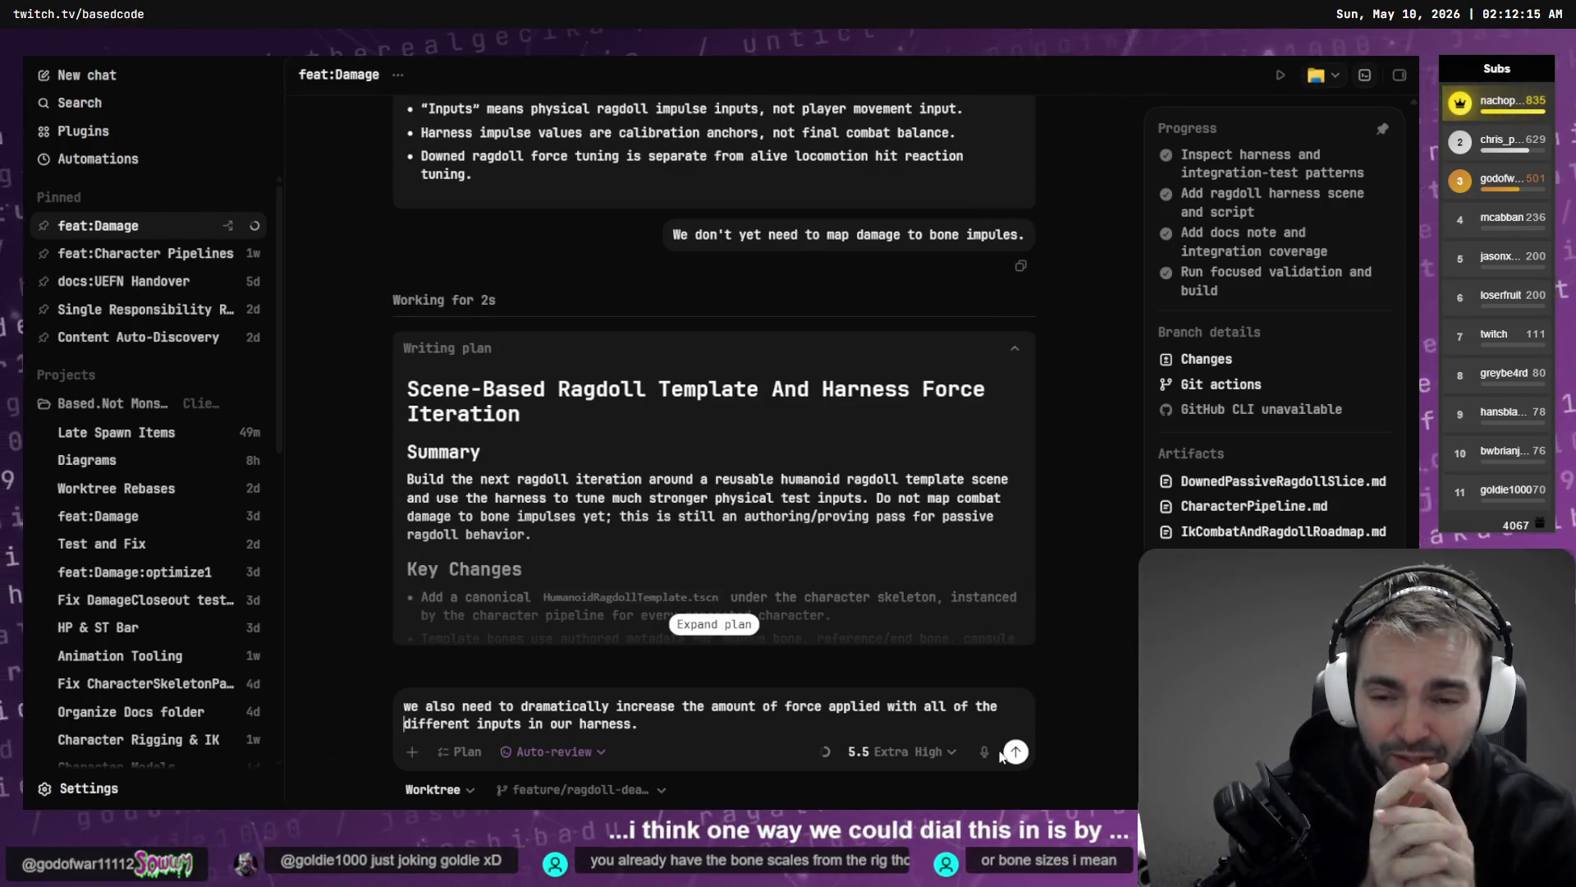
{"action": "left_click", "coordinate": [719, 627]}
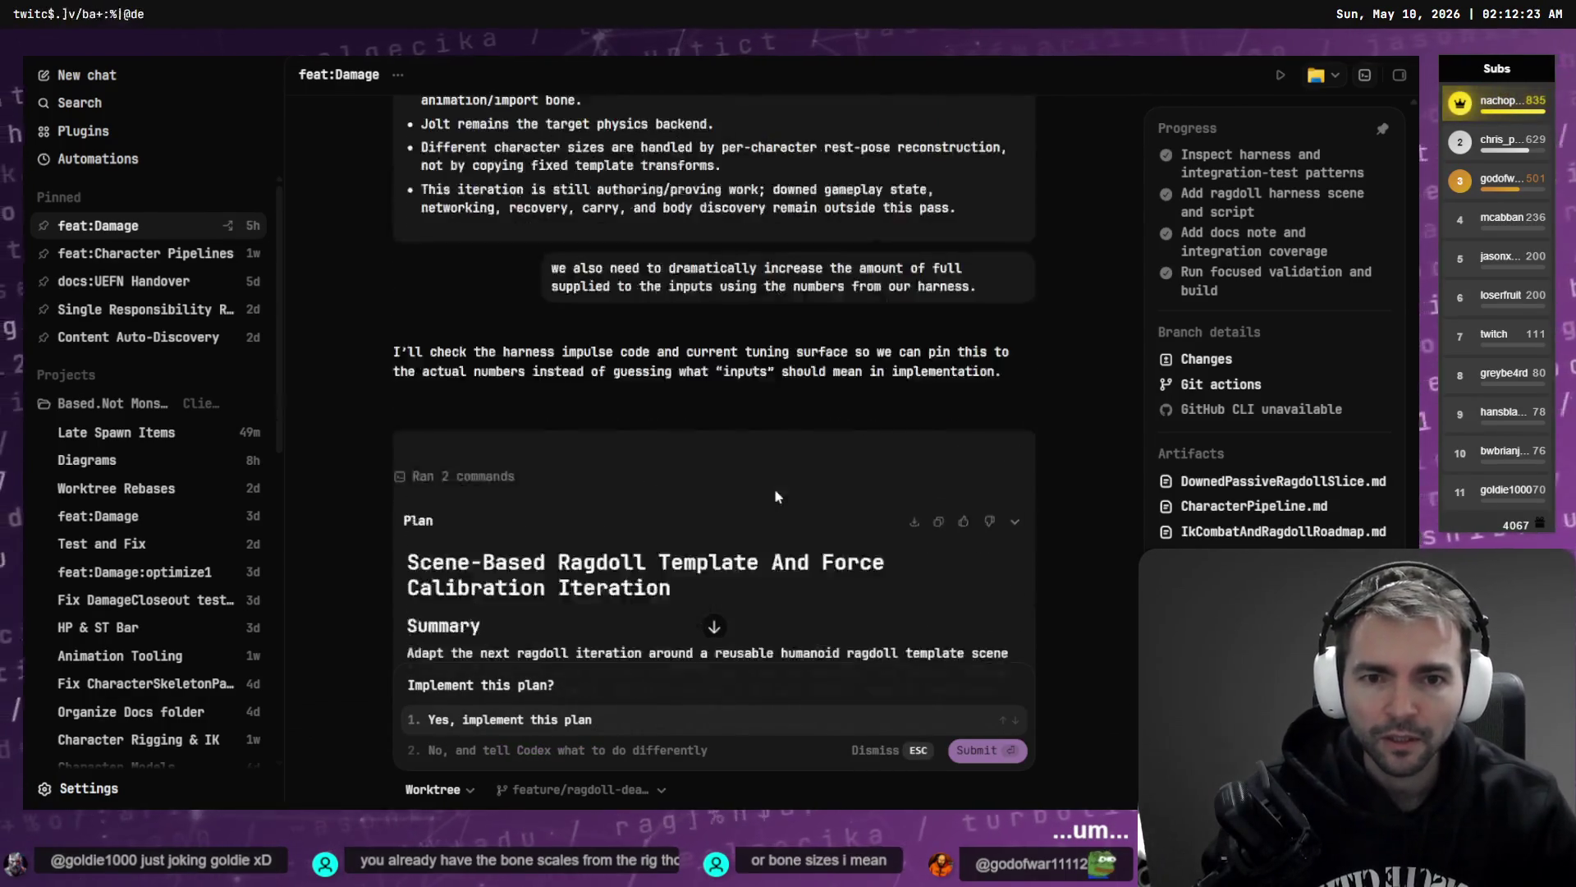
{"action": "scroll", "coordinate": [609, 445], "scroll_direction": "down", "scroll_amount": 15}
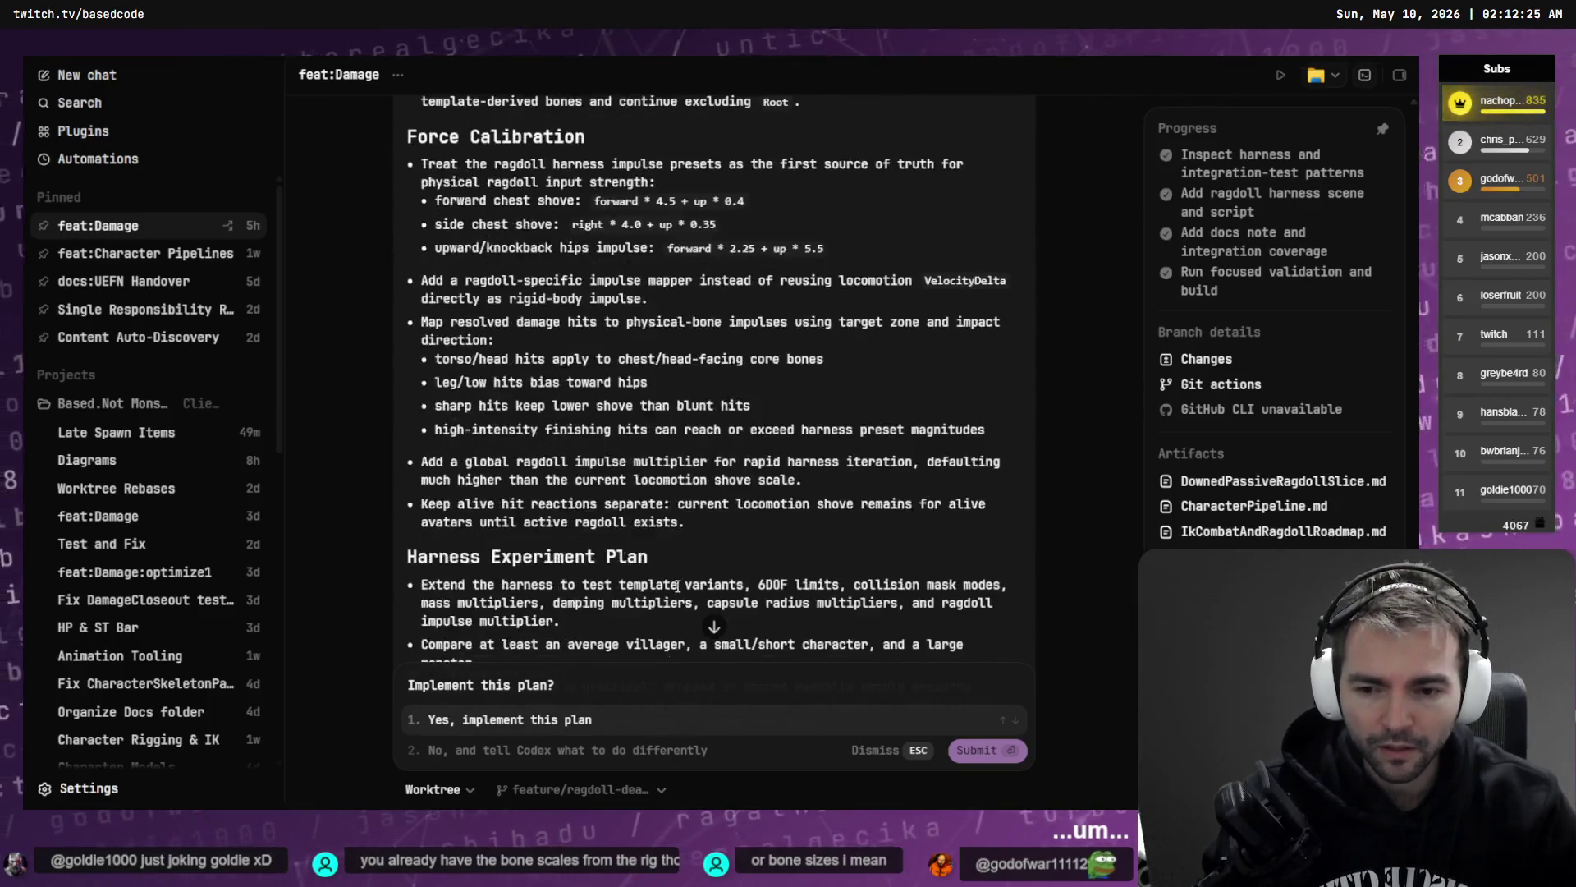
{"action": "scroll", "coordinate": [640, 439], "scroll_direction": "up", "scroll_amount": 2}
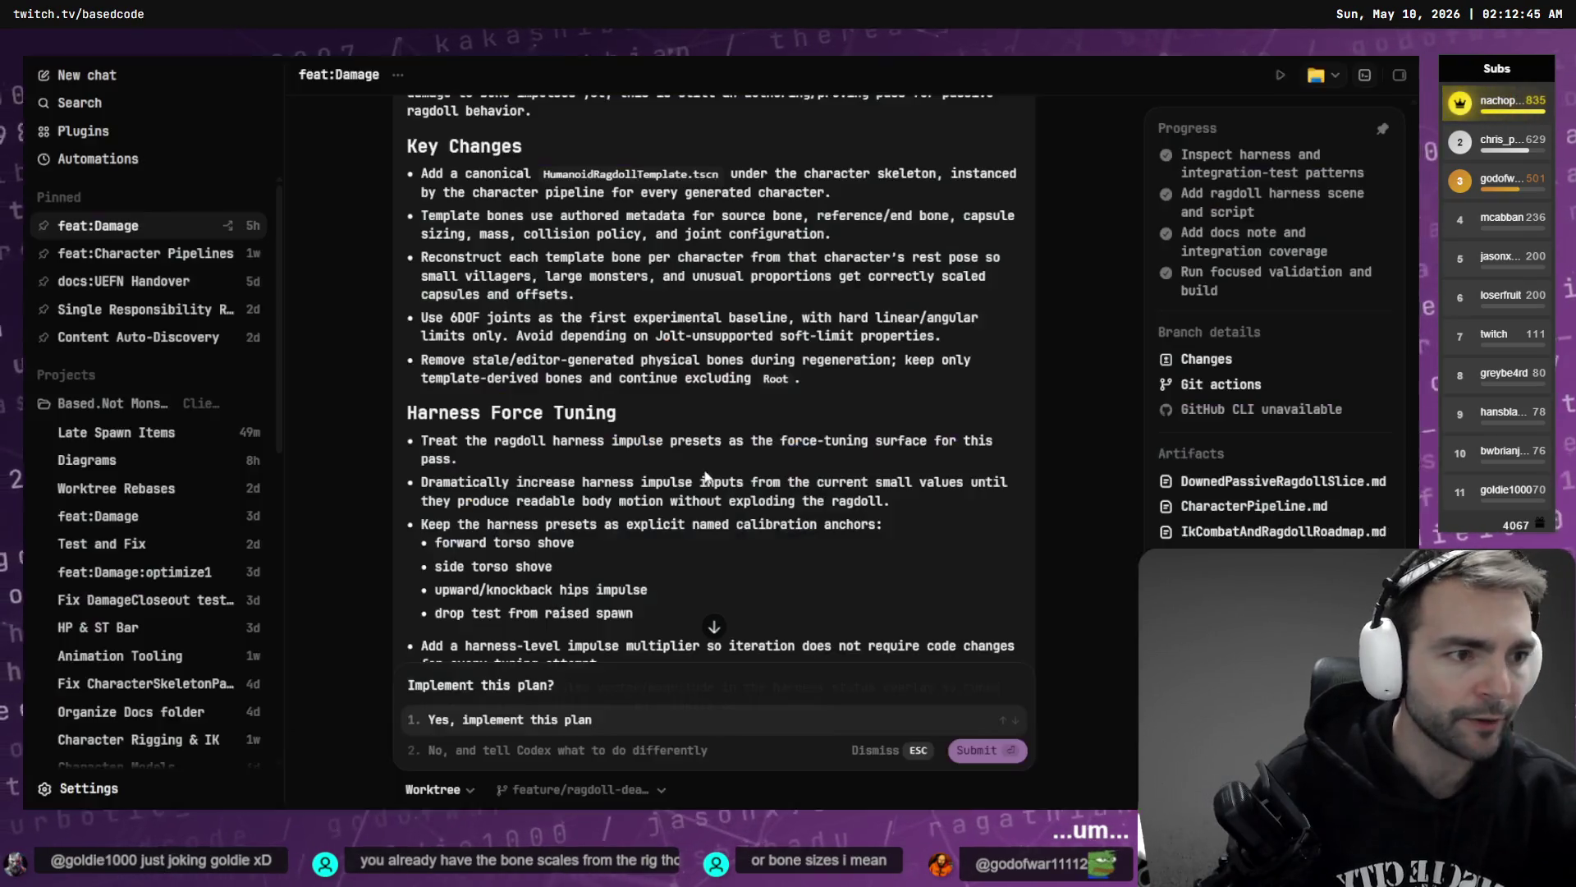
- Load the Yeti monster into the running ragdoll harness from the character picker
{"action": "key", "text": "alt+Tab"}
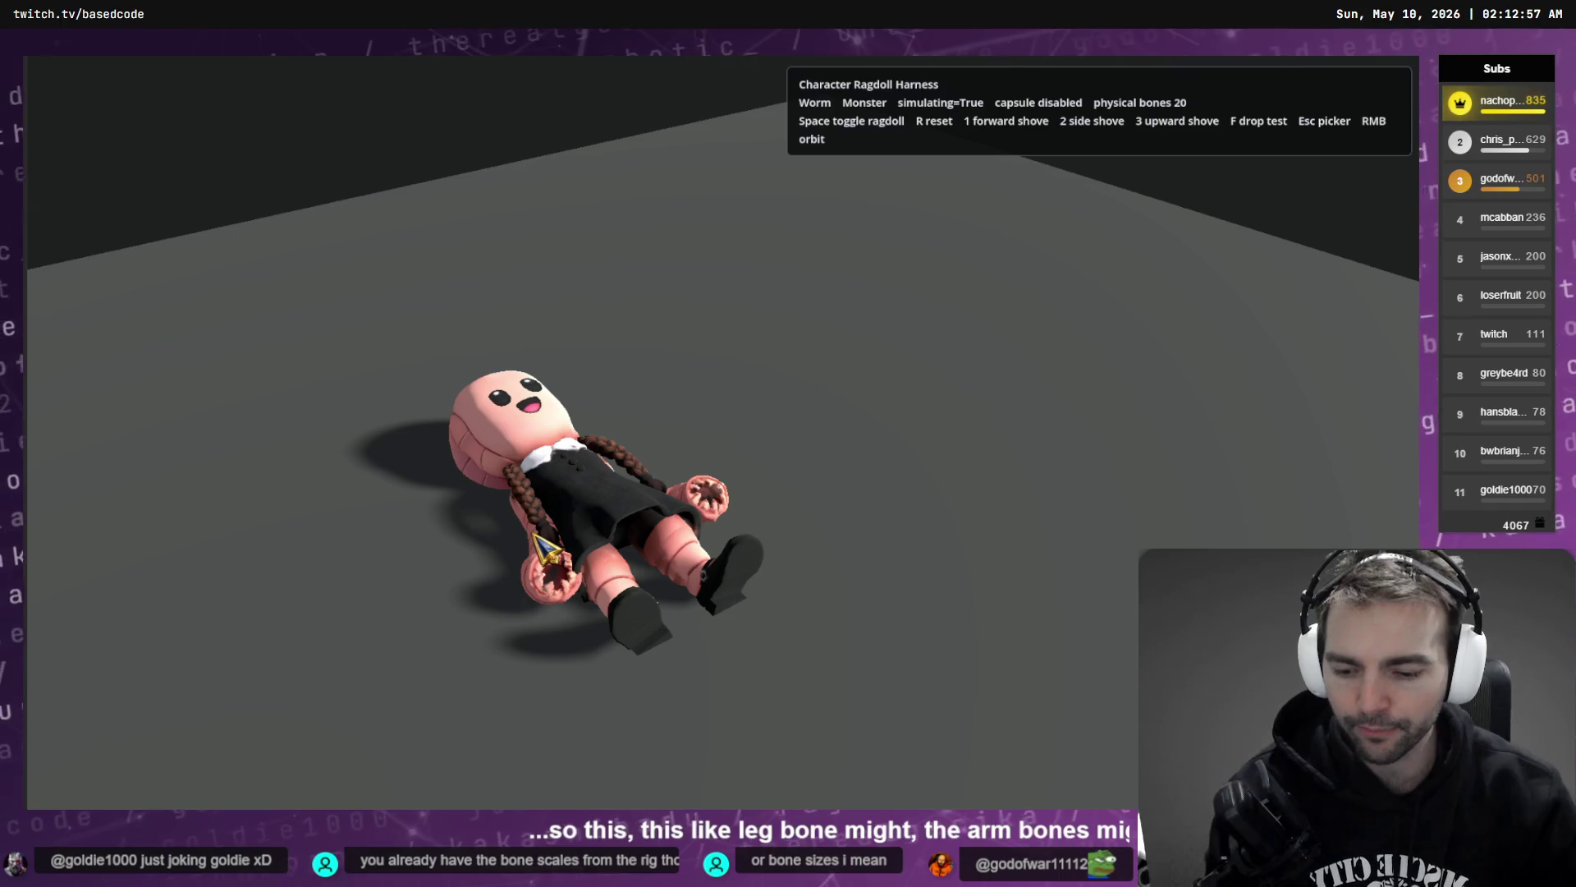
{"action": "key", "text": "Escape"}
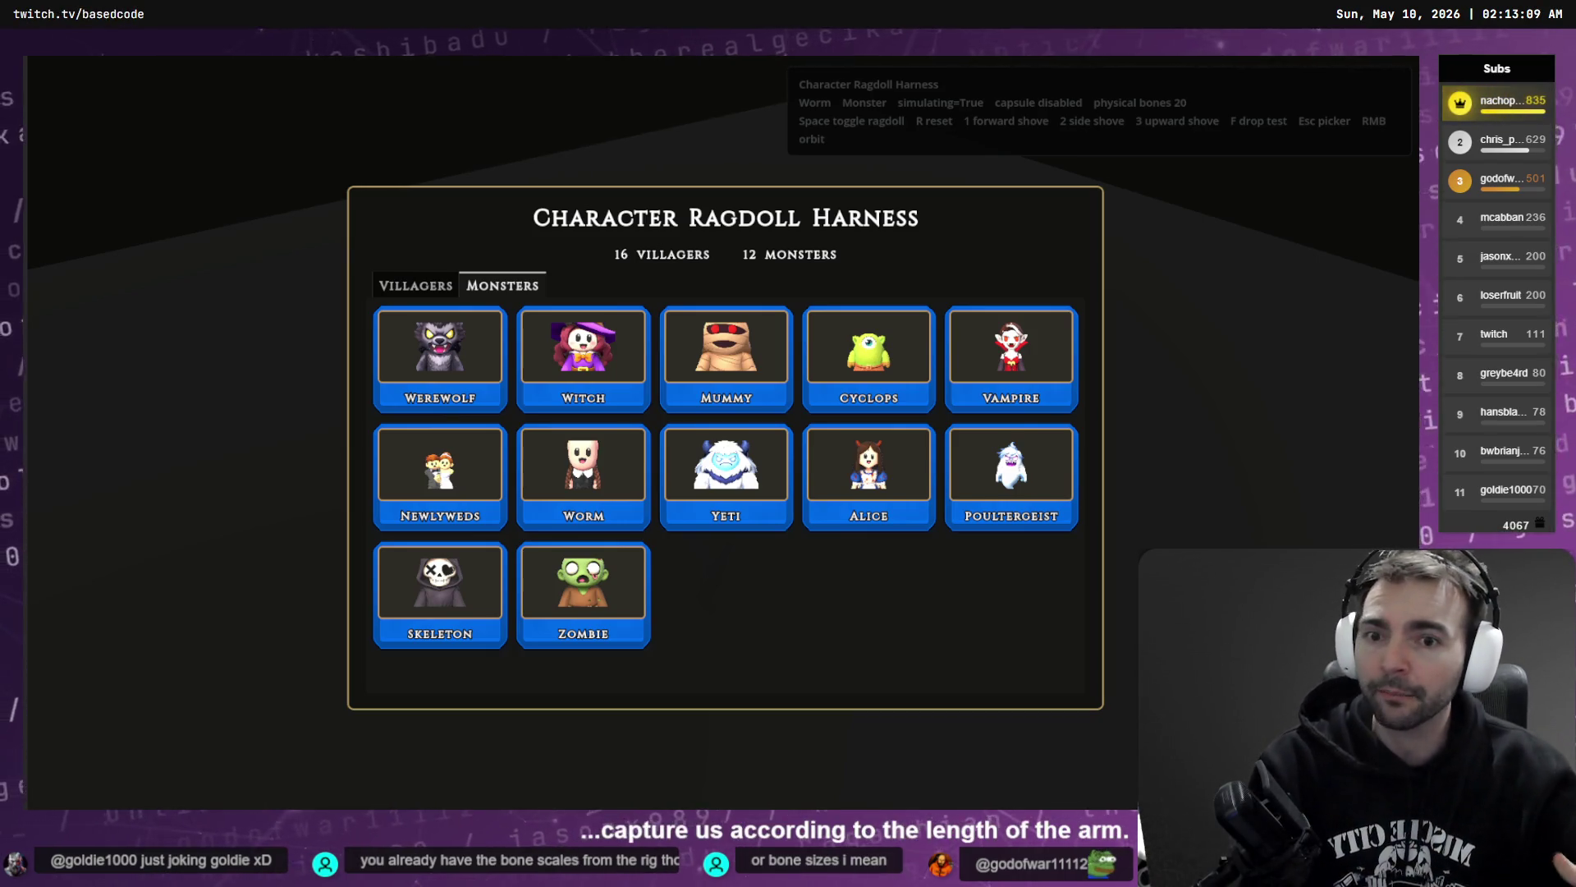
{"action": "left_click", "coordinate": [747, 491]}
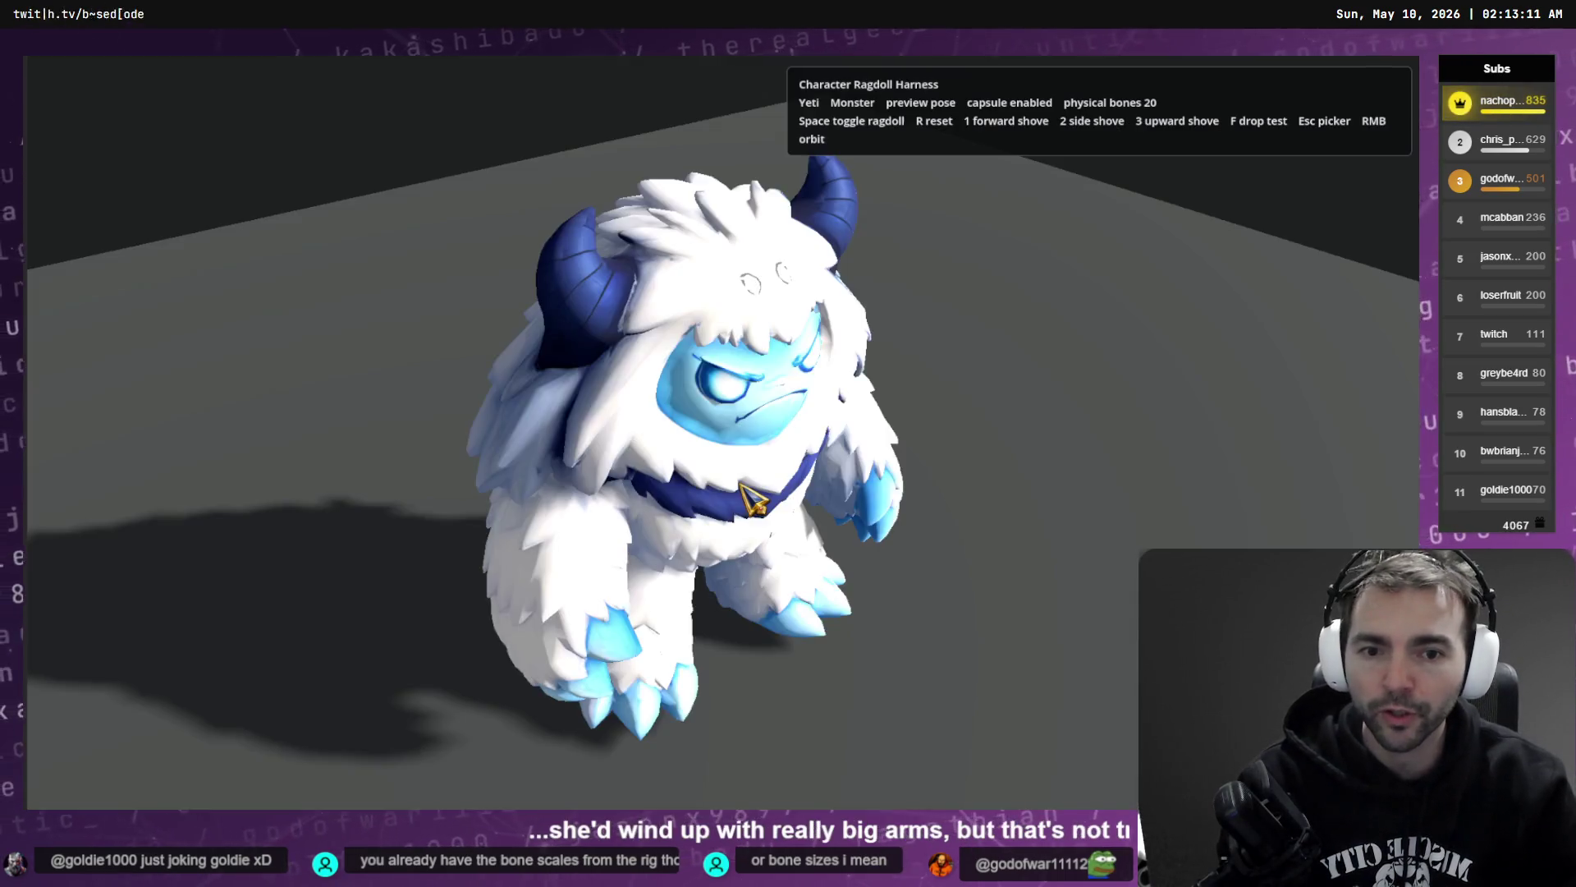
- Toggle the Yeti's ragdoll several times, then view it from the front and orbit to its back
{"action": "key", "text": "space"}
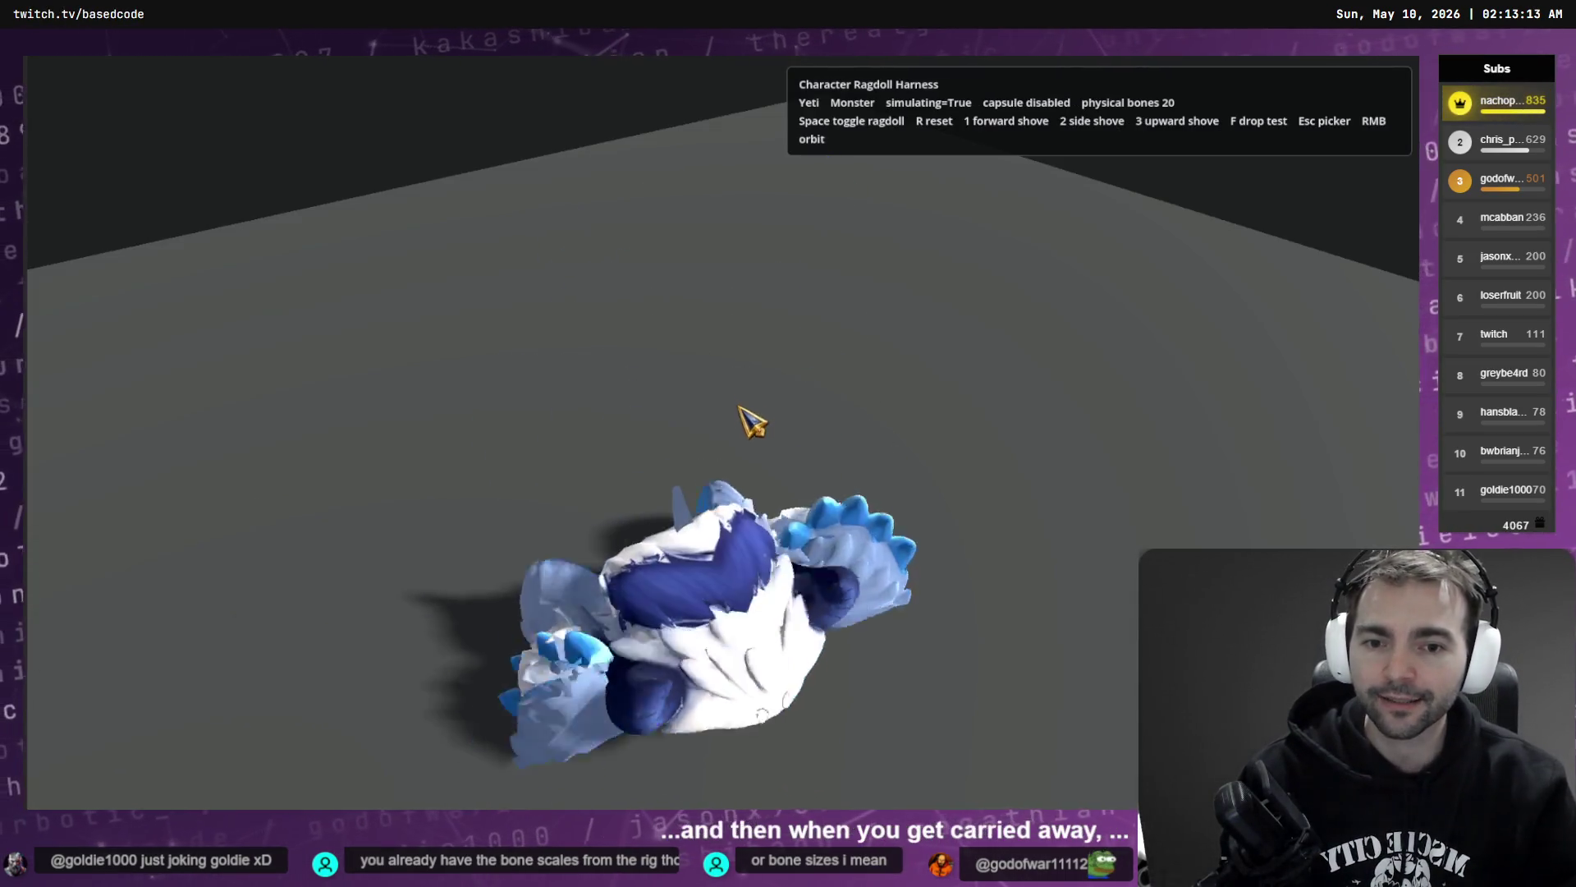
{"action": "key", "text": "space"}
{"action": "key", "text": "space"}
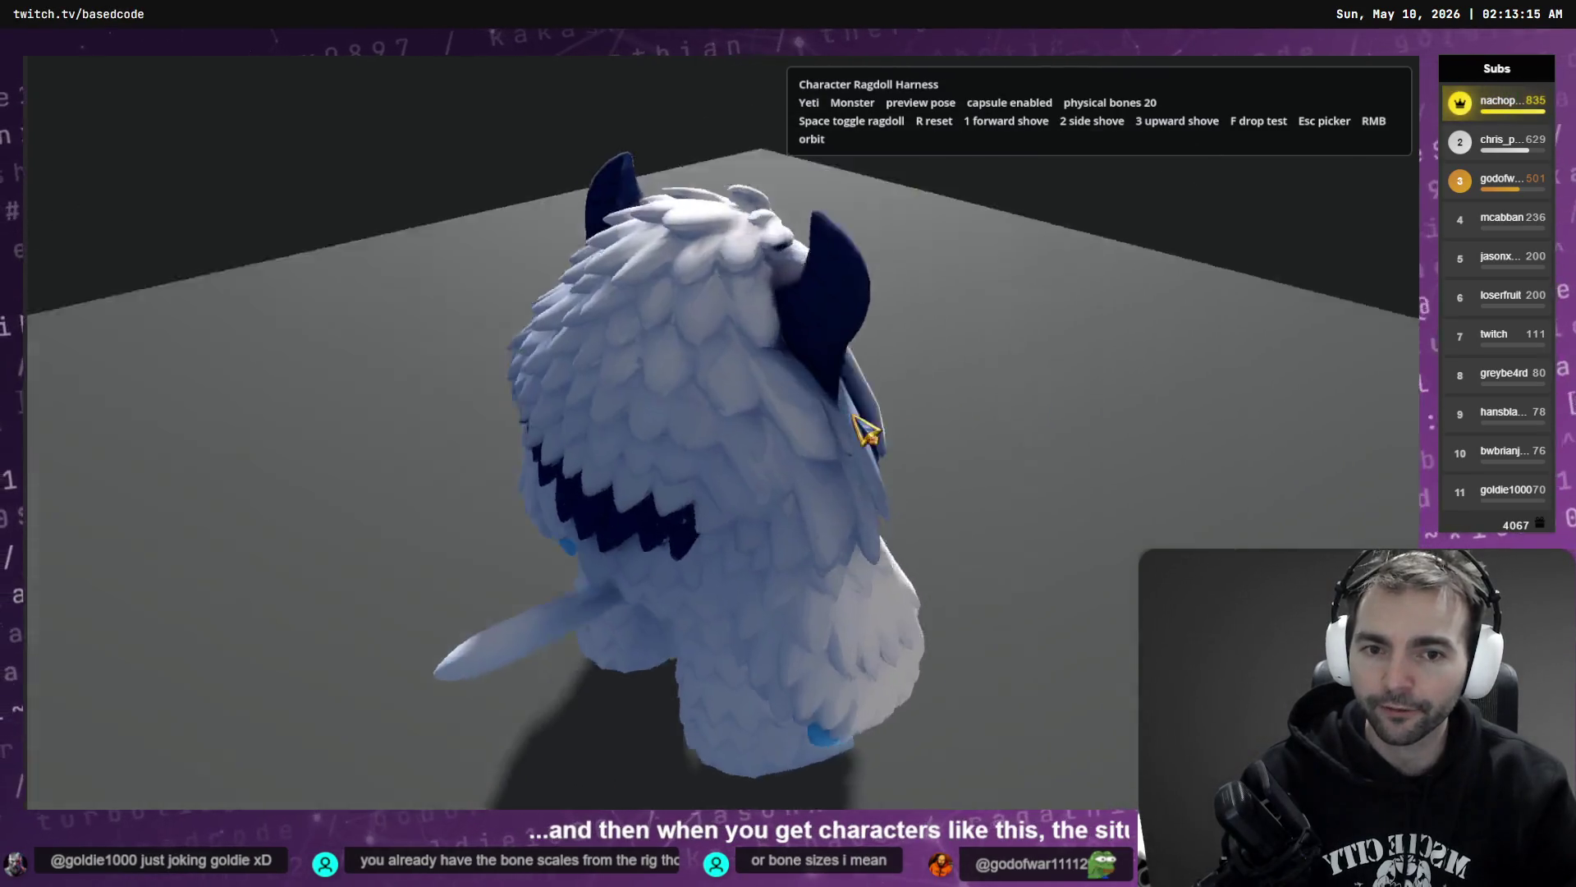
{"action": "key", "text": "space"}
{"action": "key", "text": "r"}
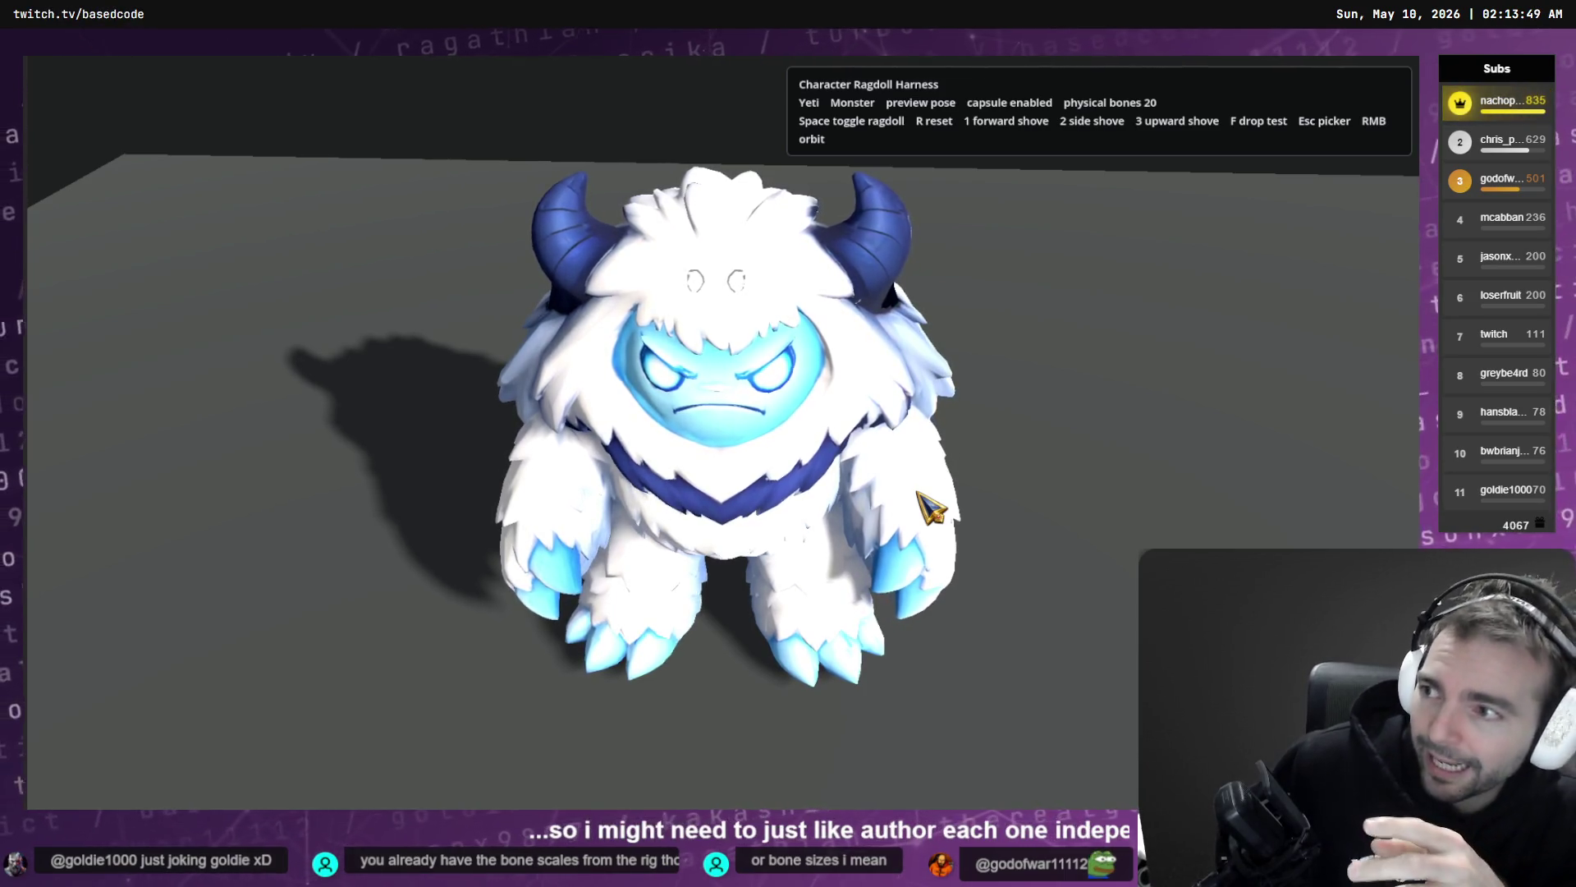
{"action": "mouse_move", "coordinate": [825, 443]}
{"action": "left_mouse_down"}
{"action": "mouse_move", "coordinate": [893, 412]}
{"action": "mouse_move", "coordinate": [831, 415]}
{"action": "mouse_move", "coordinate": [841, 406]}
{"action": "mouse_move", "coordinate": [790, 393]}
{"action": "left_mouse_up"}
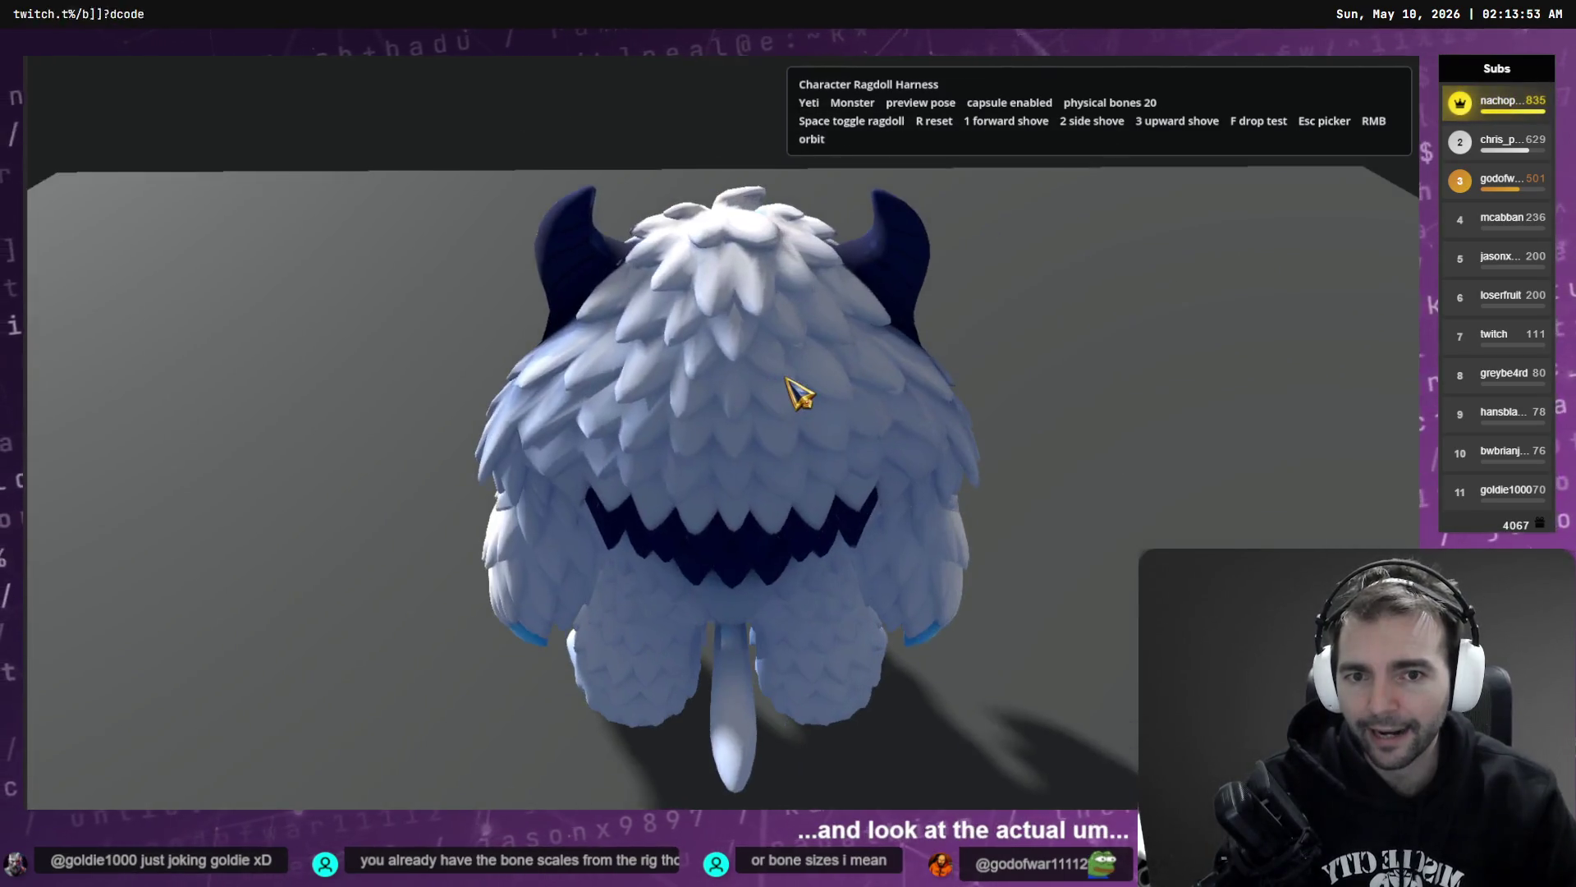
{"action": "key", "text": "alt+Tab"}
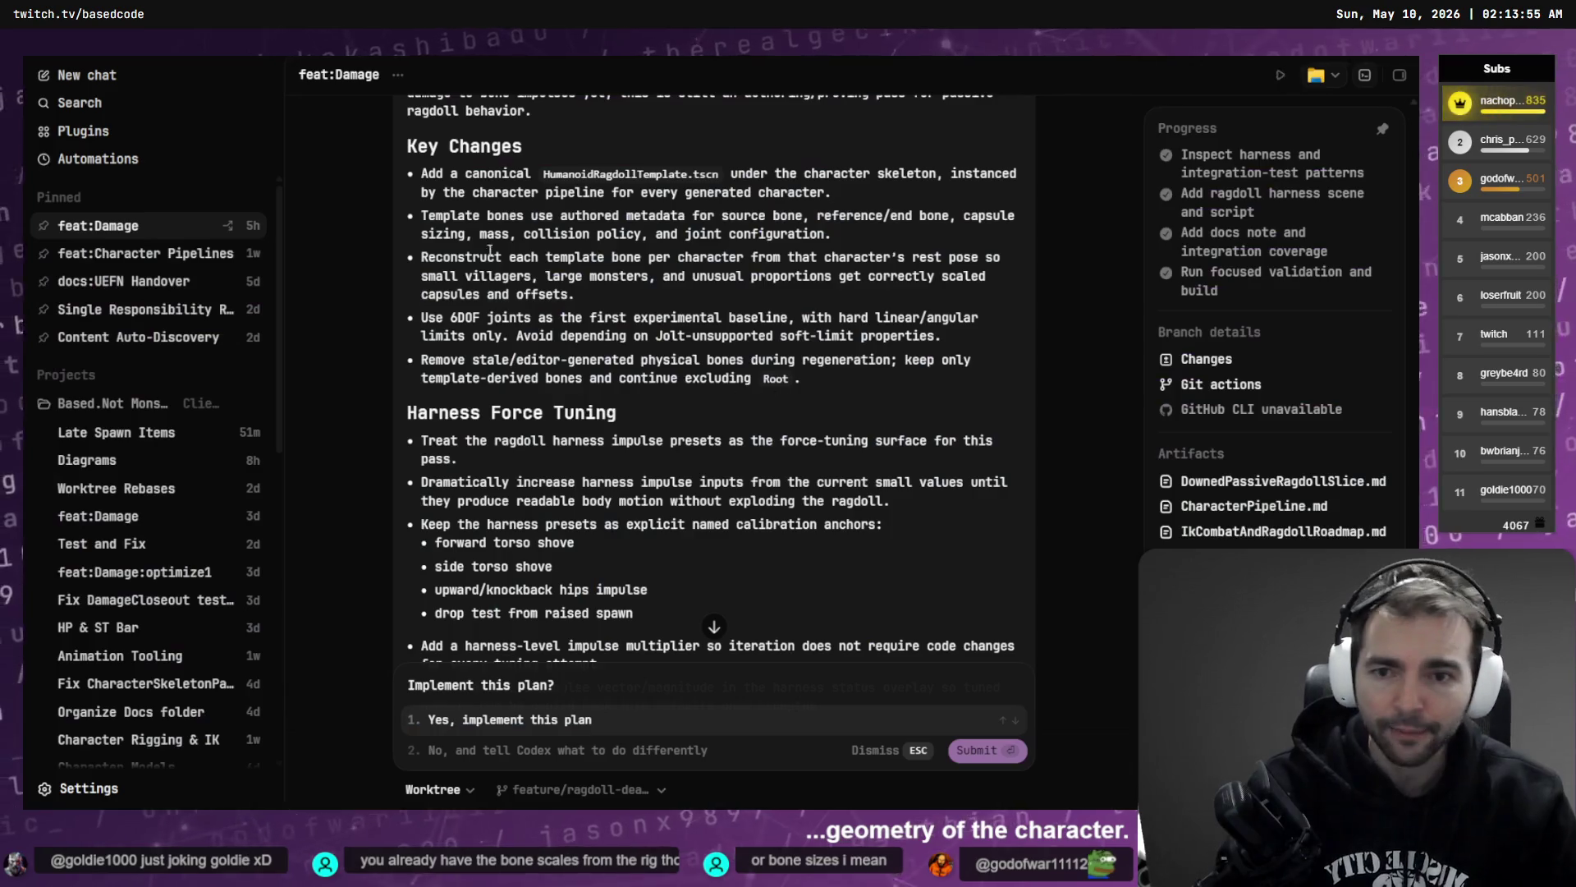
- Draft an option-2 reply: 'How do we pland to do "<Reconstruct each template bone… bullet>"?'
{"action": "left_click_drag", "start_coordinate": [585, 298], "coordinate": [395, 259]}
{"action": "triple_click", "coordinate": [573, 273]}
{"action": "key", "text": "ctrl+c"}
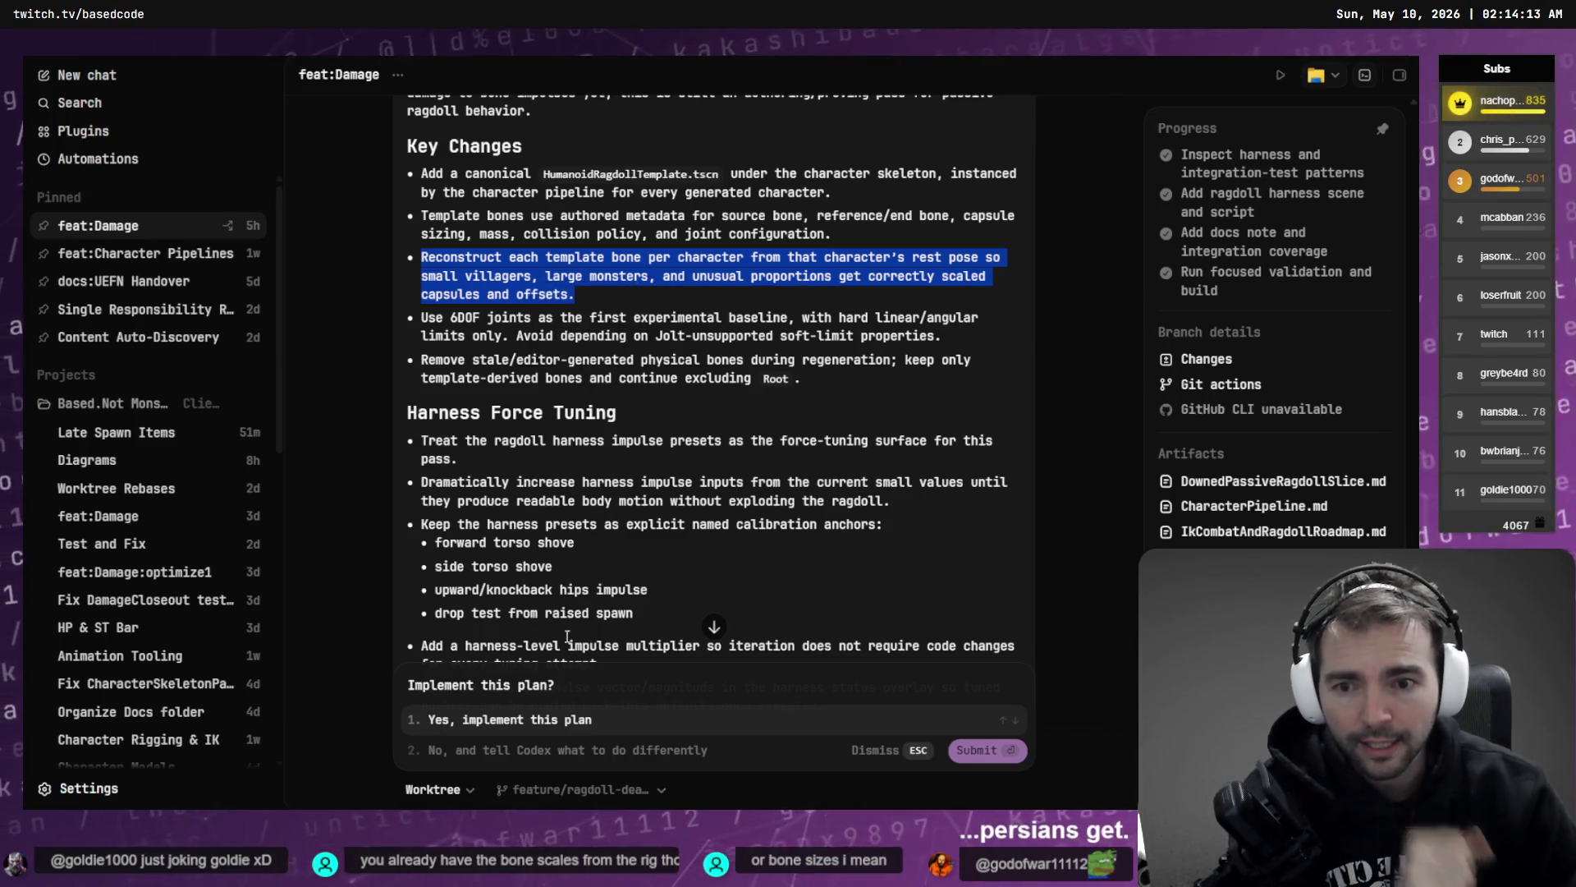
{"action": "left_click", "coordinate": [535, 757]}
{"action": "type", "text": "How do w"}
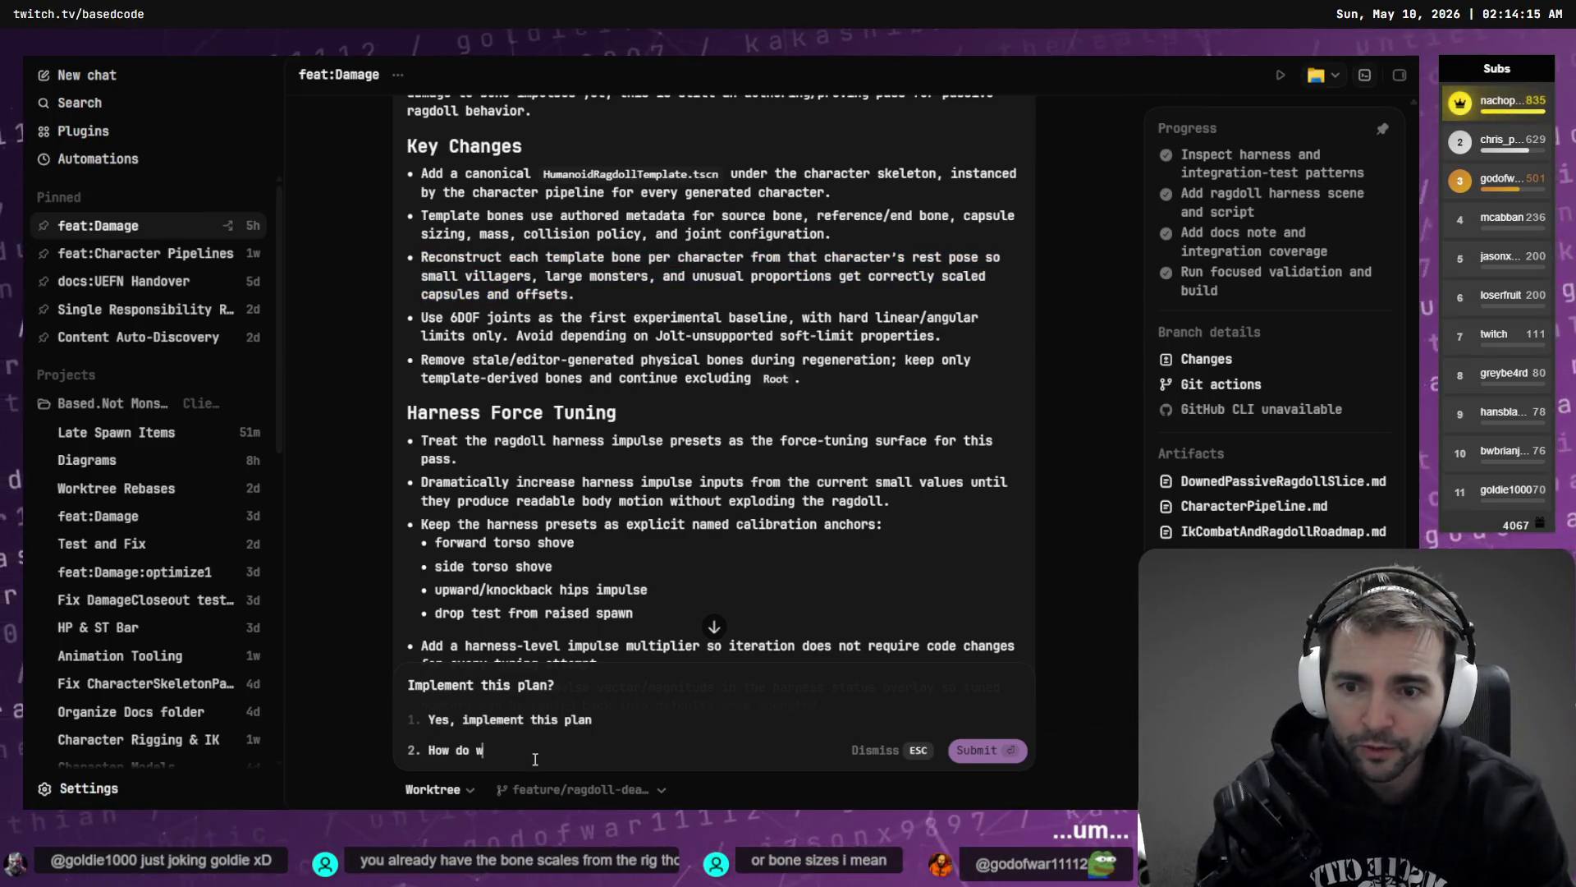
{"action": "type", "text": "e pland to do \""}
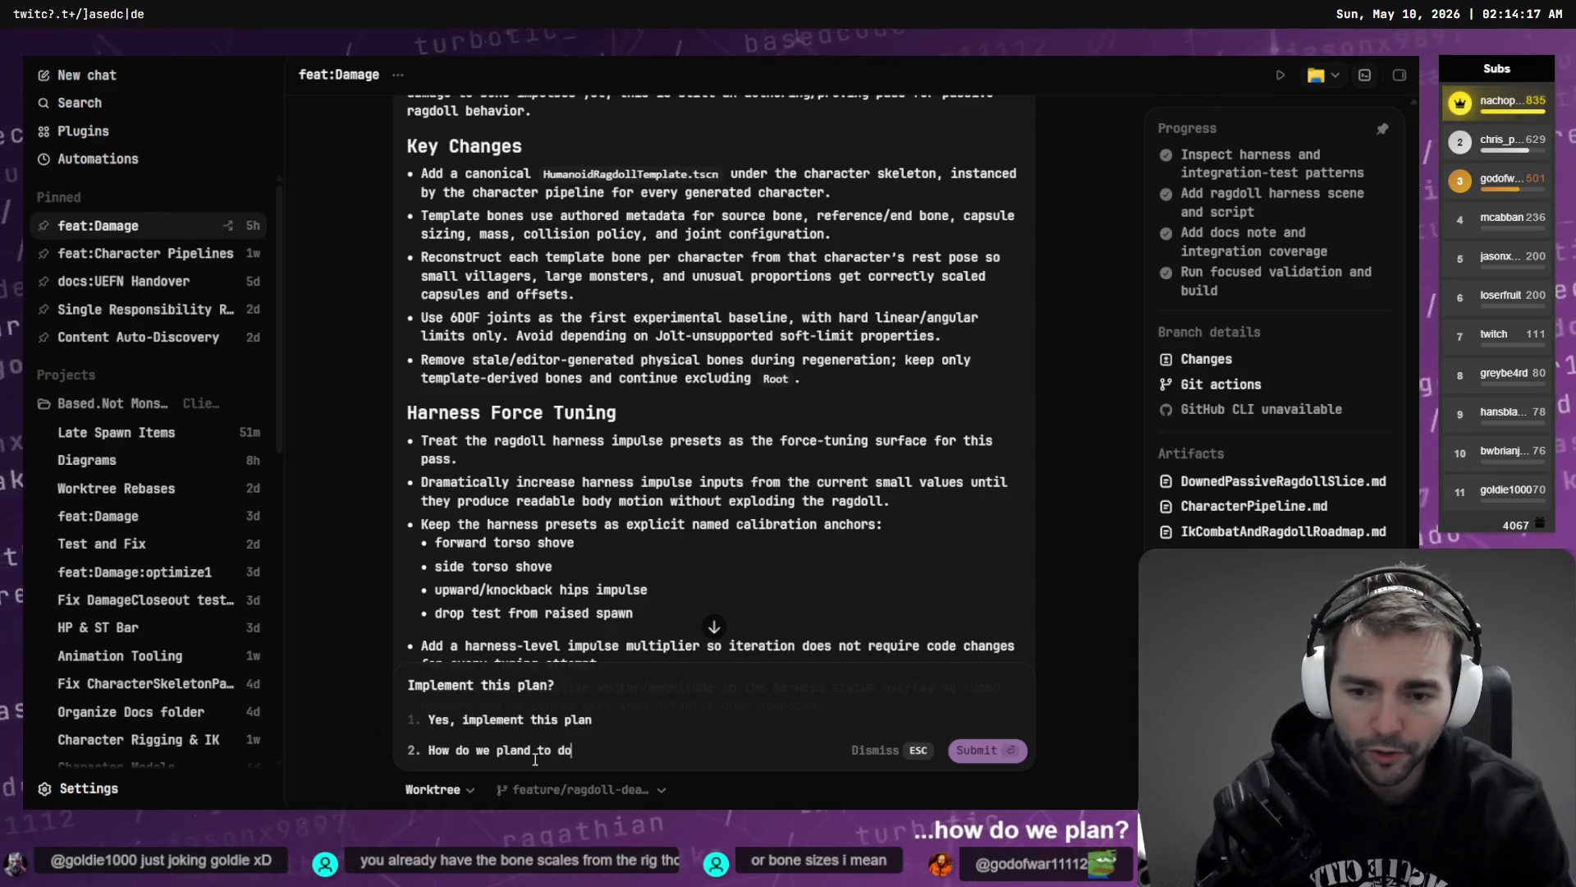
{"action": "key", "text": "ctrl+v"}
{"action": "type", "text": "\"?"}
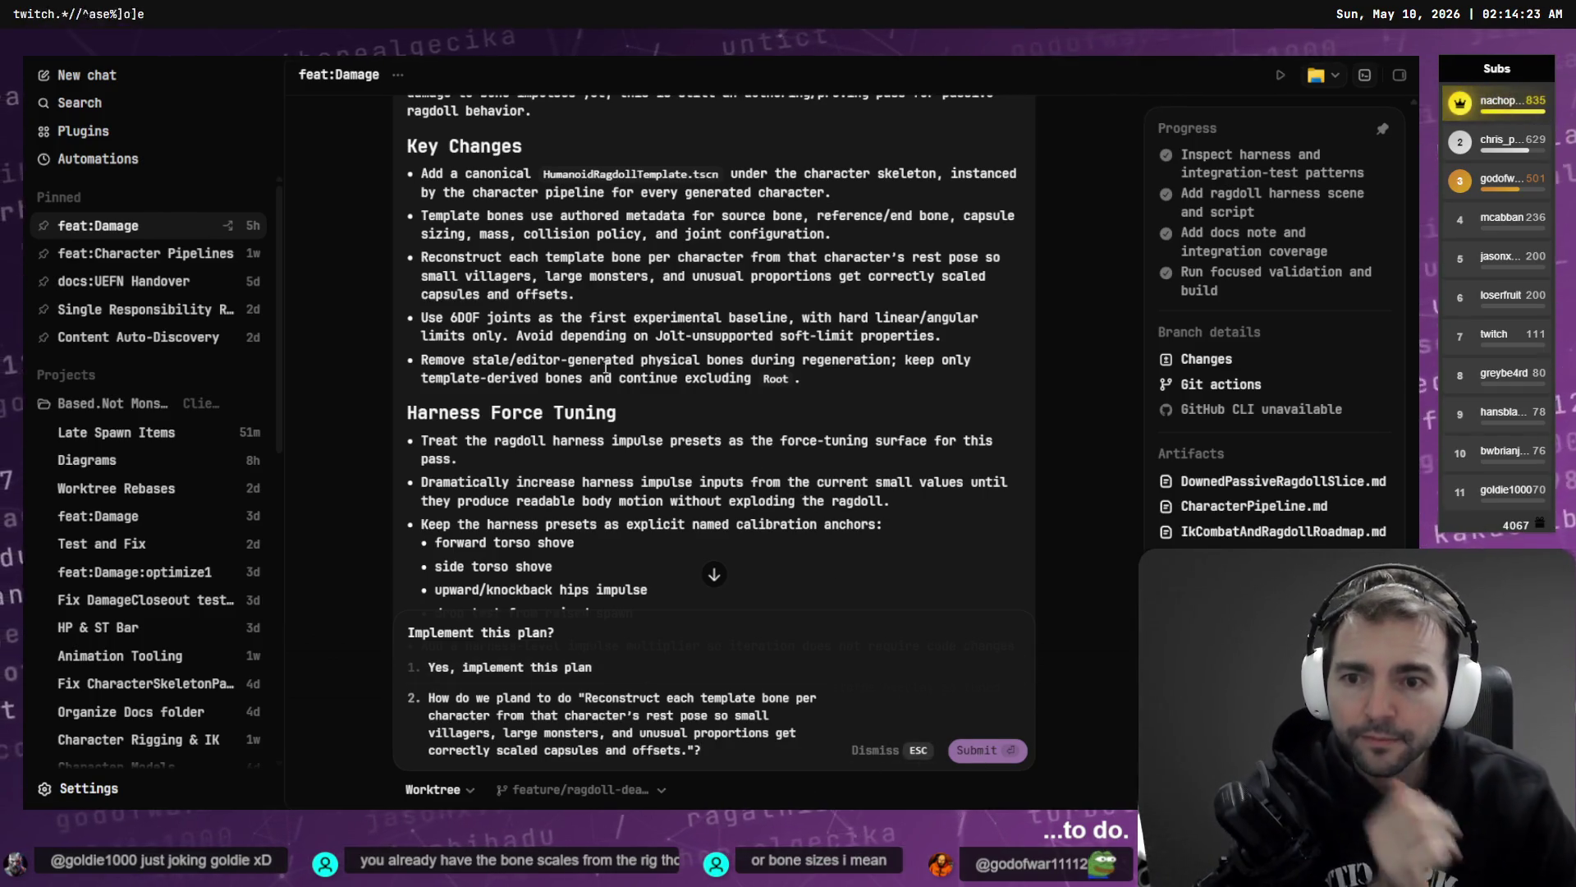
- Highlight the calibration impulse and downed gameplay assumptions further down the plan
{"action": "scroll", "coordinate": [499, 187], "scroll_direction": "down", "scroll_amount": 5}
{"action": "scroll", "coordinate": [499, 187], "scroll_direction": "down", "scroll_amount": 4}
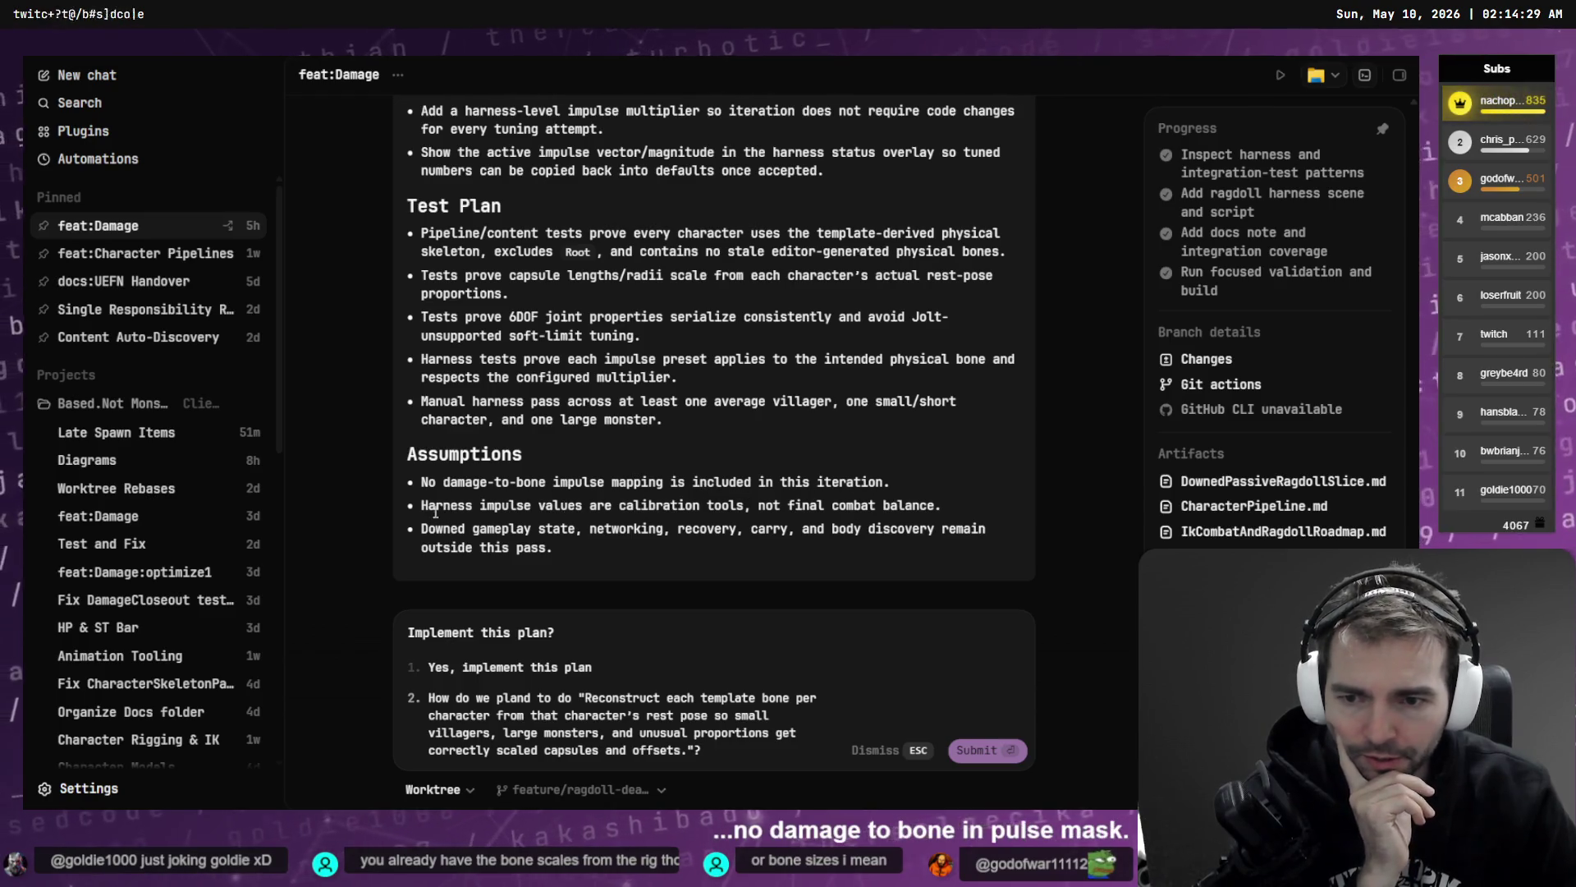
{"action": "left_click_drag", "start_coordinate": [422, 505], "coordinate": [871, 511]}
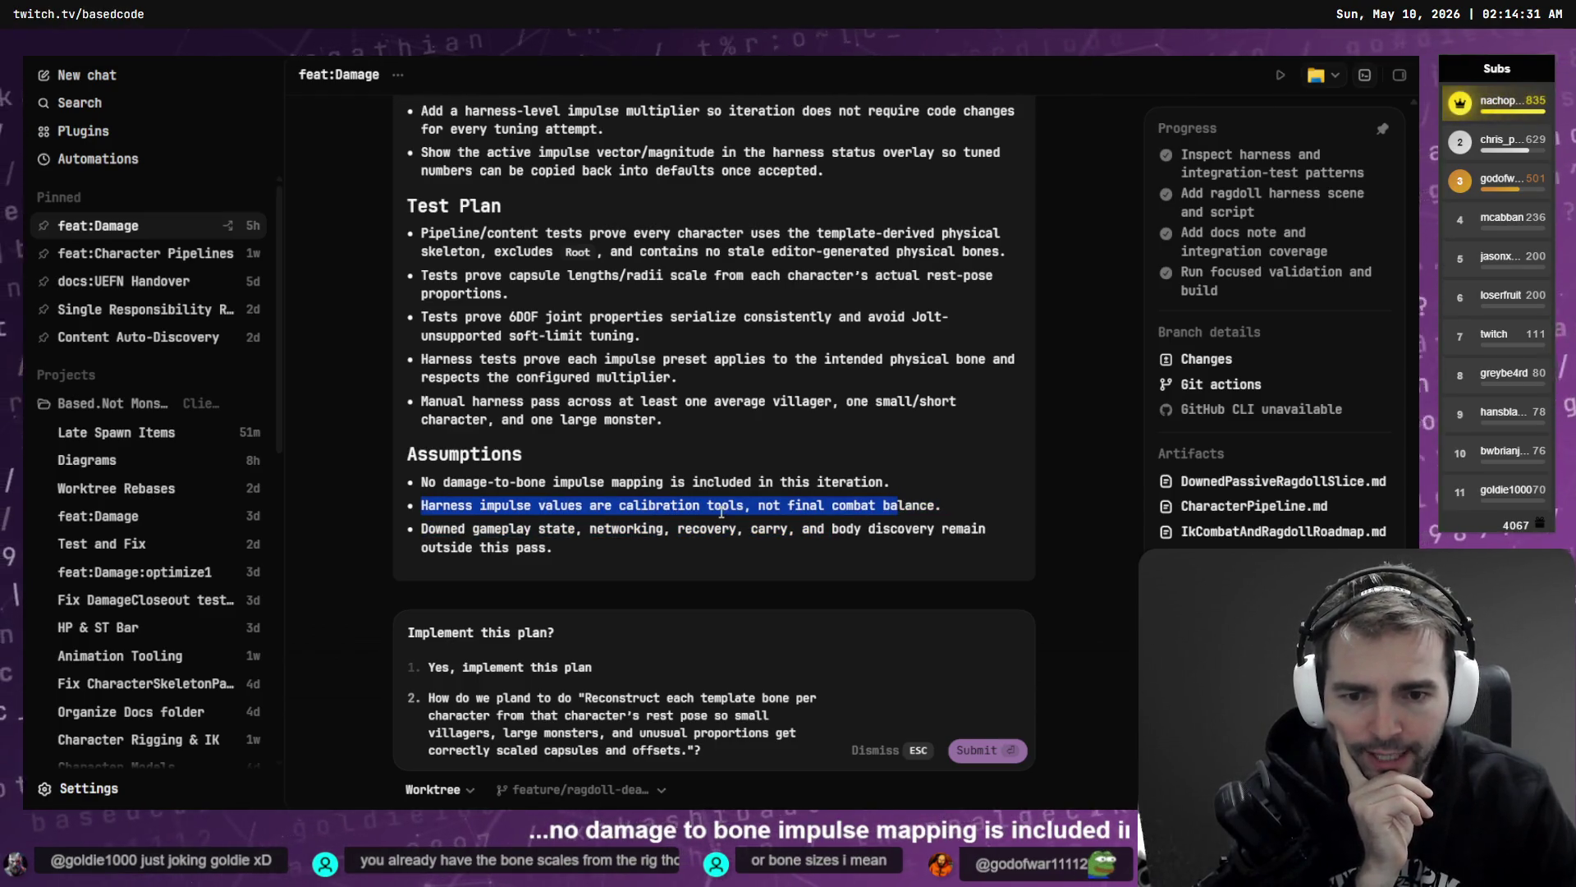
{"action": "left_click_drag", "start_coordinate": [700, 505], "coordinate": [940, 508]}
{"action": "left_click", "coordinate": [940, 508]}
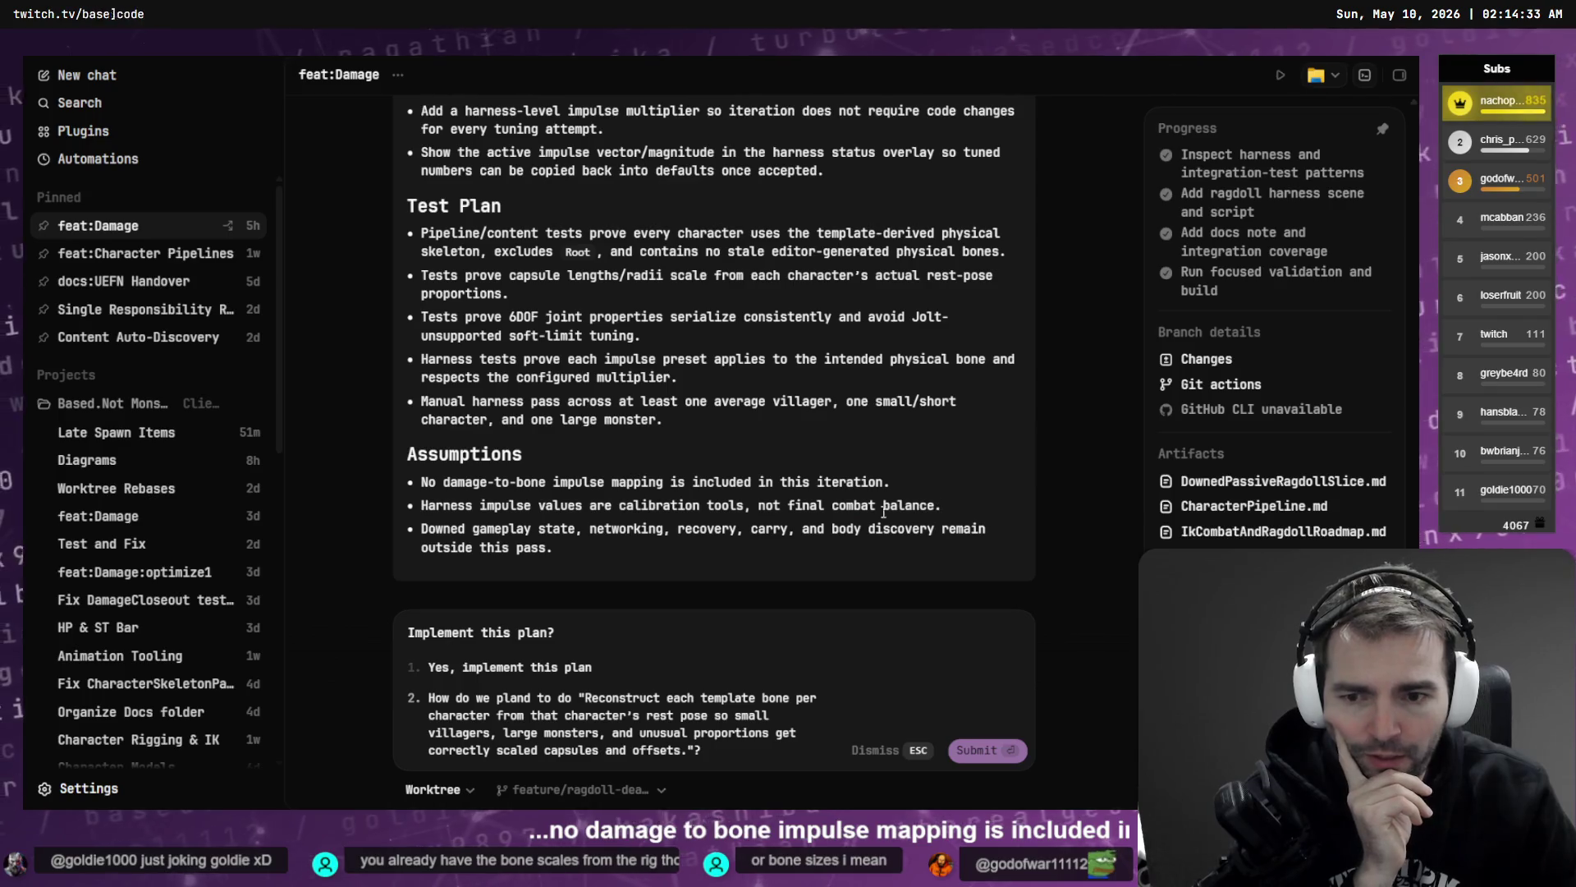
{"action": "triple_click", "coordinate": [523, 542]}
{"action": "left_click", "coordinate": [523, 543]}
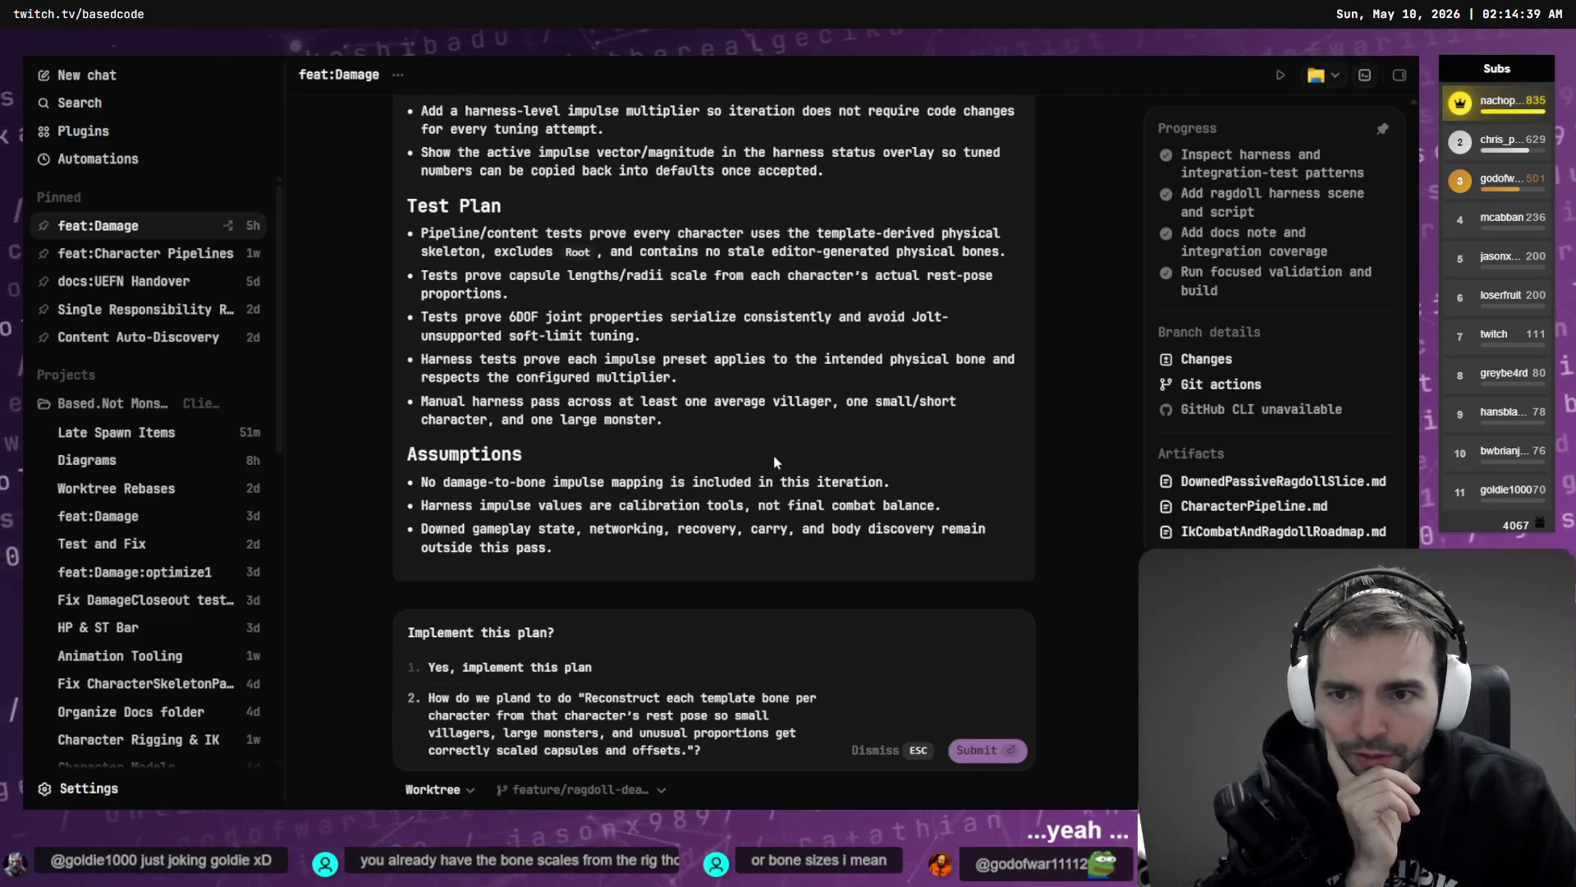
{"action": "scroll", "coordinate": [774, 456], "scroll_direction": "up", "scroll_amount": 10}
- Re-read the summary about not mapping damage and the Key Changes section
{"action": "scroll", "coordinate": [601, 380], "scroll_direction": "up", "scroll_amount": 1}
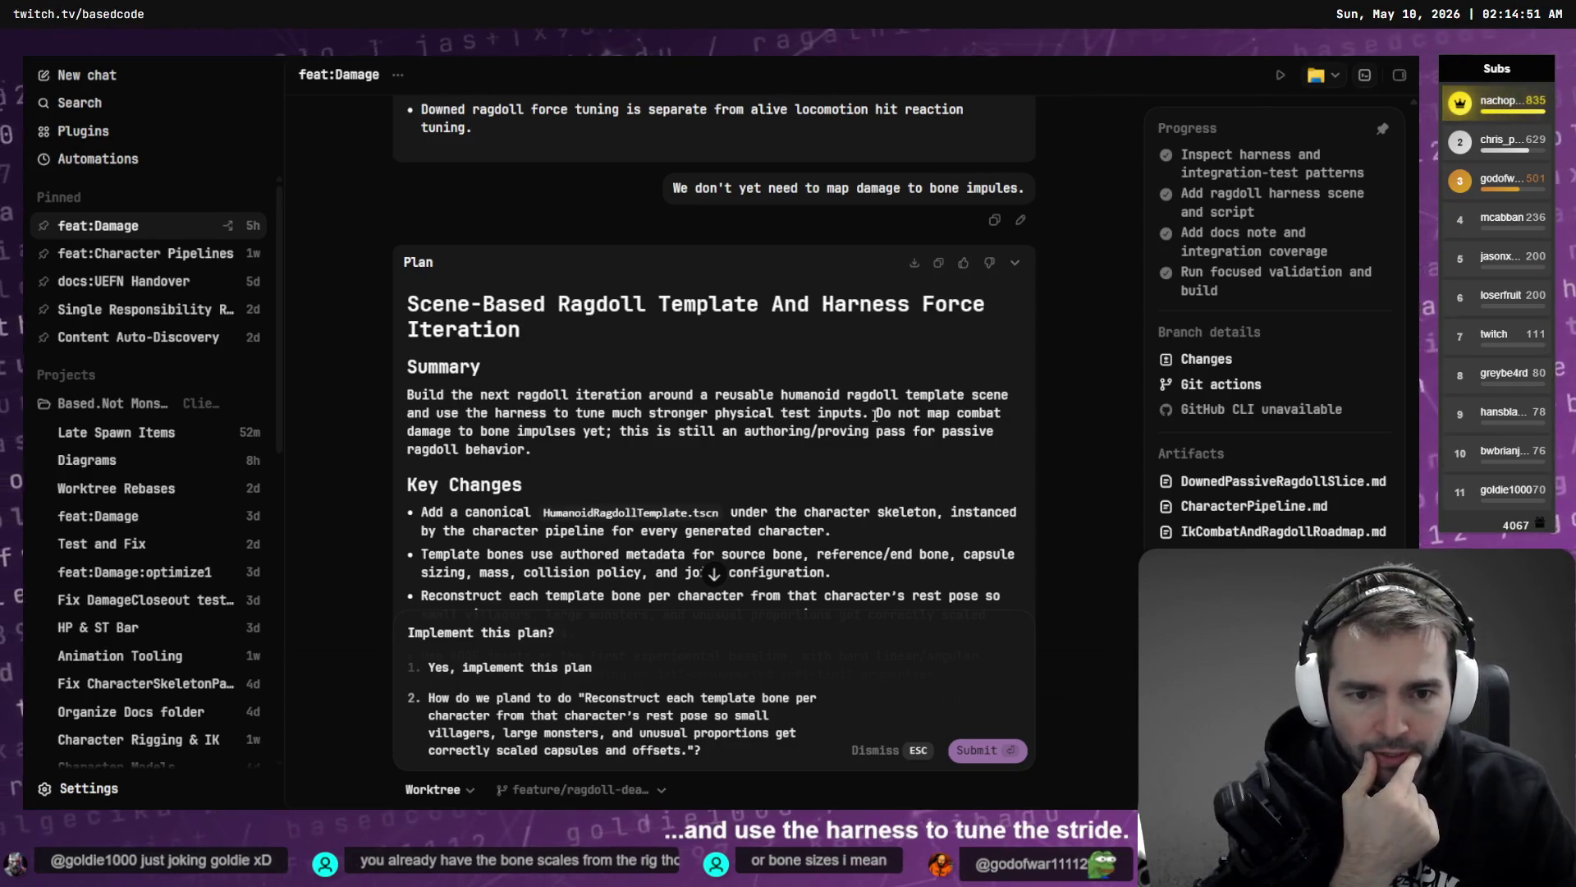
{"action": "left_click_drag", "start_coordinate": [875, 416], "coordinate": [892, 441]}
{"action": "left_click", "coordinate": [855, 448]}
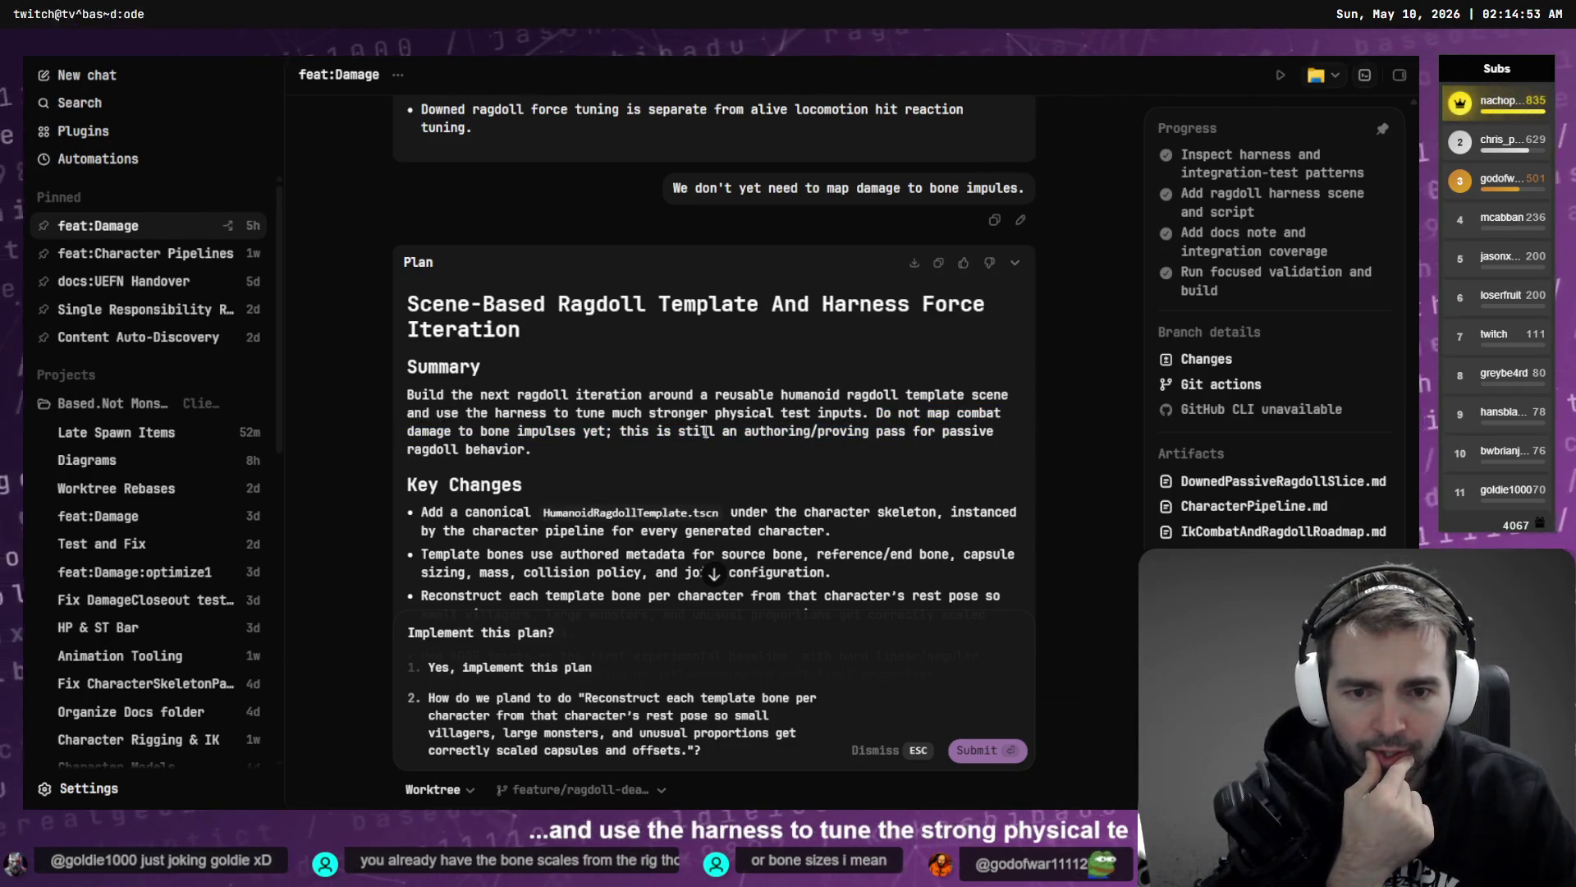
{"action": "scroll", "coordinate": [705, 431], "scroll_direction": "down", "scroll_amount": 2}
{"action": "left_click_drag", "start_coordinate": [420, 439], "coordinate": [860, 481]}
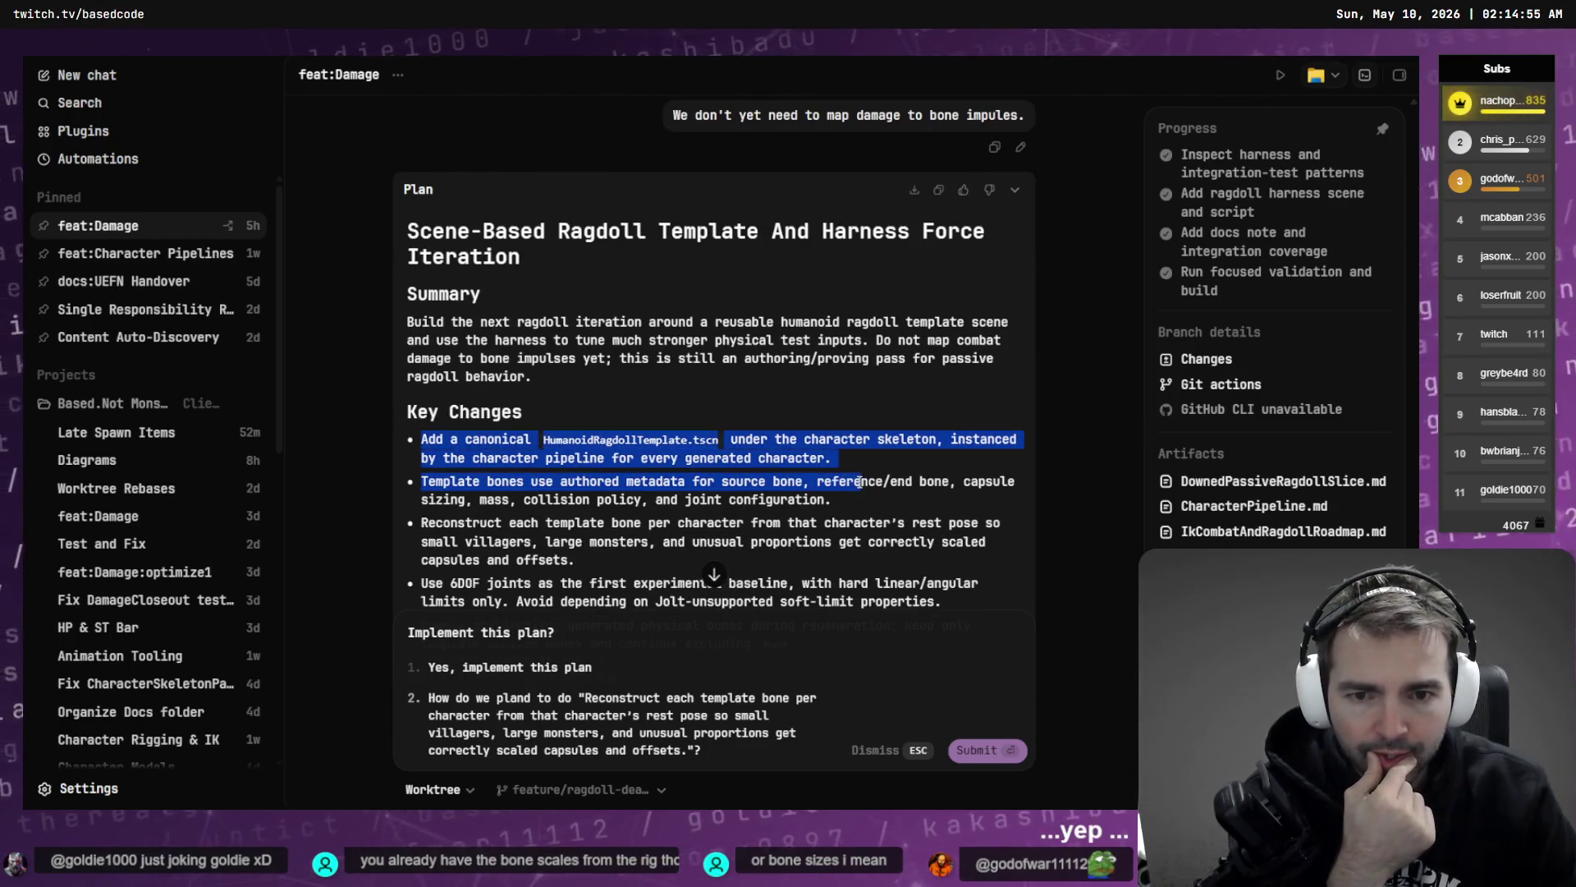
{"action": "left_click", "coordinate": [860, 481]}
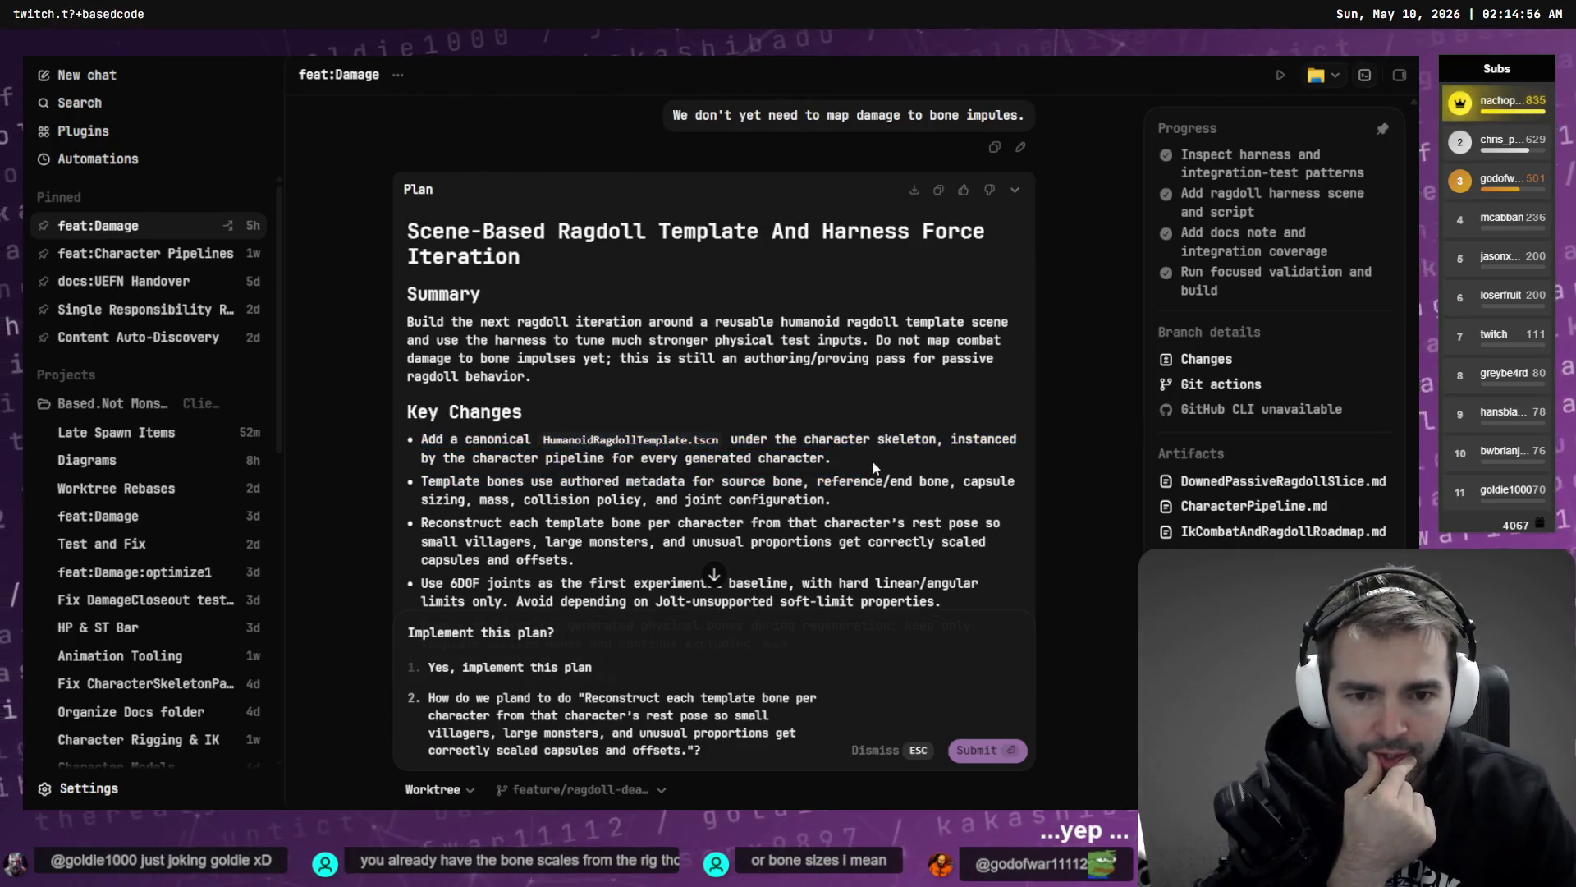
- Submit the bone reconstruction question, then send the note about much stronger harness forces
{"action": "left_click", "coordinate": [993, 750]}
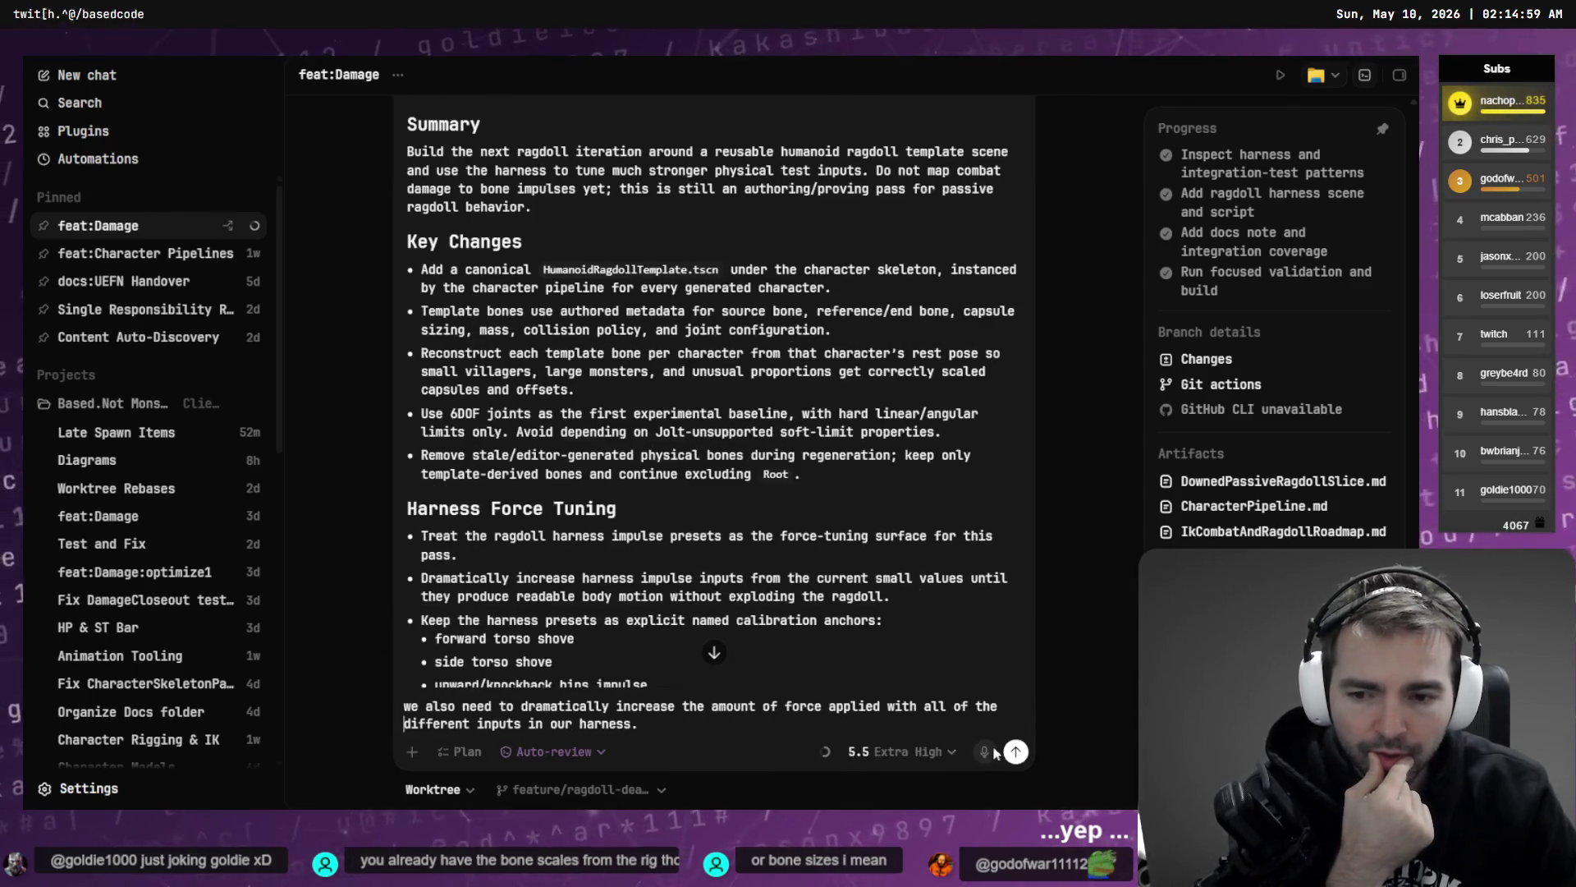
{"action": "scroll", "coordinate": [706, 656], "scroll_direction": "down", "scroll_amount": 5}
{"action": "left_click", "coordinate": [702, 733]}
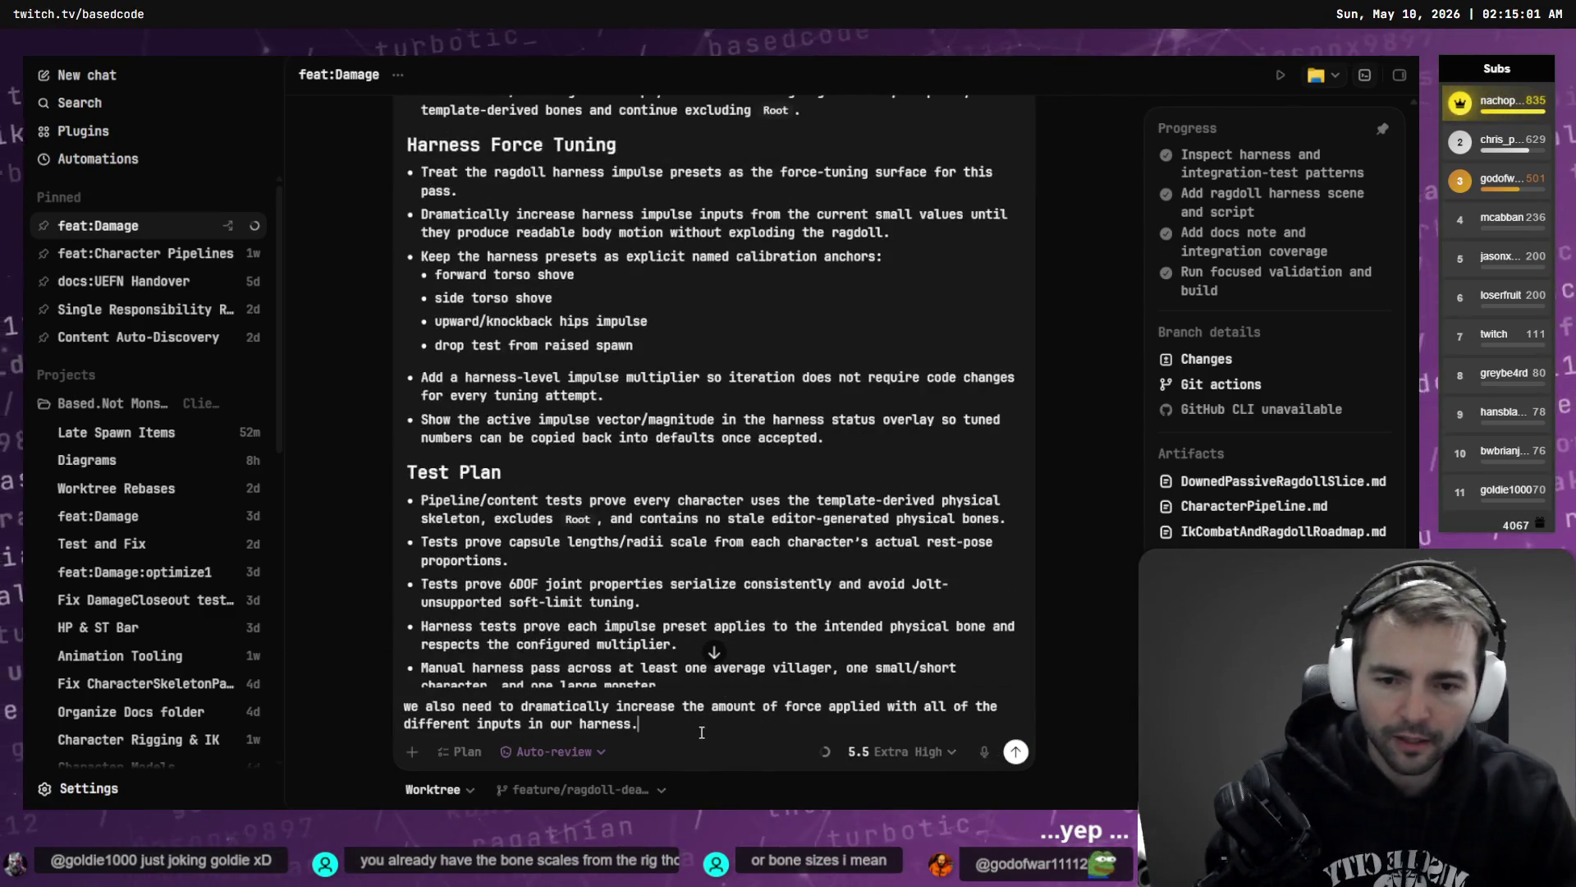
{"action": "key", "text": "Return"}
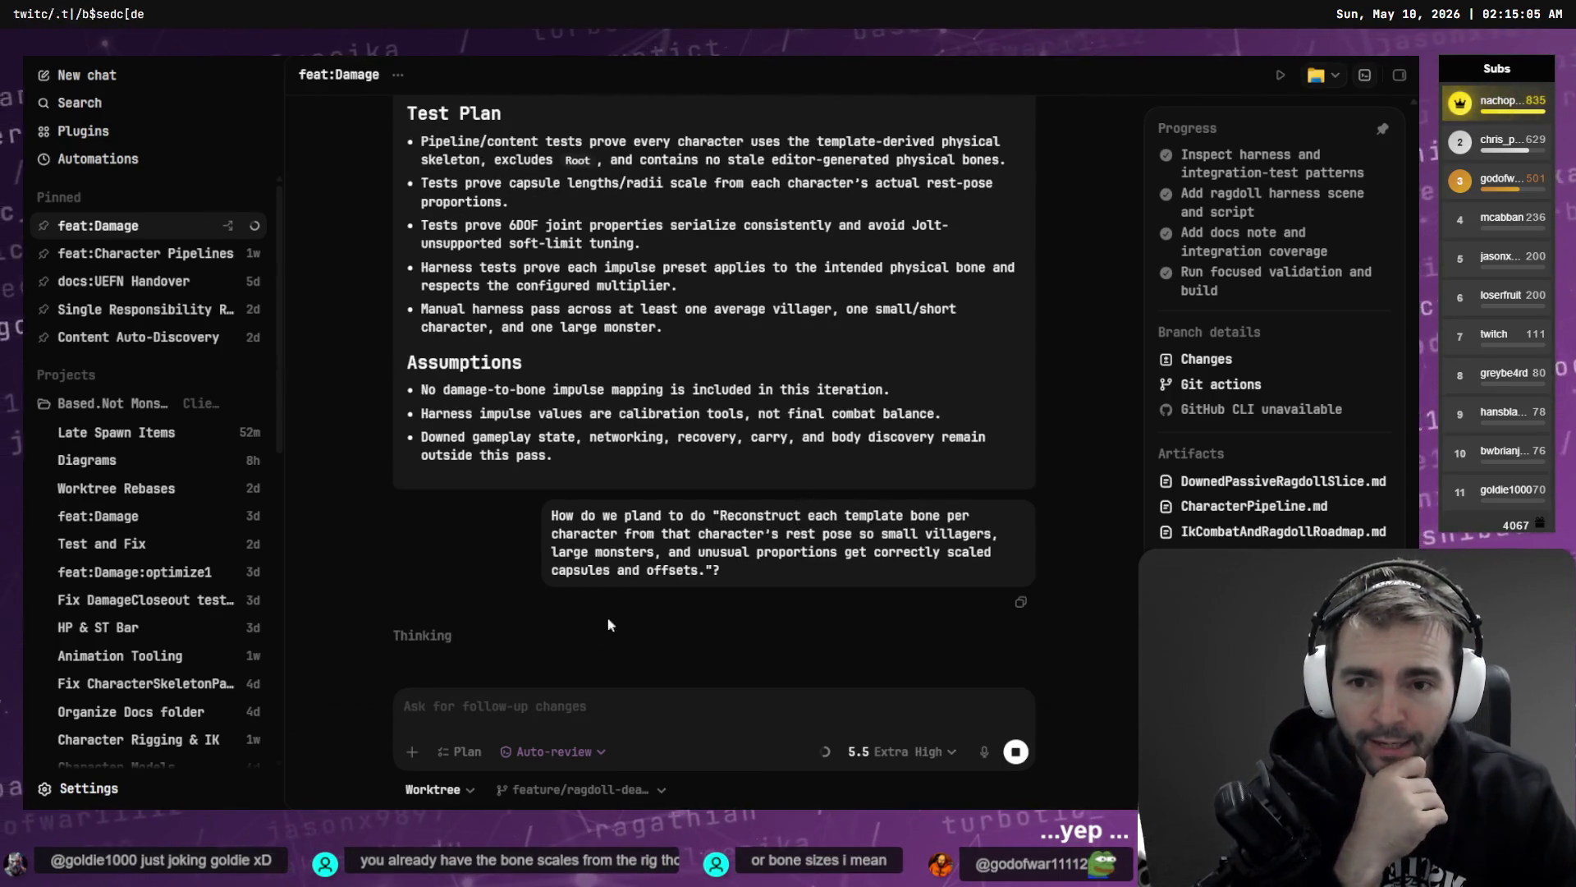
{"action": "scroll", "coordinate": [760, 510], "scroll_direction": "up", "scroll_amount": 10}
{"action": "scroll", "coordinate": [771, 519], "scroll_direction": "down", "scroll_amount": 3}
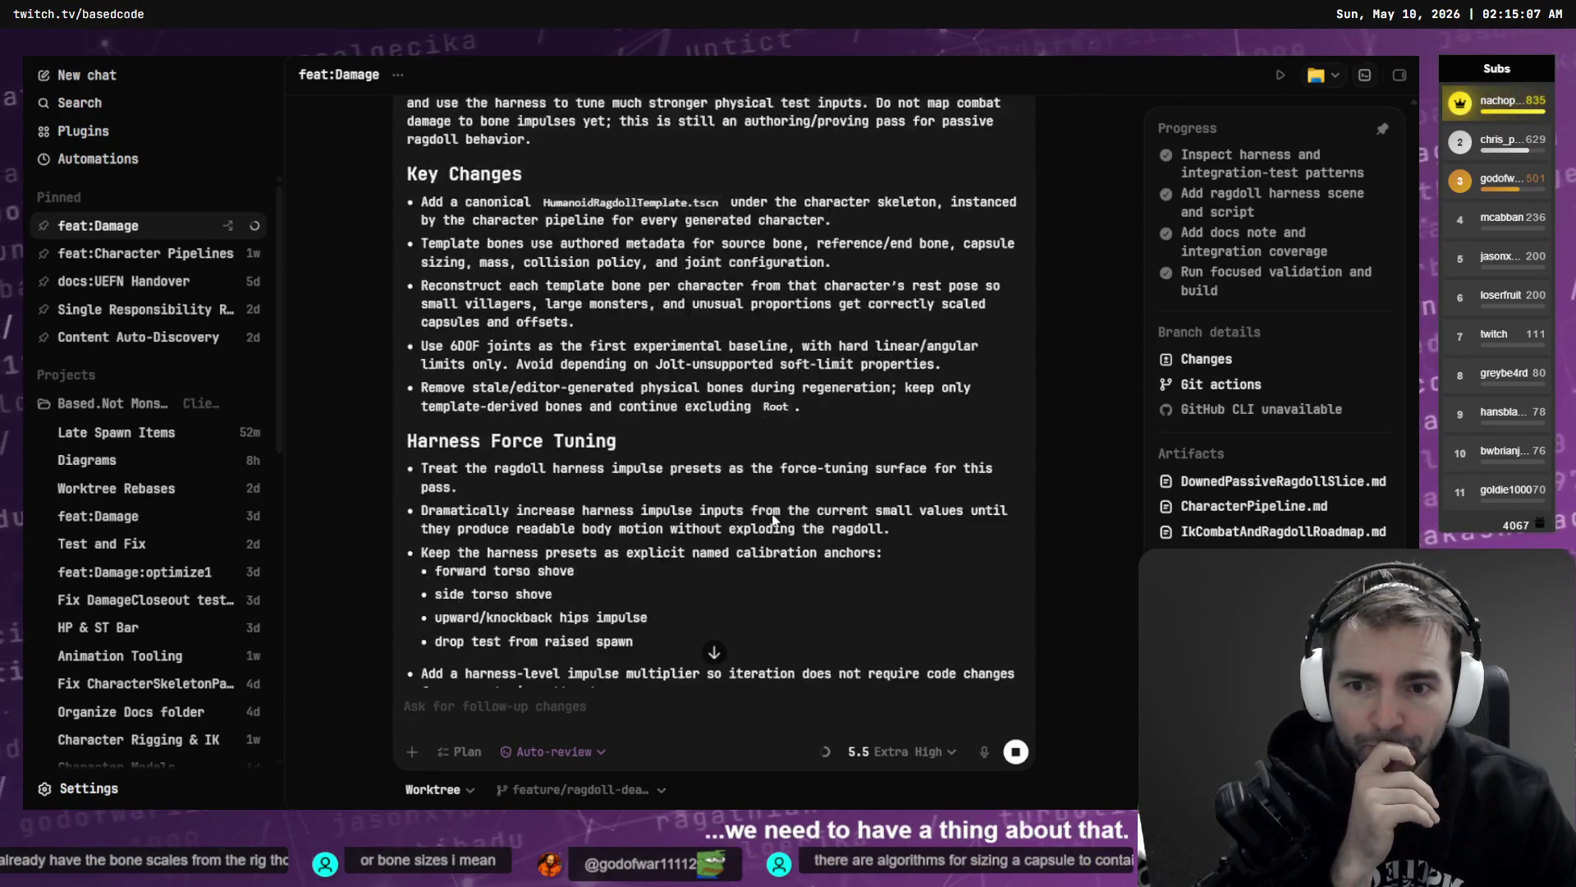
{"action": "scroll", "coordinate": [771, 519], "scroll_direction": "up", "scroll_amount": 3}
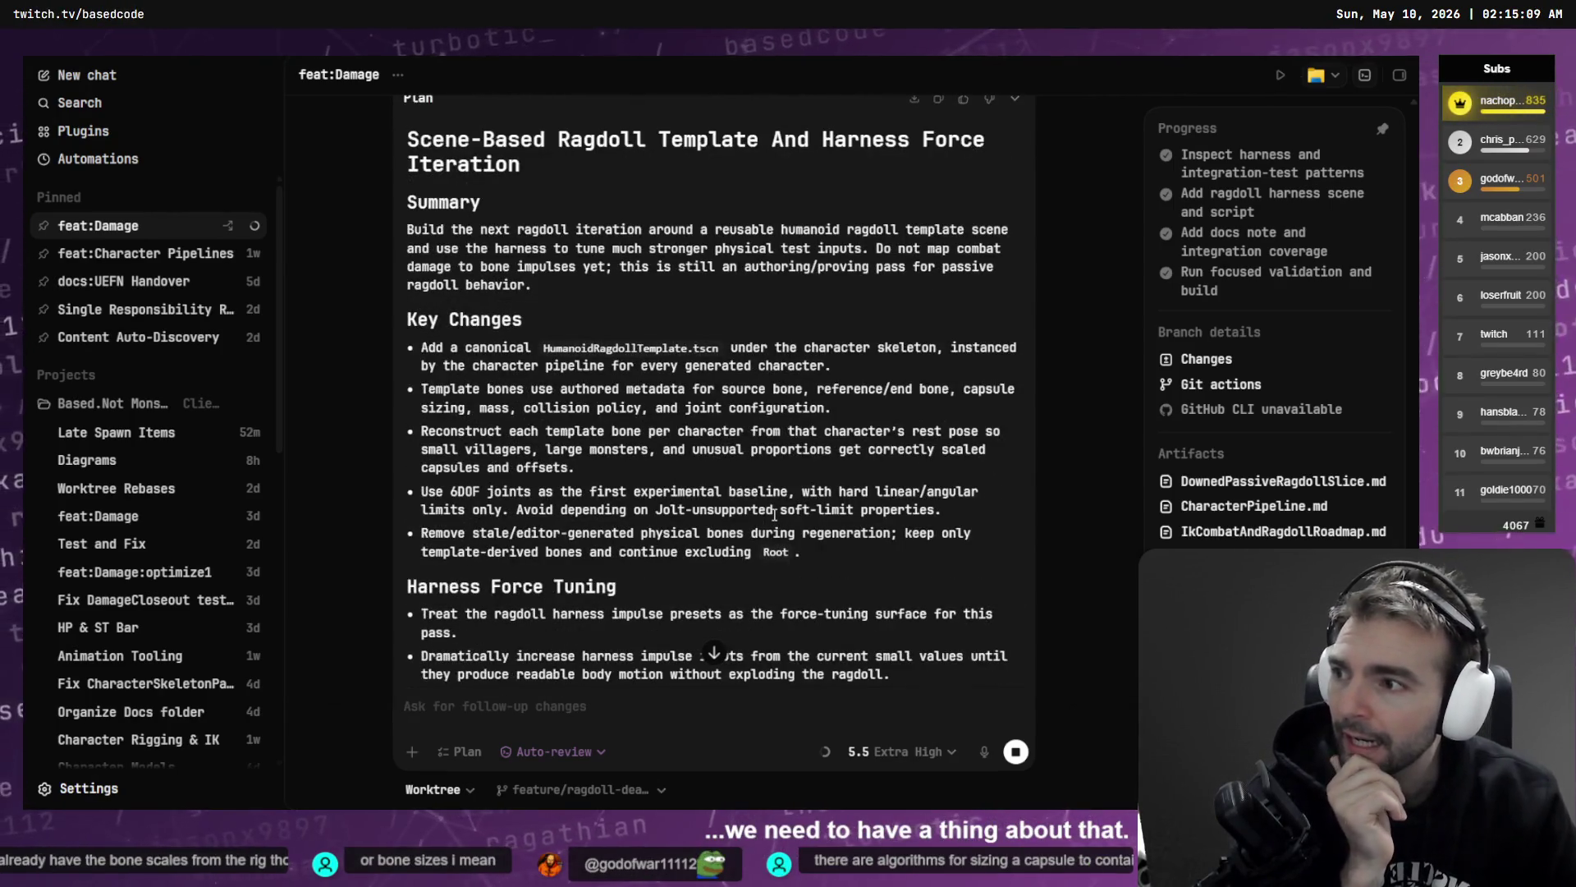
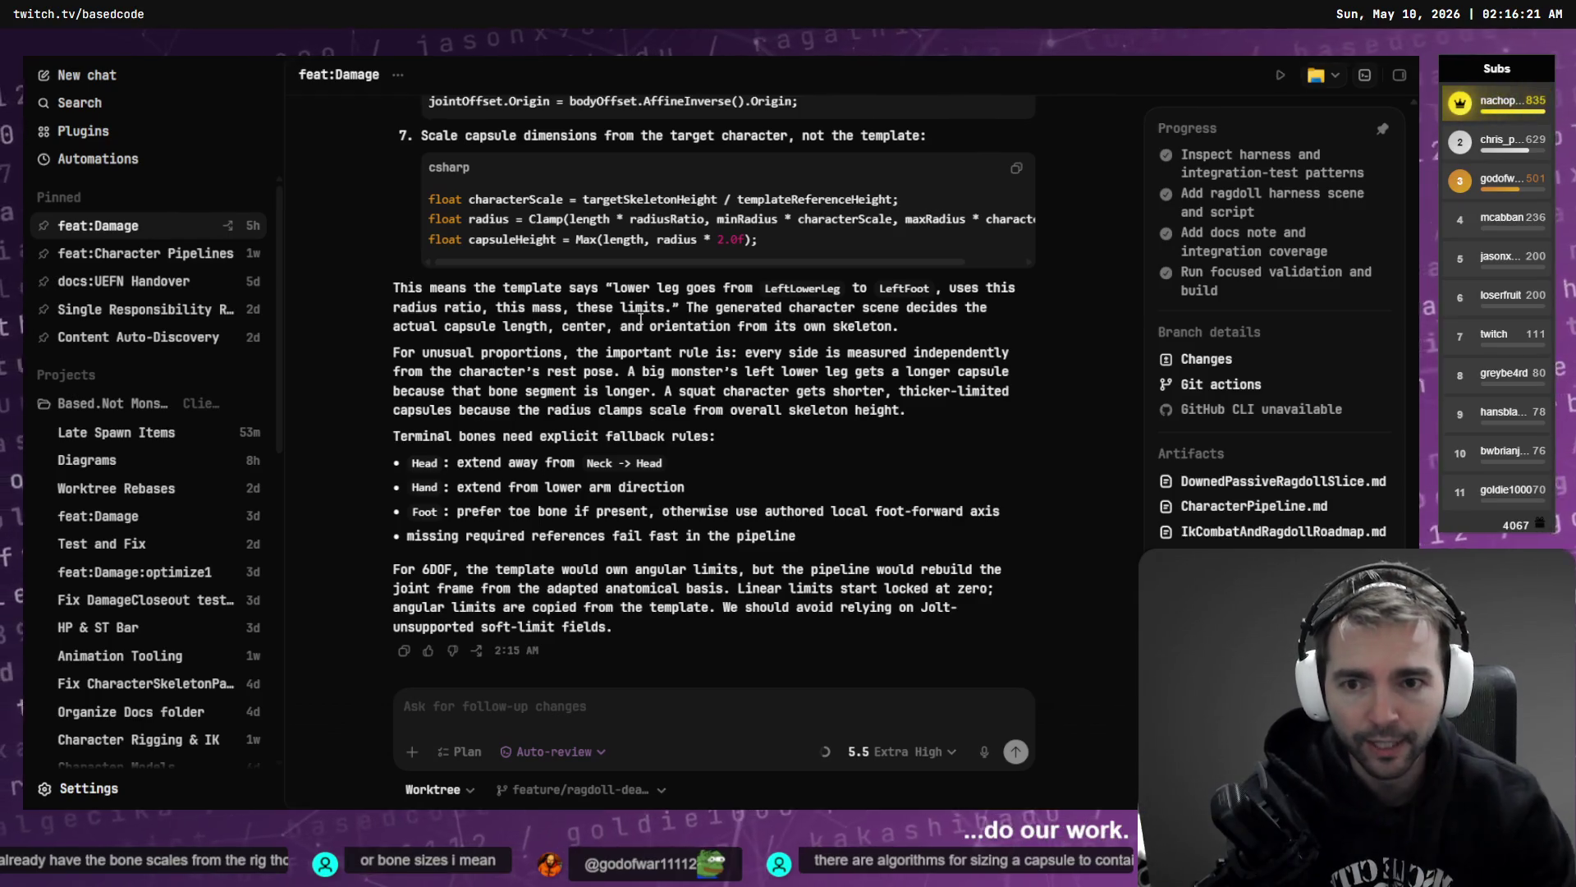
- Read Codex's answer, marking the 'not final transforms', offsets, terminal bone fallback and capsule radius lines
{"action": "scroll", "coordinate": [641, 318], "scroll_direction": "up", "scroll_amount": 15}
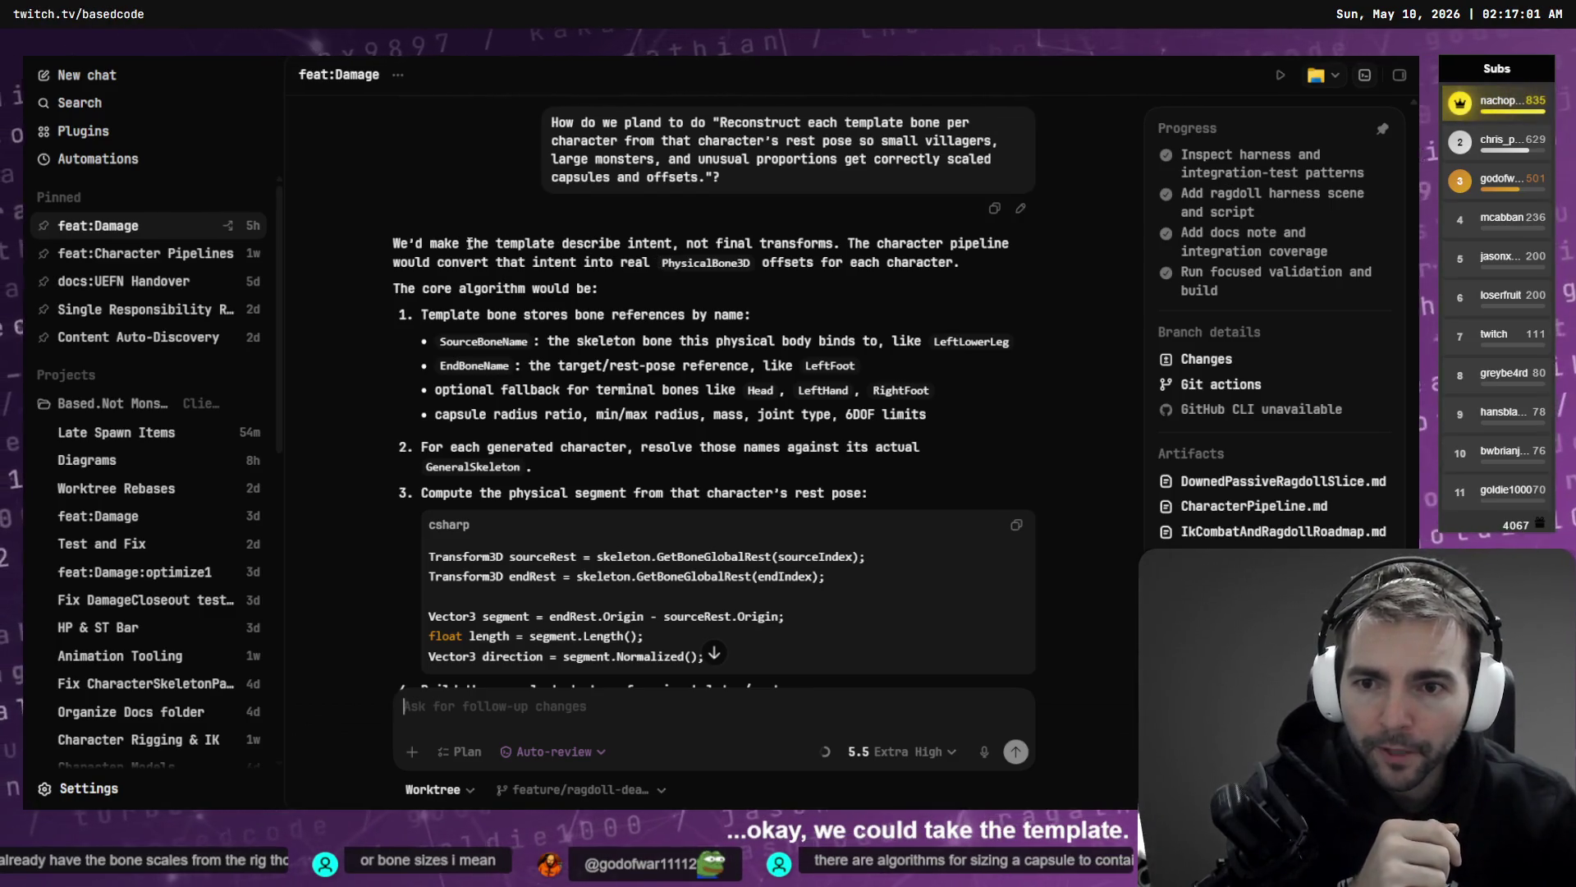
{"action": "left_click_drag", "start_coordinate": [674, 244], "coordinate": [776, 244]}
{"action": "left_click", "coordinate": [839, 244]}
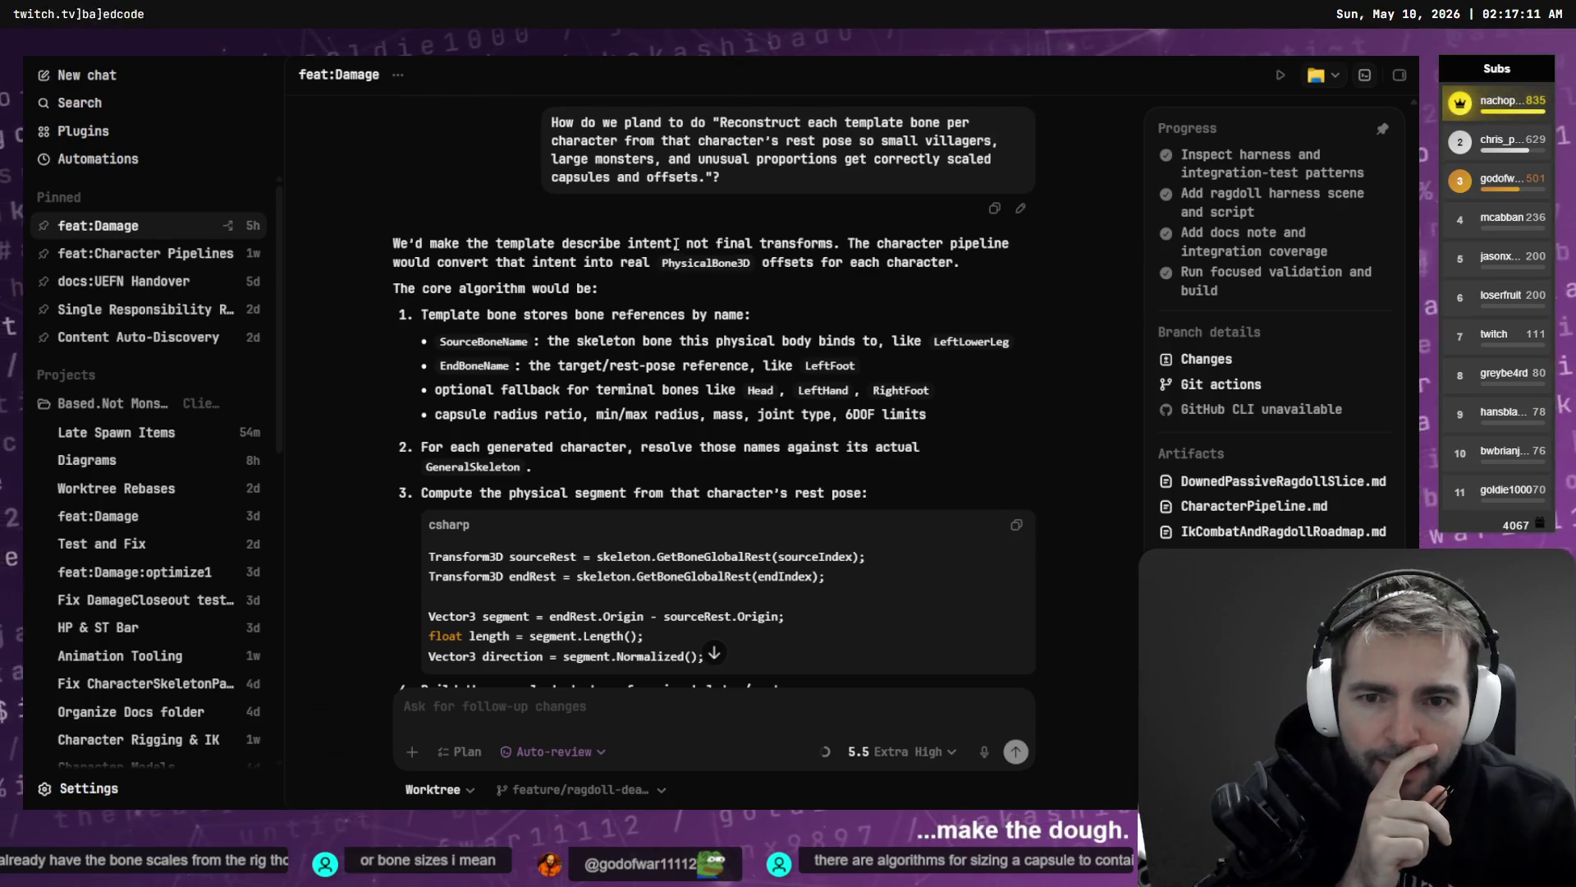
{"action": "left_click_drag", "start_coordinate": [680, 244], "coordinate": [484, 247]}
{"action": "left_click_drag", "start_coordinate": [686, 244], "coordinate": [834, 244]}
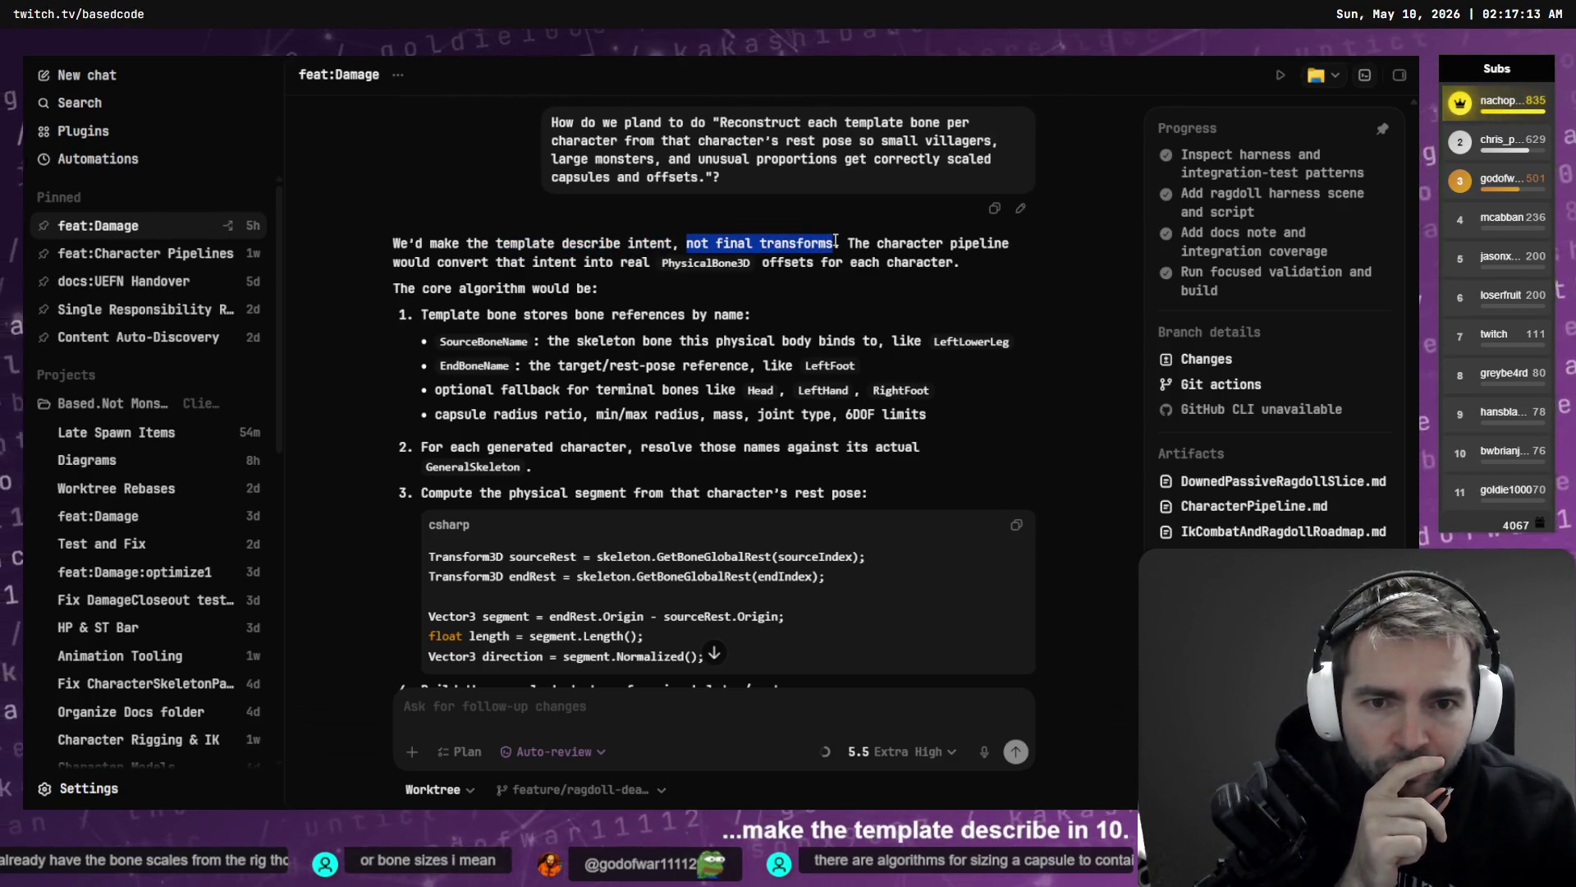
{"action": "left_click", "coordinate": [845, 243]}
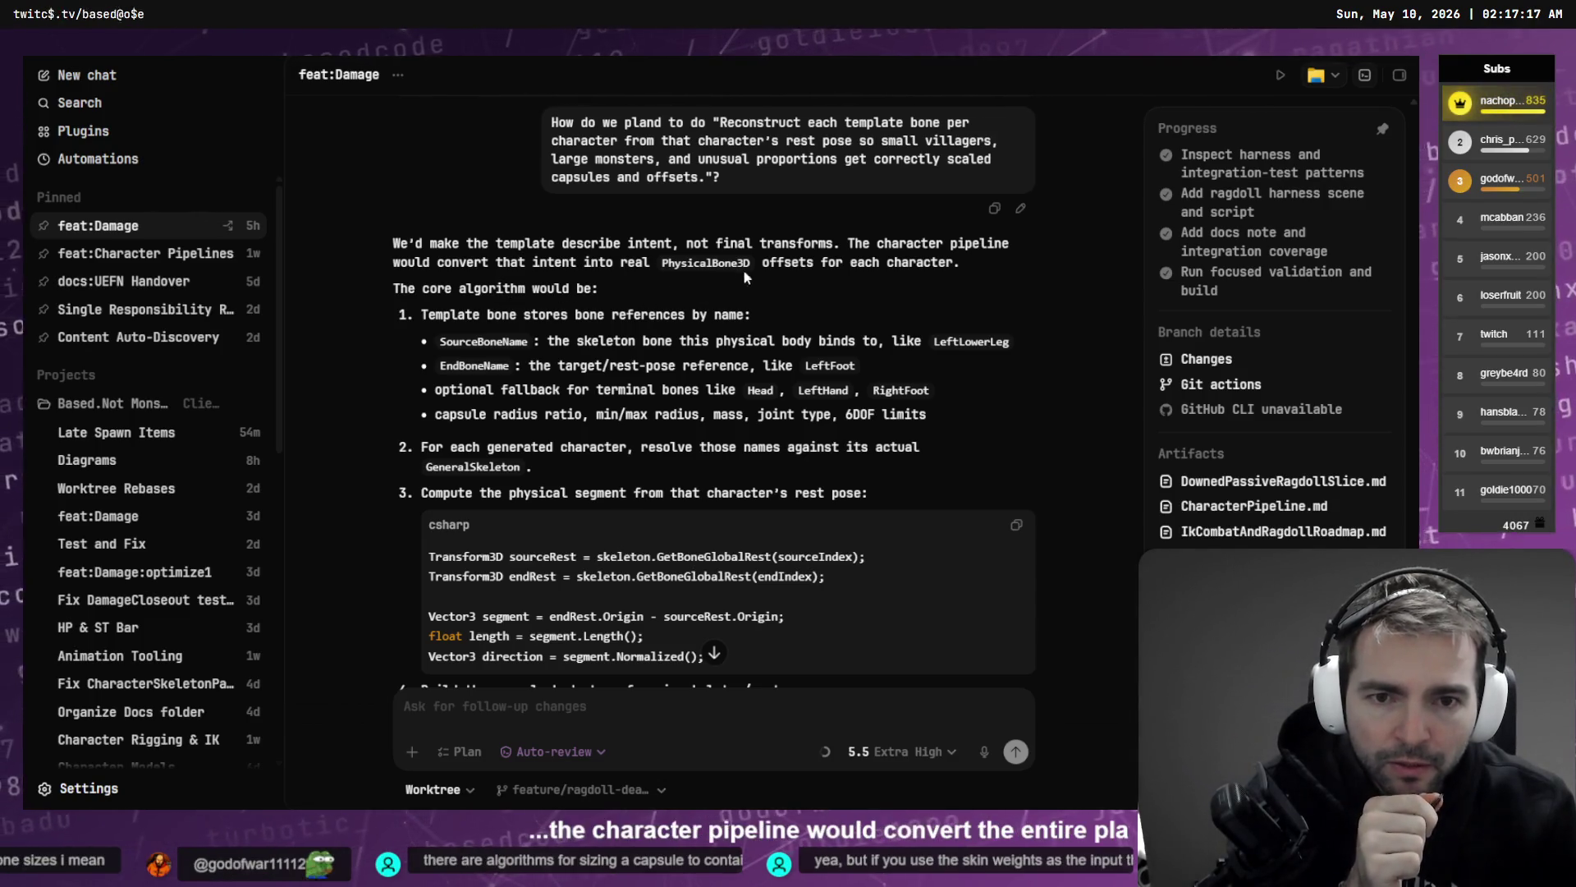
{"action": "left_click_drag", "start_coordinate": [762, 262], "coordinate": [857, 262]}
{"action": "left_click", "coordinate": [895, 287]}
{"action": "scroll", "coordinate": [642, 291], "scroll_direction": "down", "scroll_amount": 1}
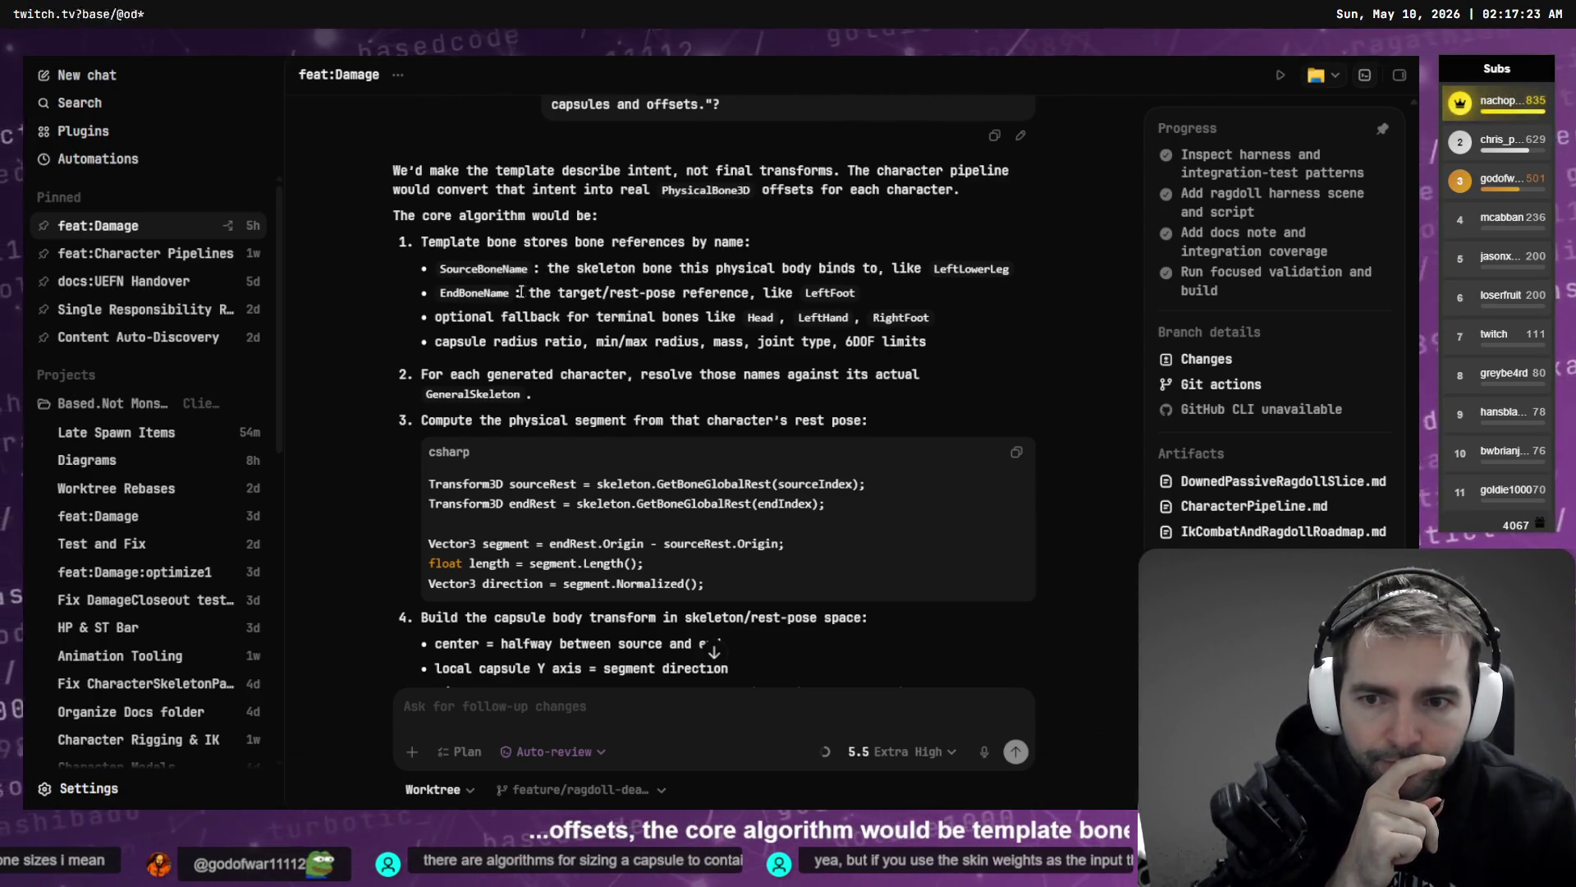
{"action": "left_click_drag", "start_coordinate": [433, 321], "coordinate": [837, 320]}
{"action": "left_click", "coordinate": [903, 322]}
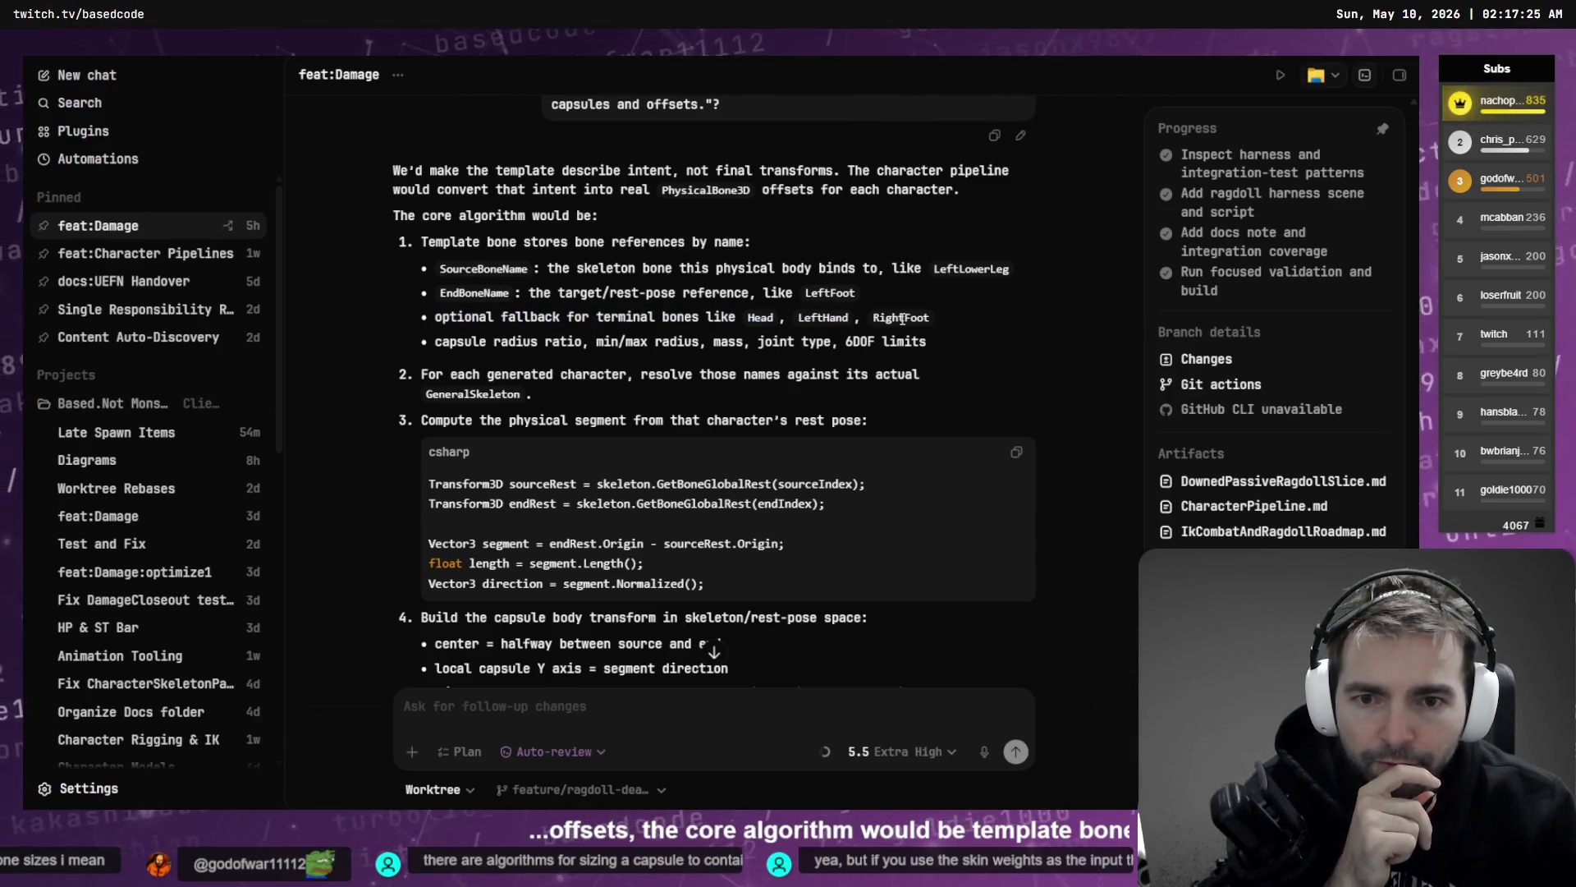
{"action": "scroll", "coordinate": [641, 295], "scroll_direction": "down", "scroll_amount": 1}
{"action": "left_click_drag", "start_coordinate": [440, 270], "coordinate": [874, 270]}
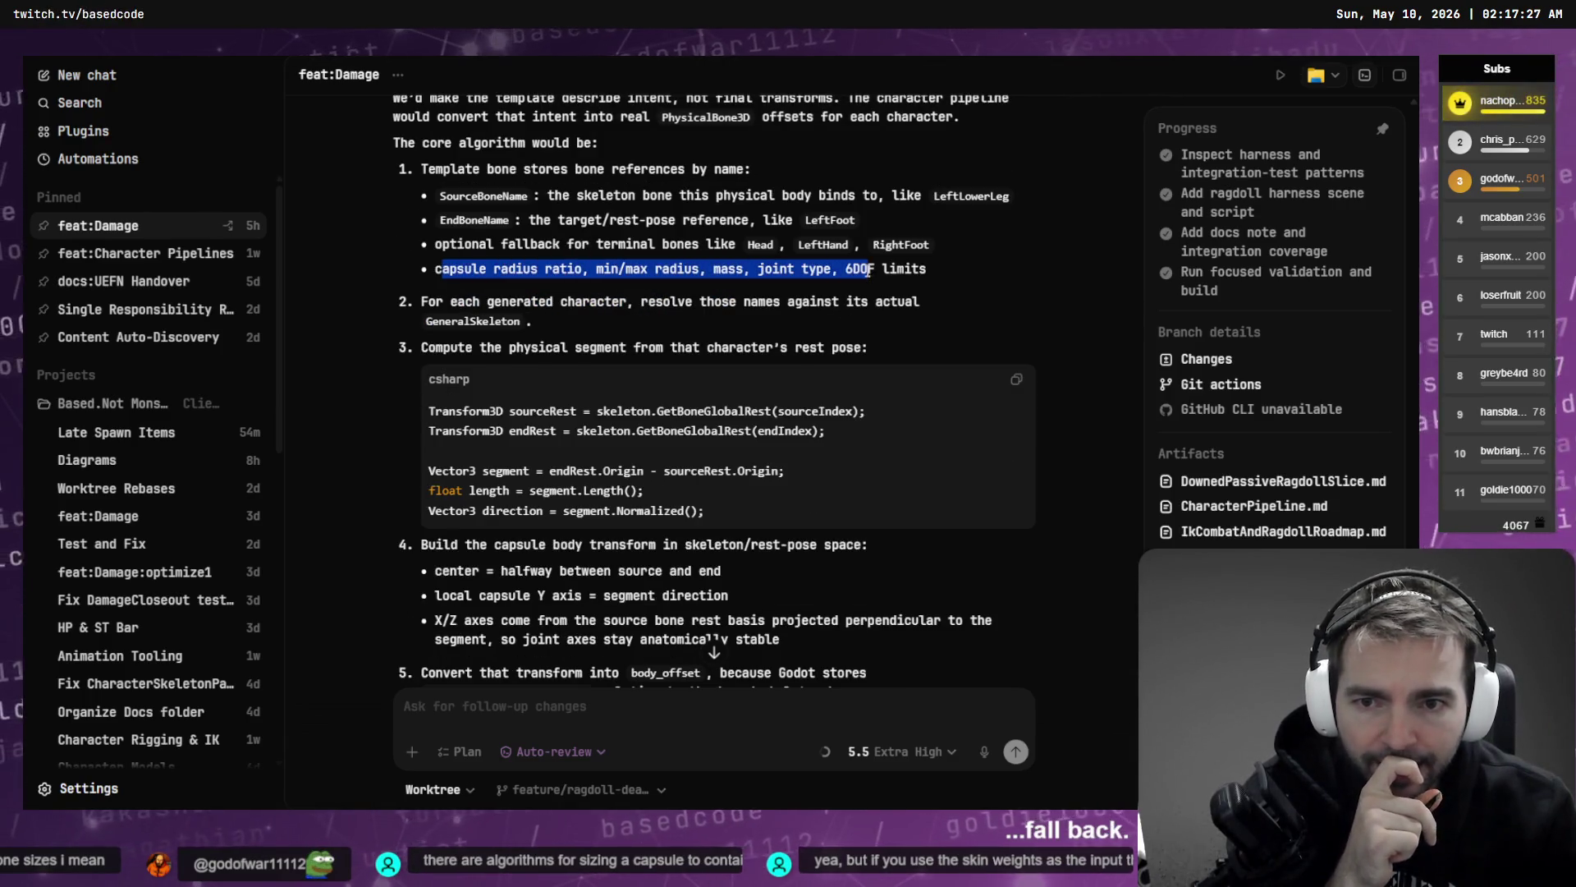
{"action": "left_click", "coordinate": [929, 274]}
- Keep reading, marking the capsule body transform line and step 5's two code lines
{"action": "scroll", "coordinate": [821, 283], "scroll_direction": "down", "scroll_amount": 1}
{"action": "scroll", "coordinate": [508, 274], "scroll_direction": "up", "scroll_amount": 1}
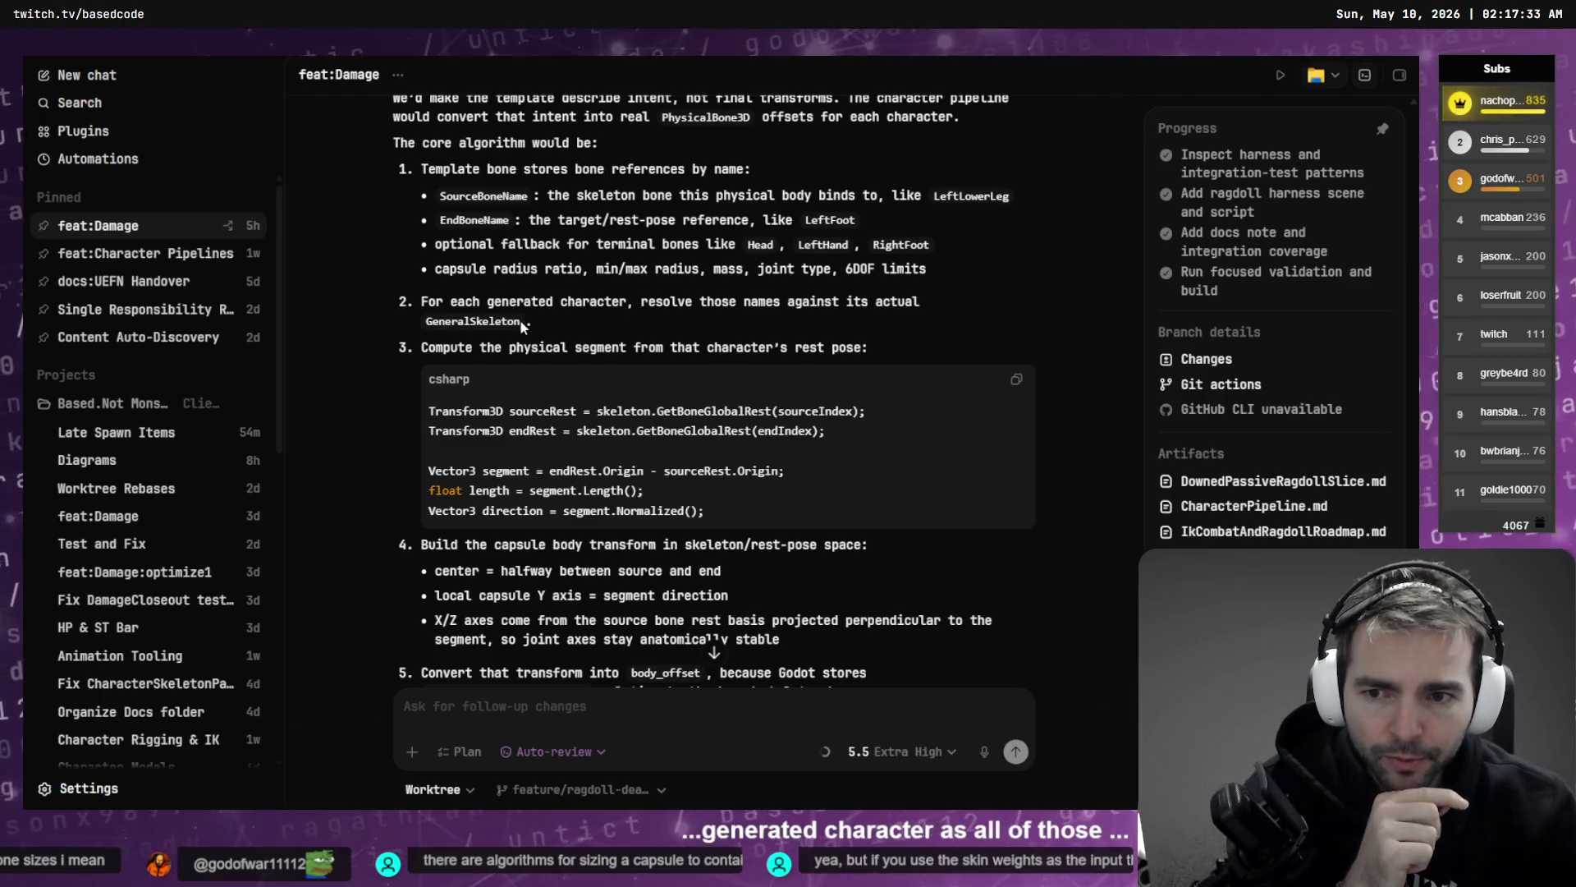
{"action": "scroll", "coordinate": [459, 302], "scroll_direction": "down", "scroll_amount": 1}
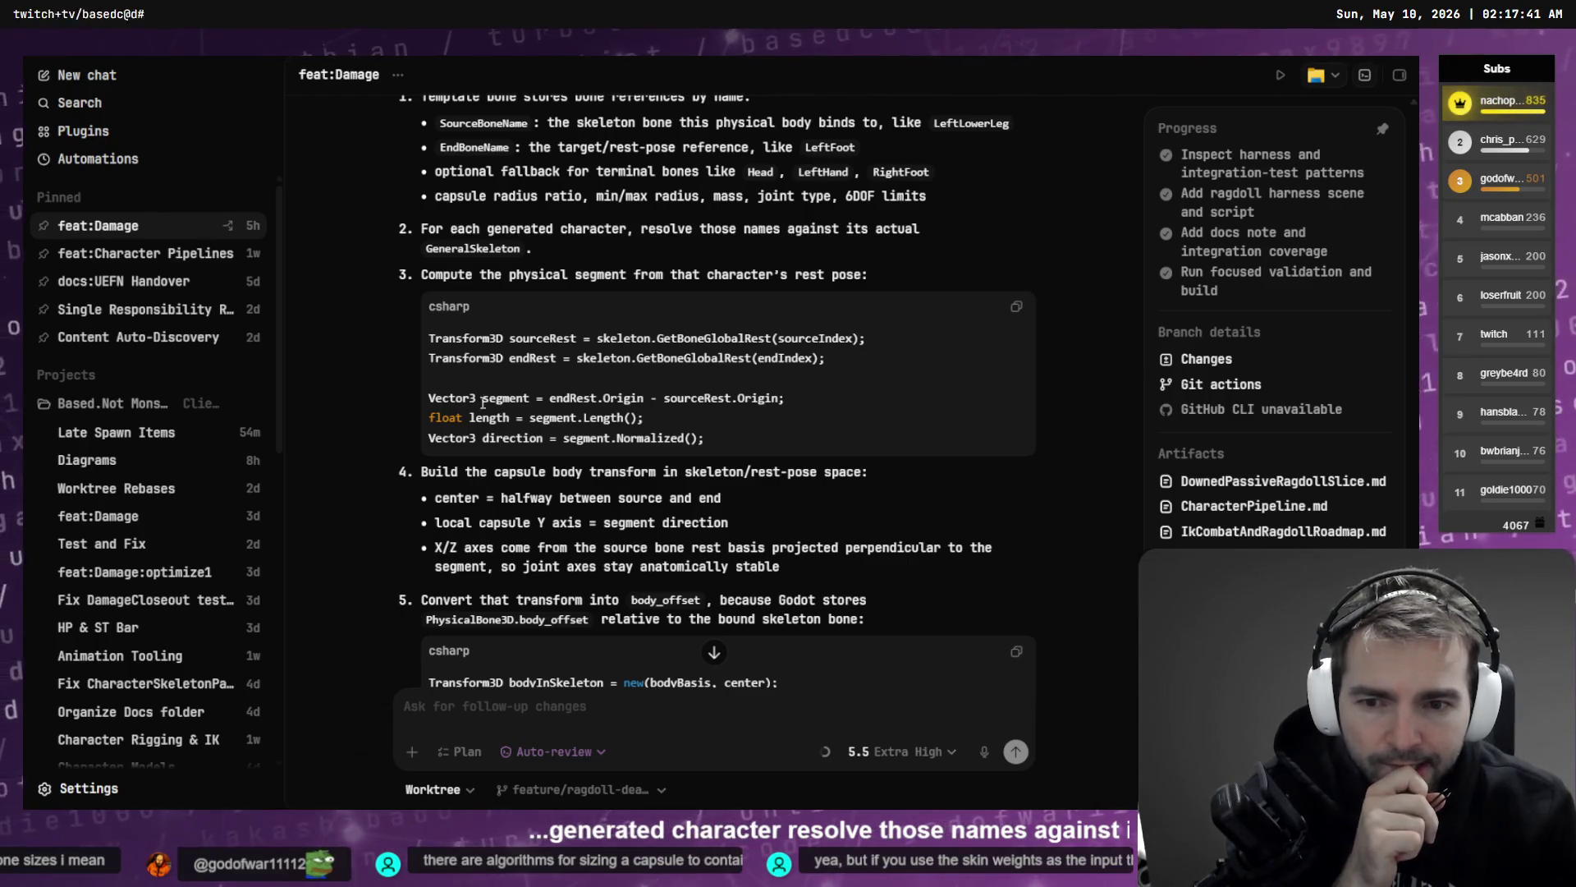
{"action": "scroll", "coordinate": [543, 413], "scroll_direction": "down", "scroll_amount": 2}
{"action": "left_click_drag", "start_coordinate": [456, 400], "coordinate": [665, 400]}
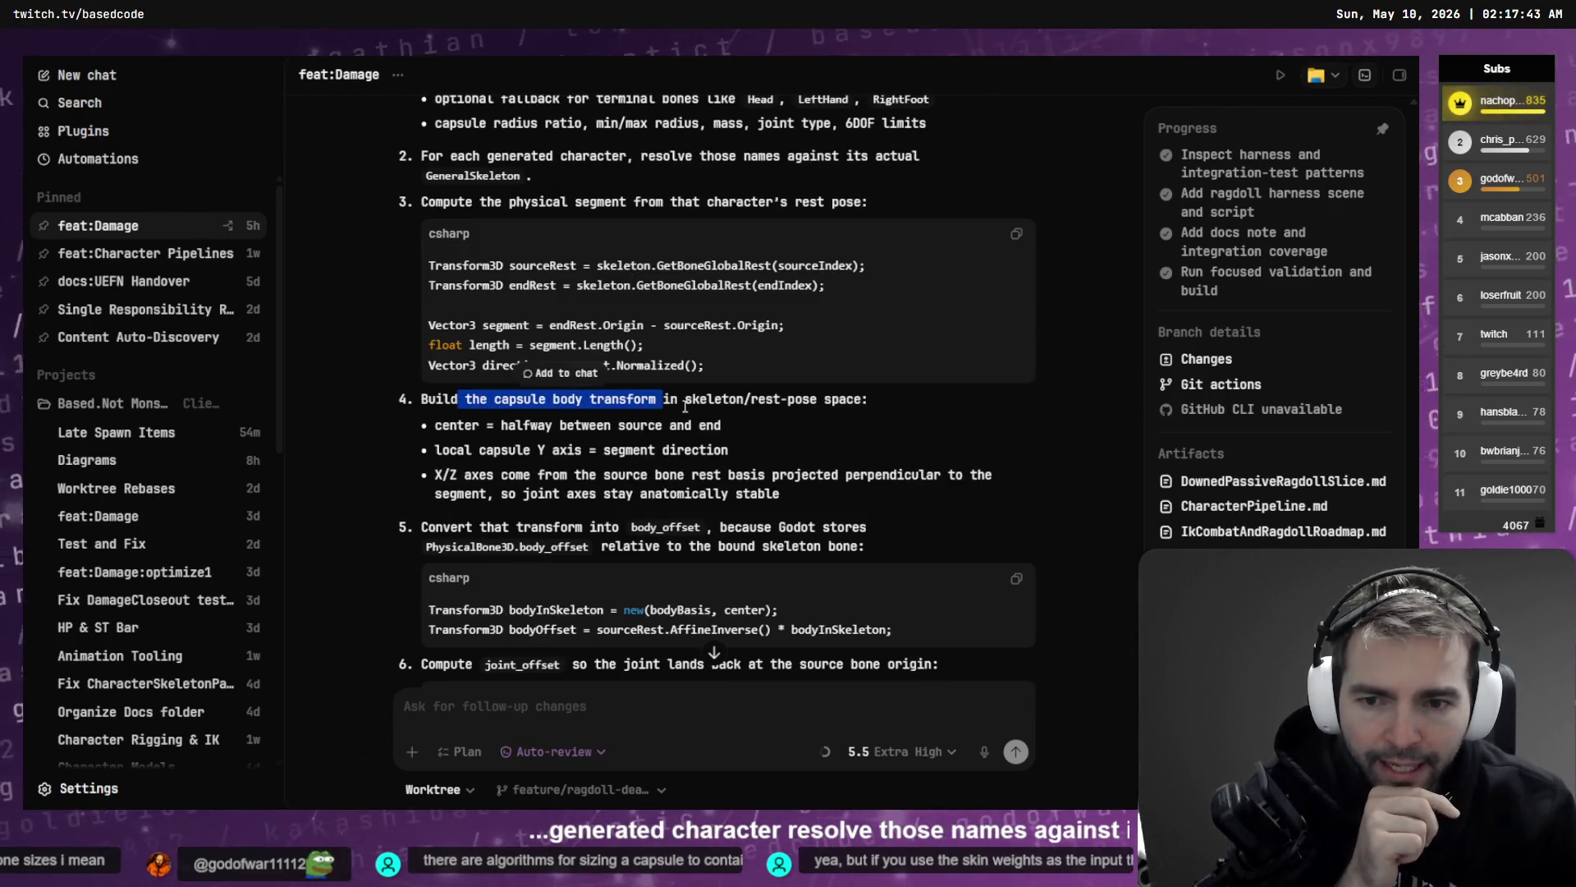
{"action": "left_click", "coordinate": [700, 408]}
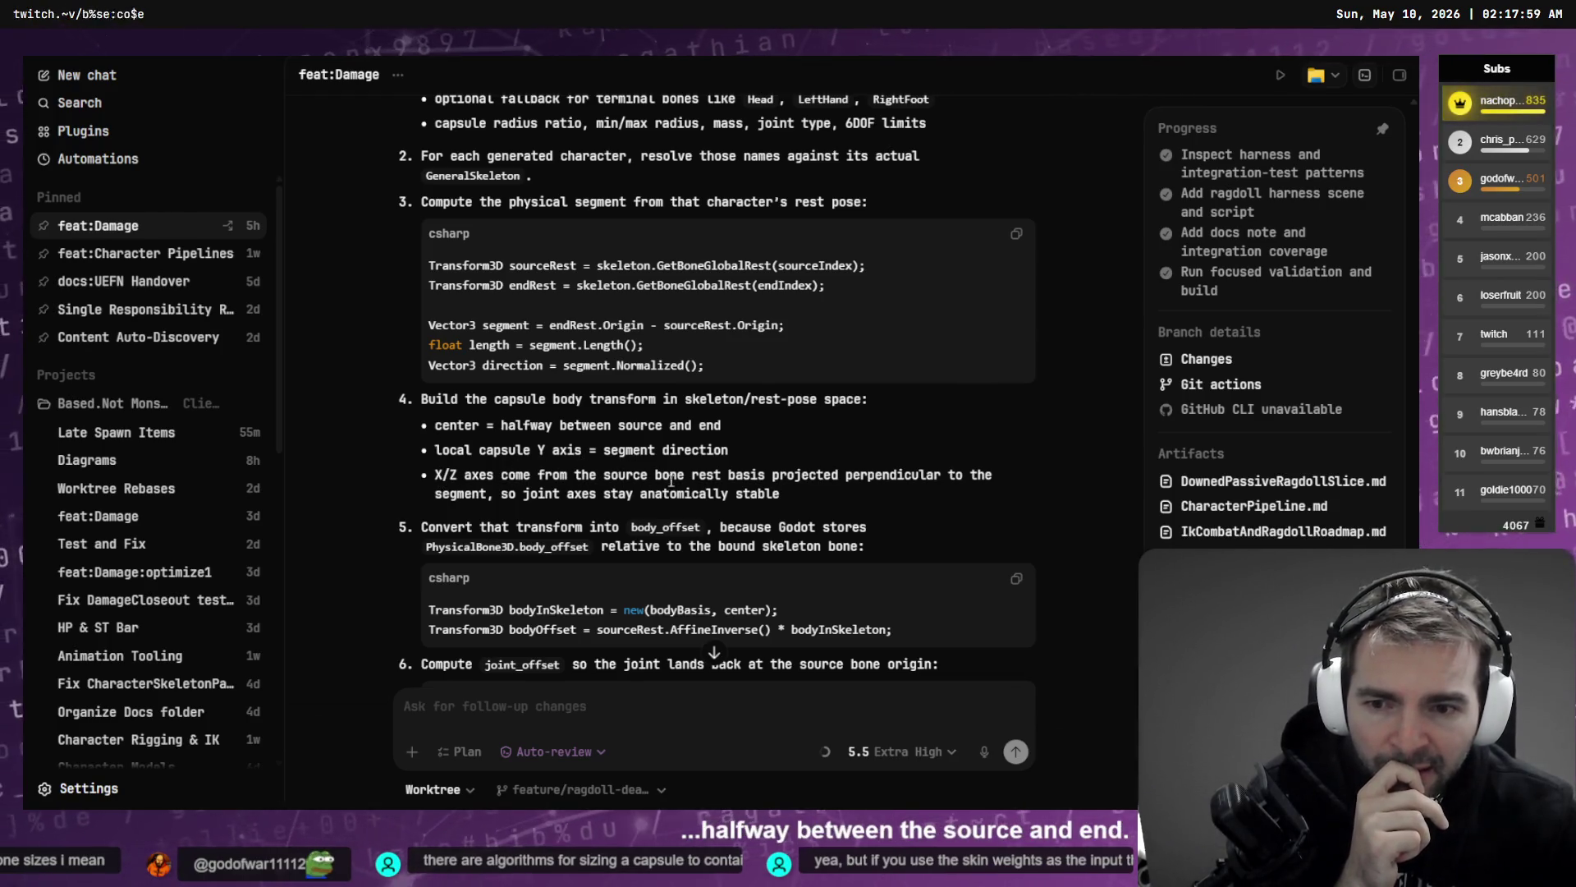
{"action": "scroll", "coordinate": [804, 479], "scroll_direction": "down", "scroll_amount": 1}
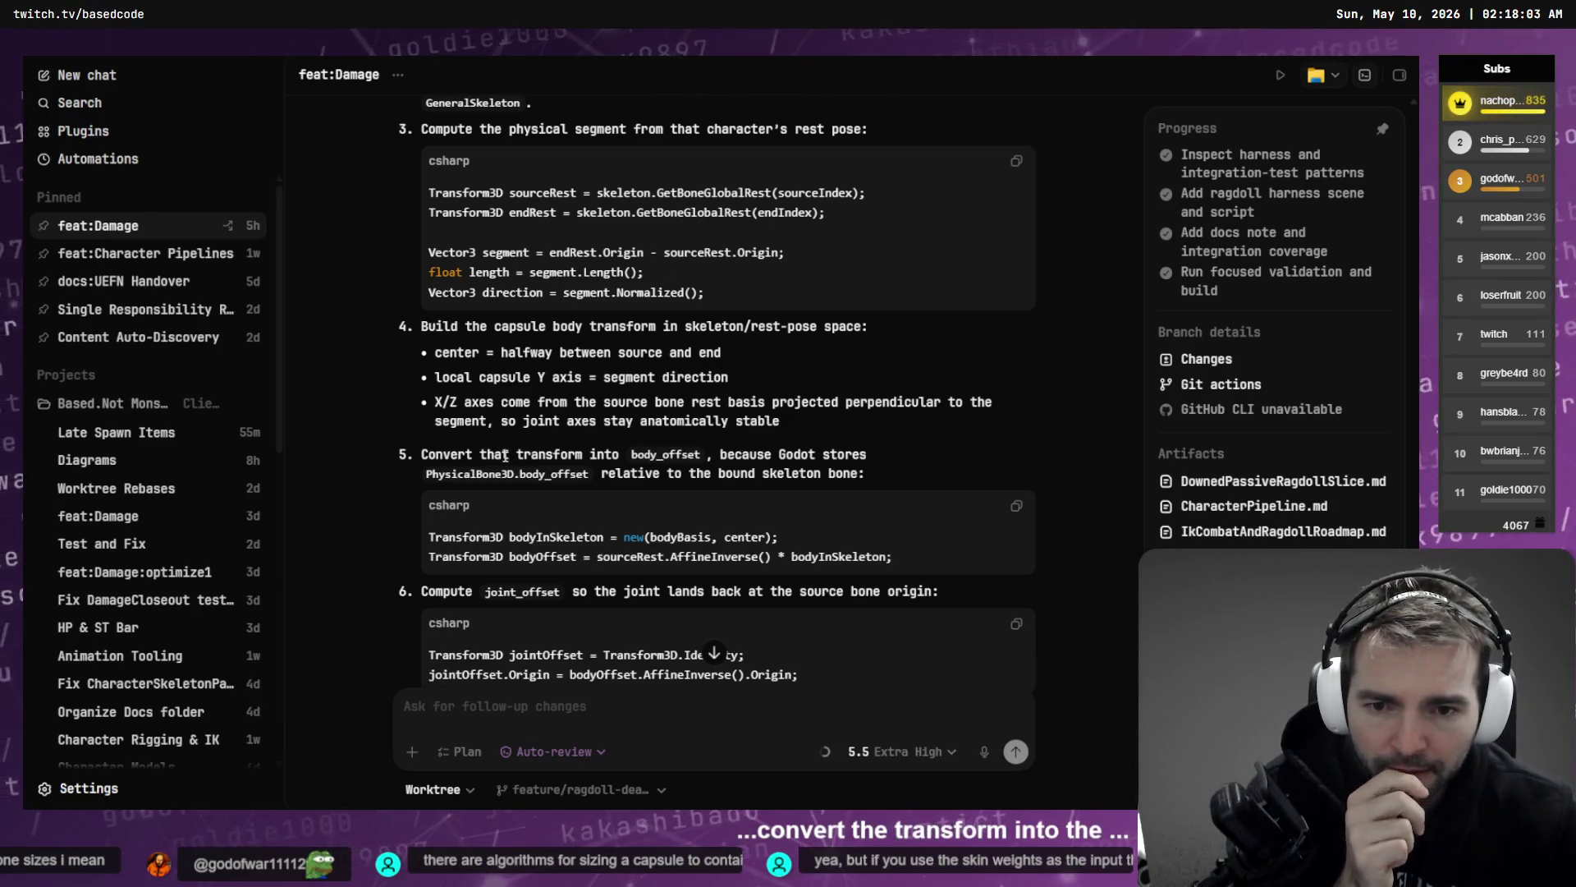
{"action": "scroll", "coordinate": [505, 457], "scroll_direction": "down", "scroll_amount": 2}
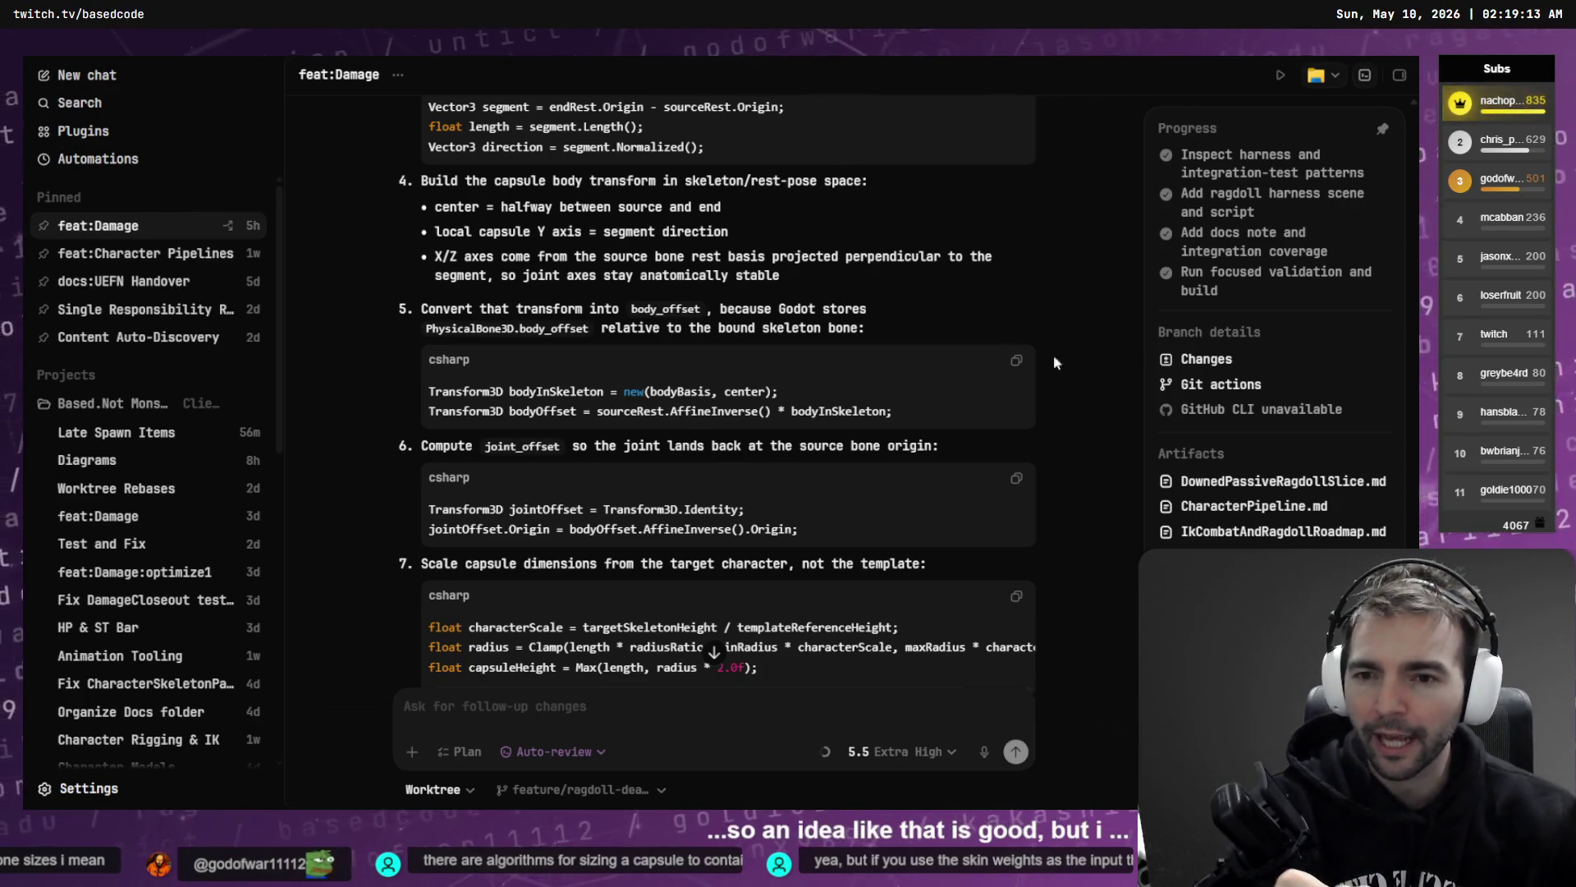
{"action": "left_click_drag", "start_coordinate": [423, 309], "coordinate": [991, 472]}
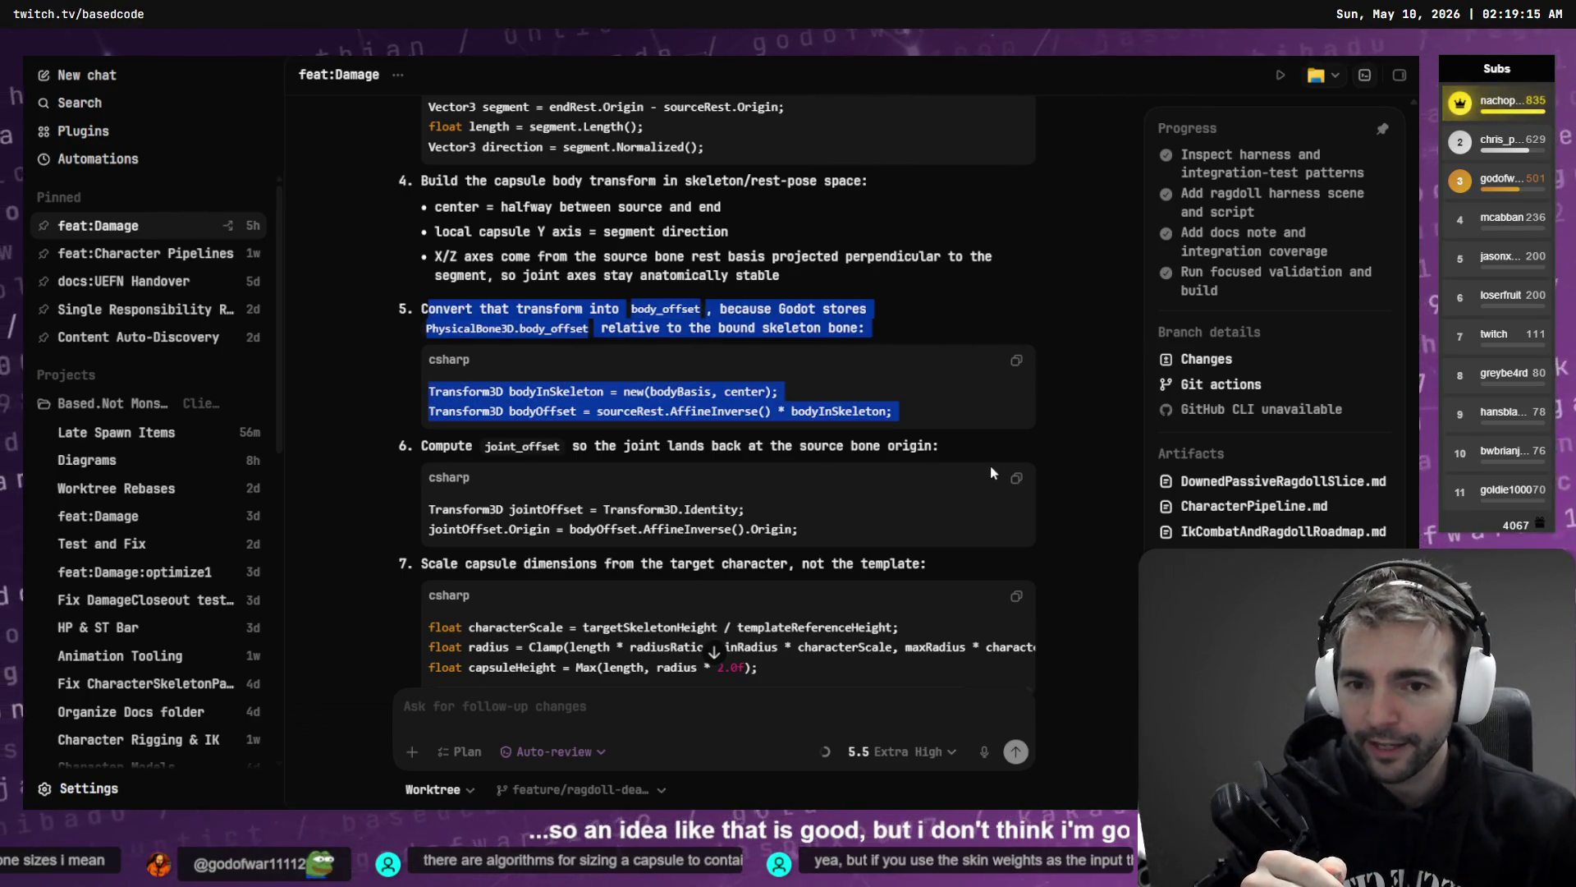
{"action": "left_click_drag", "start_coordinate": [968, 411], "coordinate": [419, 388]}
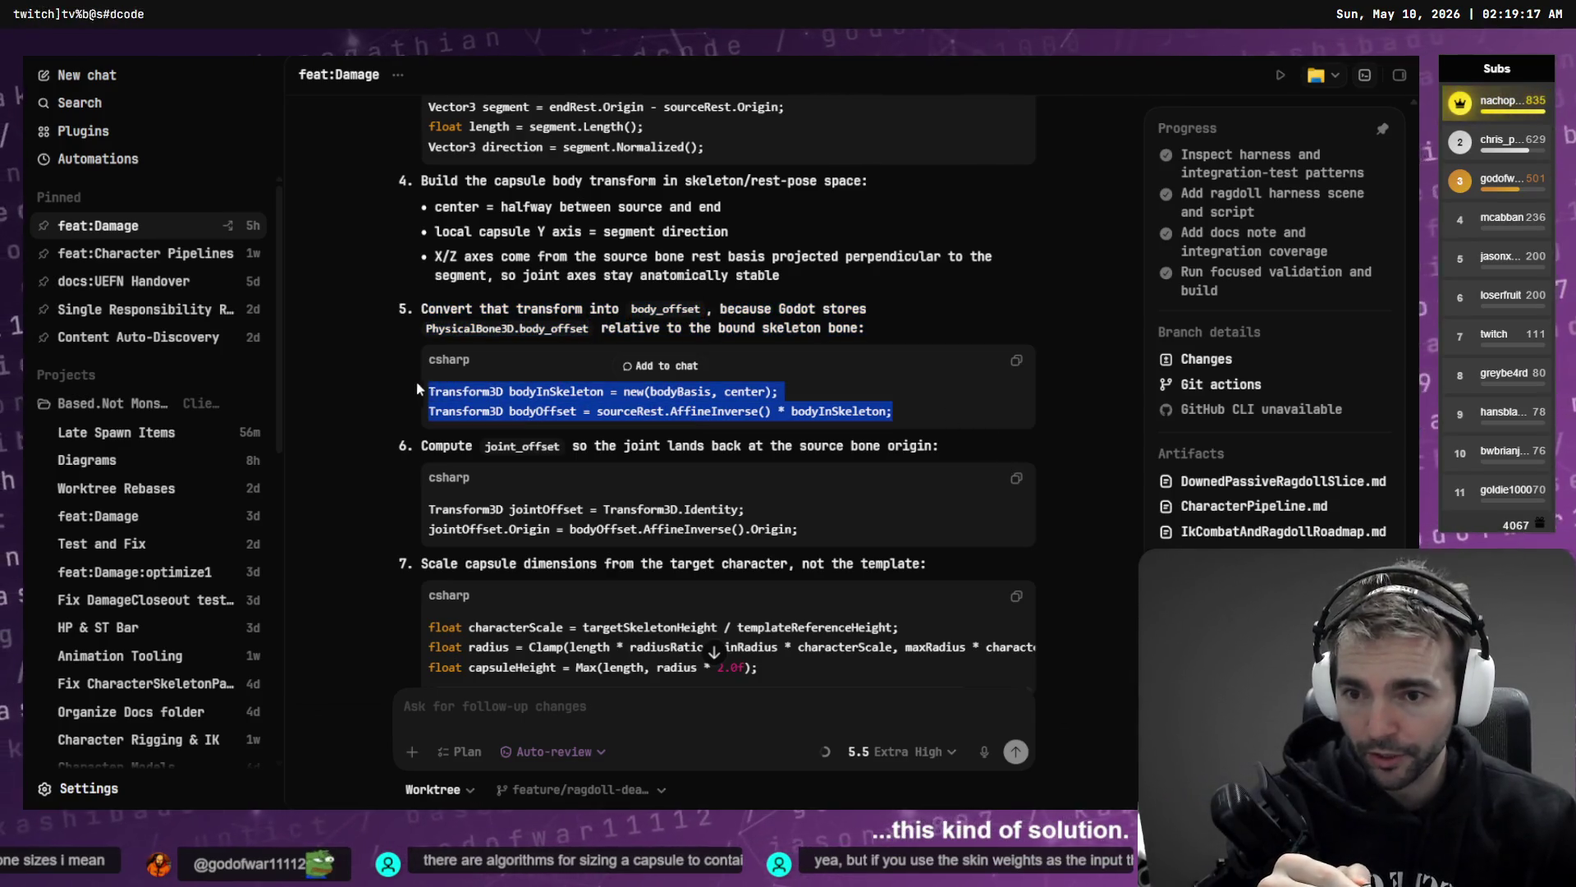
{"action": "left_click", "coordinate": [578, 322]}
{"action": "scroll", "coordinate": [574, 322], "scroll_direction": "down", "scroll_amount": 1}
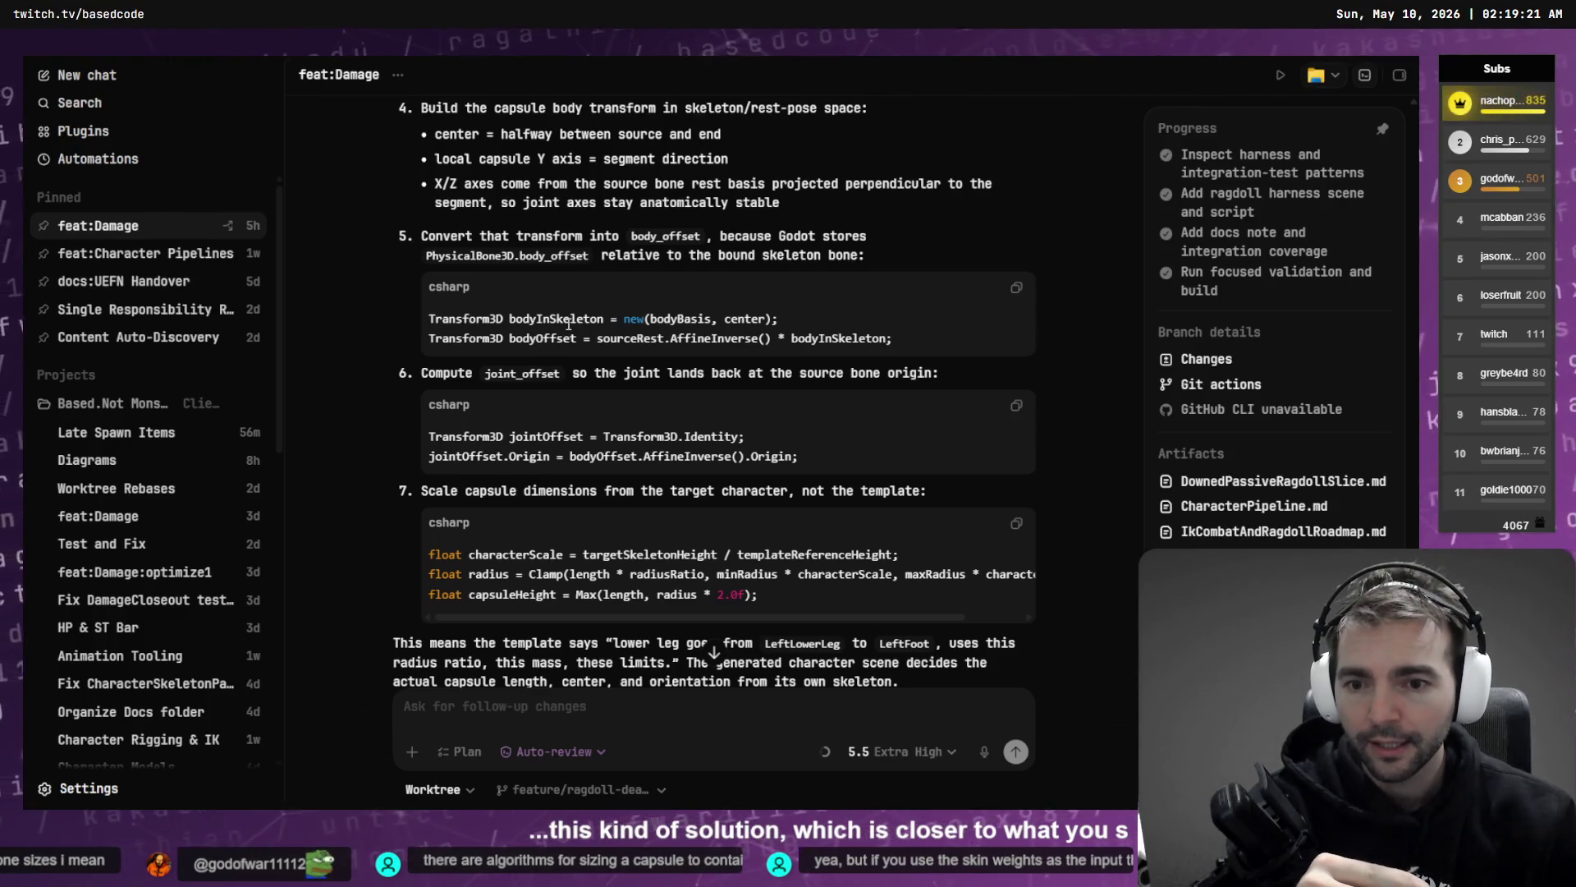
{"action": "scroll", "coordinate": [568, 324], "scroll_direction": "down", "scroll_amount": 4}
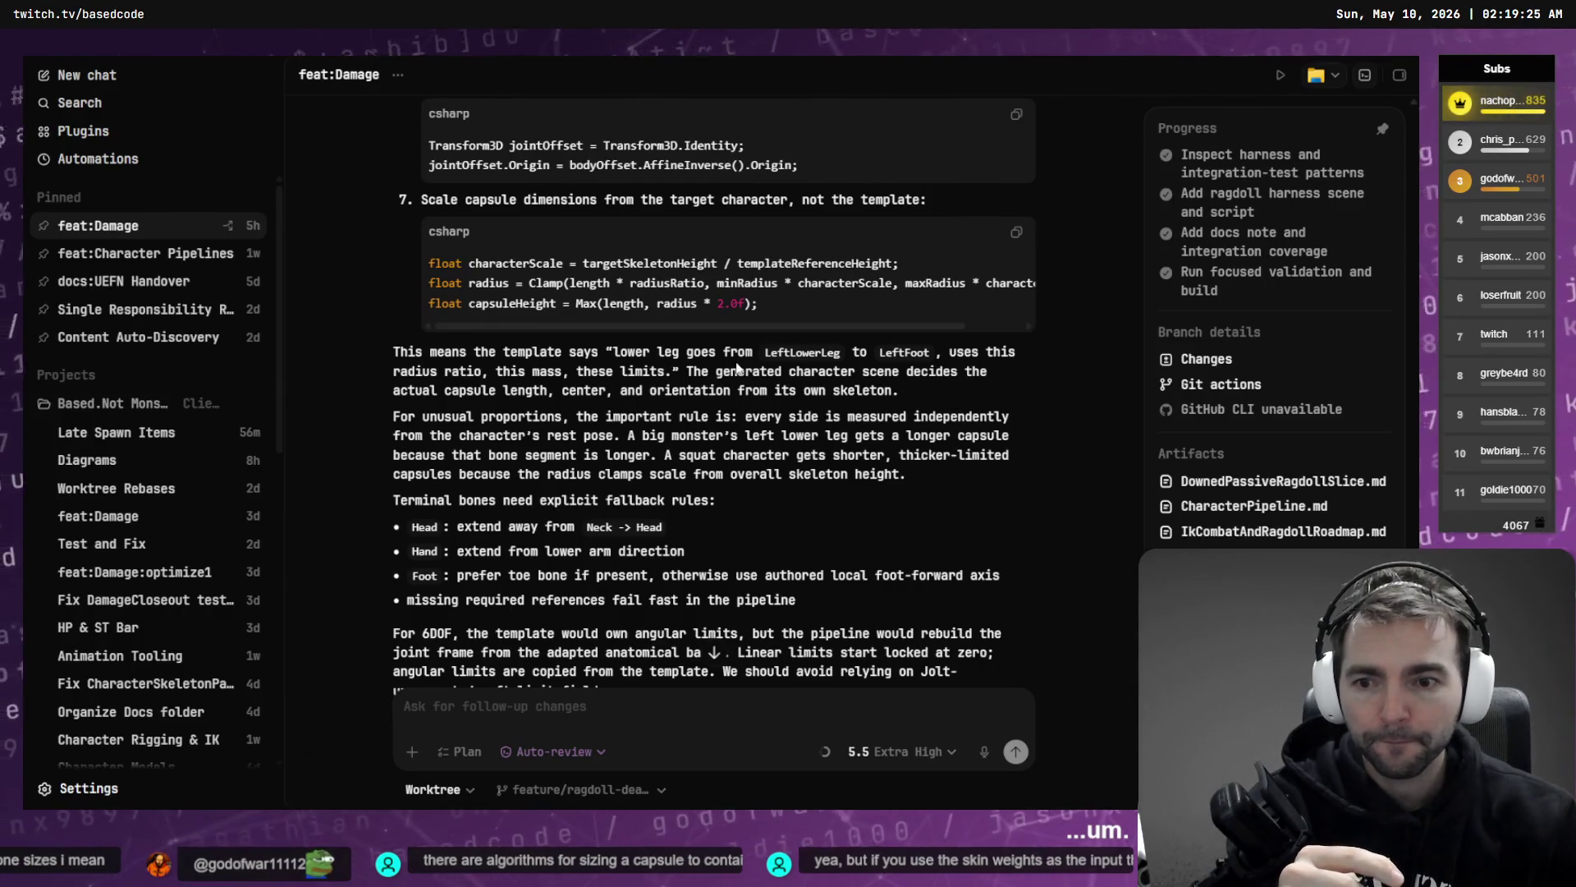
{"action": "scroll", "coordinate": [736, 368], "scroll_direction": "down", "scroll_amount": 1}
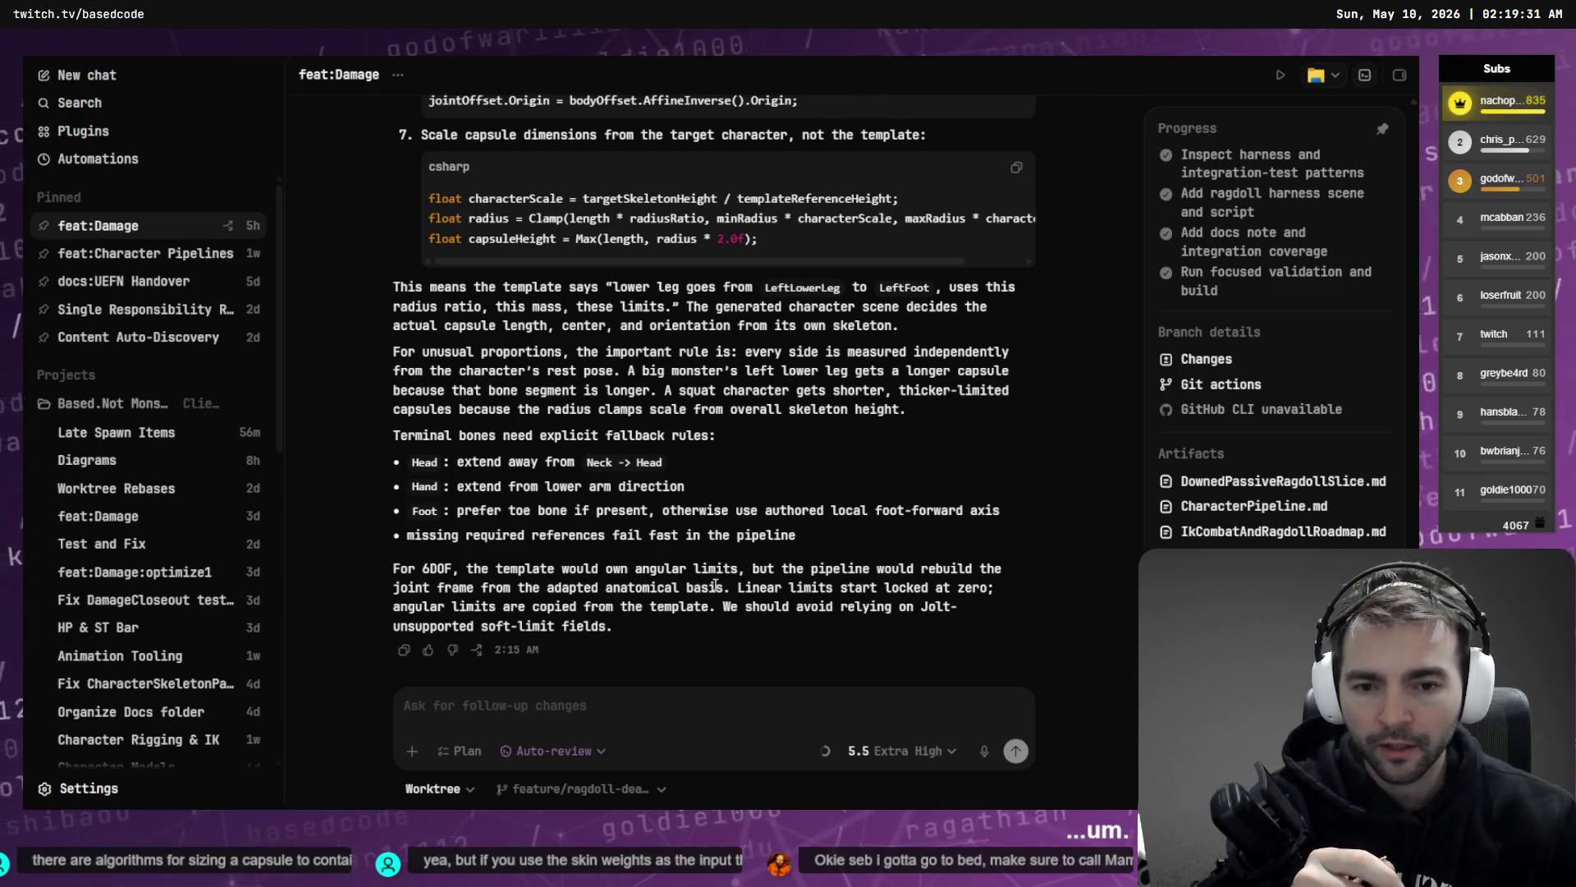
- Dictate and send the full-plan request, then cycle recent threads back to feat:Damage
{"action": "left_click", "coordinate": [634, 711]}
{"action": "key", "text": "super+h"}
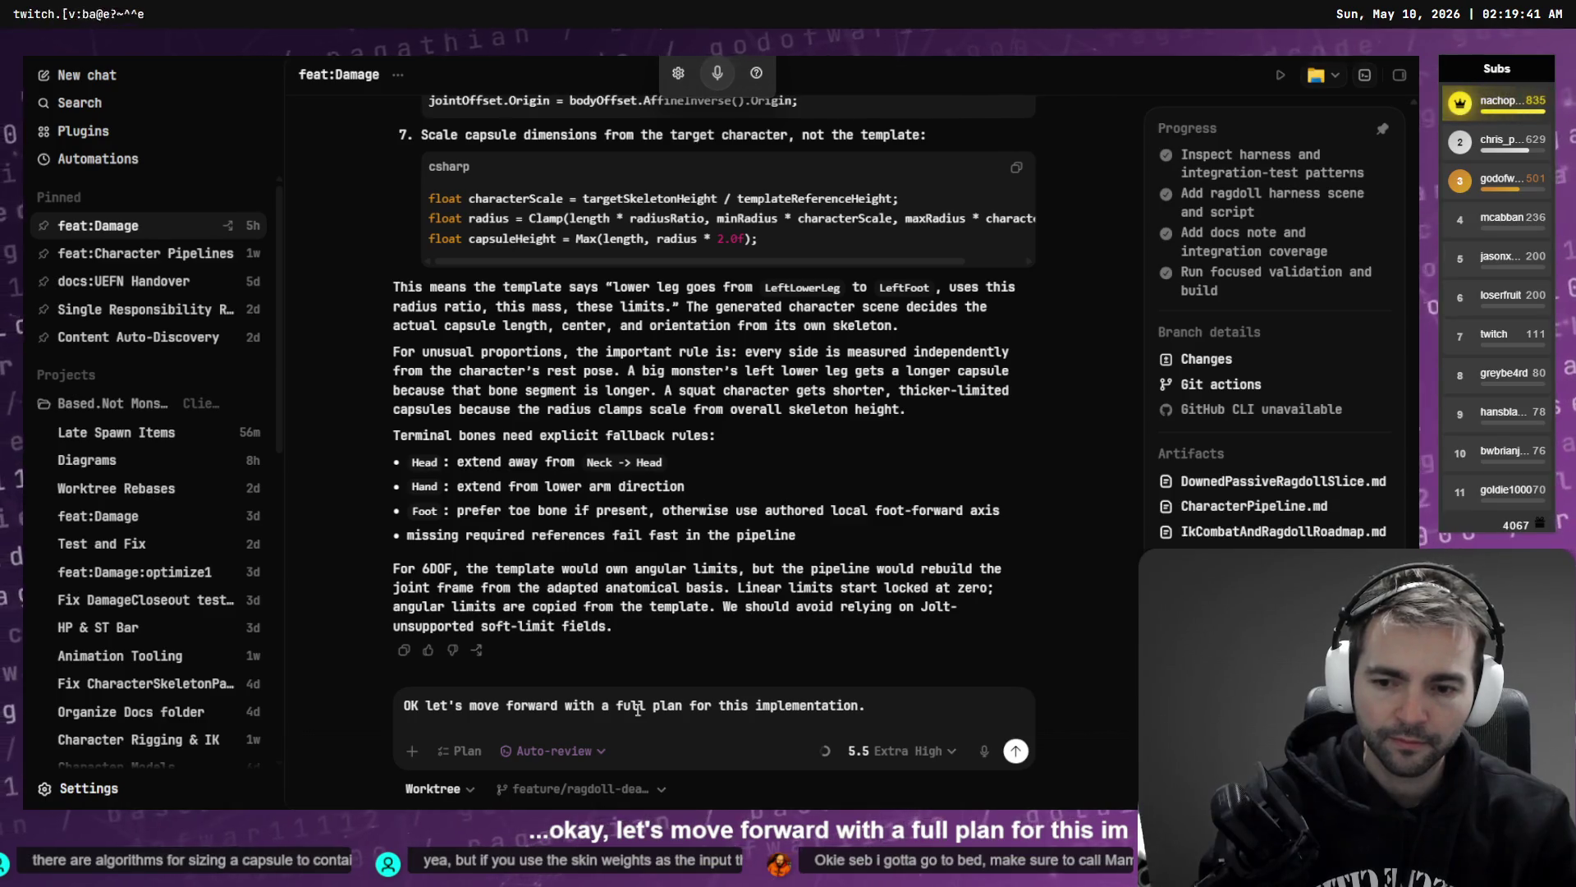
{"action": "key", "text": "Return"}
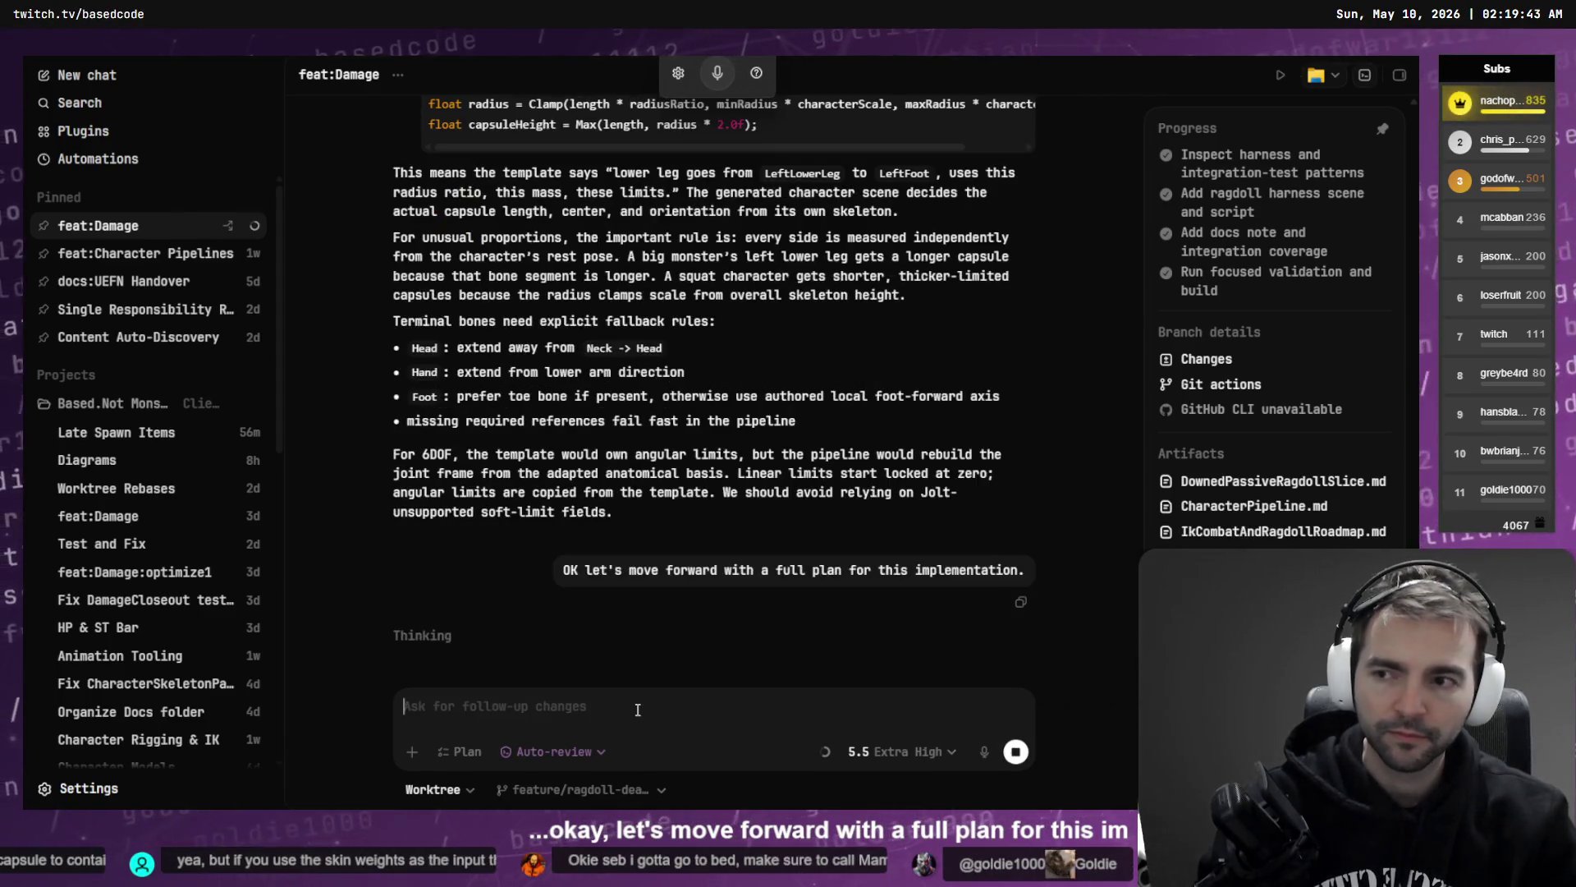
{"action": "key", "text": "ctrl+Tab"}
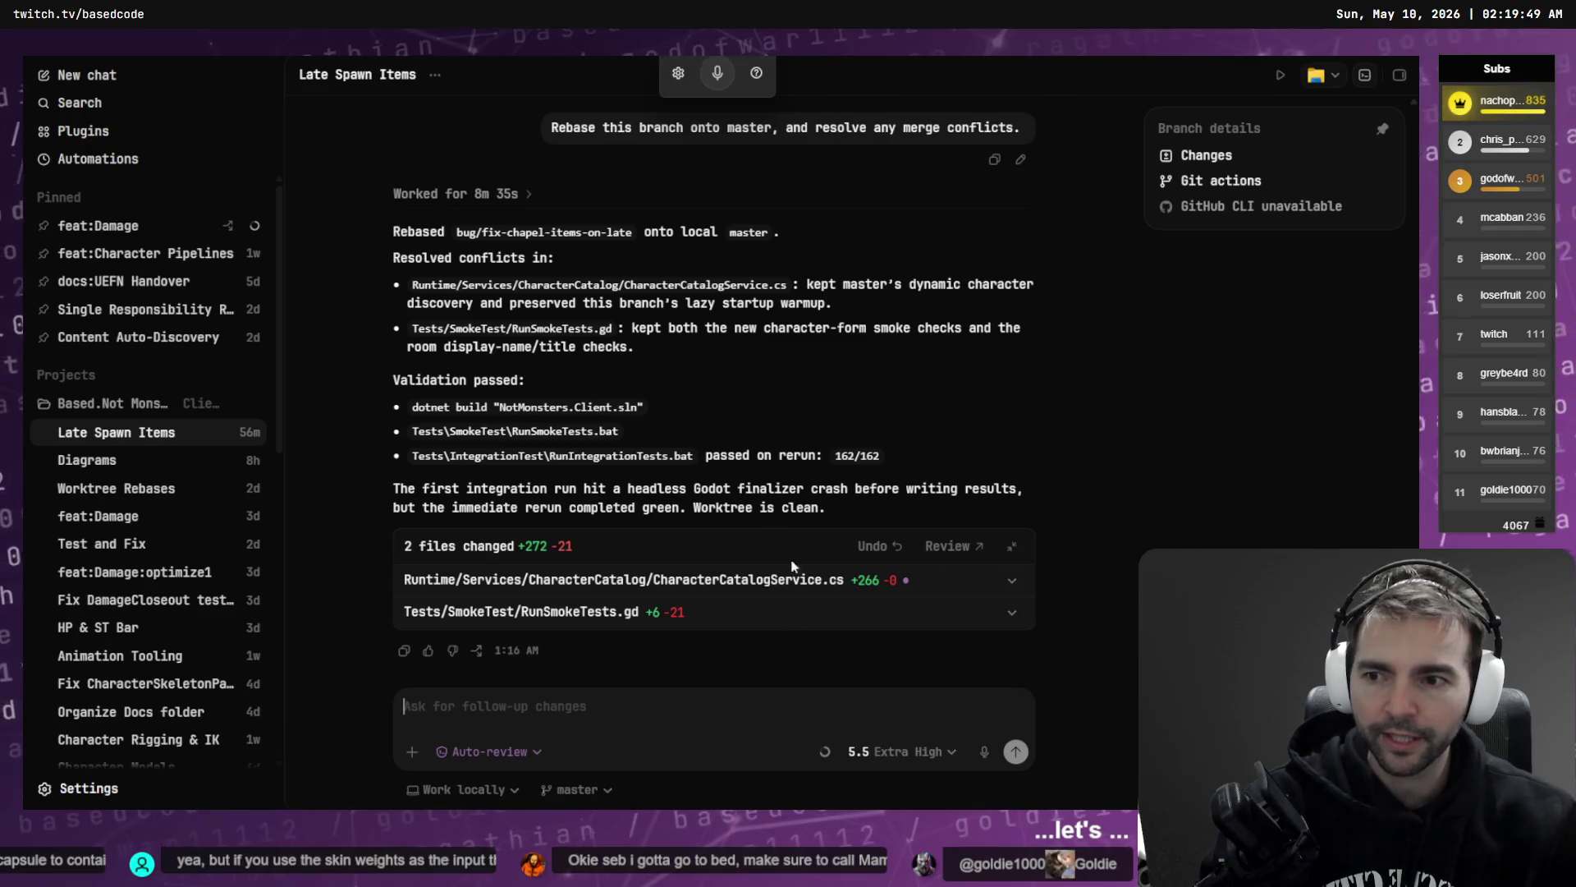
{"action": "key", "text": "ctrl+Tab"}
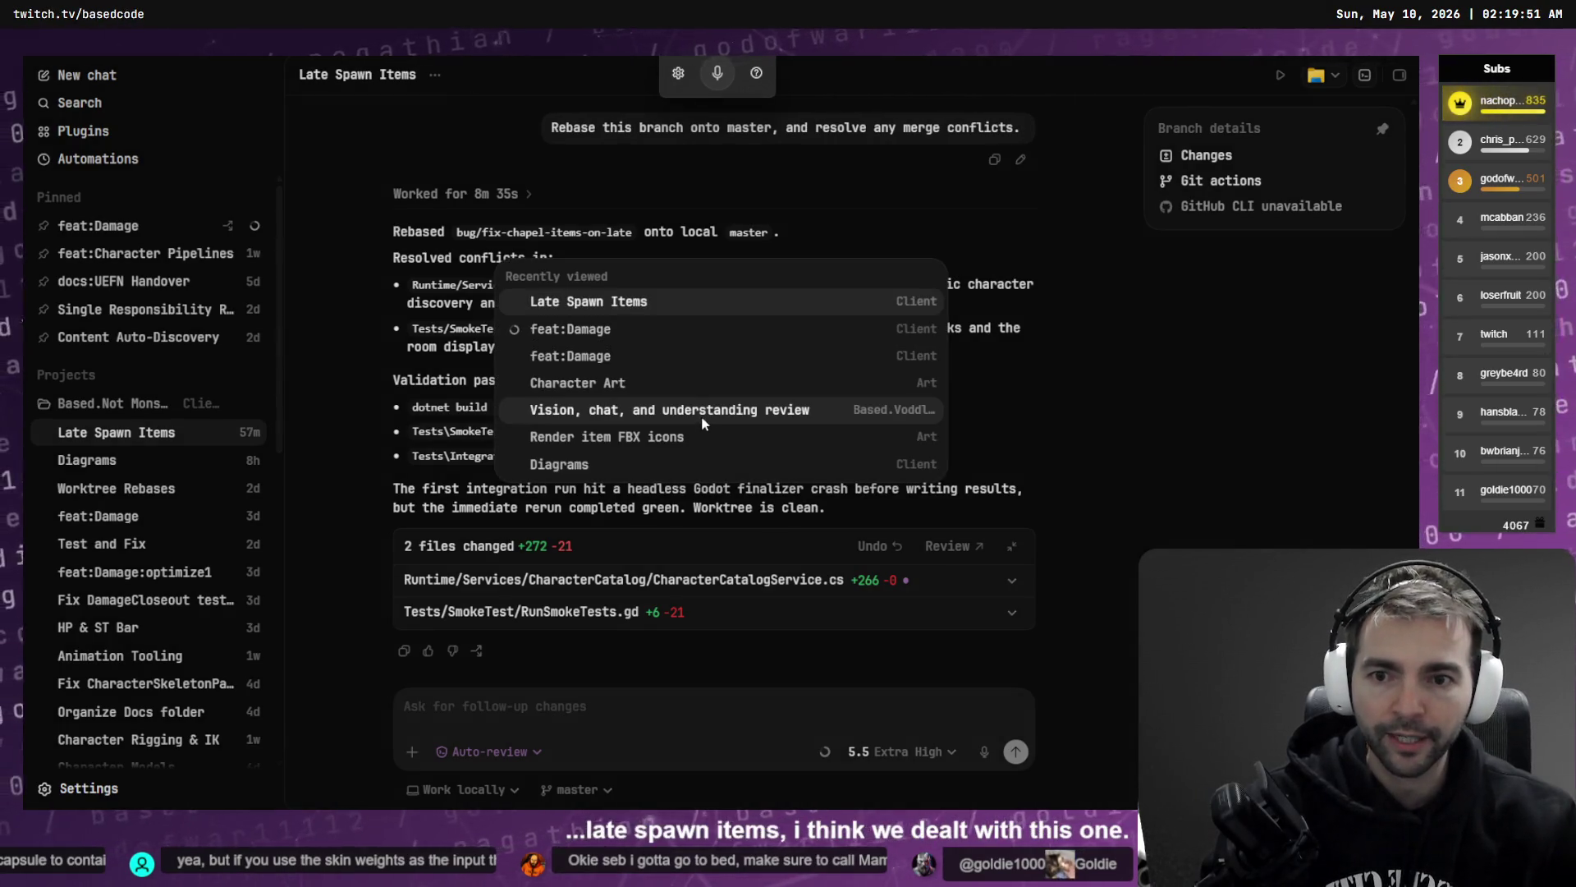
{"action": "key", "text": "ctrl+Tab"}
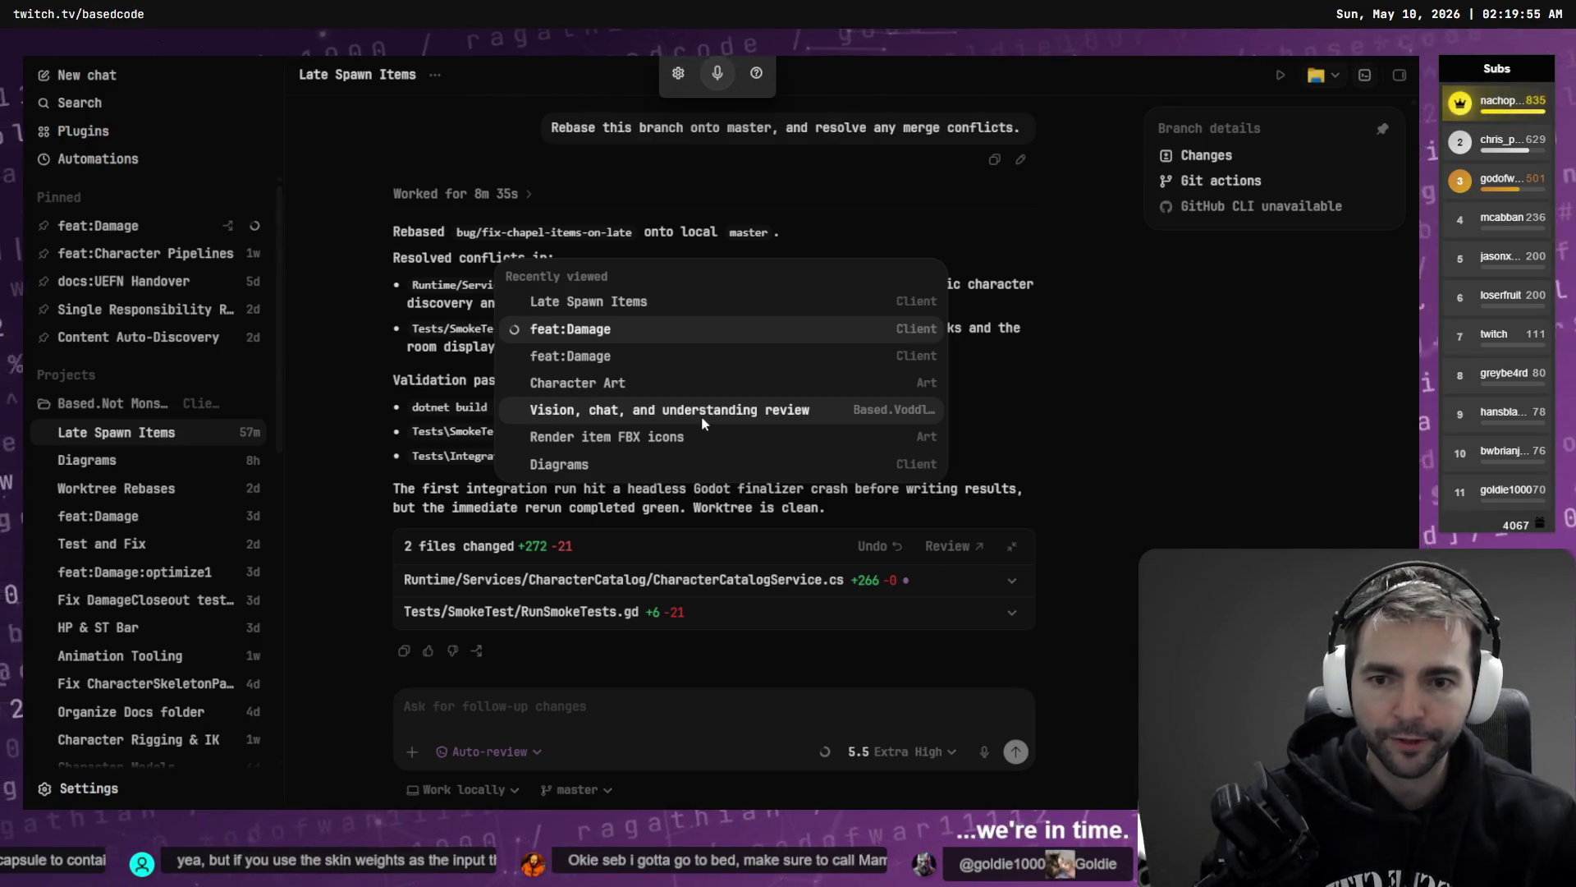
{"action": "key", "text": "Return"}
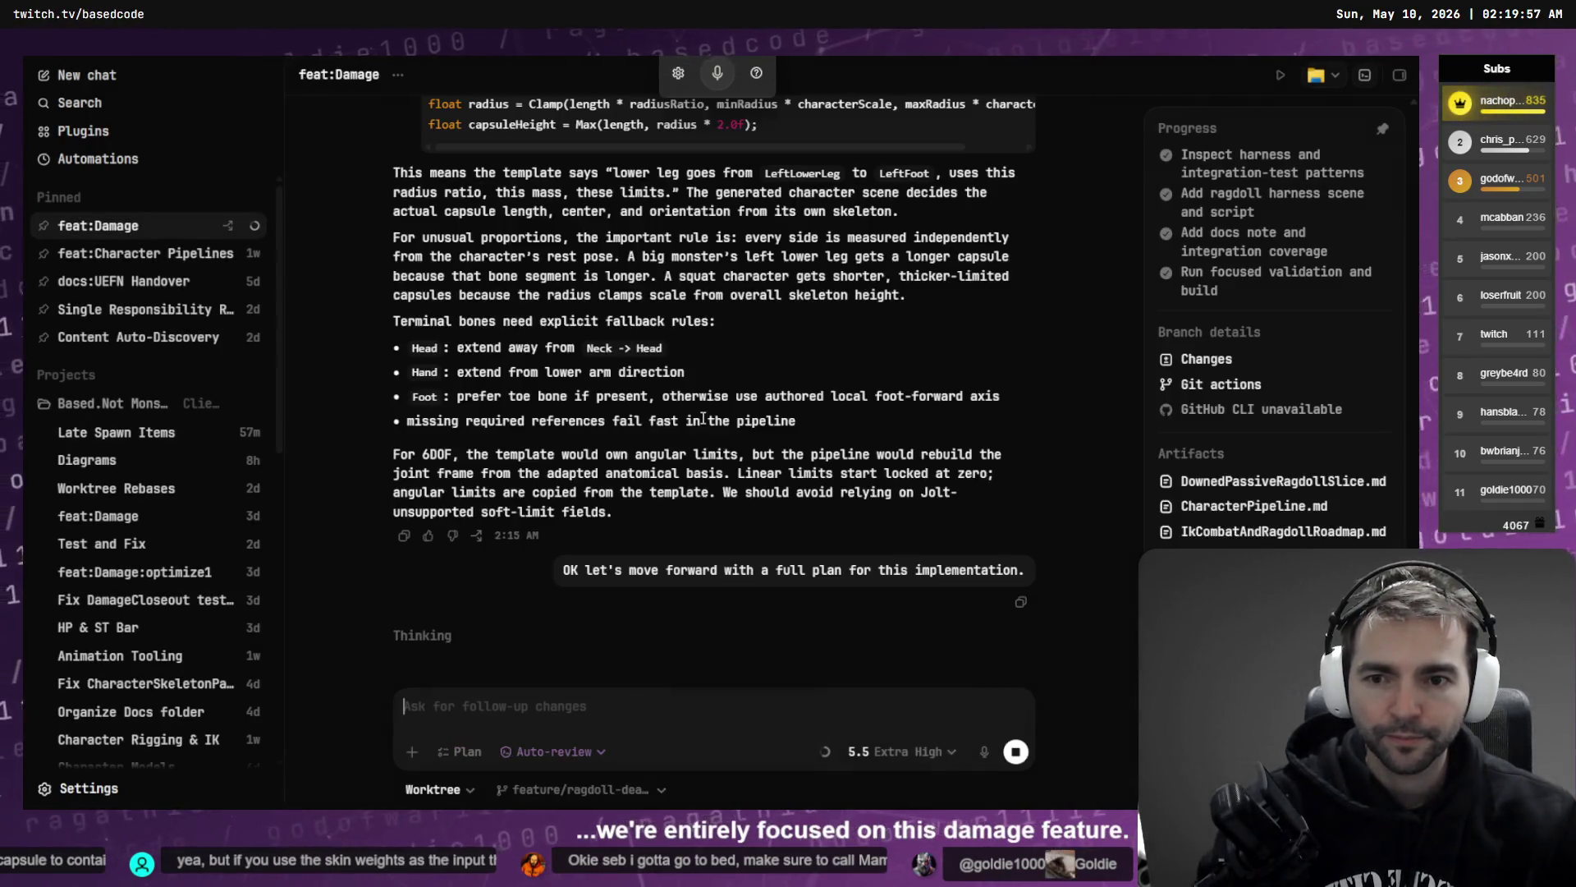
- Expand the written ragdoll plan, read its Summary and Key Changes, then switch to Godot
{"action": "scroll", "coordinate": [699, 443], "scroll_direction": "up", "scroll_amount": 10}
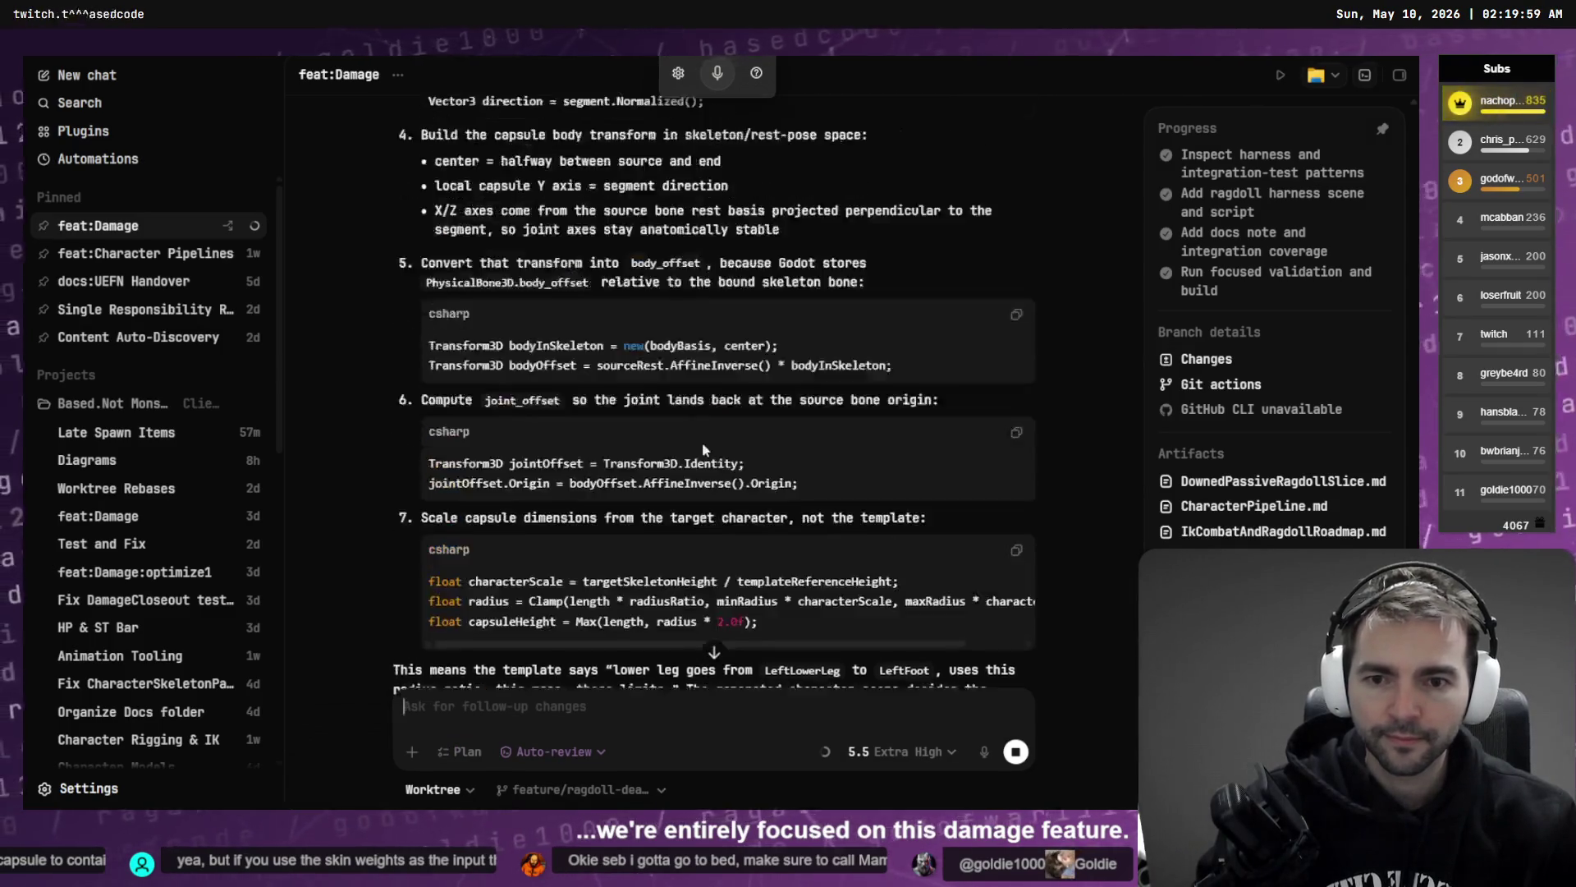
{"action": "scroll", "coordinate": [702, 448], "scroll_direction": "down", "scroll_amount": 15}
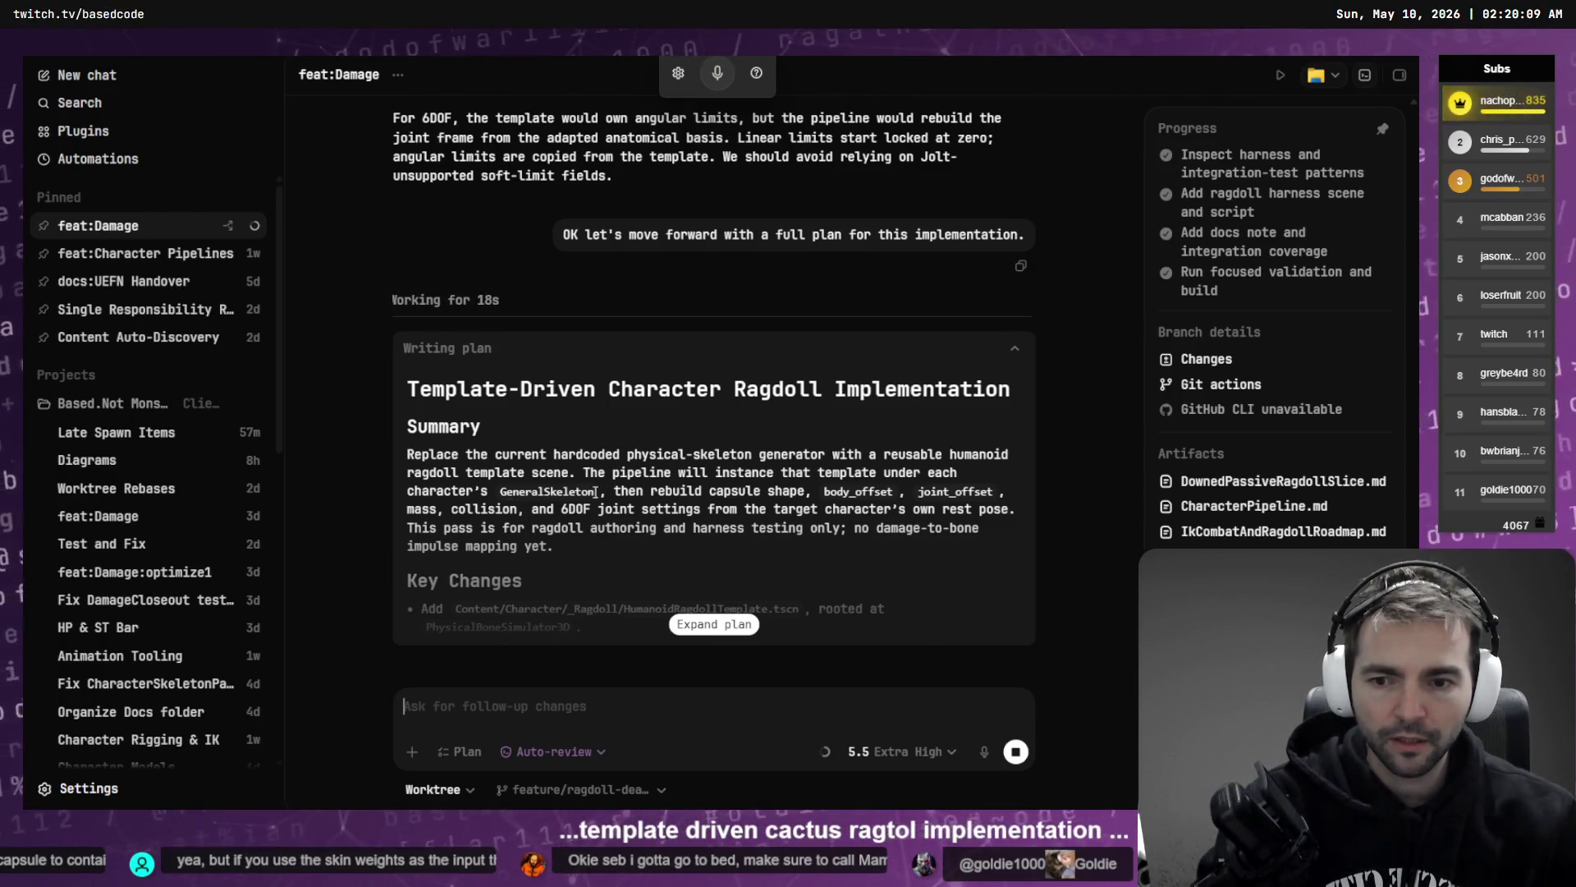
{"action": "left_click", "coordinate": [713, 624]}
{"action": "scroll", "coordinate": [686, 461], "scroll_direction": "up", "scroll_amount": 5}
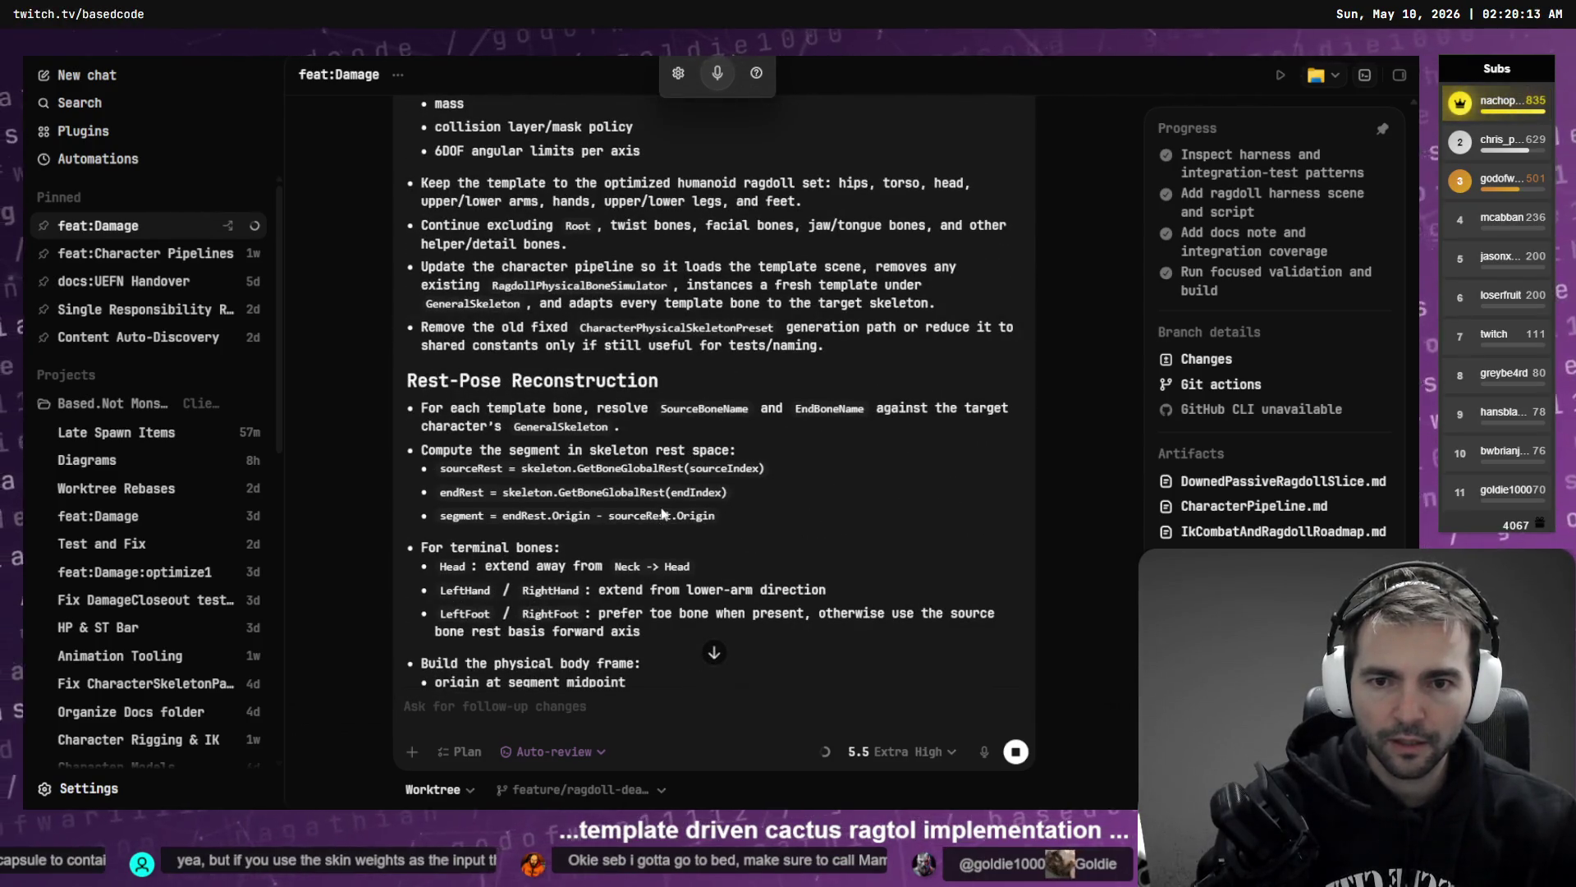
{"action": "scroll", "coordinate": [665, 501], "scroll_direction": "up", "scroll_amount": 5}
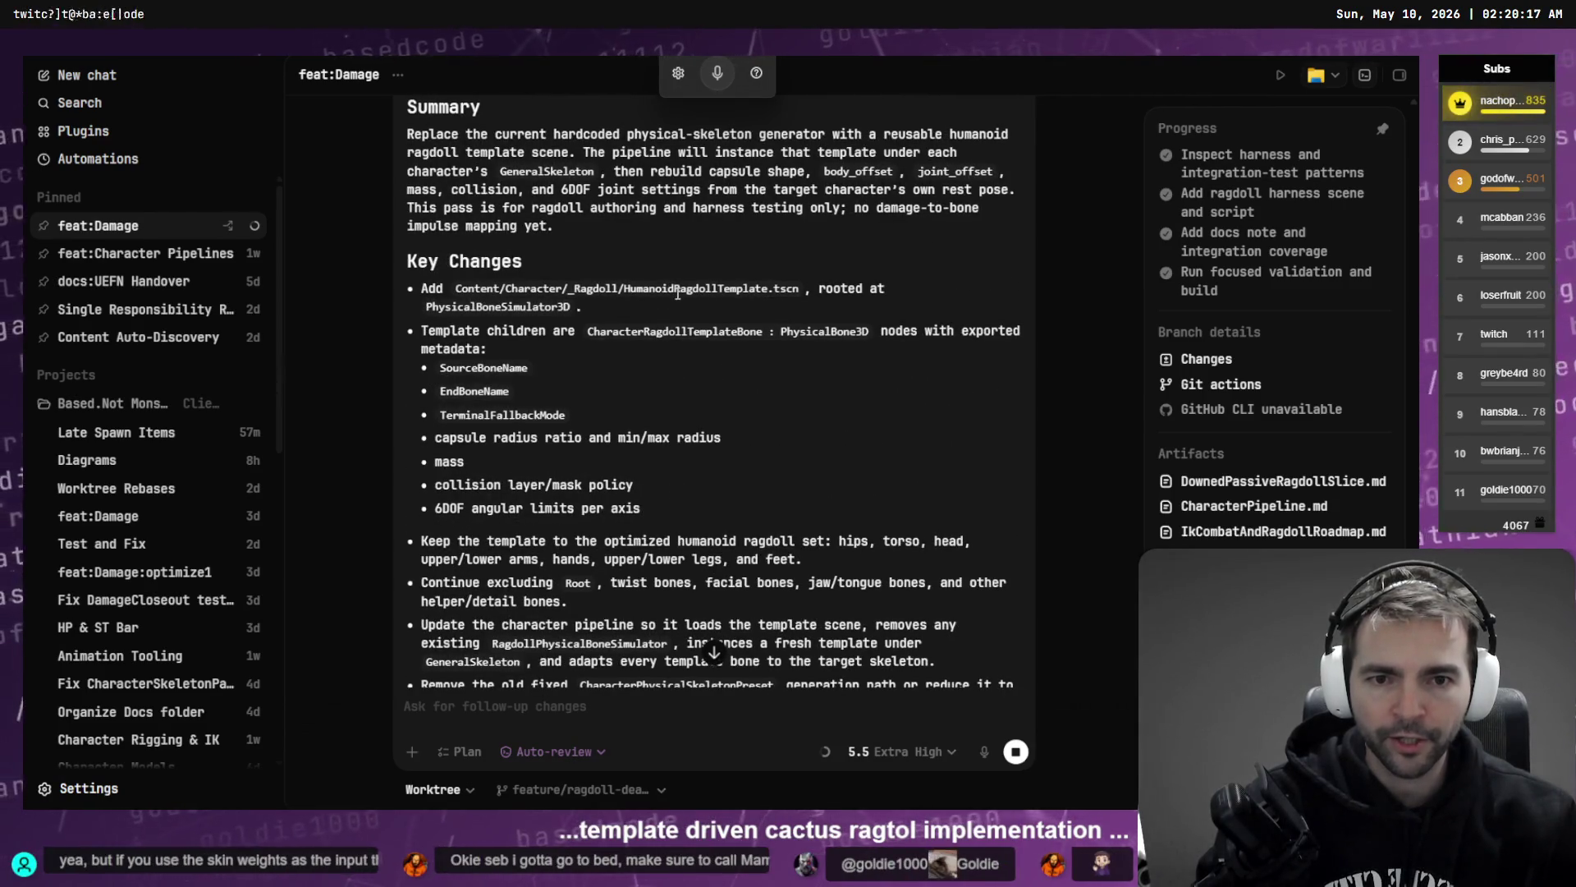
{"action": "double_click", "coordinate": [588, 287]}
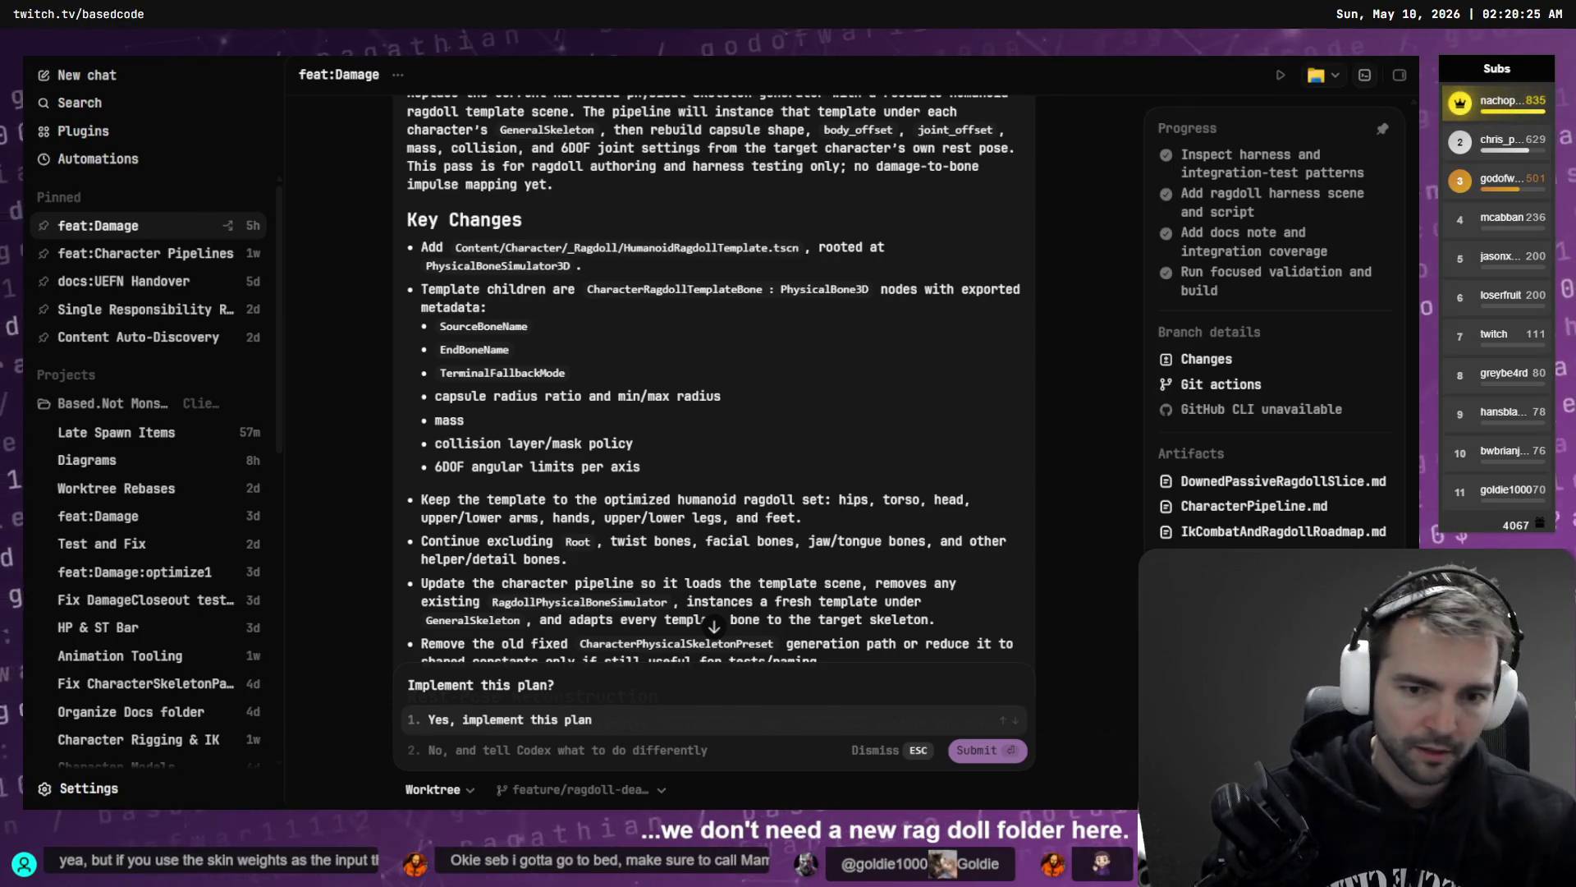
{"action": "key", "text": "alt+Tab"}
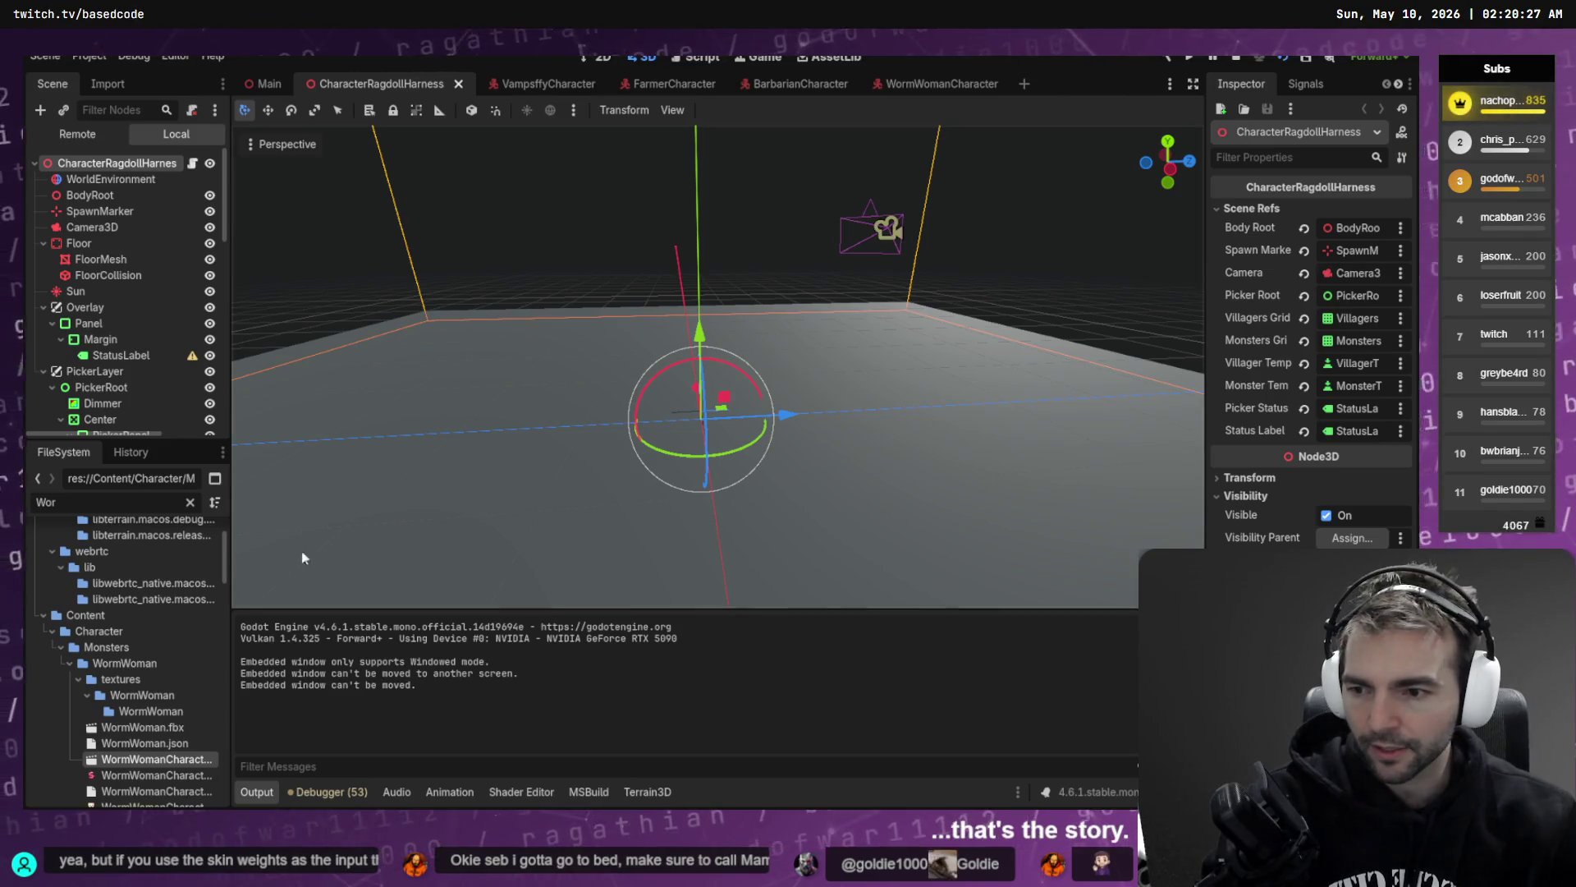
- Remove Godot's FileSystem filter and collapse WormWoman, then go back to Codex's plan
{"action": "scroll", "coordinate": [116, 614], "scroll_direction": "up", "scroll_amount": 3}
{"action": "left_click", "coordinate": [189, 501]}
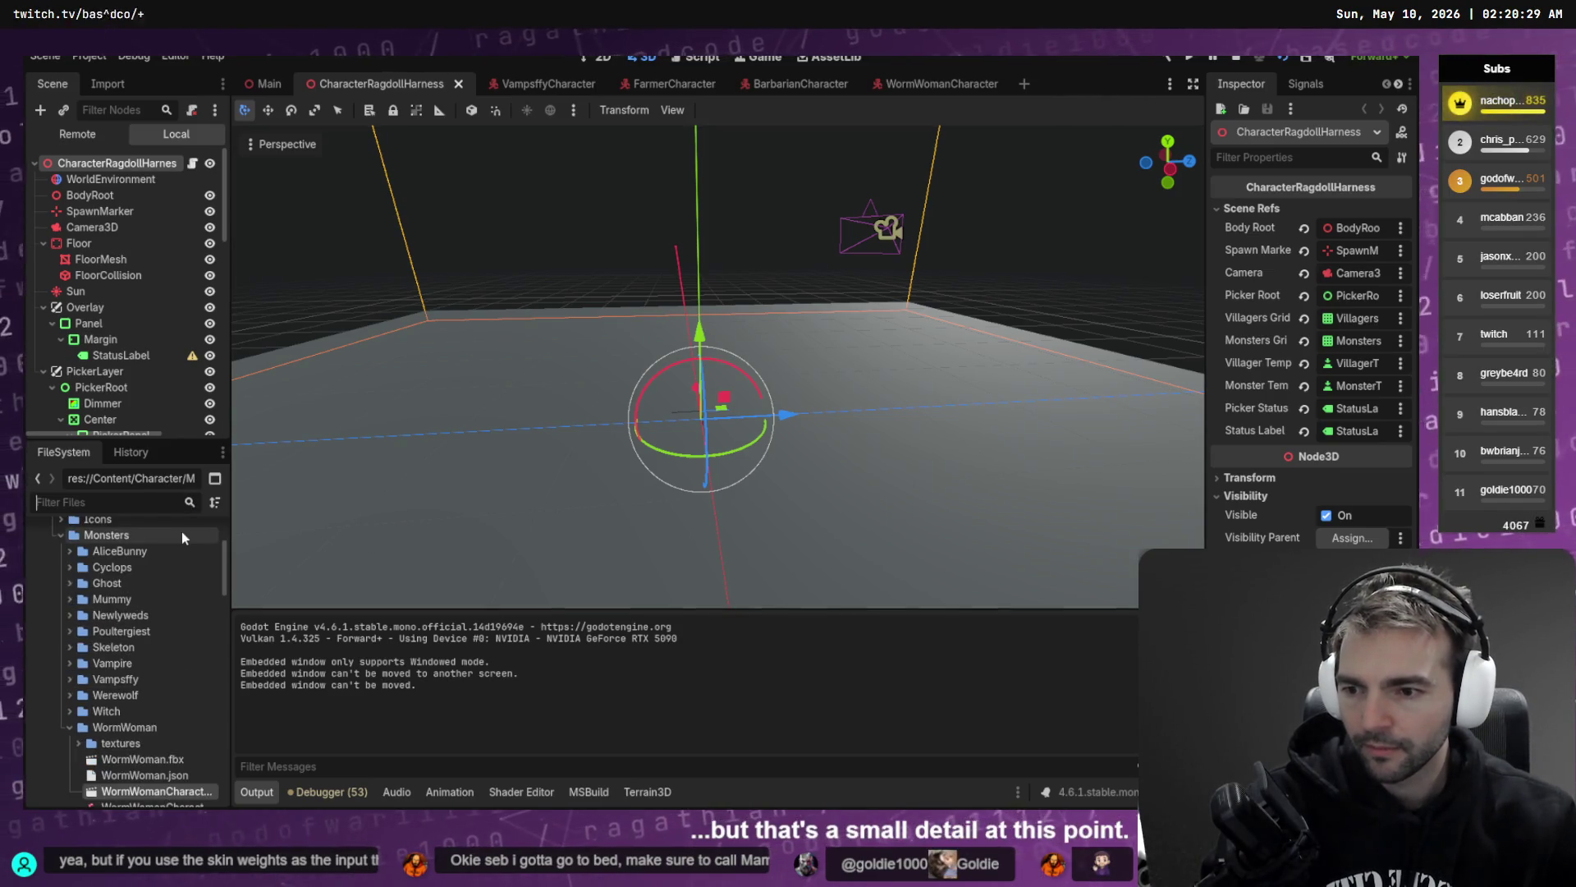
{"action": "left_click", "coordinate": [68, 726]}
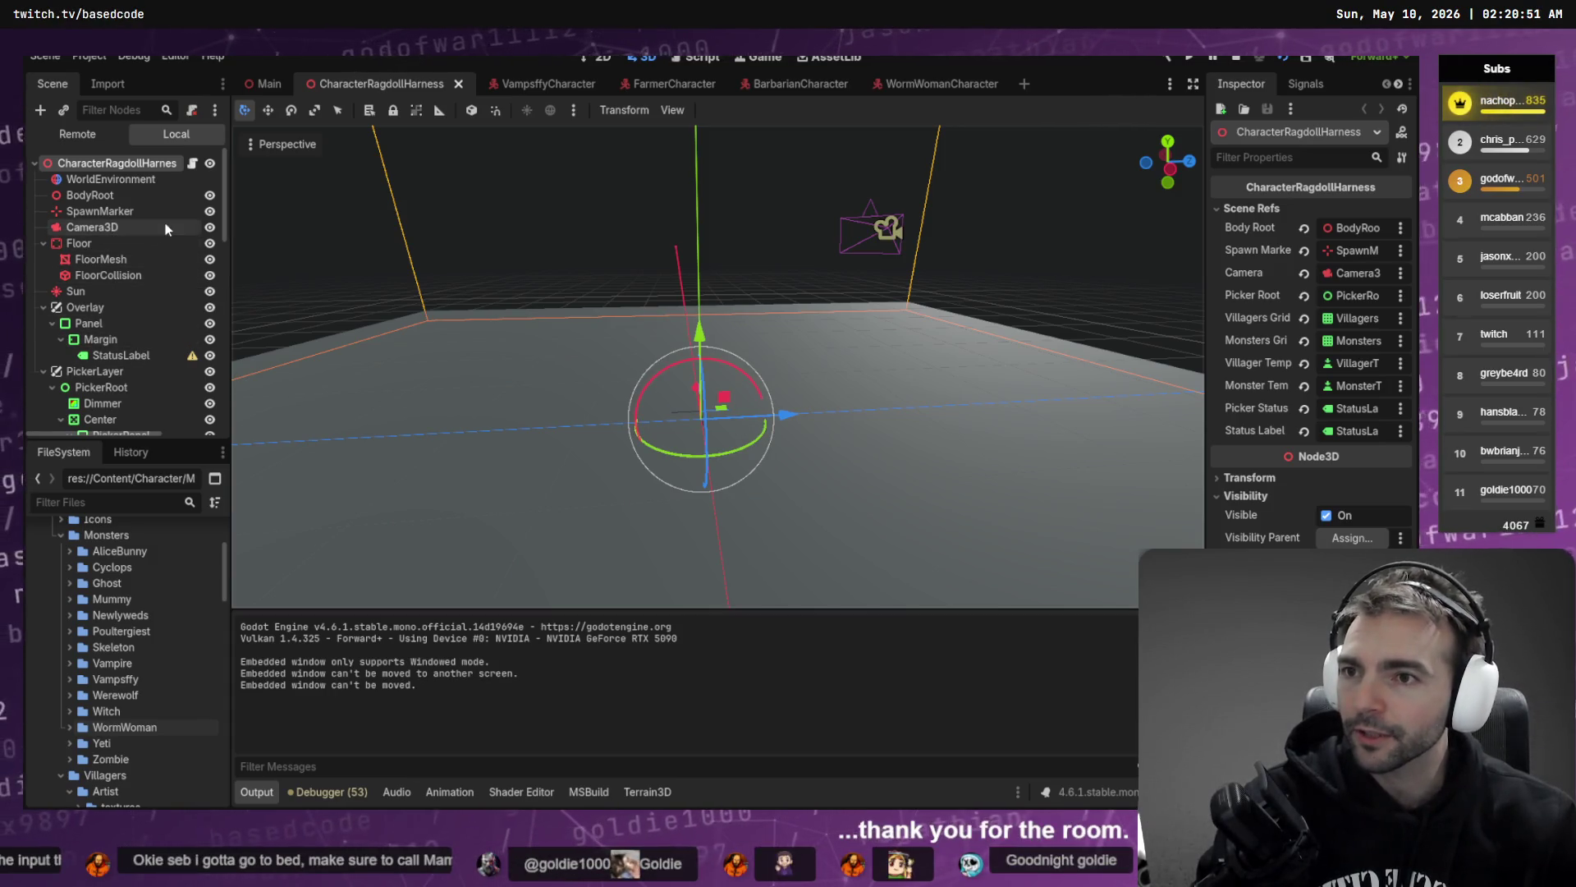
{"action": "mouse_move", "coordinate": [524, 88]}
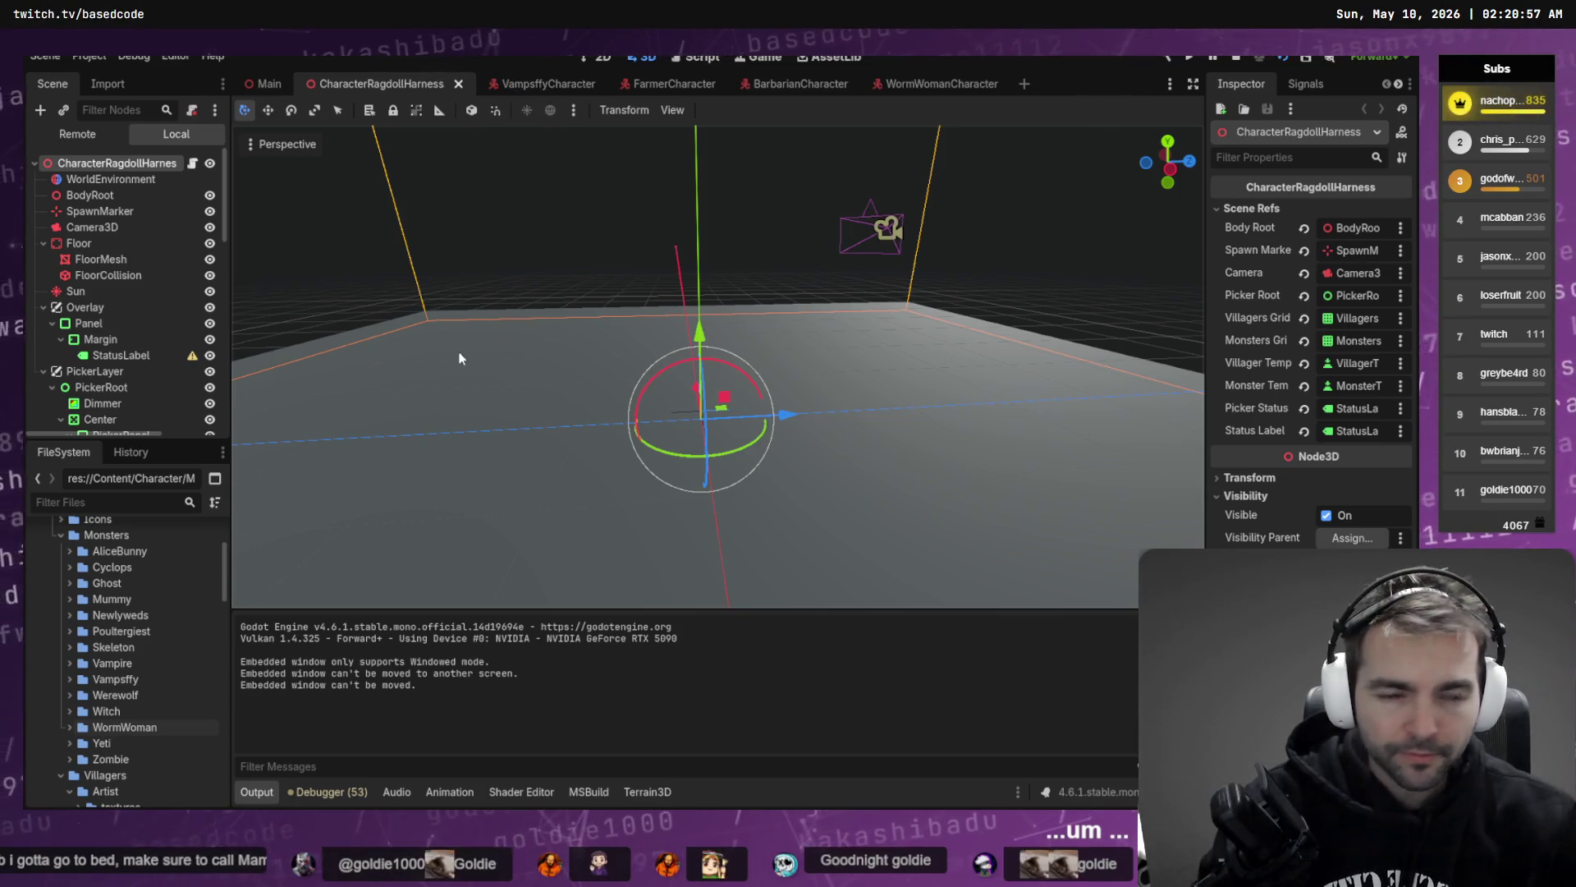
{"action": "key", "text": "alt+Tab"}
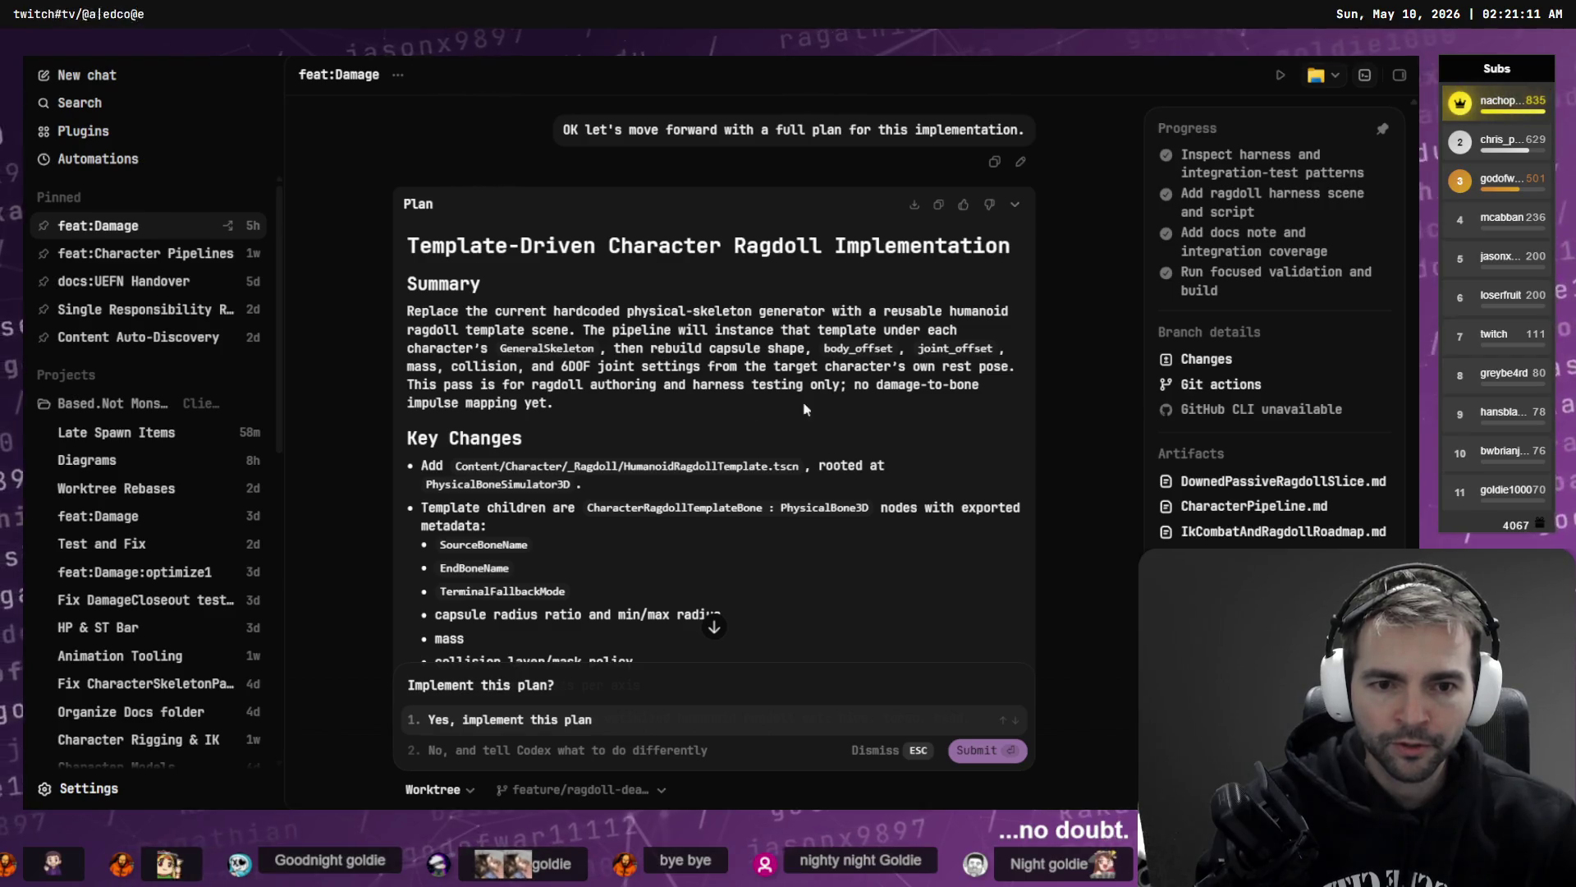
- Scroll down the plan to read the Key Changes bullets
{"action": "scroll", "coordinate": [520, 393], "scroll_direction": "down", "scroll_amount": 1}
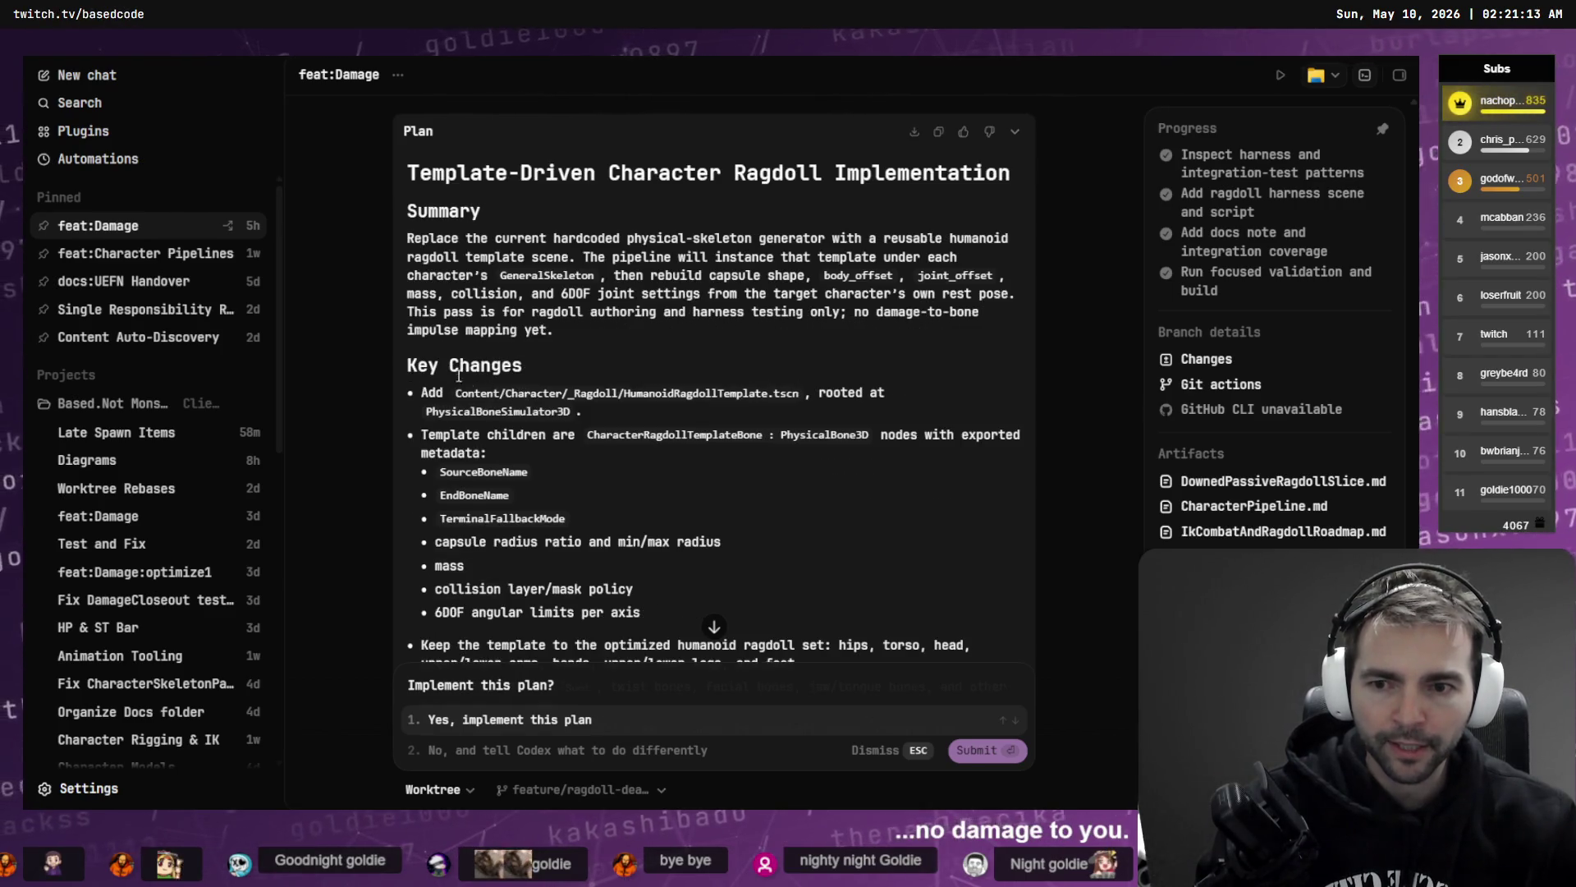
{"action": "scroll", "coordinate": [566, 390], "scroll_direction": "down", "scroll_amount": 1}
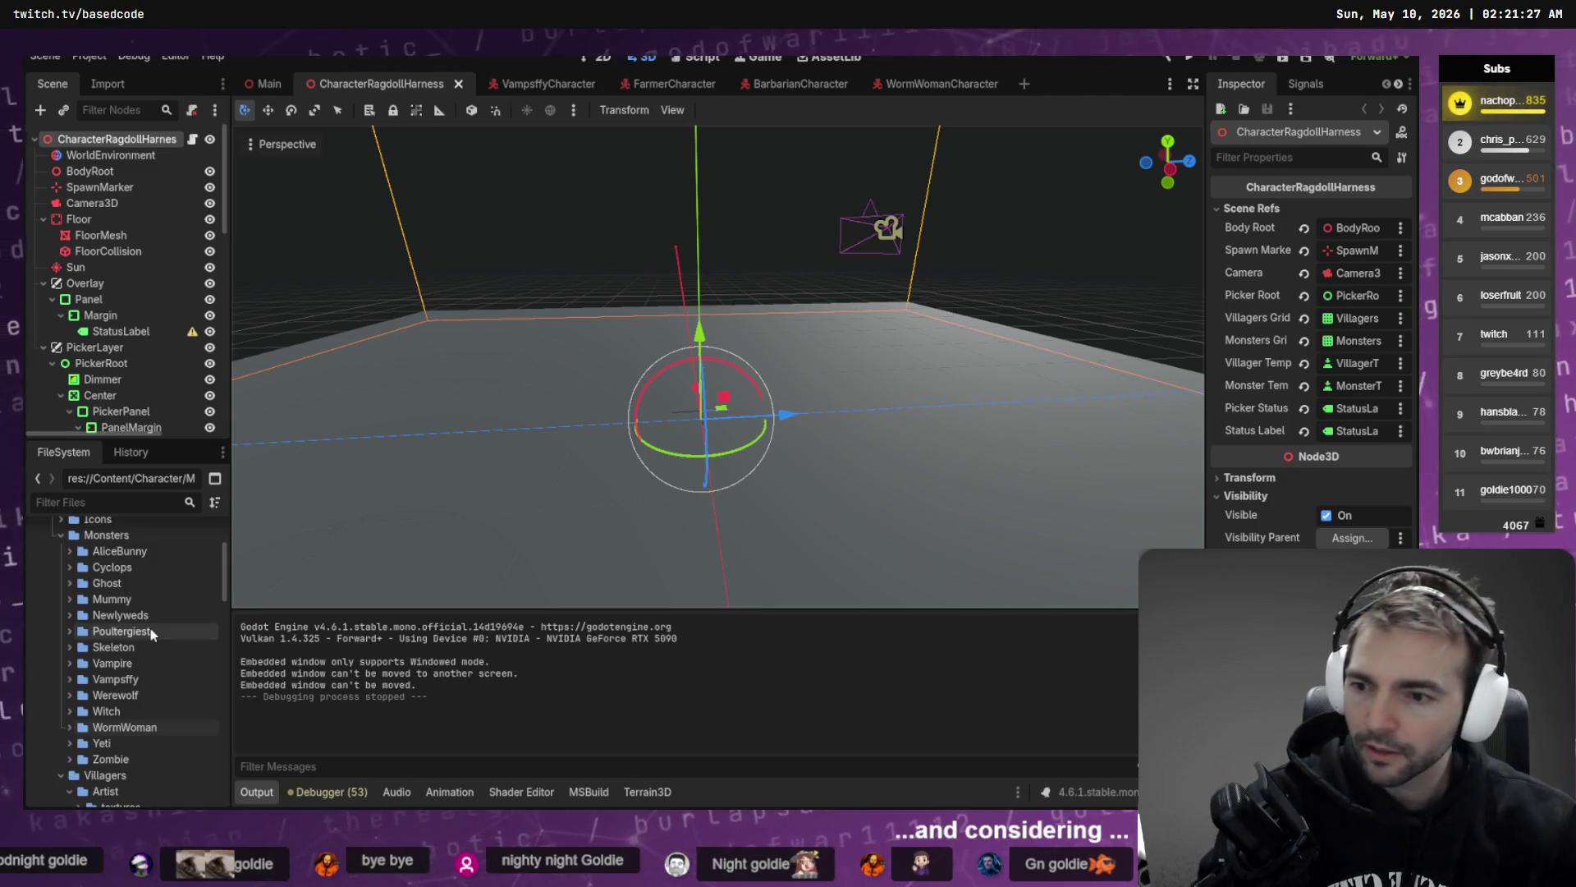
- Scroll the FileSystem dock to the top and switch to the Fork window
{"action": "scroll", "coordinate": [91, 632], "scroll_direction": "up", "scroll_amount": 4}
{"action": "double_click", "coordinate": [89, 632]}
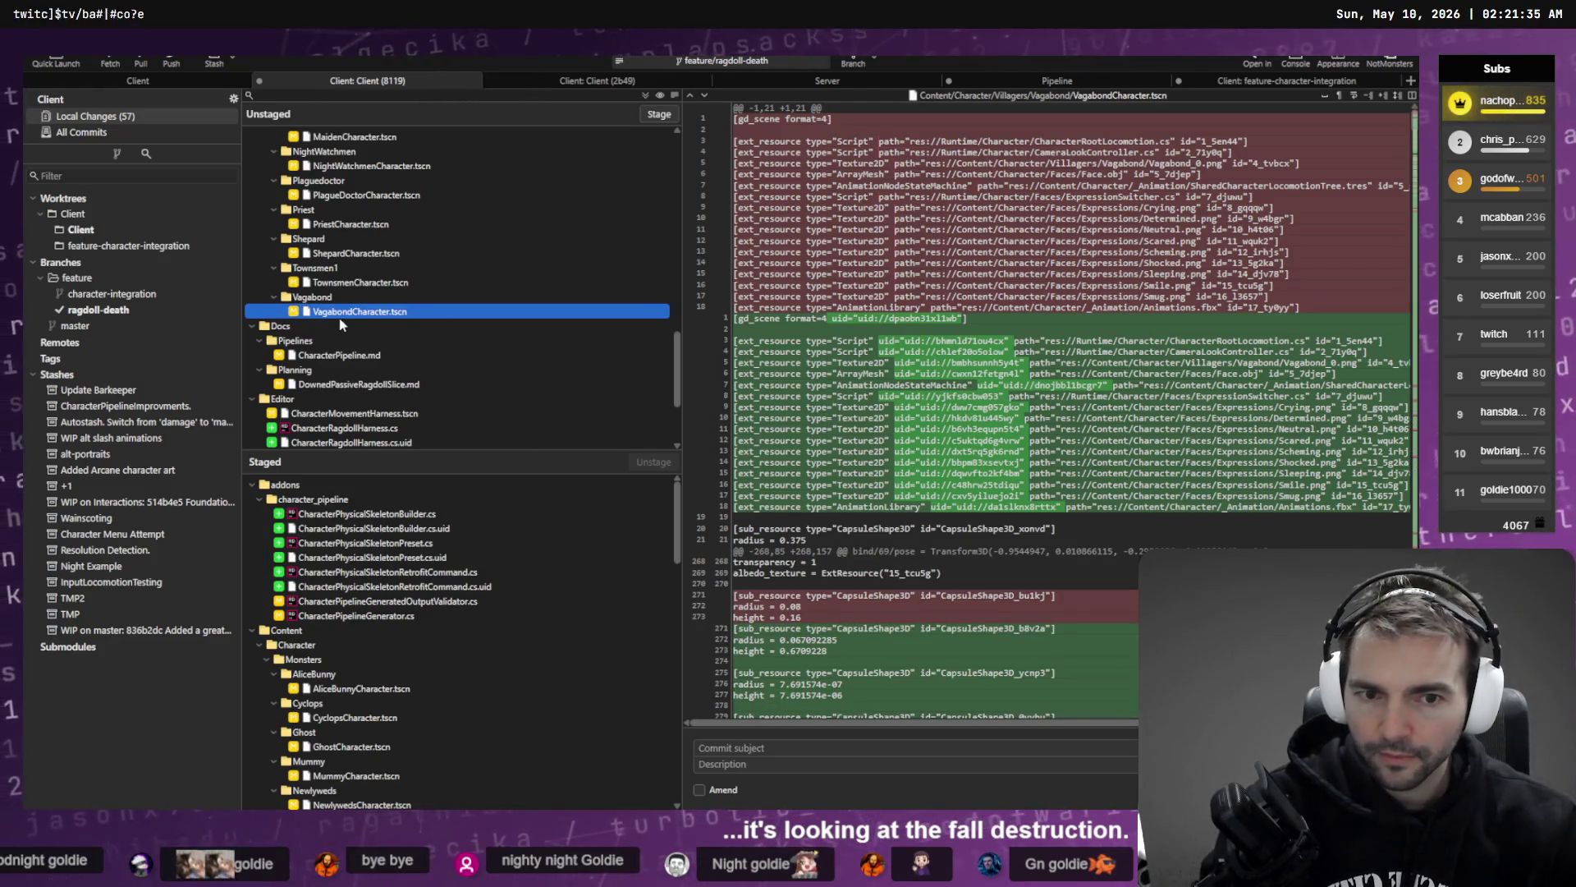
- Collapse the unstaged Monsters folder and bring up the Character folder's context menu
{"action": "scroll", "coordinate": [347, 367], "scroll_direction": "up", "scroll_amount": 5}
{"action": "scroll", "coordinate": [346, 373], "scroll_direction": "up", "scroll_amount": 5}
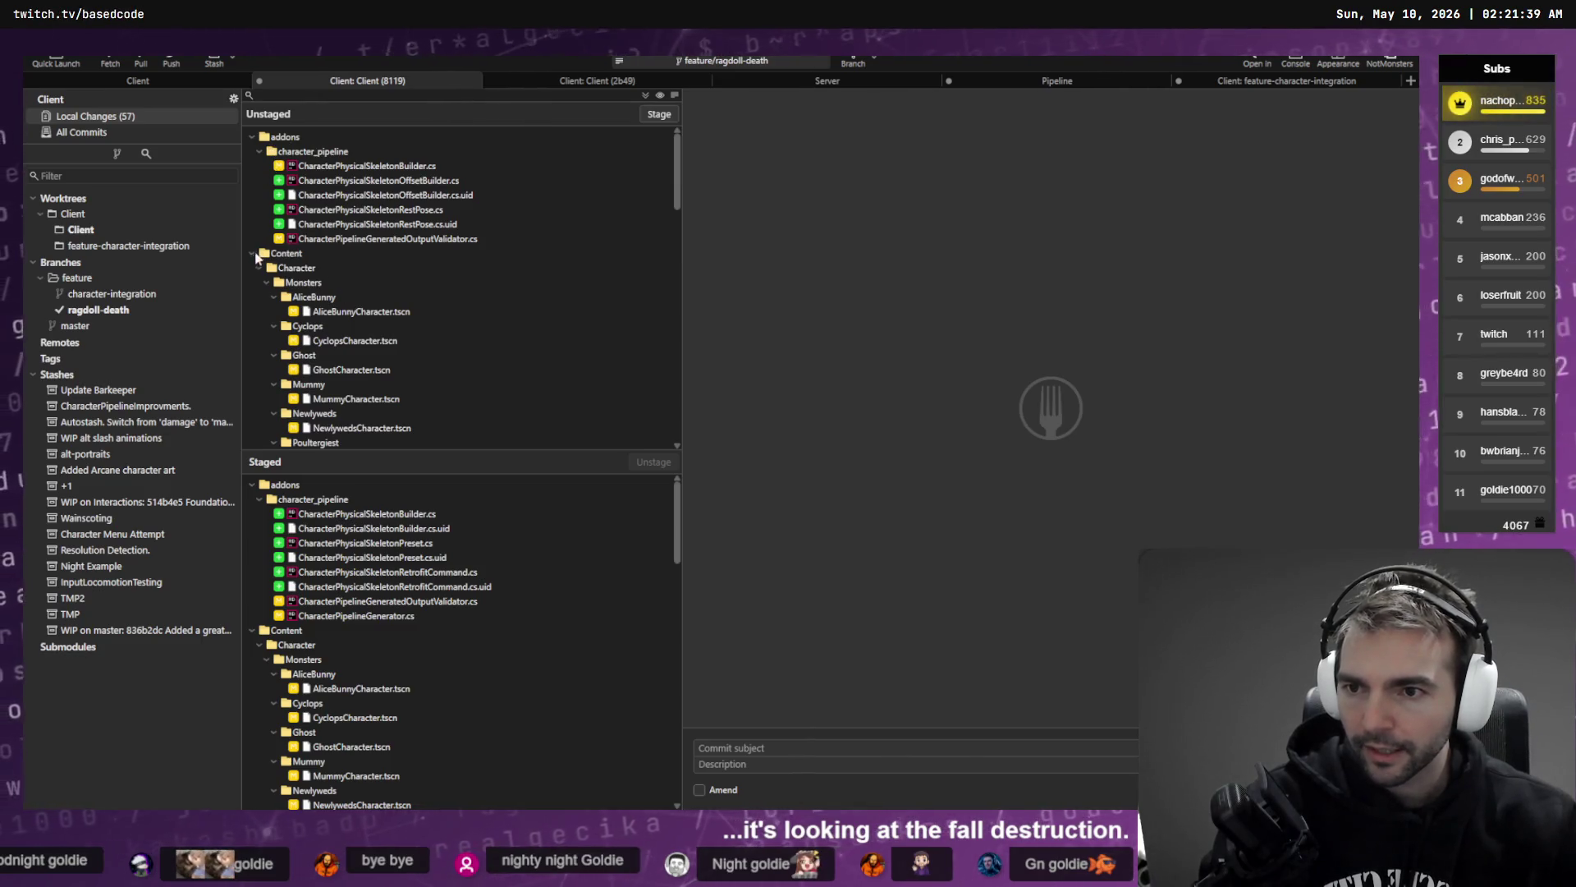
{"action": "left_click", "coordinate": [267, 282]}
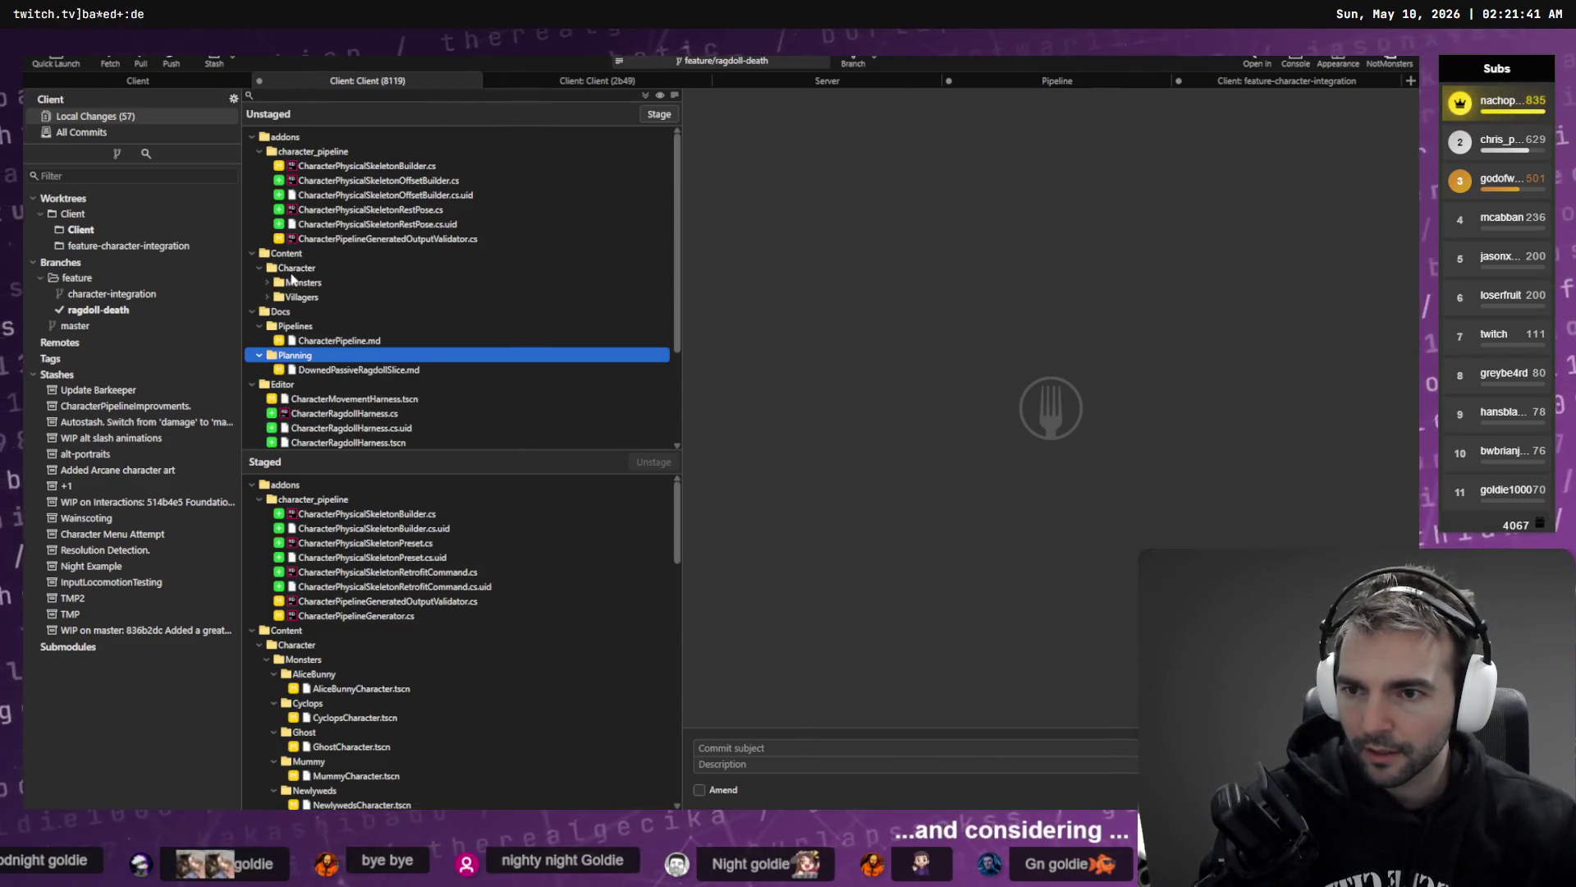
{"action": "right_click", "coordinate": [294, 269]}
- Show the Character folder in File Explorer, browsing up to Content and back in
{"action": "left_click", "coordinate": [345, 299]}
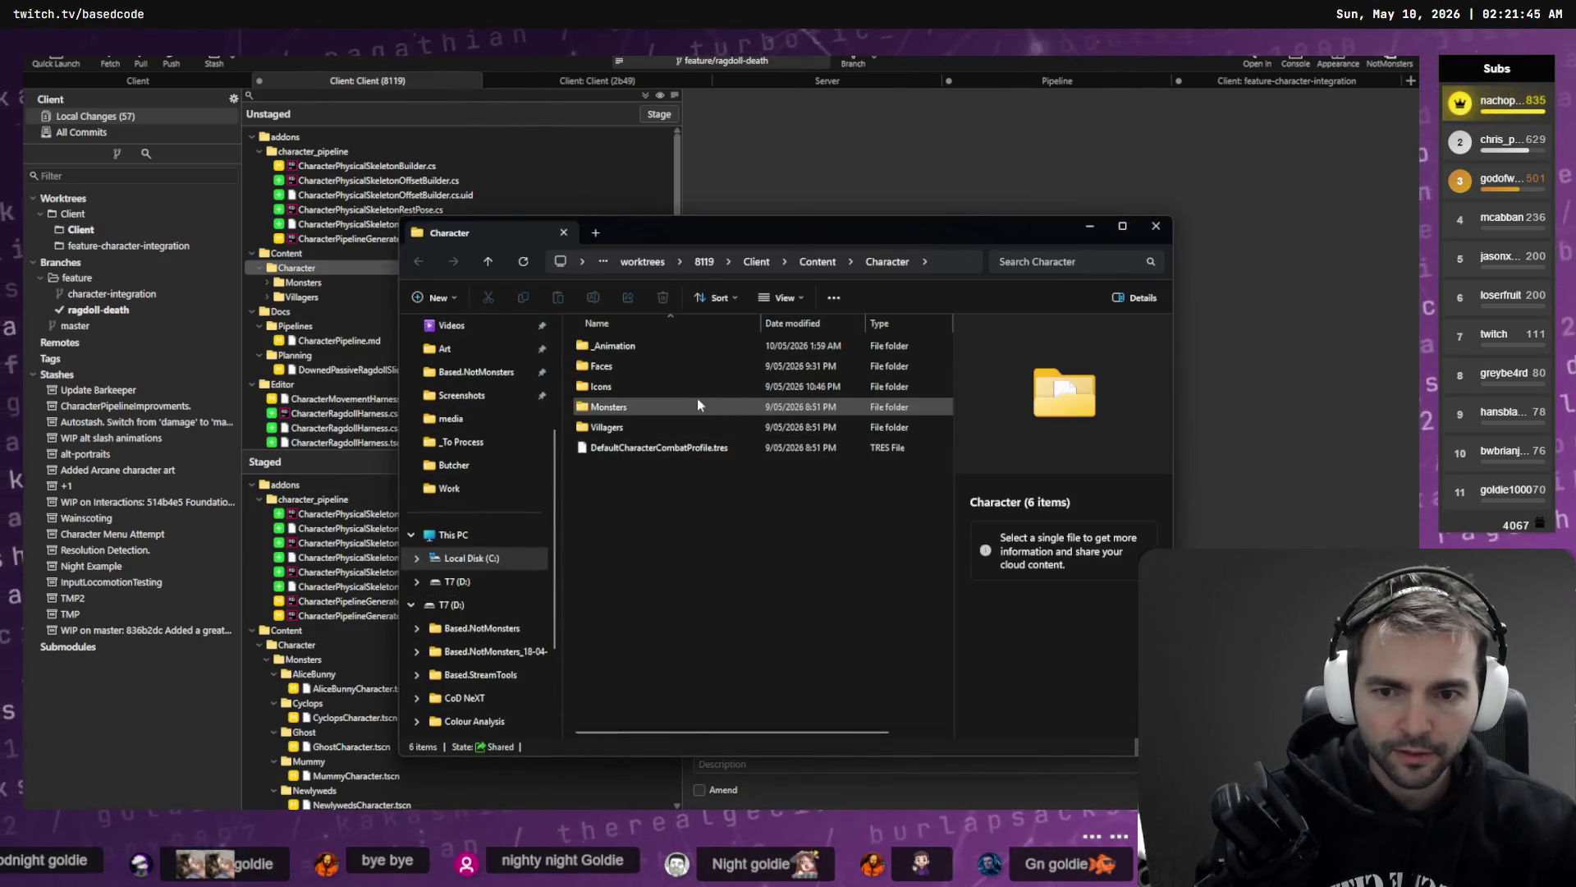
{"action": "left_click", "coordinate": [817, 261]}
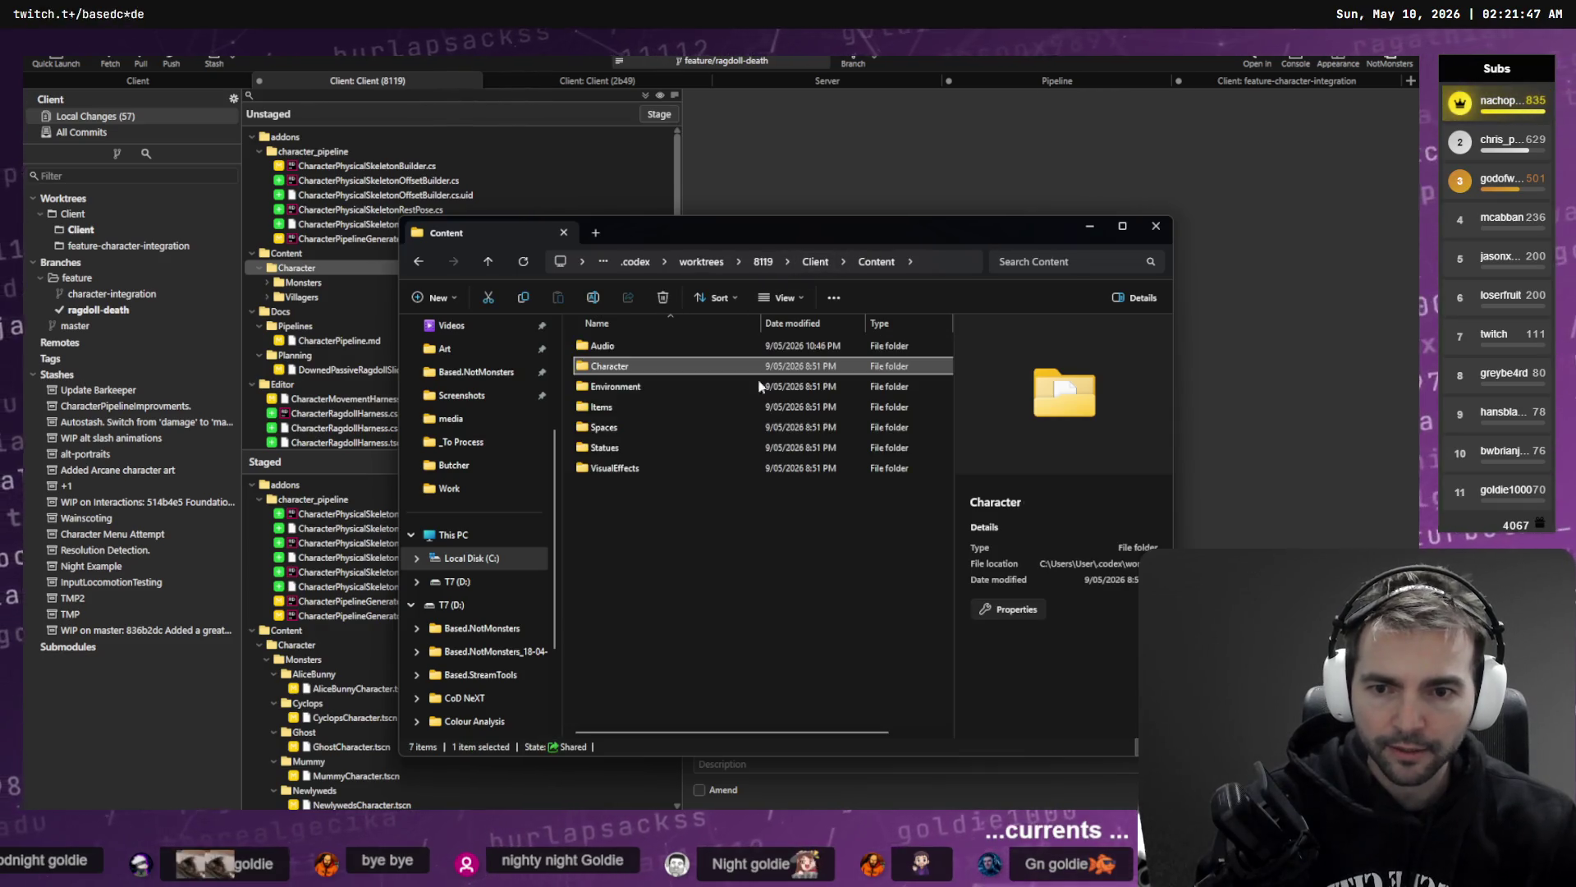
{"action": "double_click", "coordinate": [631, 369]}
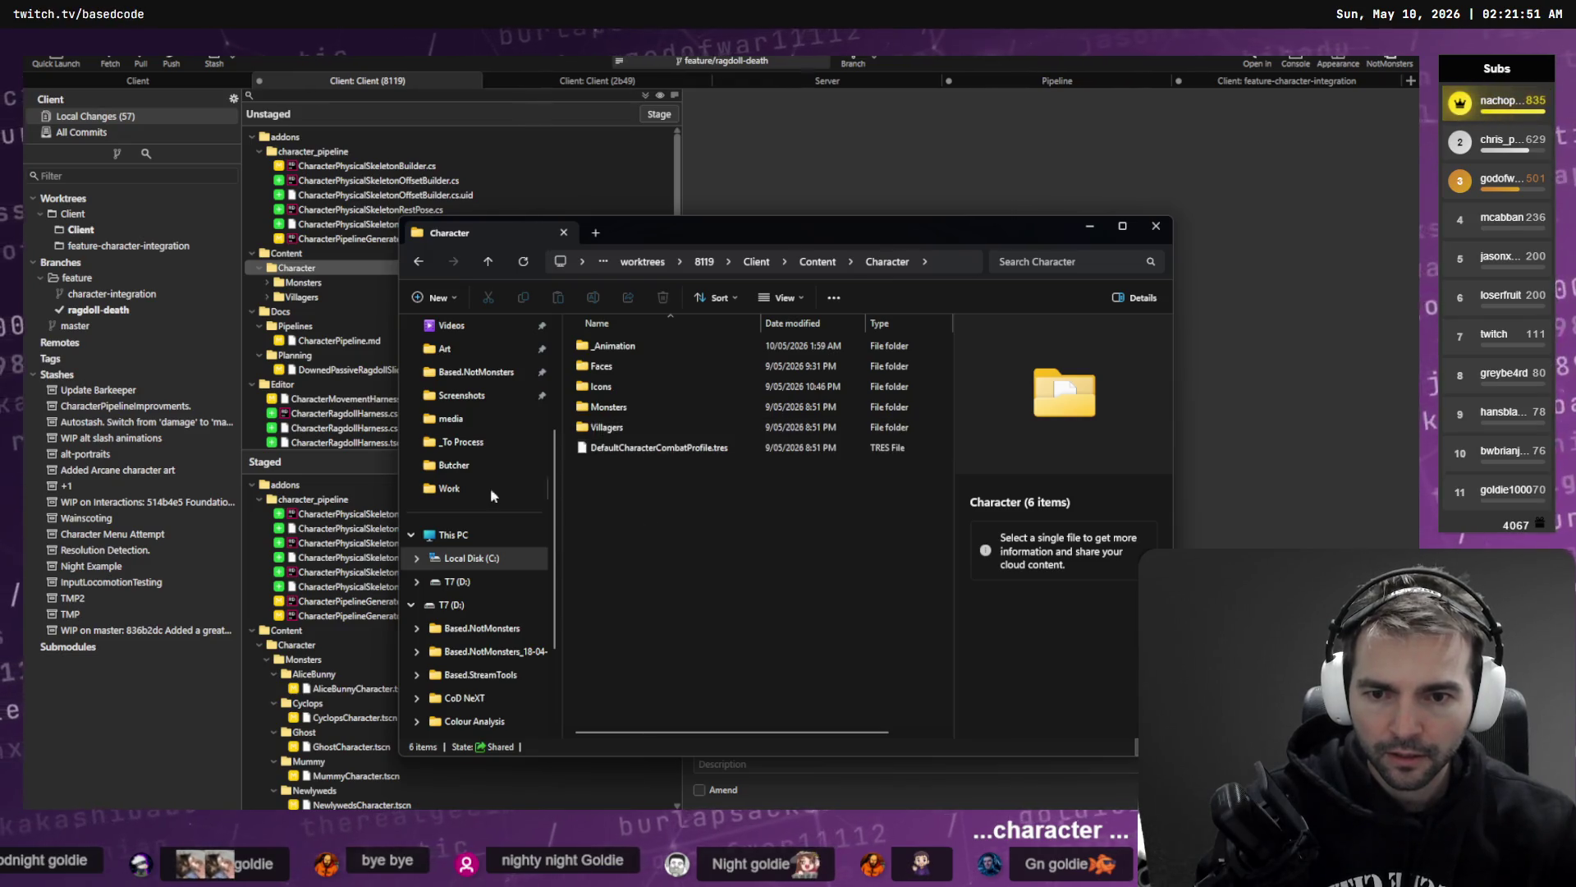
{"action": "key", "text": "m"}
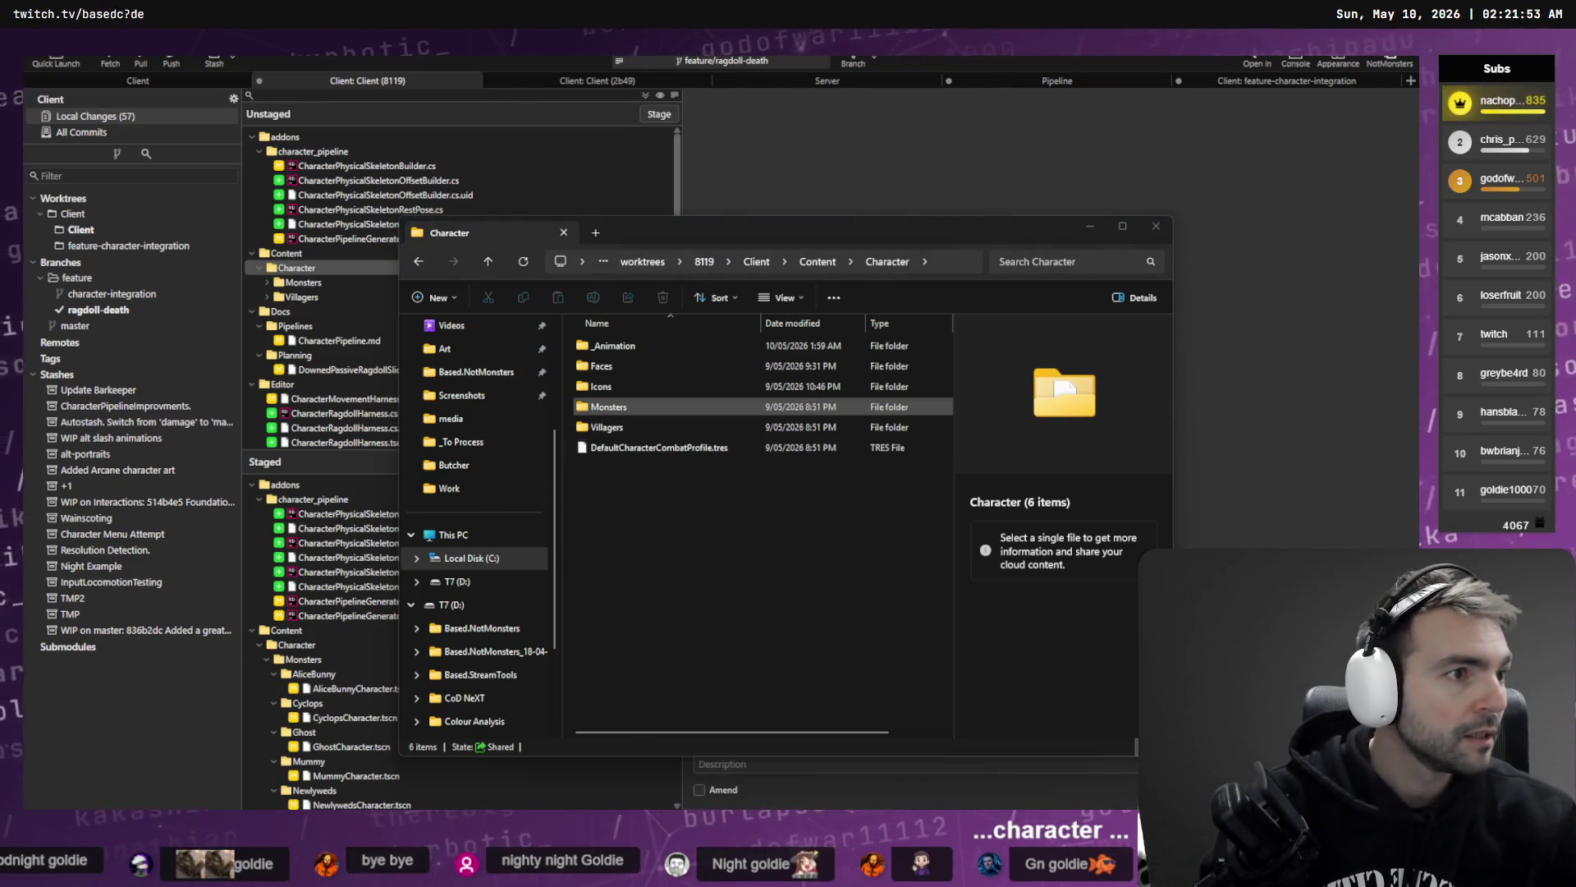
- Back in Godot, start filtering the FileSystem for 'Temp'
{"action": "key", "text": "alt+Tab"}
{"action": "left_click", "coordinate": [108, 502]}
{"action": "type", "text": "Tem"}
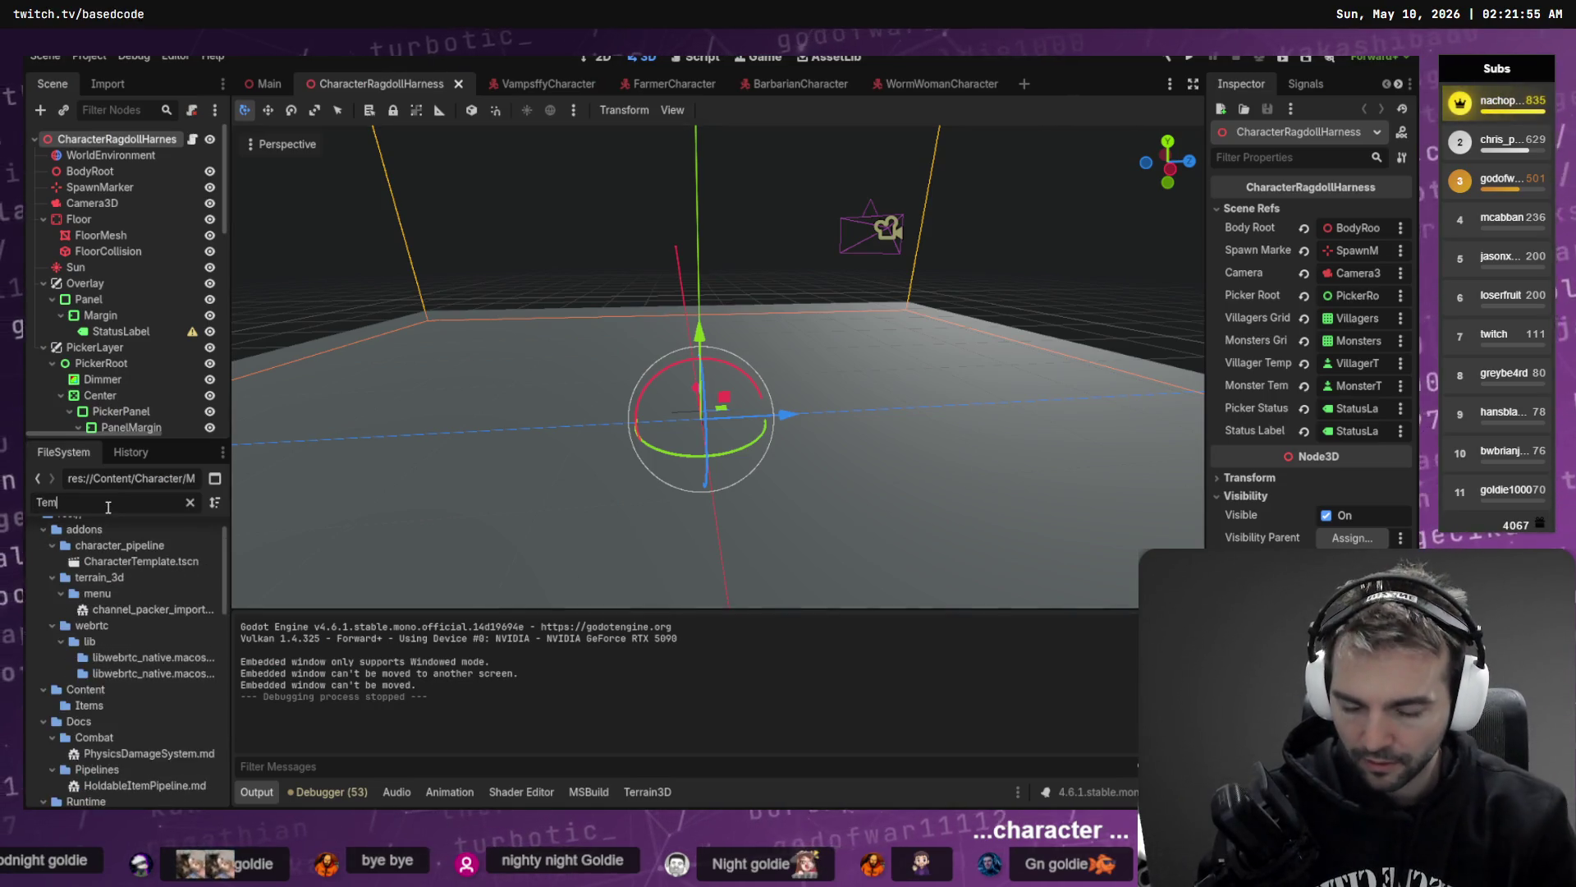
{"action": "type", "text": "p"}
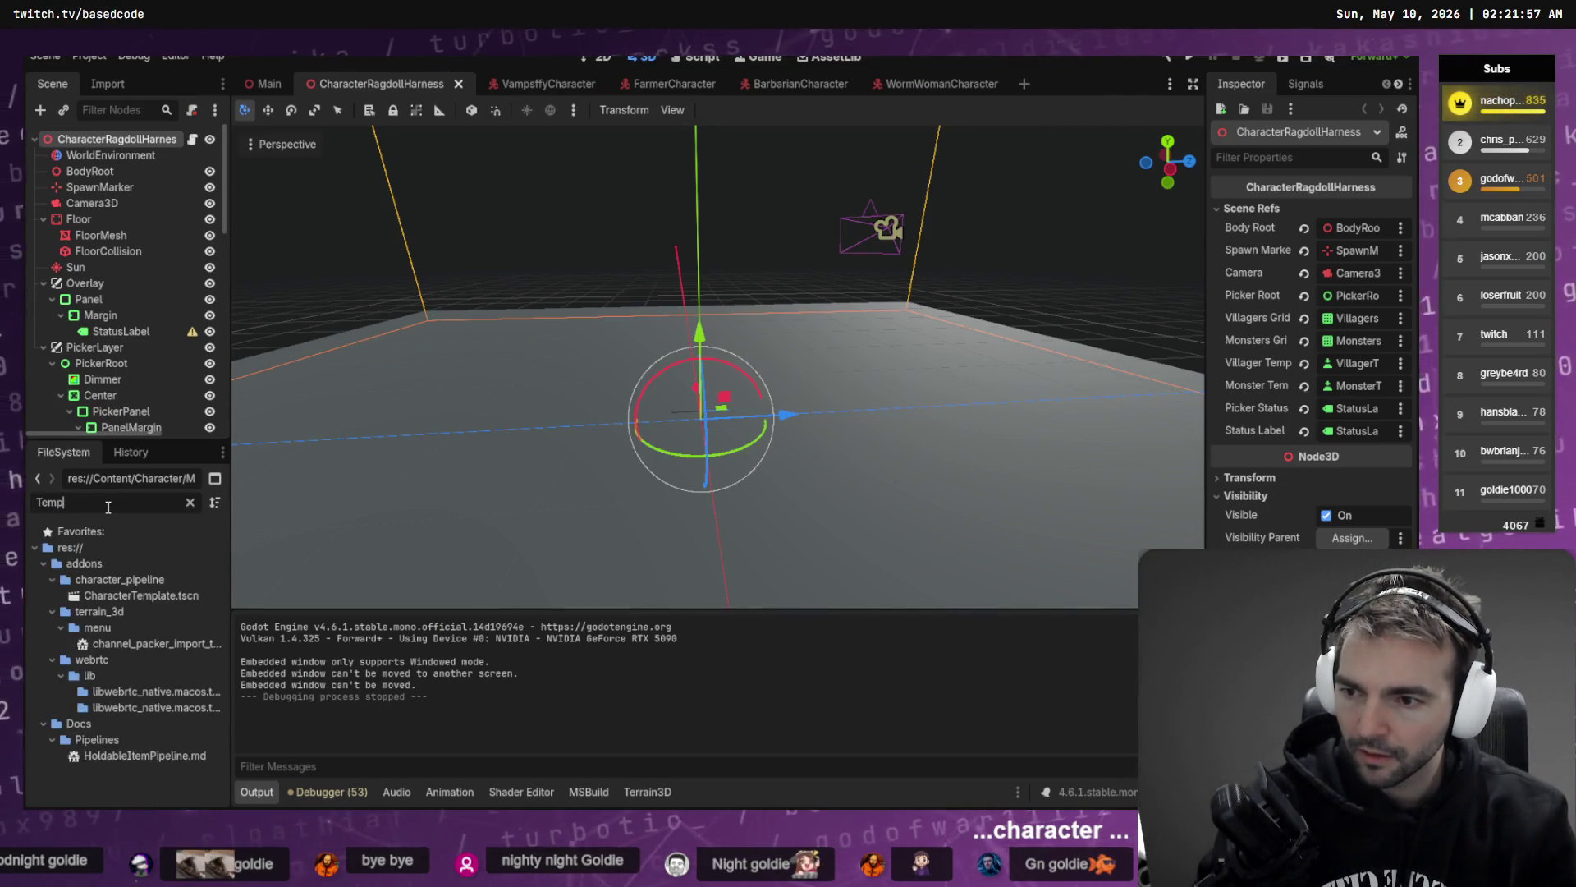
{"action": "type", "text": ";a"}
- Fix the filter typo and copy CharacterTemplate.tscn's absolute path, then return to Codex
{"action": "key", "text": "BackSpace"}
{"action": "key", "text": "BackSpace"}
{"action": "key", "text": "BackSpace"}
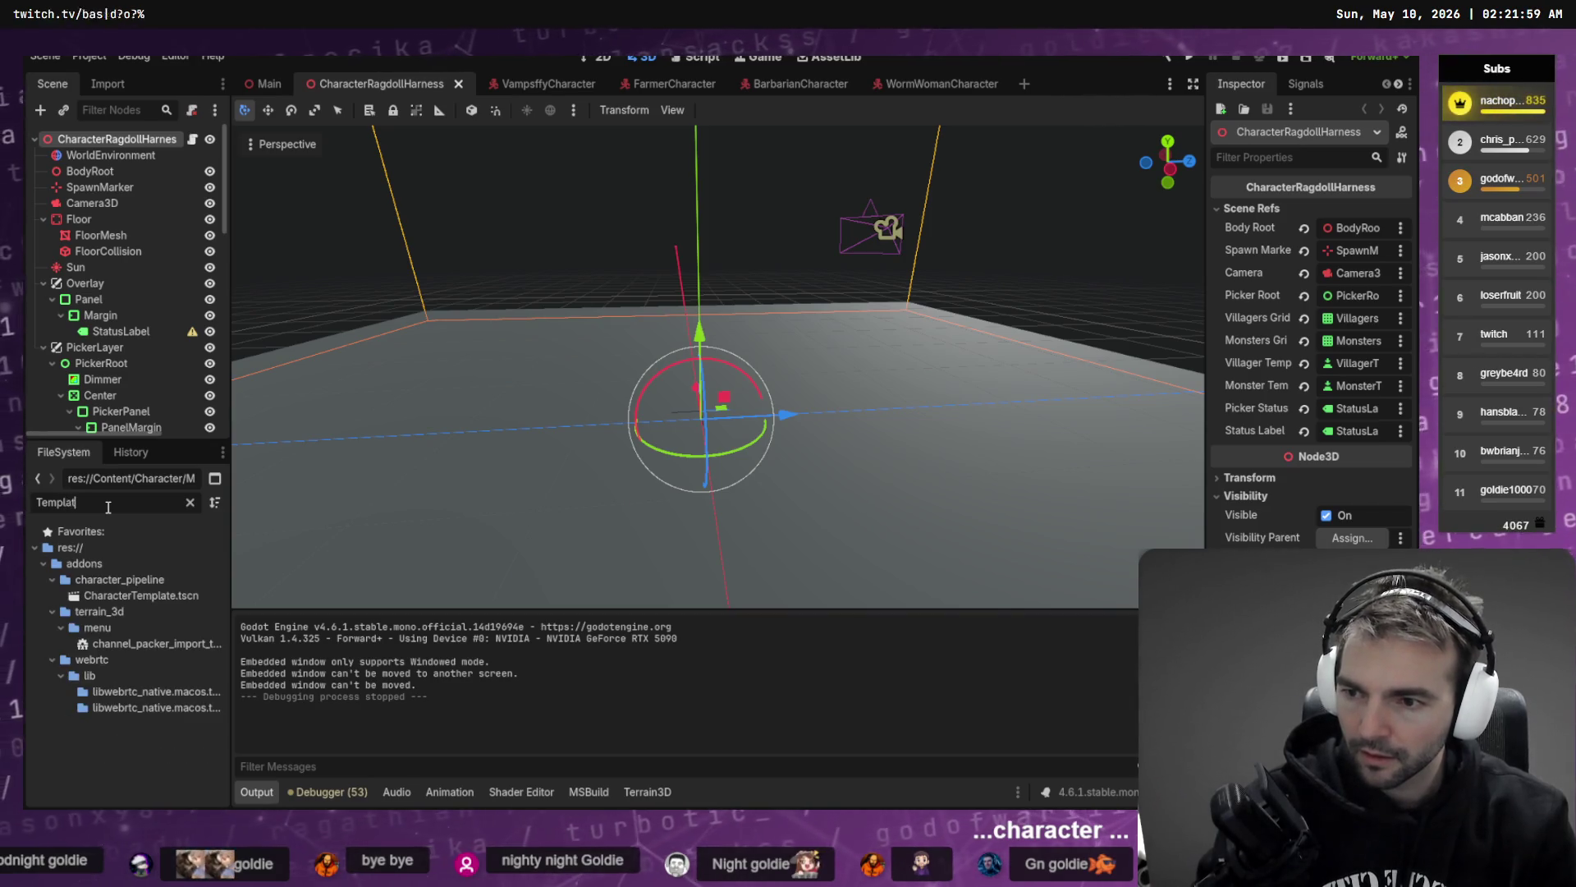
{"action": "left_click", "coordinate": [137, 598]}
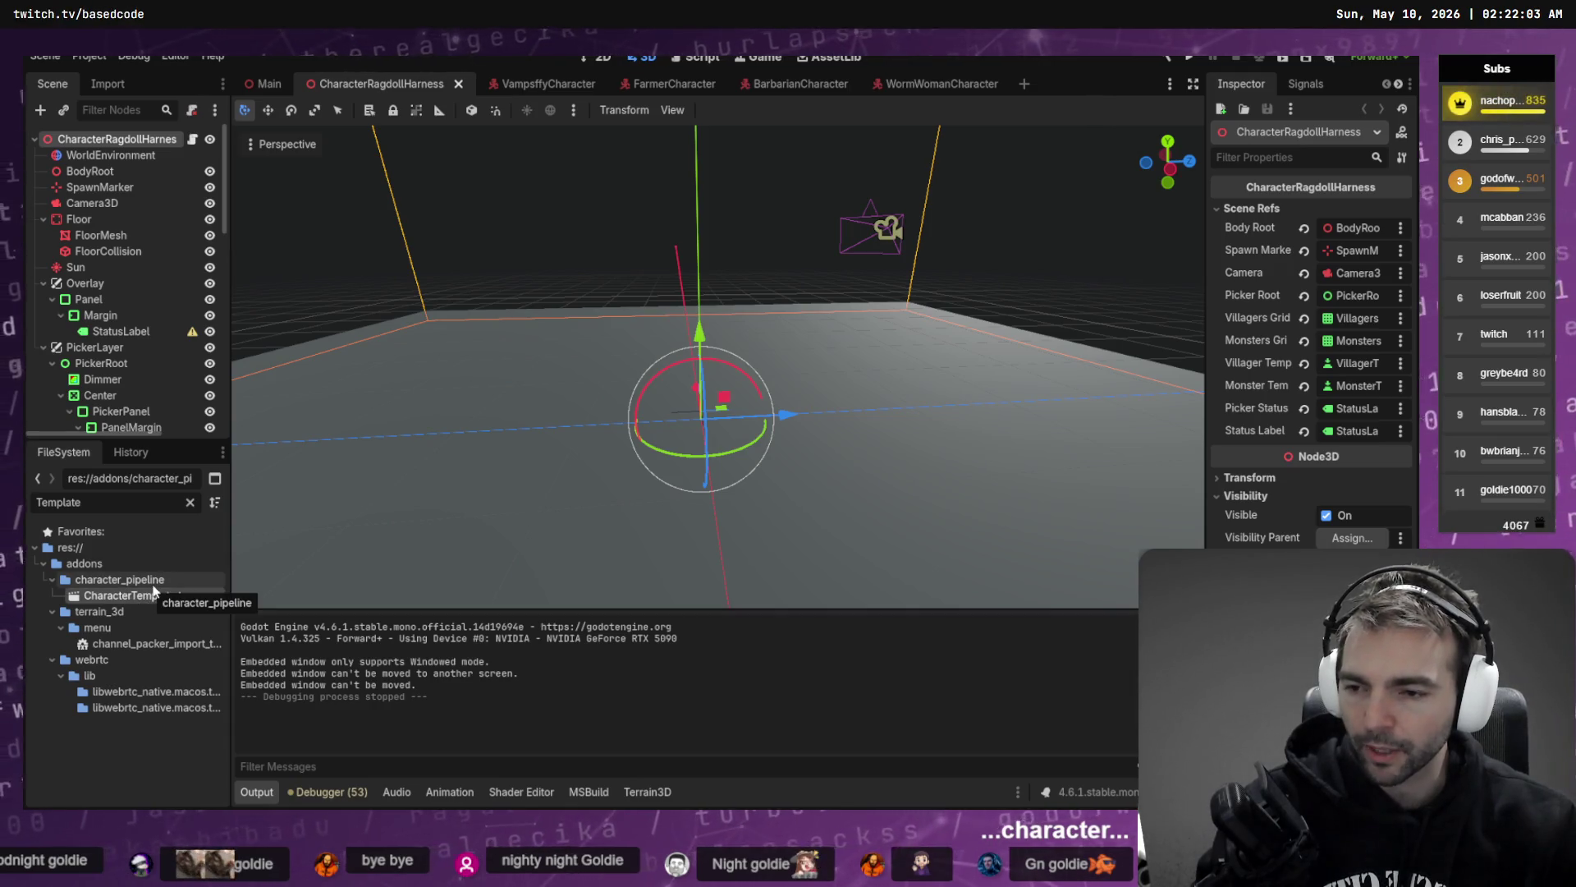
{"action": "right_click", "coordinate": [160, 595]}
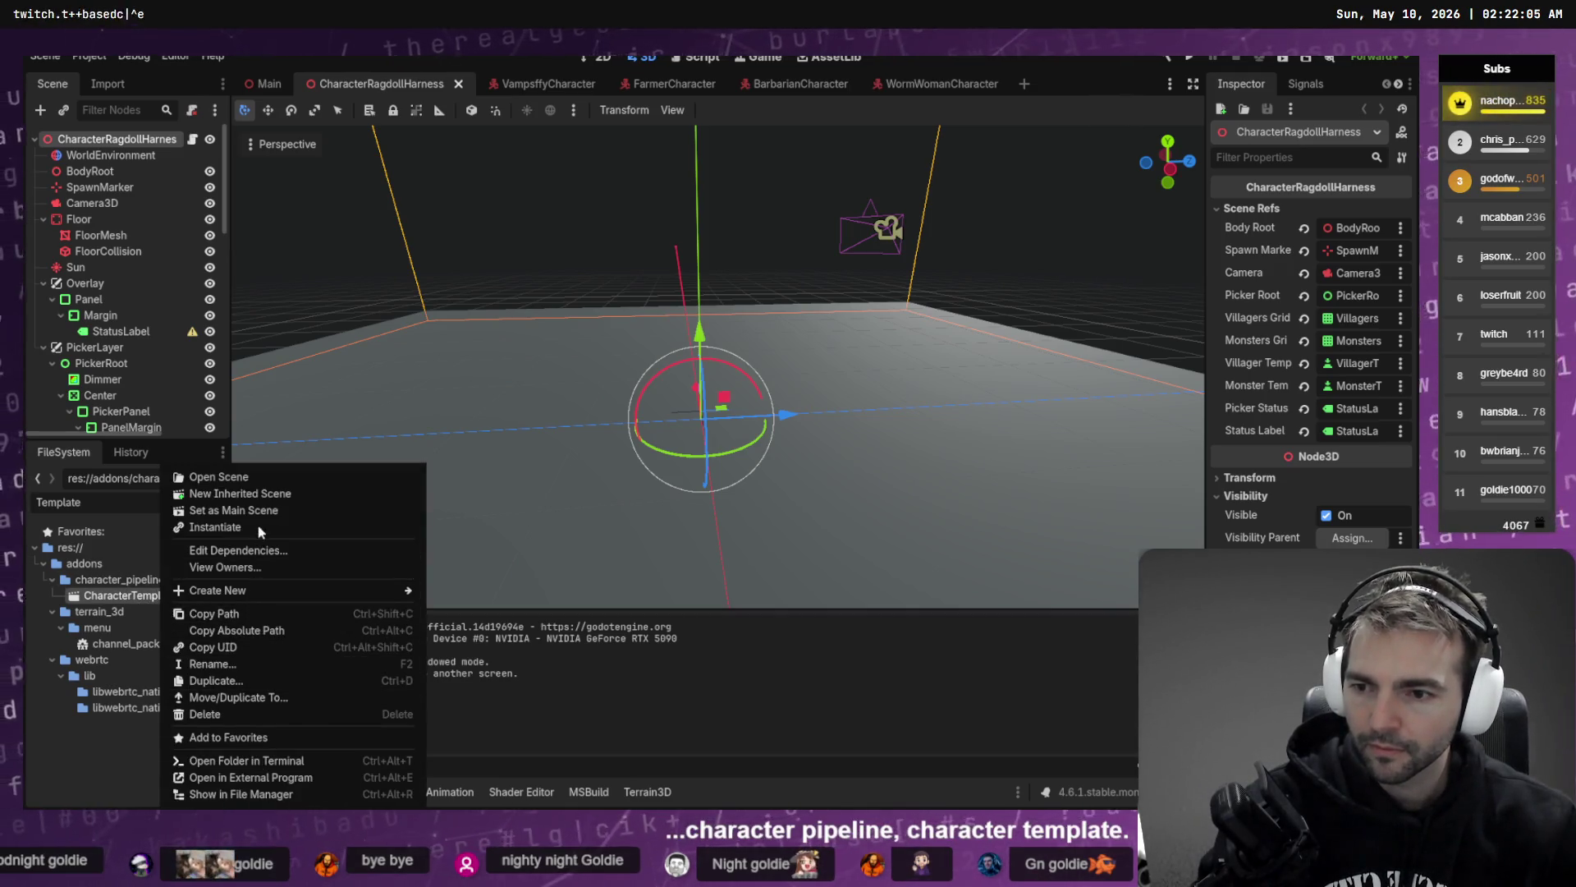
{"action": "left_click", "coordinate": [274, 629]}
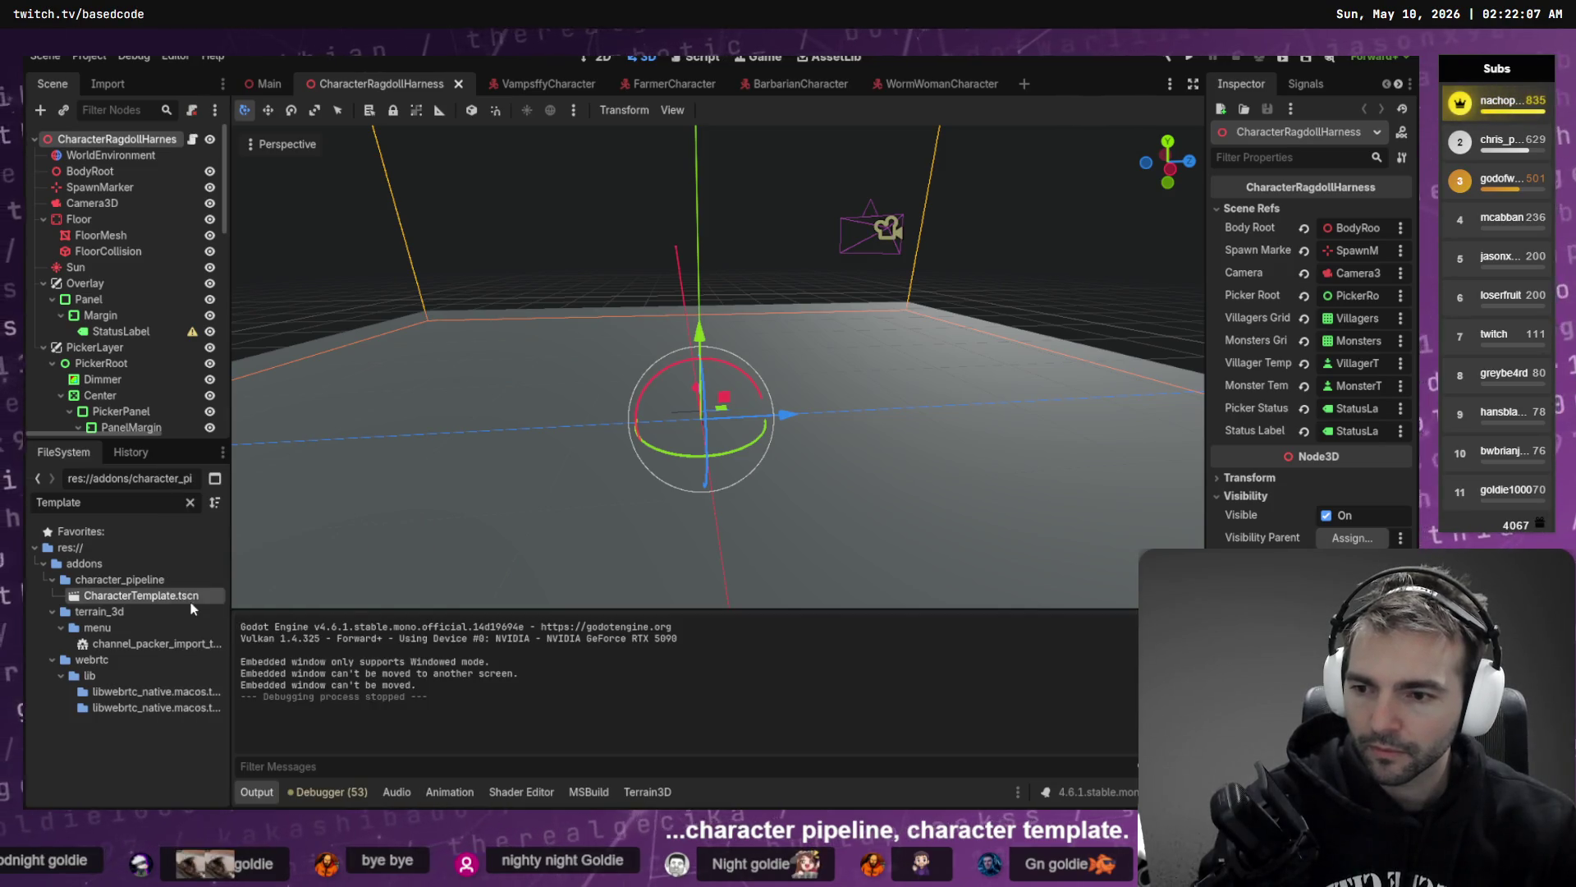
{"action": "key", "text": "alt+Tab"}
{"action": "key", "text": "alt+Tab"}
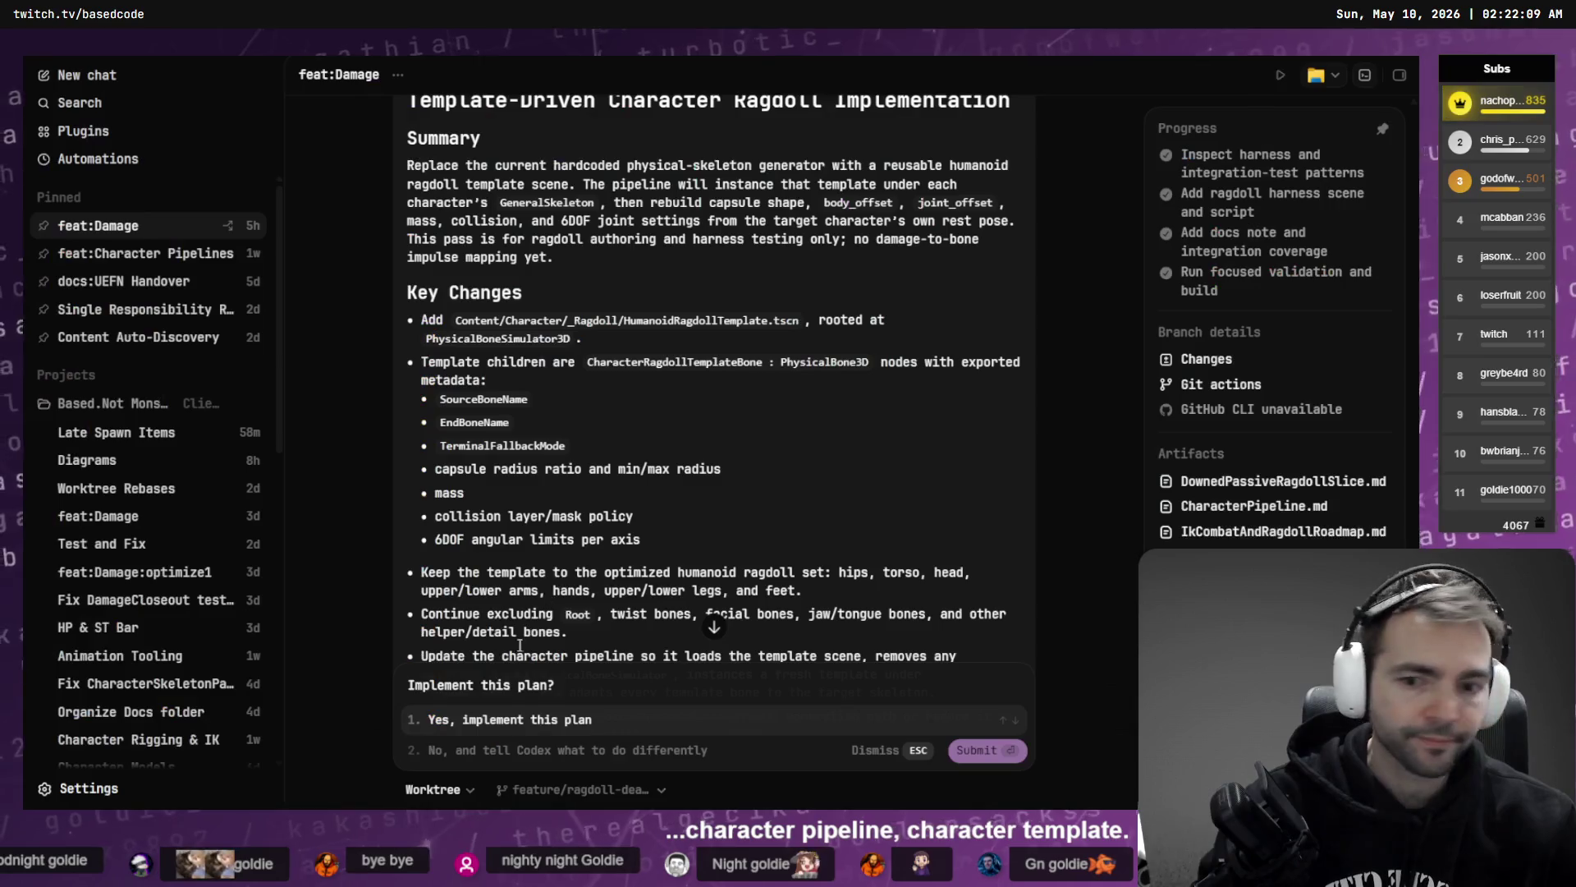
- In option 2, dictate 'place the new template in this location:', paste the path, add a line
{"action": "left_click", "coordinate": [555, 749]}
{"action": "key", "text": "super+h"}
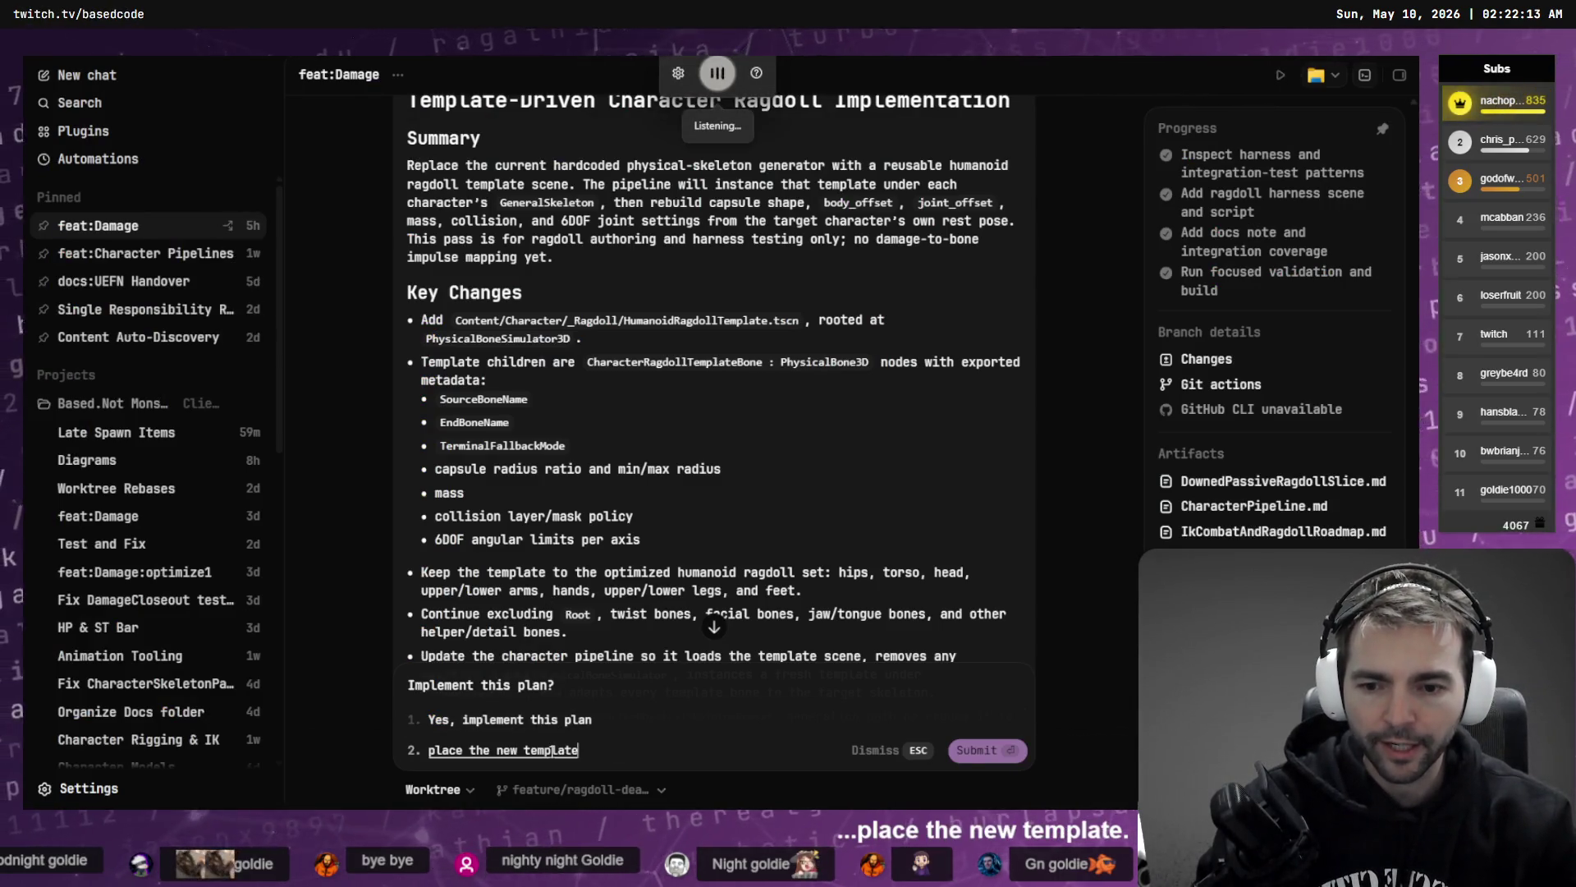
{"action": "type", "text": ":"}
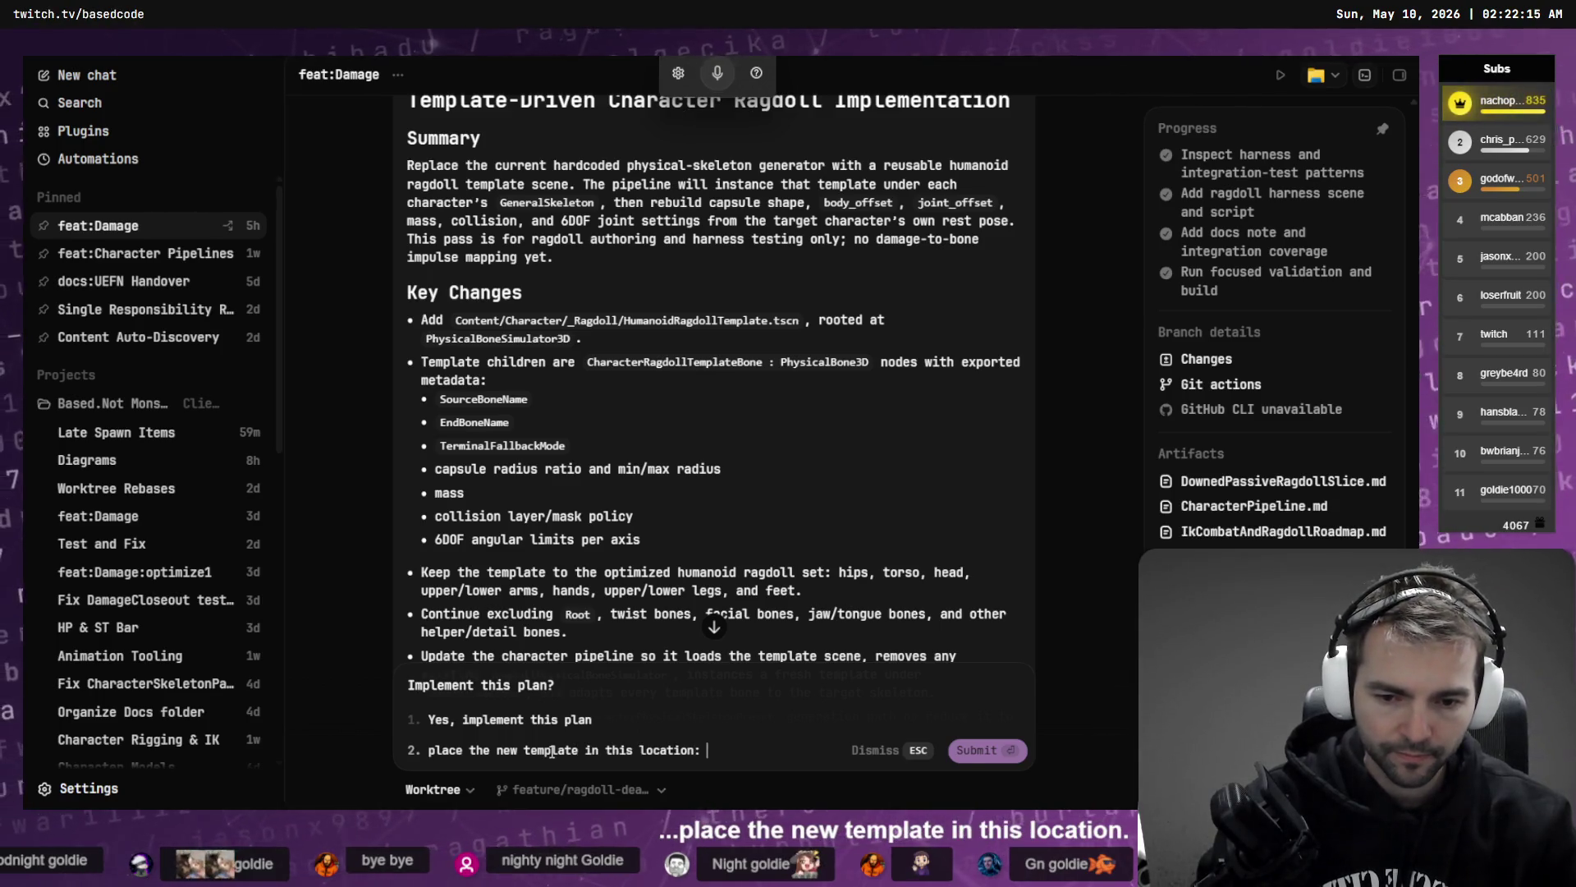
{"action": "type", "text": "C:/Users/User/.codex/worktrees/8119/Client/addons/character_pipeline/CharacterTemplate.tscn"}
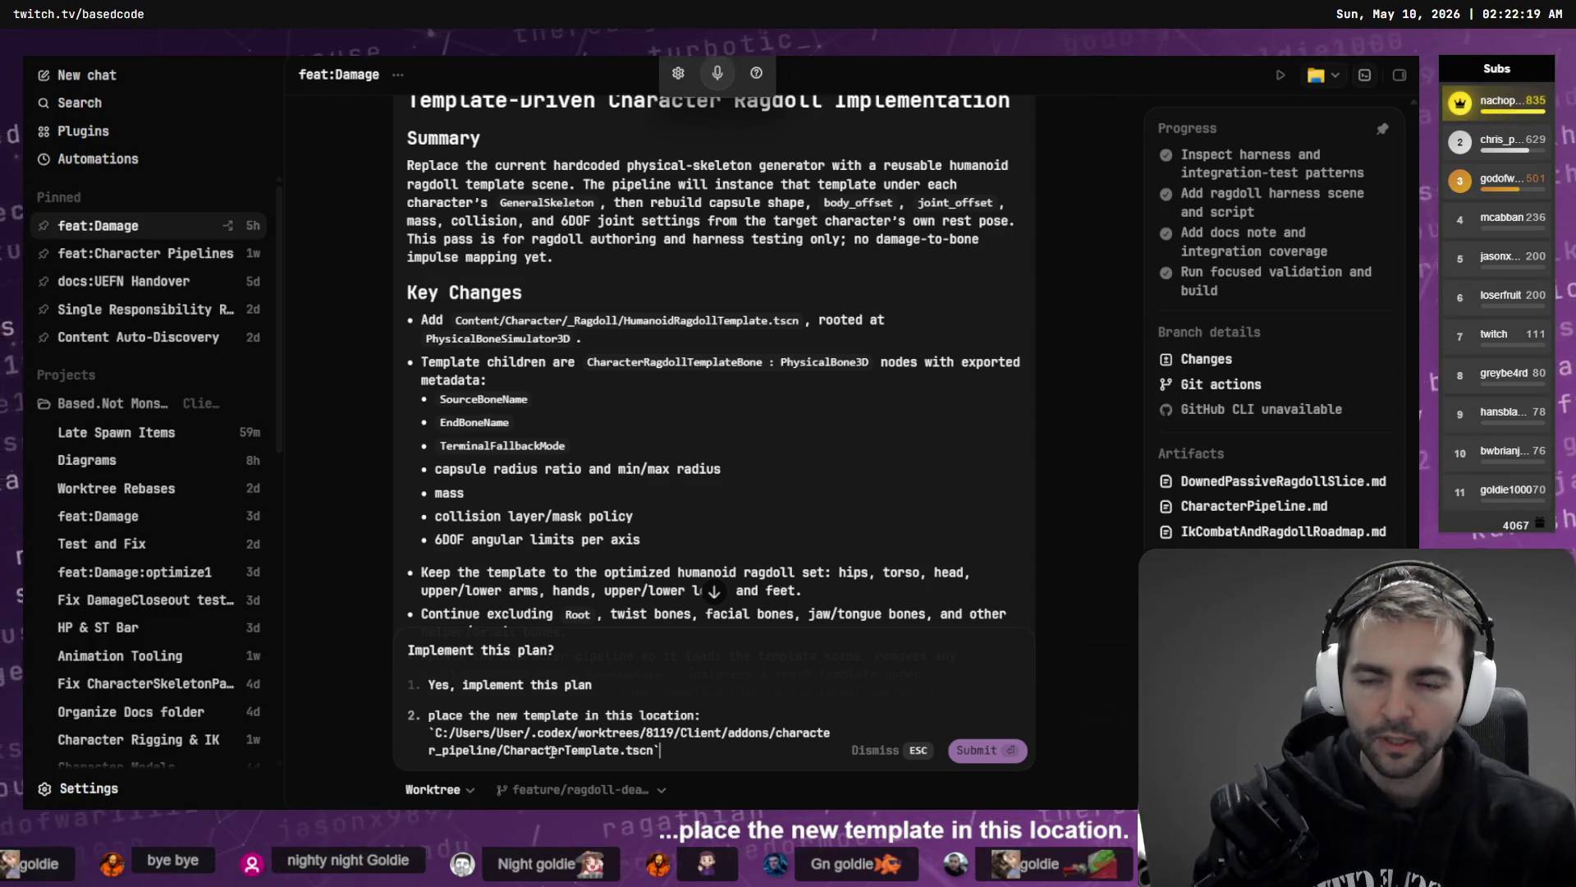
{"action": "key", "text": "shift+Return"}
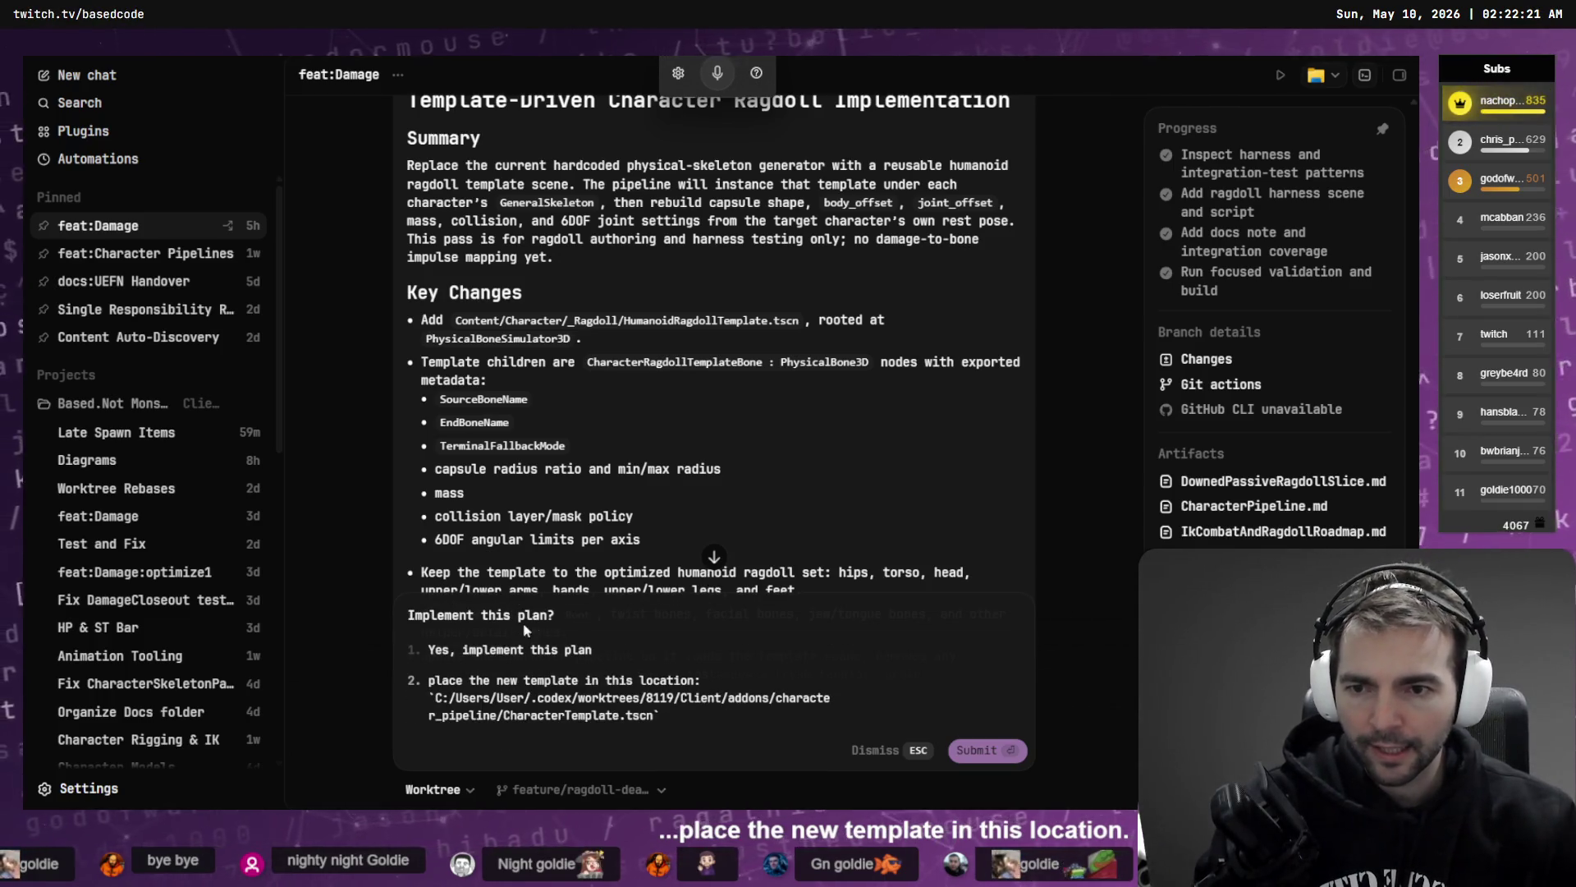
{"action": "scroll", "coordinate": [666, 365], "scroll_direction": "down", "scroll_amount": 1}
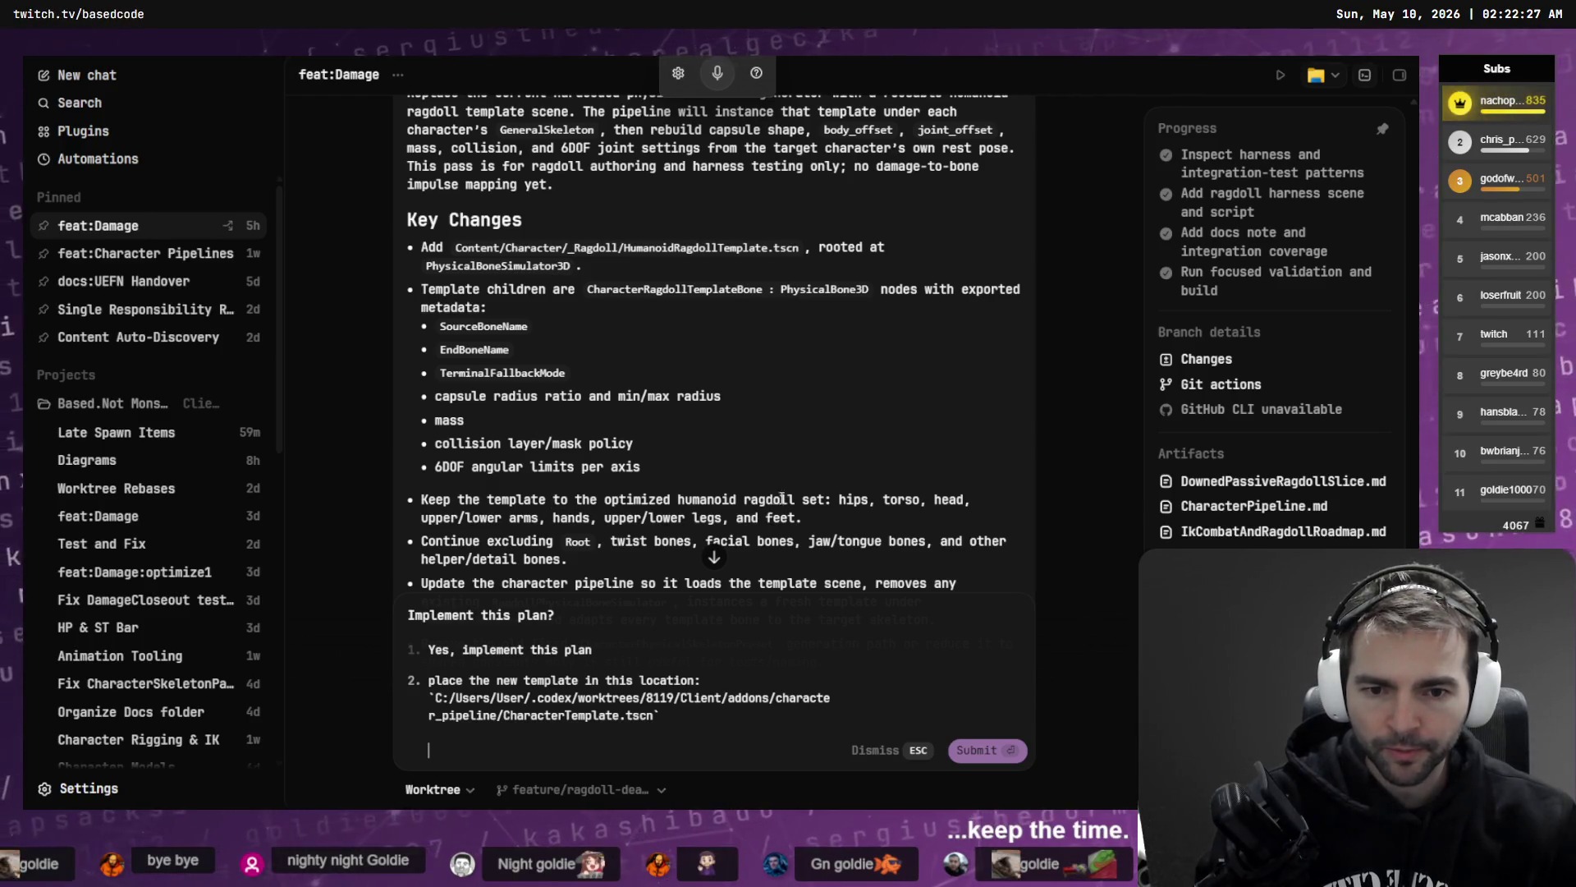
{"action": "scroll", "coordinate": [796, 509], "scroll_direction": "down", "scroll_amount": 1}
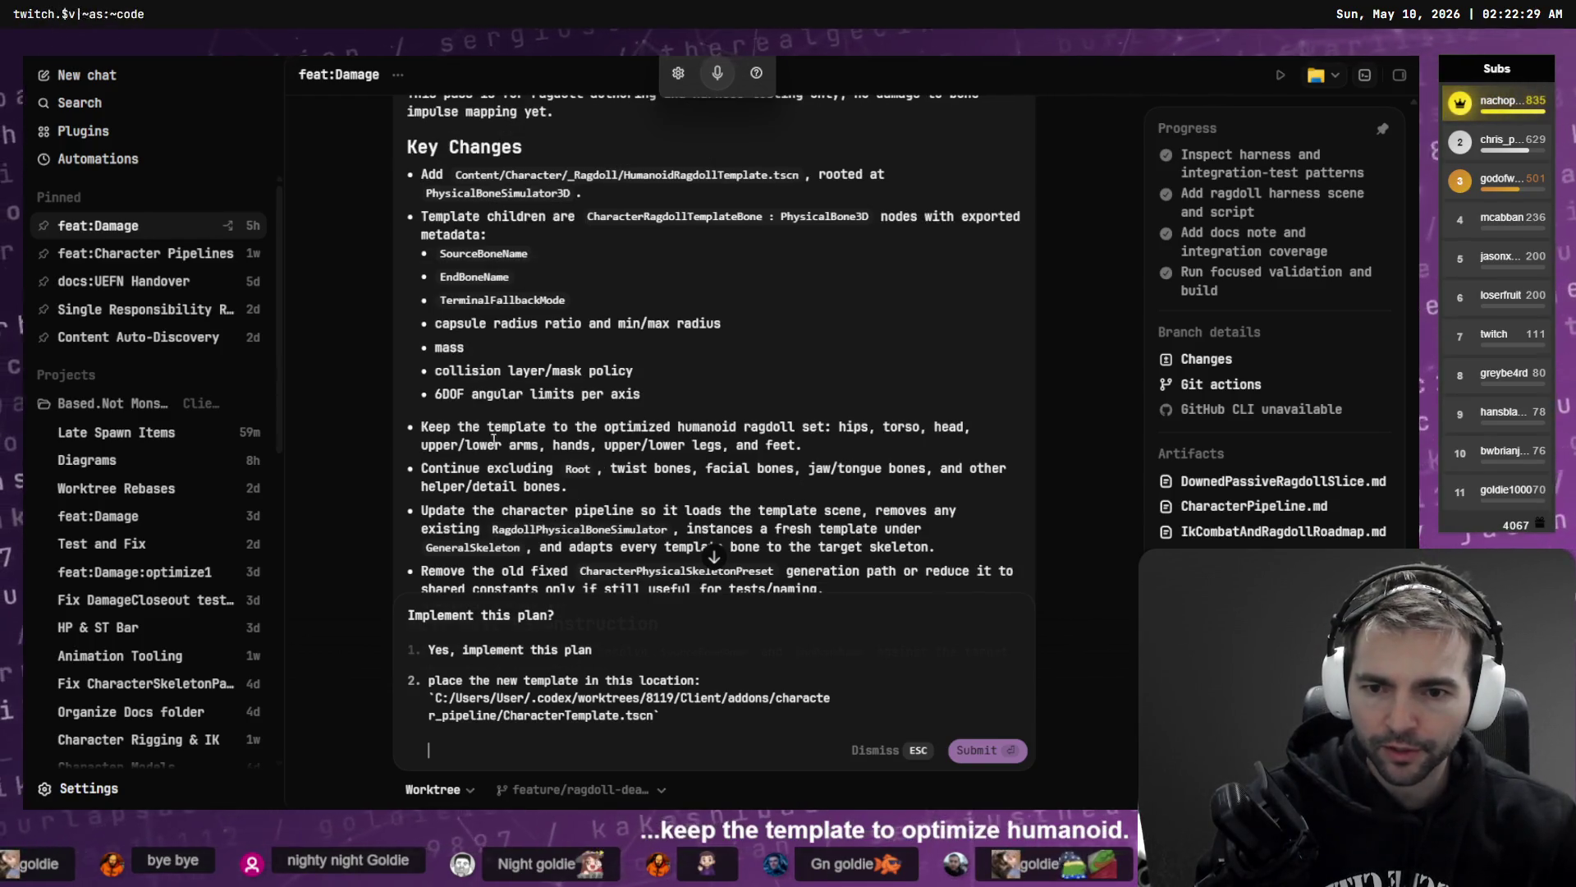
{"action": "scroll", "coordinate": [509, 423], "scroll_direction": "down", "scroll_amount": 1}
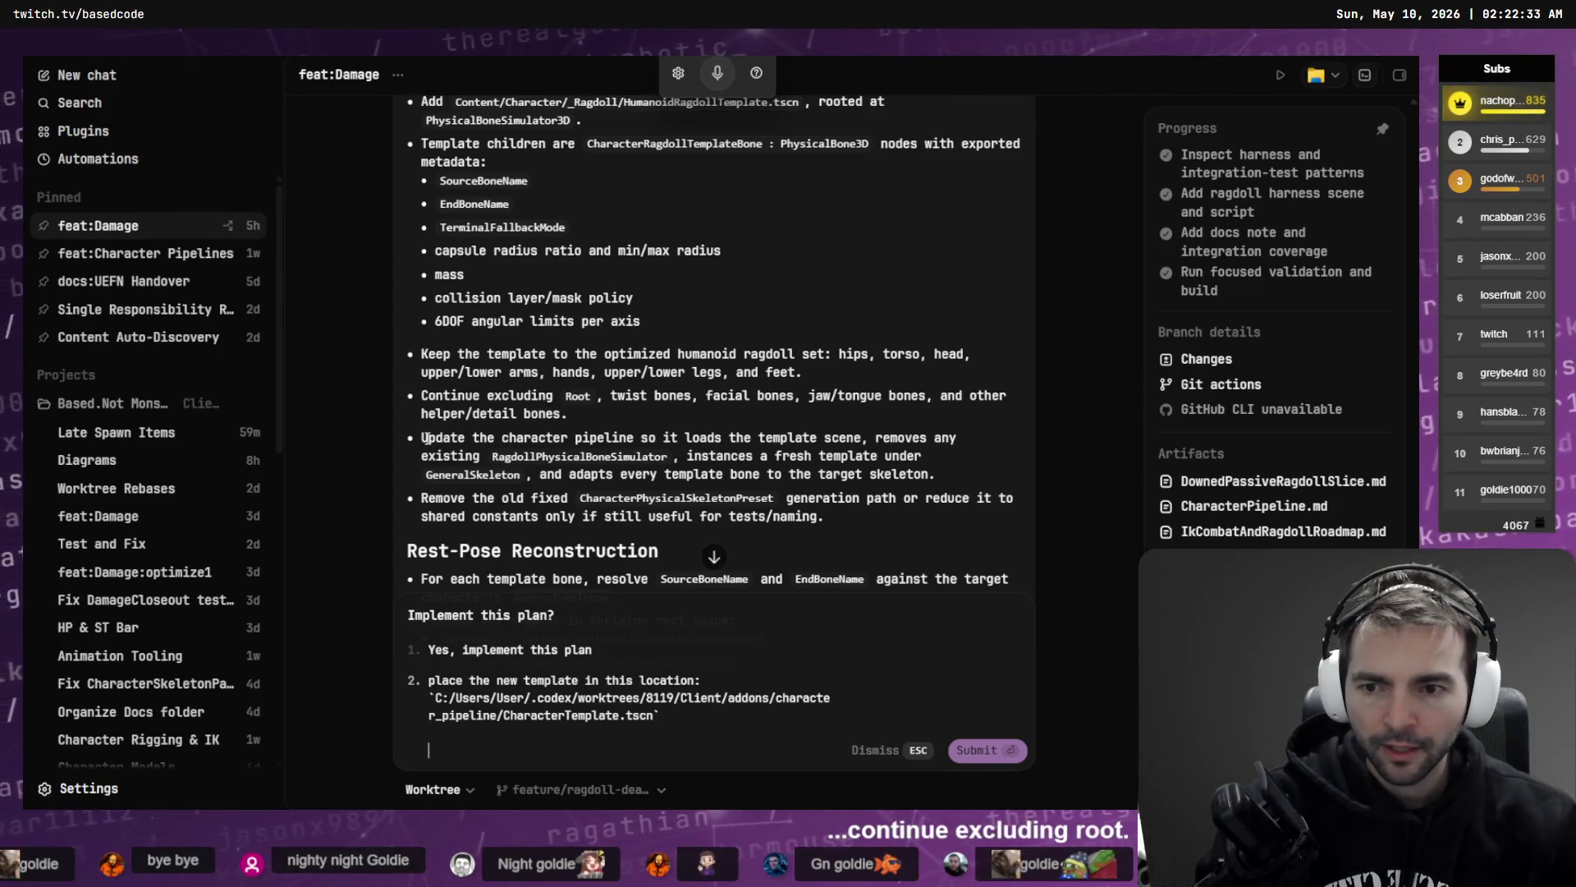
{"action": "scroll", "coordinate": [582, 431], "scroll_direction": "down", "scroll_amount": 1}
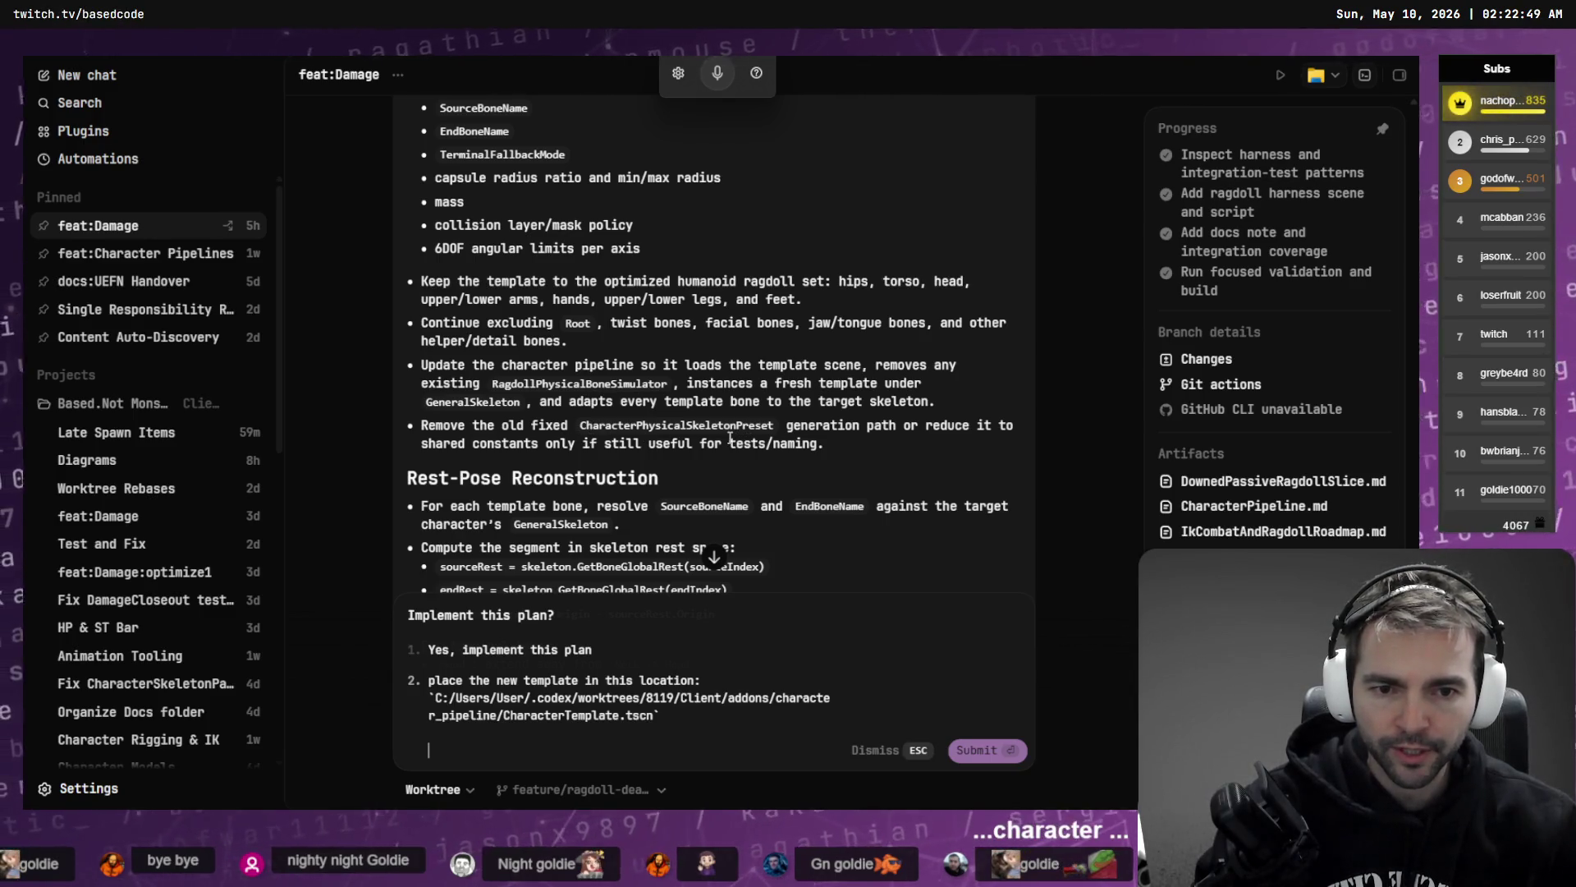
{"action": "scroll", "coordinate": [730, 437], "scroll_direction": "down", "scroll_amount": 1}
{"action": "scroll", "coordinate": [459, 423], "scroll_direction": "down", "scroll_amount": 1}
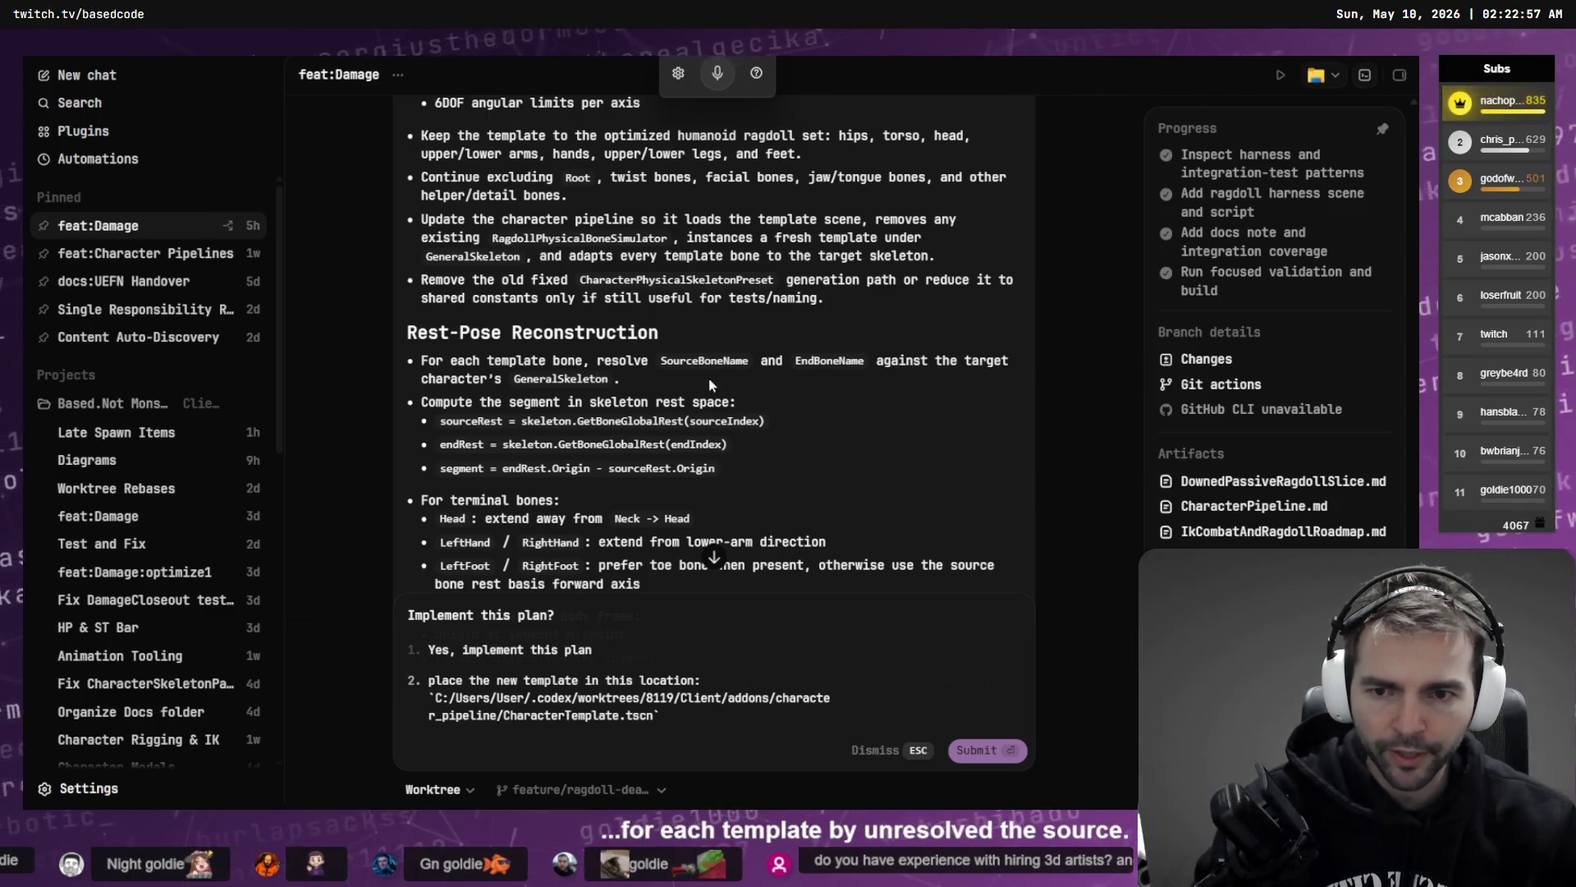
{"action": "scroll", "coordinate": [433, 355], "scroll_direction": "down", "scroll_amount": 3}
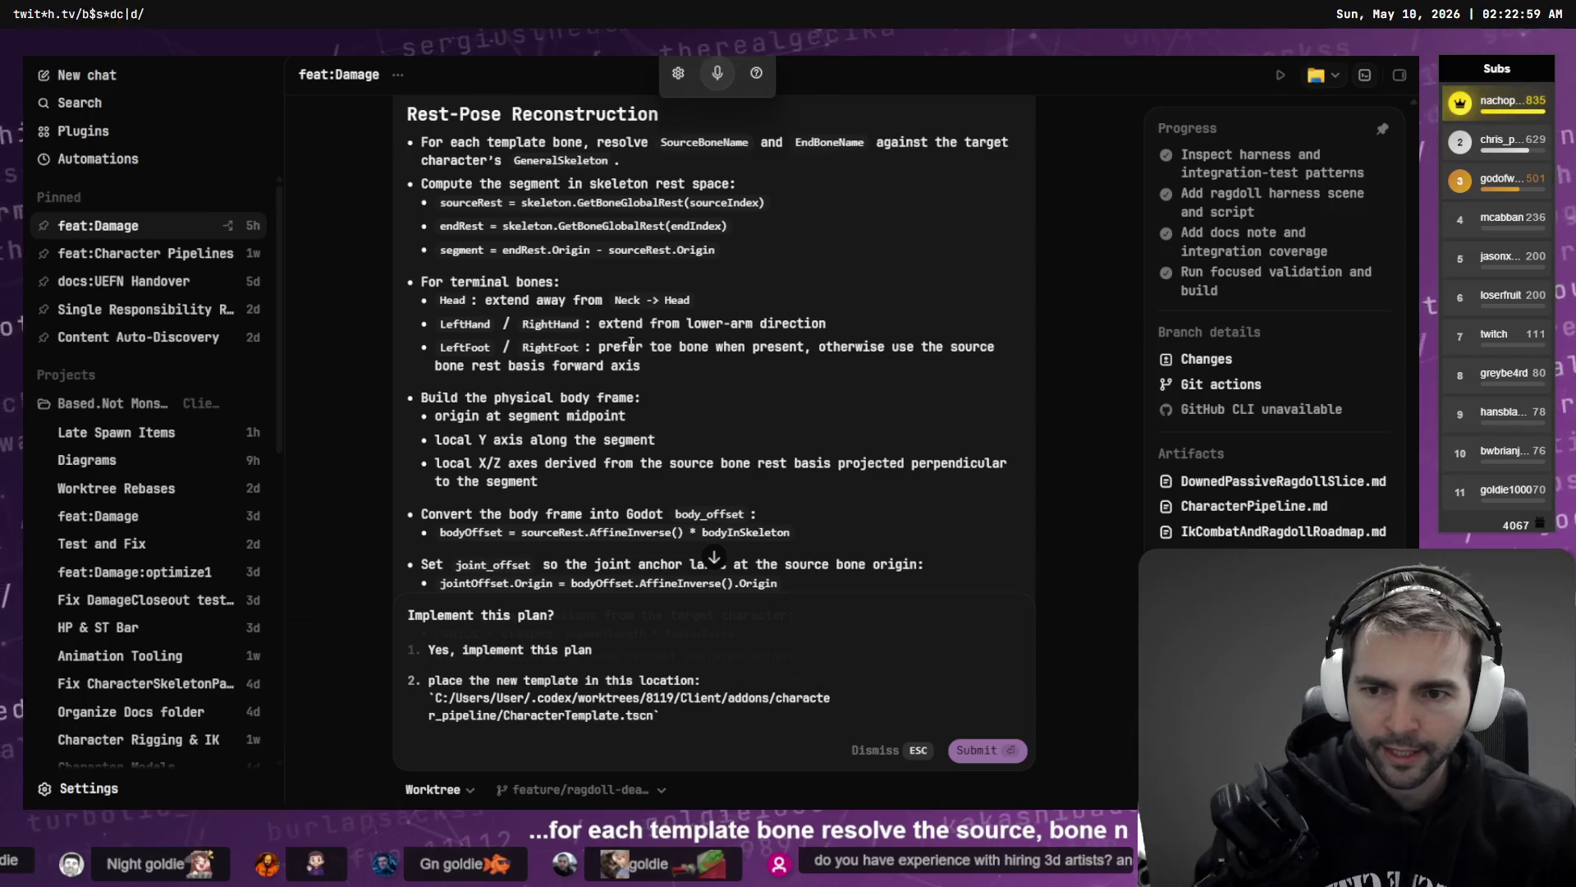
{"action": "scroll", "coordinate": [630, 343], "scroll_direction": "down", "scroll_amount": 3}
{"action": "scroll", "coordinate": [504, 323], "scroll_direction": "down", "scroll_amount": 3}
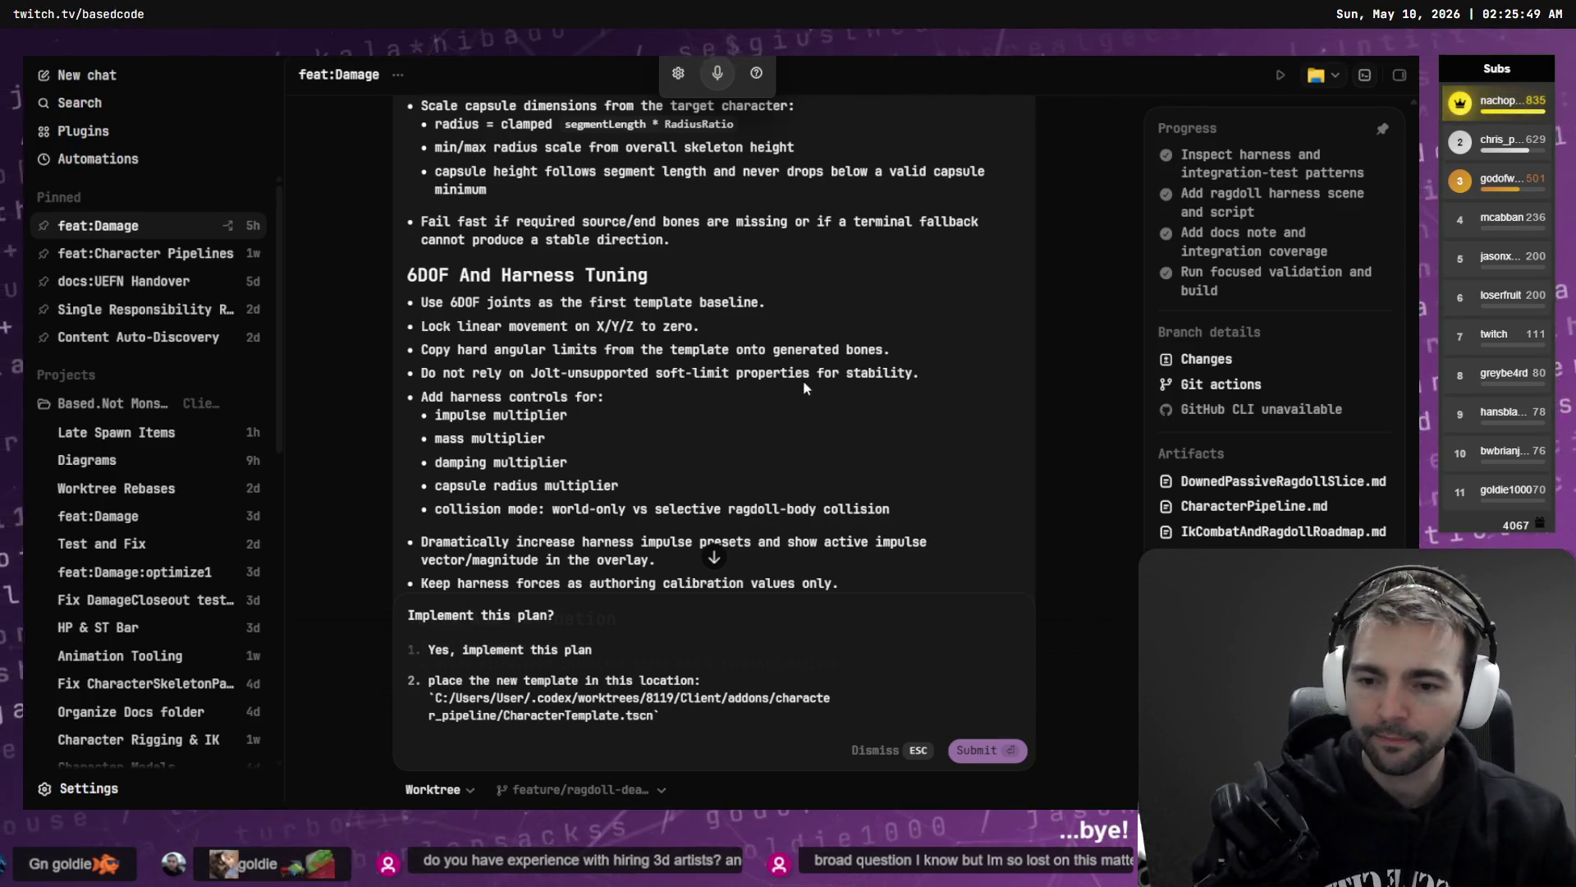
- Capitalise 'Place', move below the path, reread the angular-limits bullet, and refocus the answer
{"action": "left_click", "coordinate": [436, 680]}
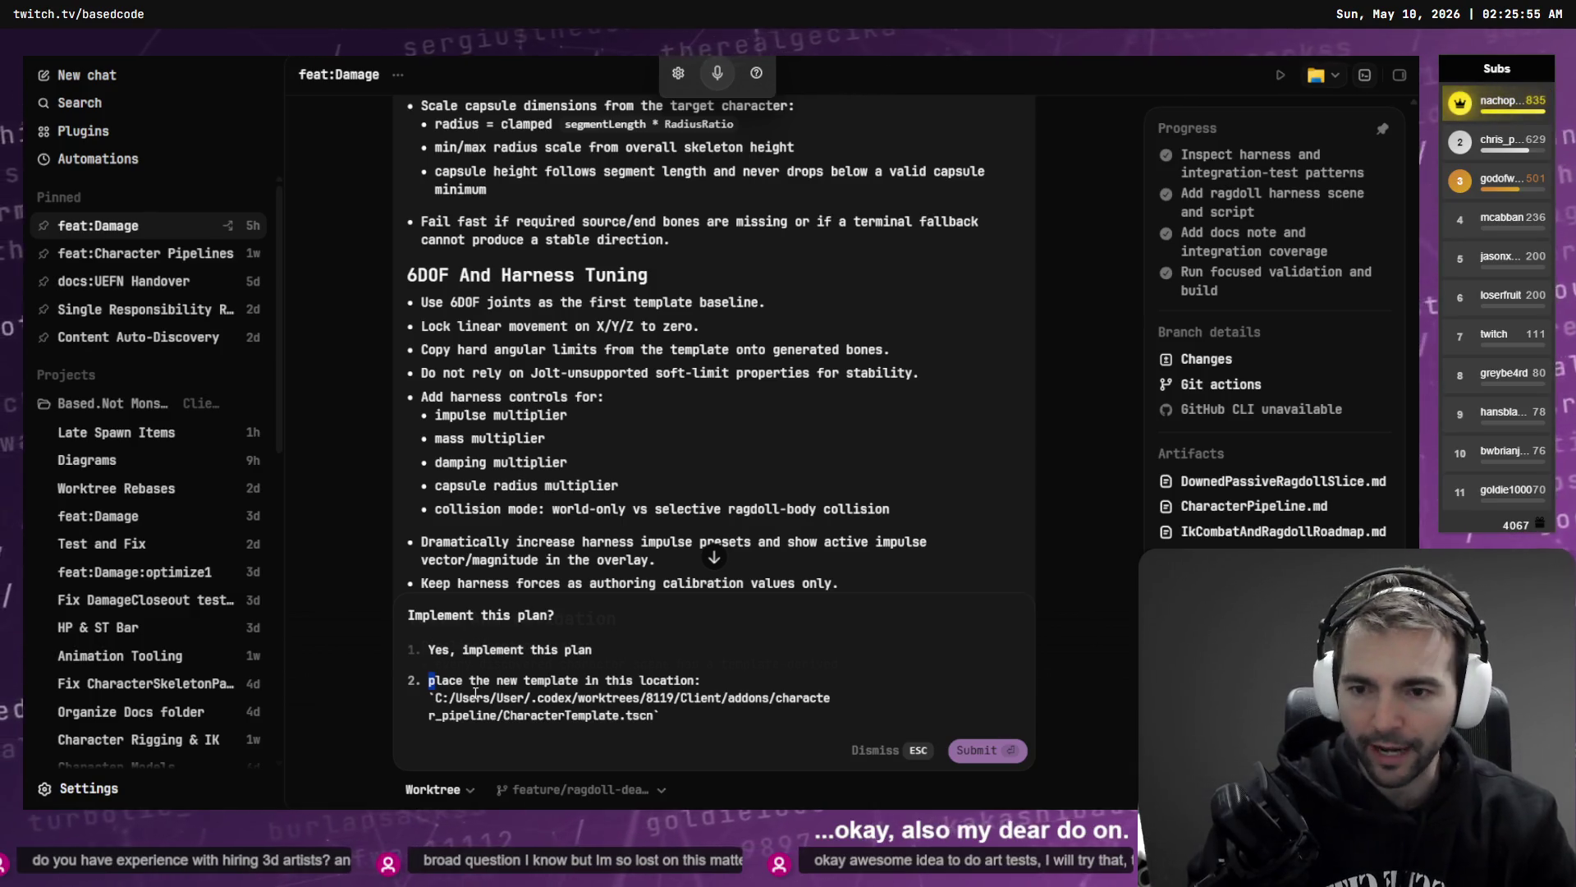
{"action": "type", "text": "P"}
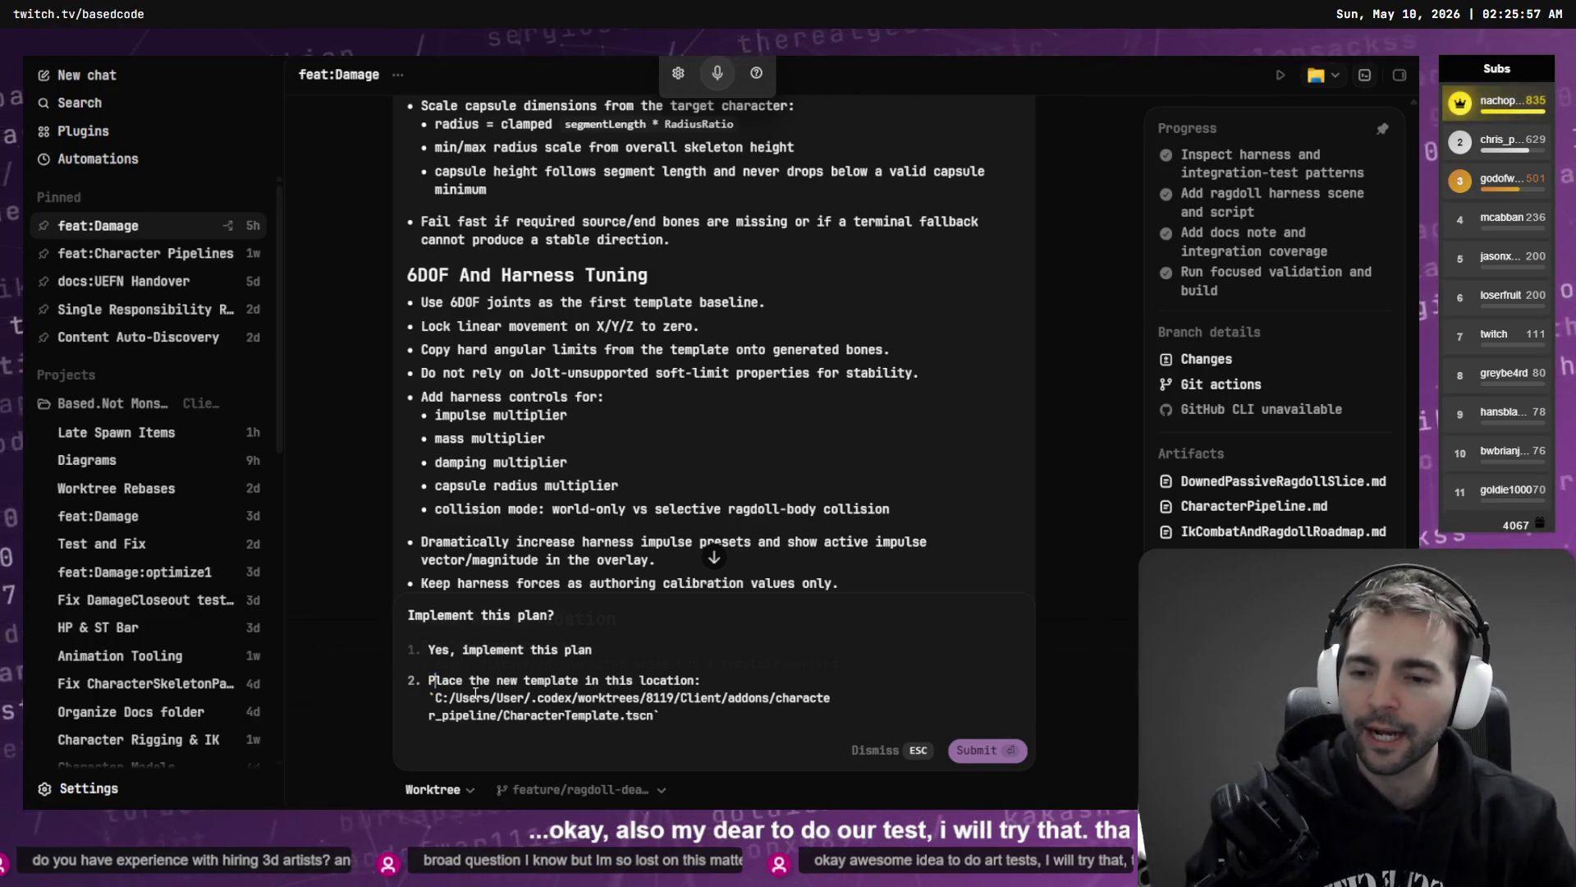
{"action": "key", "text": "Down"}
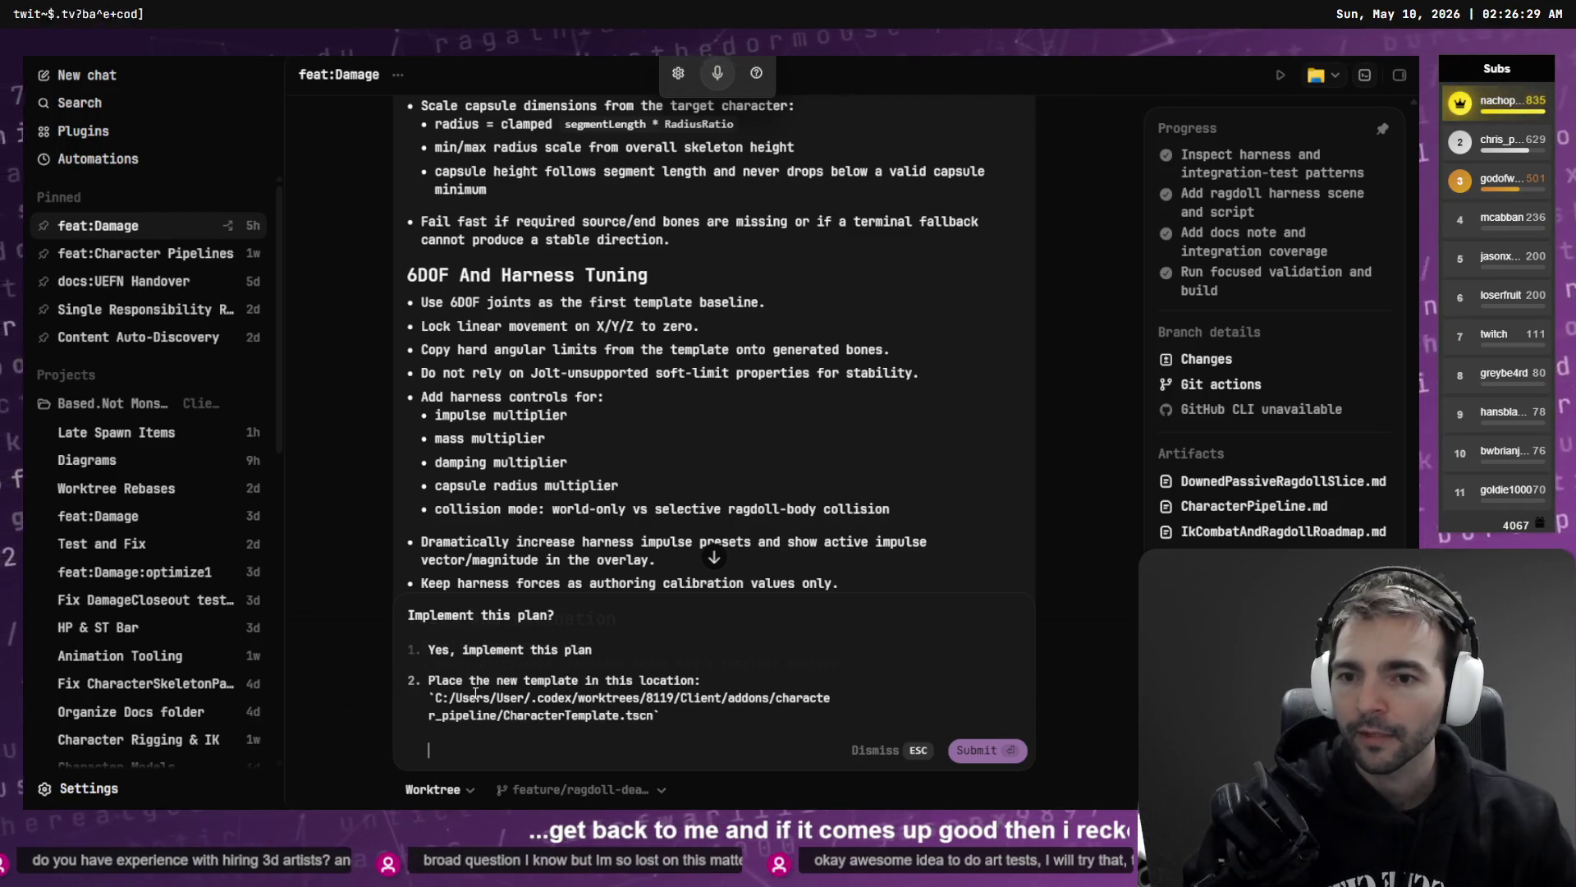
{"action": "scroll", "coordinate": [579, 422], "scroll_direction": "down", "scroll_amount": 1}
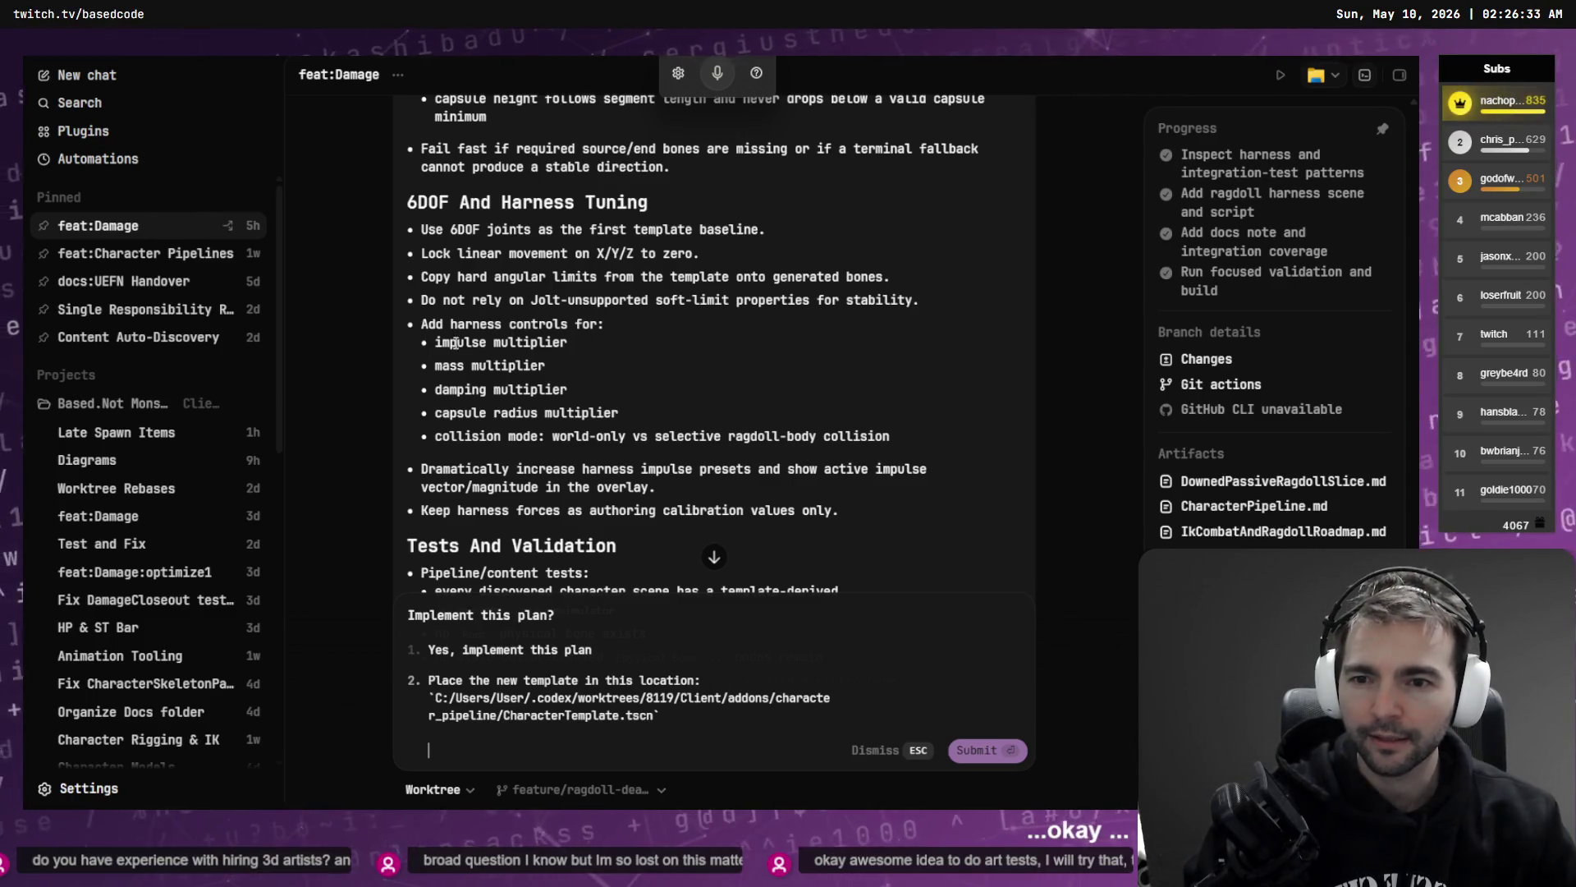
{"action": "scroll", "coordinate": [478, 430], "scroll_direction": "down", "scroll_amount": 1}
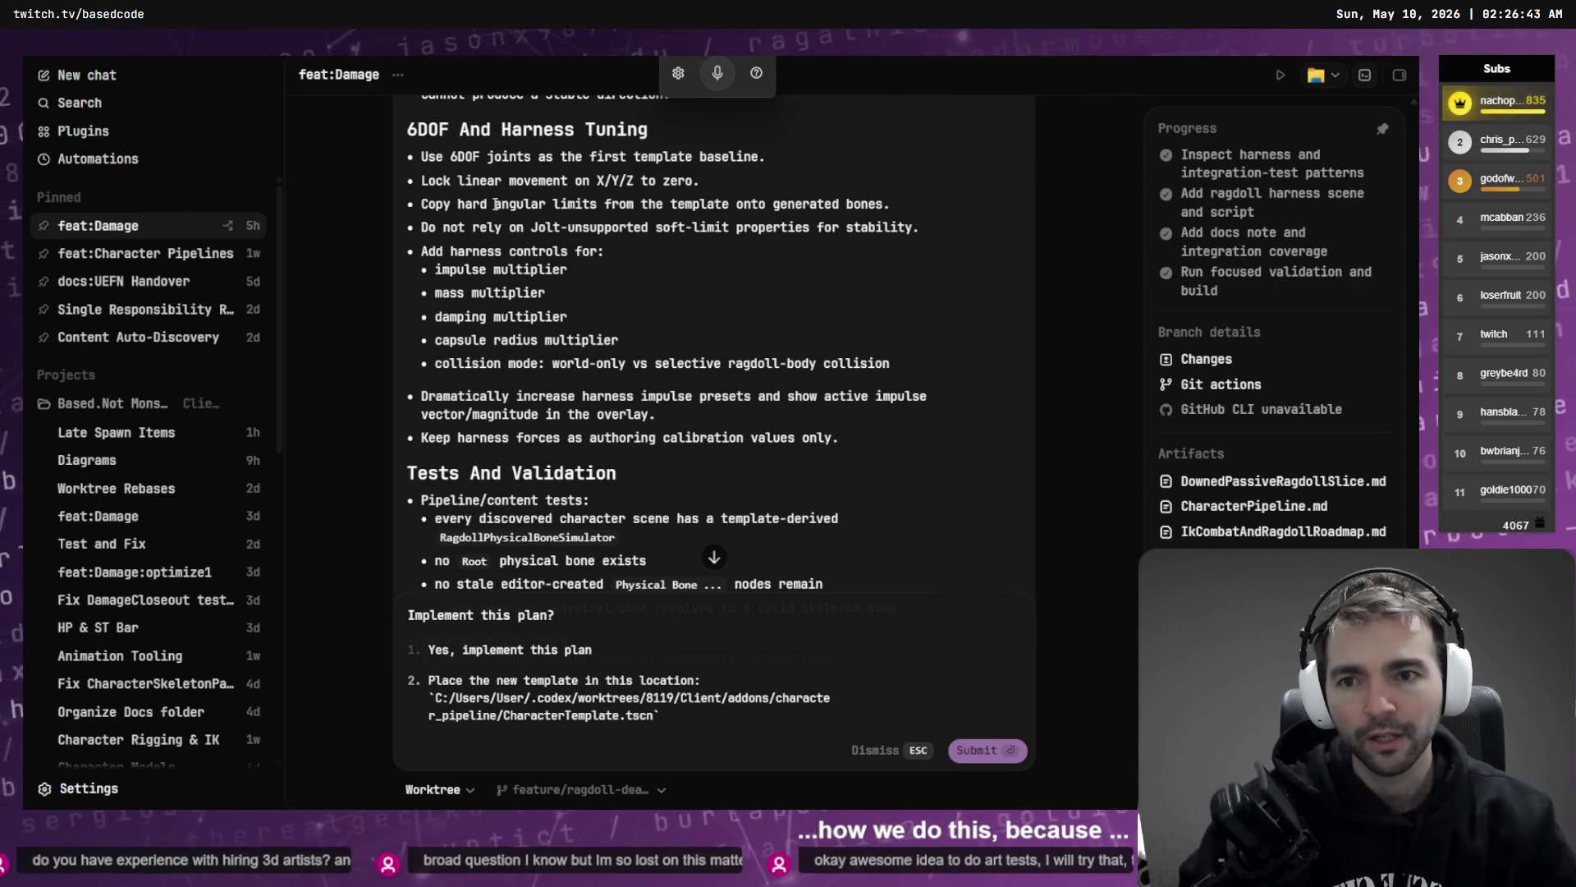
{"action": "scroll", "coordinate": [597, 245], "scroll_direction": "up", "scroll_amount": 1}
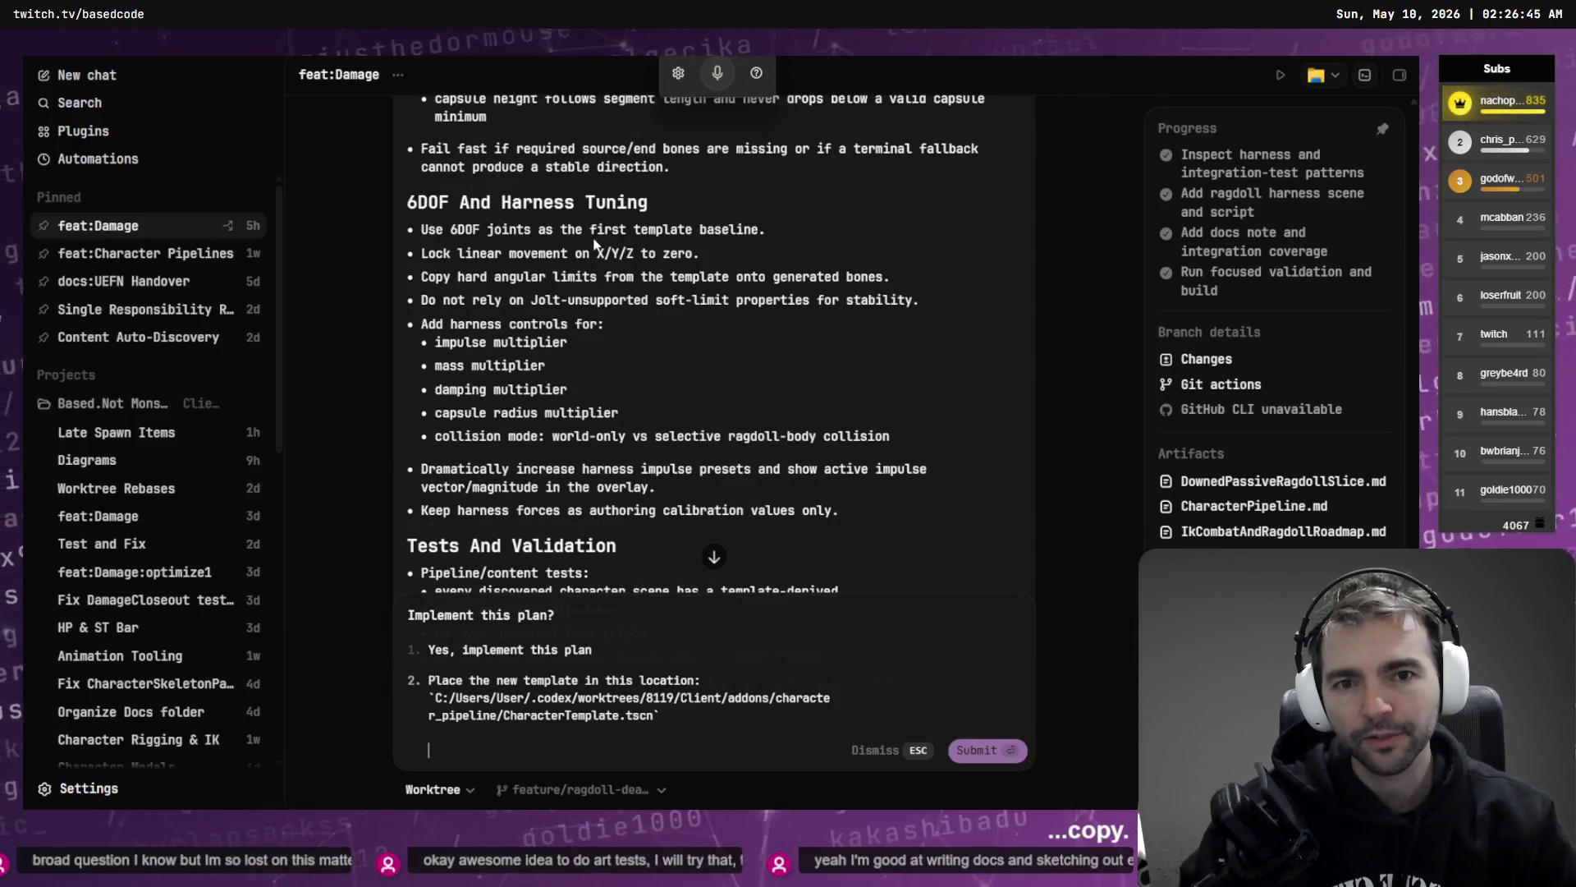
{"action": "mouse_move", "coordinate": [893, 279]}
{"action": "left_mouse_down"}
{"action": "mouse_move", "coordinate": [421, 256]}
{"action": "mouse_move", "coordinate": [417, 280]}
{"action": "left_mouse_up"}
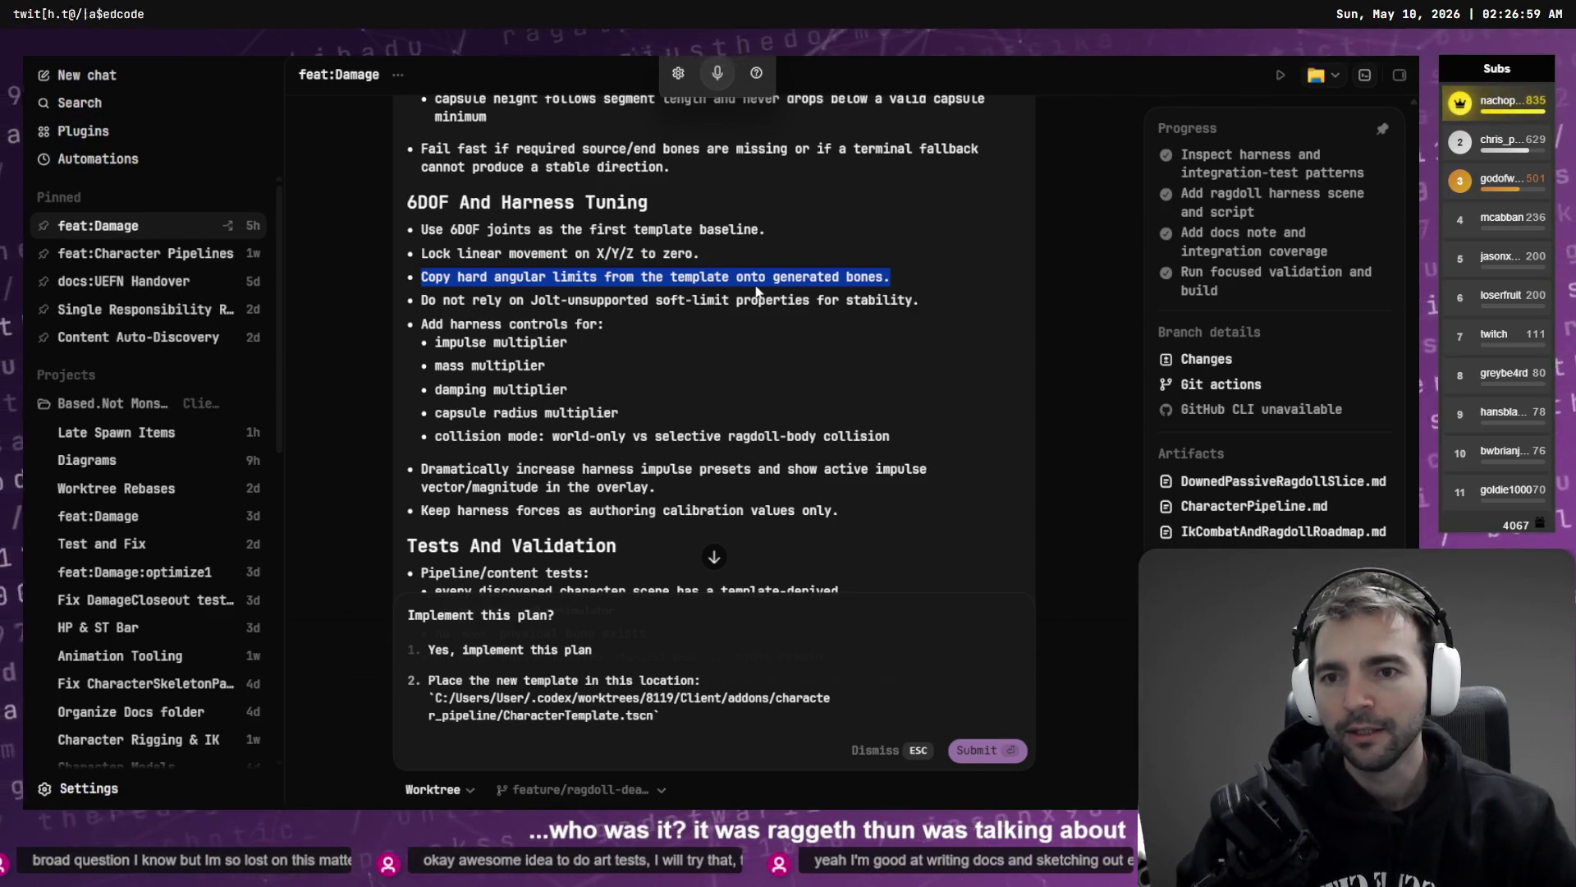
{"action": "left_click", "coordinate": [577, 751]}
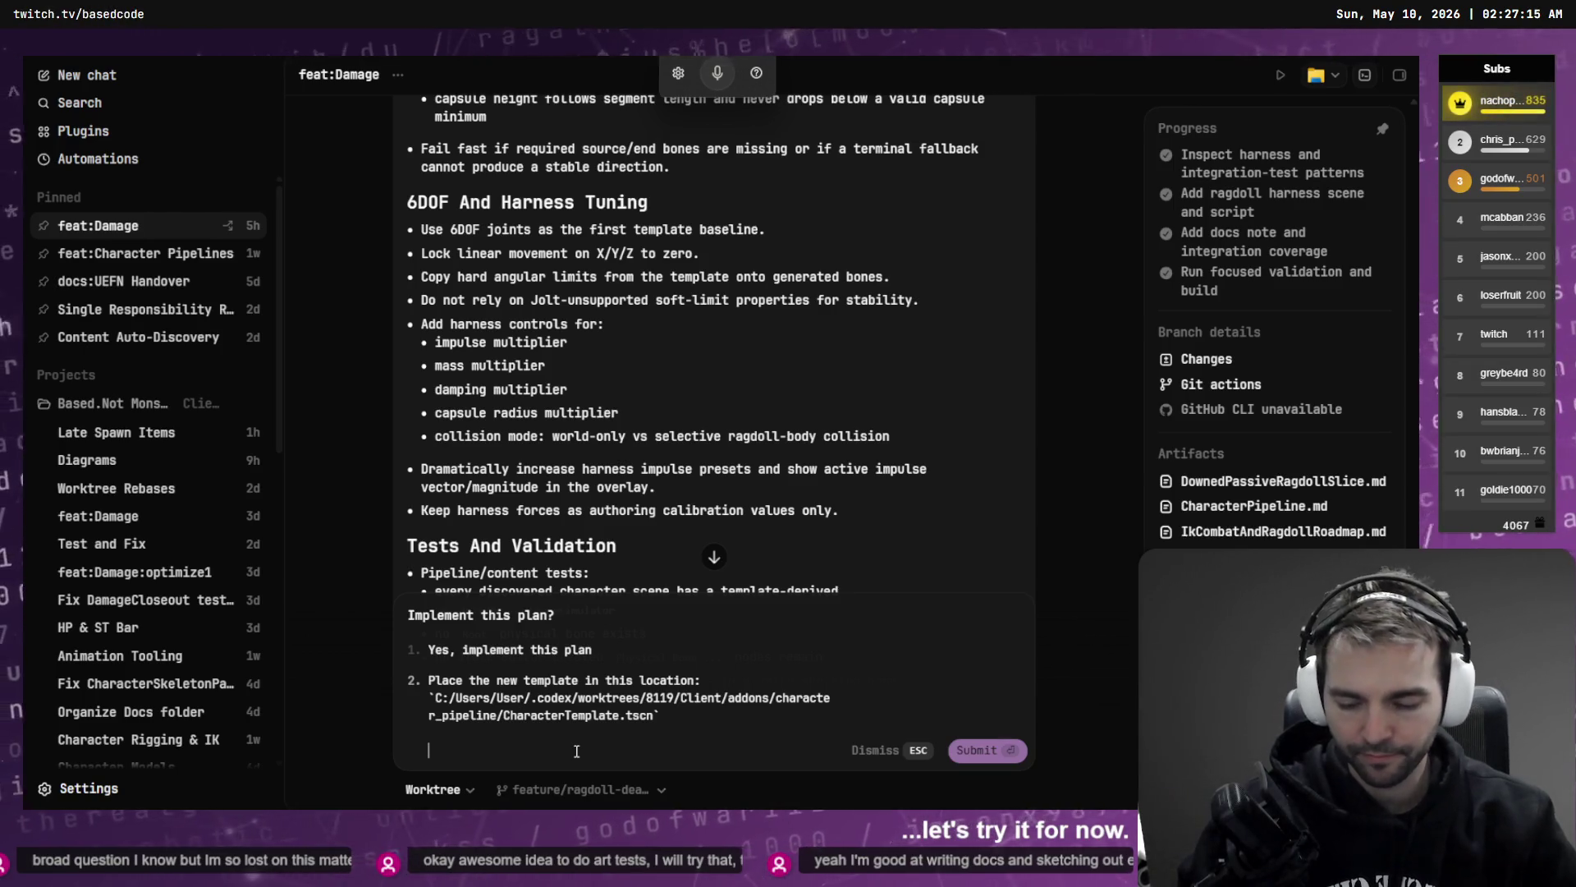
- Dictate a note, then delete it and the empty line so the answer ends at CharacterTemplate.tscn
{"action": "key", "text": "ctrl+m"}
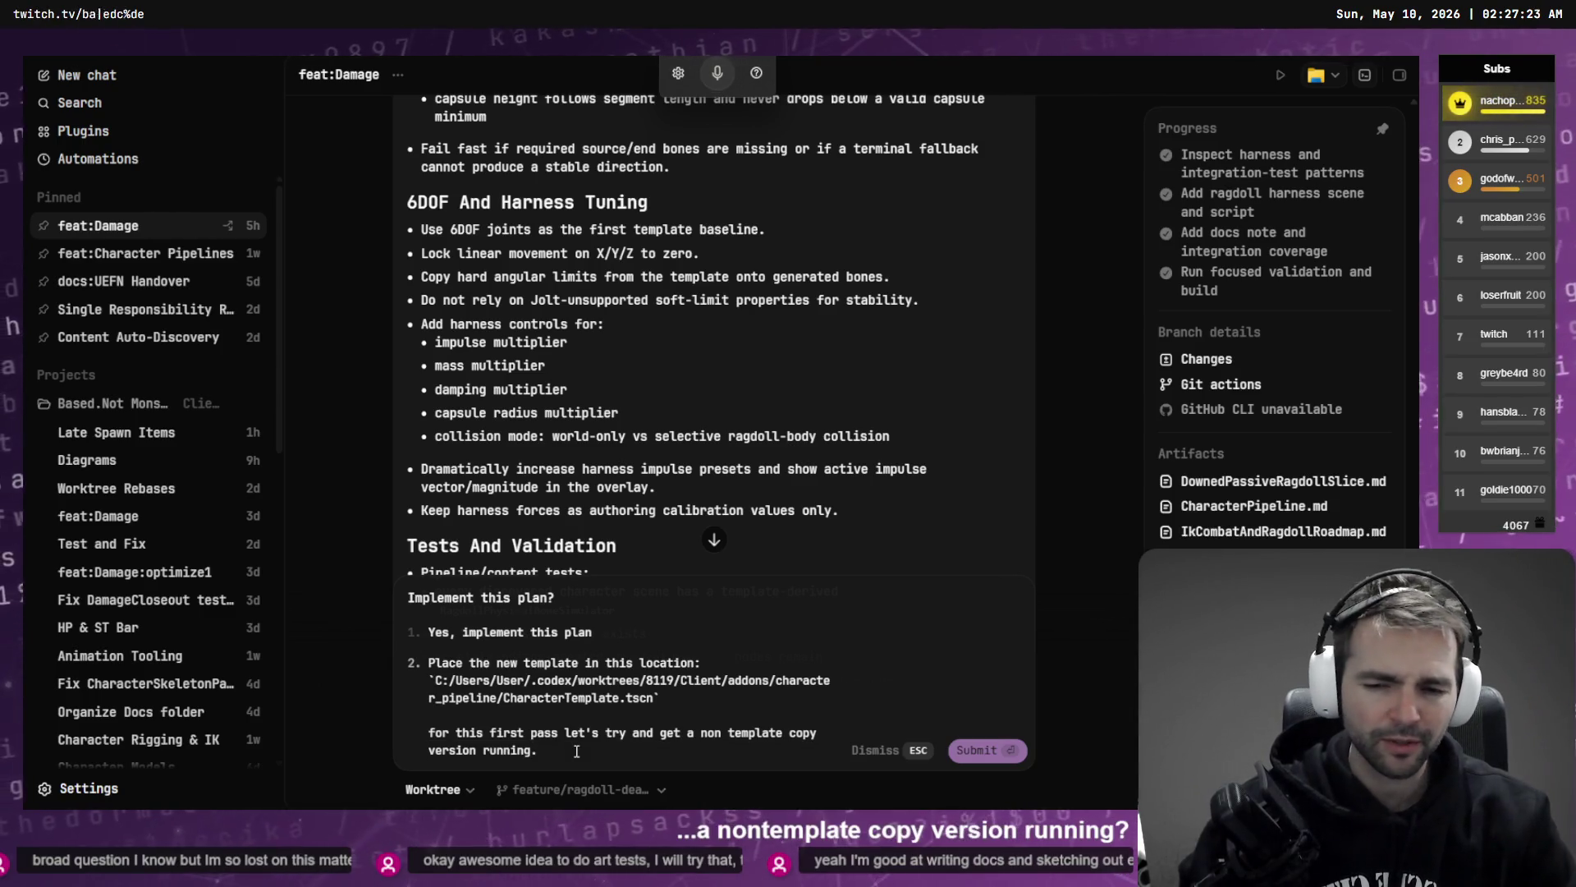
{"action": "key", "text": "shift+Home"}
{"action": "key", "text": "shift+Up"}
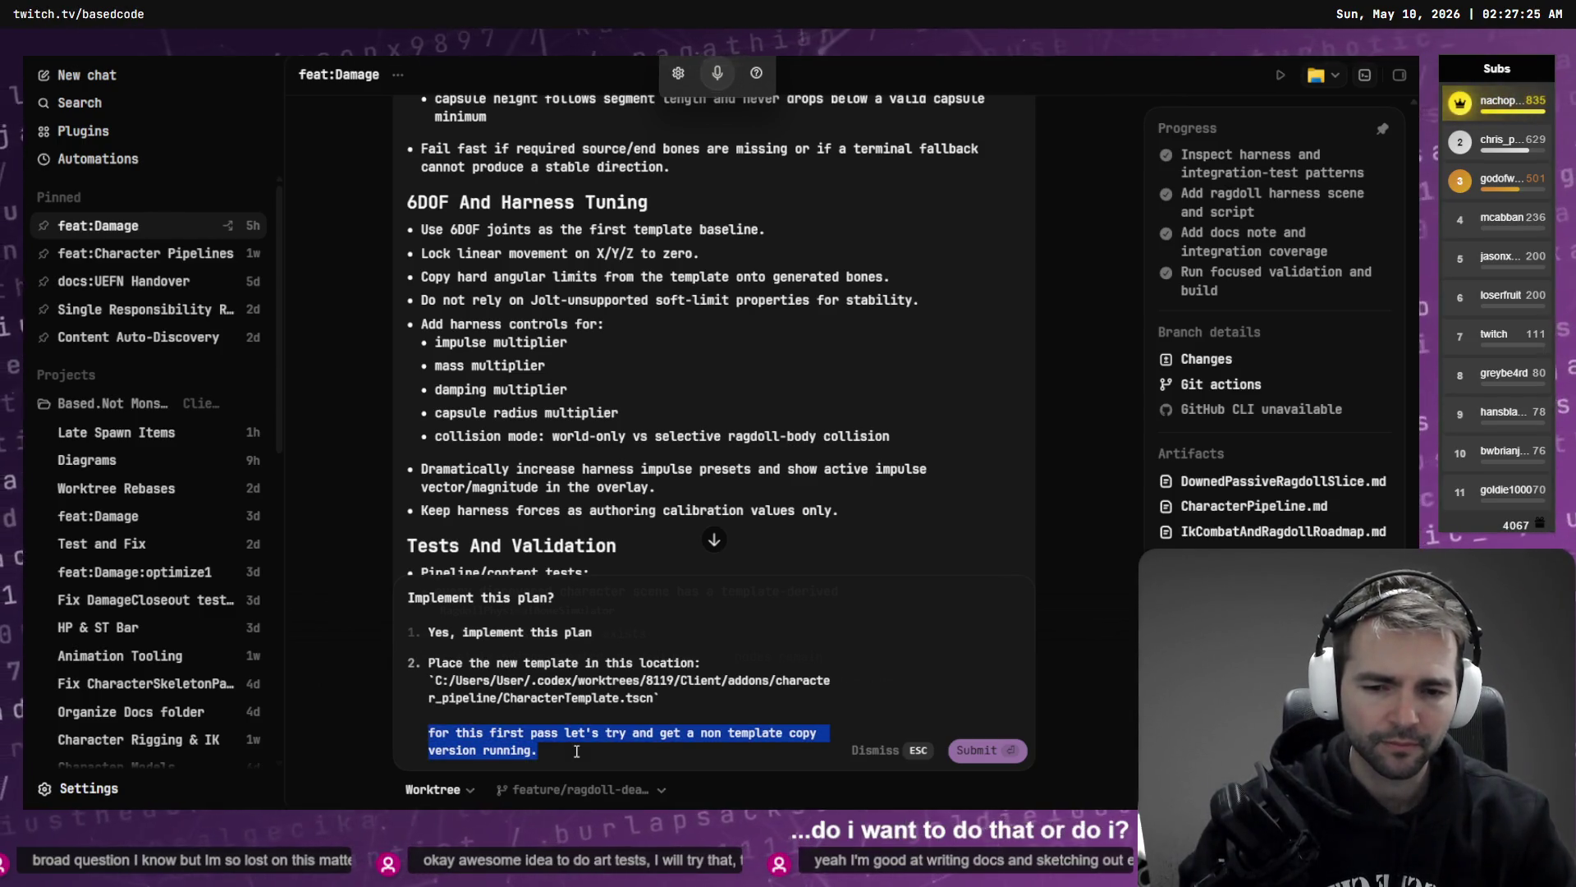
{"action": "key", "text": "Left"}
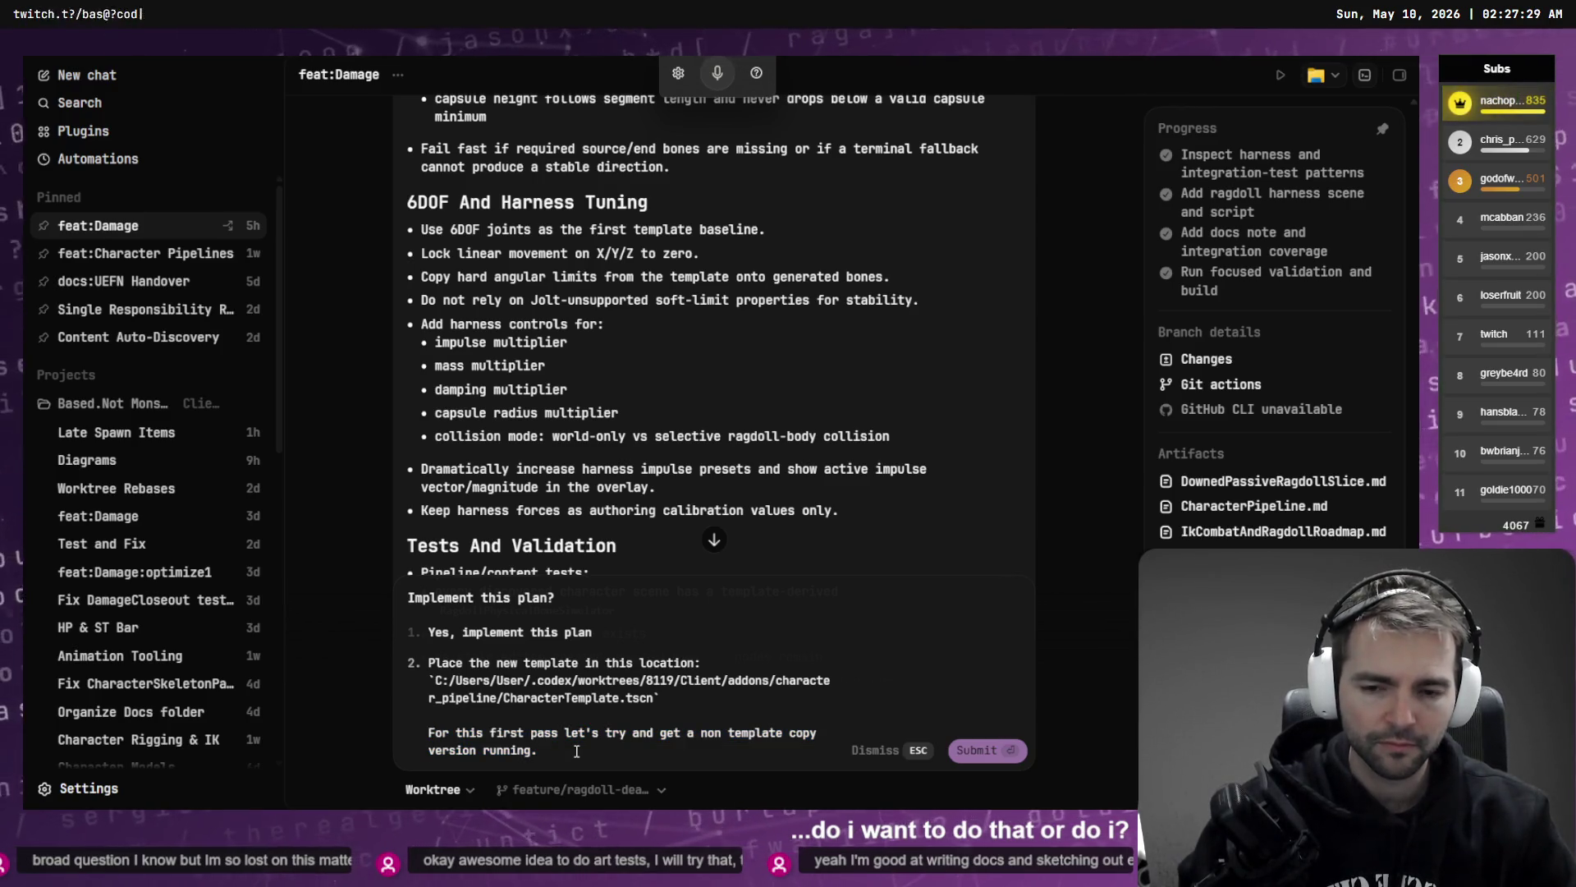
{"action": "key", "text": "shift+Home"}
{"action": "key", "text": "shift+Up"}
{"action": "key", "text": "BackSpace"}
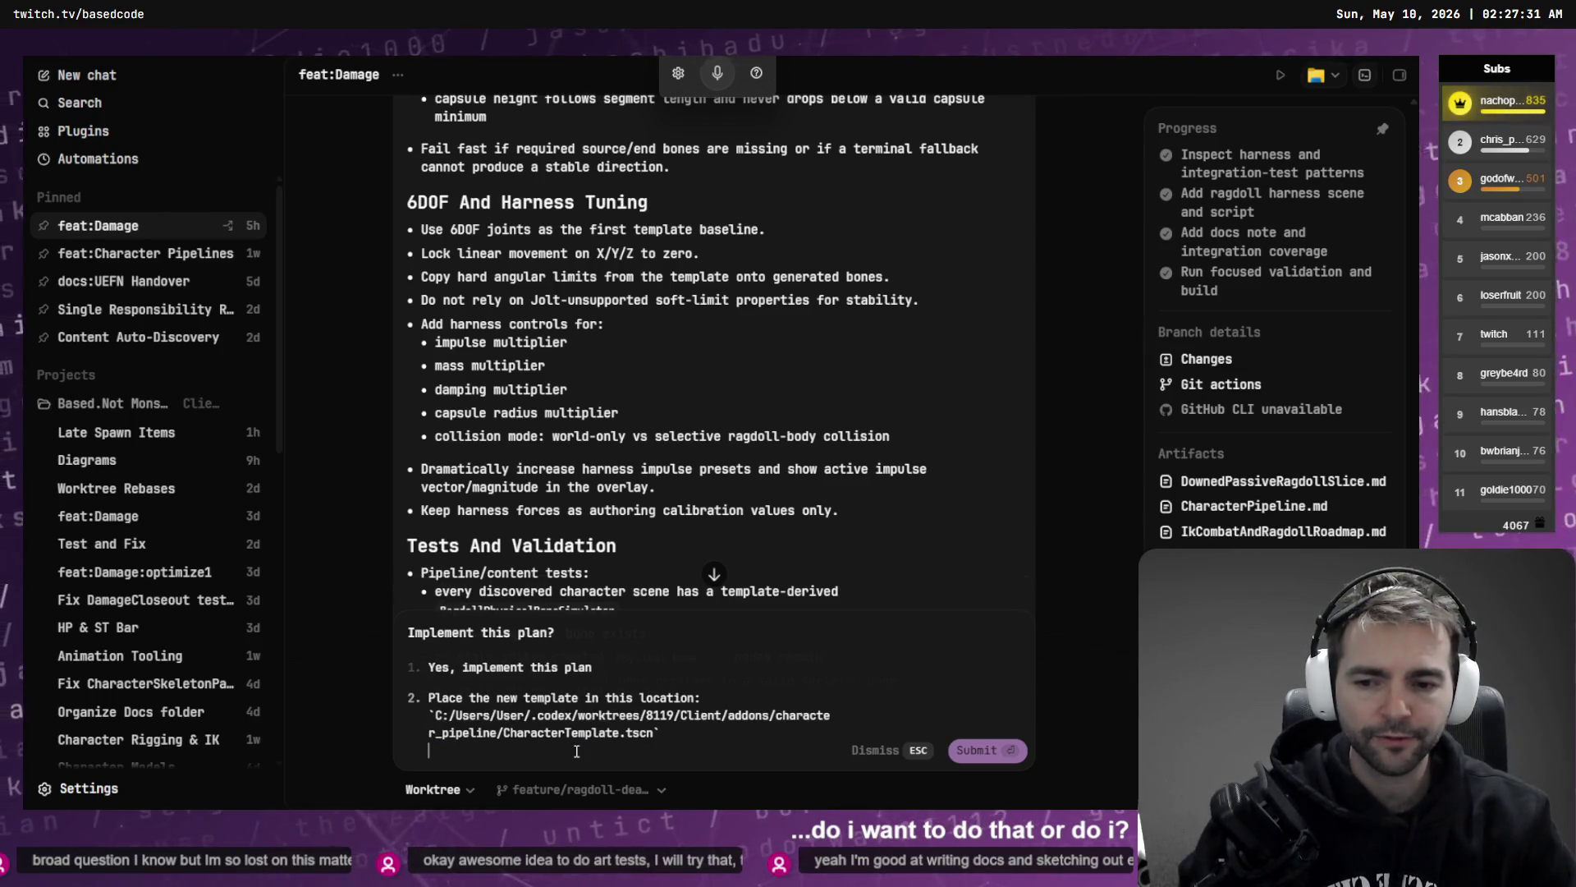
{"action": "key", "text": "BackSpace"}
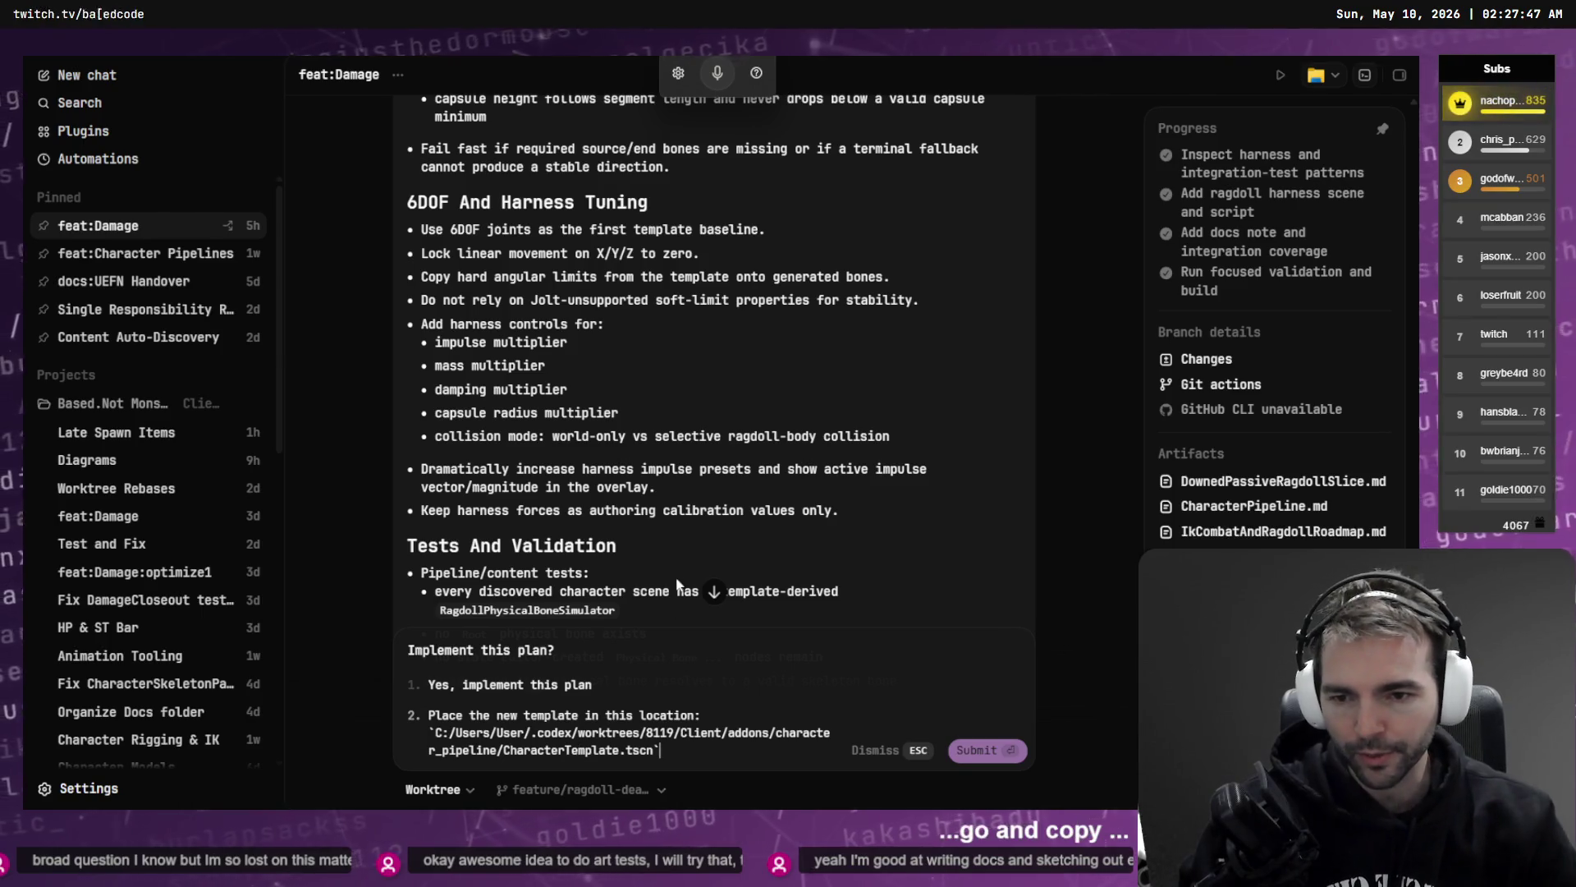
{"action": "scroll", "coordinate": [732, 382], "scroll_direction": "down", "scroll_amount": 3}
{"action": "scroll", "coordinate": [673, 401], "scroll_direction": "down", "scroll_amount": 6}
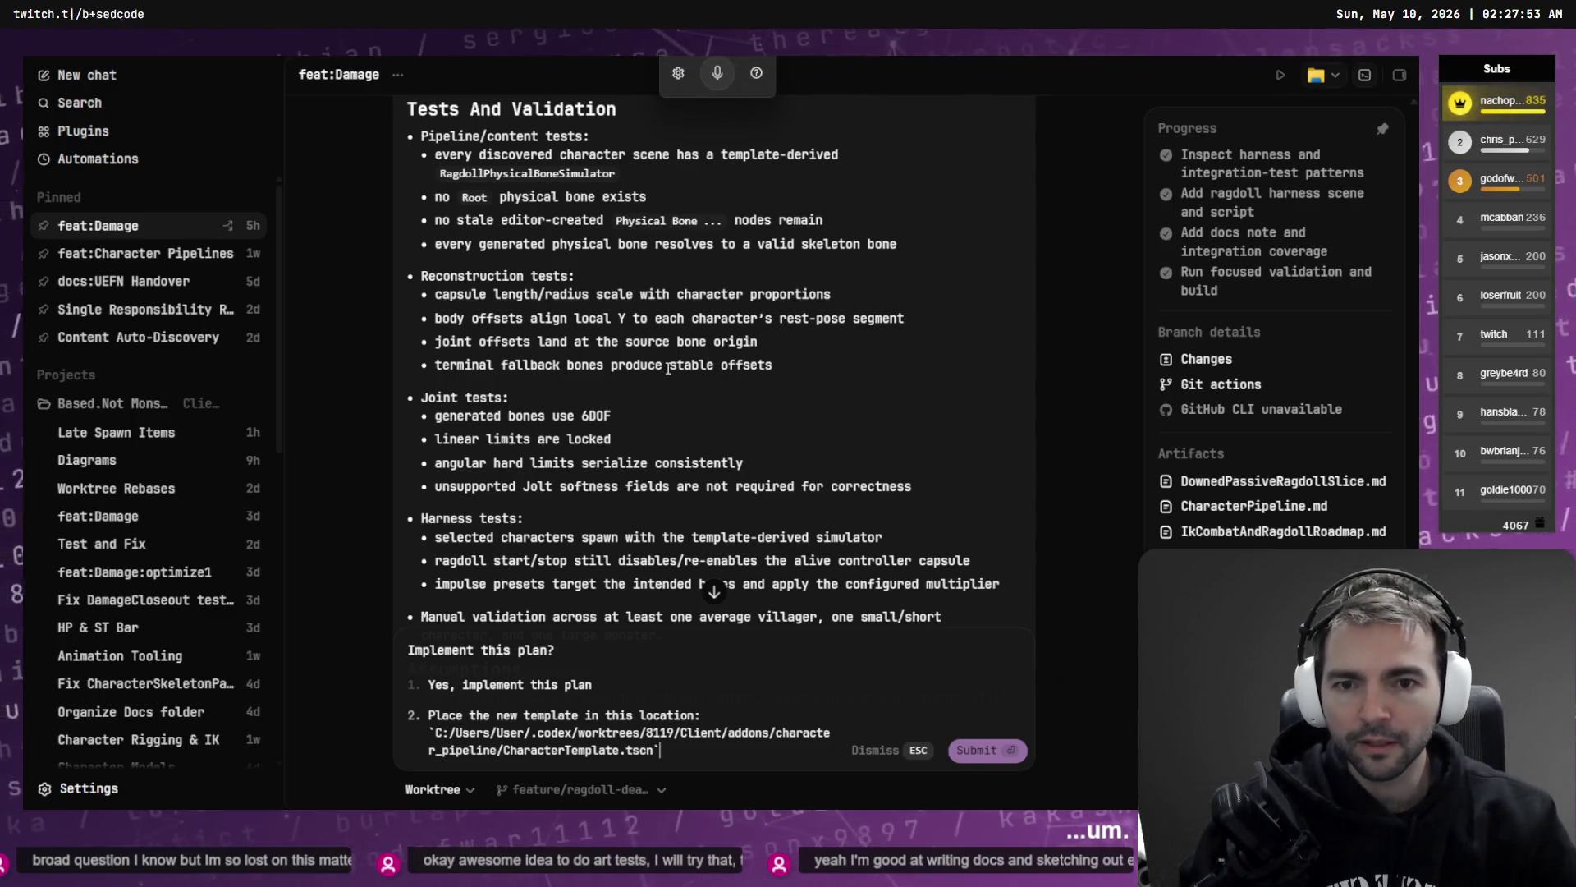
{"action": "scroll", "coordinate": [596, 373], "scroll_direction": "down", "scroll_amount": 3}
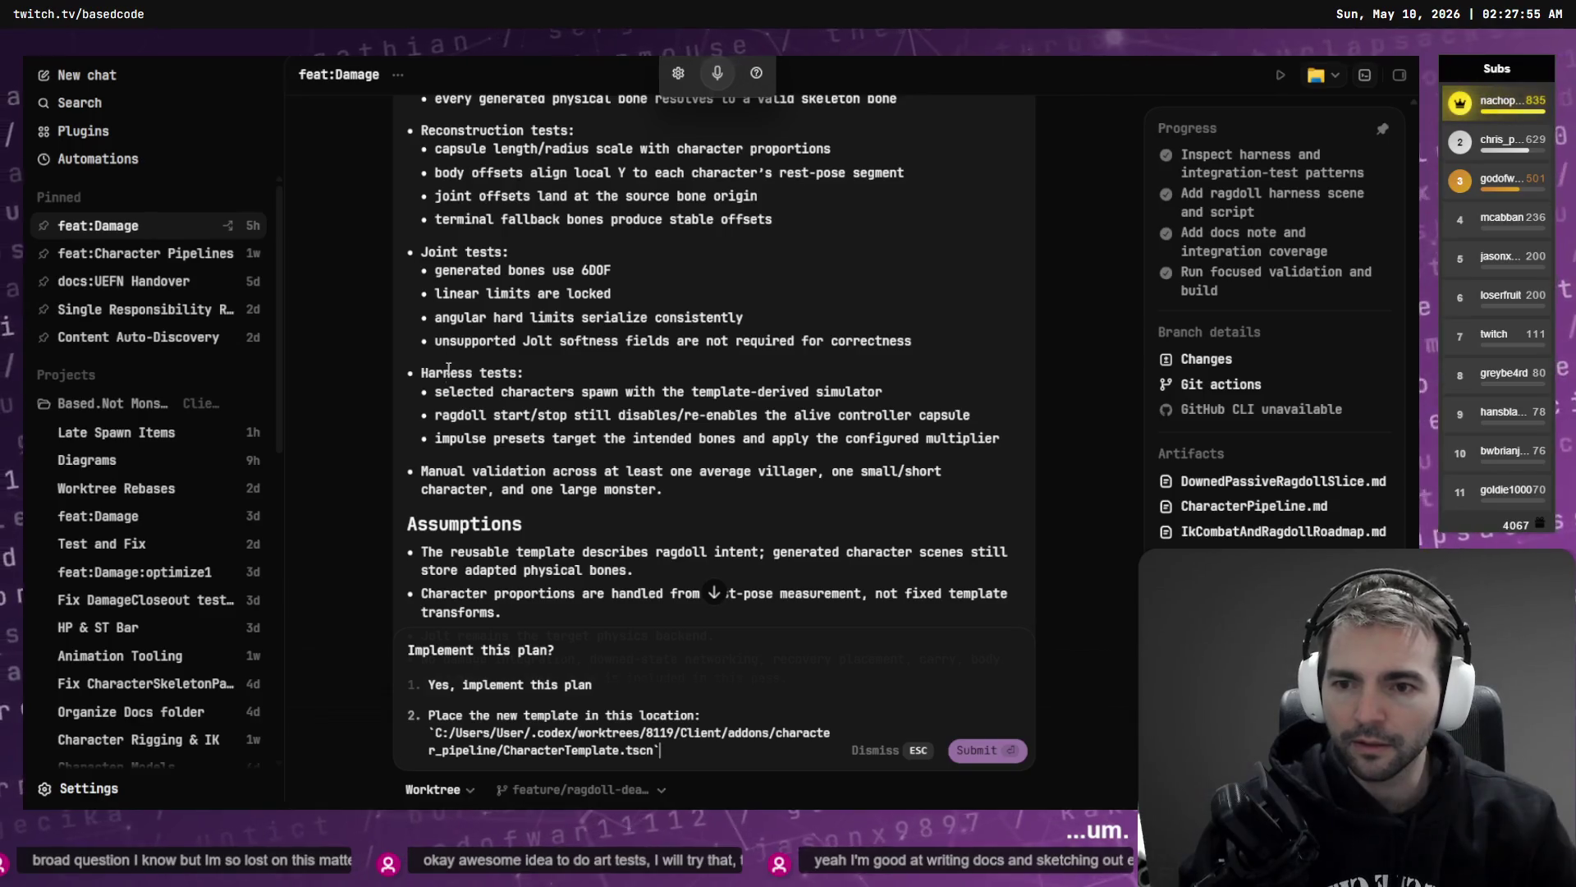
{"action": "scroll", "coordinate": [566, 400], "scroll_direction": "down", "scroll_amount": 2}
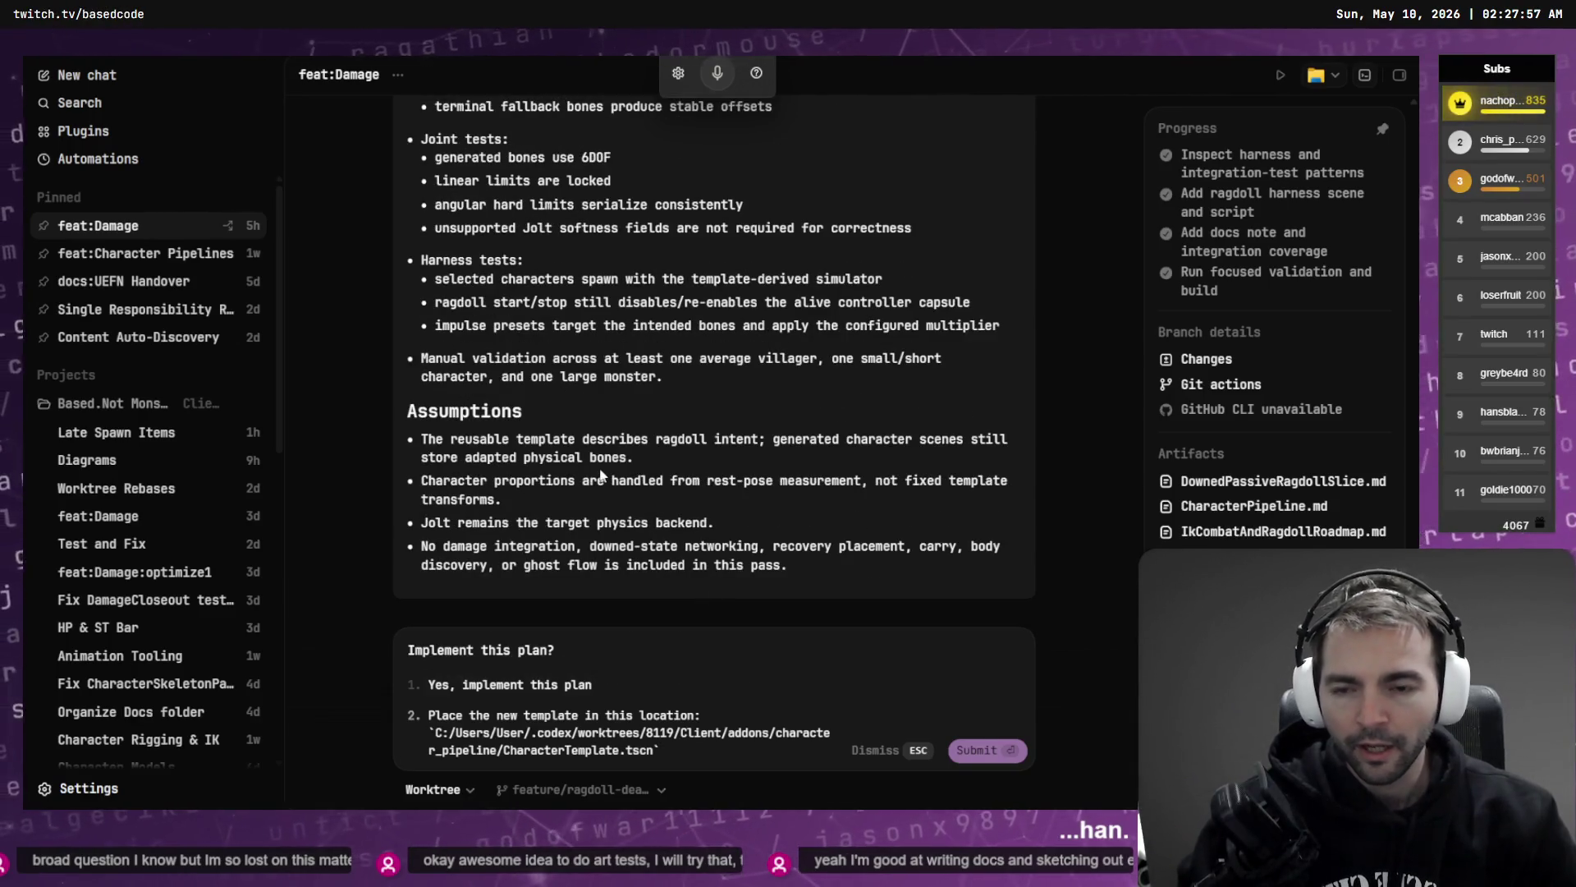
{"action": "left_click_drag", "start_coordinate": [662, 480], "coordinate": [423, 439]}
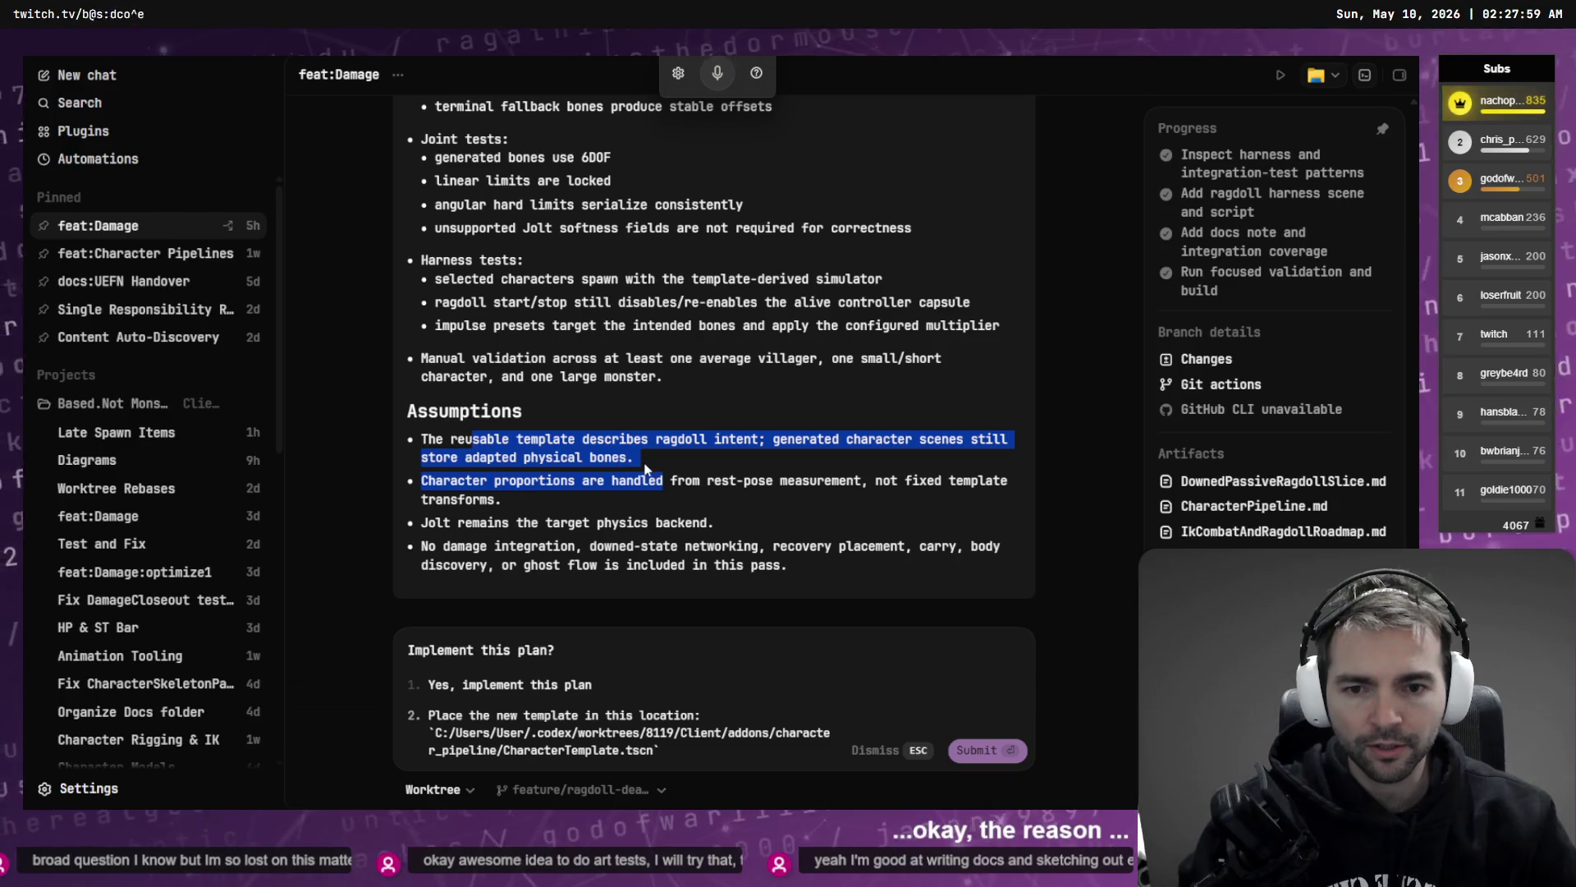
{"action": "left_click", "coordinate": [665, 448]}
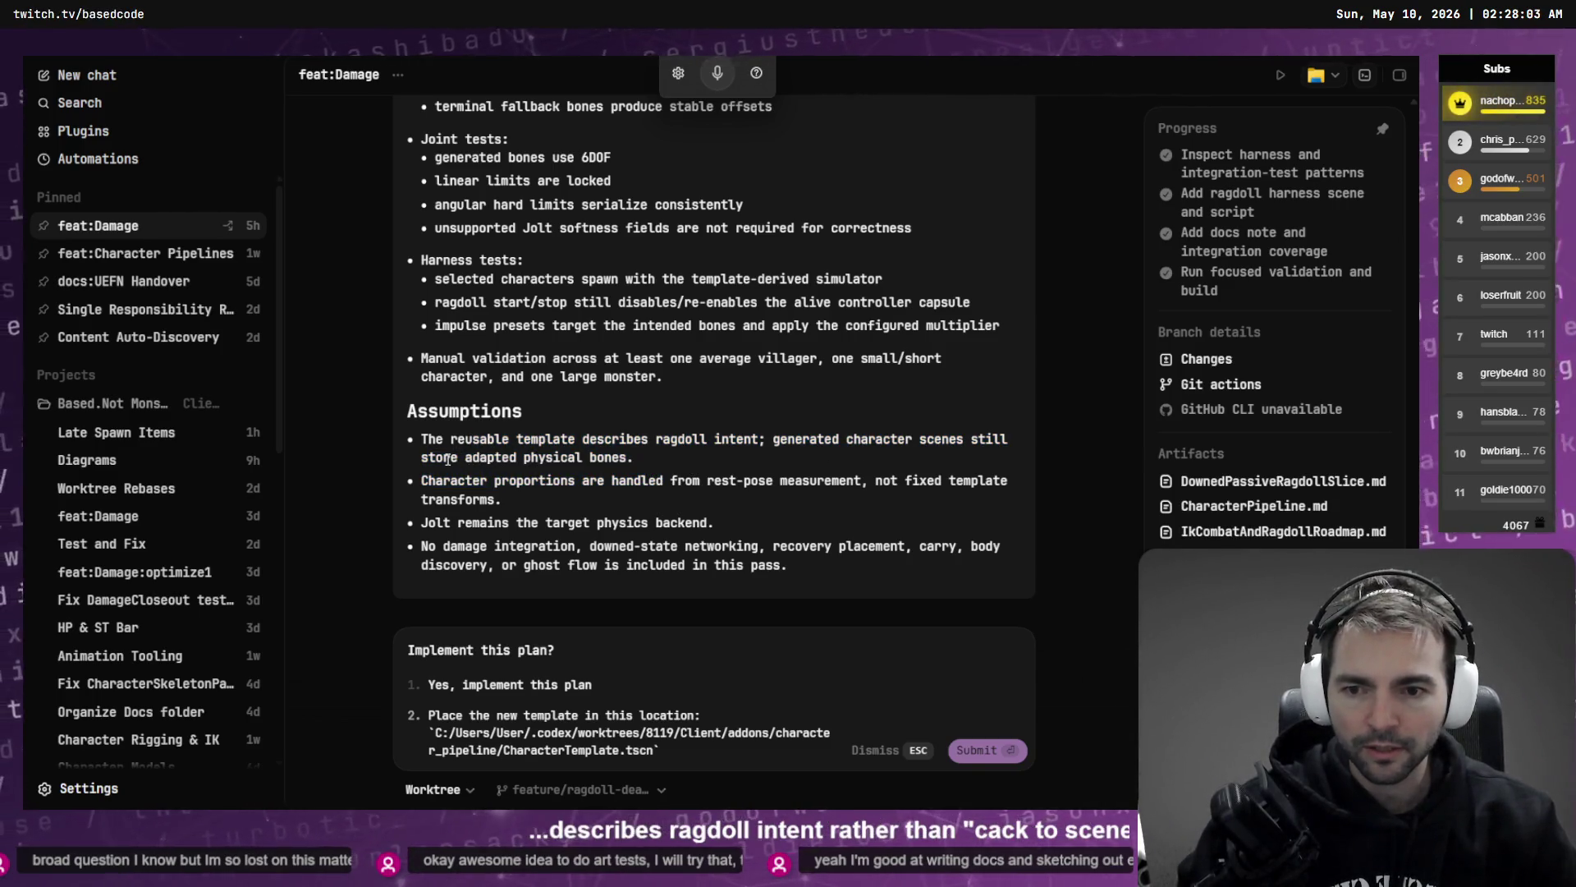
- Submit the answer giving addons/character_pipeline/CharacterTemplate.tscn as the template location
{"action": "left_click", "coordinate": [979, 750]}
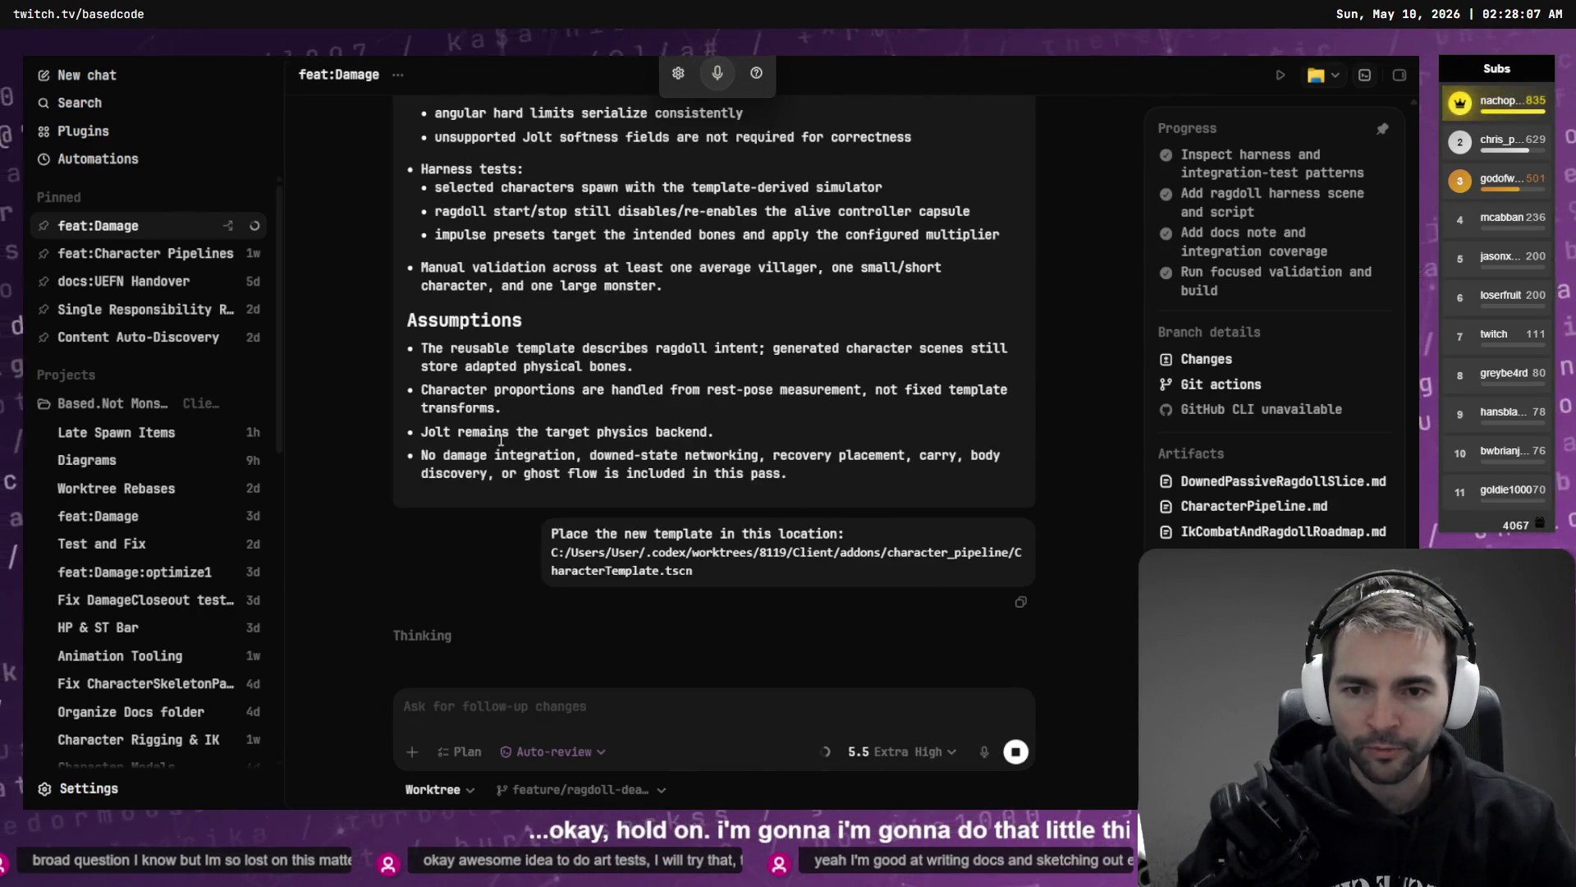
{"action": "mouse_move", "coordinate": [714, 431]}
{"action": "left_mouse_down"}
{"action": "mouse_move", "coordinate": [487, 432]}
{"action": "mouse_move", "coordinate": [421, 389]}
{"action": "left_mouse_up"}
{"action": "left_click", "coordinate": [609, 428]}
{"action": "left_click", "coordinate": [624, 427]}
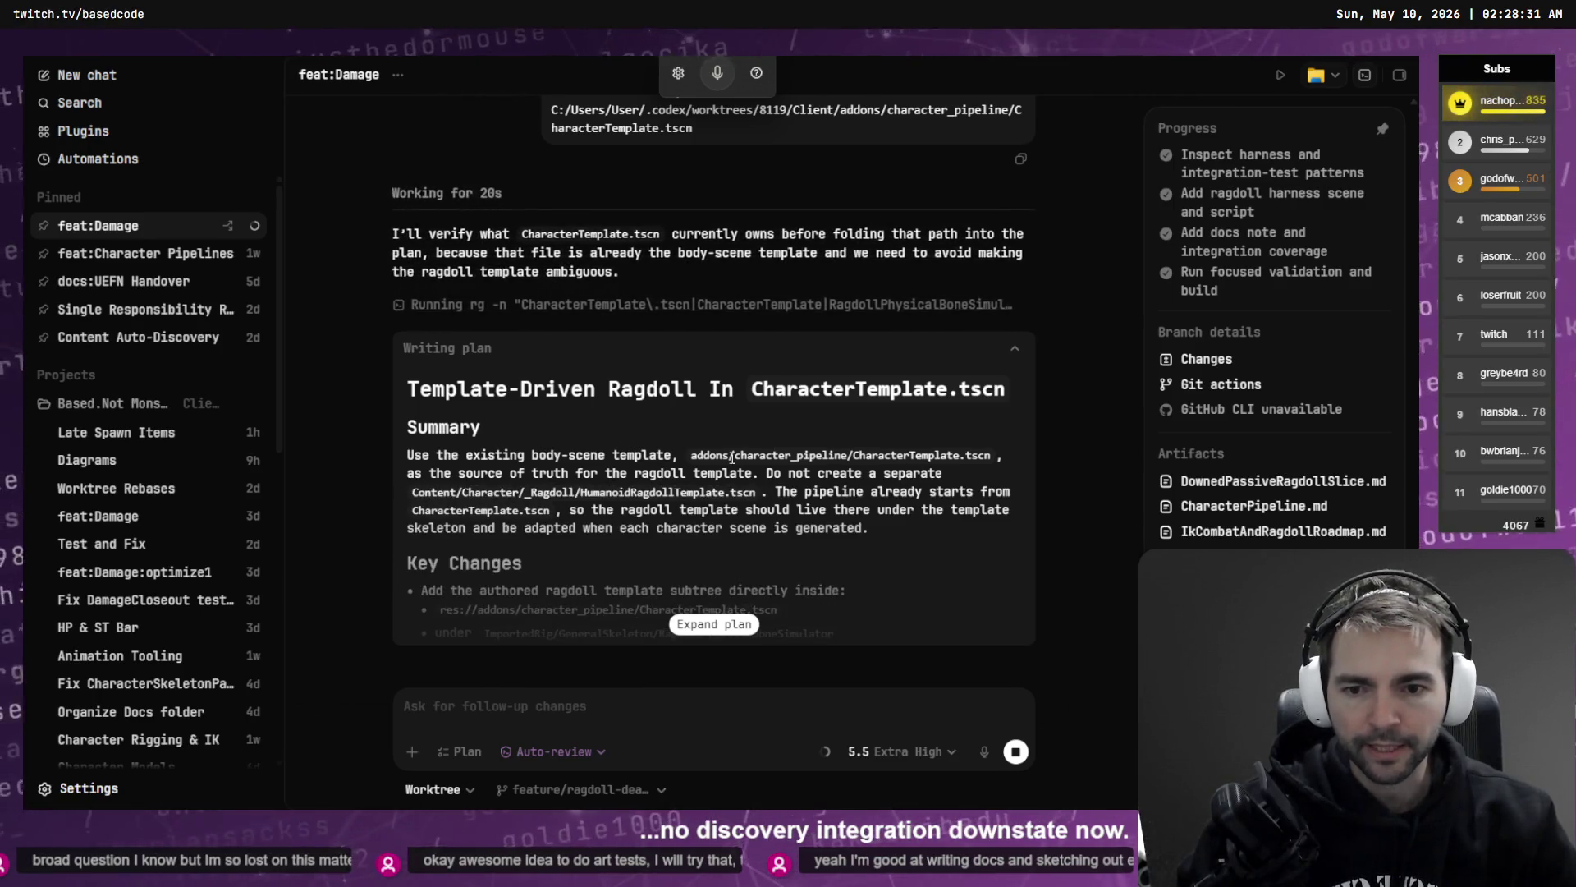
- Expand the revised ragdoll plan and read through it, including Tests and Assumptions
{"action": "left_click", "coordinate": [714, 624]}
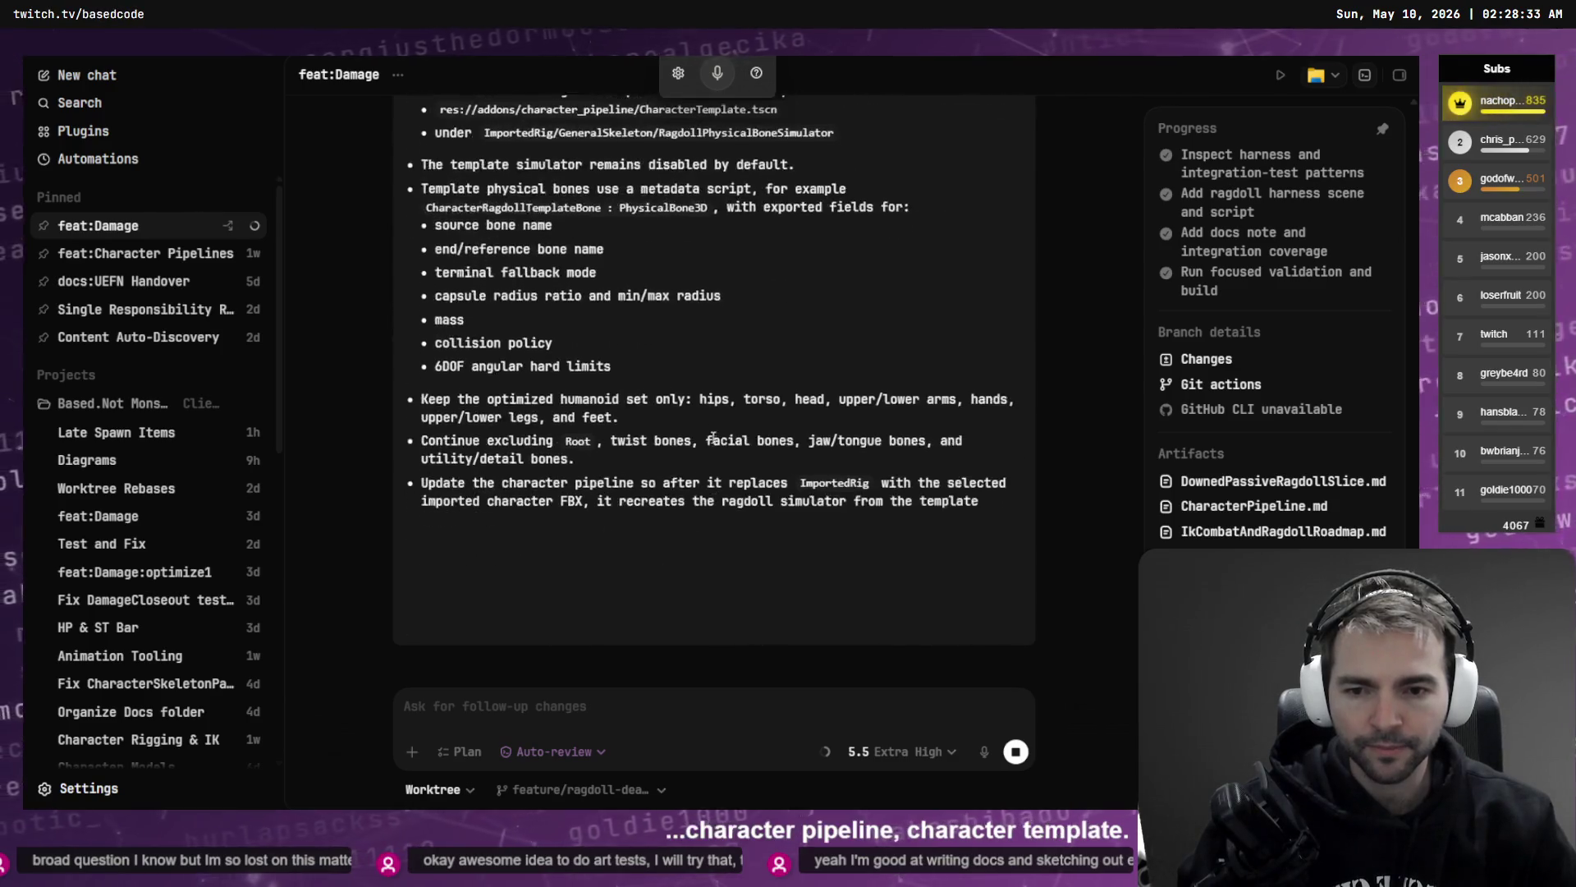
{"action": "scroll", "coordinate": [713, 437], "scroll_direction": "up", "scroll_amount": 3}
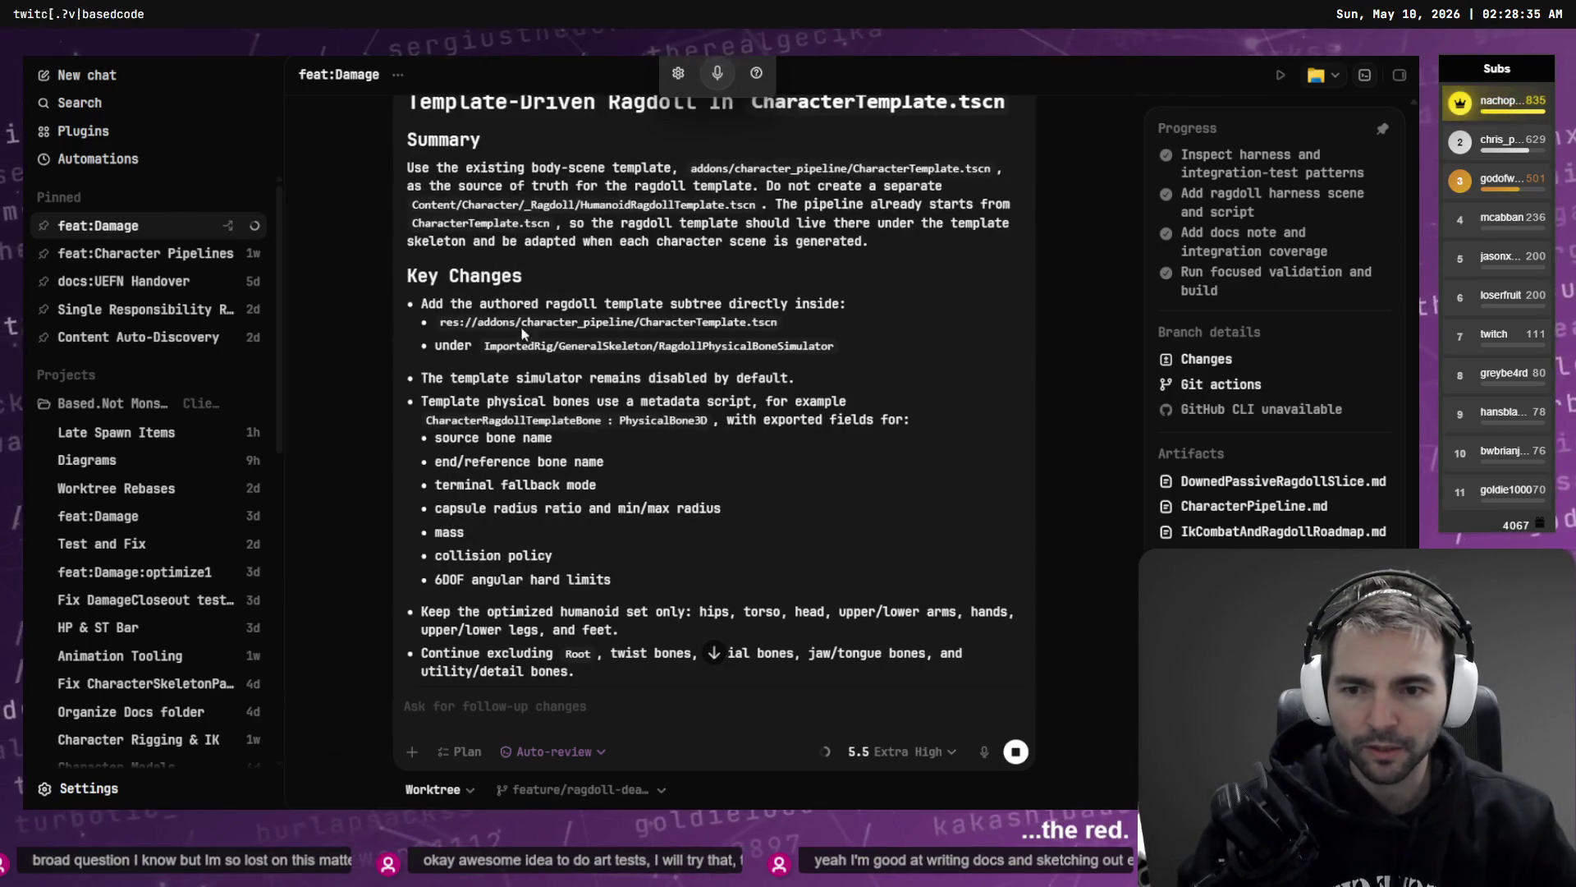
{"action": "scroll", "coordinate": [515, 263], "scroll_direction": "up", "scroll_amount": 2}
{"action": "scroll", "coordinate": [558, 304], "scroll_direction": "down", "scroll_amount": 10}
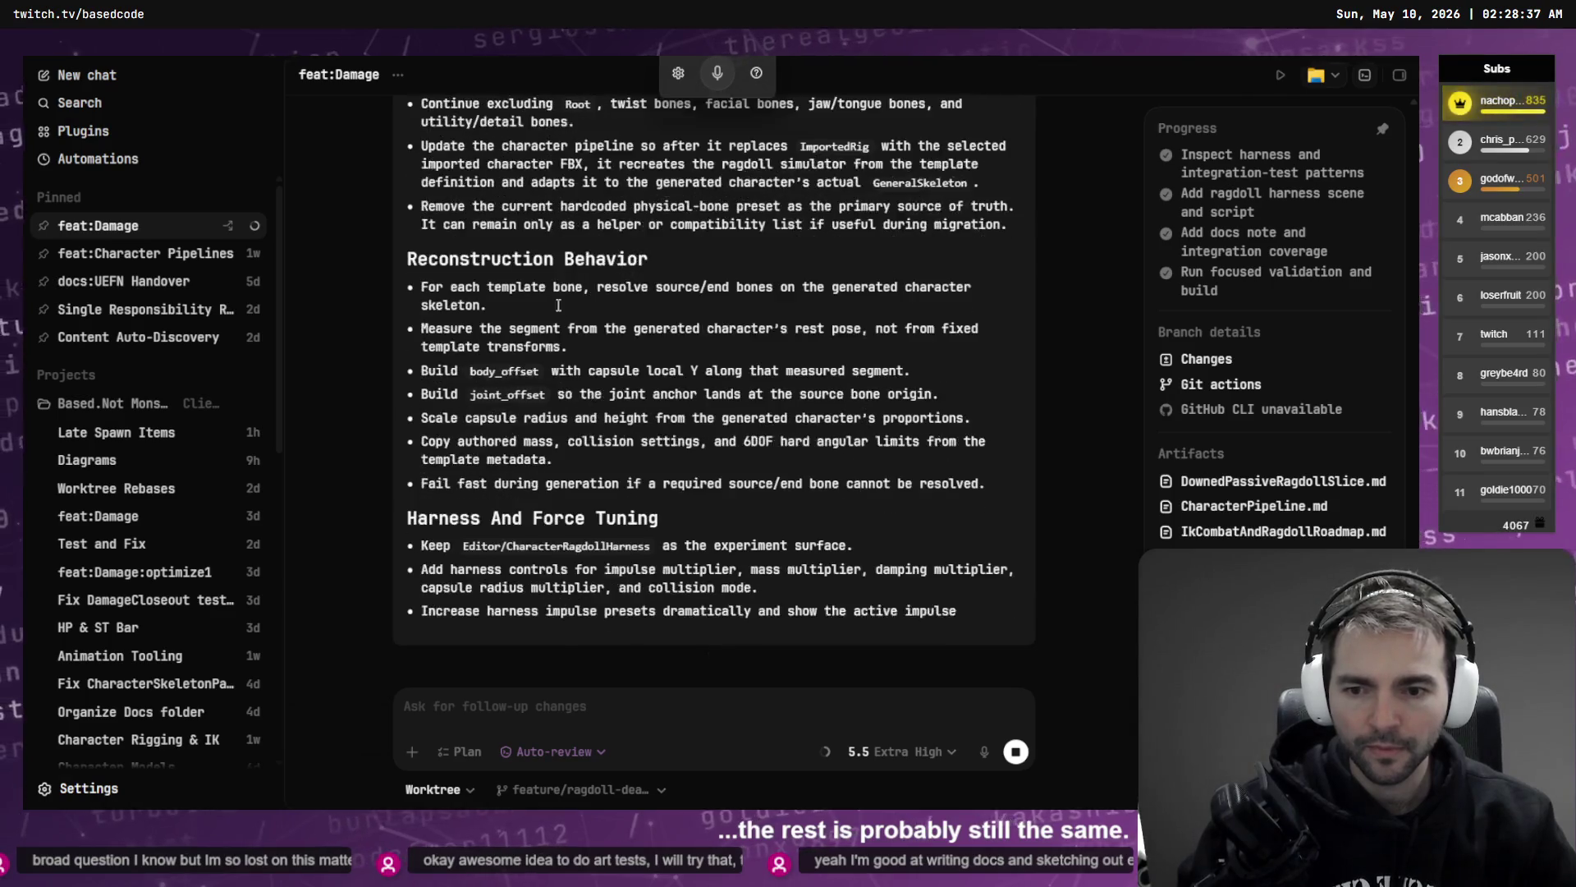
{"action": "scroll", "coordinate": [559, 304], "scroll_direction": "down", "scroll_amount": 4}
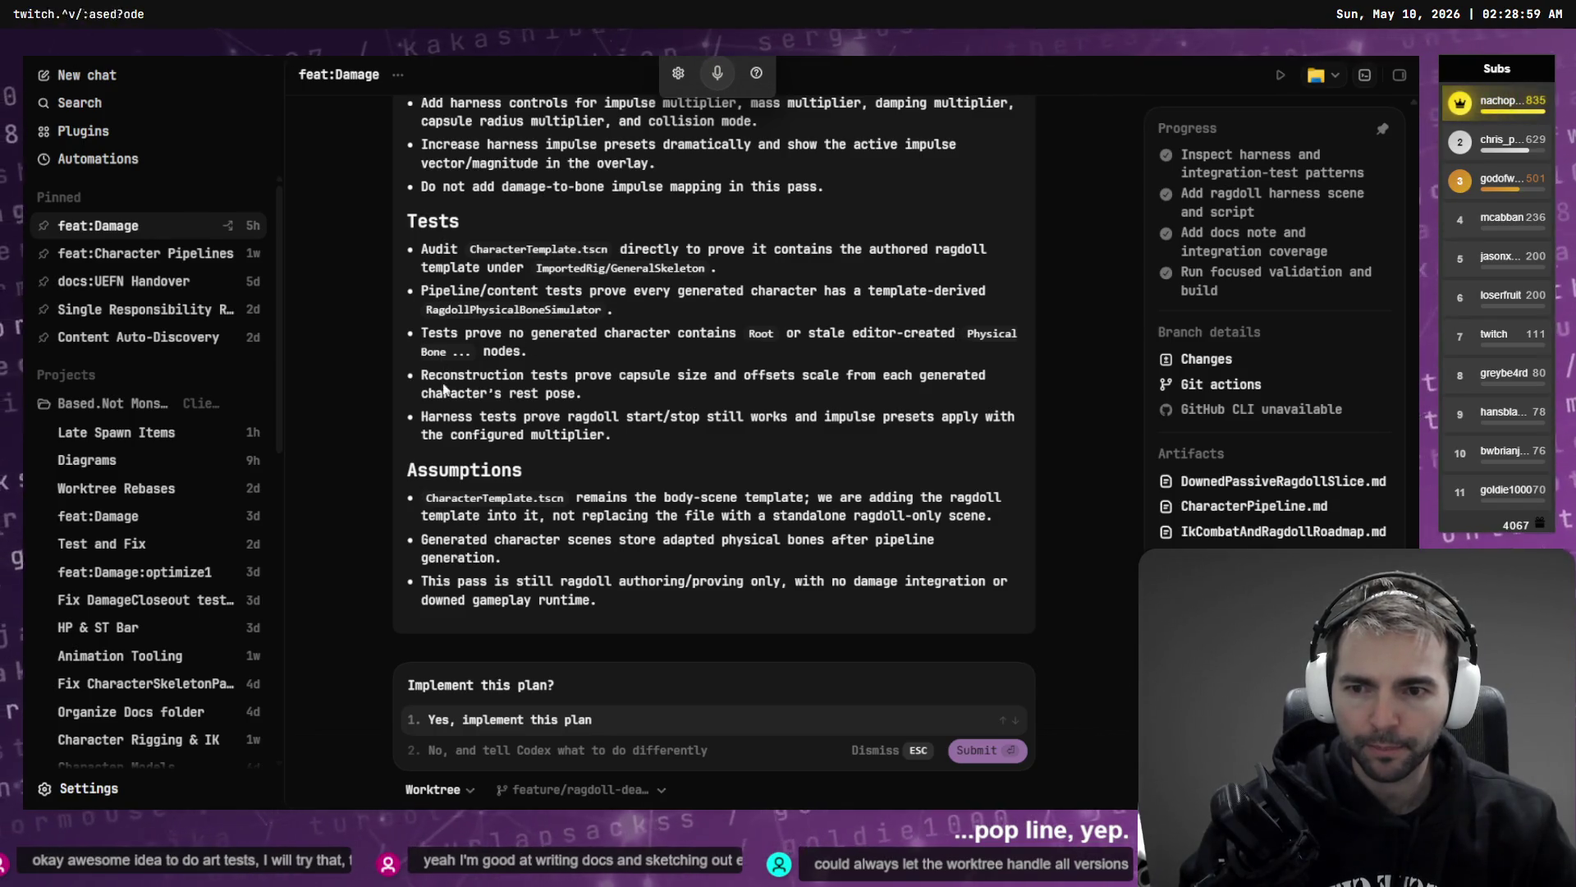
- Choose 'Yes, implement this plan' for the revised ragdoll plan, then switch to the Godot editor
{"action": "left_click_drag", "start_coordinate": [598, 399], "coordinate": [416, 378]}
{"action": "key", "text": "Return"}
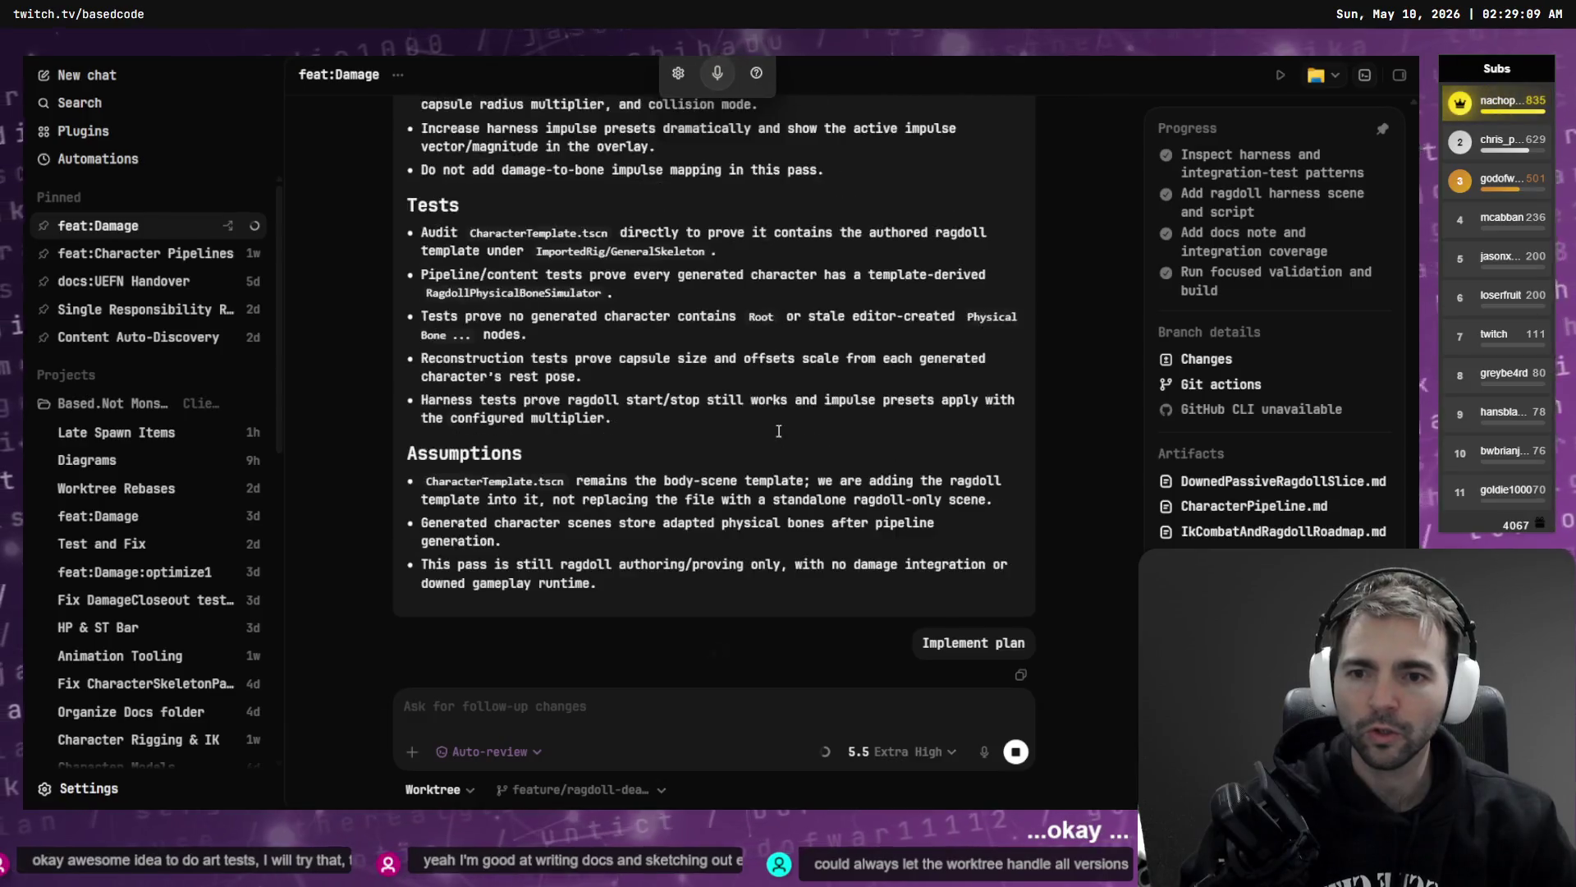
{"action": "scroll", "coordinate": [806, 433], "scroll_direction": "up", "scroll_amount": 10}
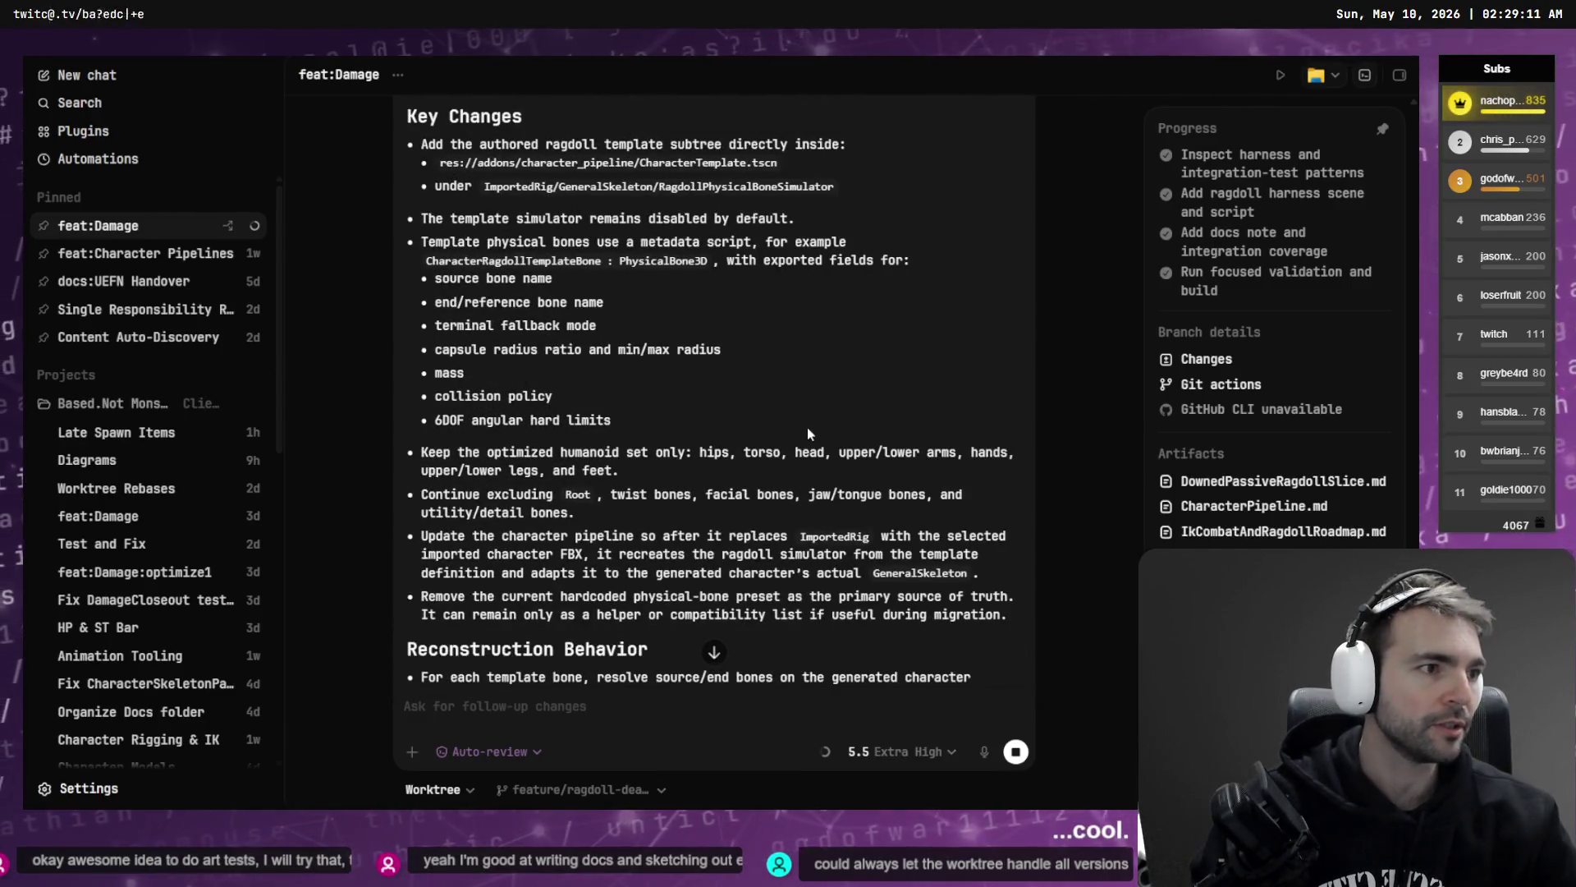
{"action": "key", "text": "super+Tab"}
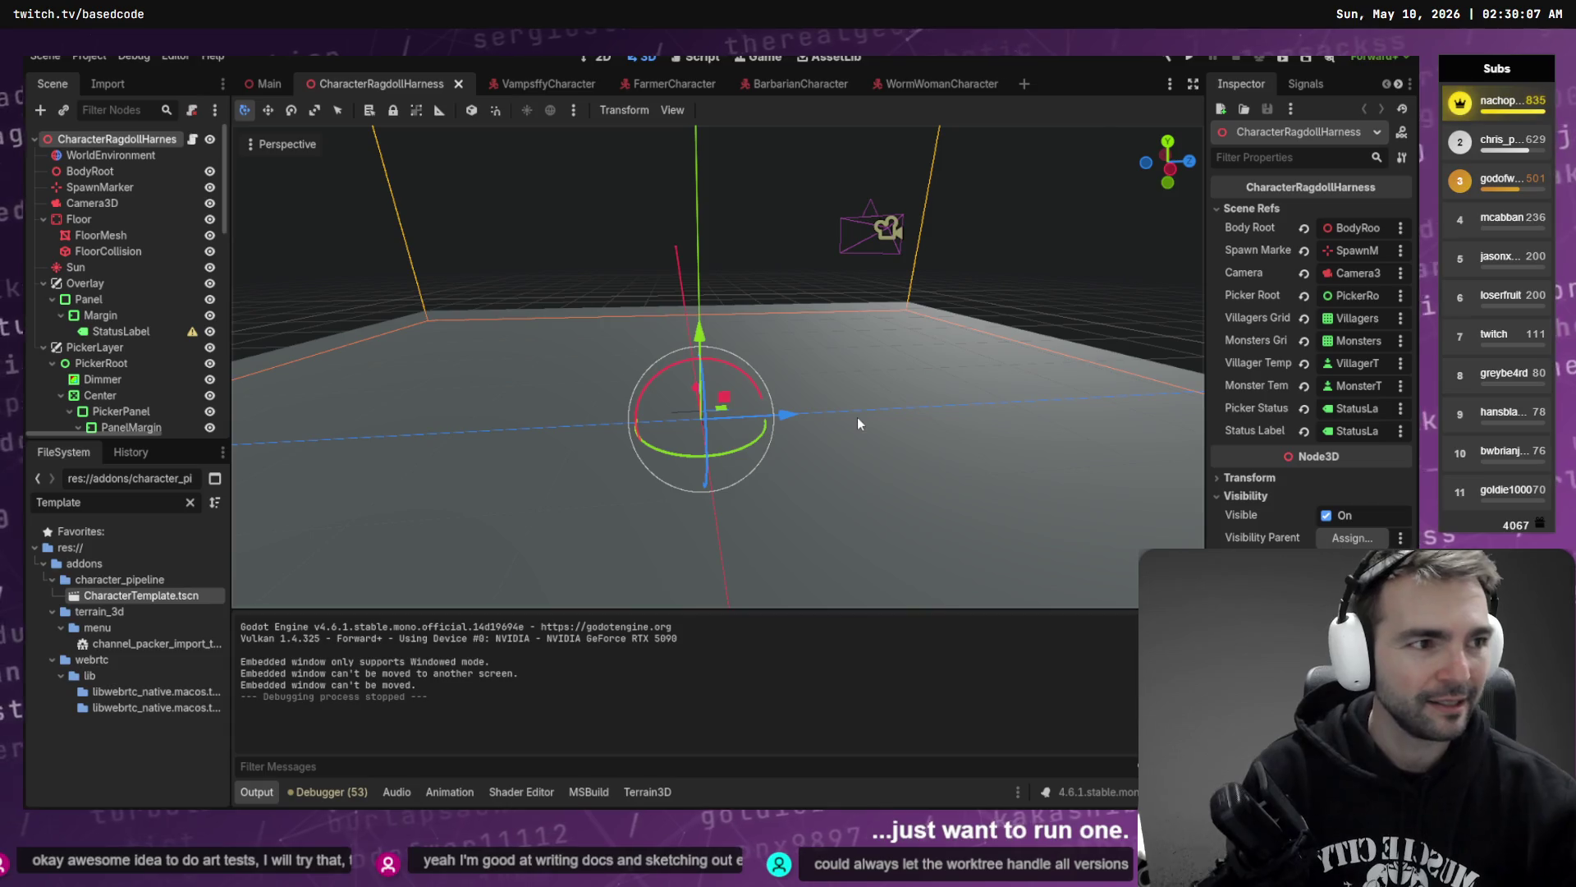
- Switch from Godot back to the Codex chat implementing the ragdoll plan
{"action": "key", "text": "super+Tab"}
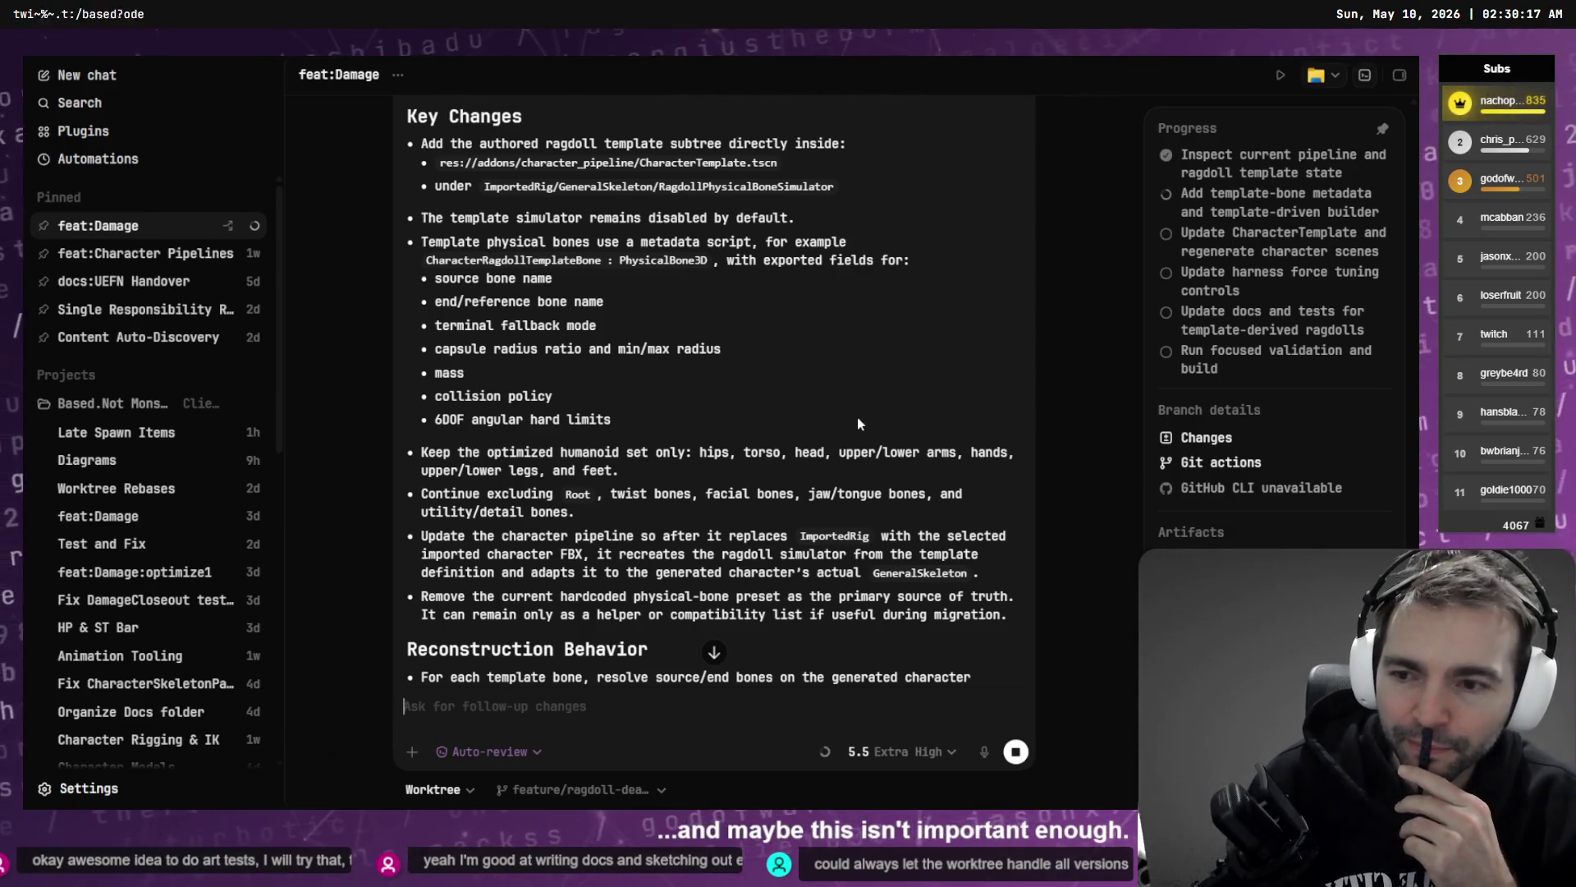
- Check Codex's Working output, then switch to the YouTube 'How to make Ragdolls | Godot 4.3' tutorial
{"action": "scroll", "coordinate": [858, 424], "scroll_direction": "down", "scroll_amount": 15}
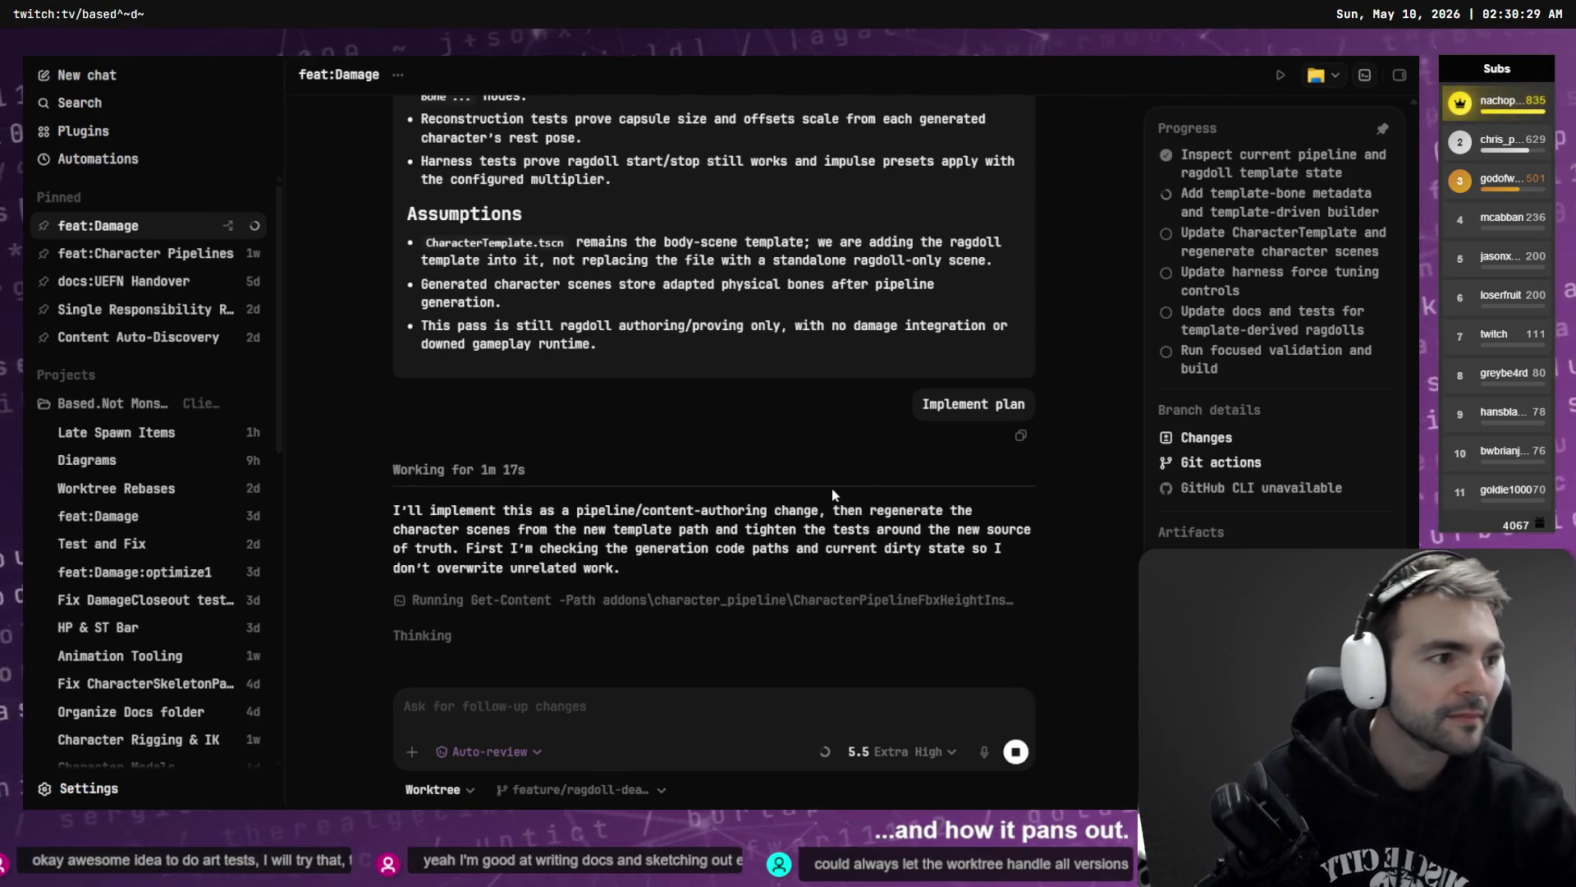
{"action": "key", "text": "alt+Tab"}
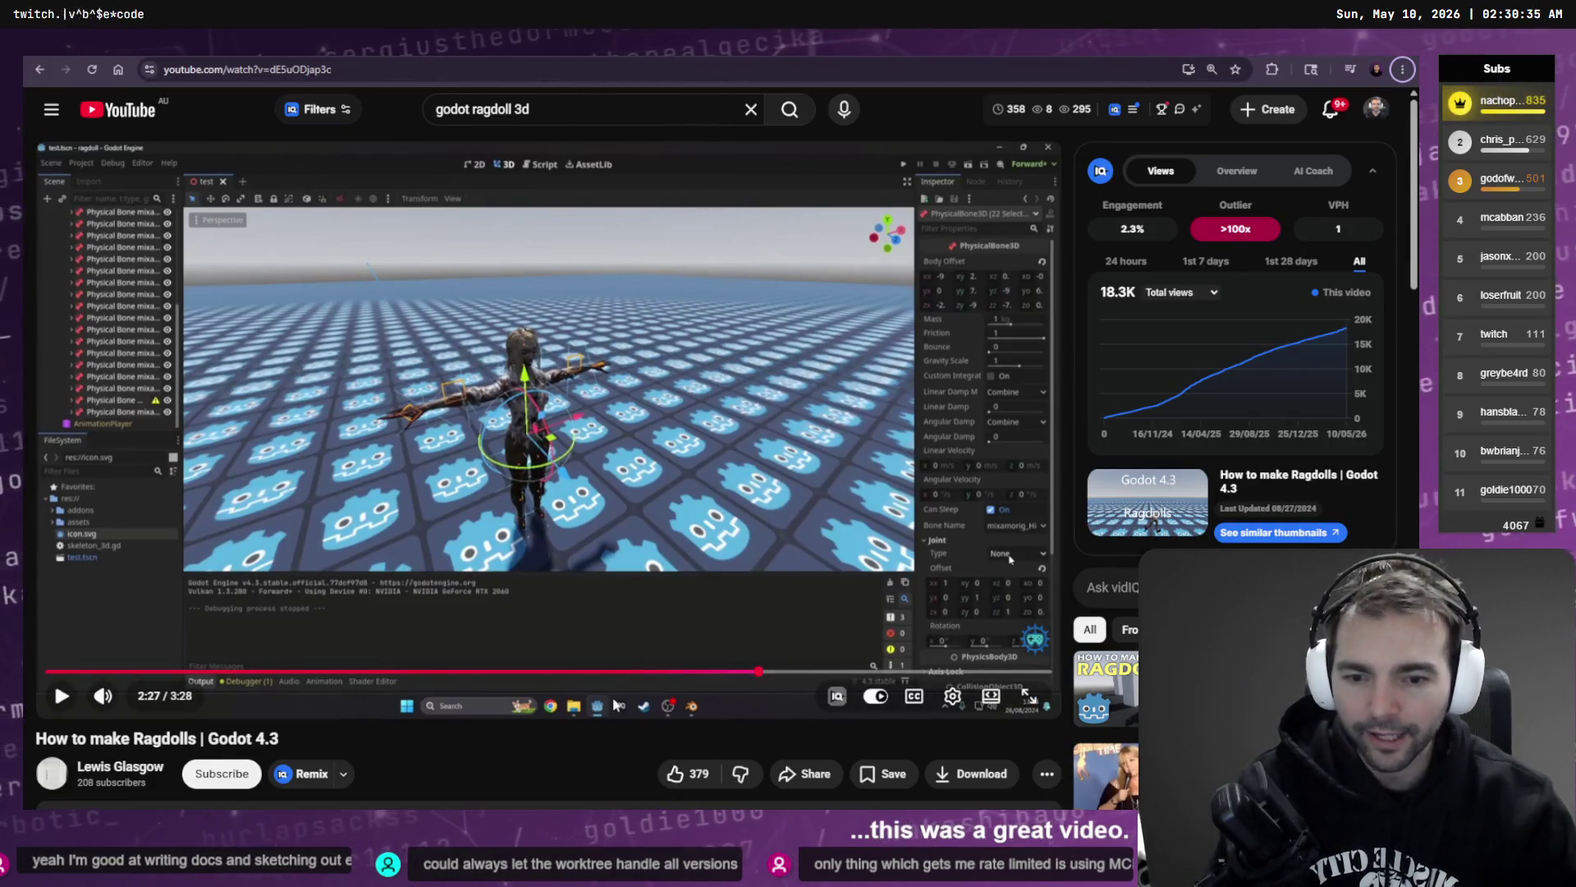
- Like the 'How to make Ragdolls | Godot 4.3' video, browse its page, then return to Codex
{"action": "left_click", "coordinate": [675, 773]}
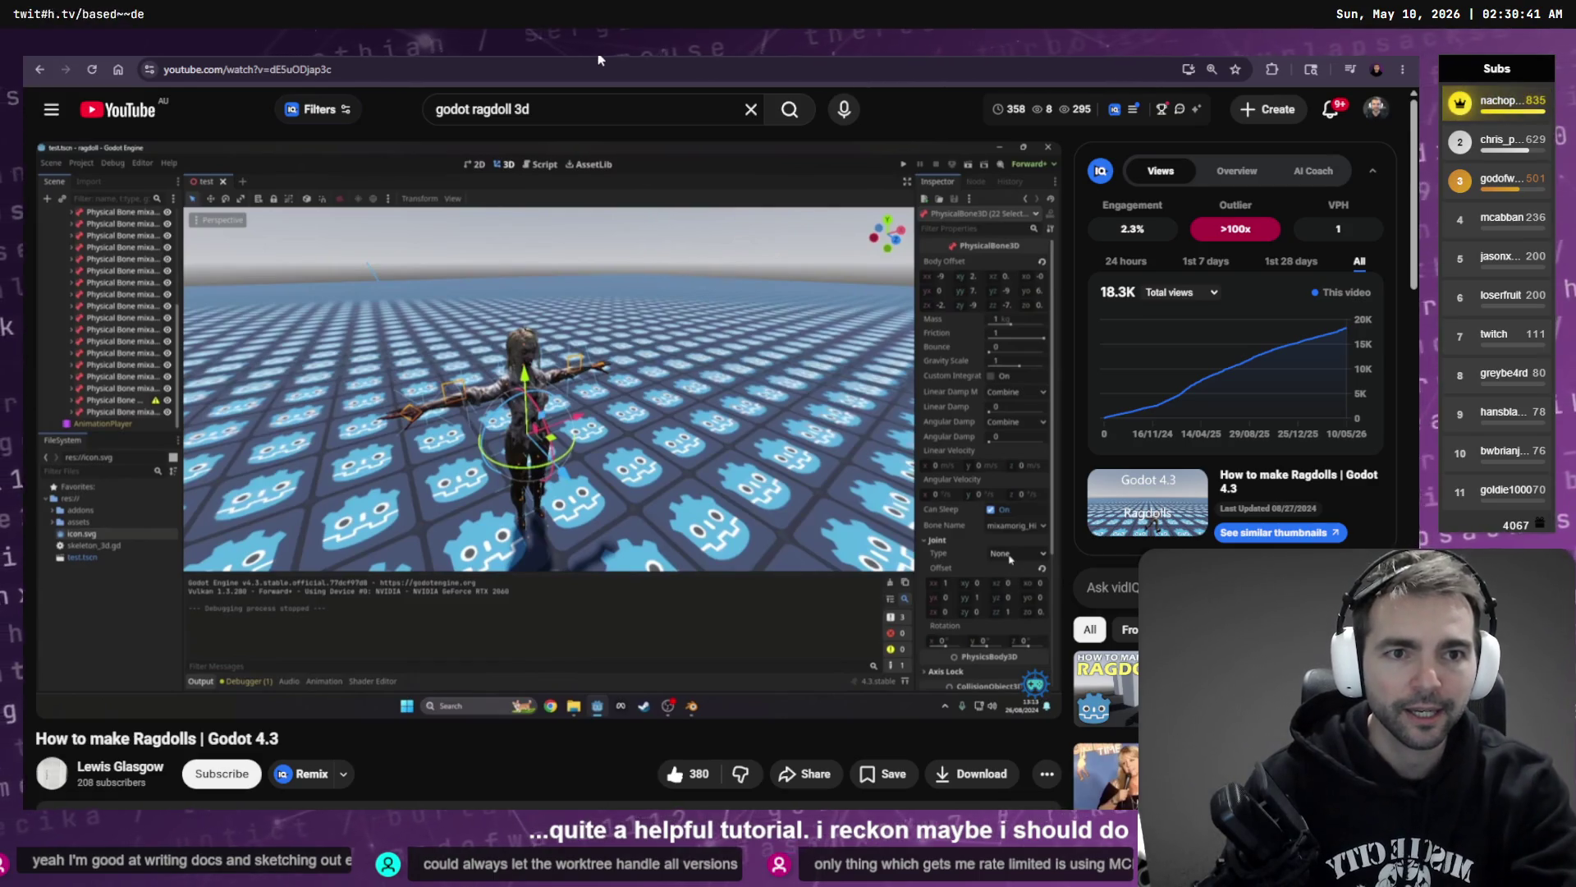
{"action": "scroll", "coordinate": [621, 223], "scroll_direction": "down", "scroll_amount": 1}
{"action": "scroll", "coordinate": [622, 222], "scroll_direction": "down", "scroll_amount": 1}
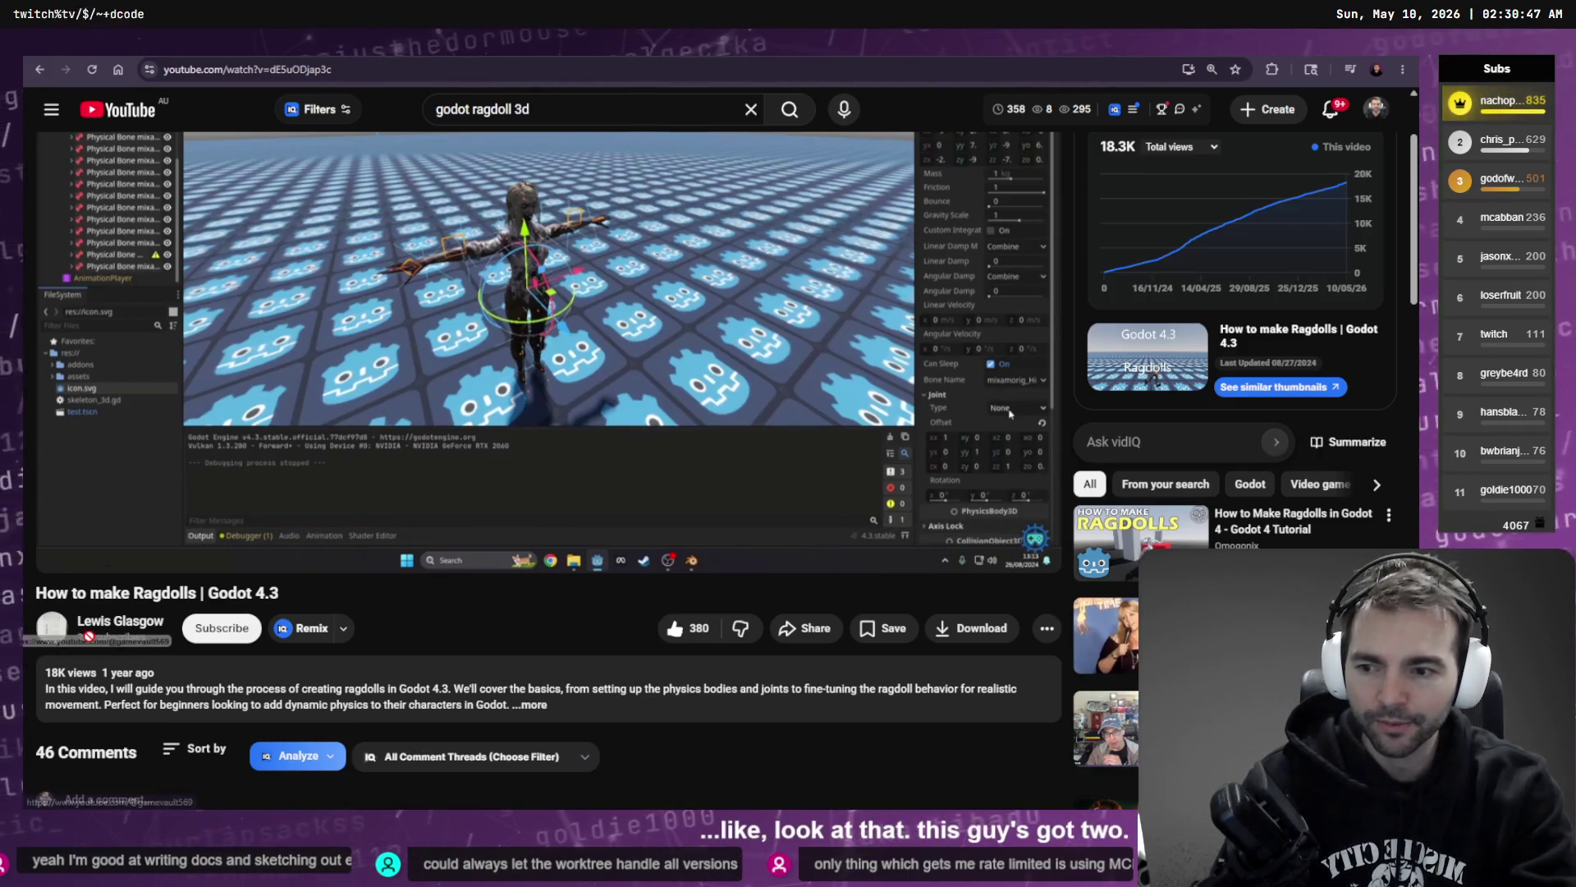
{"action": "double_click", "coordinate": [82, 637]}
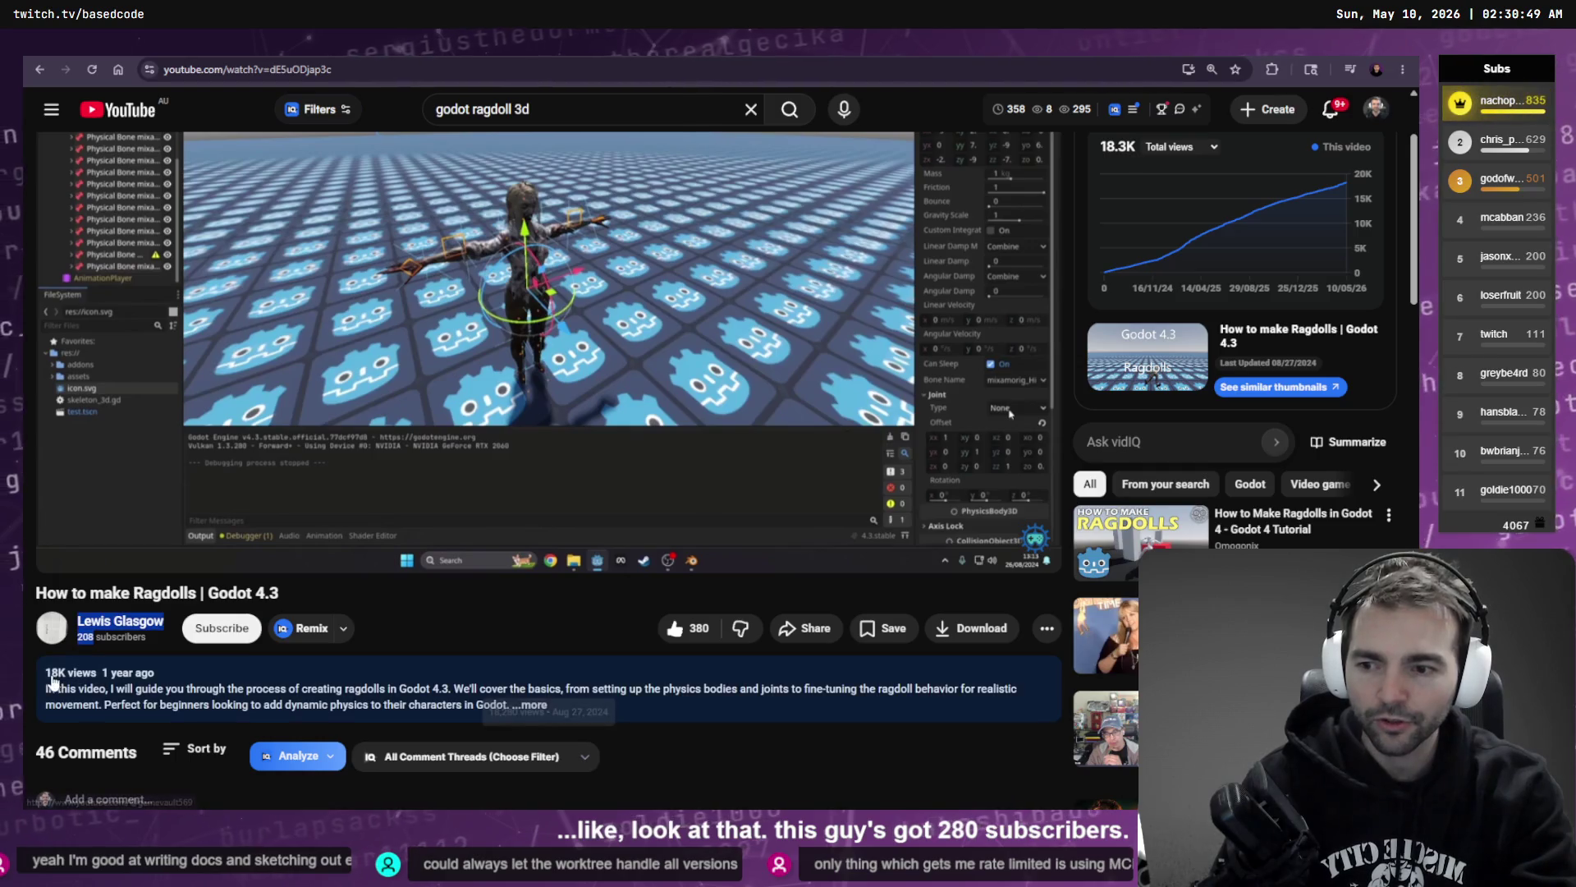
{"action": "left_click", "coordinate": [32, 665]}
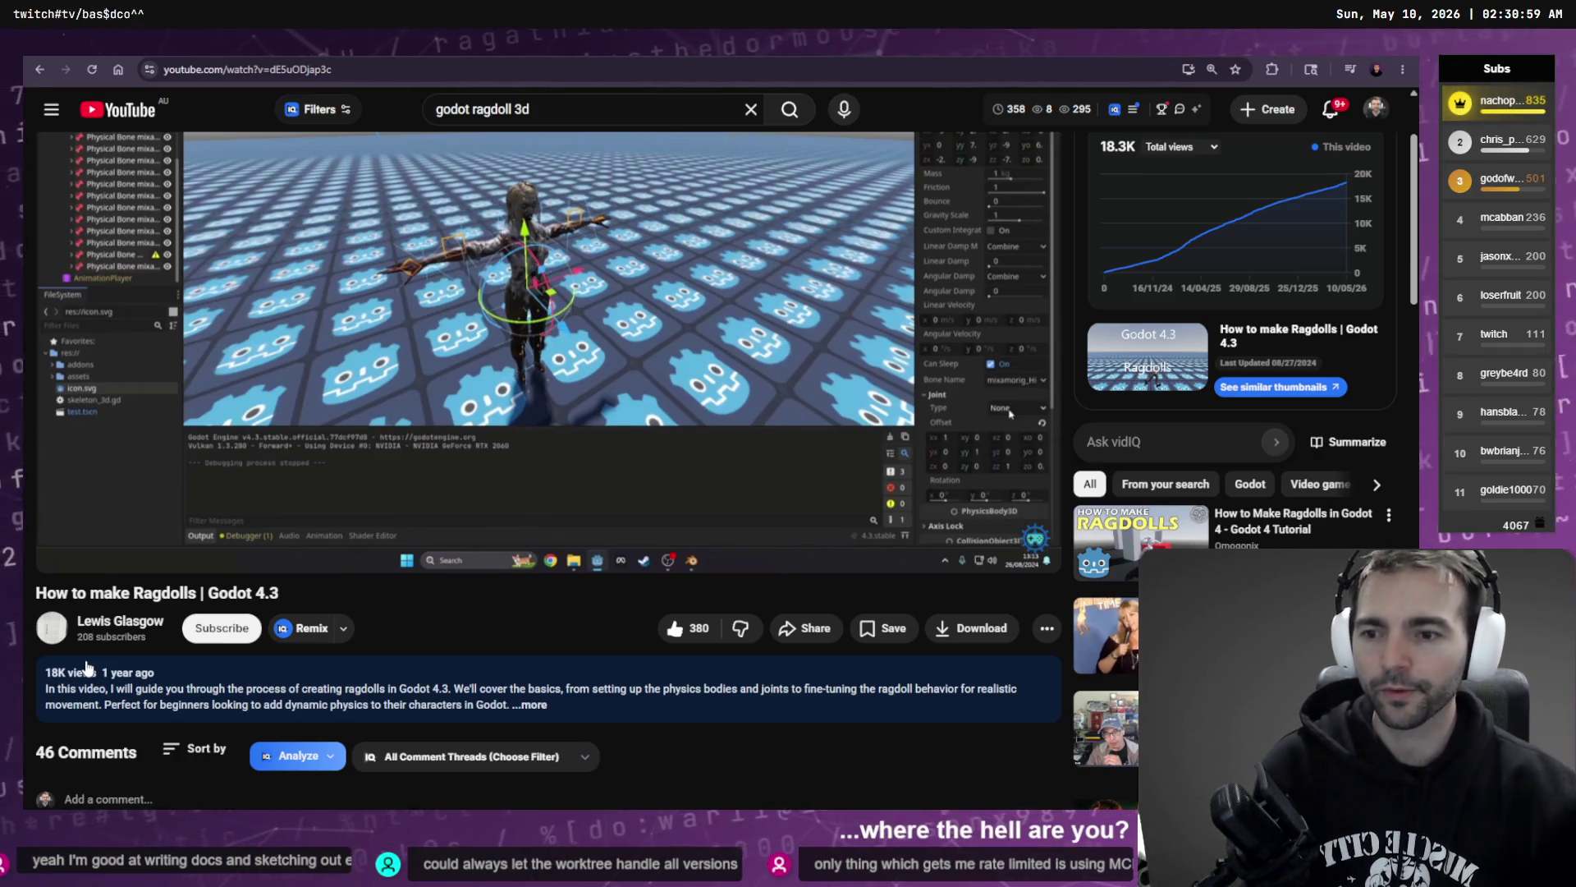
{"action": "scroll", "coordinate": [502, 498], "scroll_direction": "up", "scroll_amount": 2}
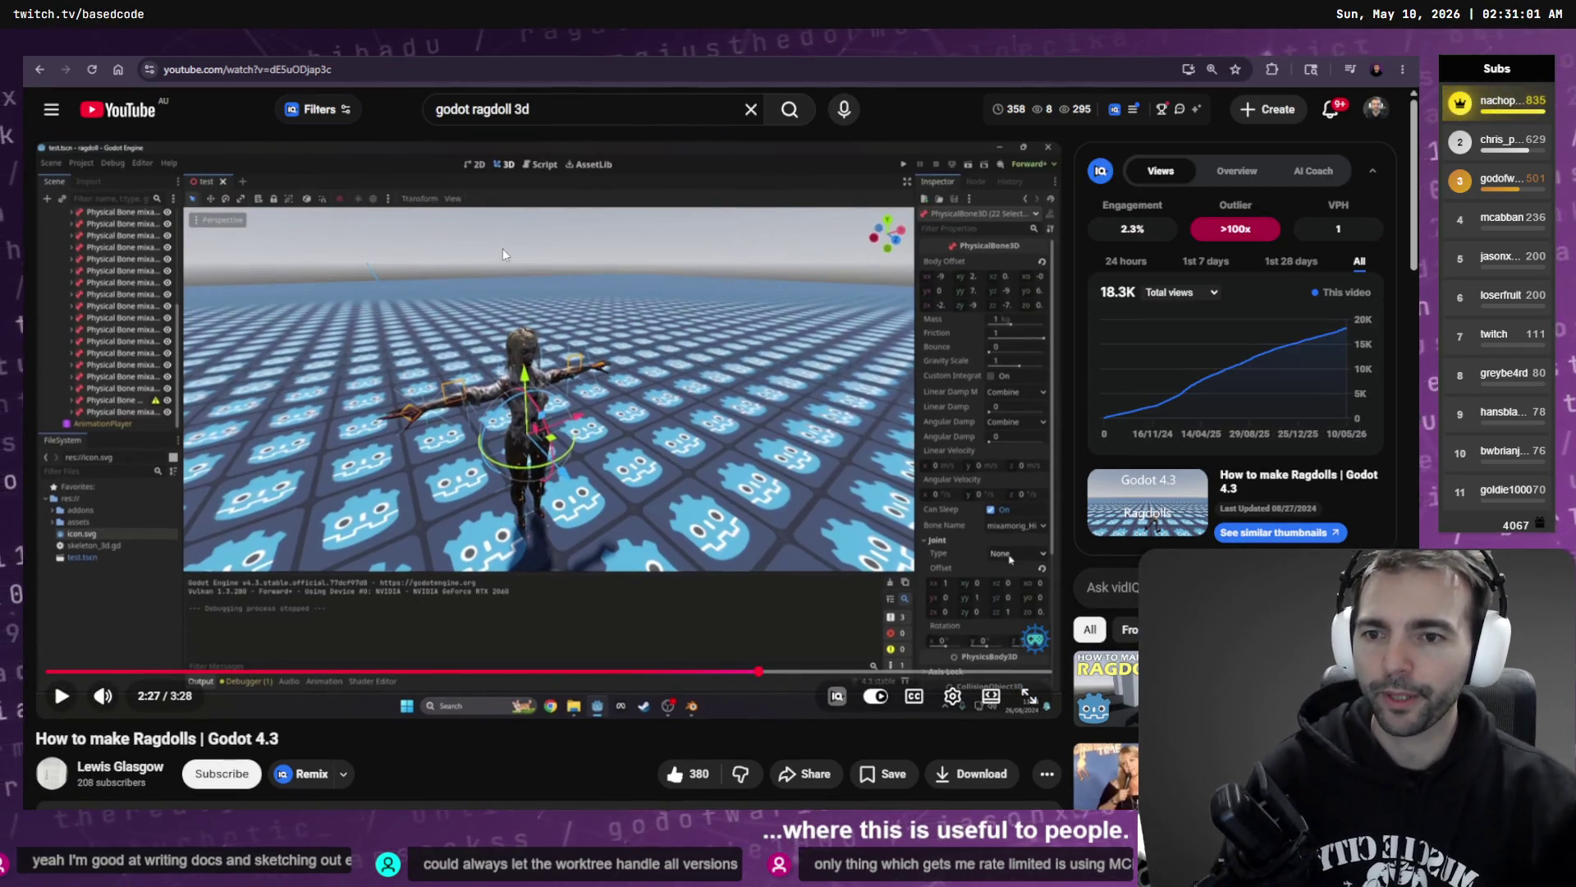
{"action": "key", "text": "alt+Tab"}
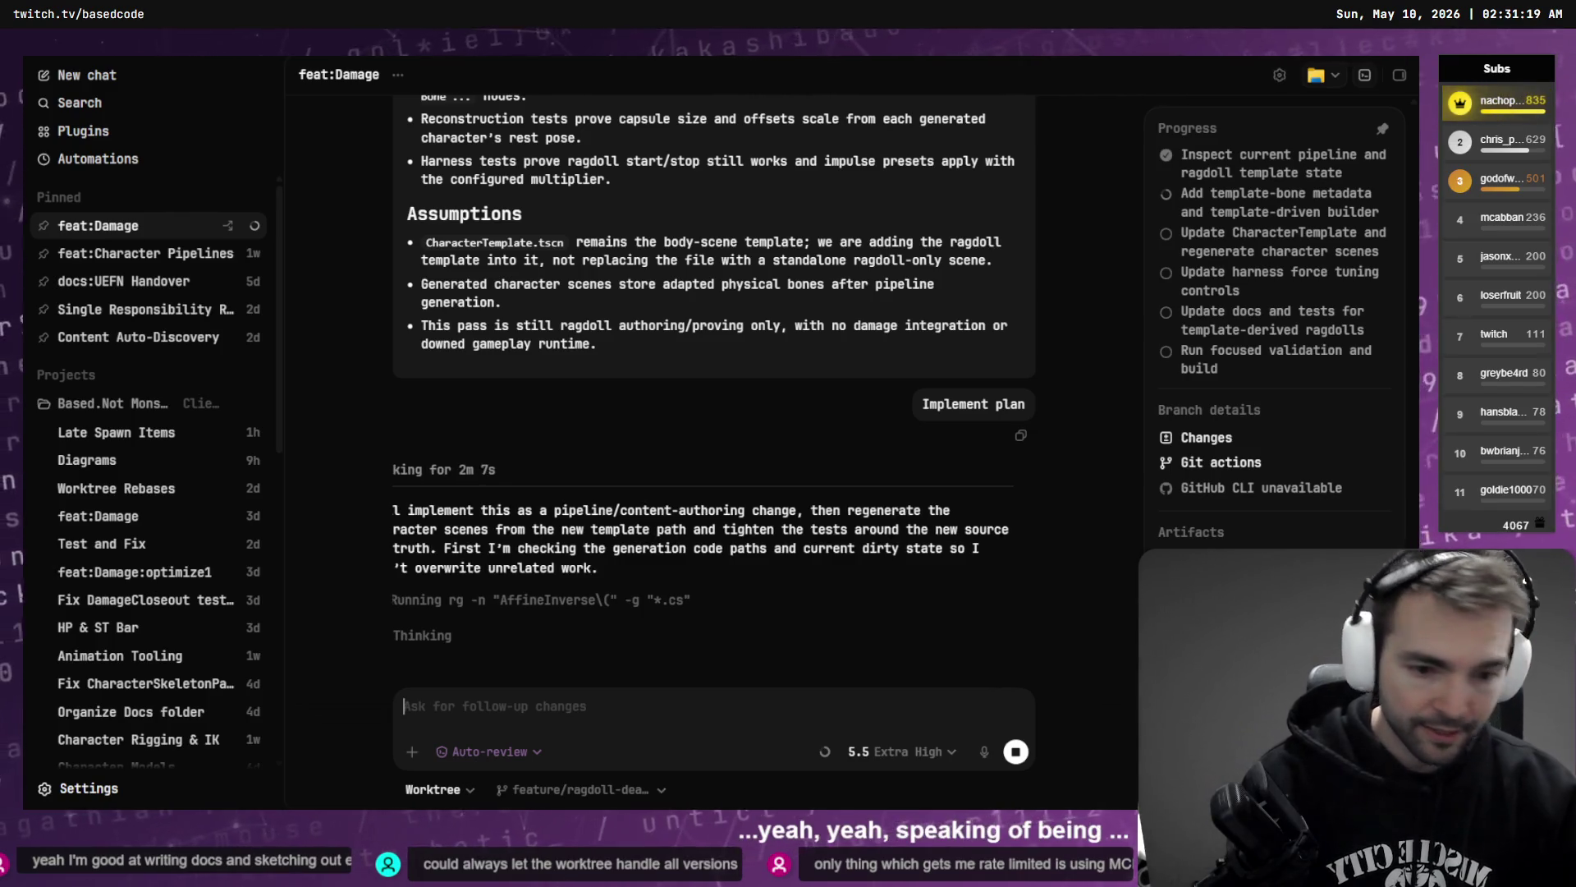
- Open the Character Art chat and send its drafted ready-to-proceed message
{"action": "key", "text": "ctrl+Tab"}
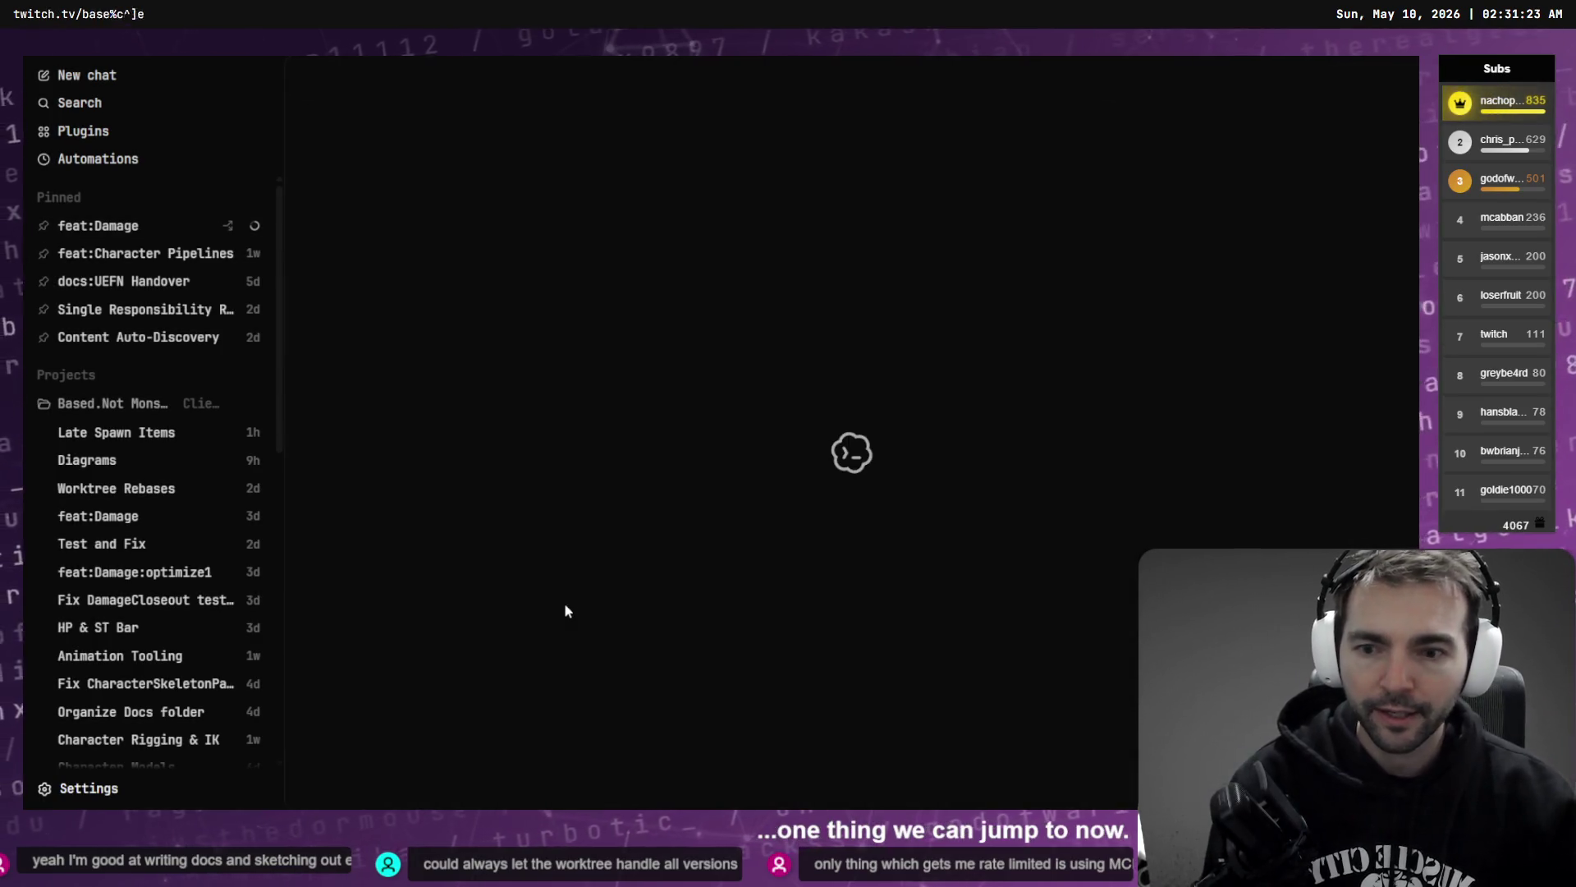
{"action": "scroll", "coordinate": [164, 403], "scroll_direction": "down", "scroll_amount": 6}
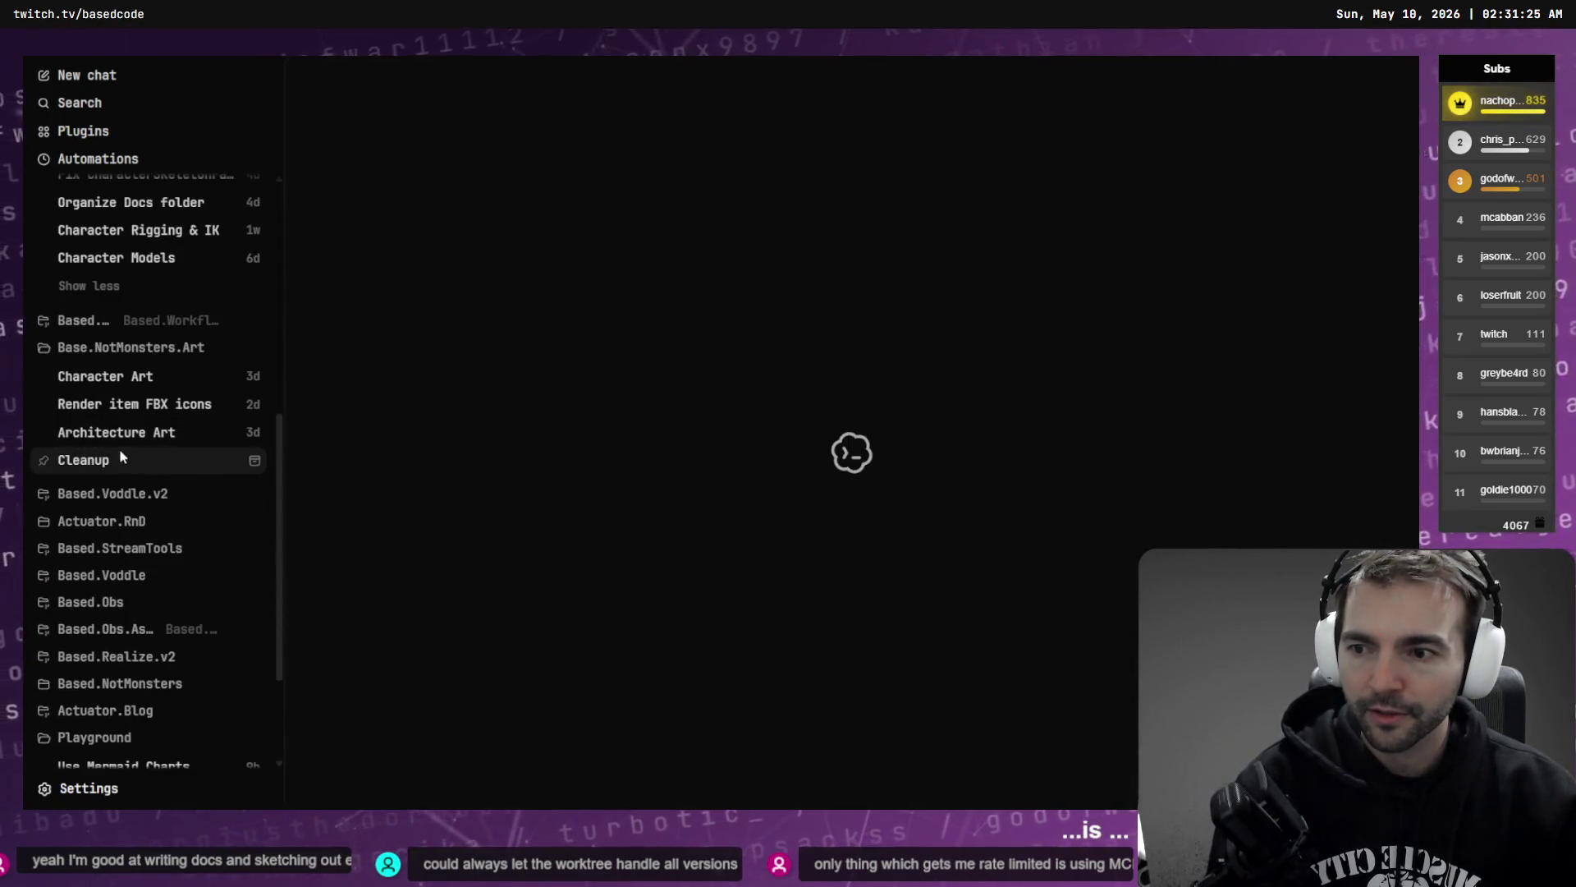
{"action": "left_click", "coordinate": [123, 376]}
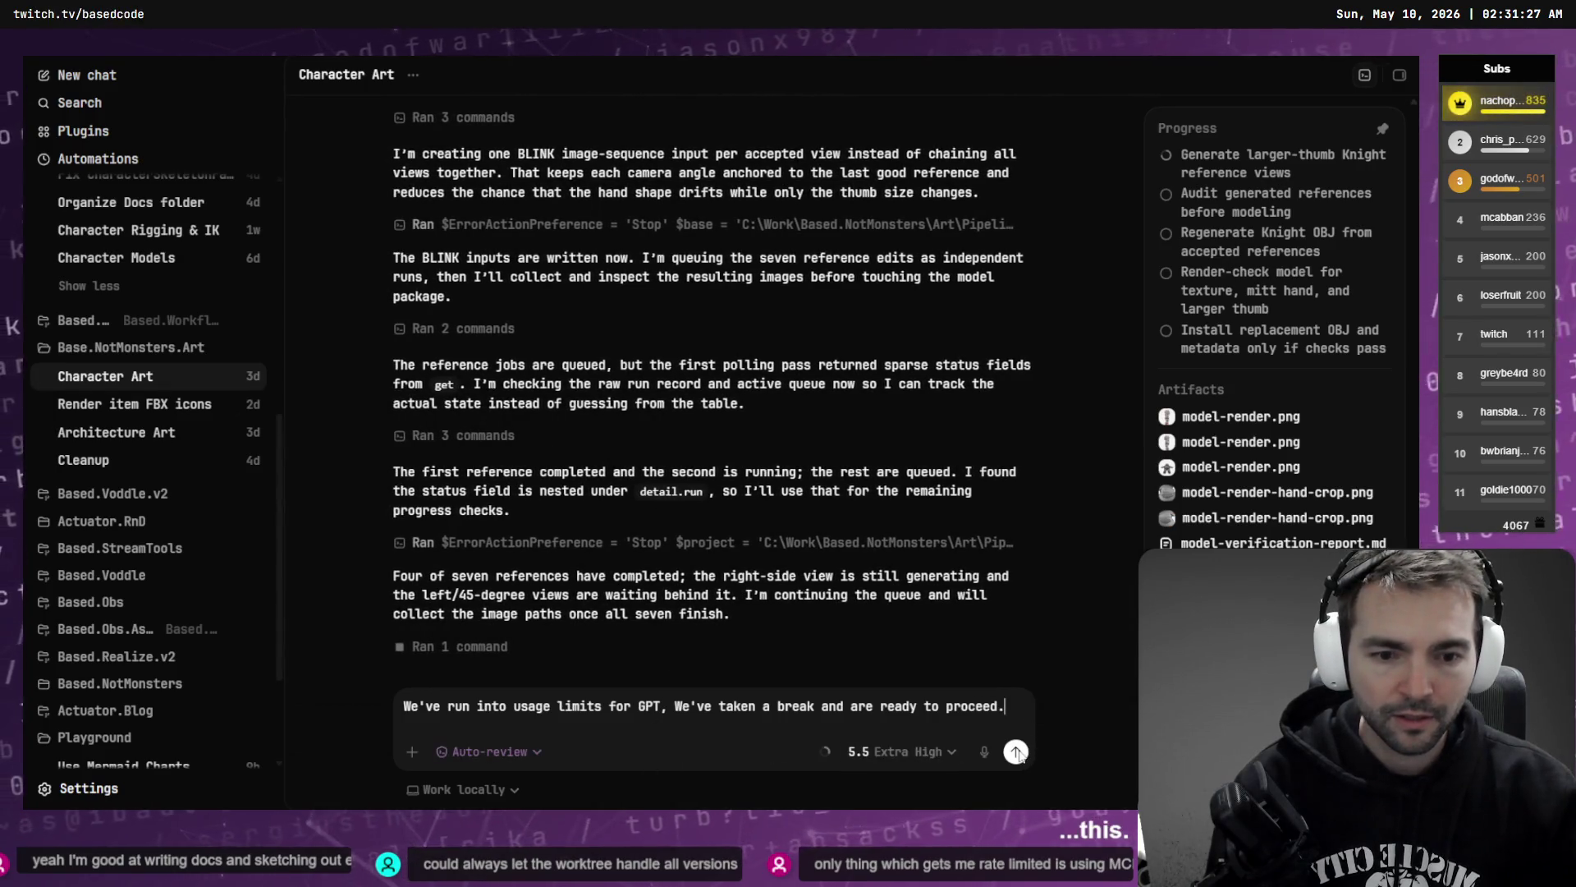
{"action": "left_click", "coordinate": [1016, 752]}
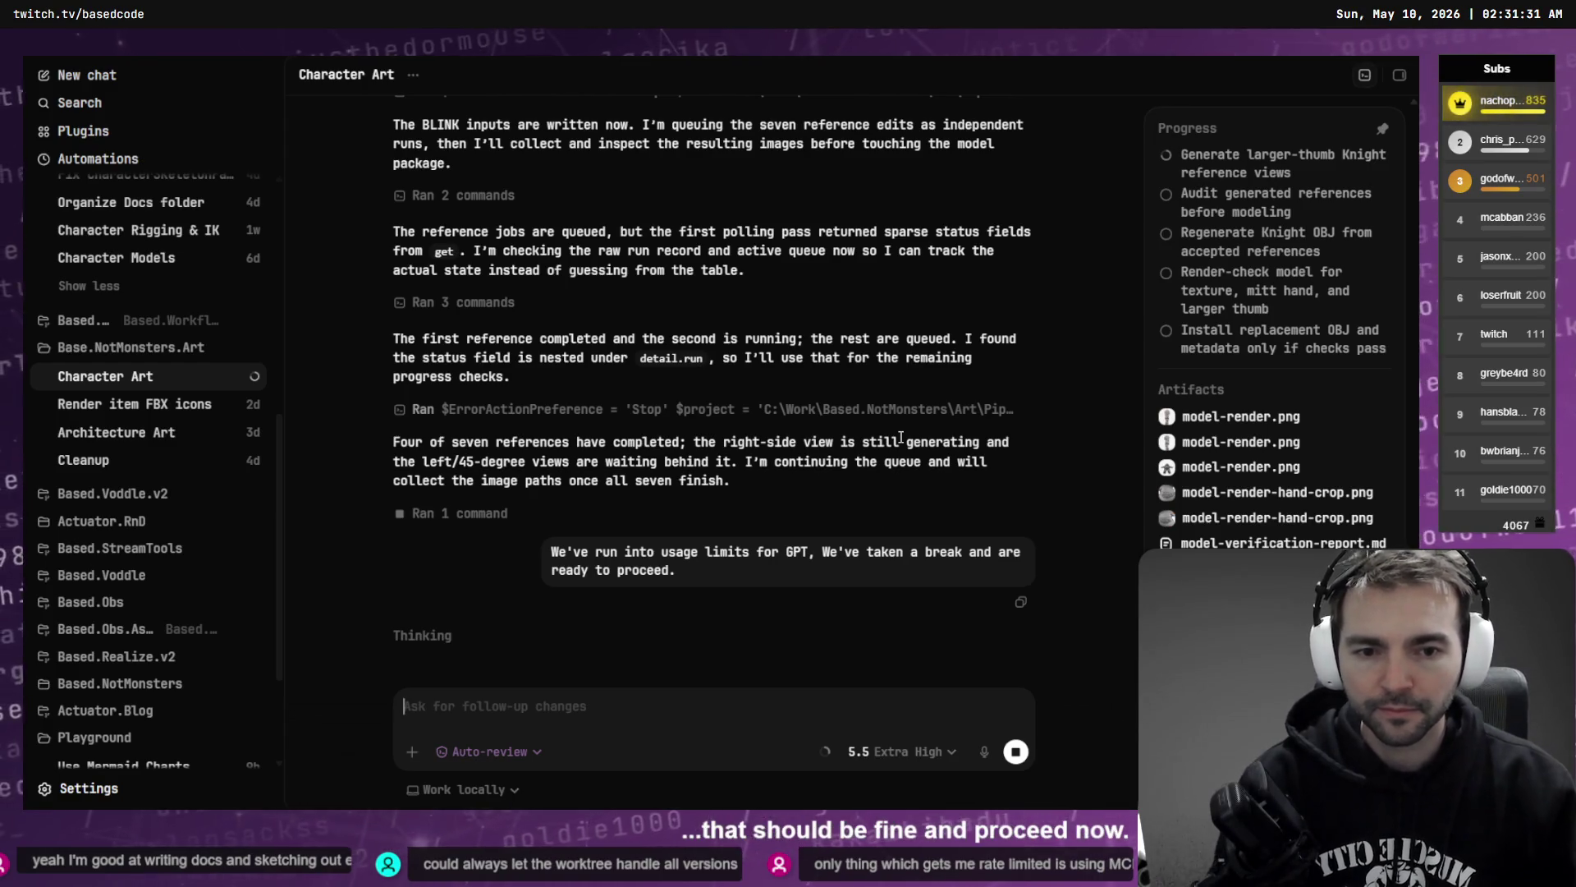
- Go back to the pinned feat:Damage chat
{"action": "key", "text": "ctrl+Tab"}
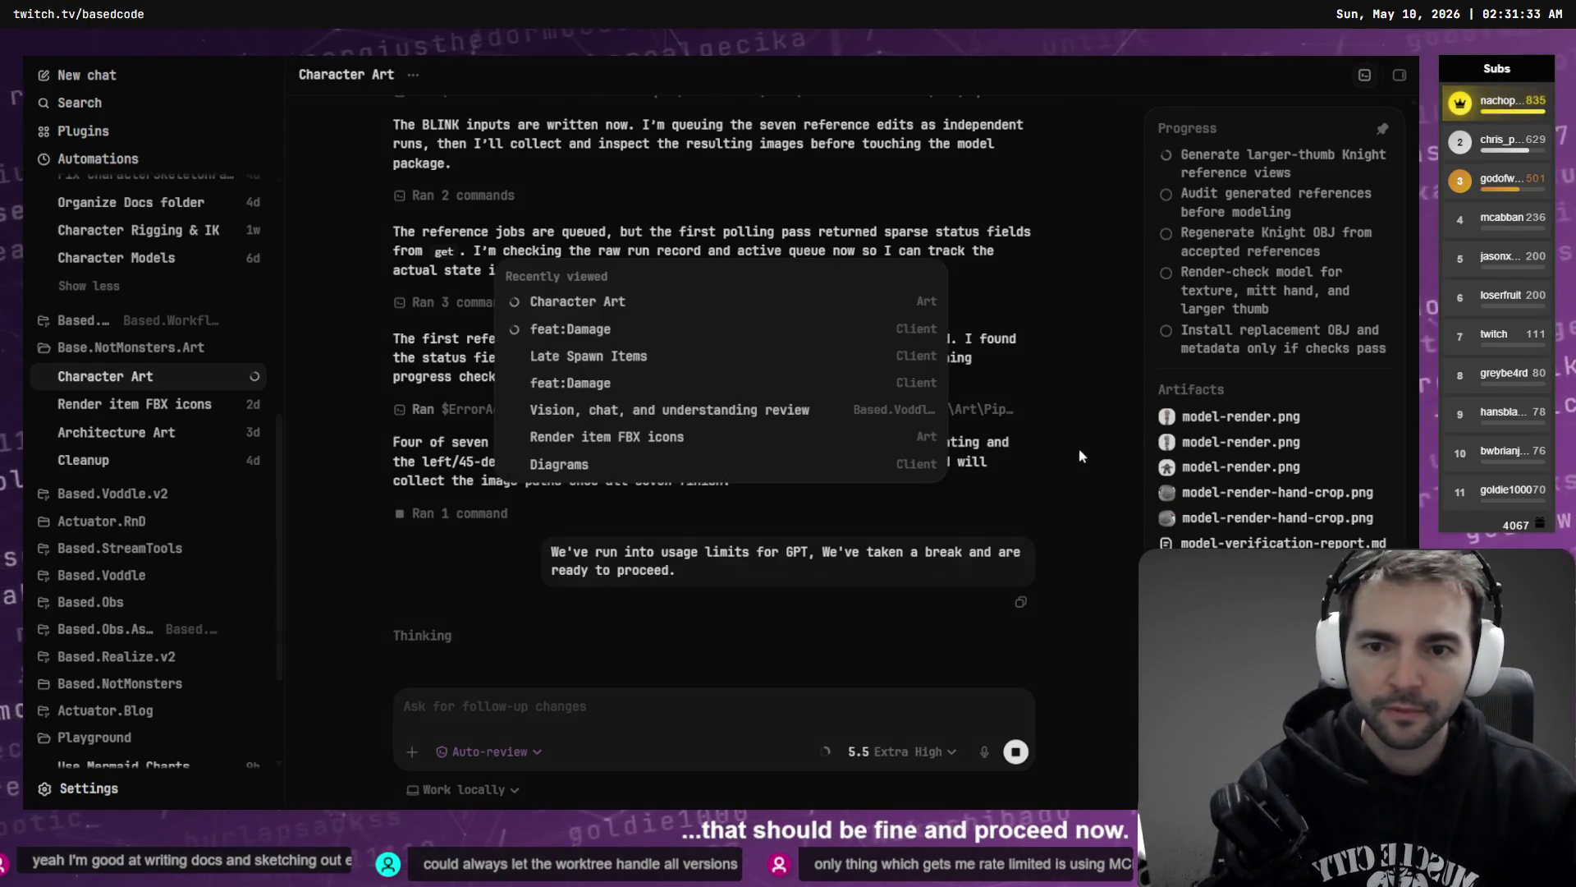
{"action": "key", "text": "ctrl+Tab"}
{"action": "key", "text": "ctrl+Tab"}
{"action": "key", "text": "ctrl+Tab"}
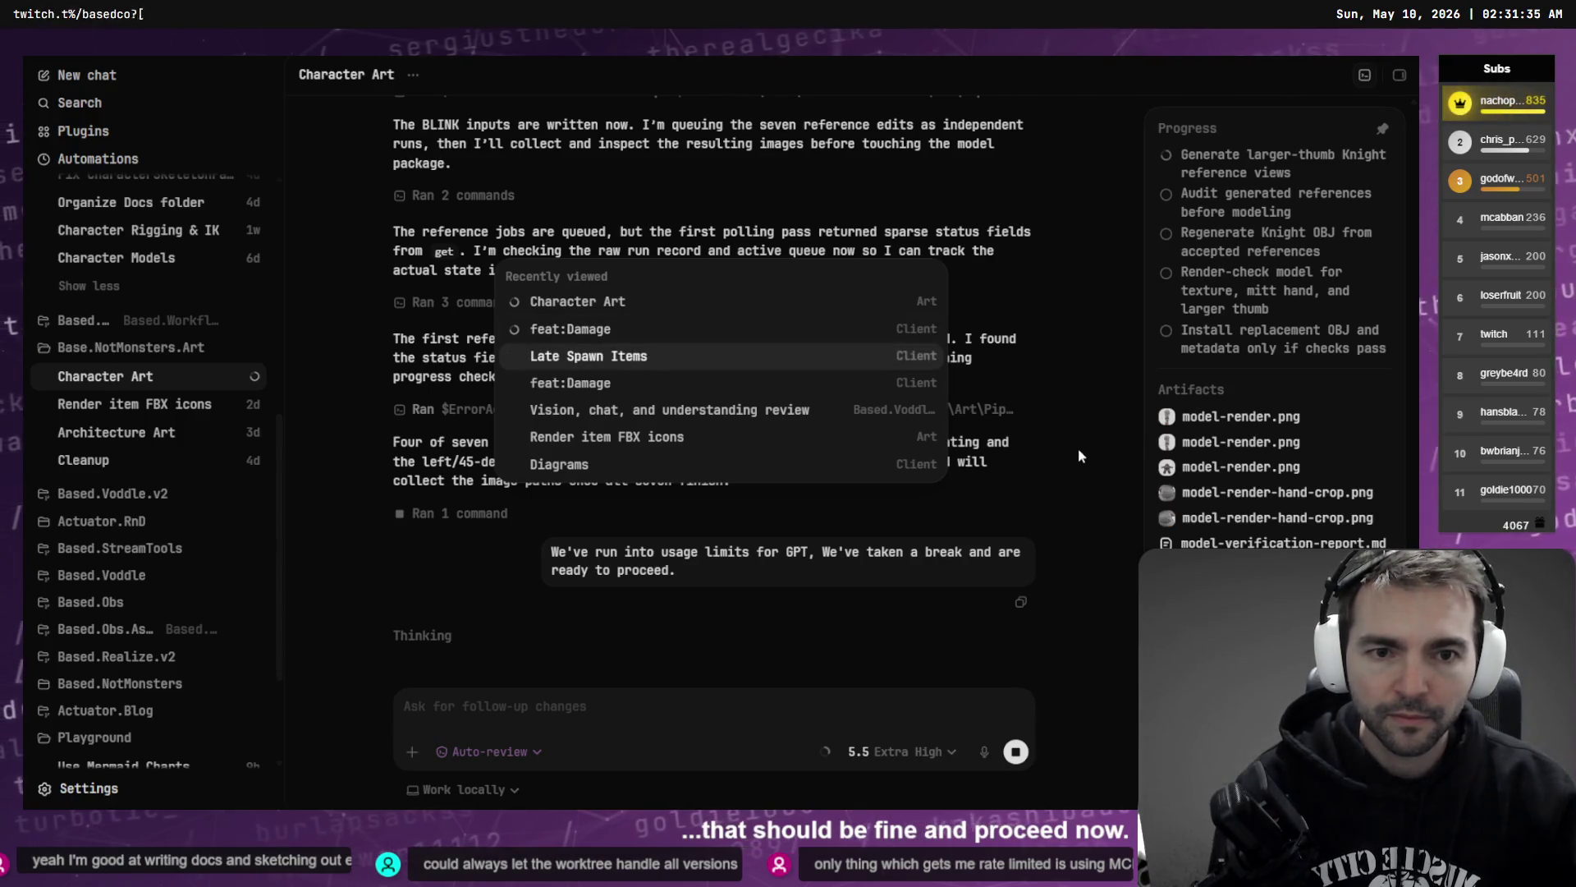
{"action": "key", "text": "ctrl+Tab"}
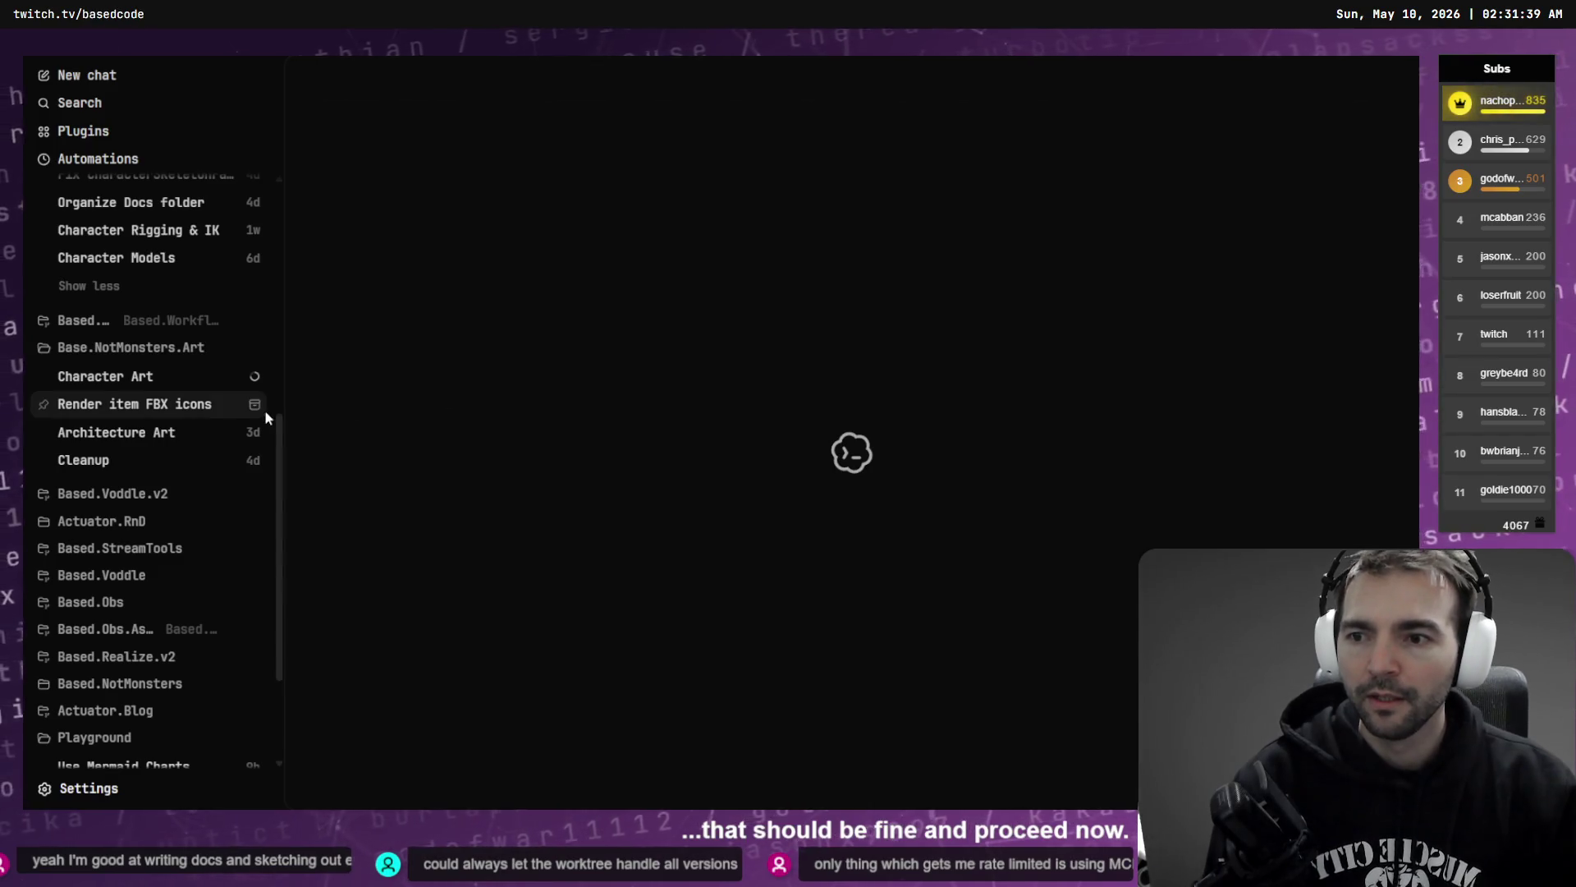
{"action": "scroll", "coordinate": [206, 398], "scroll_direction": "up", "scroll_amount": 10}
{"action": "left_click", "coordinate": [118, 225]}
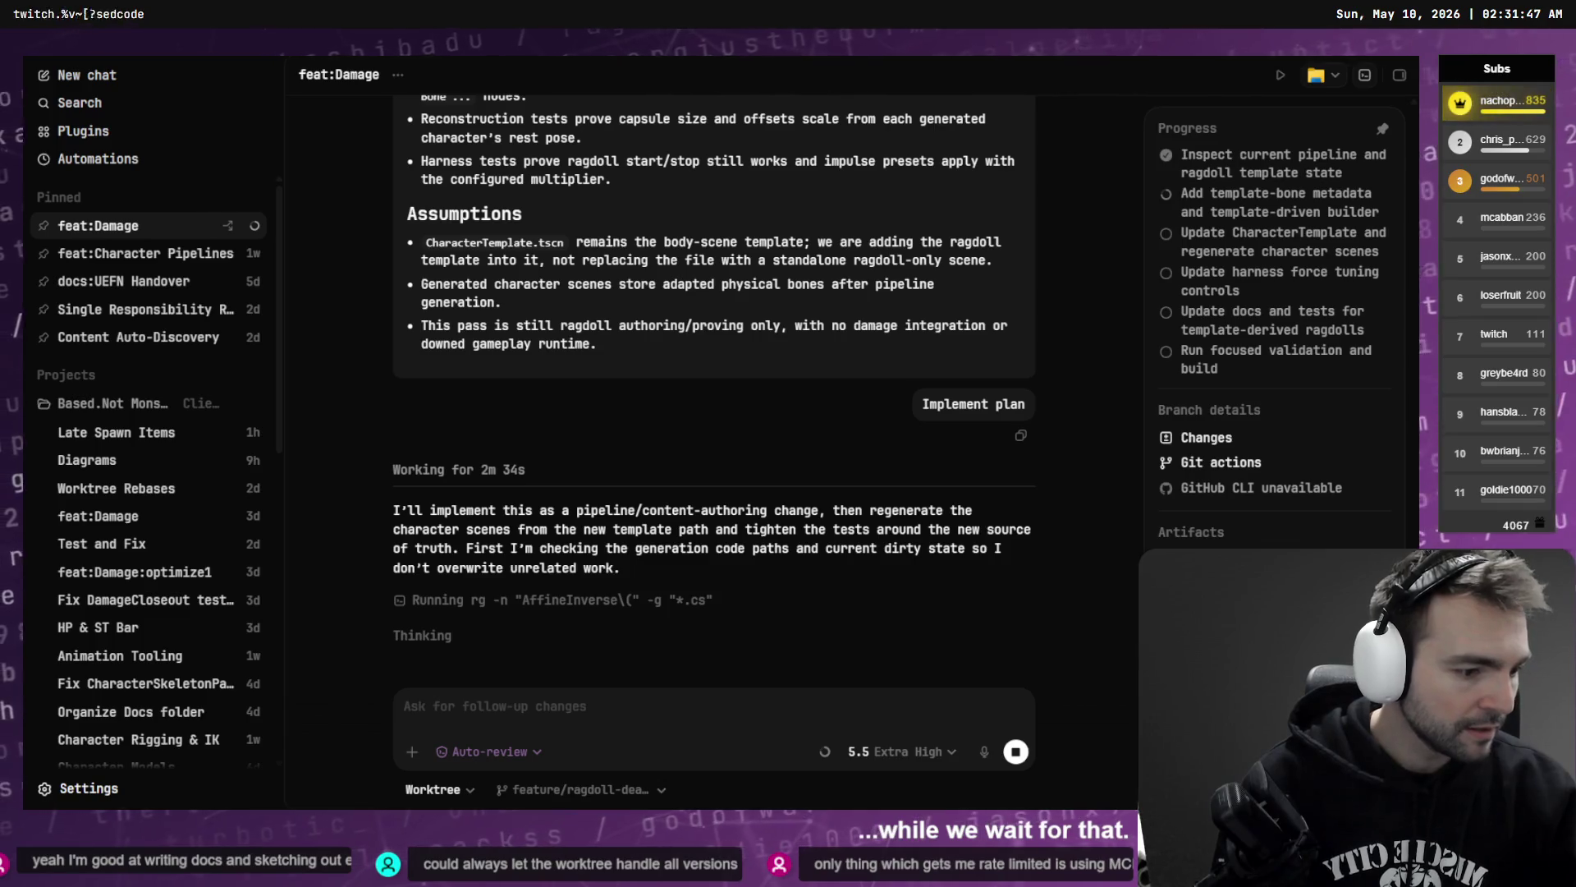
- Restart AccuRIG at Load Character and bring up Explorer on the Client worktree's Content\Character folder
{"action": "key", "text": "alt+Tab"}
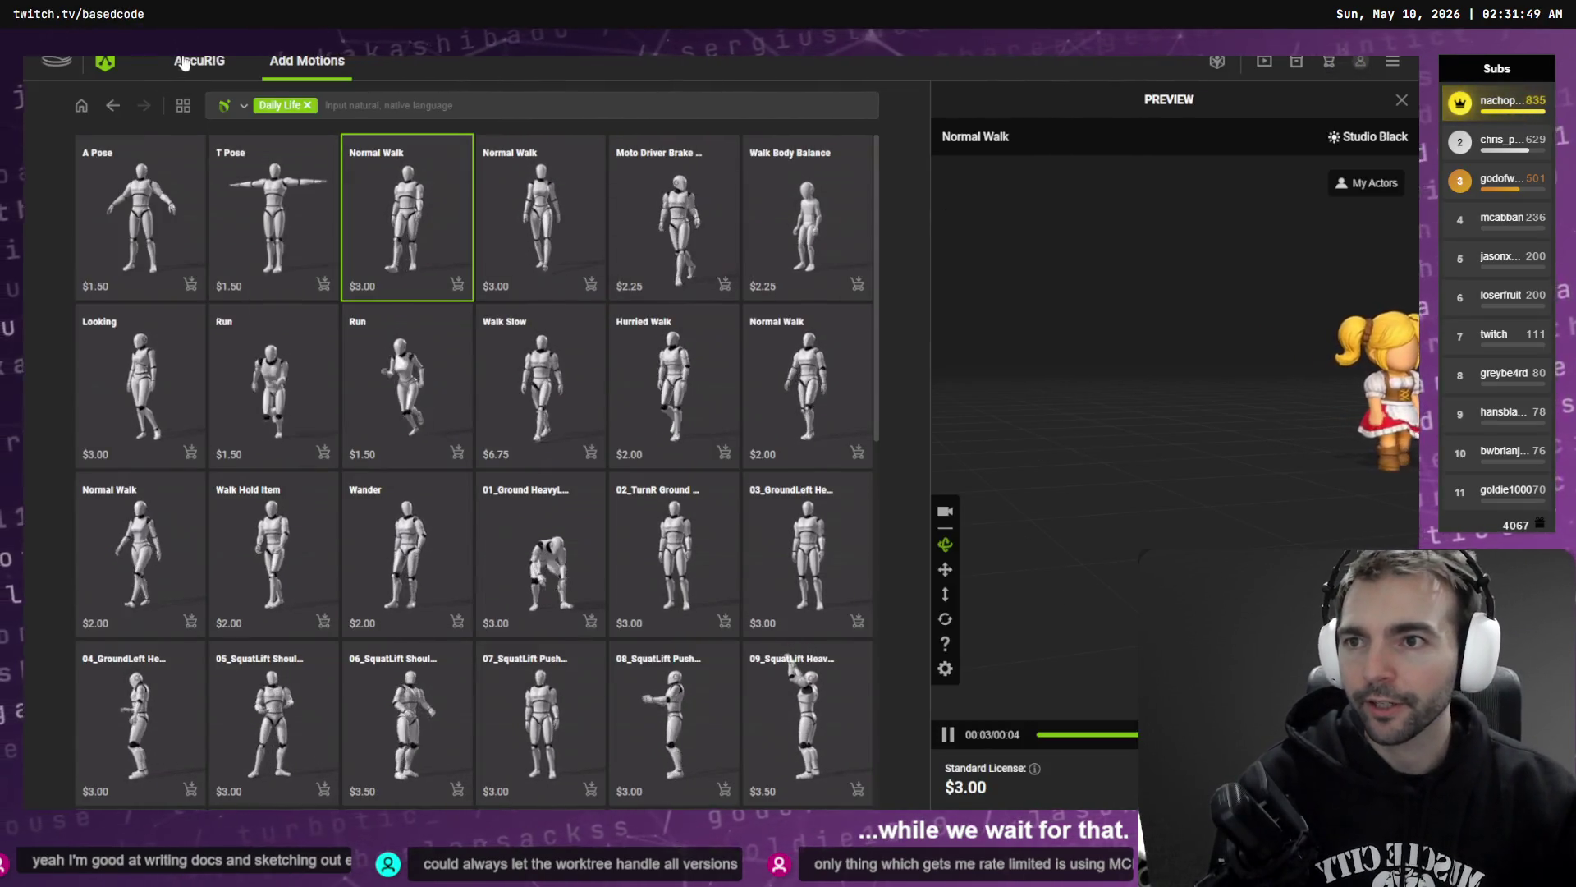
{"action": "left_click", "coordinate": [199, 61]}
{"action": "left_click_drag", "start_coordinate": [749, 310], "coordinate": [593, 330]}
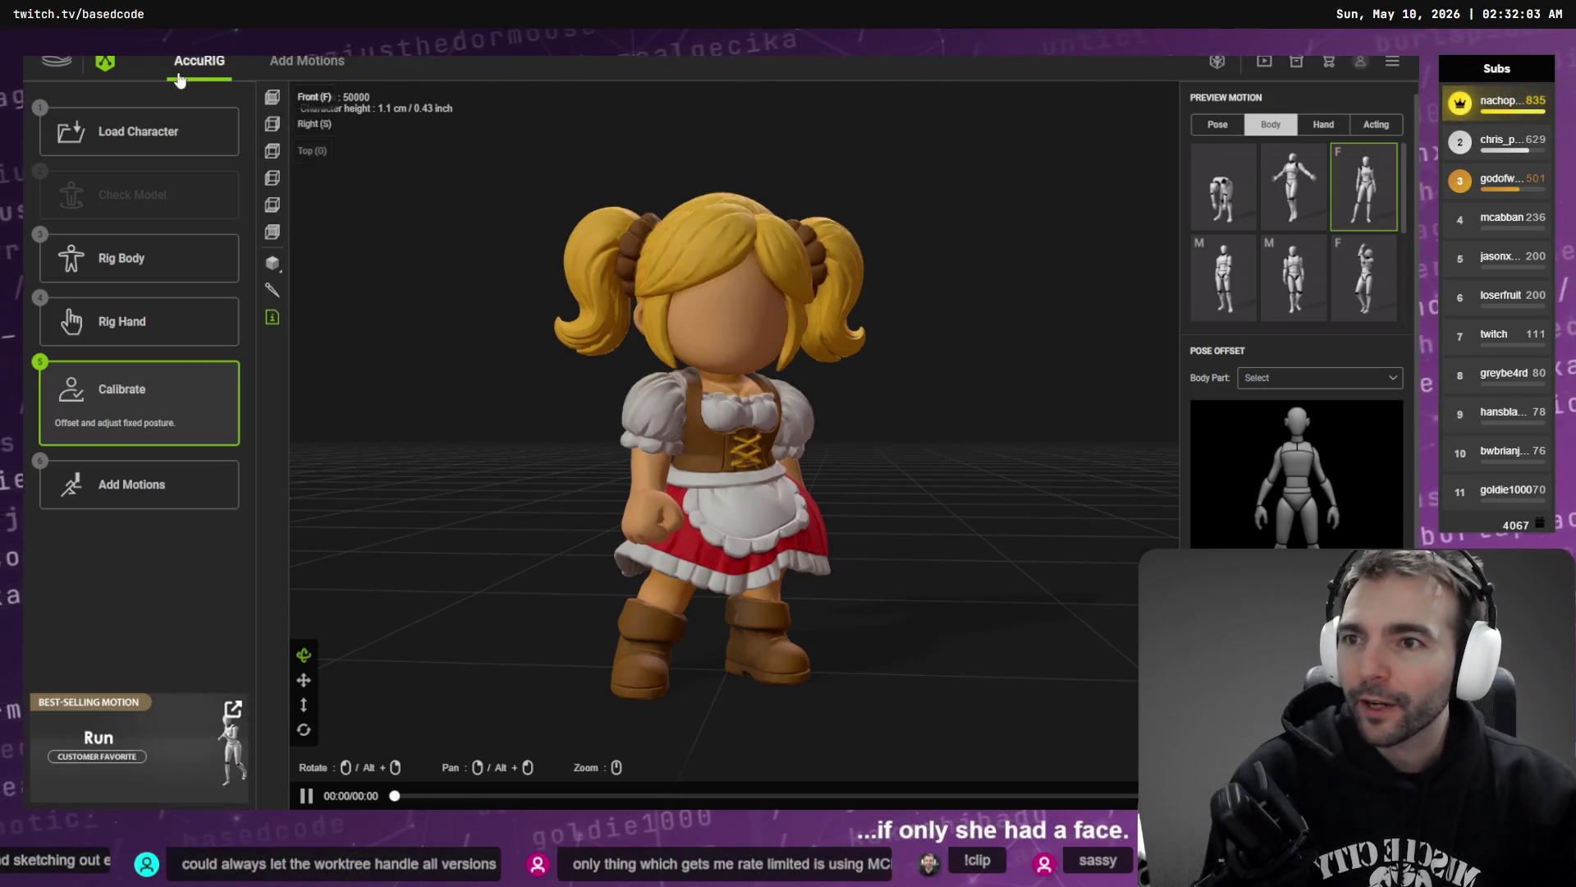
{"action": "left_click", "coordinate": [139, 133]}
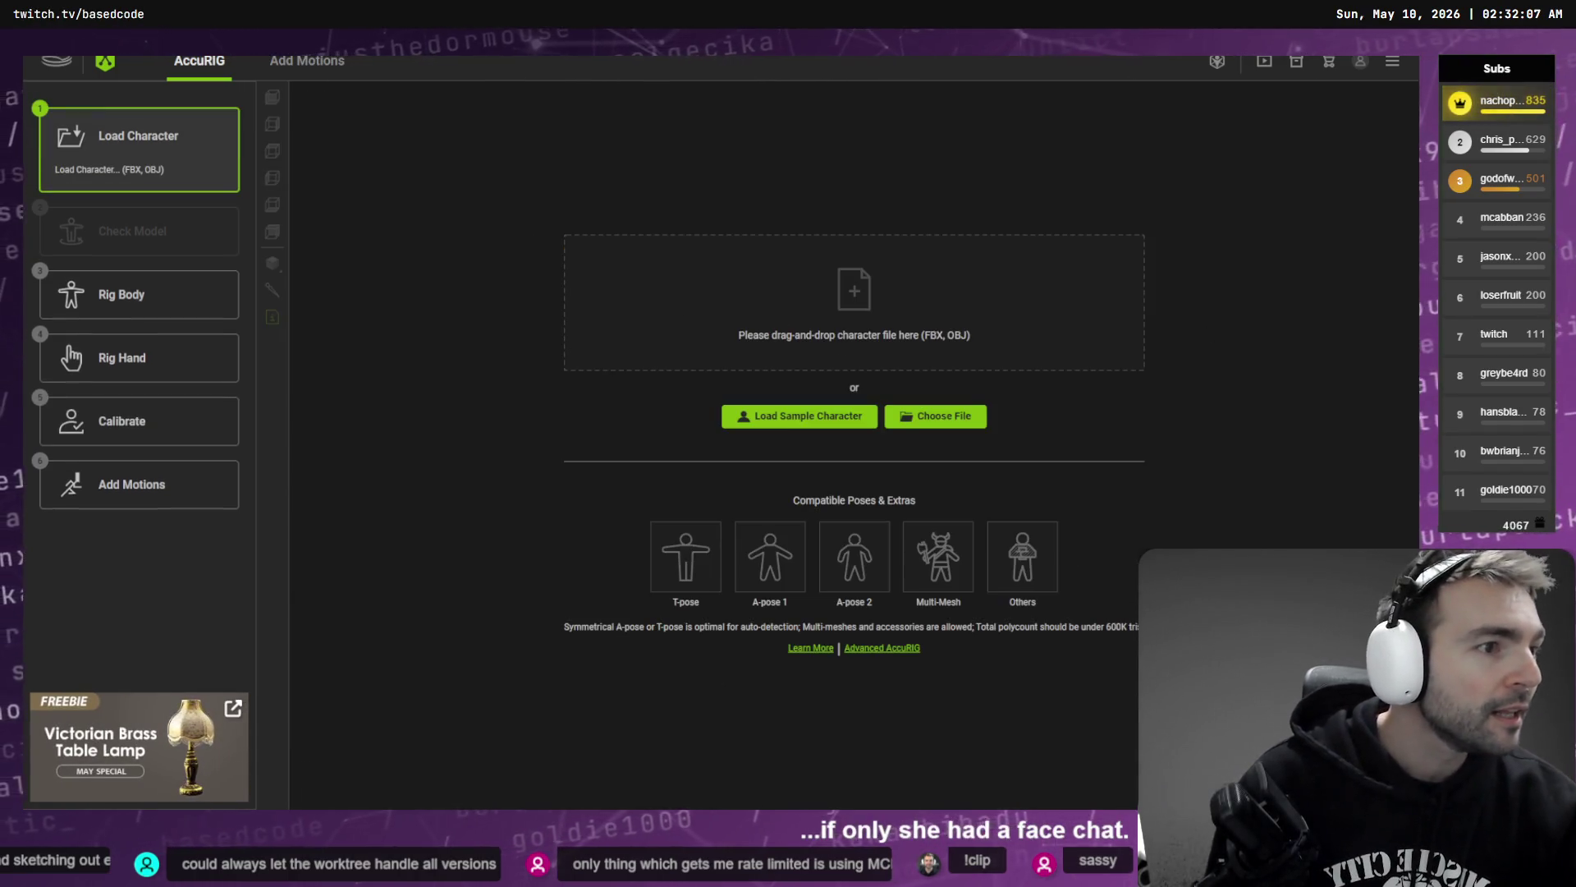
{"action": "key", "text": "alt+Tab"}
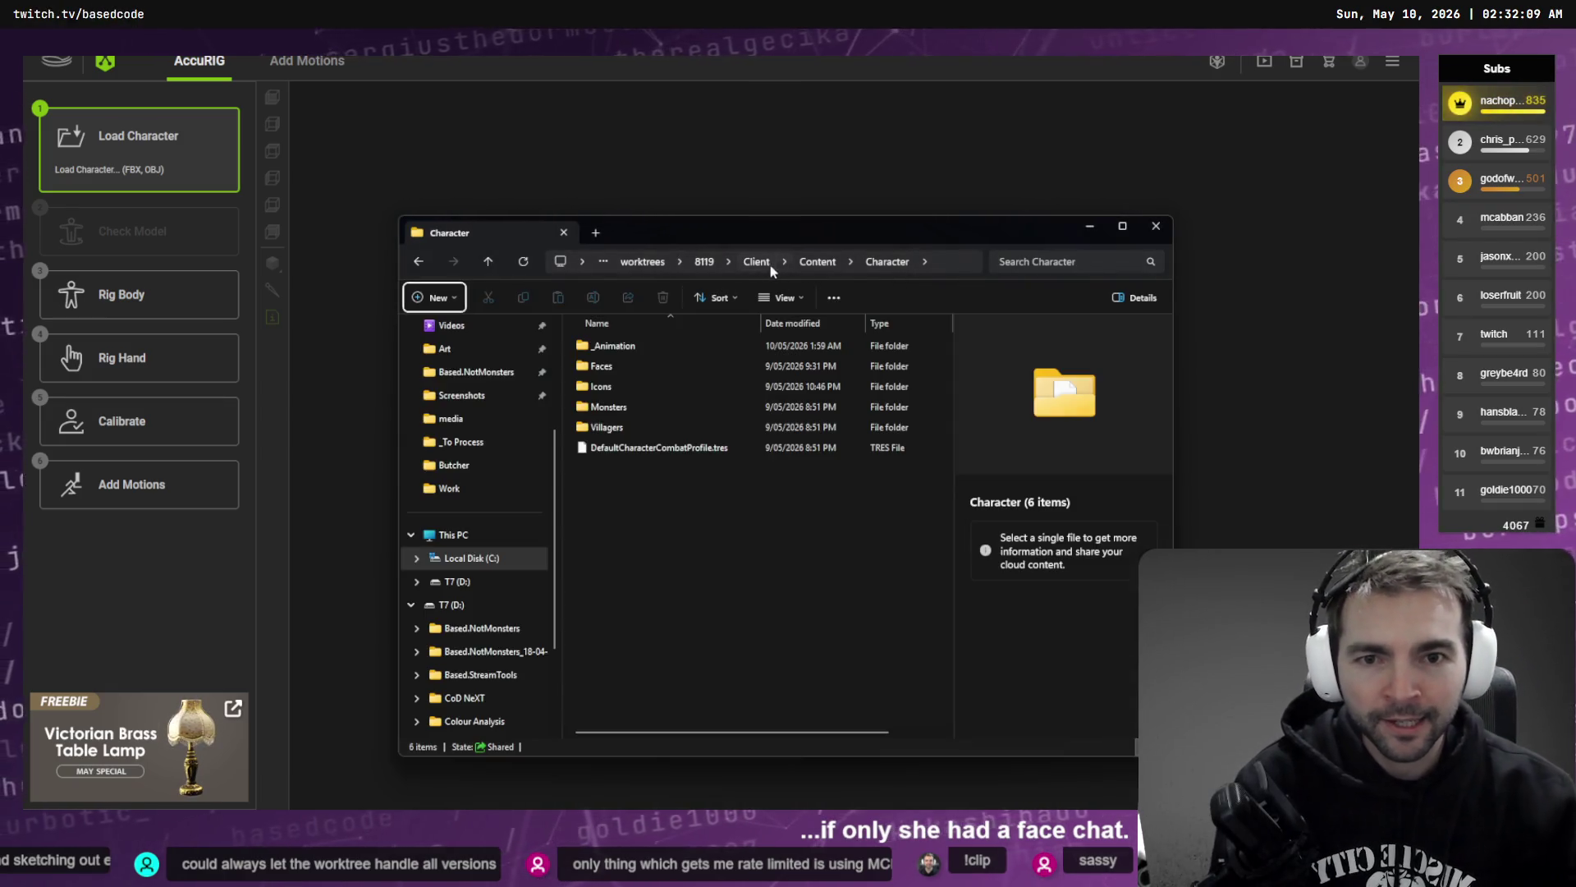
- Find Barkeeper.fbx in Art\Pipeline\_Characters\Tavernkeeper, then switch to Codex's feat:Damage chat
{"action": "left_click", "coordinate": [770, 266]}
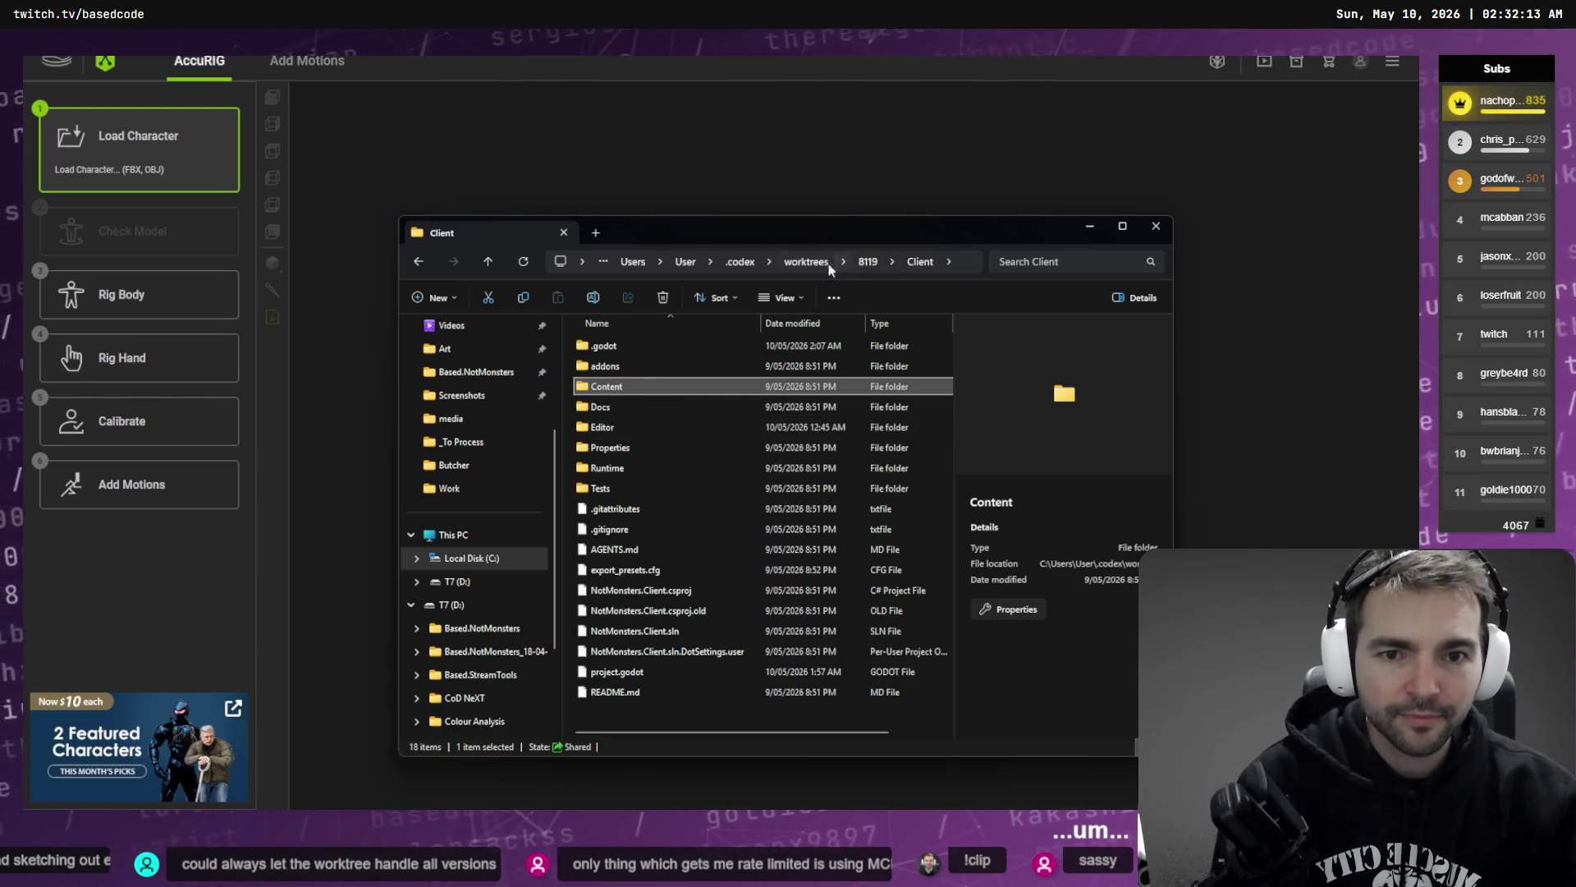
{"action": "left_click", "coordinate": [827, 266]}
{"action": "key", "text": "alt+Tab"}
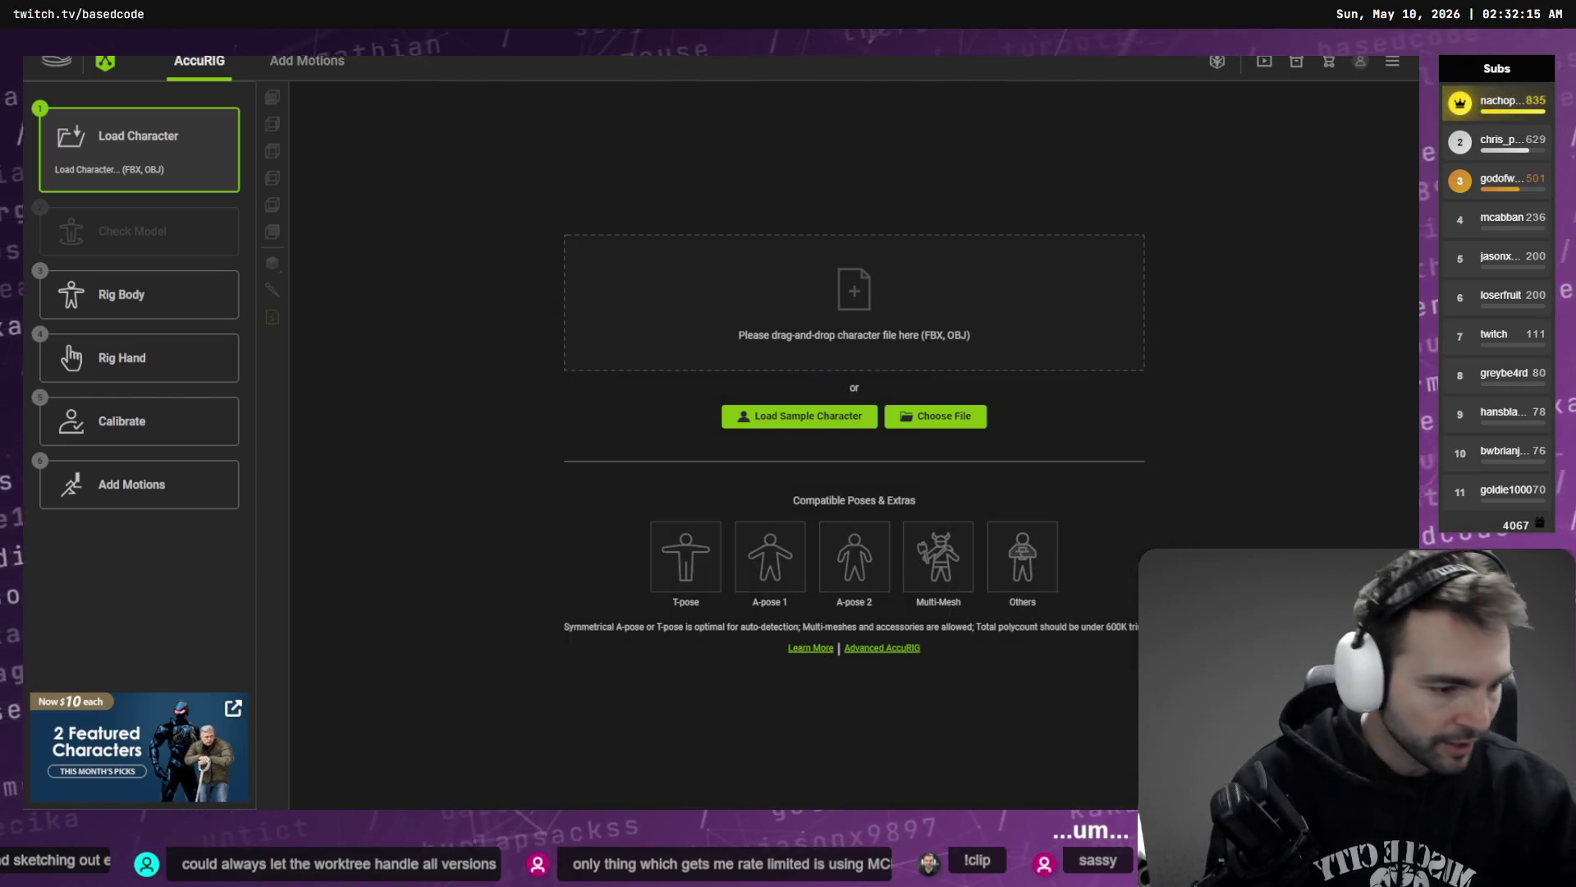
{"action": "key", "text": "alt+Tab"}
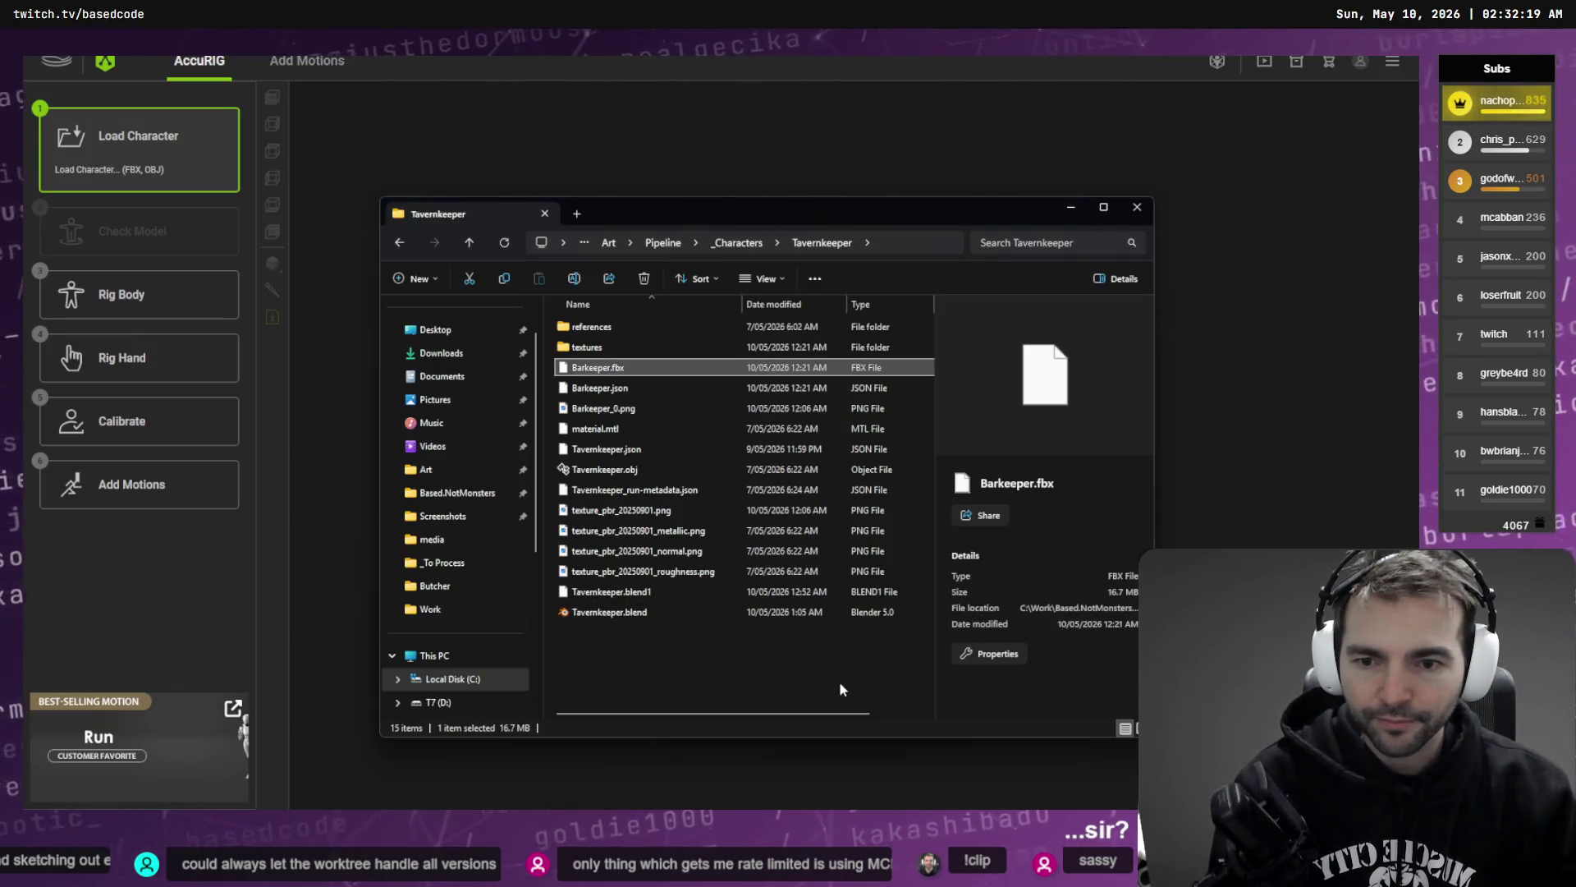
{"action": "left_click", "coordinate": [839, 682]}
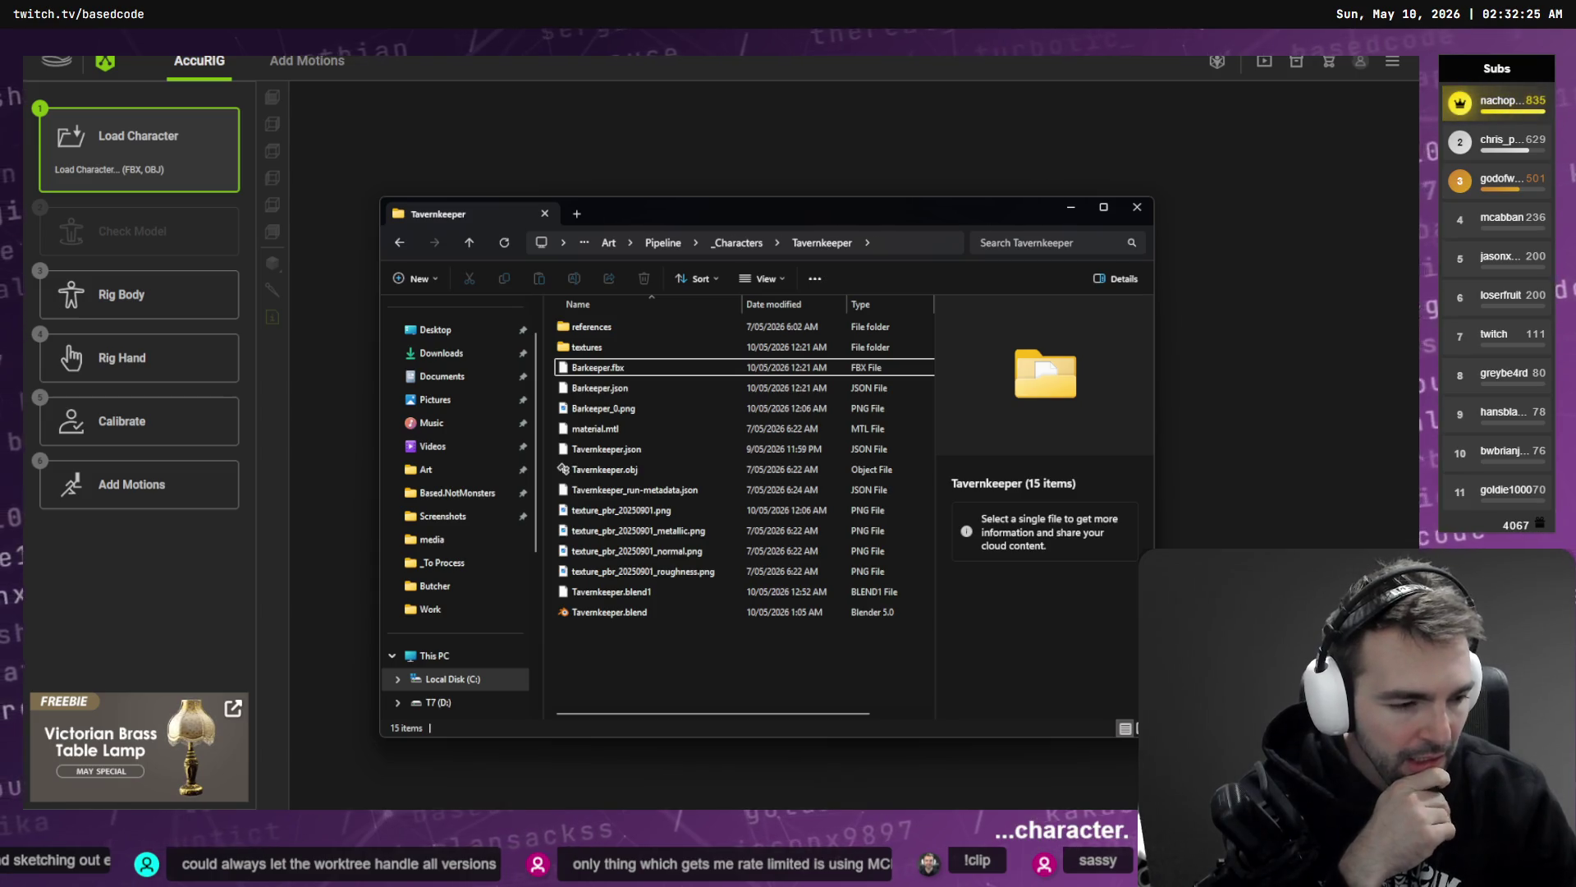
{"action": "key", "text": "alt+Tab"}
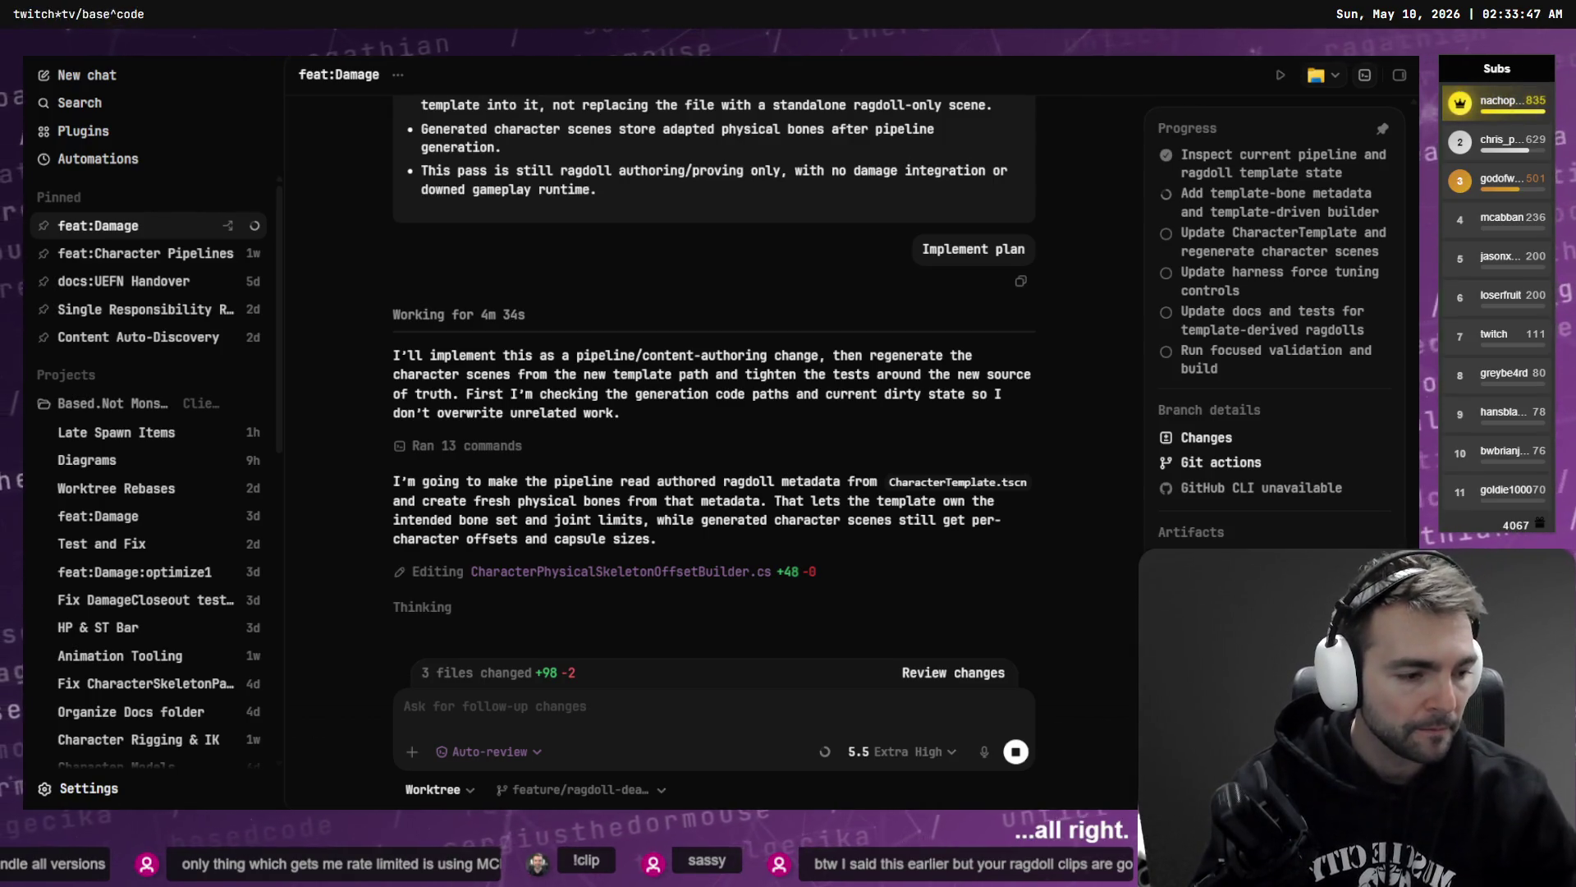
- Open Godot's Main village scene and fly around the gallows, then return to AccuRIG
{"action": "key", "text": "super+Tab"}
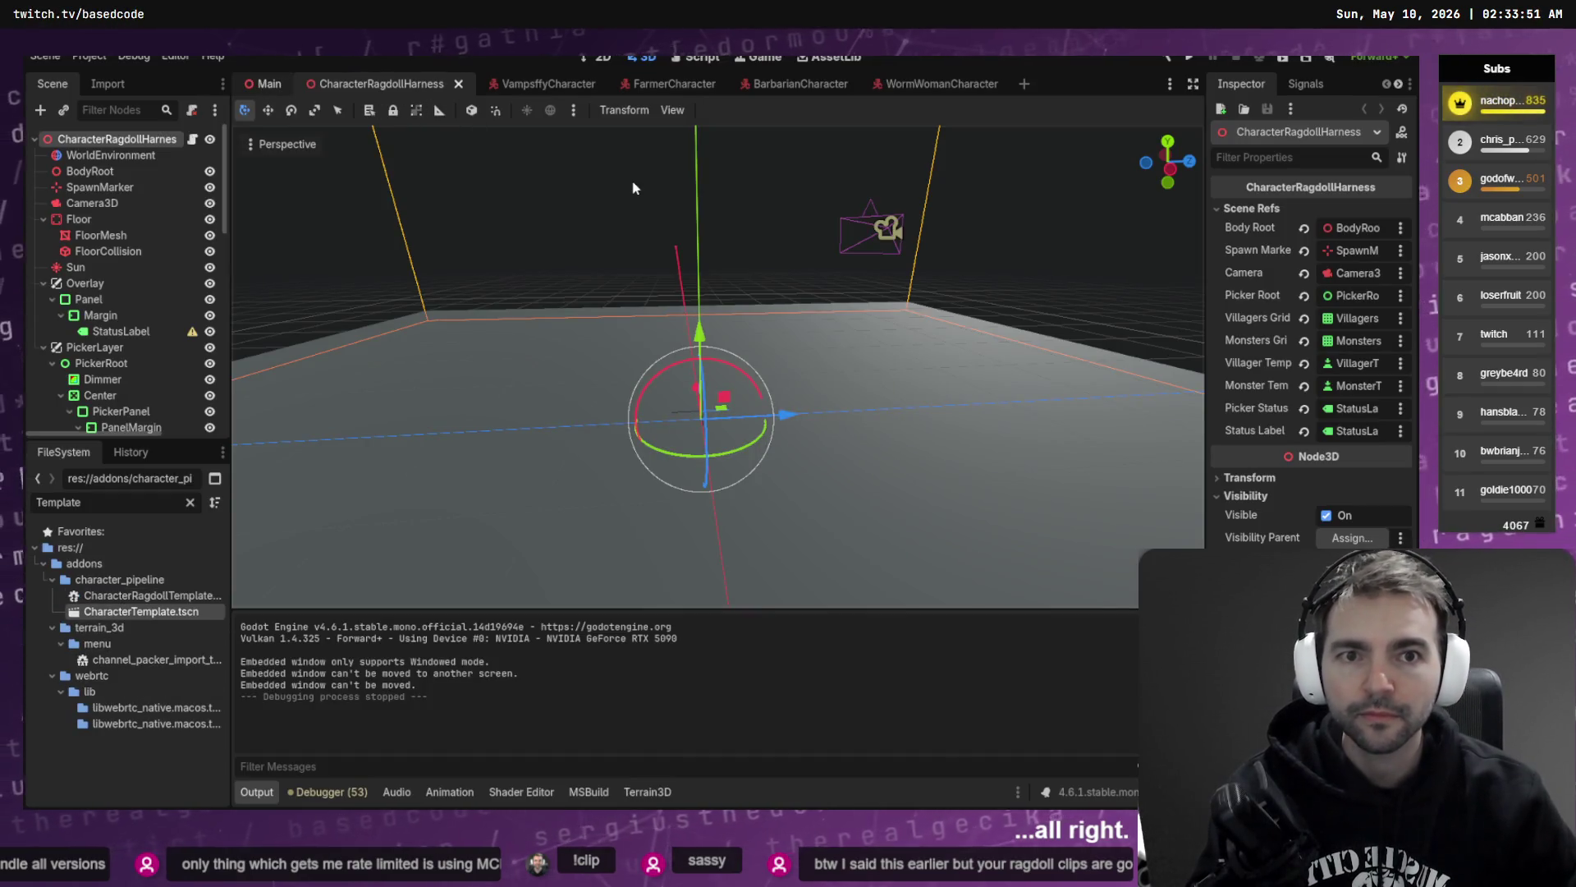
{"action": "left_click", "coordinate": [259, 85]}
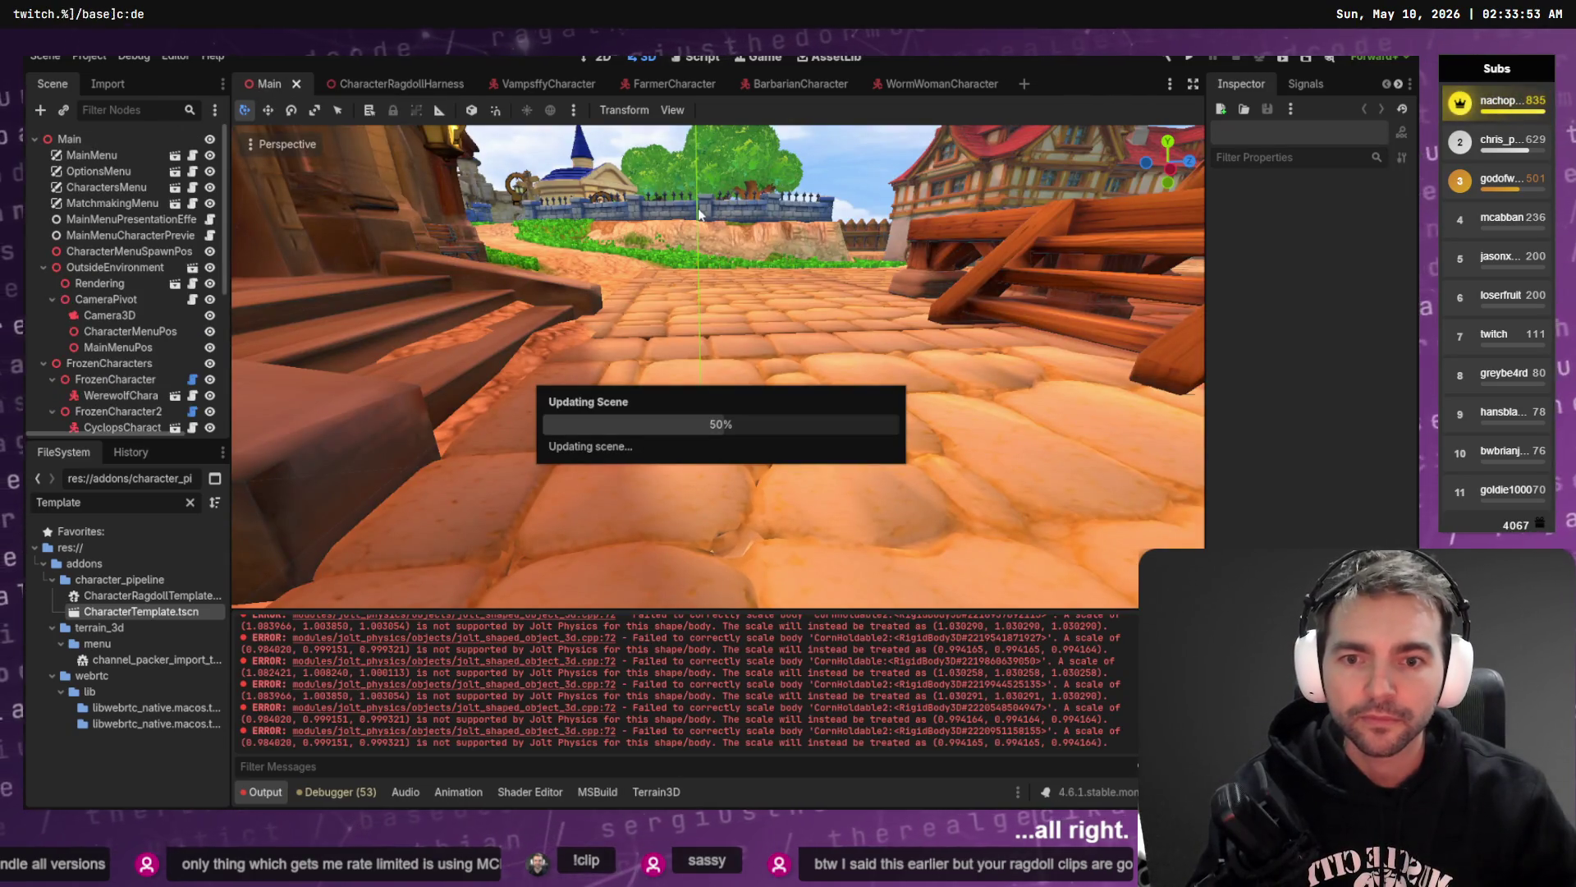
{"action": "key", "text": "s"}
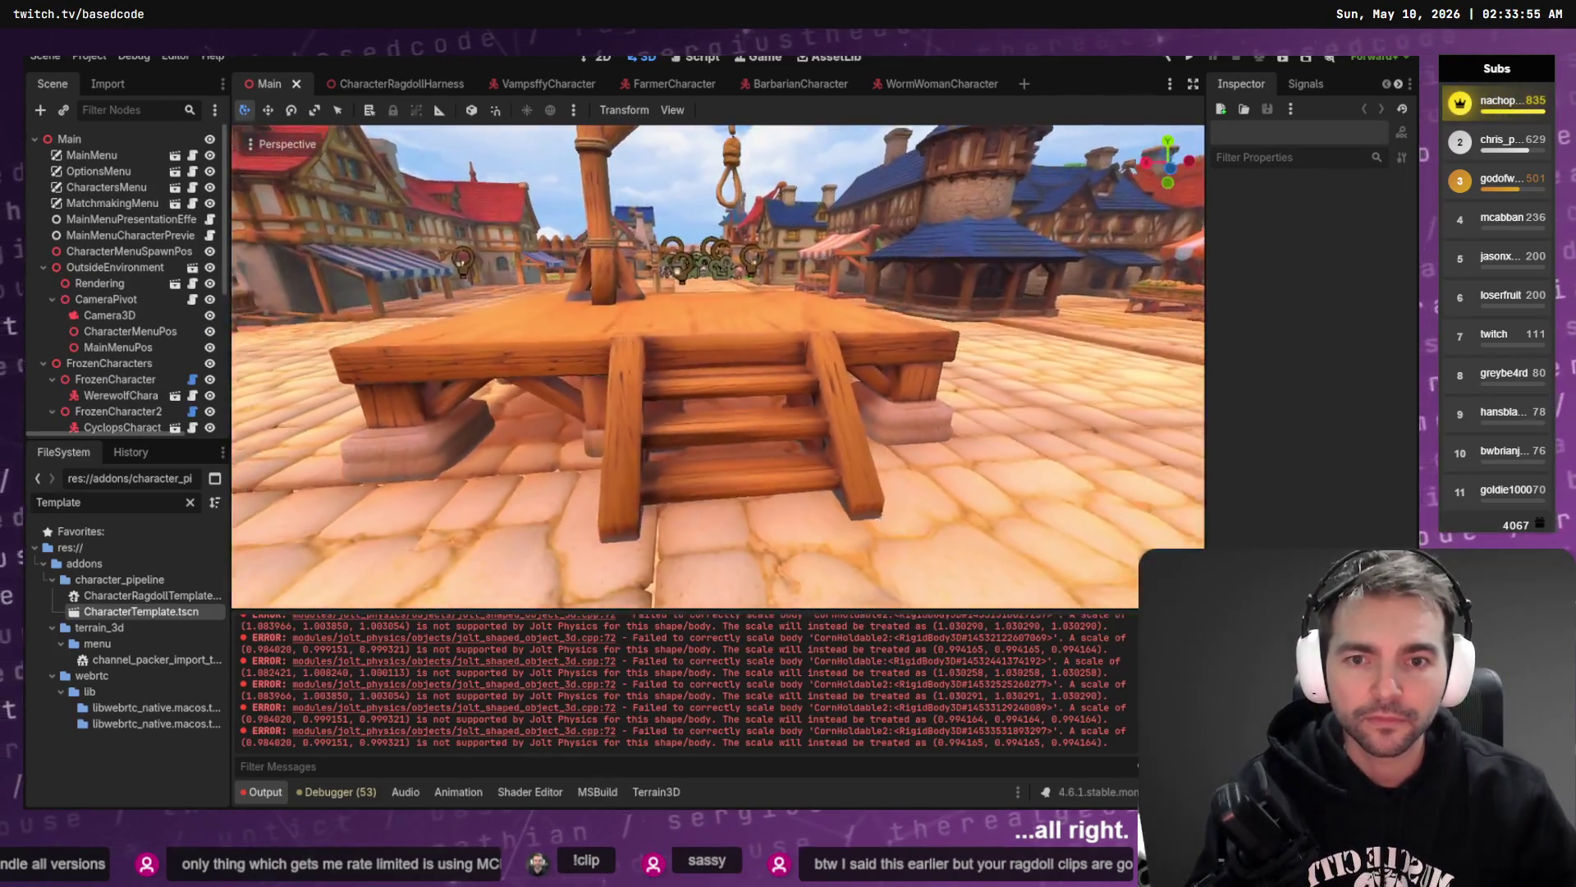
{"action": "key", "text": "w"}
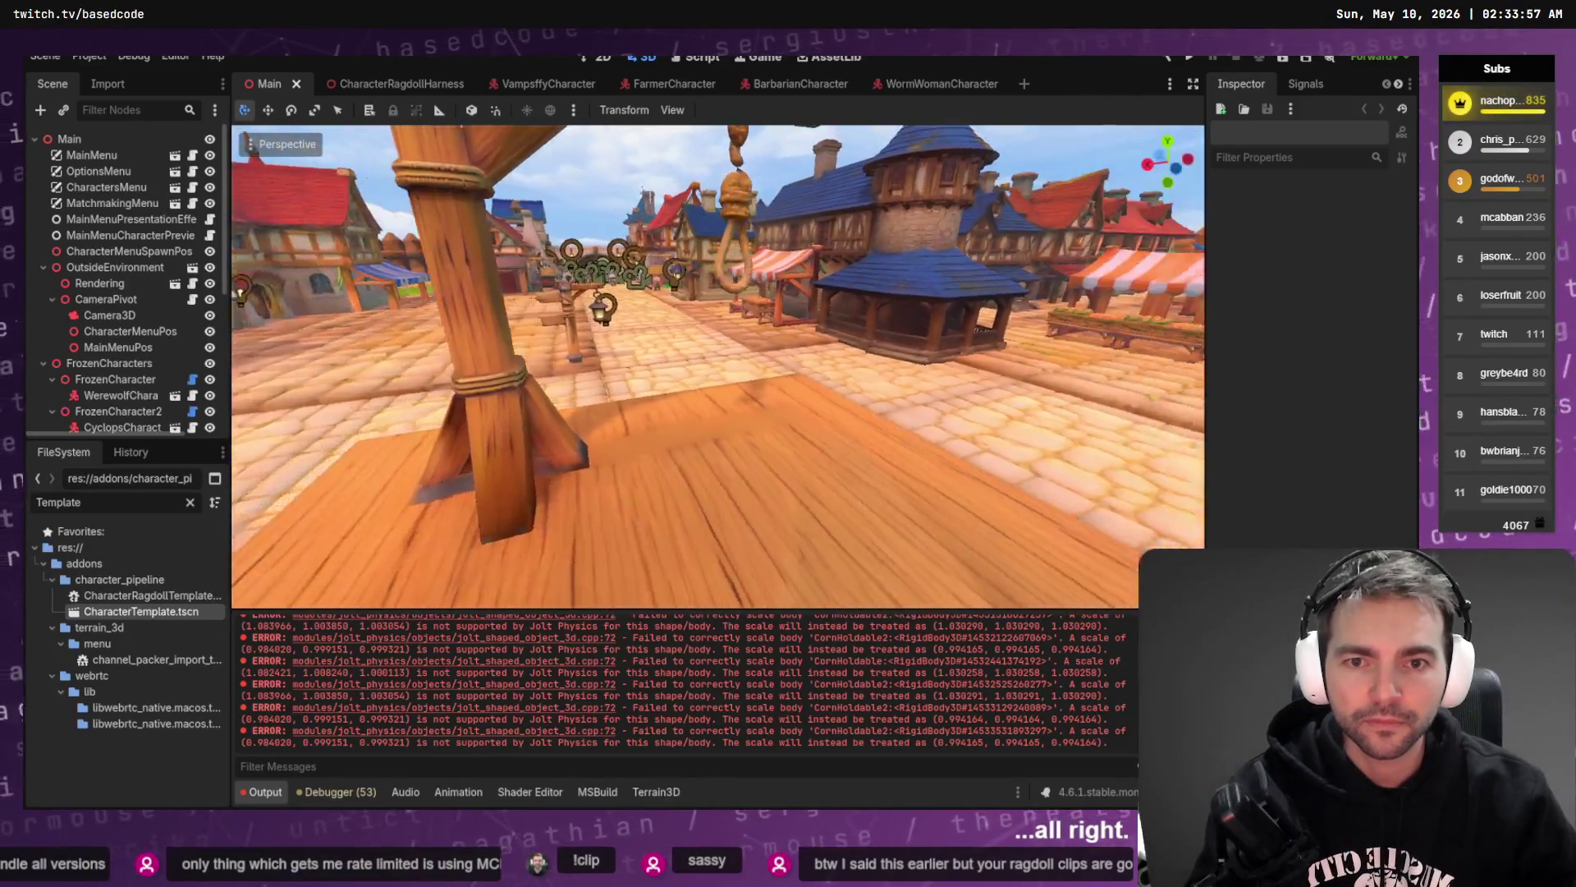
{"action": "key", "text": "s"}
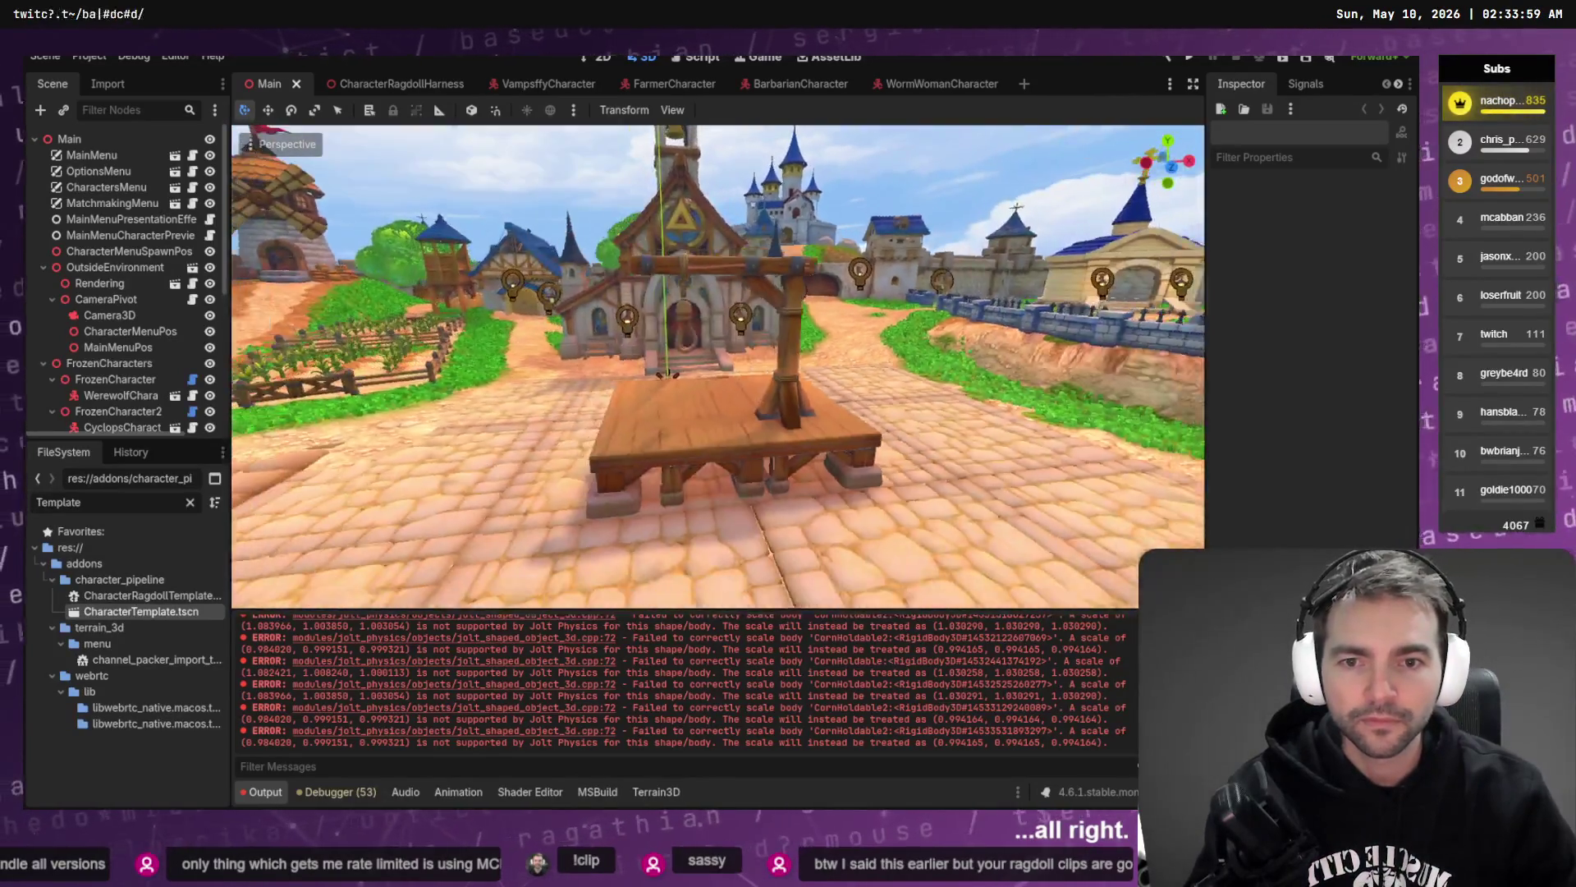
{"action": "key", "text": "d"}
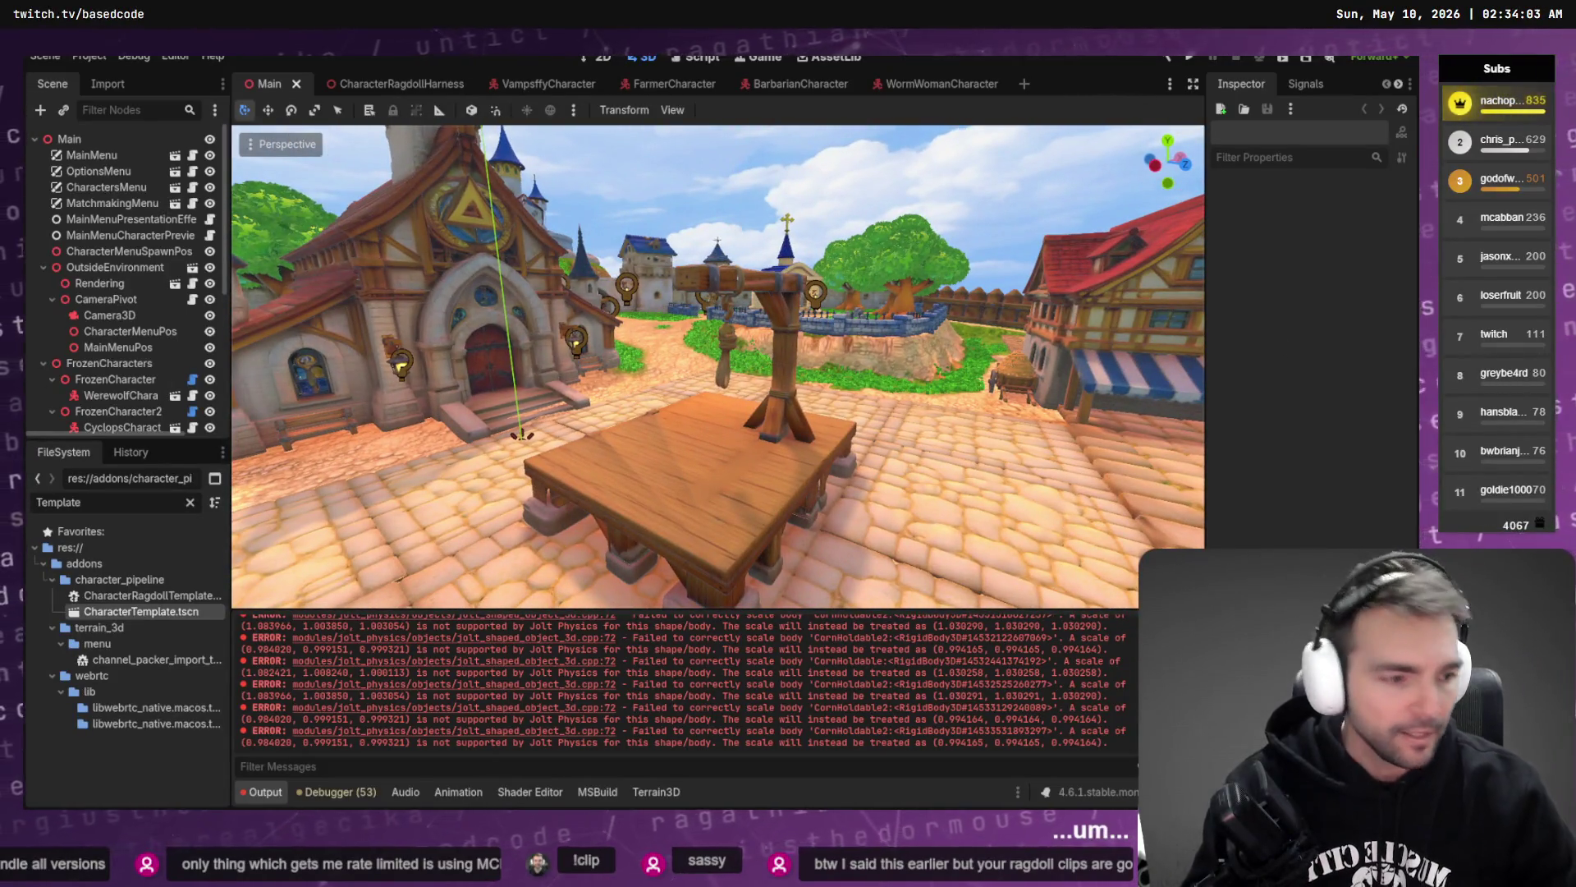
{"action": "key", "text": "alt+Tab"}
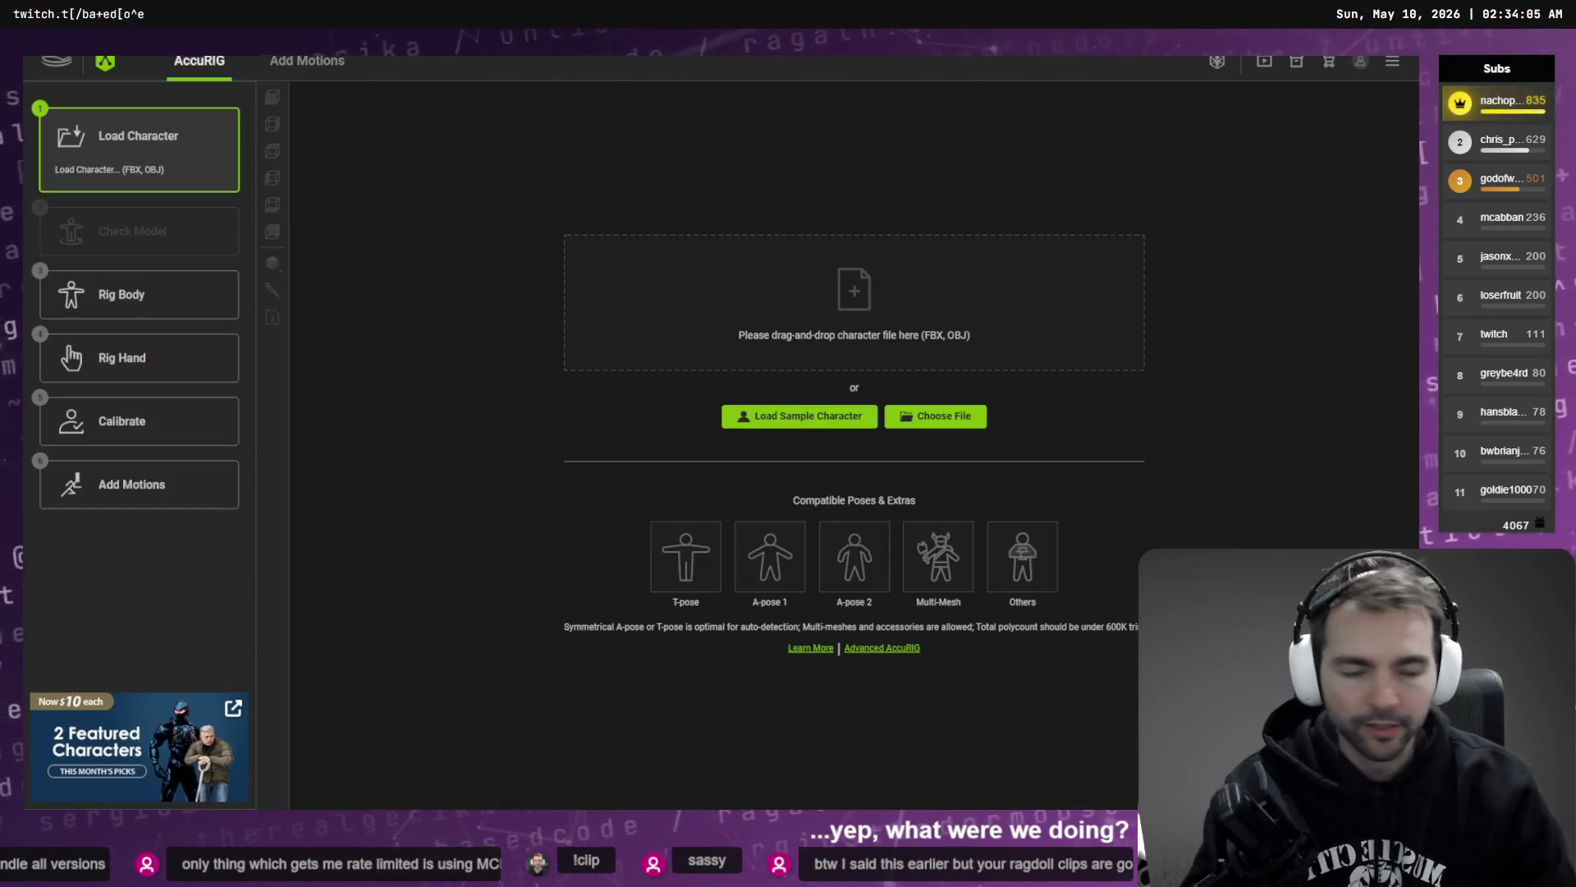
- In AccuRIG's file browser, open _Characters/Vampire and view the Vampire.fbx file details
{"action": "left_click", "coordinate": [936, 416]}
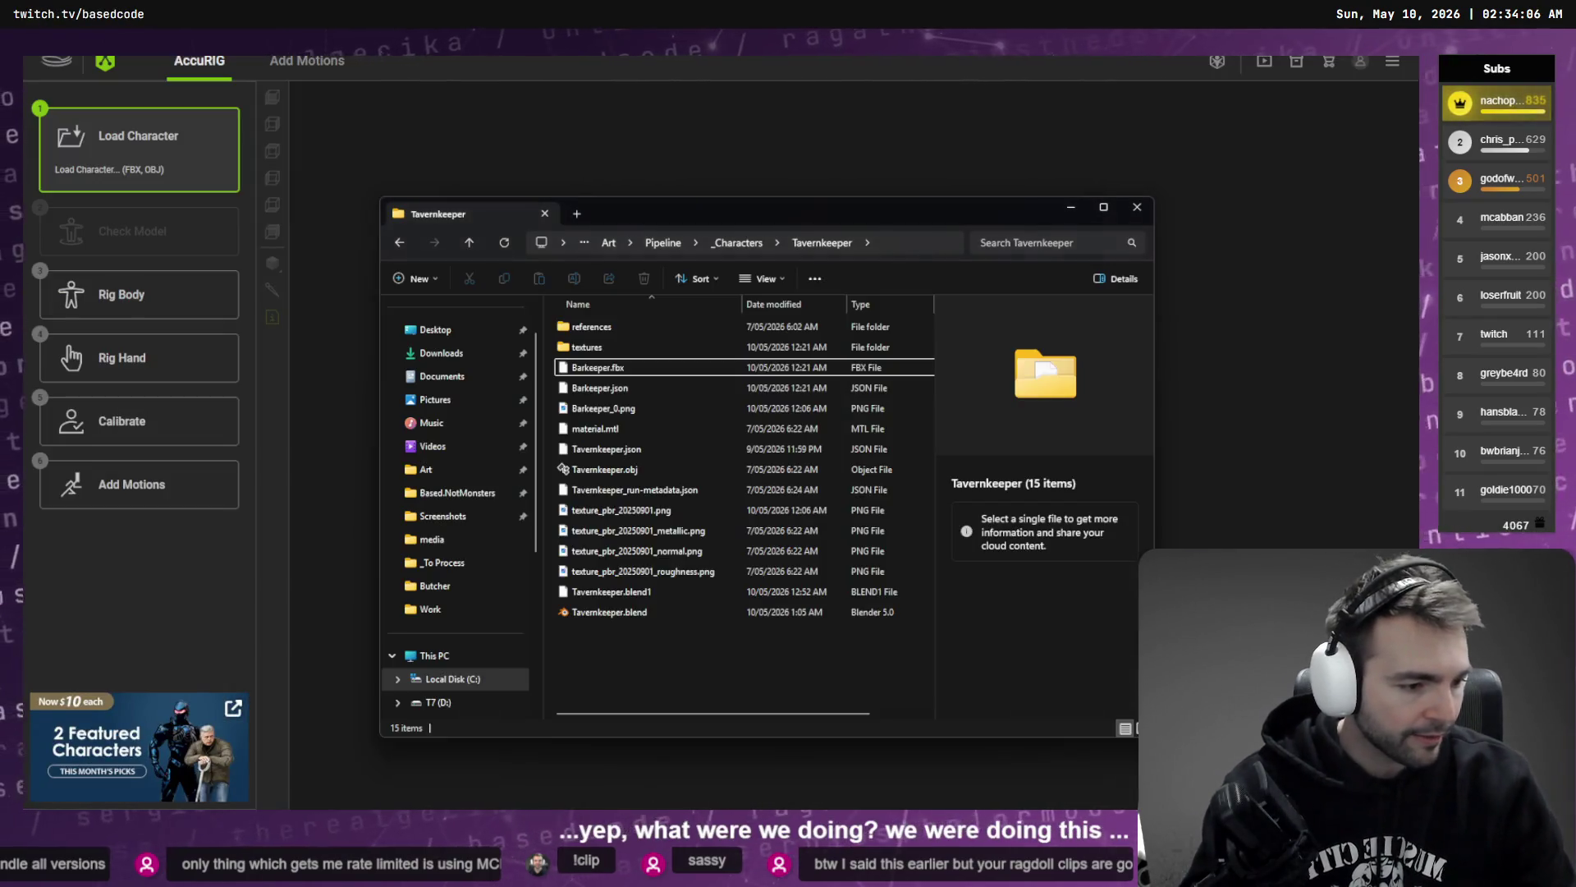
{"action": "left_click", "coordinate": [727, 244]}
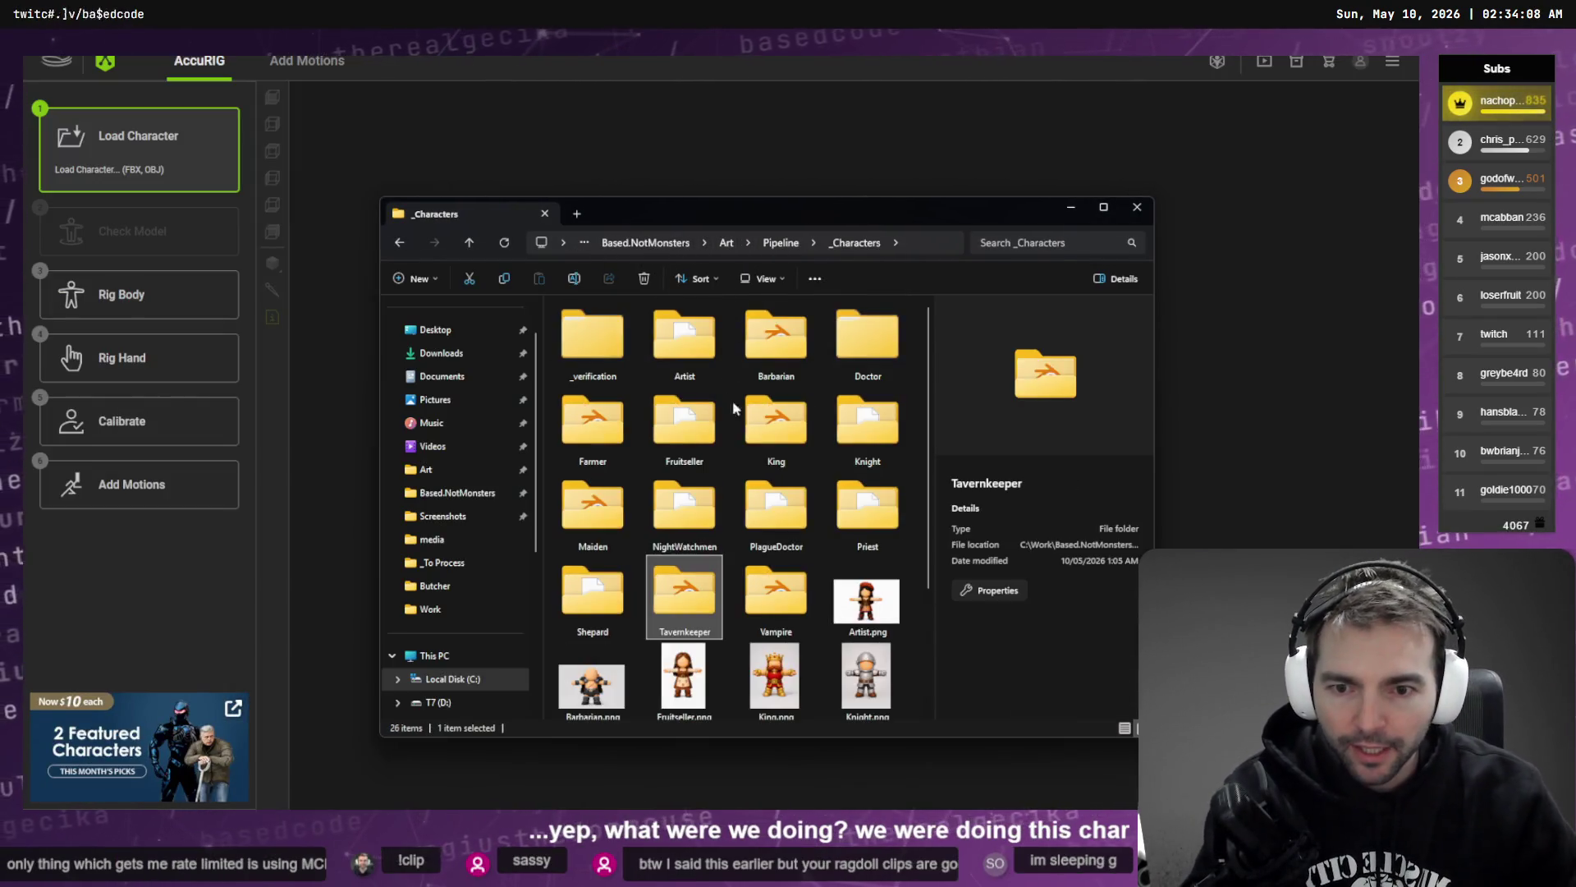
{"action": "double_click", "coordinate": [789, 625]}
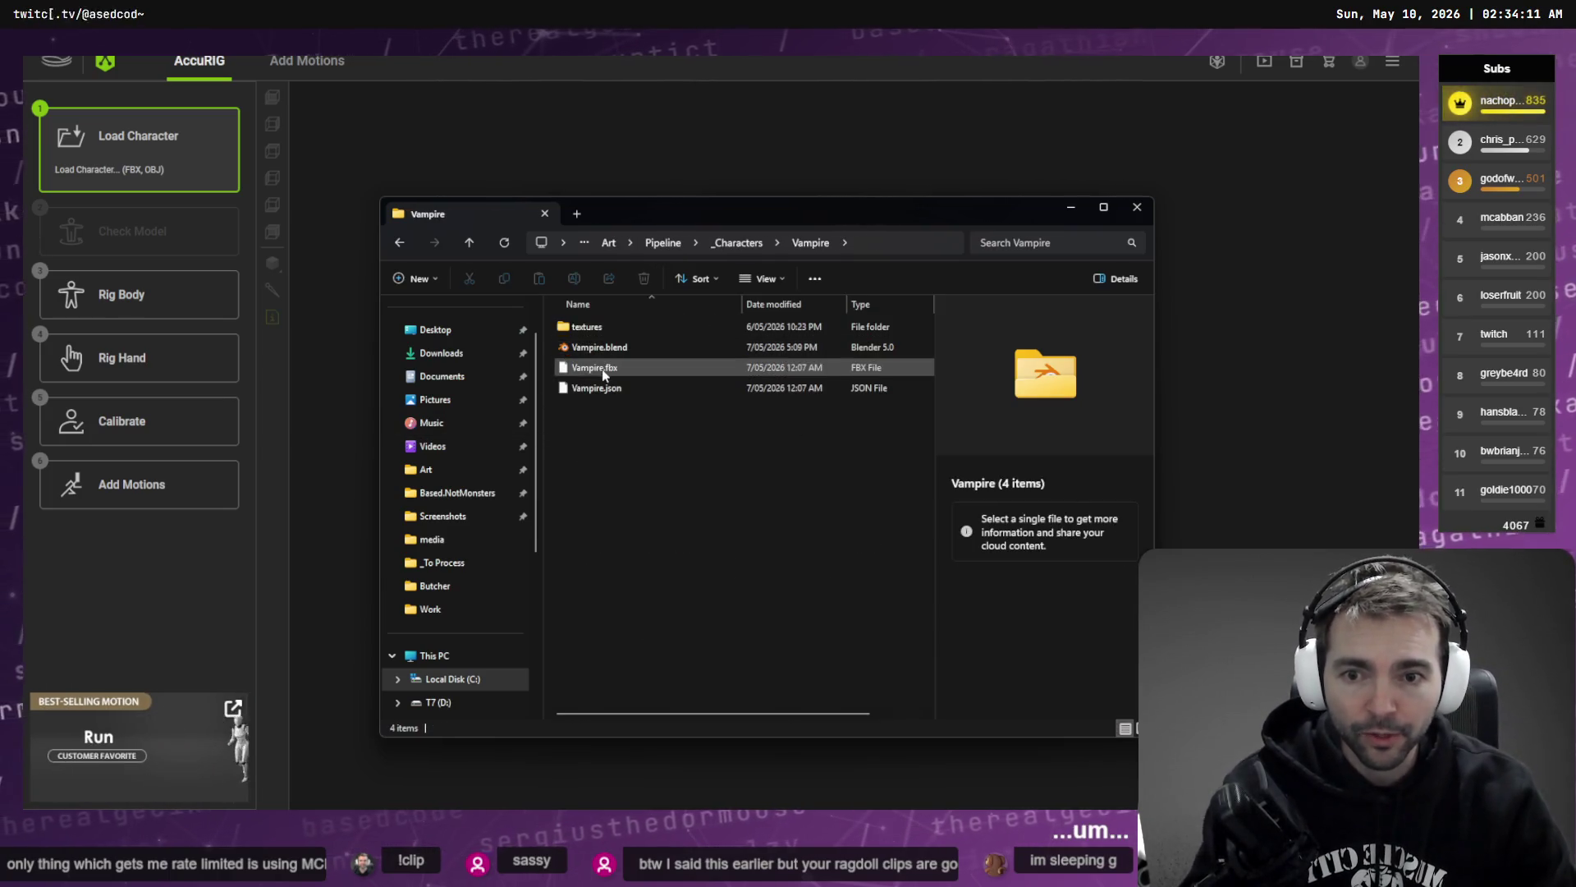
{"action": "left_click", "coordinate": [602, 369]}
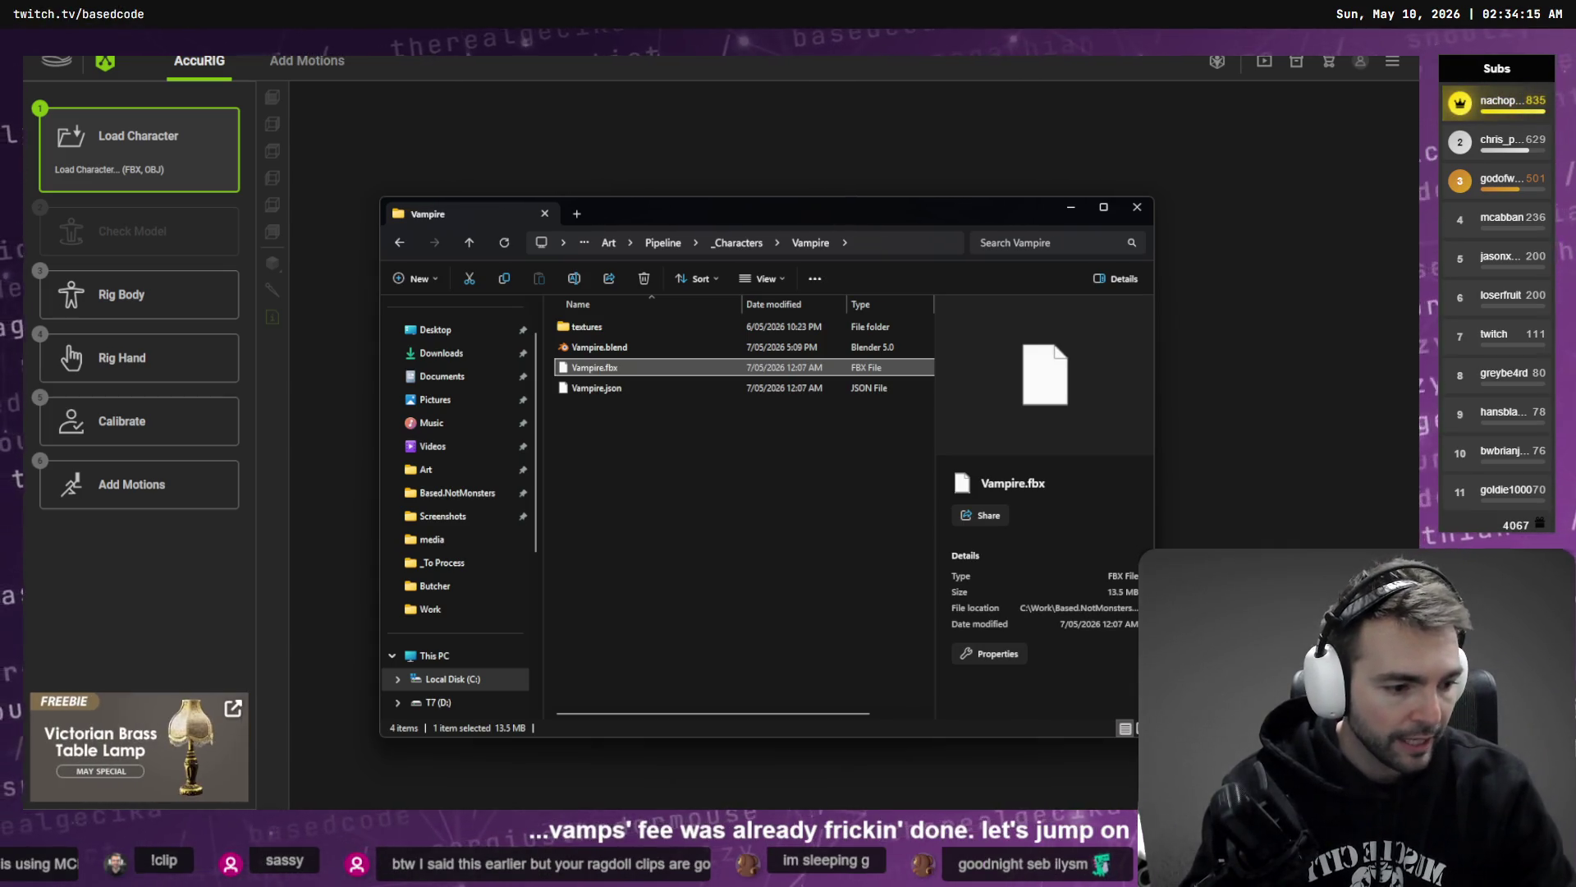
{"action": "key", "text": "alt+Tab"}
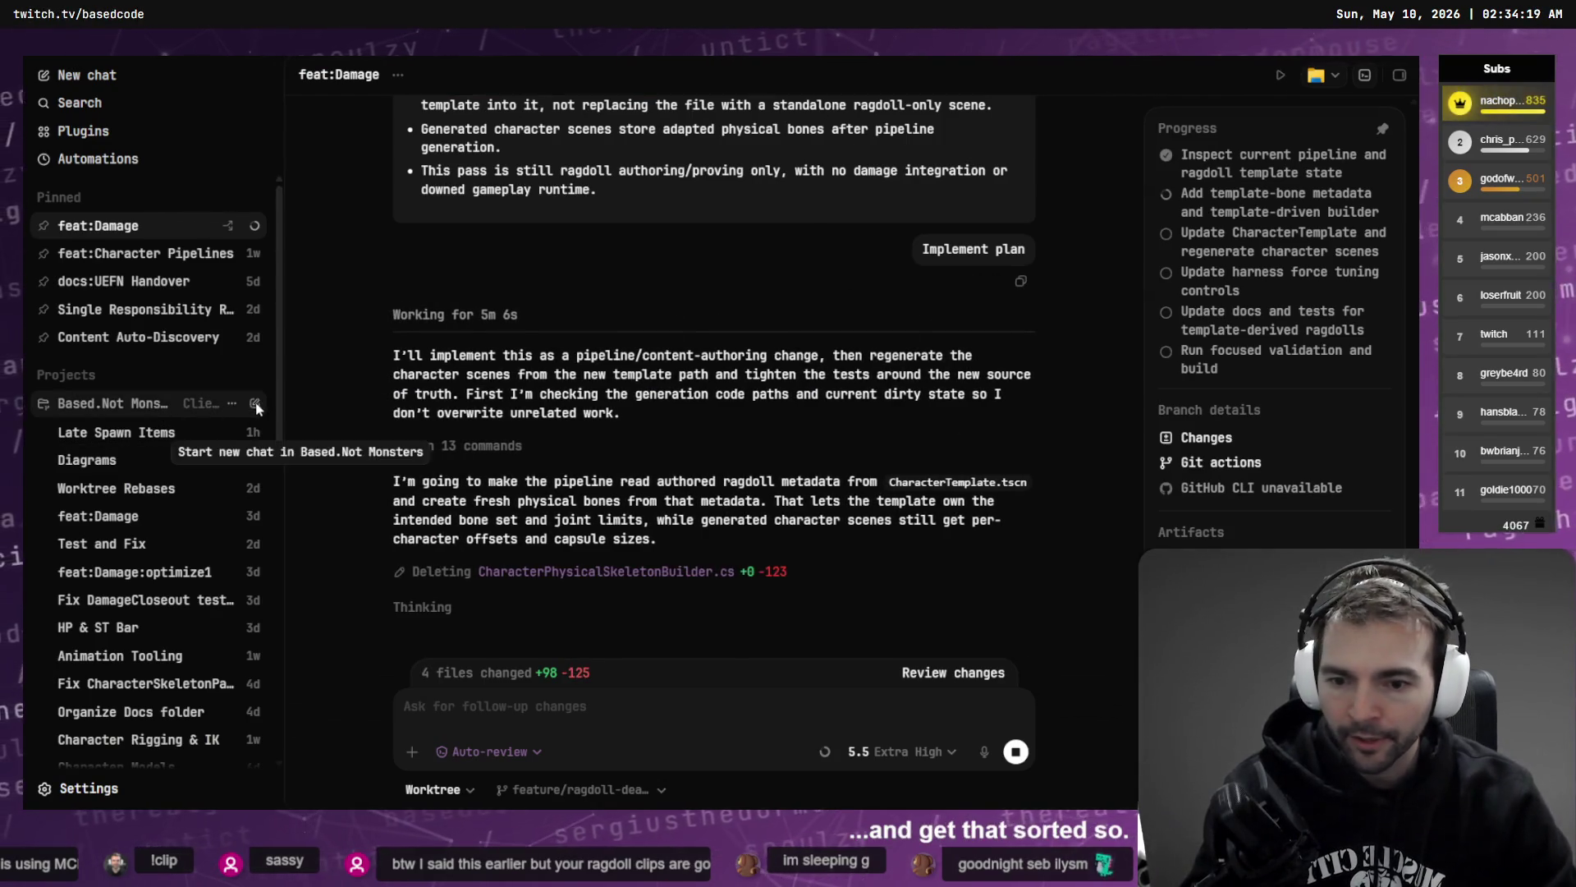
- Start a new chat in the Based.Not Monsters project, running in a new worktree from master
{"action": "left_click", "coordinate": [253, 403]}
{"action": "left_click", "coordinate": [780, 481]}
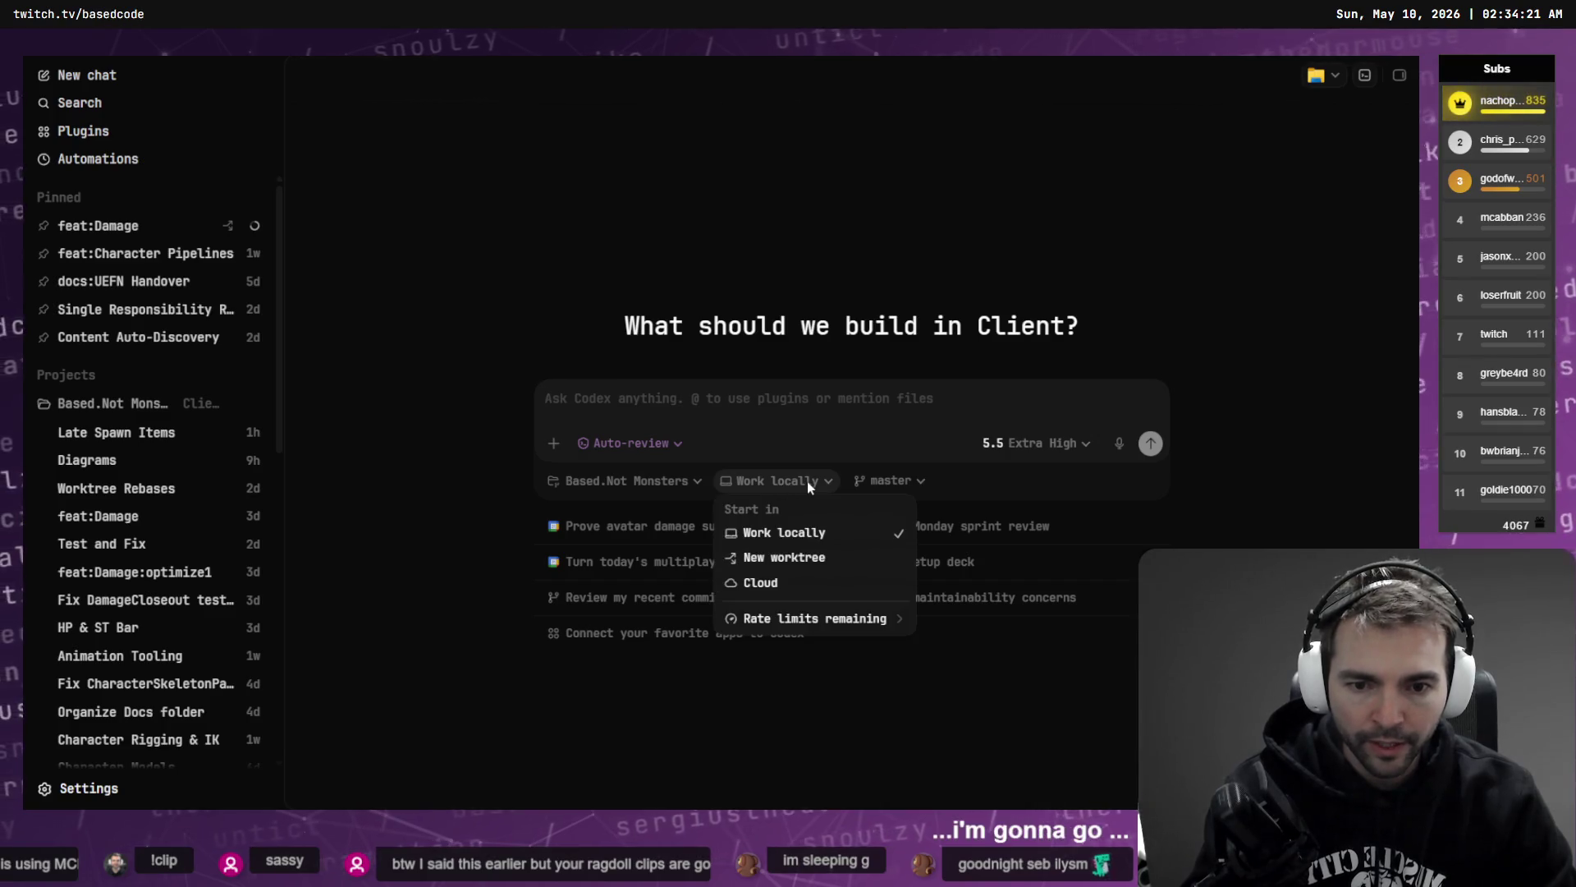
{"action": "left_click", "coordinate": [786, 558]}
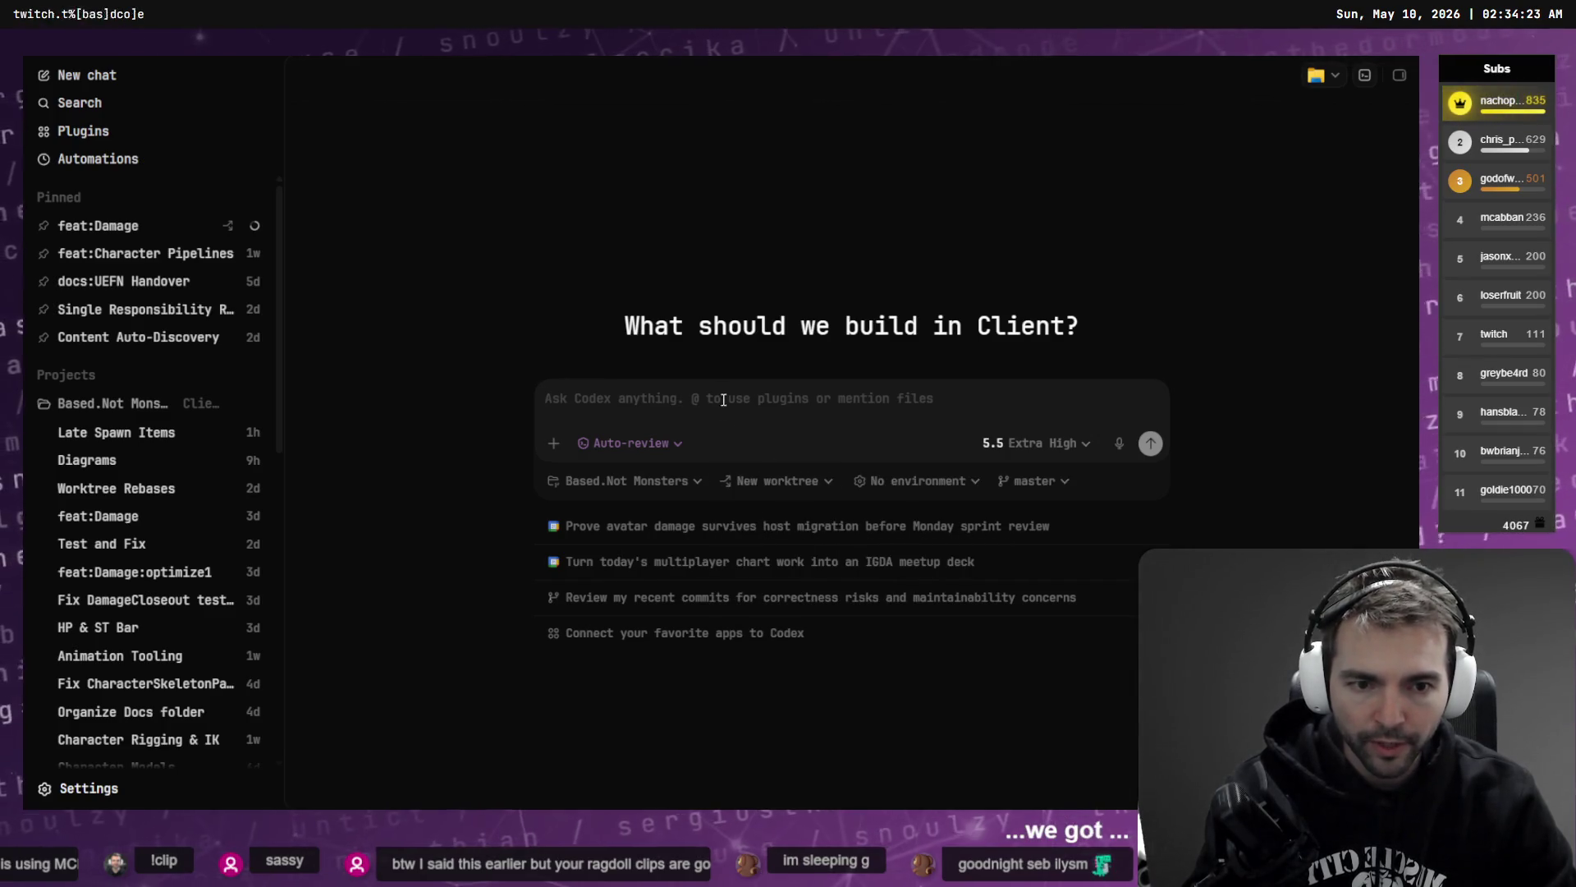
{"action": "left_click", "coordinate": [1059, 485]}
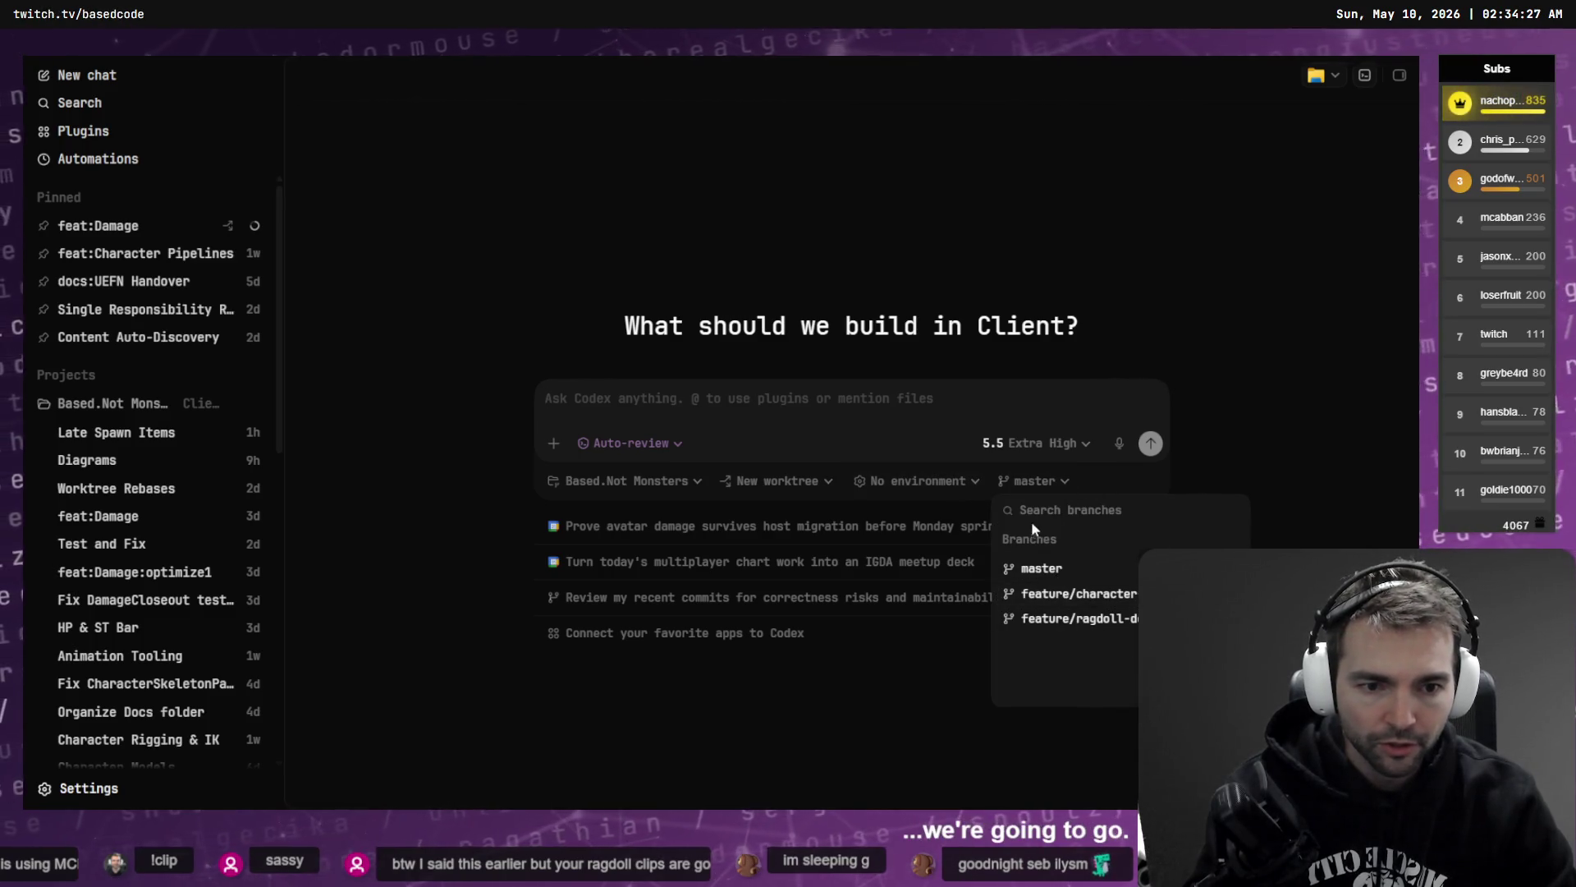
{"action": "left_click", "coordinate": [1285, 473]}
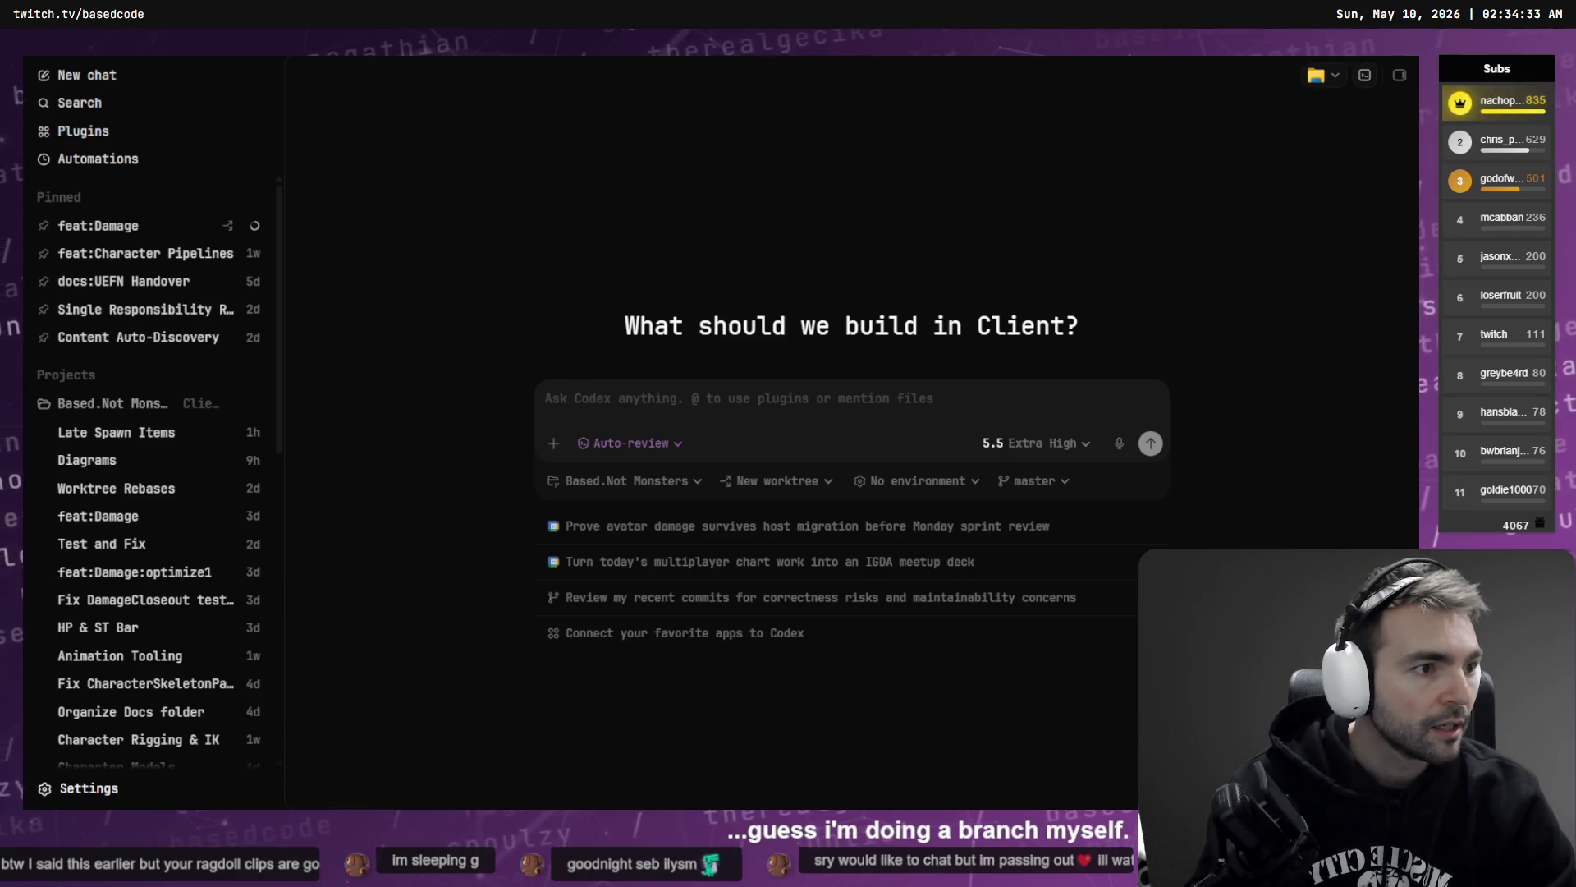
{"action": "key", "text": "alt+Tab"}
- Check out master and create and check out a new feature/upgrade-characters branch from it
{"action": "double_click", "coordinate": [74, 325]}
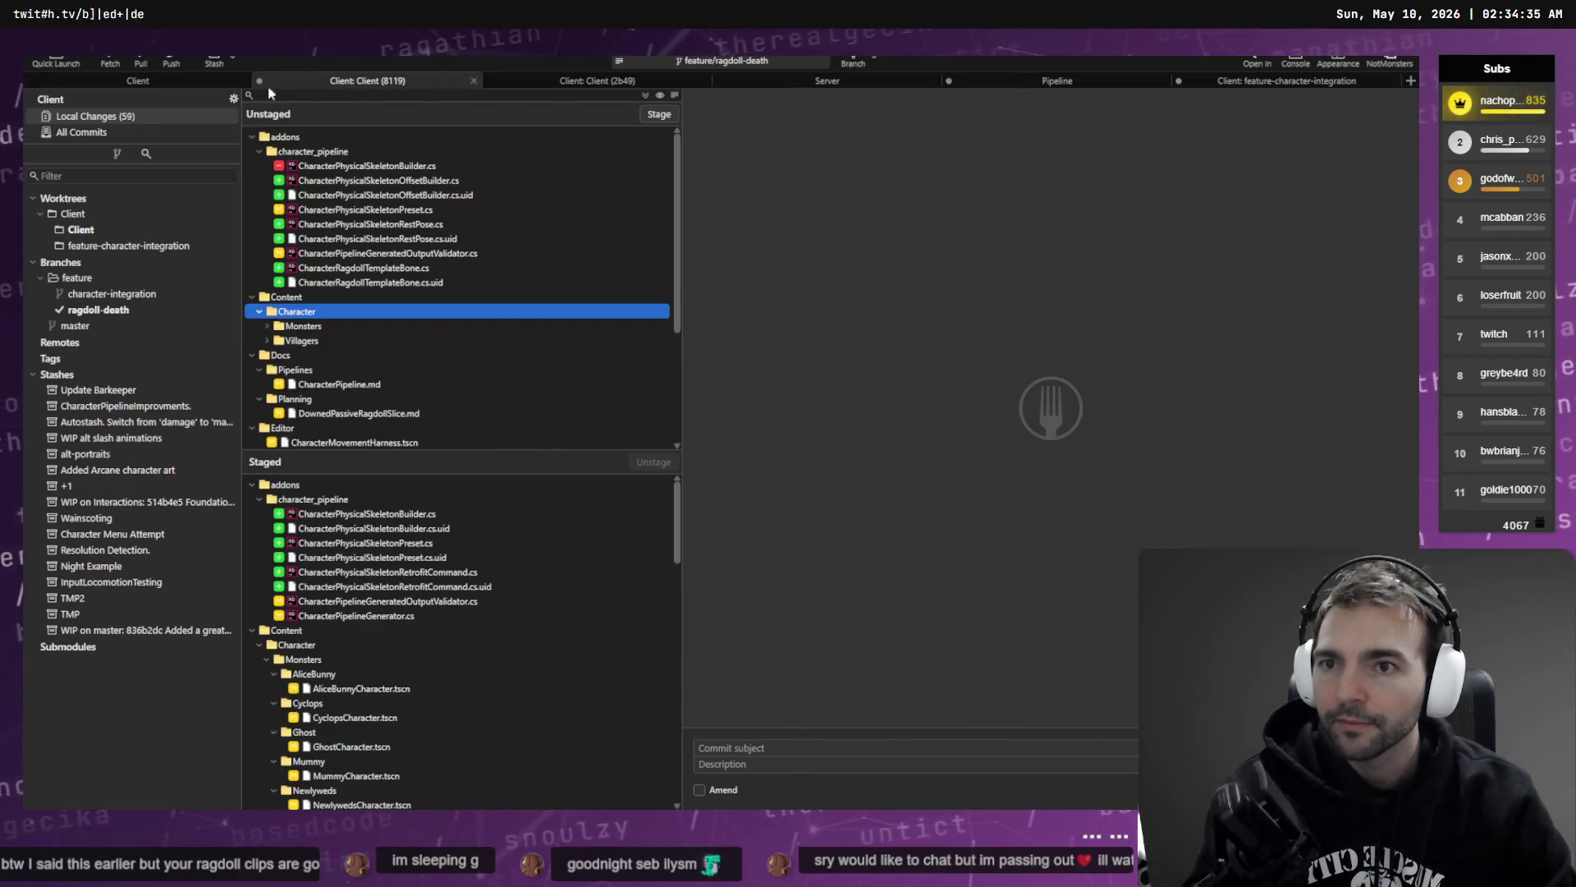
{"action": "left_click", "coordinate": [74, 310]}
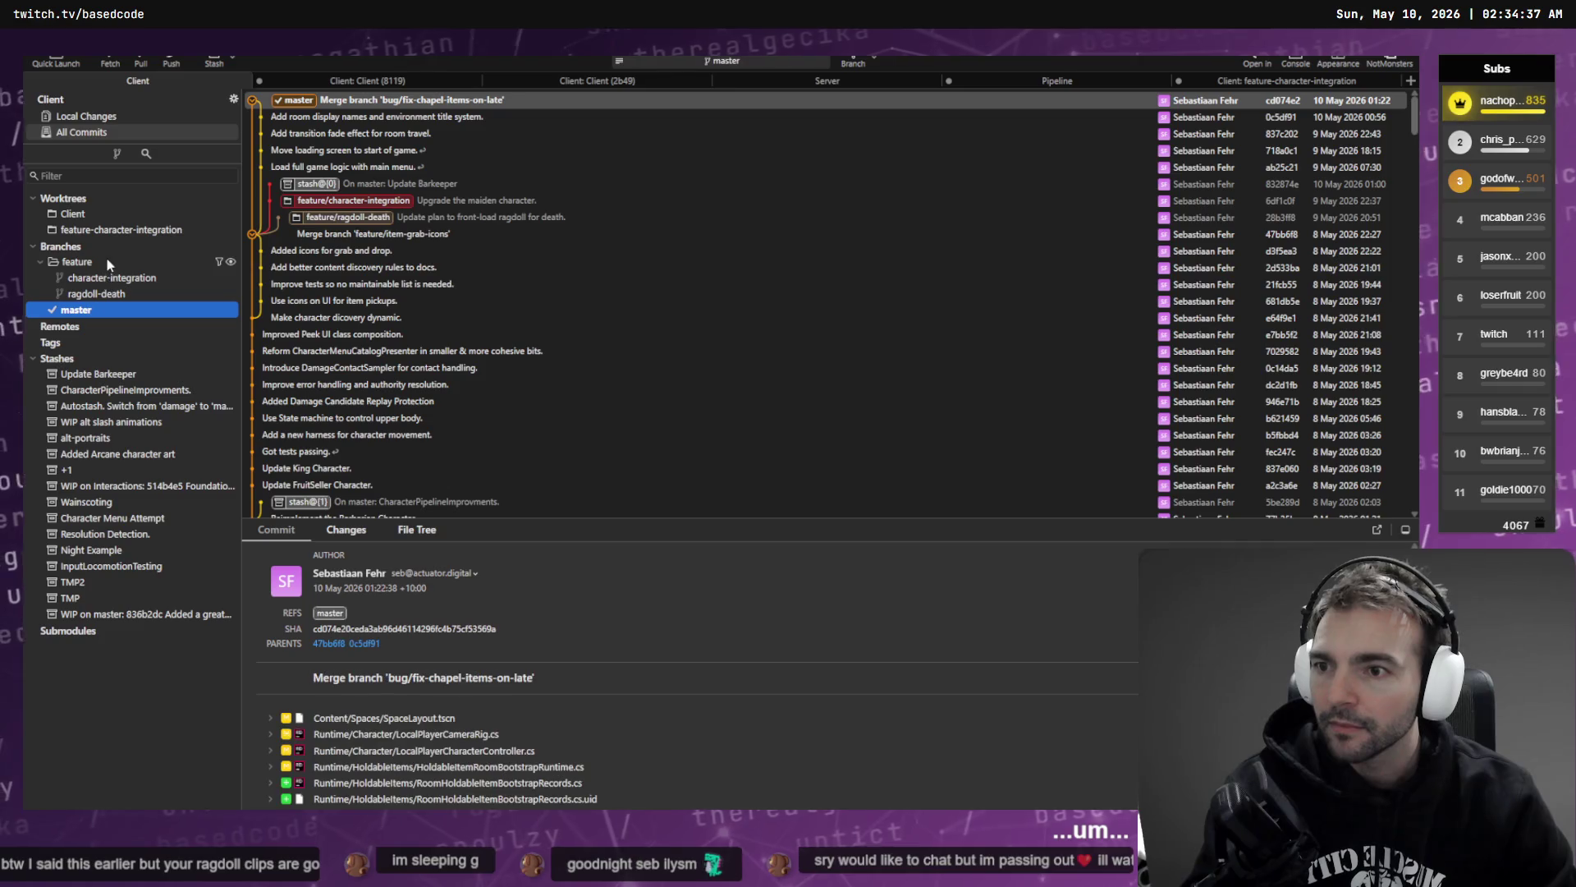
{"action": "left_click", "coordinate": [104, 279]}
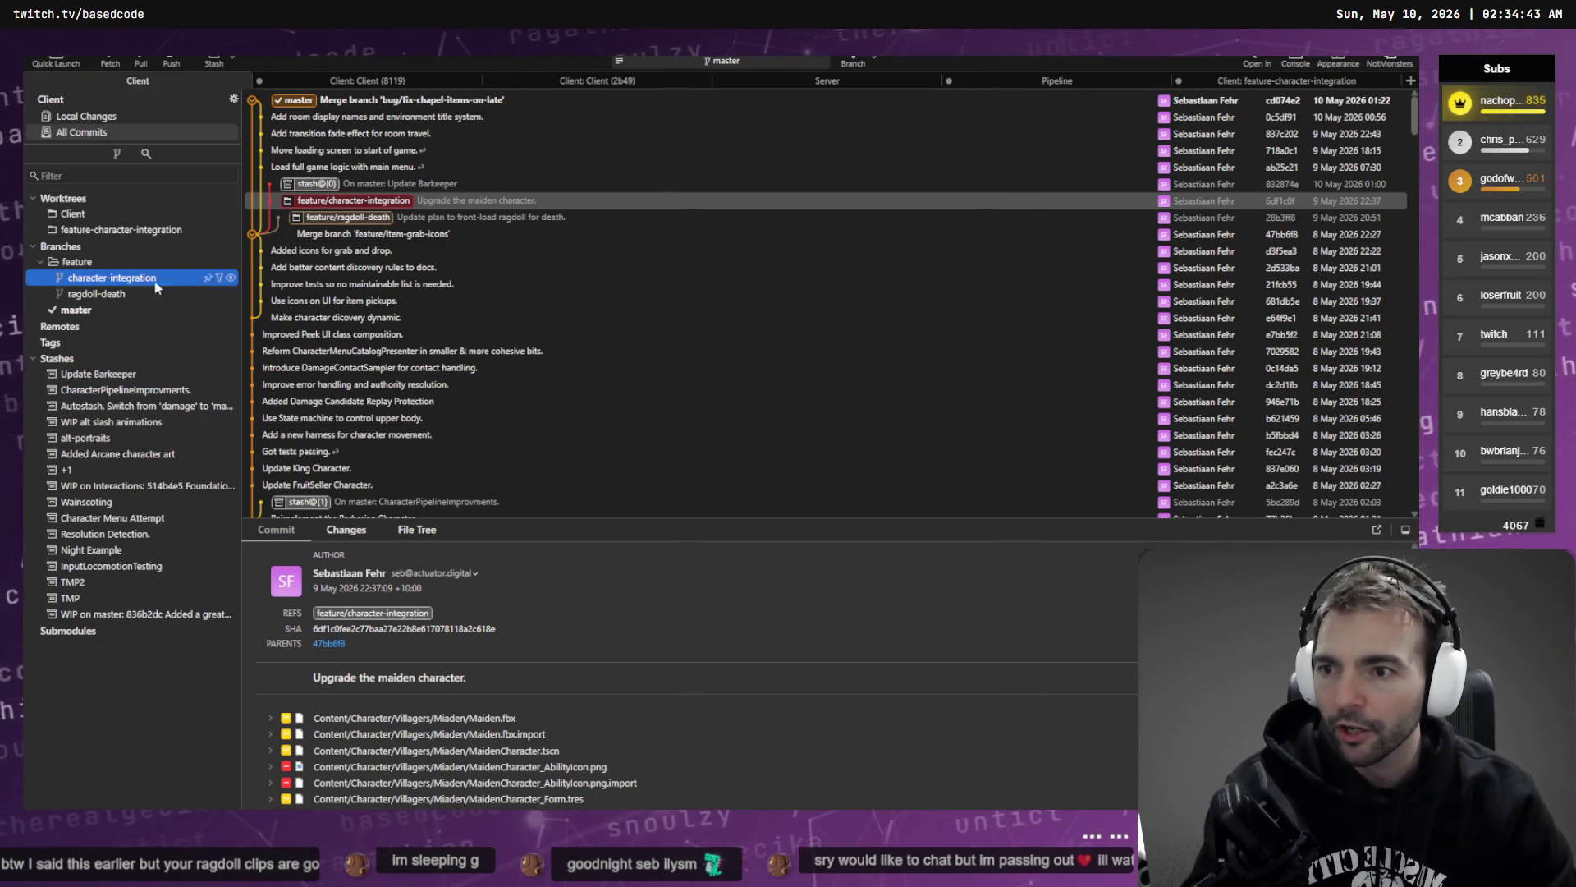
{"action": "right_click", "coordinate": [90, 248]}
{"action": "left_click", "coordinate": [145, 256]}
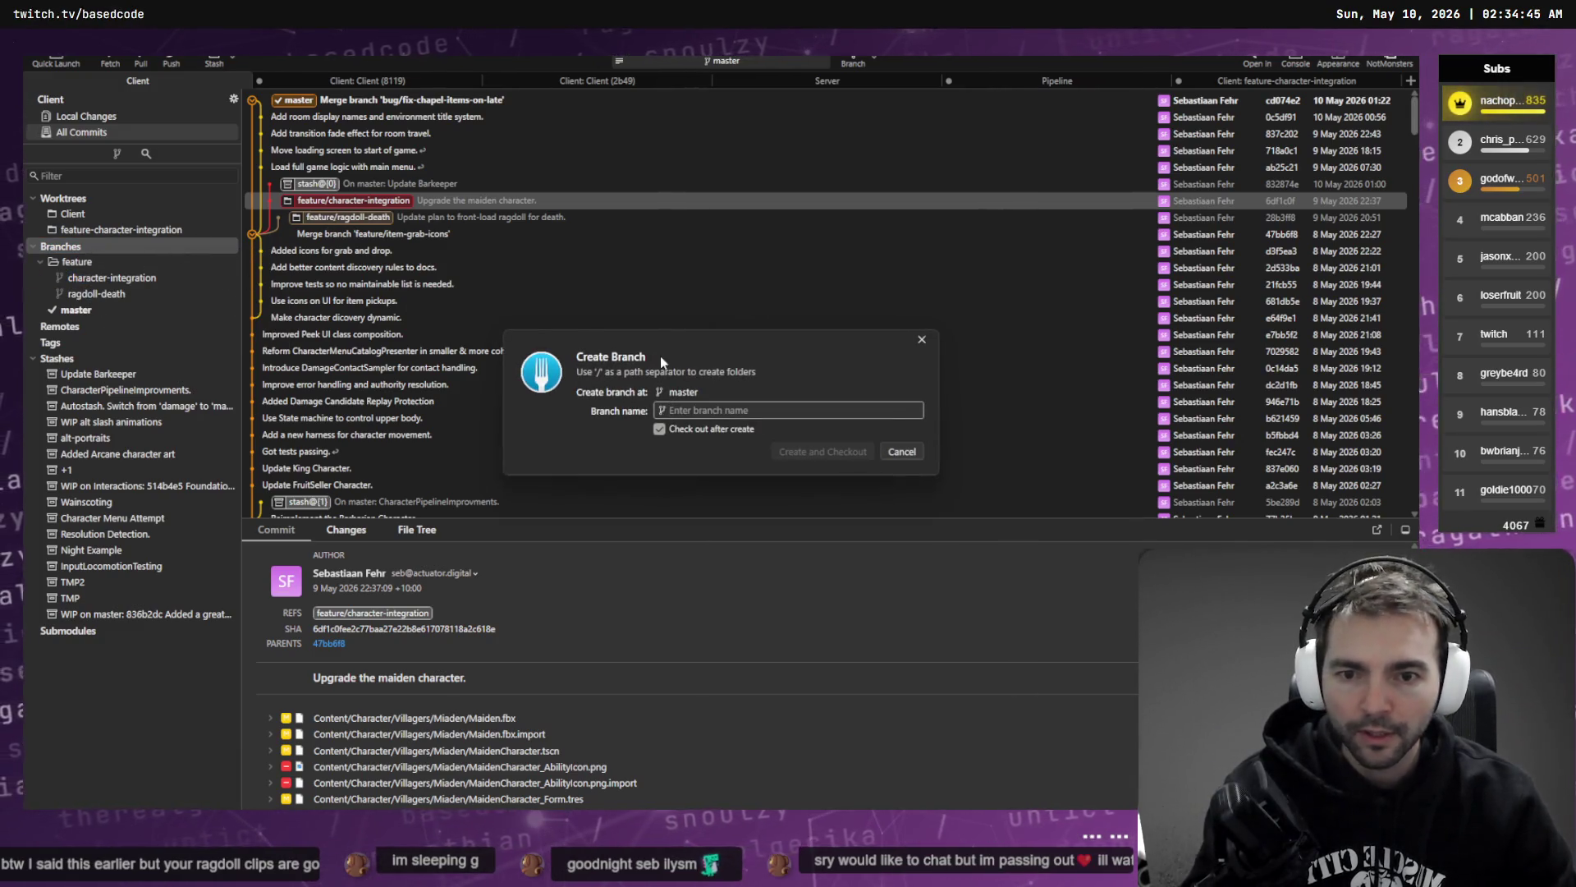
{"action": "type", "text": "feature/"}
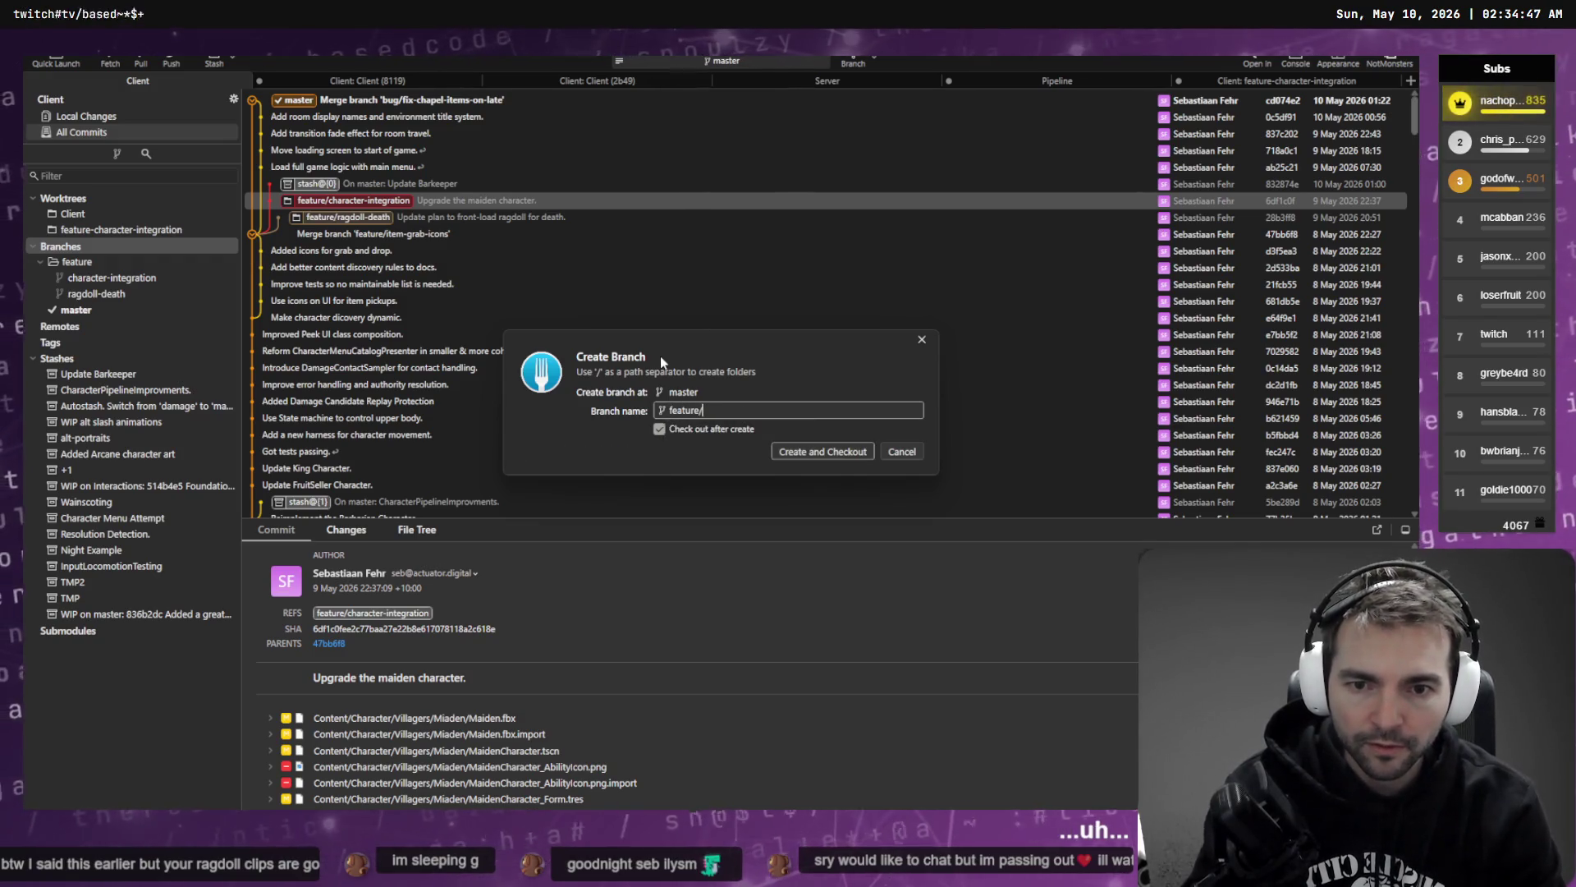
{"action": "type", "text": "new-characrers"}
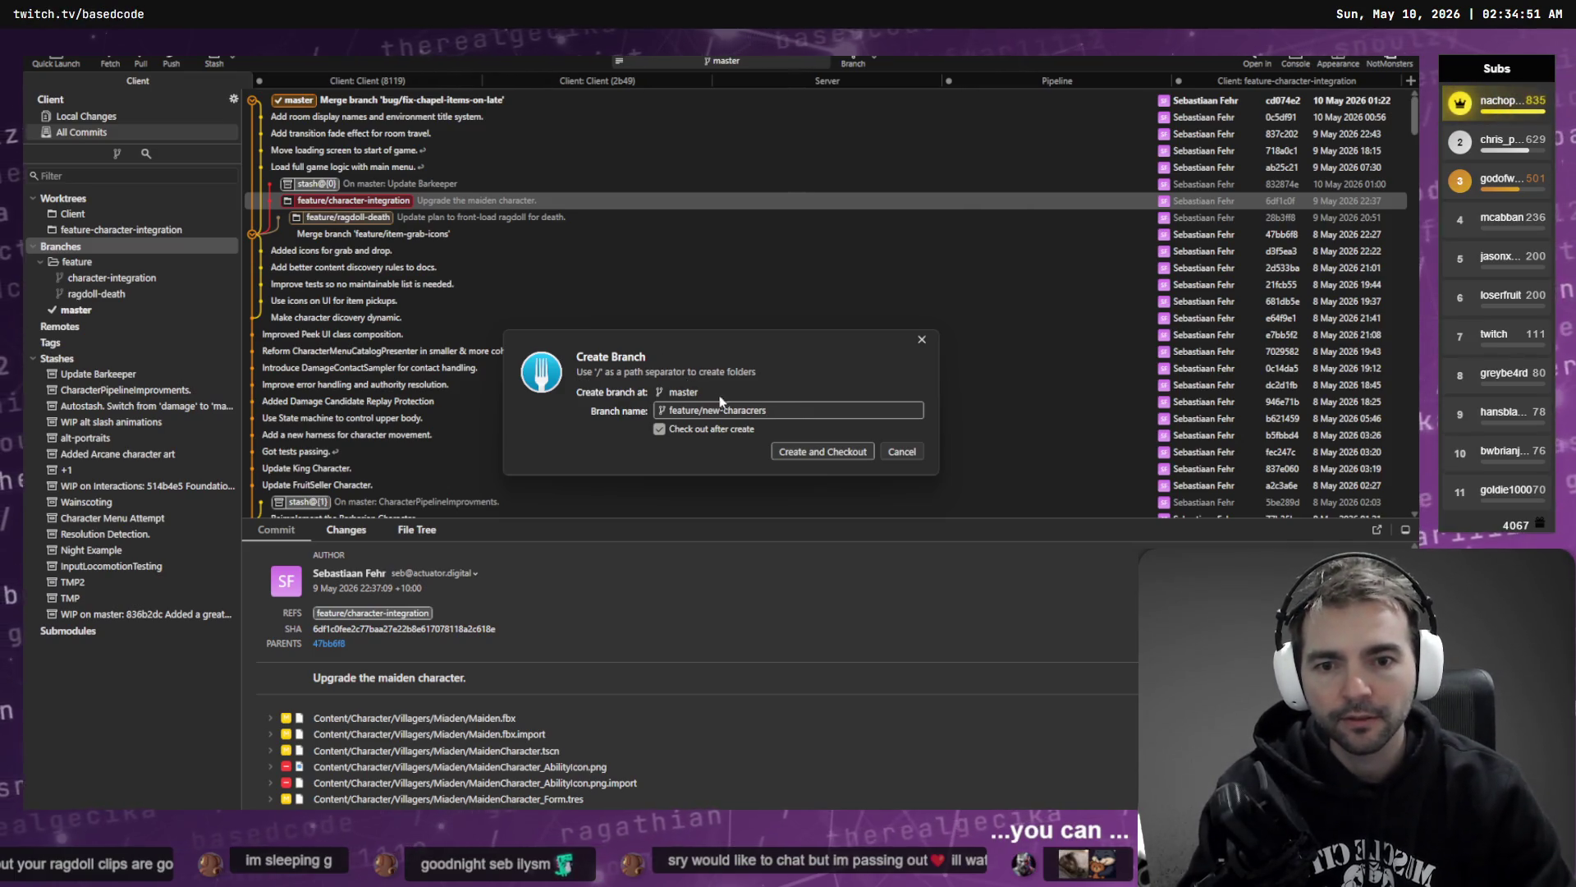
{"action": "left_click_drag", "start_coordinate": [703, 411], "coordinate": [861, 412]}
{"action": "type", "text": "upgrade-chara"}
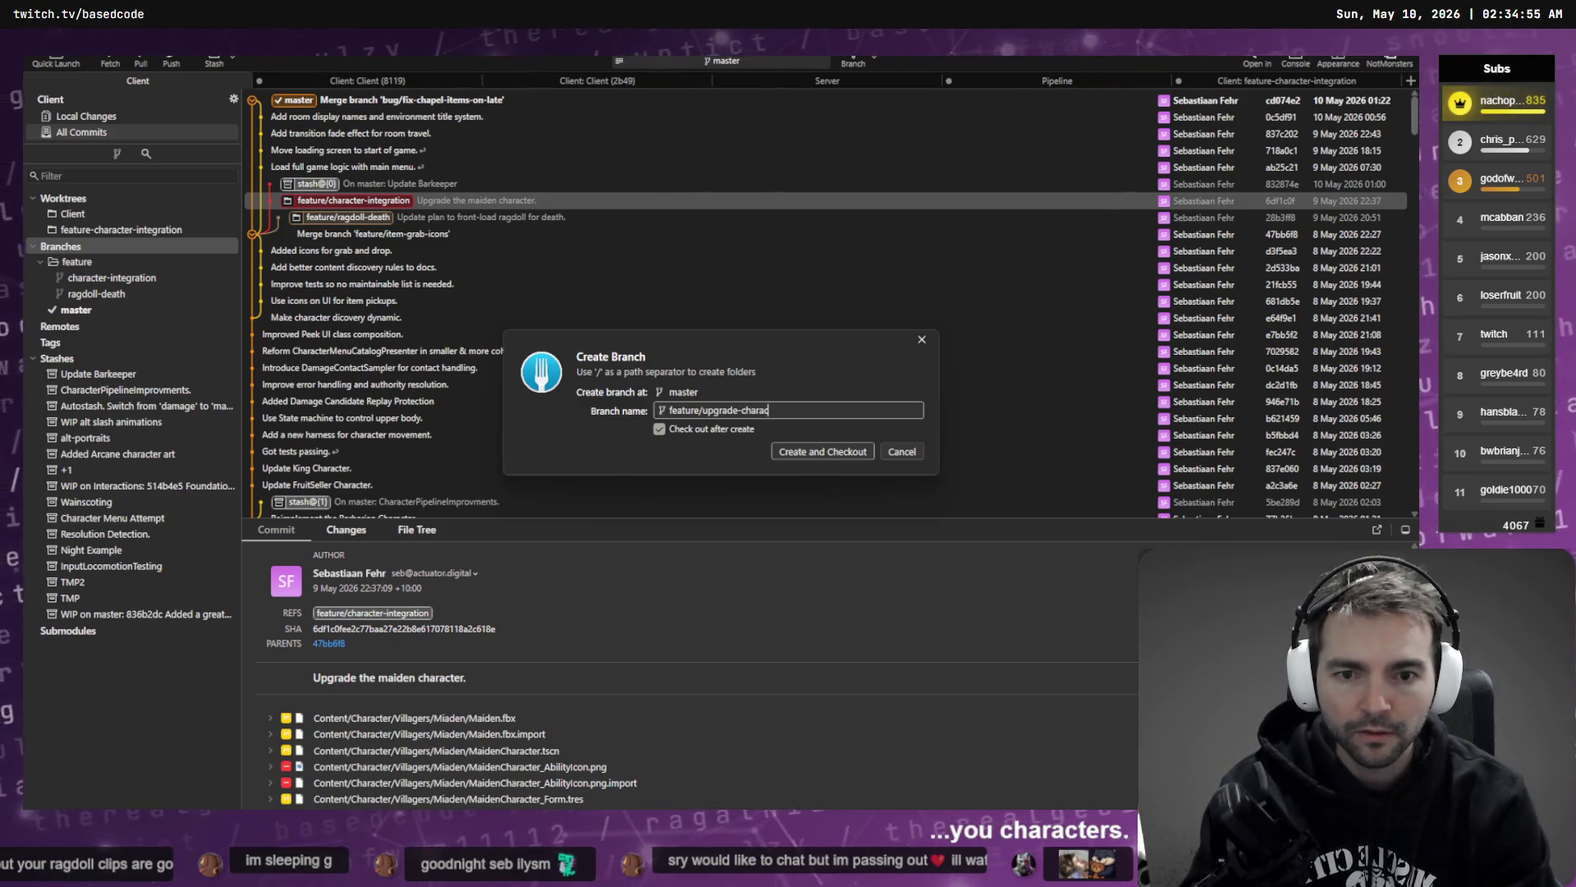
{"action": "type", "text": "char"}
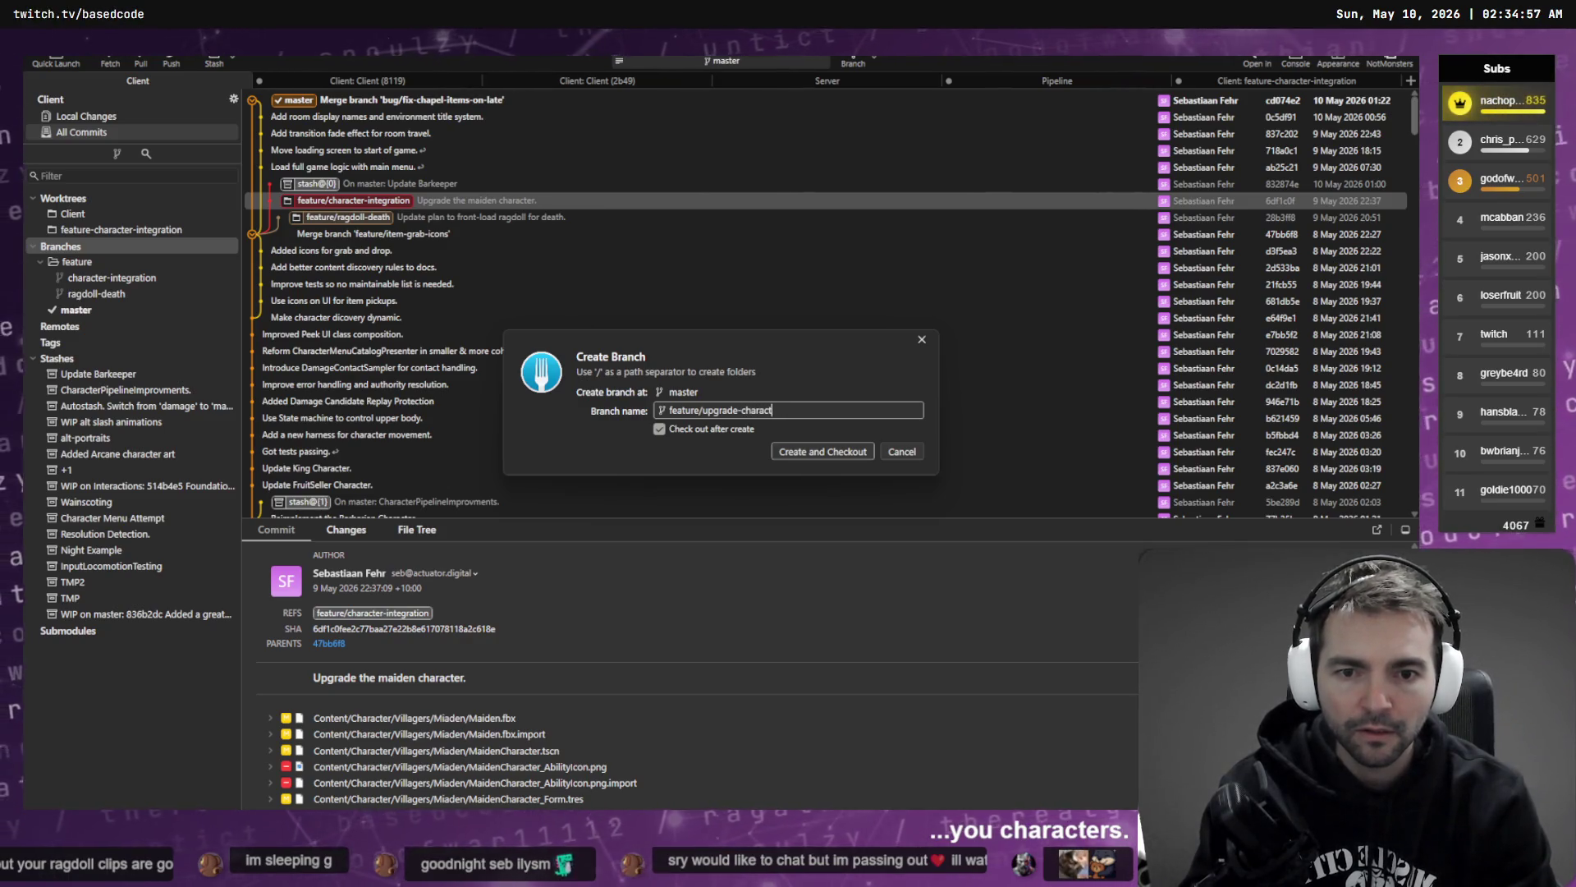
{"action": "type", "text": "rs"}
{"action": "key", "text": "Return"}
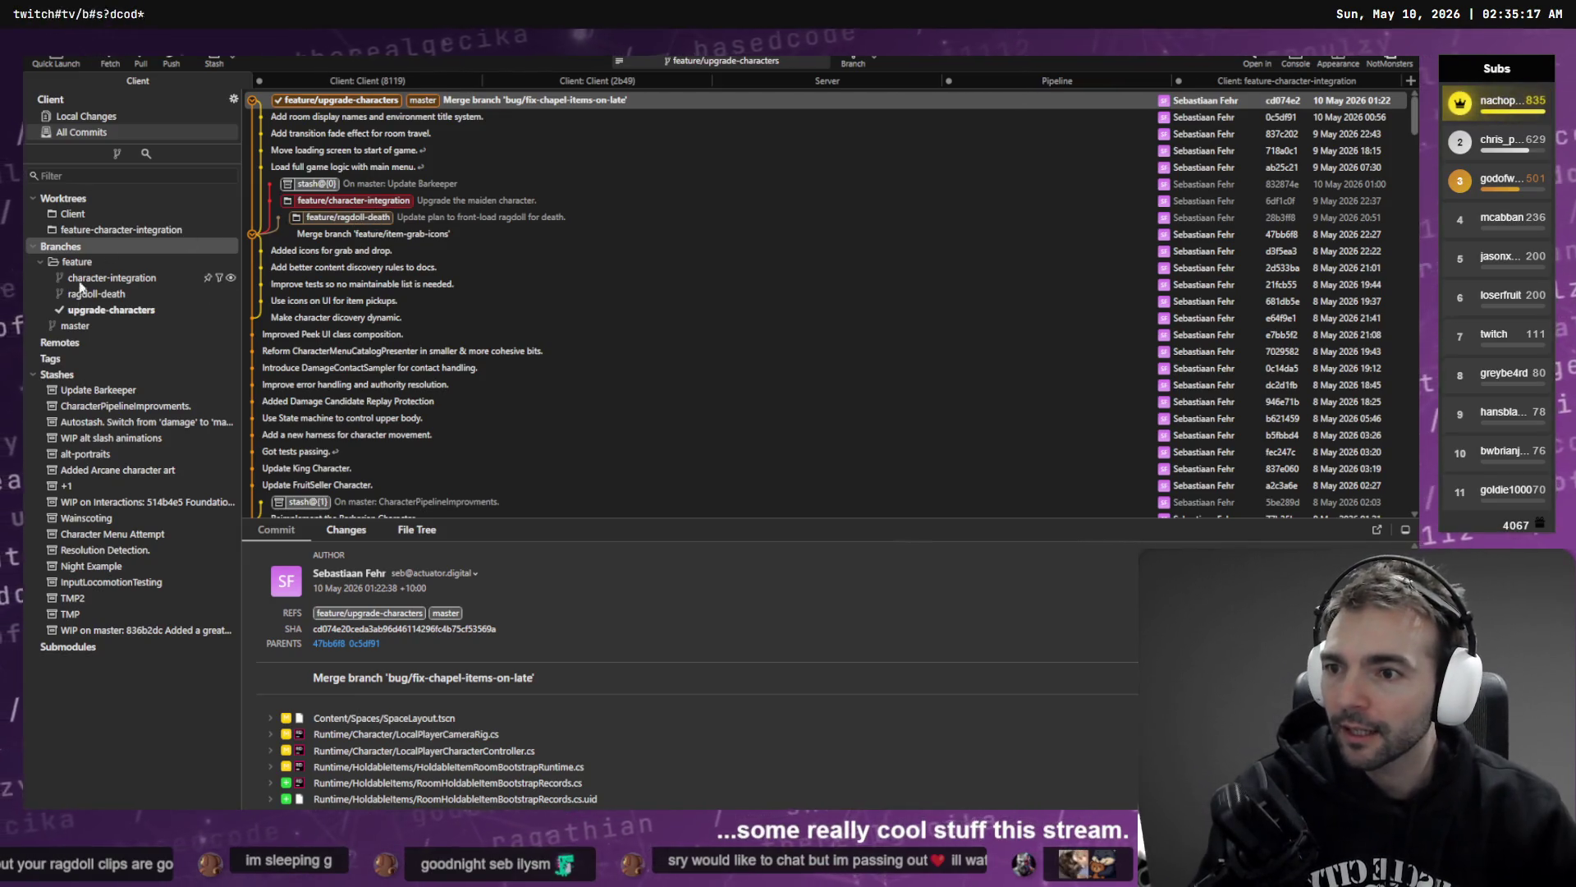
- Switch back to master, cancel deleting feature/upgrade-characters, then check that branch out again
{"action": "left_click", "coordinate": [361, 105]}
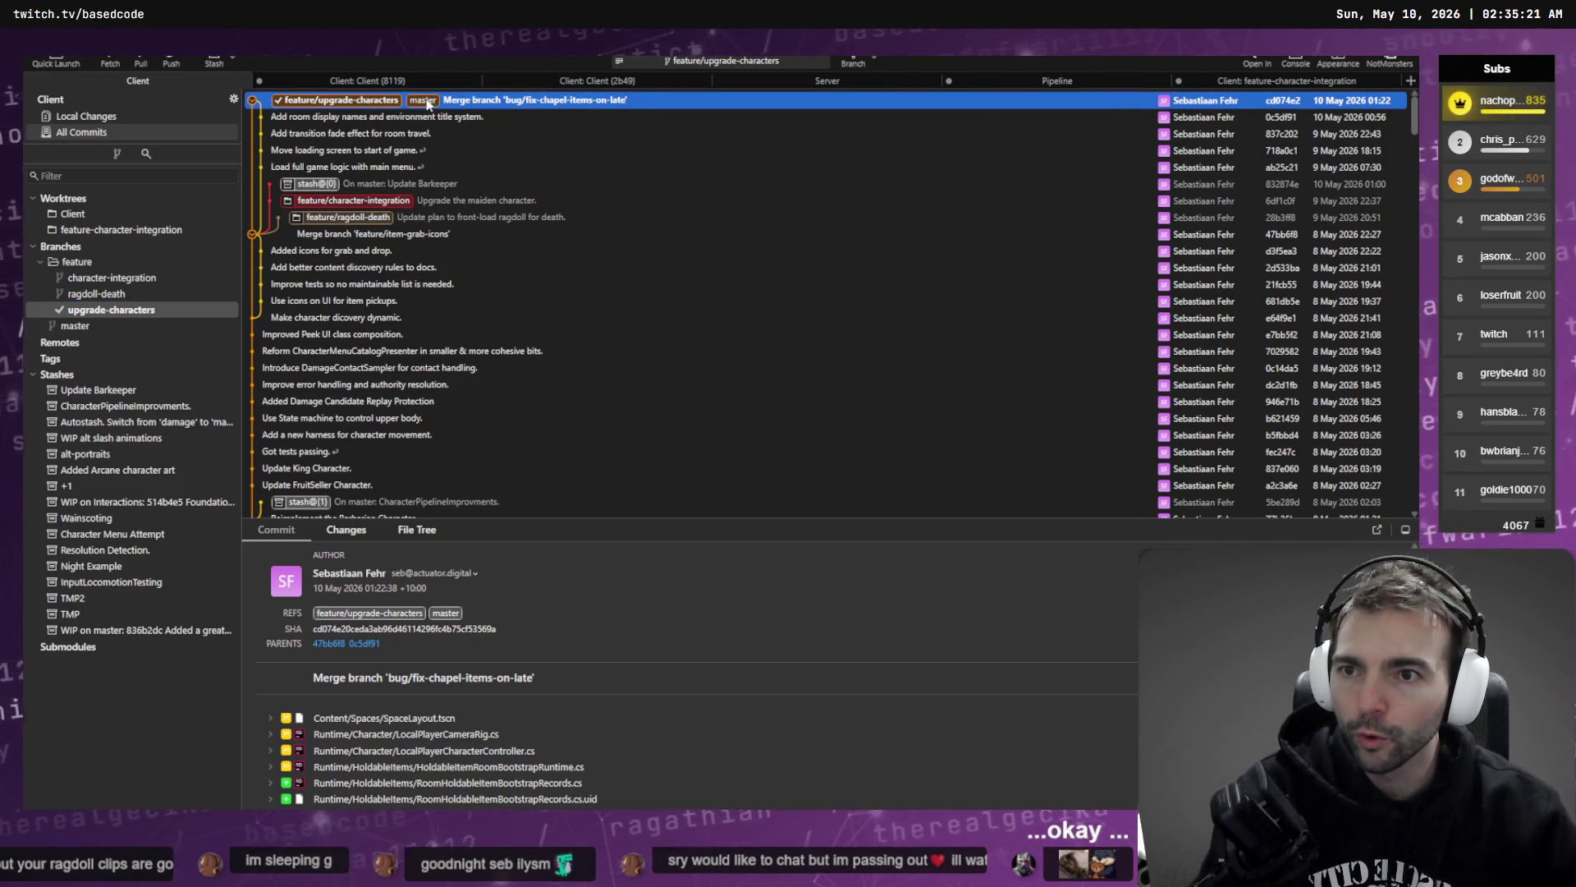
{"action": "double_click", "coordinate": [423, 100]}
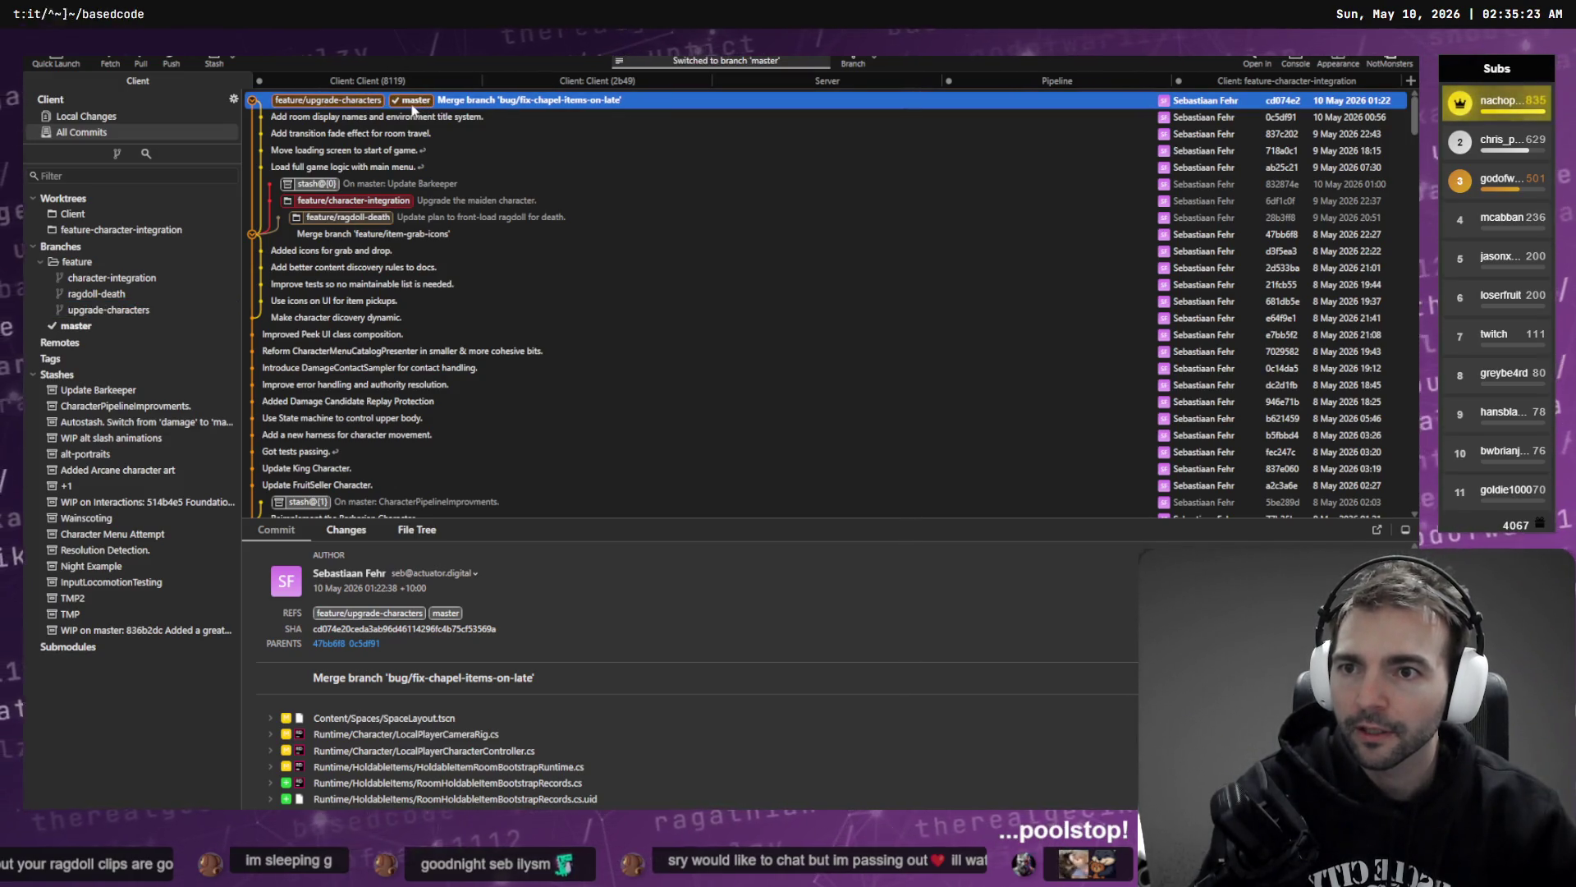
{"action": "right_click", "coordinate": [307, 104]}
{"action": "mouse_move", "coordinate": [410, 110]}
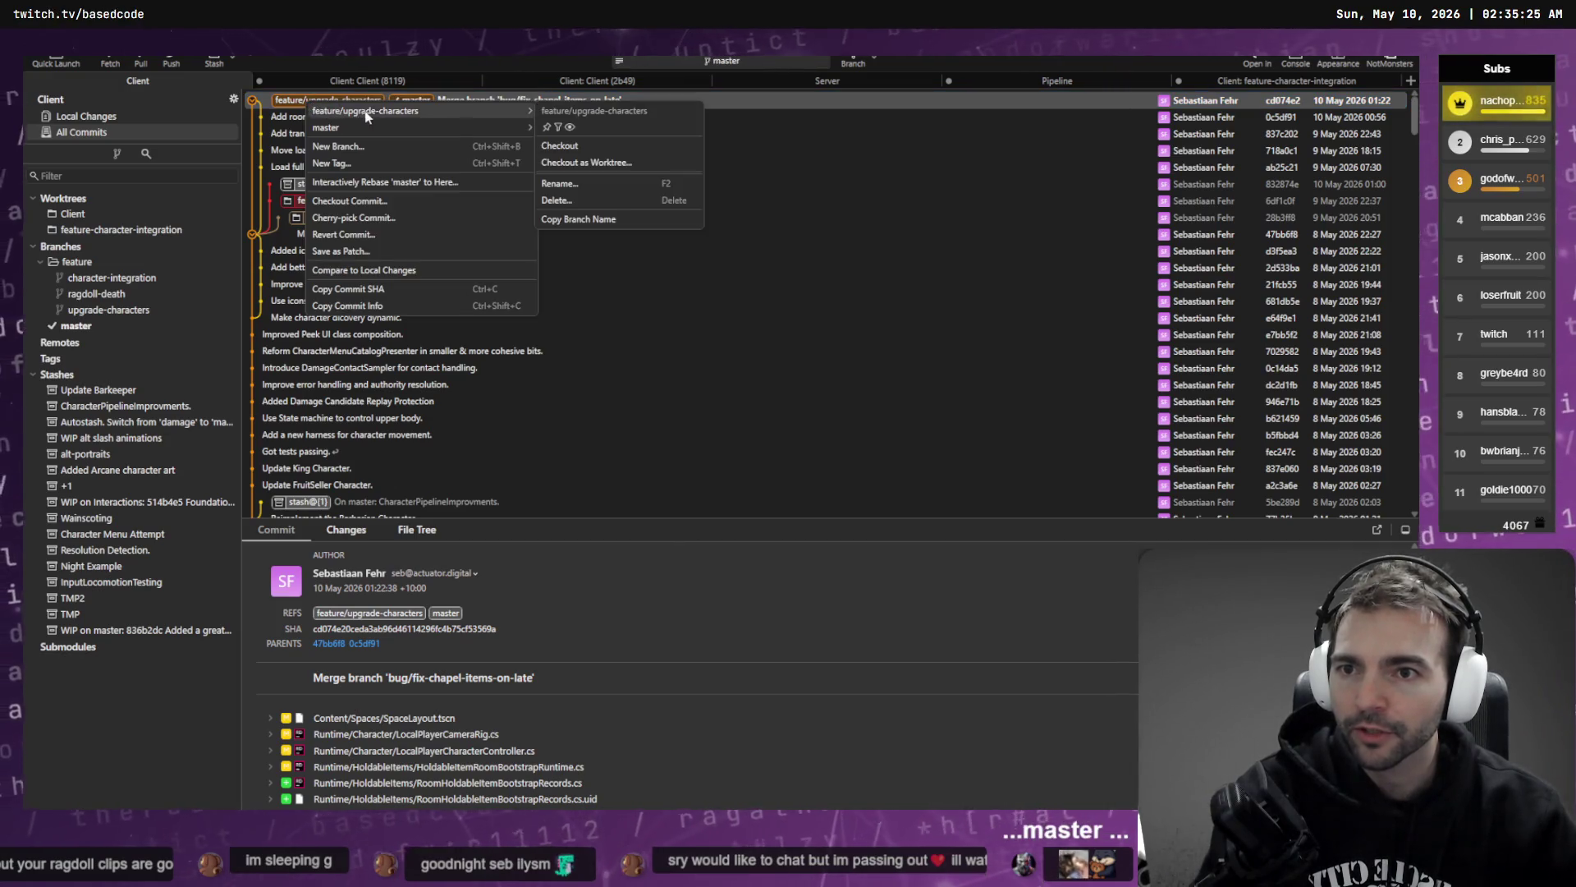
{"action": "left_click", "coordinate": [596, 206]}
{"action": "left_click", "coordinate": [892, 444]}
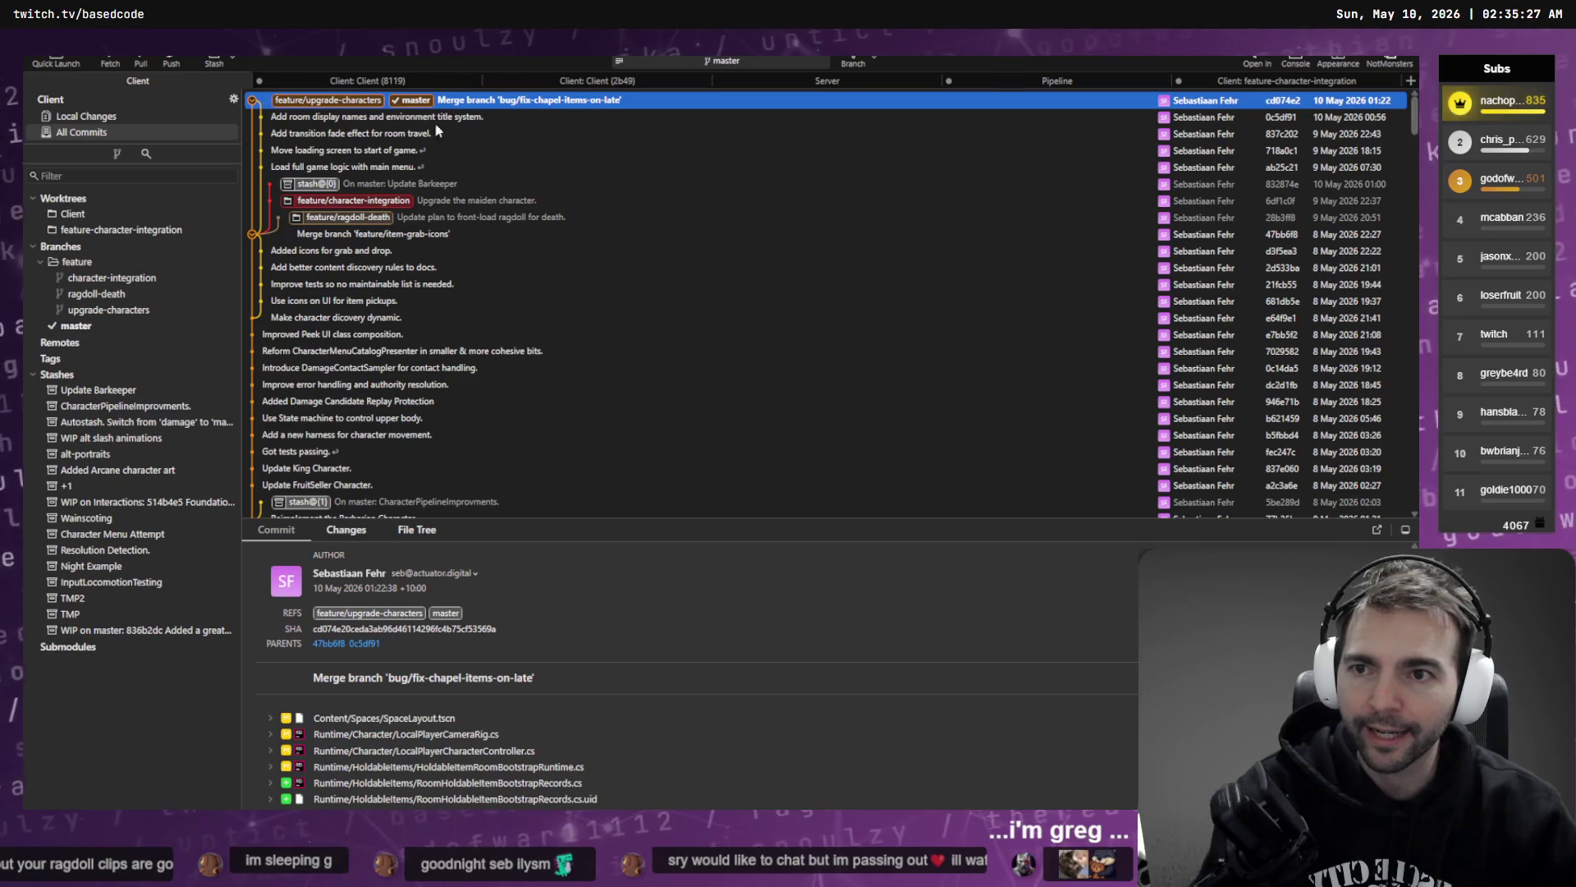
{"action": "double_click", "coordinate": [320, 100]}
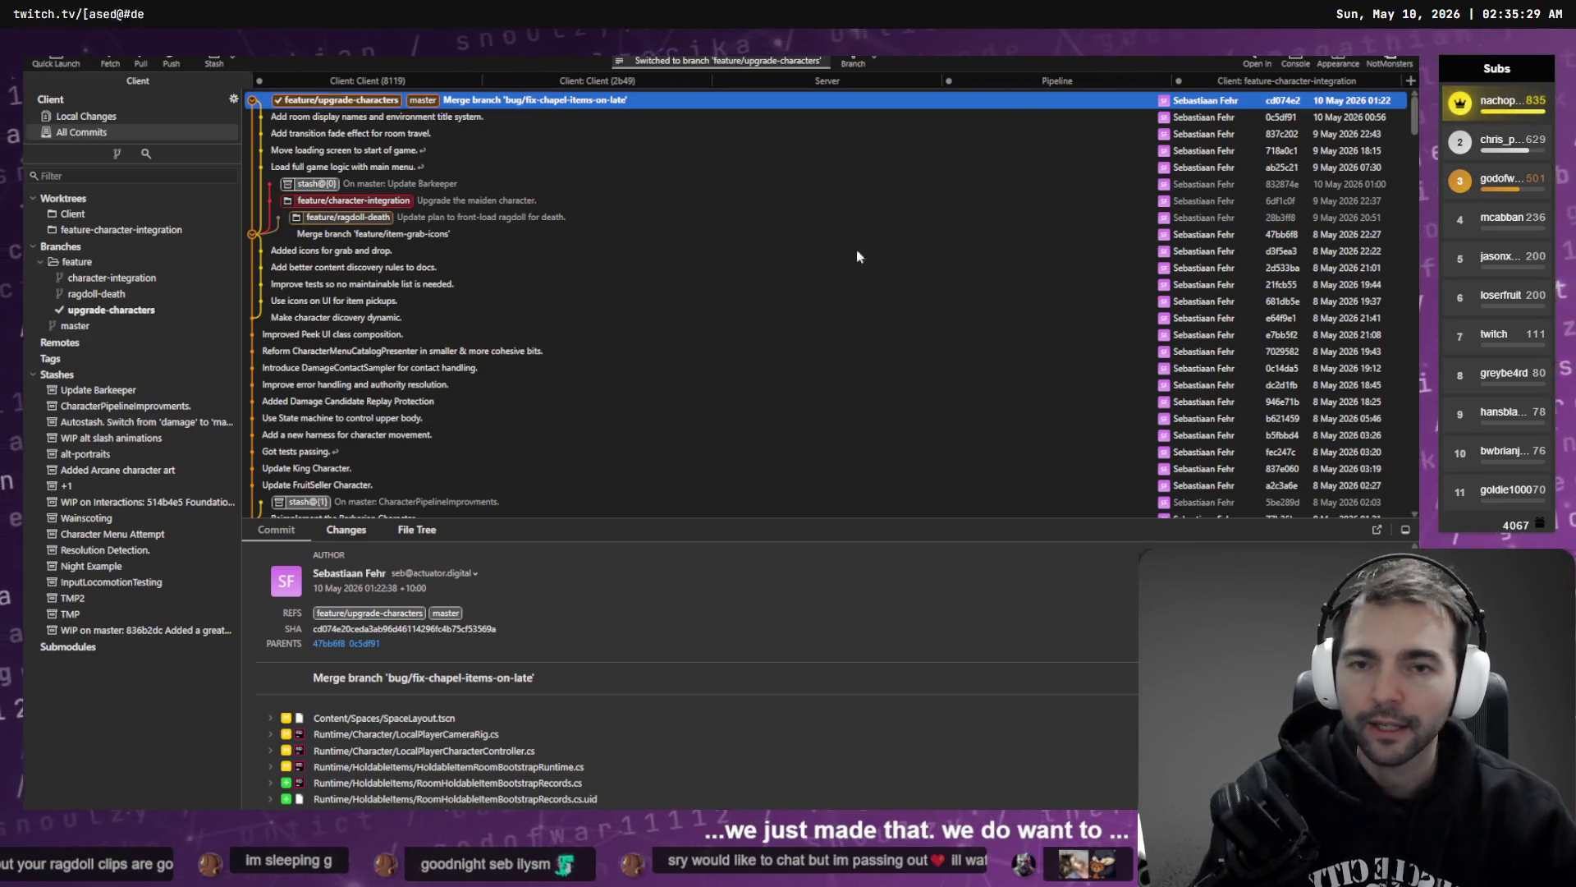
{"action": "key", "text": "alt+Tab"}
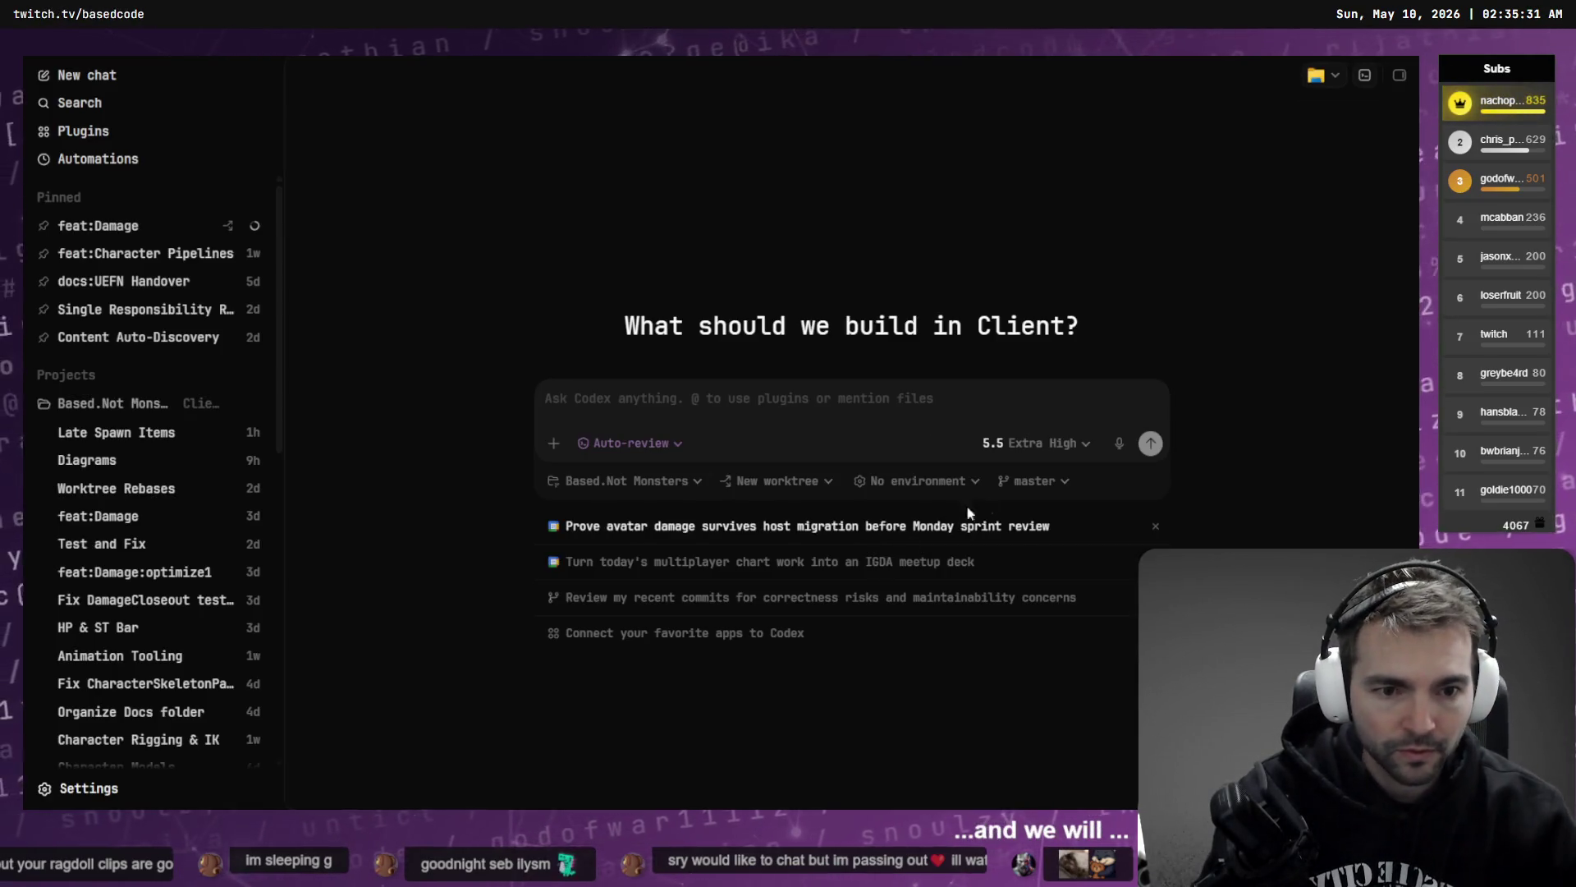
- Base the chat on feature/upgrade-characters and send a dictated plan-mode request to upgrade the characters
{"action": "left_click", "coordinate": [1036, 481]}
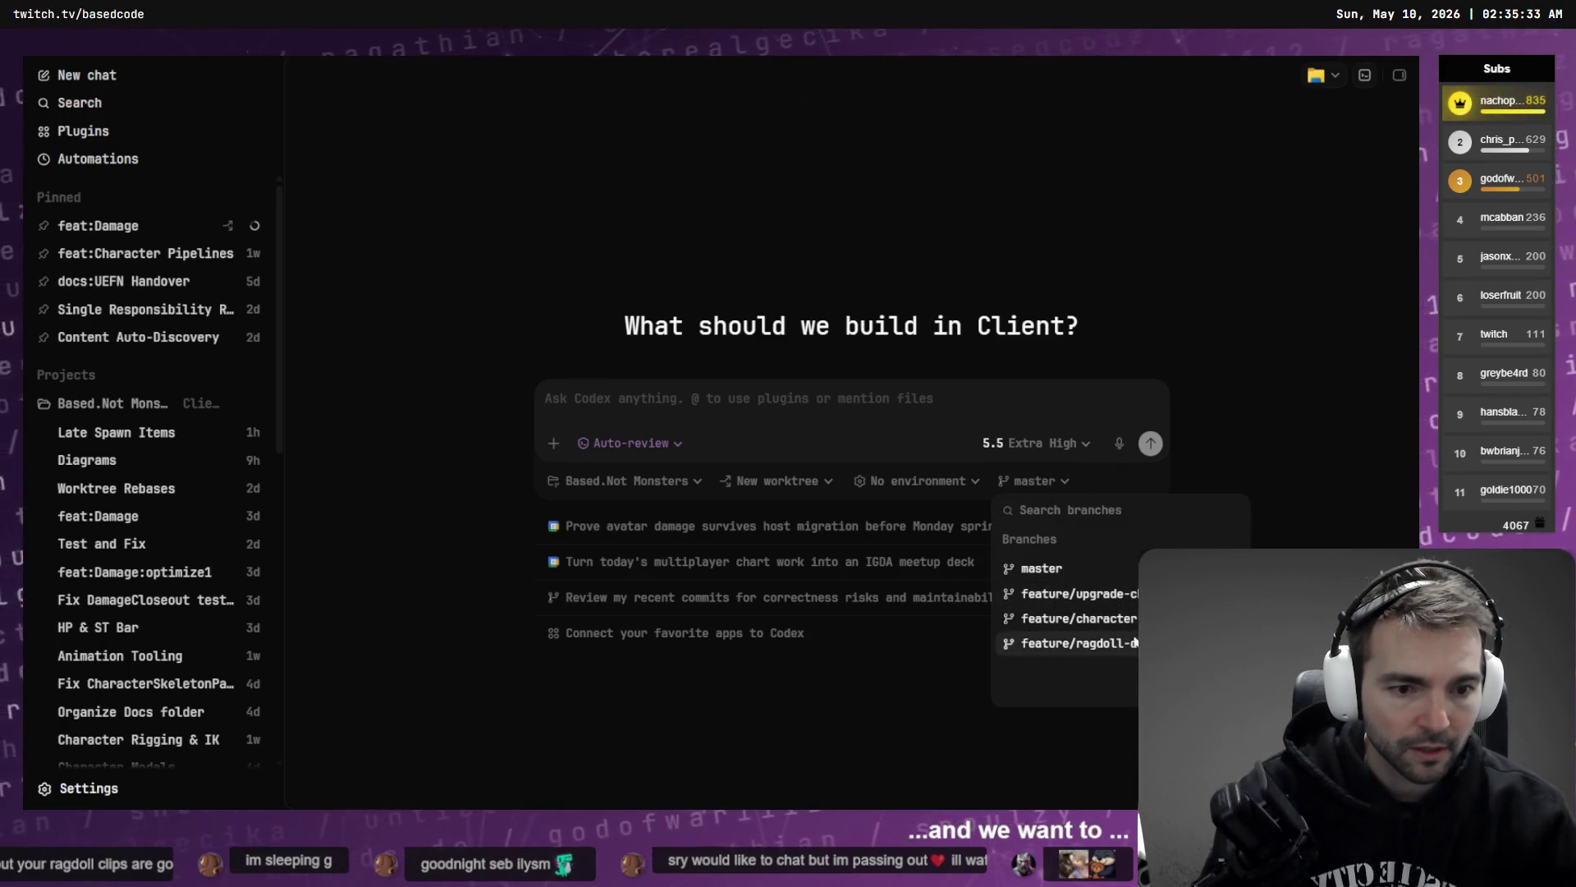
{"action": "left_click", "coordinate": [1075, 594]}
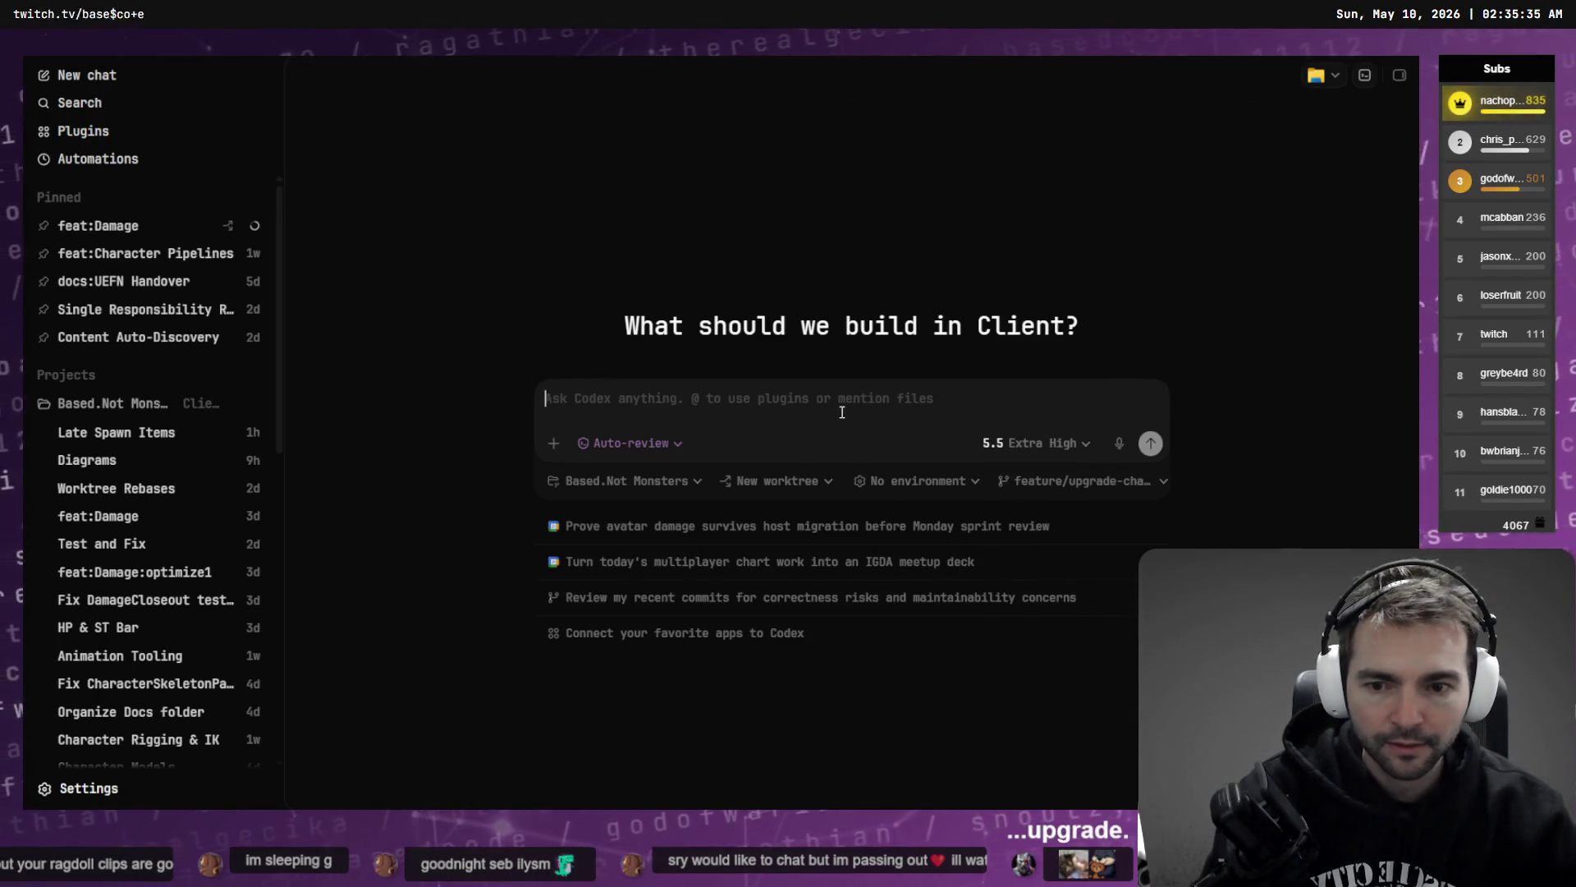
{"action": "key", "text": "ctrl+super"}
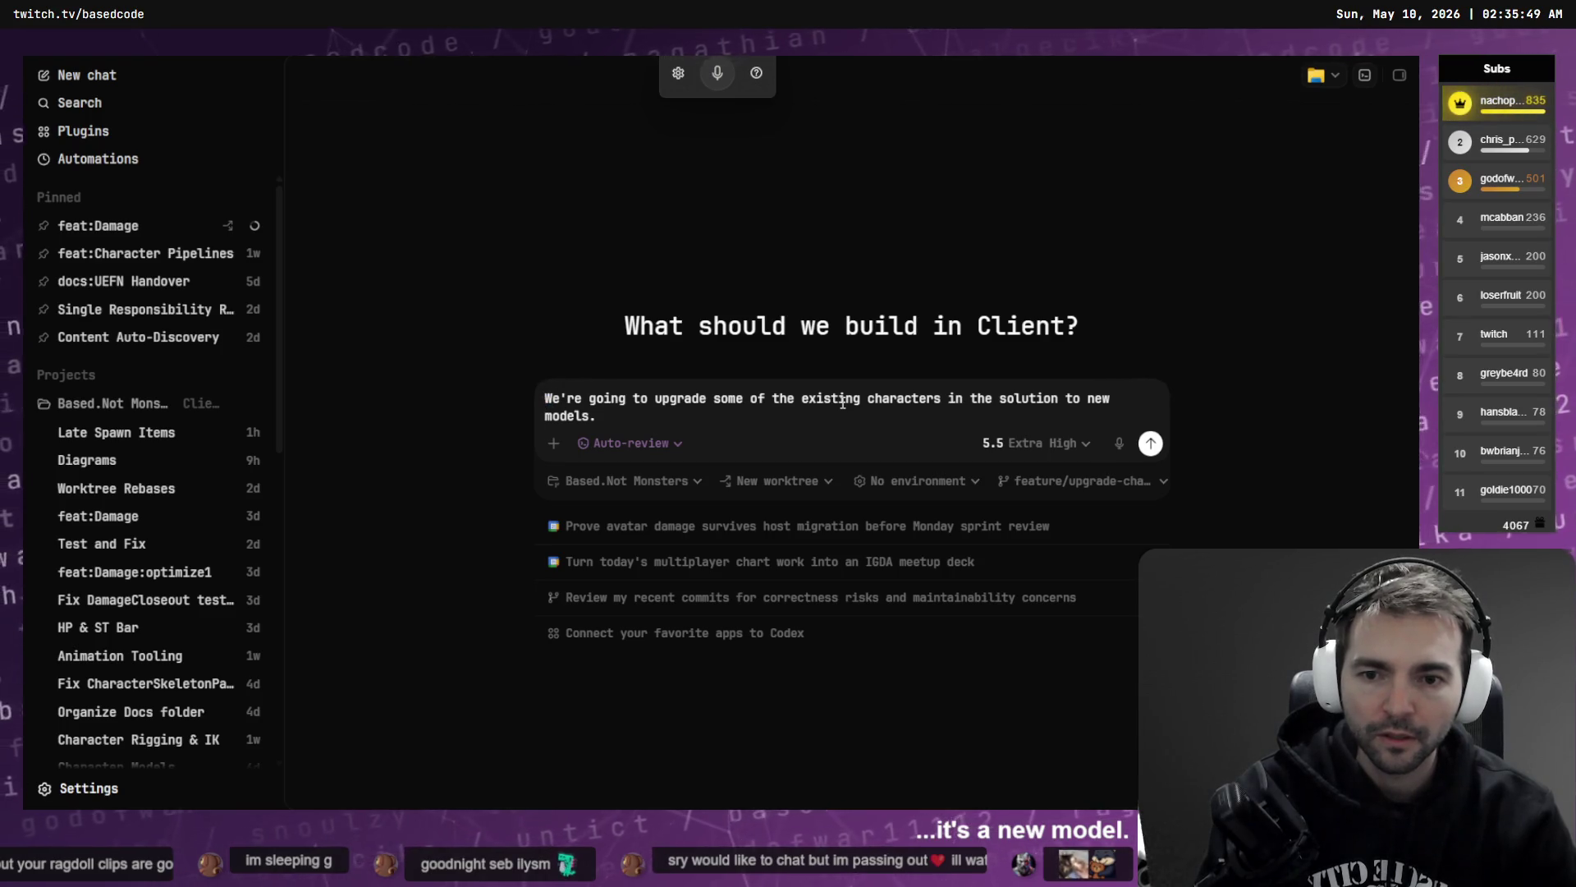
{"action": "key", "text": "shift+Tab"}
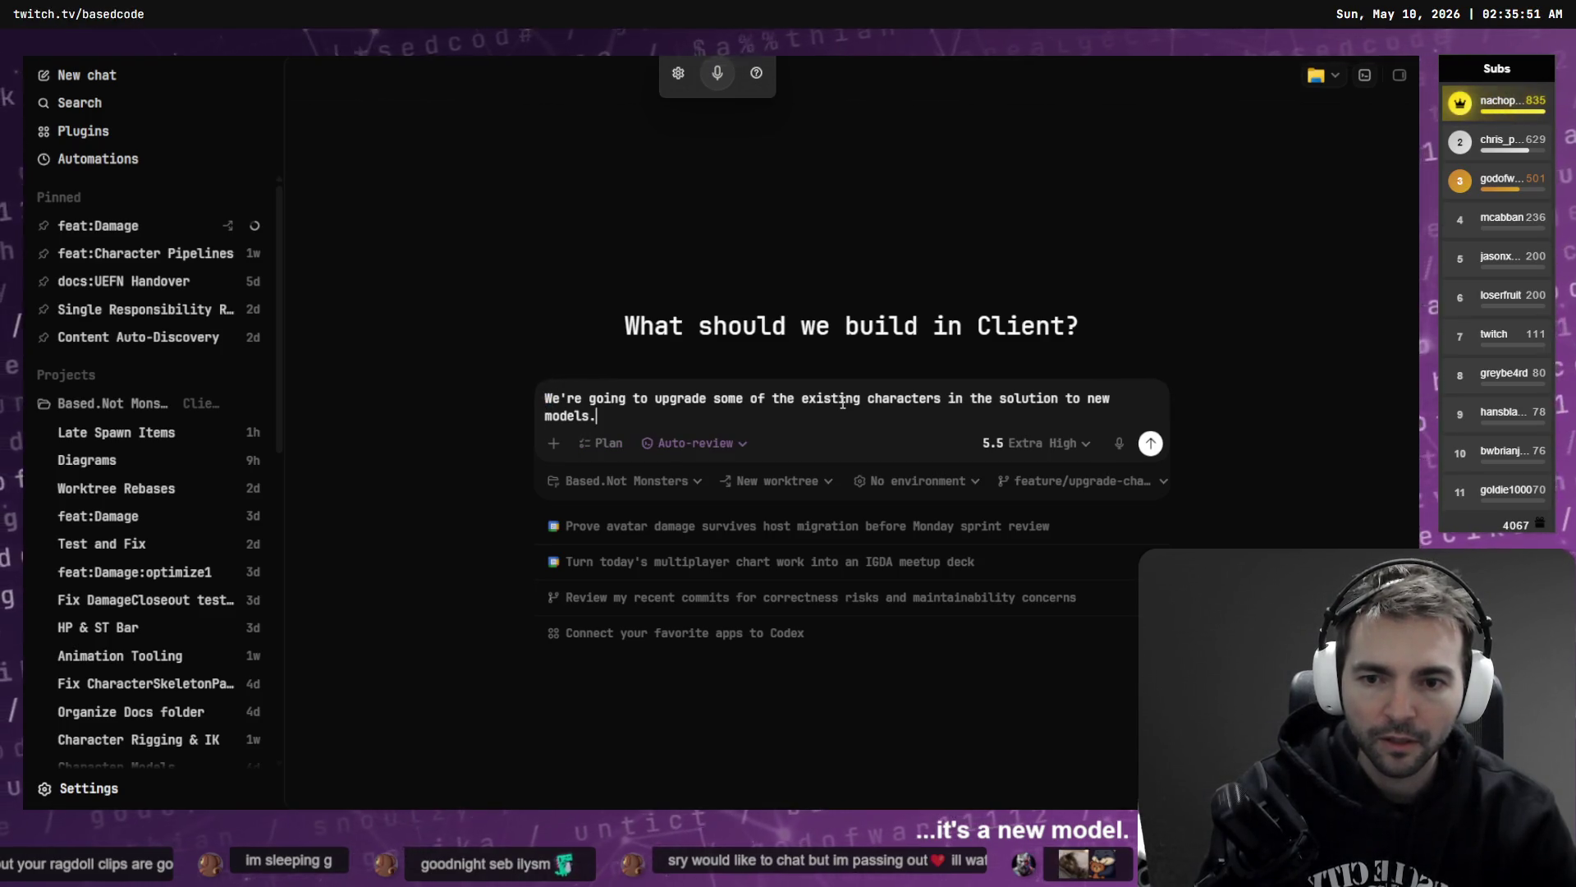
{"action": "key", "text": "Return"}
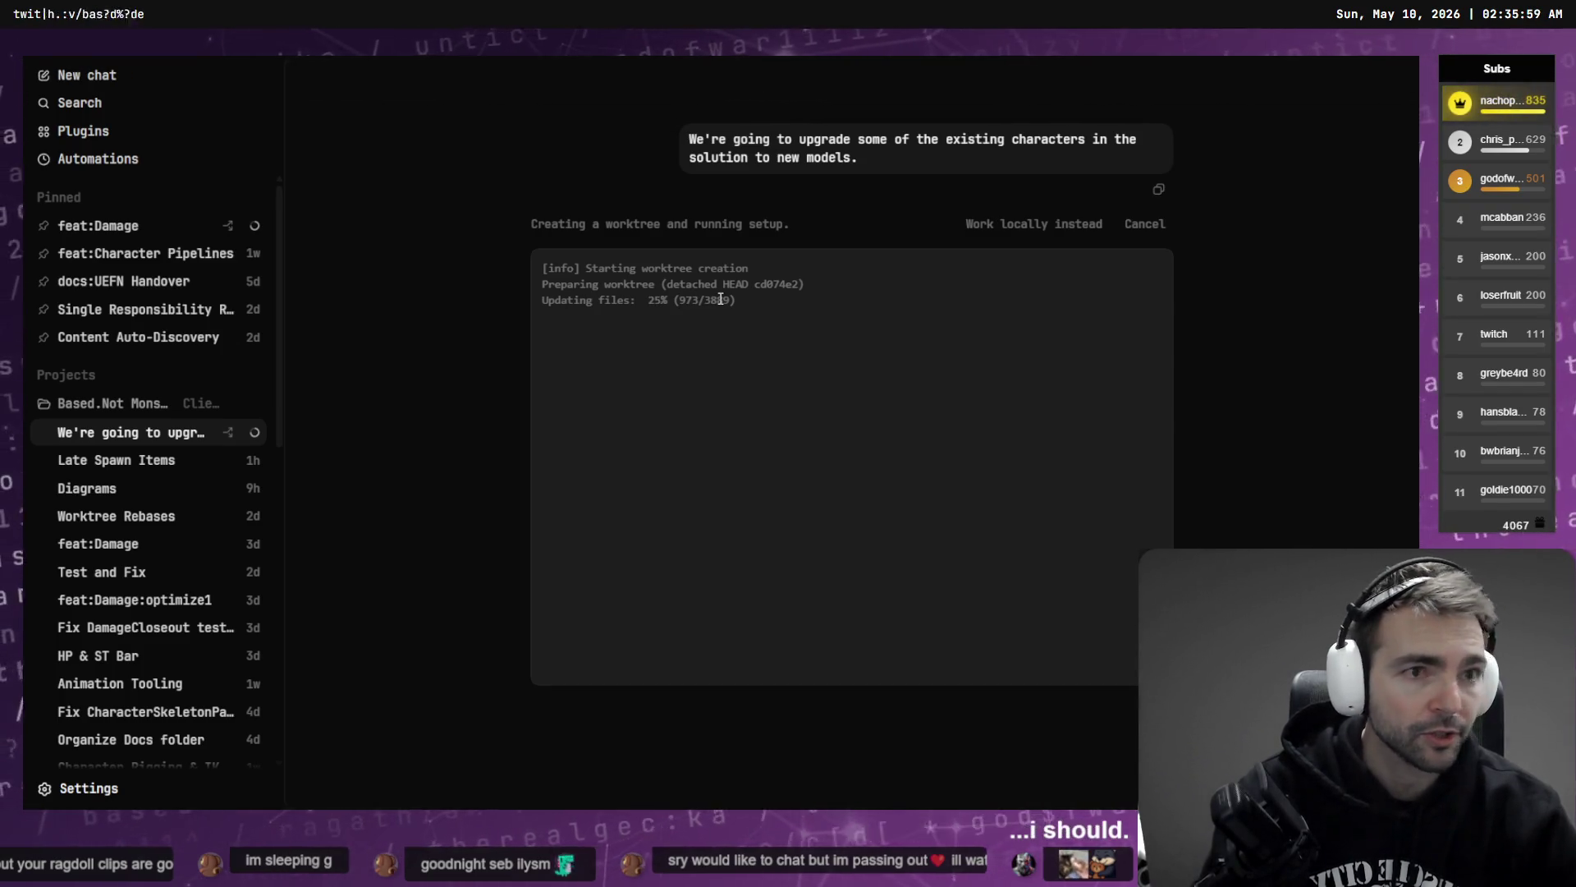
{"action": "key", "text": "alt+Tab"}
- Review the Client (8119) local changes and try opening Client (2b49), dismissing its git error
{"action": "left_click", "coordinate": [368, 81]}
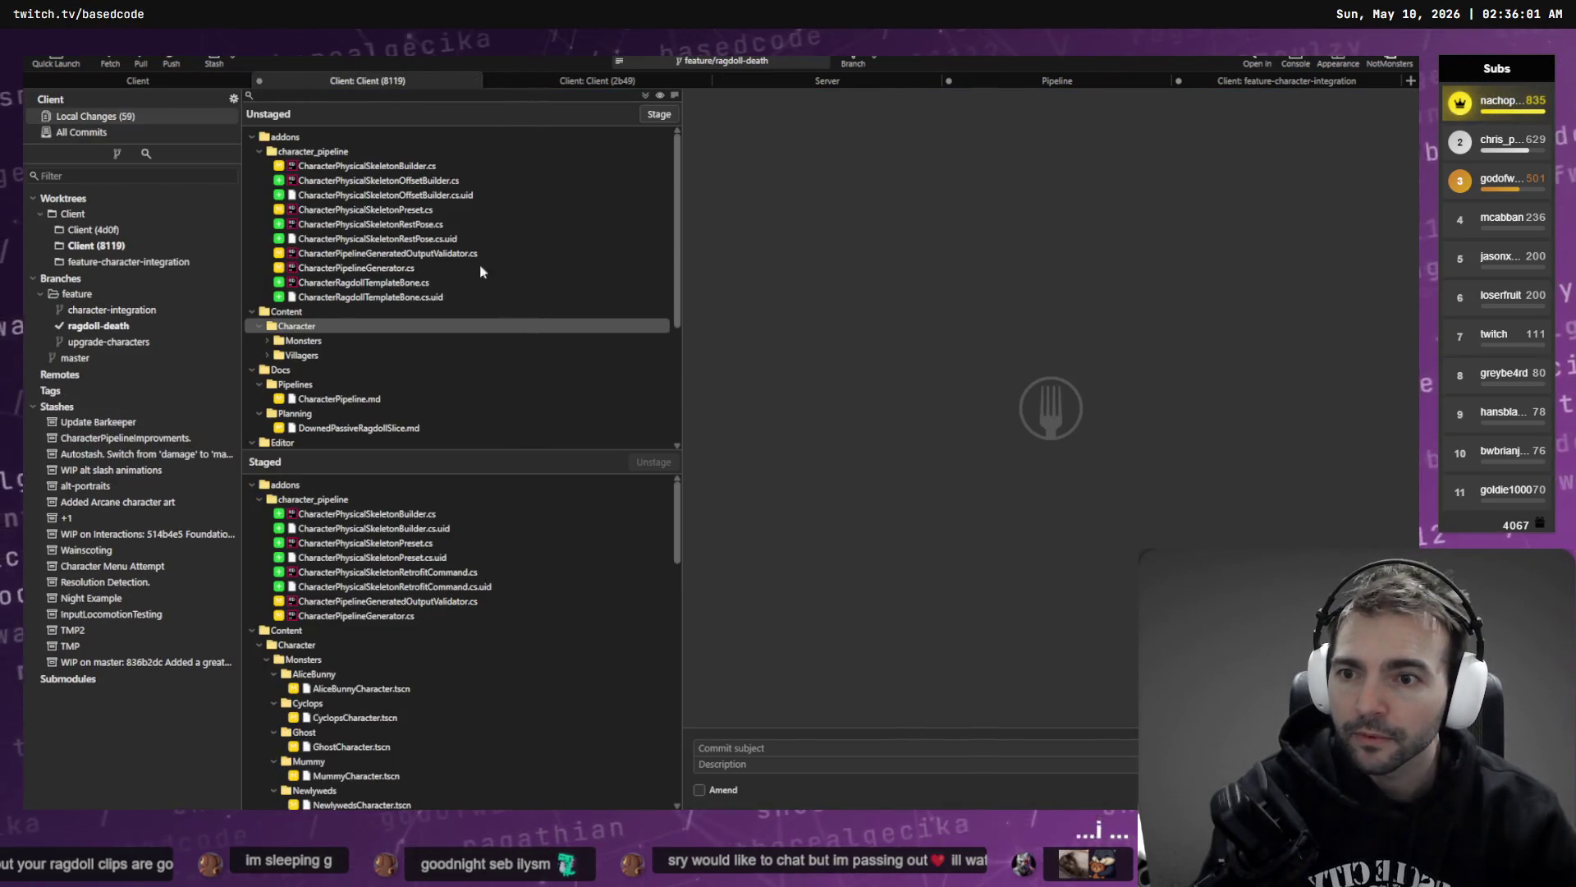
{"action": "scroll", "coordinate": [470, 284], "scroll_direction": "down", "scroll_amount": 4}
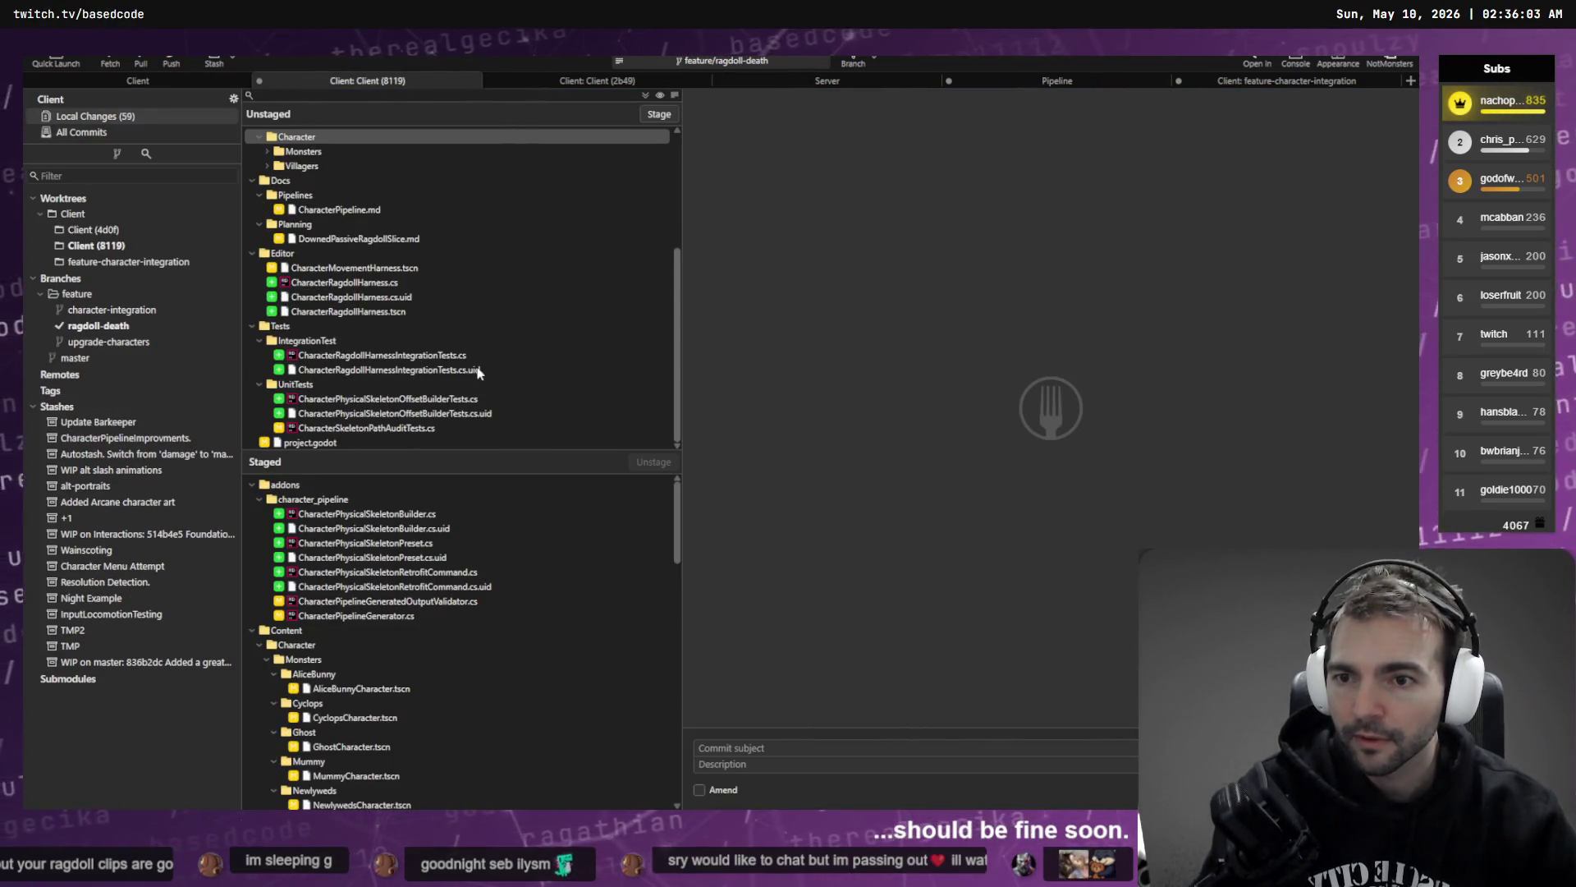
{"action": "scroll", "coordinate": [478, 370], "scroll_direction": "up", "scroll_amount": 4}
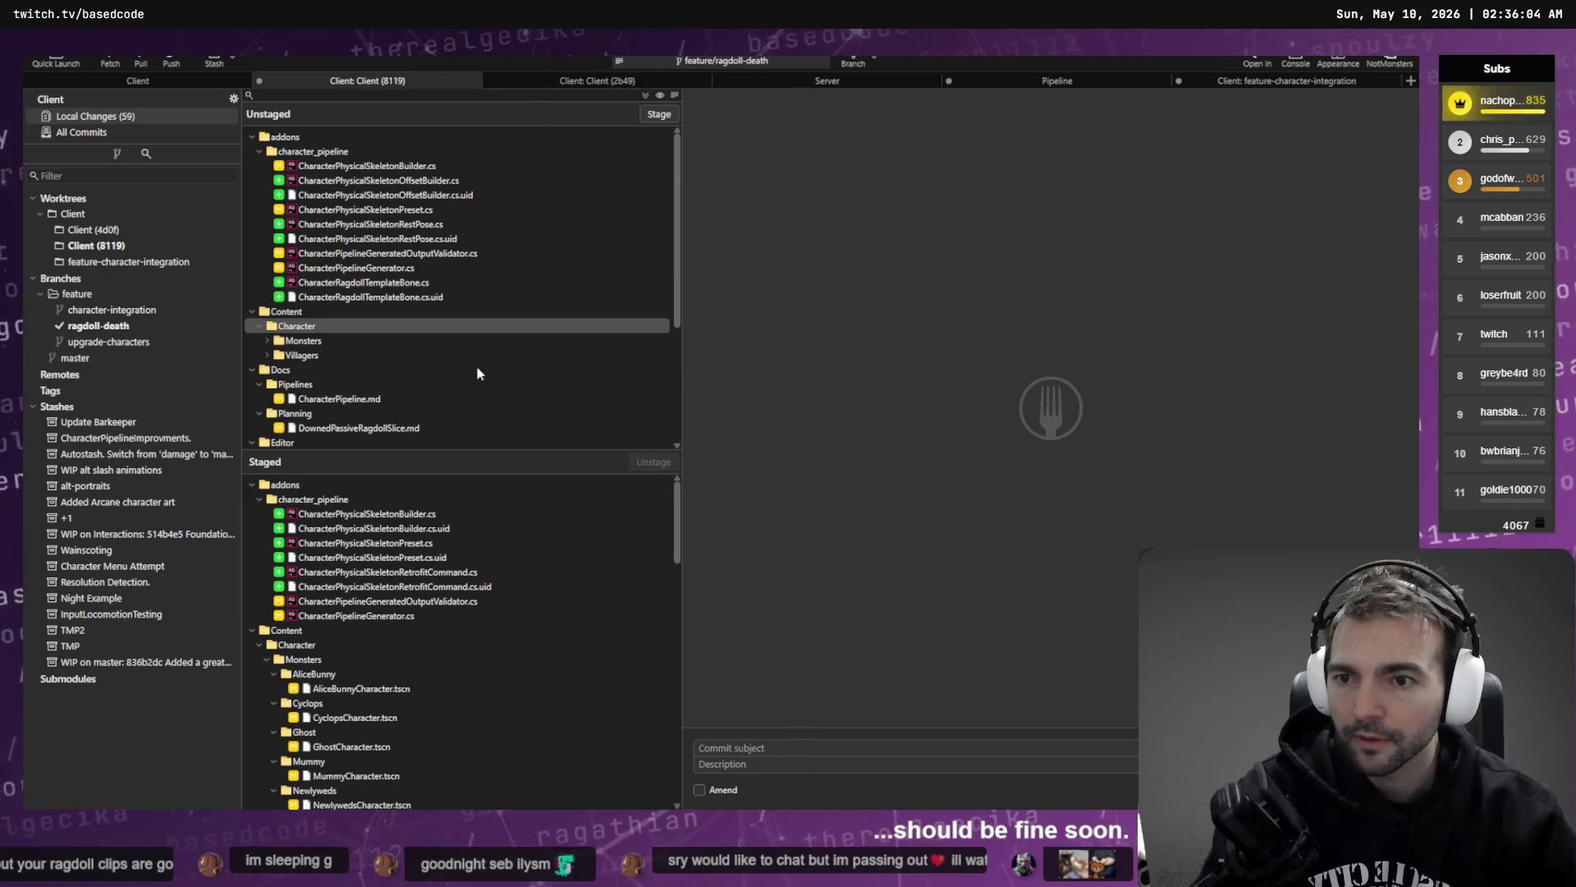
{"action": "left_click", "coordinate": [598, 81]}
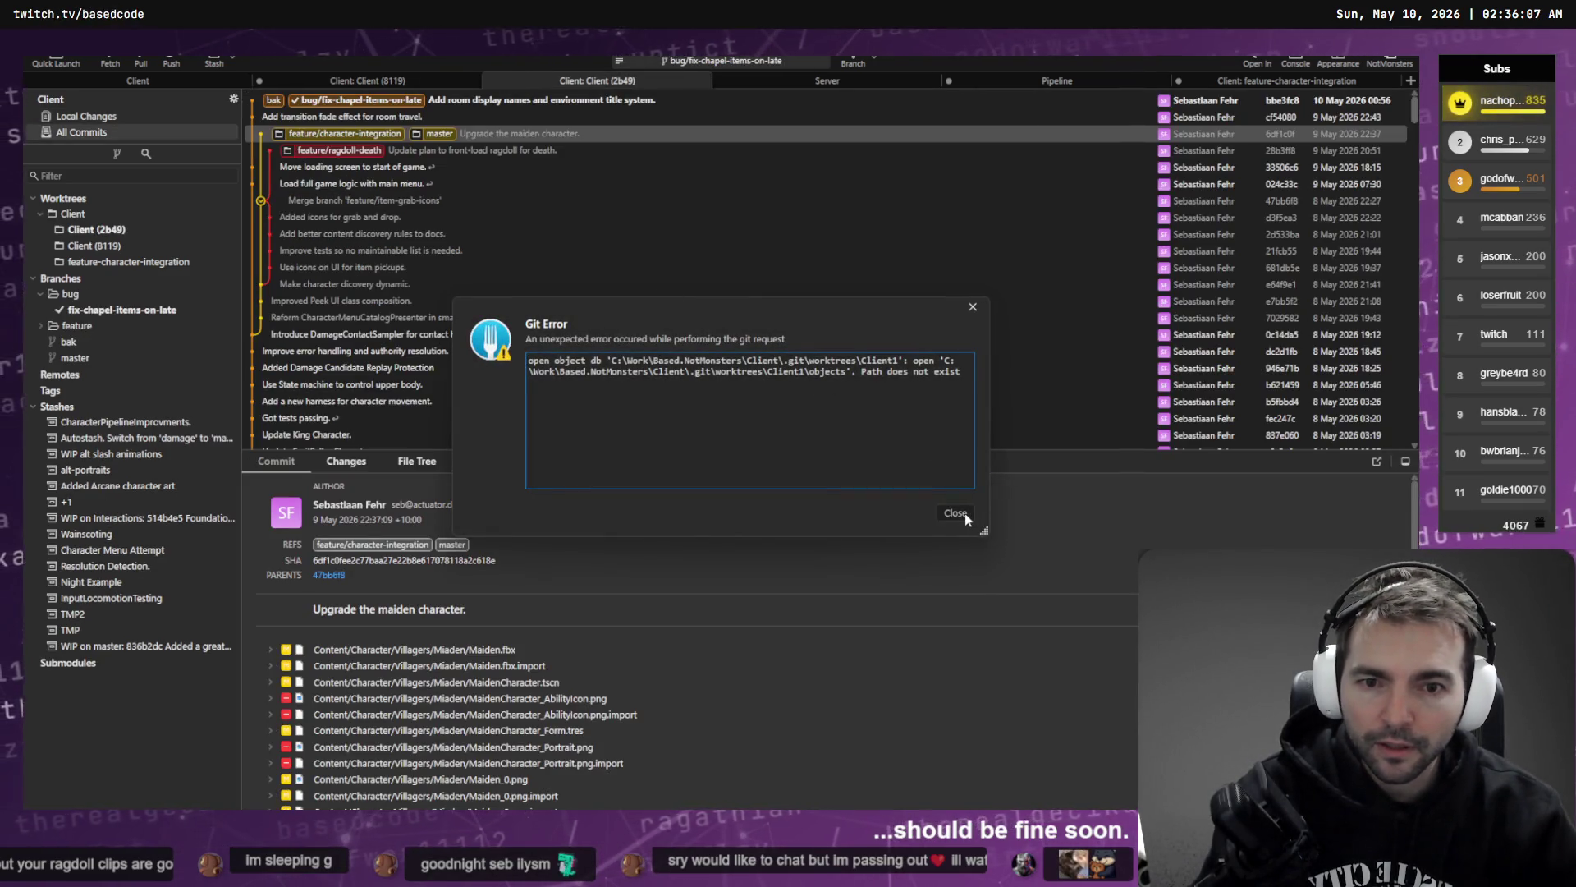
{"action": "left_click", "coordinate": [964, 514]}
- Close the Client (2b49) view, then view the Client (4d0f) and Client (8119) worktree histories
{"action": "right_click", "coordinate": [581, 79]}
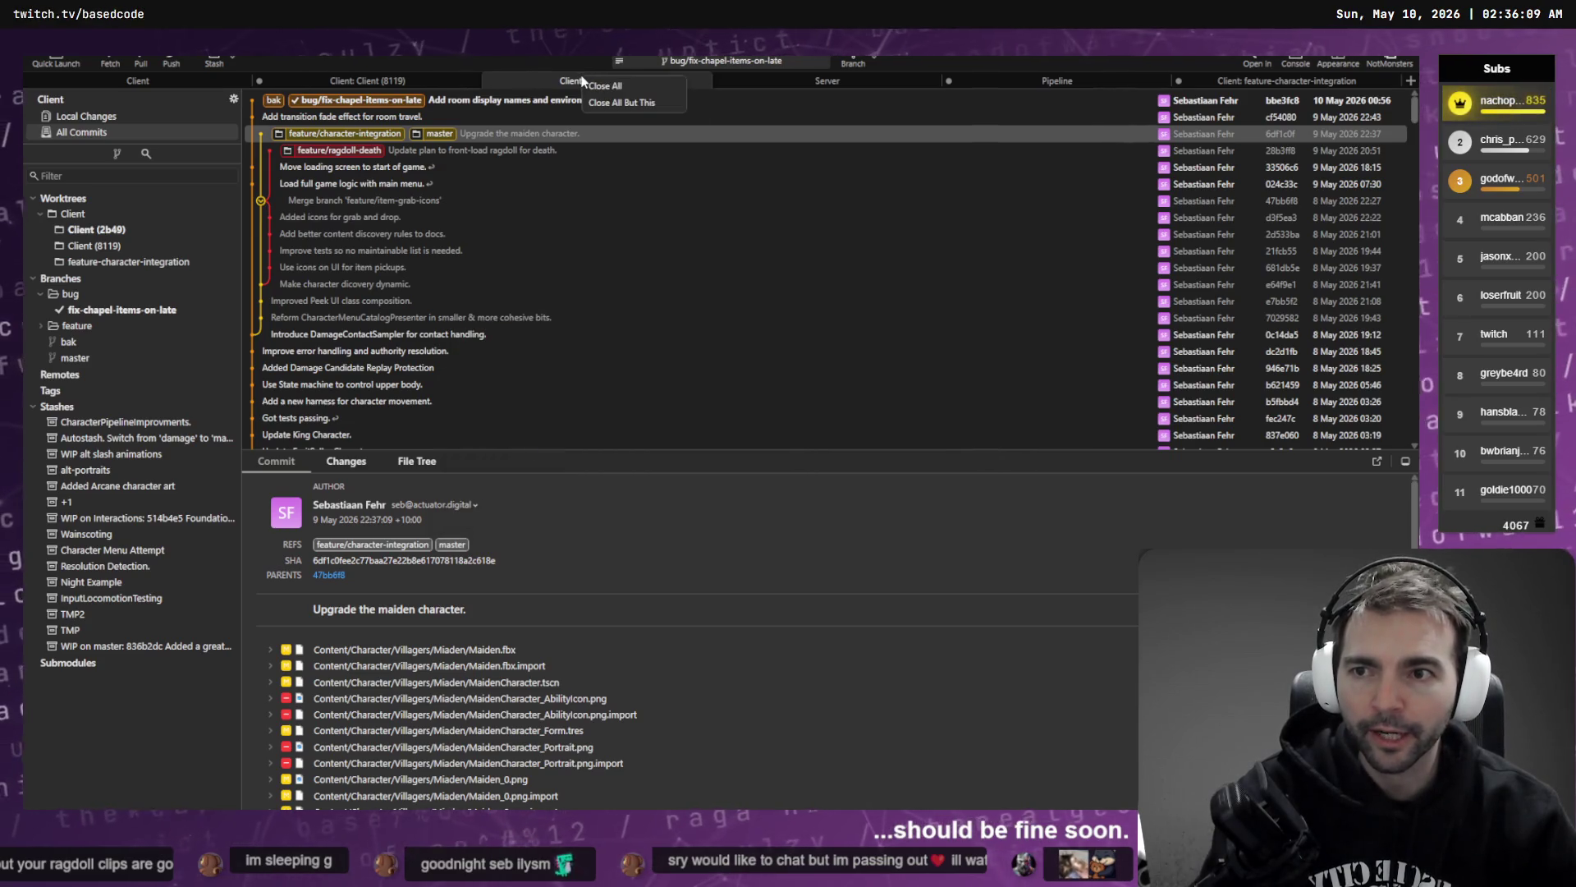
{"action": "left_click", "coordinate": [539, 75]}
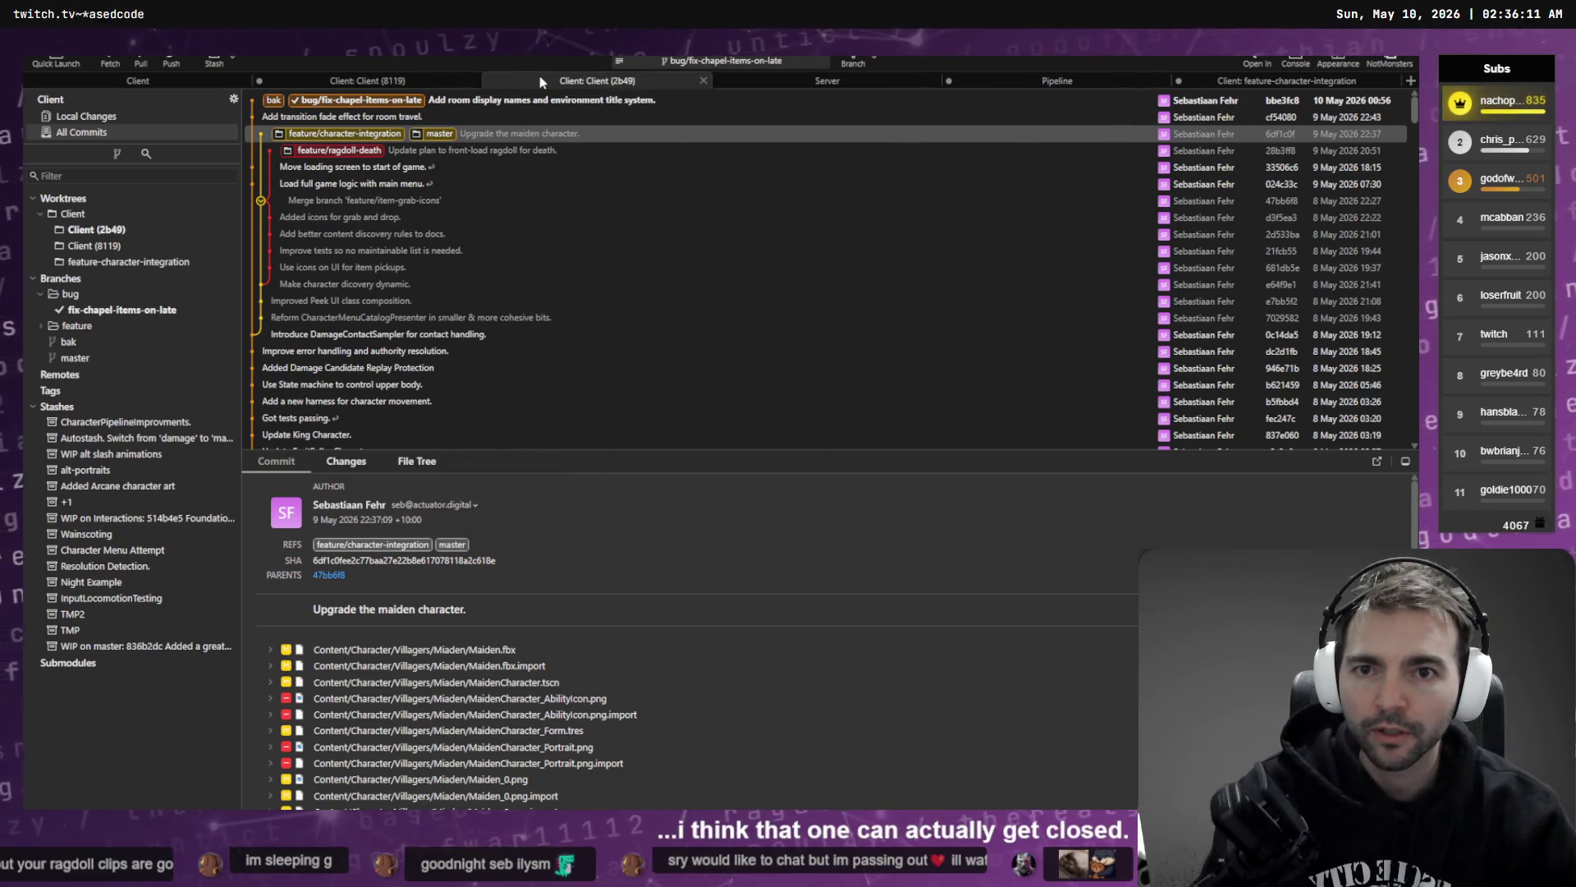
{"action": "right_click", "coordinate": [539, 75]}
{"action": "left_click", "coordinate": [526, 77]}
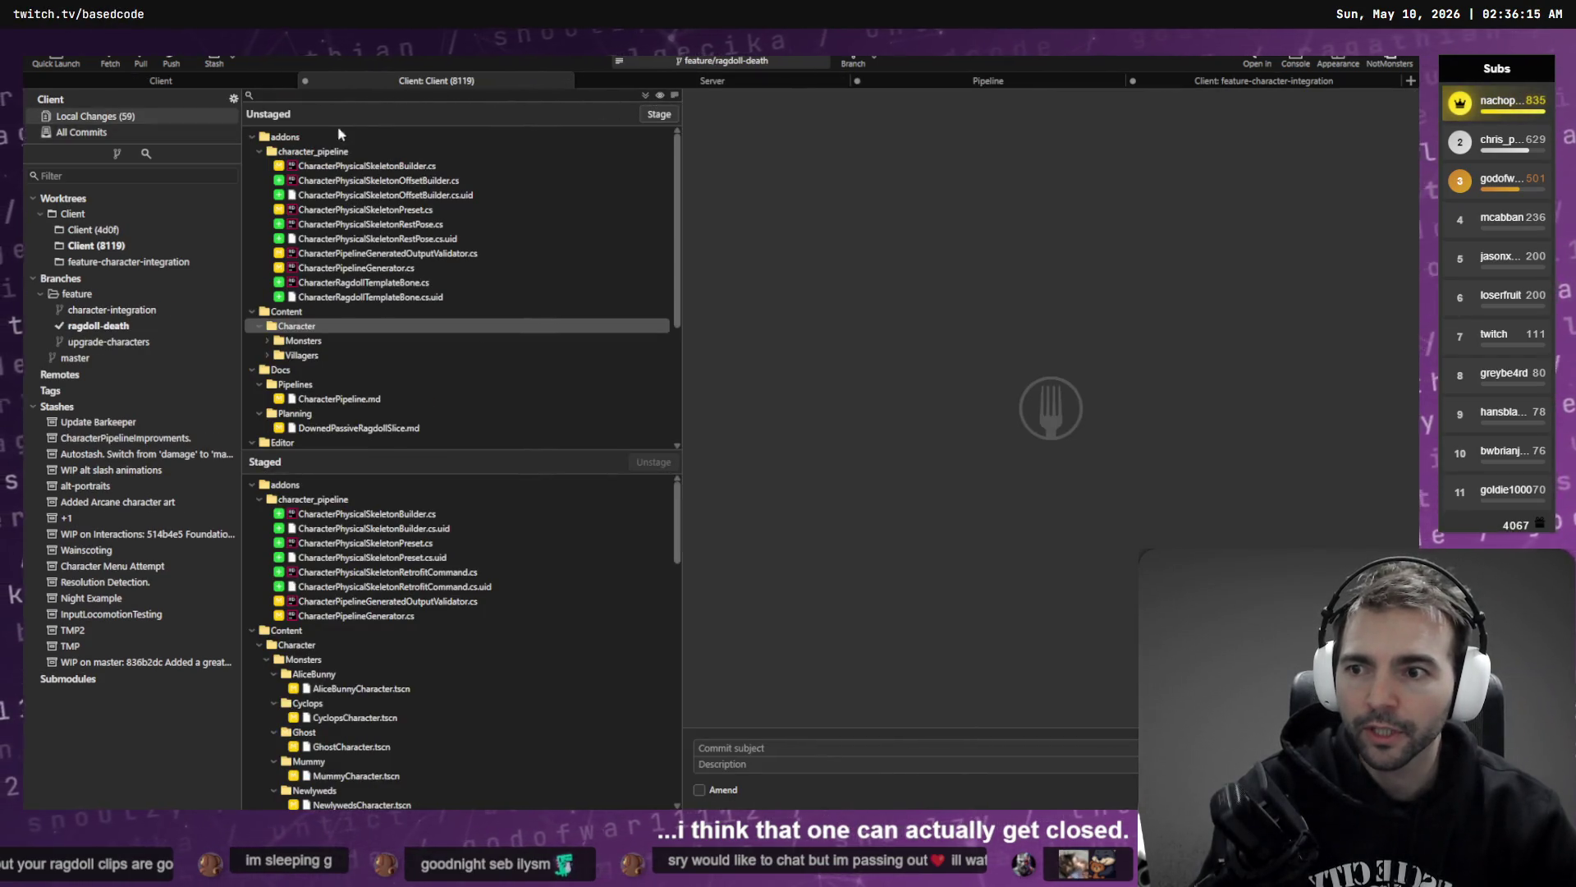
{"action": "left_click", "coordinate": [105, 231]}
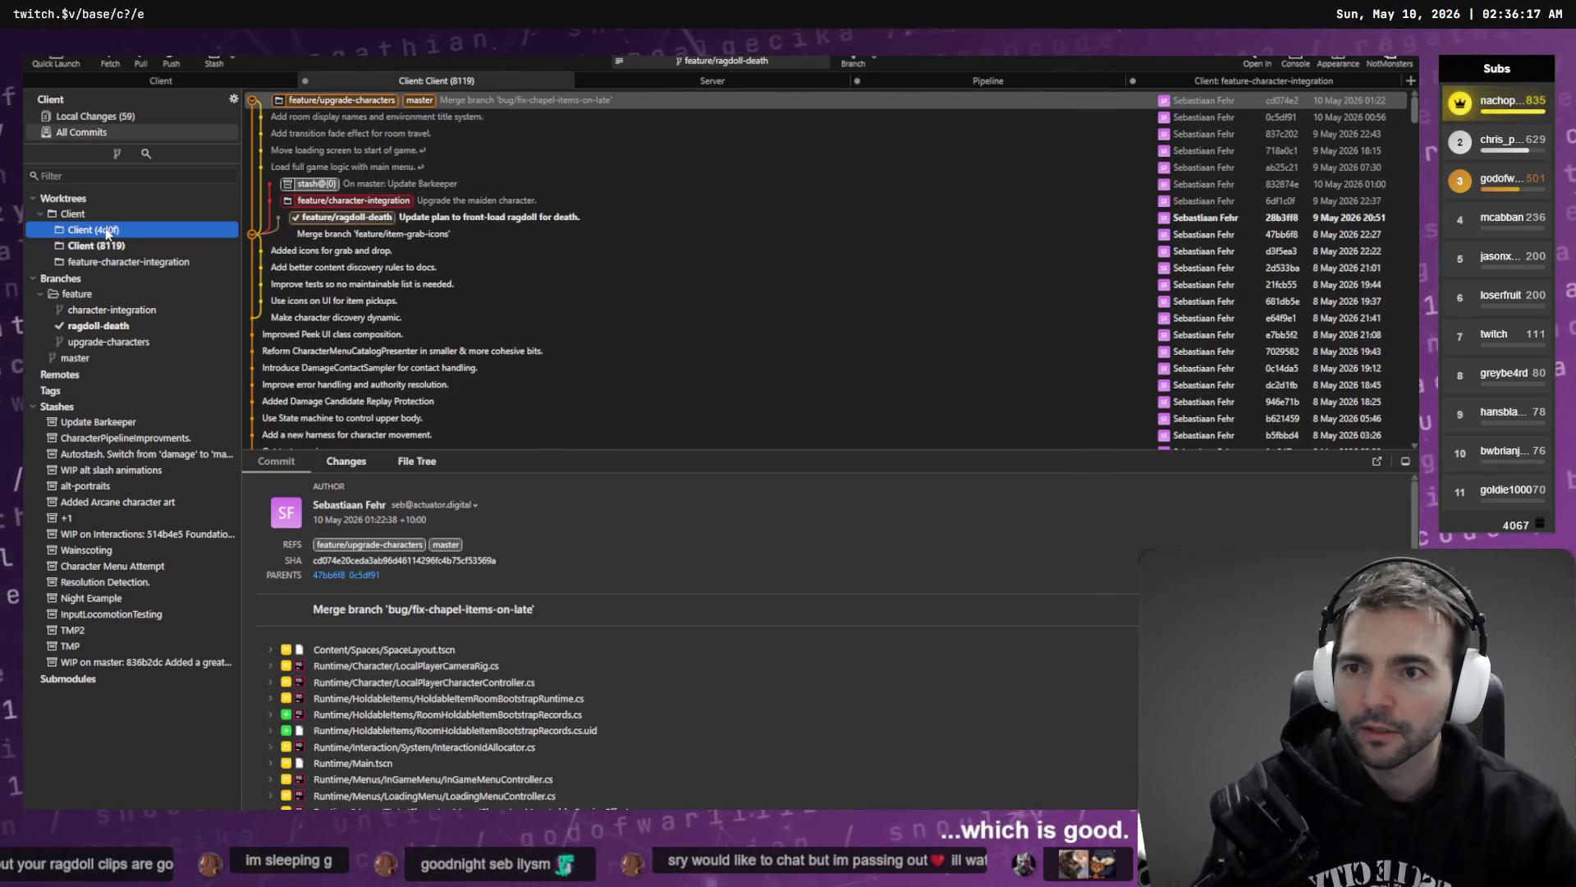
{"action": "left_click", "coordinate": [114, 246]}
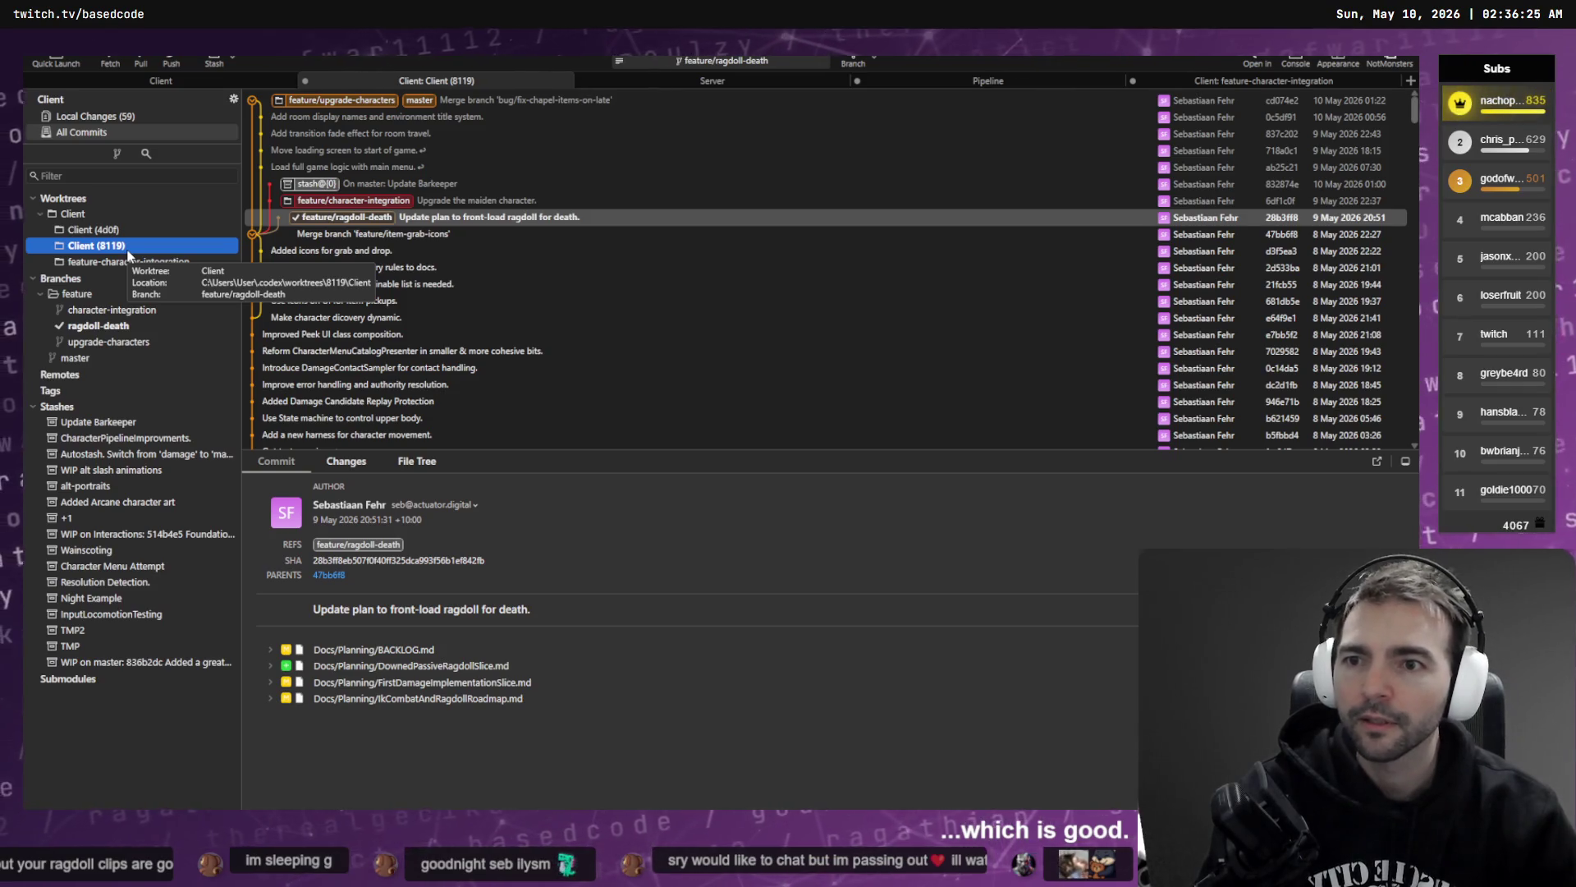
- Open the Client (4d0f) worktree in its own tab and try checking out its top merge commit
{"action": "left_click", "coordinate": [107, 232]}
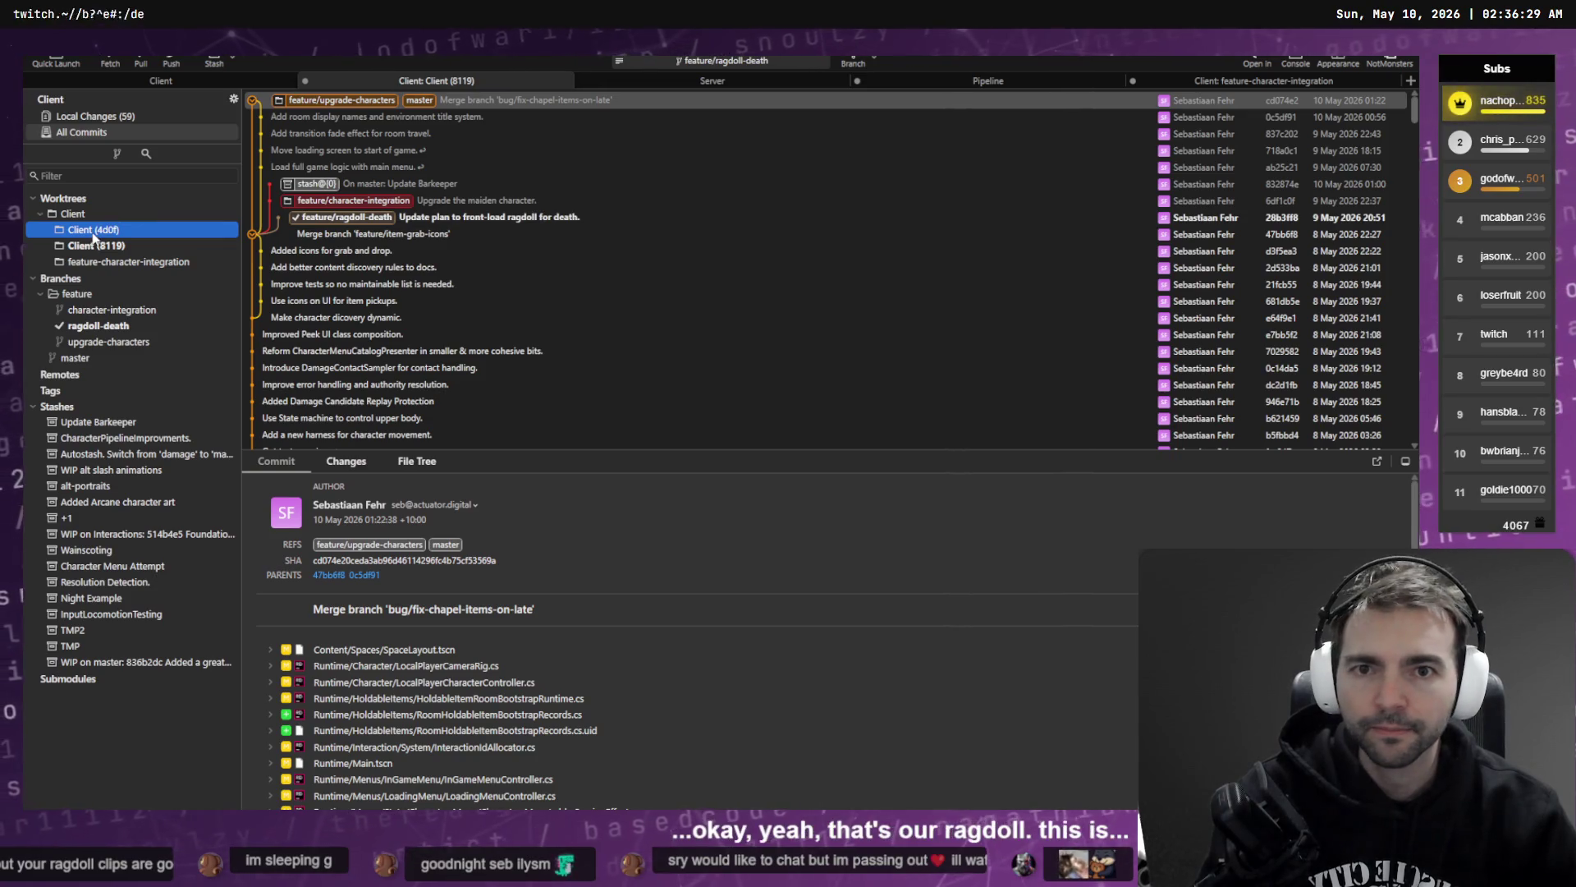
{"action": "double_click", "coordinate": [94, 236]}
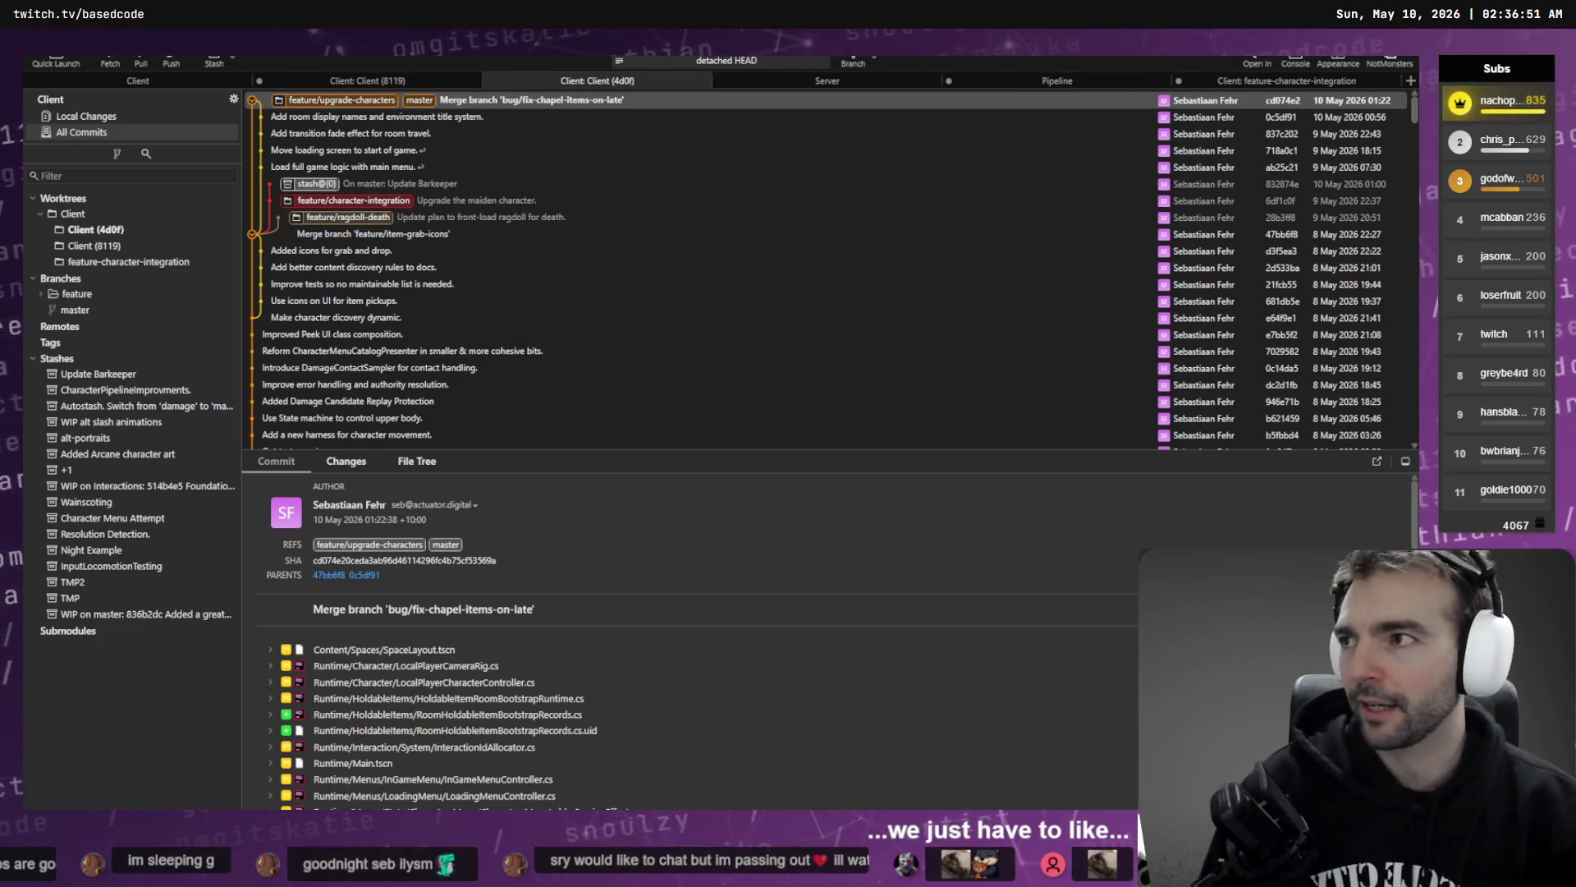
{"action": "left_click", "coordinate": [368, 99]}
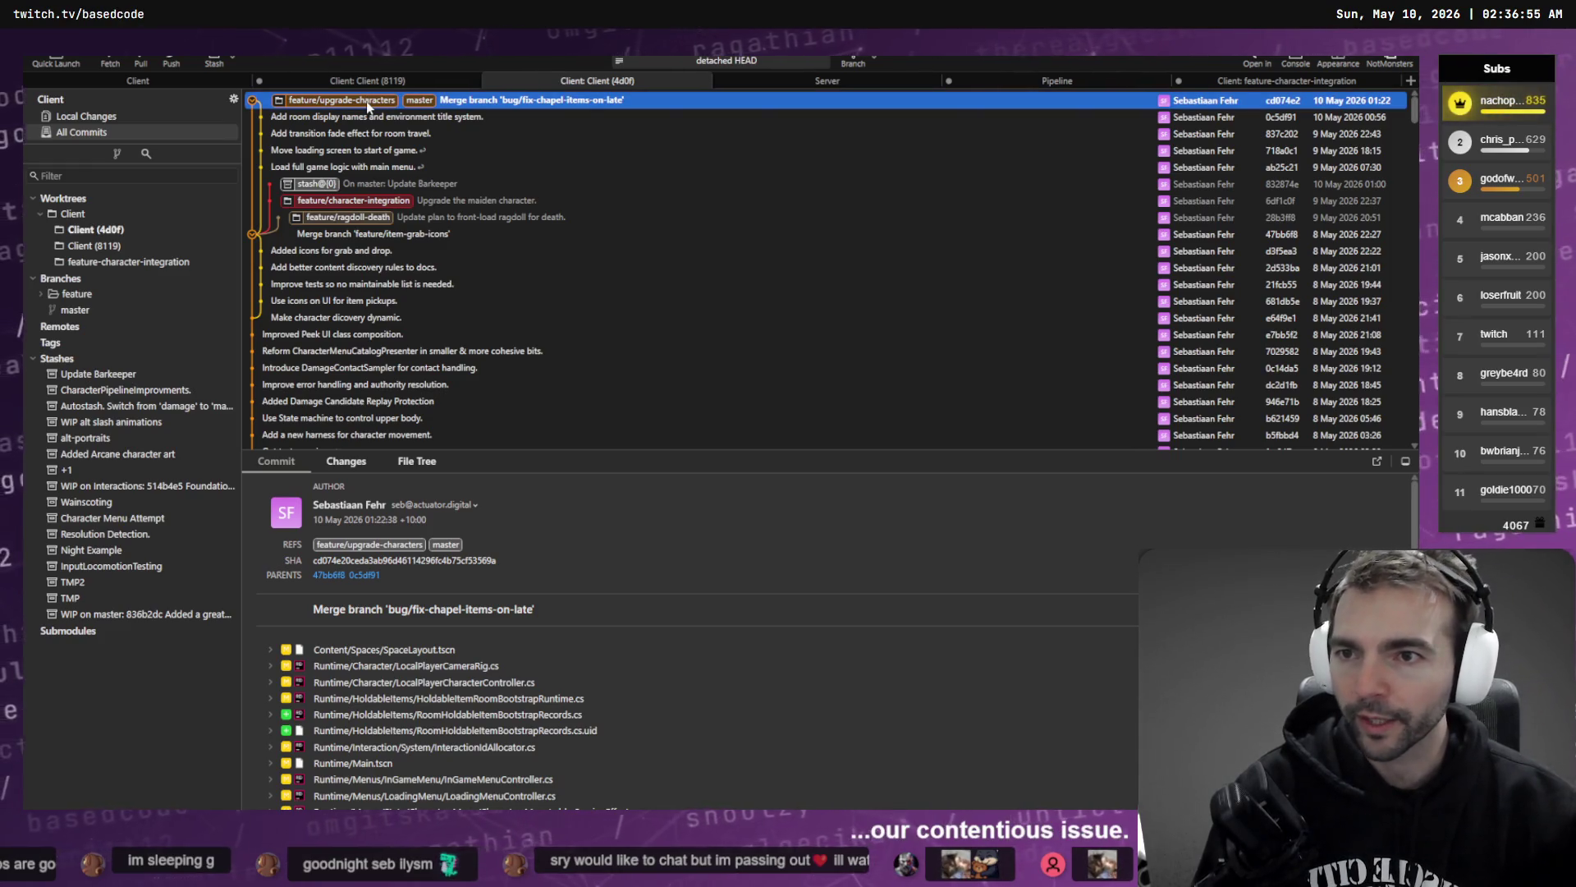
{"action": "left_click", "coordinate": [96, 229]}
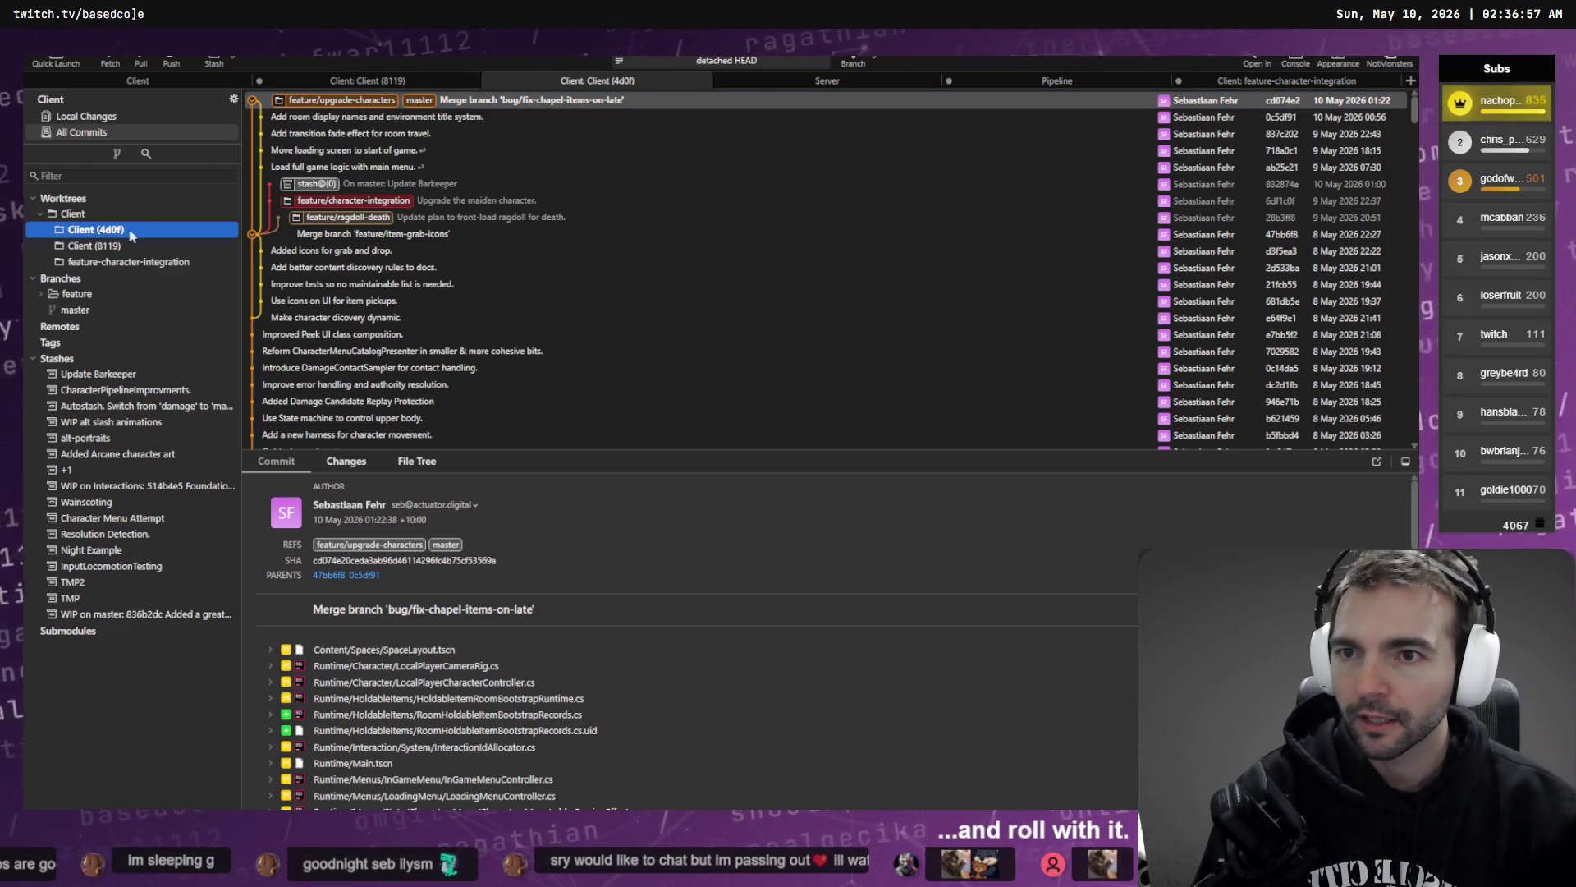
{"action": "double_click", "coordinate": [368, 101]}
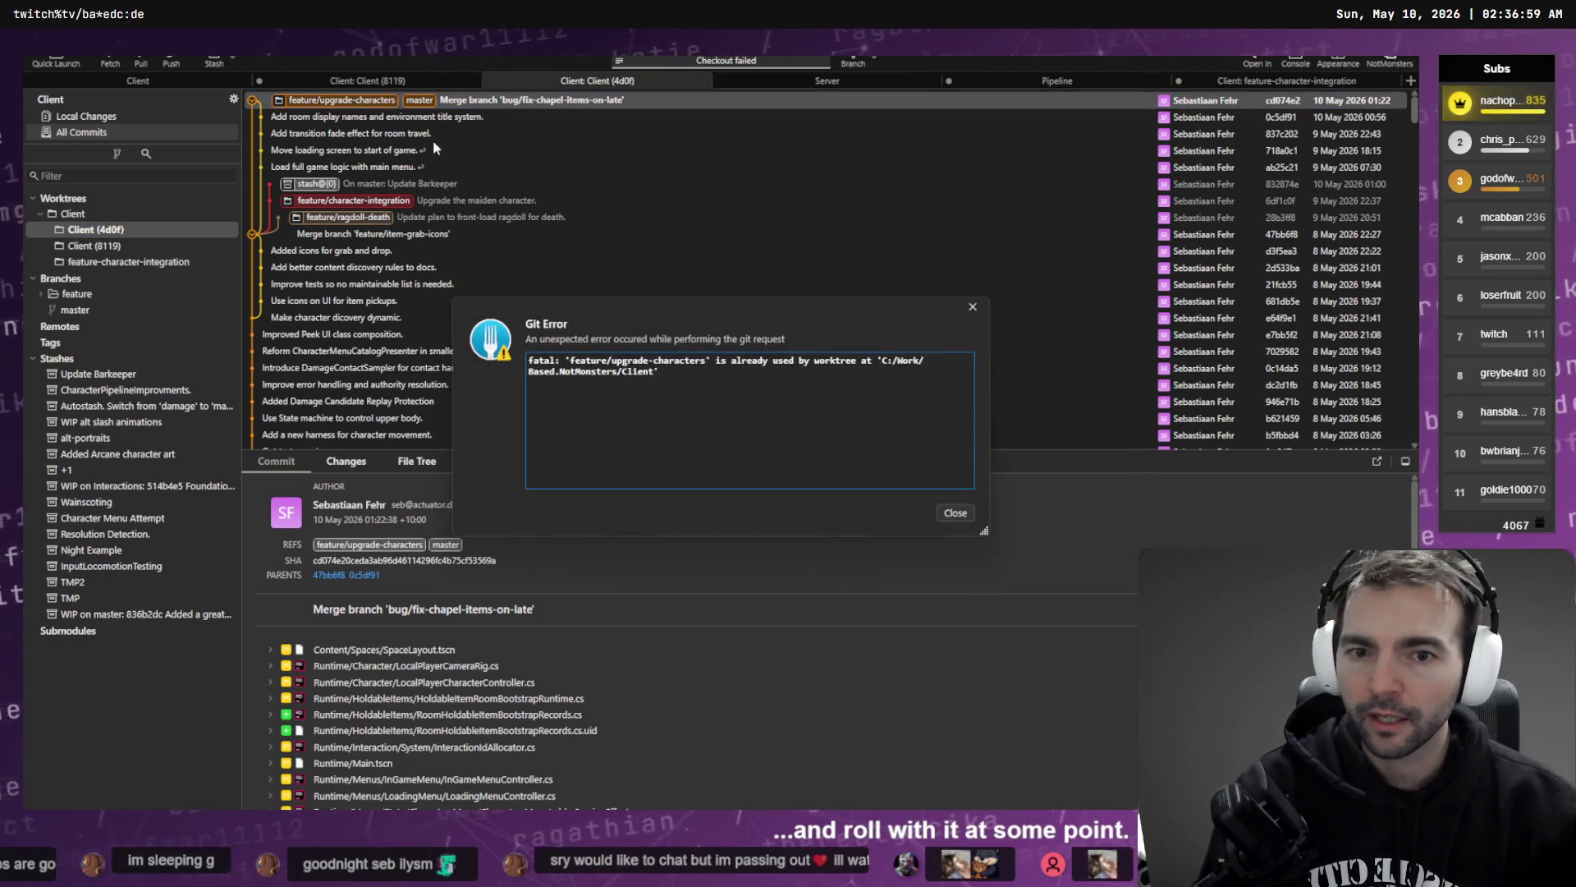
{"action": "key", "text": "Escape"}
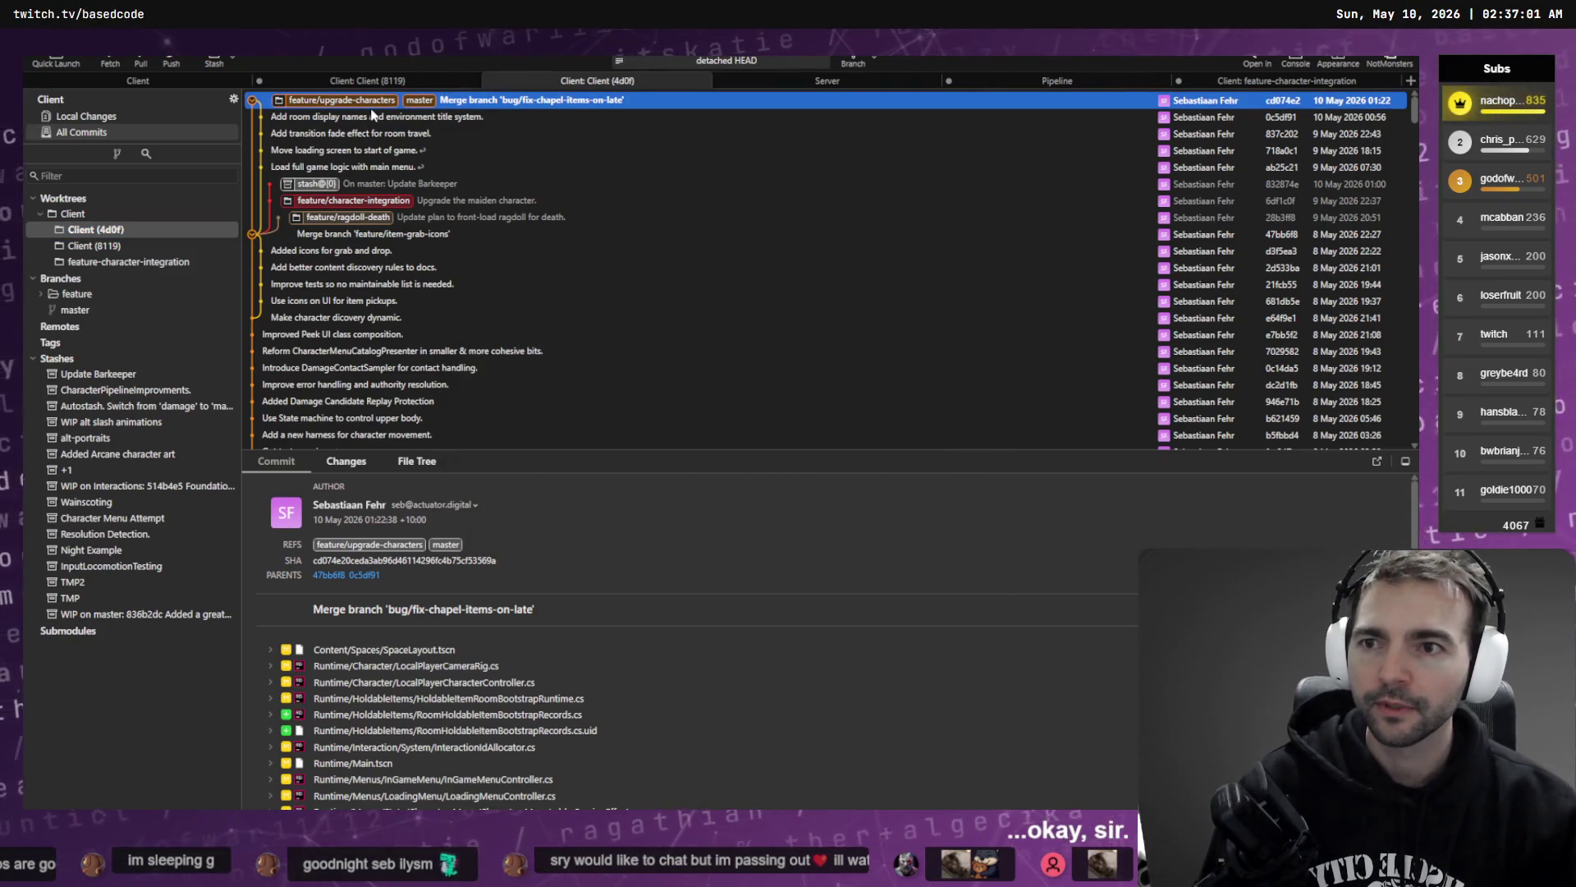
- Select the 'Upgrade the maiden character.' commit and look at its actions without cherry-picking
{"action": "left_click", "coordinate": [470, 202]}
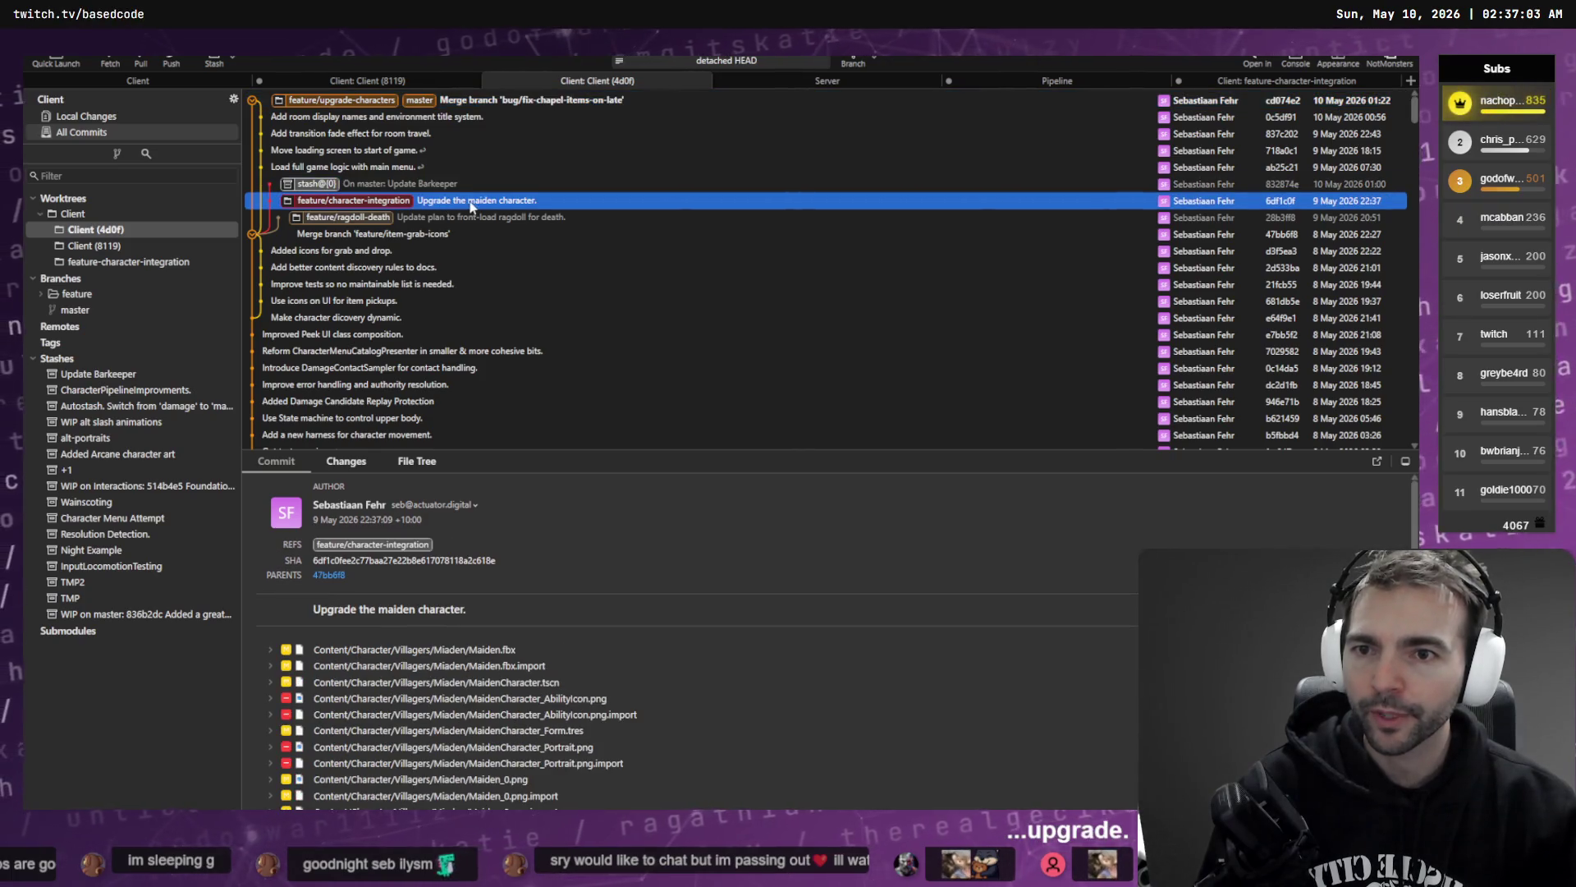
{"action": "right_click", "coordinate": [481, 204]}
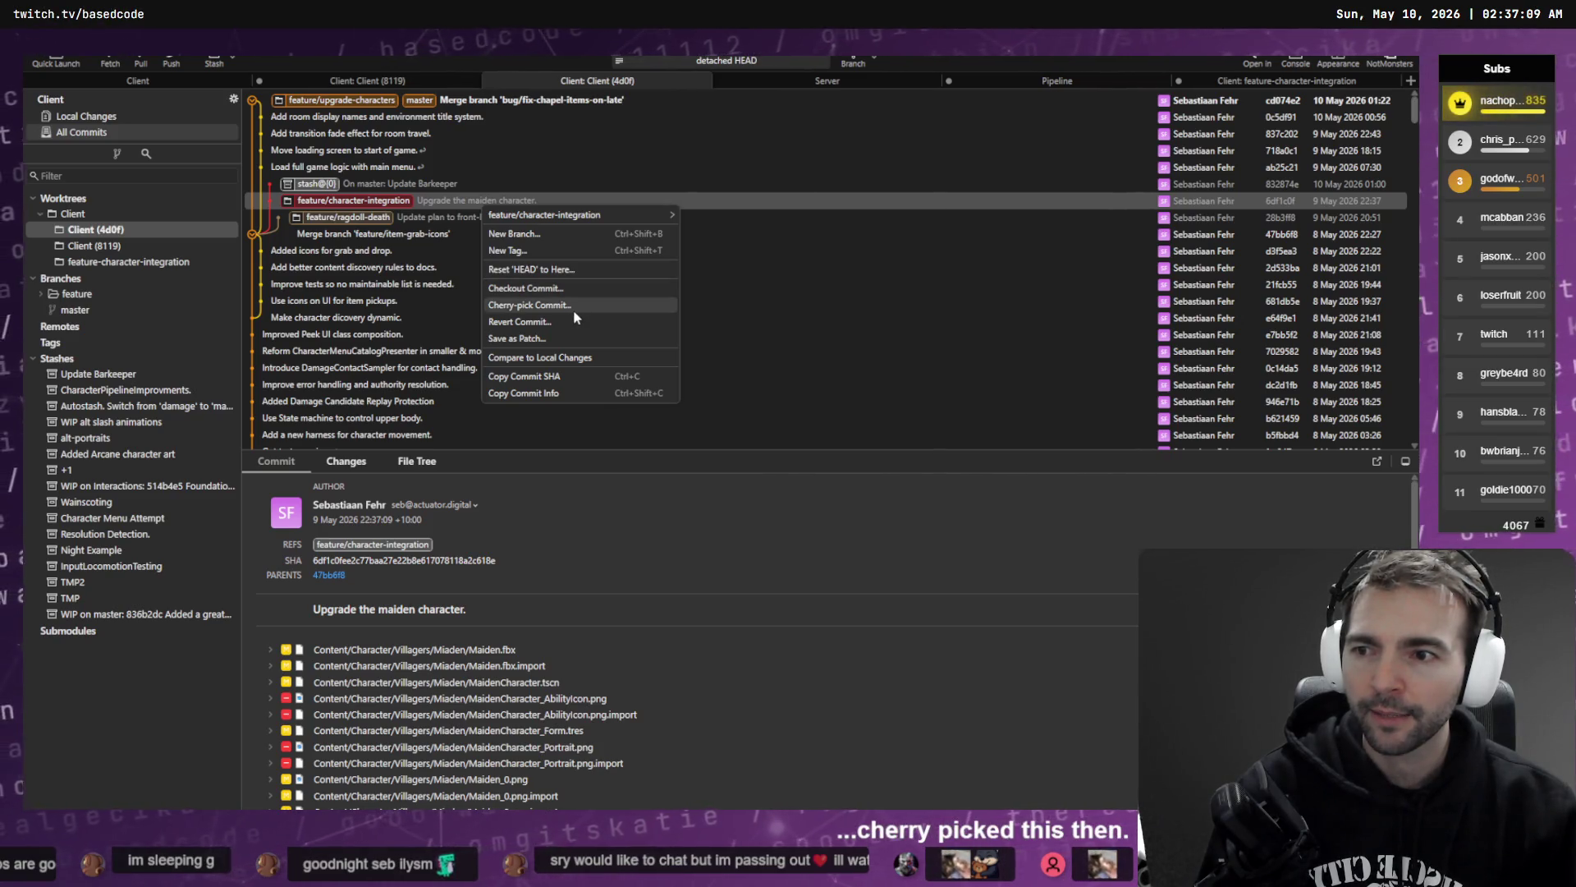
{"action": "key", "text": "Escape"}
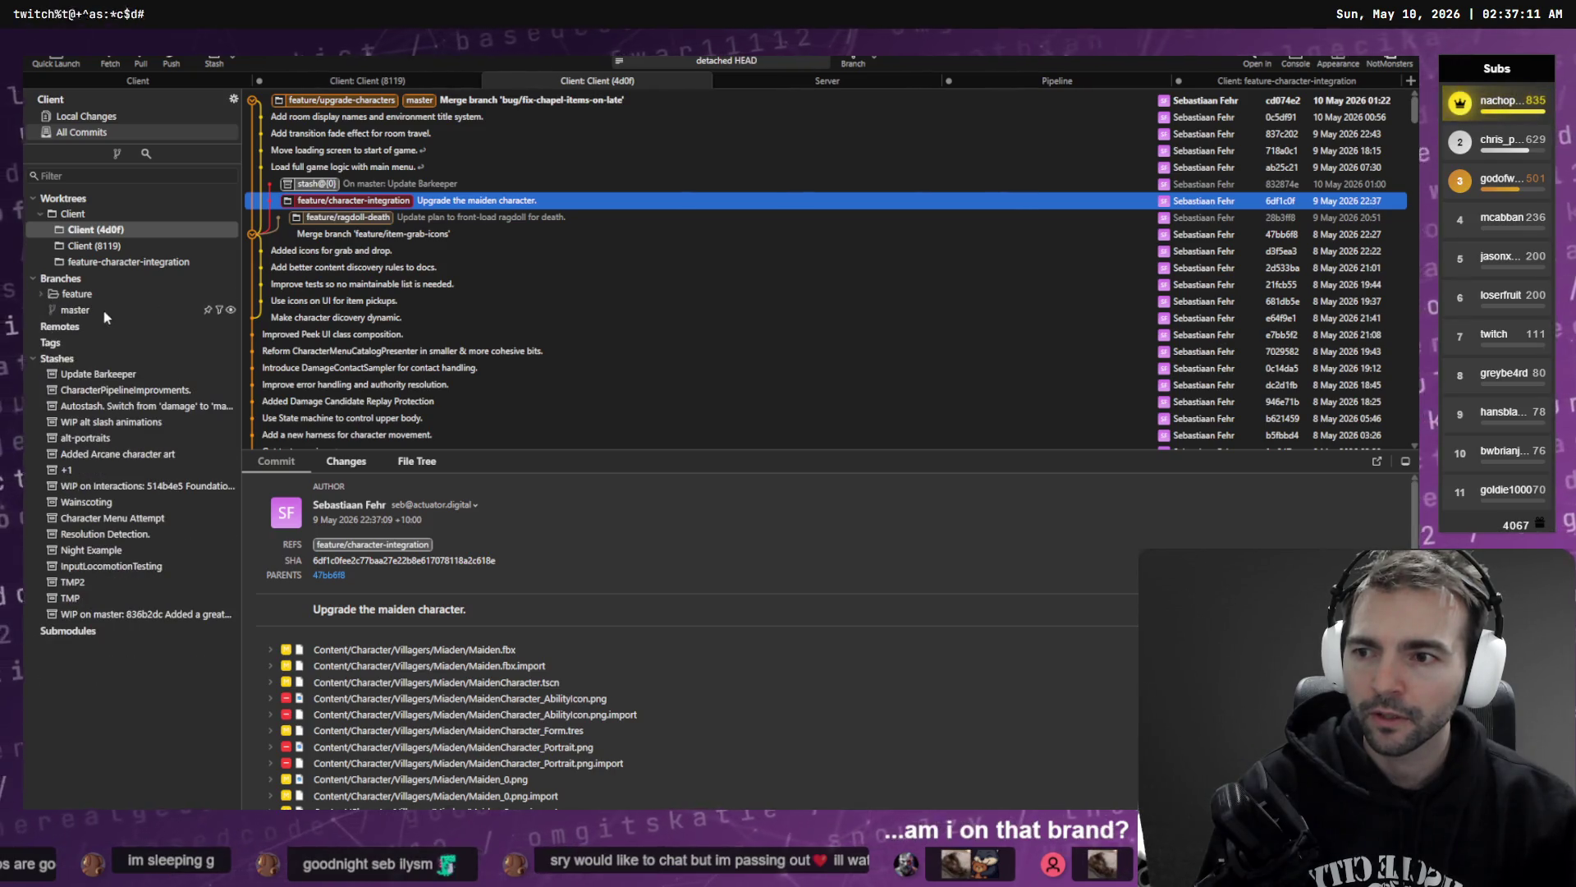
- After a failed checkout in Client (4d0f), check out master in the main Client tab
{"action": "left_click", "coordinate": [41, 293]}
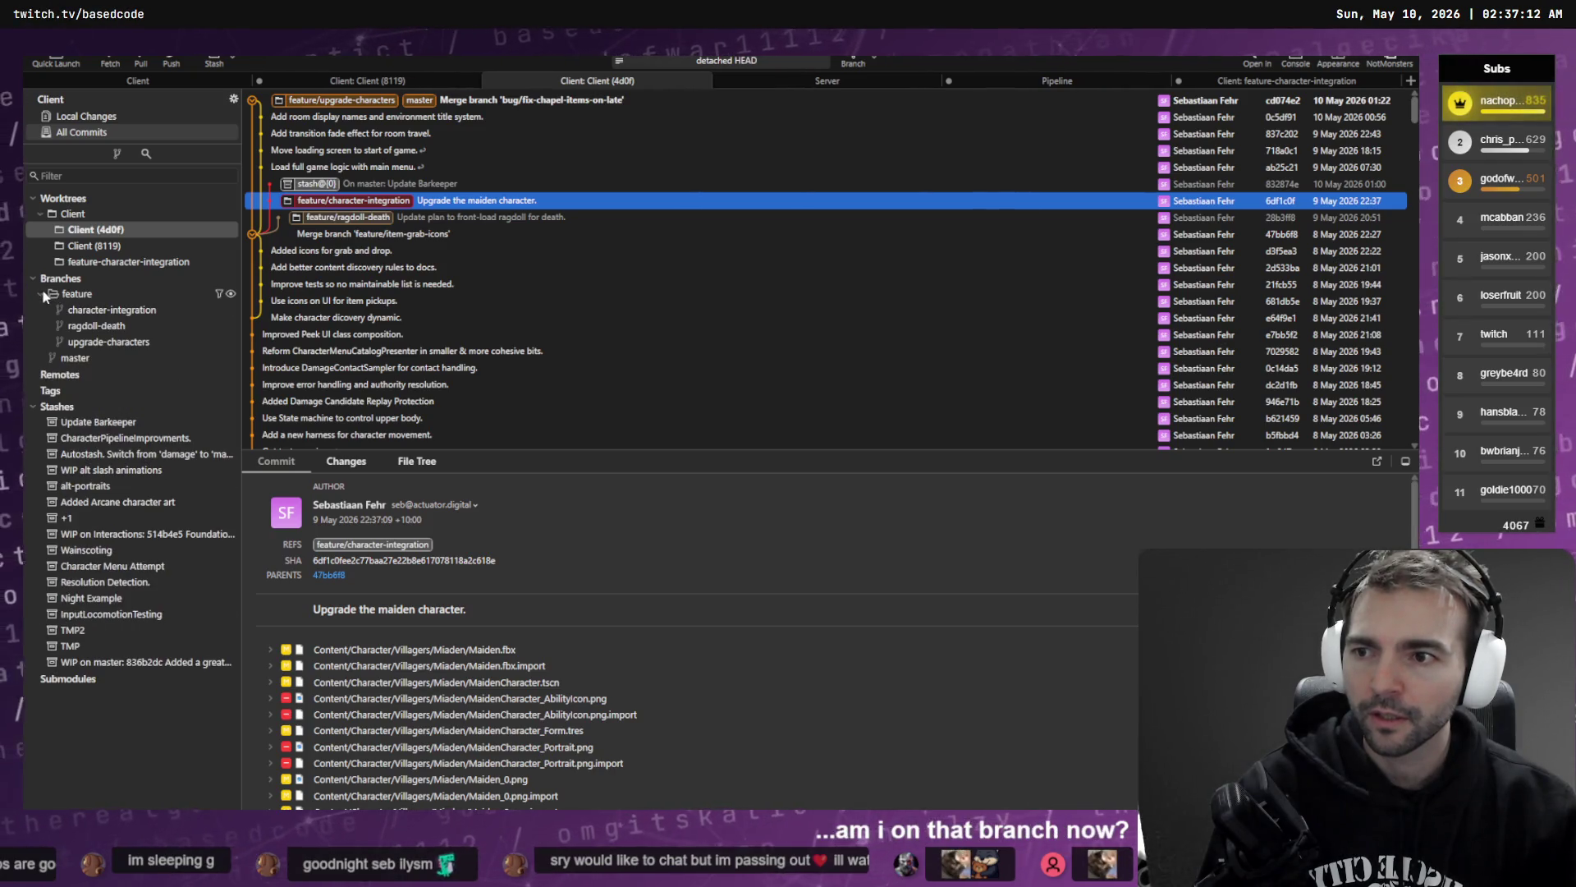
{"action": "double_click", "coordinate": [109, 343]}
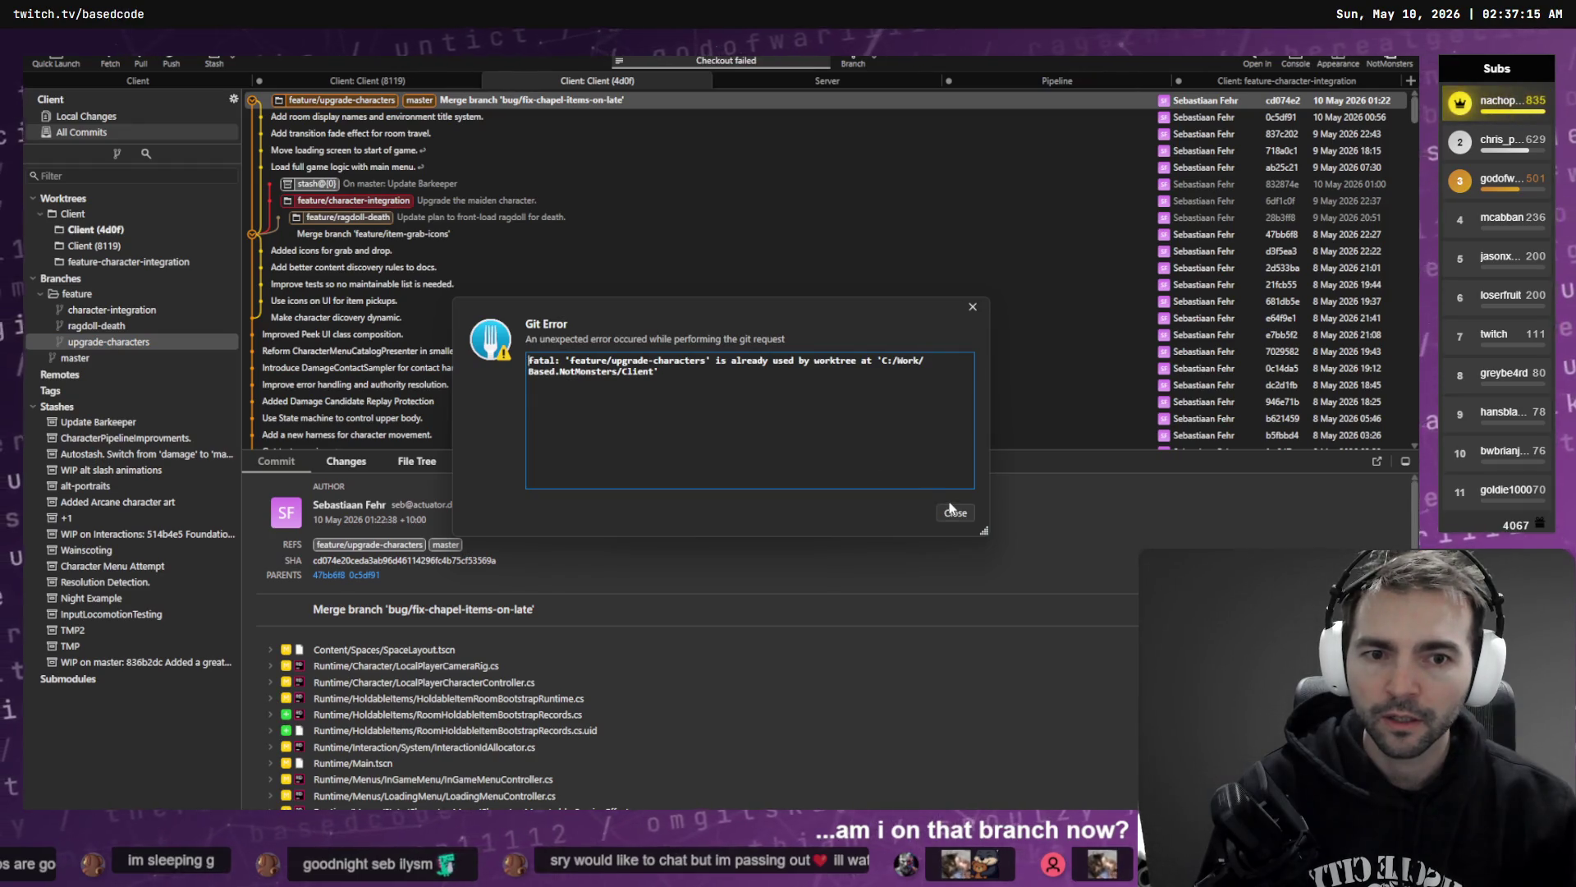
{"action": "left_click", "coordinate": [954, 511]}
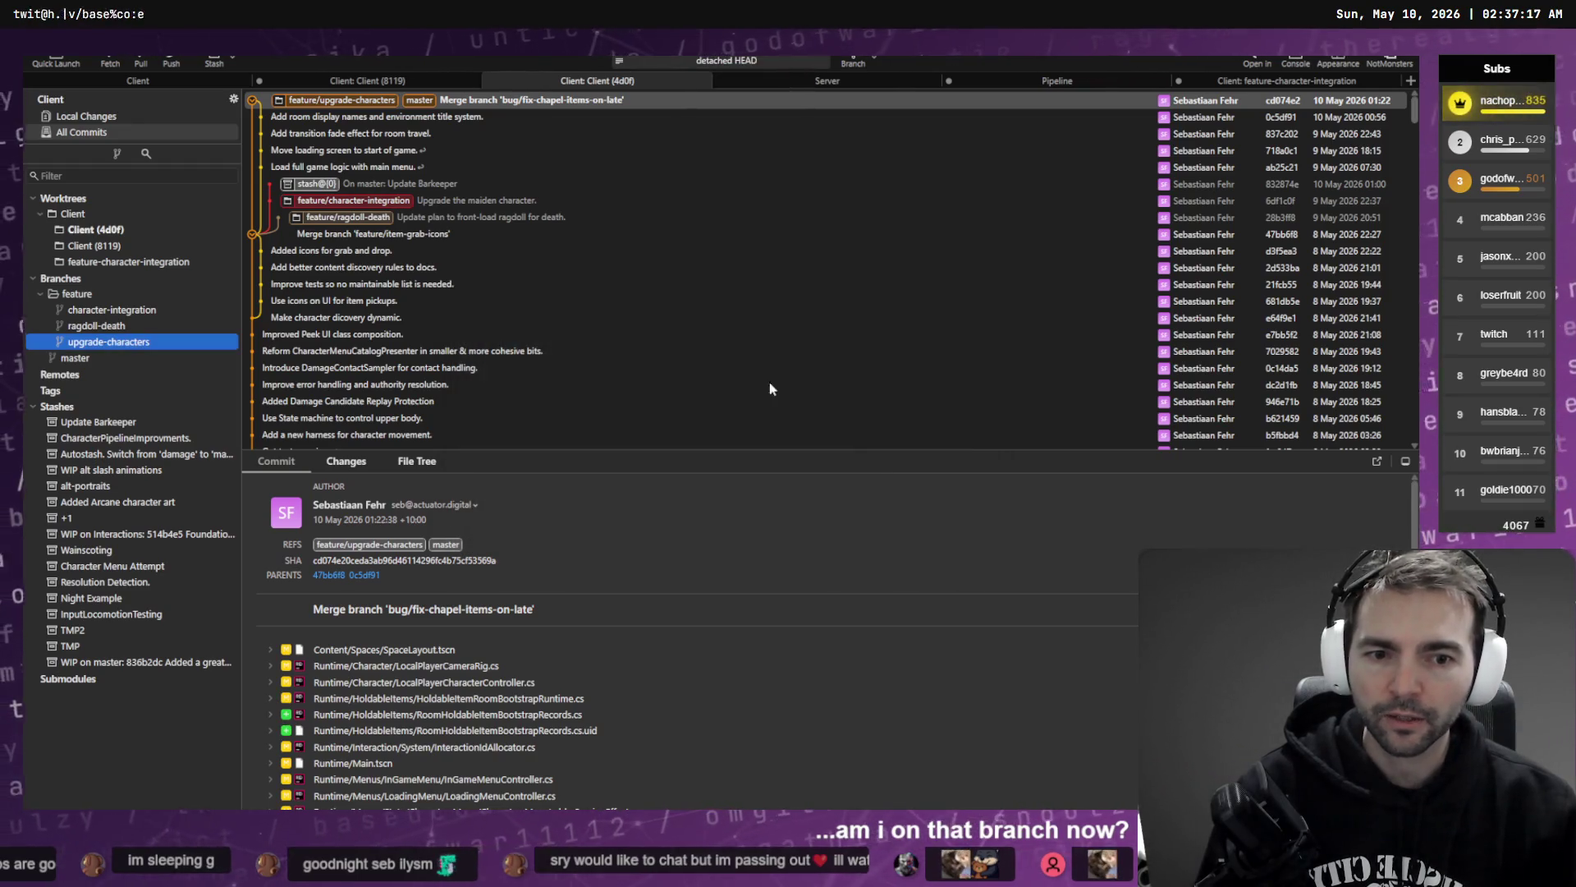
{"action": "left_click", "coordinate": [150, 79]}
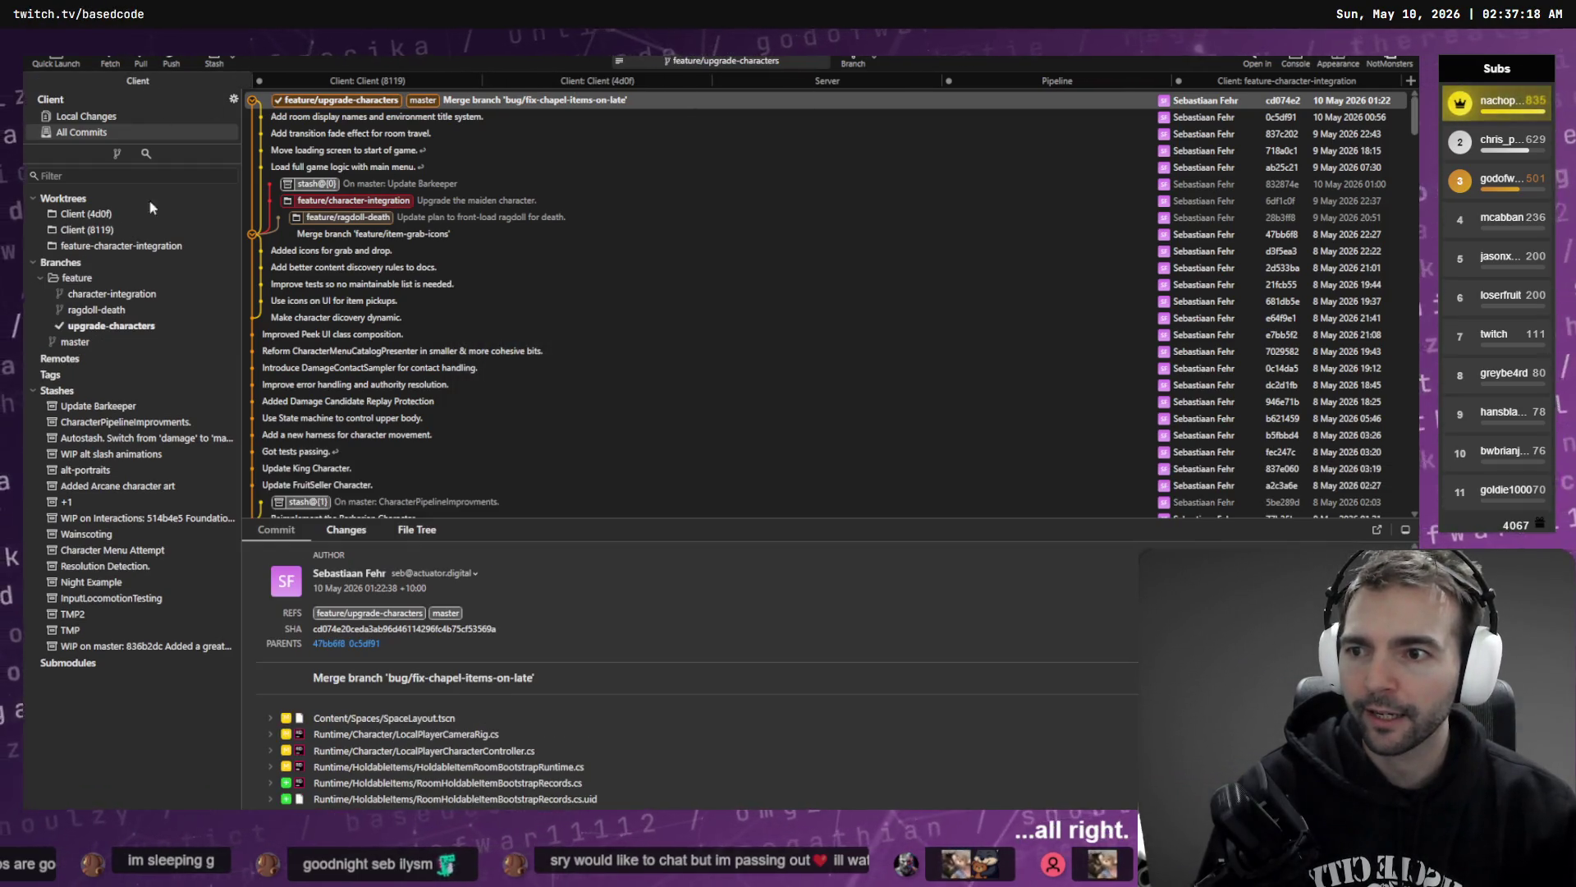
{"action": "left_click", "coordinate": [113, 327]}
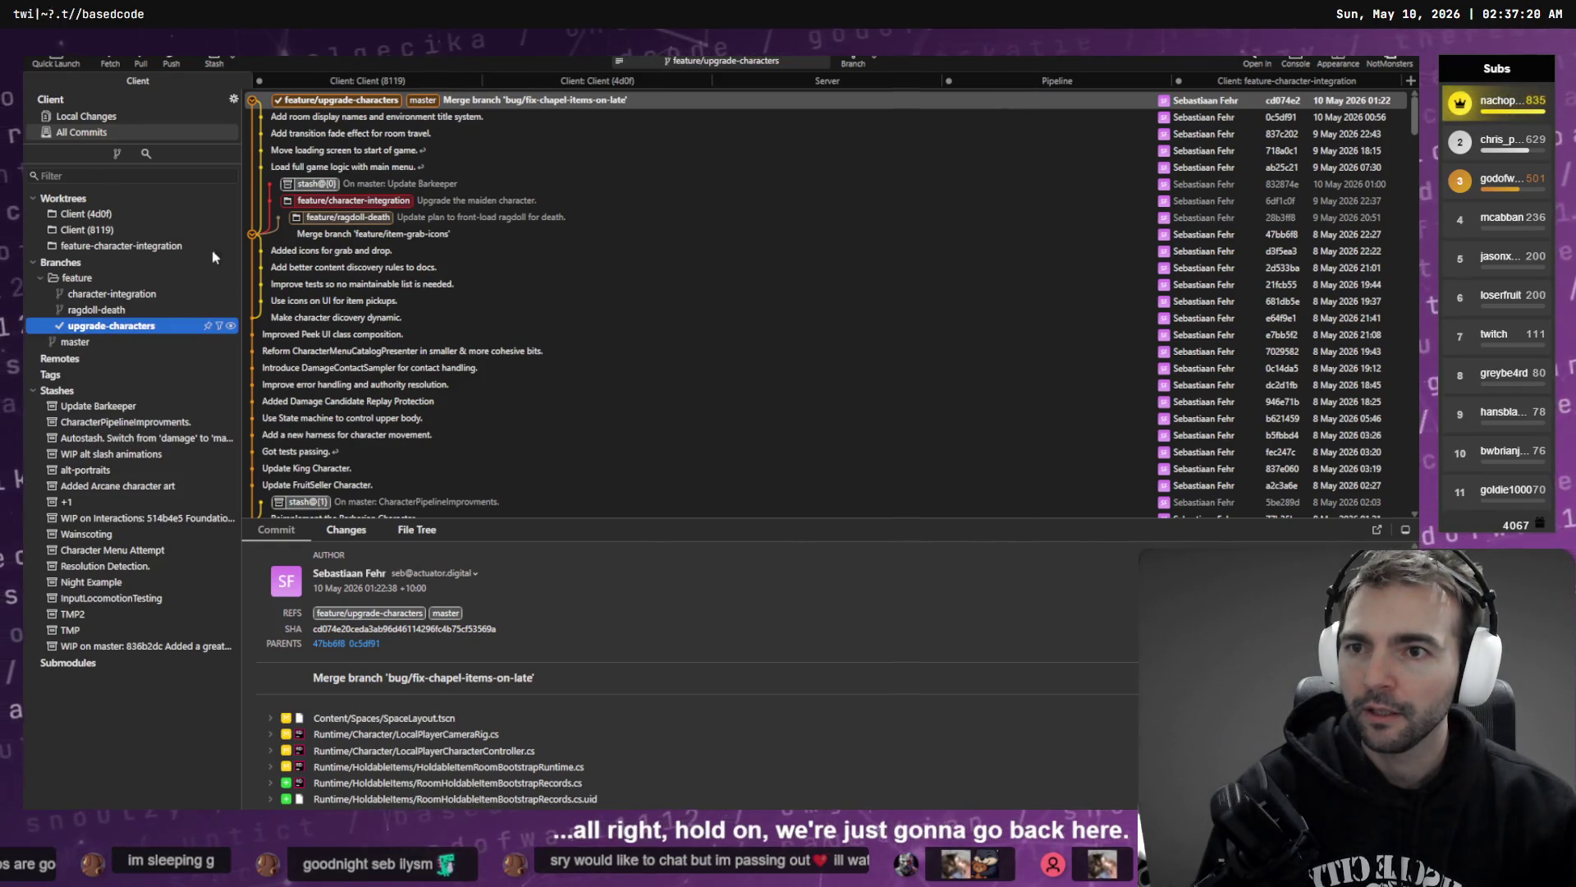
{"action": "double_click", "coordinate": [423, 100]}
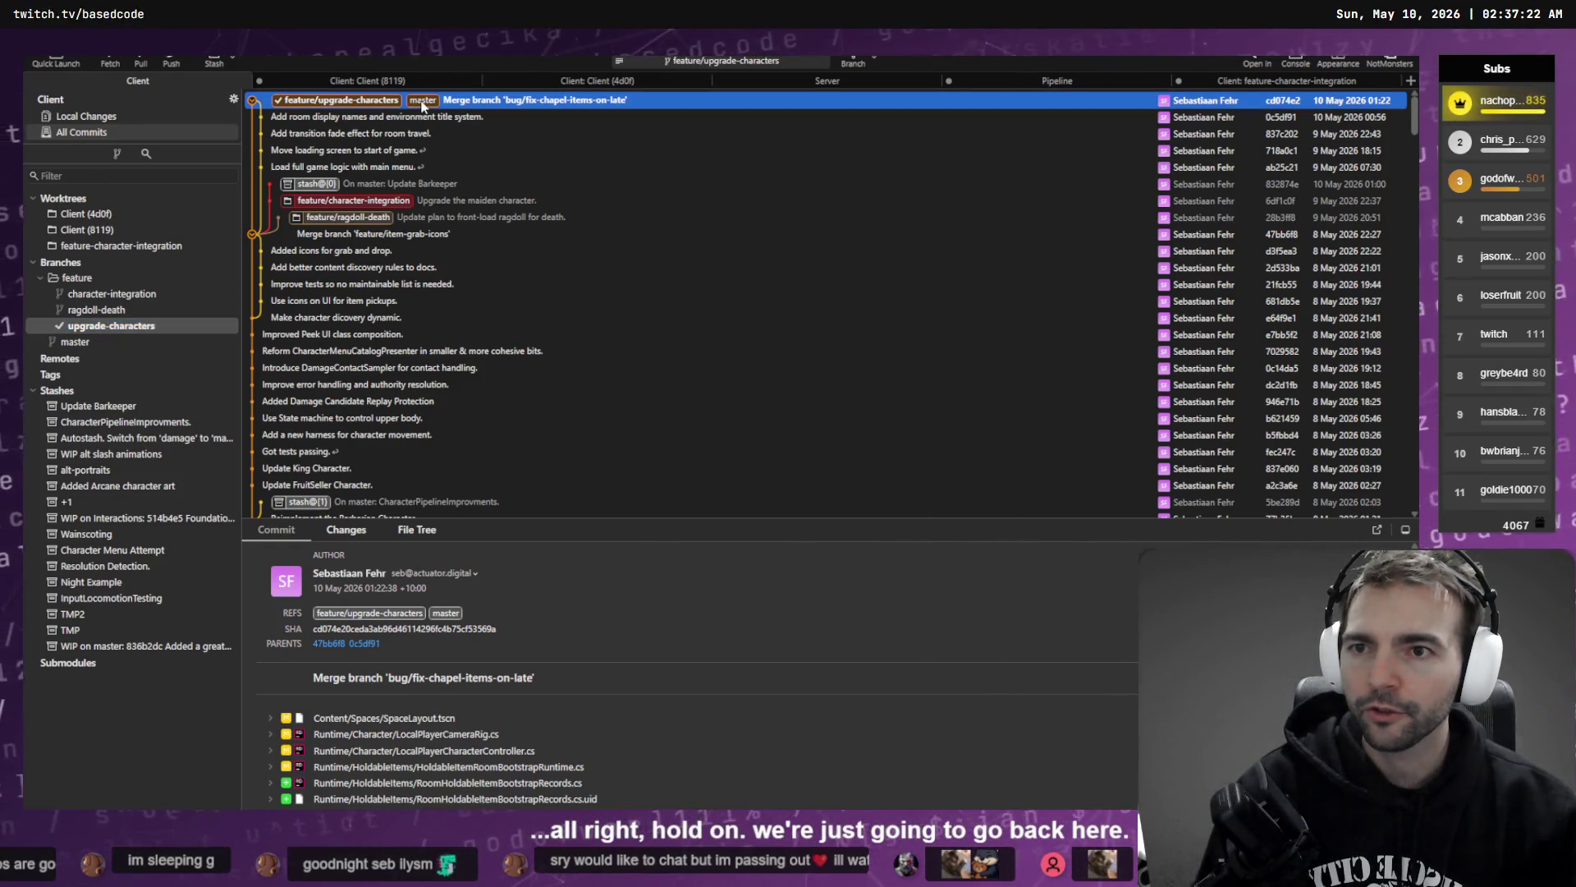
- Check out feature/upgrade-characters in the Client (4d0f) tab and confirm the main Client is on master
{"action": "left_click", "coordinate": [633, 82]}
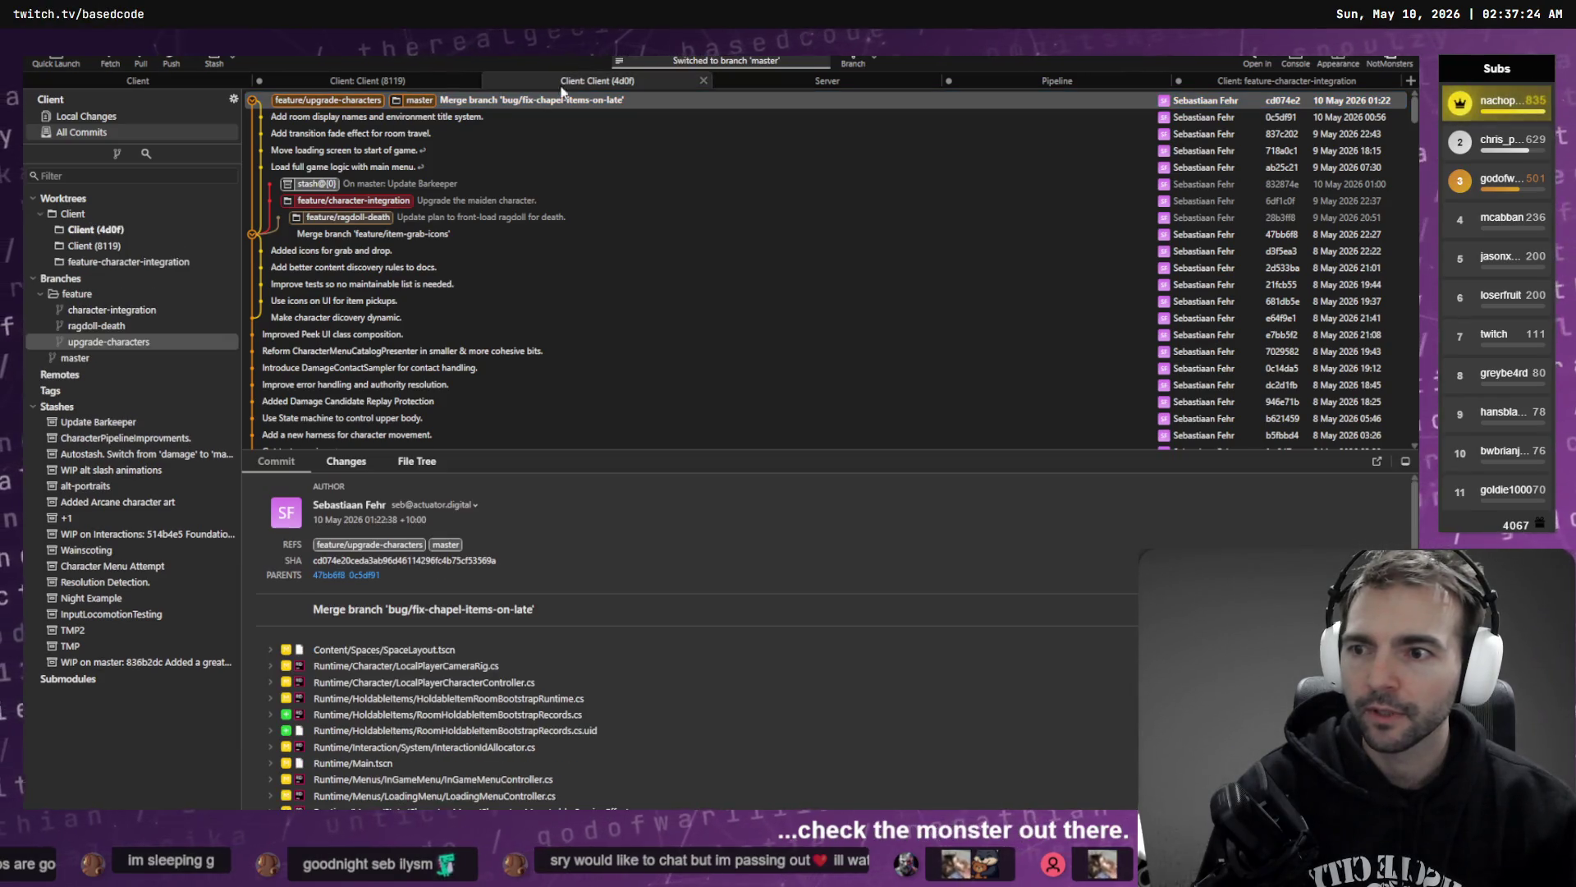
{"action": "double_click", "coordinate": [108, 343]}
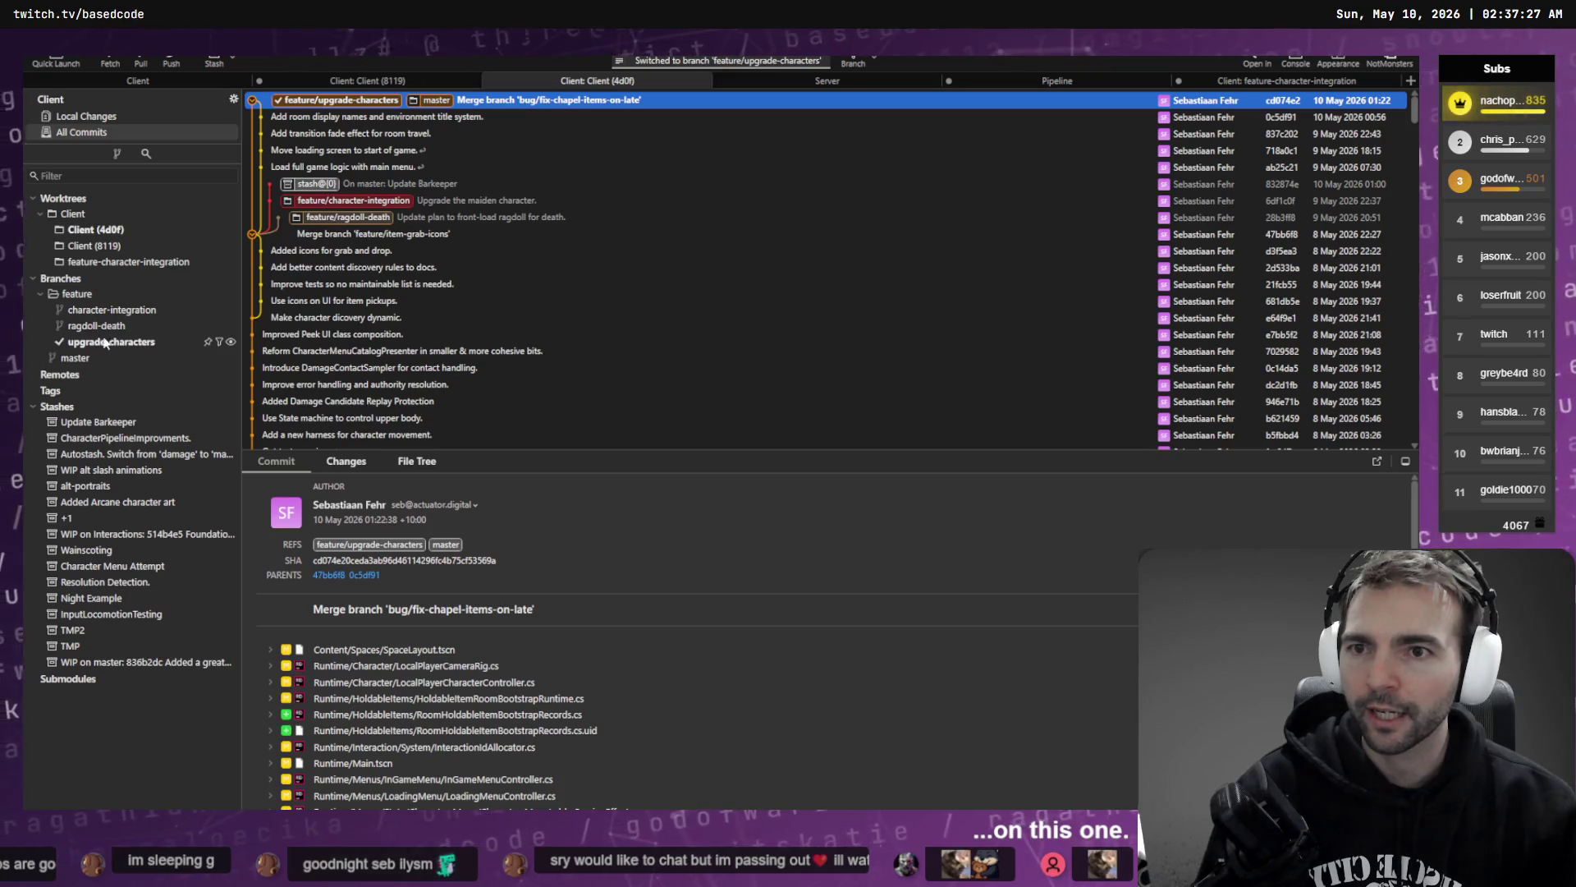
{"action": "left_click", "coordinate": [149, 84]}
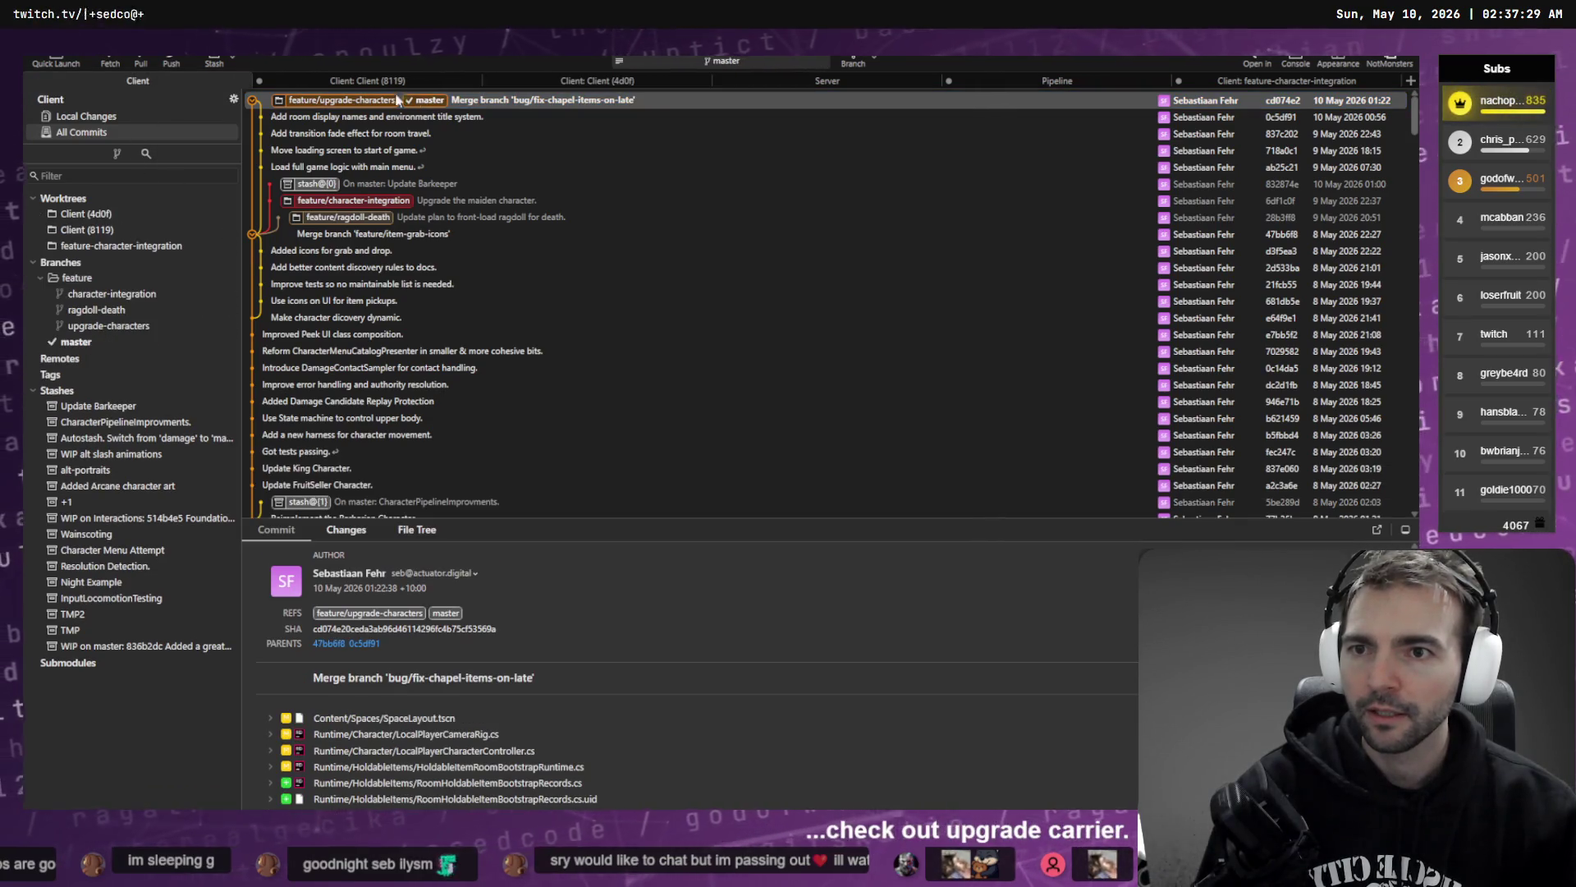
{"action": "left_click", "coordinate": [584, 79]}
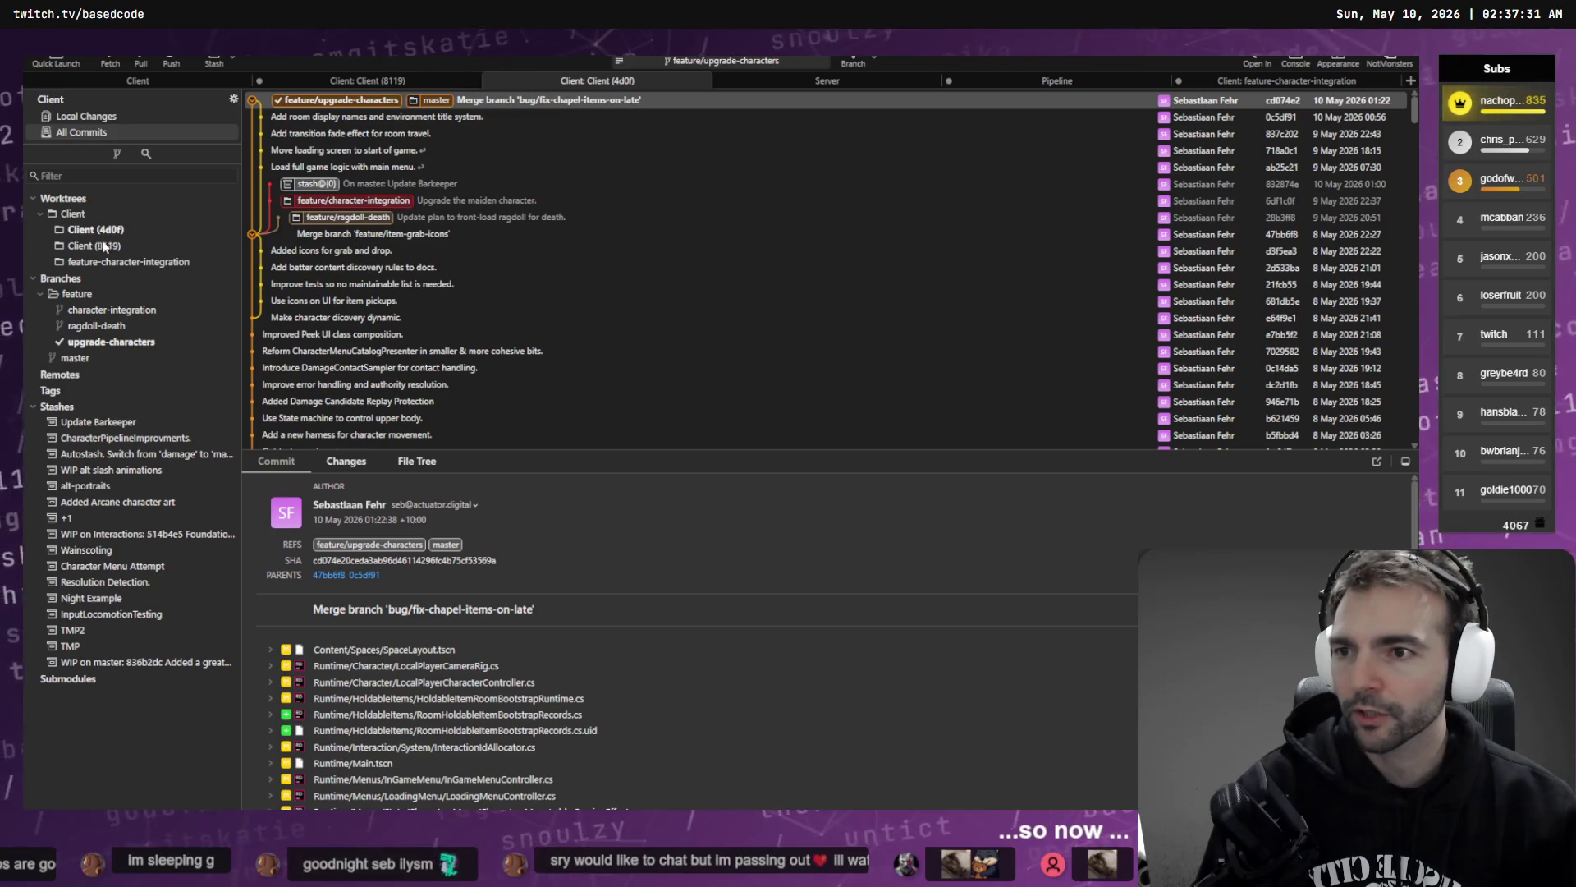
- Cherry-pick the 'Upgrade the maiden character.' commit onto feature/upgrade-characters
{"action": "right_click", "coordinate": [472, 202]}
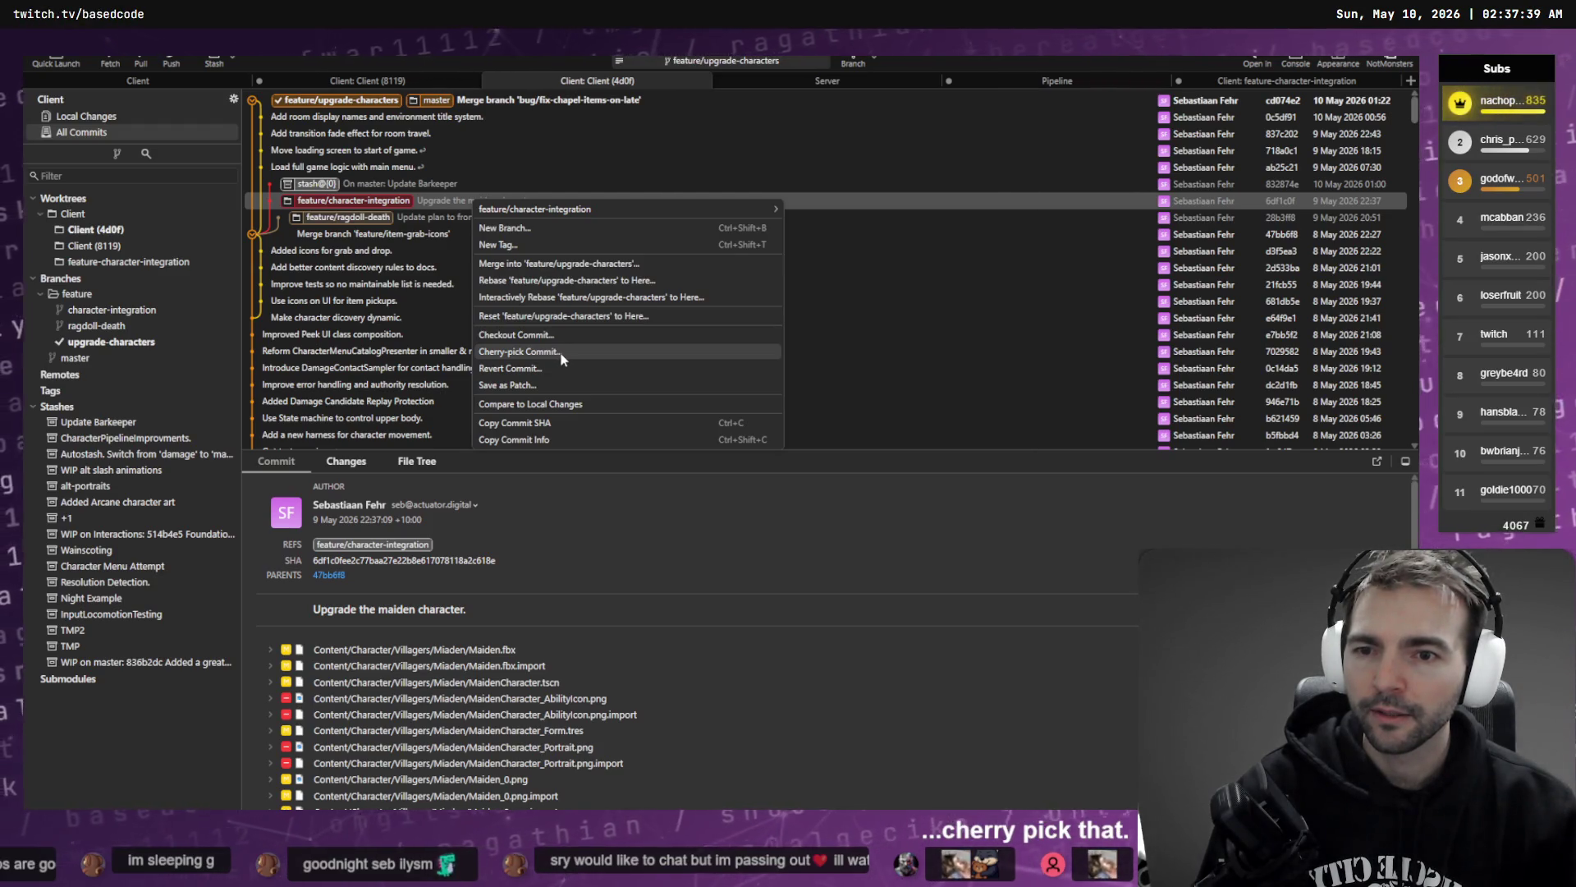
{"action": "left_click", "coordinate": [562, 358]}
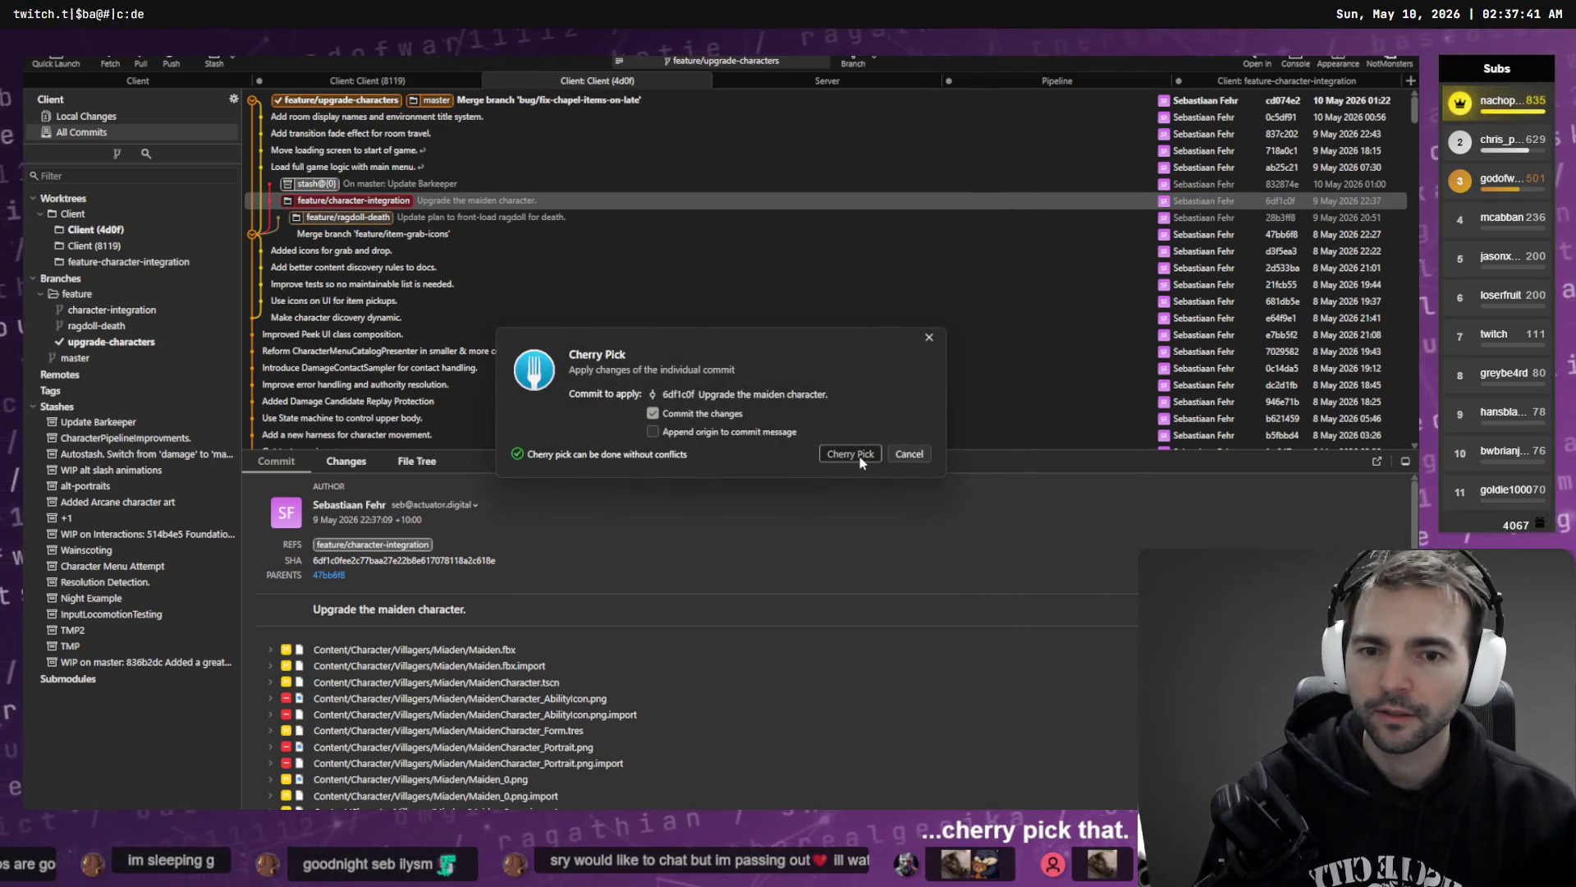
{"action": "left_click", "coordinate": [854, 456]}
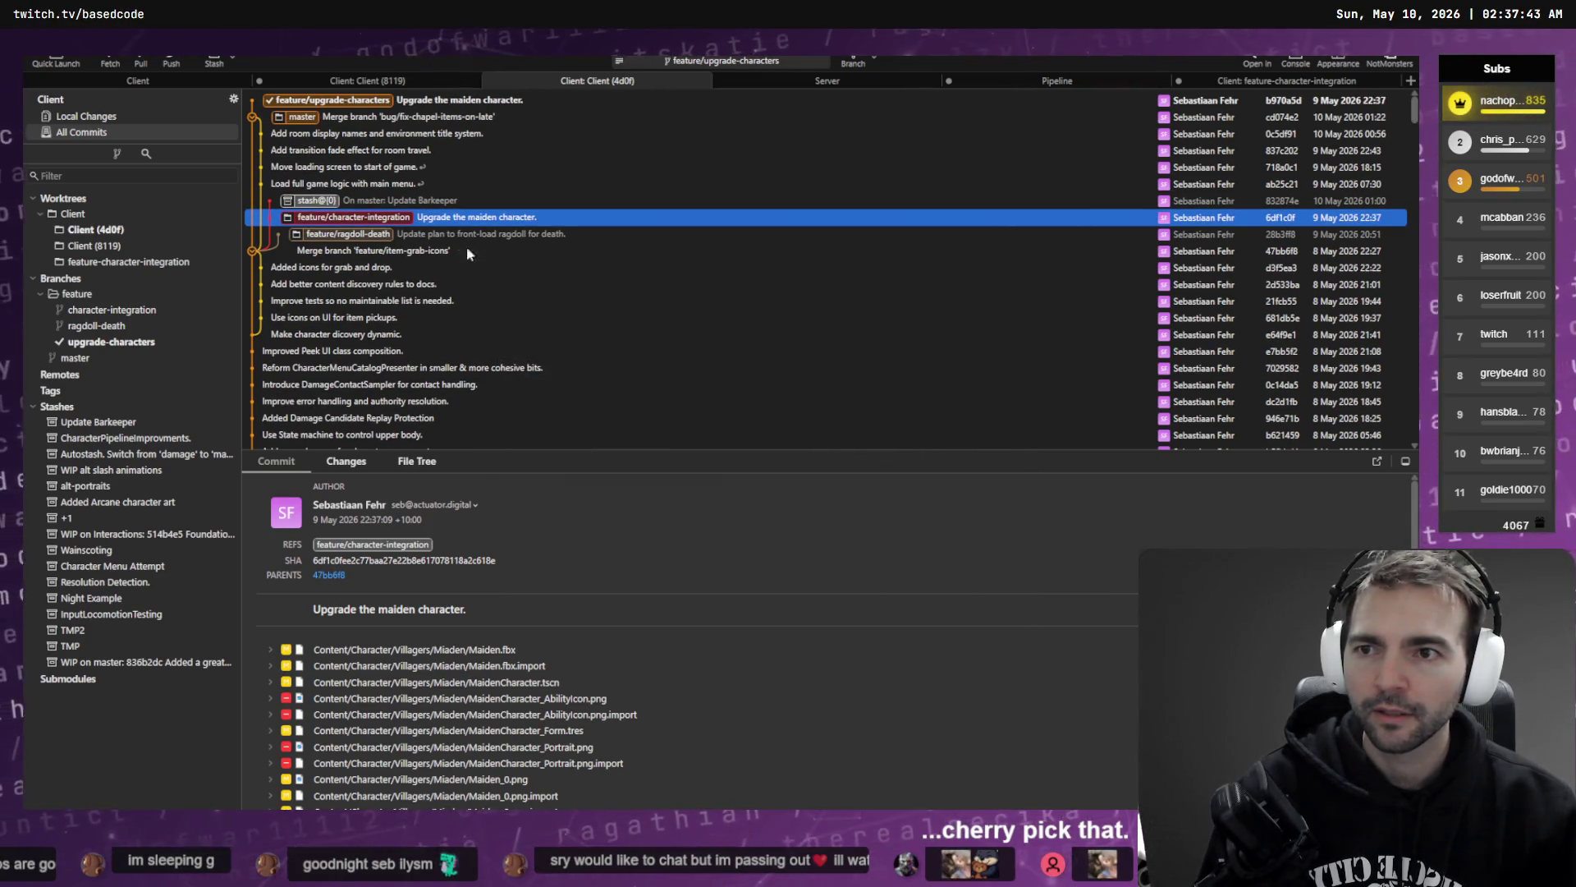
{"action": "left_click", "coordinate": [276, 199]}
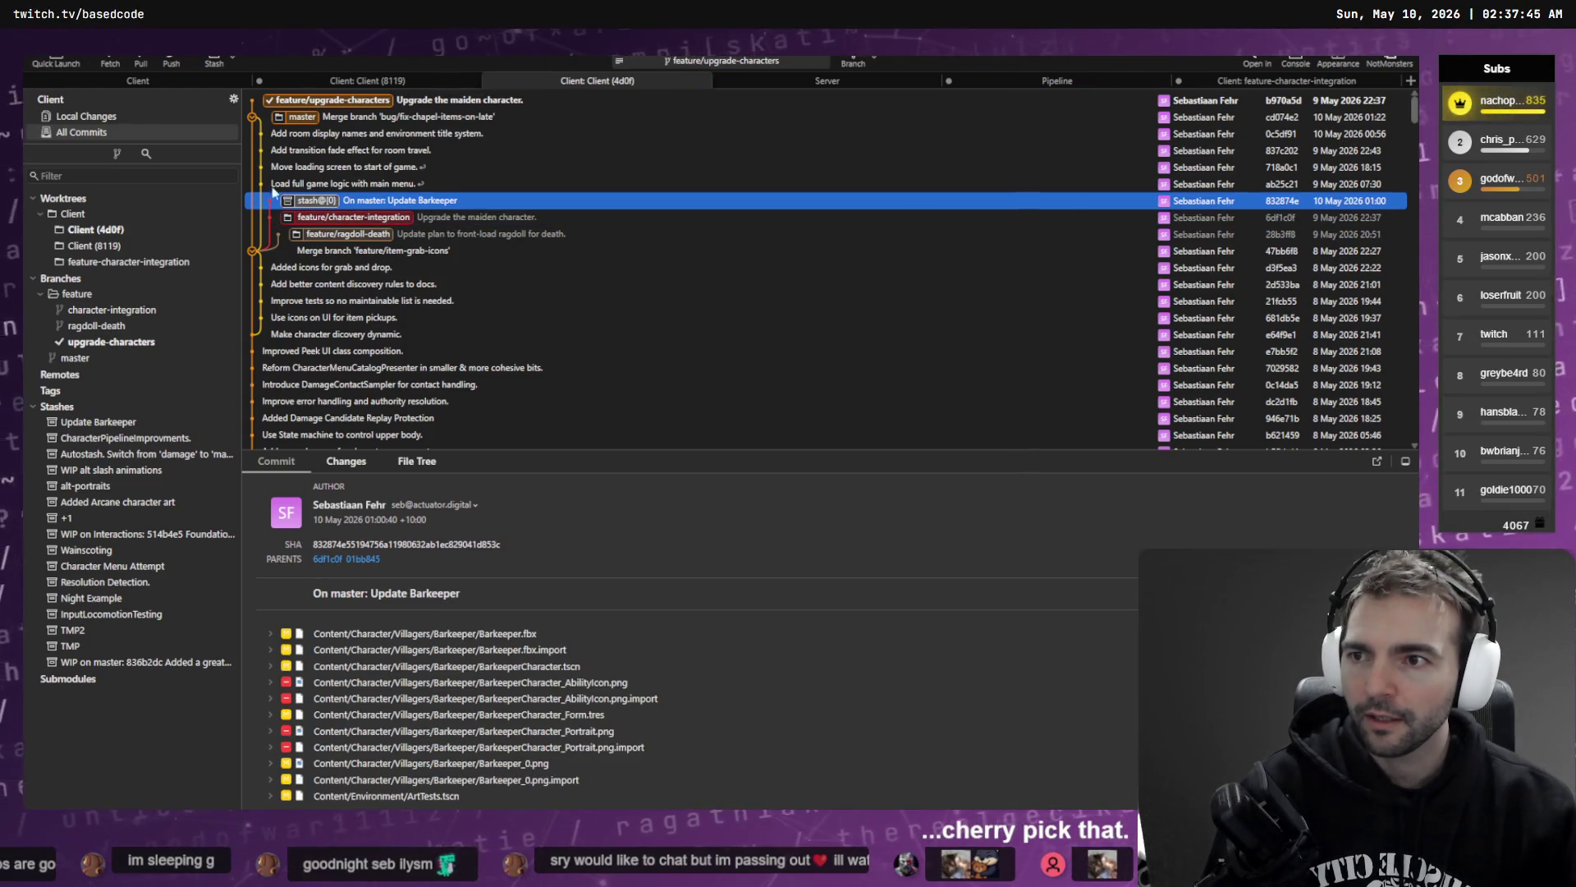
- Look over the Server repo, Client (8119) changes and Client (4d0f) history, then return to main Client
{"action": "left_click", "coordinate": [761, 84]}
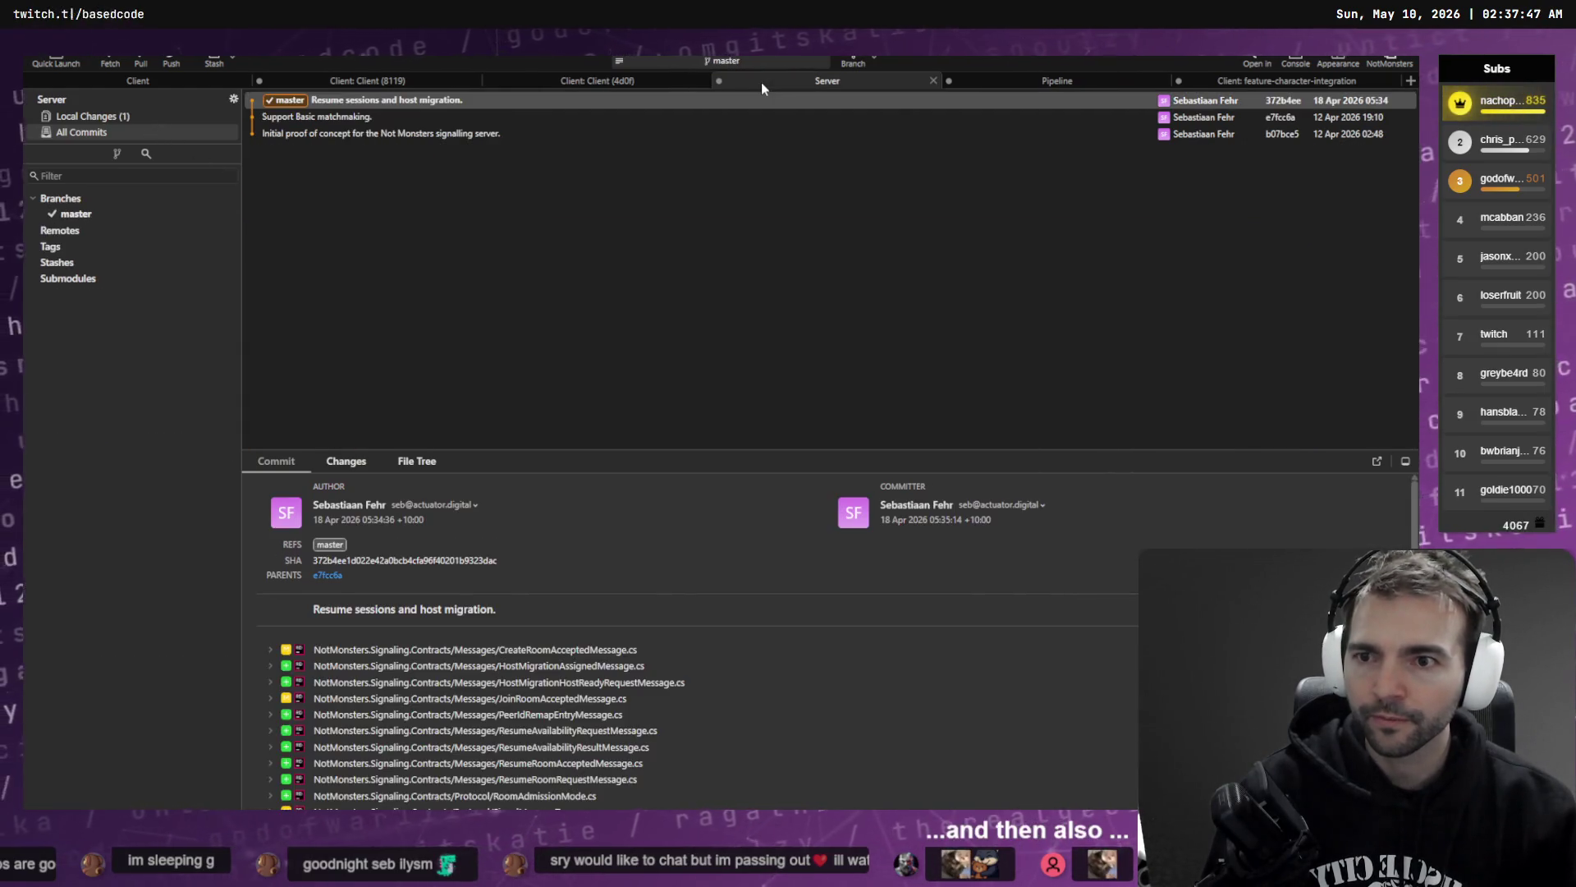
{"action": "left_click", "coordinate": [401, 82]}
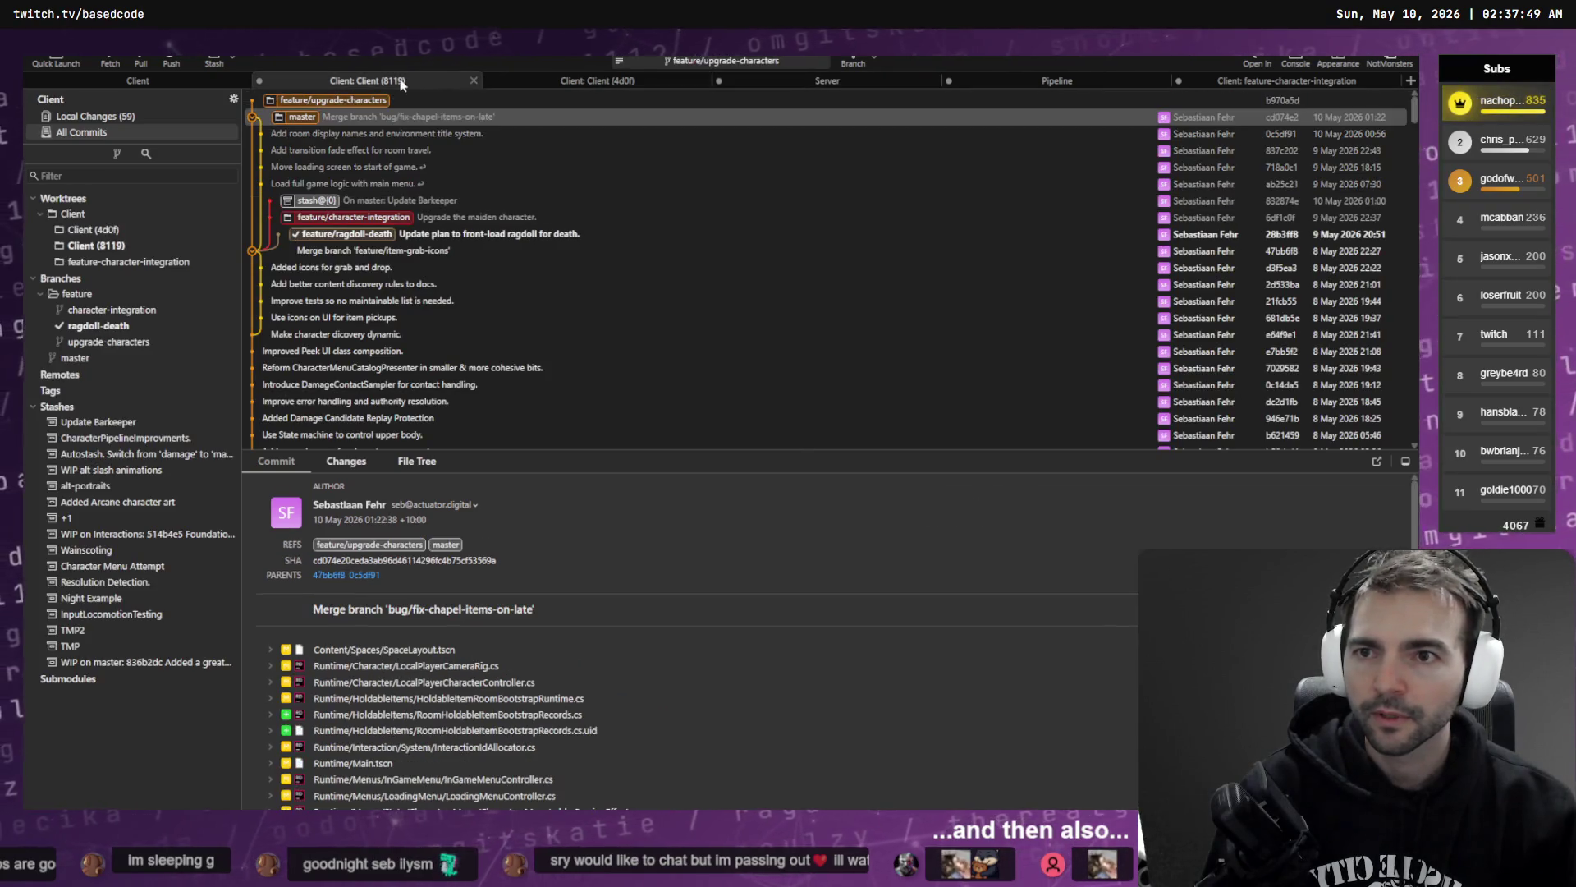
{"action": "left_click", "coordinate": [132, 119]}
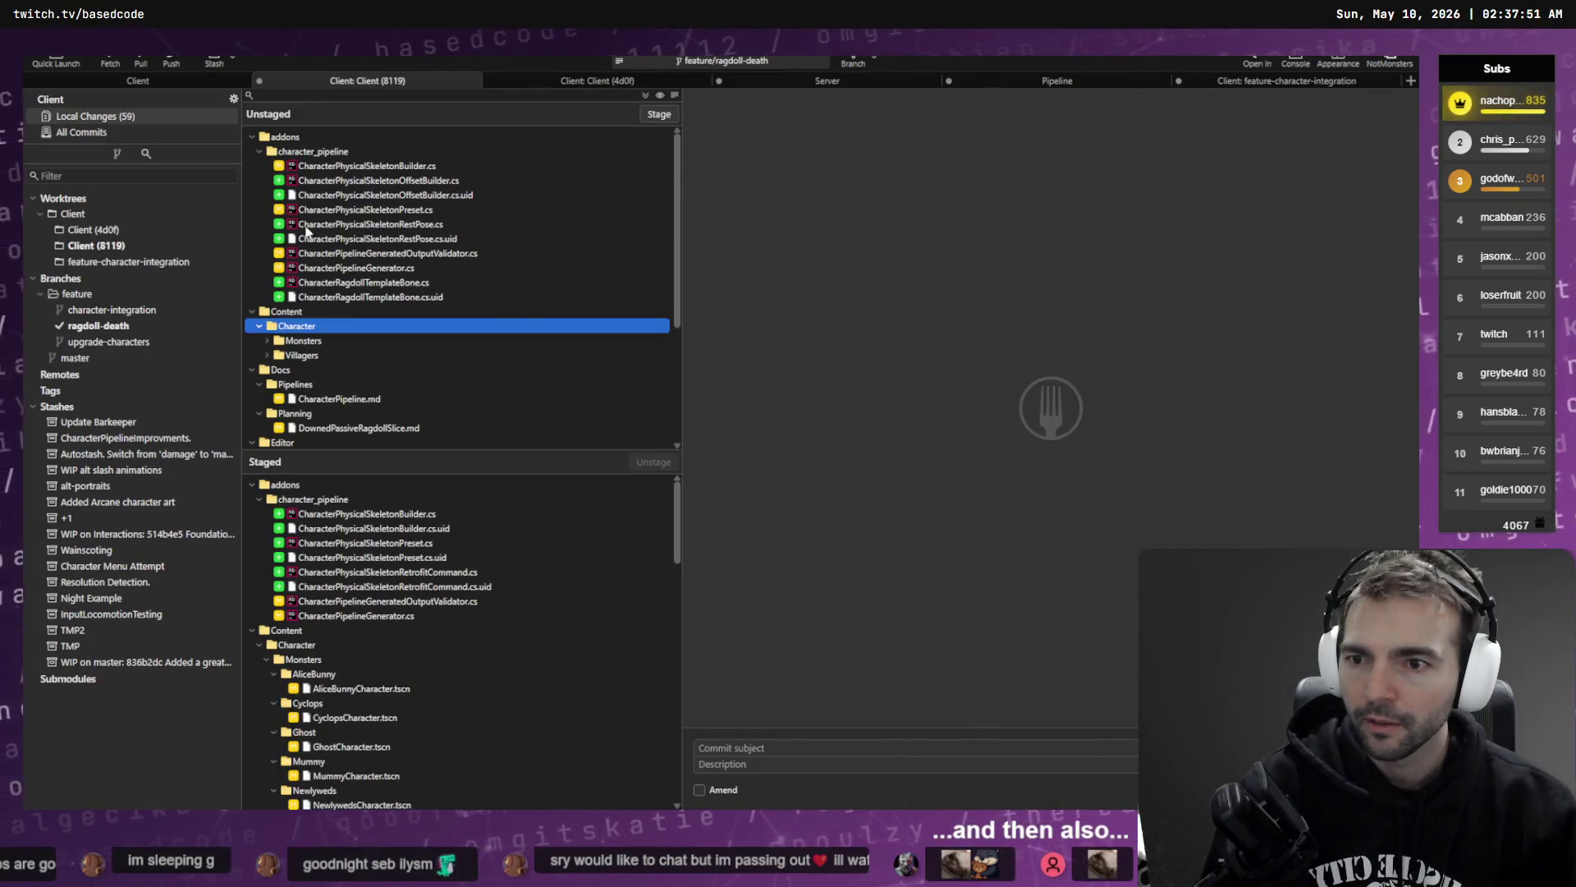
{"action": "left_click", "coordinate": [550, 82]}
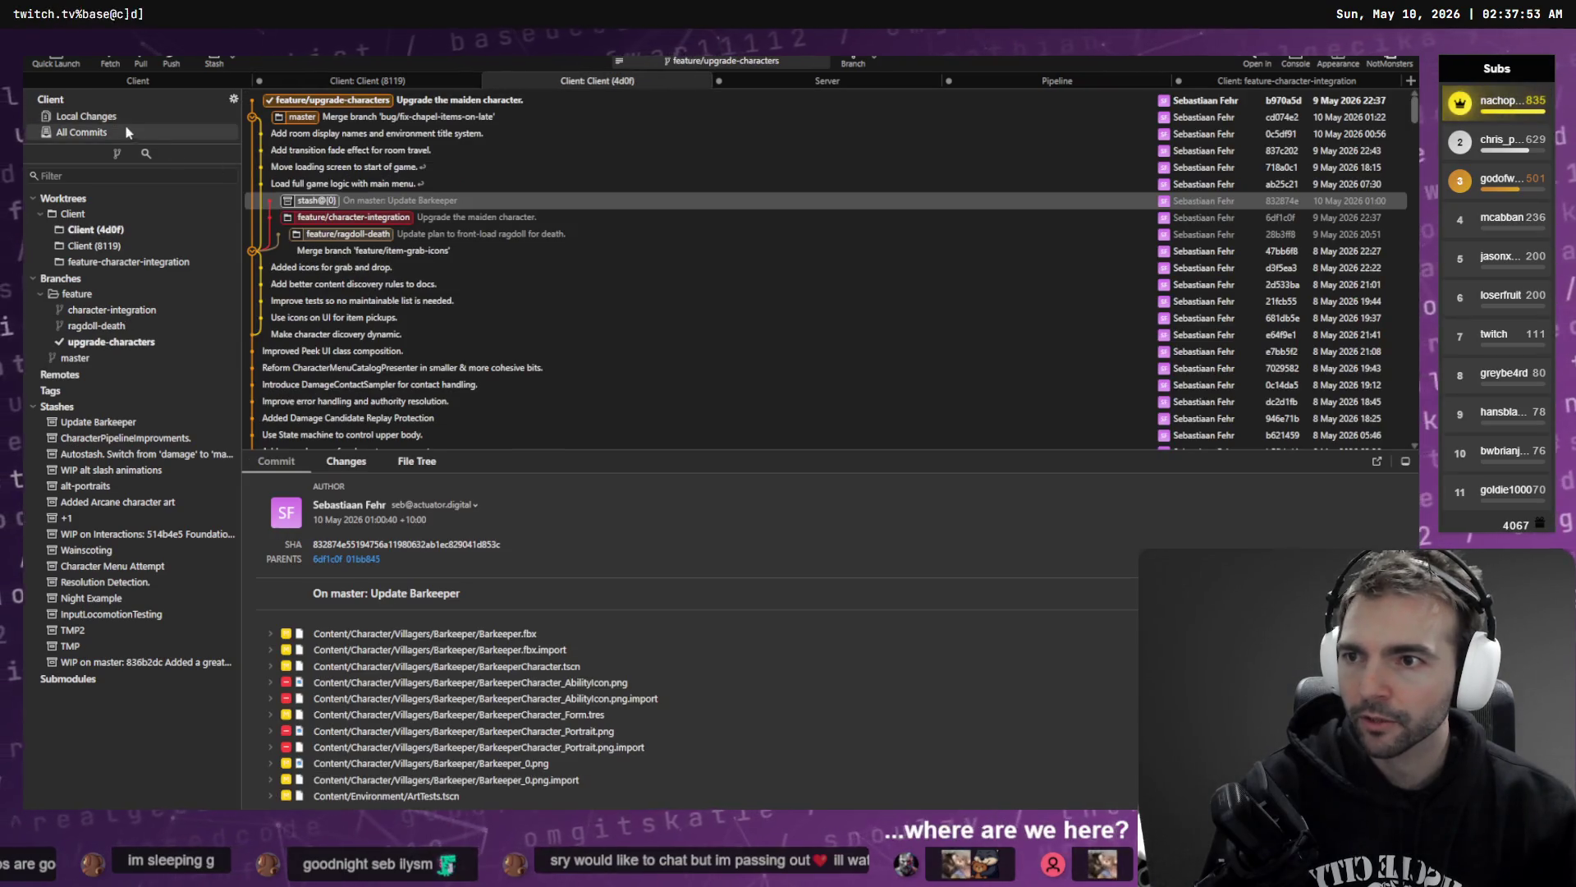
{"action": "left_click", "coordinate": [138, 80]}
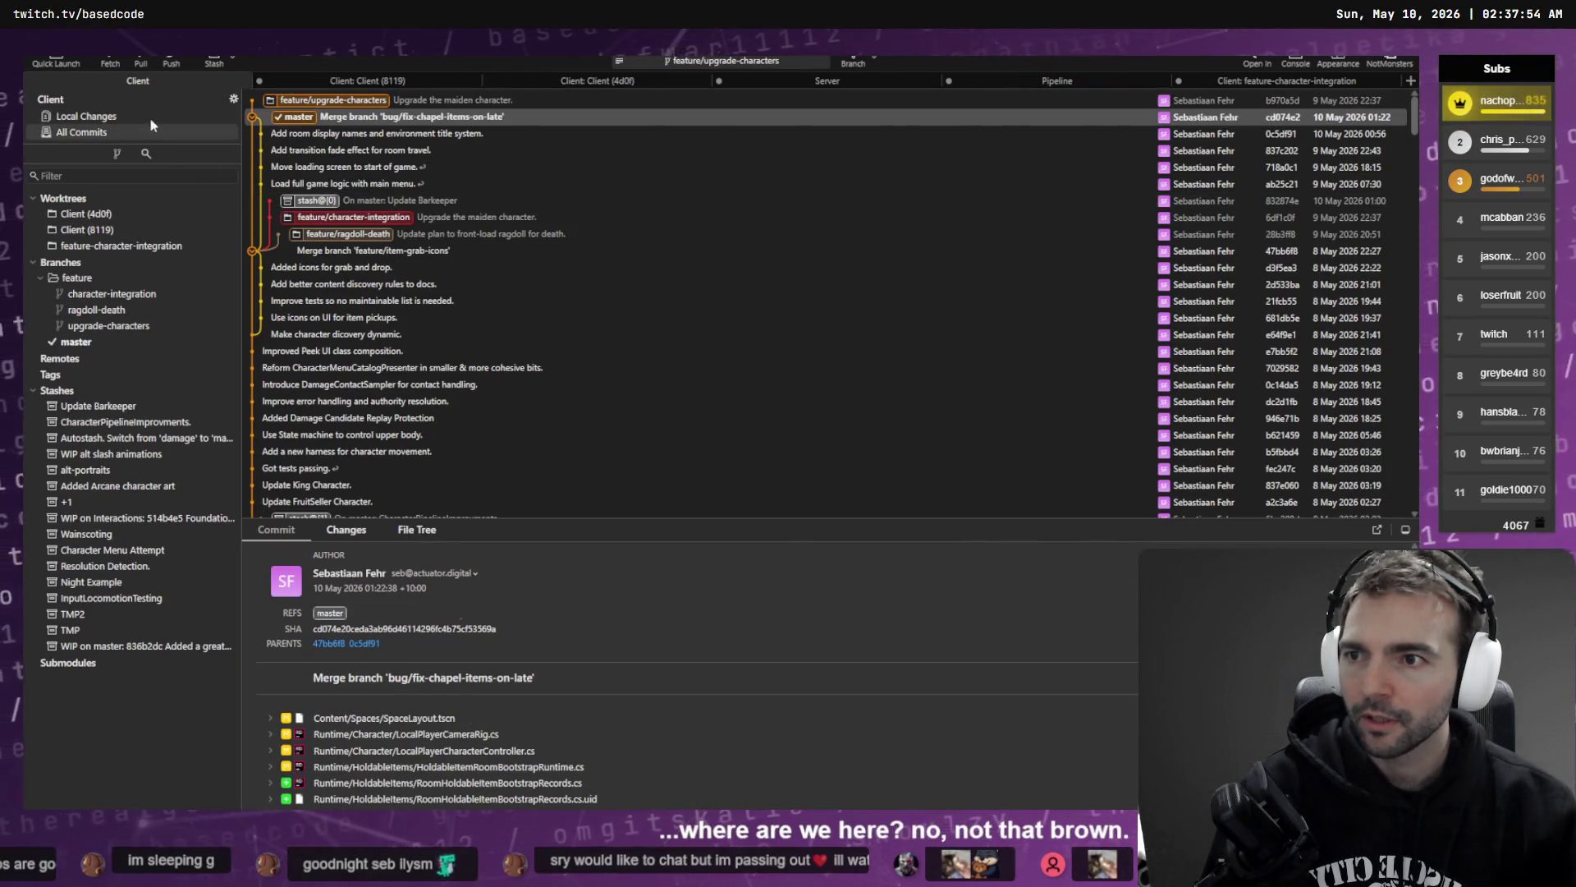
{"action": "left_click", "coordinate": [86, 115]}
{"action": "left_click", "coordinate": [81, 131]}
- Apply the stash@{0} 'Update Barkeeper' stash onto master
{"action": "left_click", "coordinate": [347, 99]}
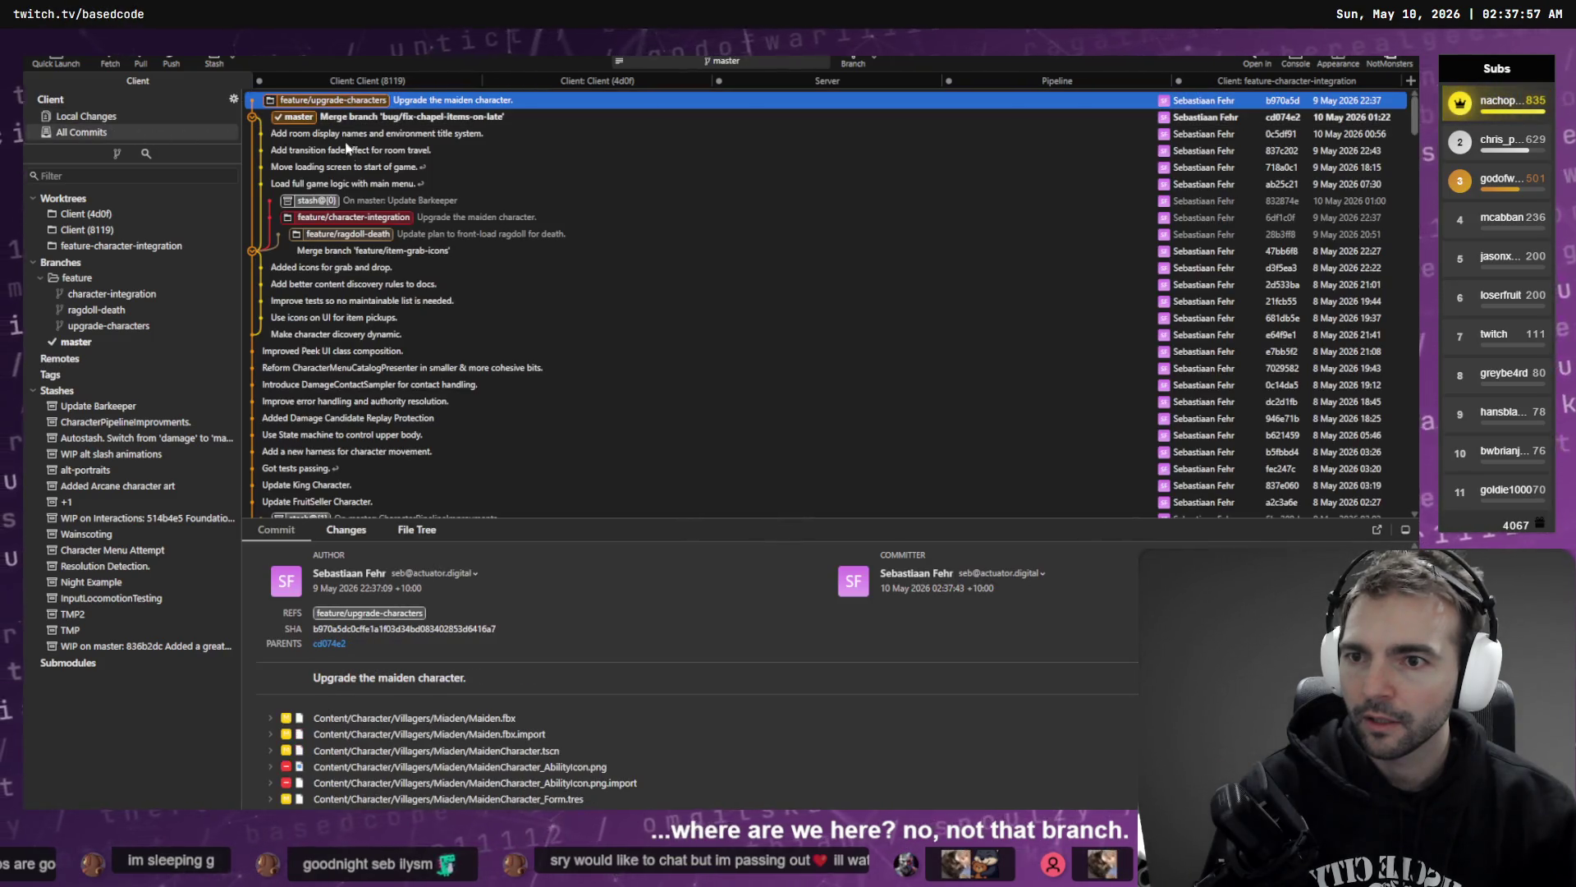
{"action": "left_click", "coordinate": [366, 204]}
{"action": "right_click", "coordinate": [354, 203]}
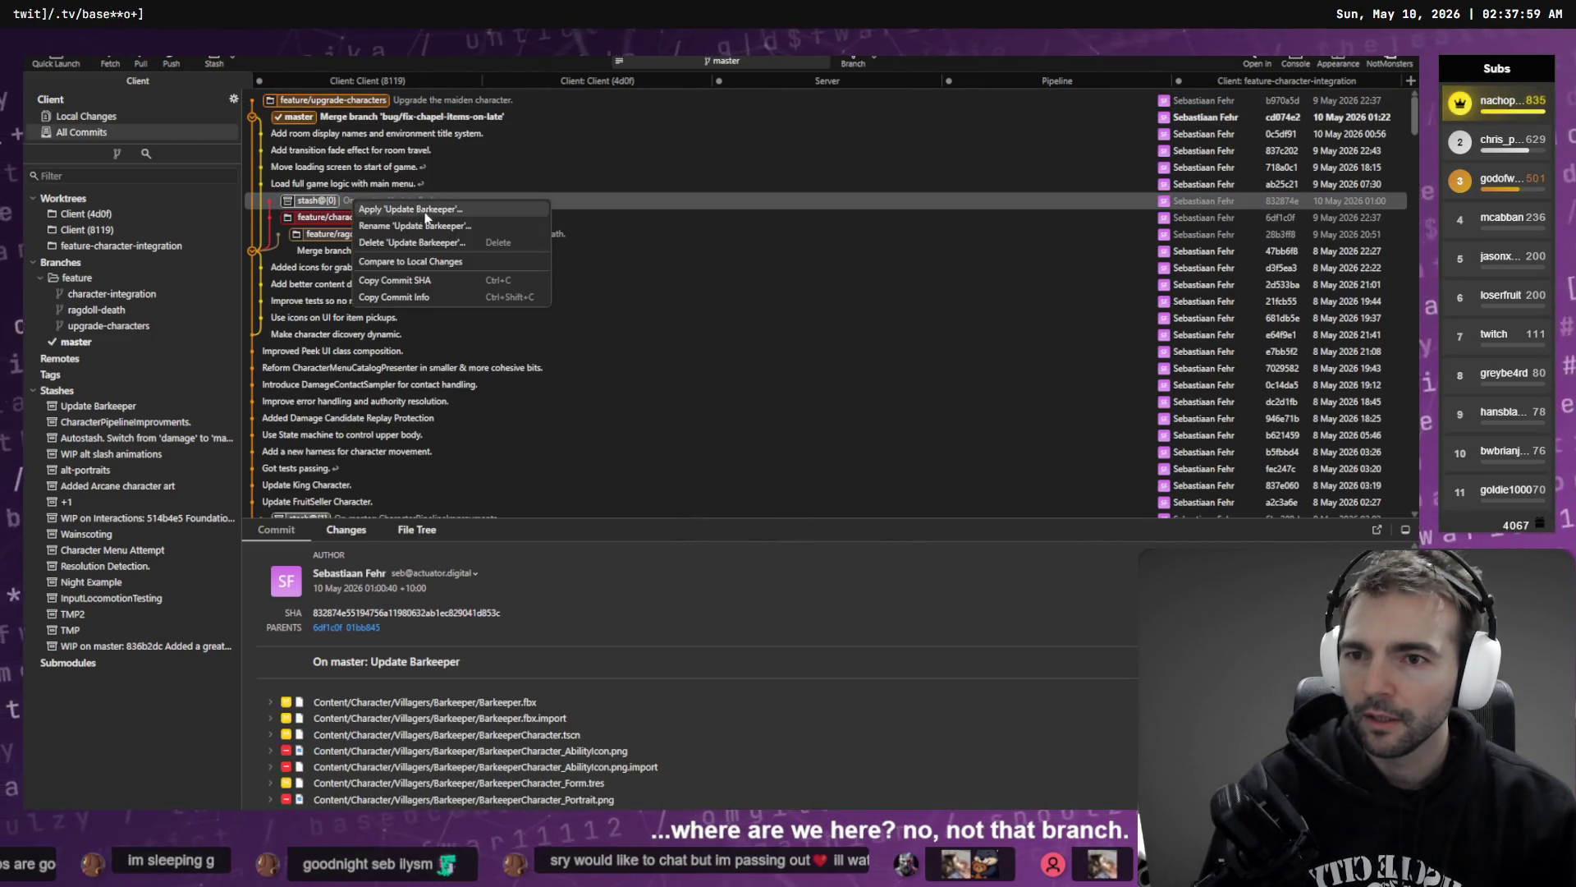
{"action": "left_click", "coordinate": [425, 211]}
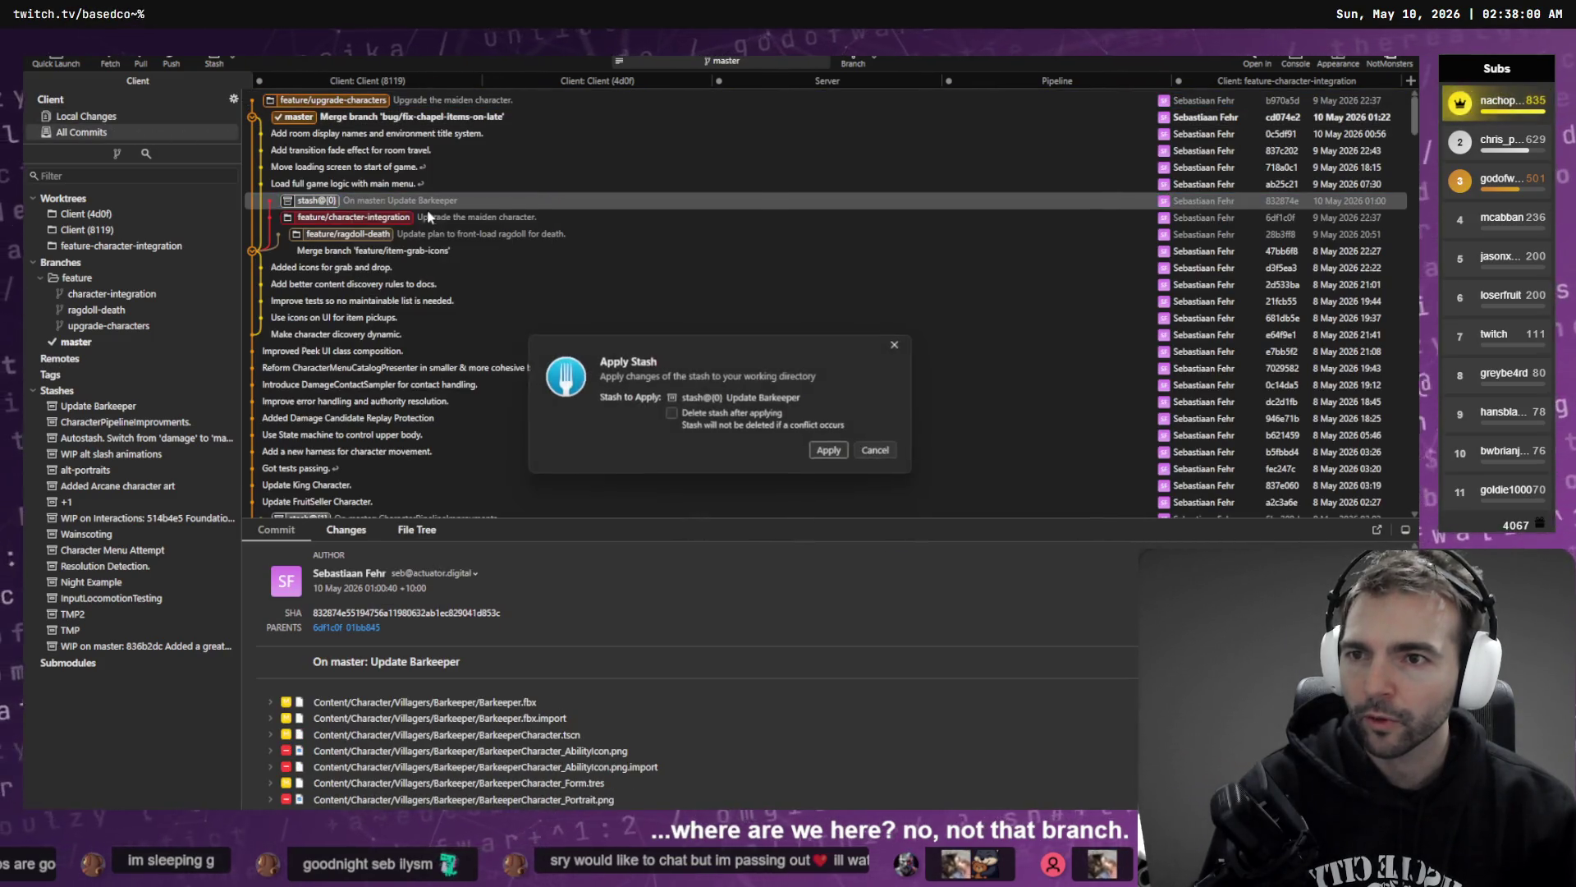
{"action": "left_click", "coordinate": [831, 452]}
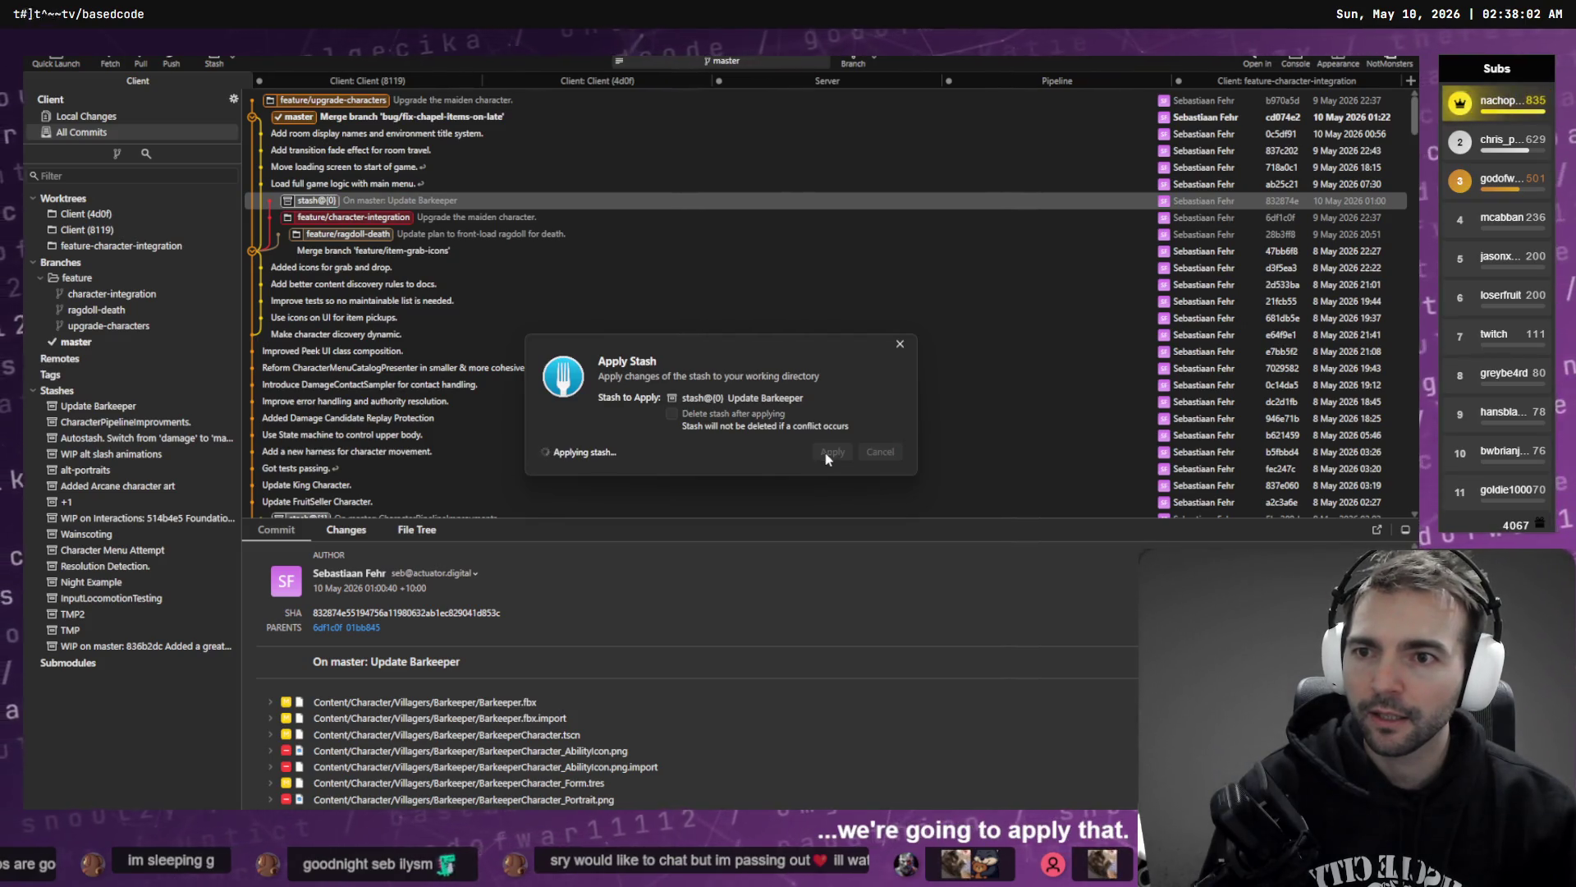
{"action": "left_click", "coordinate": [367, 217]}
- Open the feature-character-integration worktree from the sidebar after checking its branch's actions
{"action": "right_click", "coordinate": [355, 216]}
{"action": "mouse_move", "coordinate": [394, 227]}
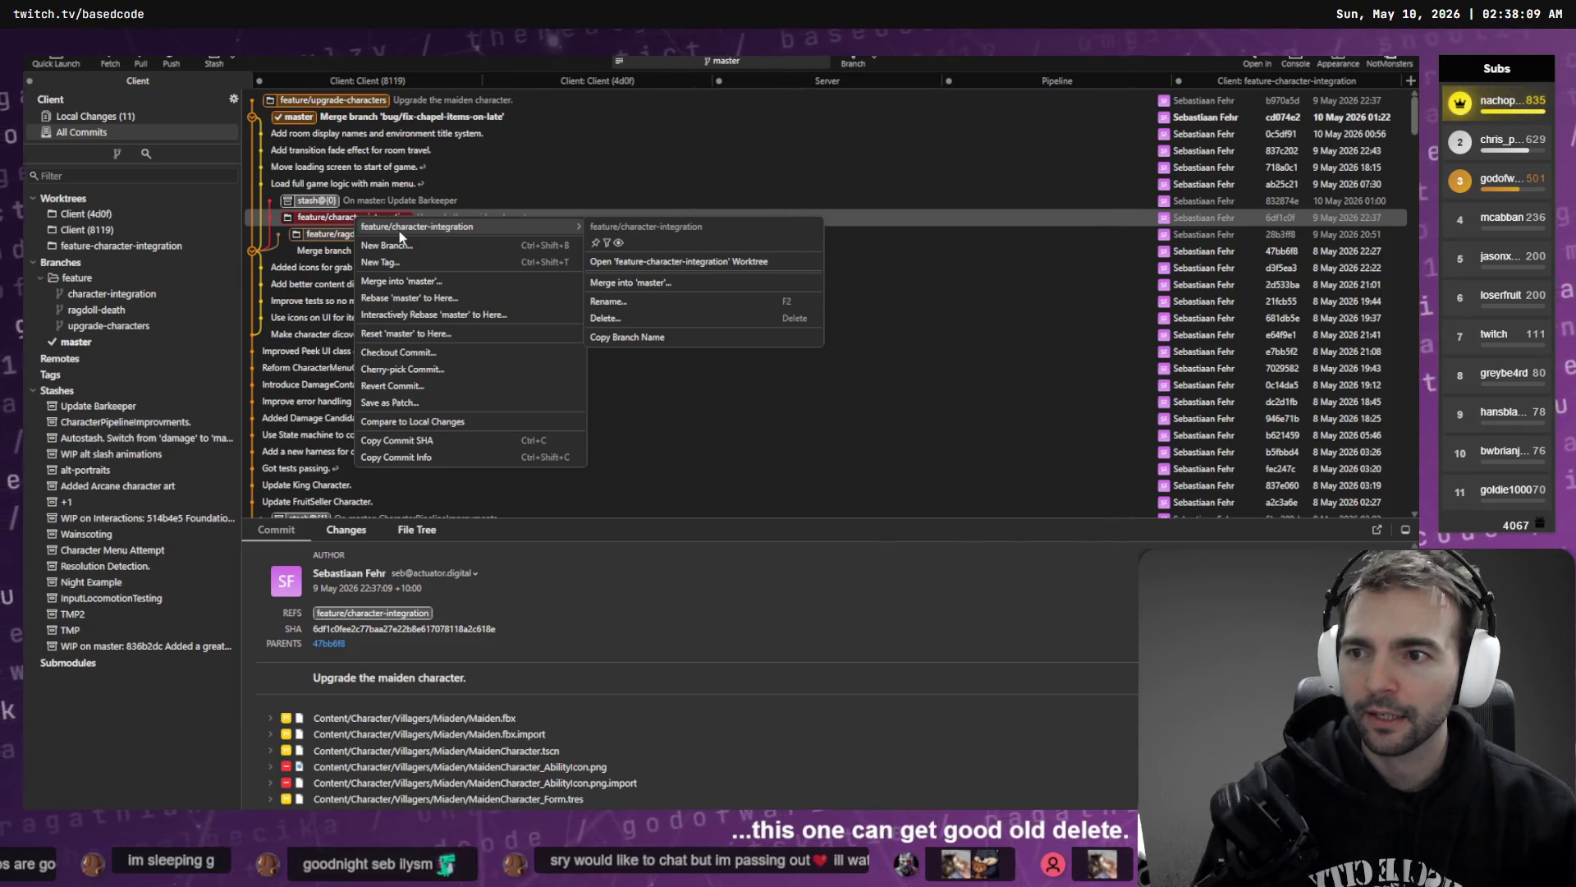
{"action": "left_click", "coordinate": [394, 201]}
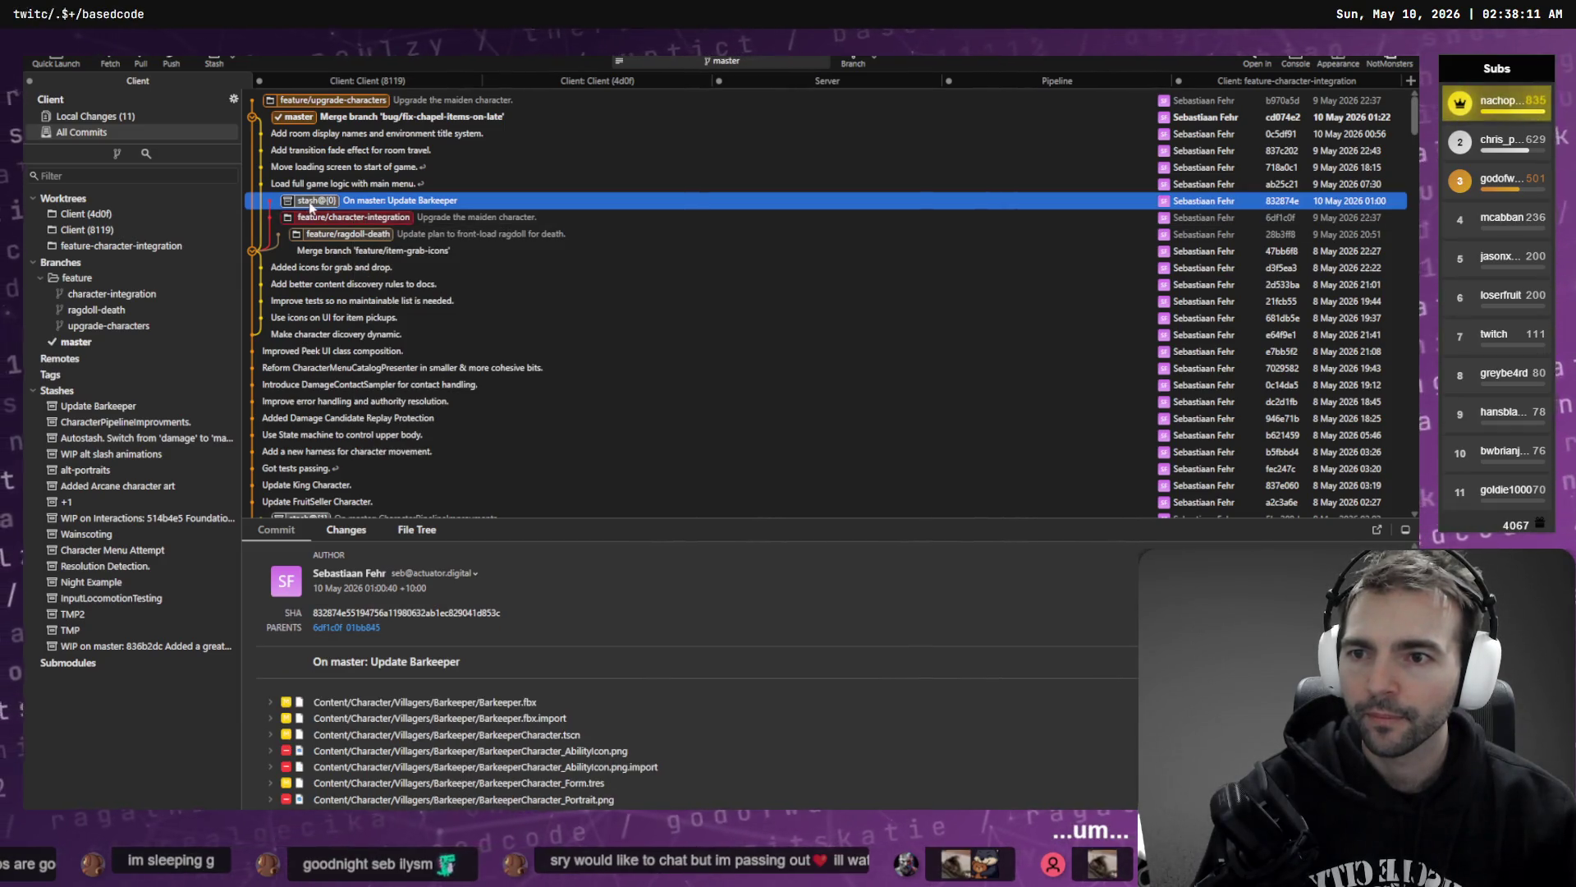
{"action": "left_click", "coordinate": [154, 244]}
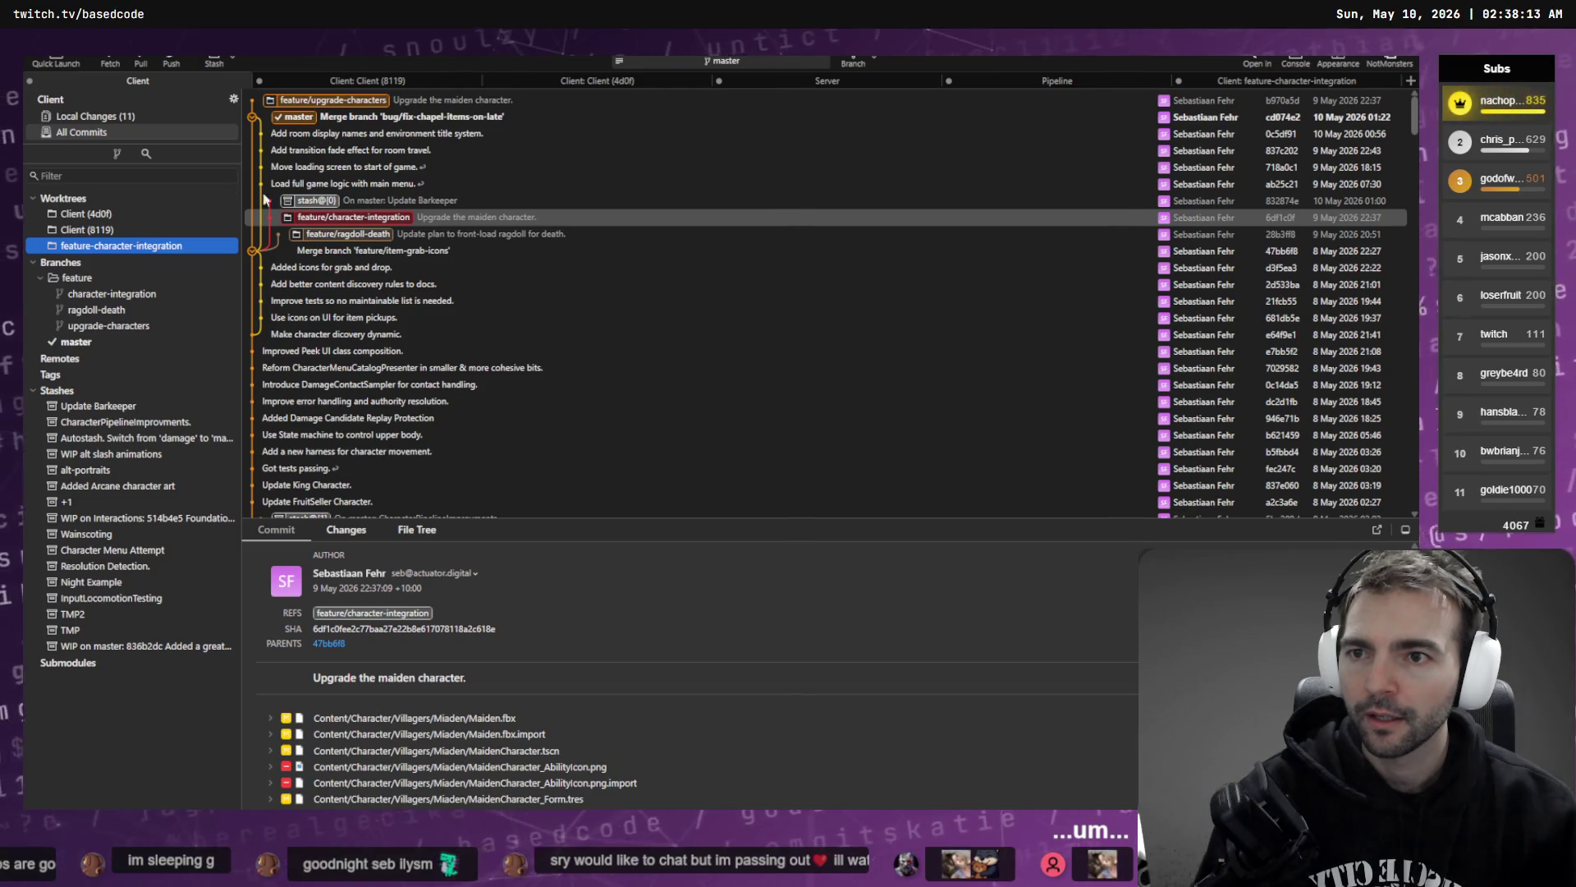
{"action": "double_click", "coordinate": [120, 246]}
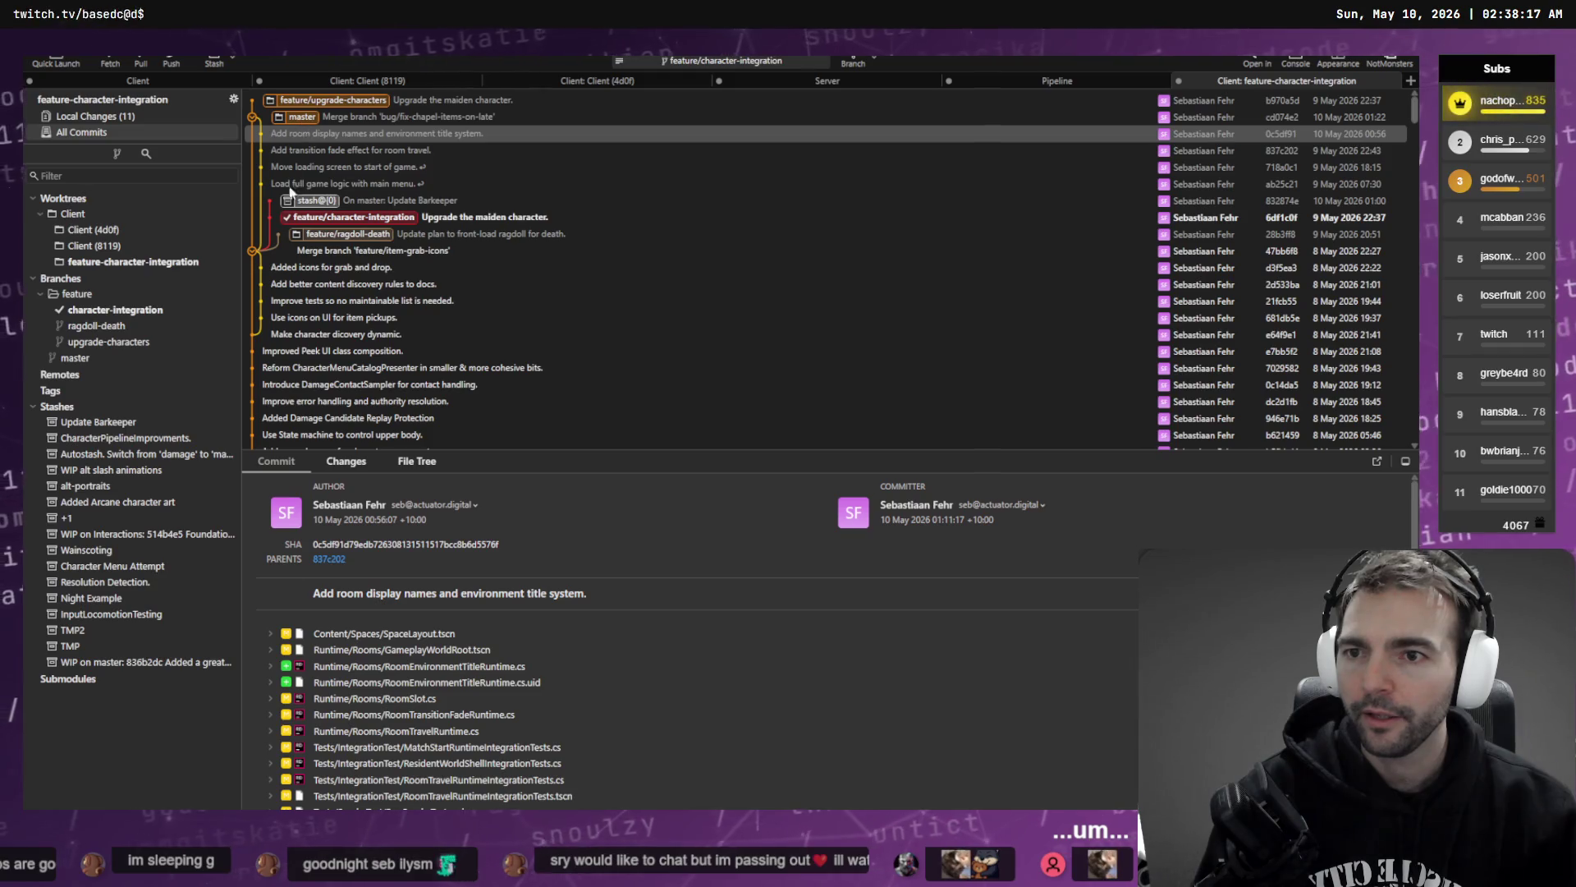
- Back in the main Client view, choose Delete on the feature-character-integration worktree
{"action": "right_click", "coordinate": [471, 220]}
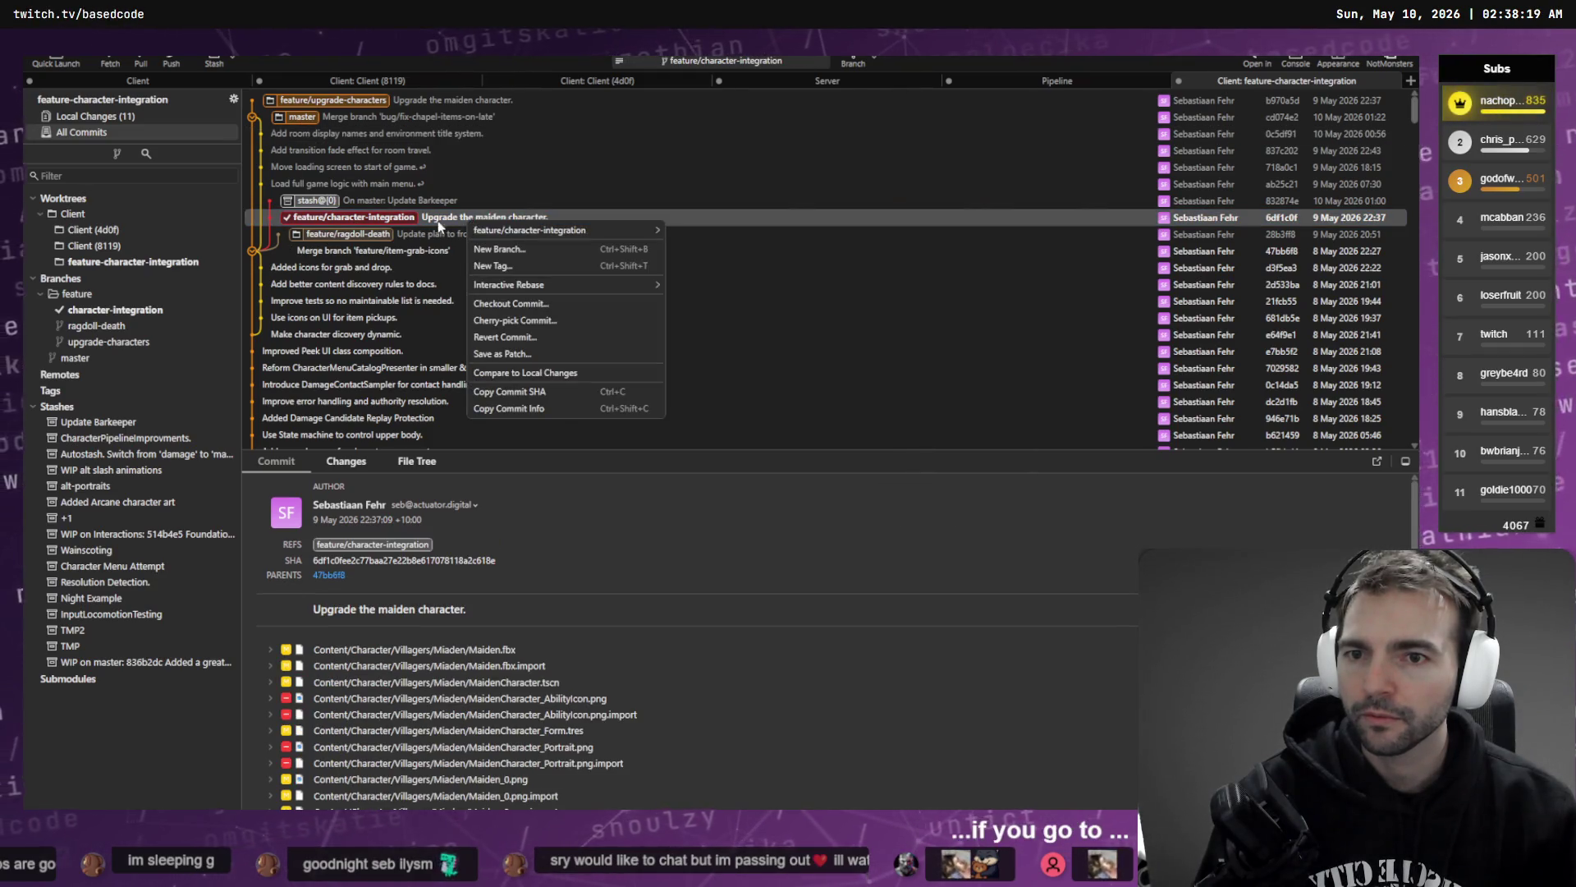
{"action": "left_click", "coordinate": [373, 220]}
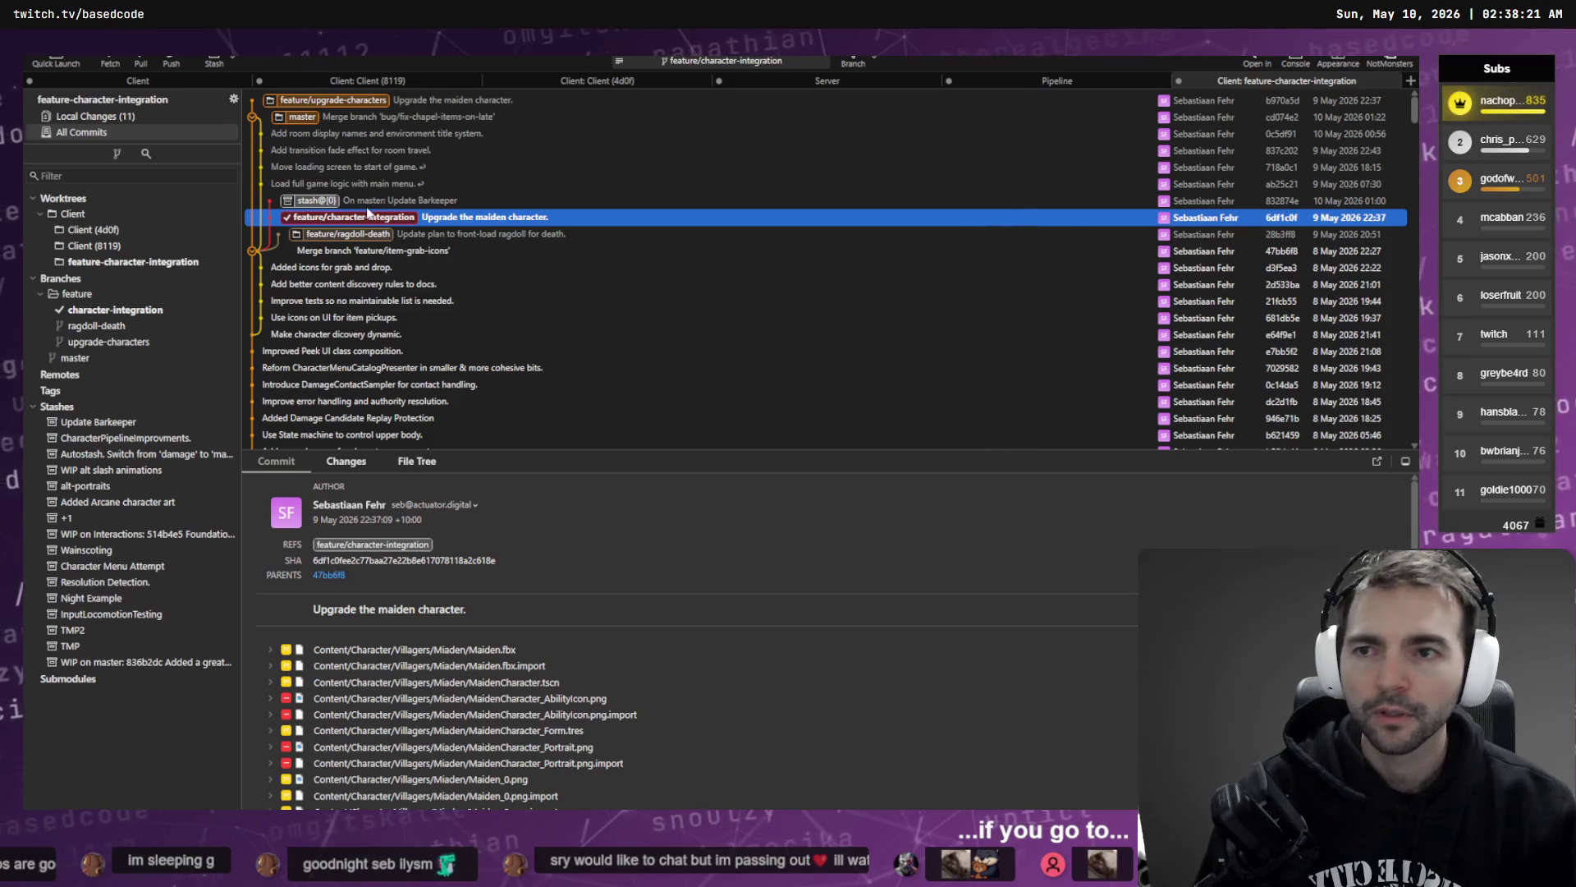
{"action": "left_click", "coordinate": [150, 83]}
{"action": "right_click", "coordinate": [120, 246]}
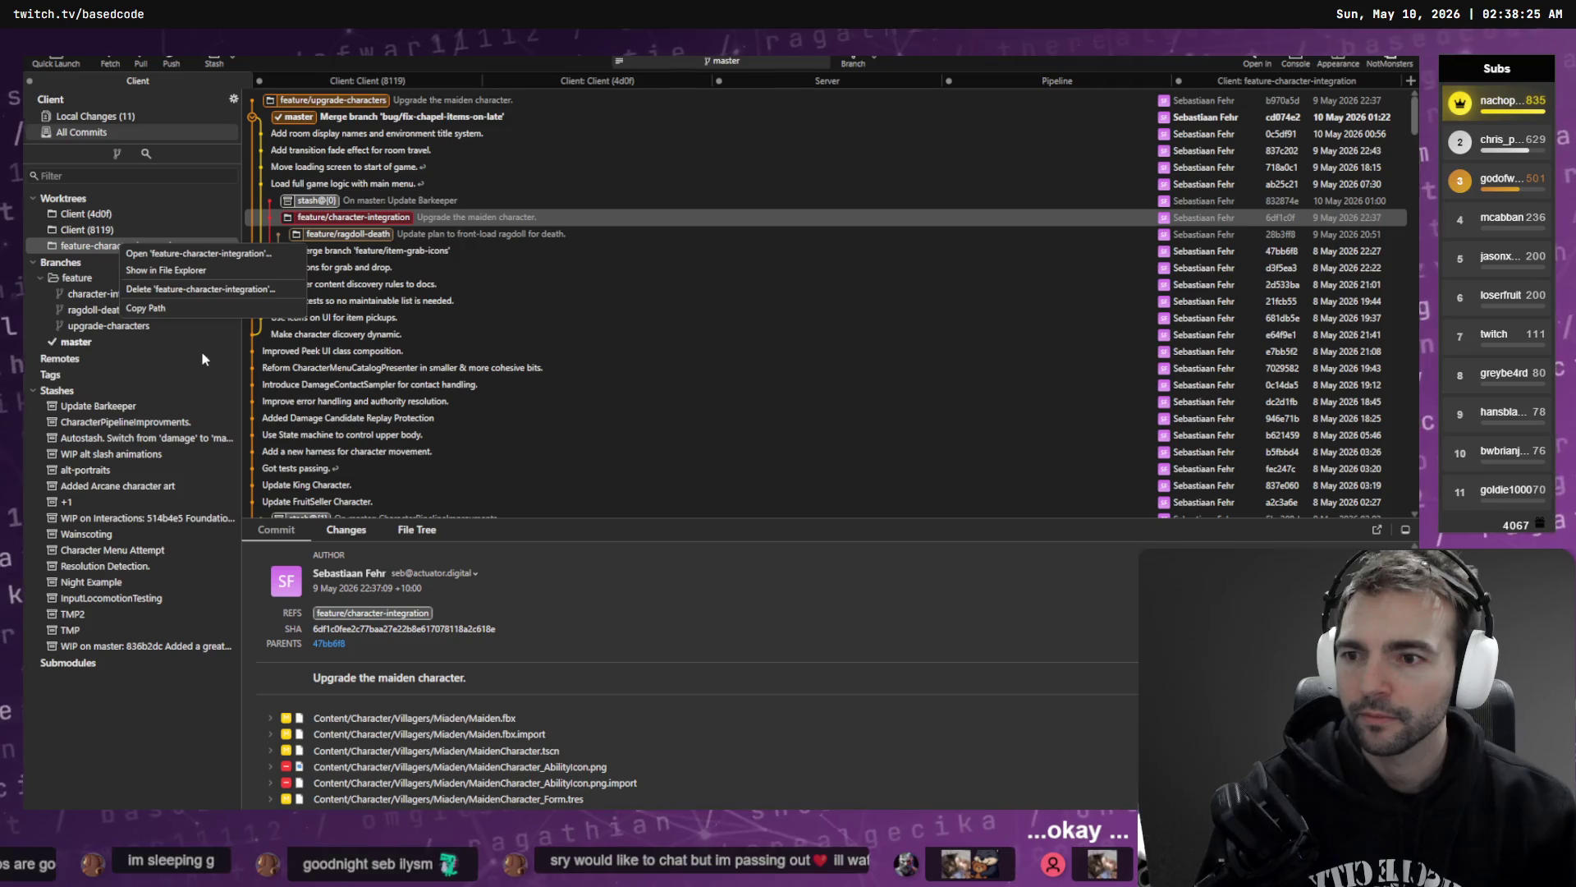
{"action": "left_click", "coordinate": [204, 289]}
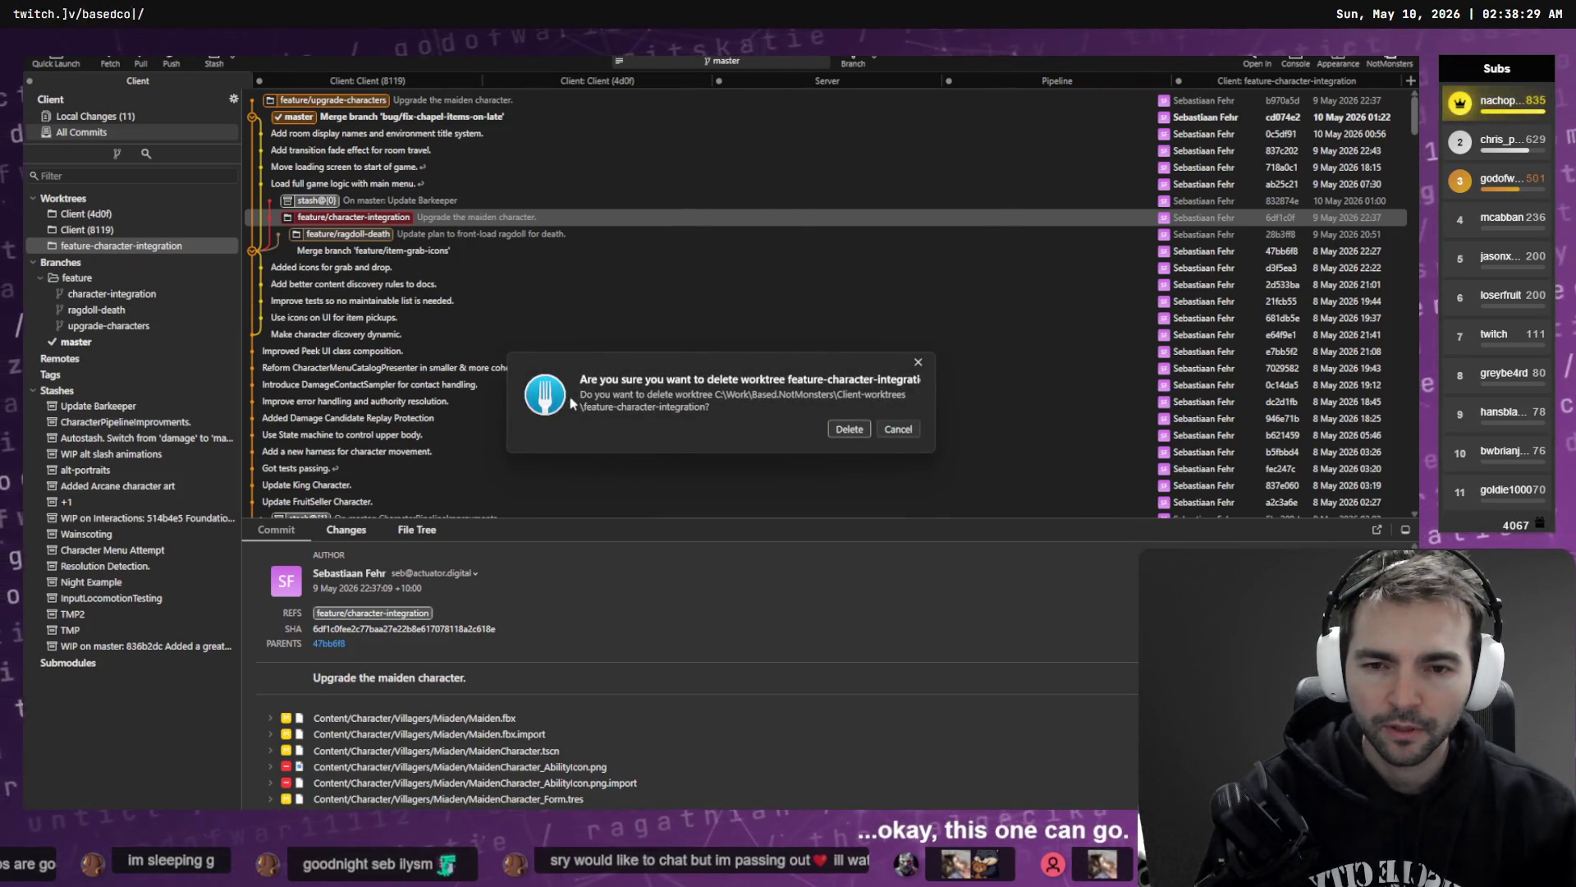
- Cancel the worktree deletion and stage Barkeeper.fbx in the feature-character-integration worktree's local changes
{"action": "left_click", "coordinate": [908, 436]}
{"action": "left_click", "coordinate": [1265, 80]}
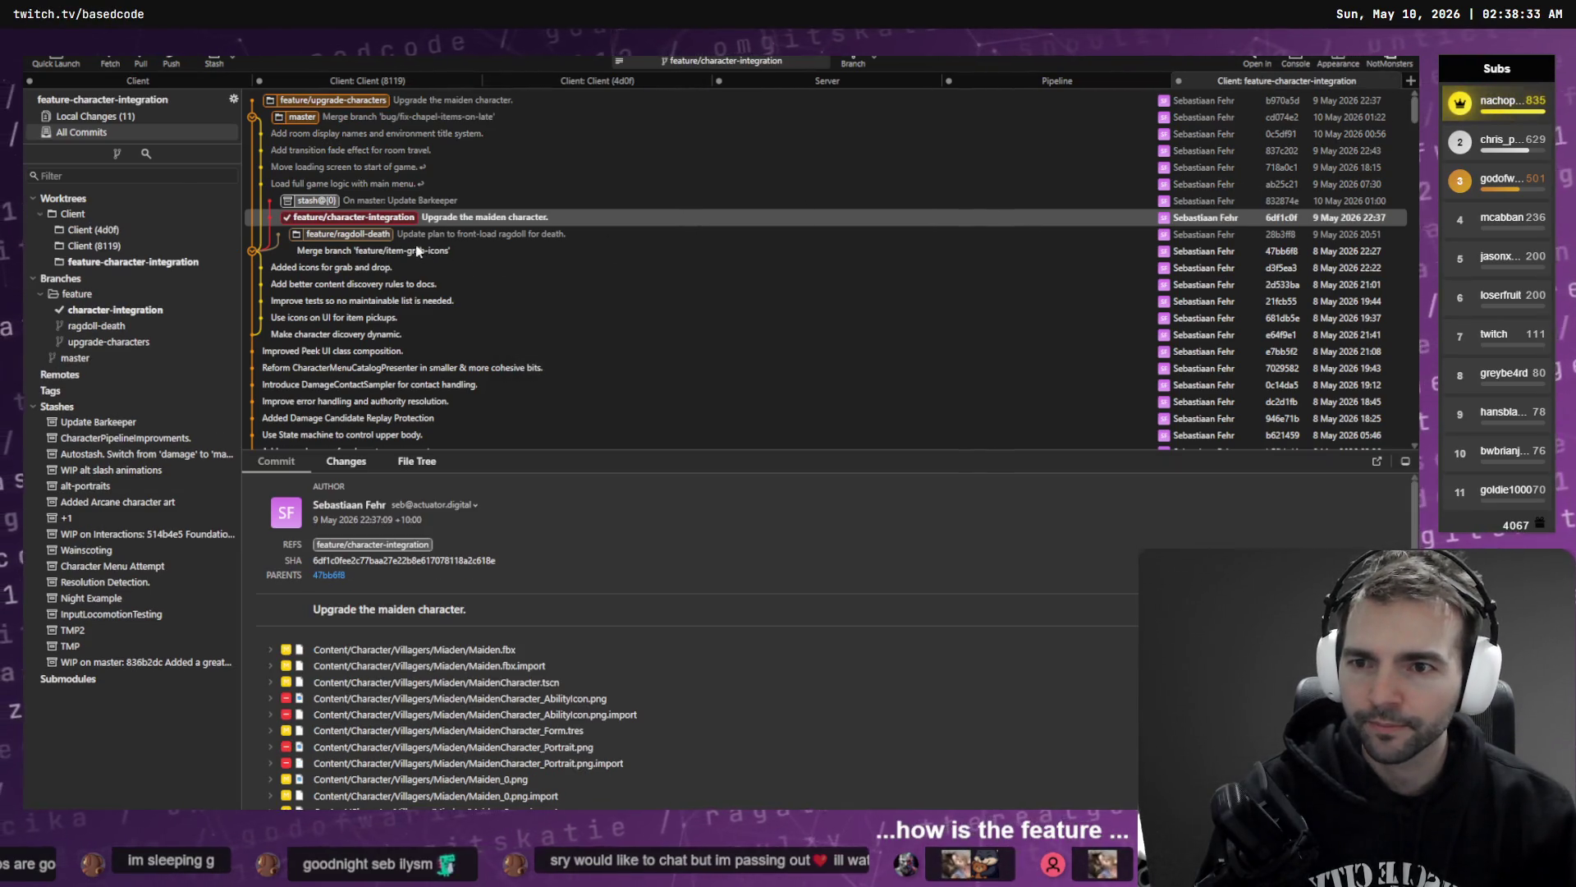
{"action": "left_click", "coordinate": [135, 119]}
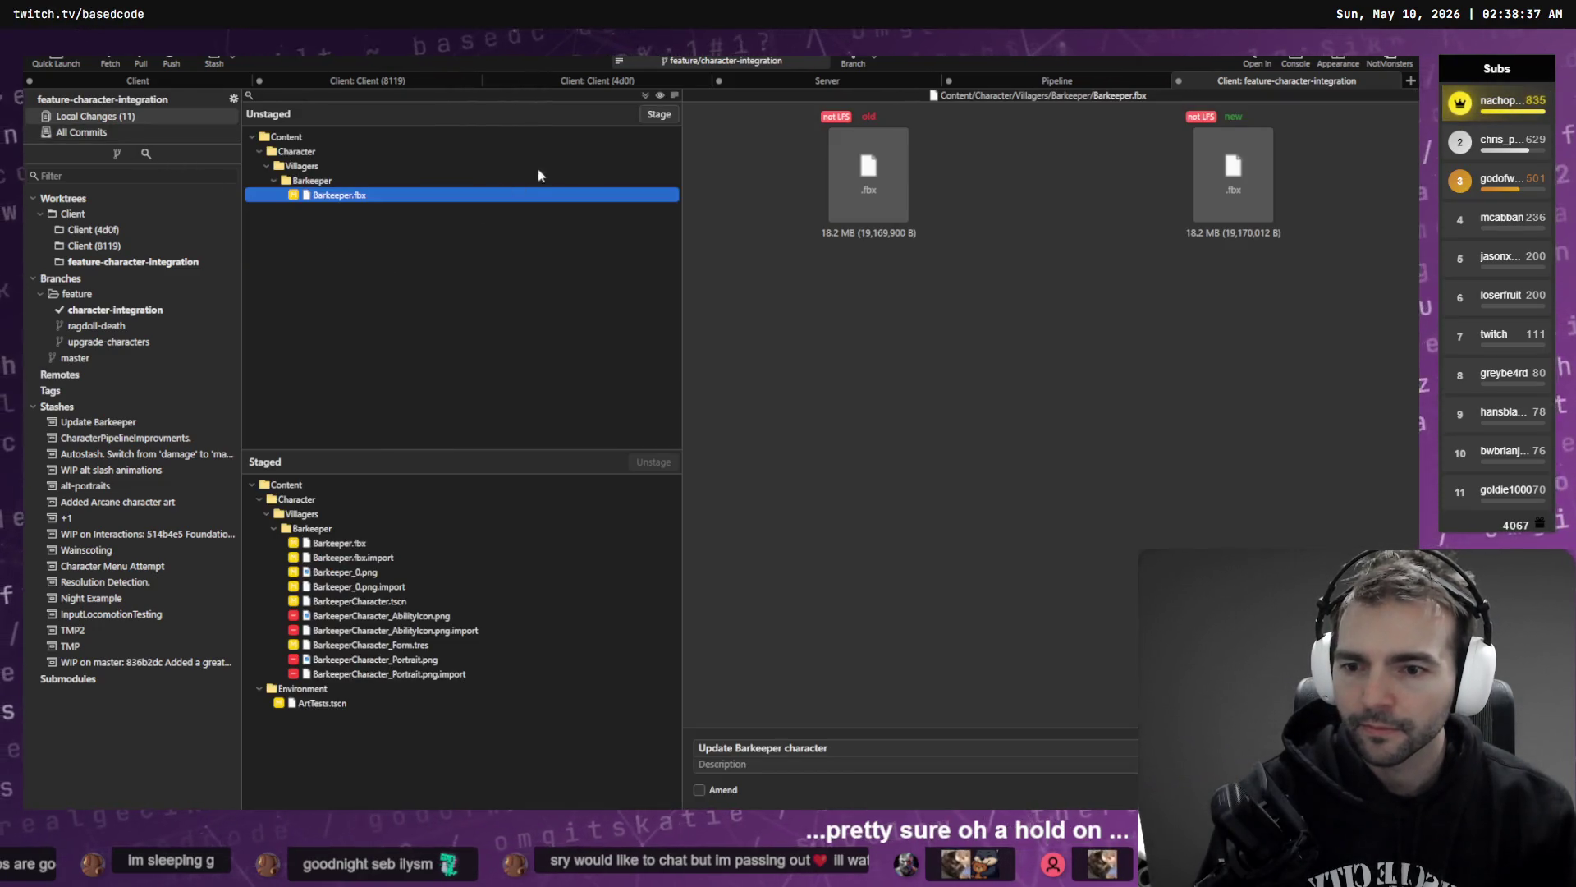
{"action": "double_click", "coordinate": [601, 197]}
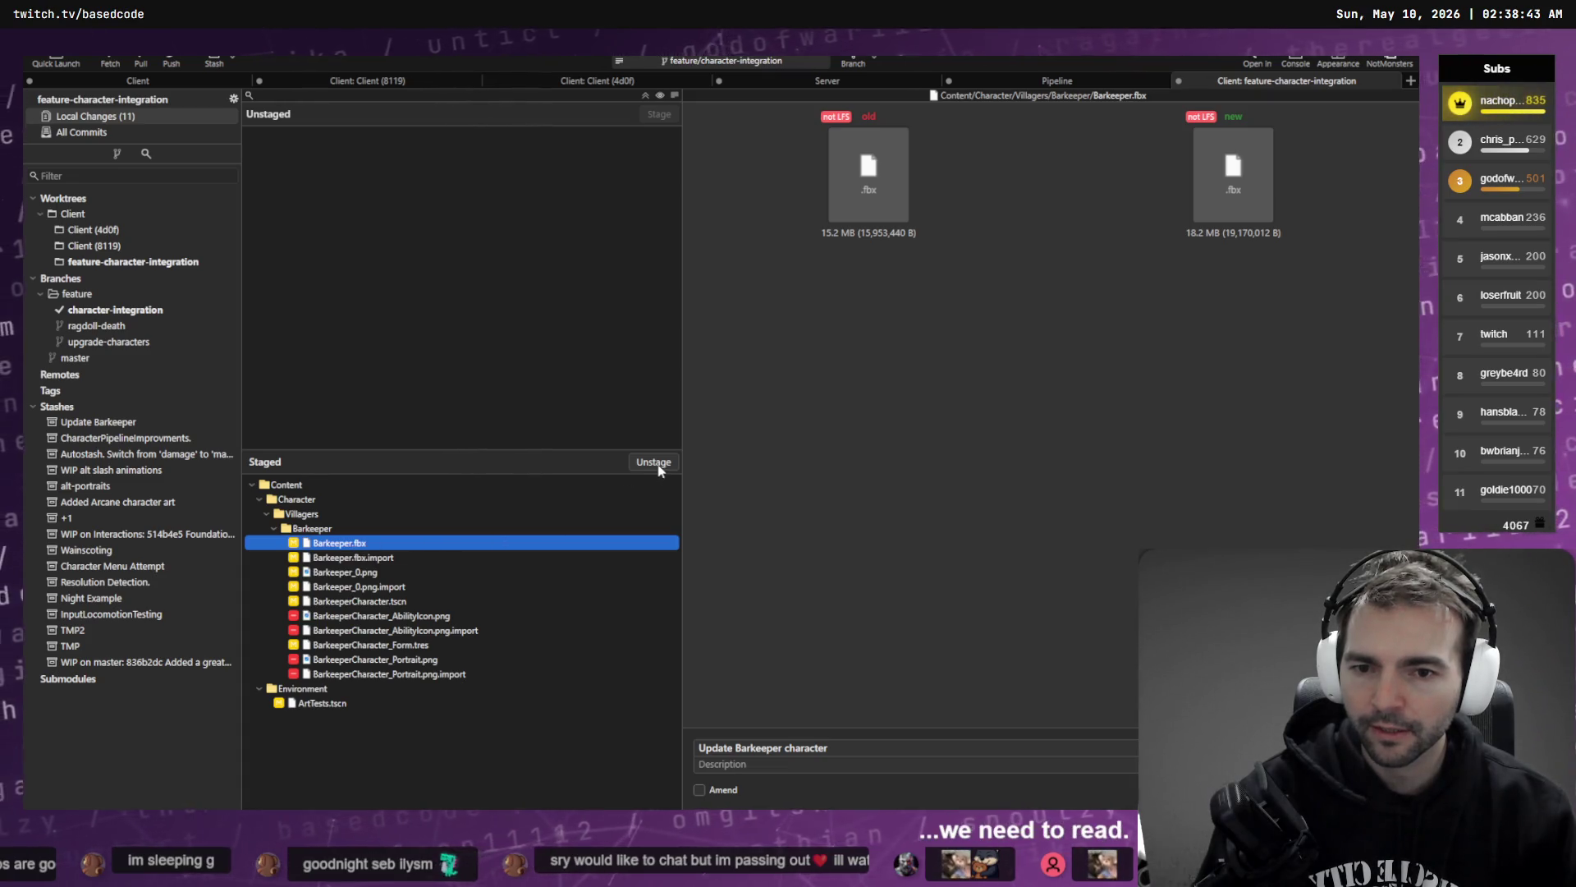
- Start a stash of the staged Barkeeper changes from the Staged list
{"action": "left_click", "coordinate": [129, 316]}
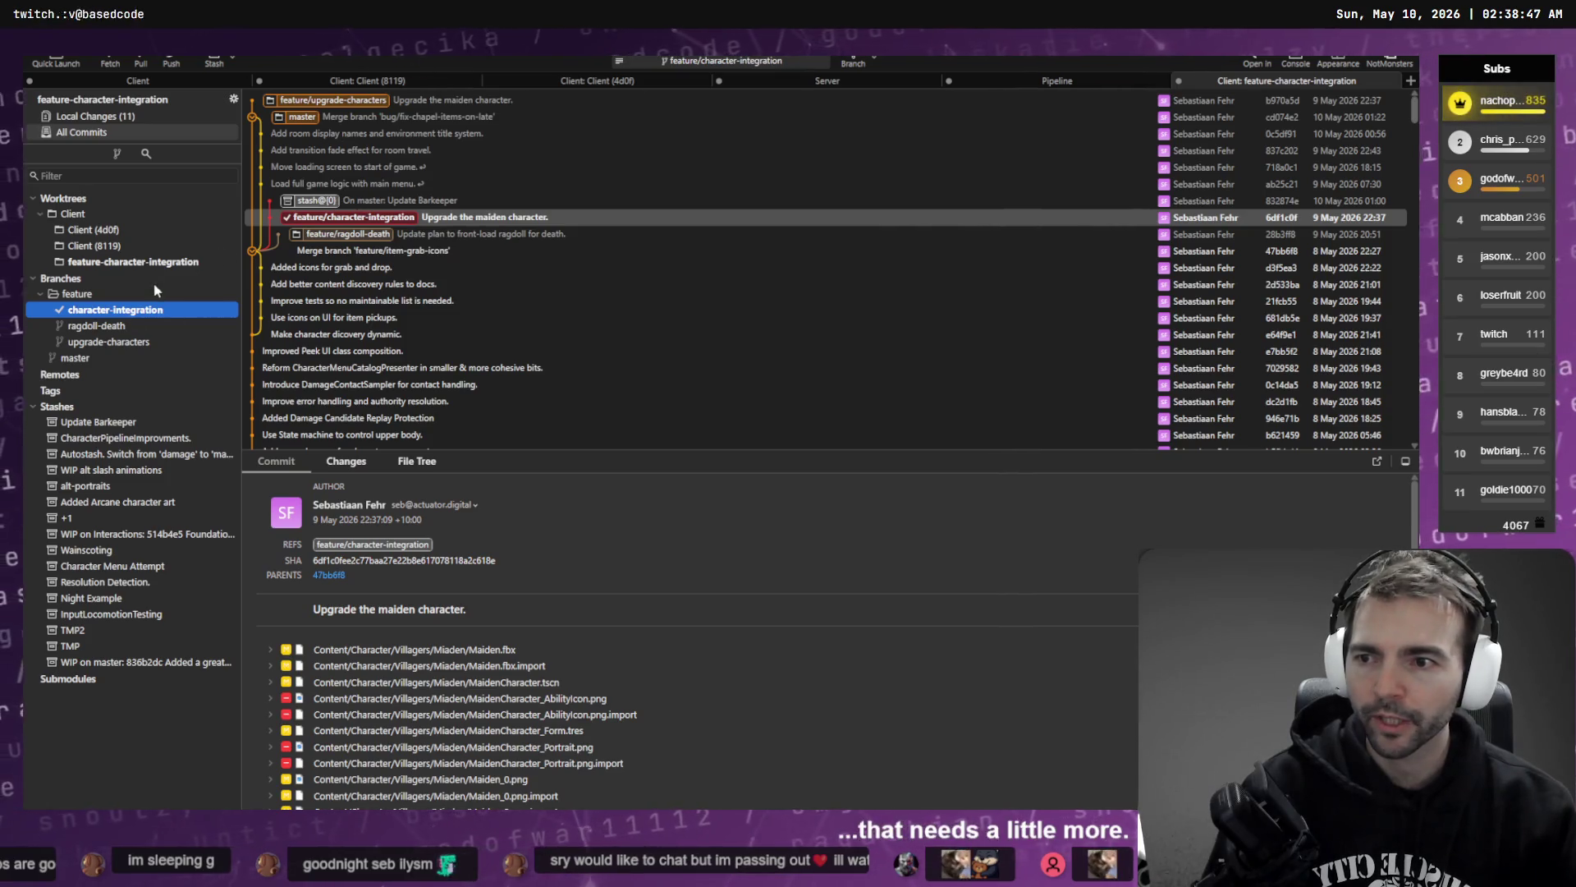
{"action": "left_click", "coordinate": [152, 115]}
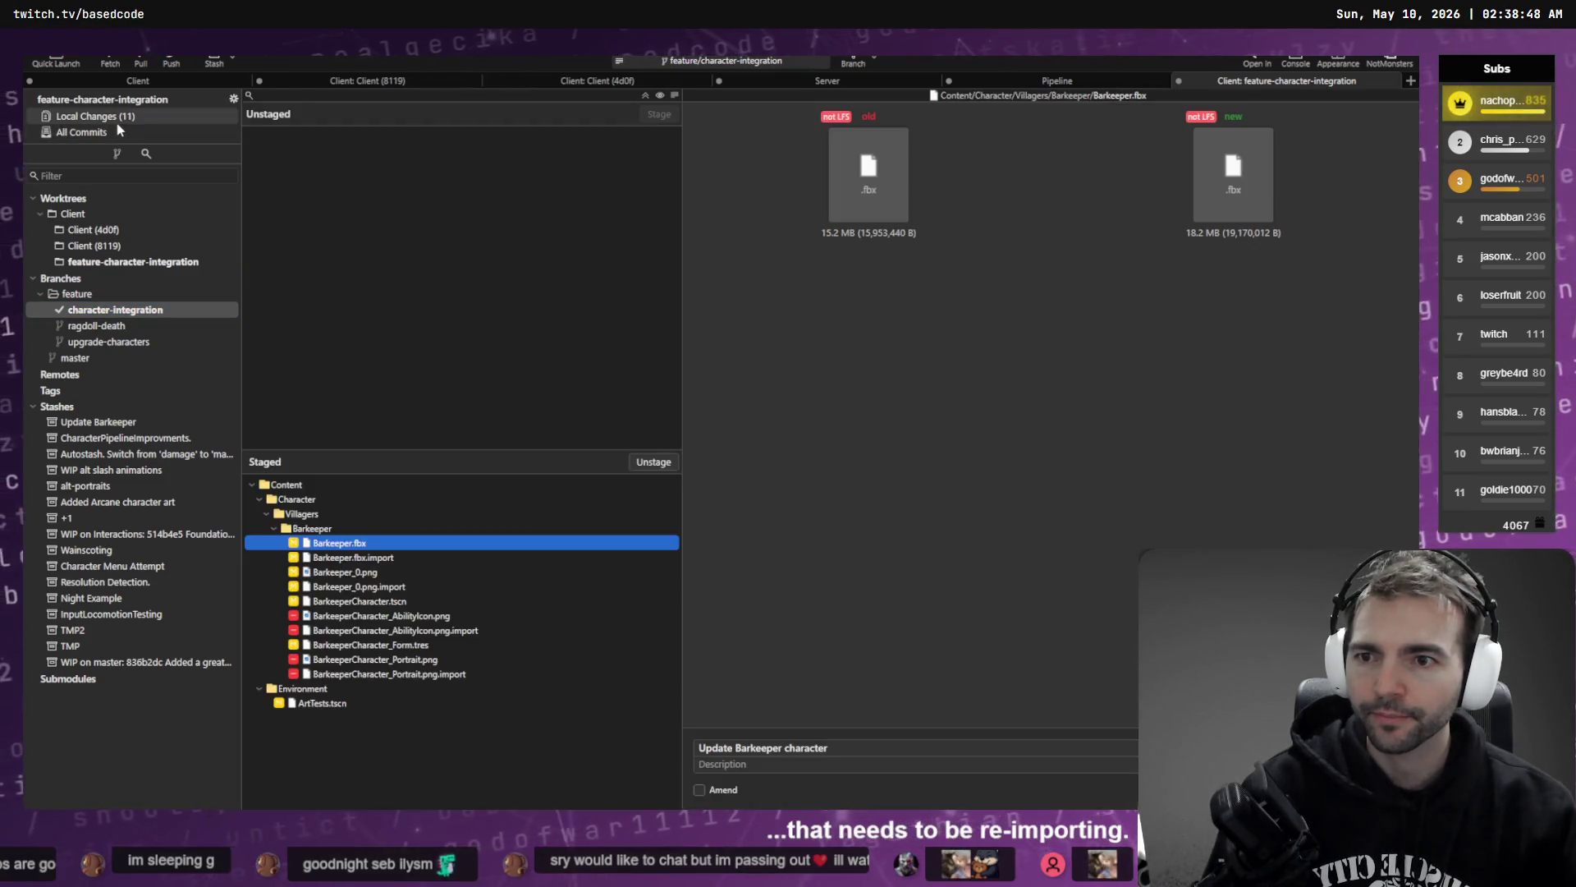
{"action": "right_click", "coordinate": [333, 533]}
{"action": "left_click", "coordinate": [421, 655]}
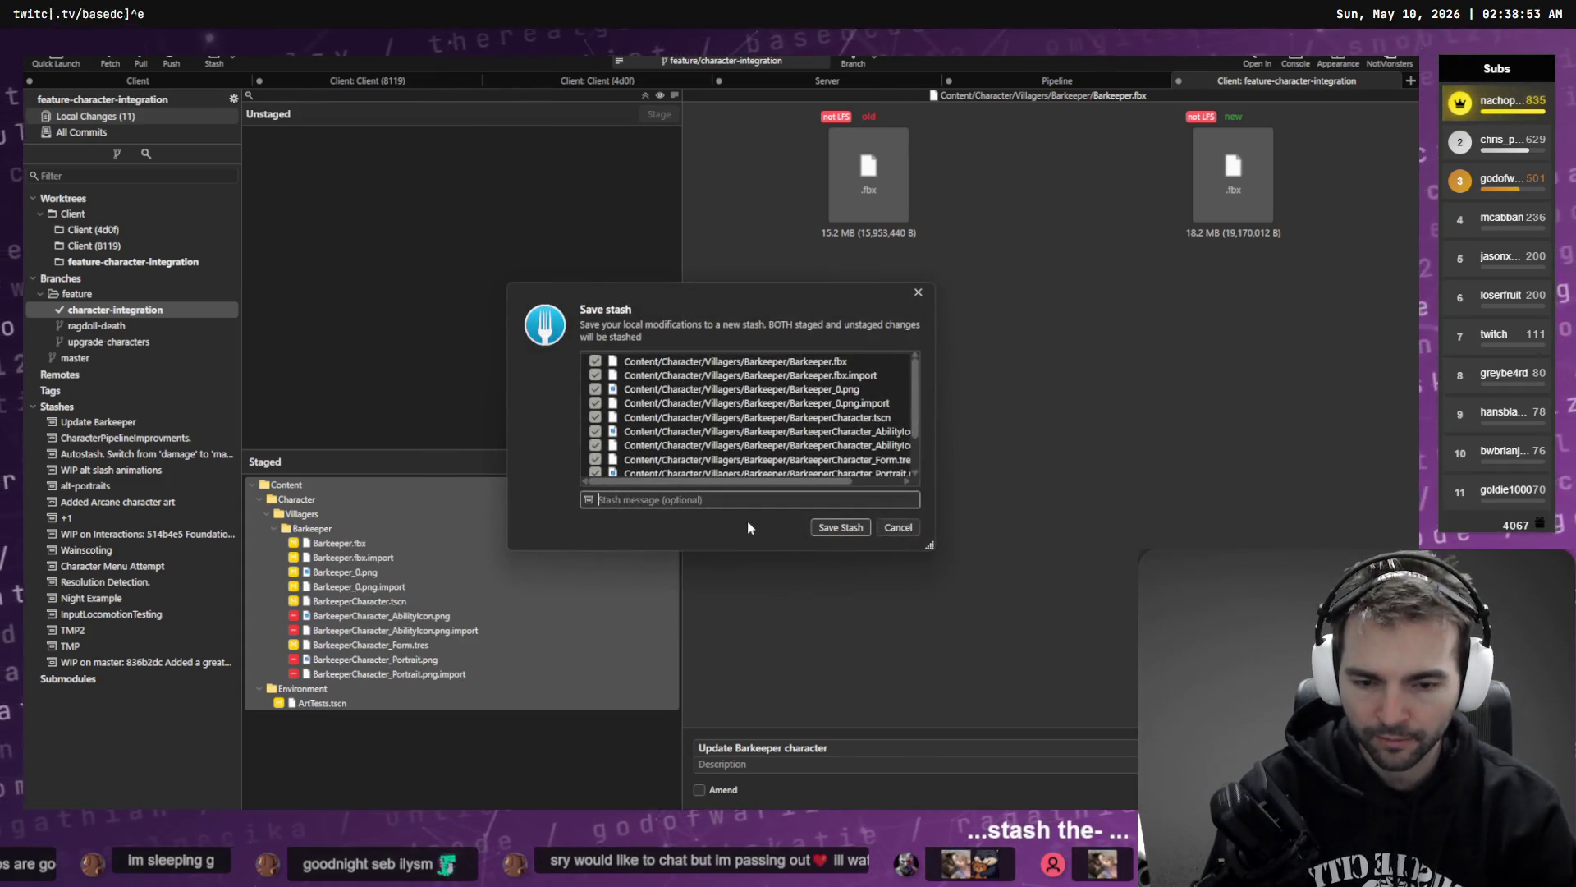
- Save the stash with the message 'Barkeeper-v2', then switch to Codex
{"action": "type", "text": "Barkeeper-"}
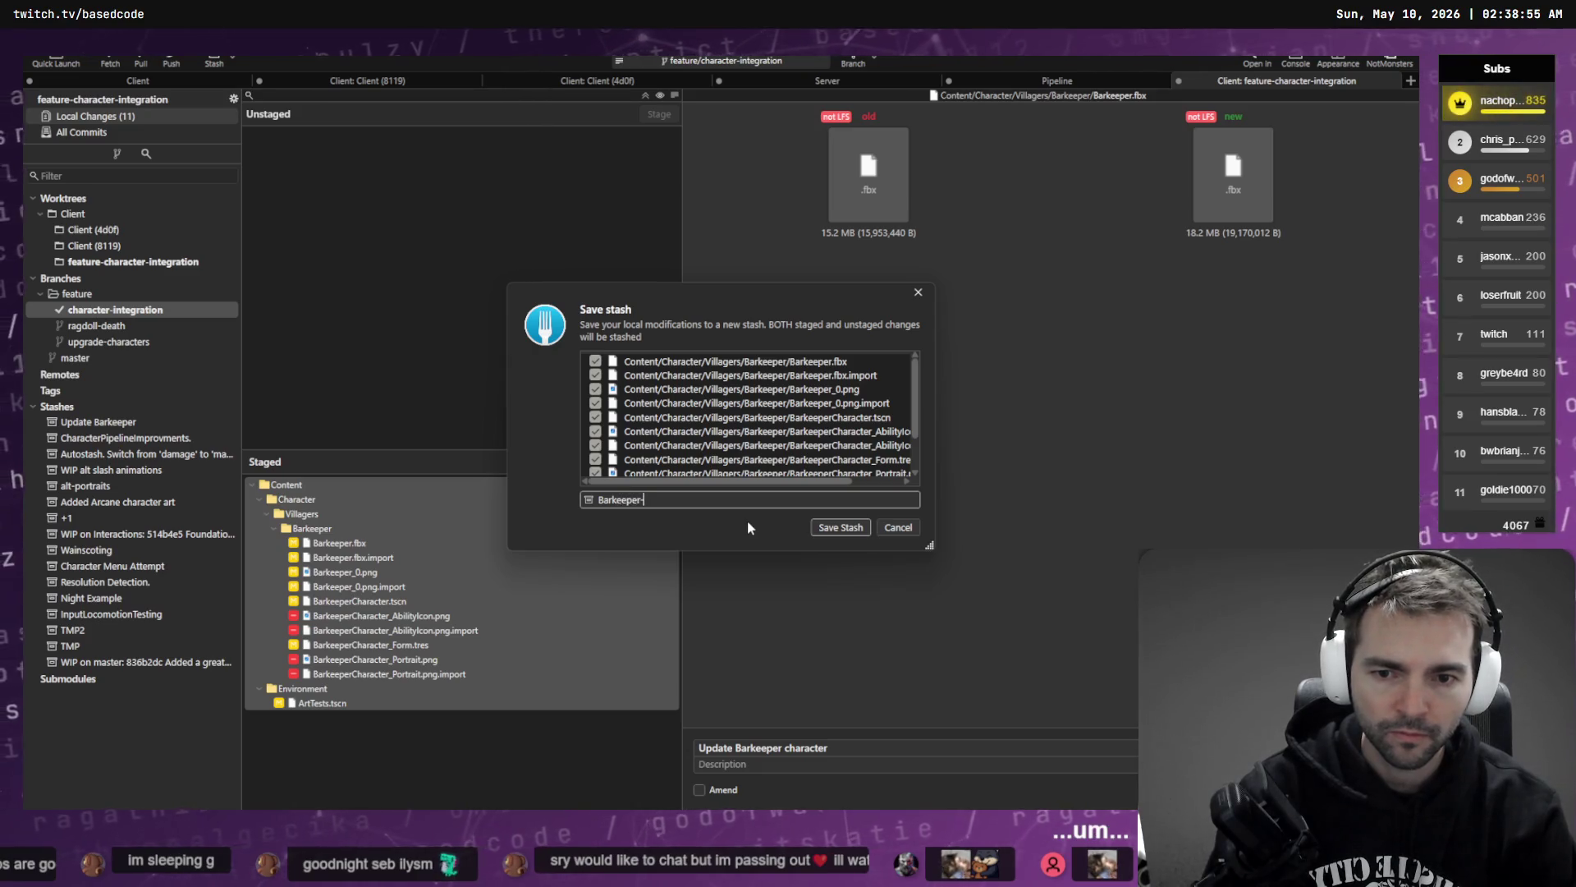
{"action": "type", "text": "v2"}
{"action": "key", "text": "Return"}
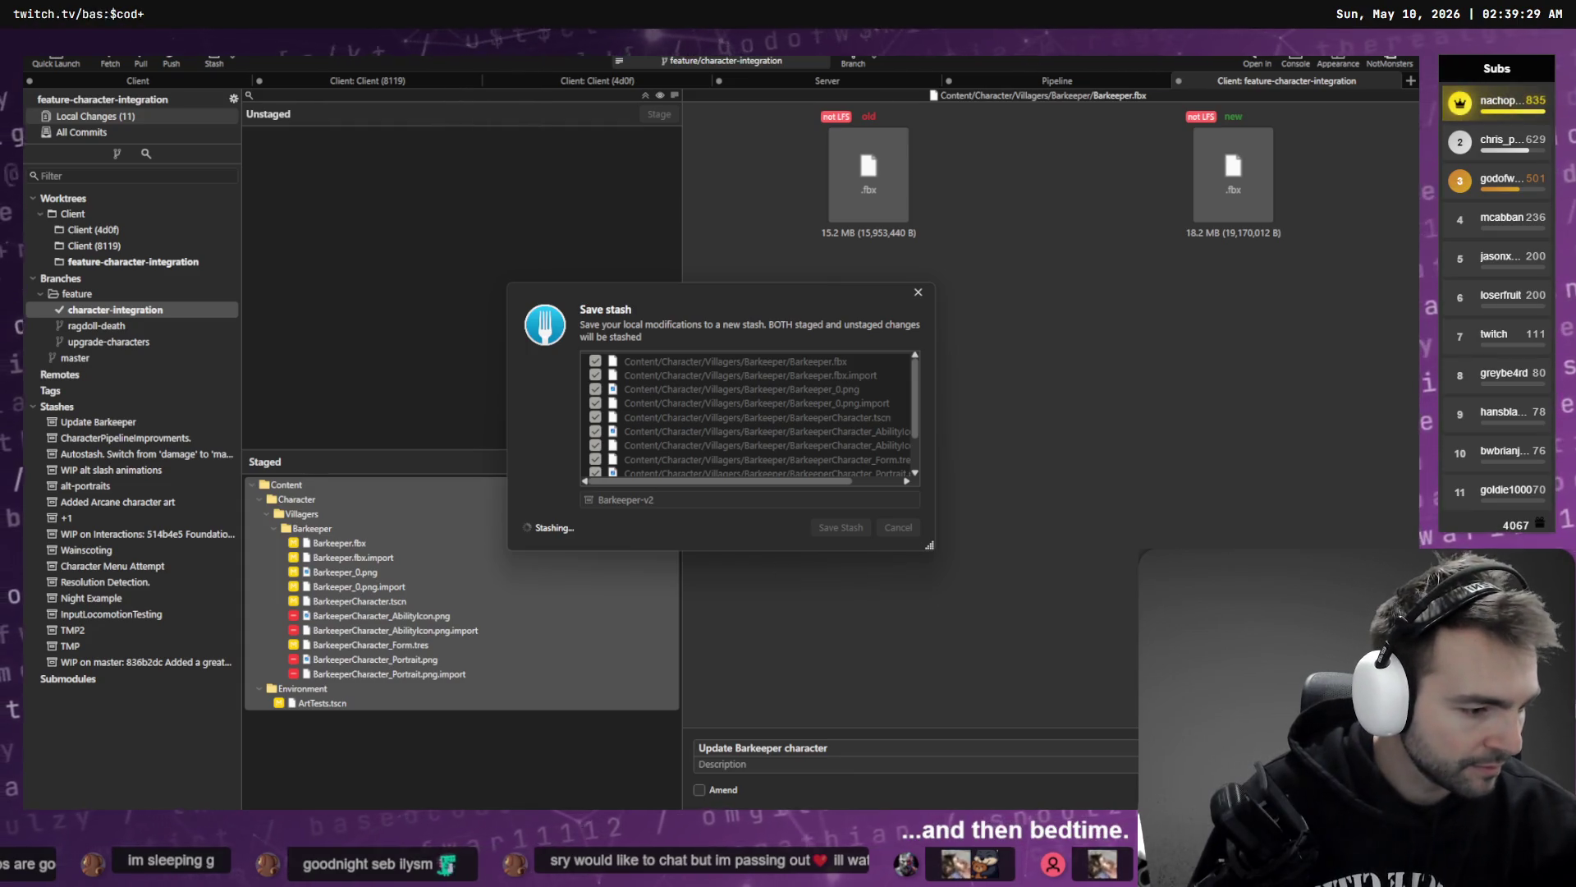
{"action": "key", "text": "alt+Tab"}
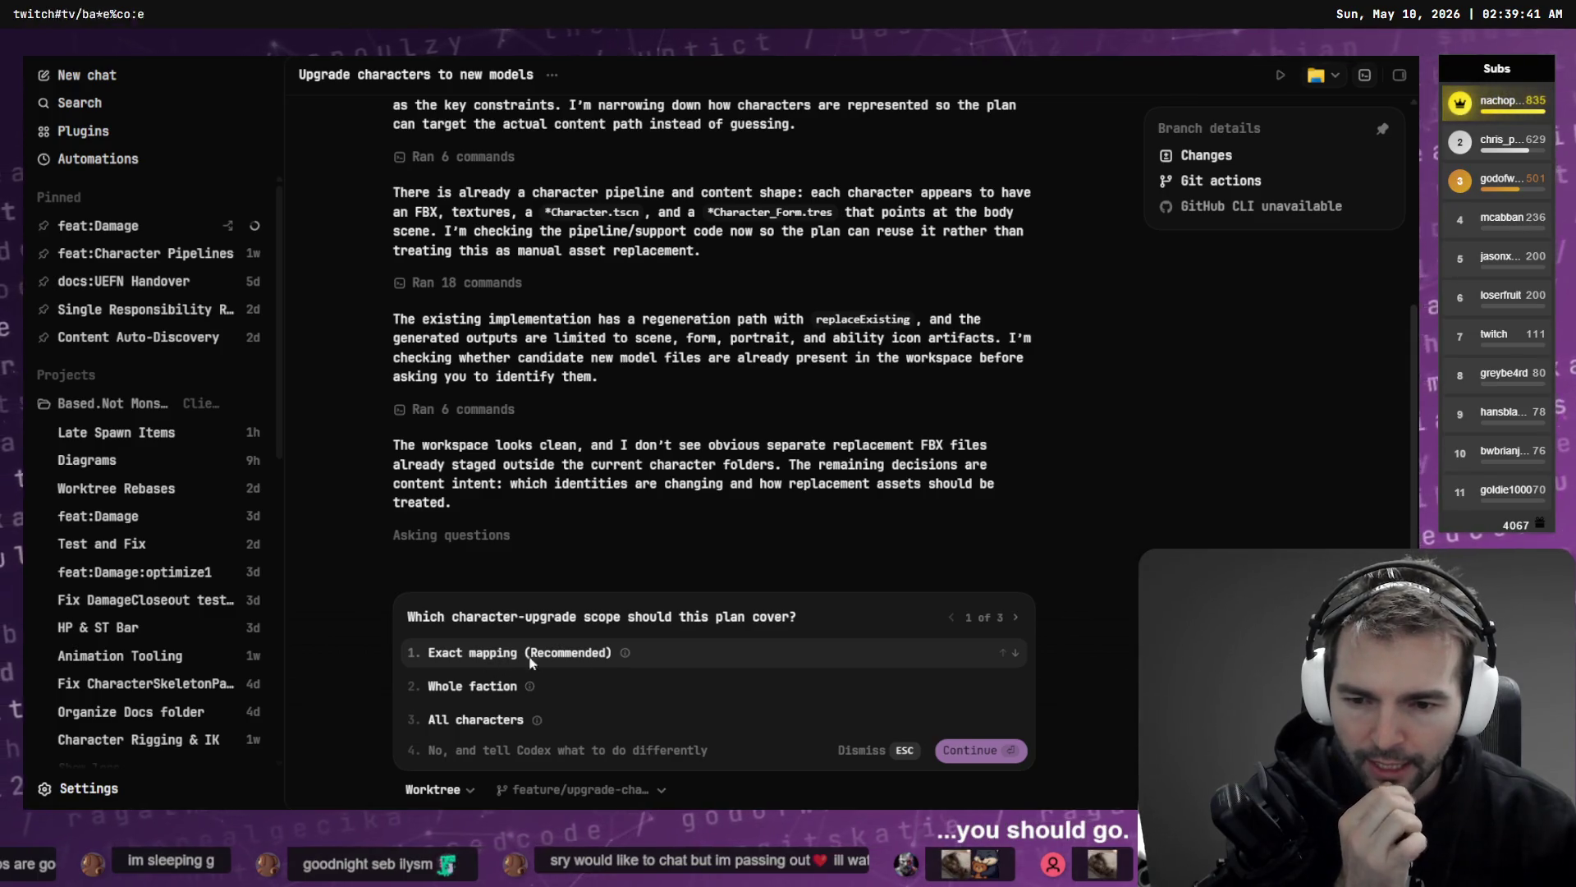
- Answer Codex's three questions, choosing Exact mapping as the upgrade scope, and submit
{"action": "mouse_move", "coordinate": [626, 652]}
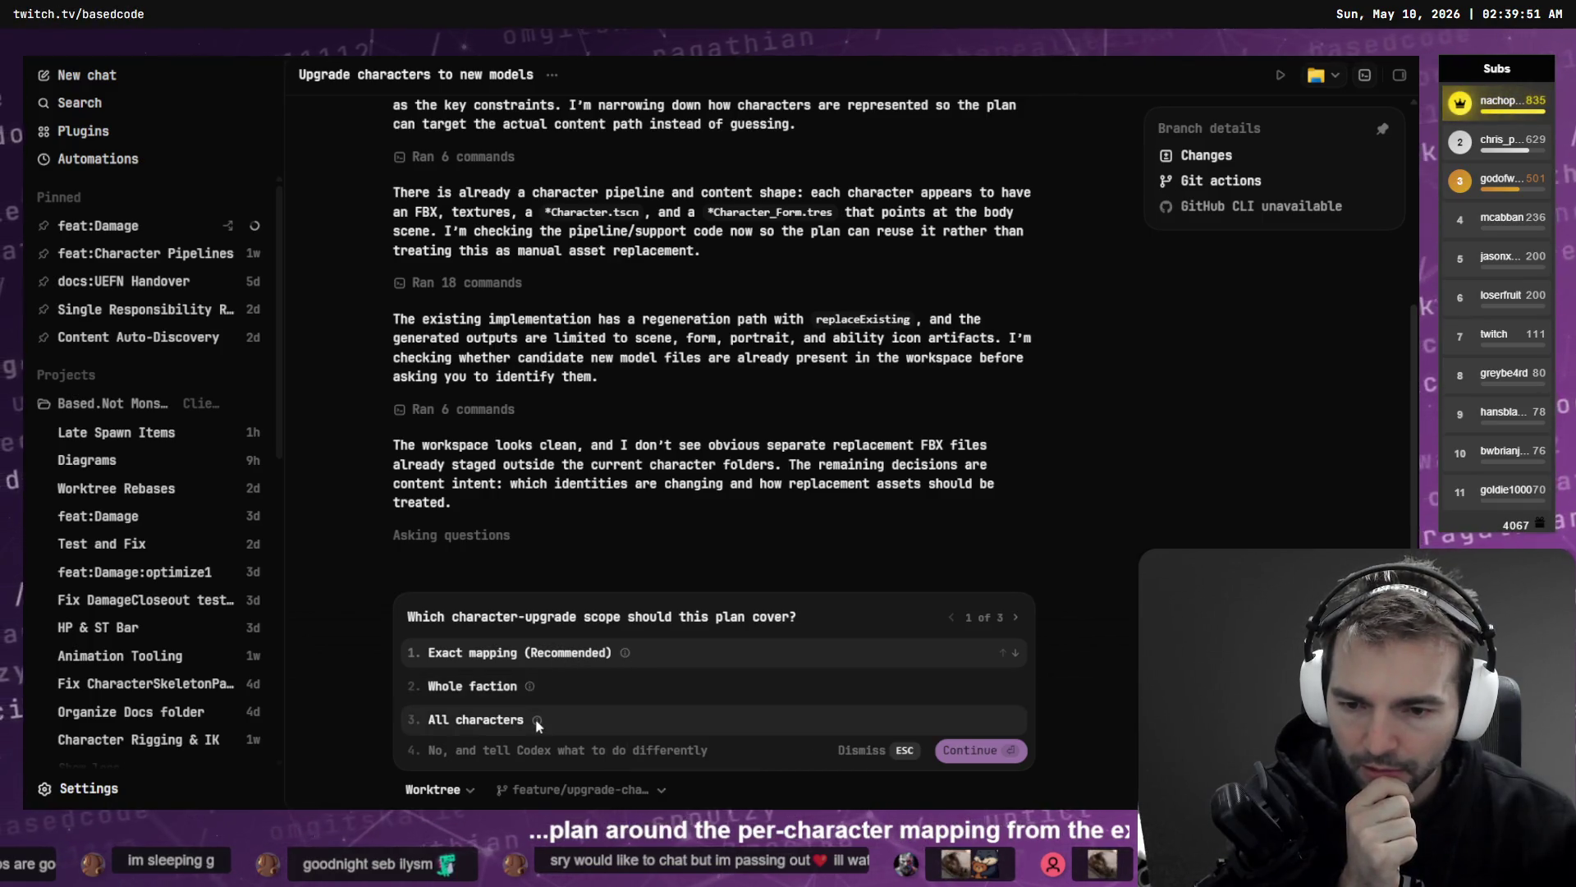
{"action": "mouse_move", "coordinate": [537, 721]}
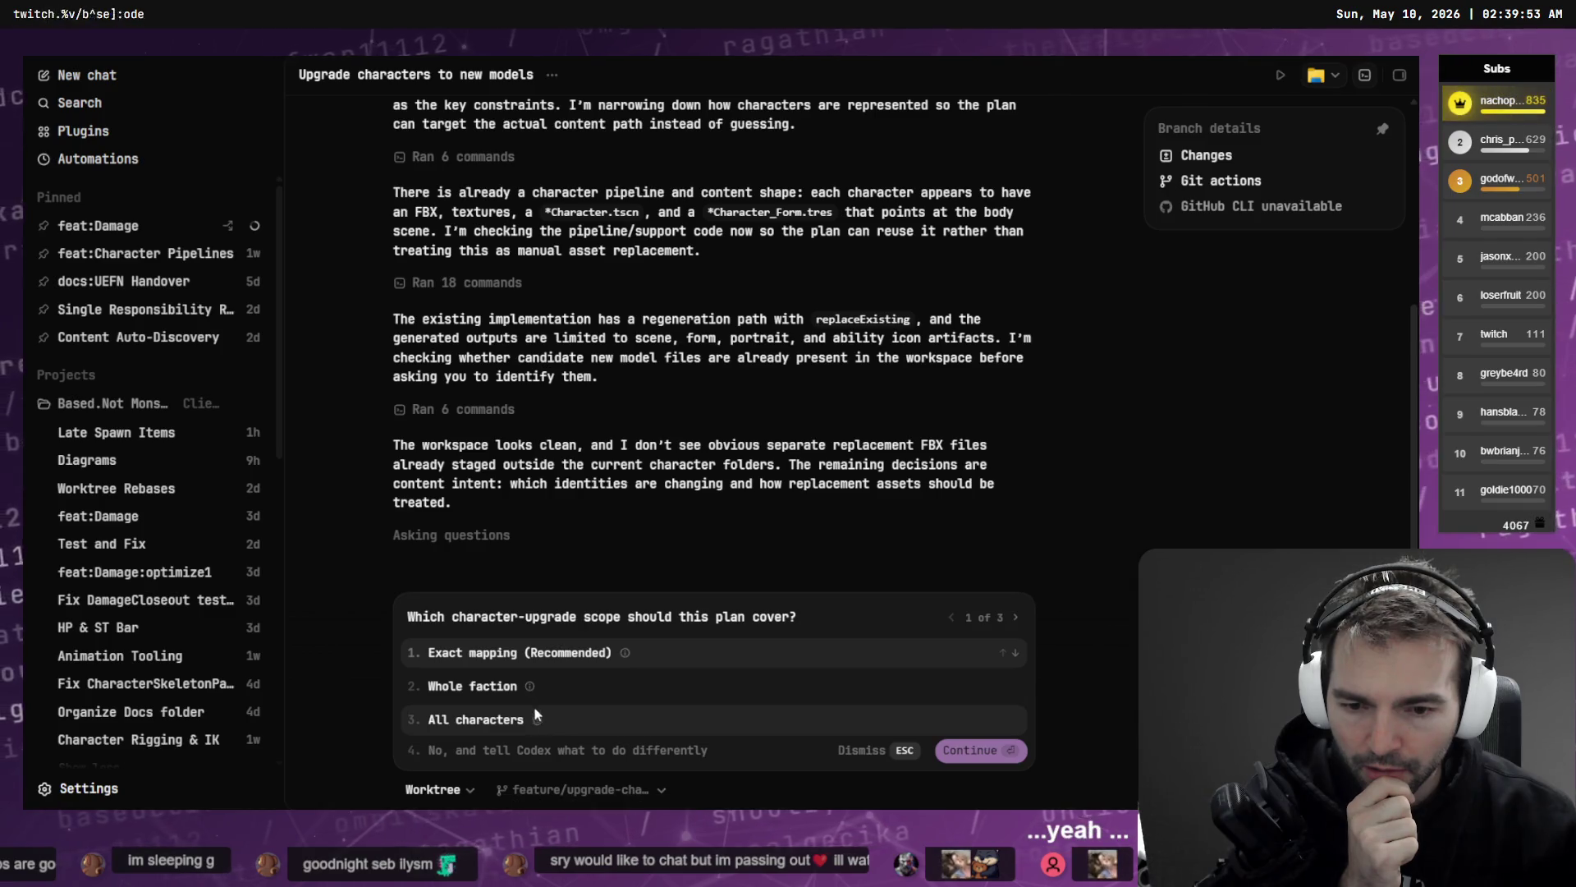
{"action": "mouse_move", "coordinate": [530, 688]}
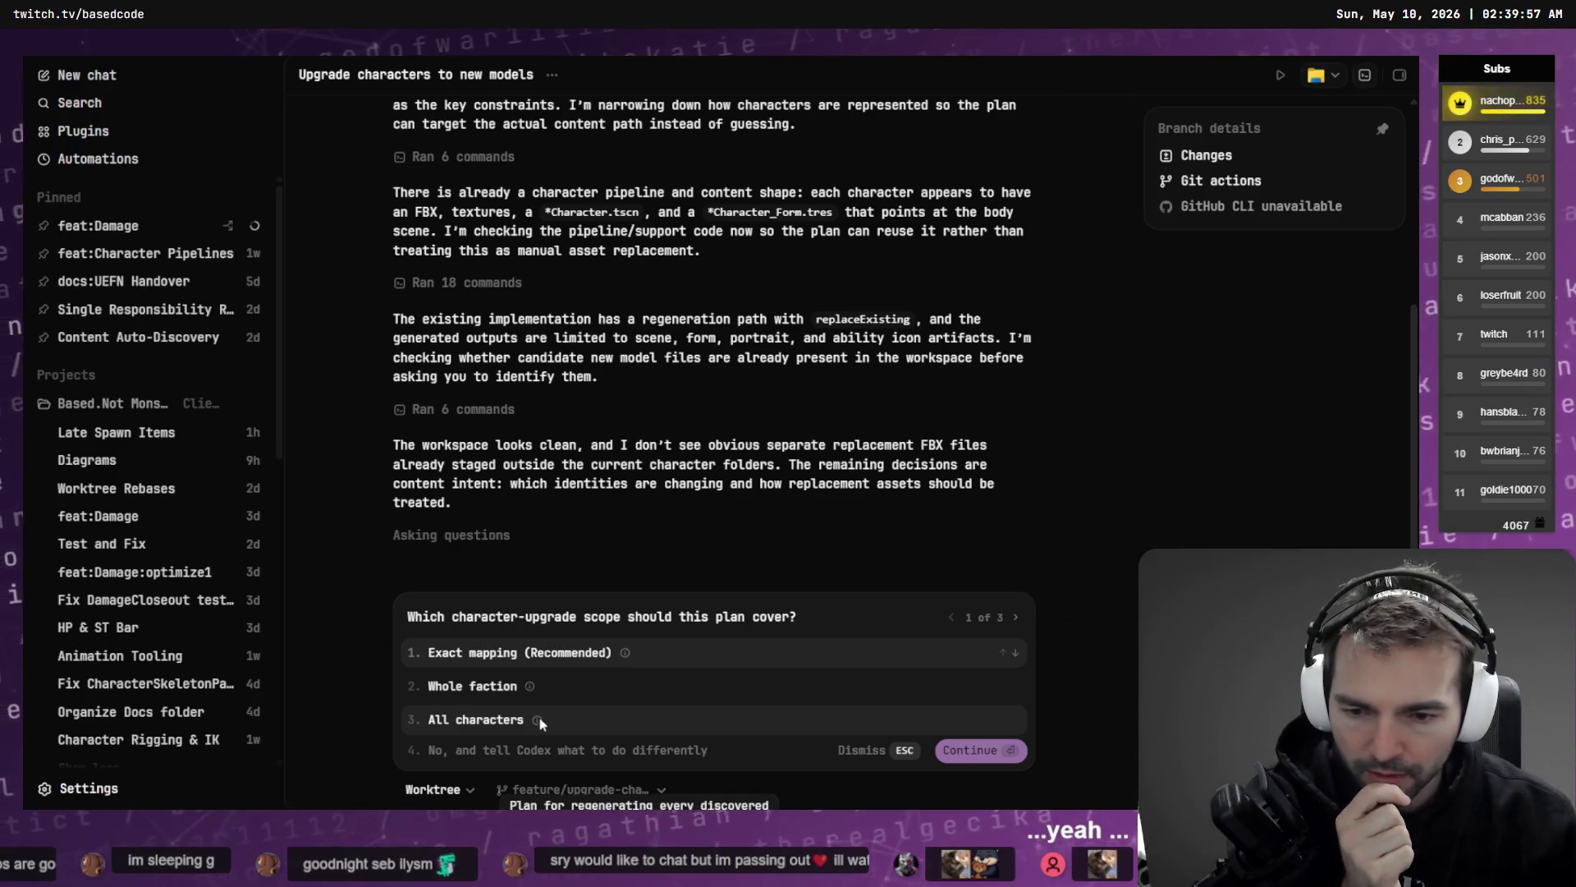
{"action": "mouse_move", "coordinate": [624, 652]}
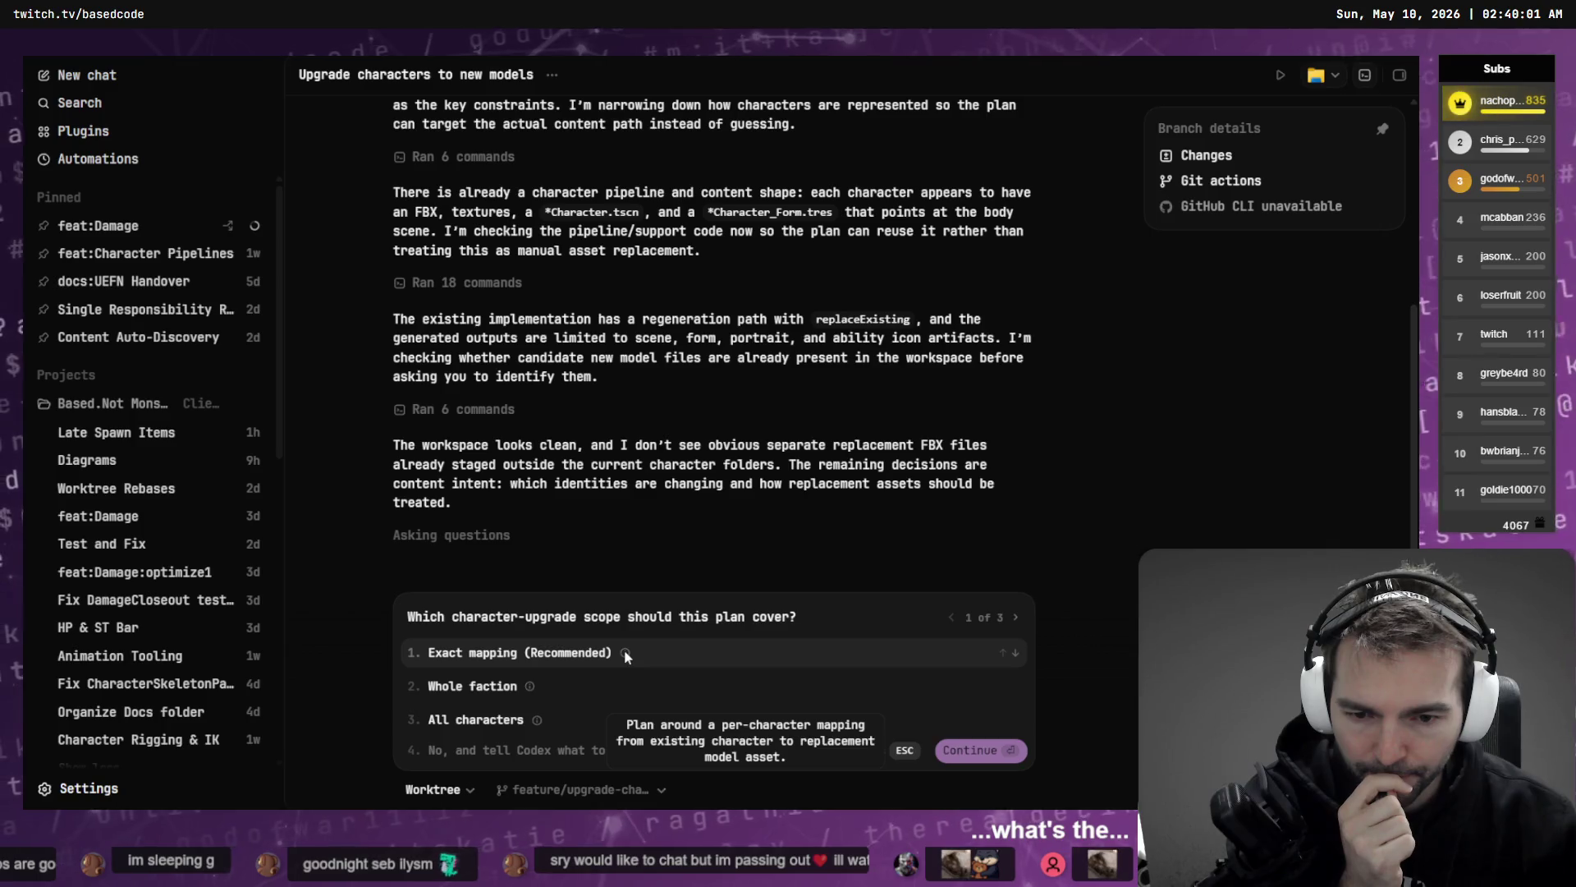
{"action": "left_click", "coordinate": [593, 655]}
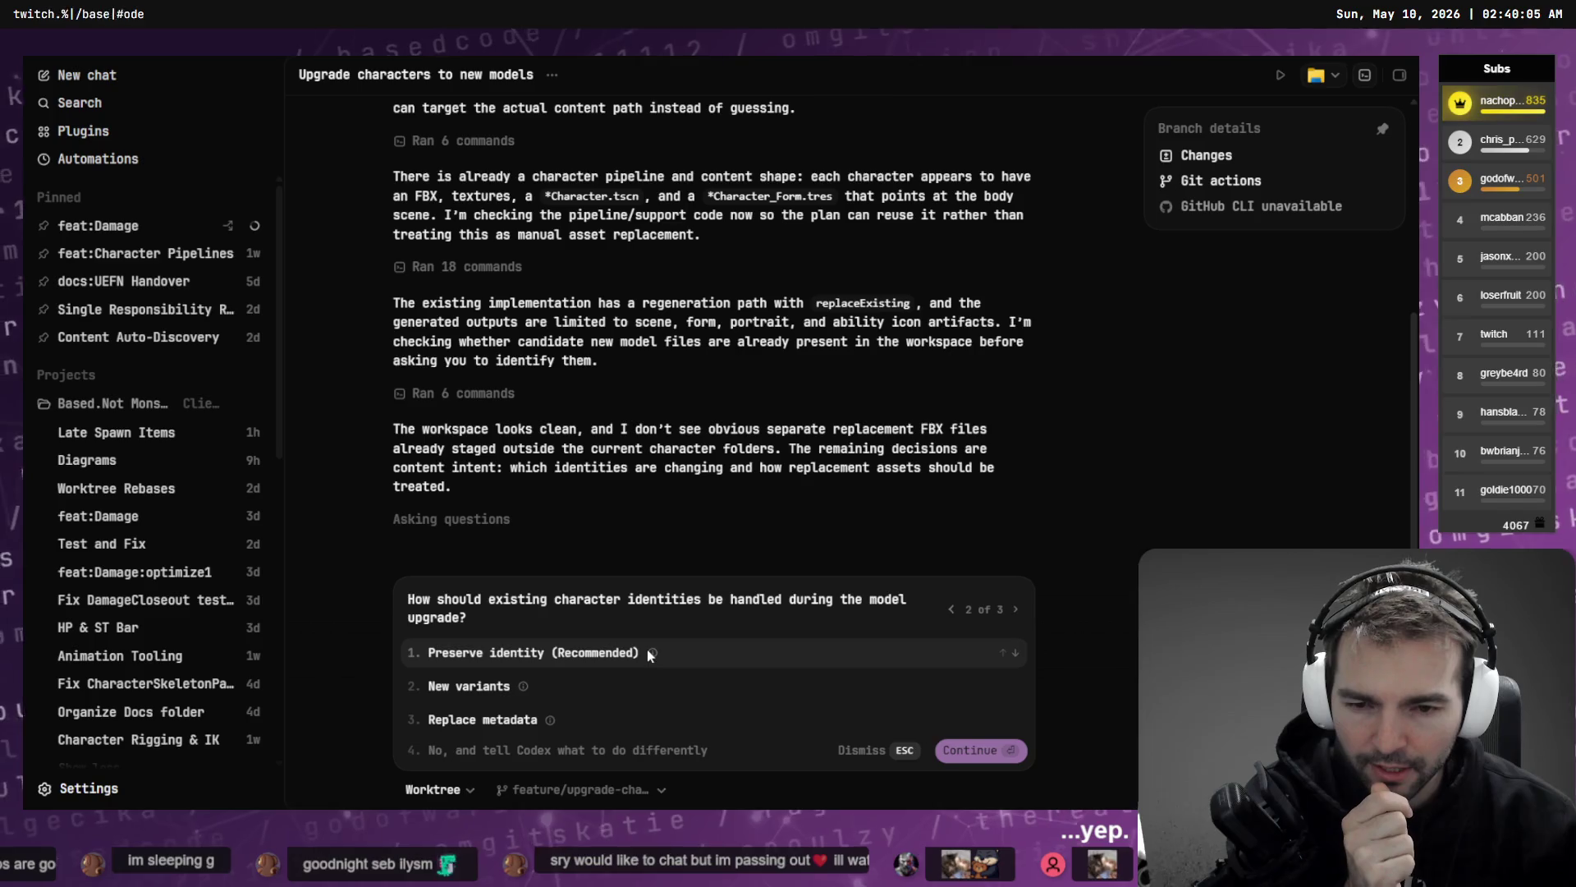
{"action": "mouse_move", "coordinate": [654, 654]}
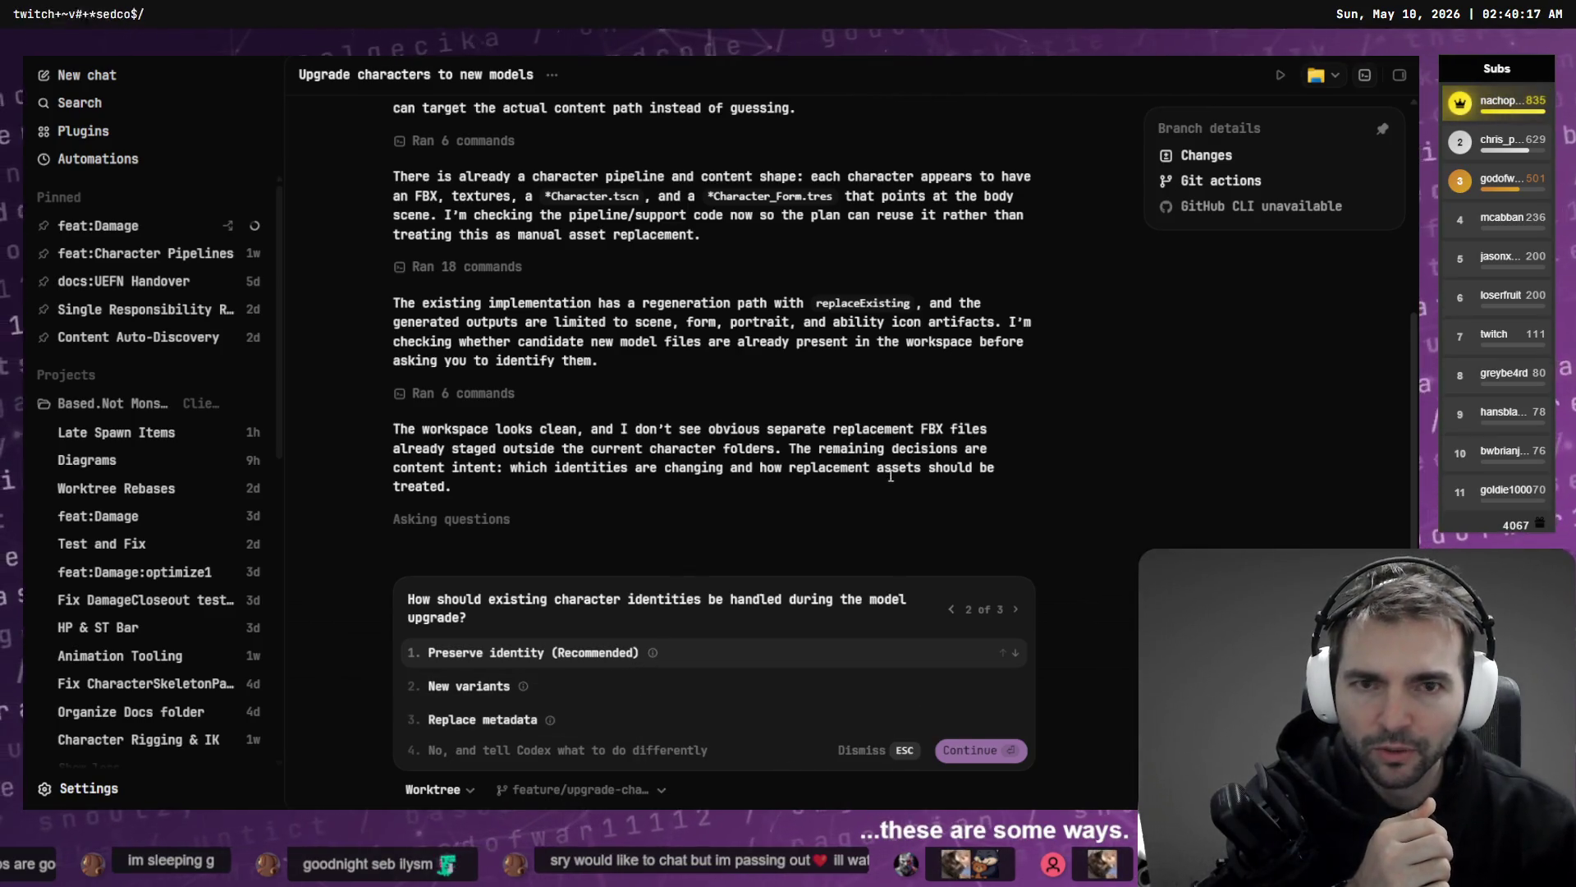
{"action": "scroll", "coordinate": [887, 476], "scroll_direction": "up", "scroll_amount": 4}
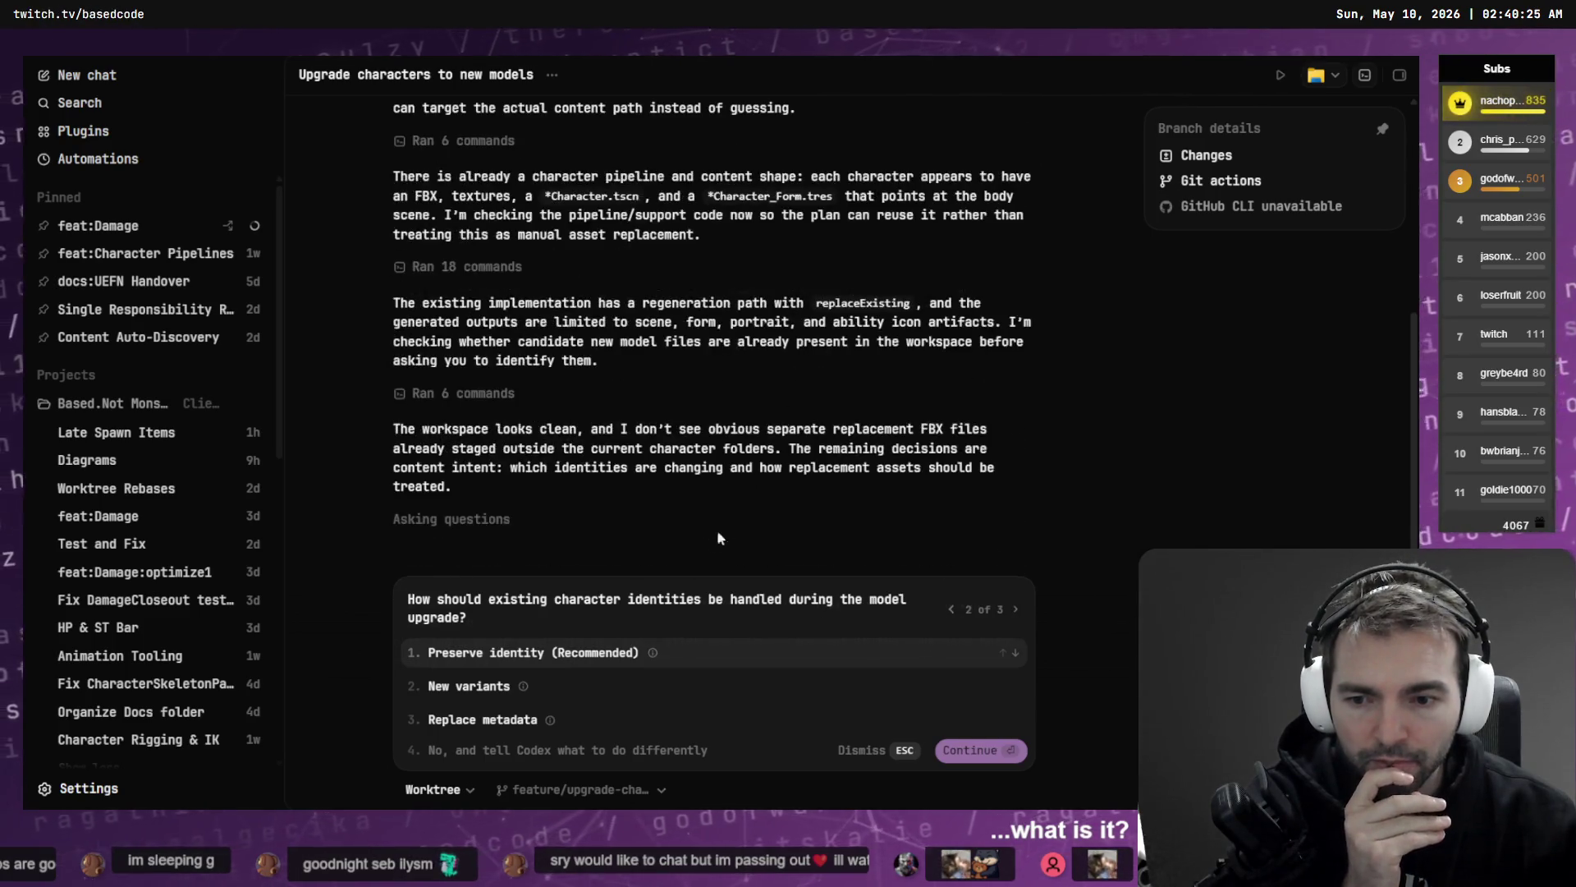
{"action": "left_click", "coordinate": [612, 652]}
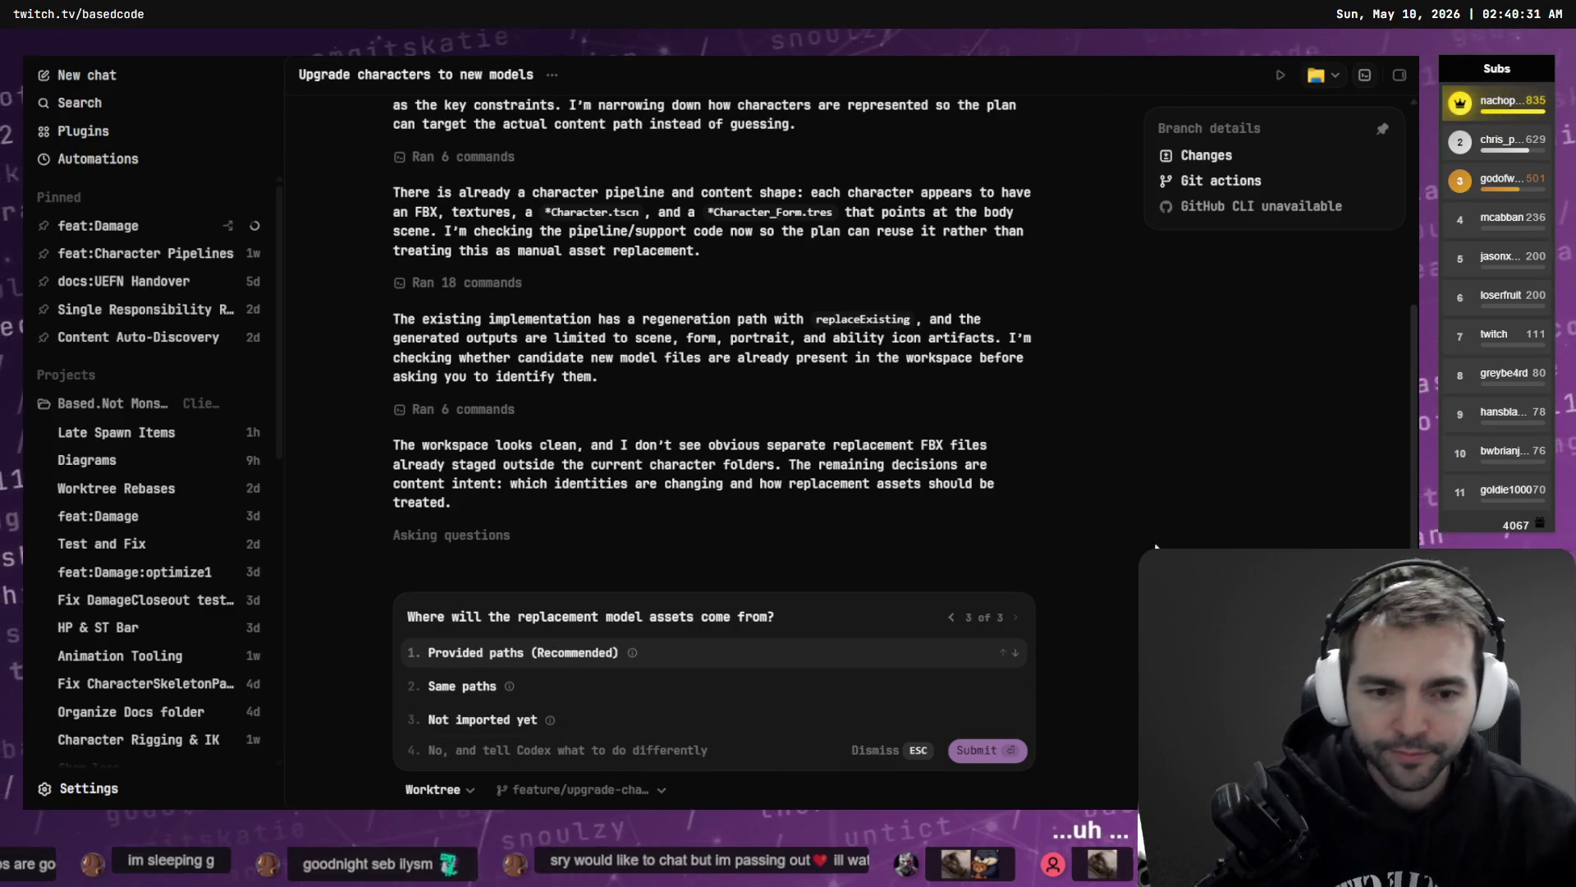
{"action": "key", "text": "Return"}
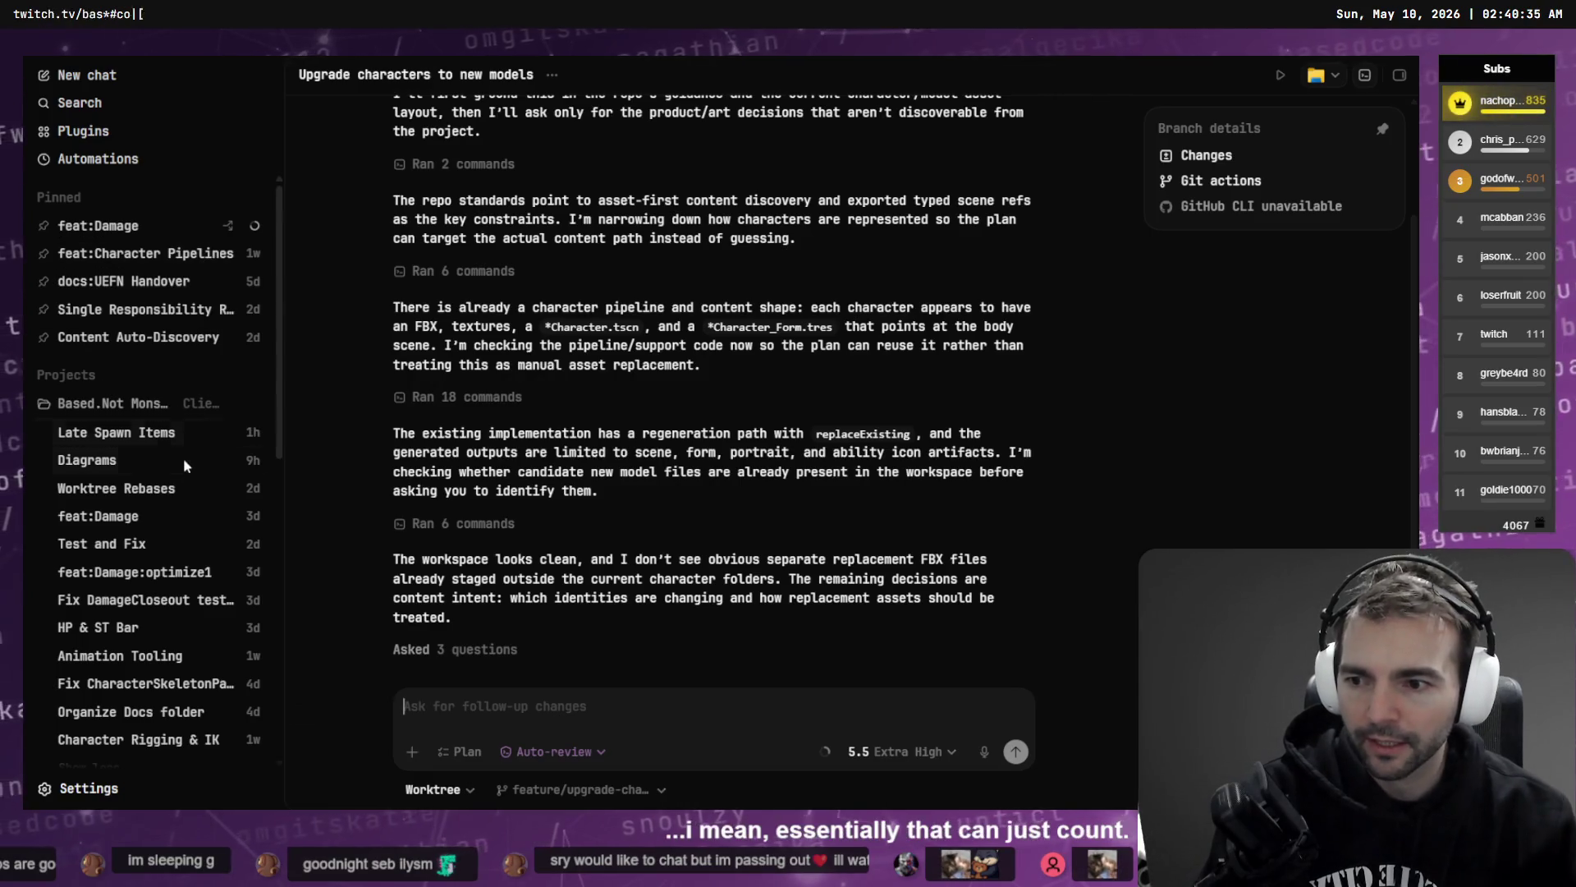
- Pin the Upgrade characters chat and show the feature-character-integration worktree history in Fork
{"action": "scroll", "coordinate": [184, 457], "scroll_direction": "down", "scroll_amount": 5}
{"action": "scroll", "coordinate": [184, 457], "scroll_direction": "up", "scroll_amount": 5}
{"action": "left_click", "coordinate": [552, 74]}
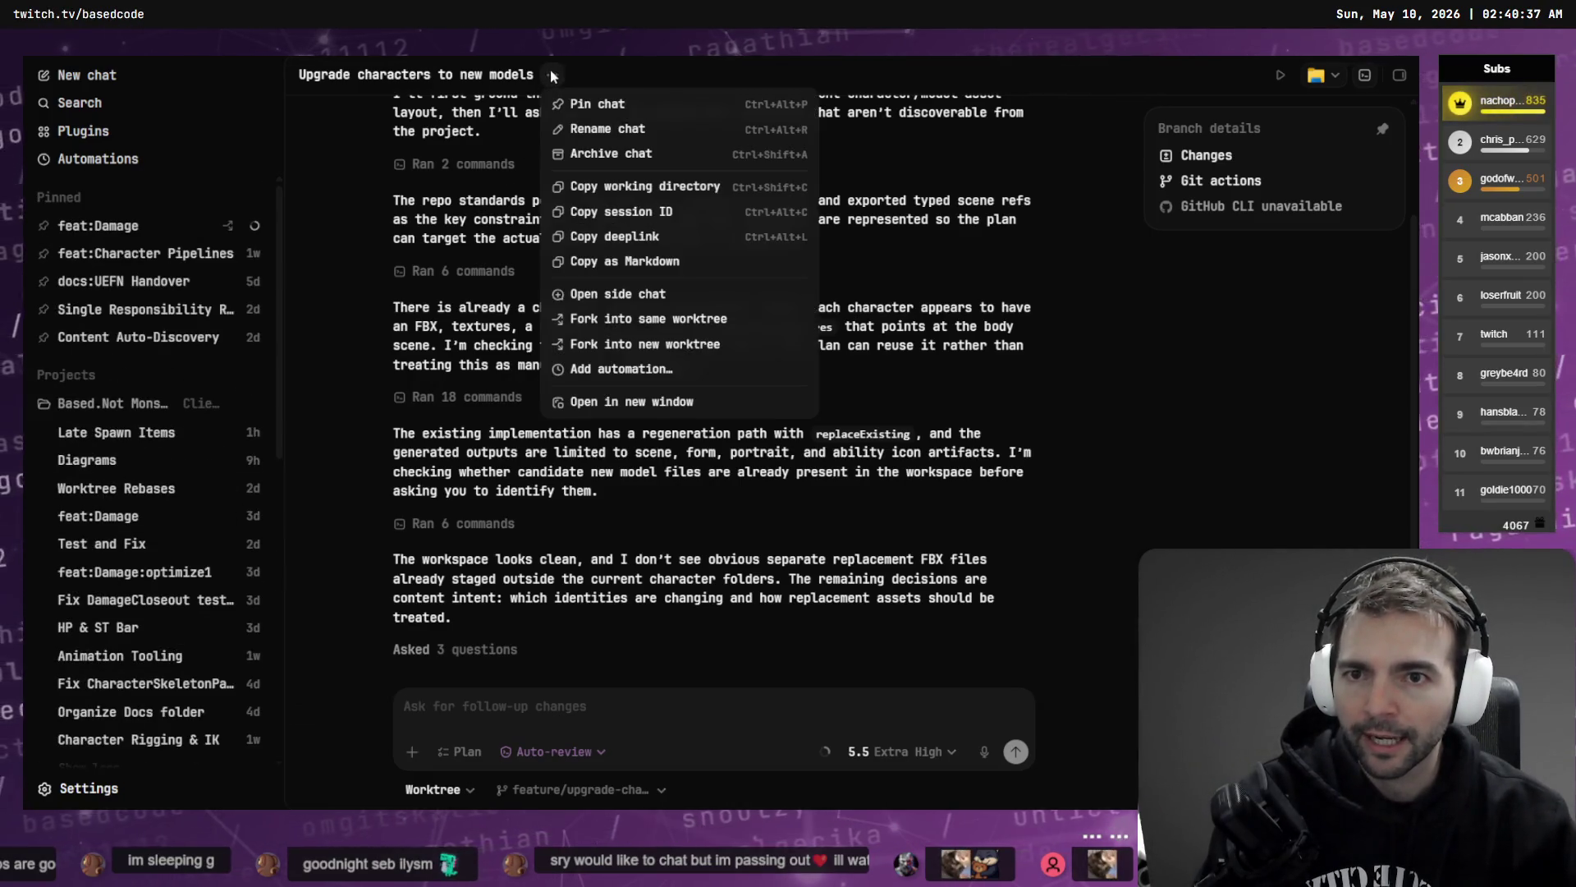
{"action": "left_click", "coordinate": [603, 103]}
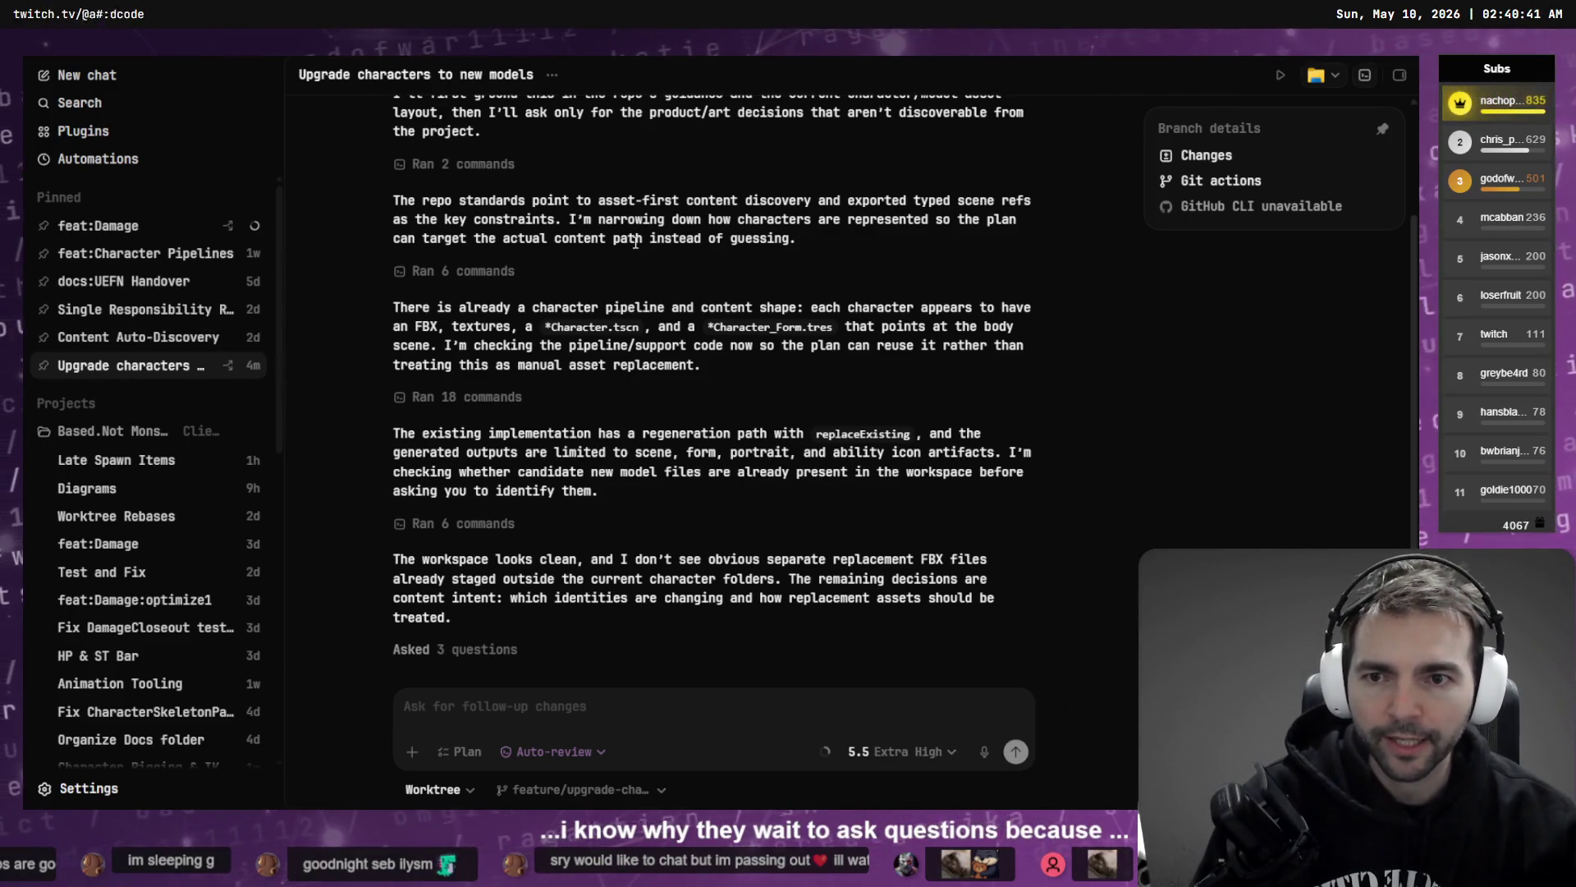
{"action": "key", "text": "alt+Tab"}
{"action": "left_click", "coordinate": [143, 263]}
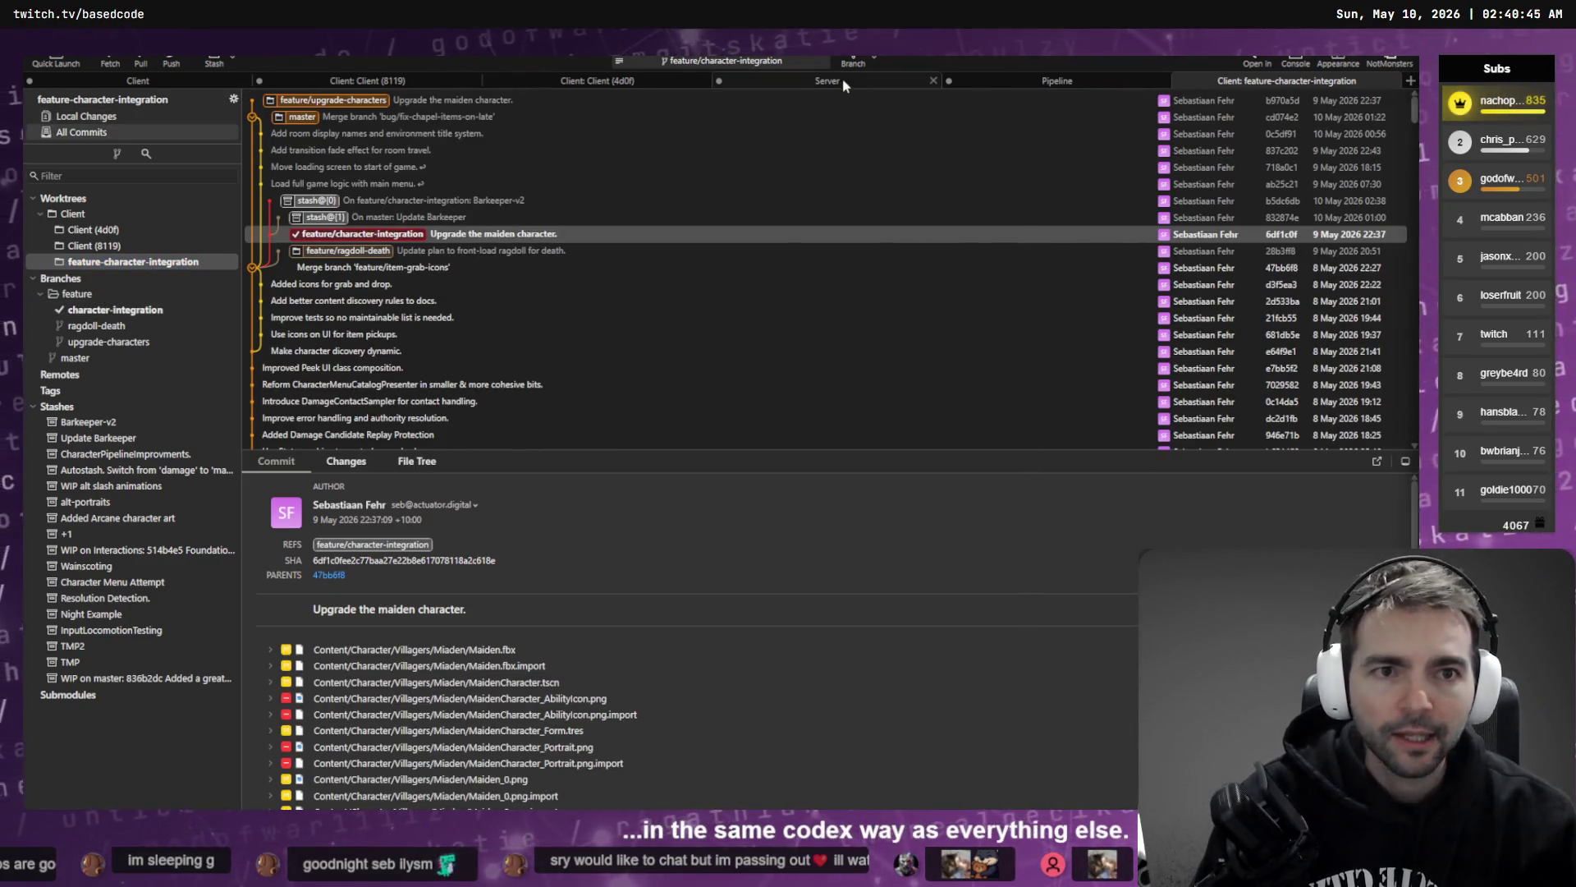
- Check the maiden-upgrade commit, then go to the Client (4d0f) worktree's newest entry
{"action": "left_click", "coordinate": [403, 238]}
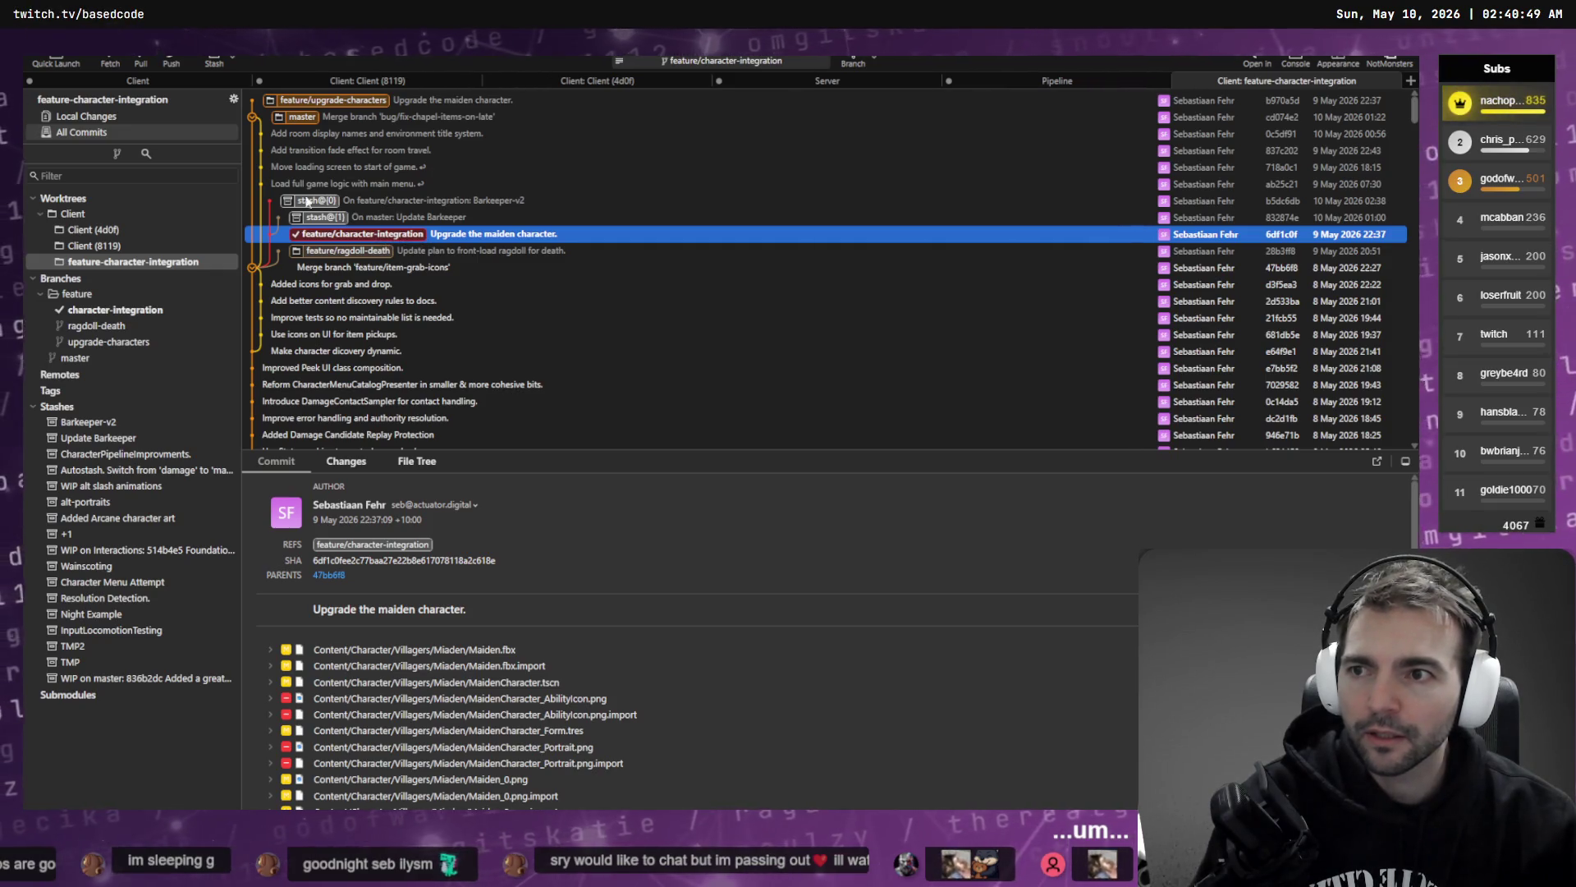
{"action": "right_click", "coordinate": [145, 263]}
{"action": "left_click", "coordinate": [195, 275]}
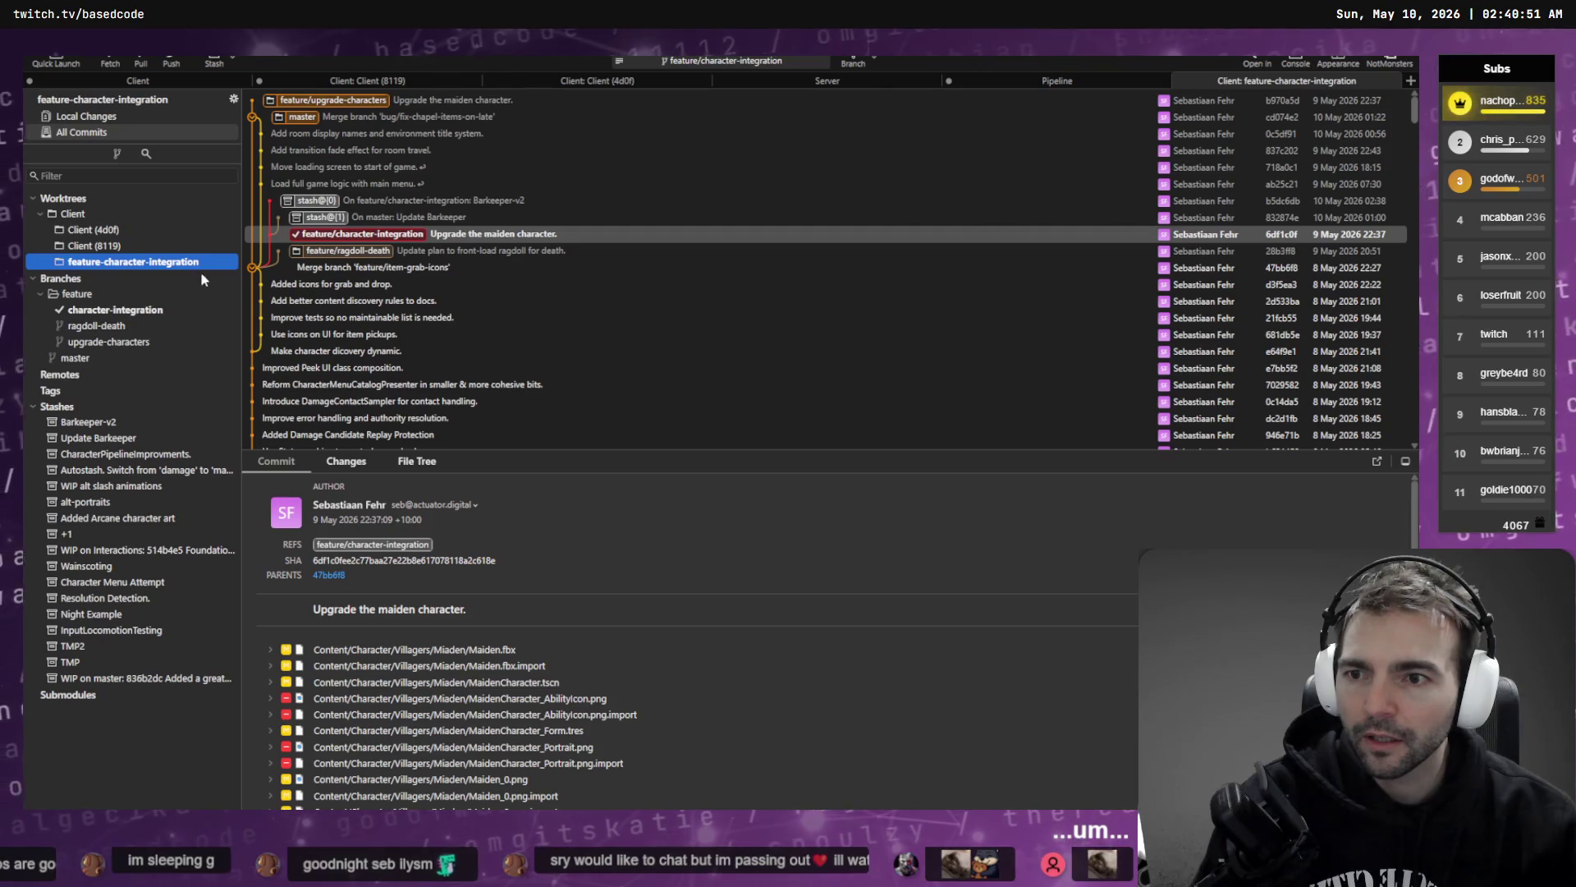
{"action": "left_click", "coordinate": [624, 86]}
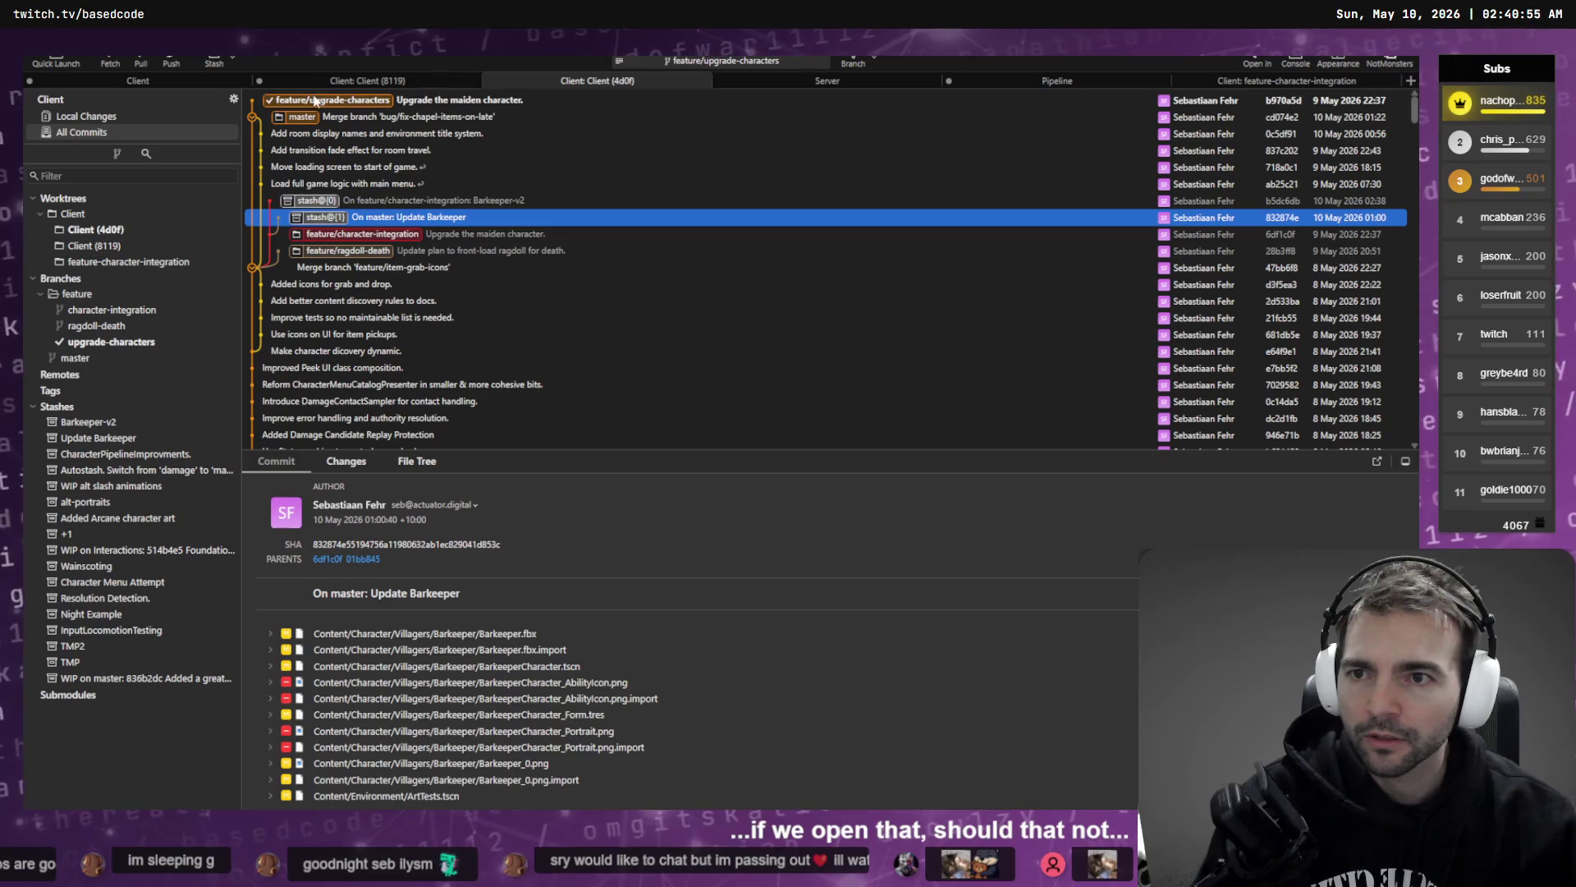
{"action": "key", "text": "Home"}
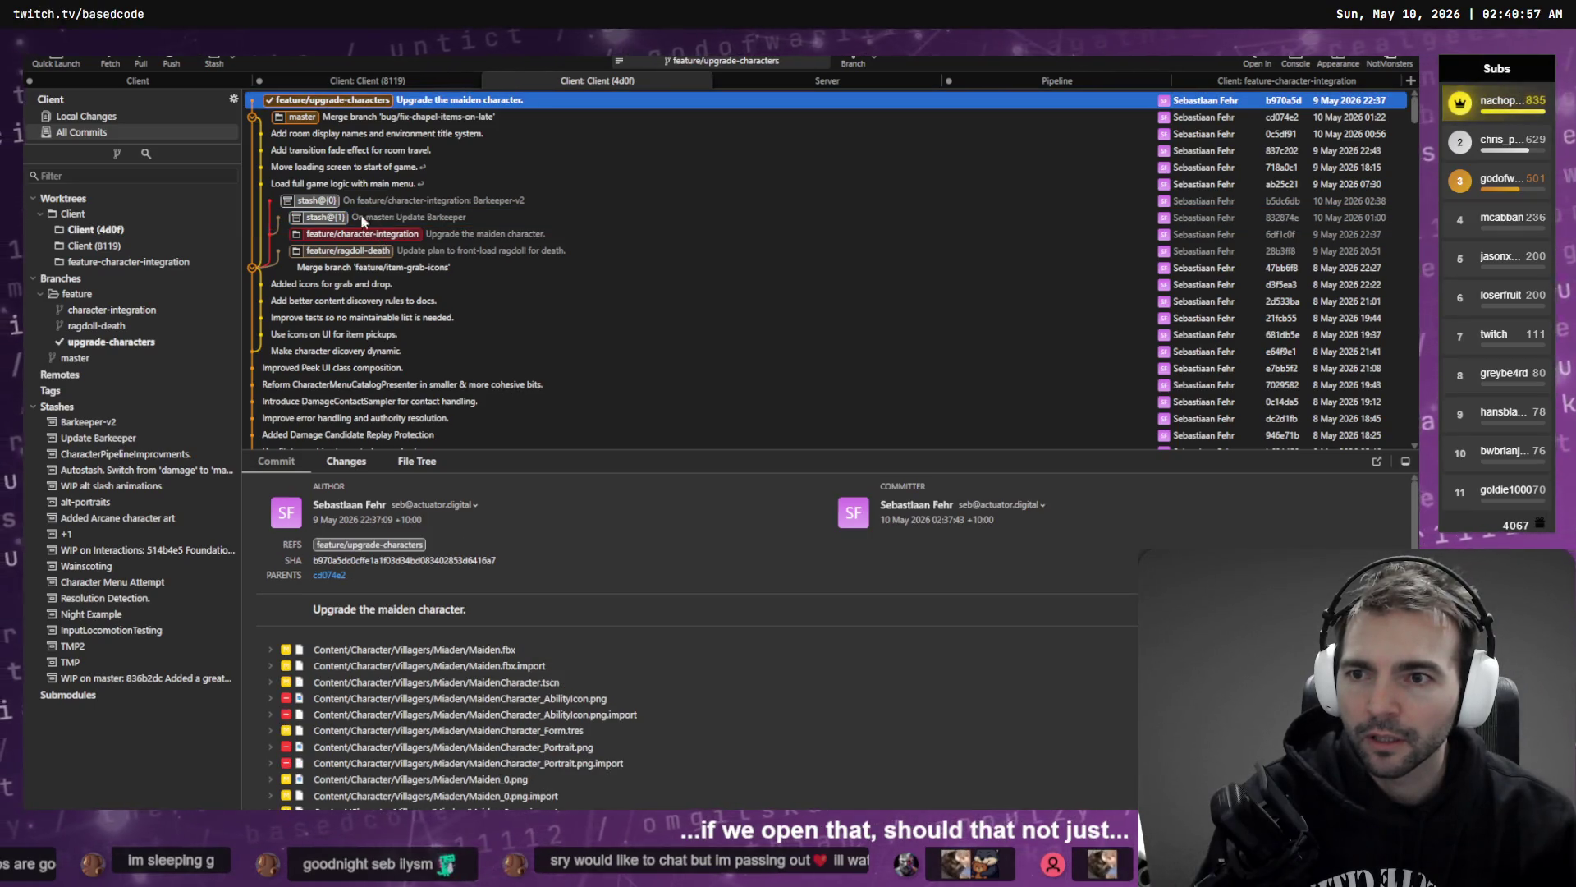
- Apply the Barkeeper-v2 stash without deleting it, then open Codex's feat:Damage chat
{"action": "right_click", "coordinate": [335, 199]}
{"action": "left_click", "coordinate": [479, 238]}
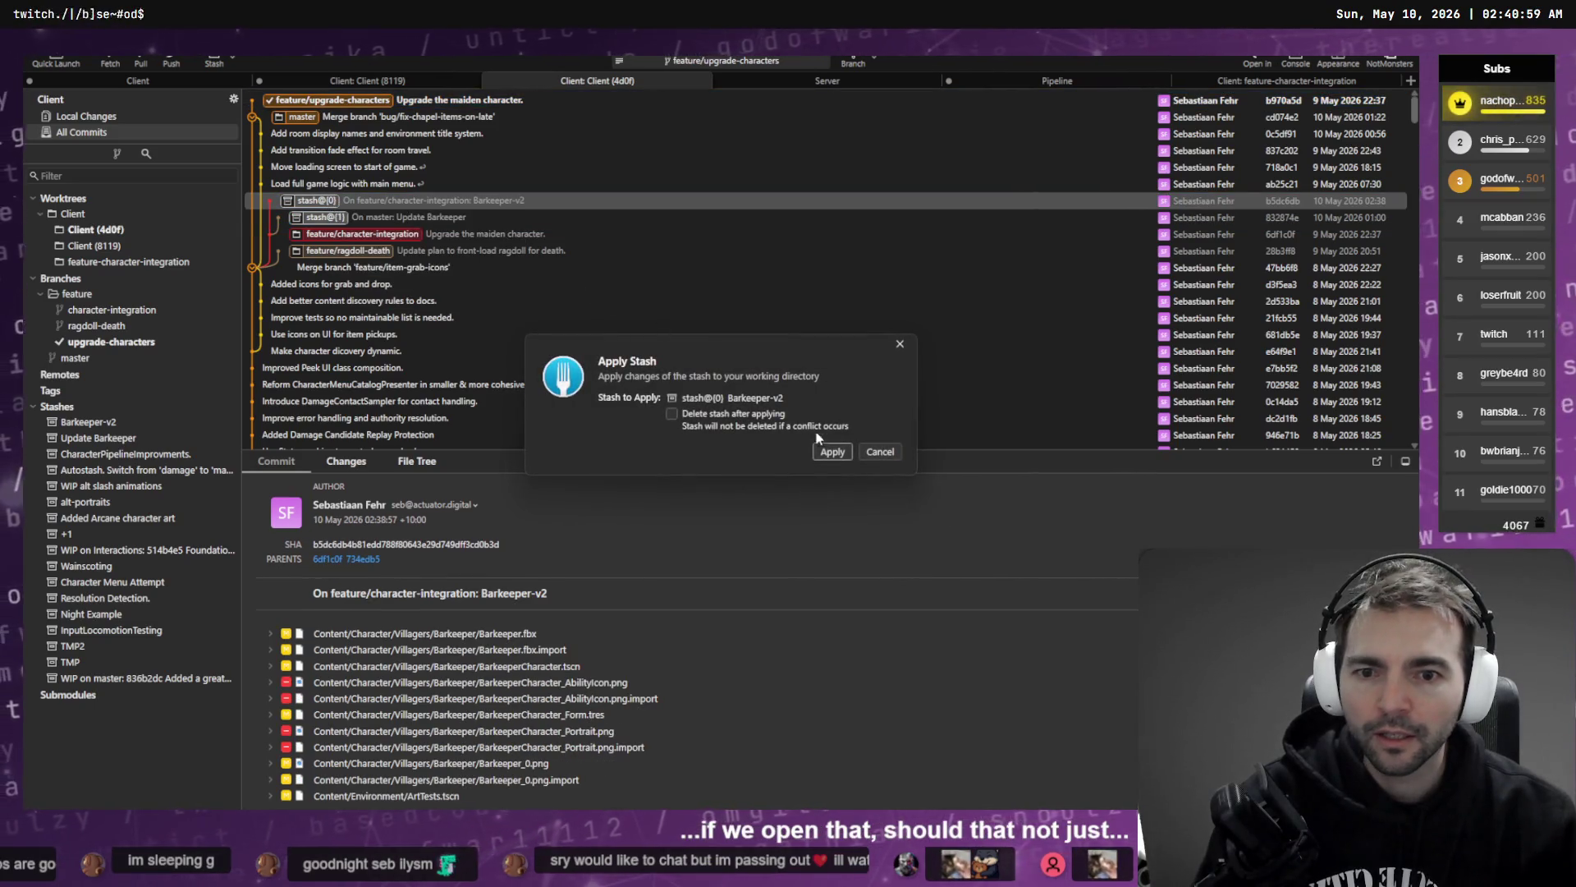
{"action": "left_click", "coordinate": [832, 452]}
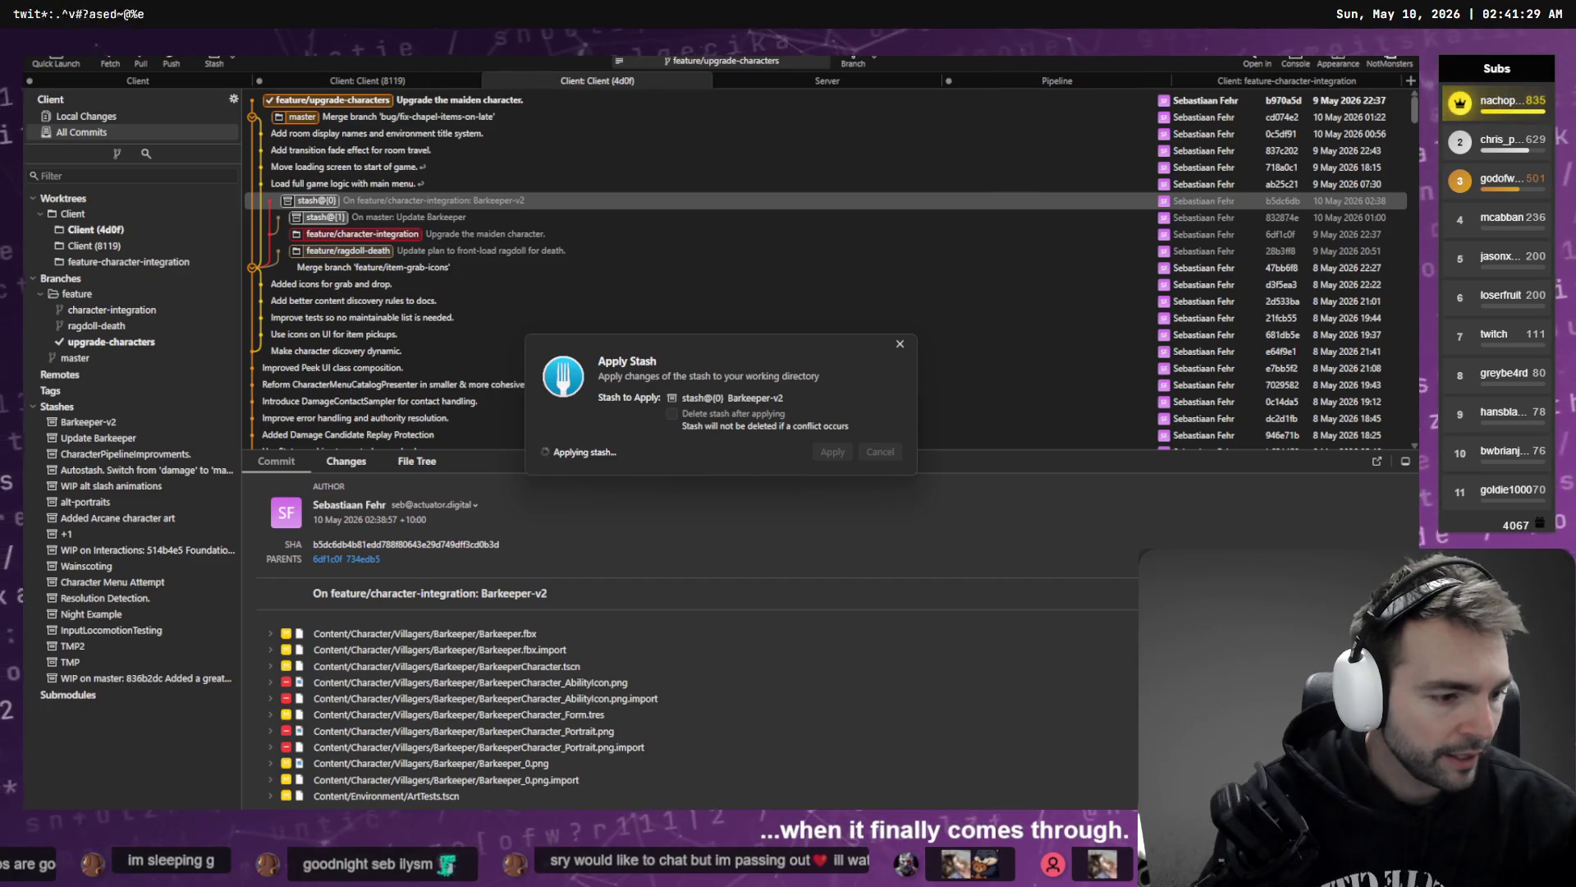
{"action": "key", "text": "alt+Tab"}
{"action": "left_click", "coordinate": [86, 224]}
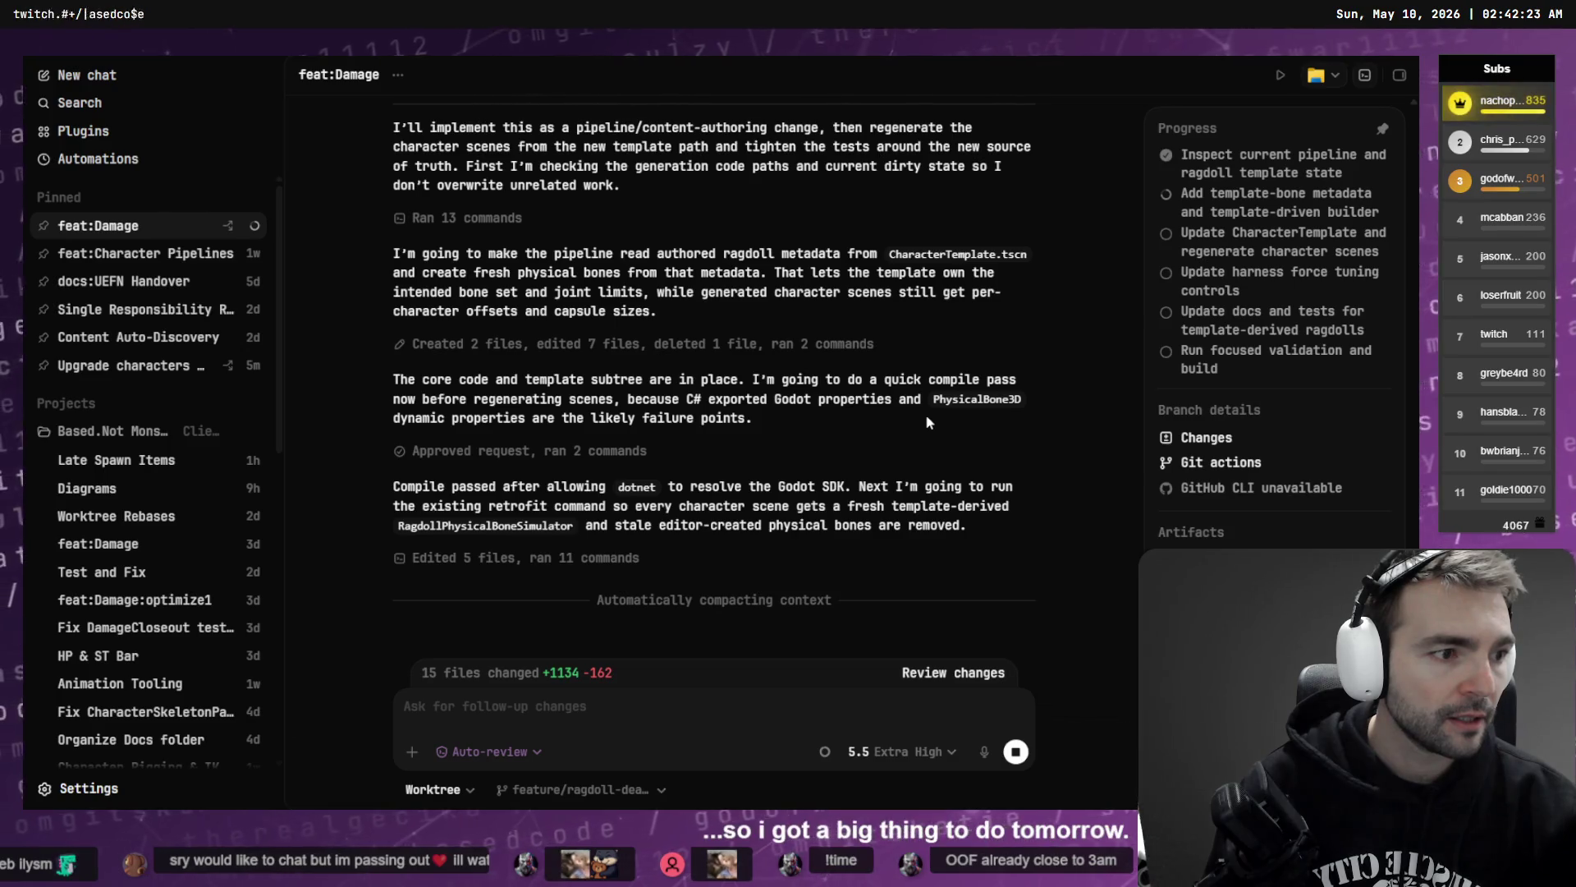
- Glance at the Vampire asset folder, then reopen the pinned 'Upgrade characters to new models' chat
{"action": "key", "text": "alt+Tab"}
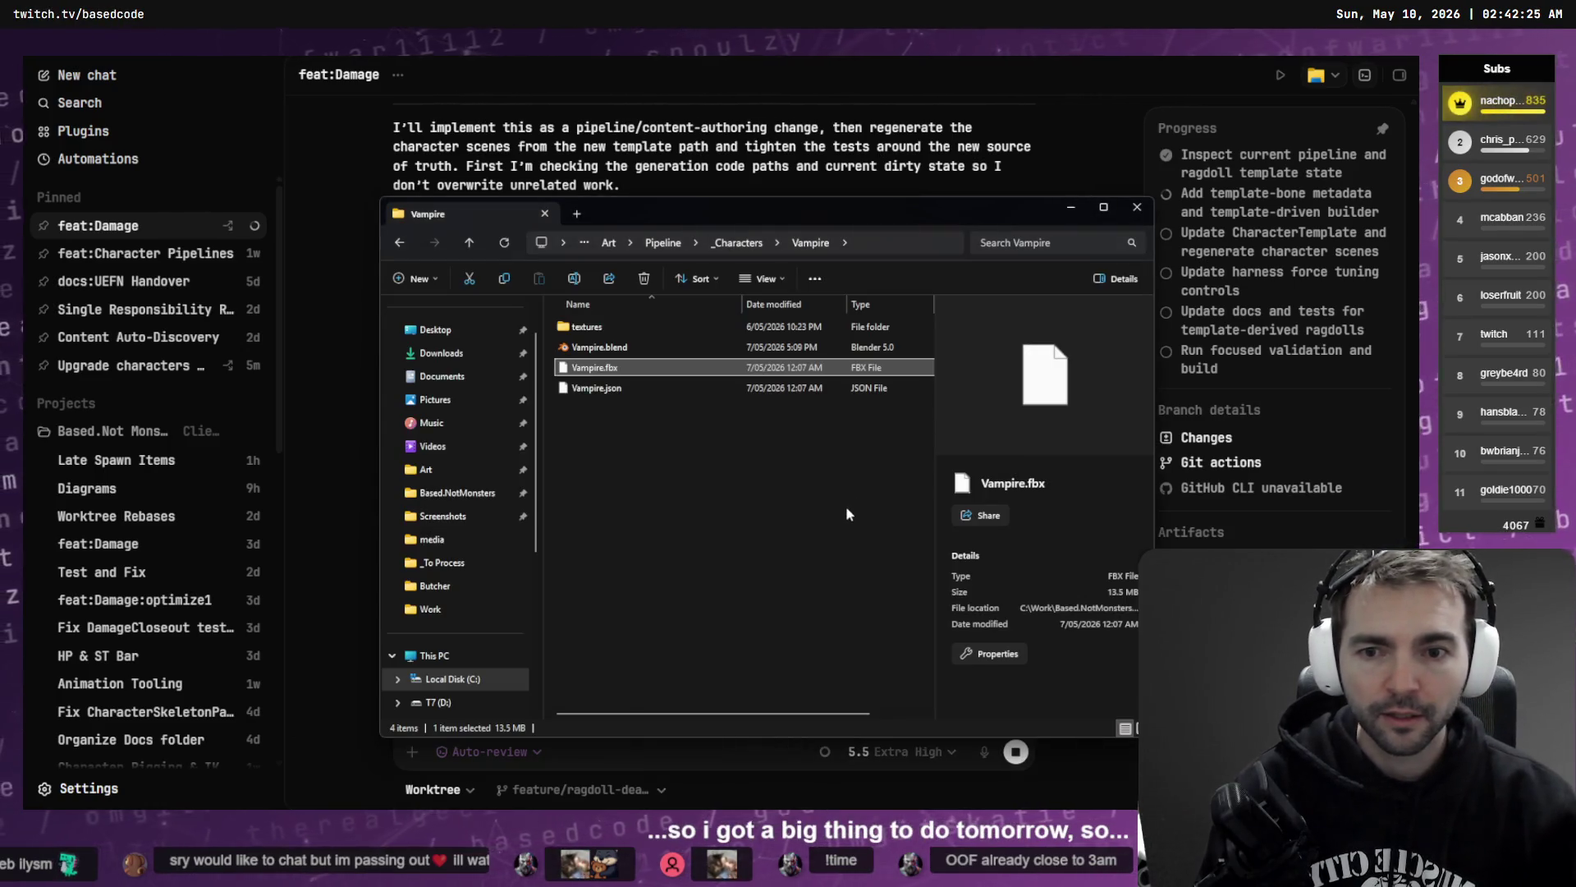
{"action": "key", "text": "alt+Tab"}
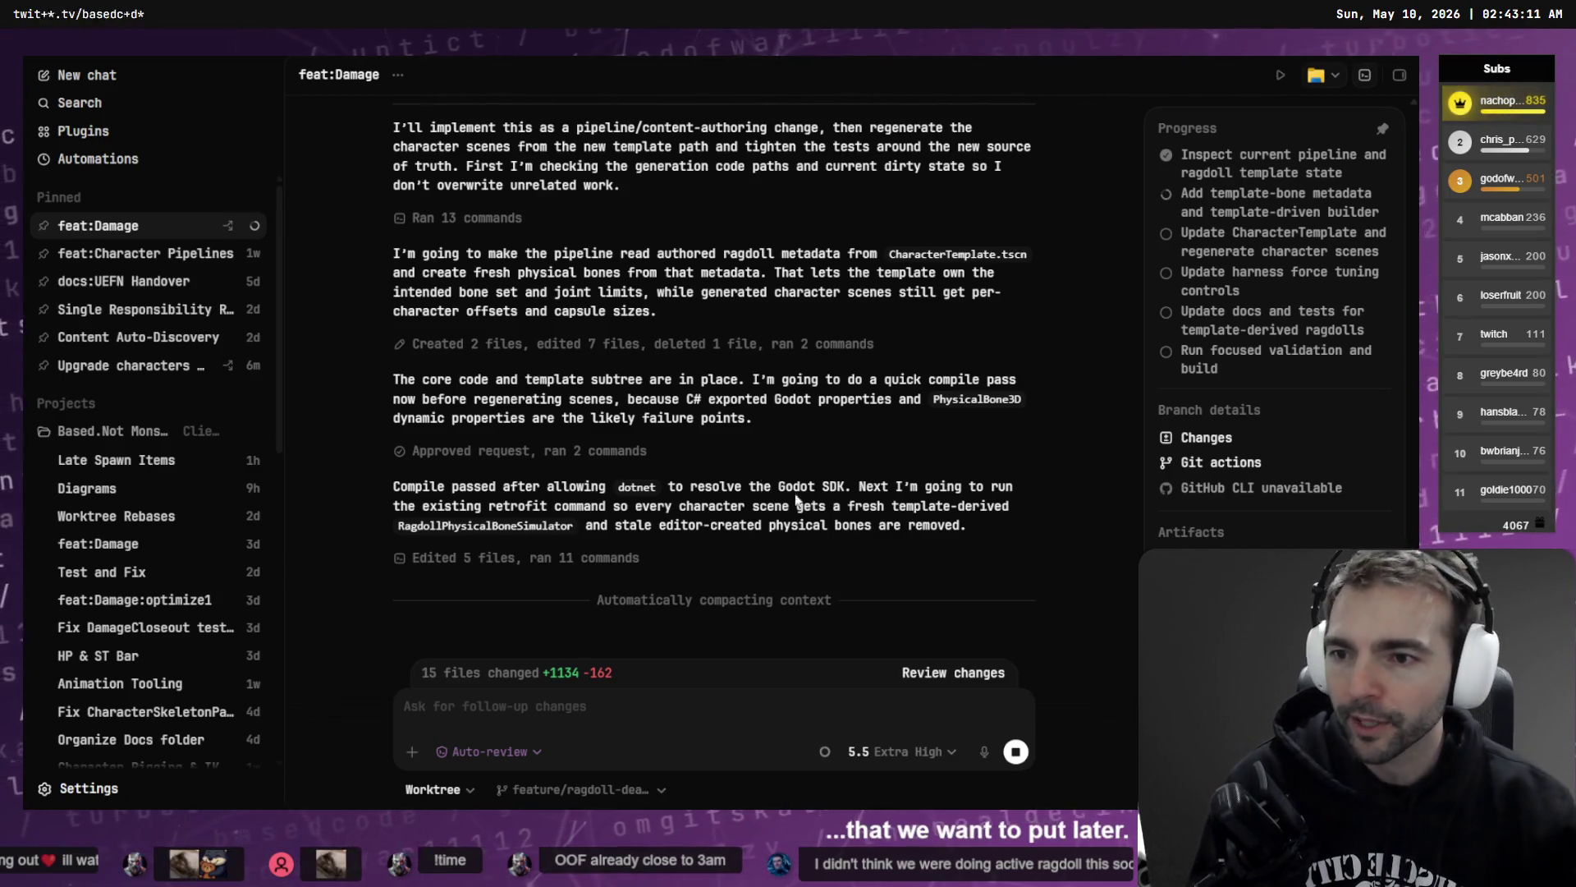
{"action": "left_click", "coordinate": [131, 366]}
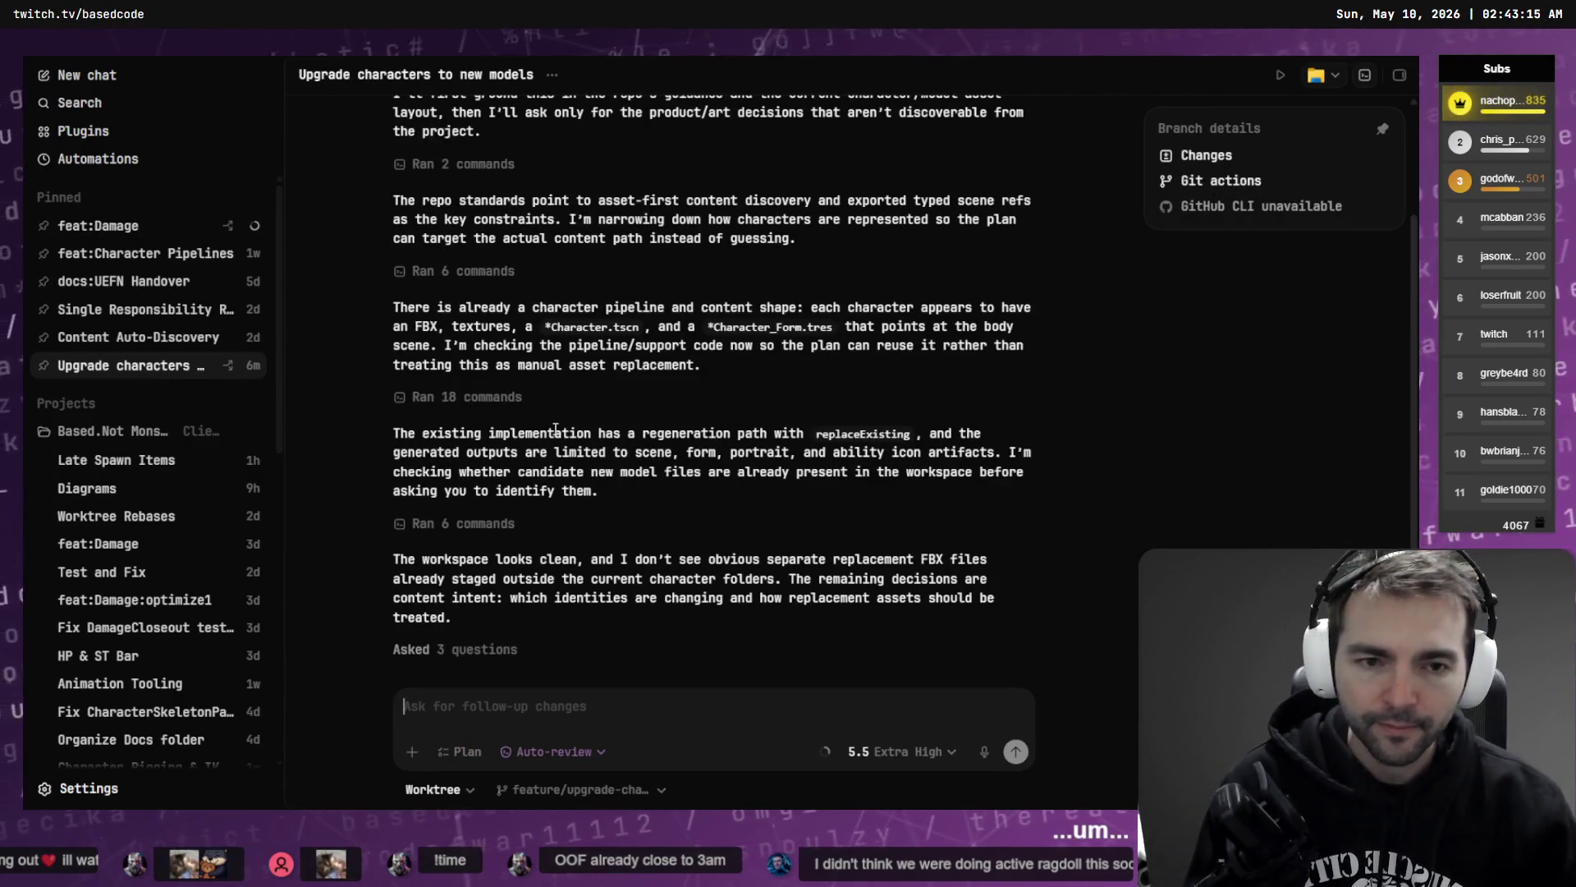
- Review the removed Barkeeper portrait and ability icon files among the 11 local changes
{"action": "key", "text": "alt+Tab"}
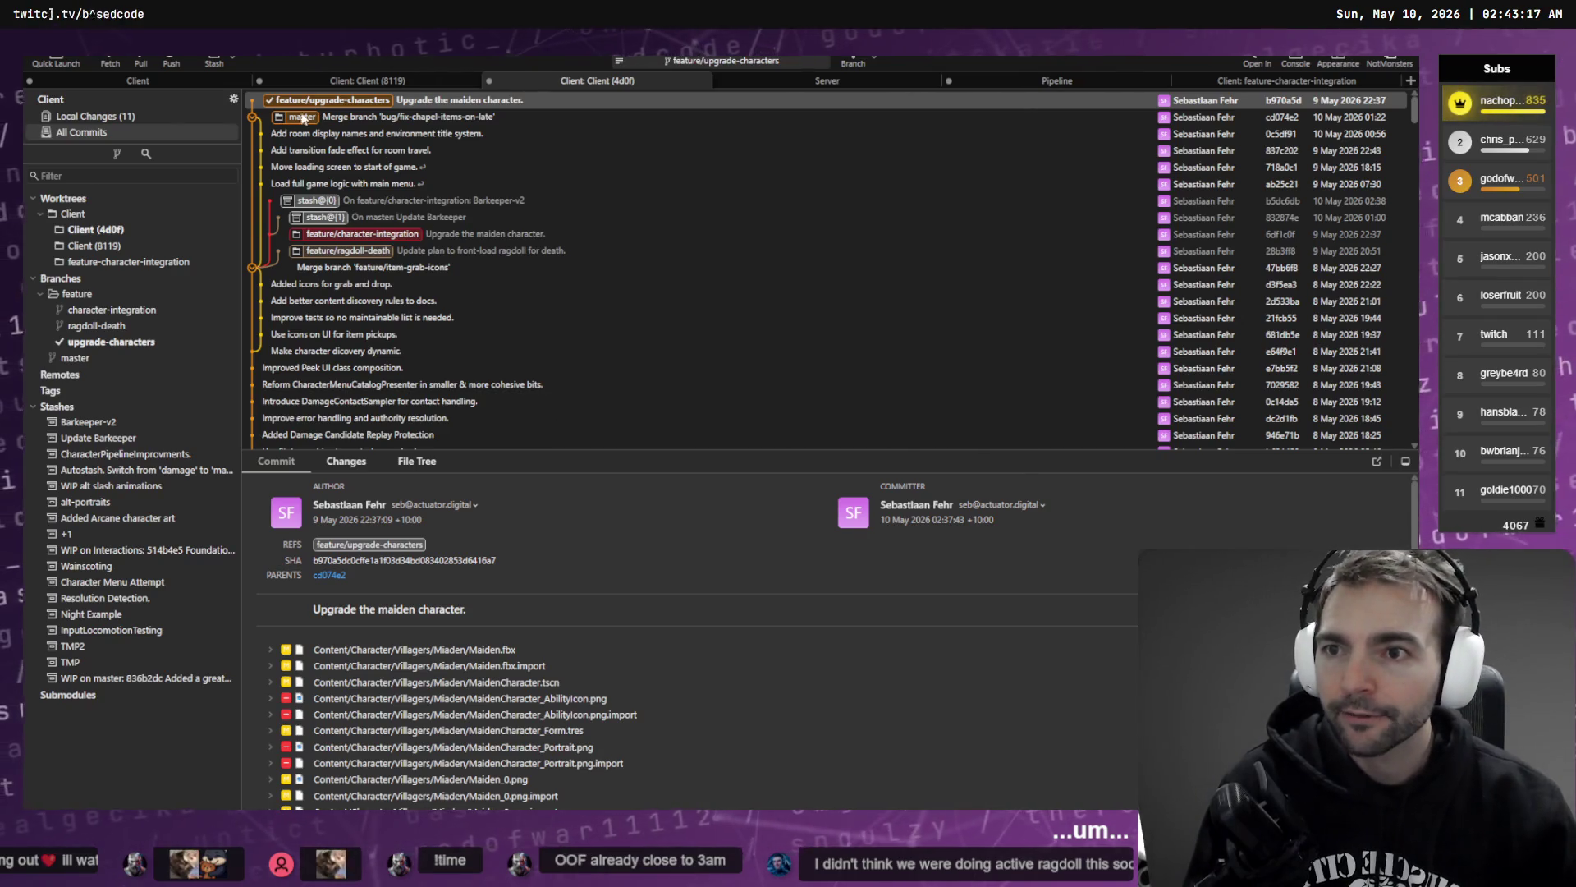
{"action": "left_click", "coordinate": [131, 115]}
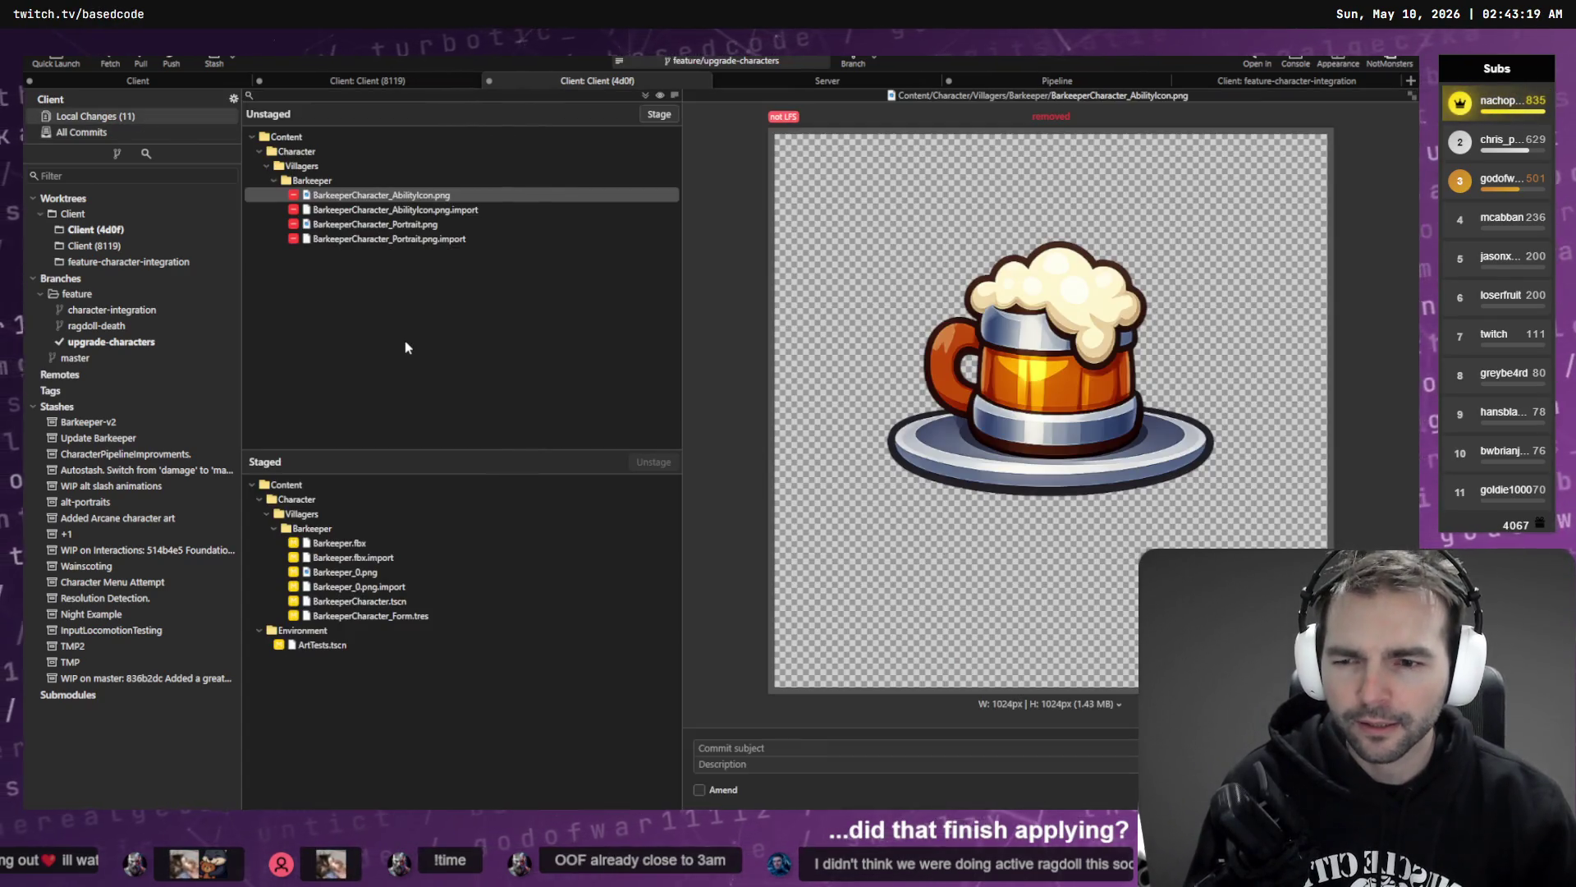
{"action": "left_click", "coordinate": [392, 239]}
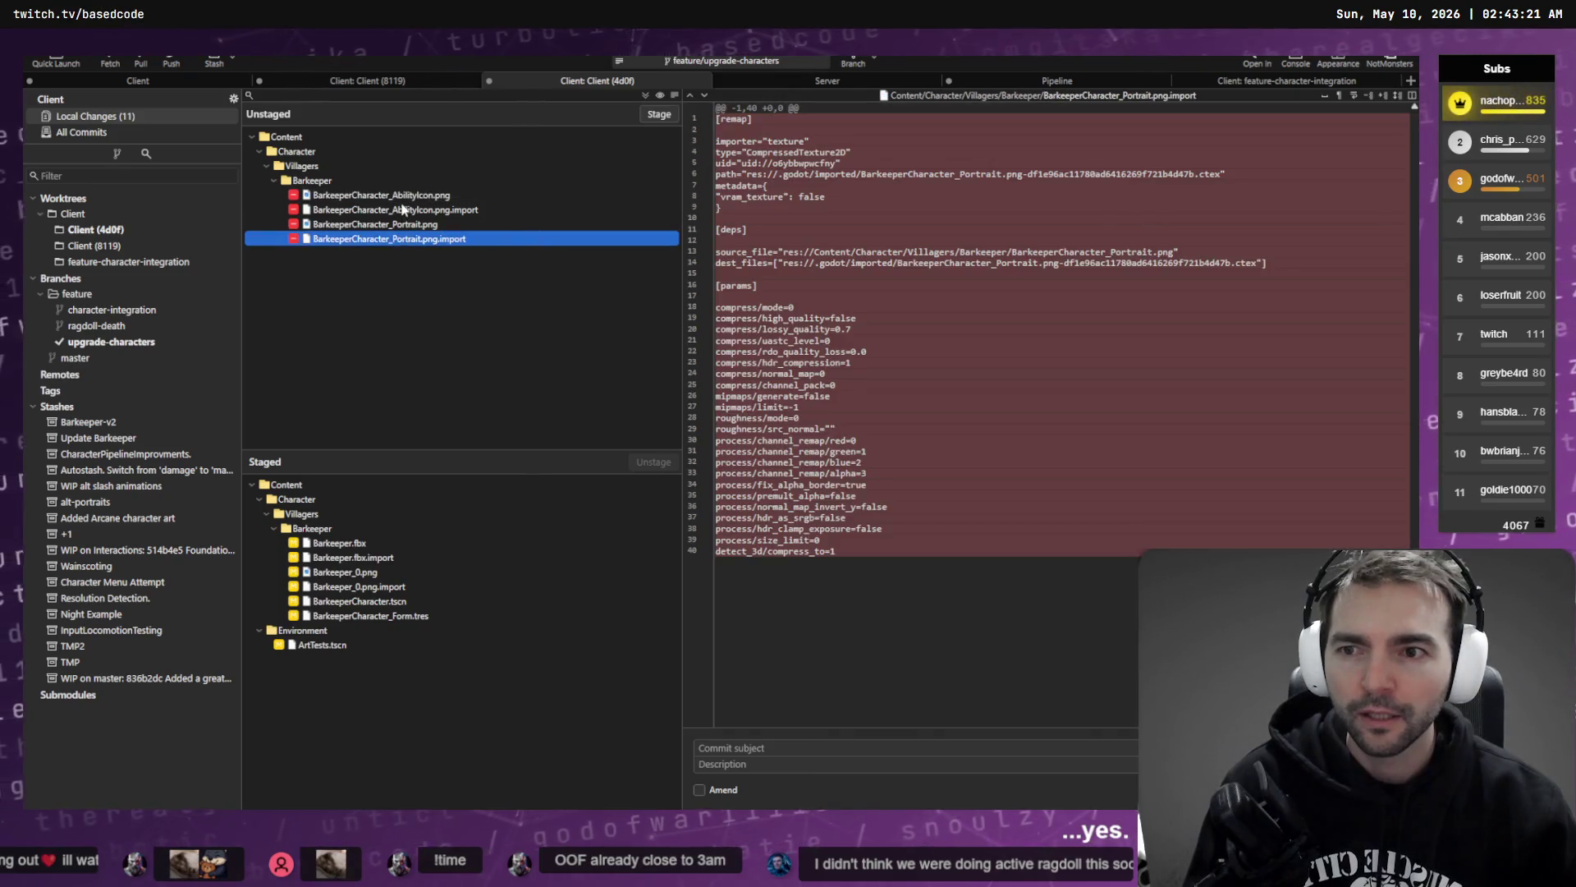
{"action": "left_click", "coordinate": [404, 209]}
{"action": "left_click", "coordinate": [406, 195]}
{"action": "key", "text": "Down"}
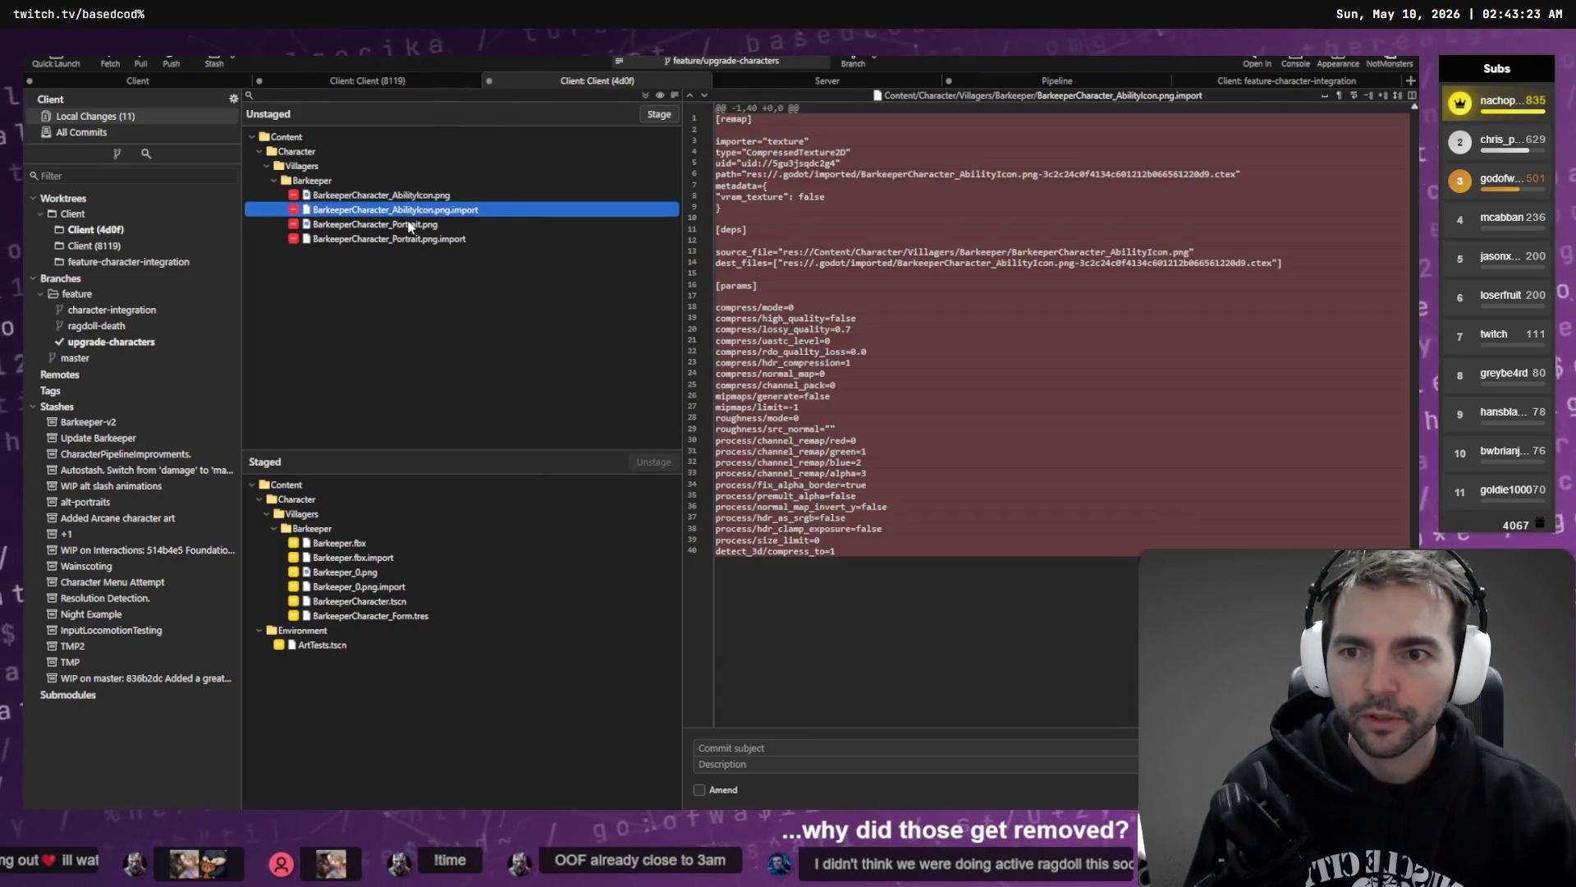
{"action": "key", "text": "Down"}
{"action": "left_click", "coordinate": [408, 239]}
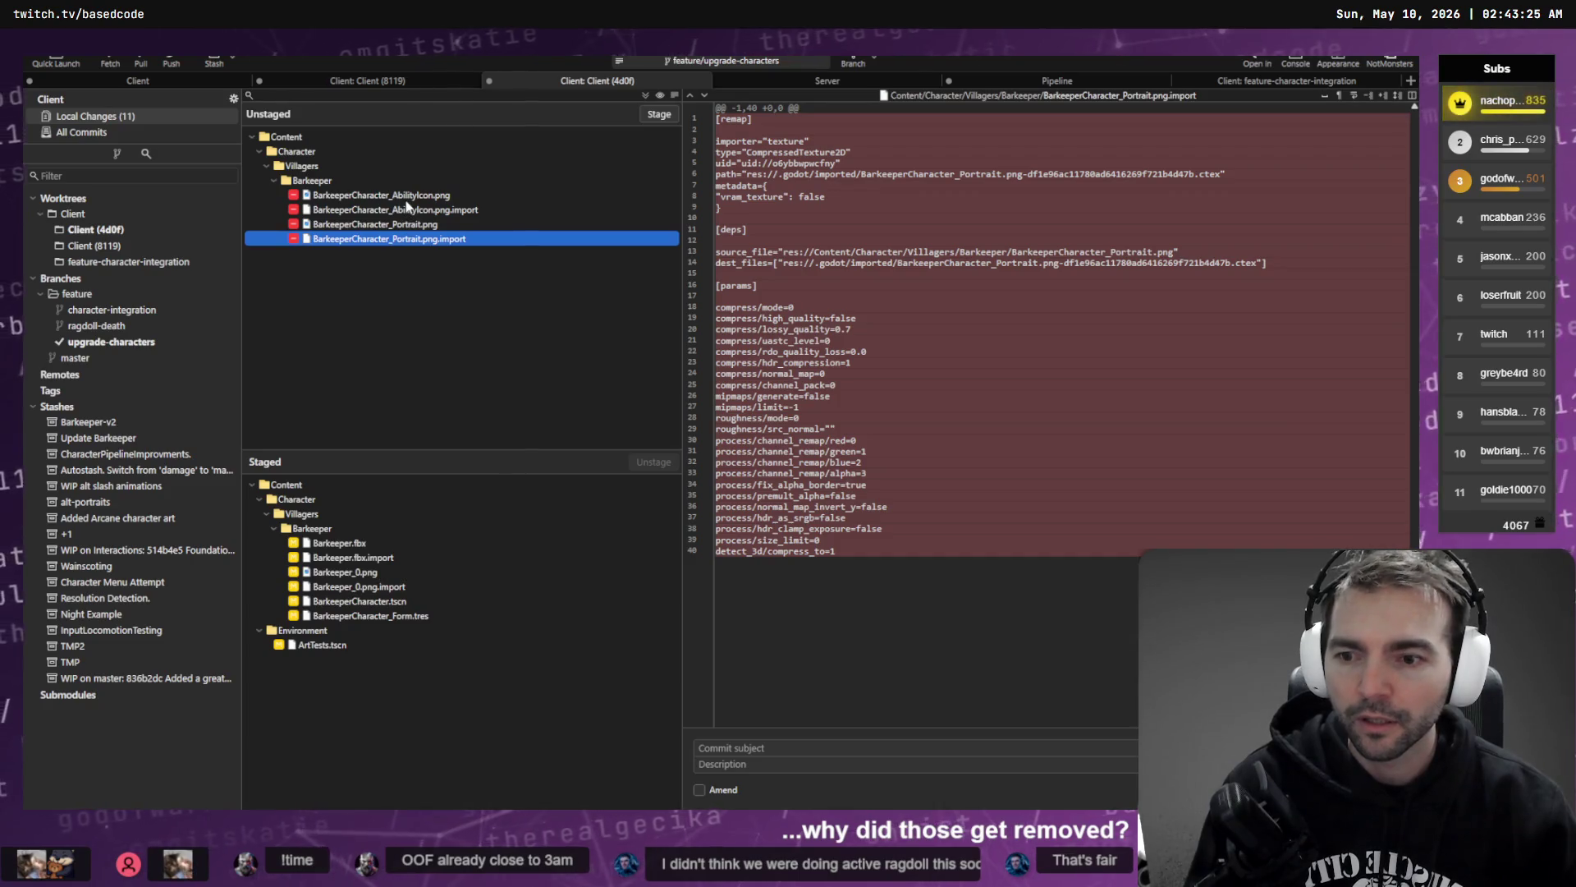
{"action": "left_click", "coordinate": [404, 195]}
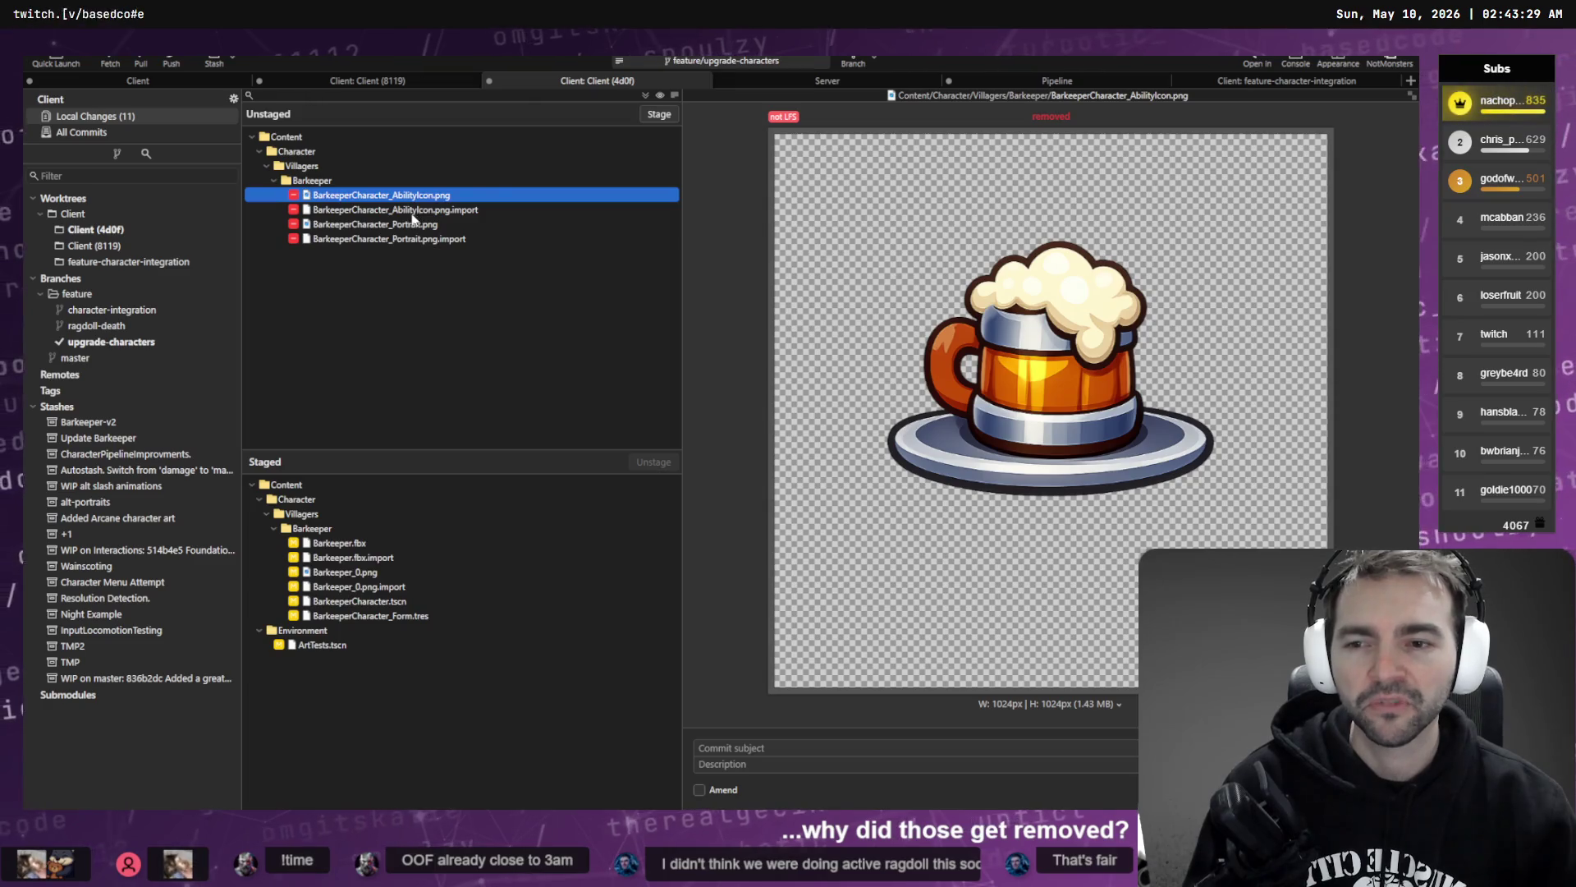
- Discard the four unstaged Barkeeper removals, then show the feature-character-integration worktree history
{"action": "left_click", "coordinate": [425, 240], "text": "shift"}
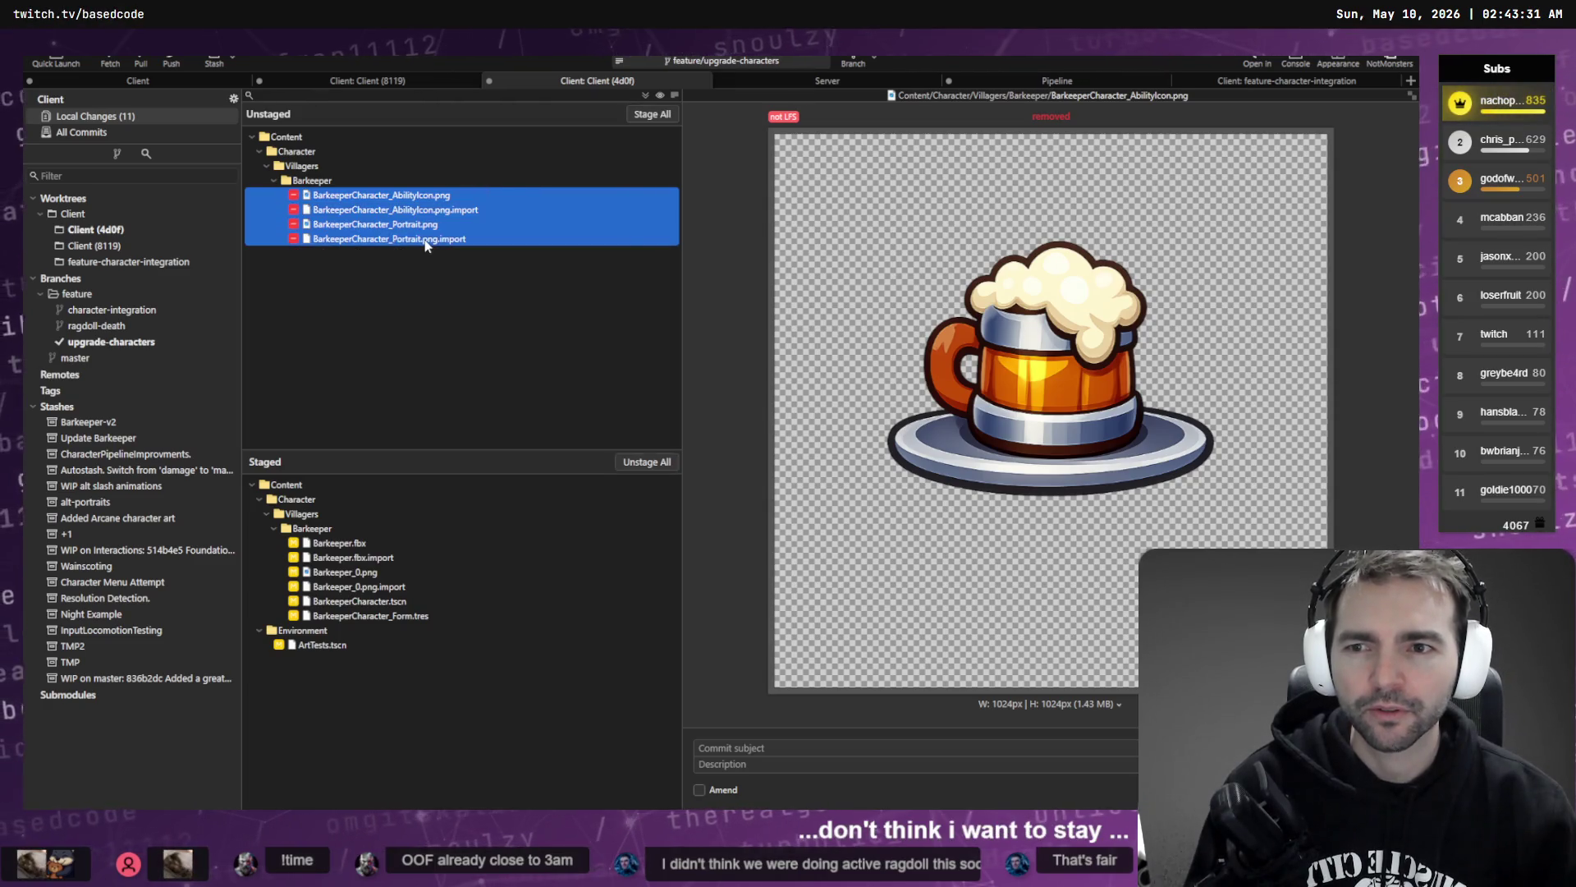
{"action": "right_click", "coordinate": [426, 241]}
{"action": "left_click", "coordinate": [489, 357]}
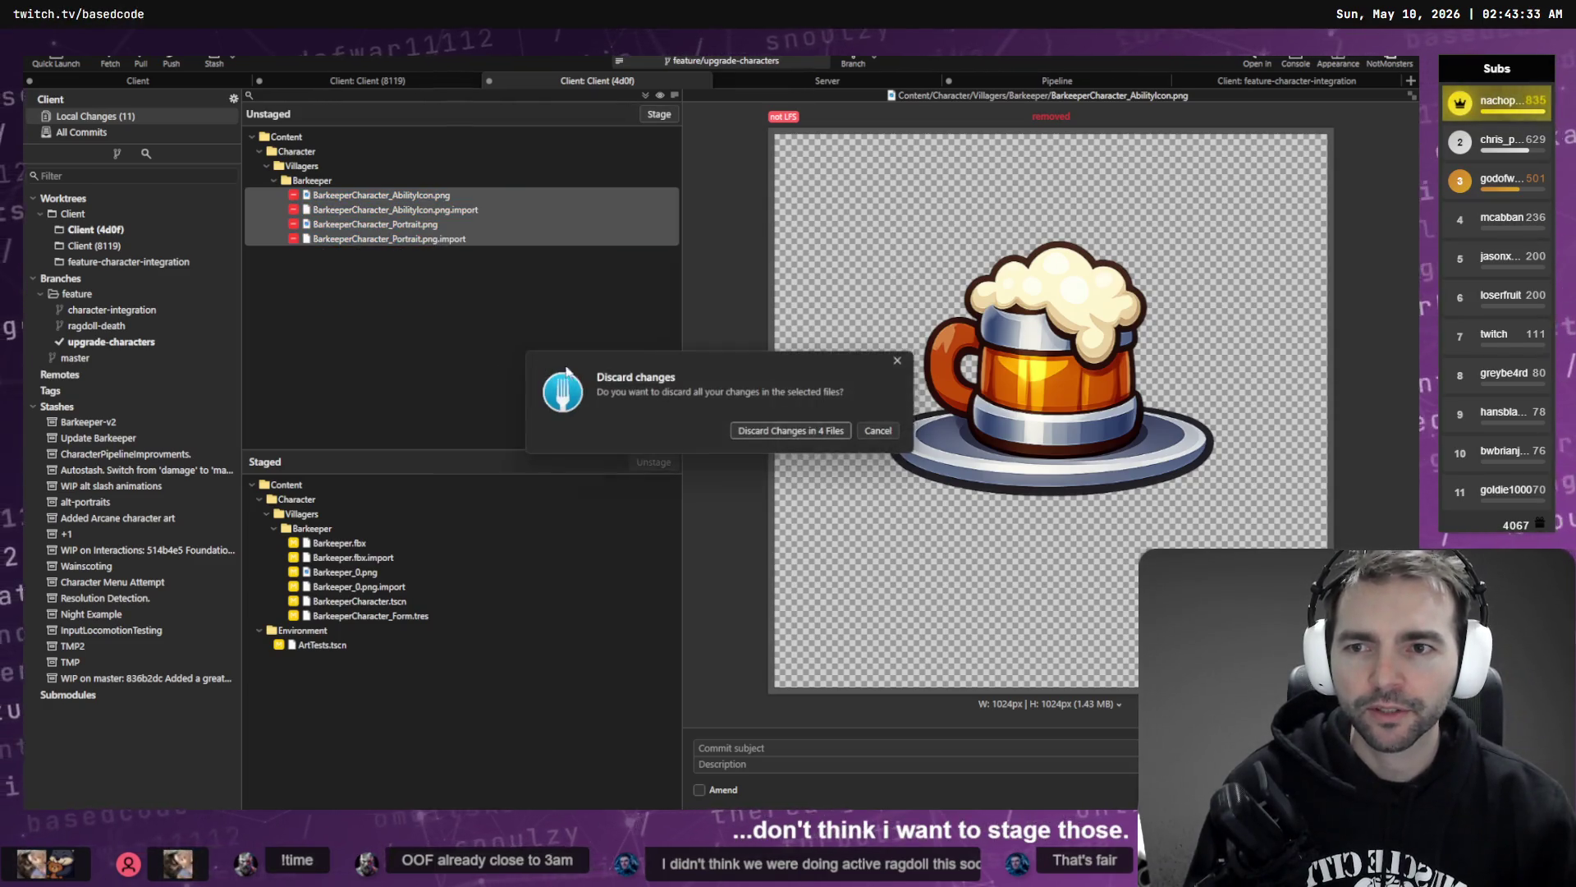
{"action": "left_click", "coordinate": [816, 437]}
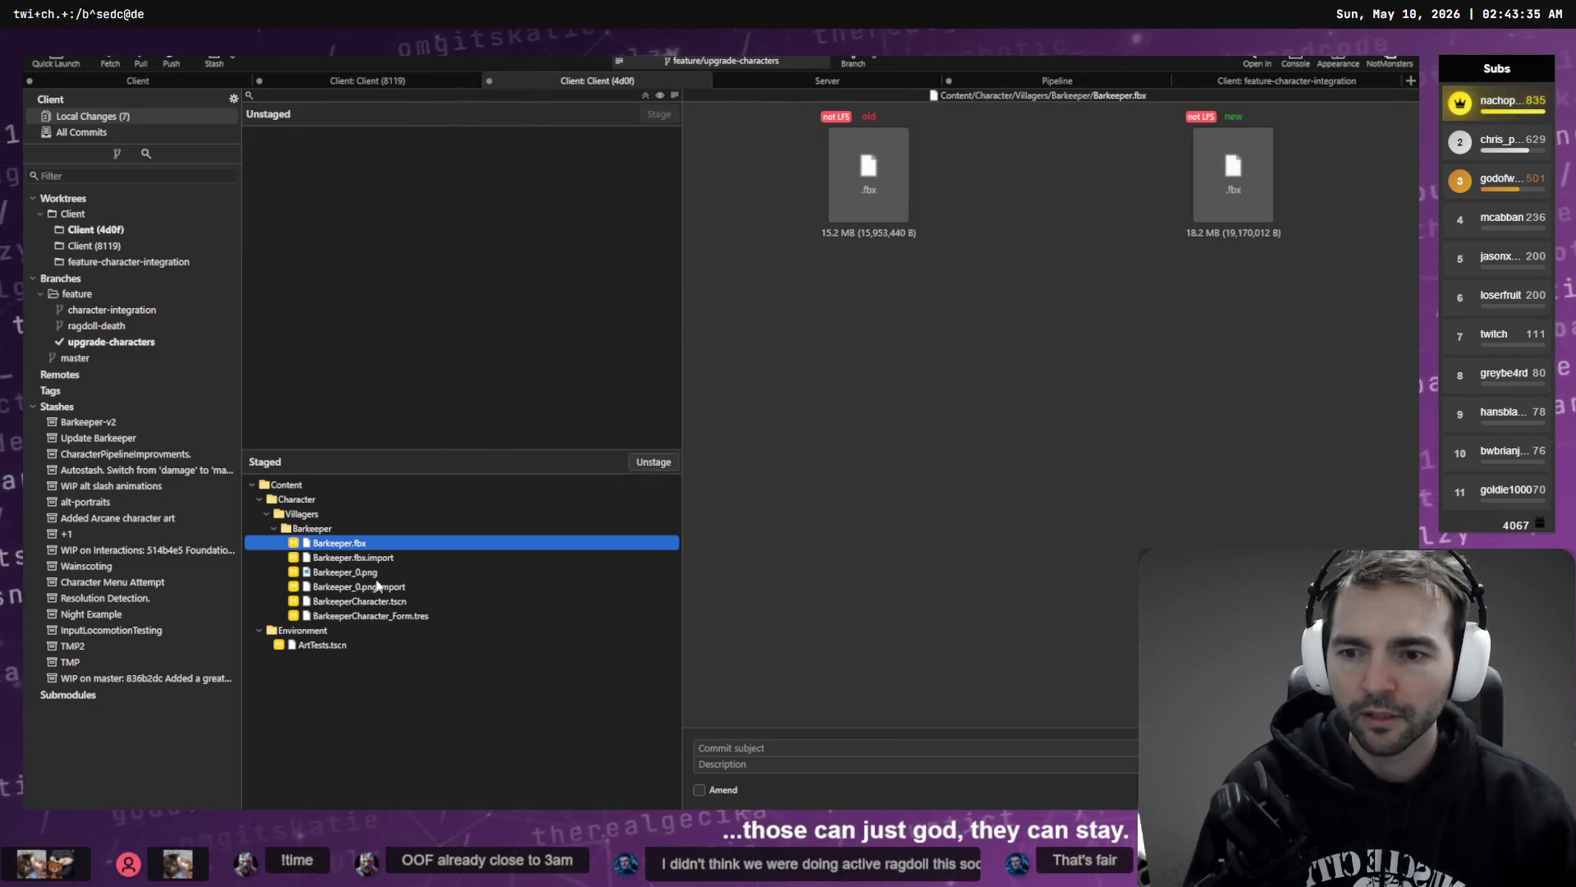
{"action": "left_click", "coordinate": [114, 342]}
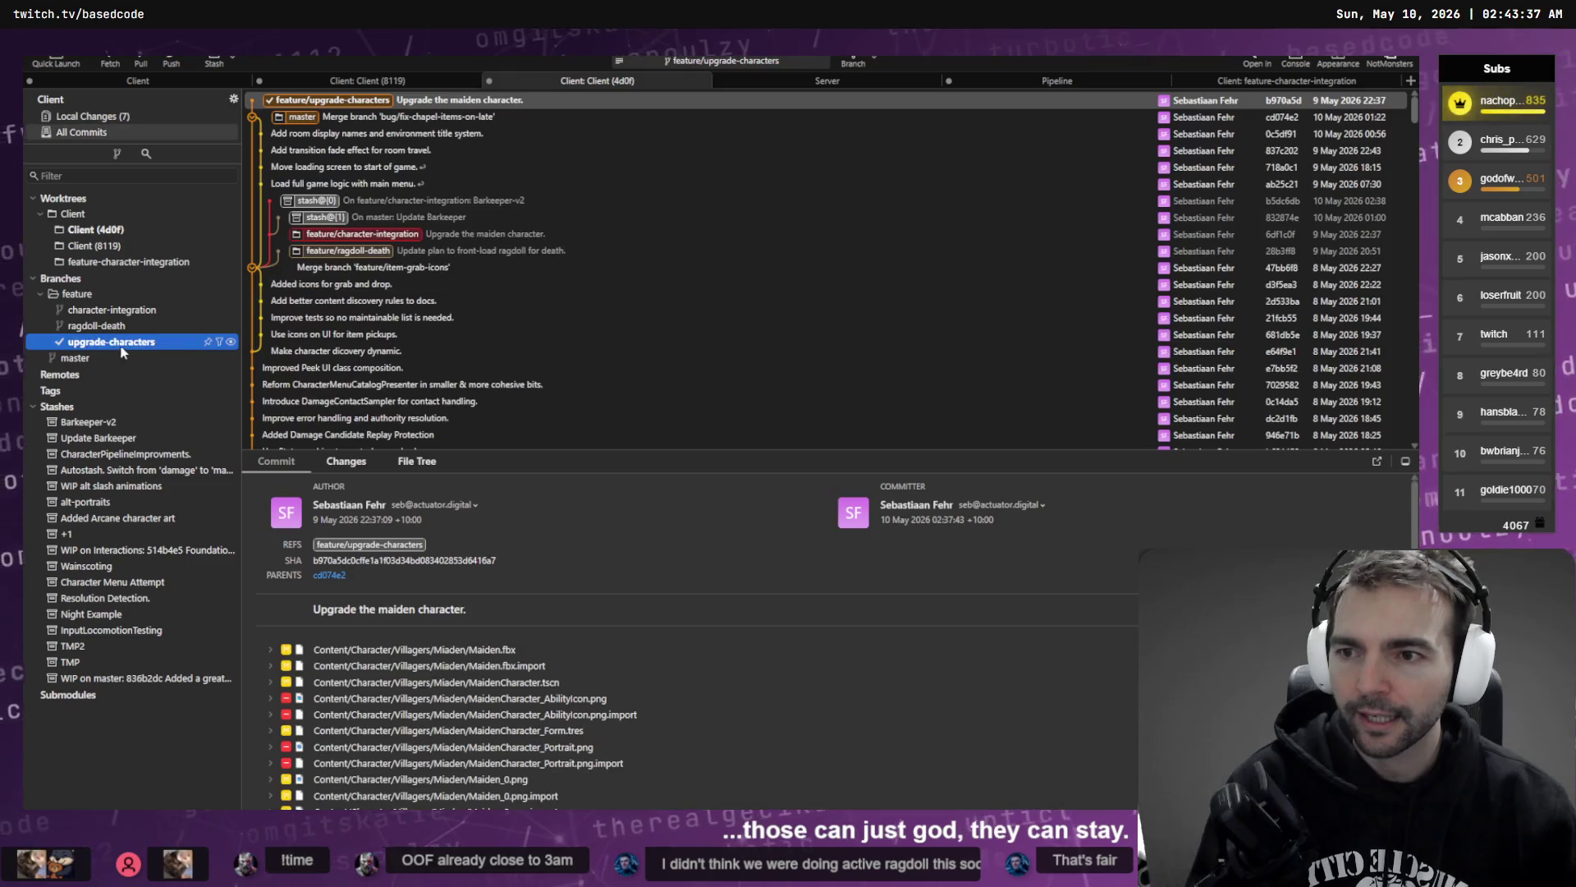
{"action": "key", "text": "alt+Tab"}
{"action": "key", "text": "alt+Tab"}
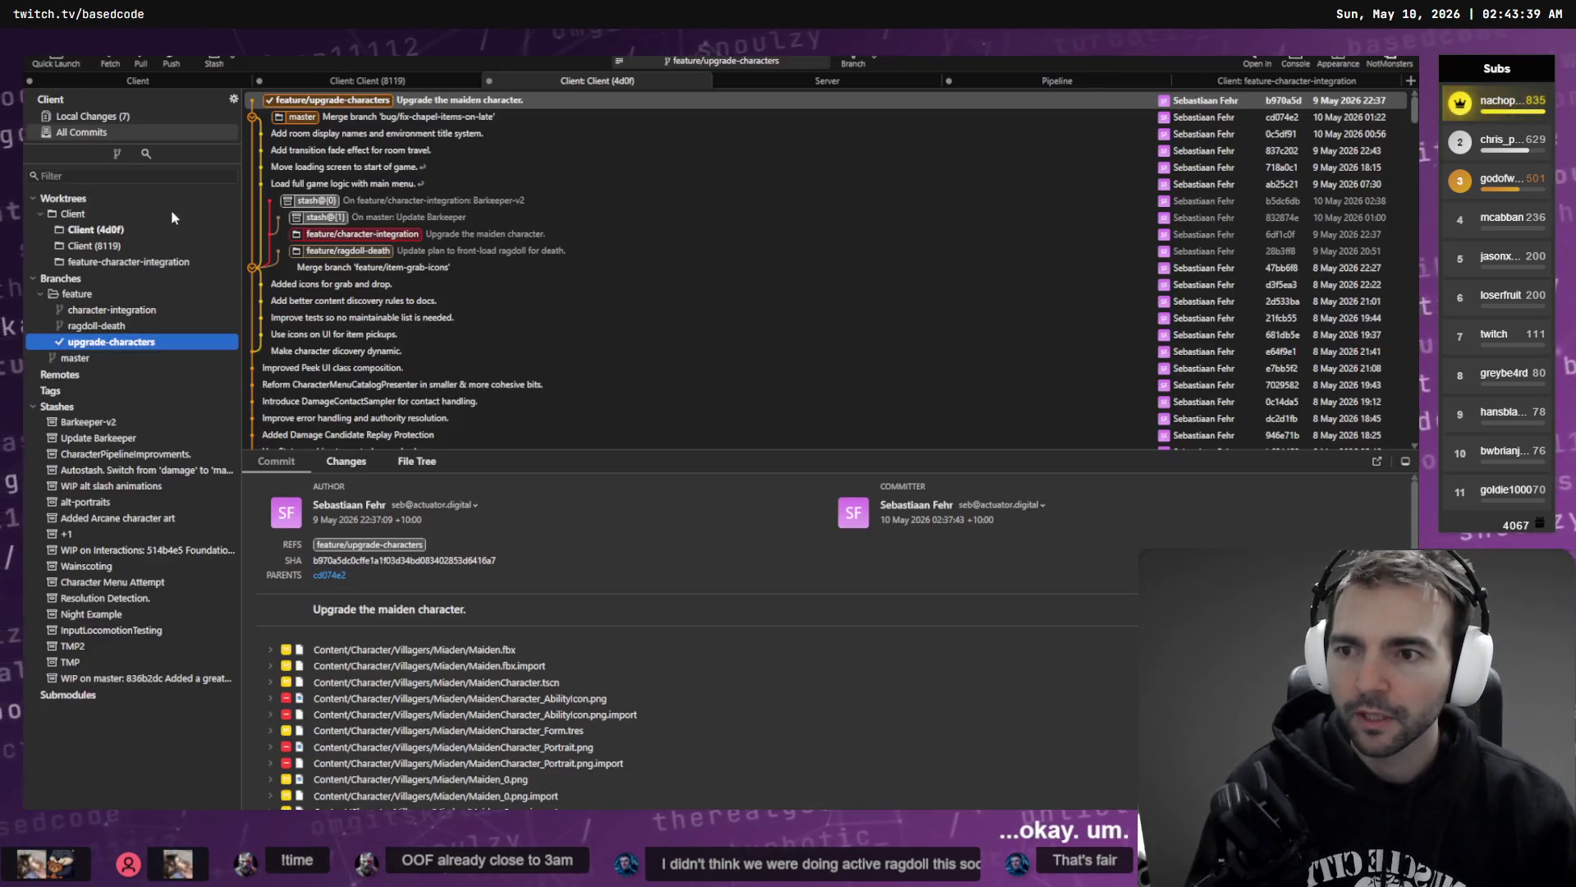
{"action": "left_click", "coordinate": [121, 118]}
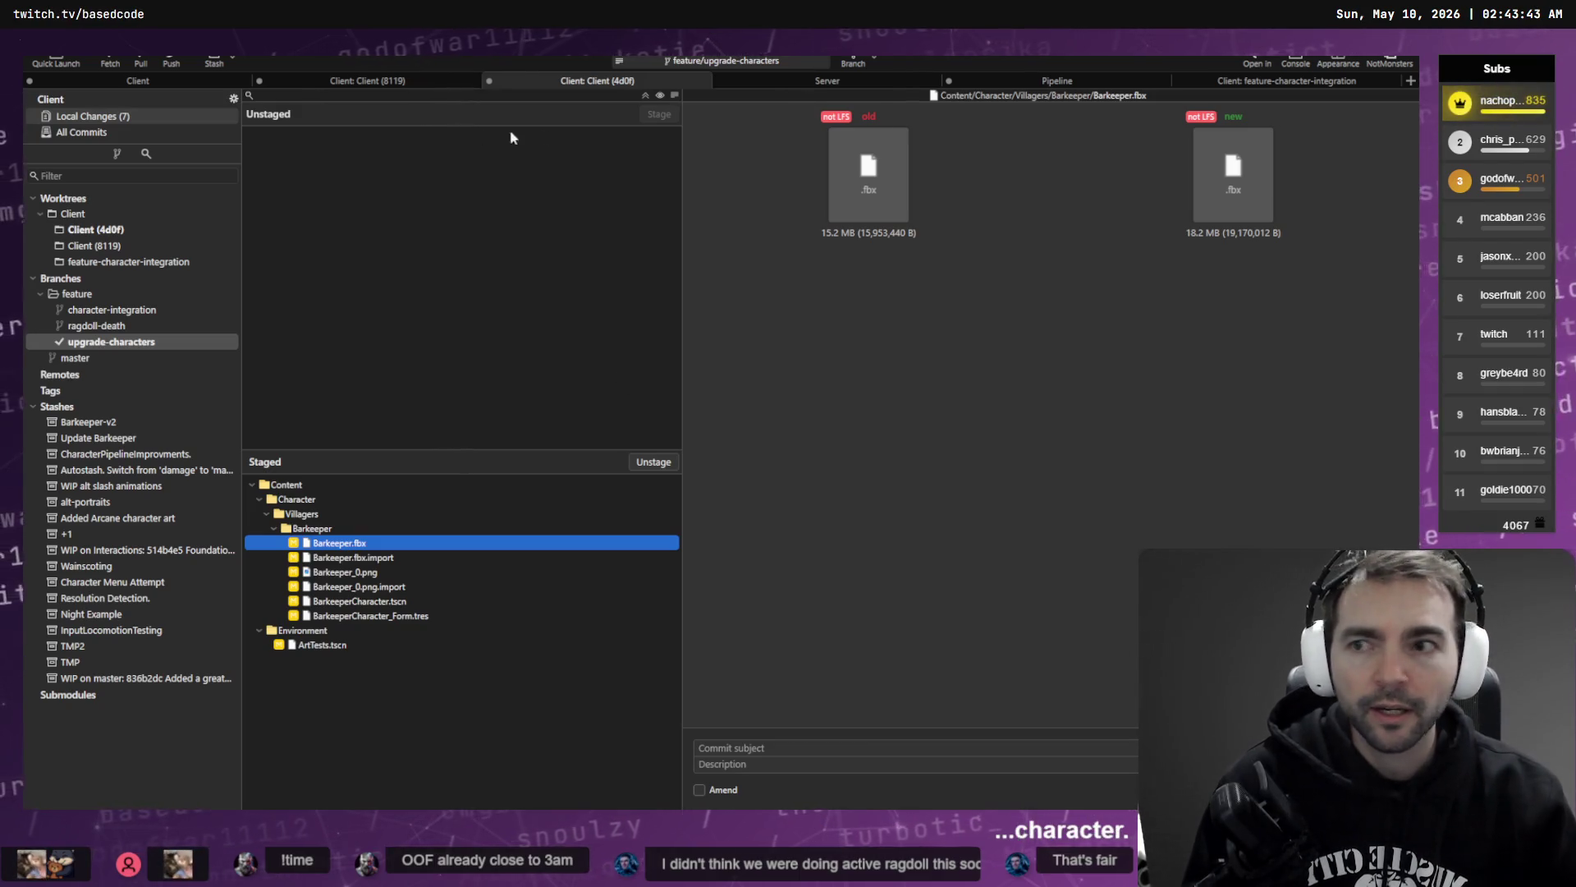
{"action": "left_click", "coordinate": [123, 261]}
- Attempt to delete the feature-character-integration worktree, then open it and view its local changes
{"action": "right_click", "coordinate": [128, 262]}
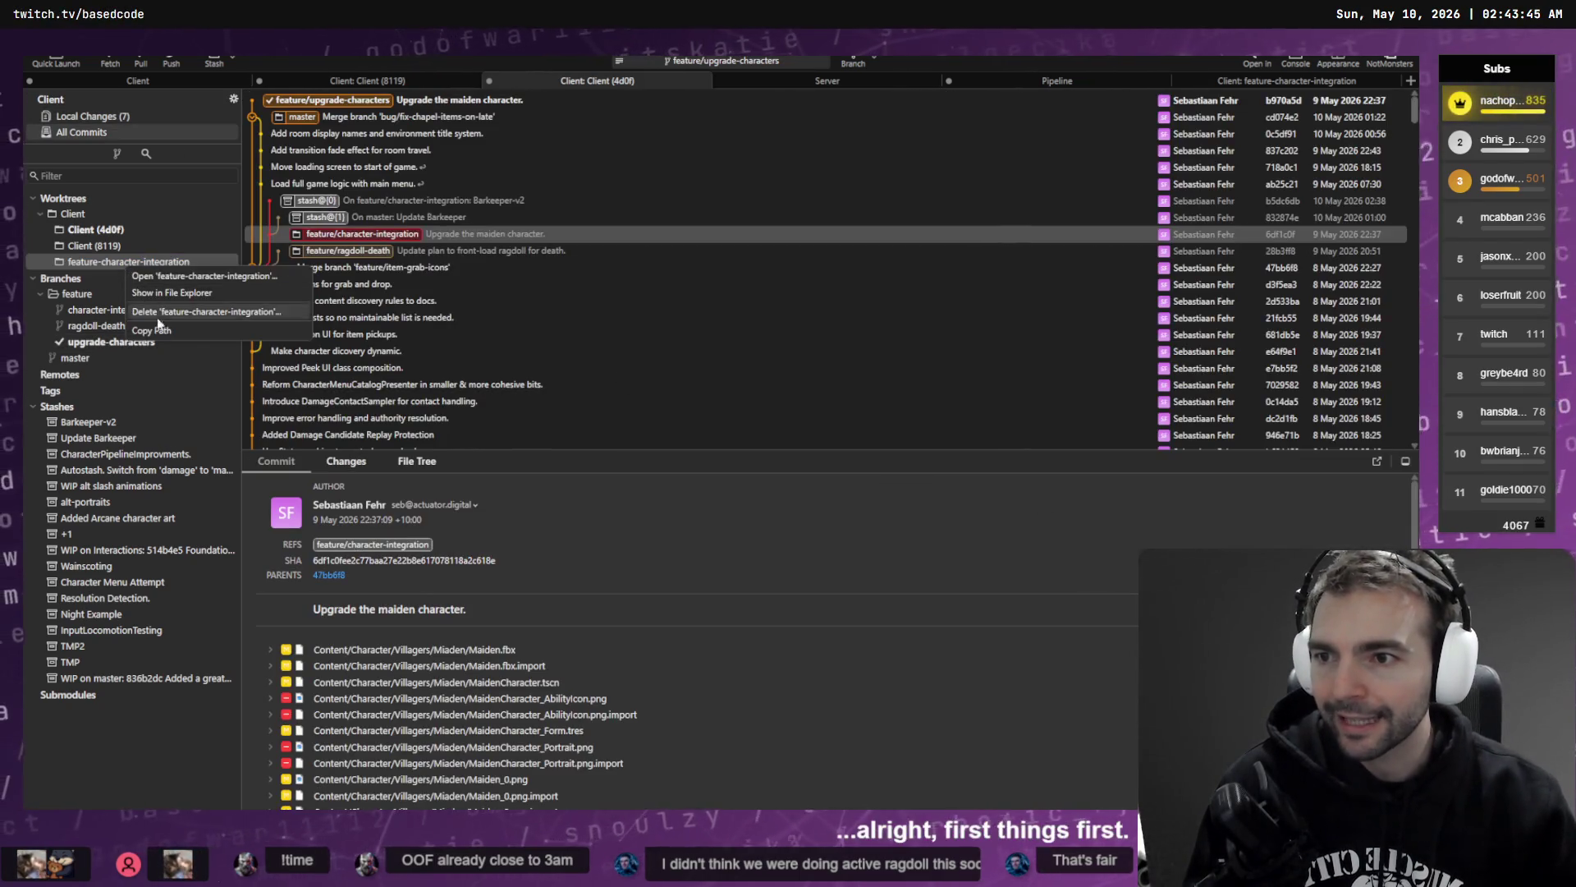
{"action": "left_click", "coordinate": [203, 315]}
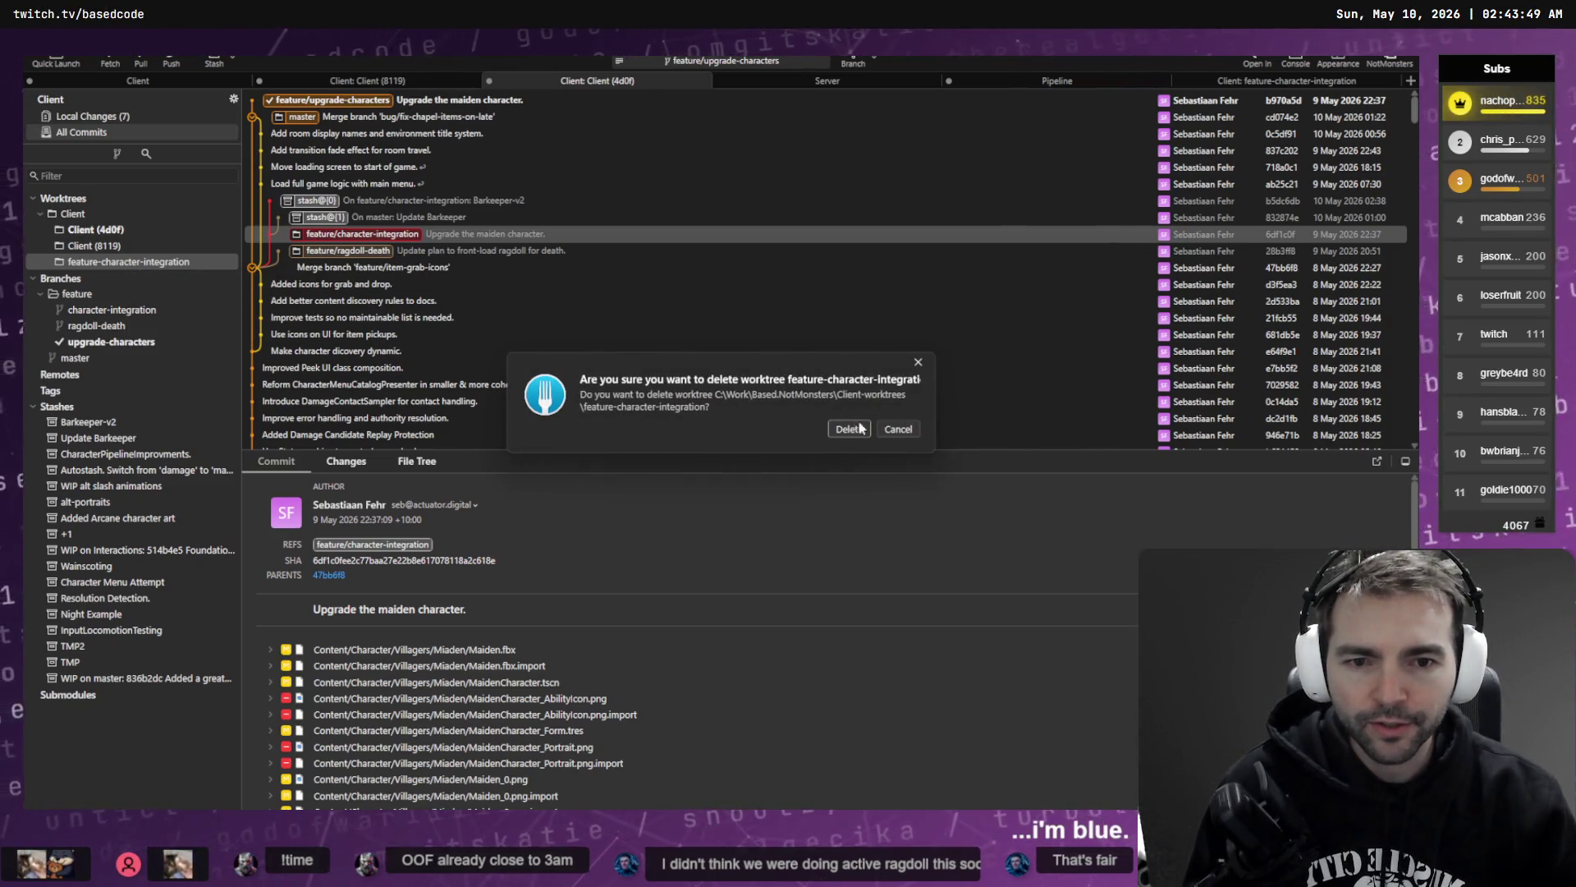
{"action": "left_click", "coordinate": [898, 428]}
{"action": "double_click", "coordinate": [156, 262]}
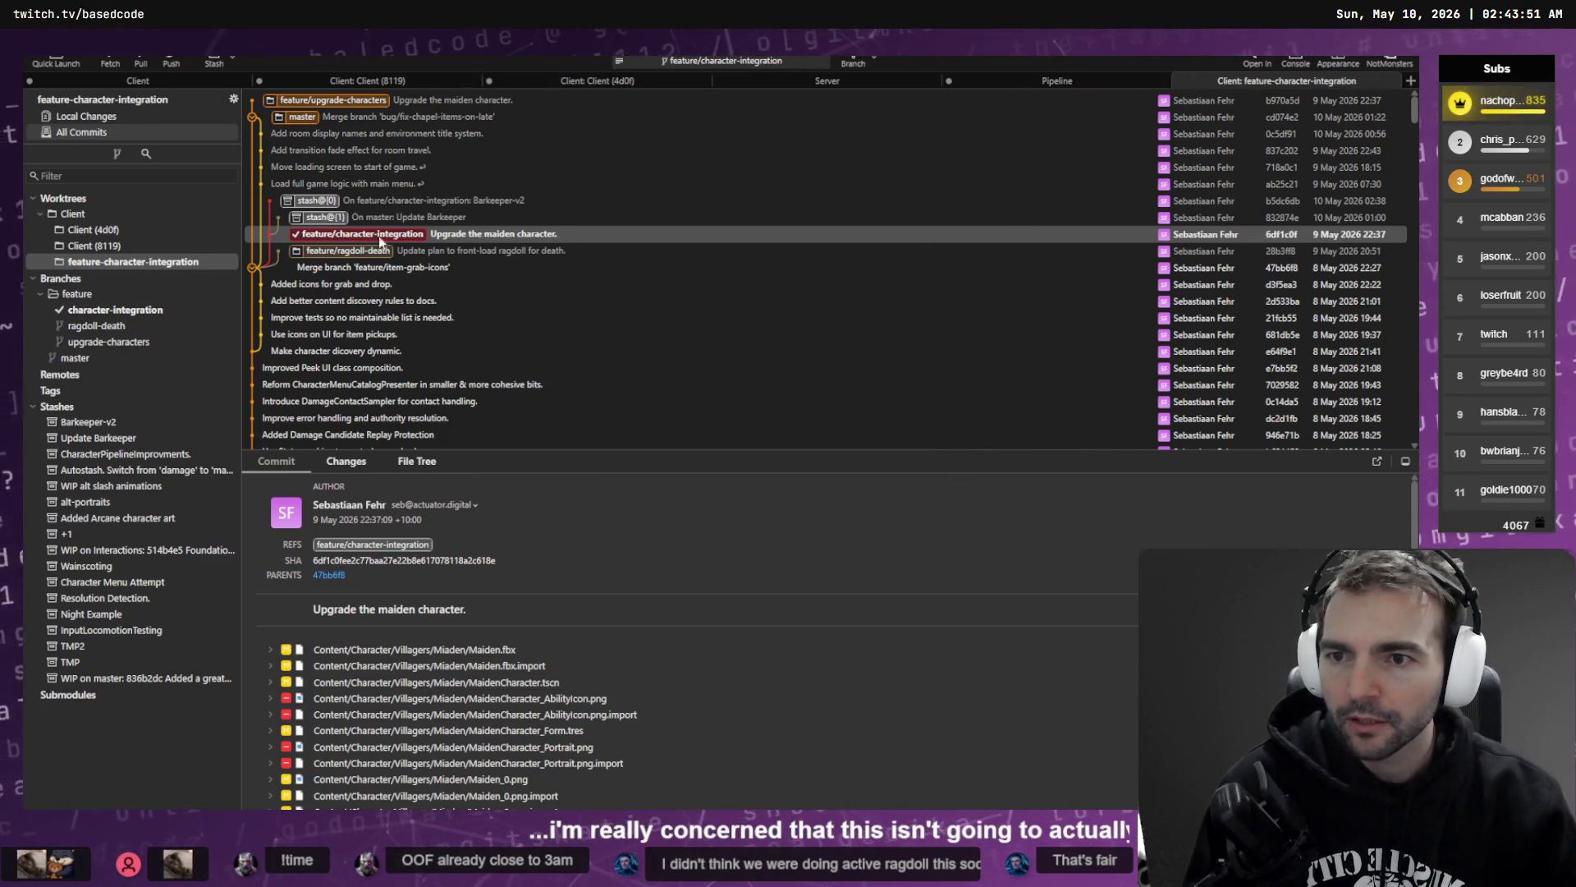
{"action": "right_click", "coordinate": [462, 238]}
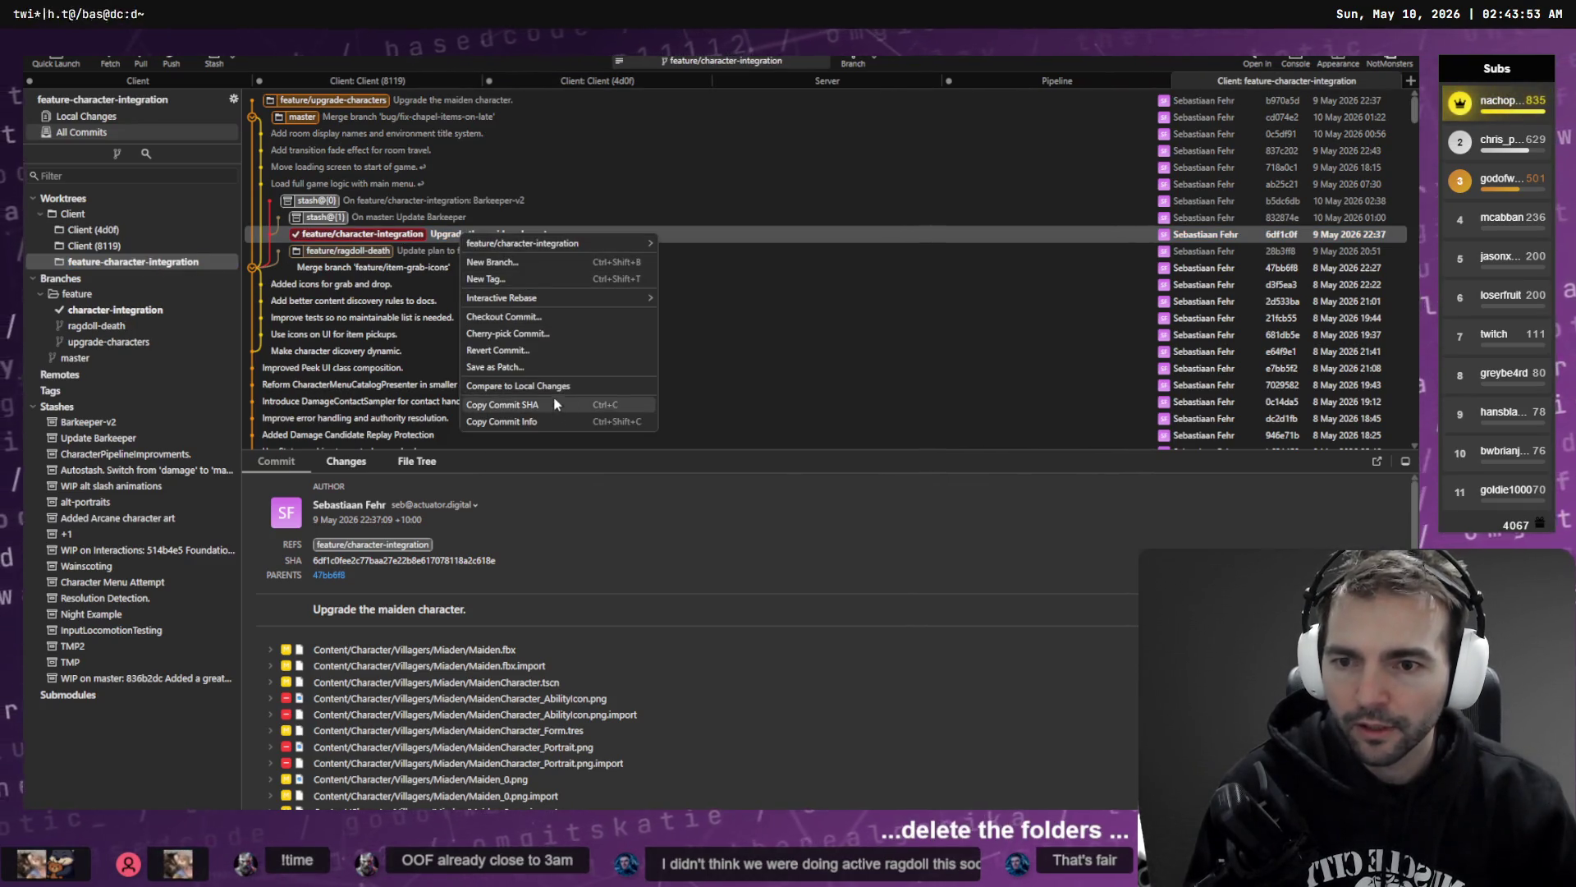
{"action": "key", "text": "Escape"}
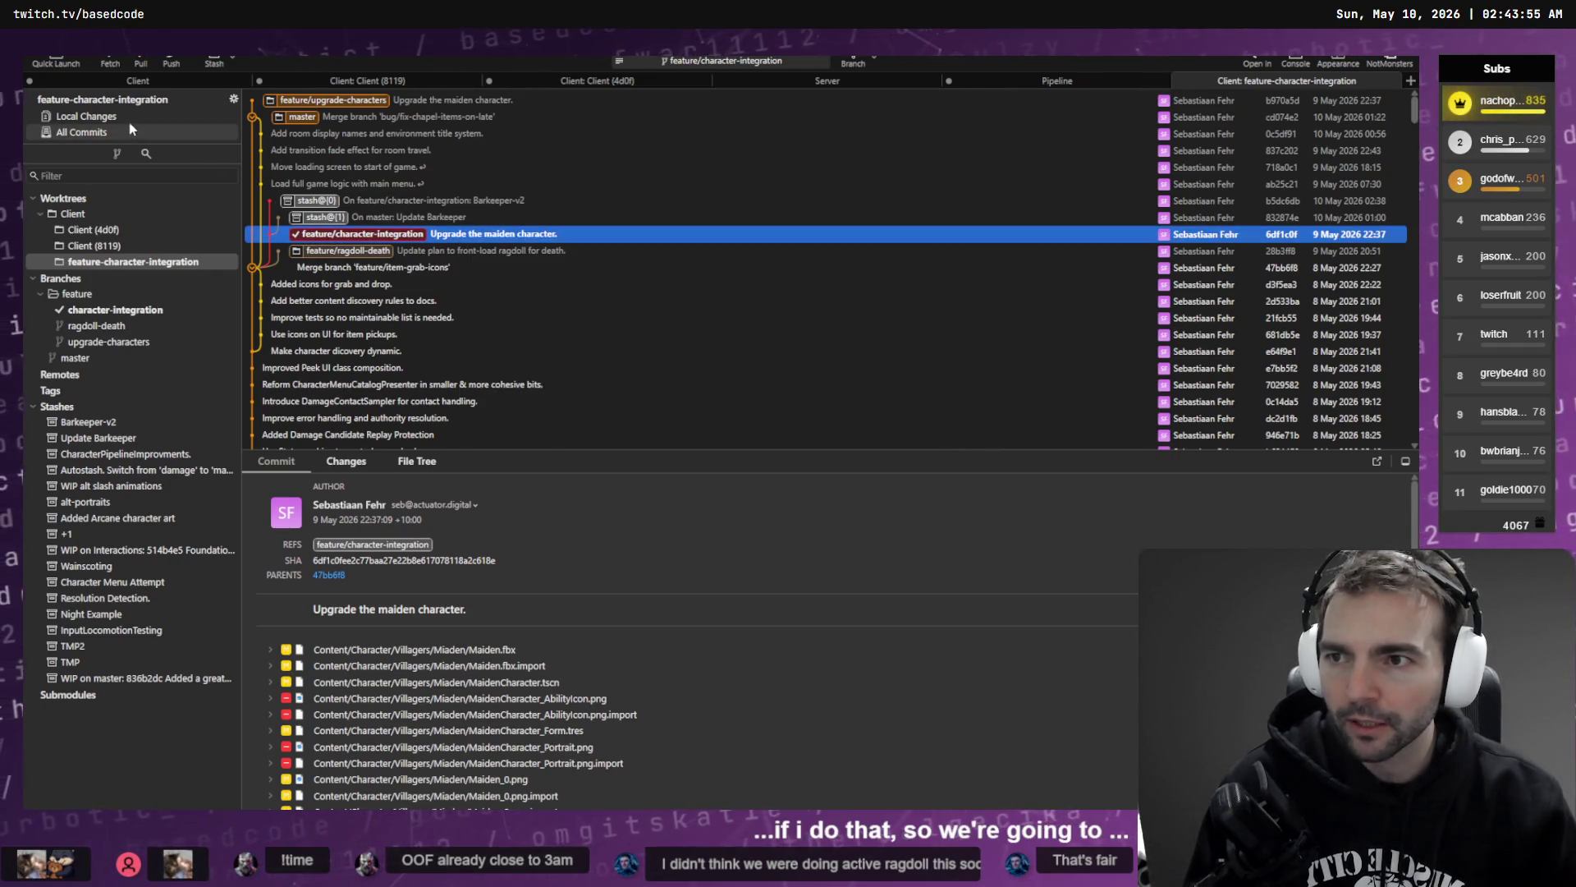
{"action": "left_click", "coordinate": [131, 115]}
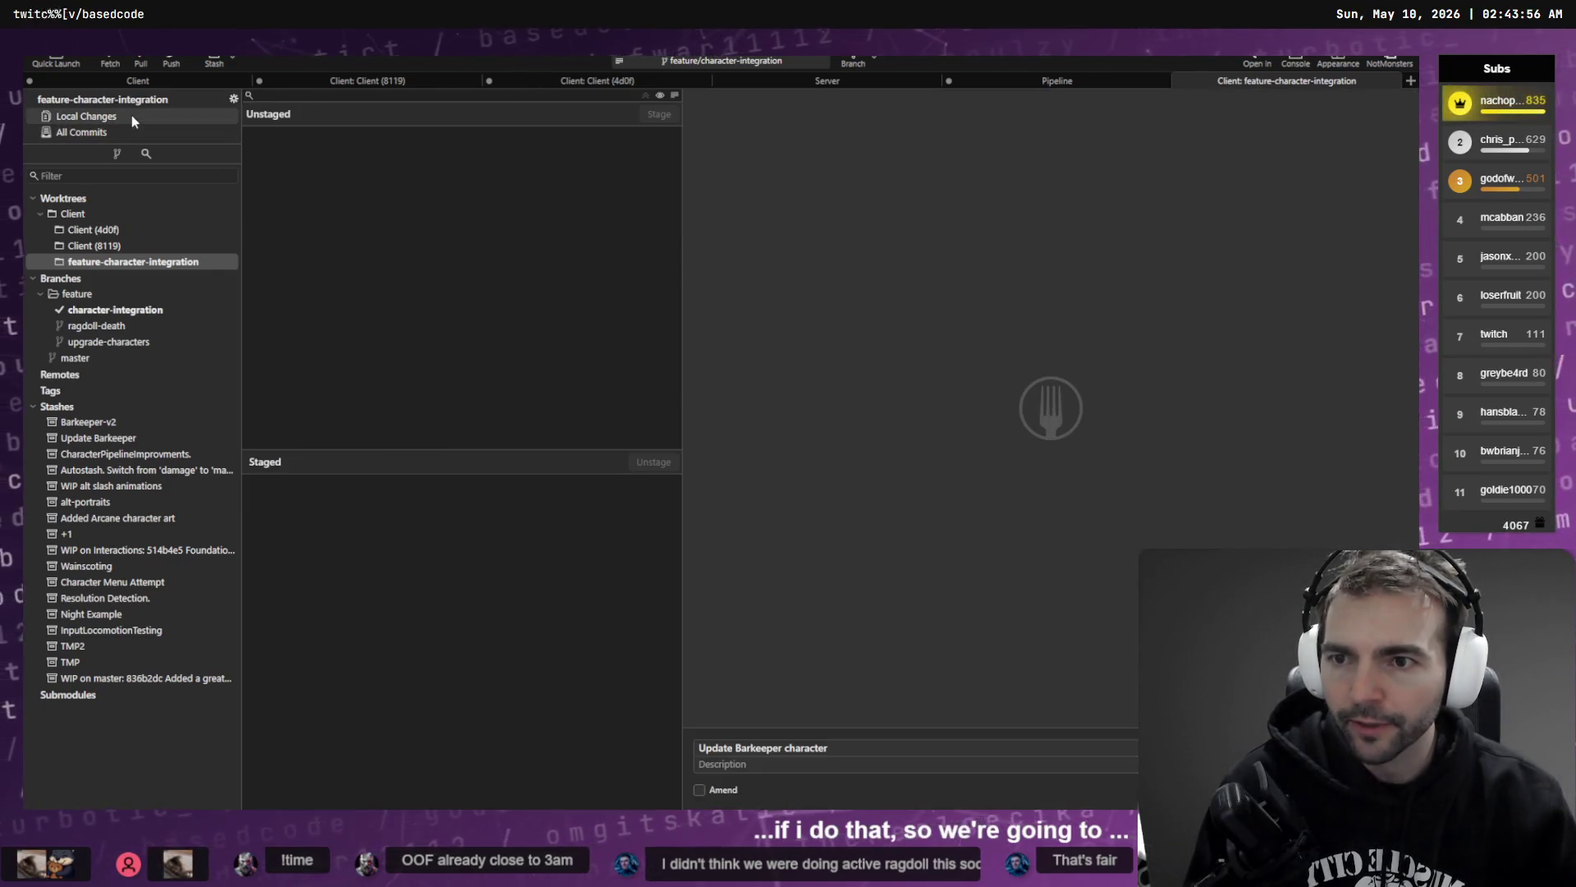
- Open the worktree folder in File Explorer, go up to Client-worktrees, then switch to the main Client repository
{"action": "left_click", "coordinate": [1257, 59]}
{"action": "left_click", "coordinate": [1240, 98]}
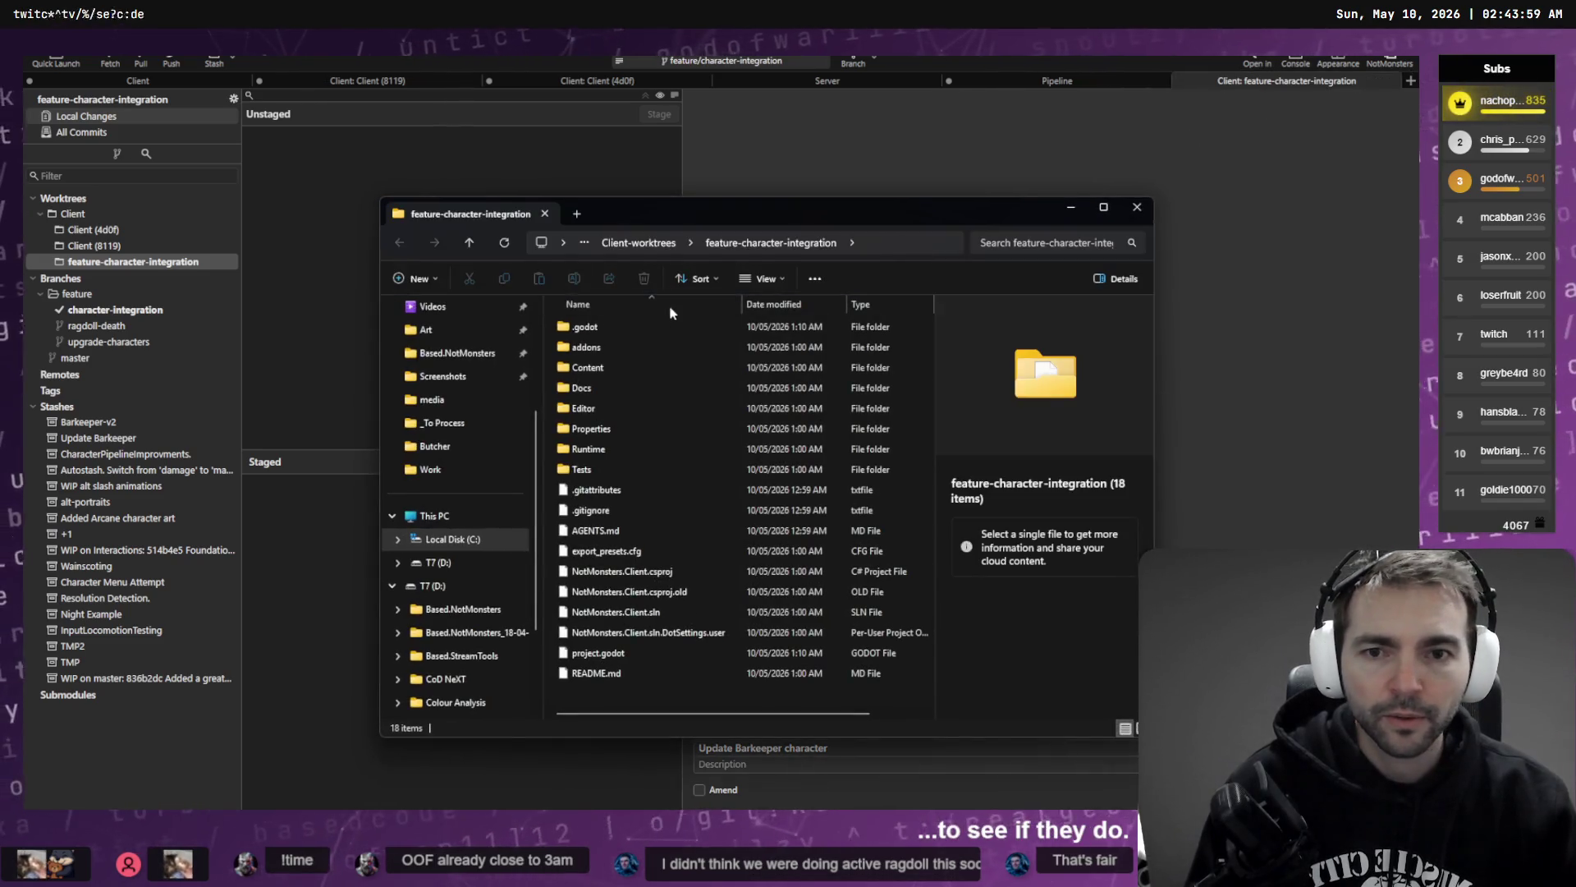
{"action": "left_click", "coordinate": [649, 243]}
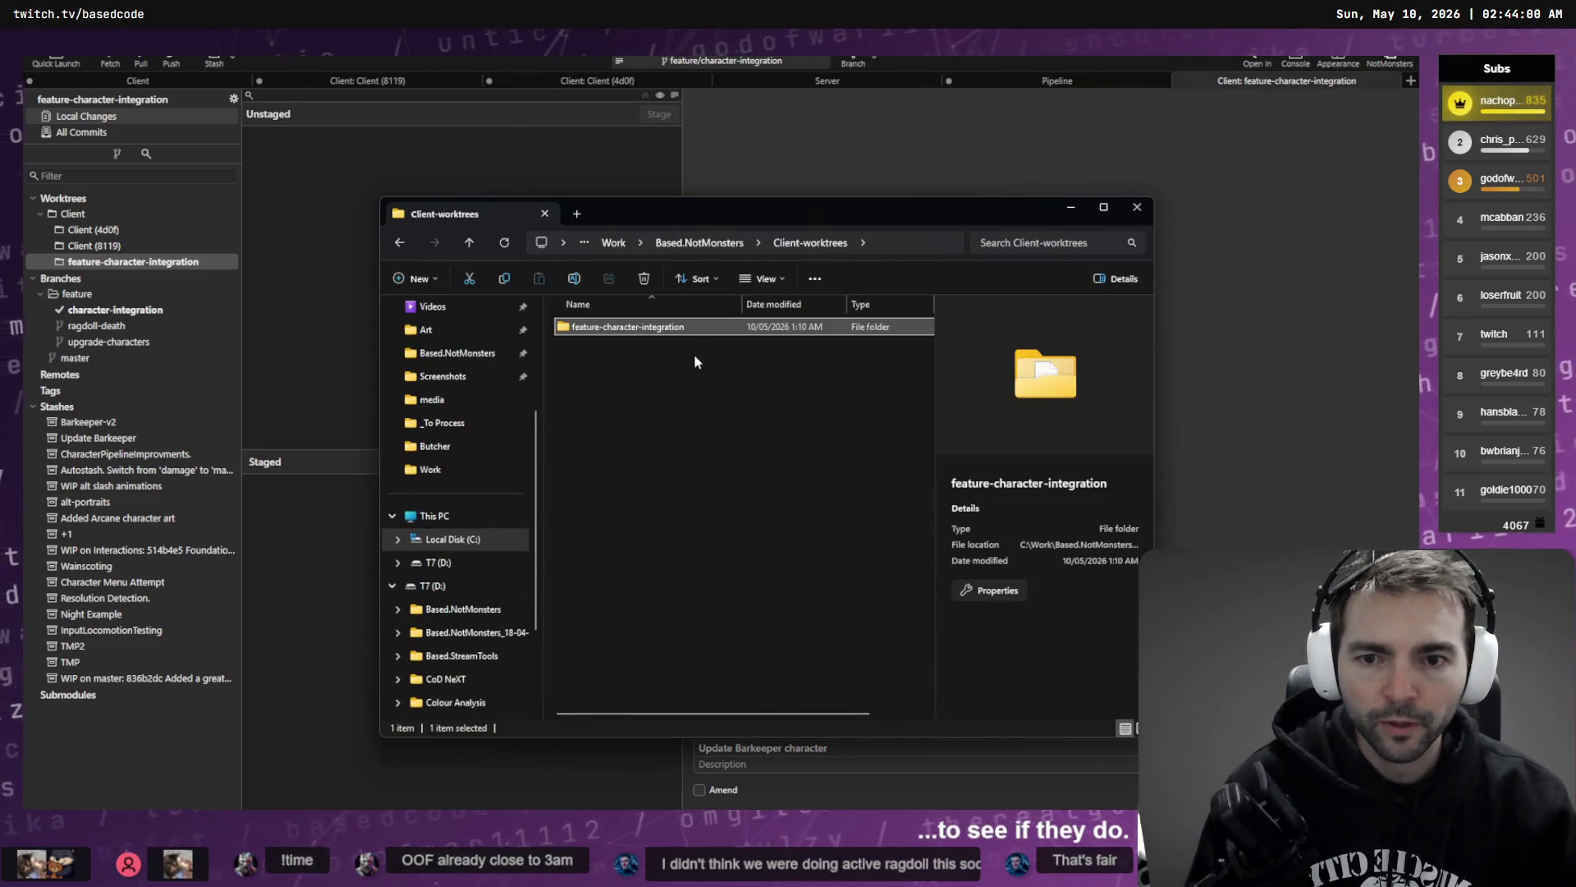
{"action": "left_click", "coordinate": [156, 261]}
{"action": "right_click", "coordinate": [158, 263]}
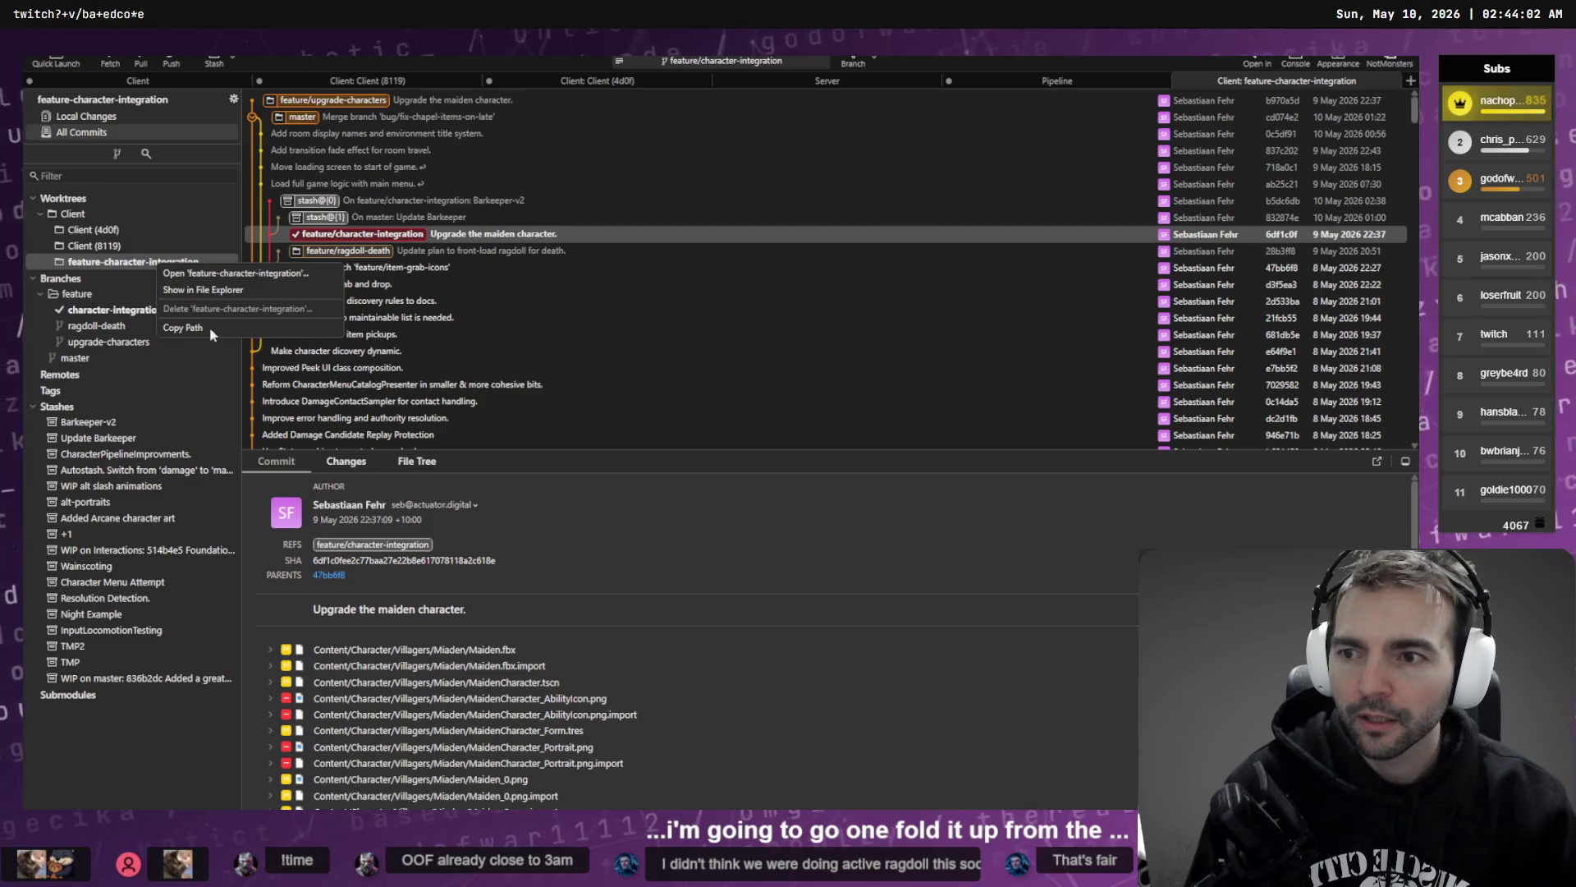
{"action": "left_click", "coordinate": [137, 85]}
- Dismiss the worktree deletion prompt and delete the Barkeeper-v2 stash
{"action": "right_click", "coordinate": [134, 248]}
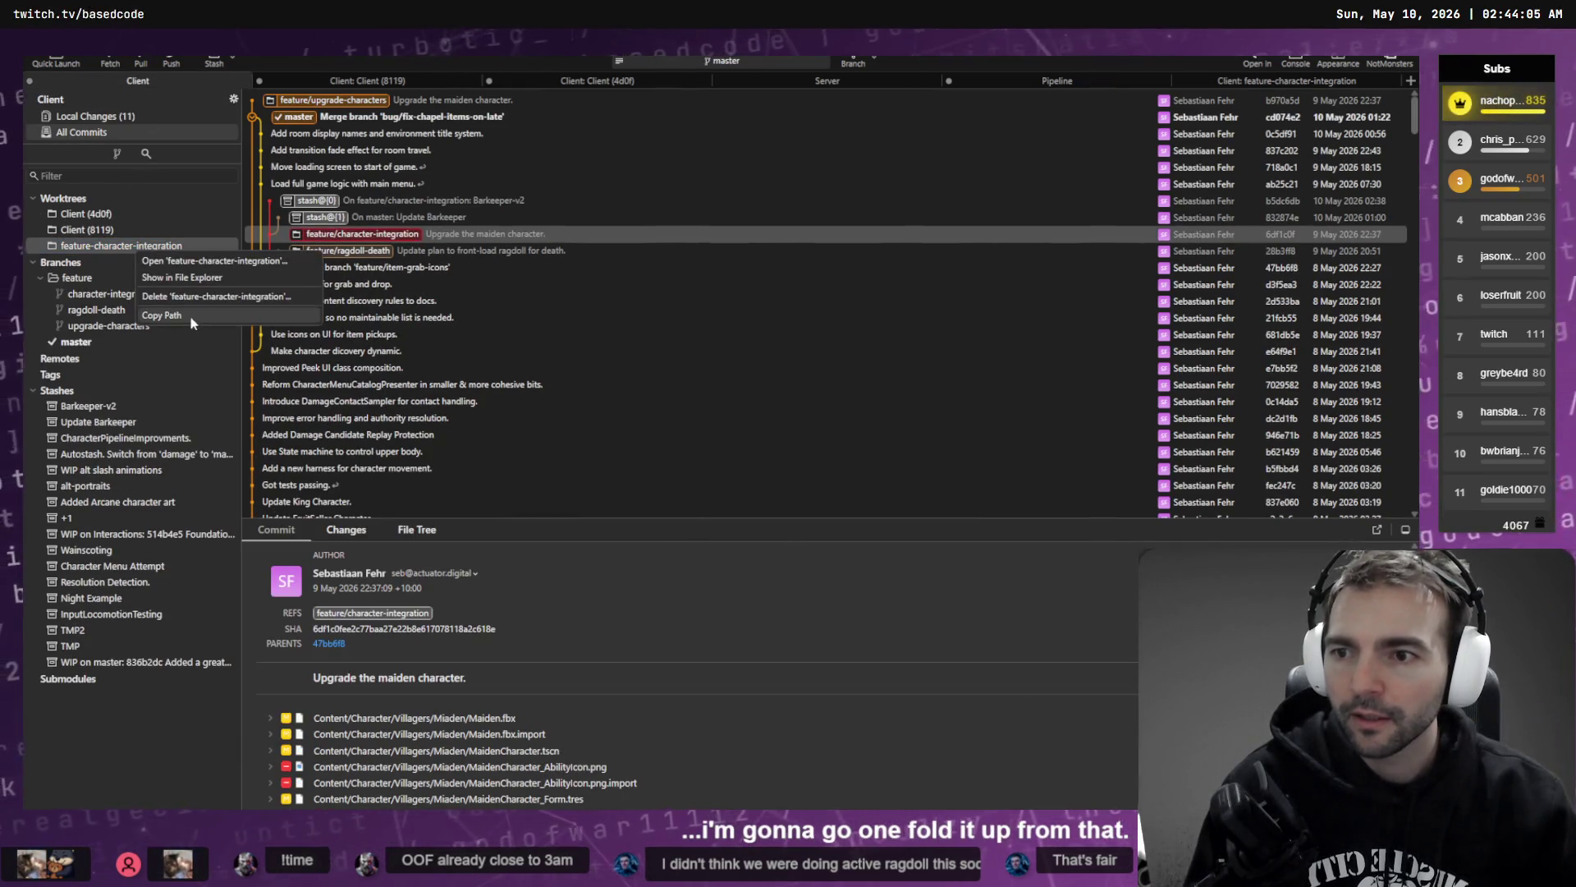
{"action": "left_click", "coordinate": [197, 296]}
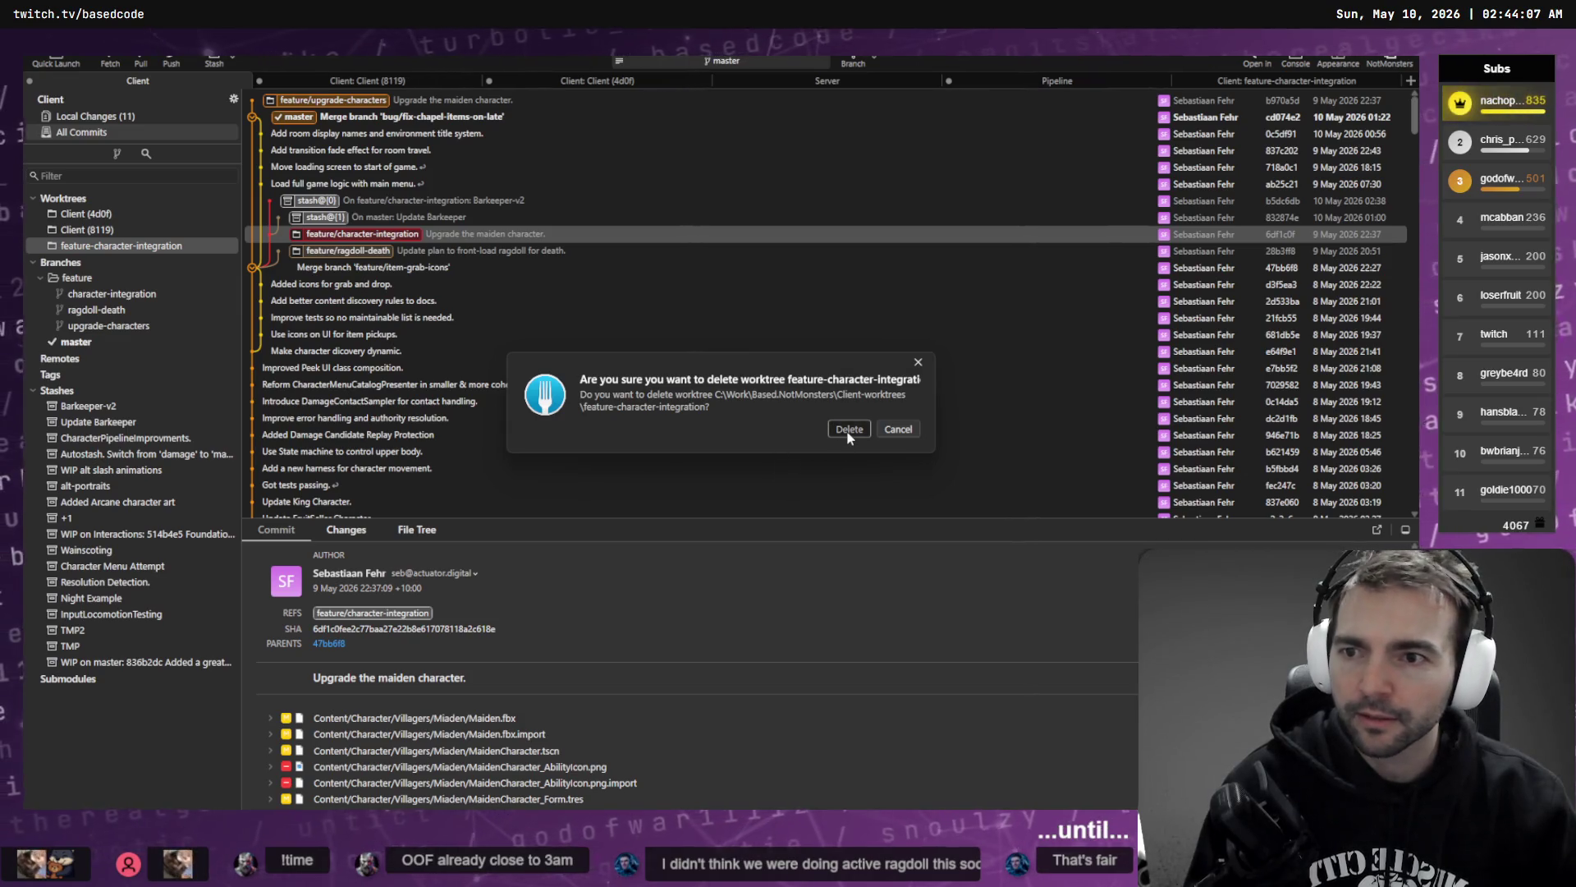
{"action": "left_click", "coordinate": [848, 436]}
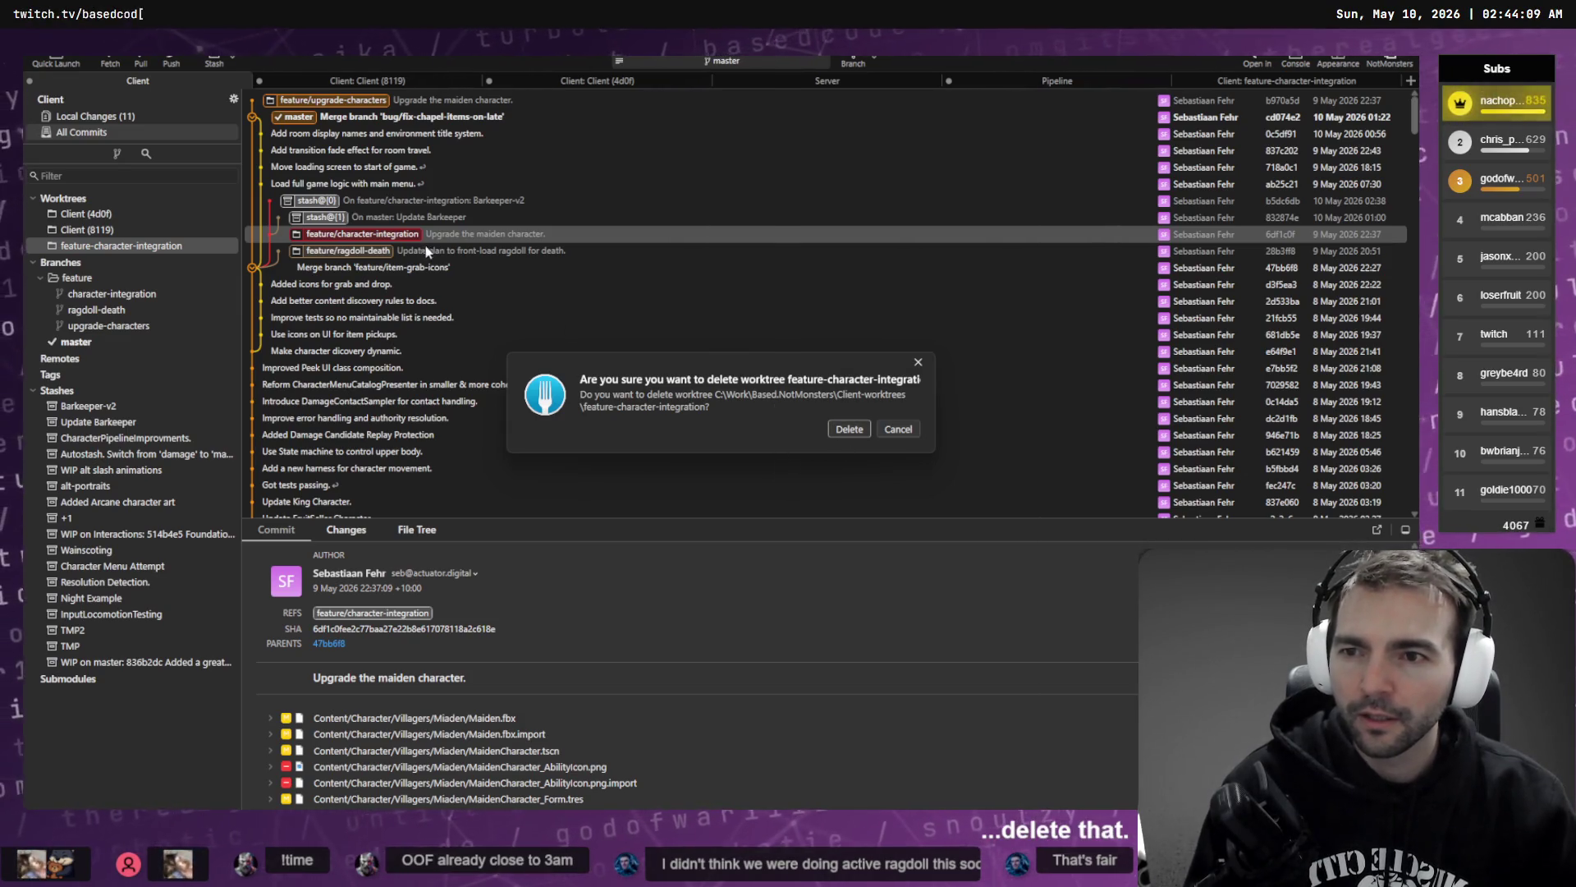
{"action": "right_click", "coordinate": [349, 205]}
{"action": "left_click", "coordinate": [379, 244]}
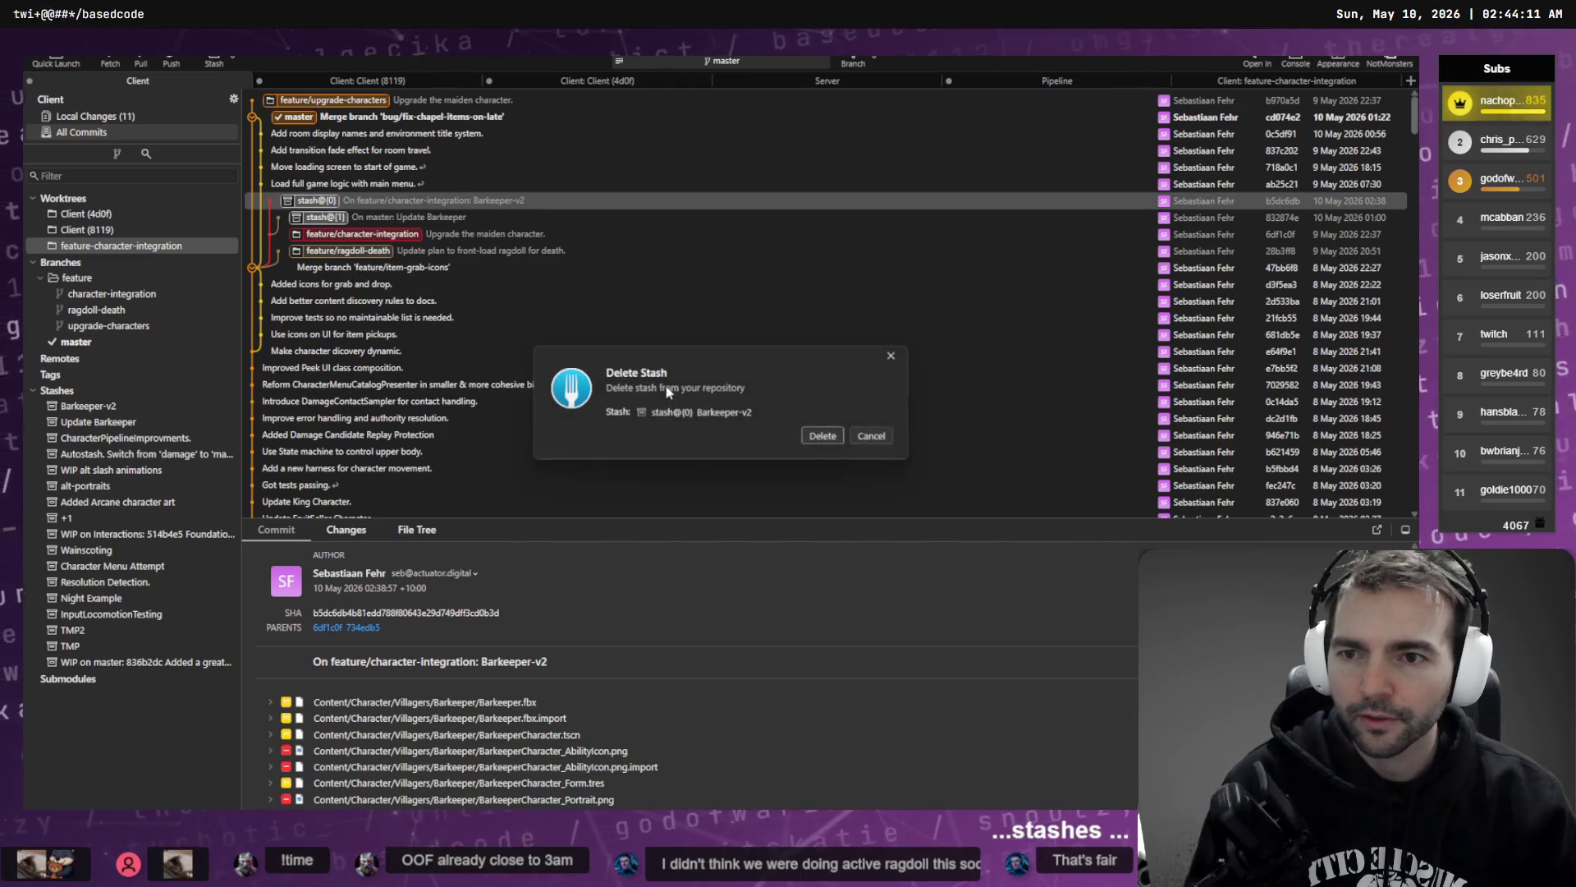
{"action": "left_click", "coordinate": [824, 435]}
- Delete the Update Barkeeper stash
{"action": "right_click", "coordinate": [331, 202]}
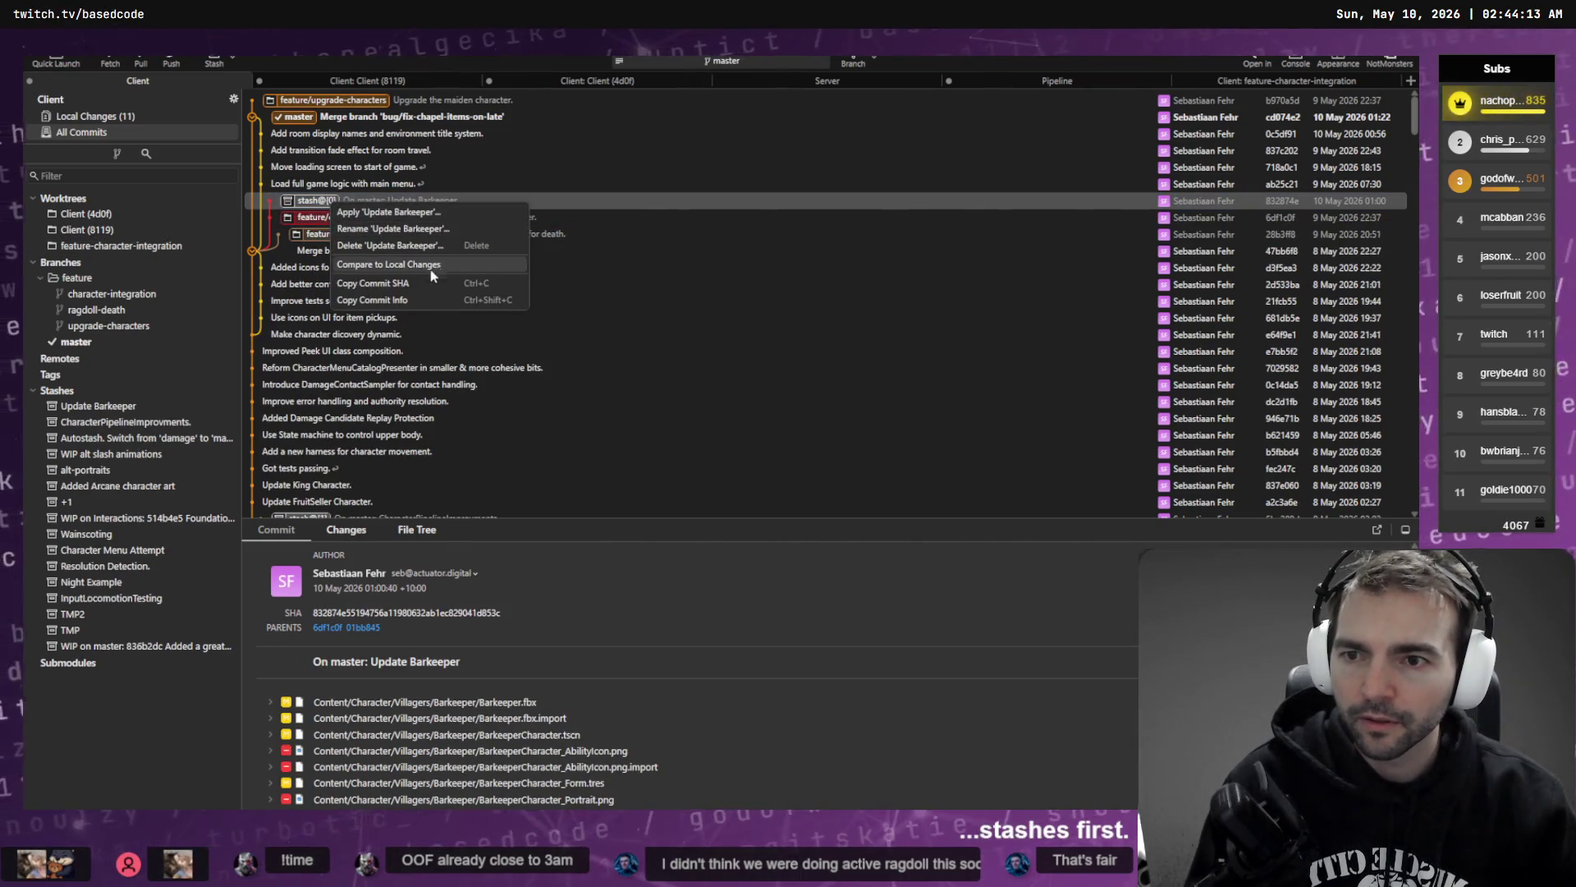
{"action": "left_click", "coordinate": [390, 245]}
{"action": "left_click", "coordinate": [821, 434]}
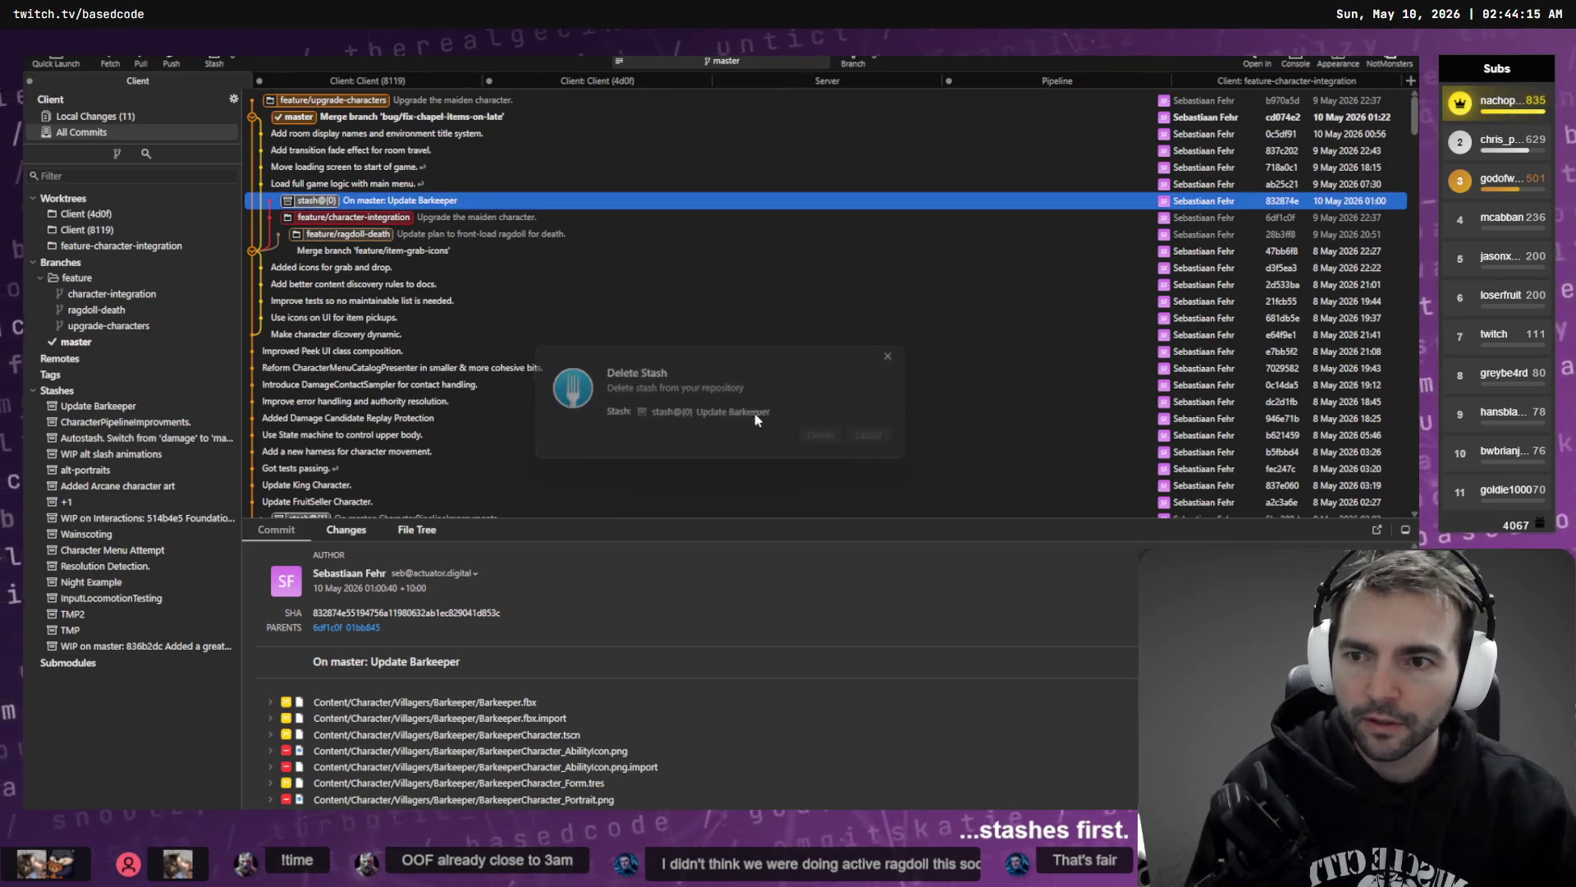
{"action": "right_click", "coordinate": [333, 204]}
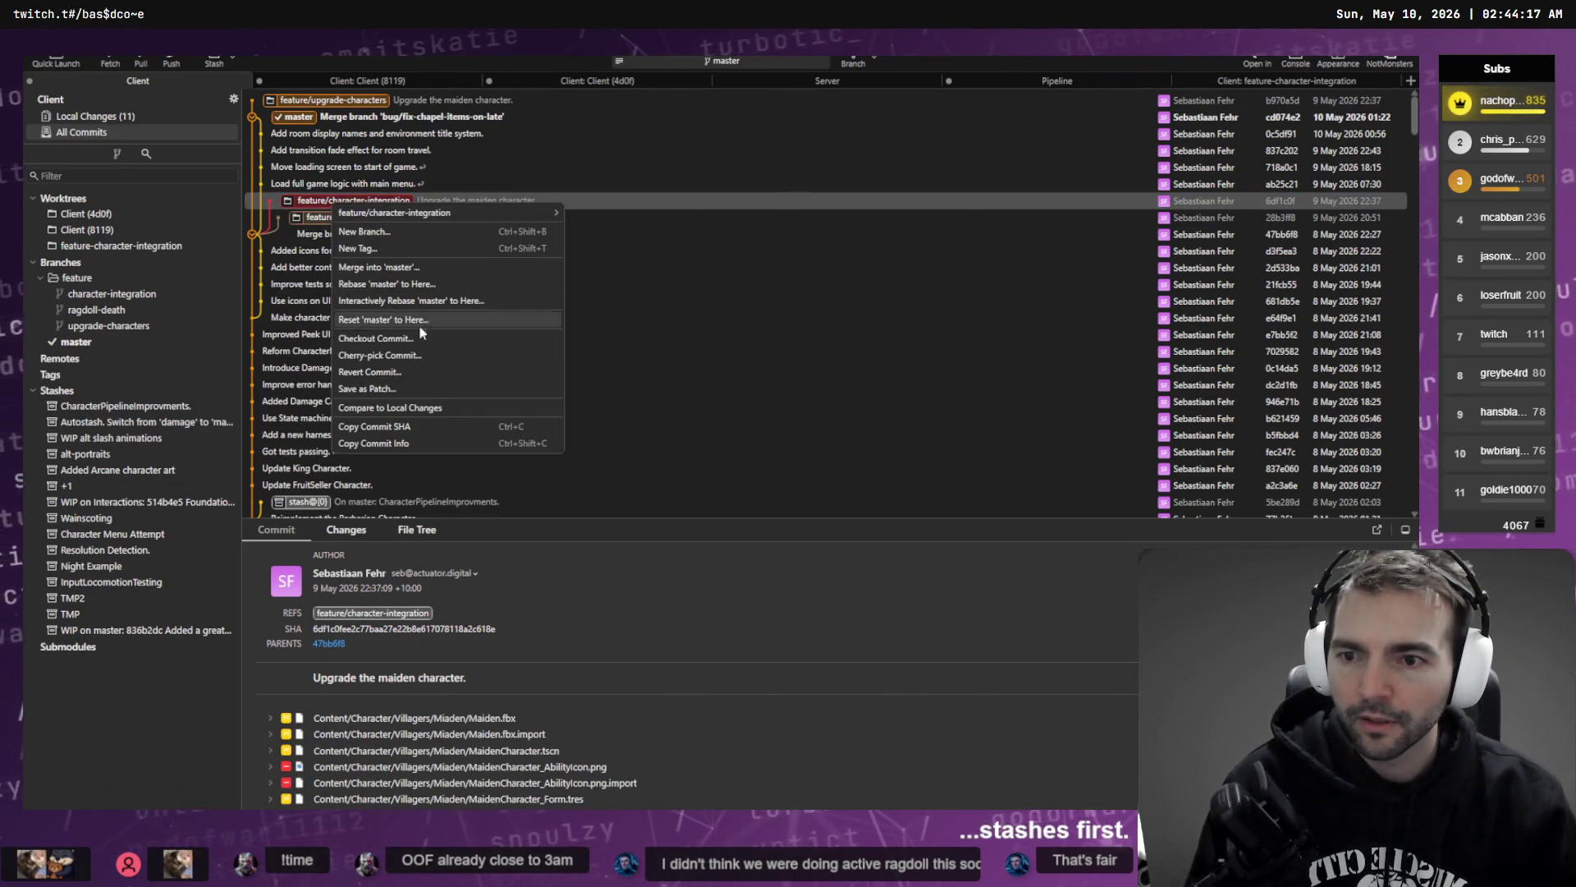
- Delete the feature-character-integration worktree in Fork
{"action": "left_click", "coordinate": [109, 246]}
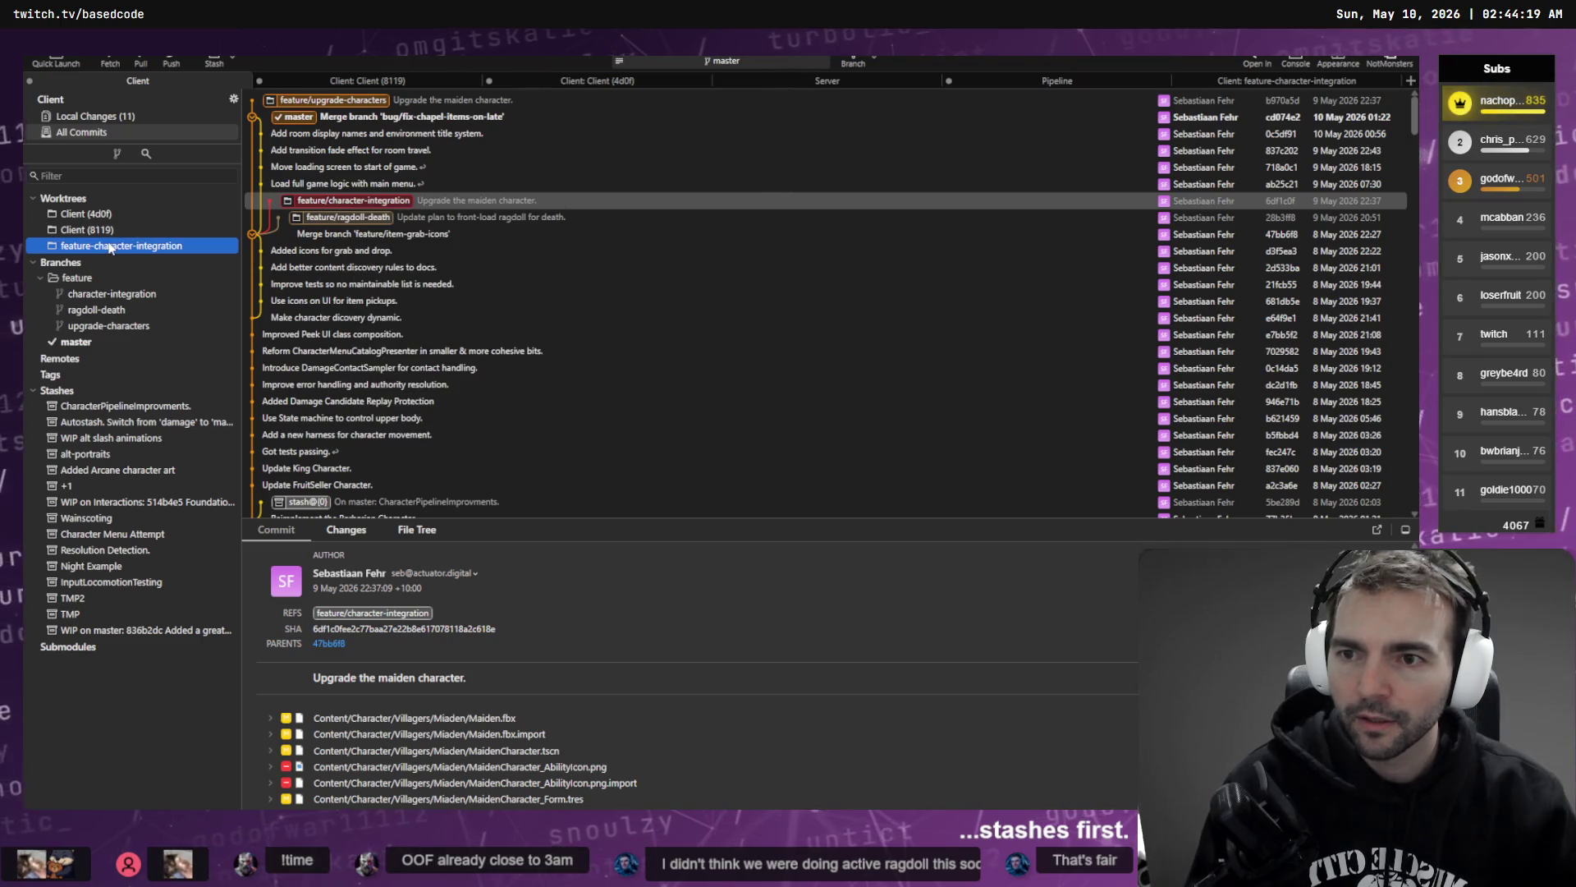
{"action": "right_click", "coordinate": [109, 247]}
{"action": "left_click", "coordinate": [173, 308]}
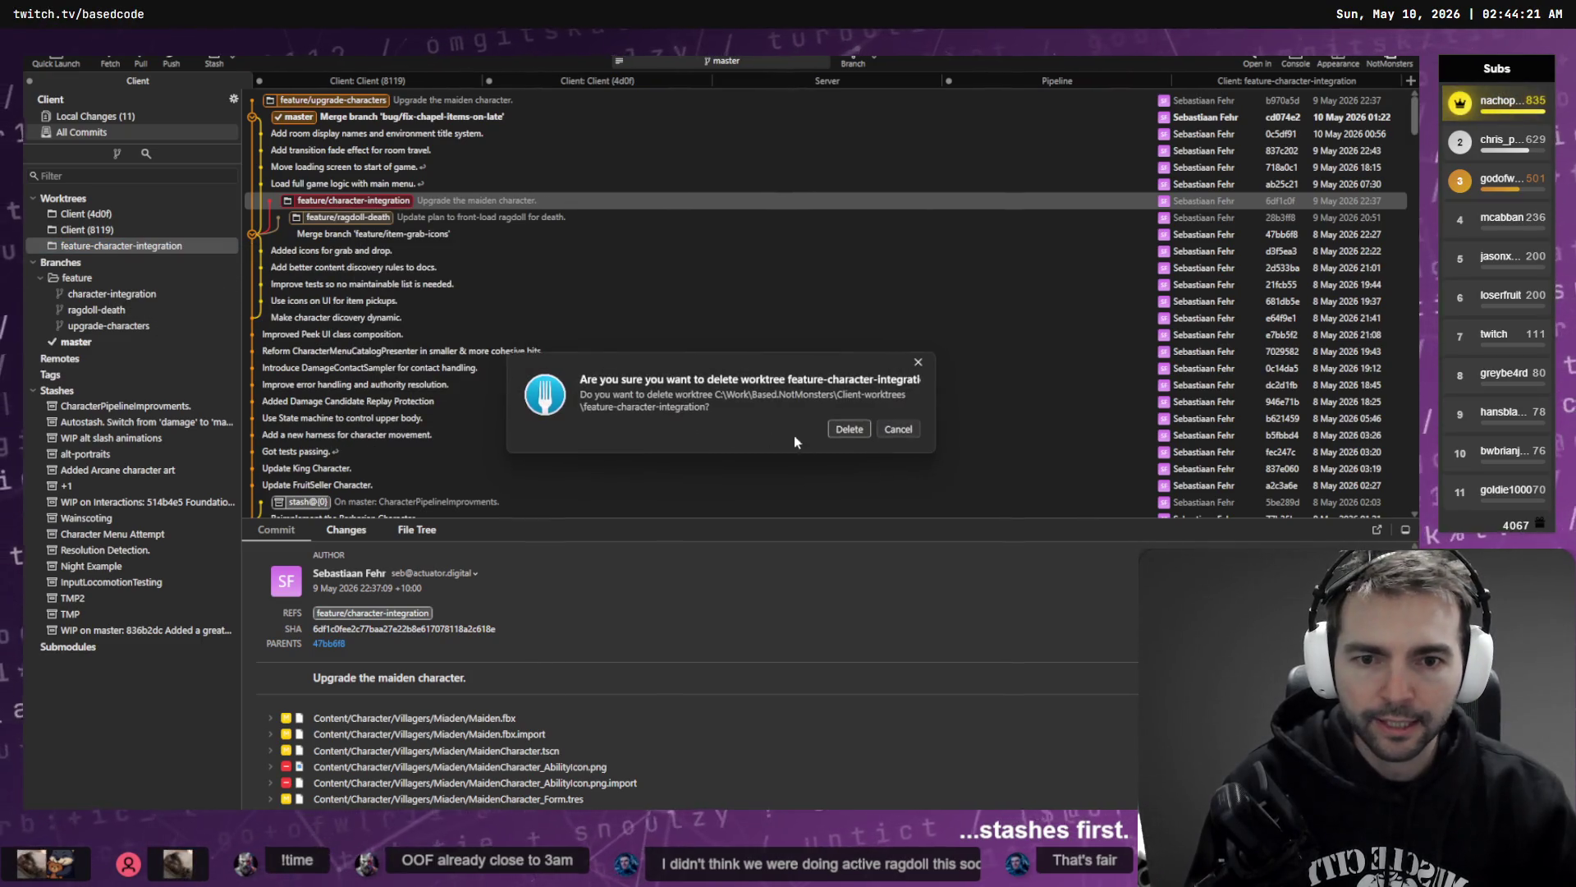
{"action": "left_click", "coordinate": [848, 430]}
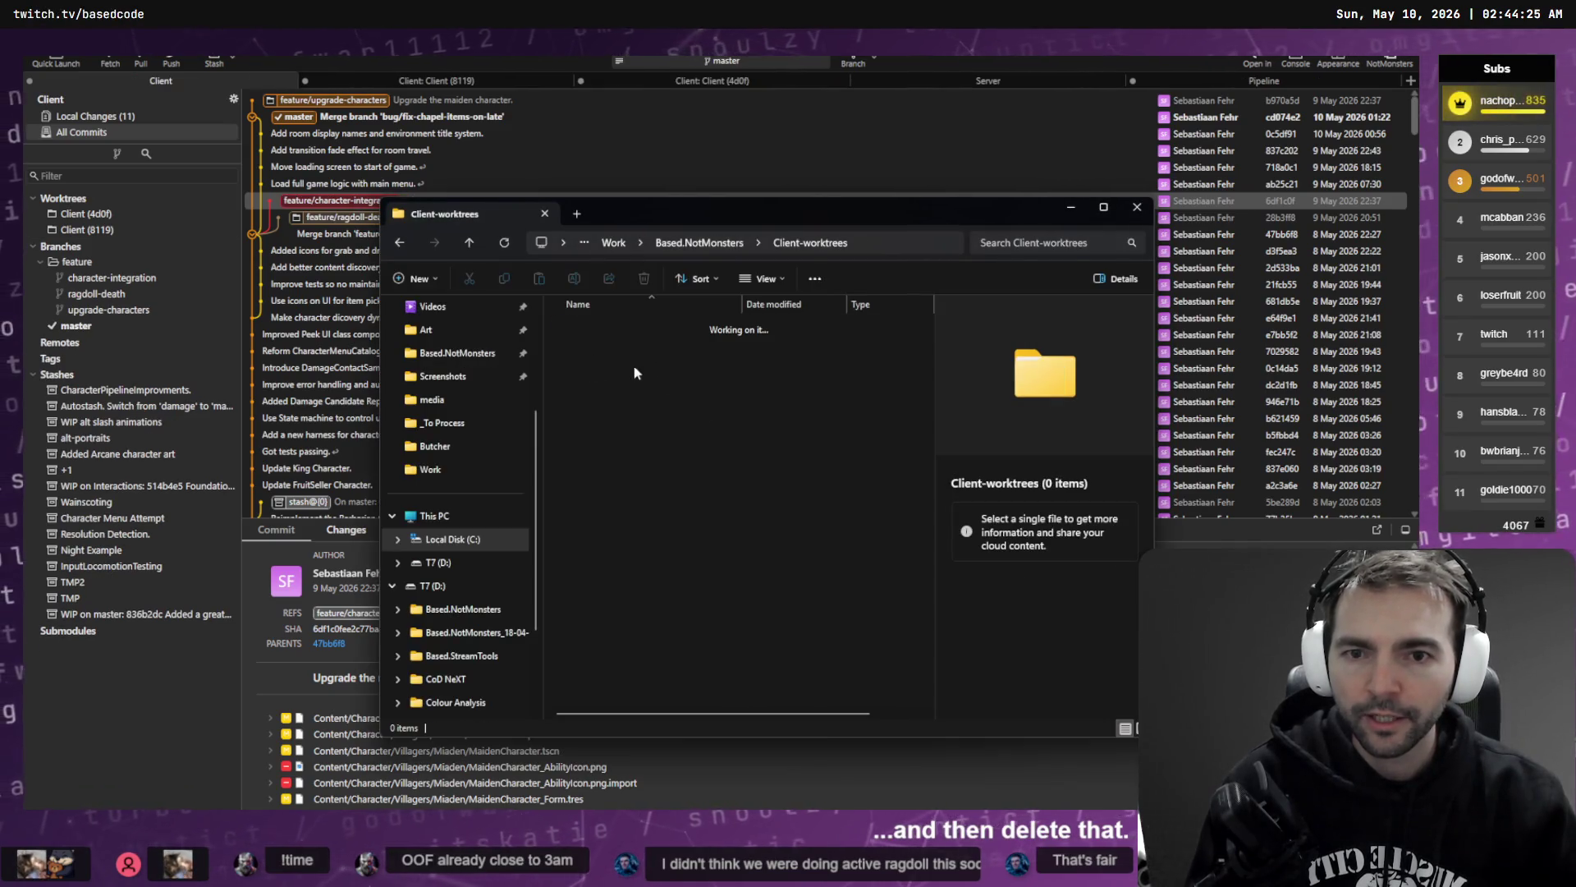
- Clear the empty Client-worktrees folder from Based.NotMonsters and close File Explorer
{"action": "left_click", "coordinate": [698, 242]}
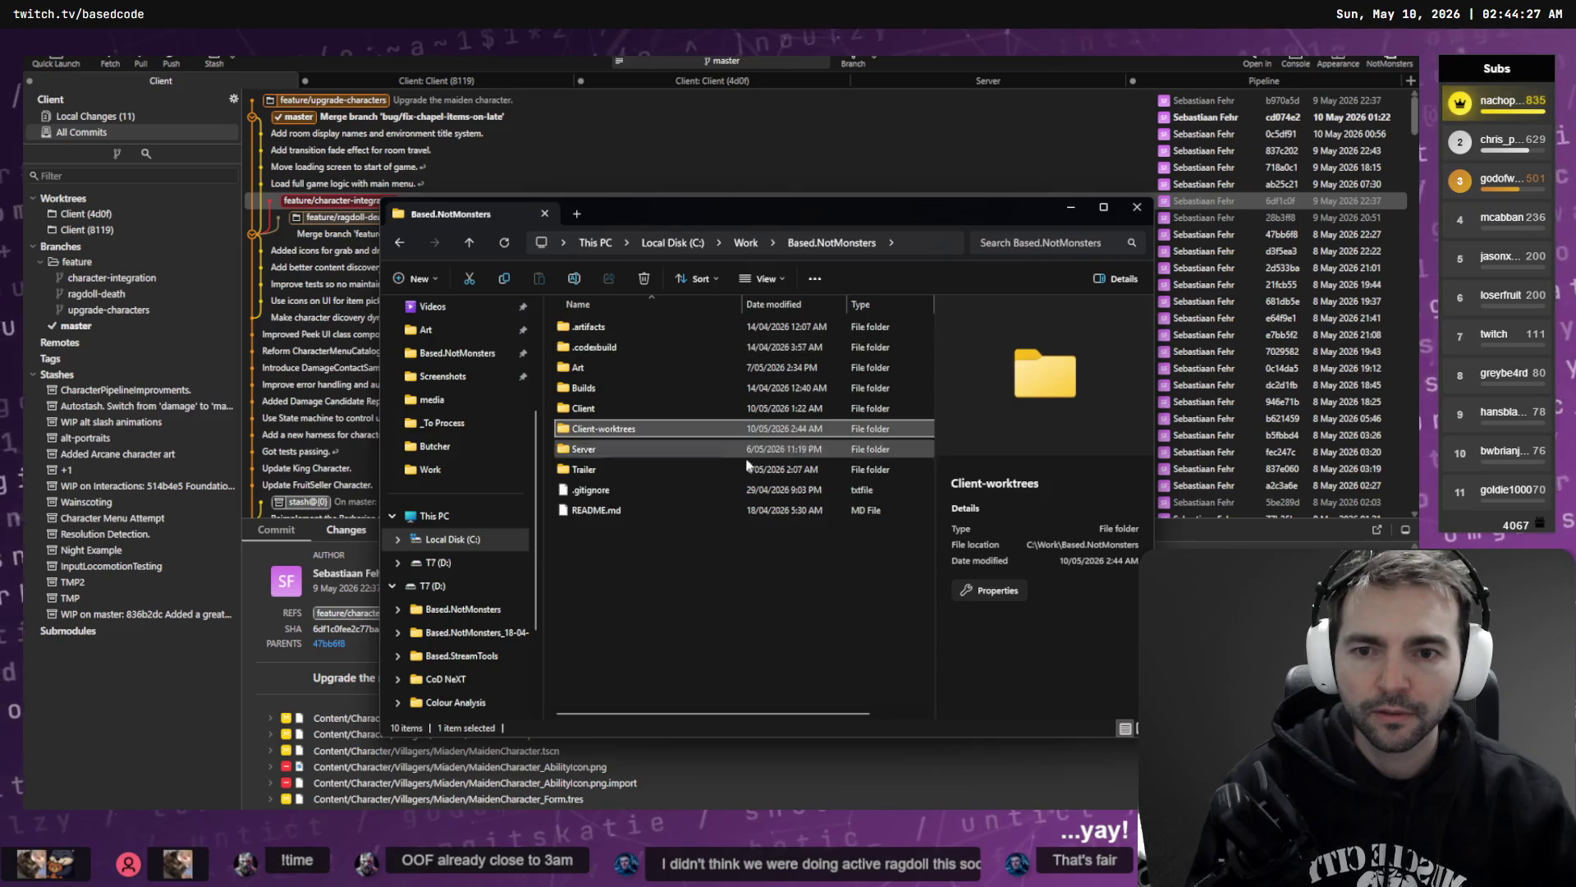
{"action": "left_click", "coordinate": [706, 538]}
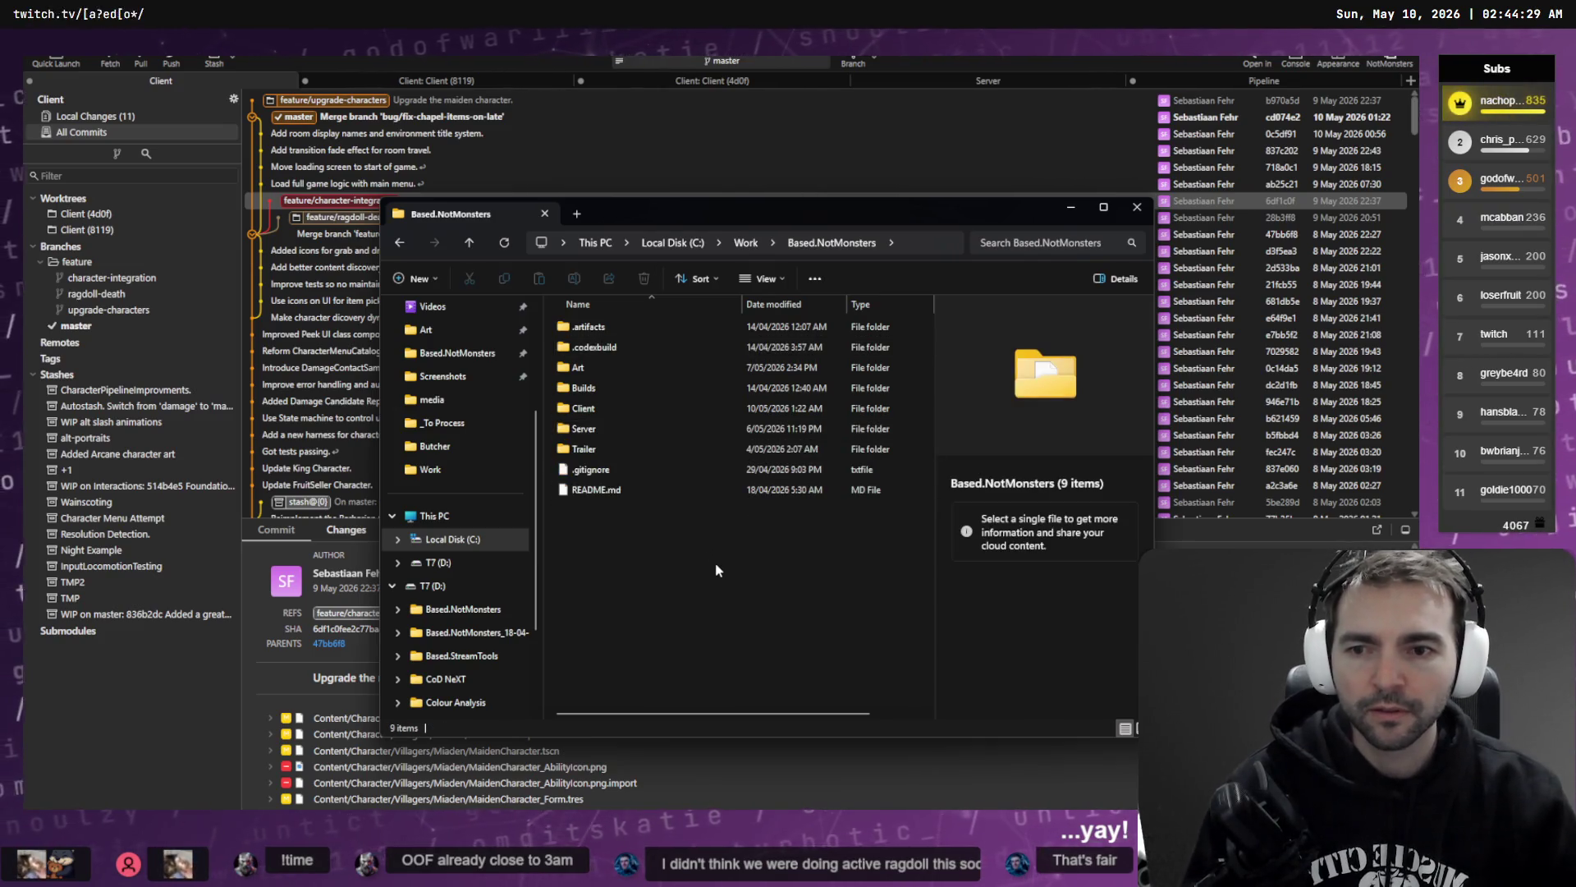
{"action": "key", "text": "alt+F4"}
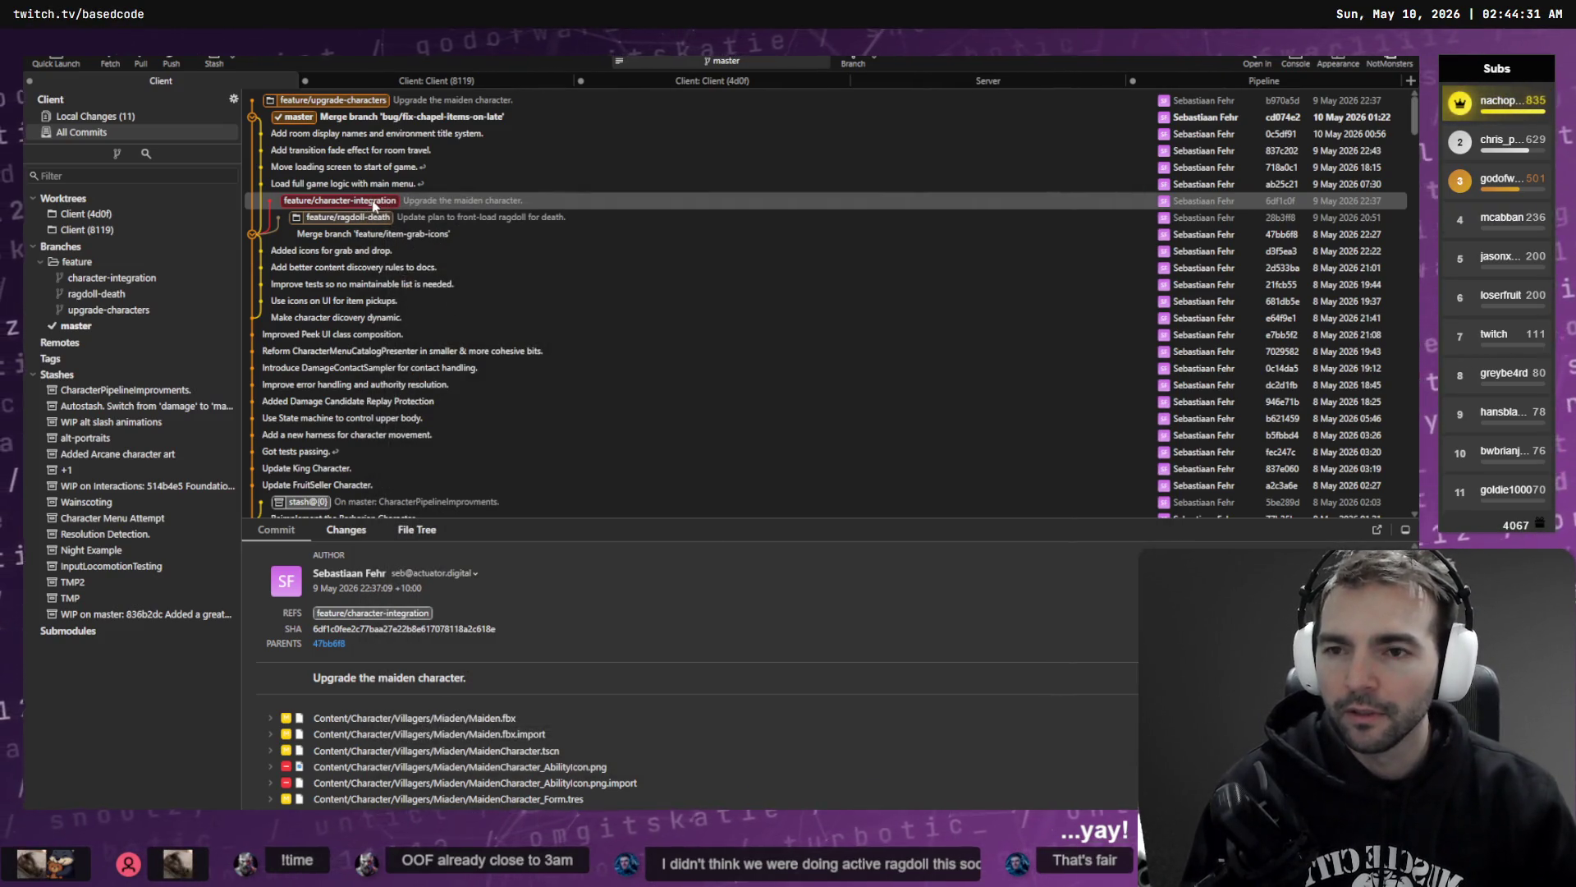
- Select the character-integration commit and check the upgrade-characters commit details
{"action": "left_click", "coordinate": [366, 205]}
{"action": "key", "text": "Down"}
{"action": "key", "text": "Up"}
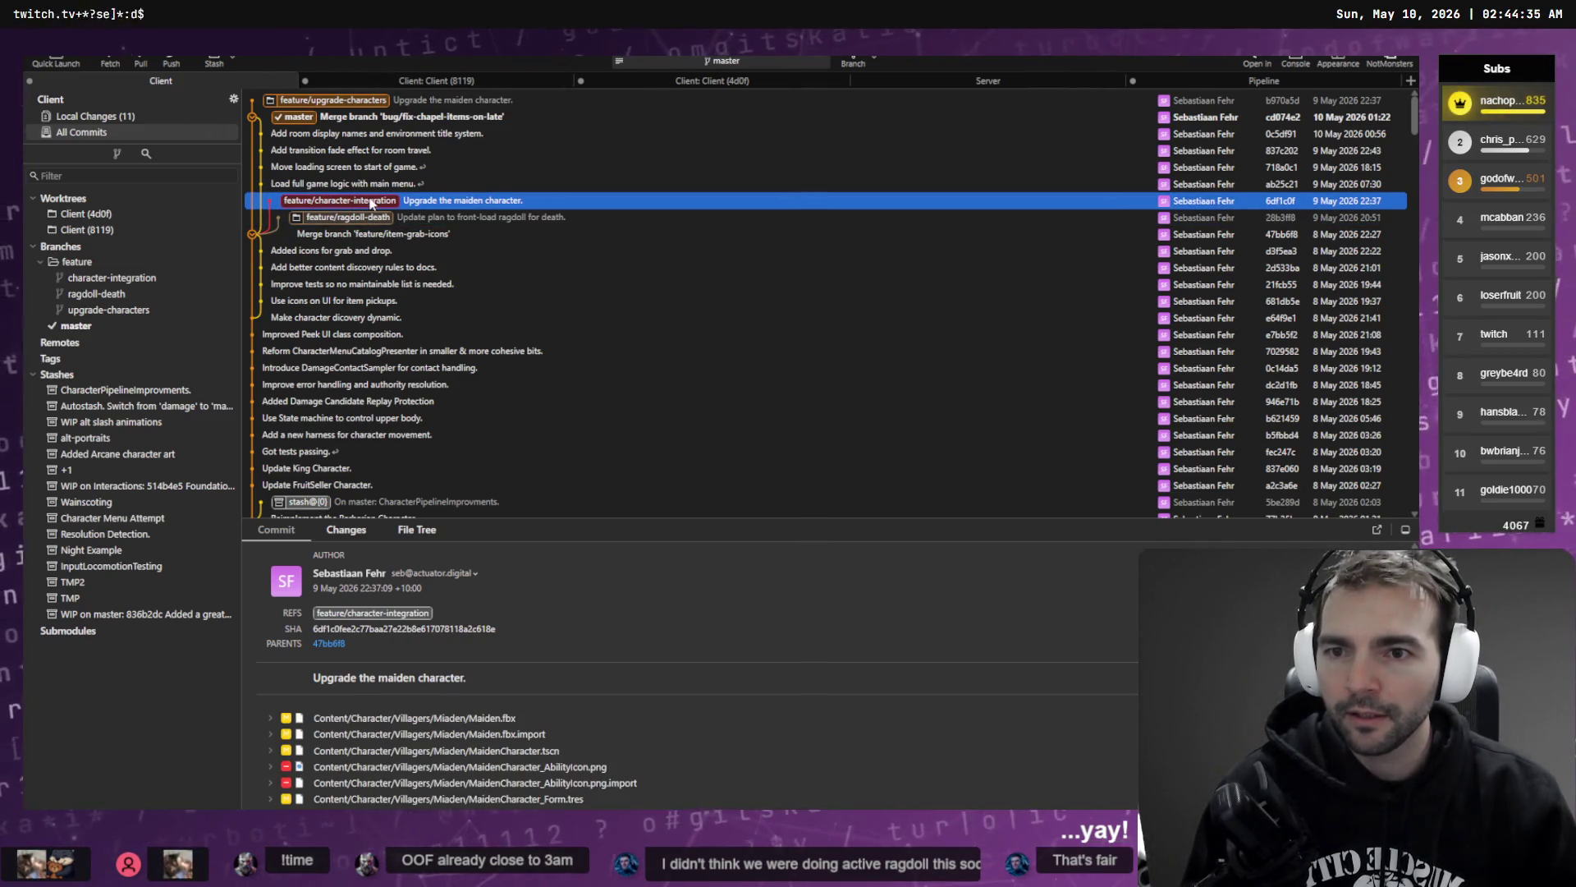
{"action": "left_click", "coordinate": [321, 103]}
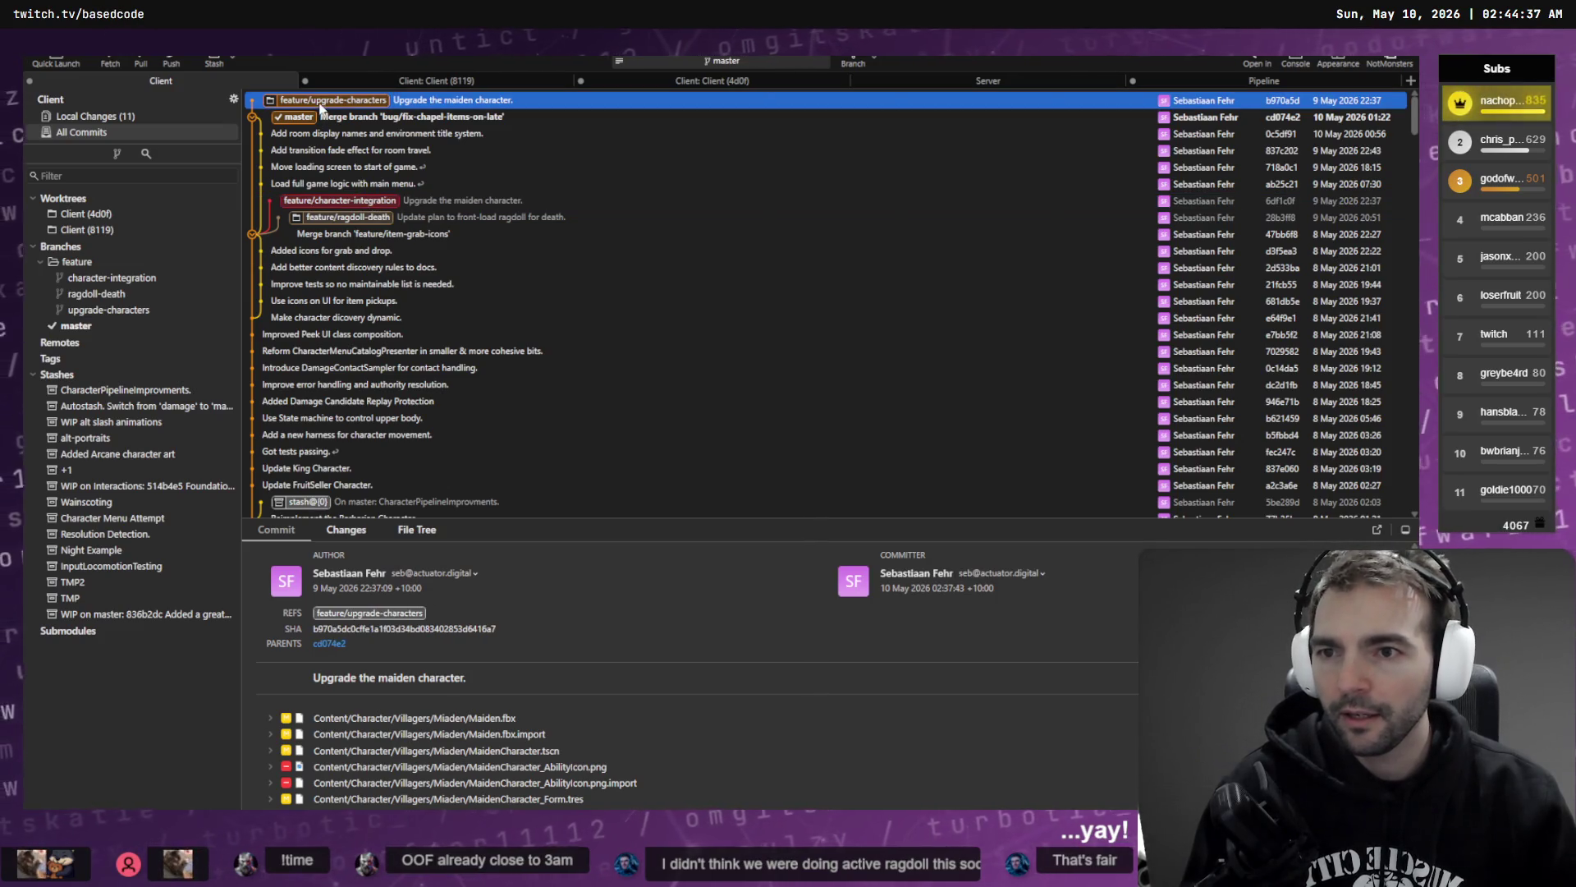
{"action": "right_click", "coordinate": [344, 202]}
{"action": "left_click", "coordinate": [314, 199]}
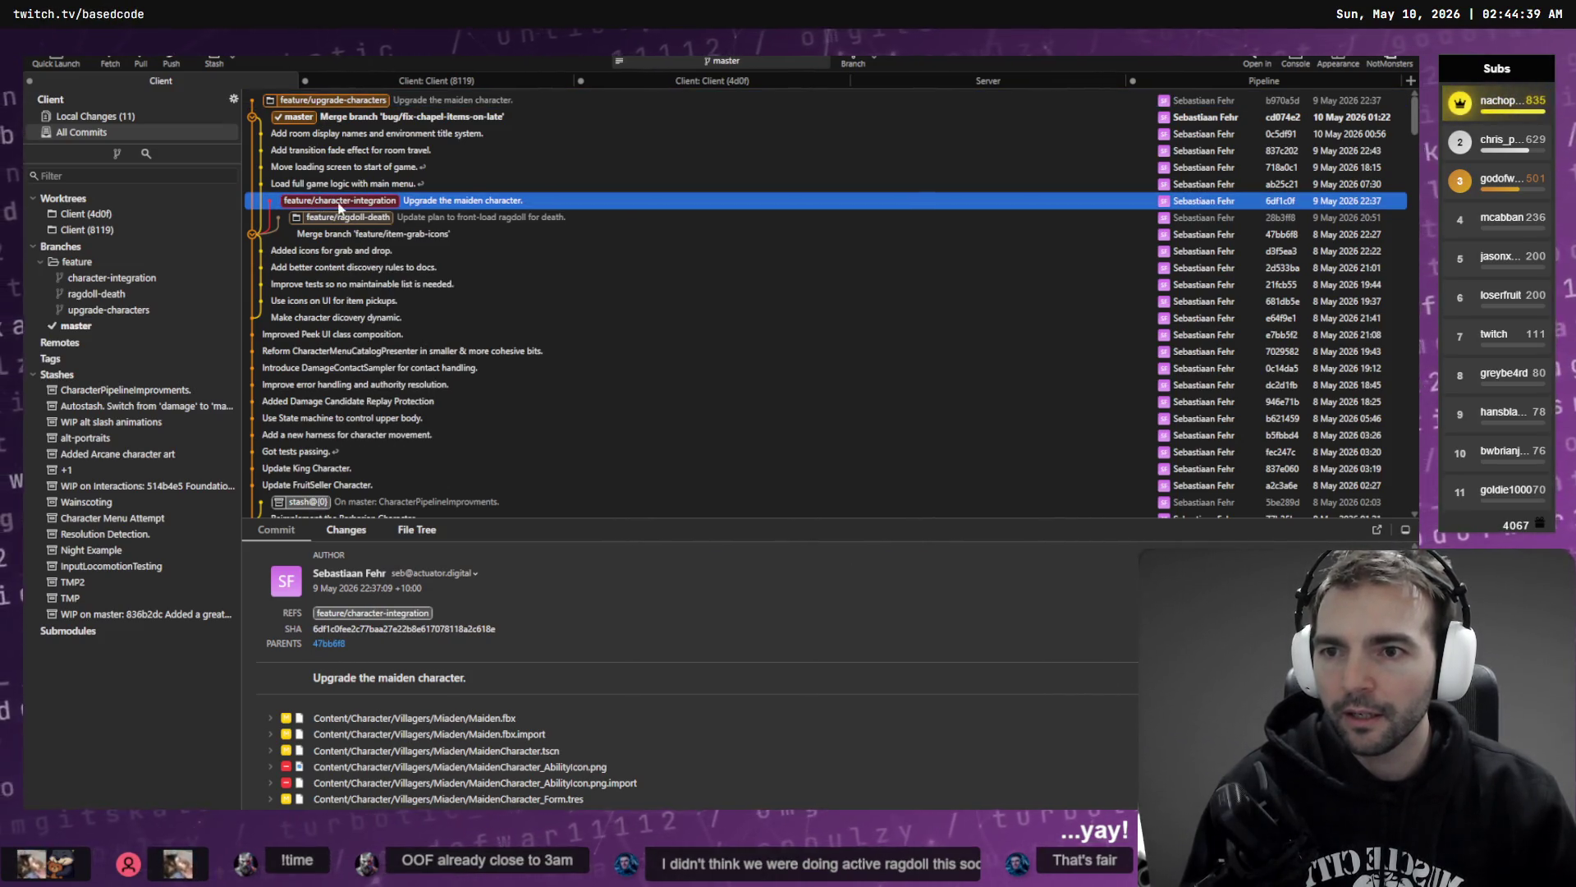
- Delete the local feature/character-integration branch and show master's 11 local changes
{"action": "right_click", "coordinate": [340, 208]}
{"action": "mouse_move", "coordinate": [476, 215]}
{"action": "left_click", "coordinate": [624, 340]}
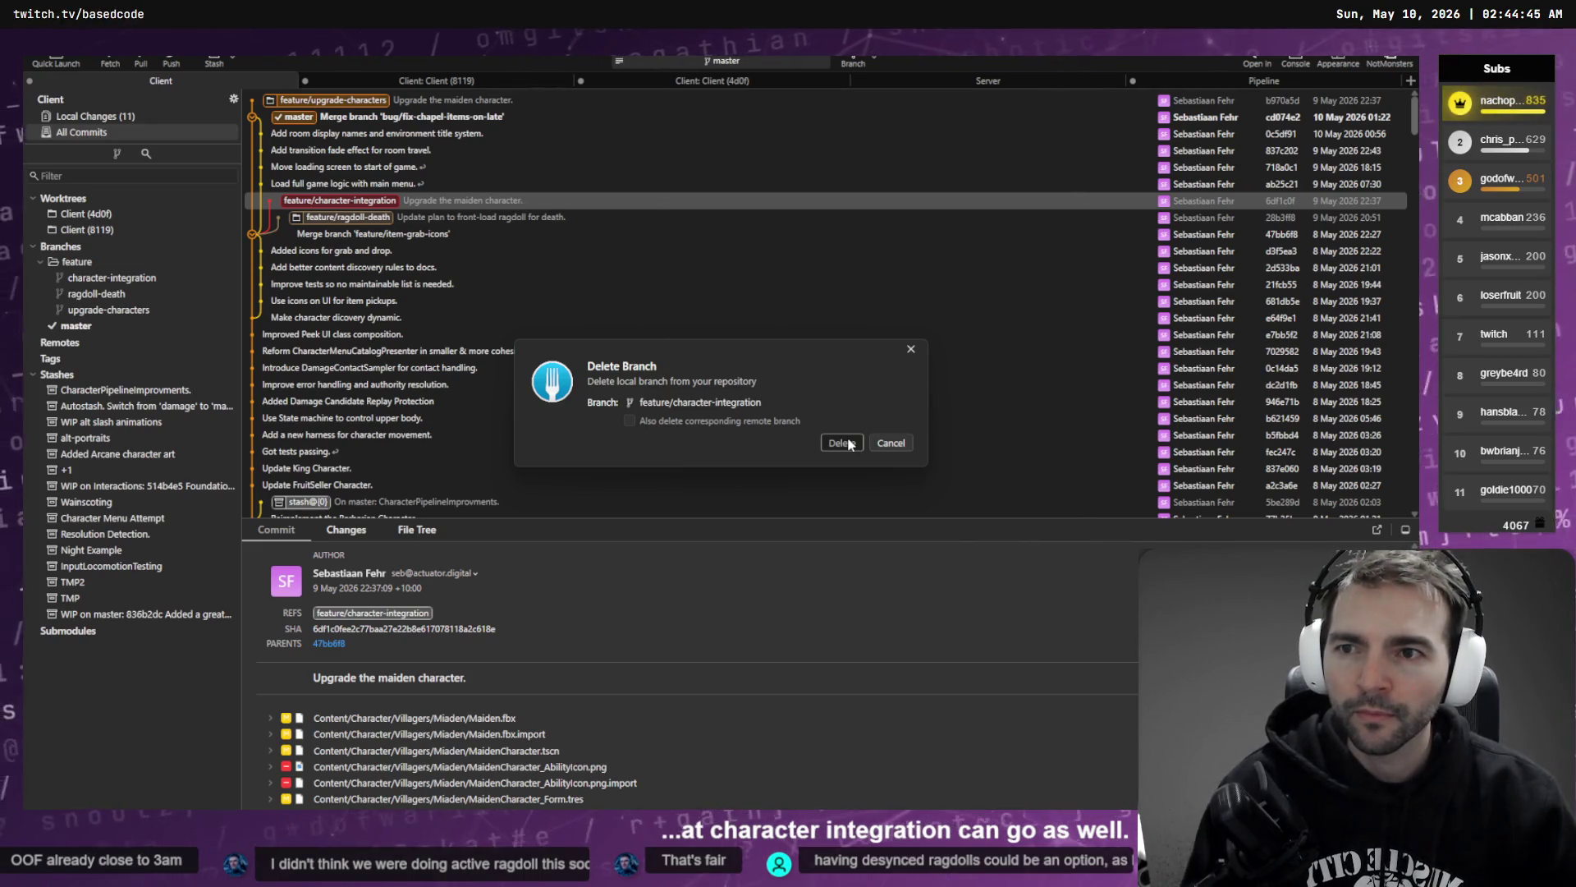
{"action": "left_click", "coordinate": [849, 445]}
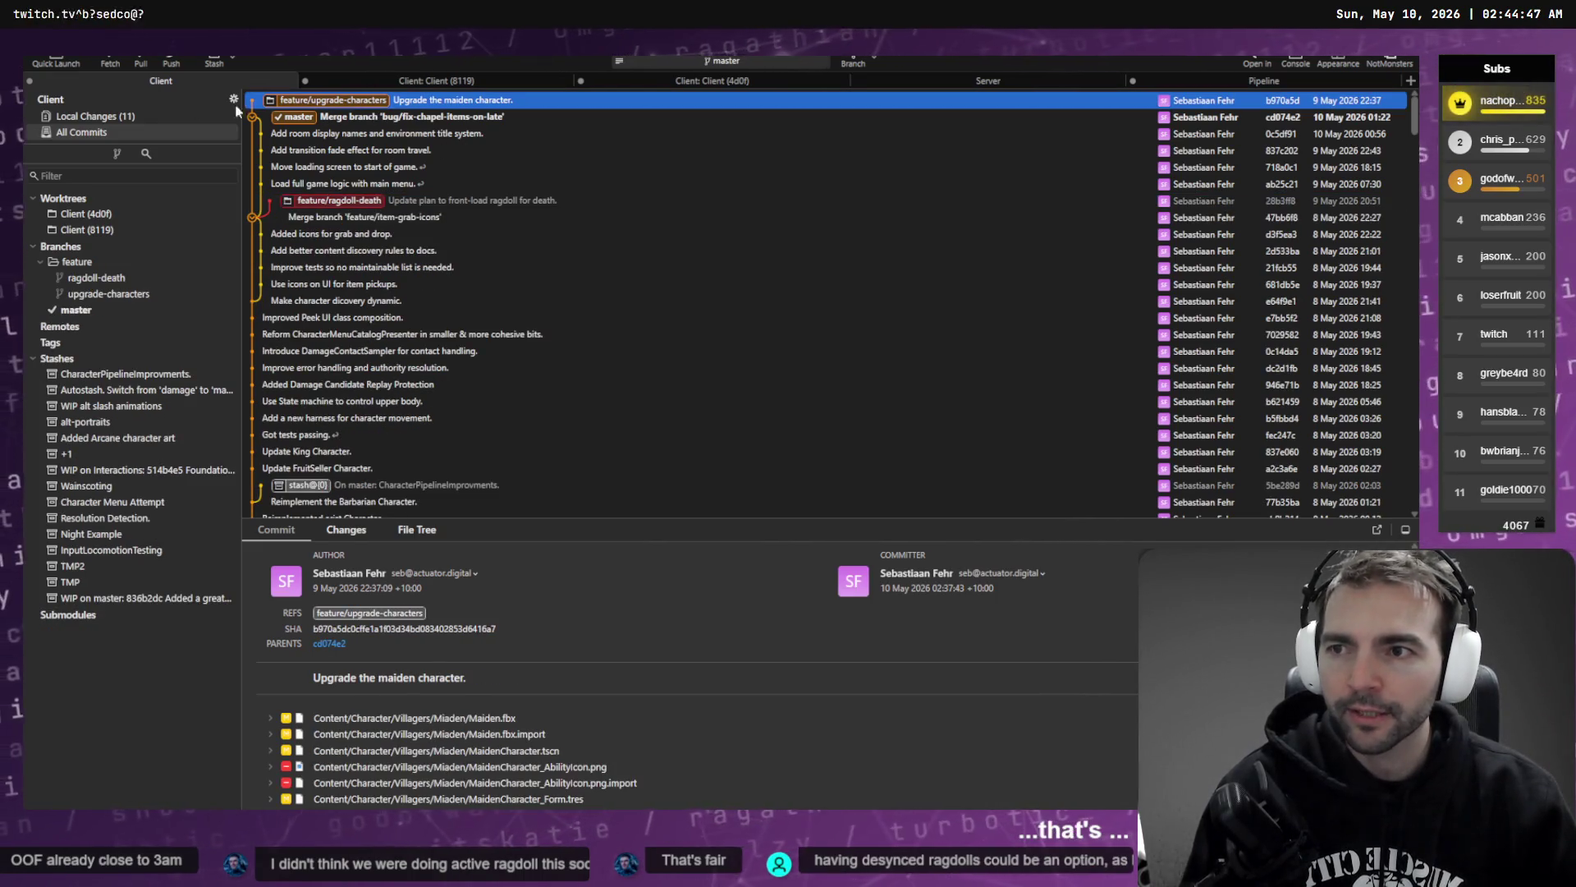
{"action": "left_click", "coordinate": [230, 116]}
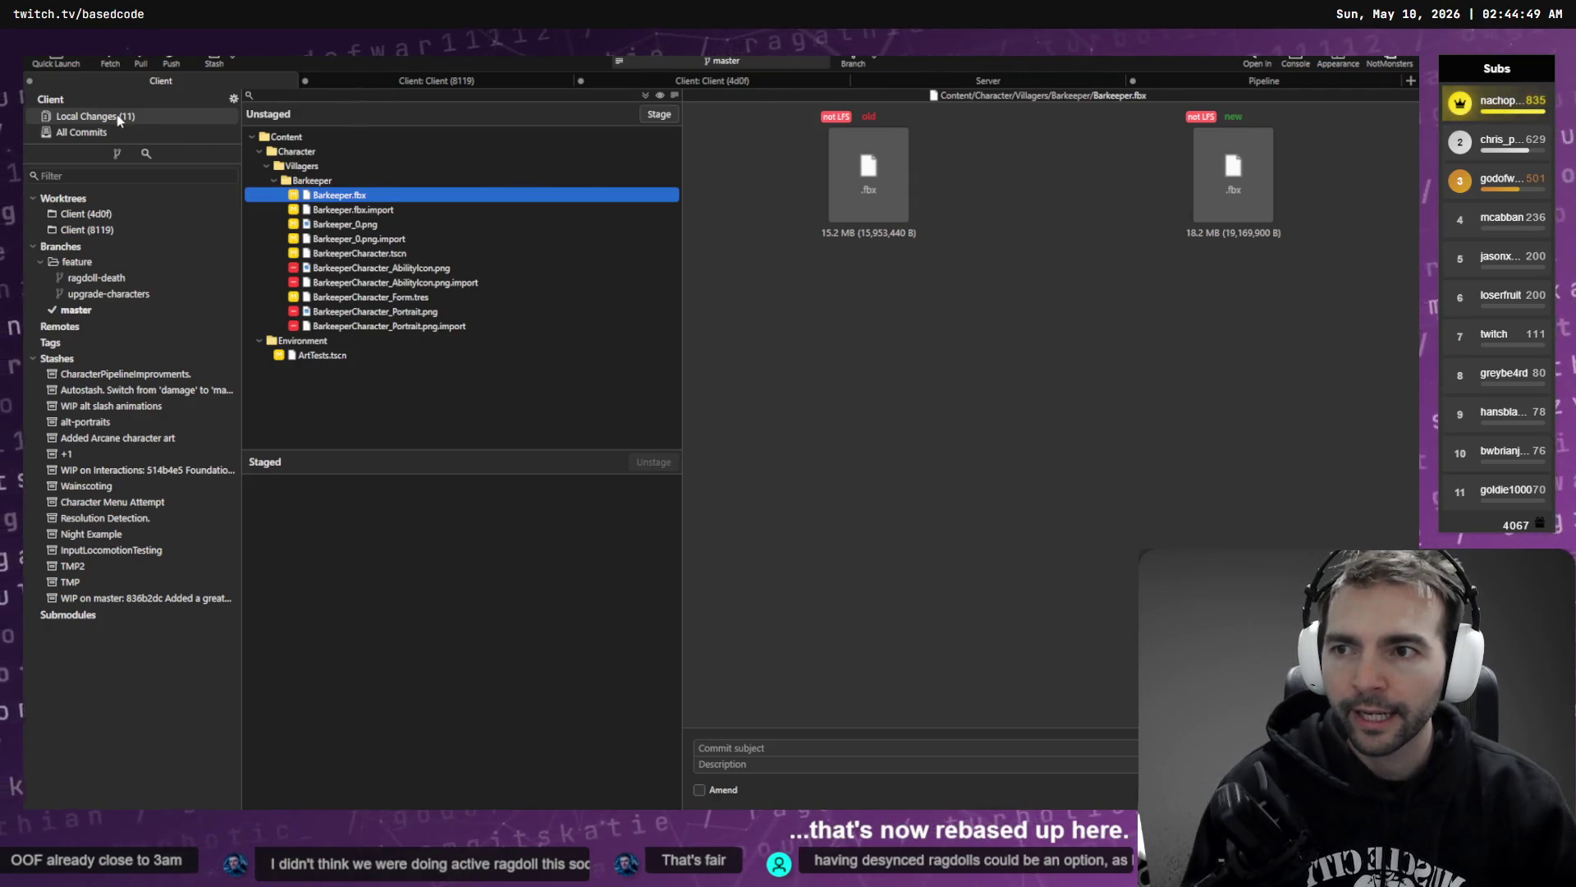
{"action": "left_click", "coordinate": [163, 137]}
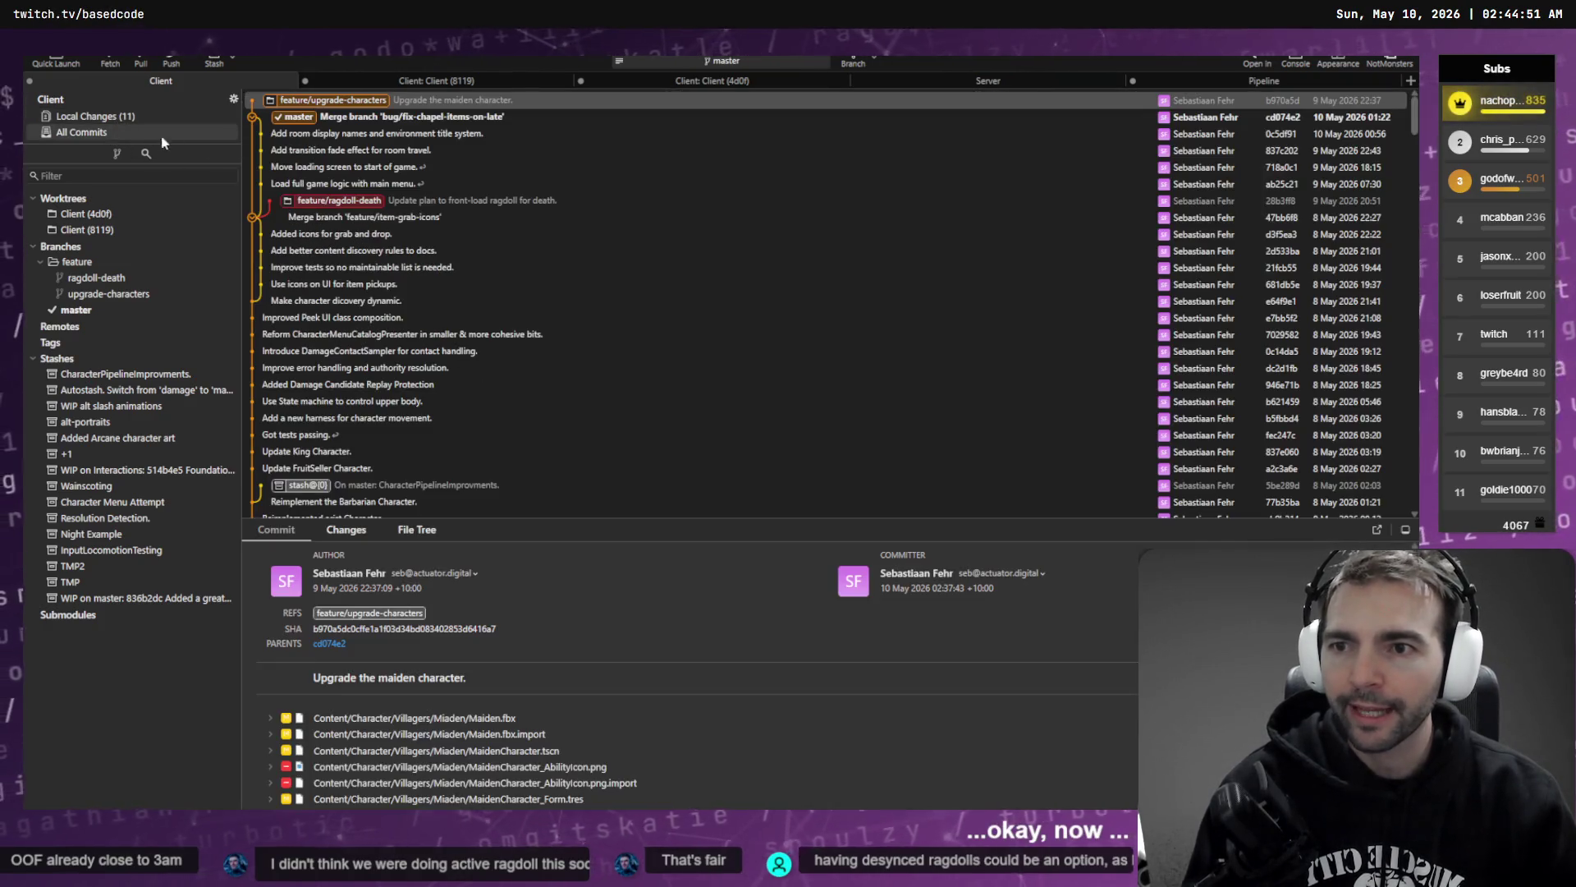
{"action": "left_click", "coordinate": [164, 116]}
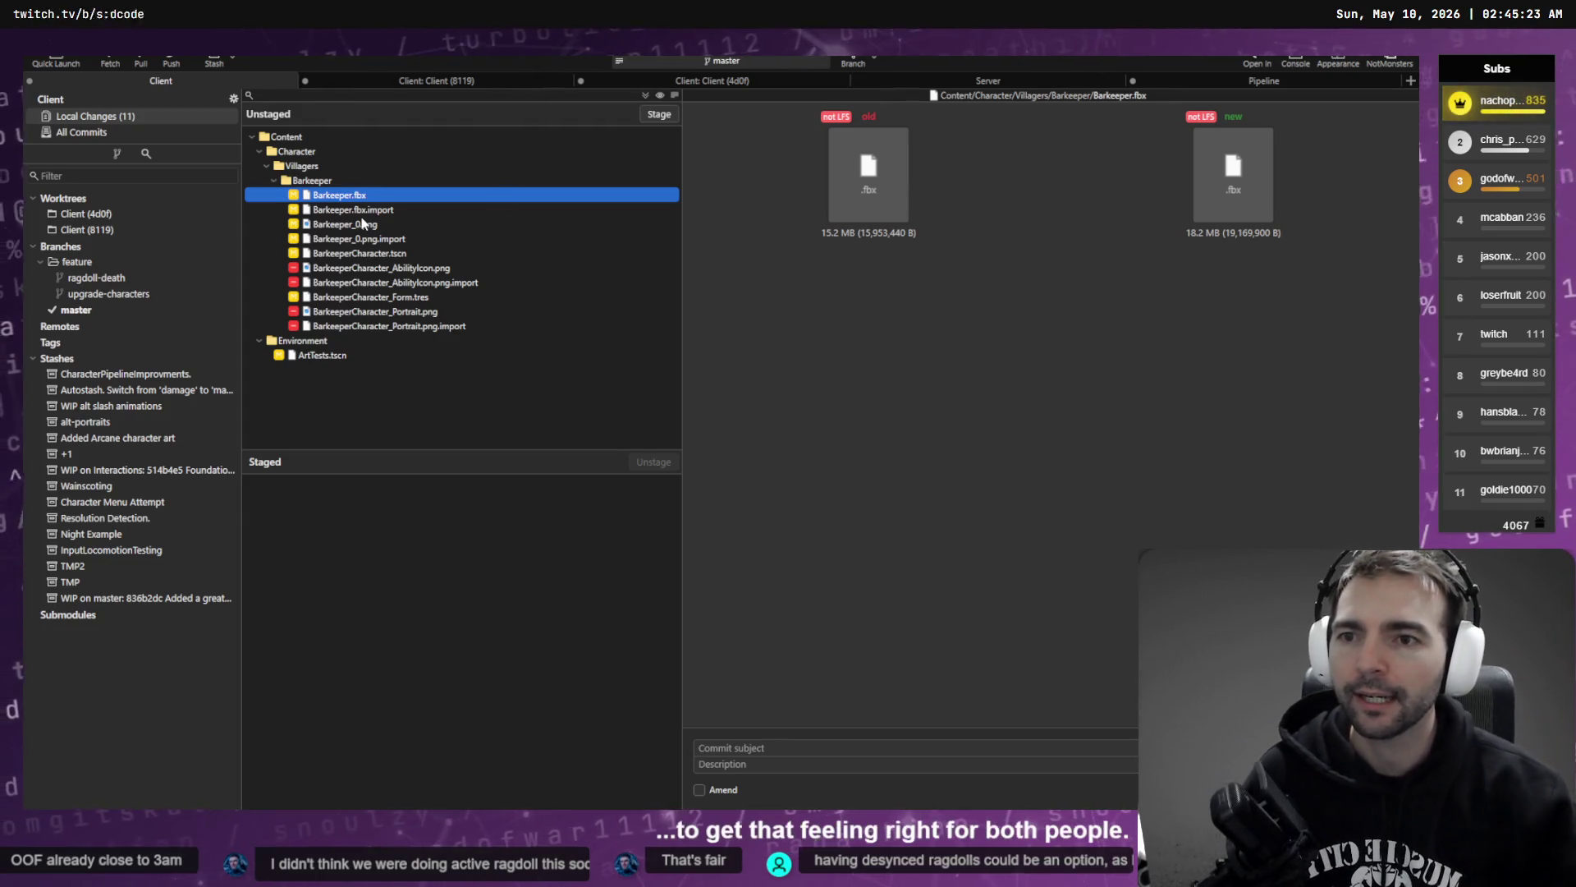
- Reveal Barkeeper.fbx in File Explorer, showing the Content\Character\Villagers\Barkeeper folder and its six files
{"action": "right_click", "coordinate": [375, 199]}
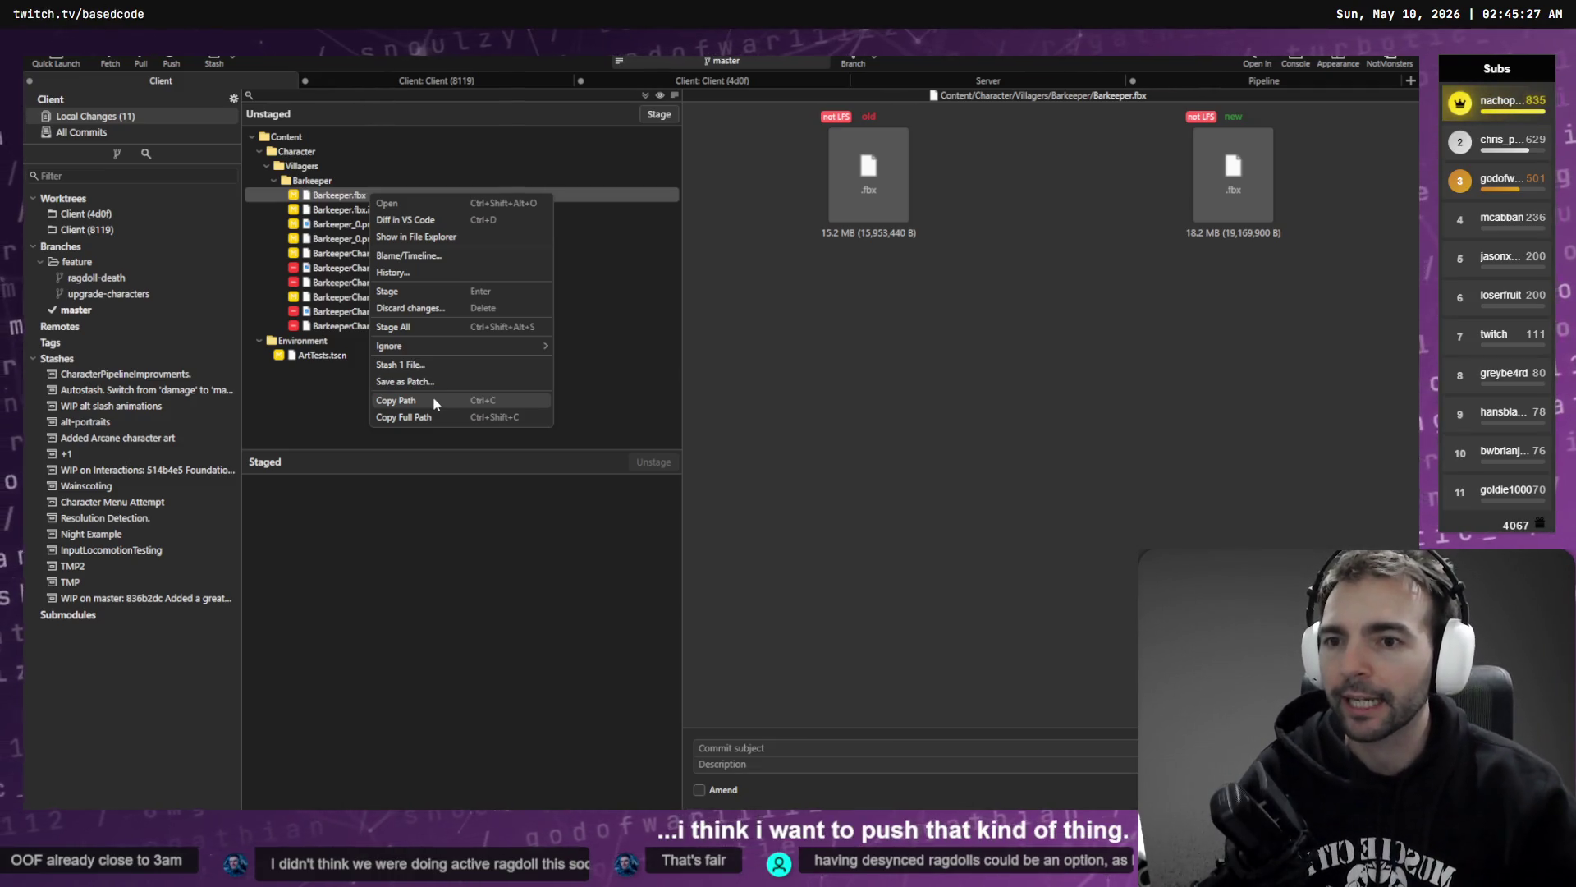
{"action": "left_click", "coordinate": [463, 240]}
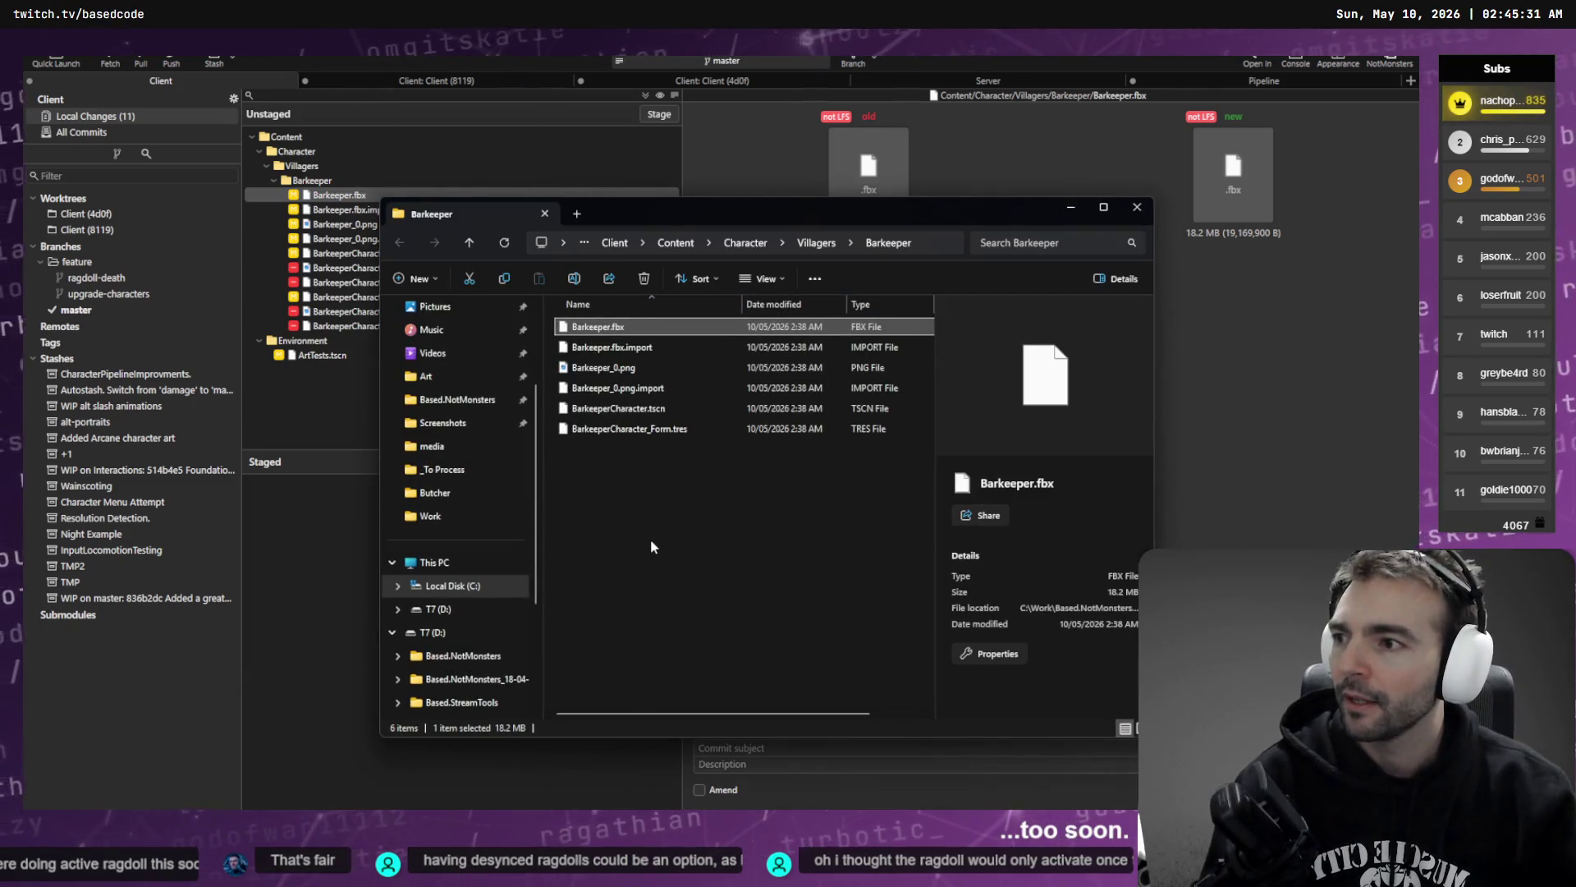
{"action": "left_click", "coordinate": [652, 546]}
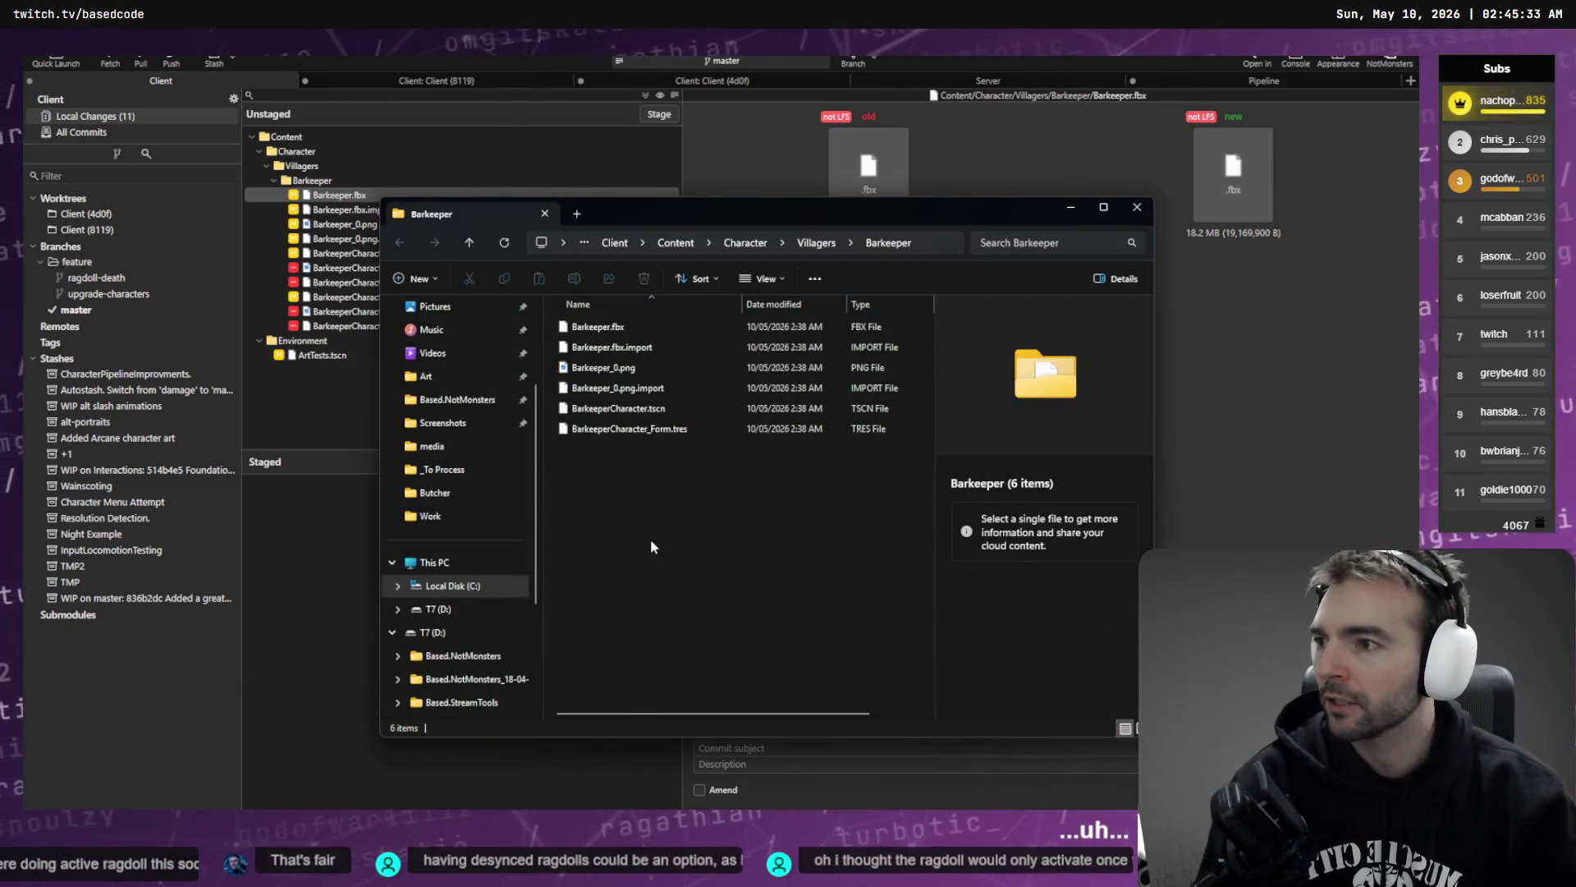